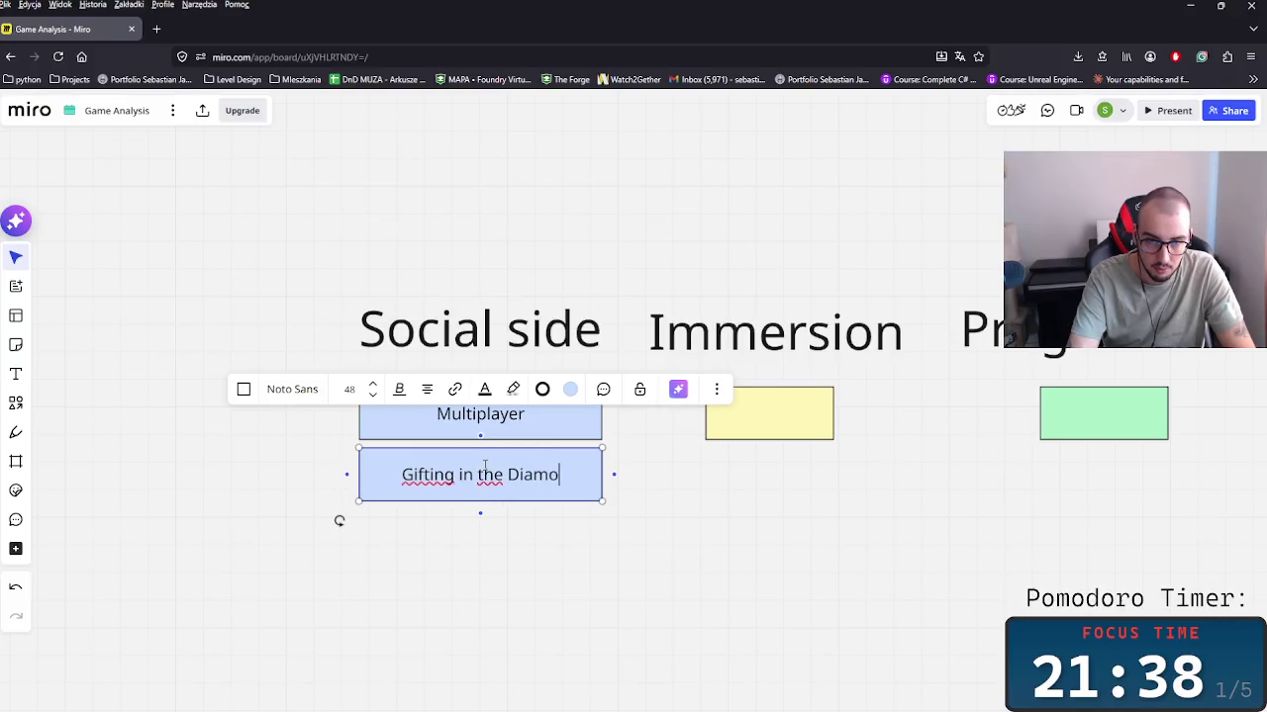
Step: Finish 'Gifting in the Diamond Shop' and add a duplicate below it reading 'Community of the game'
{"action": "type", "text": "nd Shop"}
{"action": "left_click", "coordinate": [467, 571]}
{"action": "left_click", "coordinate": [465, 483]}
{"action": "key", "text": "ctrl+c"}
{"action": "key", "text": "ctrl+v"}
{"action": "left_click_drag", "start_coordinate": [458, 548], "coordinate": [482, 536]}
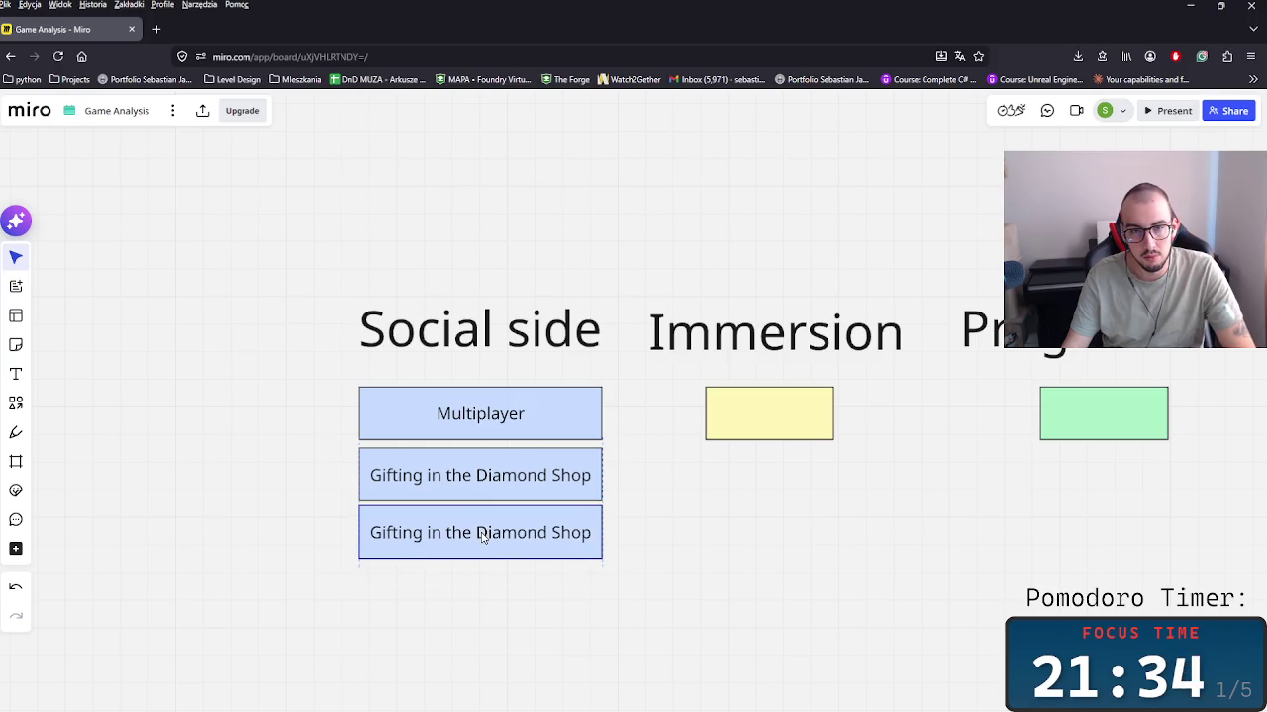
{"action": "double_click", "coordinate": [482, 536]}
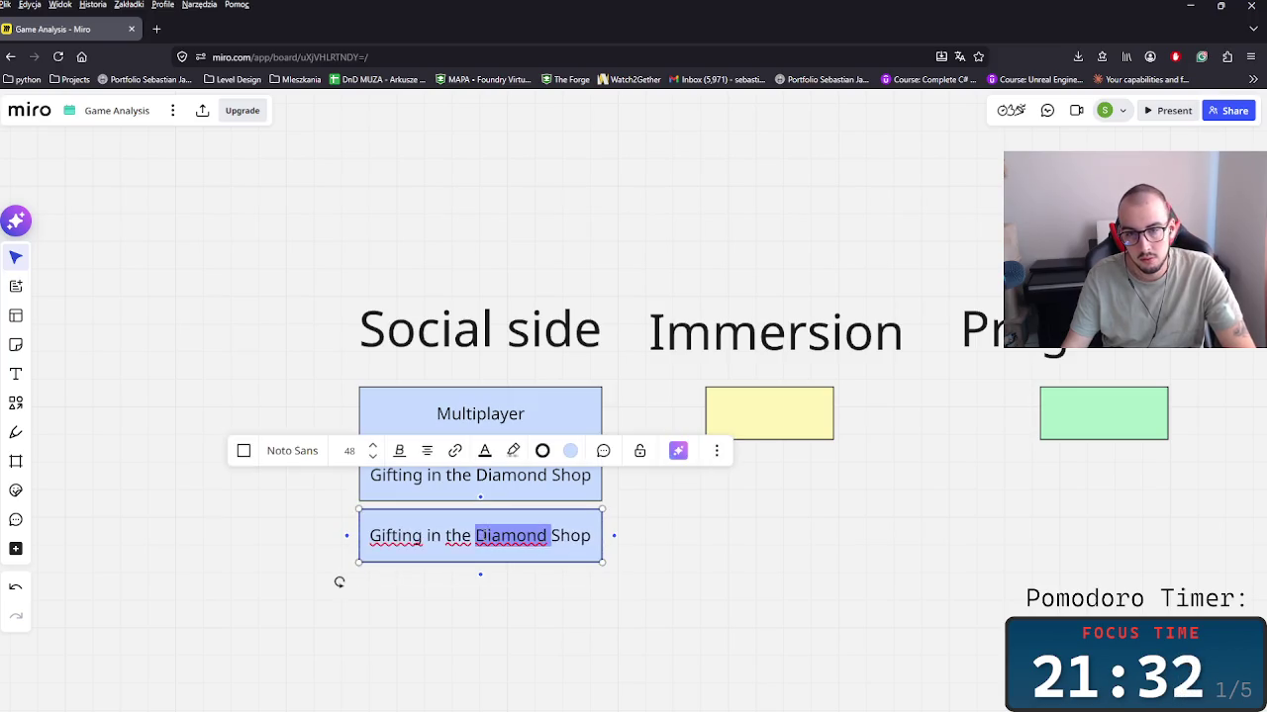
{"action": "type", "text": "Commun i"}
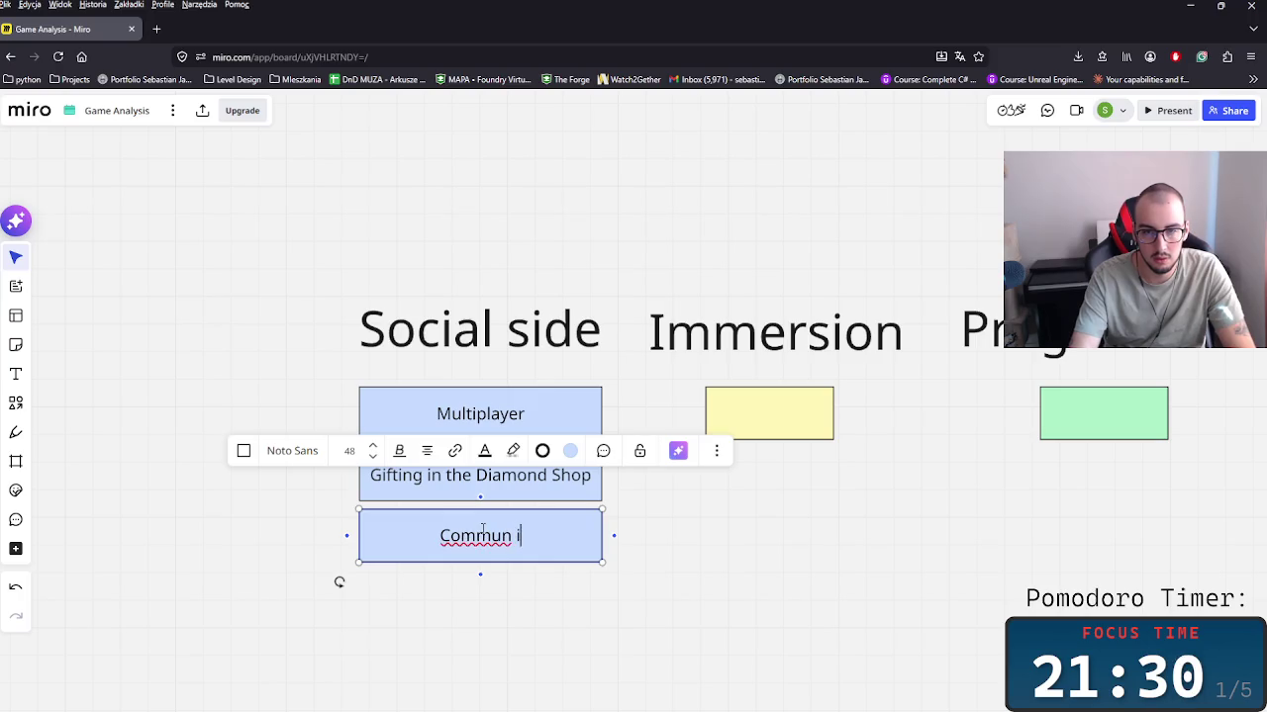
{"action": "type", "text": "ityof the game"}
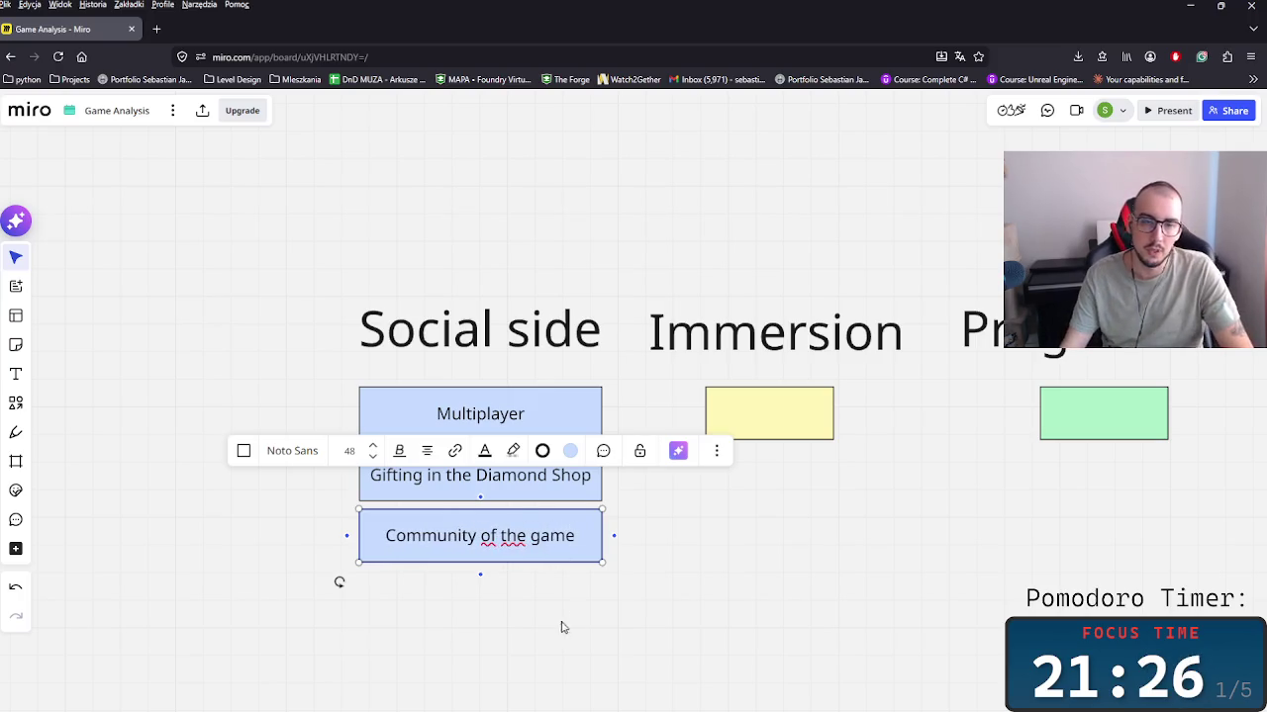
Step: Add a second copy of the 'Community of the game' box beneath it
{"action": "left_click", "coordinate": [480, 574]}
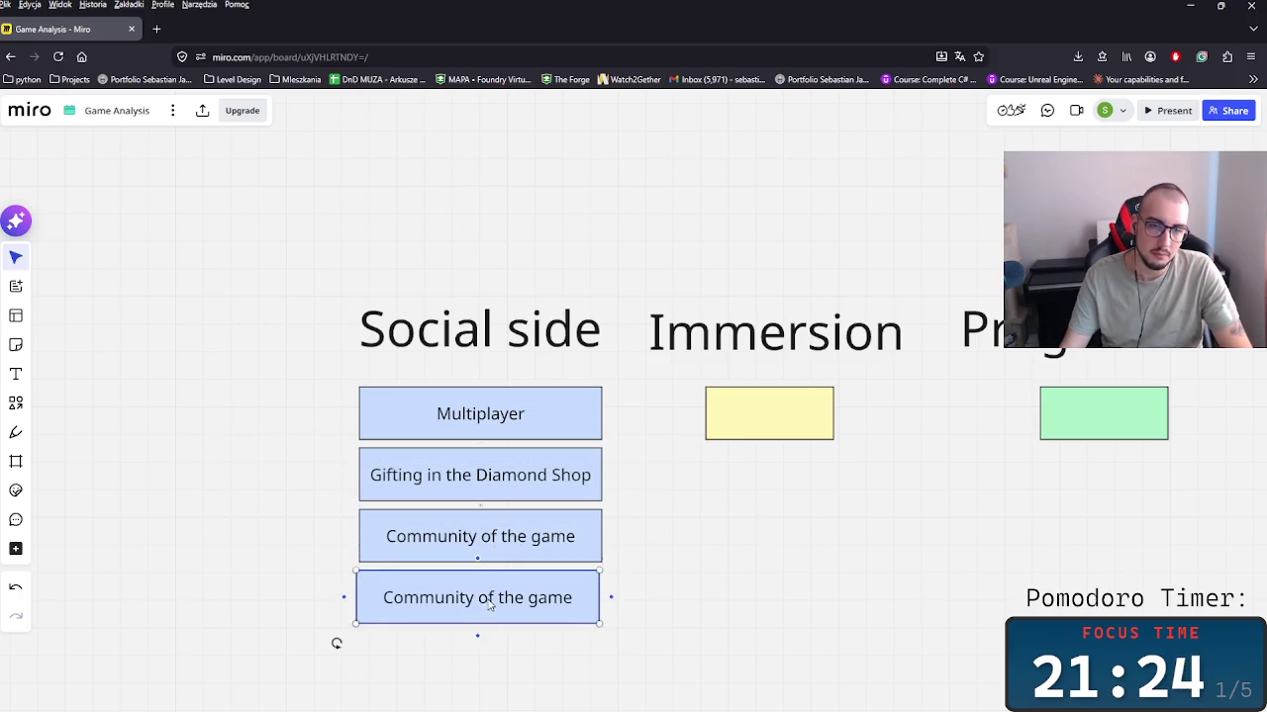
{"action": "scroll", "coordinate": [707, 614], "scroll_direction": "right", "scroll_amount": 5}
{"action": "scroll", "coordinate": [554, 495], "scroll_direction": "down", "scroll_amount": 3}
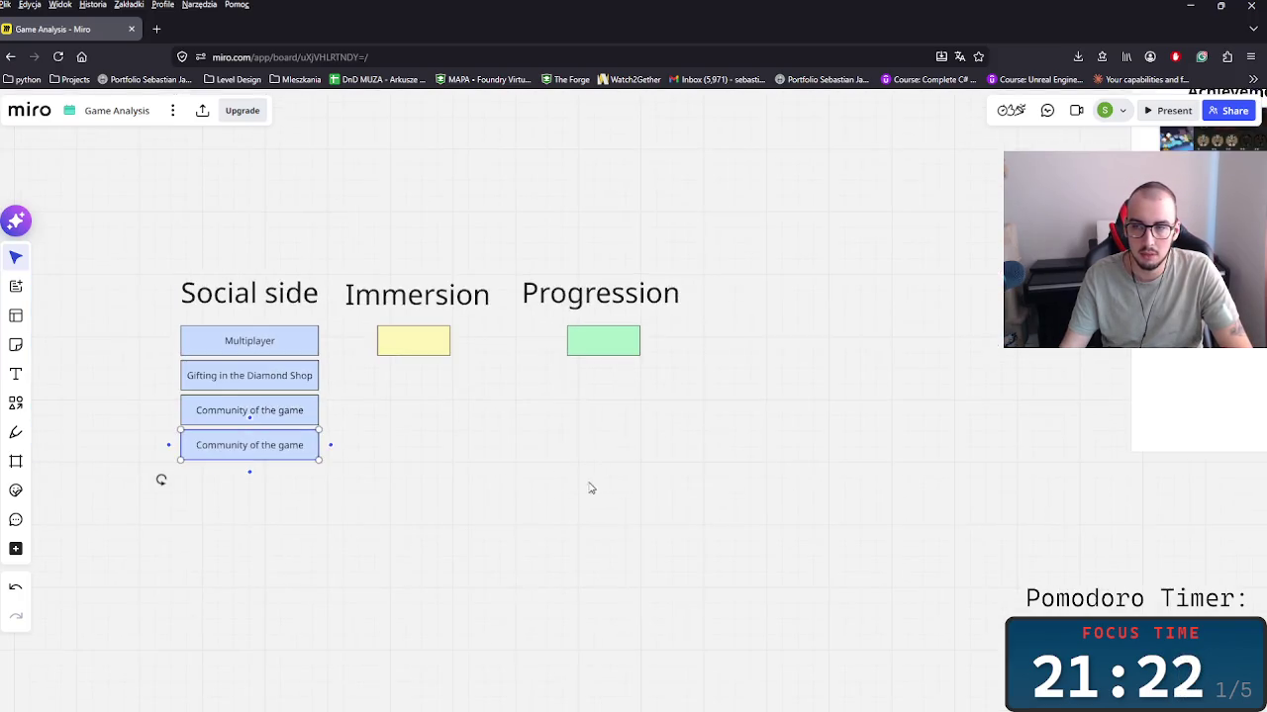
{"action": "scroll", "coordinate": [590, 488], "scroll_direction": "down", "scroll_amount": 2}
{"action": "scroll", "coordinate": [445, 499], "scroll_direction": "left", "scroll_amount": 3}
{"action": "scroll", "coordinate": [517, 534], "scroll_direction": "up", "scroll_amount": 3}
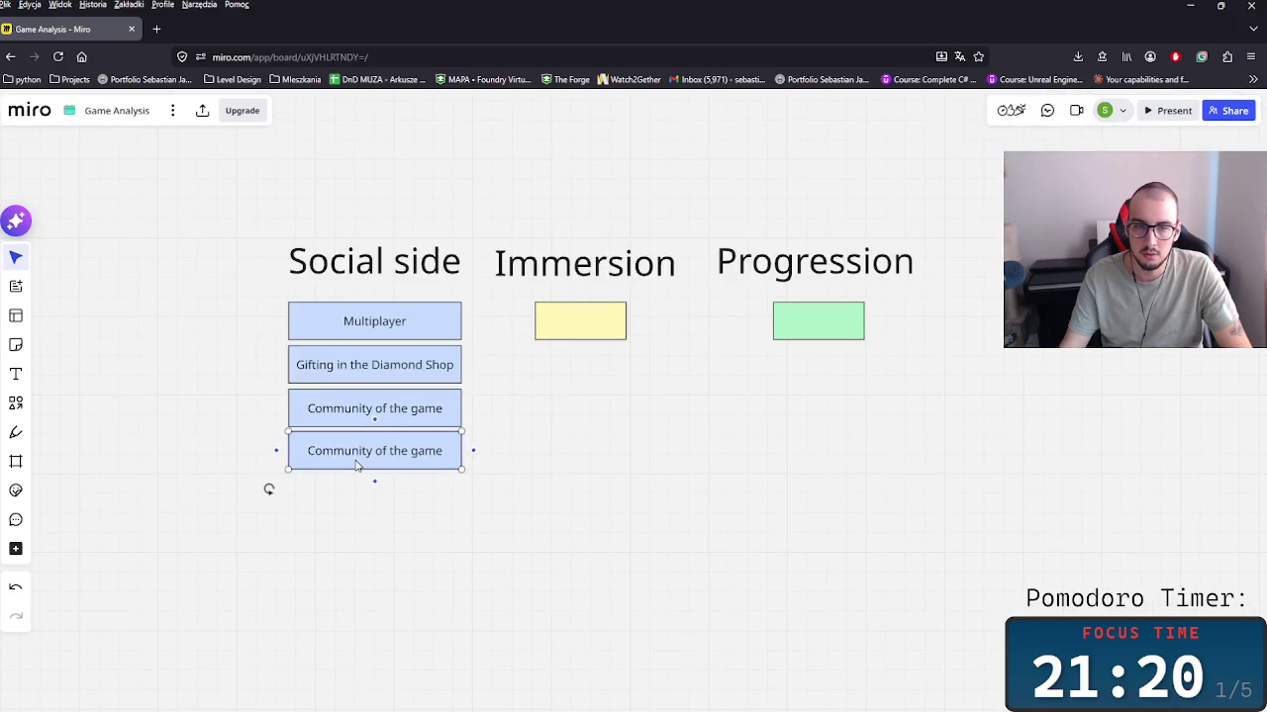
{"action": "double_click", "coordinate": [354, 451]}
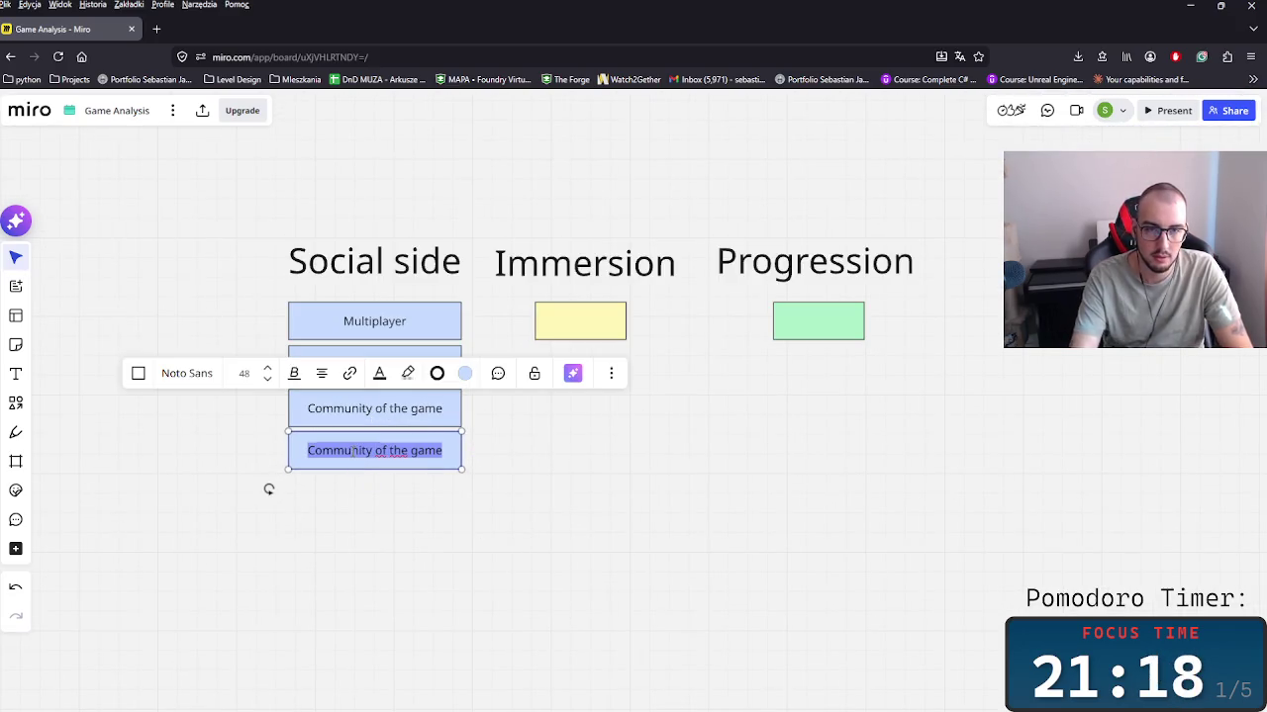
Step: Label the copied box 'Roblox Voice and Text chat' and line a duplicate up beneath it
{"action": "type", "text": "Roblox Voice chat"}
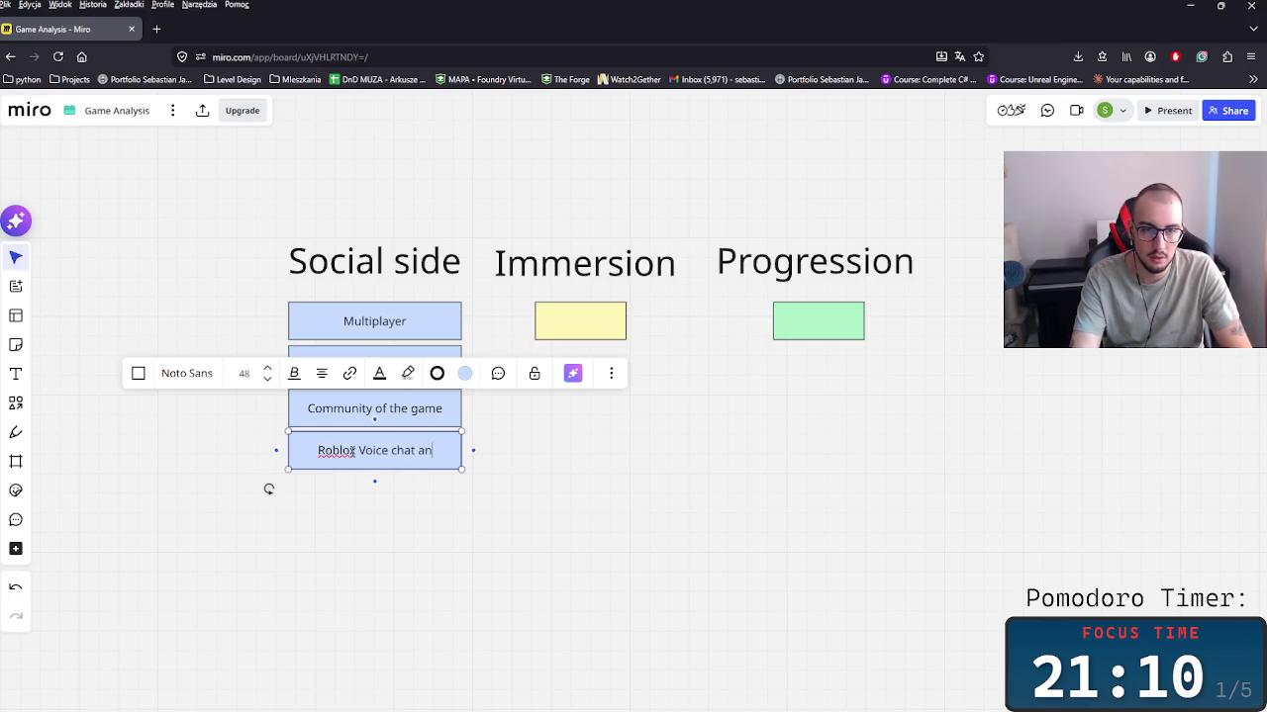
{"action": "type", "text": "and Text"}
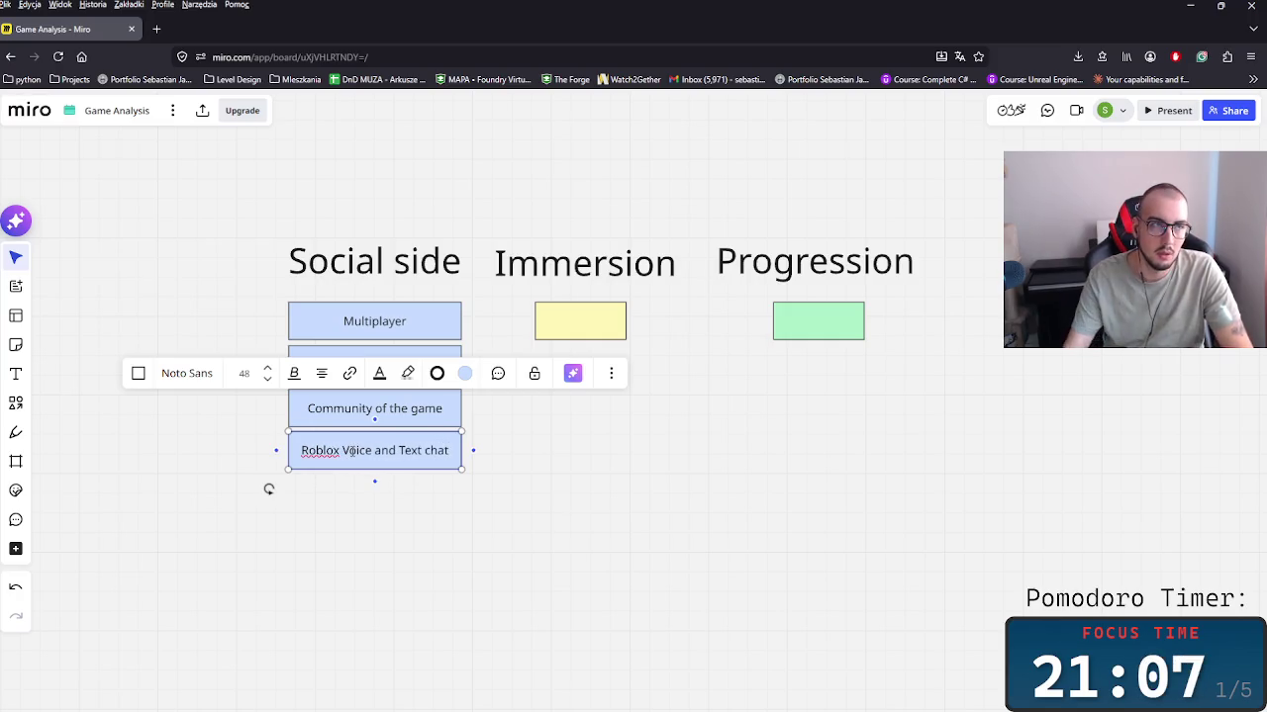
{"action": "key", "text": "Escape"}
{"action": "key", "text": "ctrl+c"}
{"action": "key", "text": "ctrl+v"}
{"action": "left_click_drag", "start_coordinate": [386, 524], "coordinate": [369, 497]}
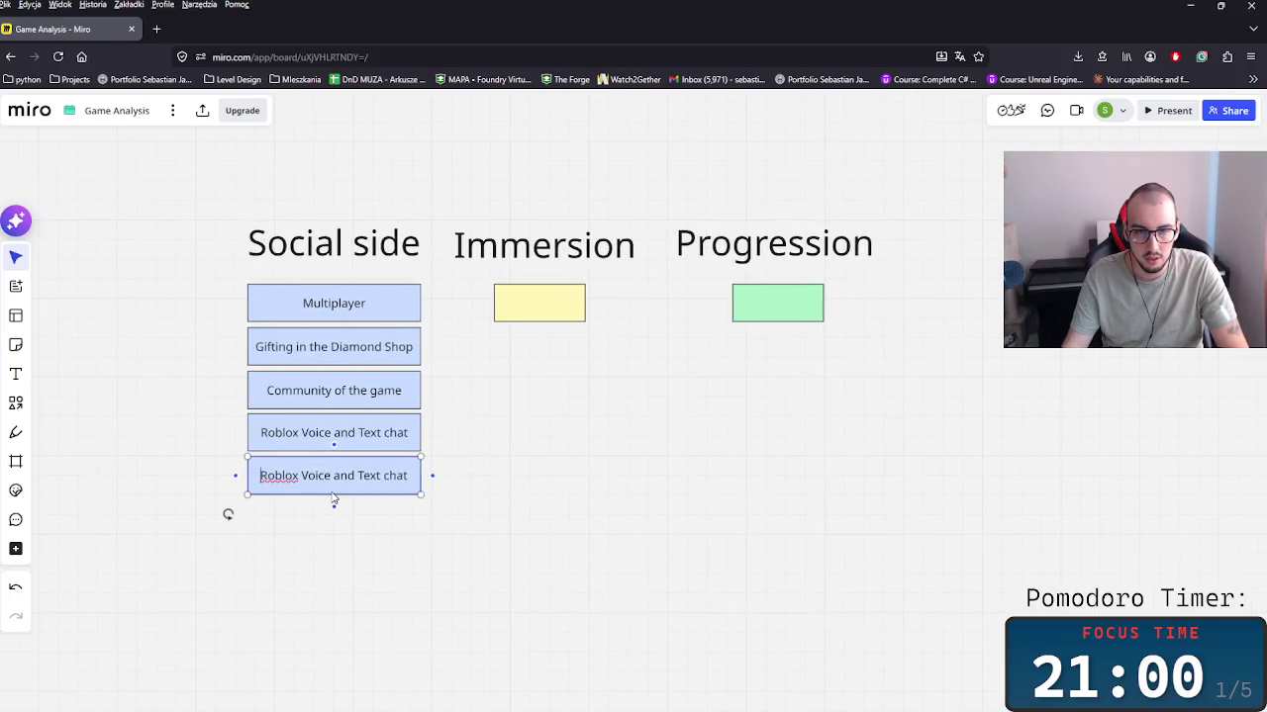
Step: Relabel the new bottom box 'Lobby (HUB) Full of People'
{"action": "double_click", "coordinate": [333, 492]}
{"action": "type", "text": "Lo"}
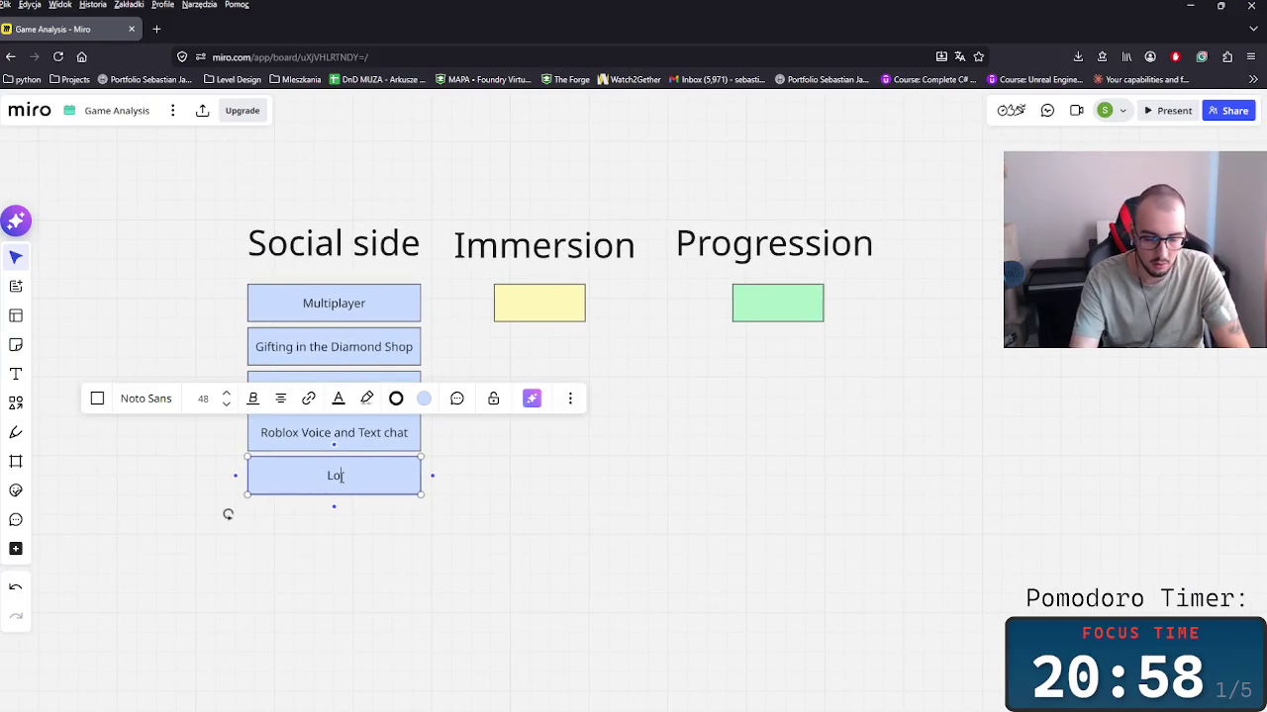
{"action": "type", "text": "bby"}
{"action": "type", "text": " Full ofg"}
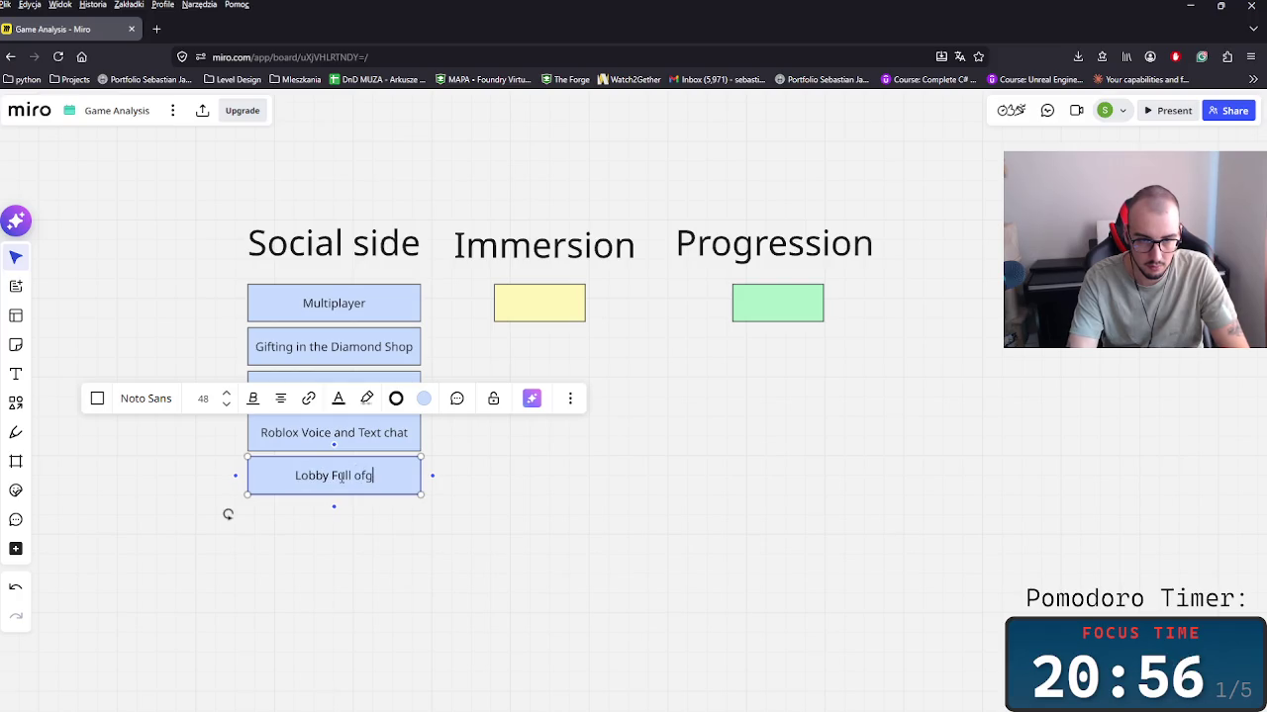
{"action": "key", "text": "BackSpace"}
{"action": "type", "text": " People"}
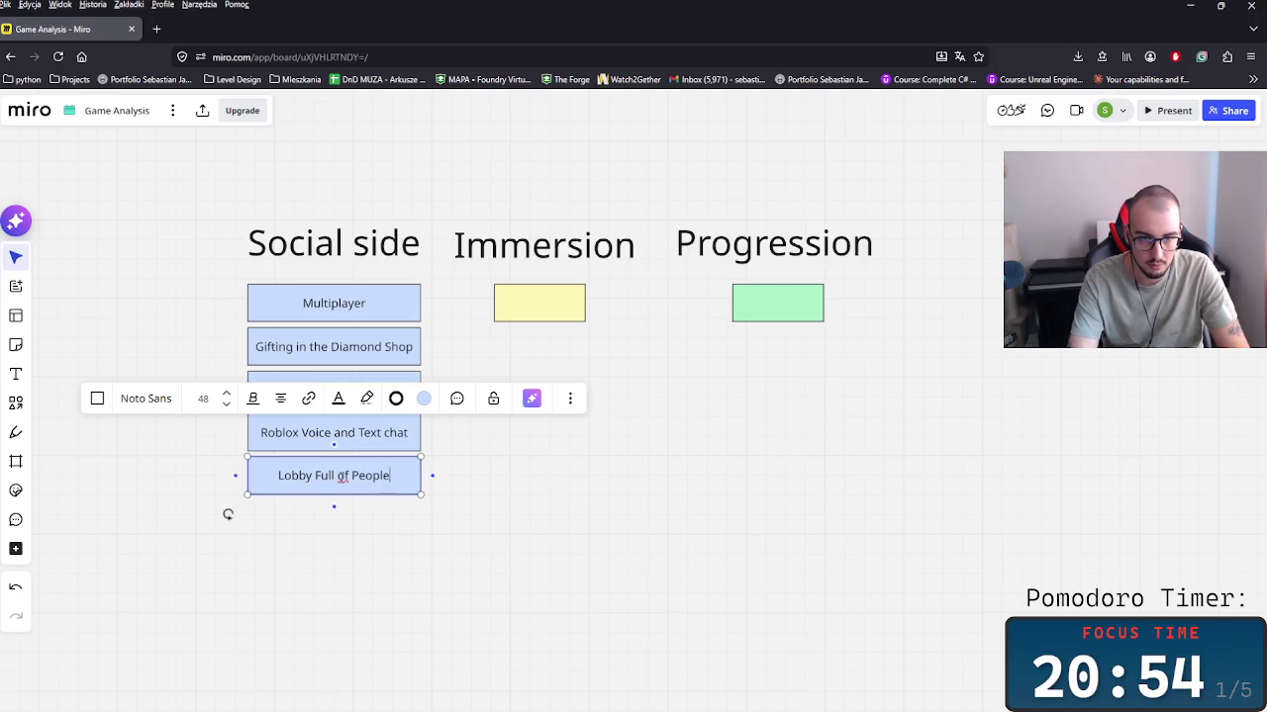
{"action": "left_click", "coordinate": [471, 607]}
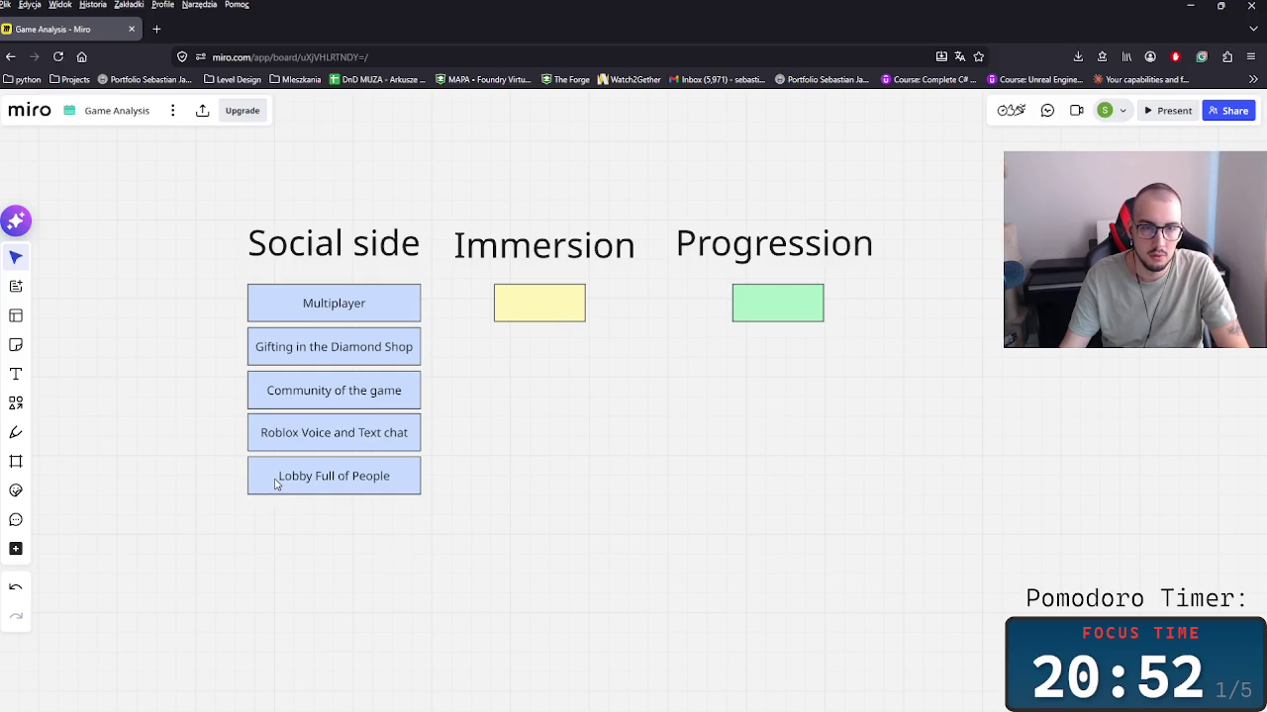
{"action": "double_click", "coordinate": [277, 482]}
{"action": "type", "text": "(HUB"}
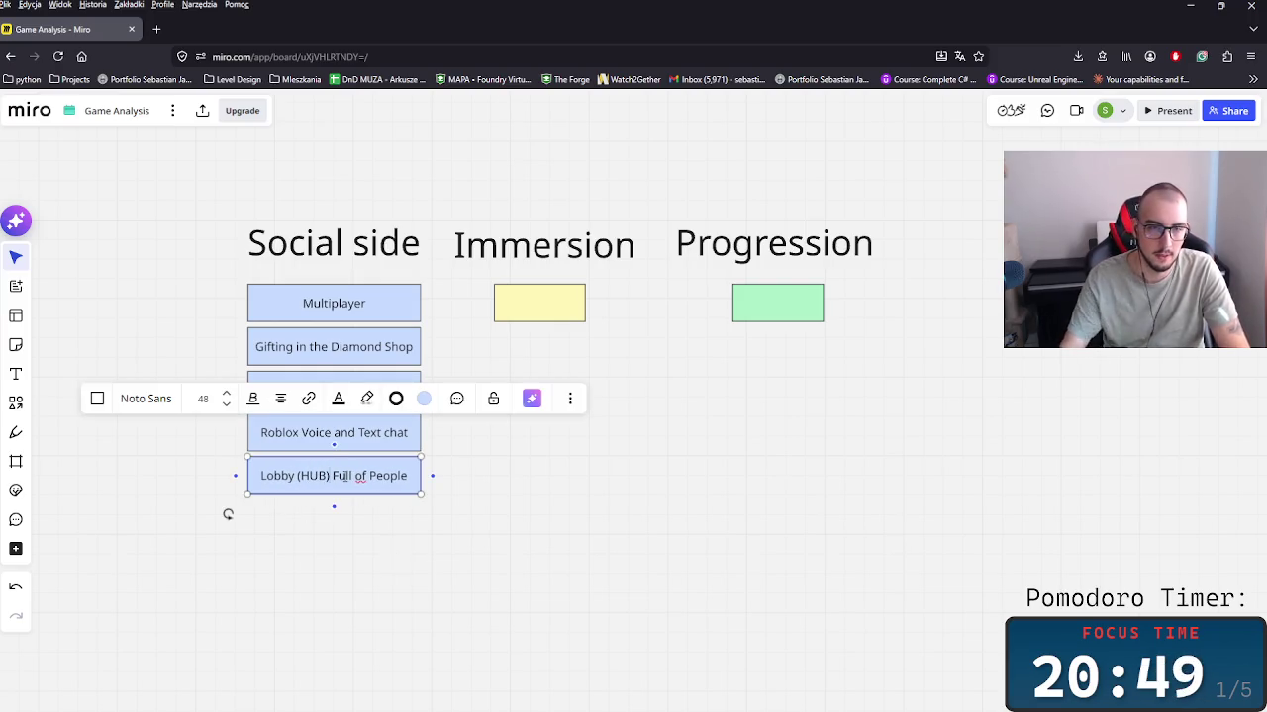
{"action": "left_click", "coordinate": [367, 551]}
Step: Duplicate the Lobby box below and rename the copy 'Leaderboards'
{"action": "mouse_move", "coordinate": [330, 481]}
{"action": "left_mouse_down"}
{"action": "mouse_move", "coordinate": [330, 561]}
{"action": "mouse_move", "coordinate": [333, 522]}
{"action": "left_mouse_up"}
{"action": "double_click", "coordinate": [342, 522]}
{"action": "key", "text": "ctrl+a"}
{"action": "type", "text": "L"}
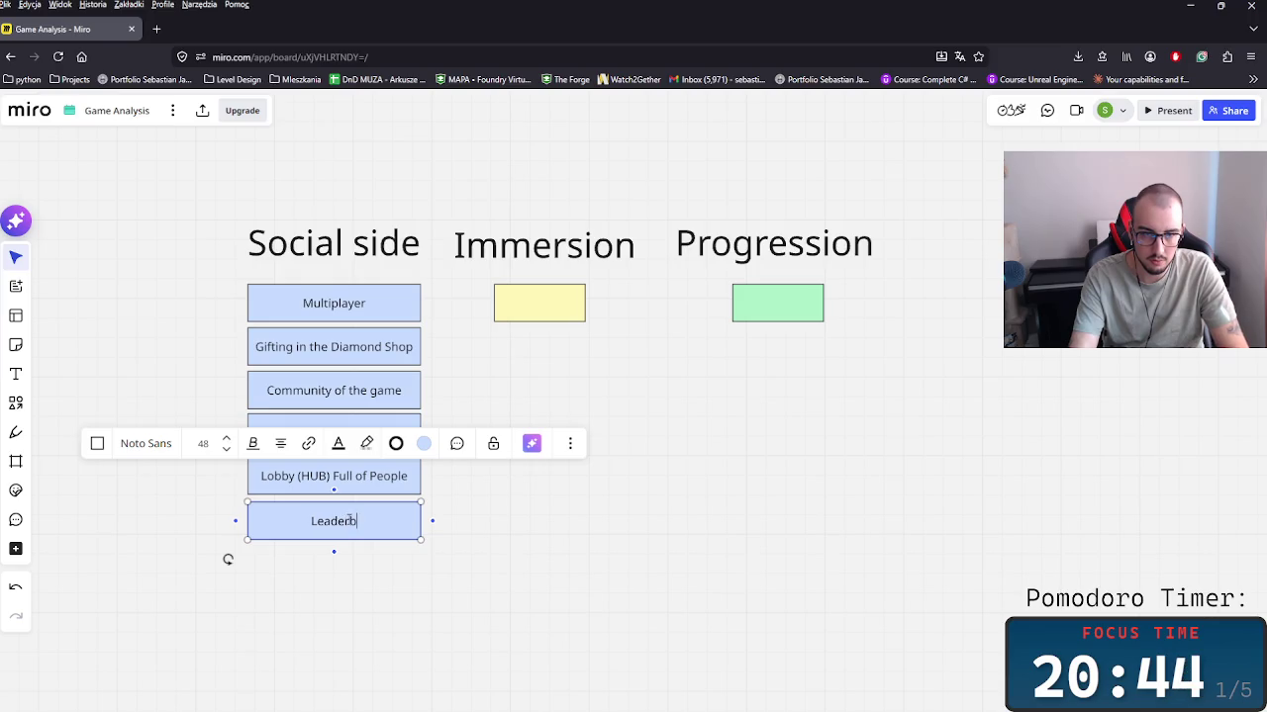
{"action": "type", "text": "s"}
{"action": "left_click", "coordinate": [967, 441]}
{"action": "scroll", "coordinate": [967, 441], "scroll_direction": "up", "scroll_amount": 5}
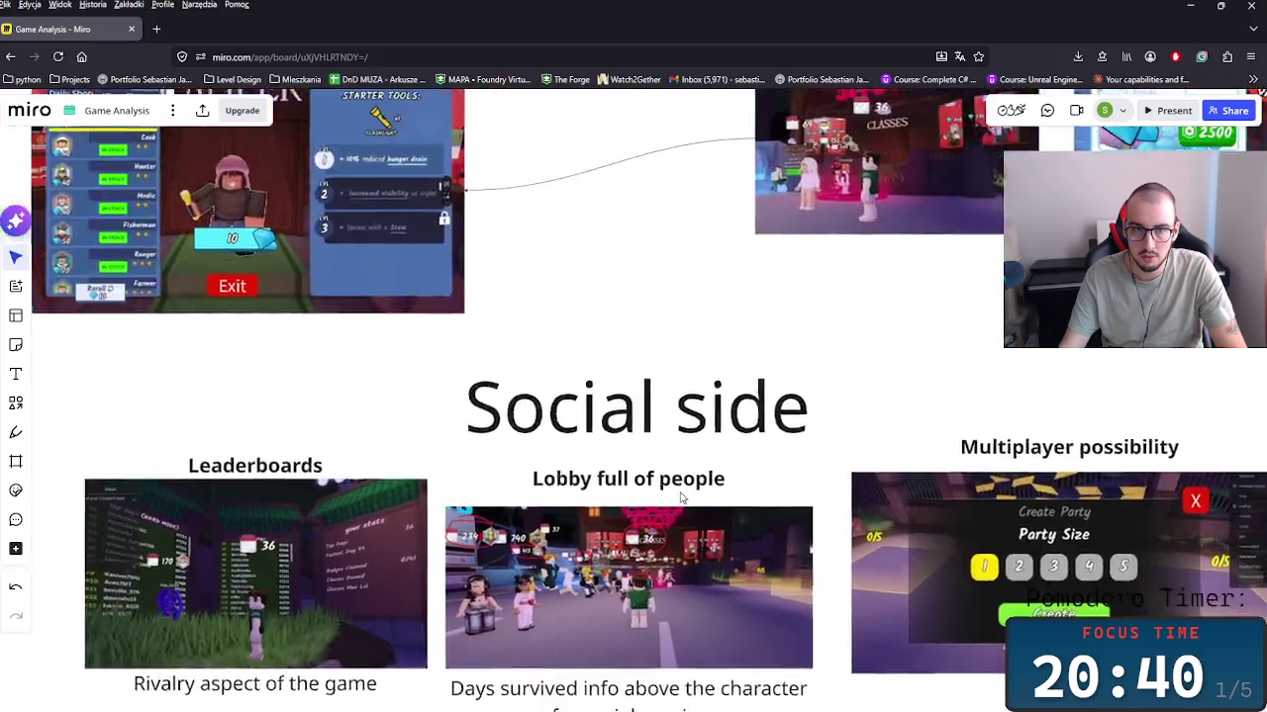
Step: Duplicate the Leaderboards box and line the copy up beneath it
{"action": "scroll", "coordinate": [508, 472], "scroll_direction": "up", "scroll_amount": 5}
{"action": "scroll", "coordinate": [675, 523], "scroll_direction": "down", "scroll_amount": 5}
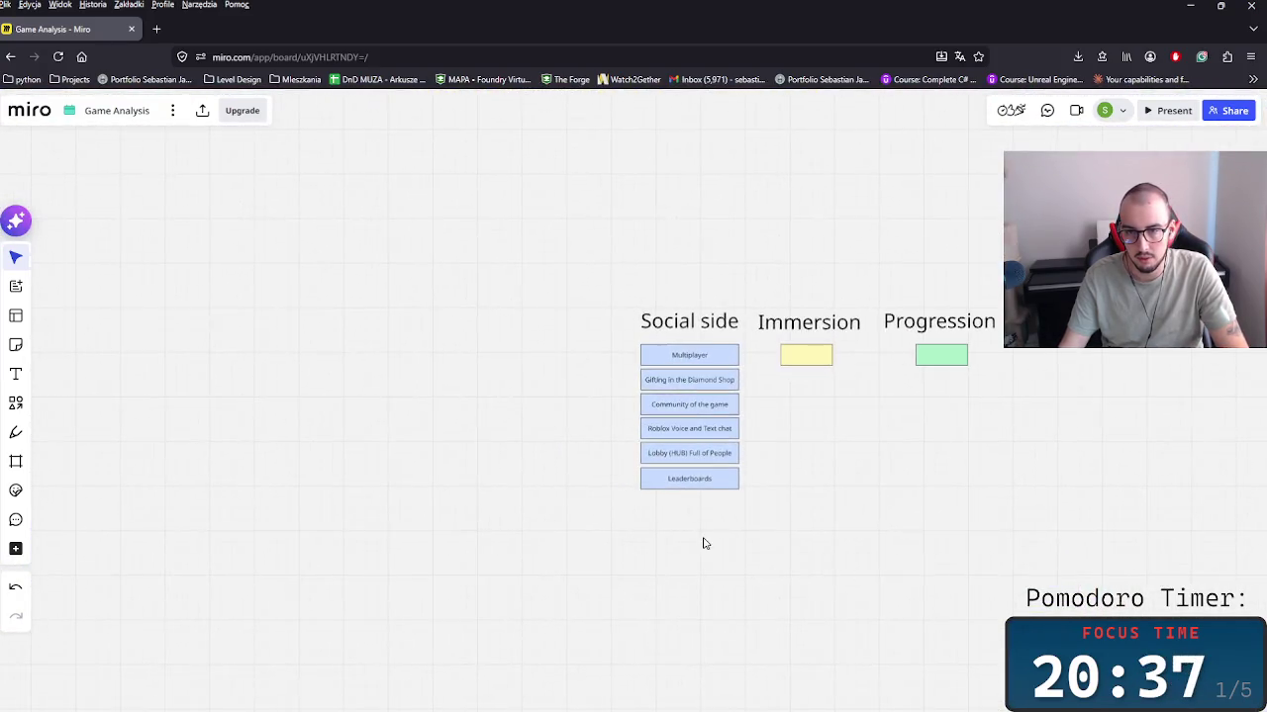
{"action": "scroll", "coordinate": [597, 535], "scroll_direction": "up", "scroll_amount": 3}
{"action": "left_click", "coordinate": [691, 422]}
{"action": "key", "text": "ctrl+c"}
{"action": "key", "text": "ctrl+v"}
{"action": "left_click_drag", "start_coordinate": [685, 520], "coordinate": [669, 455]}
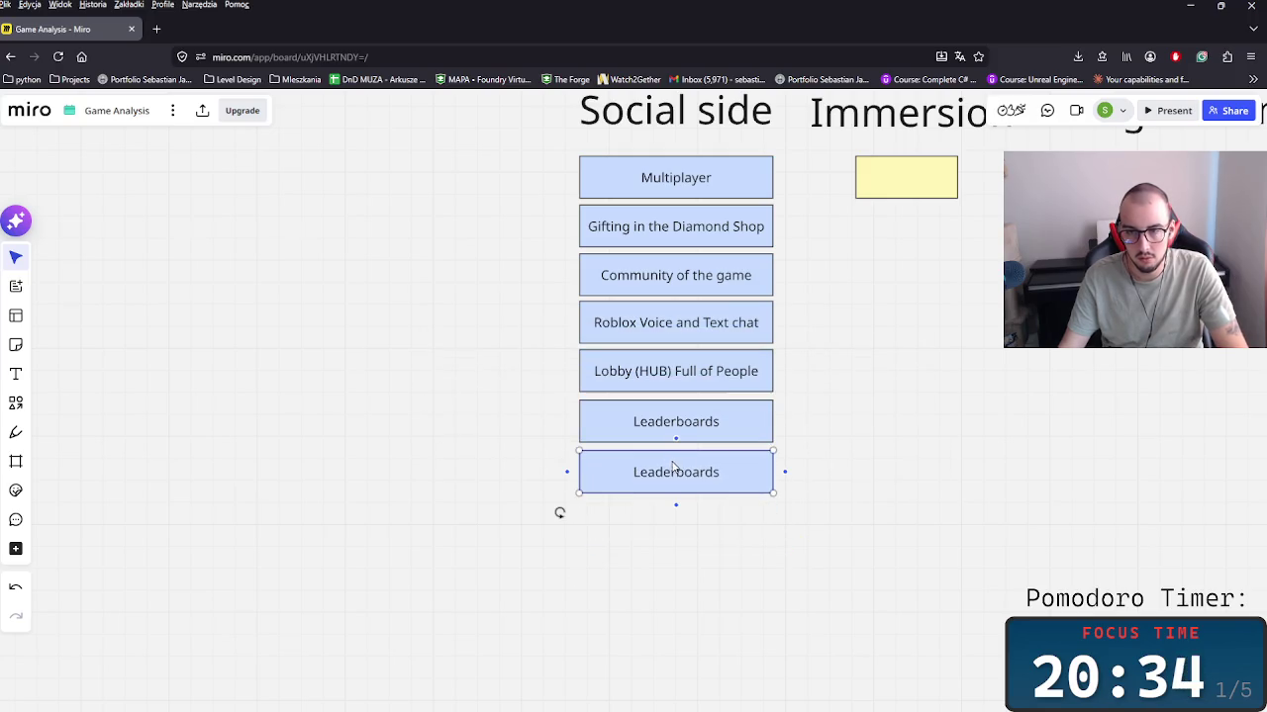
{"action": "left_click", "coordinate": [890, 438]}
Step: Reorder the stack so a Leaderboards copy sits directly under Roblox Voice and Text chat
{"action": "left_click_drag", "start_coordinate": [849, 430], "coordinate": [584, 352]}
{"action": "left_click_drag", "start_coordinate": [793, 402], "coordinate": [1117, 506]}
{"action": "left_click_drag", "start_coordinate": [665, 475], "coordinate": [662, 381]}
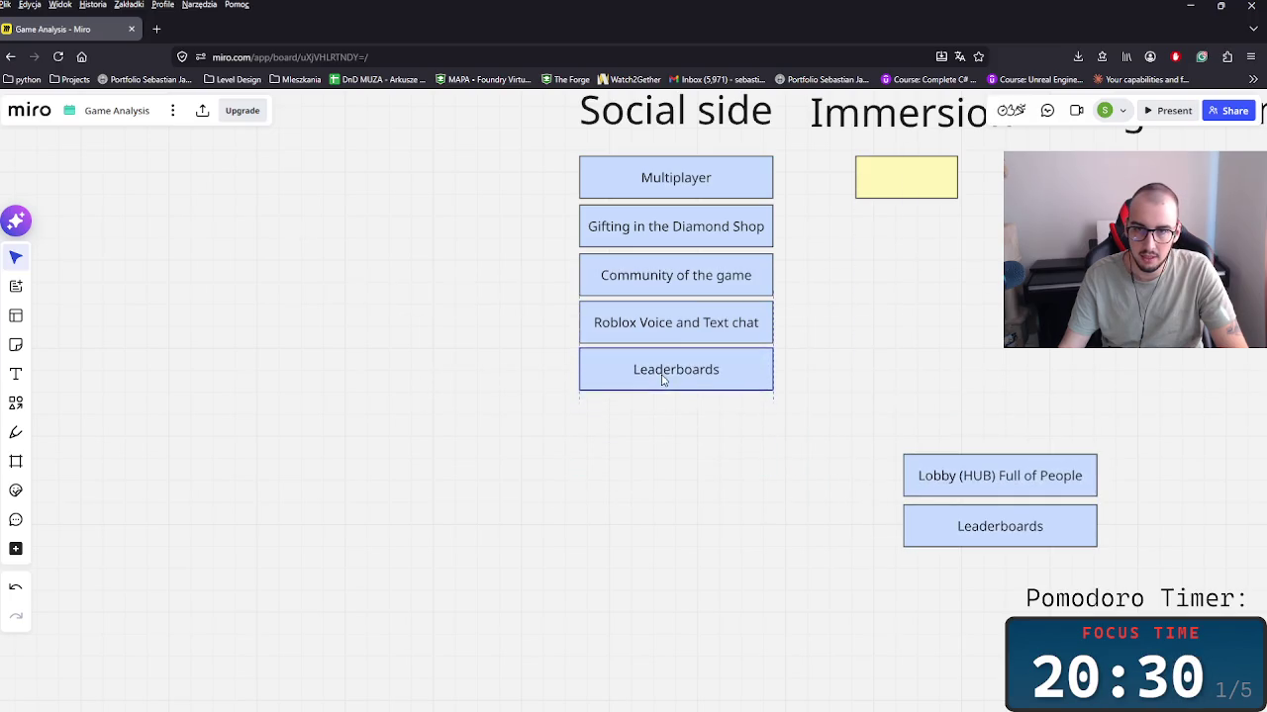
{"action": "left_click_drag", "start_coordinate": [953, 481], "coordinate": [659, 433]}
Step: Relabel that upper copy 'Roblox Friend system'
{"action": "double_click", "coordinate": [694, 377]}
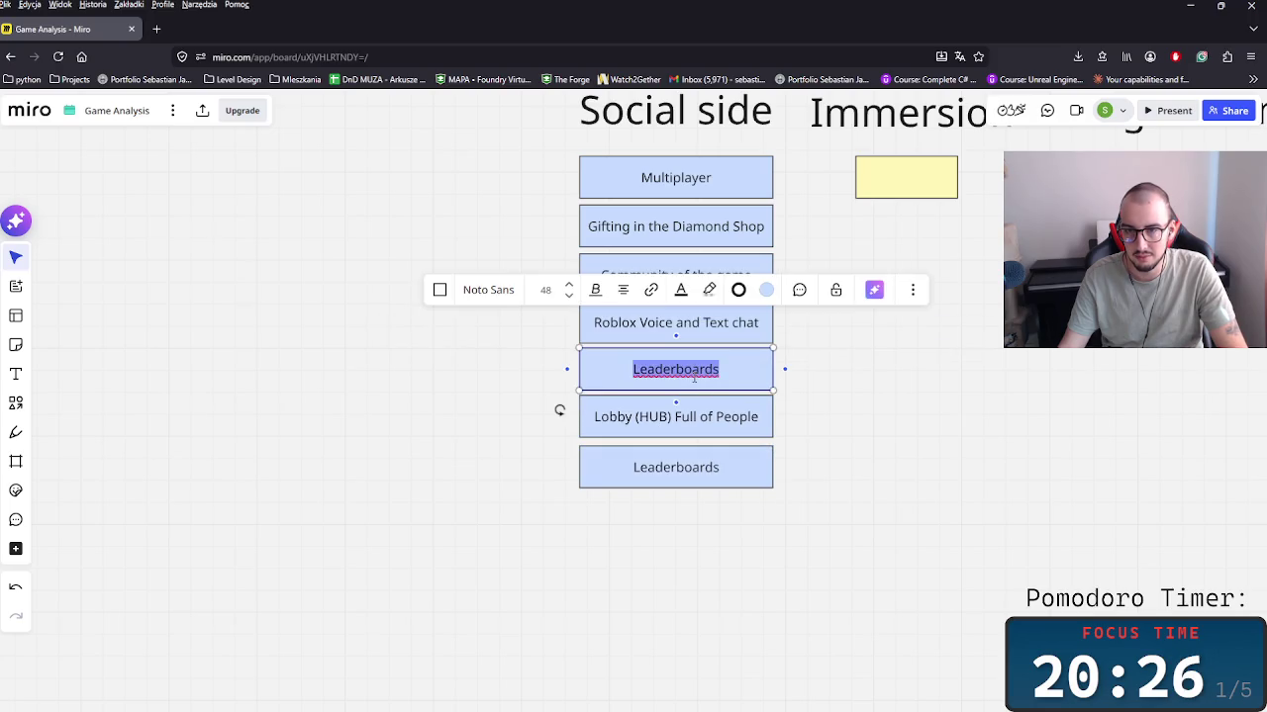
{"action": "type", "text": "F"}
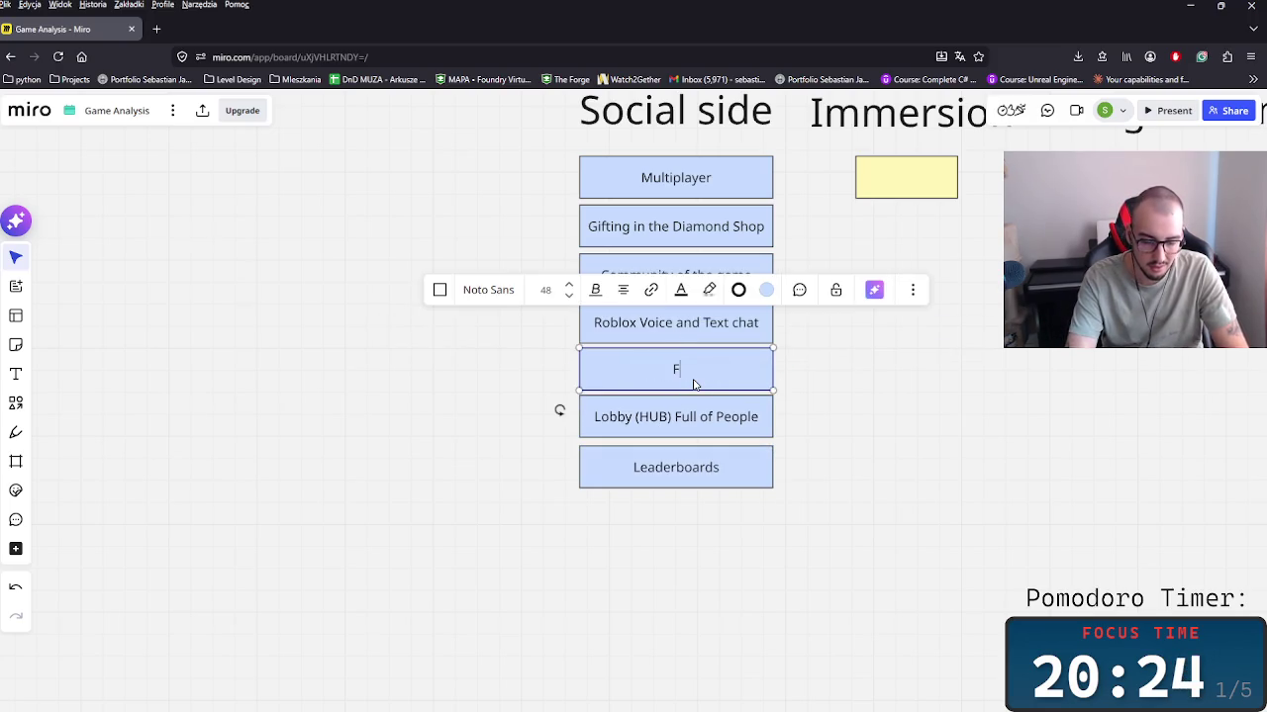
{"action": "key", "text": "BackSpace"}
{"action": "key", "text": "BackSpace"}
{"action": "type", "text": "Ro"}
{"action": "type", "text": "blox "}
{"action": "type", "text": "Frend"}
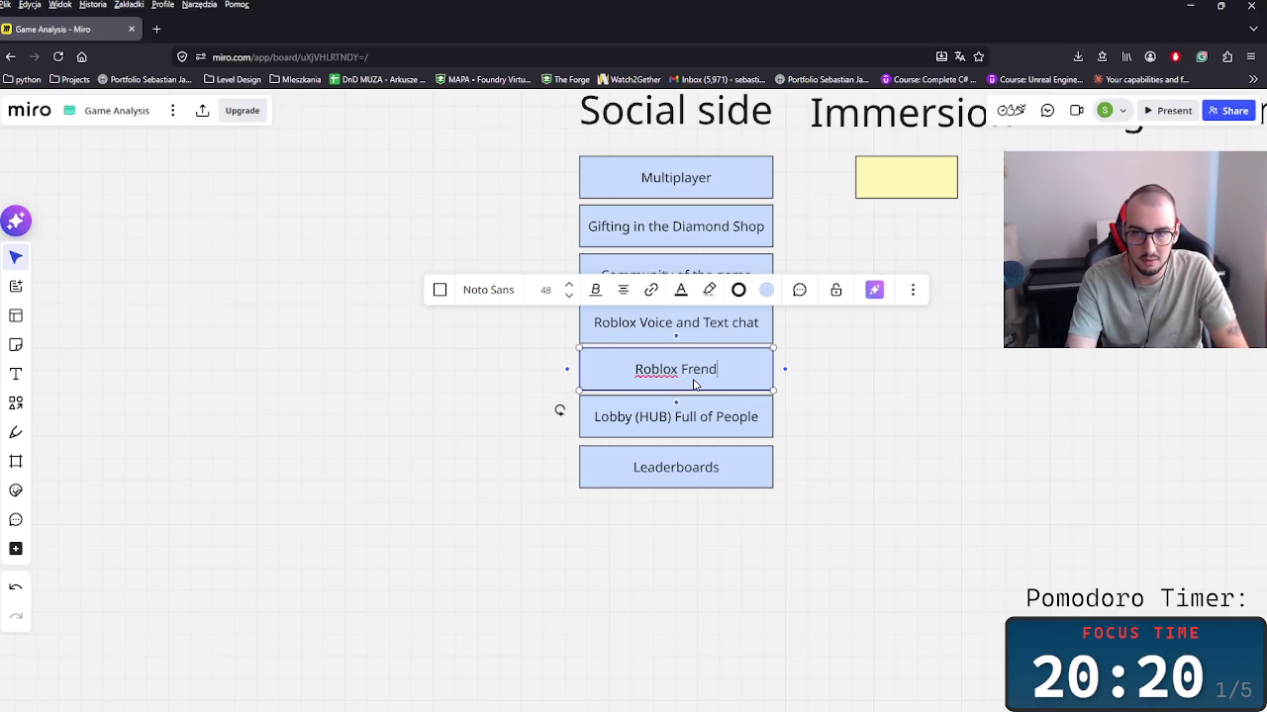
{"action": "key", "text": "BackSpace"}
{"action": "key", "text": "BackSpace"}
{"action": "key", "text": "BackSpace"}
{"action": "type", "text": "iend s"}
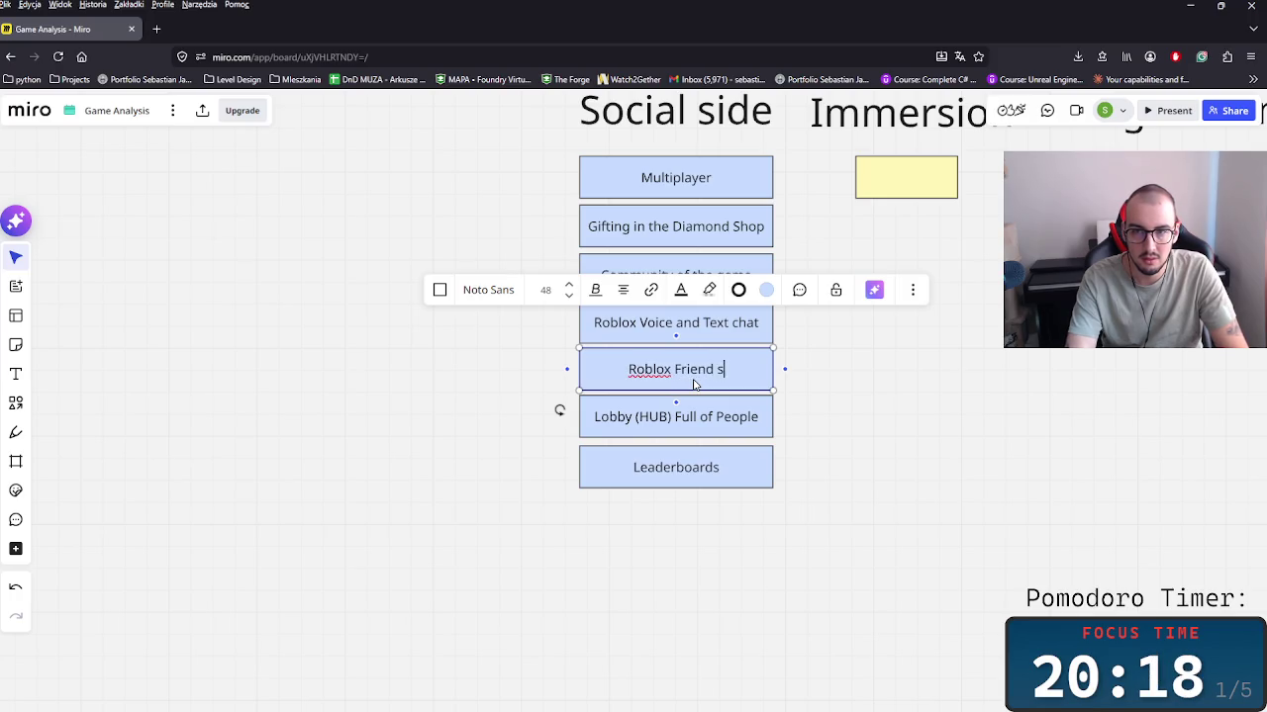
{"action": "type", "text": "em"}
{"action": "left_click", "coordinate": [1038, 393]}
{"action": "scroll", "coordinate": [687, 413], "scroll_direction": "right", "scroll_amount": 10}
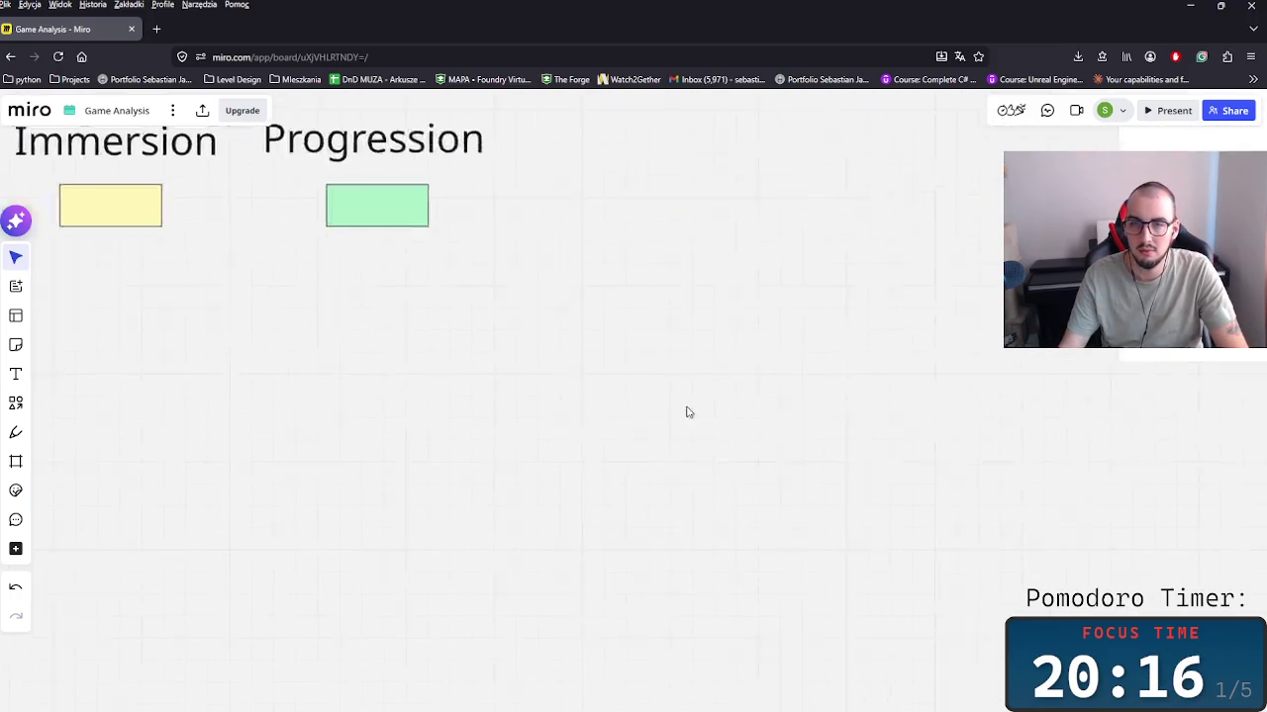
Step: Scroll around the board, zooming out from the Gameplay side frame
{"action": "scroll", "coordinate": [863, 416], "scroll_direction": "right", "scroll_amount": 10}
{"action": "scroll", "coordinate": [996, 402], "scroll_direction": "right", "scroll_amount": 5}
{"action": "scroll", "coordinate": [653, 407], "scroll_direction": "right", "scroll_amount": 3}
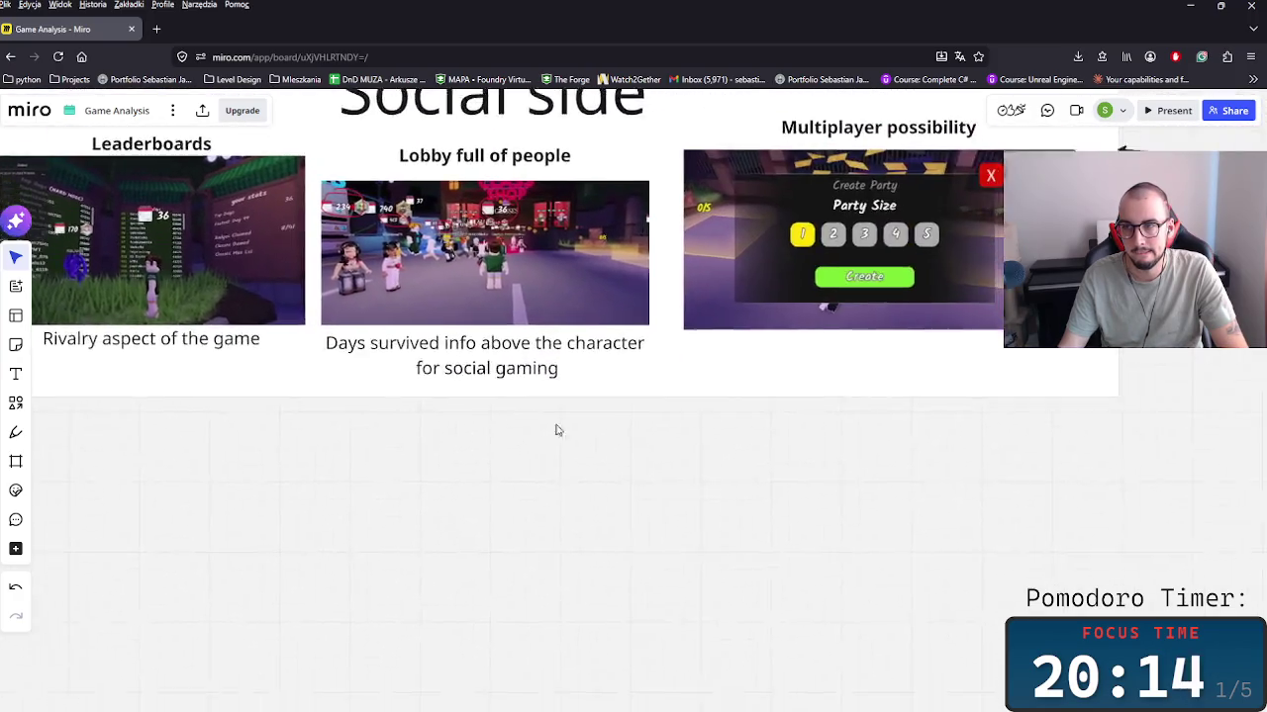
{"action": "scroll", "coordinate": [557, 430], "scroll_direction": "up", "scroll_amount": 3}
{"action": "scroll", "coordinate": [606, 441], "scroll_direction": "up", "scroll_amount": 3}
{"action": "scroll", "coordinate": [580, 486], "scroll_direction": "left", "scroll_amount": 3}
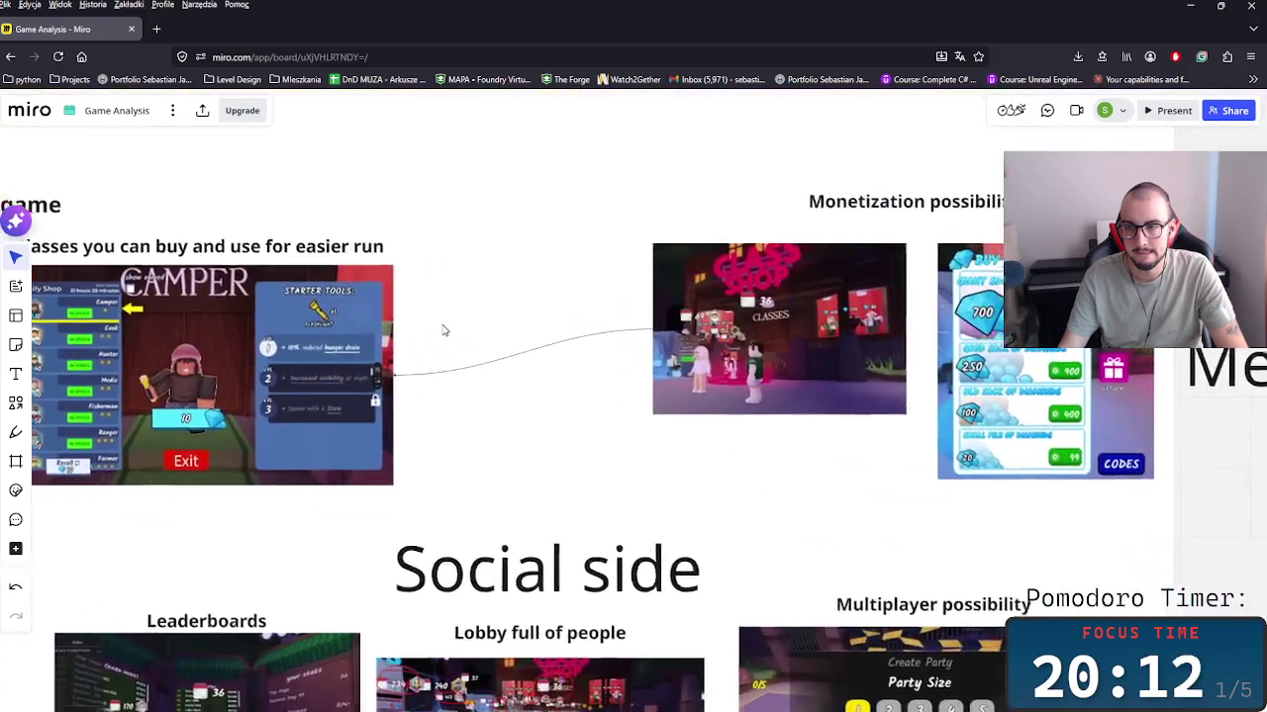
{"action": "scroll", "coordinate": [349, 356], "scroll_direction": "left", "scroll_amount": 5}
{"action": "scroll", "coordinate": [396, 356], "scroll_direction": "left", "scroll_amount": 1}
{"action": "scroll", "coordinate": [565, 353], "scroll_direction": "right", "scroll_amount": 5}
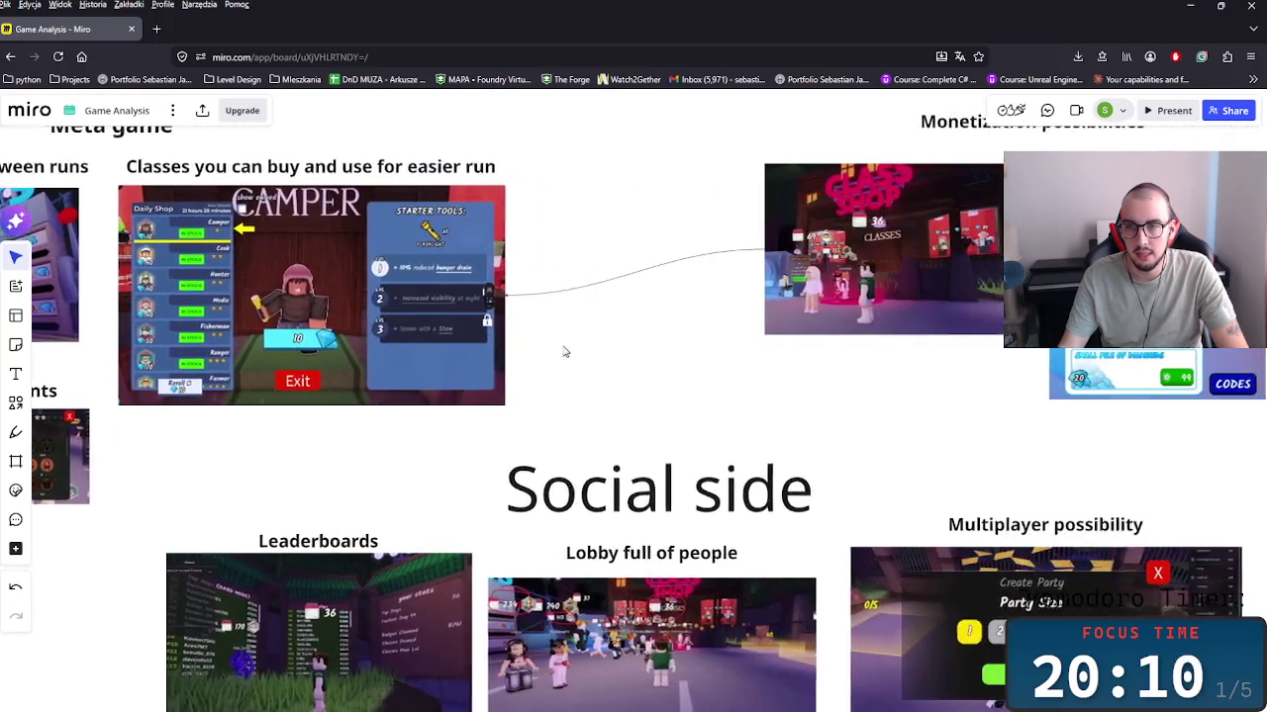
{"action": "scroll", "coordinate": [565, 375], "scroll_direction": "down", "scroll_amount": 2}
{"action": "scroll", "coordinate": [565, 375], "scroll_direction": "down", "scroll_amount": 2}
{"action": "scroll", "coordinate": [465, 402], "scroll_direction": "right", "scroll_amount": 5}
{"action": "scroll", "coordinate": [594, 494], "scroll_direction": "up", "scroll_amount": 2}
{"action": "scroll", "coordinate": [659, 543], "scroll_direction": "left", "scroll_amount": 7}
{"action": "scroll", "coordinate": [700, 384], "scroll_direction": "right", "scroll_amount": 2}
{"action": "scroll", "coordinate": [593, 381], "scroll_direction": "right", "scroll_amount": 5}
{"action": "scroll", "coordinate": [594, 381], "scroll_direction": "down", "scroll_amount": 3}
{"action": "scroll", "coordinate": [509, 342], "scroll_direction": "left", "scroll_amount": 1}
Step: Pan past the Gameplay side frame and zoom in on Social side, Immersion and Progression
{"action": "mouse_move", "coordinate": [561, 274]}
{"action": "left_mouse_down"}
{"action": "mouse_move", "coordinate": [466, 402]}
{"action": "mouse_move", "coordinate": [755, 227]}
{"action": "left_mouse_up"}
{"action": "scroll", "coordinate": [636, 359], "scroll_direction": "down", "scroll_amount": 3}
{"action": "left_click_drag", "start_coordinate": [636, 359], "coordinate": [598, 213]}
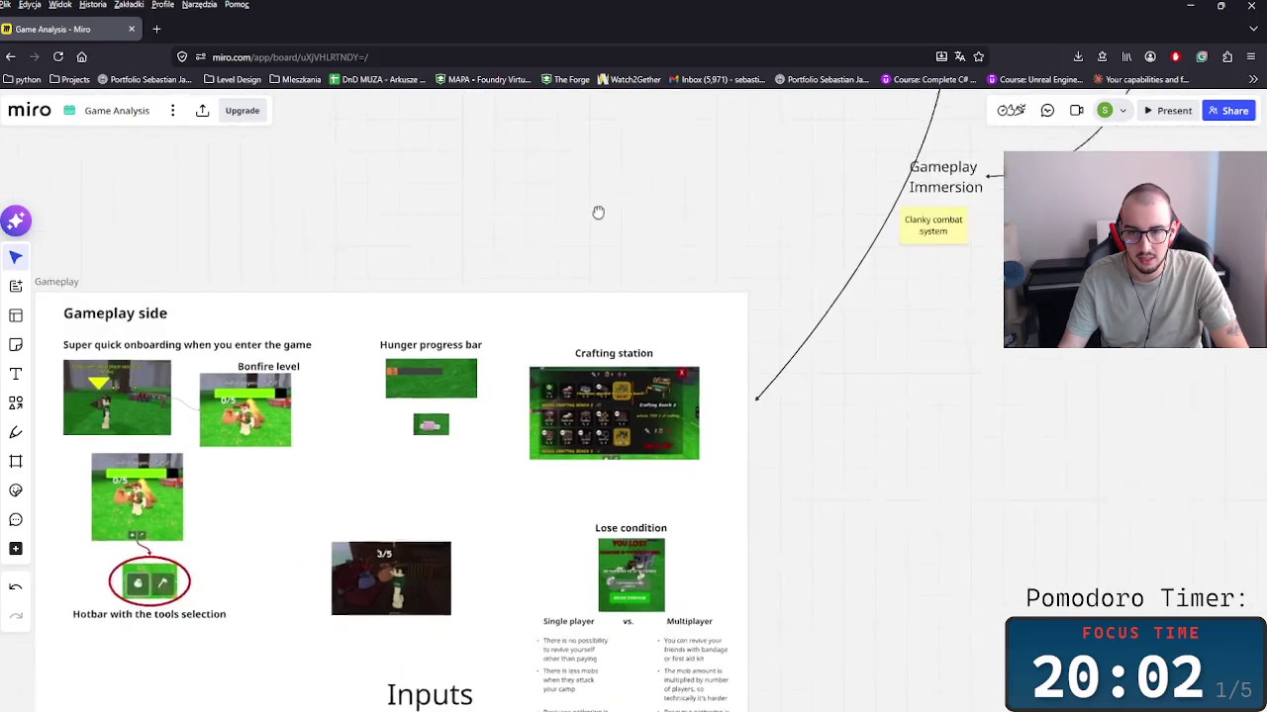
{"action": "scroll", "coordinate": [597, 213], "scroll_direction": "down", "scroll_amount": 1}
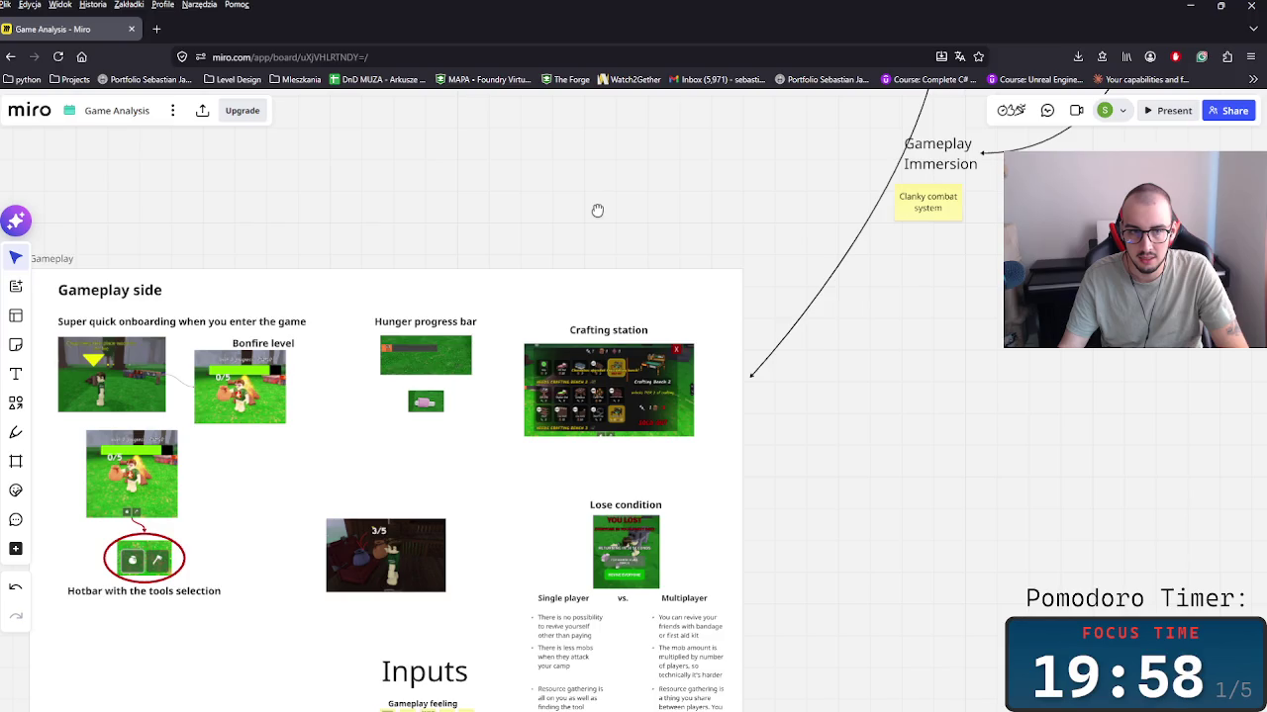
{"action": "scroll", "coordinate": [766, 240], "scroll_direction": "down", "scroll_amount": 10}
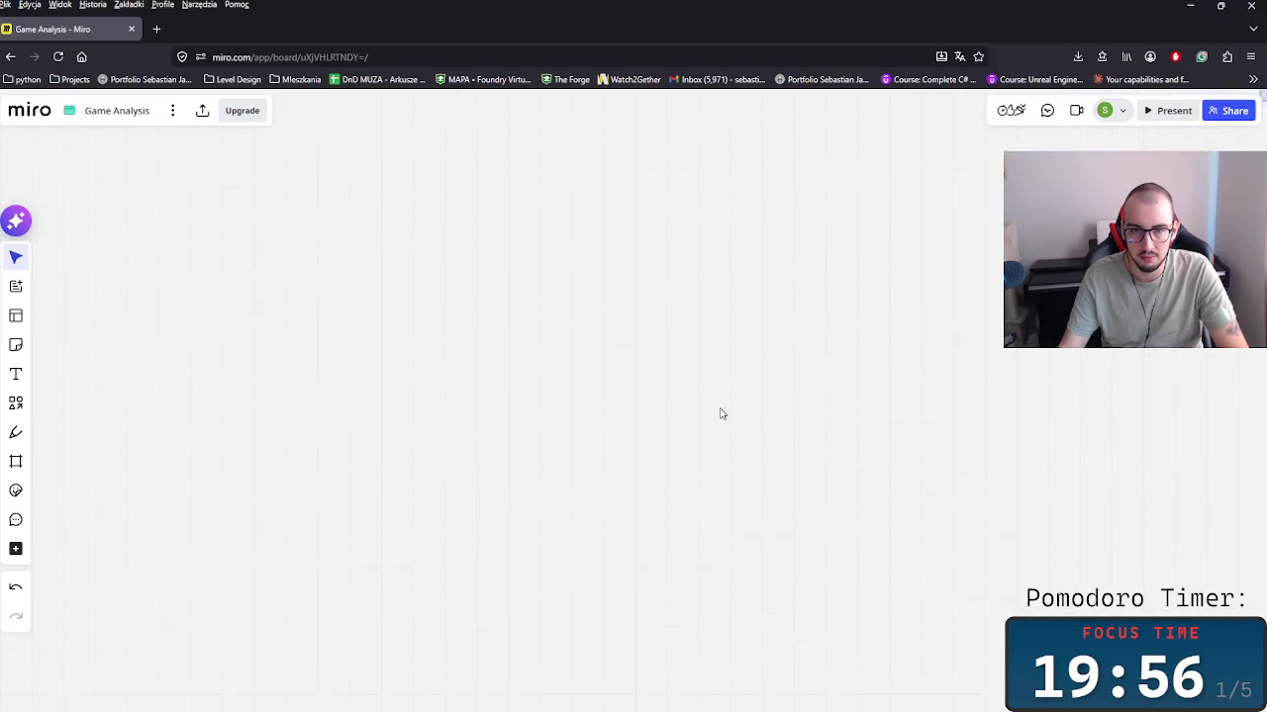
{"action": "scroll", "coordinate": [373, 517], "scroll_direction": "up", "scroll_amount": 5}
{"action": "scroll", "coordinate": [661, 418], "scroll_direction": "up", "scroll_amount": 3}
{"action": "scroll", "coordinate": [729, 376], "scroll_direction": "up", "scroll_amount": 2}
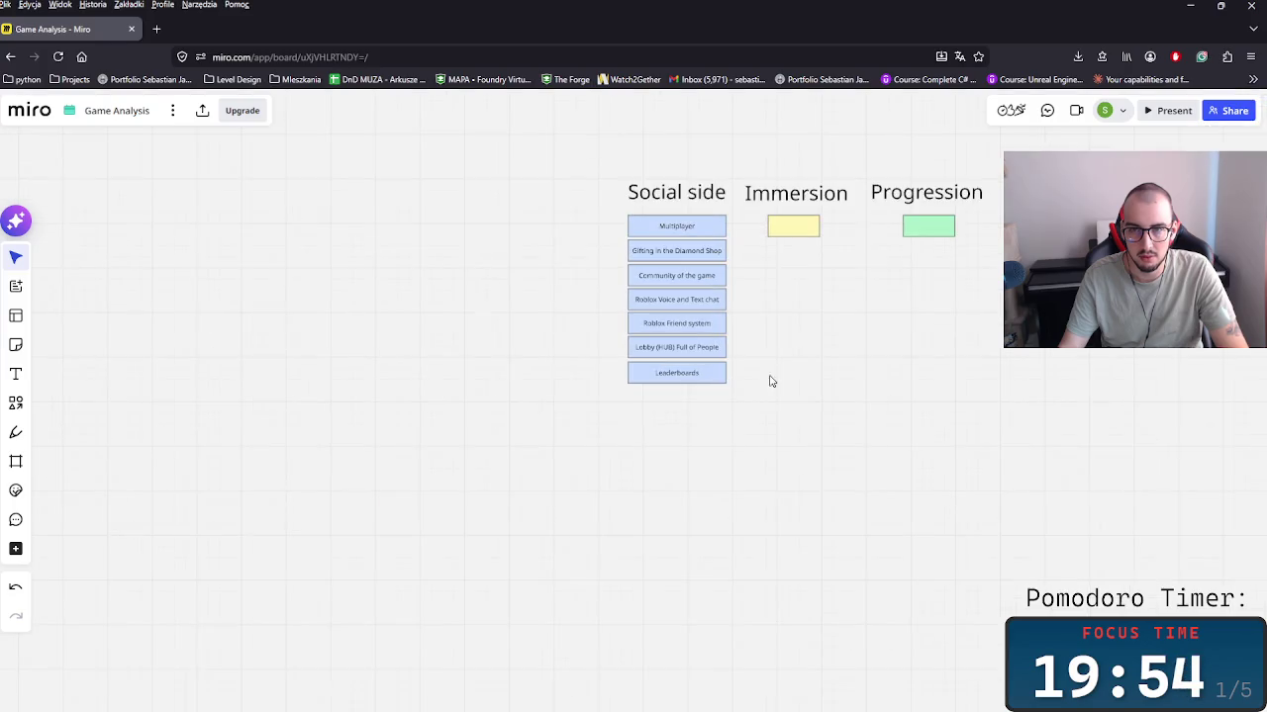
Step: Duplicate the Multiplayer box below it and begin labelling it 'Revive … have a friend'
{"action": "scroll", "coordinate": [693, 424], "scroll_direction": "up", "scroll_amount": 3}
{"action": "mouse_move", "coordinate": [616, 497]}
{"action": "left_mouse_down"}
{"action": "mouse_move", "coordinate": [446, 262]}
{"action": "mouse_move", "coordinate": [443, 320]}
{"action": "left_mouse_up"}
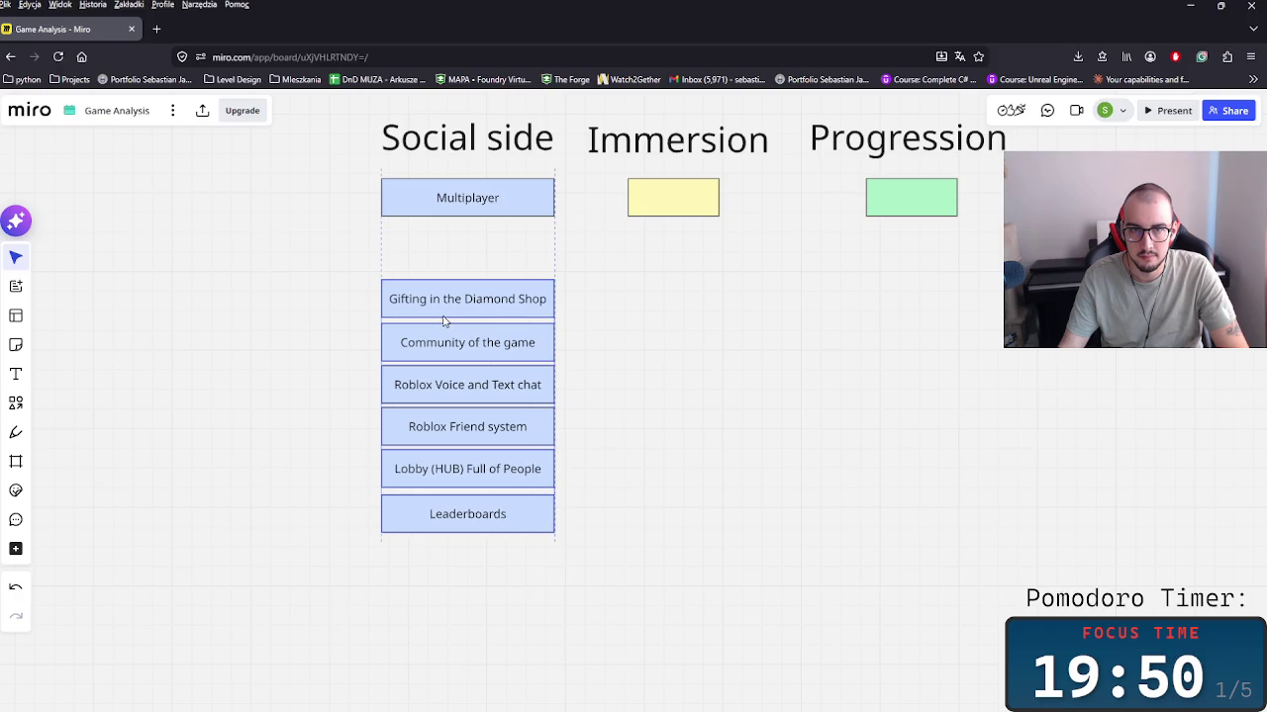
{"action": "left_click_drag", "start_coordinate": [448, 201], "coordinate": [461, 241]}
{"action": "double_click", "coordinate": [461, 241]}
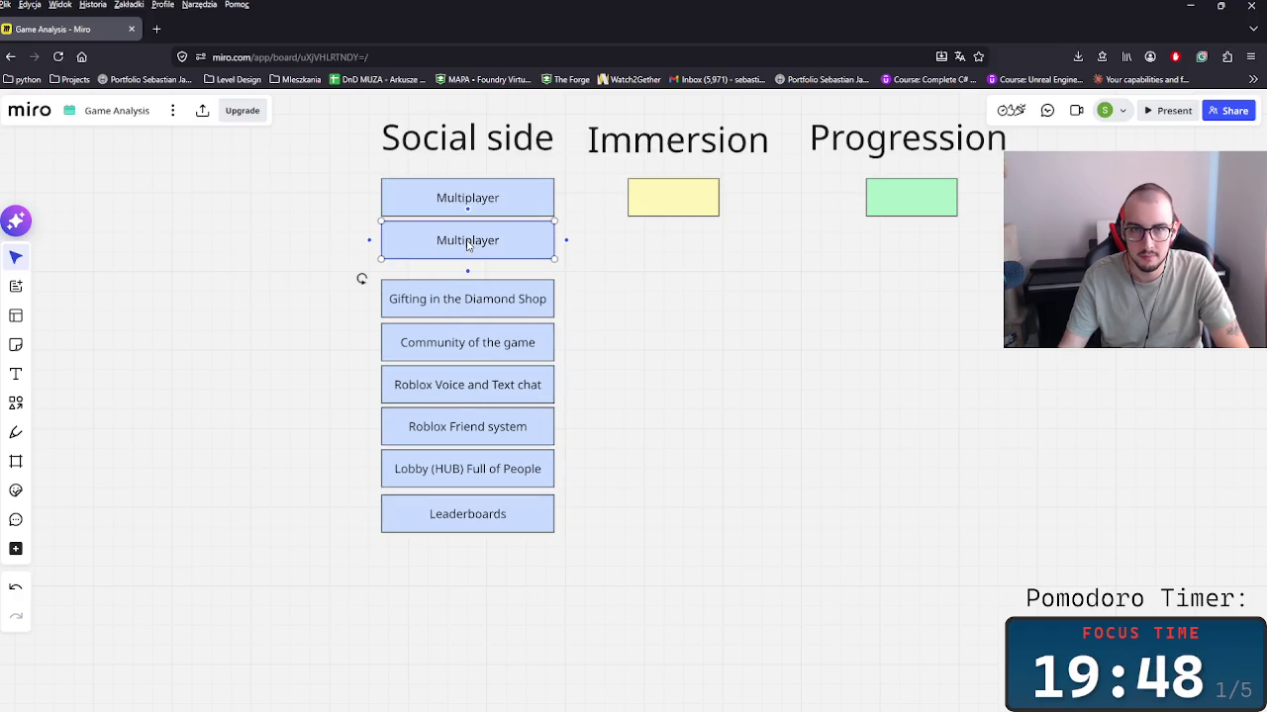
{"action": "type", "text": "Revive when"}
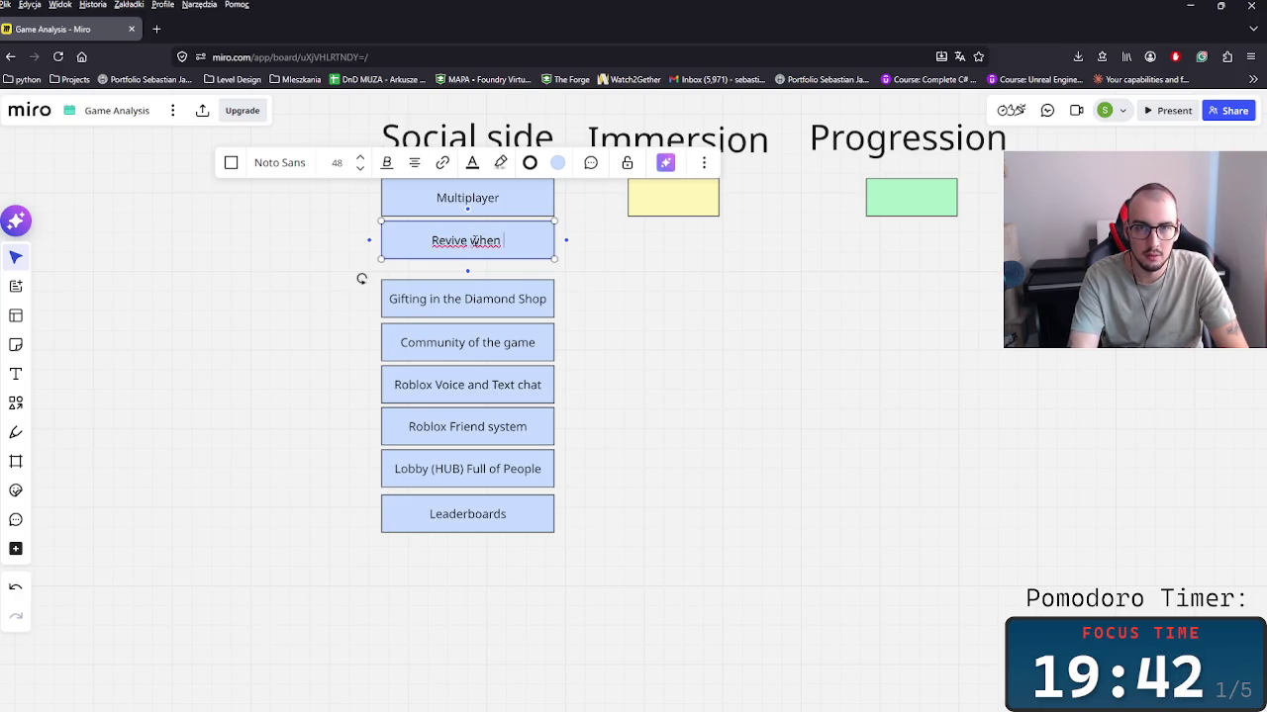
{"action": "type", "text": "ave"}
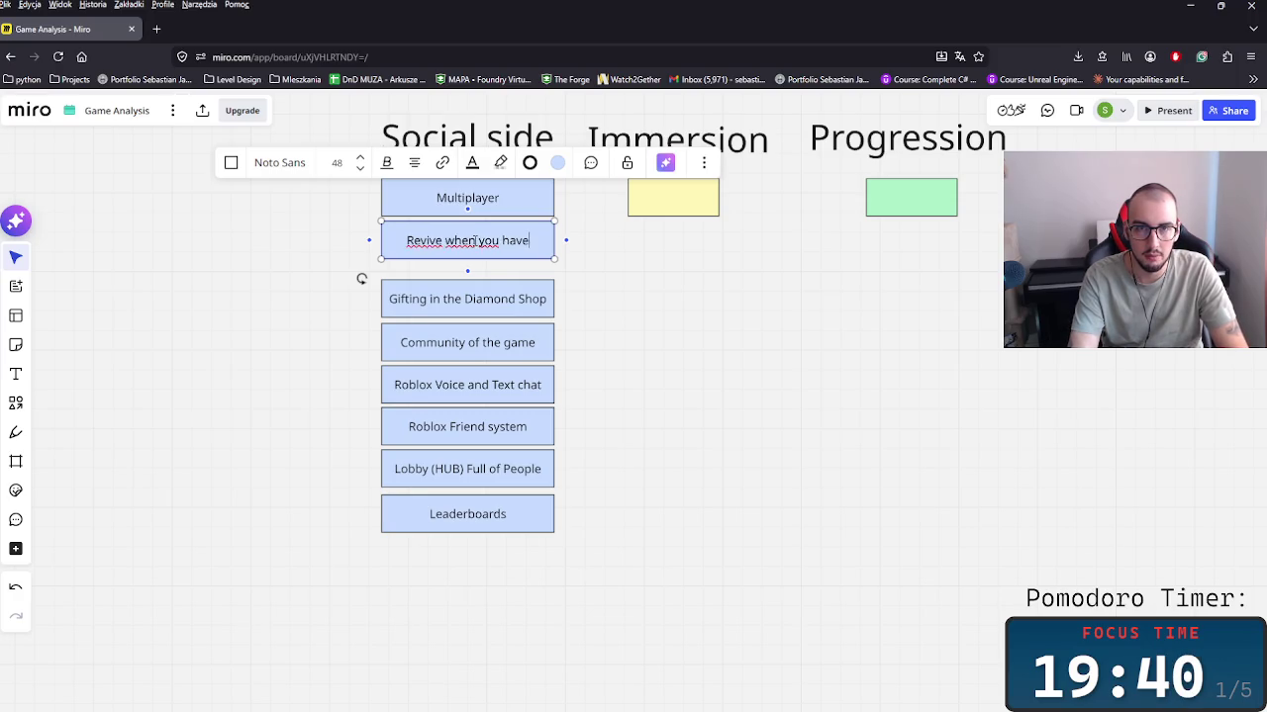
{"action": "type", "text": " a friend"}
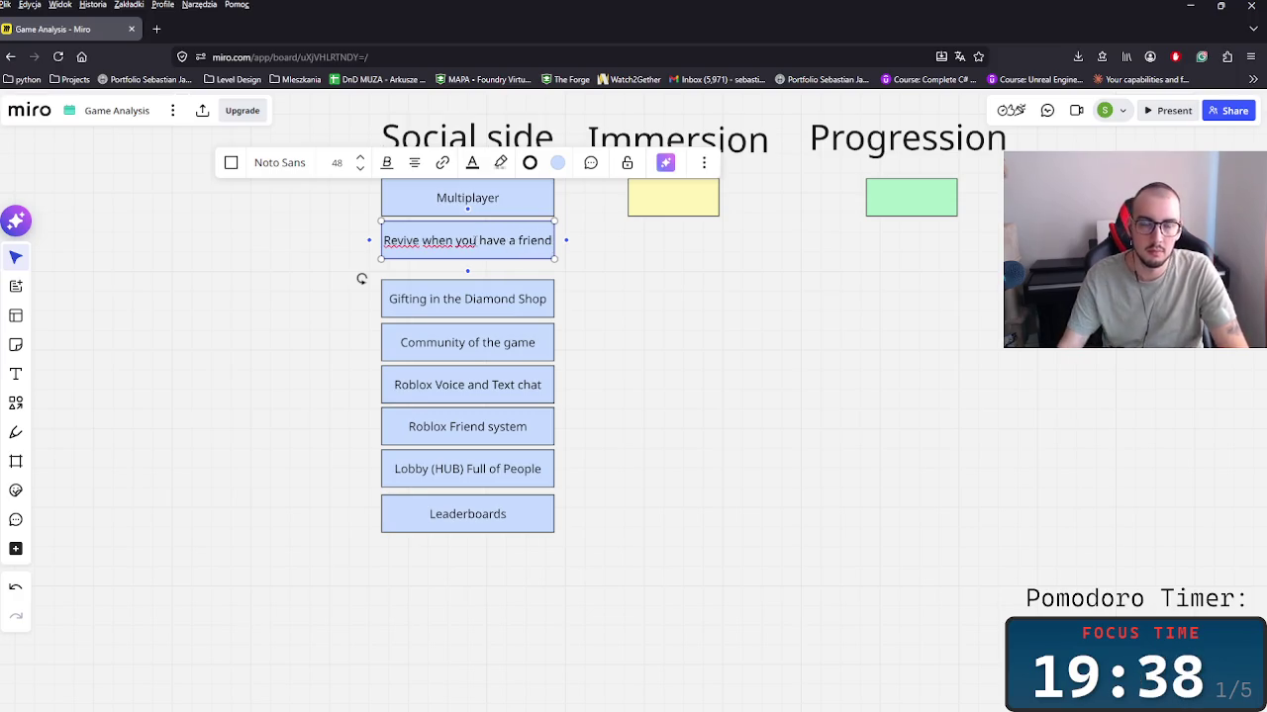
{"action": "left_click", "coordinate": [368, 240]}
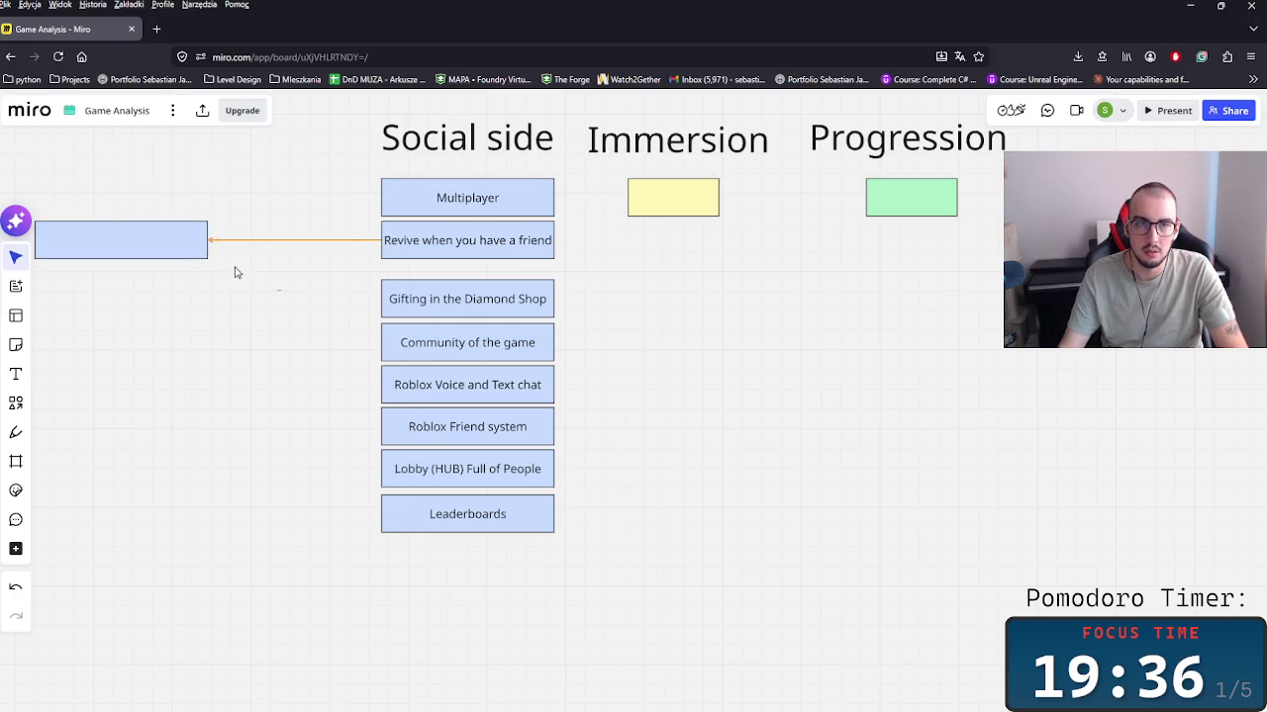
{"action": "key", "text": "ctrl+z"}
Step: Complete 'Revive possibility when you have a friend' and move the lower boxes up to close the gap
{"action": "double_click", "coordinate": [452, 240]}
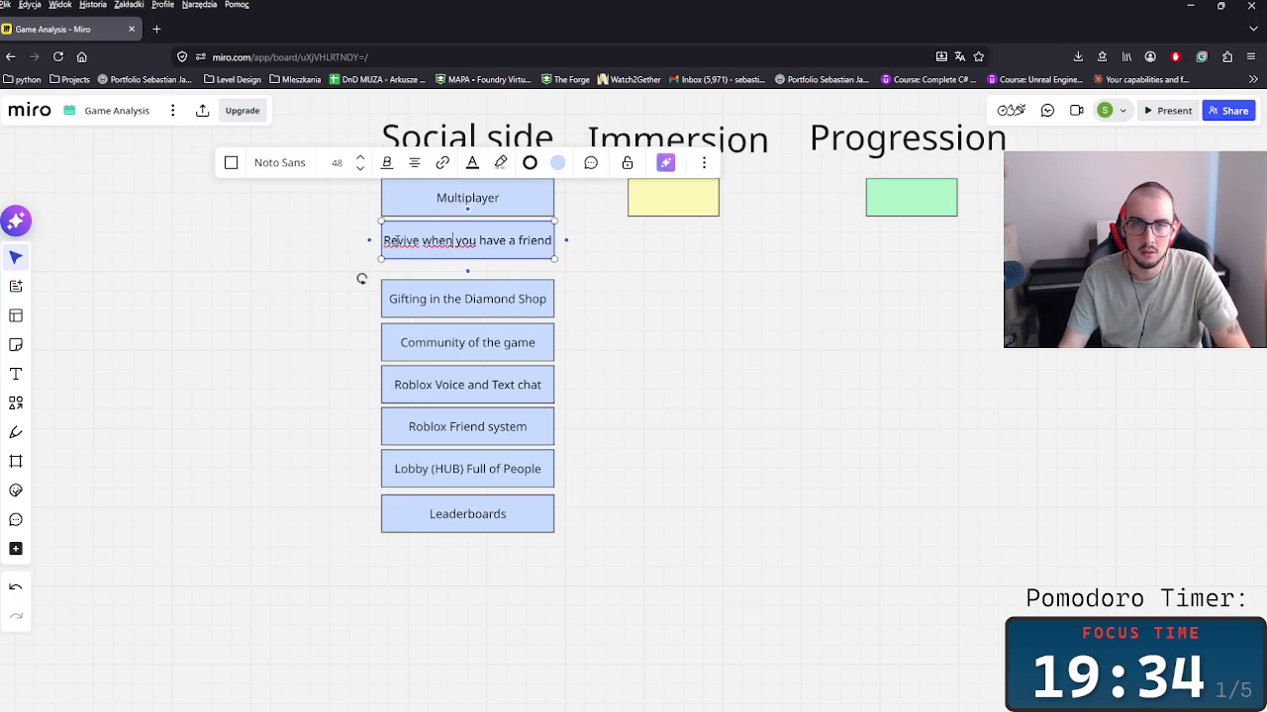
{"action": "type", "text": "pso"}
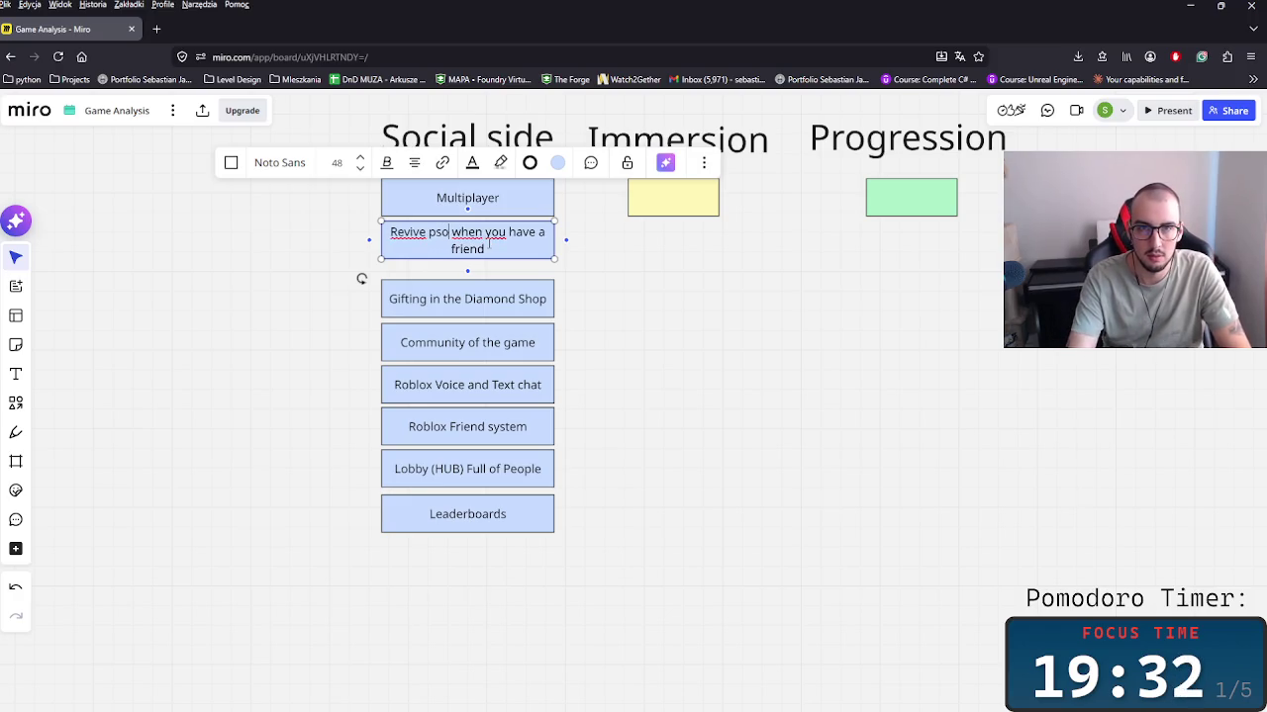
{"action": "type", "text": "ossibility"}
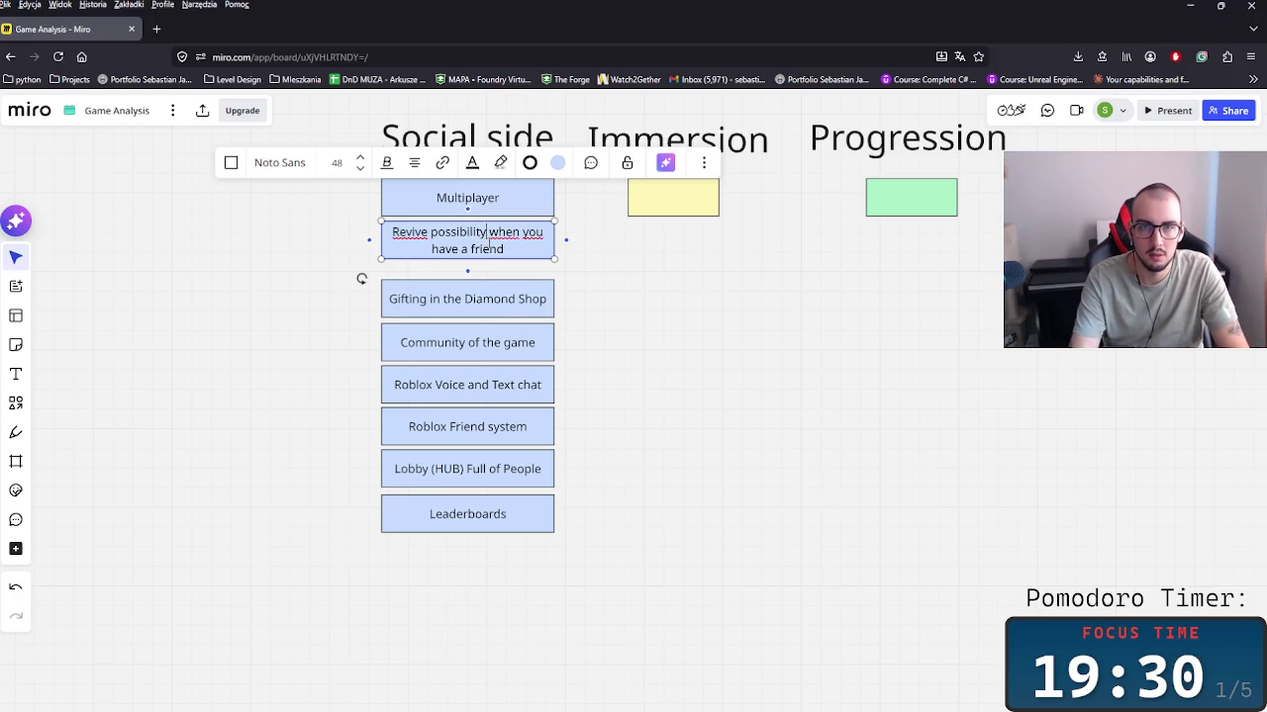
{"action": "left_click", "coordinate": [636, 291]}
{"action": "mouse_move", "coordinate": [608, 565]}
{"action": "left_mouse_down"}
{"action": "mouse_move", "coordinate": [421, 283]}
{"action": "mouse_move", "coordinate": [449, 303]}
{"action": "left_mouse_up"}
{"action": "scroll", "coordinate": [614, 328], "scroll_direction": "right", "scroll_amount": 5}
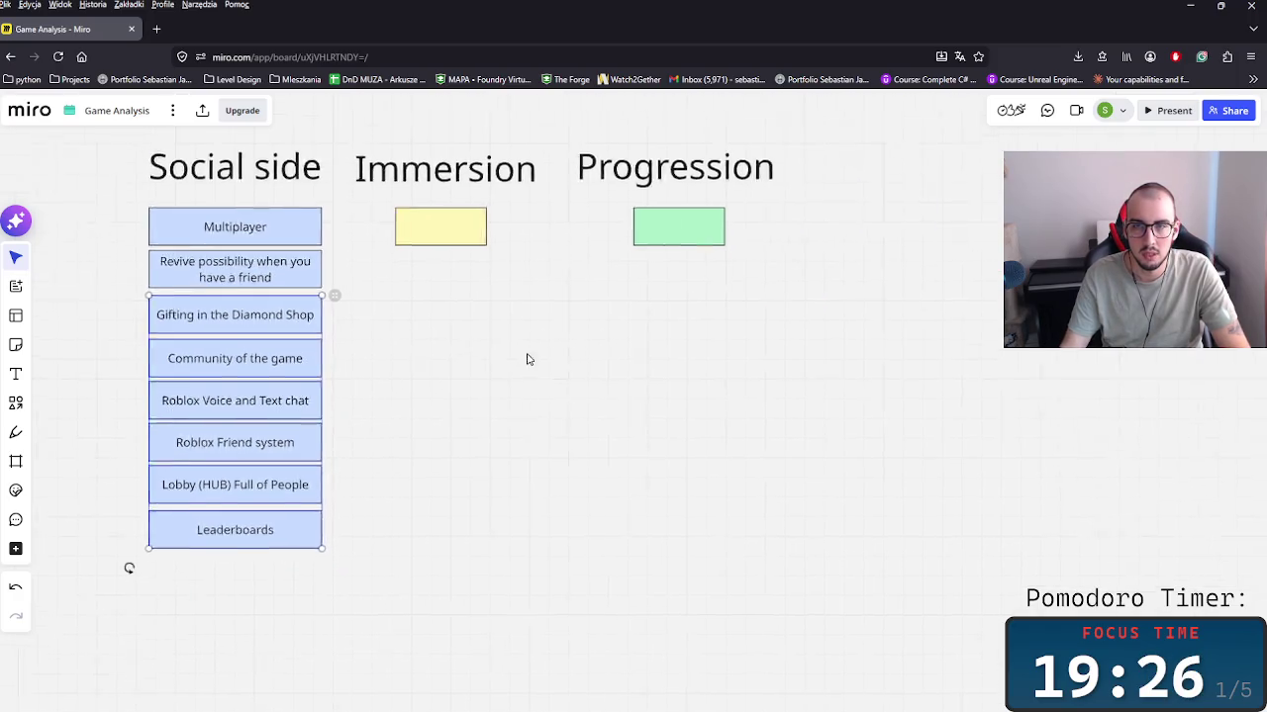
Step: Move the whole Social side column further left
{"action": "scroll", "coordinate": [525, 359], "scroll_direction": "up", "scroll_amount": 4}
{"action": "scroll", "coordinate": [647, 495], "scroll_direction": "left", "scroll_amount": 2}
{"action": "scroll", "coordinate": [732, 385], "scroll_direction": "left", "scroll_amount": 4}
{"action": "scroll", "coordinate": [781, 432], "scroll_direction": "right", "scroll_amount": 5}
{"action": "scroll", "coordinate": [523, 492], "scroll_direction": "down", "scroll_amount": 1}
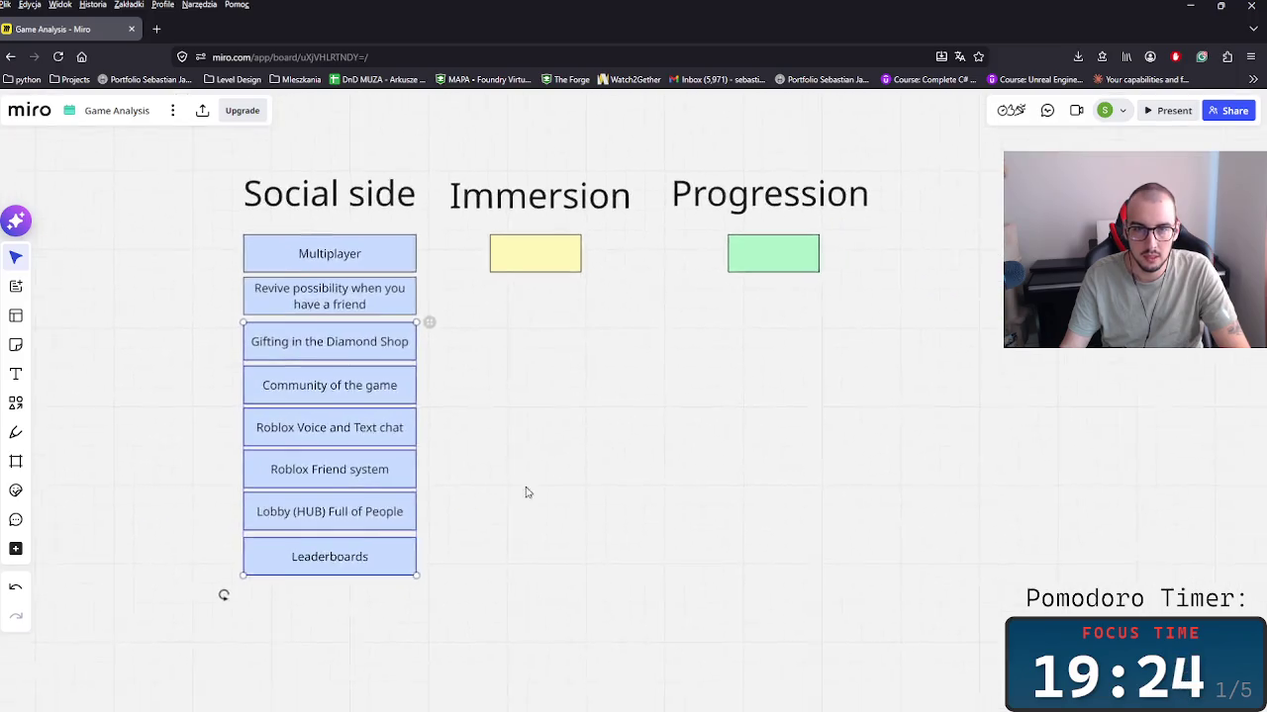
{"action": "left_click_drag", "start_coordinate": [418, 599], "coordinate": [248, 151]}
{"action": "left_click_drag", "start_coordinate": [349, 317], "coordinate": [302, 320]}
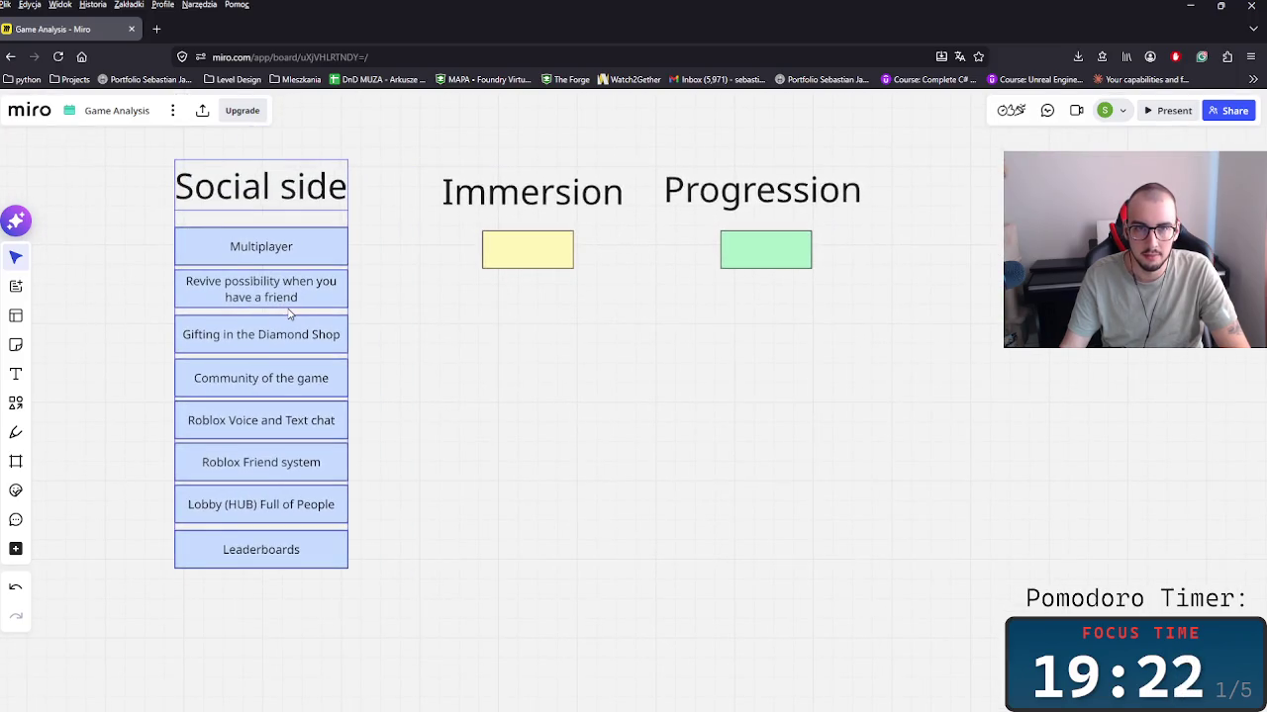
Step: Write 'Difficulty of the game' in the yellow Immersion note and widen it to one line
{"action": "left_click", "coordinate": [546, 248]}
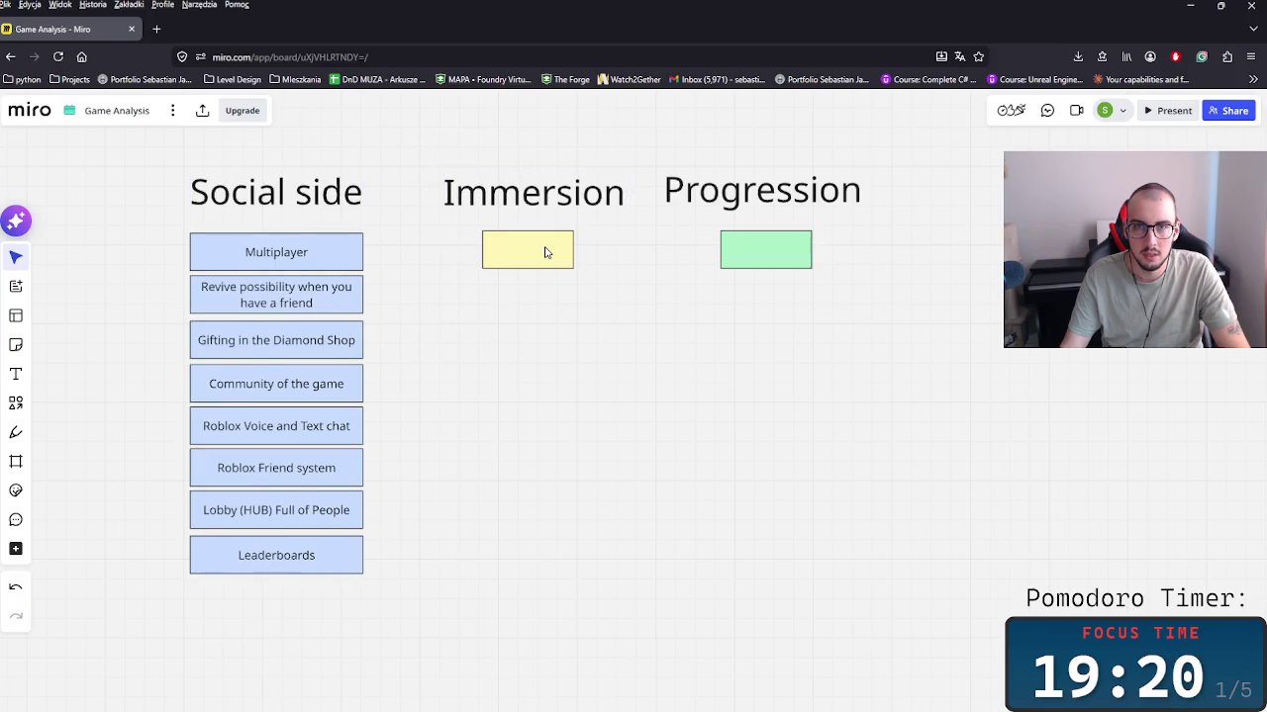
{"action": "type", "text": "Difficty of tgame"}
{"action": "left_click", "coordinate": [462, 288]}
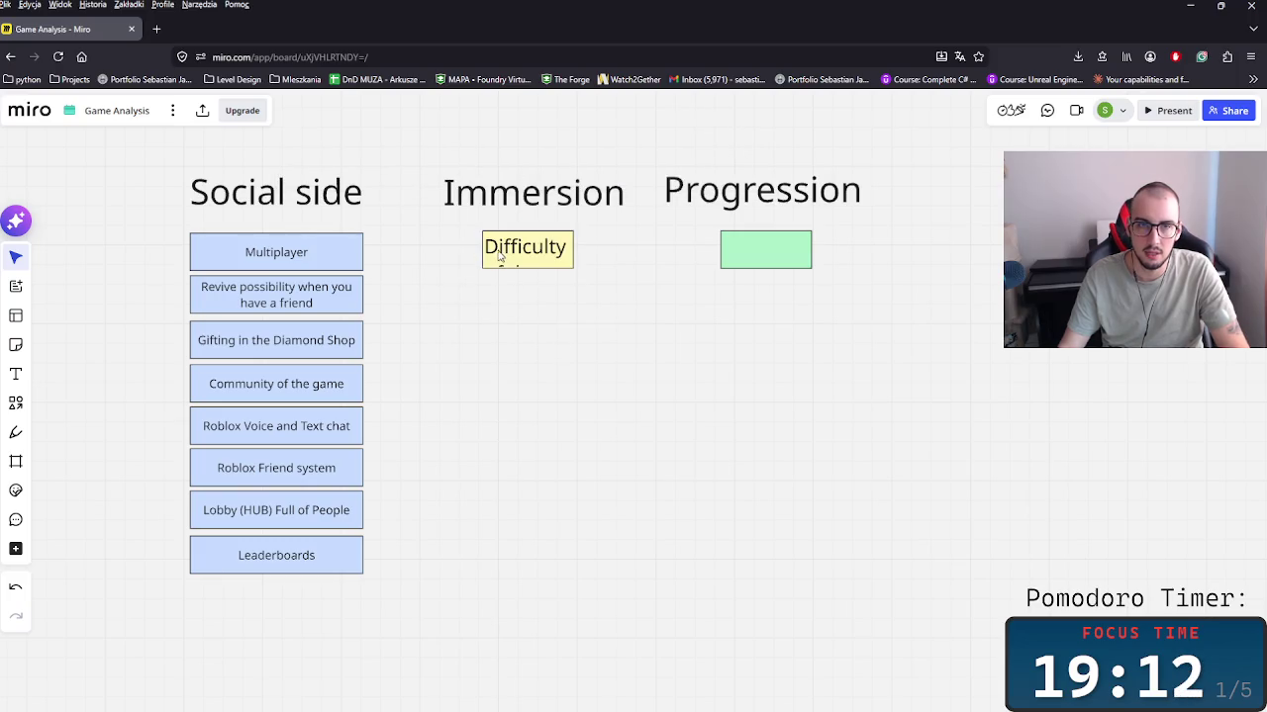
{"action": "left_click", "coordinate": [500, 256]}
{"action": "left_click", "coordinate": [419, 184]}
{"action": "left_click", "coordinate": [524, 255]}
{"action": "left_click_drag", "start_coordinate": [482, 249], "coordinate": [433, 243]}
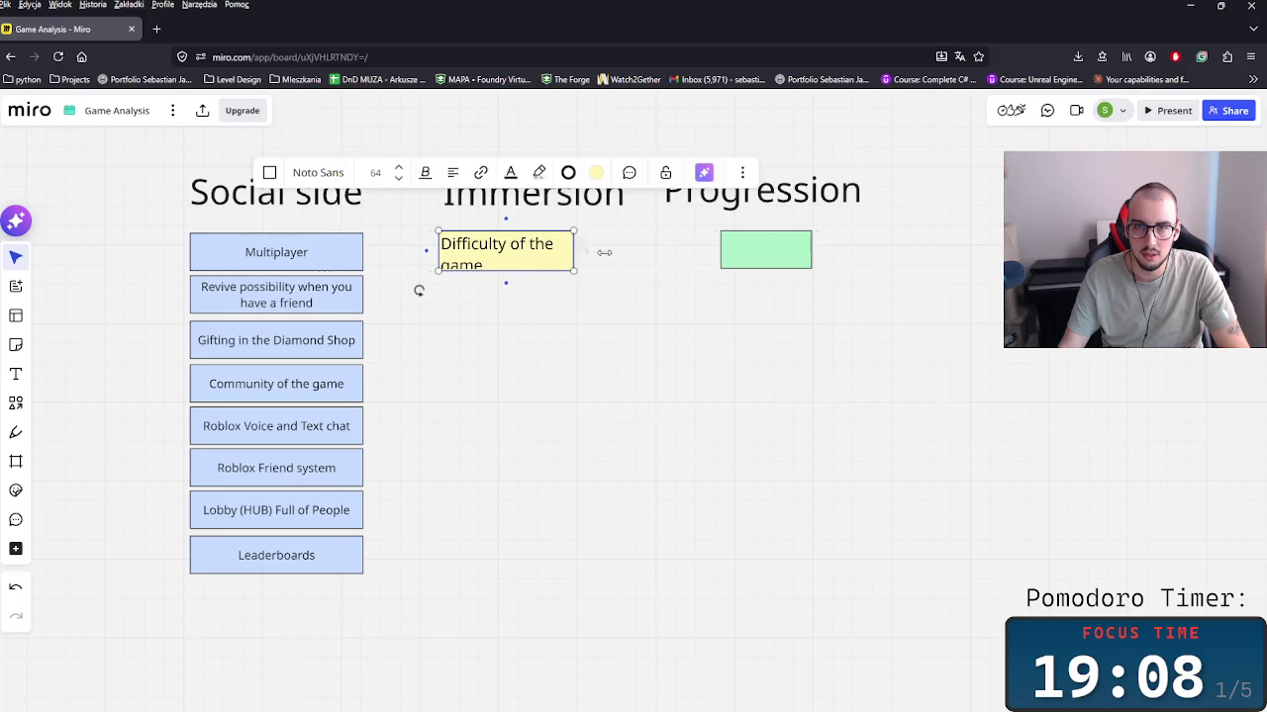
{"action": "left_click_drag", "start_coordinate": [574, 252], "coordinate": [614, 255]}
{"action": "left_click_drag", "start_coordinate": [528, 256], "coordinate": [537, 255]}
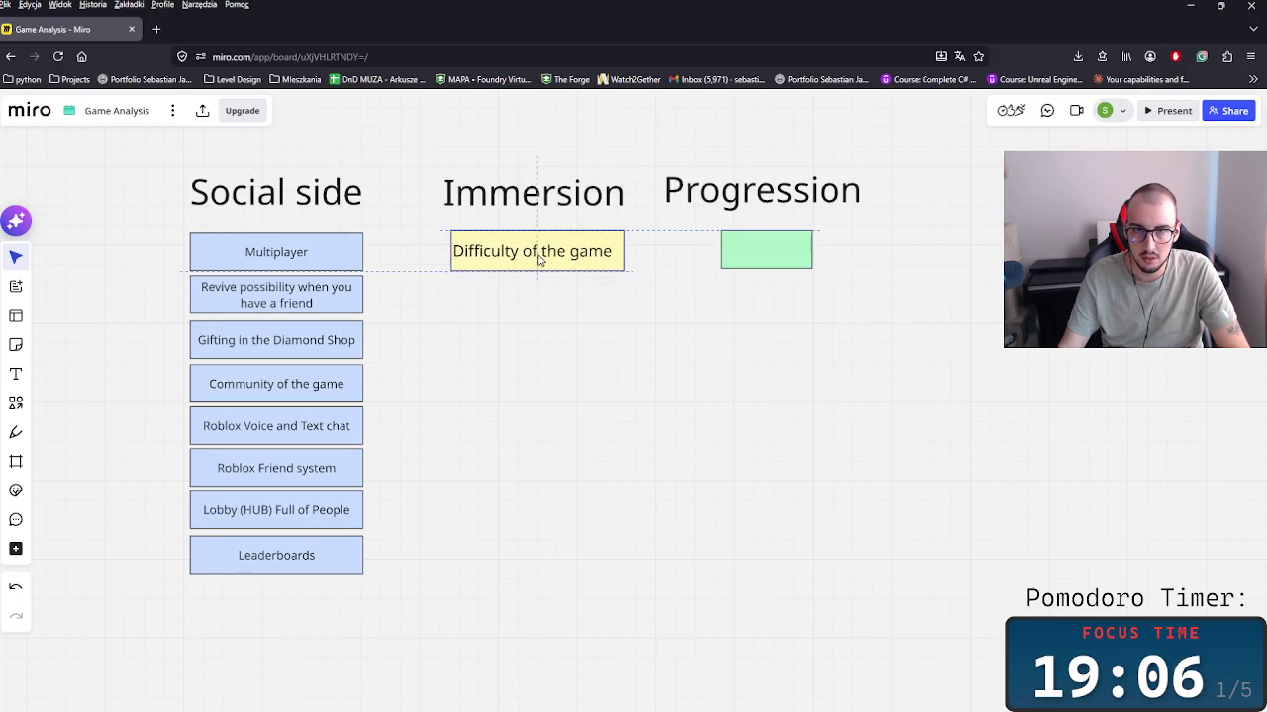
Step: Set the note's font size to 48 and append '(Hardcore mode everytime)'
{"action": "left_click", "coordinate": [299, 247]}
{"action": "left_click", "coordinate": [488, 253]}
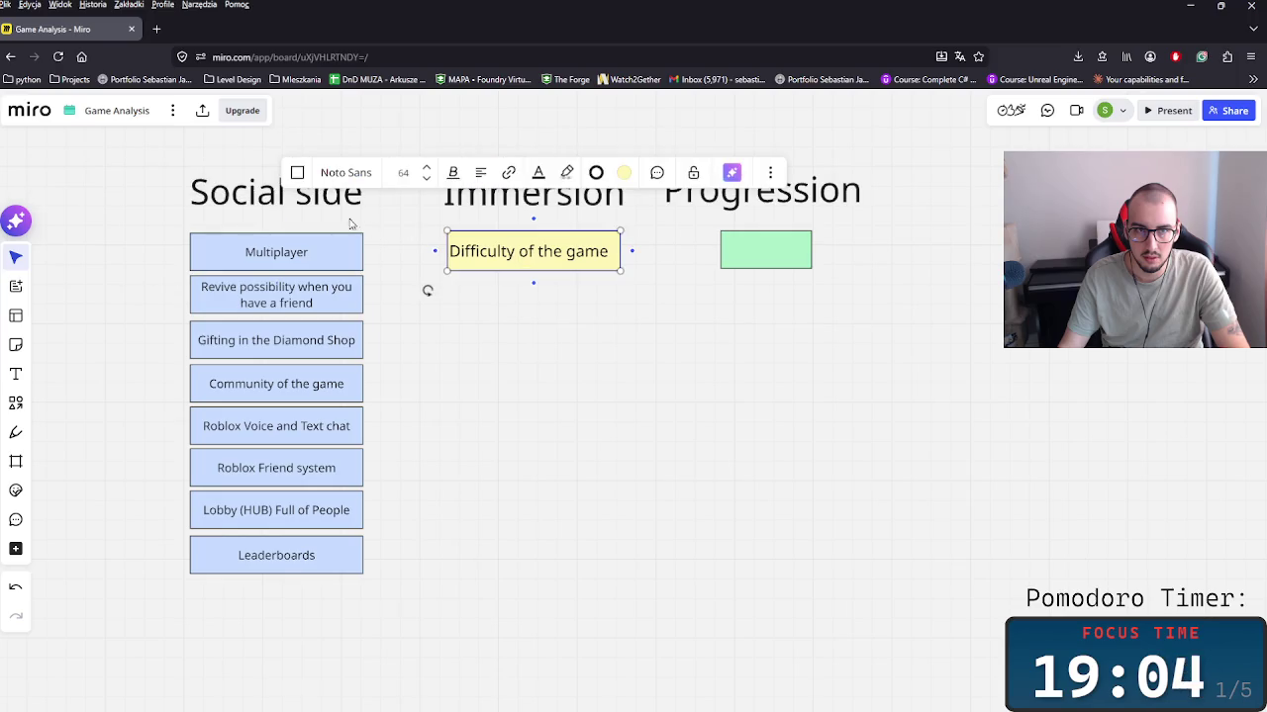
{"action": "left_click", "coordinate": [427, 178]}
{"action": "double_click", "coordinate": [553, 255]}
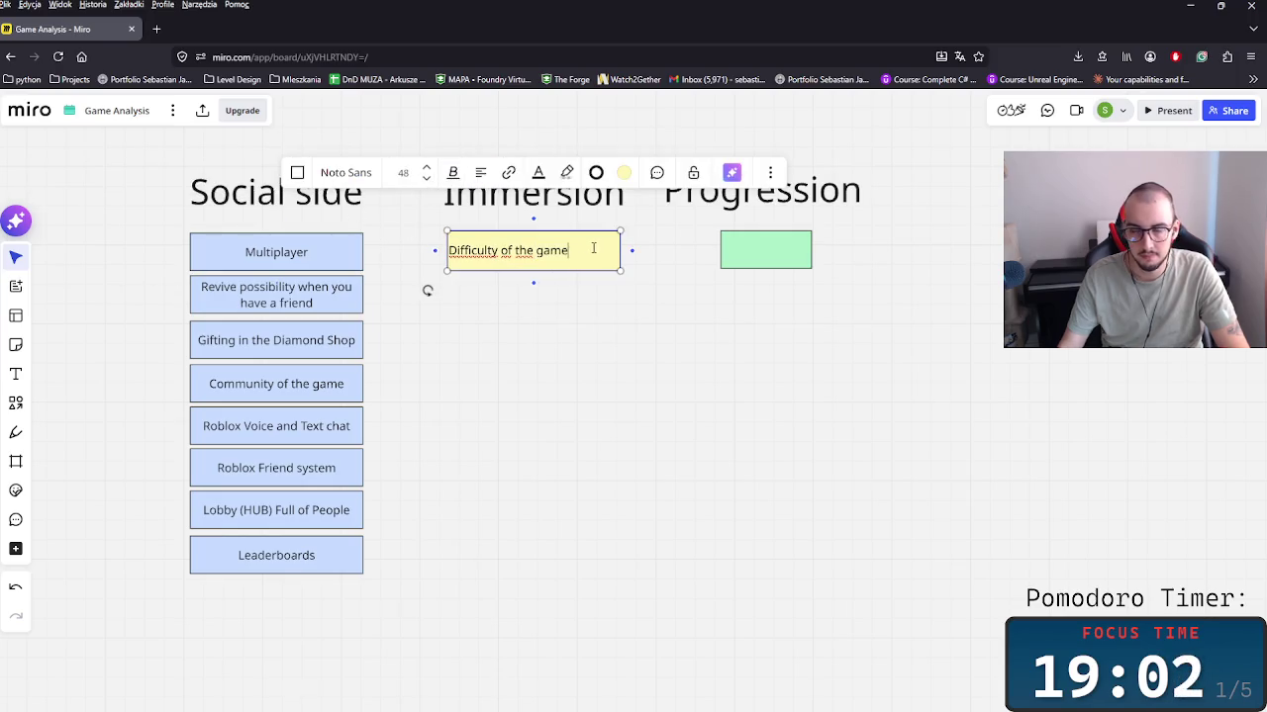
{"action": "type", "text": "(Hard"}
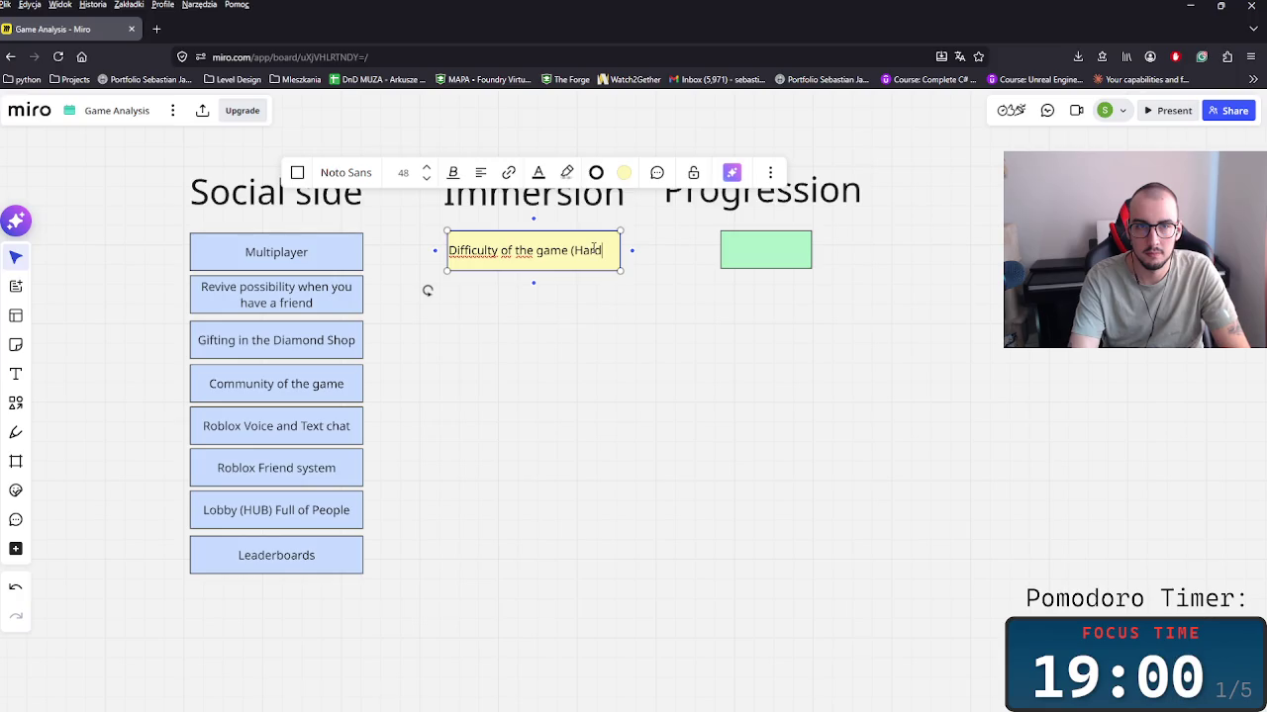
{"action": "type", "text": "core mode everytime"}
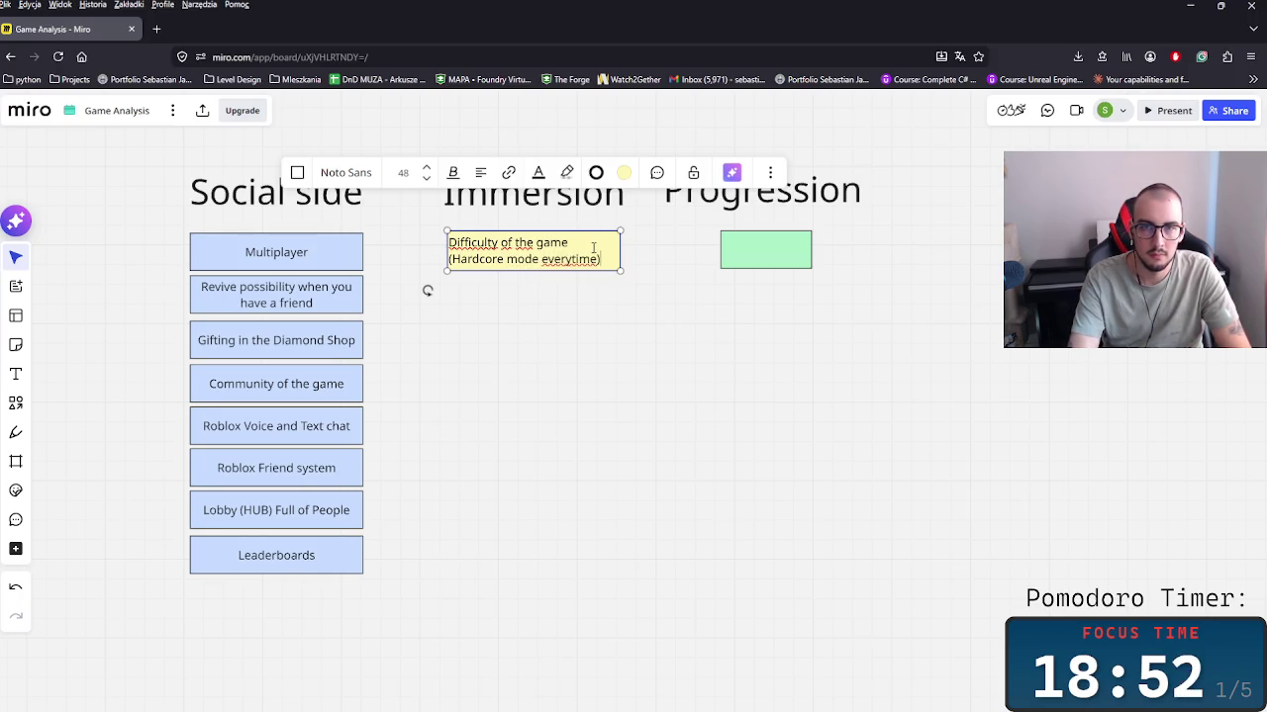
{"action": "key", "text": "Escape"}
Step: Centre the note's text and place a duplicate of it below
{"action": "left_click", "coordinate": [481, 175]}
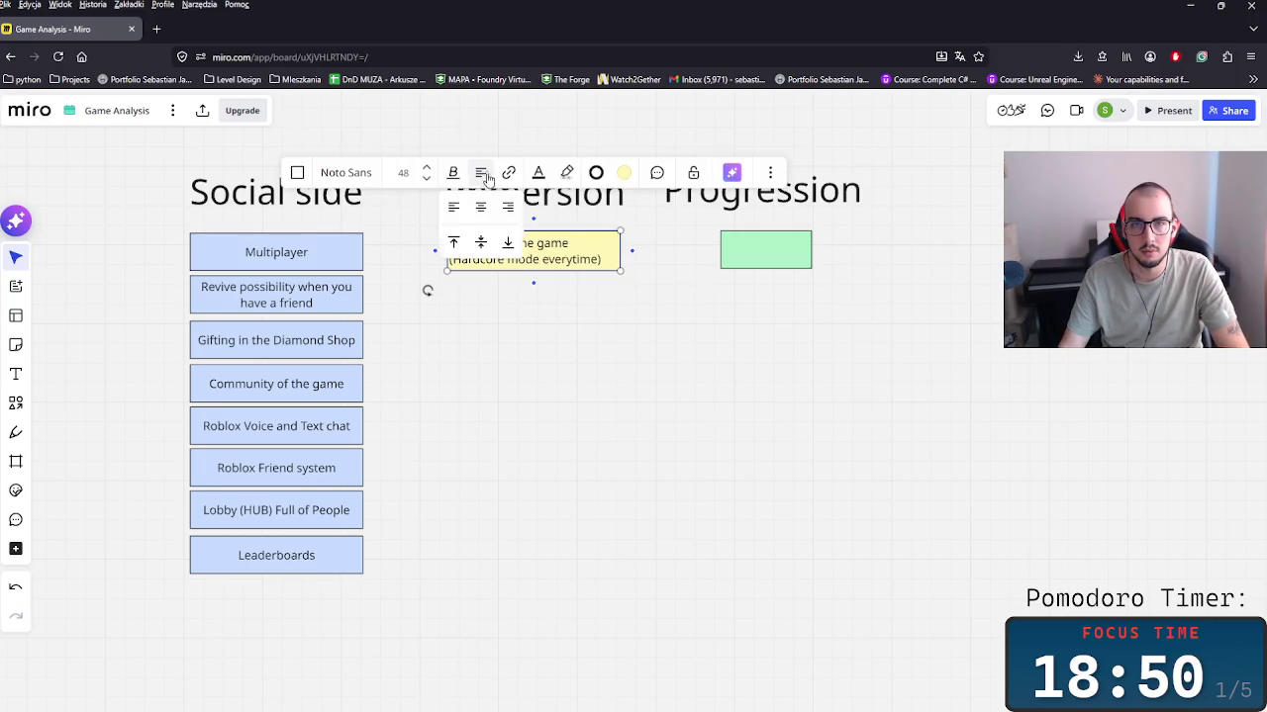
{"action": "left_click", "coordinate": [484, 210]}
{"action": "left_click", "coordinate": [662, 337]}
{"action": "left_click_drag", "start_coordinate": [545, 260], "coordinate": [540, 305]}
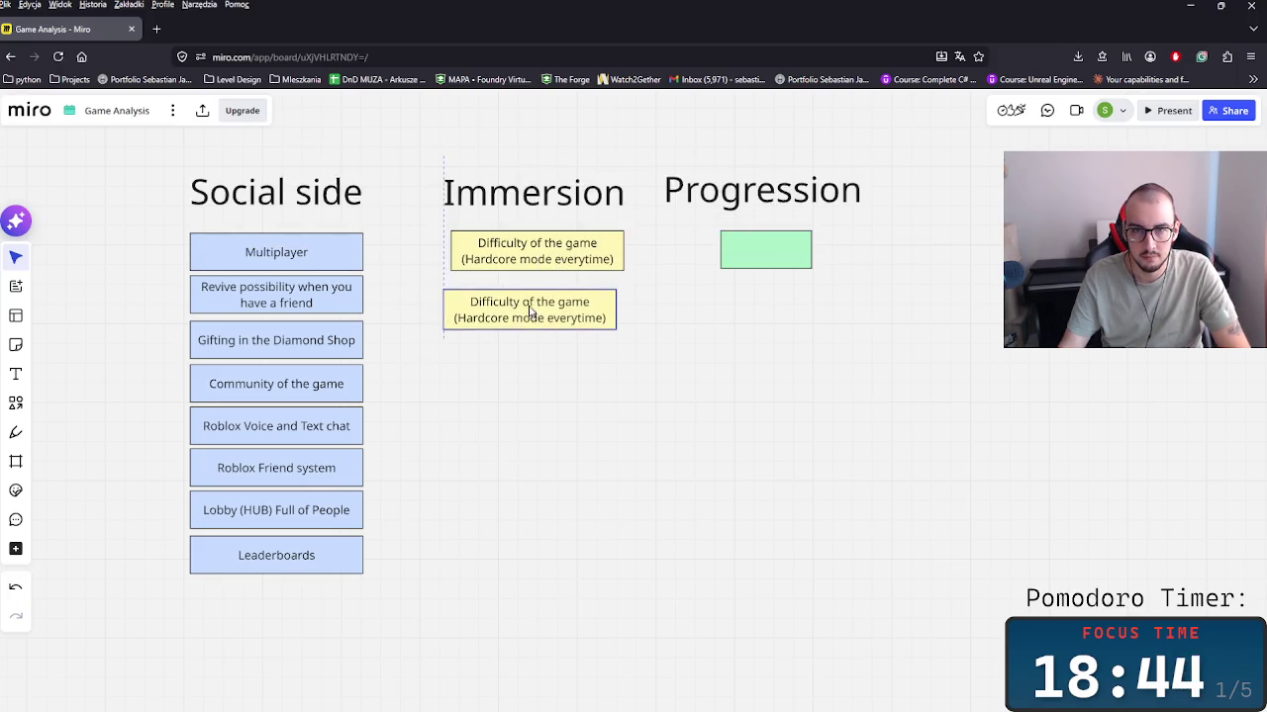
Step: Retype the copied note as 'Story and the clear goal of the game'
{"action": "double_click", "coordinate": [540, 305]}
{"action": "key", "text": "ctrl+a"}
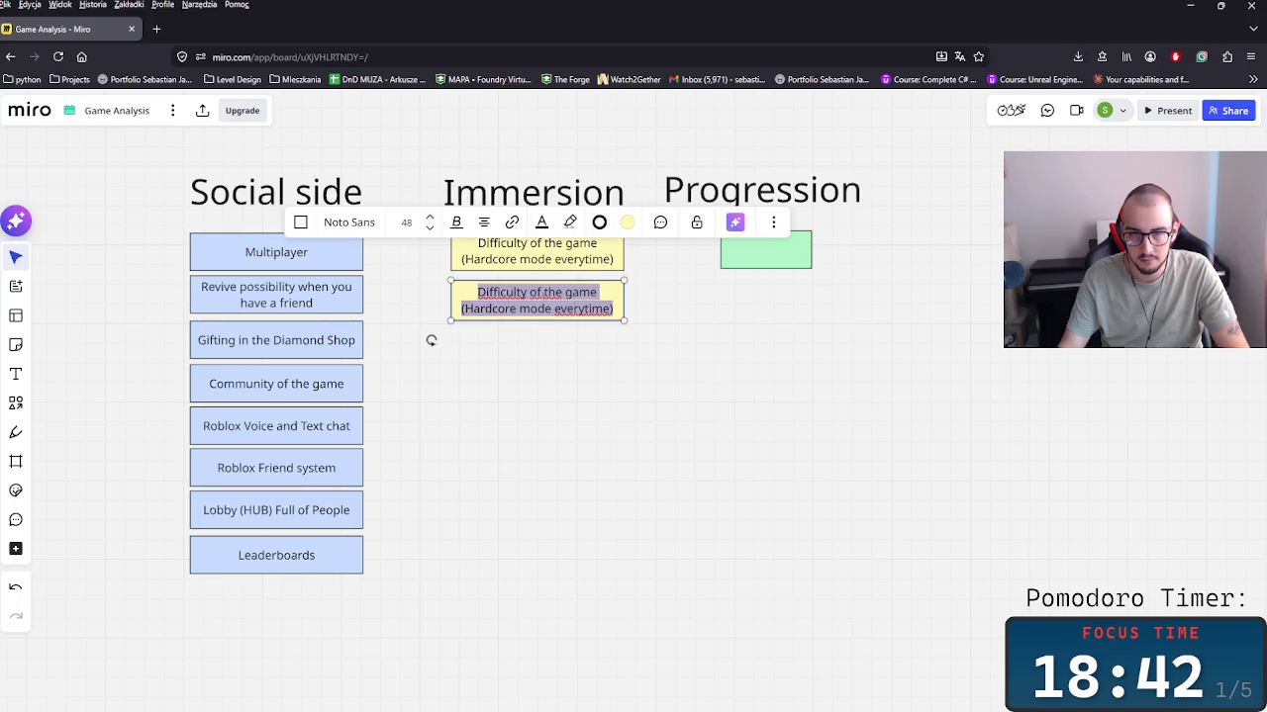
{"action": "key", "text": "BackSpace"}
{"action": "type", "text": "Story"}
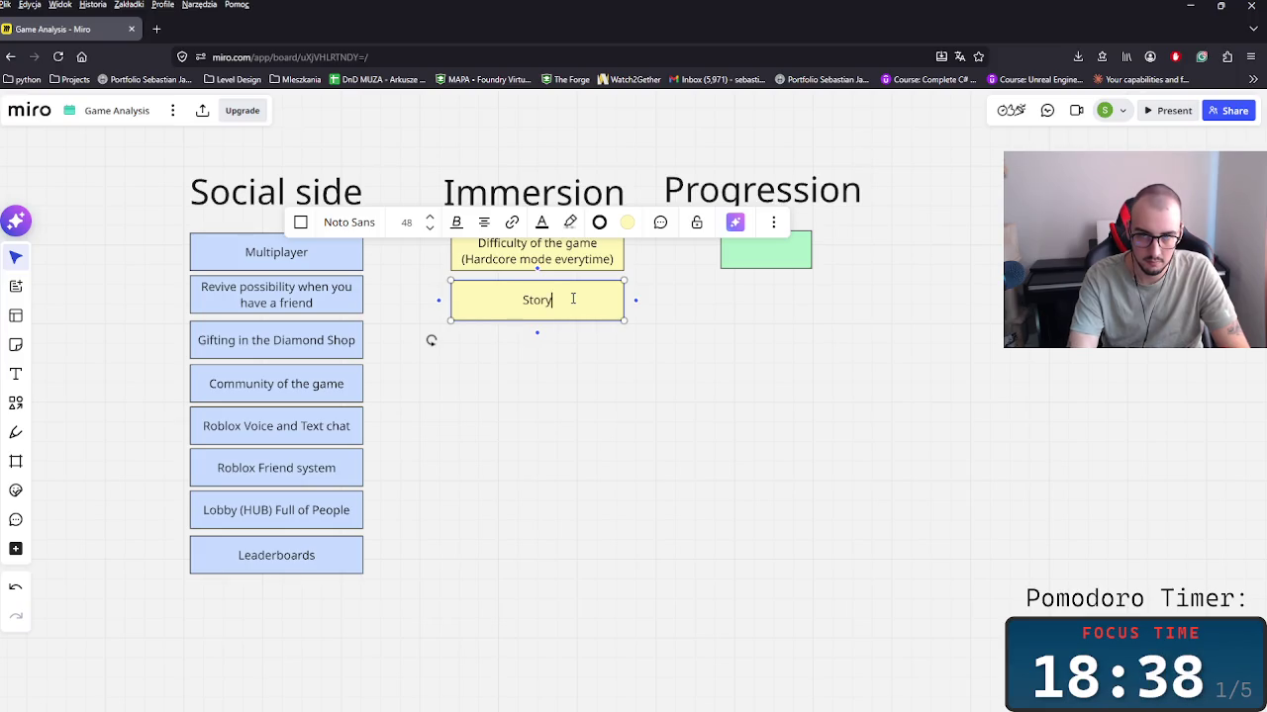
{"action": "type", "text": "and the clear goal"}
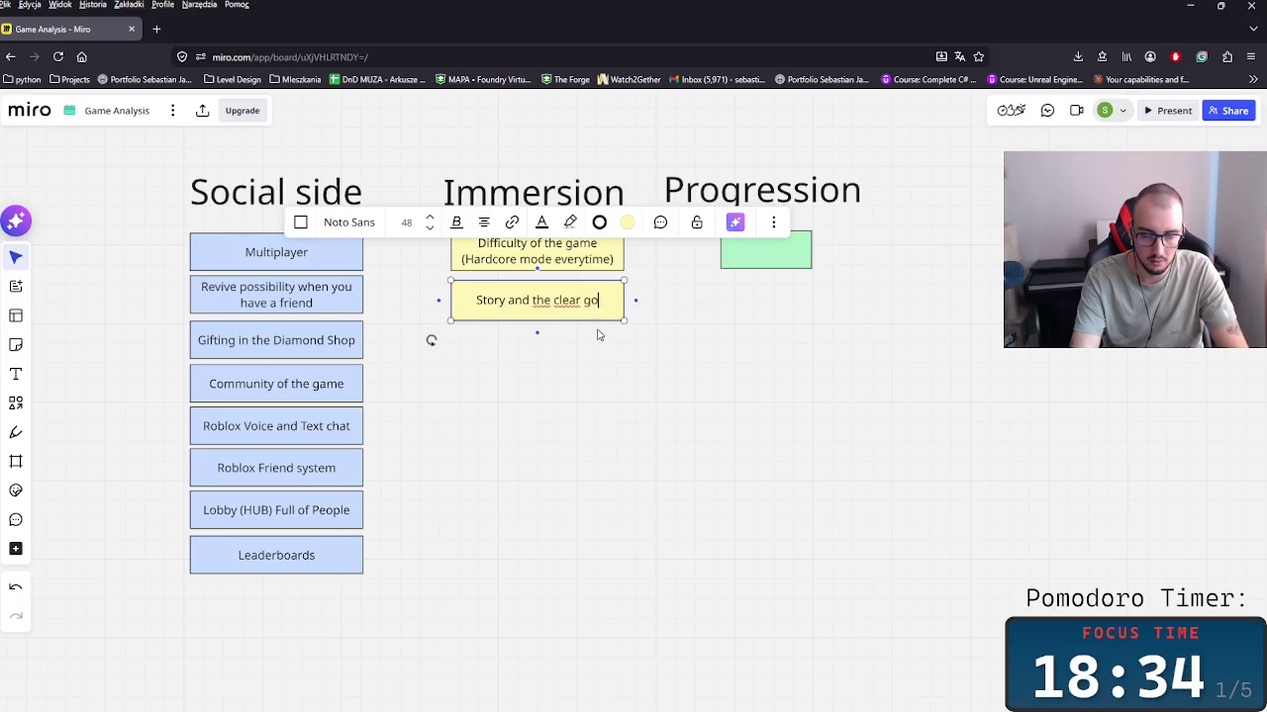
{"action": "type", "text": "of"}
{"action": "key", "text": "BackSpace"}
{"action": "type", "text": "of the game"}
{"action": "key", "text": "Escape"}
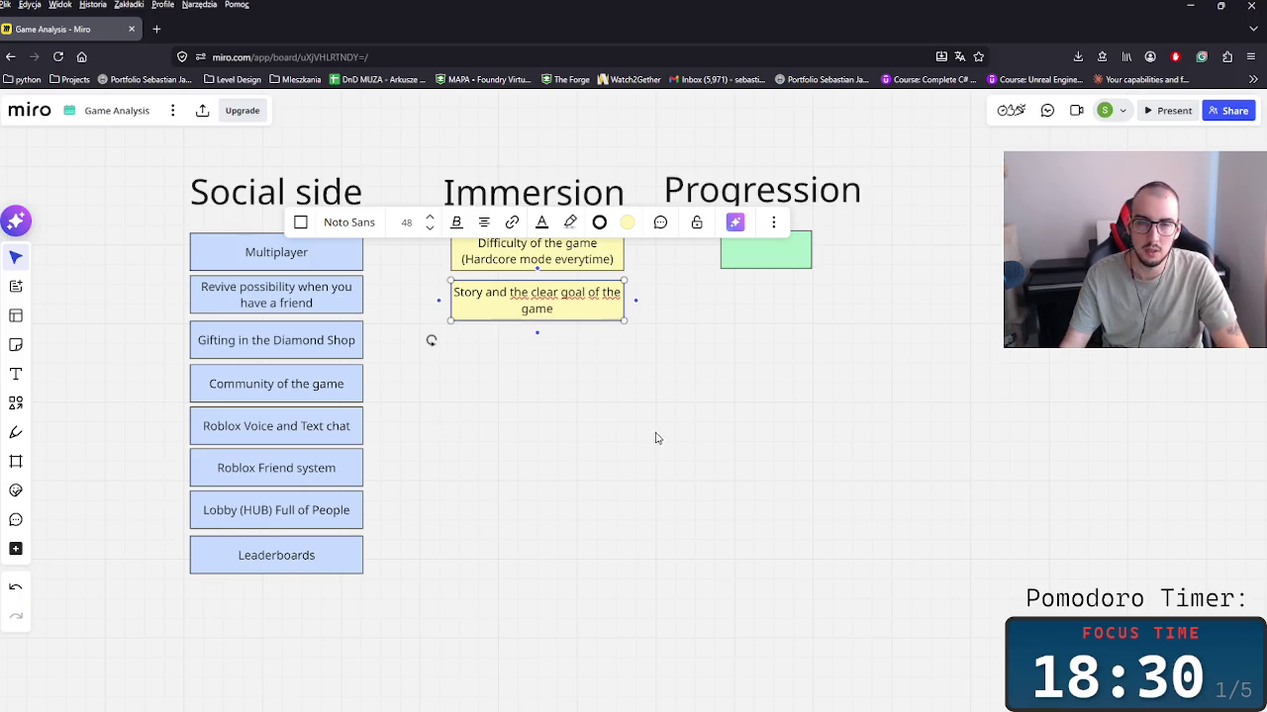
Step: Duplicate the Story note below and label it 'Gameplay mechanics - Bonfire and the Hunger'
{"action": "left_click", "coordinate": [528, 314]}
{"action": "key", "text": "ctrl+c"}
{"action": "key", "text": "ctrl+v"}
{"action": "double_click", "coordinate": [542, 354]}
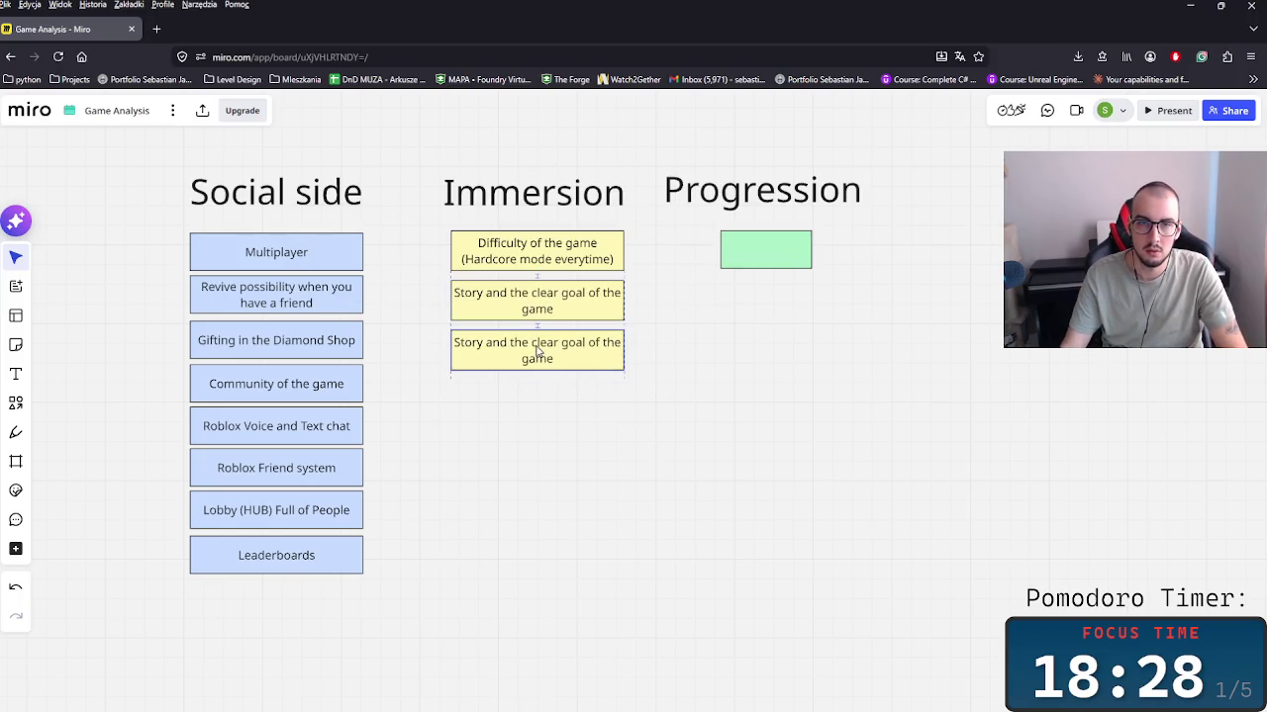
{"action": "key", "text": "ctrl+a"}
{"action": "type", "text": "G"}
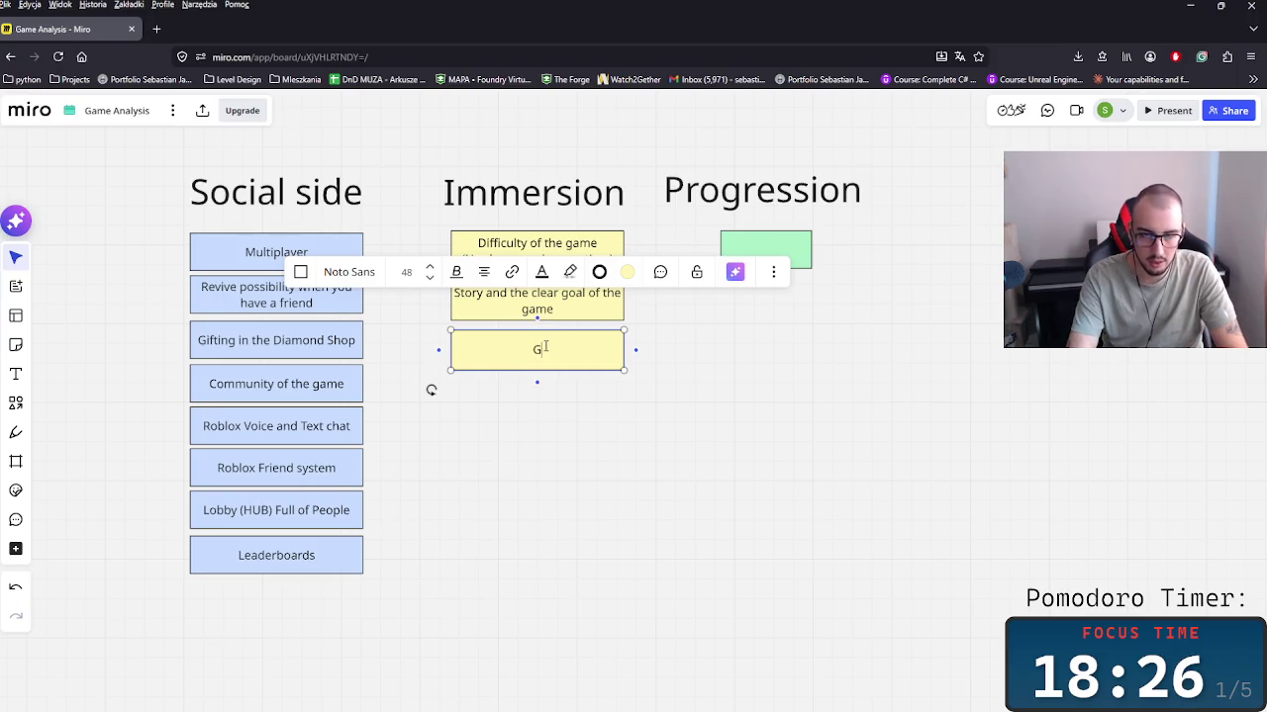
{"action": "type", "text": "ameplay mechanics -"}
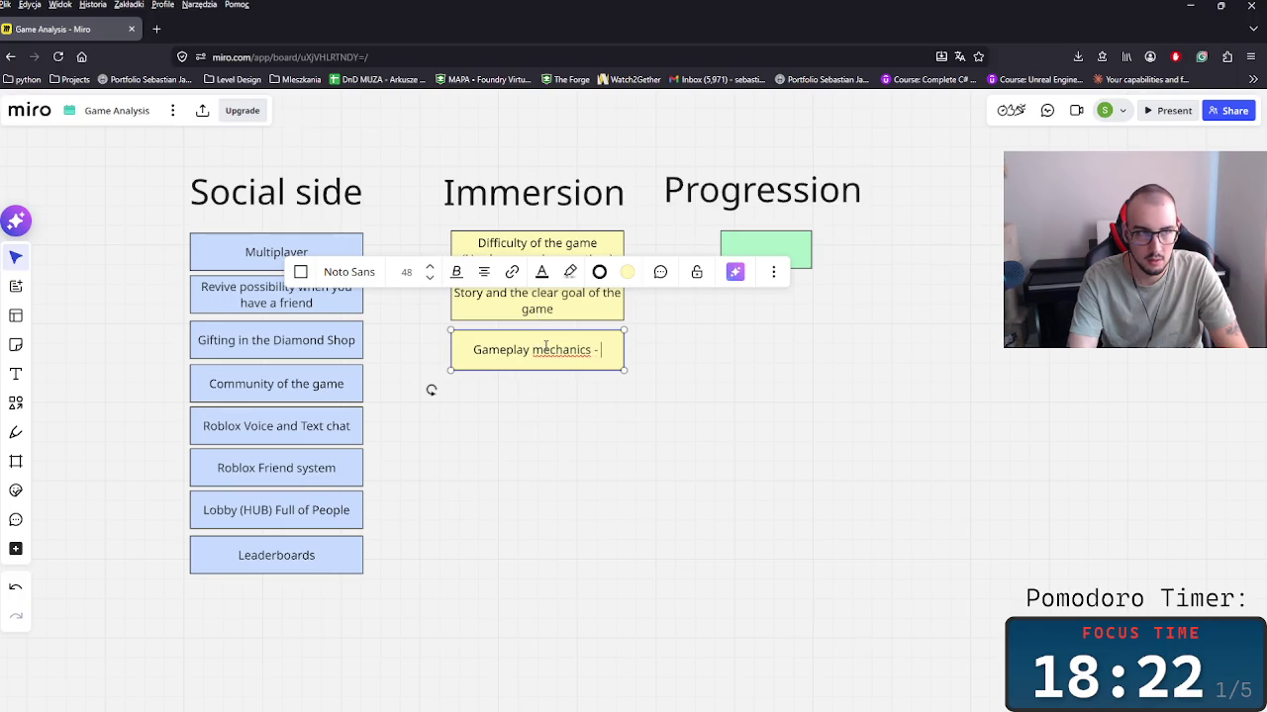
{"action": "type", "text": " BNo"}
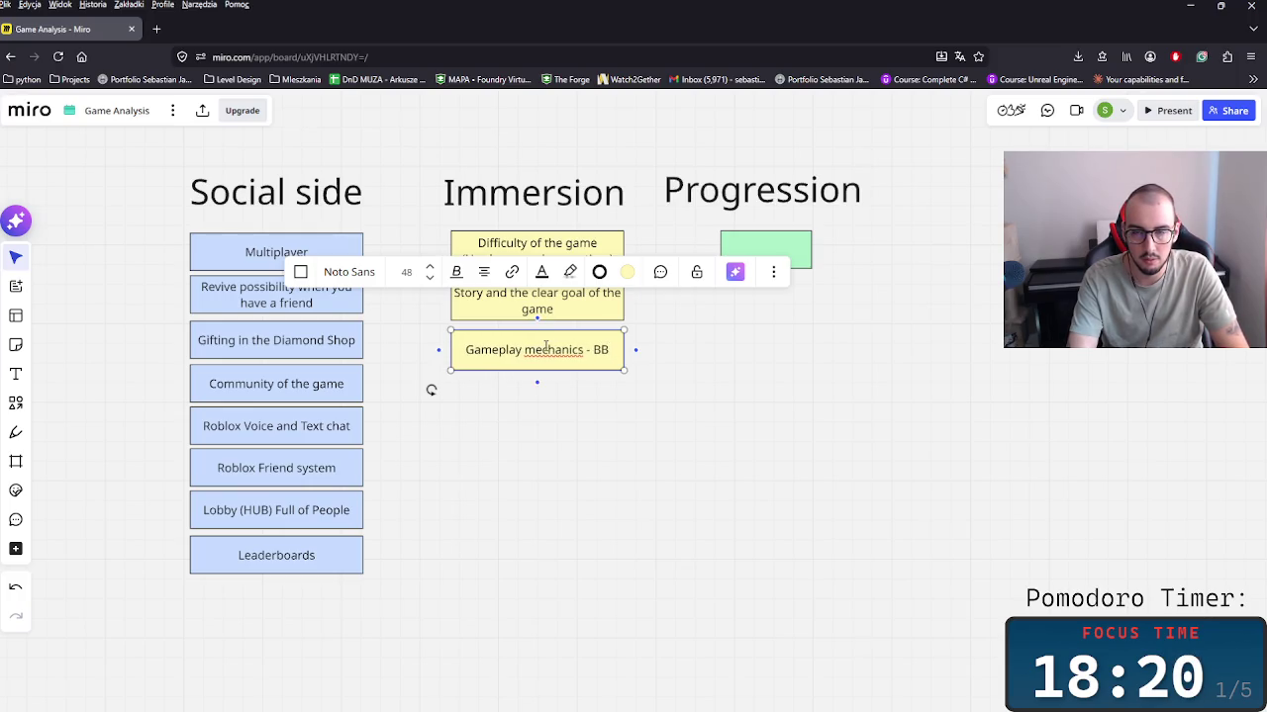
{"action": "key", "text": "BackSpace"}
{"action": "type", "text": "Bo"}
{"action": "type", "text": "n"}
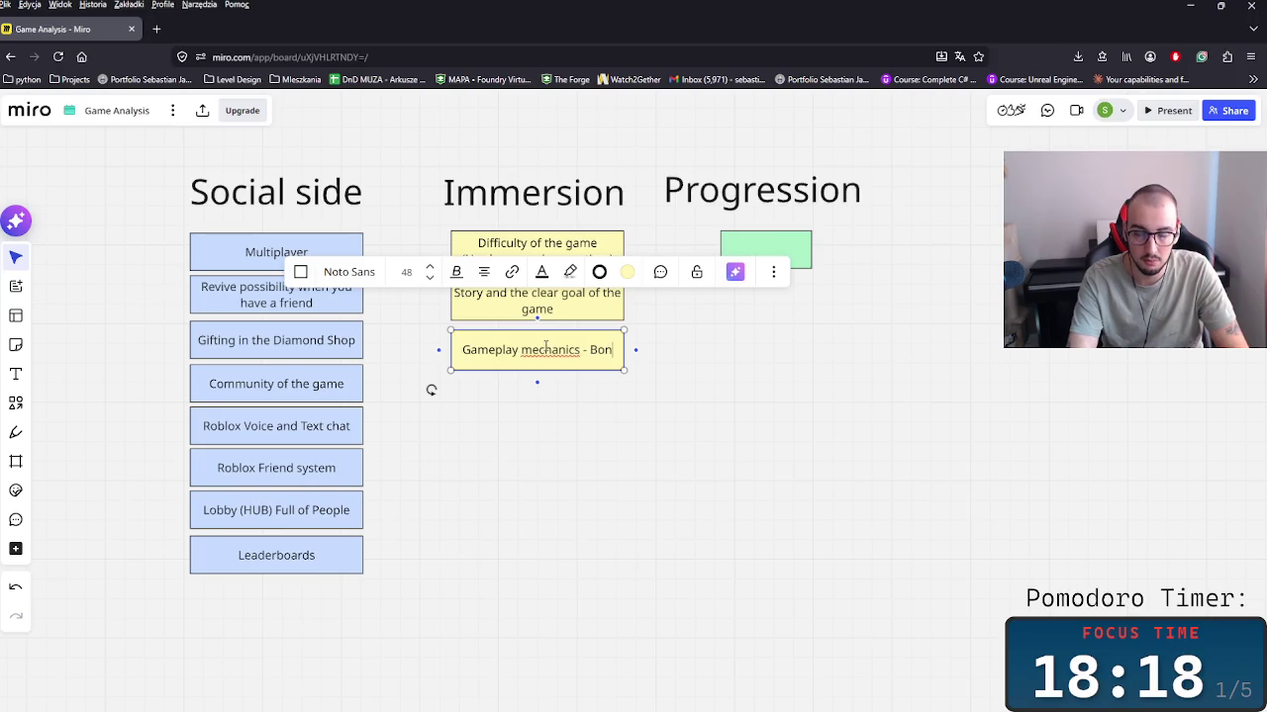
{"action": "key", "text": "BackSpace"}
{"action": "key", "text": "BackSpace"}
{"action": "type", "text": "Bo"}
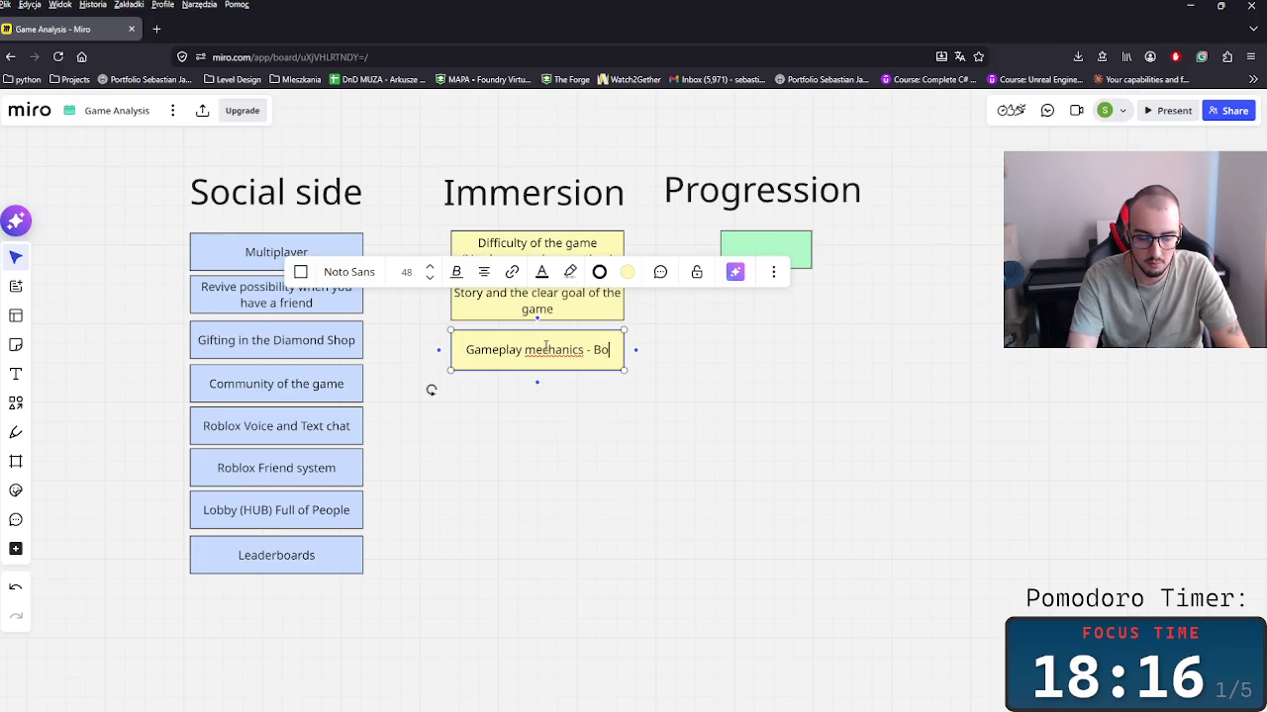
{"action": "type", "text": "fi"}
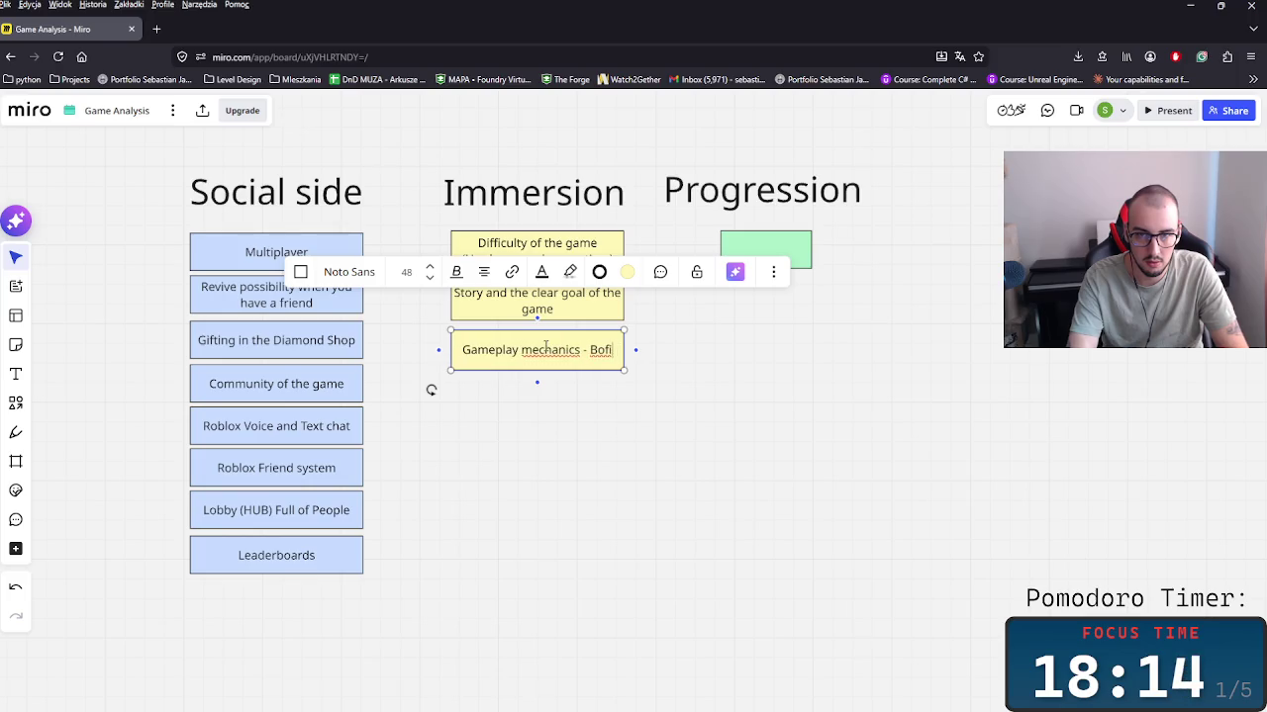
{"action": "type", "text": "nfire"}
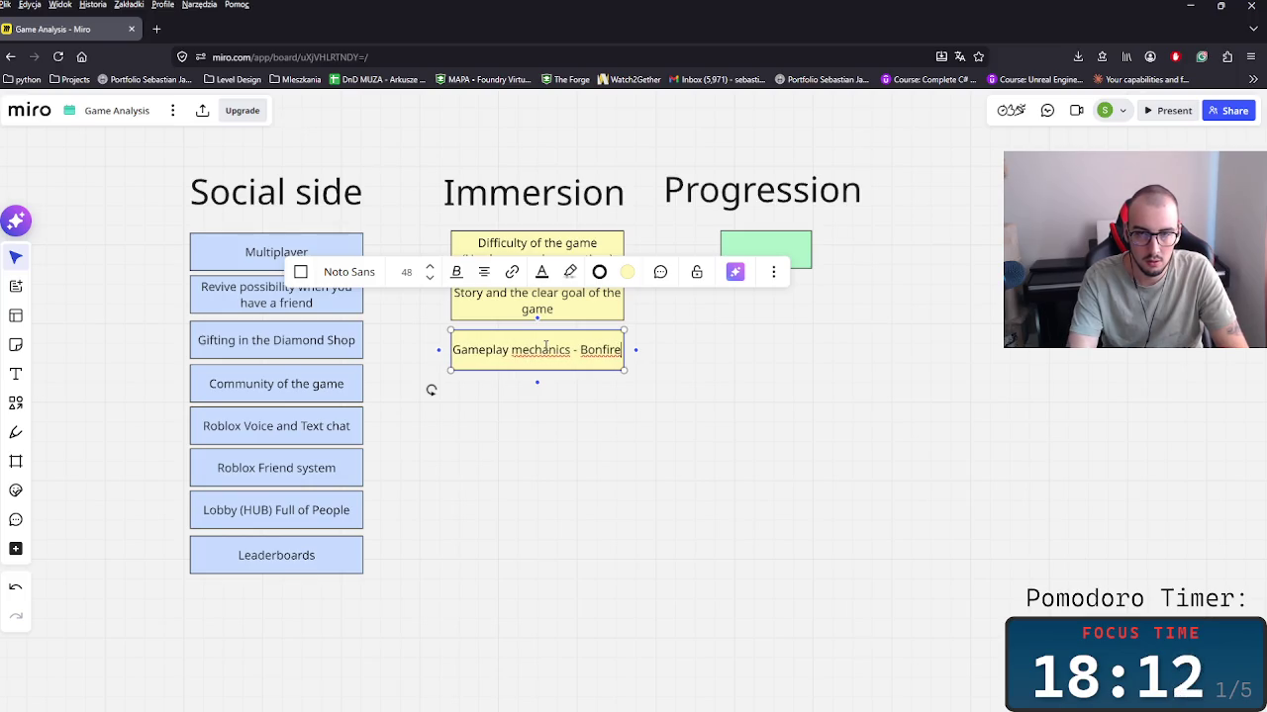
{"action": "type", "text": " and the"}
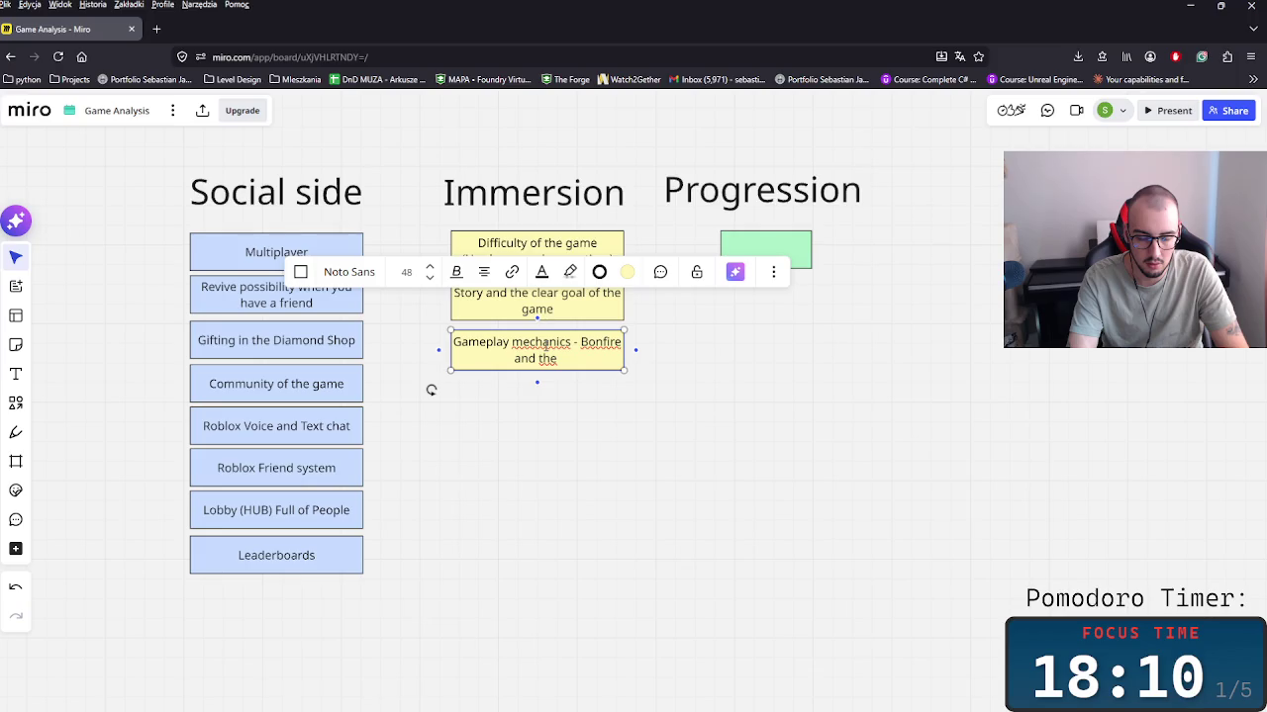
{"action": "type", "text": " Hunger"}
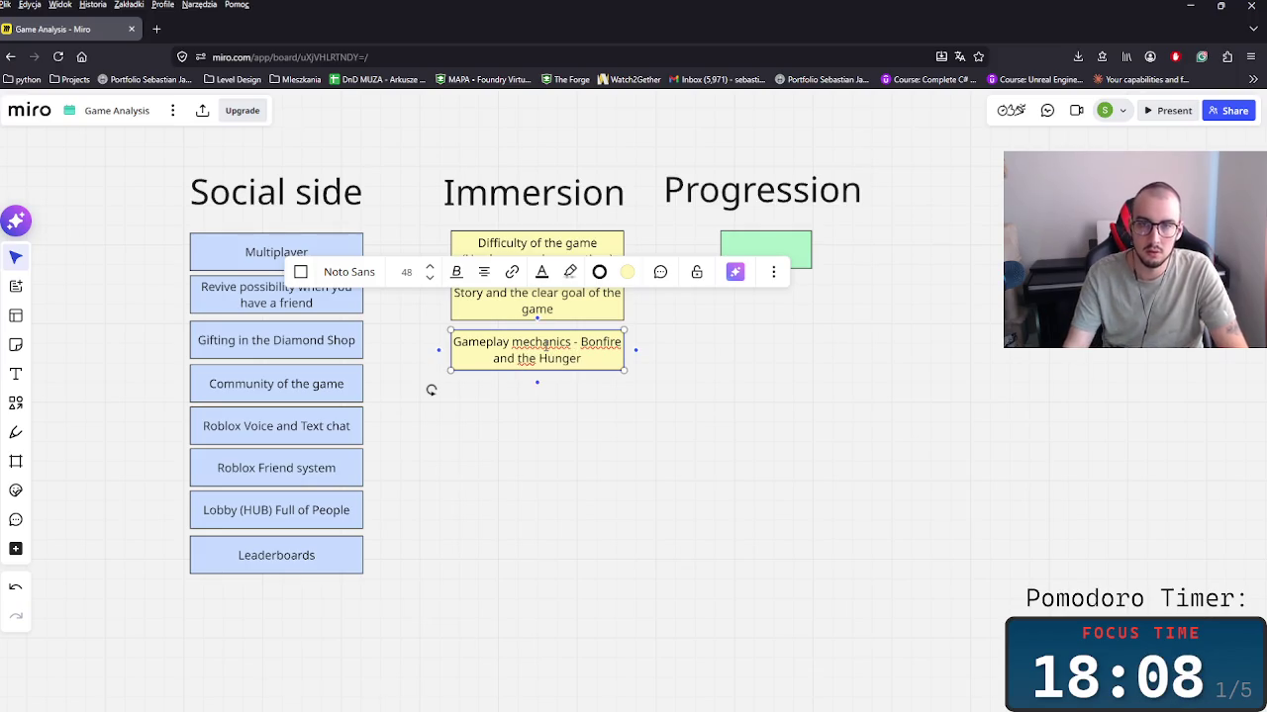
{"action": "left_click", "coordinate": [609, 416]}
Step: Nudge the Immersion notes up and change the third note's ending to 'Bonfire, Health and Hunger'
{"action": "left_click_drag", "start_coordinate": [633, 315], "coordinate": [430, 390]}
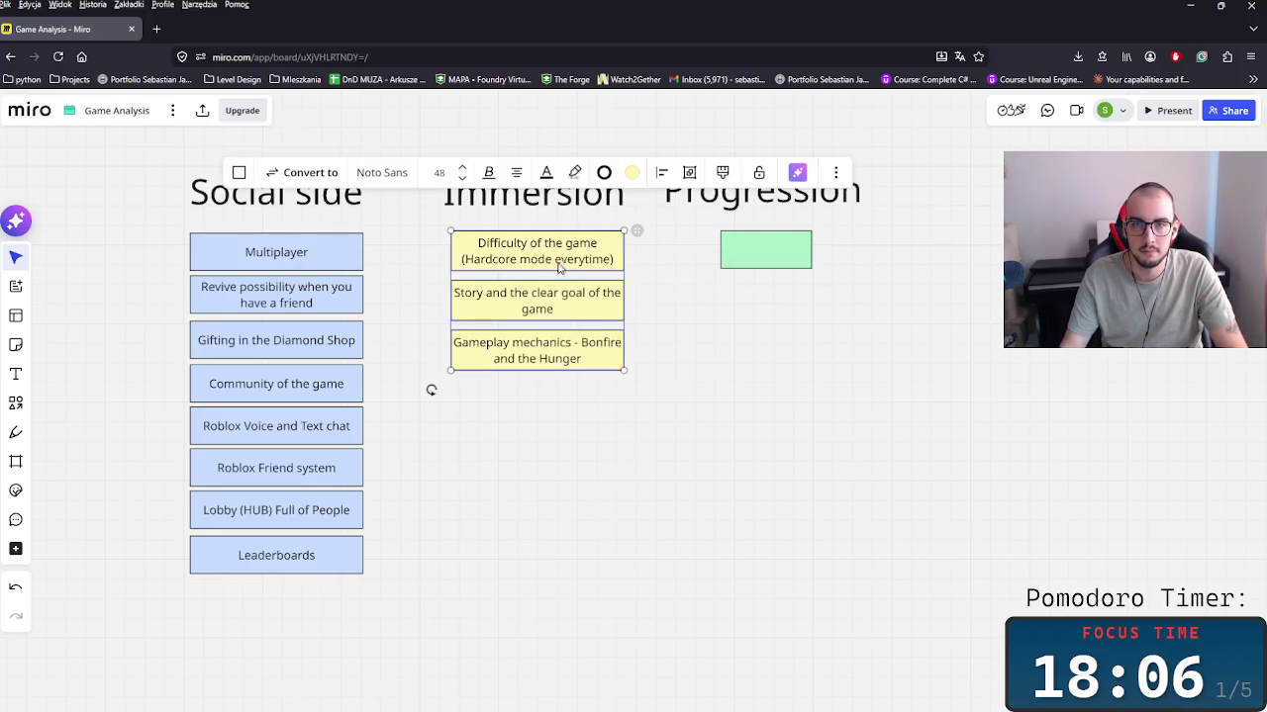
{"action": "left_click_drag", "start_coordinate": [553, 271], "coordinate": [553, 266]}
{"action": "left_click", "coordinate": [576, 349]}
{"action": "double_click", "coordinate": [576, 348]}
{"action": "left_click", "coordinate": [576, 352]}
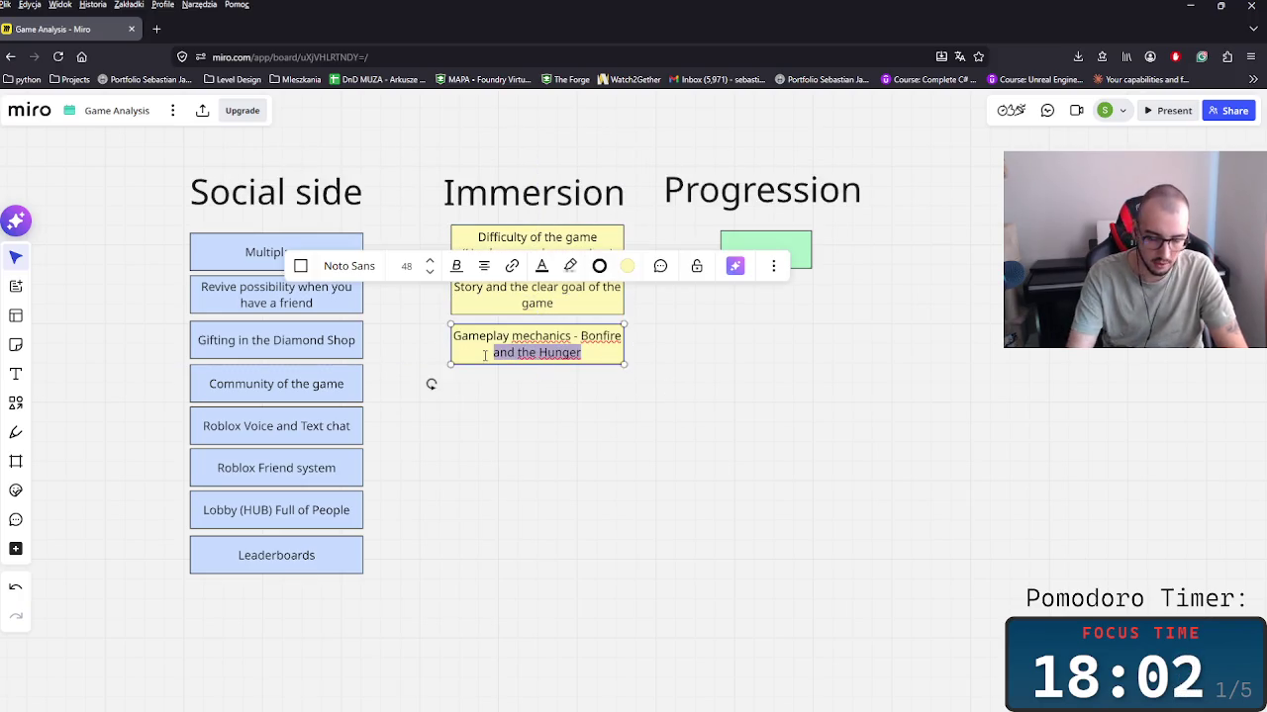
{"action": "type", "text": "Health"}
{"action": "key", "text": "BackSpace"}
{"action": "key", "text": "BackSpace"}
{"action": "key", "text": "BackSpace"}
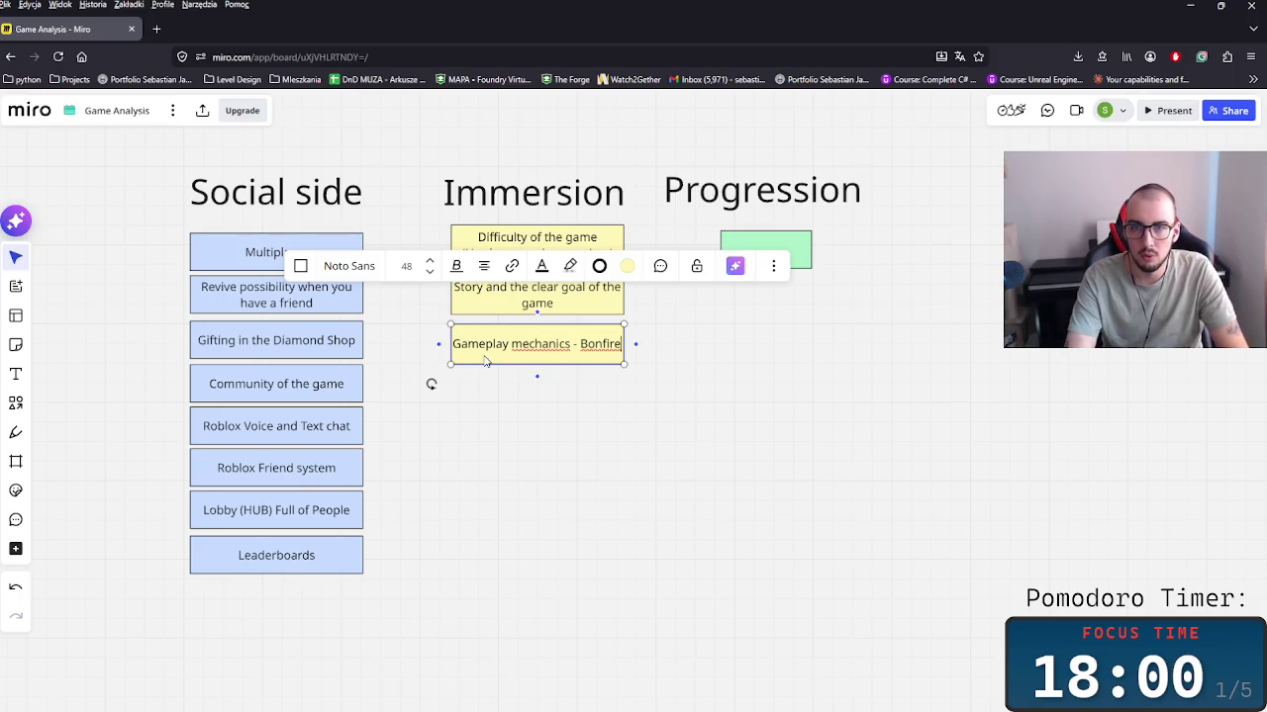
{"action": "type", "text": ", Heat"}
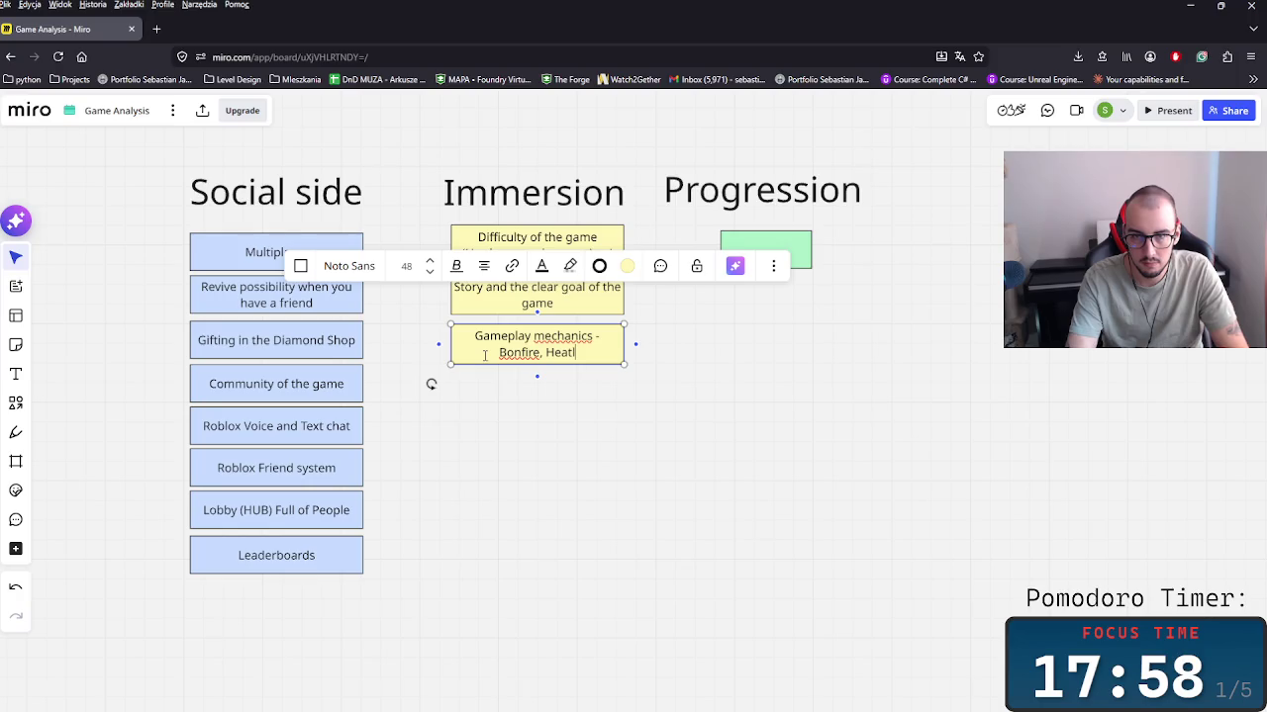
{"action": "key", "text": "BackSpace"}
{"action": "key", "text": "BackSpace"}
{"action": "type", "text": "ealth and Hu"}
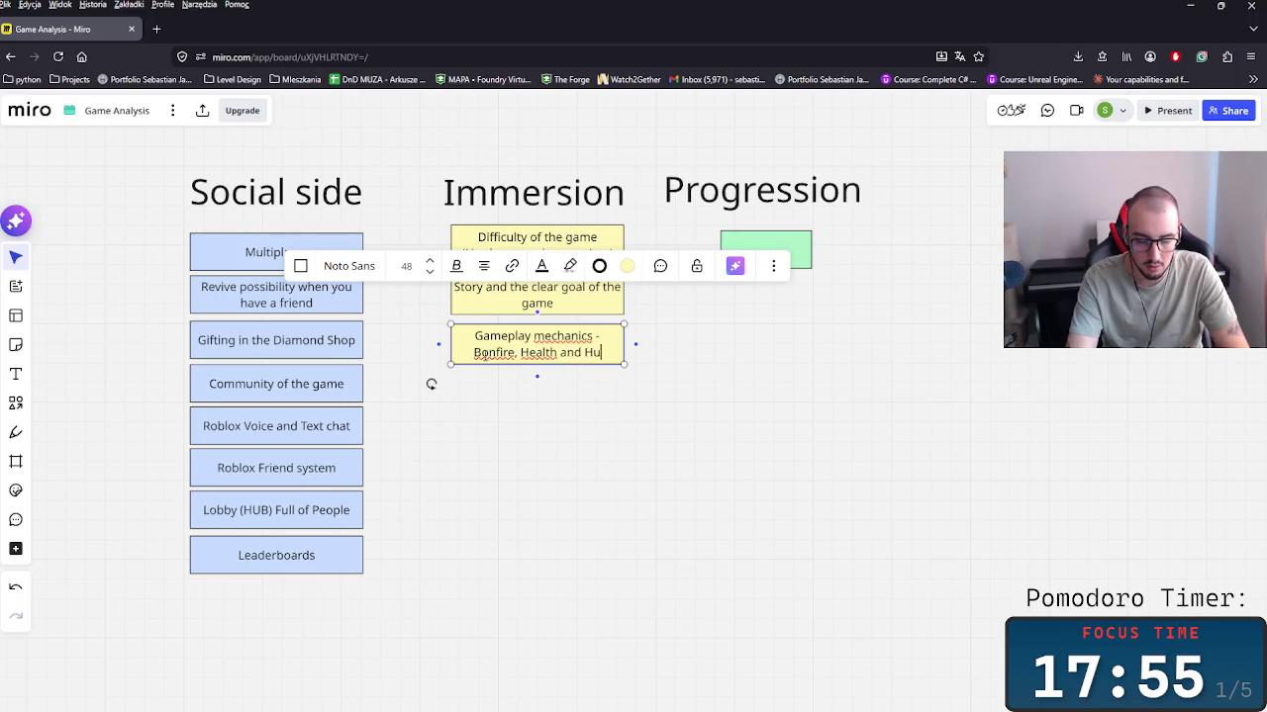
{"action": "type", "text": "nger"}
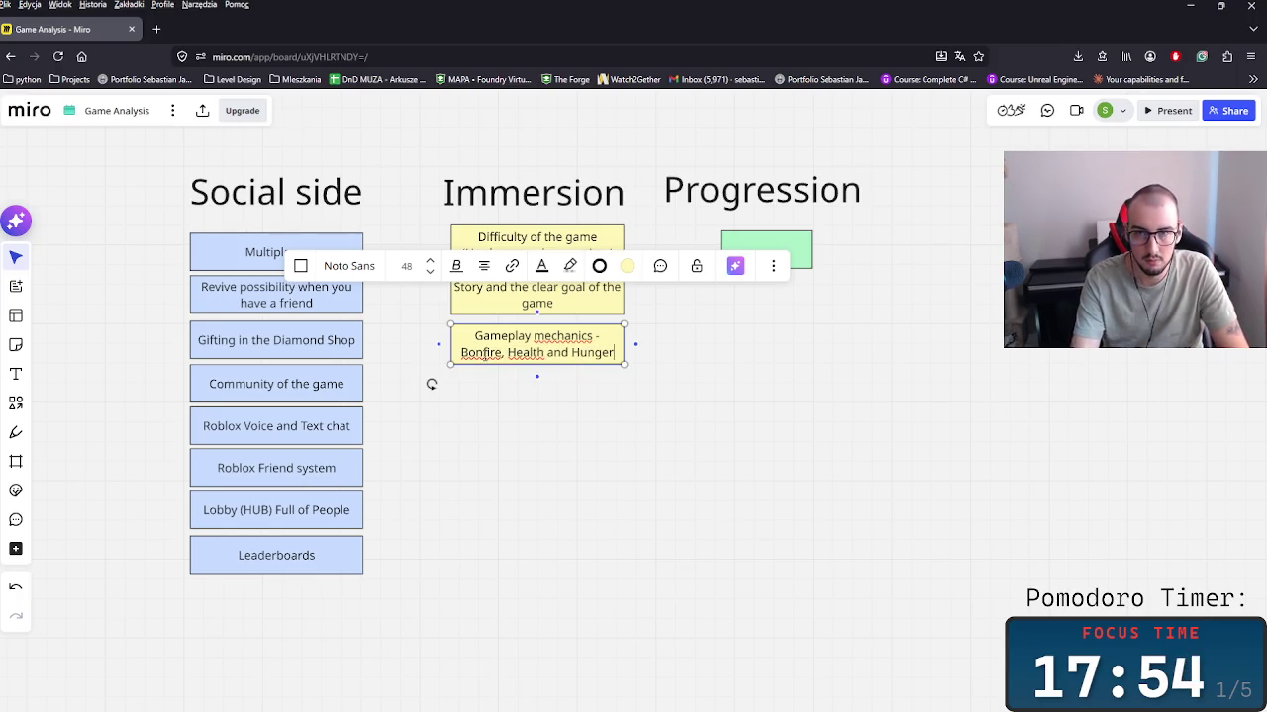
{"action": "key", "text": "Escape"}
Step: Duplicate the Bonfire note below and change the copy to 'Gameplay mechanics - Crafting'
{"action": "key", "text": "ctrl+d"}
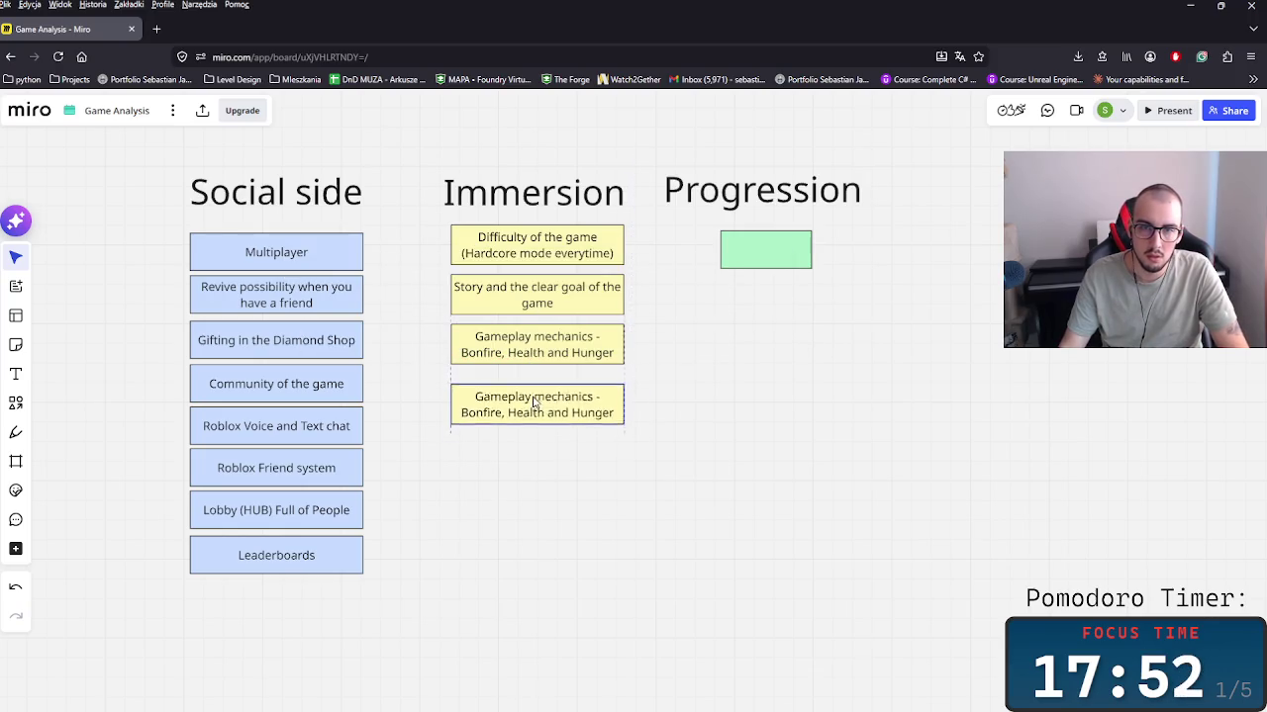
{"action": "key", "text": "Return"}
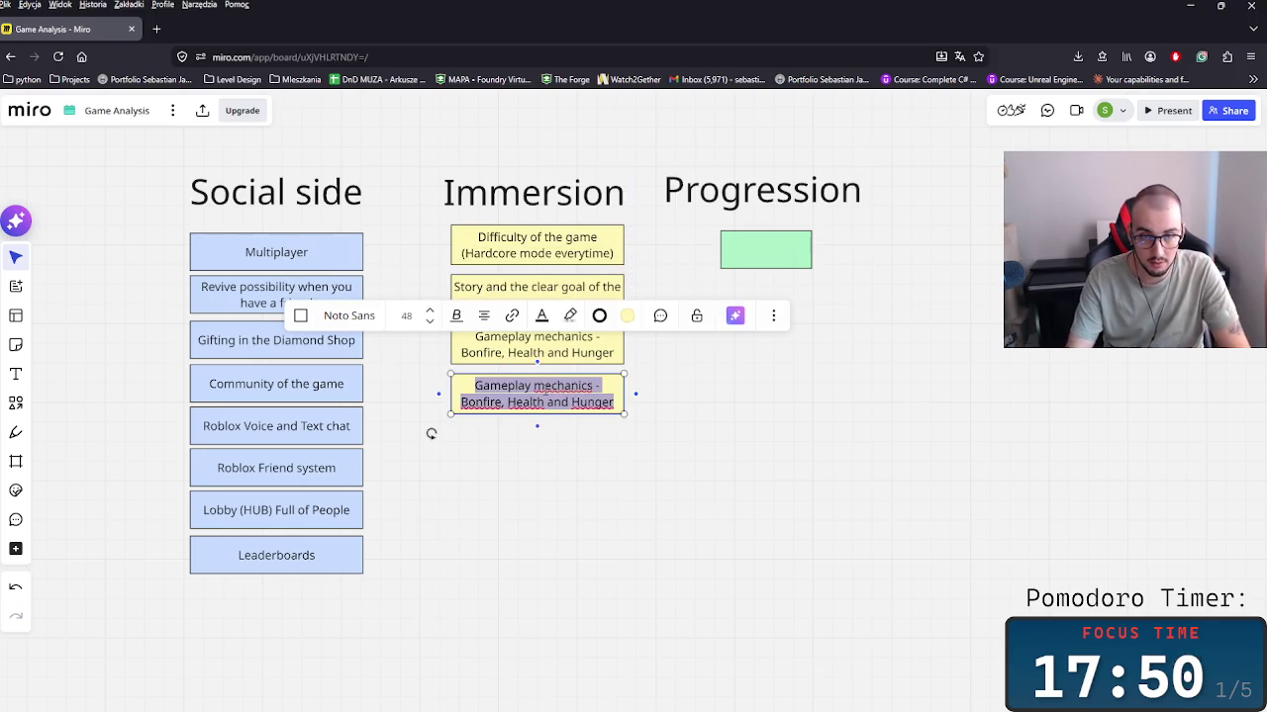
{"action": "key", "text": "Right"}
{"action": "key", "text": "ctrl+shift+Left"}
{"action": "key", "text": "ctrl+shift+Left"}
{"action": "key", "text": "ctrl+shift+Left"}
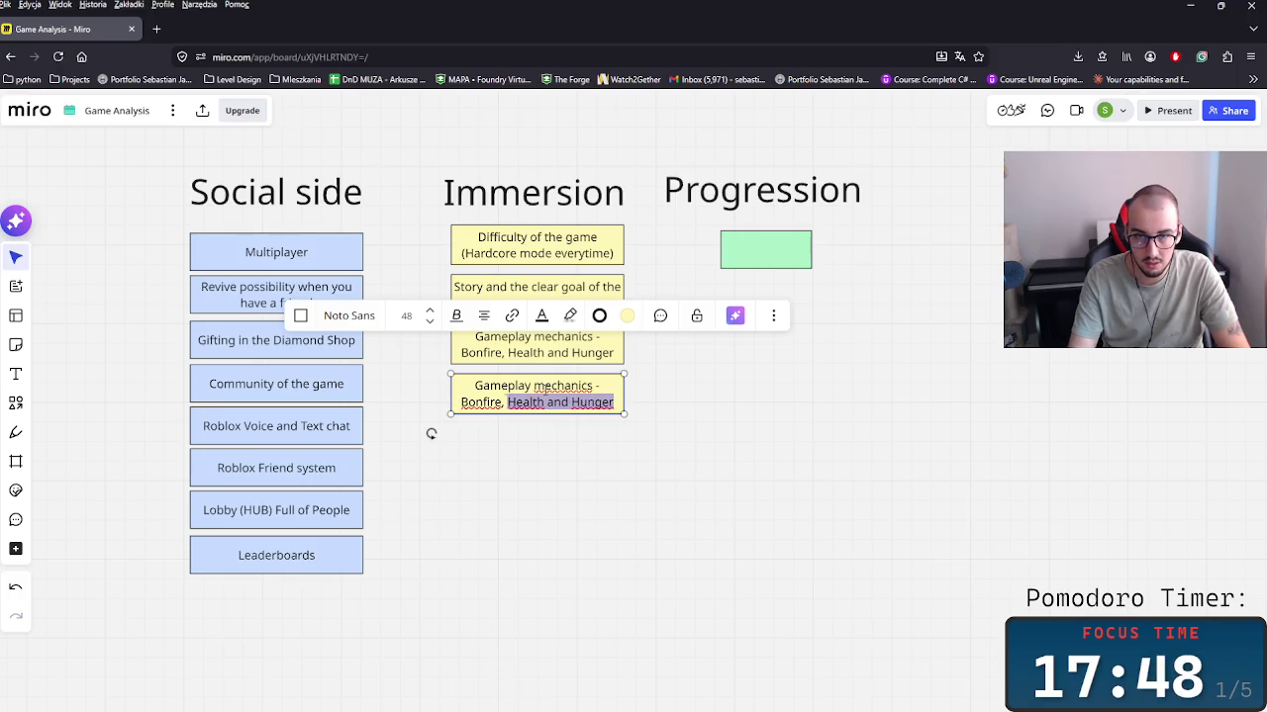
{"action": "type", "text": "Cr"}
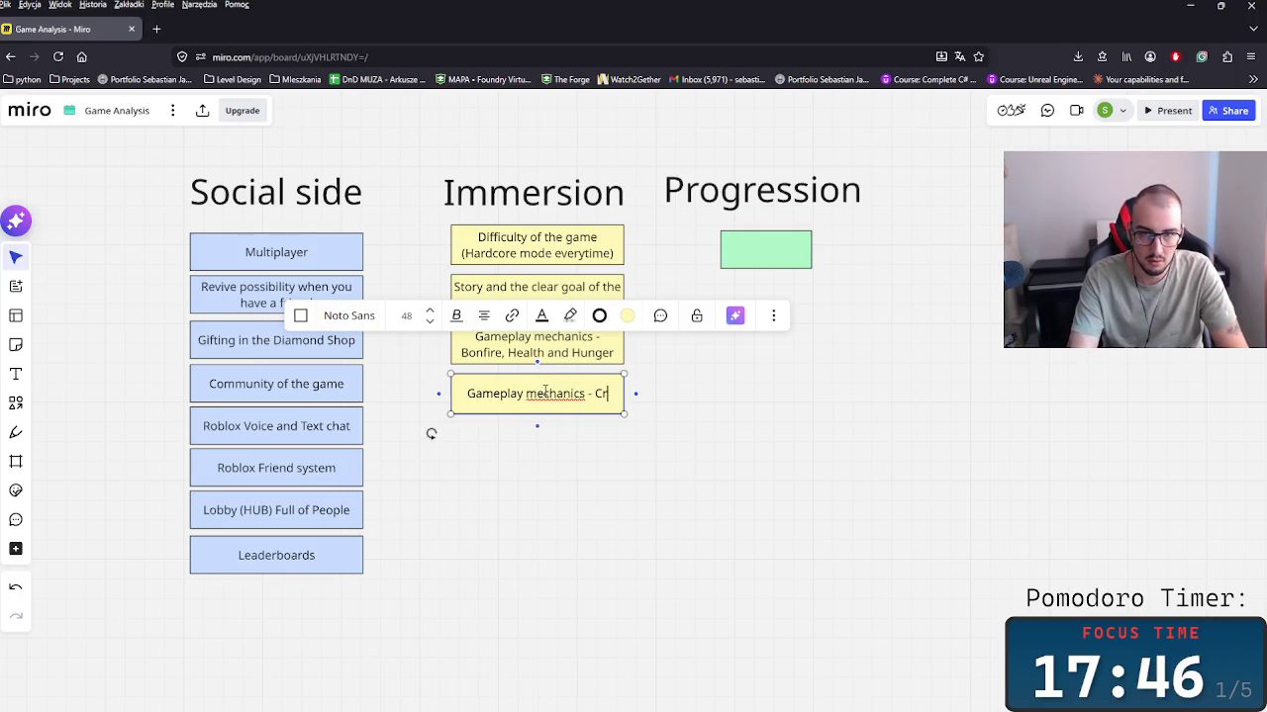
{"action": "type", "text": "afting"}
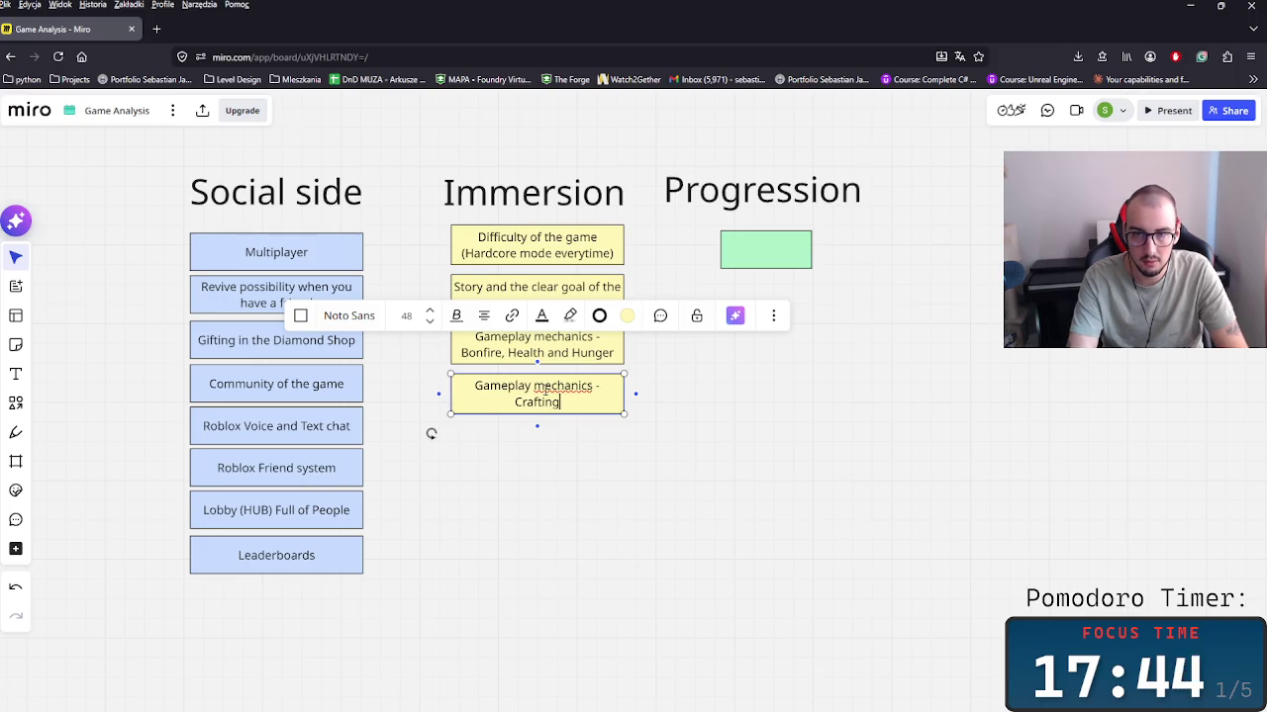
{"action": "left_click", "coordinate": [706, 512]}
Step: Duplicate the Crafting note below and extend it to 'Crafting and building camp'
{"action": "left_click", "coordinate": [556, 408]}
{"action": "key", "text": "ctrl+d"}
{"action": "left_click_drag", "start_coordinate": [554, 447], "coordinate": [535, 445]}
{"action": "left_click_drag", "start_coordinate": [683, 471], "coordinate": [566, 386]}
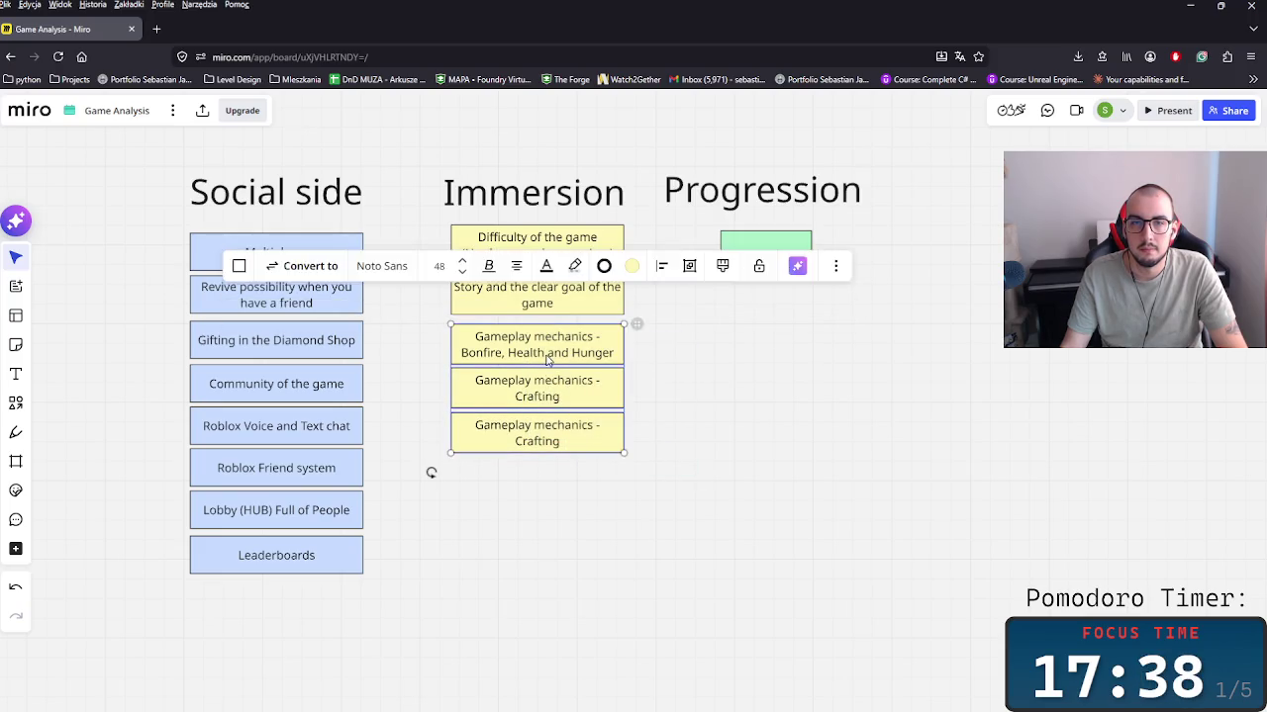
{"action": "double_click", "coordinate": [566, 436]}
{"action": "type", "text": "a"}
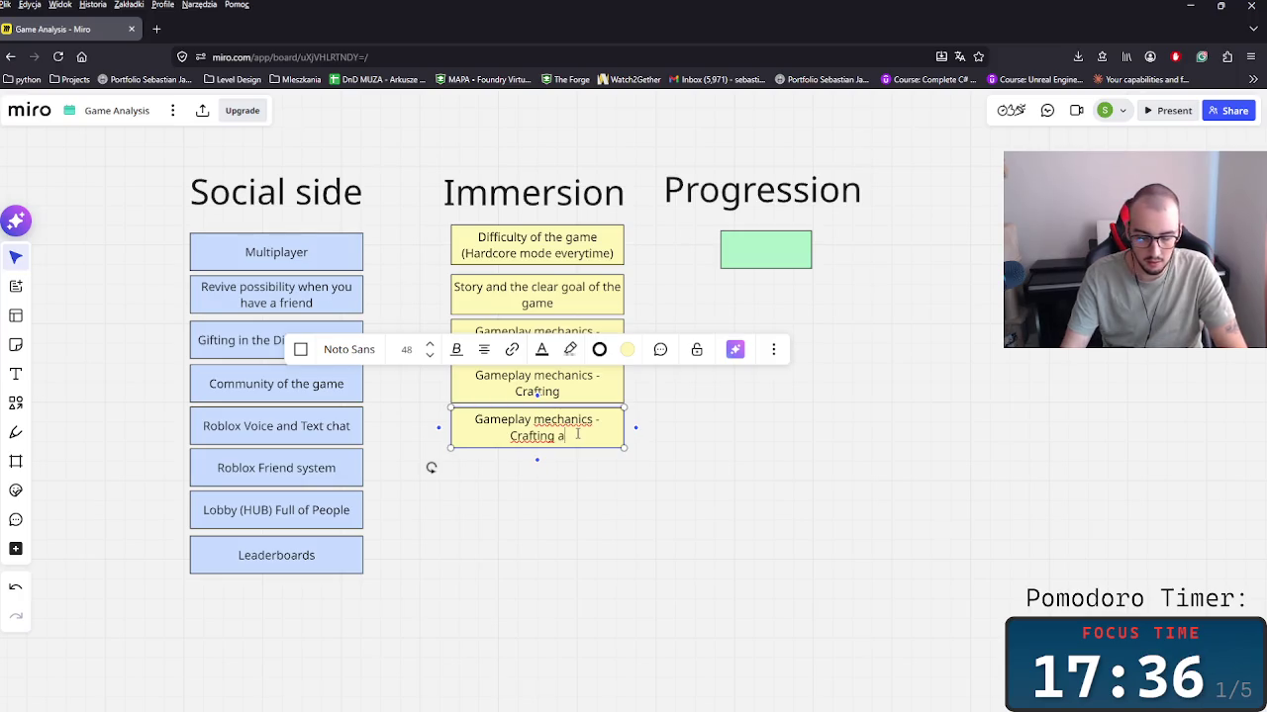
{"action": "type", "text": "nd building"}
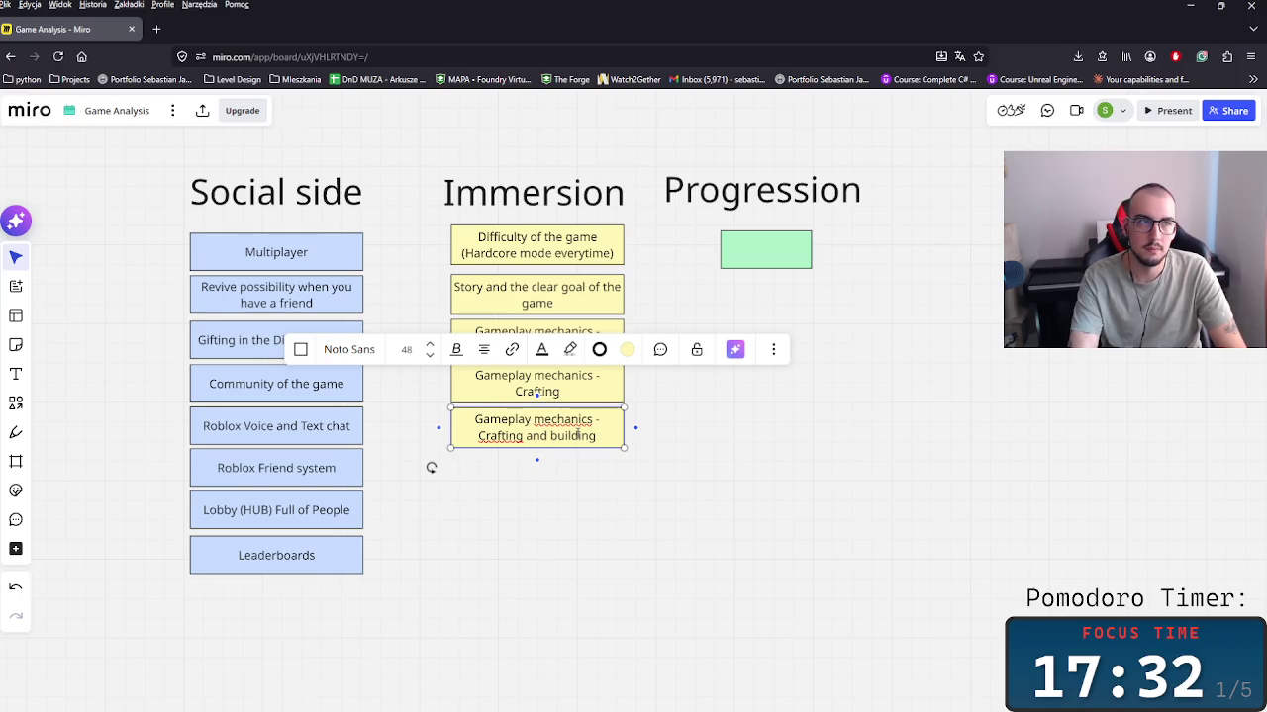
{"action": "type", "text": " camp"}
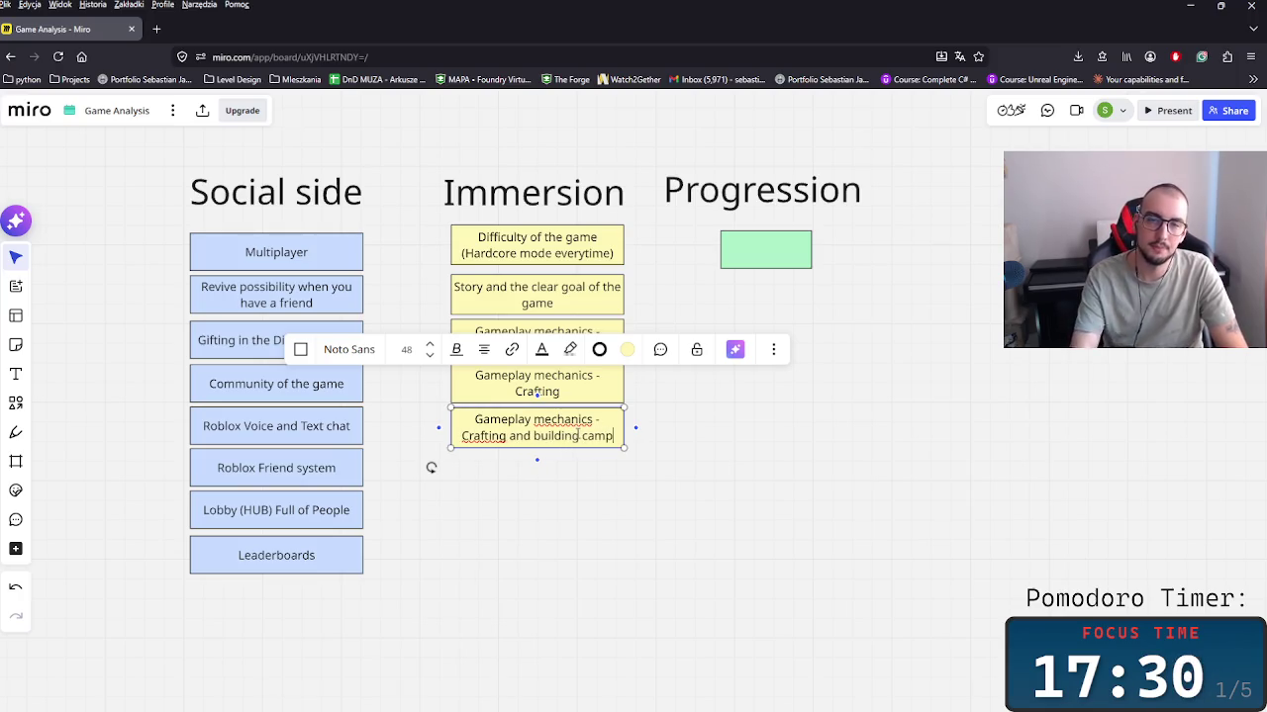
Step: Duplicate the Crafting and building camp note and retype the copy as 'Scenery of the Forest and HUB'
{"action": "left_click", "coordinate": [669, 503]}
{"action": "left_click_drag", "start_coordinate": [702, 462], "coordinate": [602, 425]}
{"action": "key", "text": "ctrl+d"}
{"action": "left_click_drag", "start_coordinate": [575, 492], "coordinate": [540, 481]}
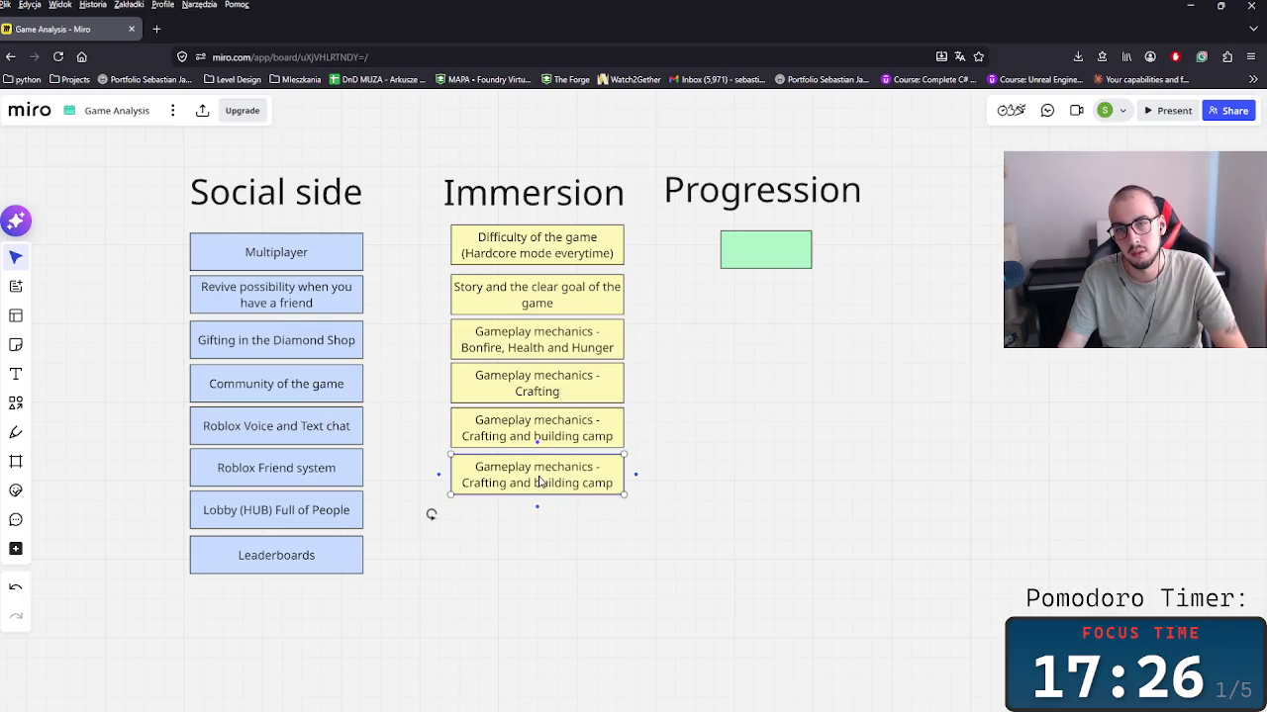
{"action": "double_click", "coordinate": [540, 481]}
{"action": "type", "text": "Scene"}
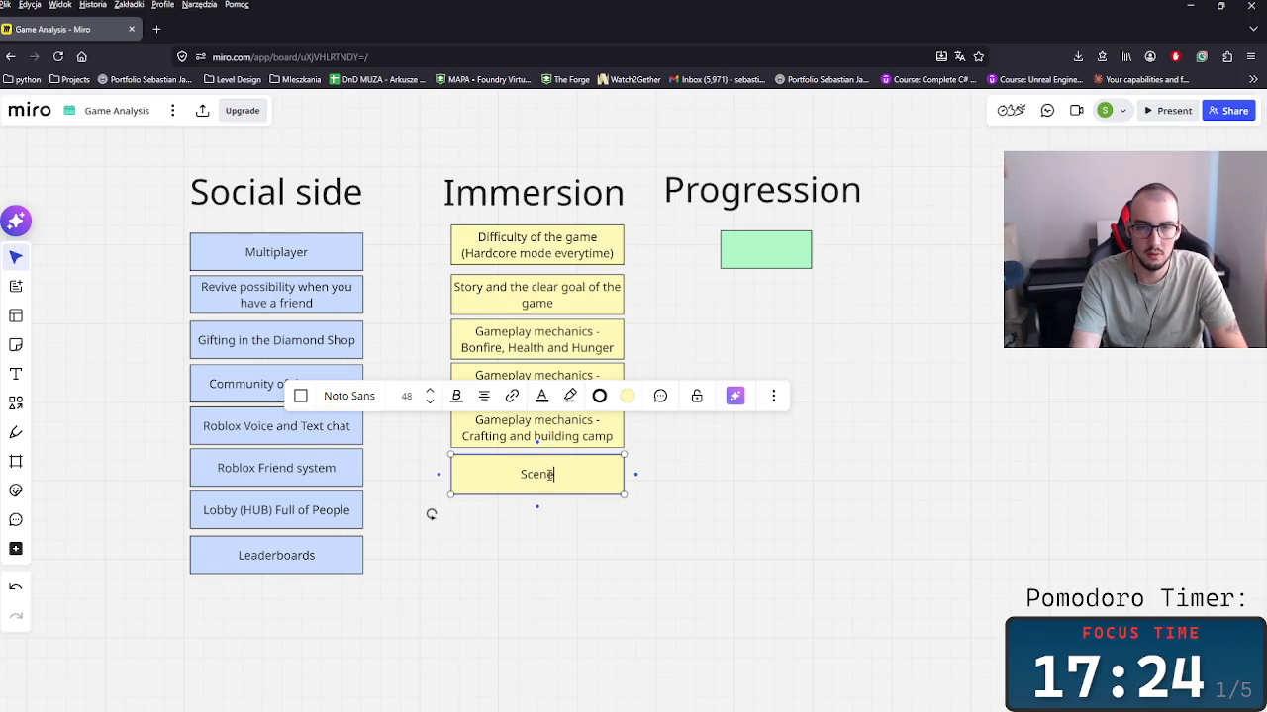
{"action": "type", "text": "ry of the Fors"}
{"action": "key", "text": "BackSpace"}
{"action": "type", "text": "est and "}
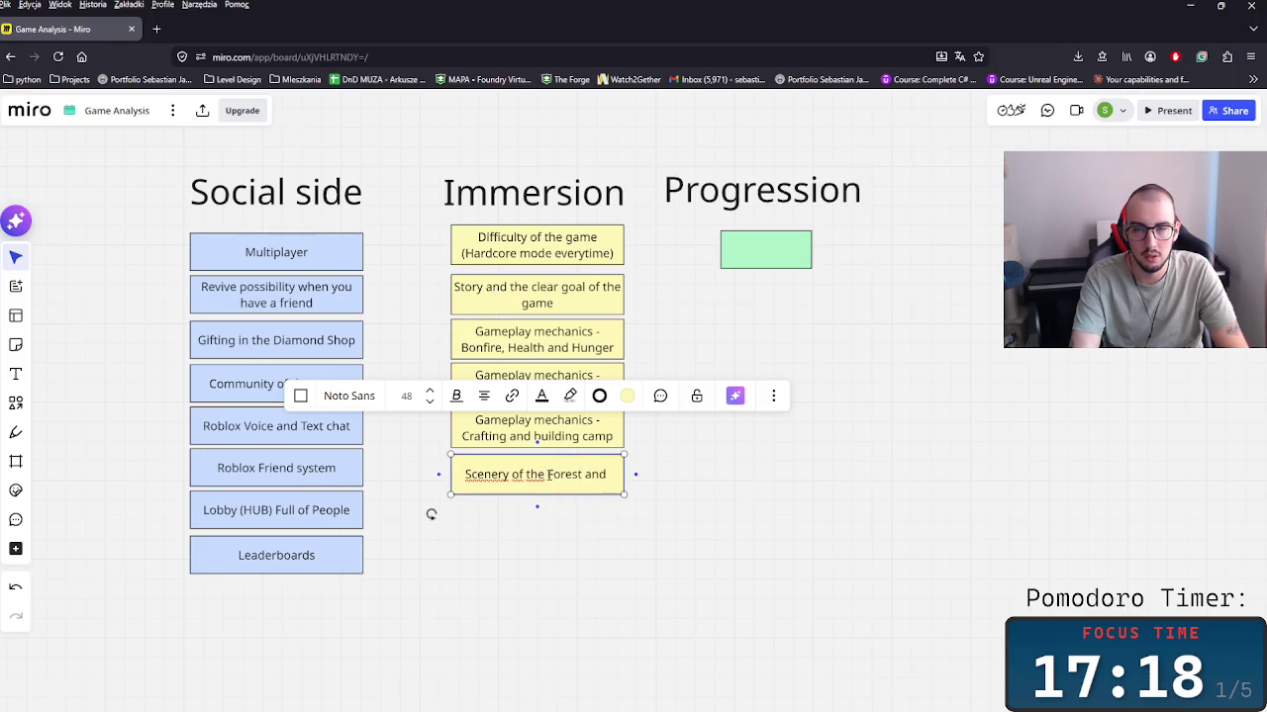
{"action": "type", "text": "HUB"}
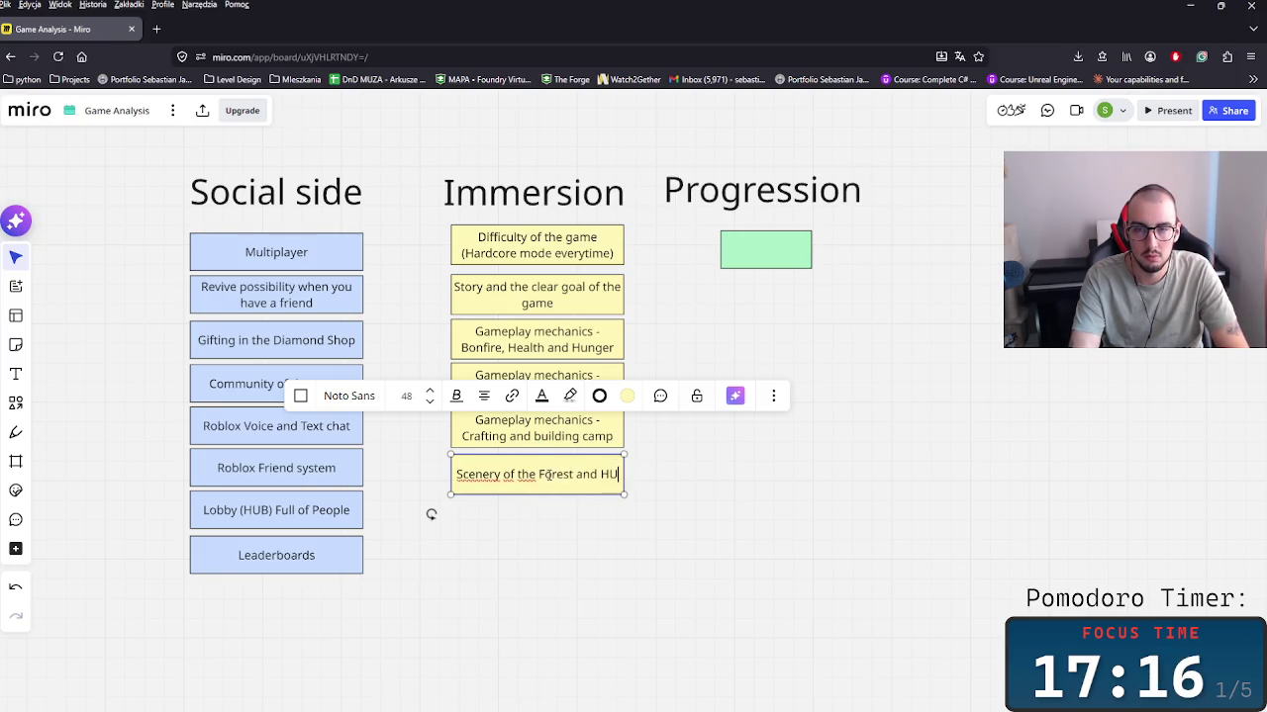
Step: Place a duplicate of the Scenery of the Forest and HUB note directly below it
{"action": "left_click", "coordinate": [570, 509]}
{"action": "mouse_move", "coordinate": [527, 472]}
{"action": "left_mouse_down"}
{"action": "mouse_move", "coordinate": [566, 542]}
{"action": "mouse_move", "coordinate": [534, 522]}
{"action": "left_mouse_up"}
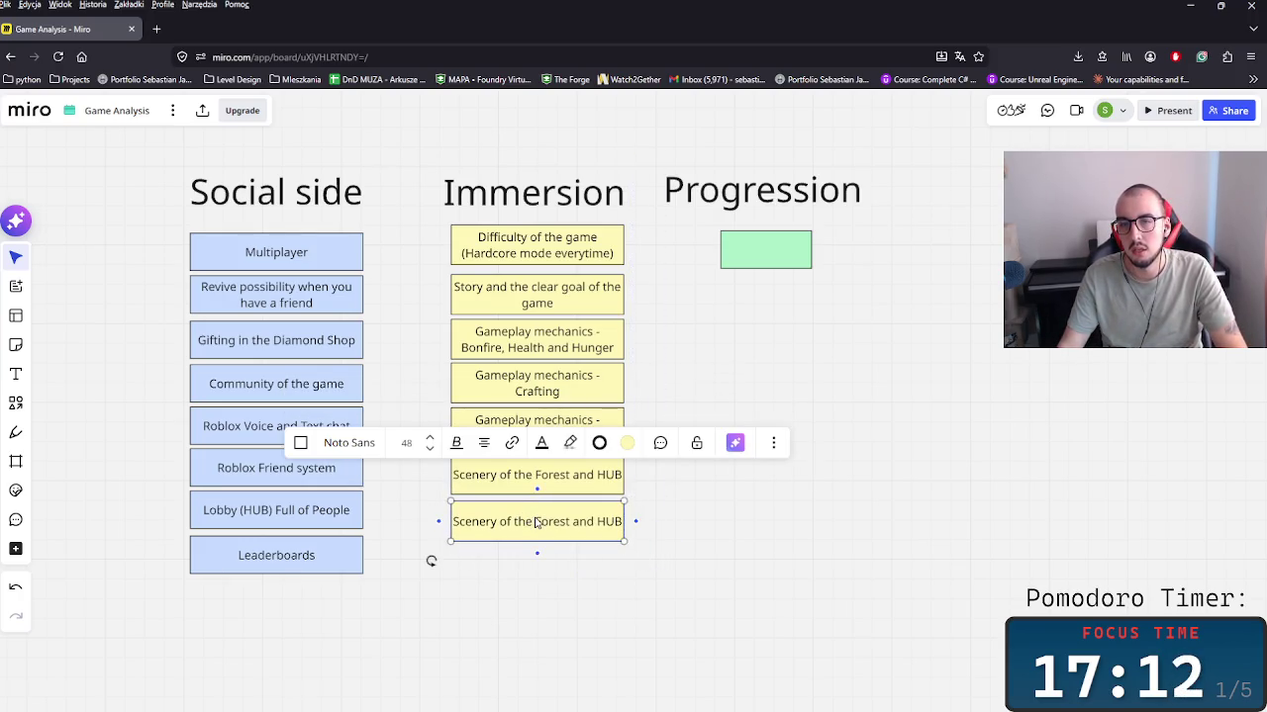
{"action": "triple_click", "coordinate": [535, 522]}
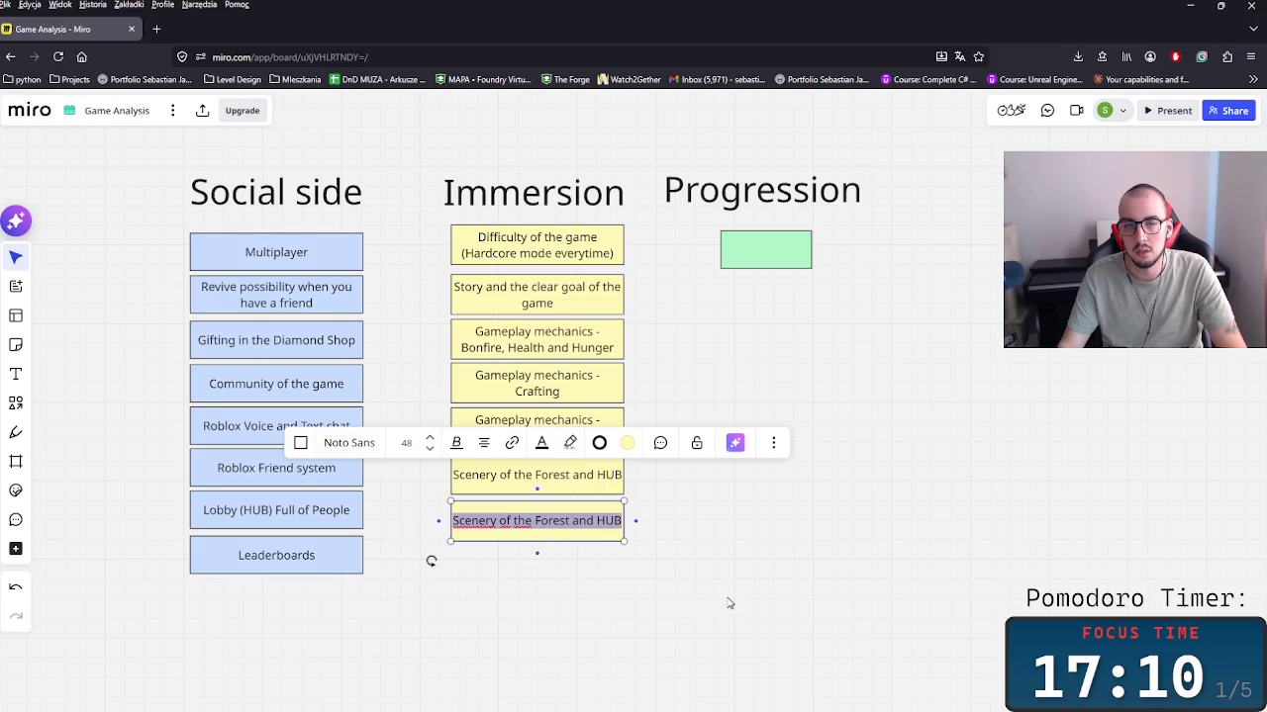
{"action": "key", "text": "Escape"}
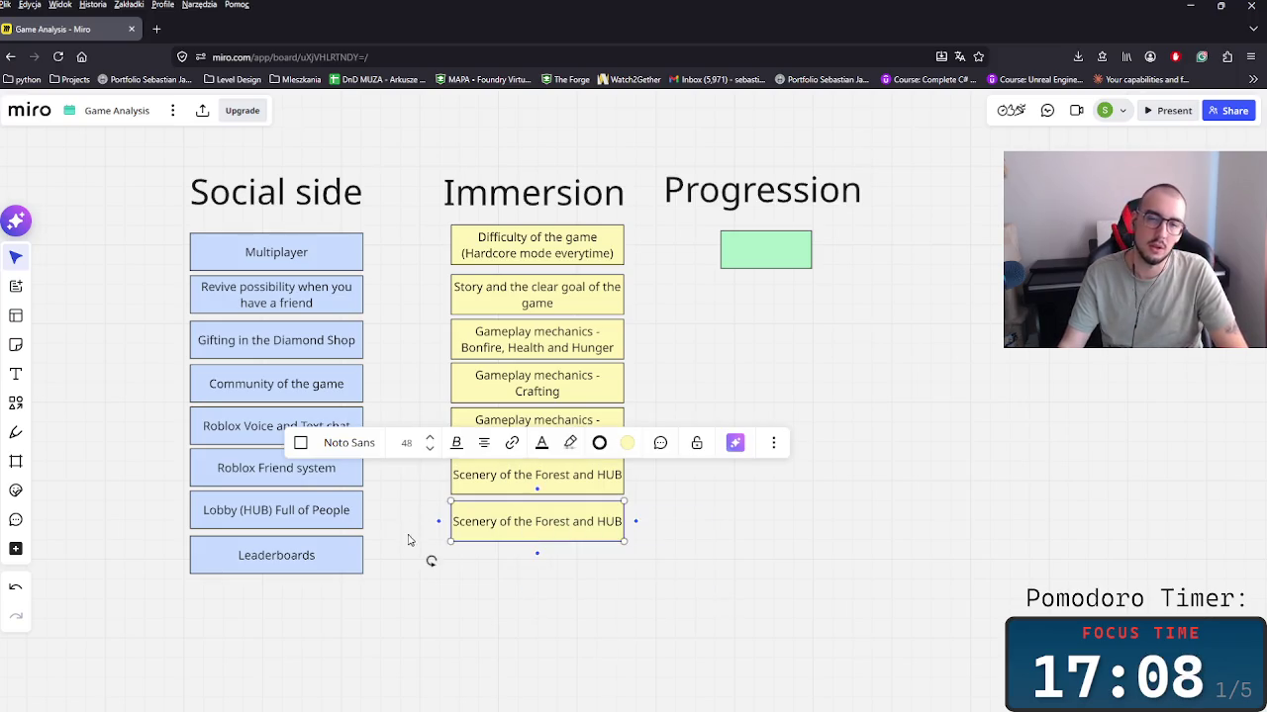
{"action": "scroll", "coordinate": [673, 555], "scroll_direction": "down", "scroll_amount": 2}
{"action": "scroll", "coordinate": [598, 574], "scroll_direction": "down", "scroll_amount": 1}
{"action": "scroll", "coordinate": [603, 559], "scroll_direction": "down", "scroll_amount": 2}
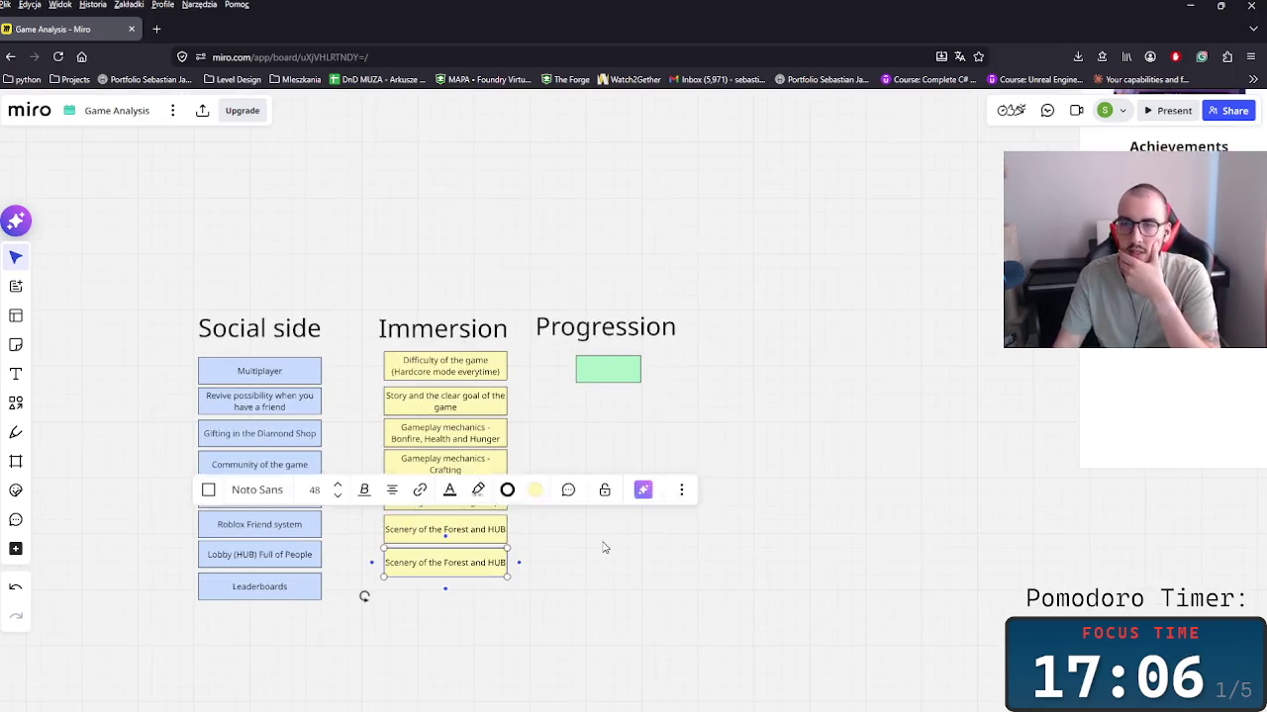
{"action": "scroll", "coordinate": [693, 535], "scroll_direction": "down", "scroll_amount": 2}
{"action": "left_click_drag", "start_coordinate": [723, 526], "coordinate": [359, 560]}
{"action": "scroll", "coordinate": [475, 485], "scroll_direction": "up", "scroll_amount": 2}
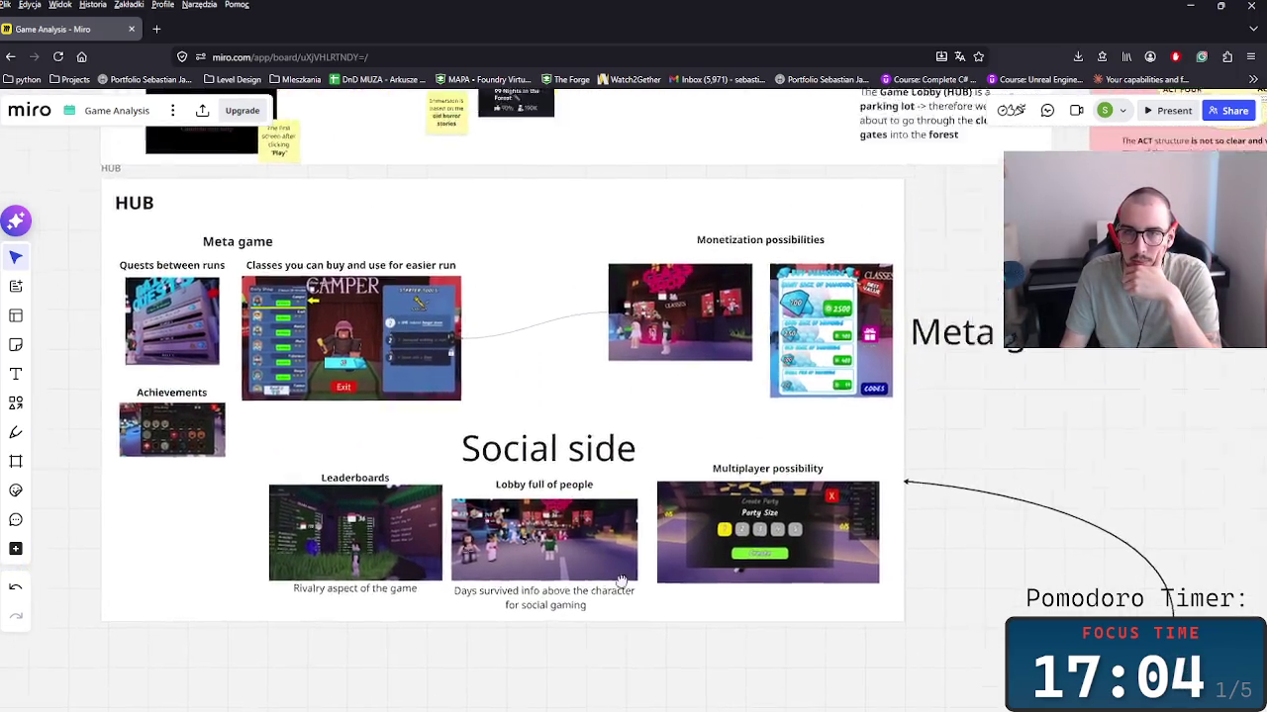
{"action": "scroll", "coordinate": [610, 536], "scroll_direction": "up", "scroll_amount": 3}
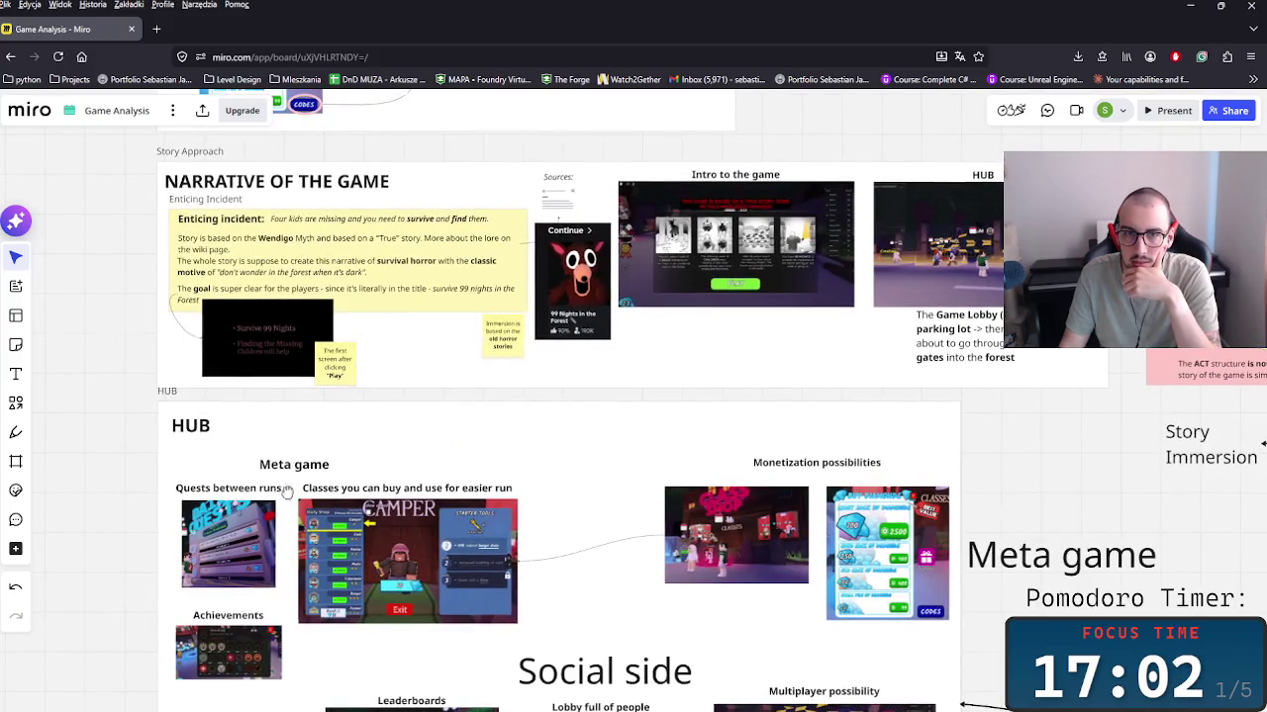
{"action": "key", "text": "ctrl+z"}
{"action": "double_click", "coordinate": [599, 429]}
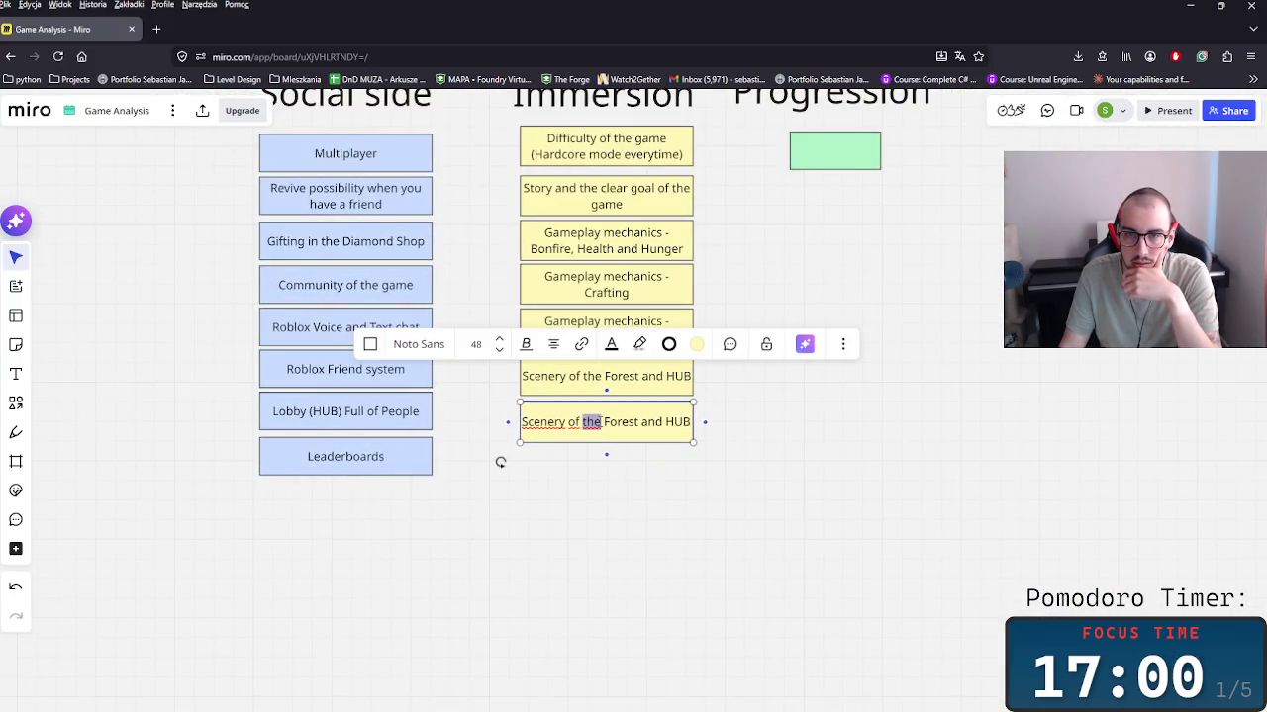
{"action": "triple_click", "coordinate": [602, 421]}
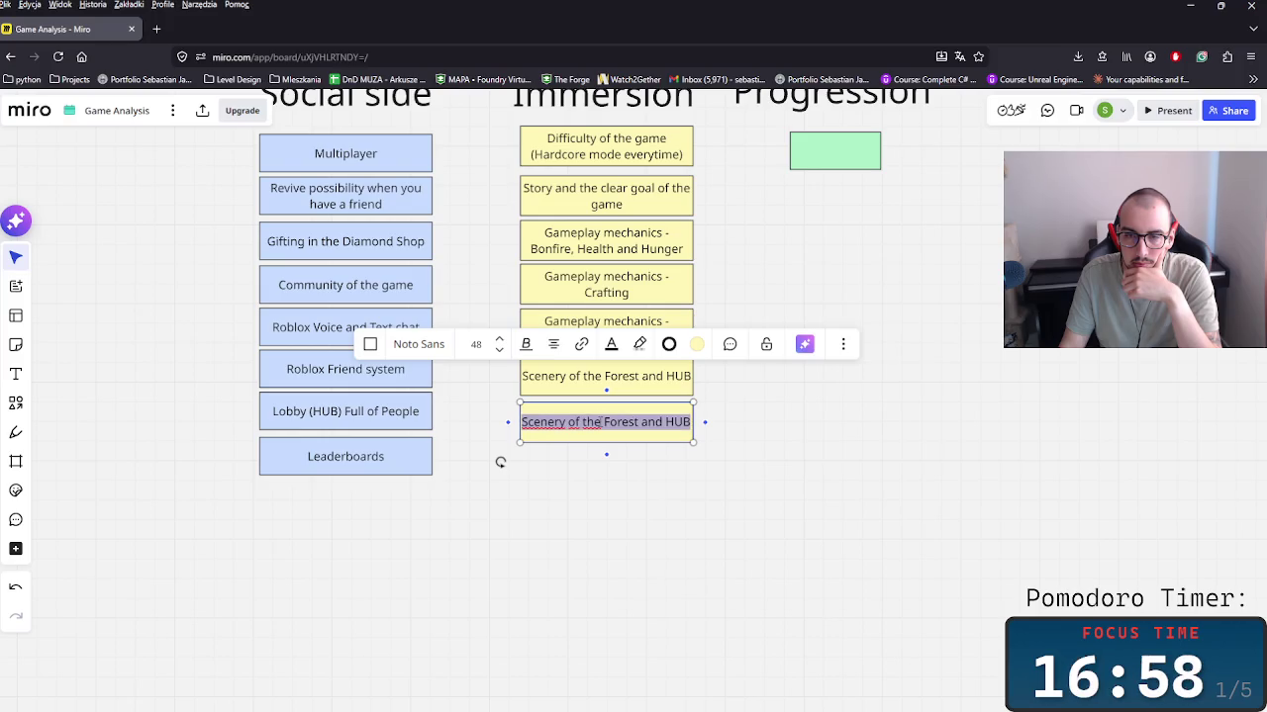
Step: Retype the bottom Immersion card as 'Horror Creatures' and deselect it
{"action": "type", "text": "S"}
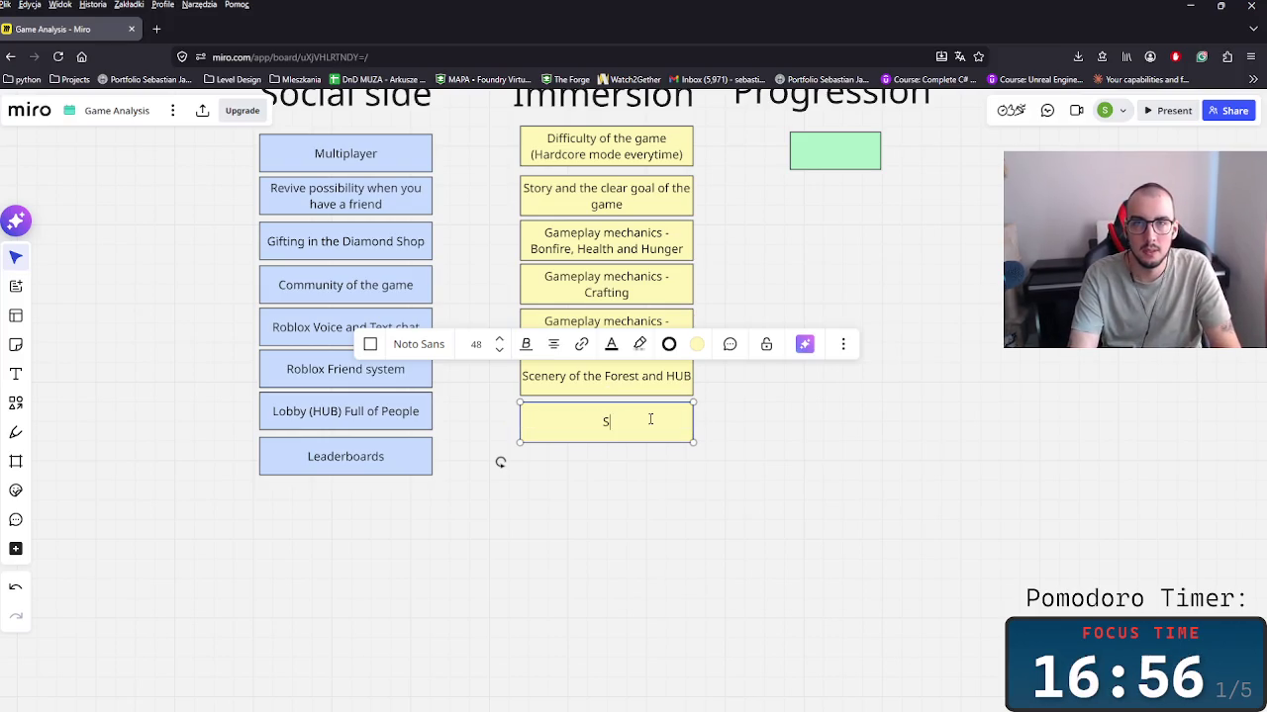
{"action": "type", "text": "Ho"}
{"action": "key", "text": "BackSpace"}
{"action": "key", "text": "BackSpace"}
{"action": "type", "text": "H"}
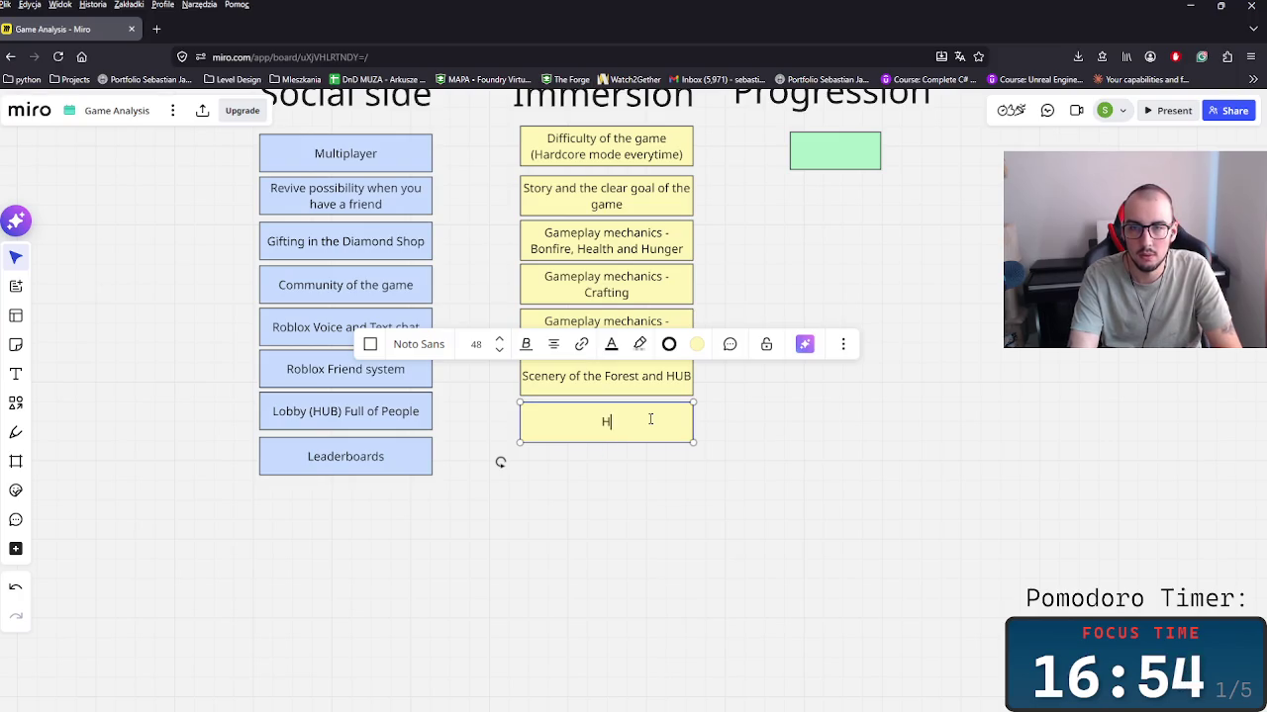
{"action": "type", "text": "orro"}
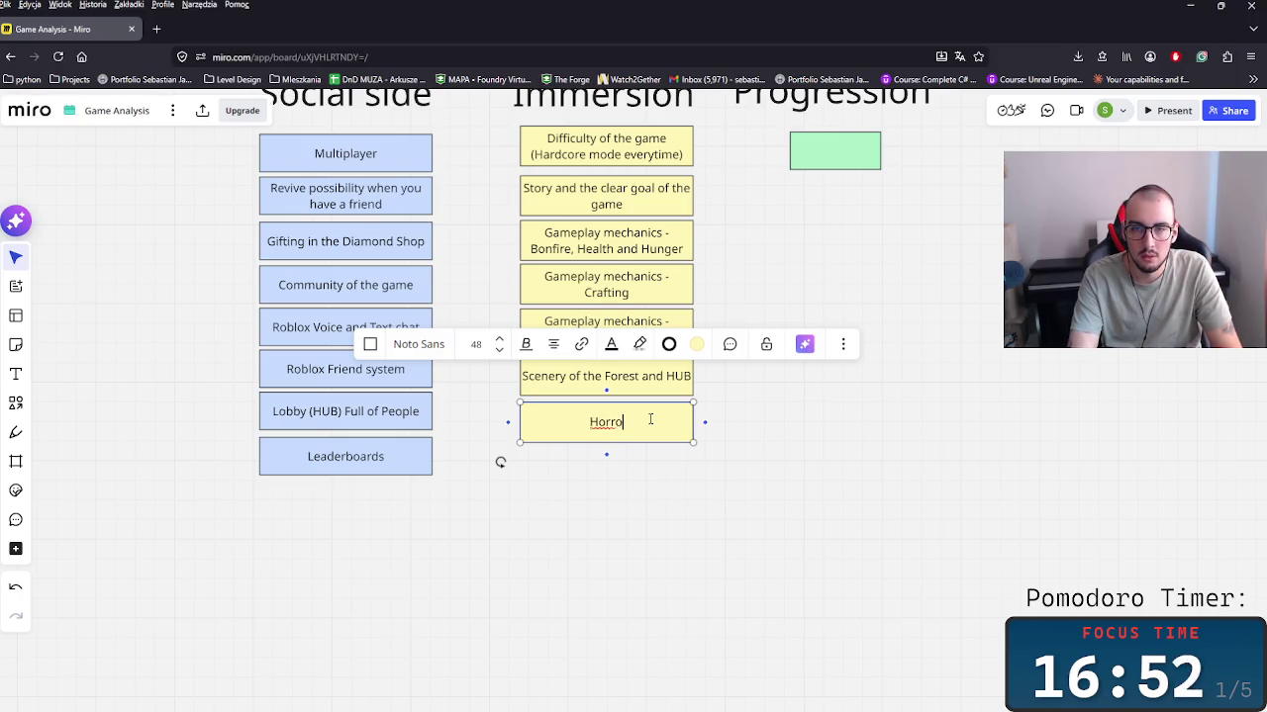
{"action": "type", "text": "r Creatures"}
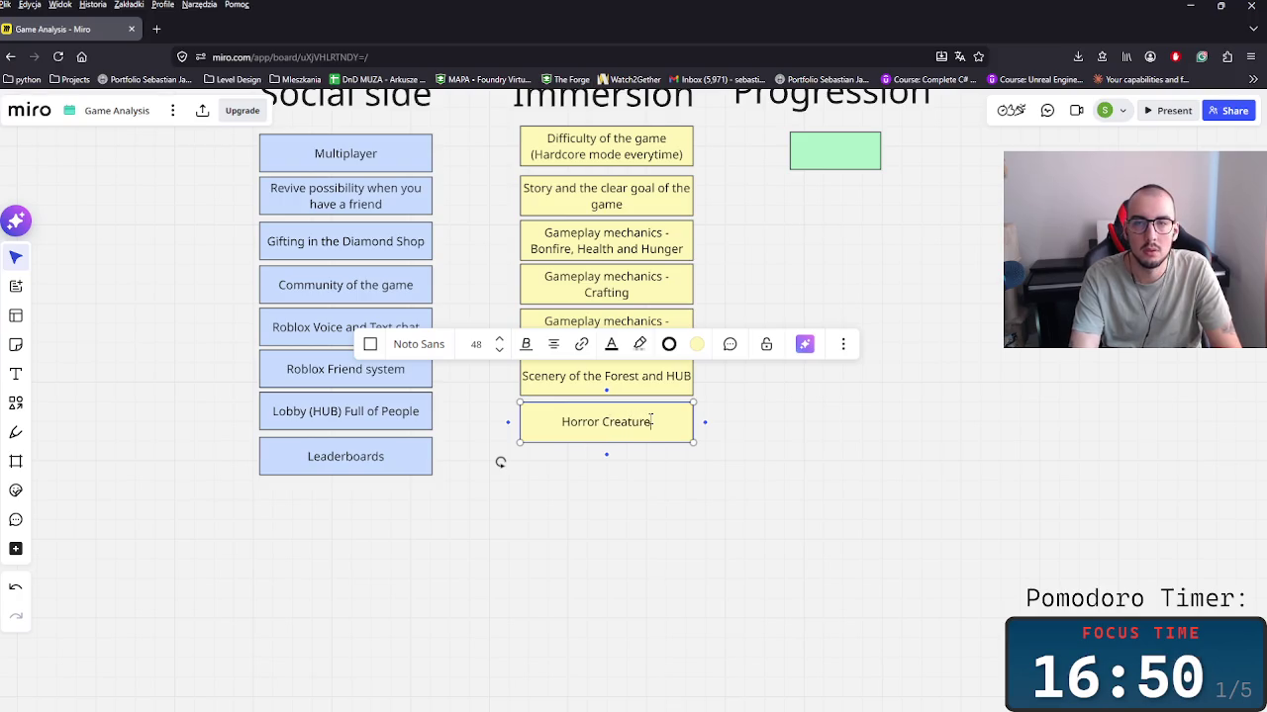
{"action": "left_click", "coordinate": [189, 371]}
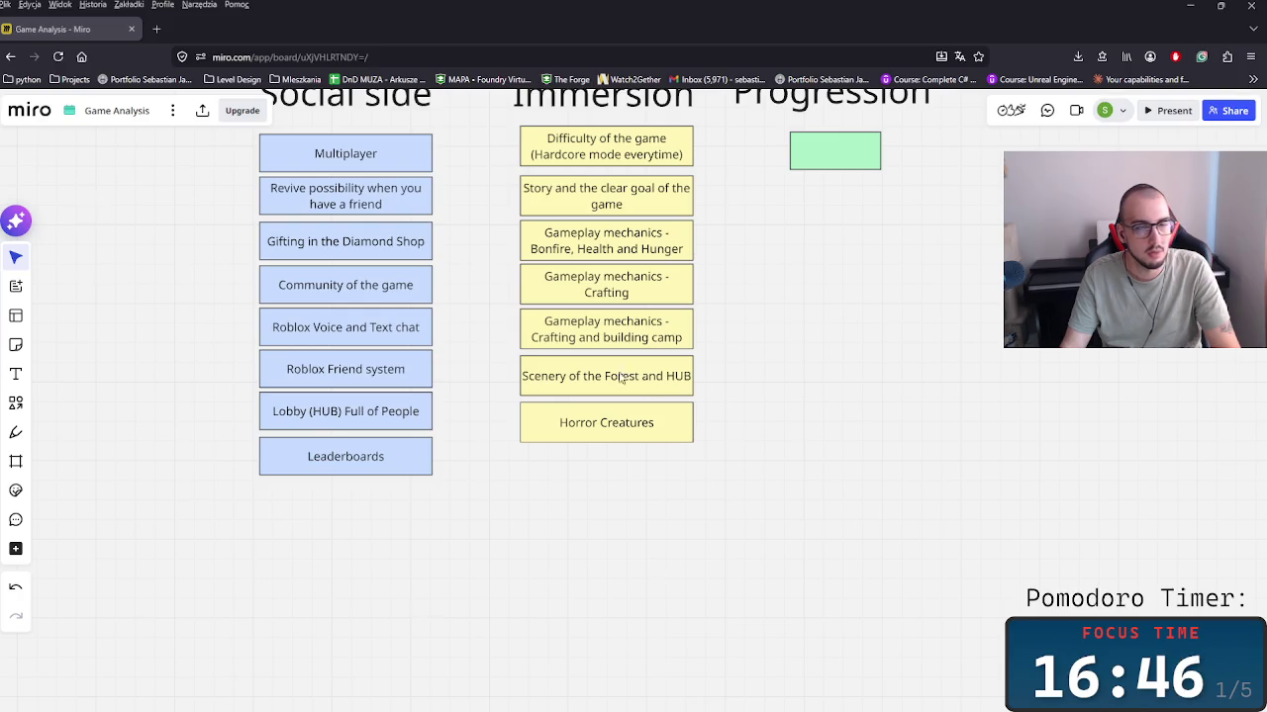
{"action": "scroll", "coordinate": [613, 475], "scroll_direction": "right", "scroll_amount": 3}
{"action": "scroll", "coordinate": [789, 498], "scroll_direction": "up", "scroll_amount": 2}
{"action": "scroll", "coordinate": [790, 498], "scroll_direction": "down", "scroll_amount": 1}
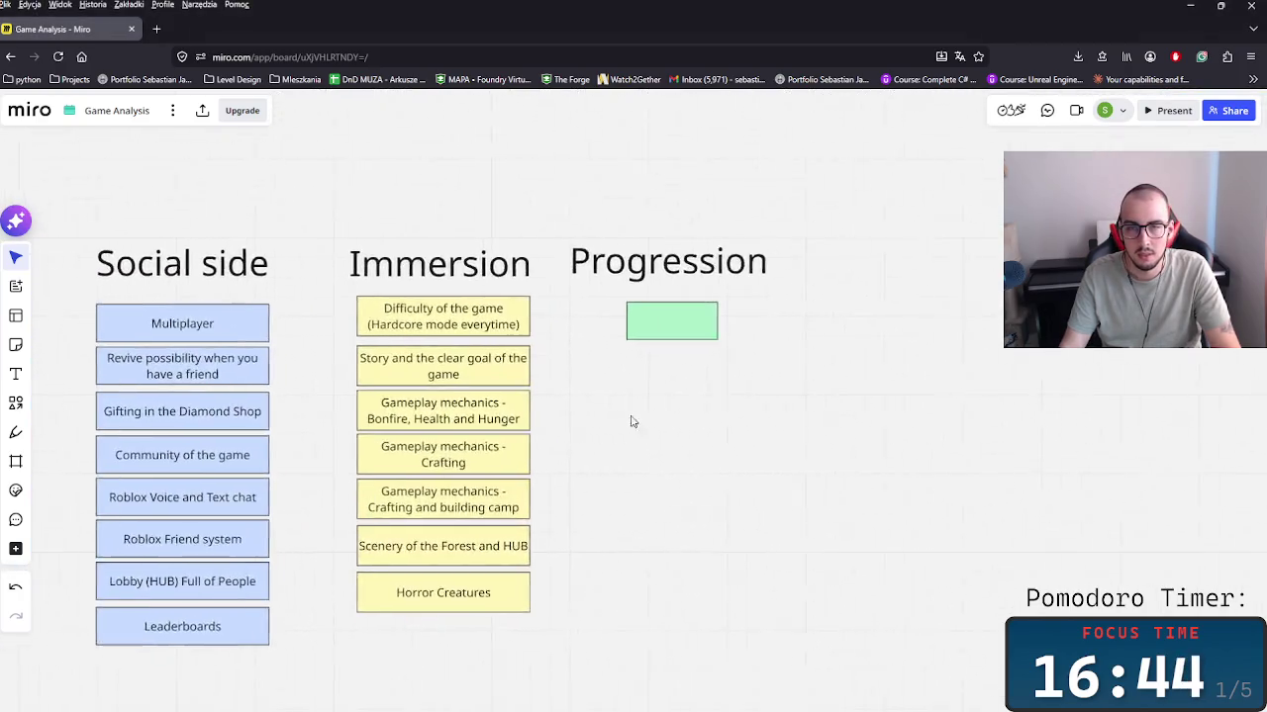
{"action": "scroll", "coordinate": [631, 422], "scroll_direction": "right", "scroll_amount": 2}
{"action": "scroll", "coordinate": [746, 435], "scroll_direction": "right", "scroll_amount": 2}
Step: Remove the empty green Progression shape and place a copy of the Difficulty card there
{"action": "left_click", "coordinate": [479, 315]}
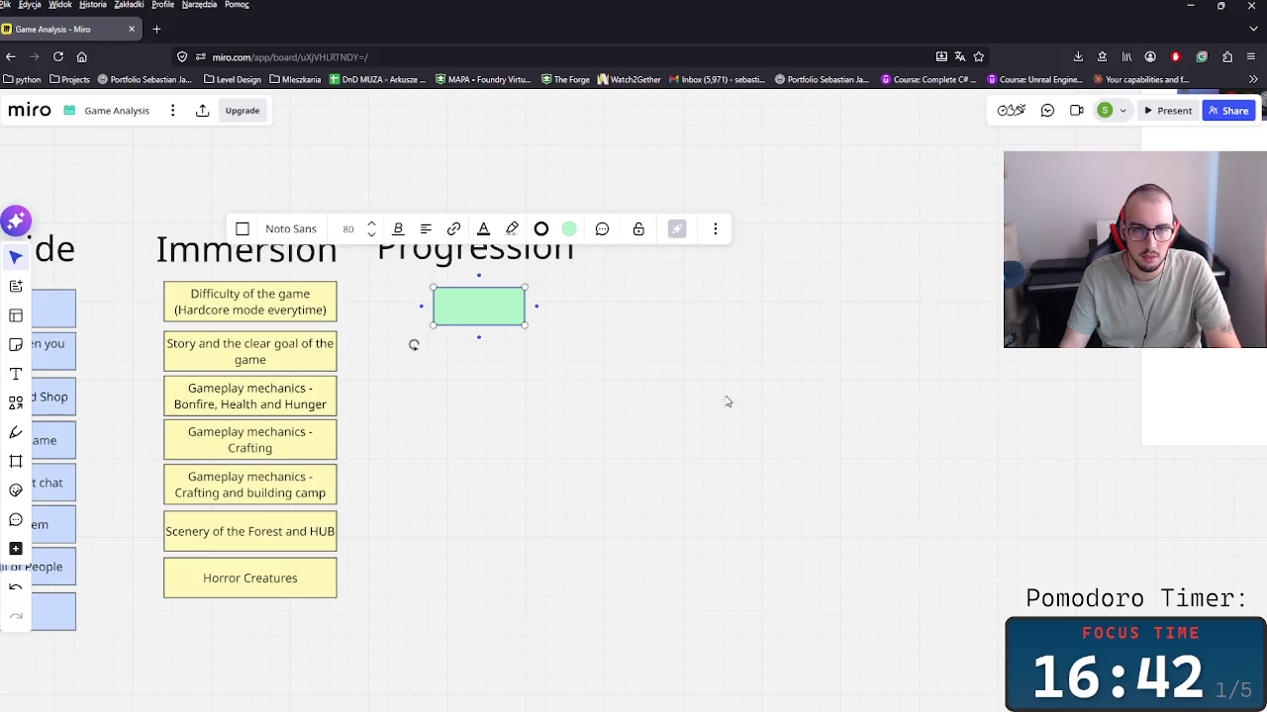
{"action": "key", "text": "ctrl+z"}
{"action": "key", "text": "ctrl+z"}
{"action": "key", "text": "ctrl+b"}
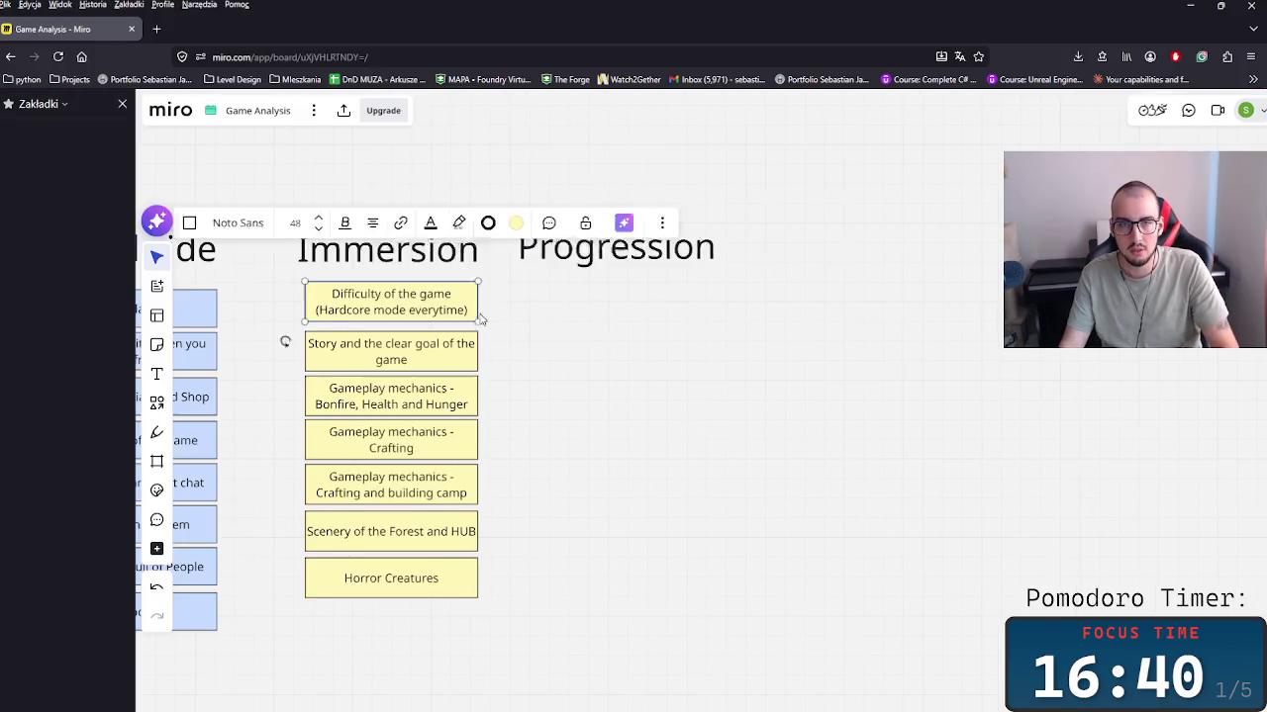
{"action": "key", "text": "ctrl+d"}
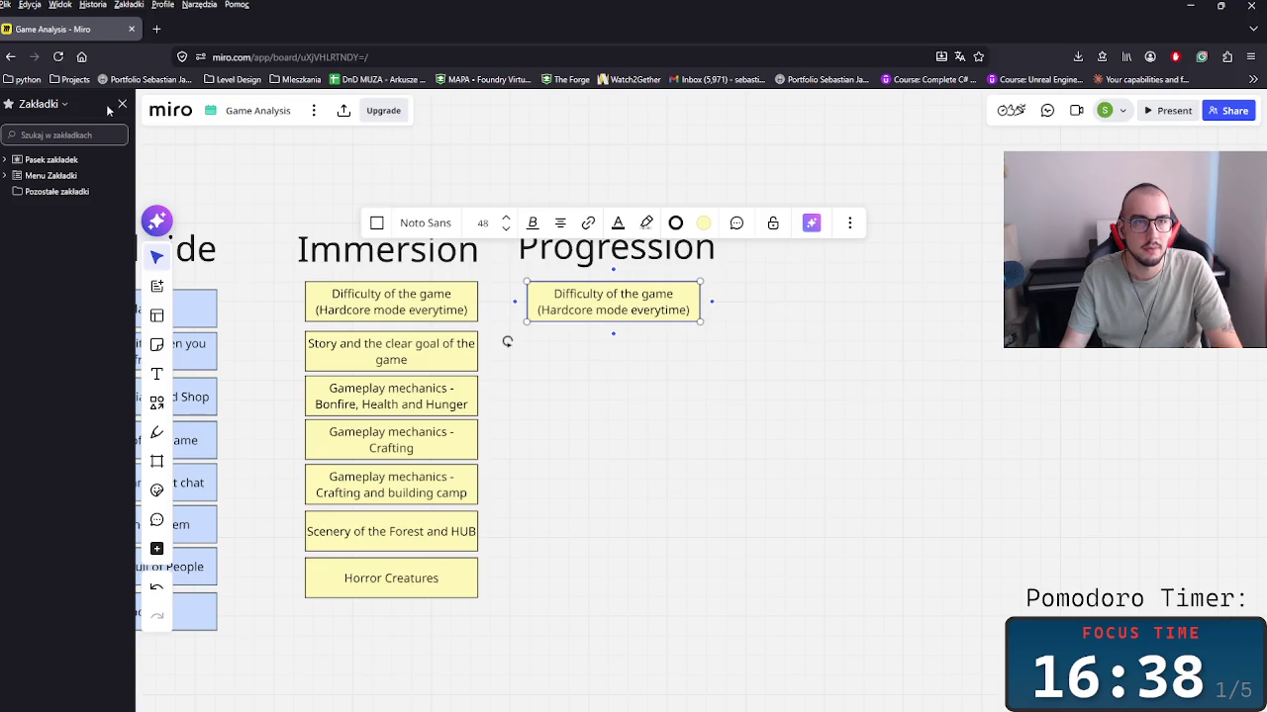
{"action": "left_click", "coordinate": [122, 105]}
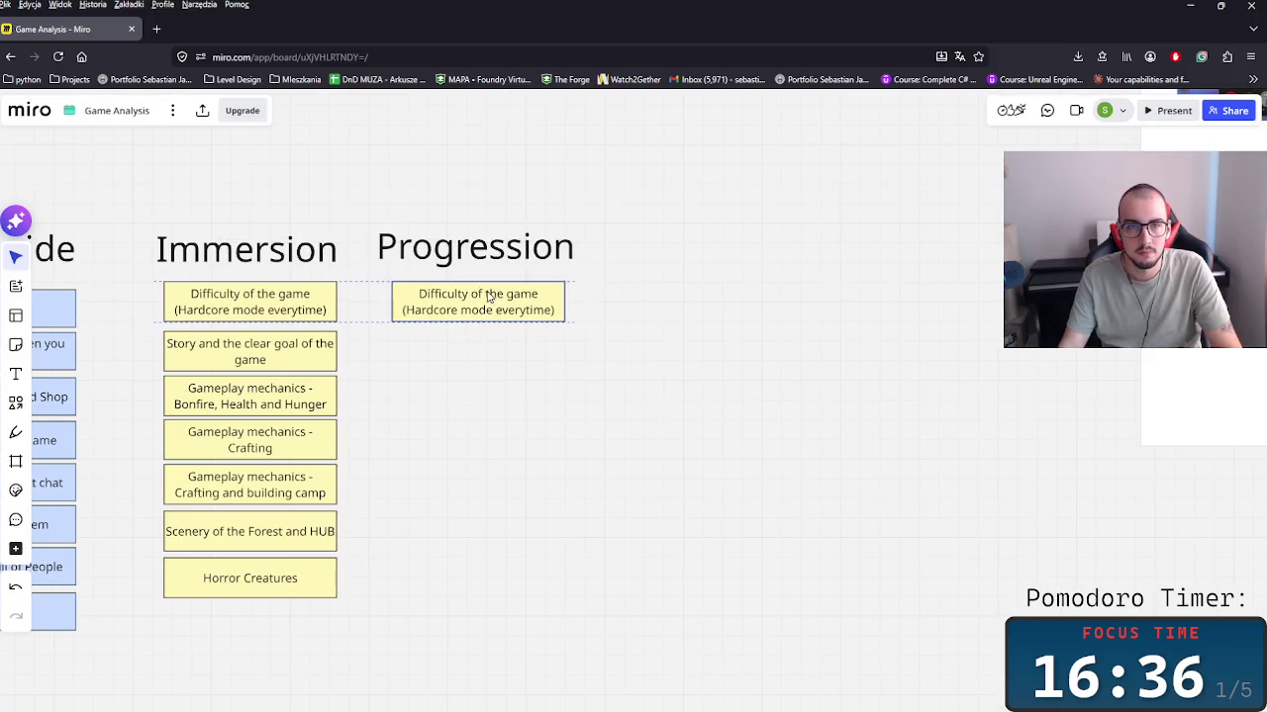
{"action": "left_click_drag", "start_coordinate": [499, 289], "coordinate": [497, 289]}
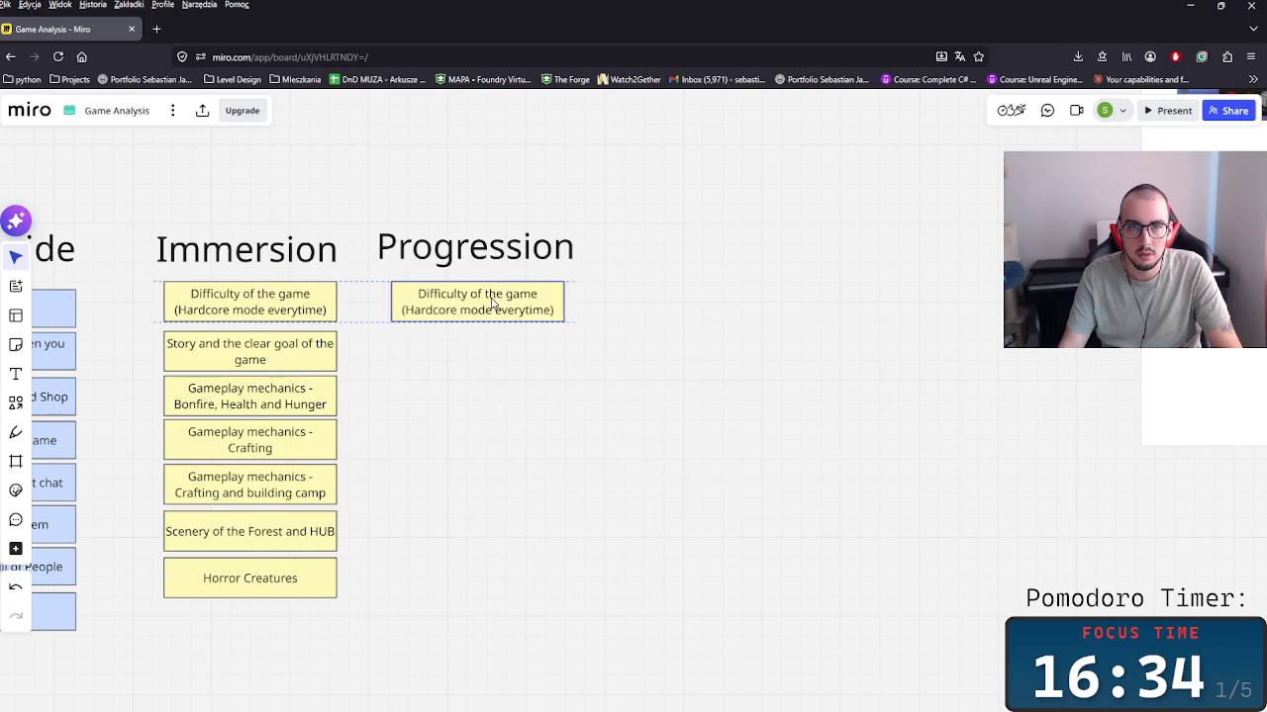
Step: Give the copied card a light green fill, retype it as 'Crafting mechanic', and duplicate it below
{"action": "left_click", "coordinate": [542, 224]}
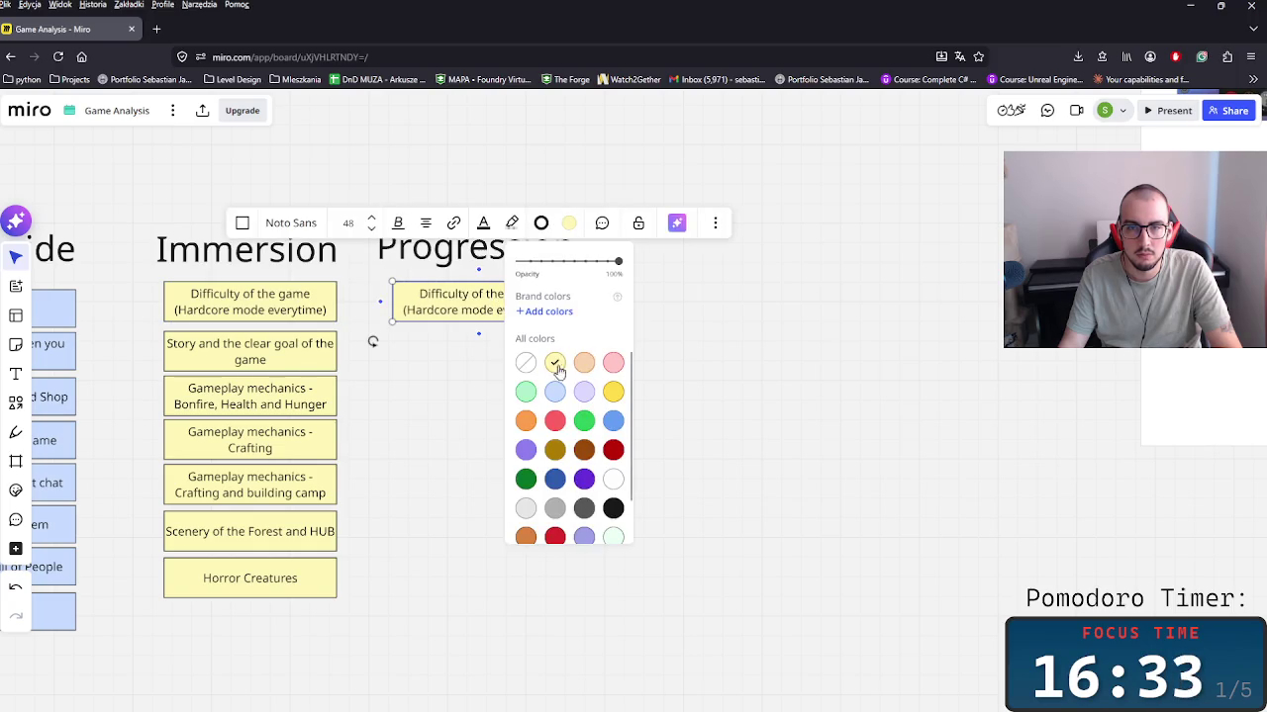
{"action": "left_click", "coordinate": [540, 407]}
{"action": "scroll", "coordinate": [554, 366], "scroll_direction": "left", "scroll_amount": 2}
{"action": "double_click", "coordinate": [594, 316]}
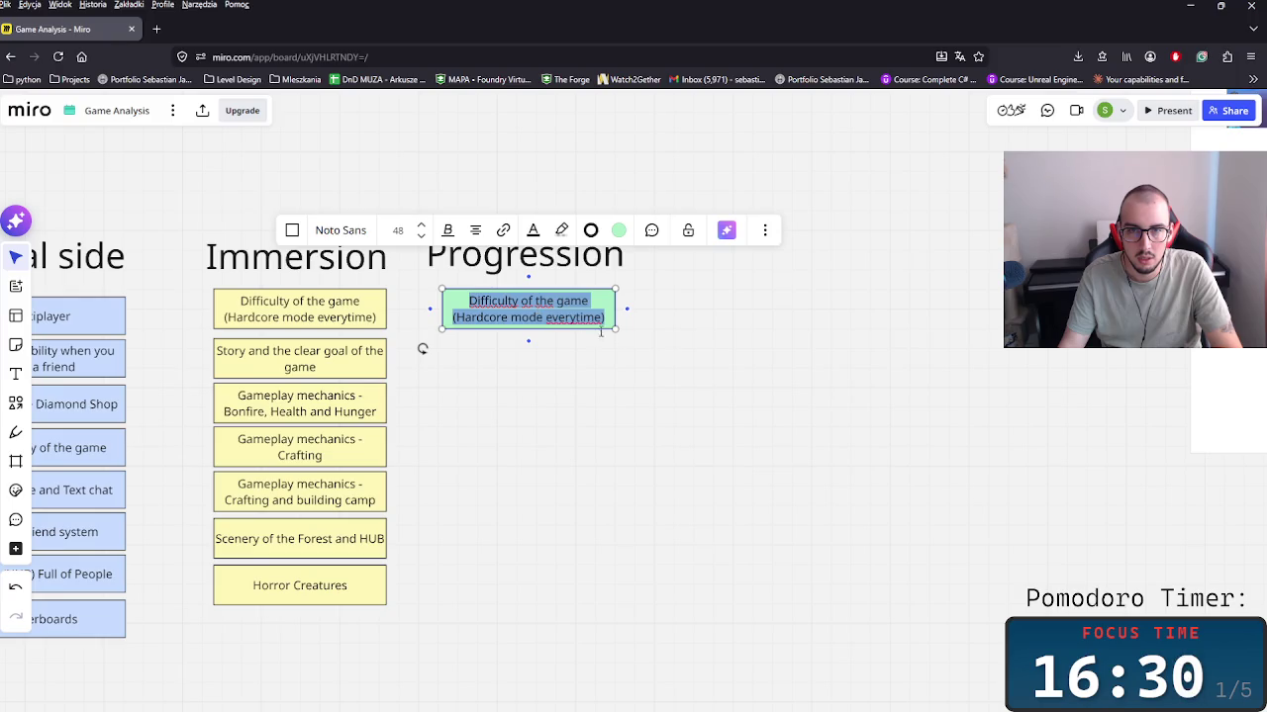
{"action": "key", "text": "BackSpace"}
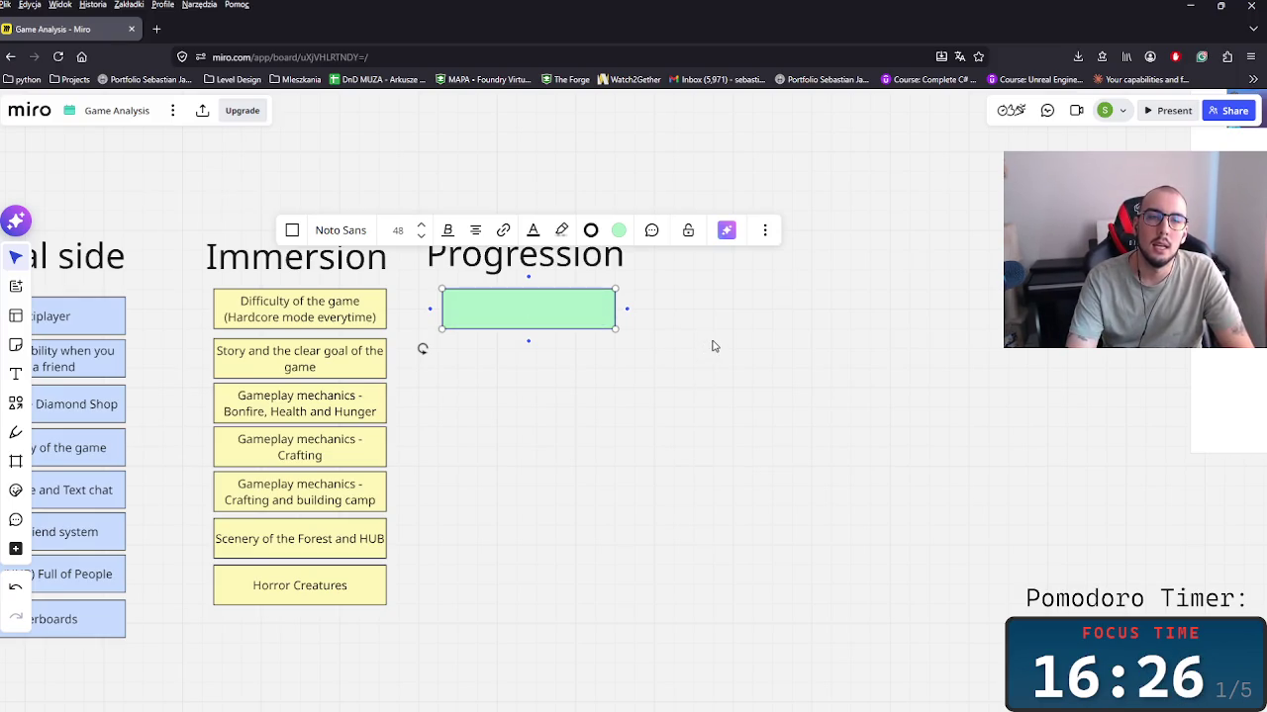
{"action": "type", "text": "Crea"}
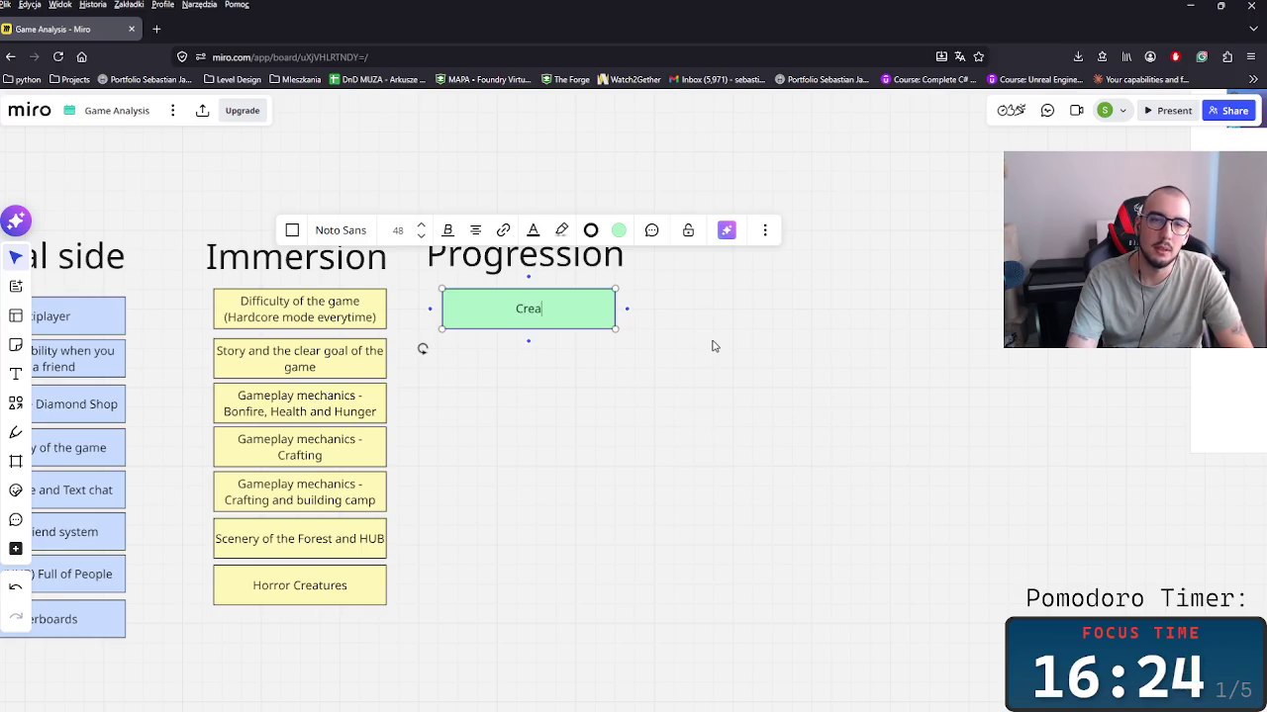
{"action": "key", "text": "BackSpace"}
{"action": "key", "text": "BackSpace"}
{"action": "type", "text": "afting"}
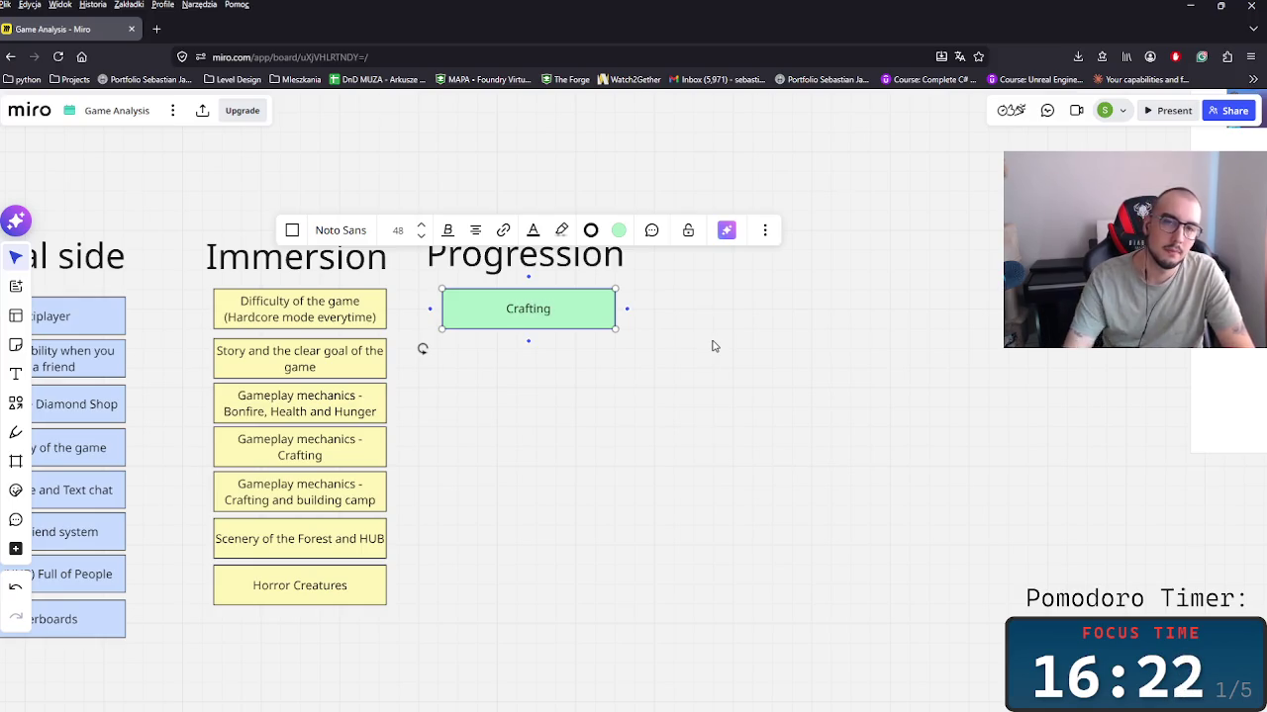
{"action": "type", "text": " mechanic"}
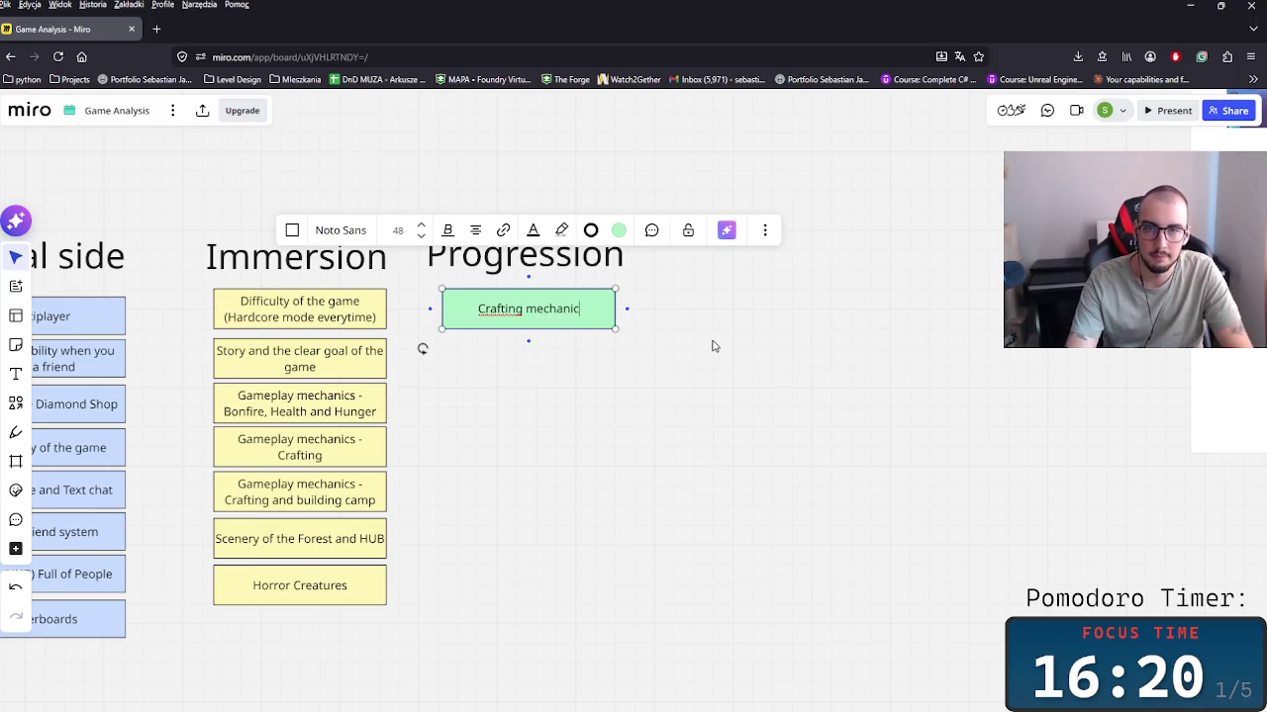
{"action": "key", "text": "Escape"}
{"action": "left_click_drag", "start_coordinate": [554, 333], "coordinate": [518, 360]}
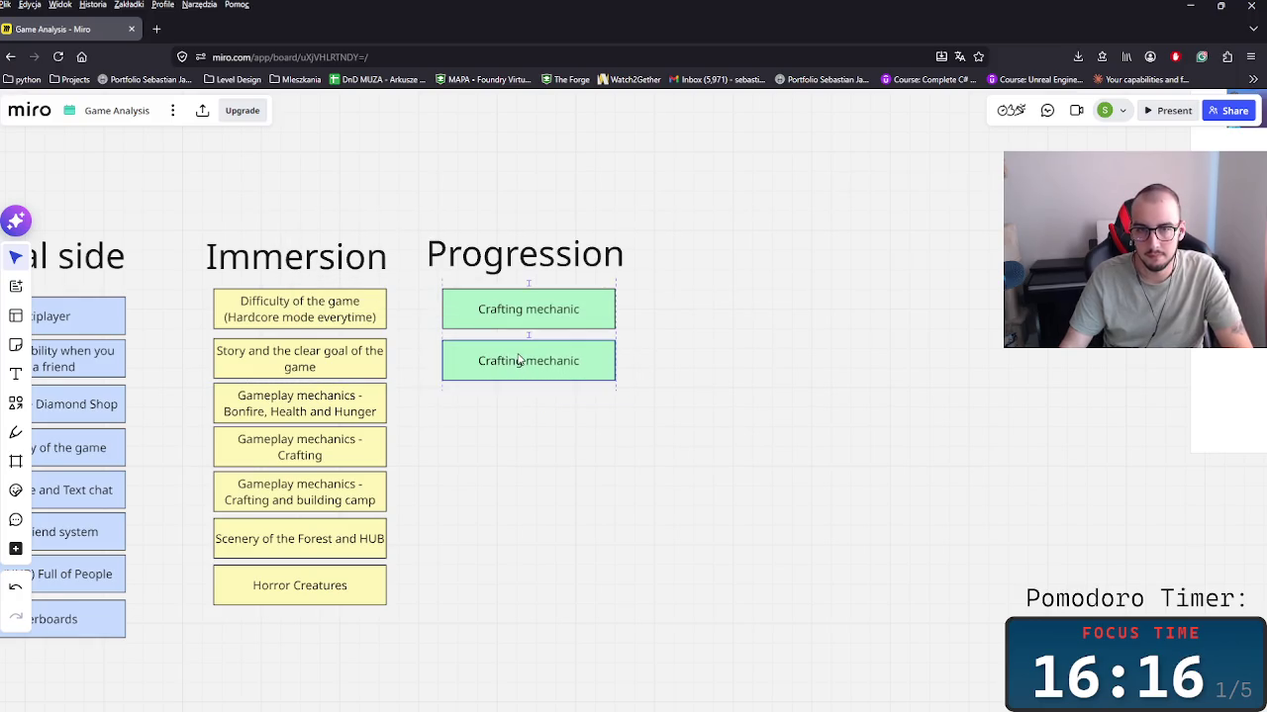
Step: Rename the copied card to 'Meta Game - Daily tasks'
{"action": "double_click", "coordinate": [522, 358]}
{"action": "type", "text": "Me"}
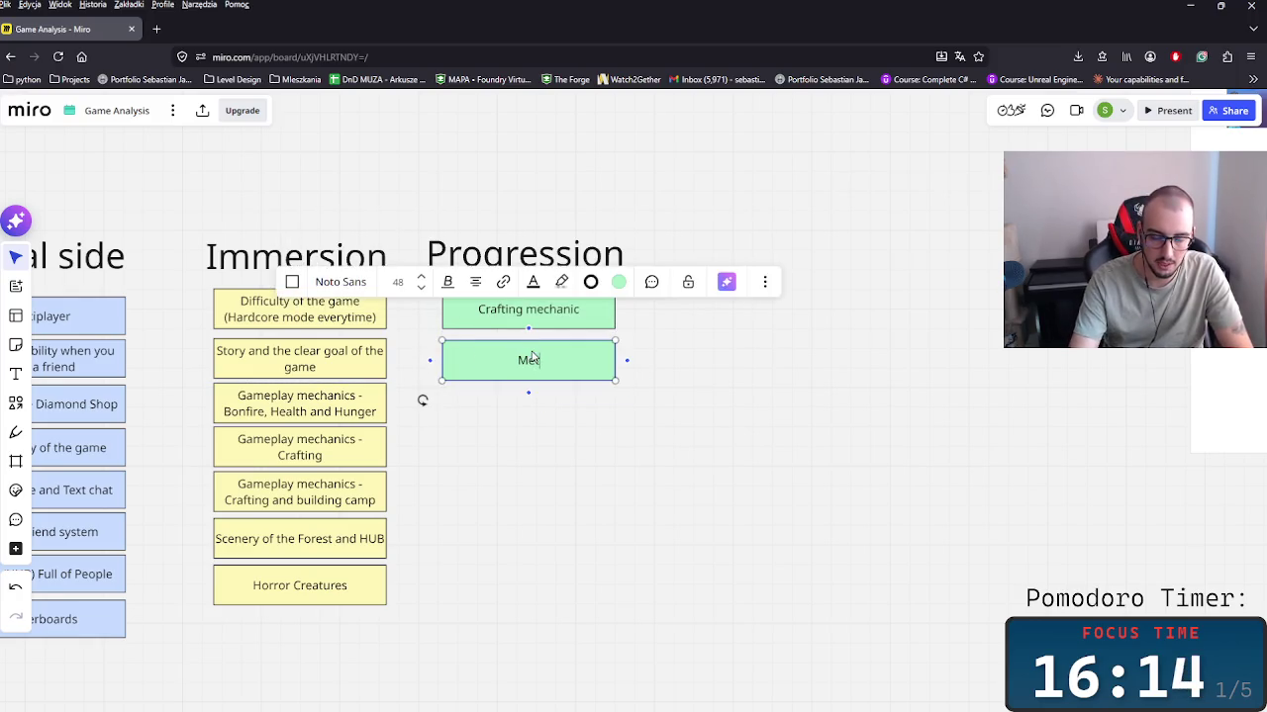
{"action": "type", "text": "ta ta"}
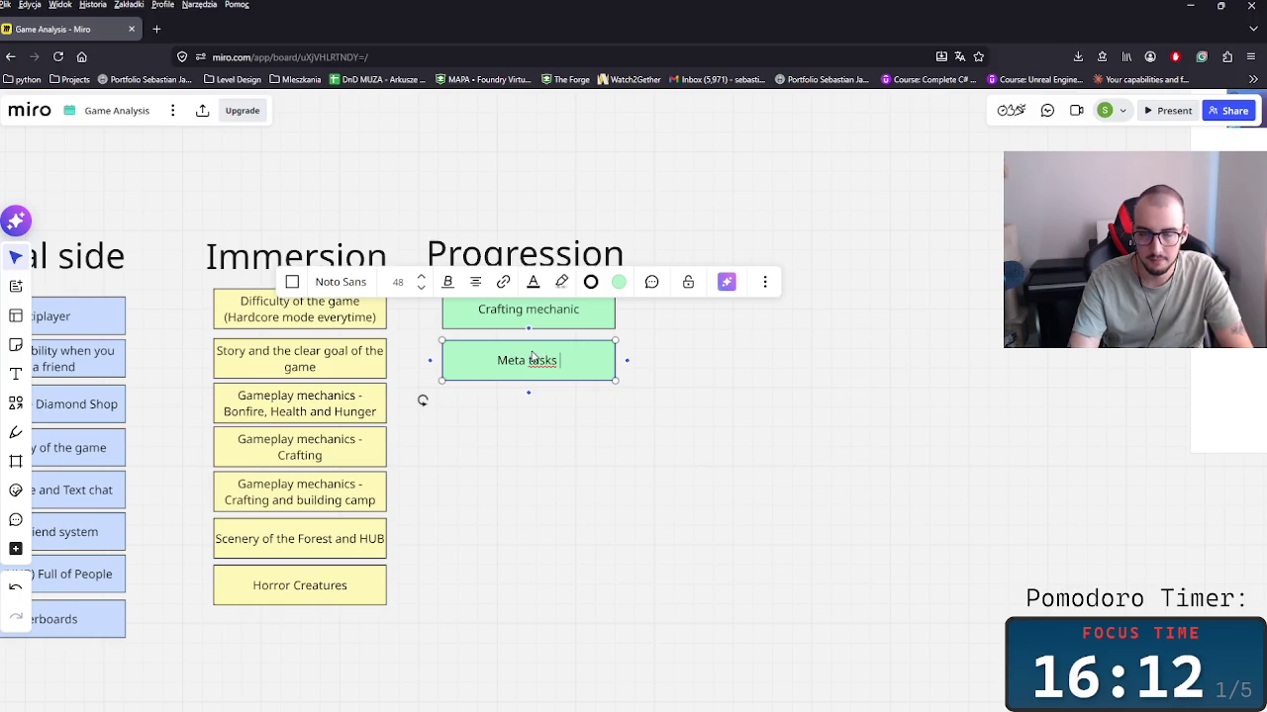
{"action": "key", "text": "BackSpace"}
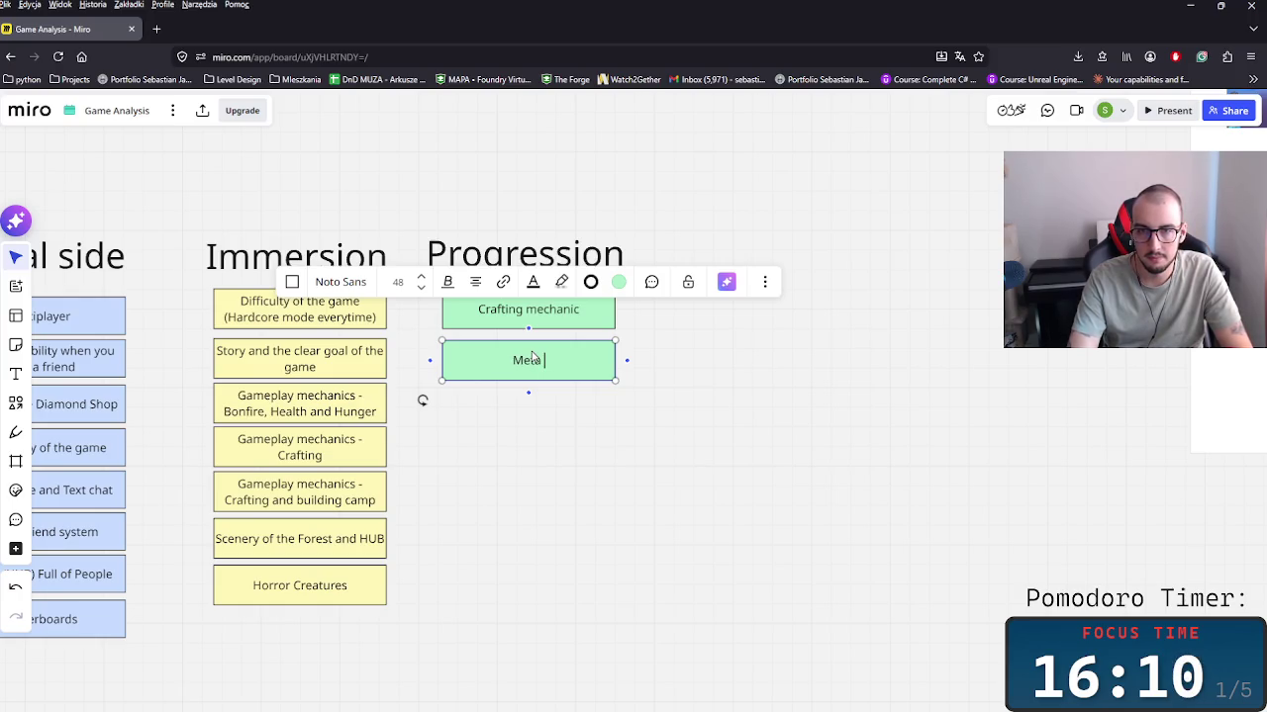
{"action": "type", "text": "g"}
{"action": "key", "text": "BackSpace"}
{"action": "type", "text": "G"}
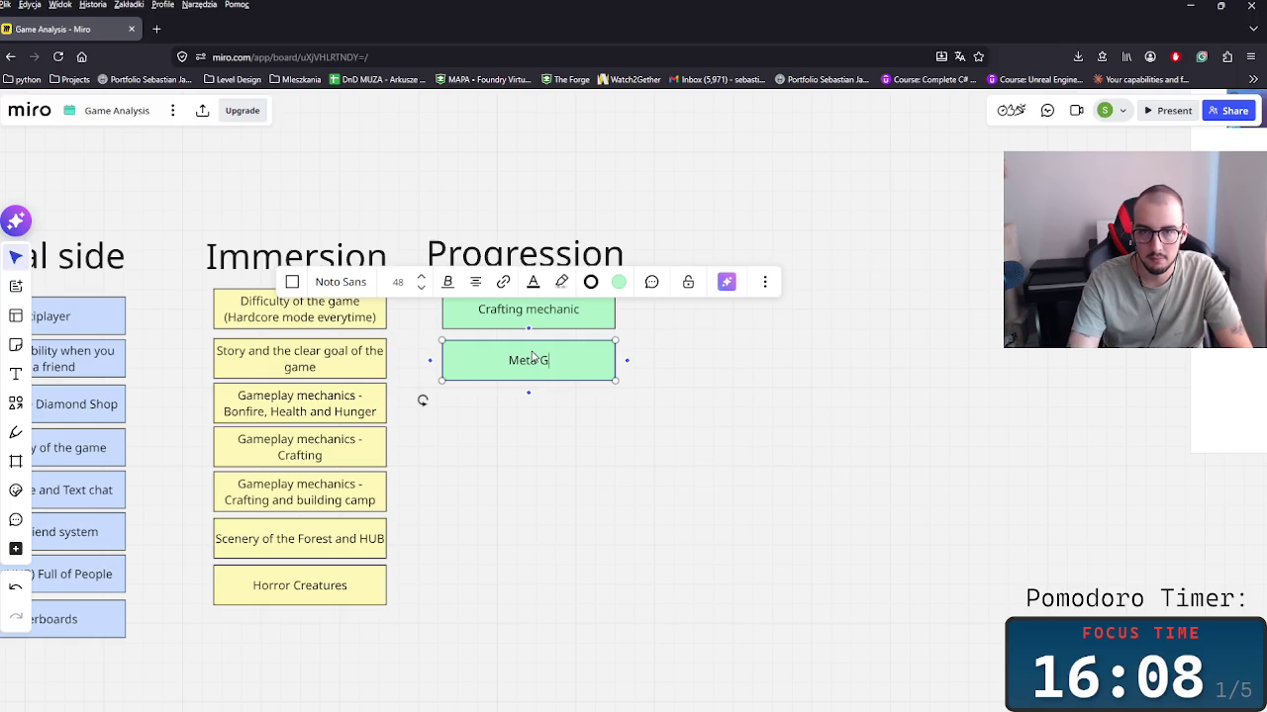
{"action": "type", "text": "ame - "}
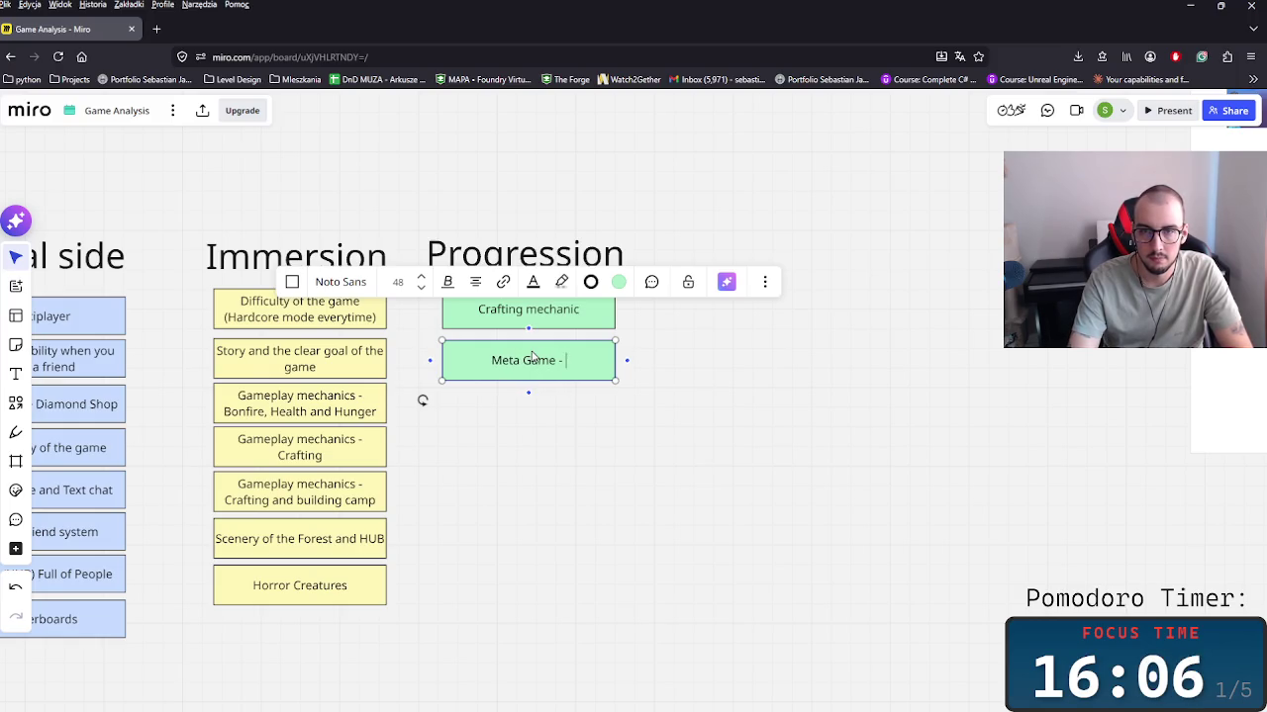
{"action": "type", "text": "Daily tasks"}
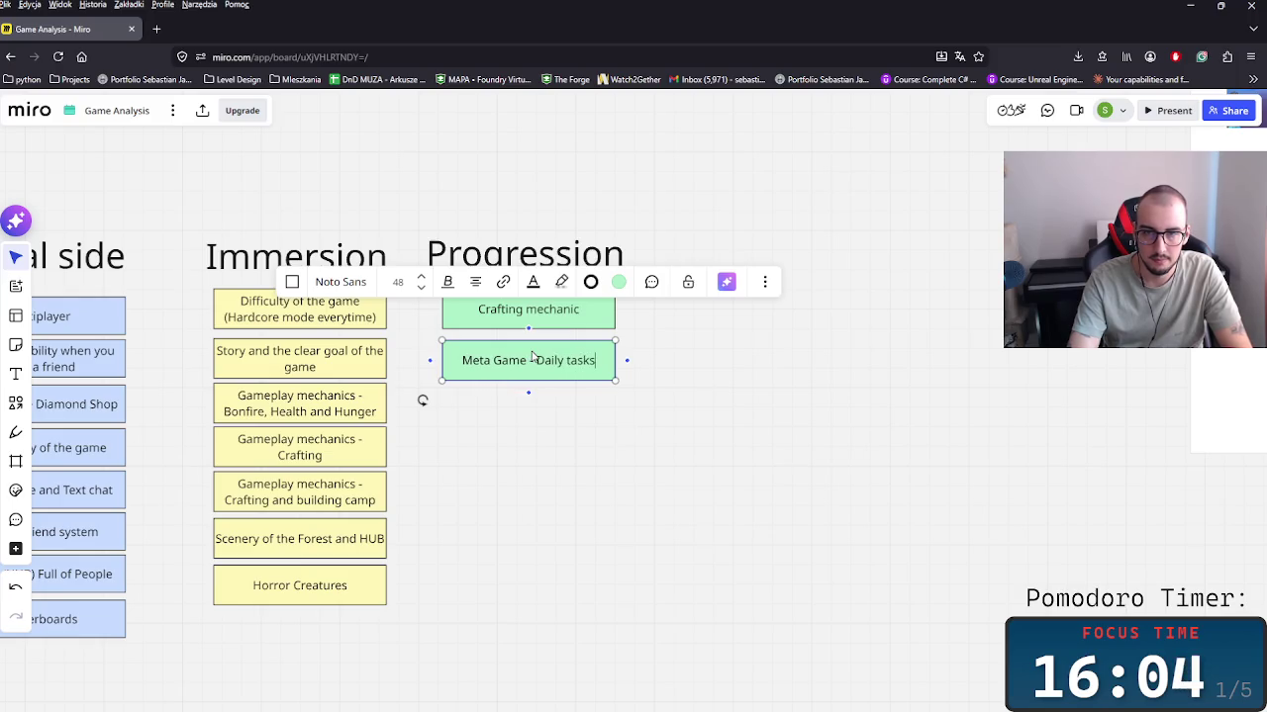
{"action": "left_click", "coordinate": [587, 461]}
Step: Move Crafting mechanic down and add a 'Meta Game - Achivements' copy below Daily tasks
{"action": "left_click_drag", "start_coordinate": [541, 324], "coordinate": [719, 359]}
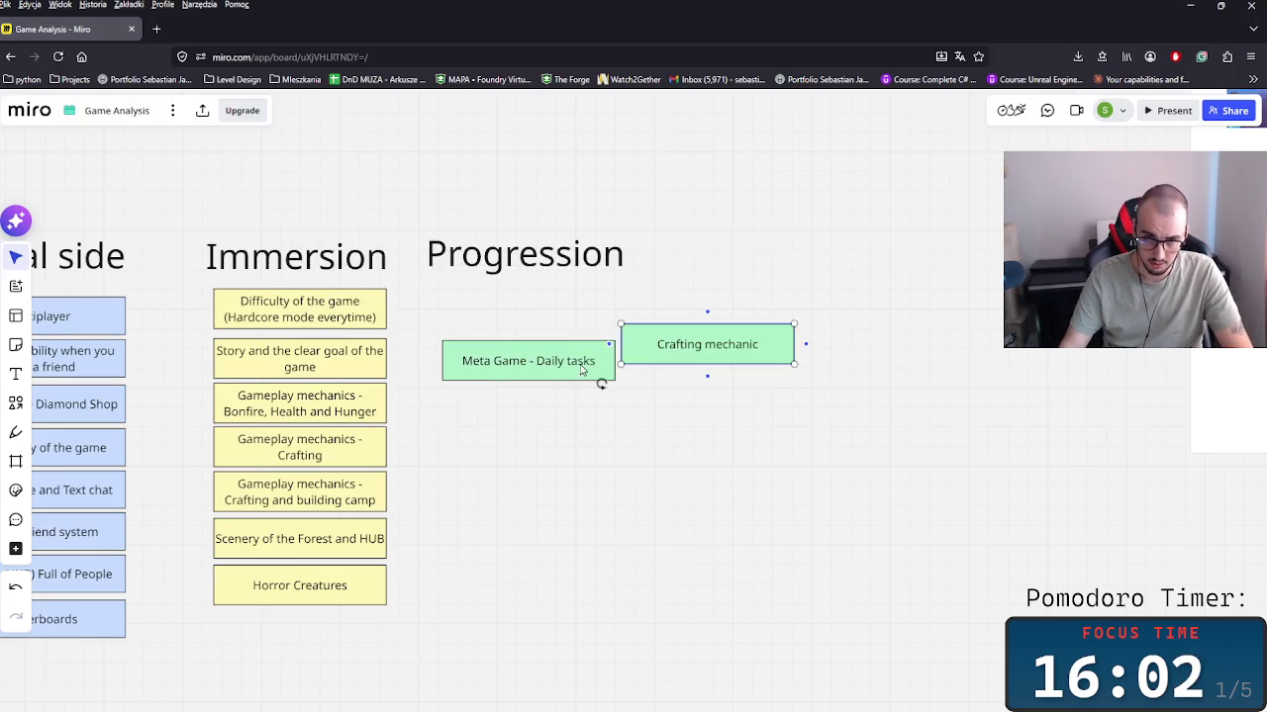
{"action": "left_click_drag", "start_coordinate": [511, 369], "coordinate": [506, 316]}
{"action": "left_click", "coordinate": [716, 340]}
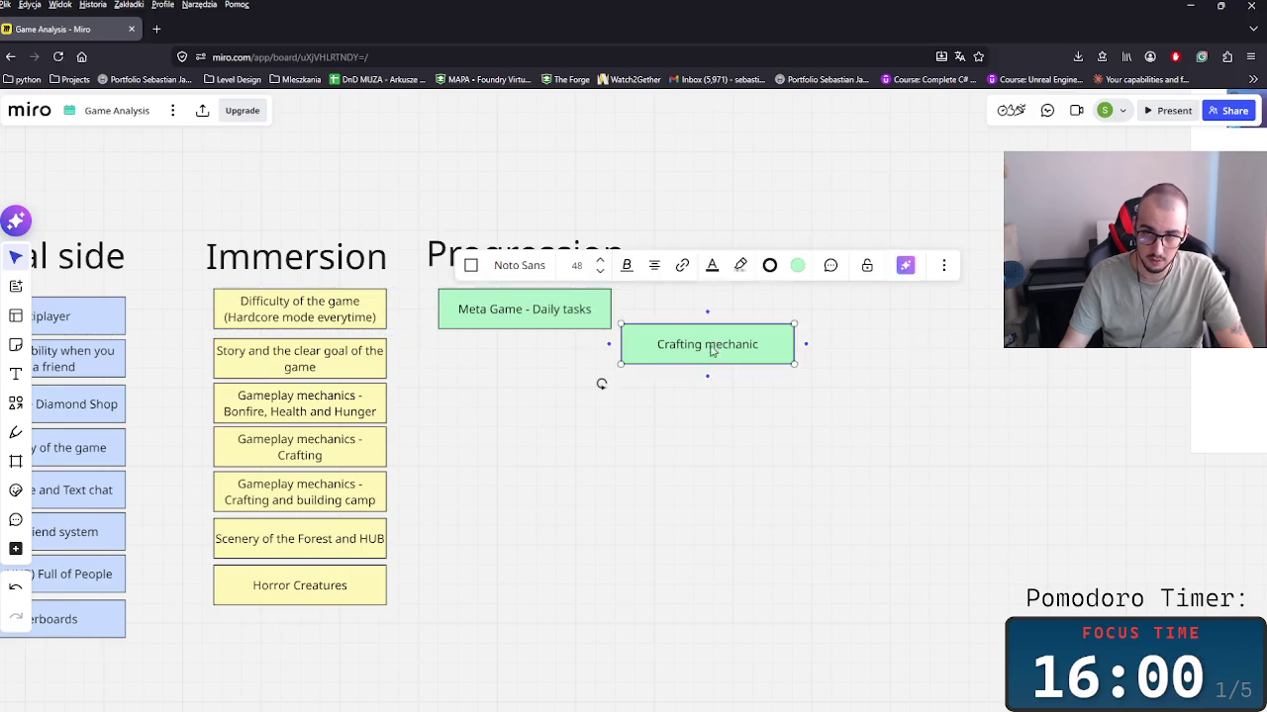
{"action": "left_click_drag", "start_coordinate": [716, 339], "coordinate": [534, 399]}
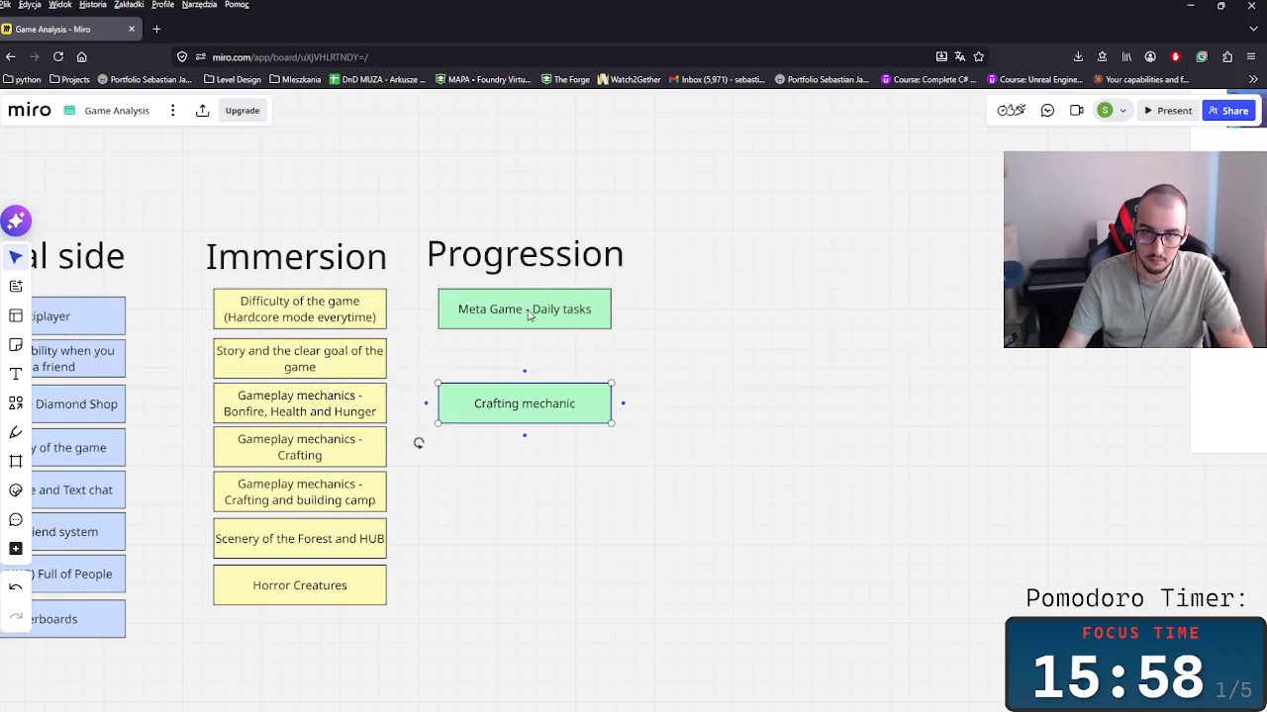
{"action": "left_click_drag", "start_coordinate": [530, 313], "coordinate": [554, 356]}
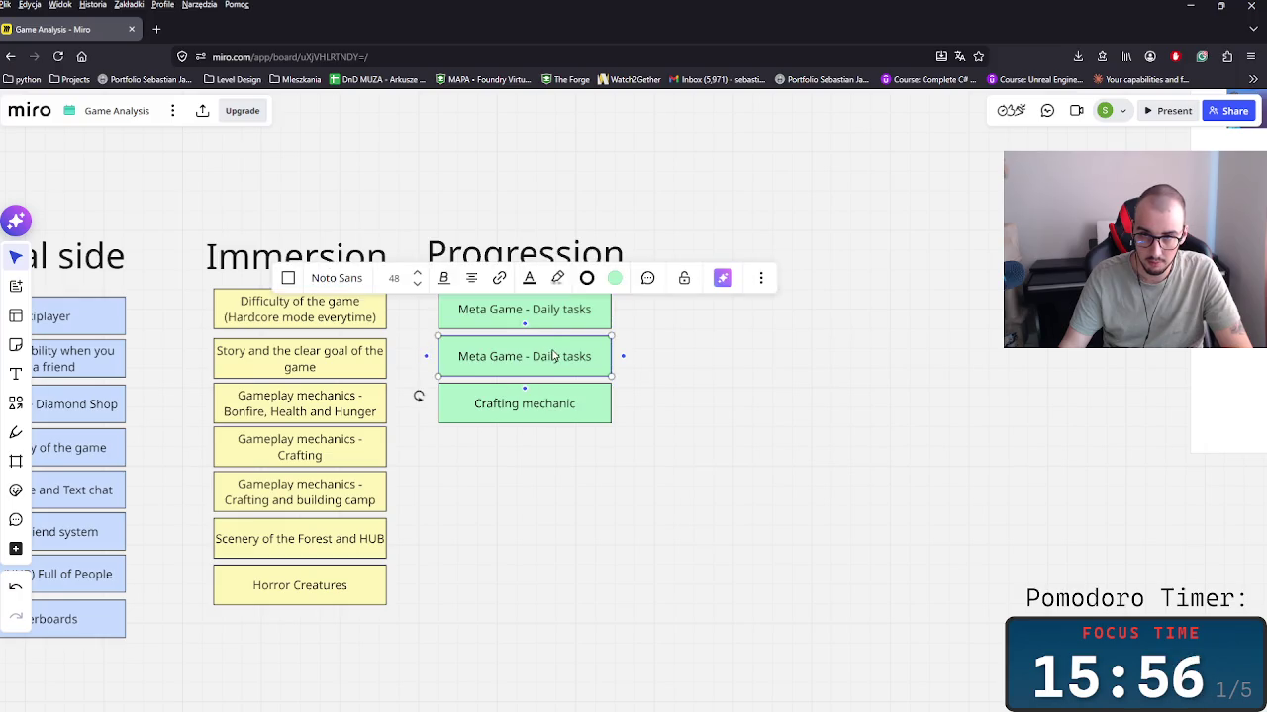
{"action": "key", "text": "BackSpace"}
{"action": "key", "text": "BackSpace"}
{"action": "type", "text": "Achio"}
{"action": "key", "text": "BackSpace"}
{"action": "type", "text": "vements"}
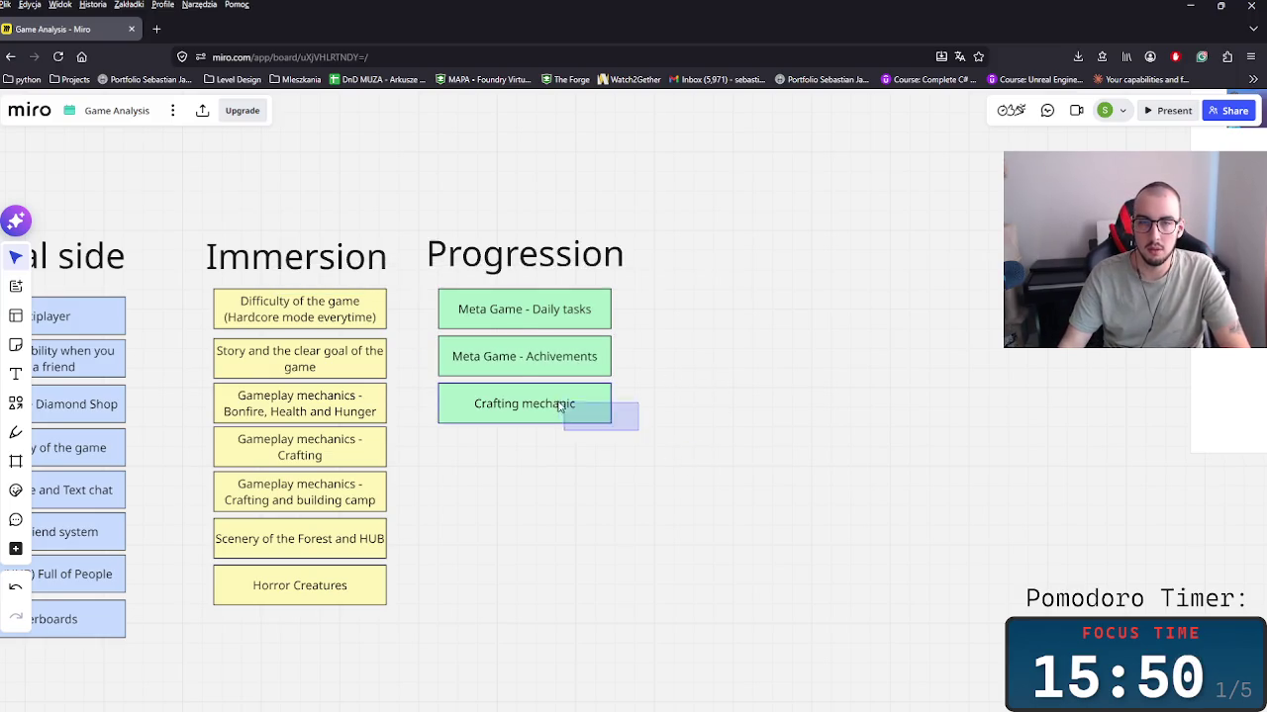
Step: Add a 'Meta Game - Classes' copy and align Crafting mechanic at the bottom of the column
{"action": "left_click_drag", "start_coordinate": [594, 411], "coordinate": [615, 484]}
{"action": "left_click_drag", "start_coordinate": [524, 362], "coordinate": [526, 408]}
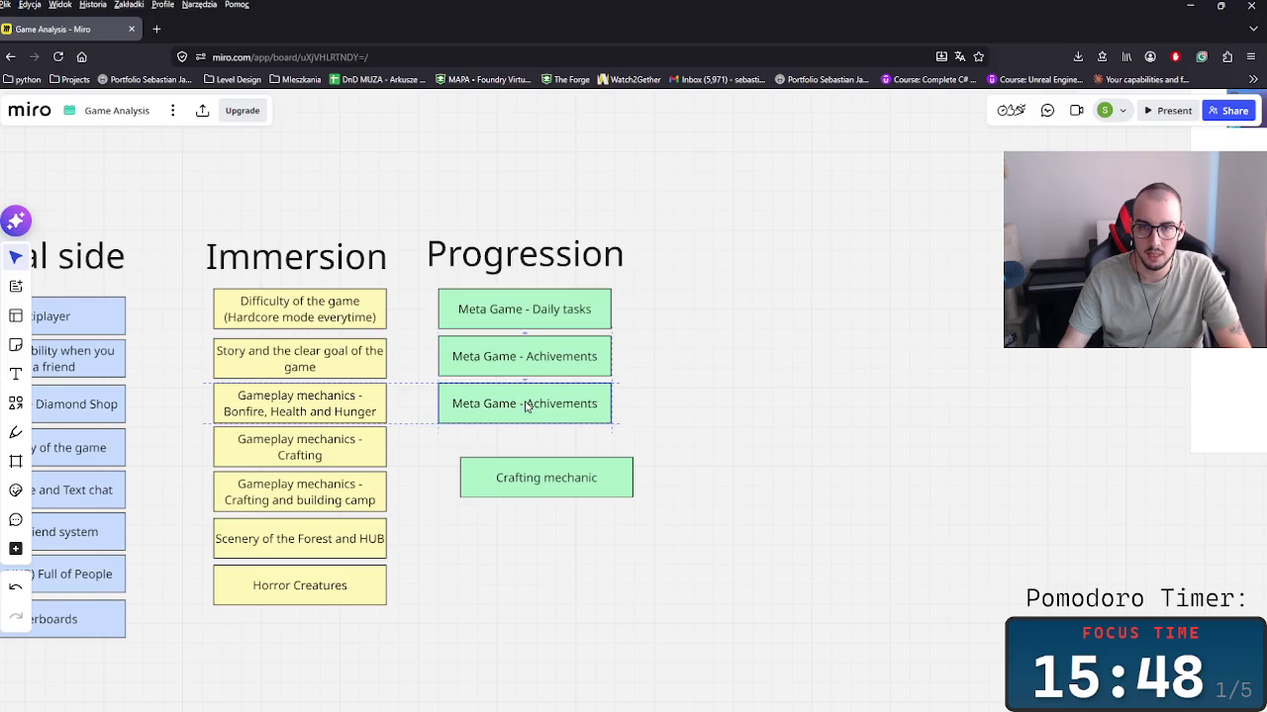
{"action": "double_click", "coordinate": [544, 408]}
{"action": "type", "text": "Classes"}
{"action": "mouse_move", "coordinate": [524, 482]}
{"action": "left_mouse_down"}
{"action": "mouse_move", "coordinate": [502, 497]}
{"action": "mouse_move", "coordinate": [533, 463]}
{"action": "left_mouse_up"}
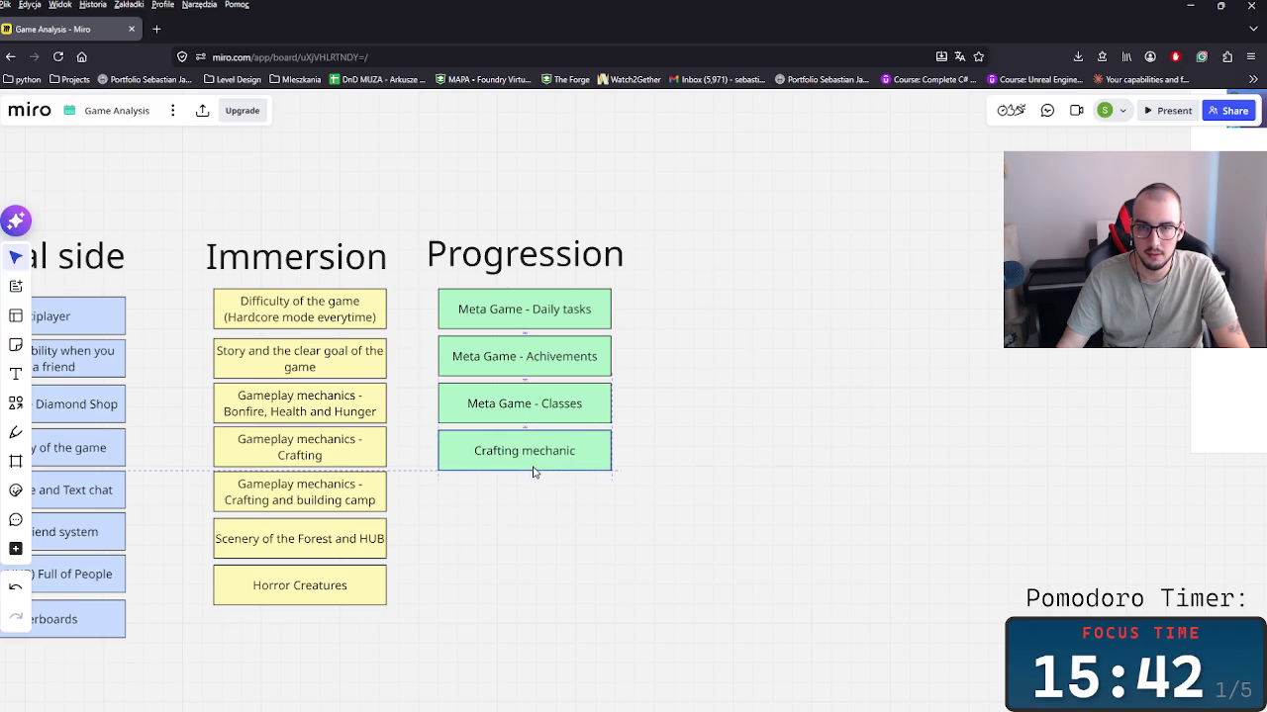
{"action": "left_click", "coordinate": [532, 463]}
Step: Paste a copy of Crafting mechanic below it and rename it 'Tools Feature (upgraded tools)'
{"action": "key", "text": "ctrl+c"}
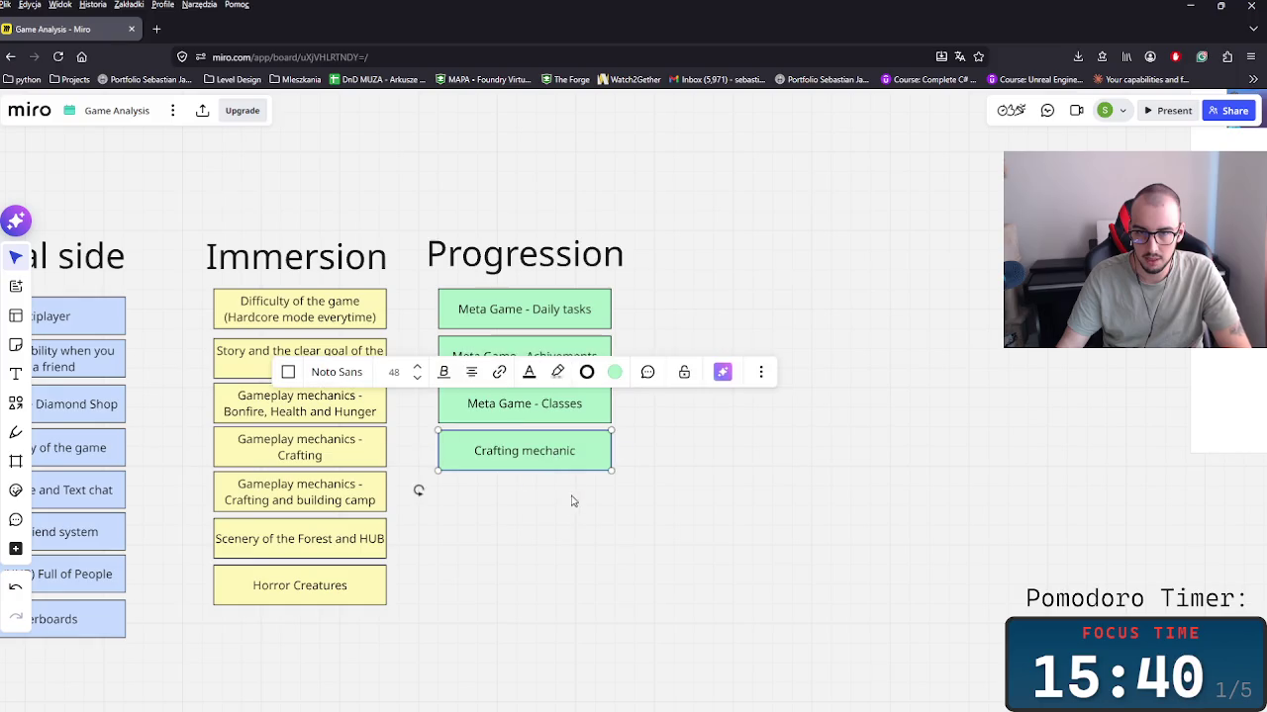
{"action": "key", "text": "ctrl+v"}
{"action": "left_click_drag", "start_coordinate": [557, 522], "coordinate": [482, 495]}
{"action": "double_click", "coordinate": [514, 497]}
{"action": "type", "text": "Tools"}
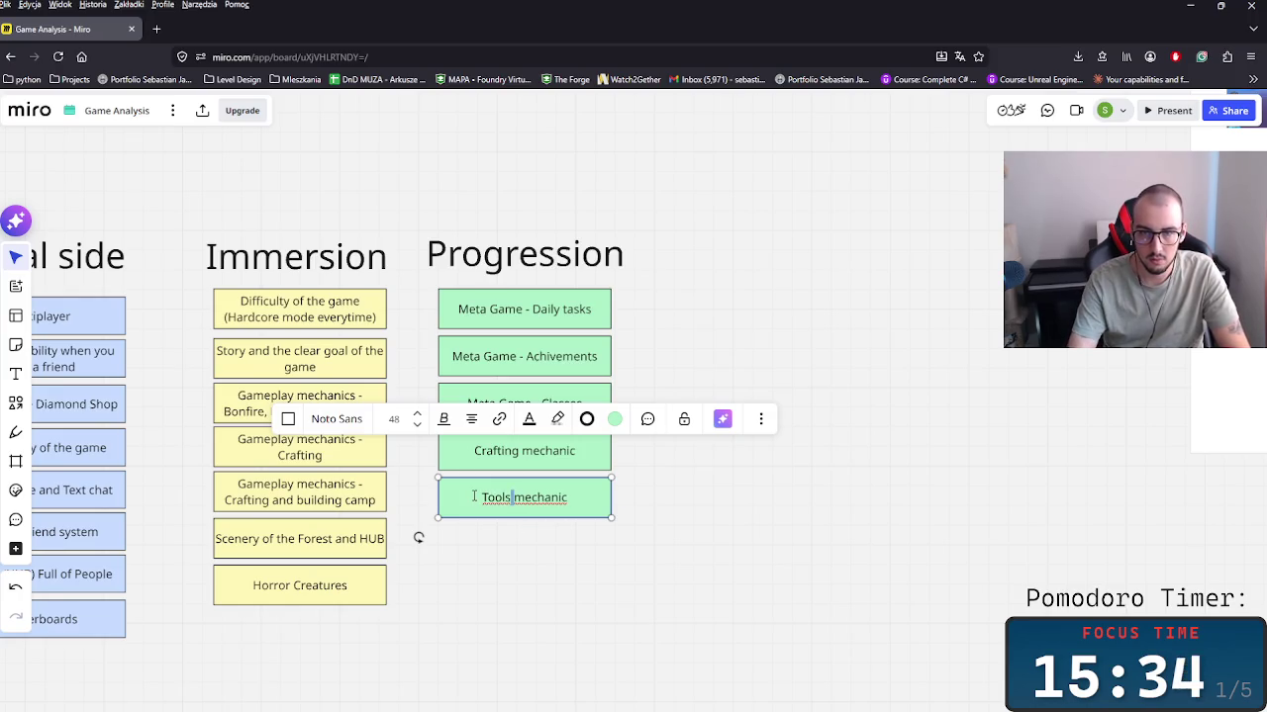
{"action": "key", "text": "BackSpace"}
{"action": "type", "text": "eatu"}
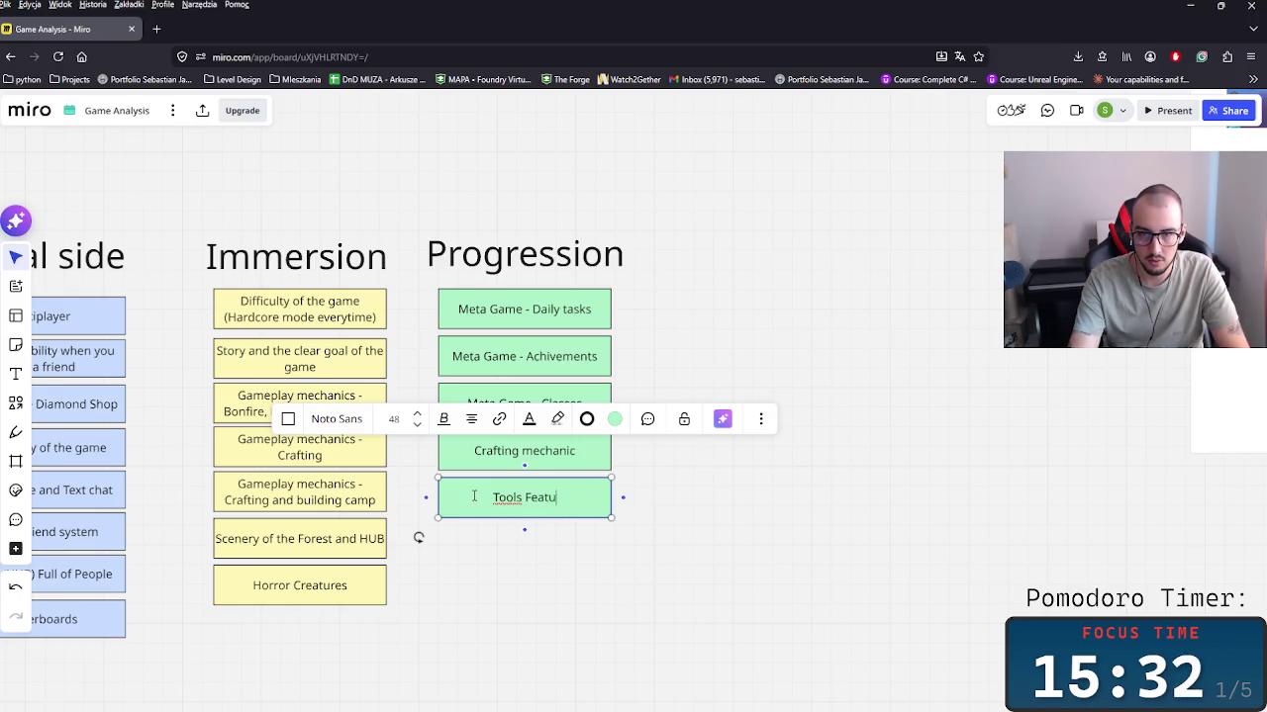
{"action": "type", "text": "re (up"}
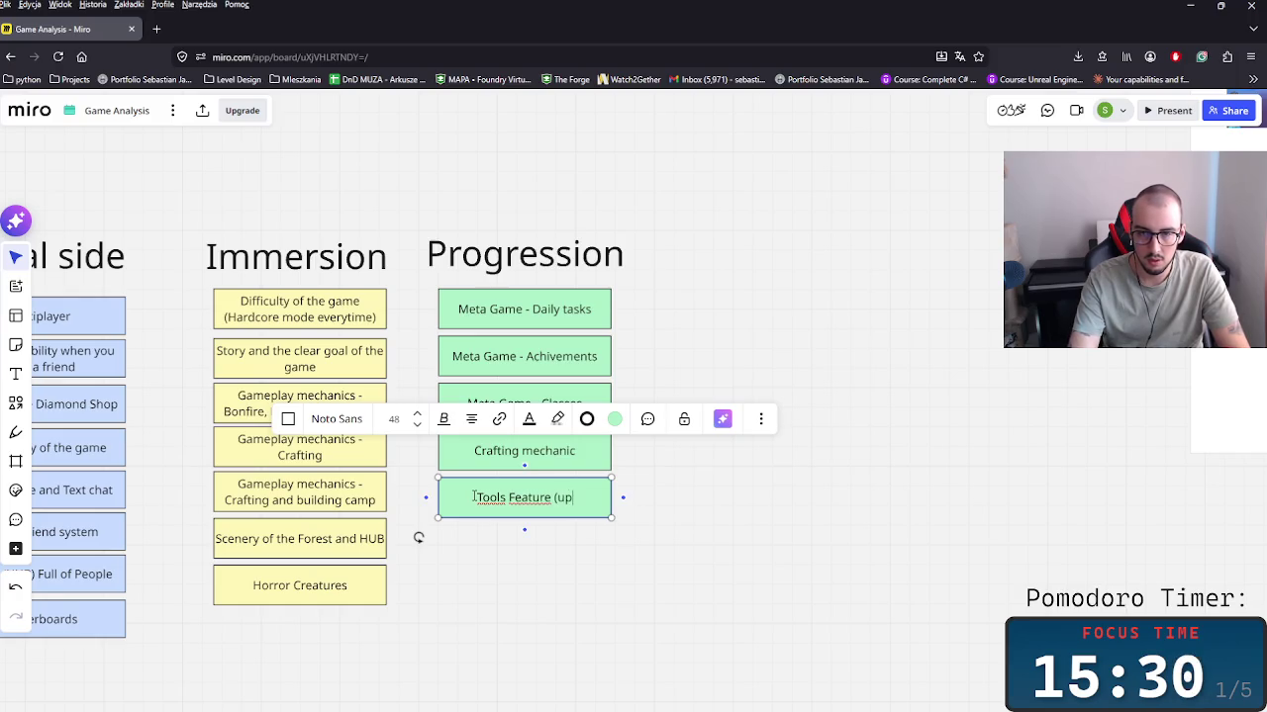
{"action": "type", "text": "graded tools)"}
{"action": "left_click", "coordinate": [492, 609]}
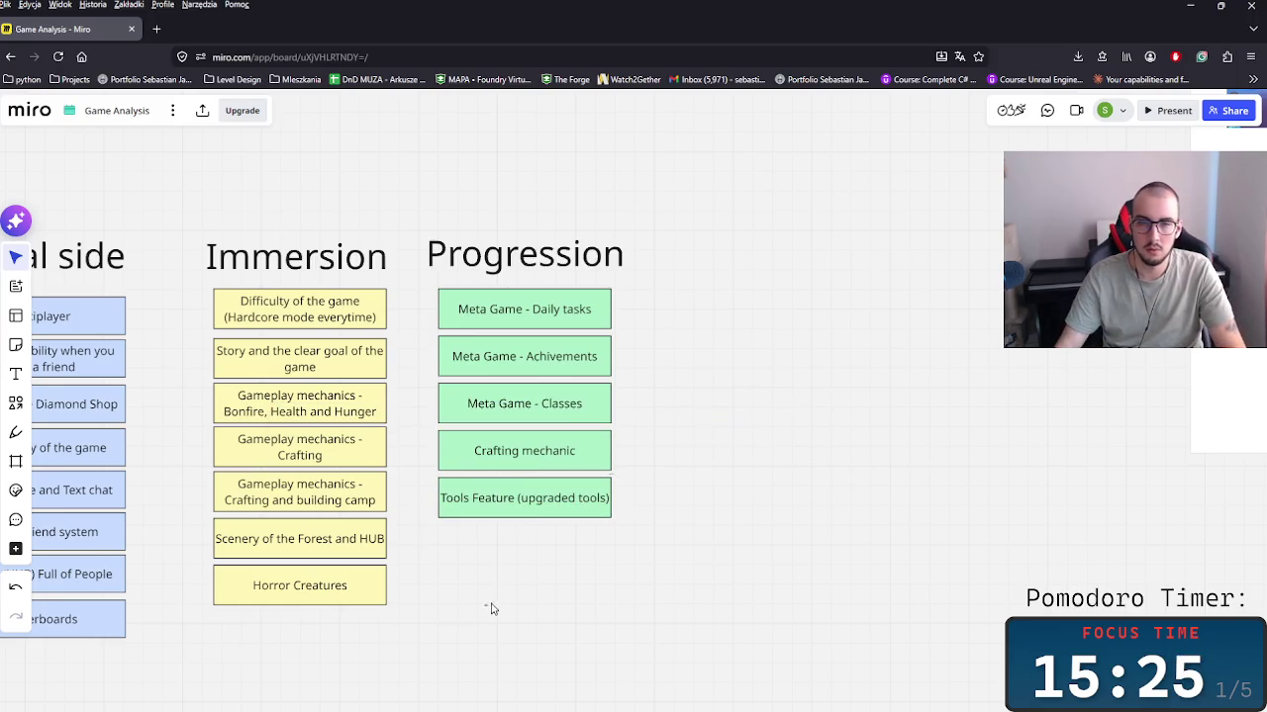
Step: Put '(upgraded tools)' on a second line and insert 'and Weapons' after Tools
{"action": "double_click", "coordinate": [523, 497]}
{"action": "key", "text": "Return"}
{"action": "left_click", "coordinate": [605, 557]}
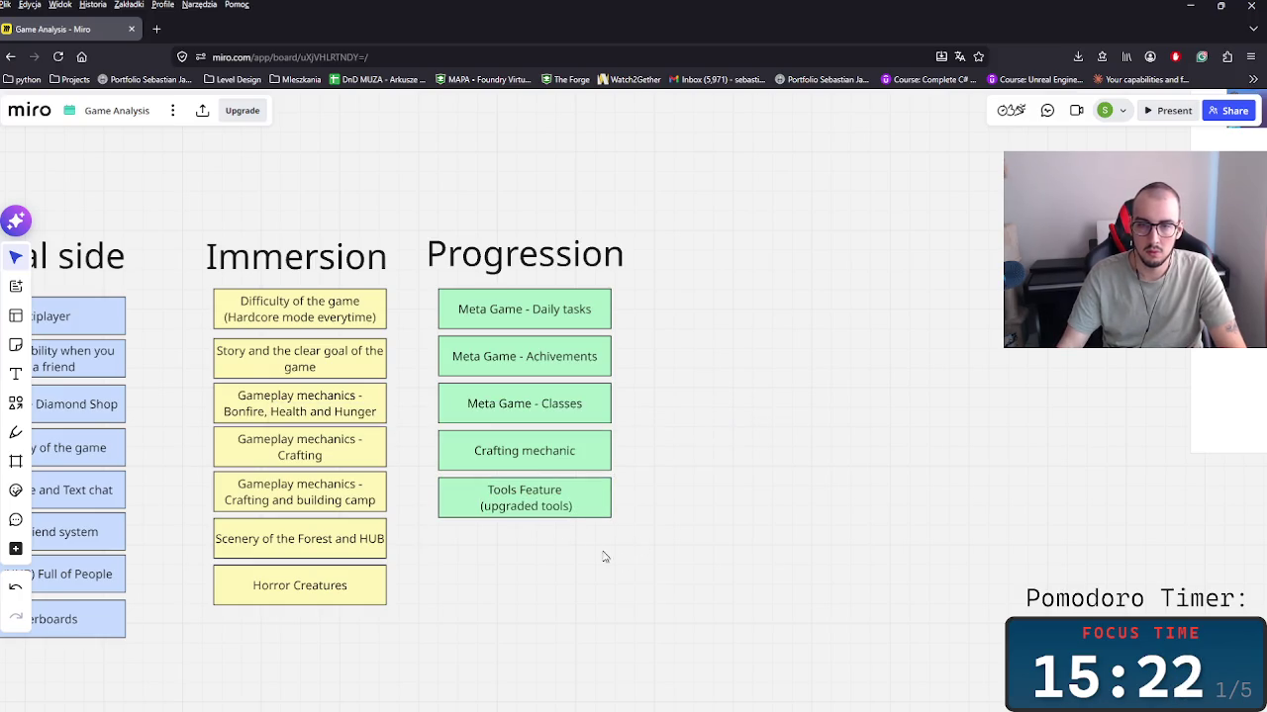
{"action": "double_click", "coordinate": [532, 506]}
{"action": "type", "text": "a"}
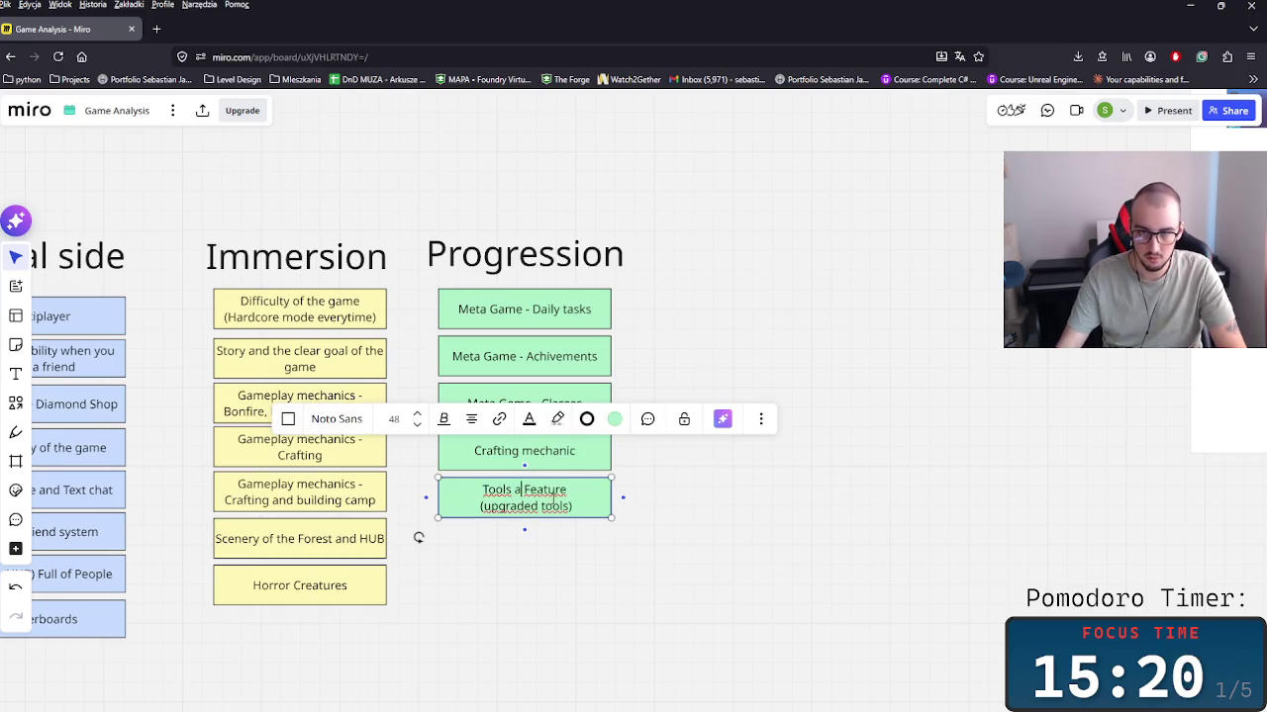
{"action": "type", "text": "nd w"}
{"action": "type", "text": "Weapons"}
{"action": "key", "text": "Escape"}
Step: Place a copy of the Tools and Weapons Feature card below, undoing an accidental empty card
{"action": "left_click", "coordinate": [525, 503]}
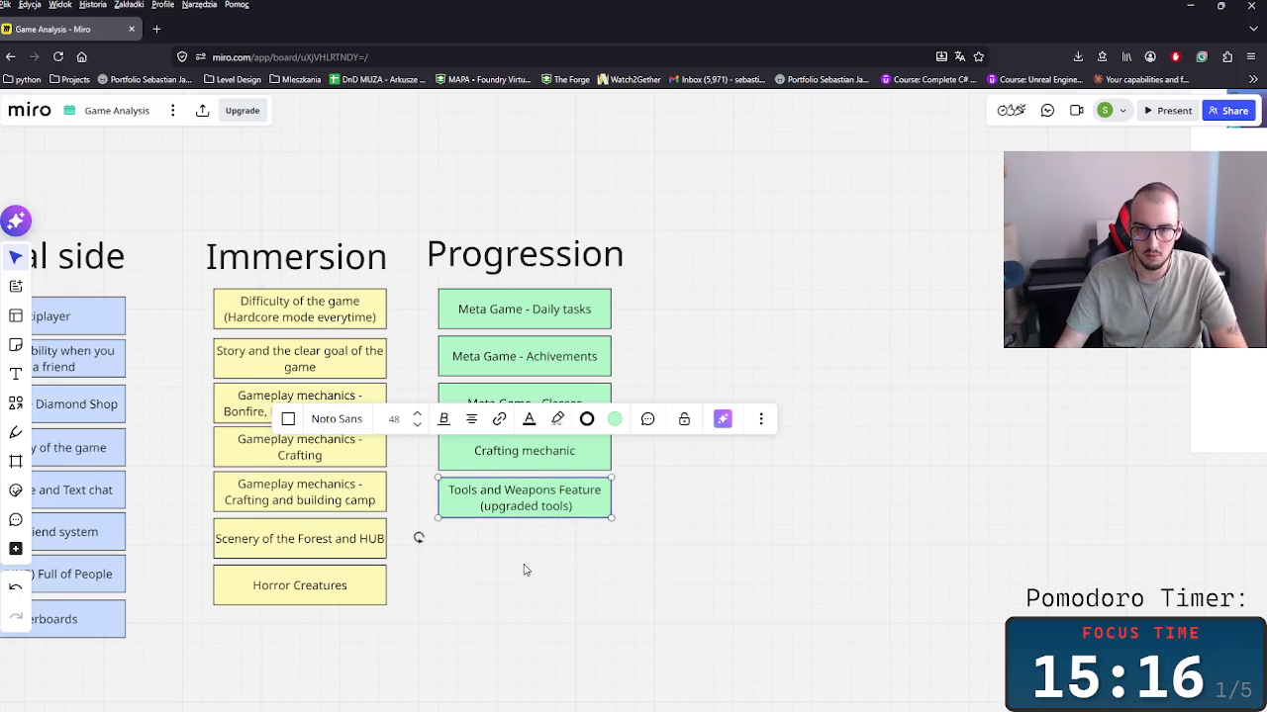
{"action": "left_click_drag", "start_coordinate": [525, 503], "coordinate": [523, 551]}
{"action": "double_click", "coordinate": [523, 539]}
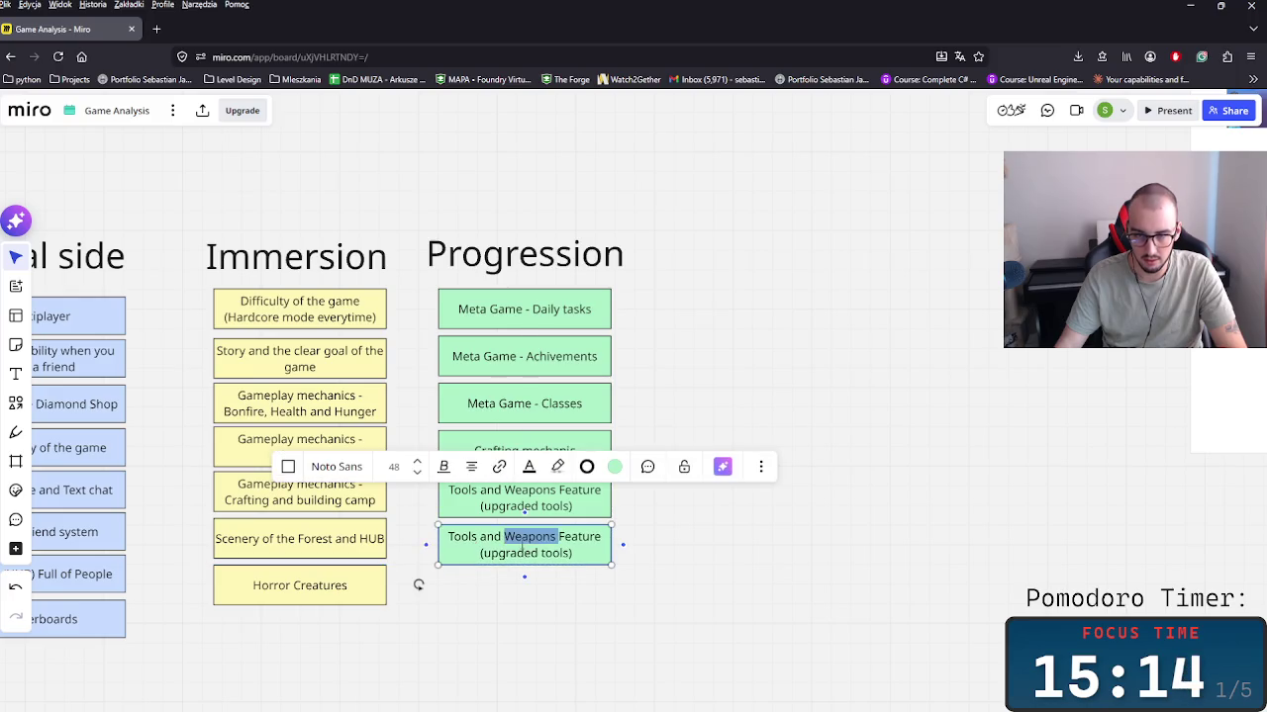
{"action": "left_click_drag", "start_coordinate": [583, 556], "coordinate": [395, 521]}
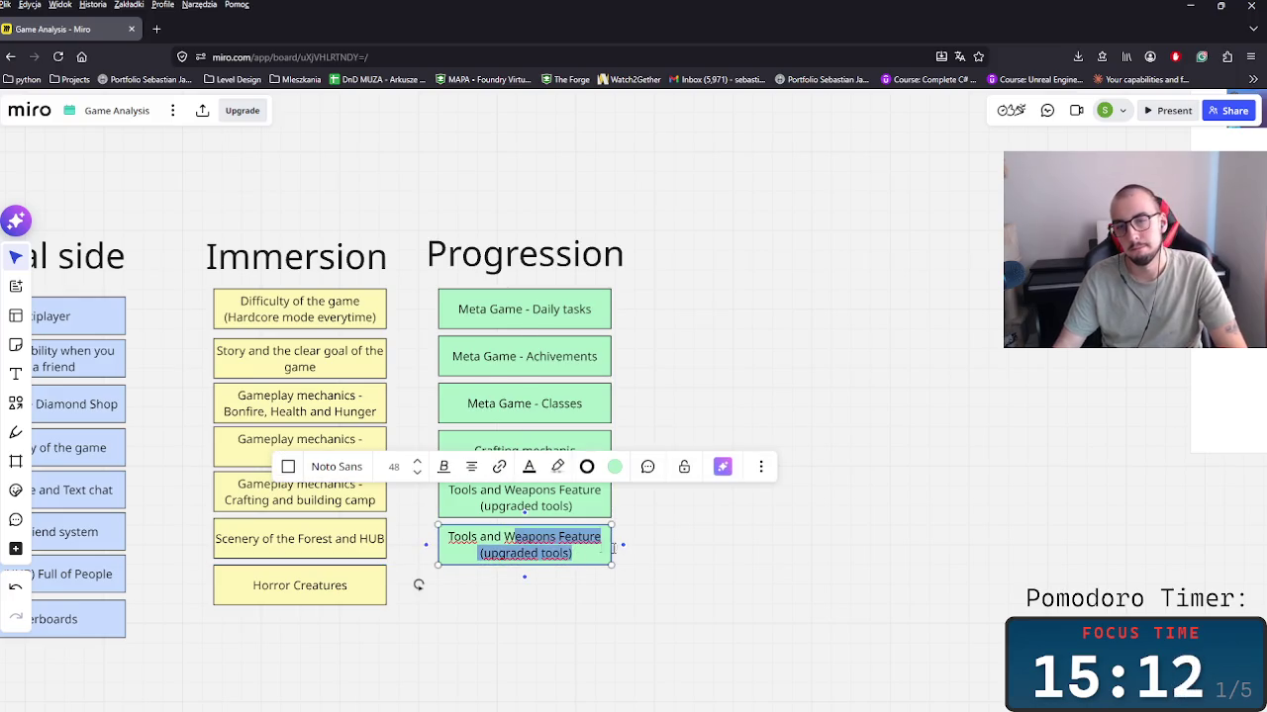
{"action": "left_click", "coordinate": [624, 546]}
{"action": "key", "text": "ctrl+z"}
{"action": "key", "text": "ctrl+z"}
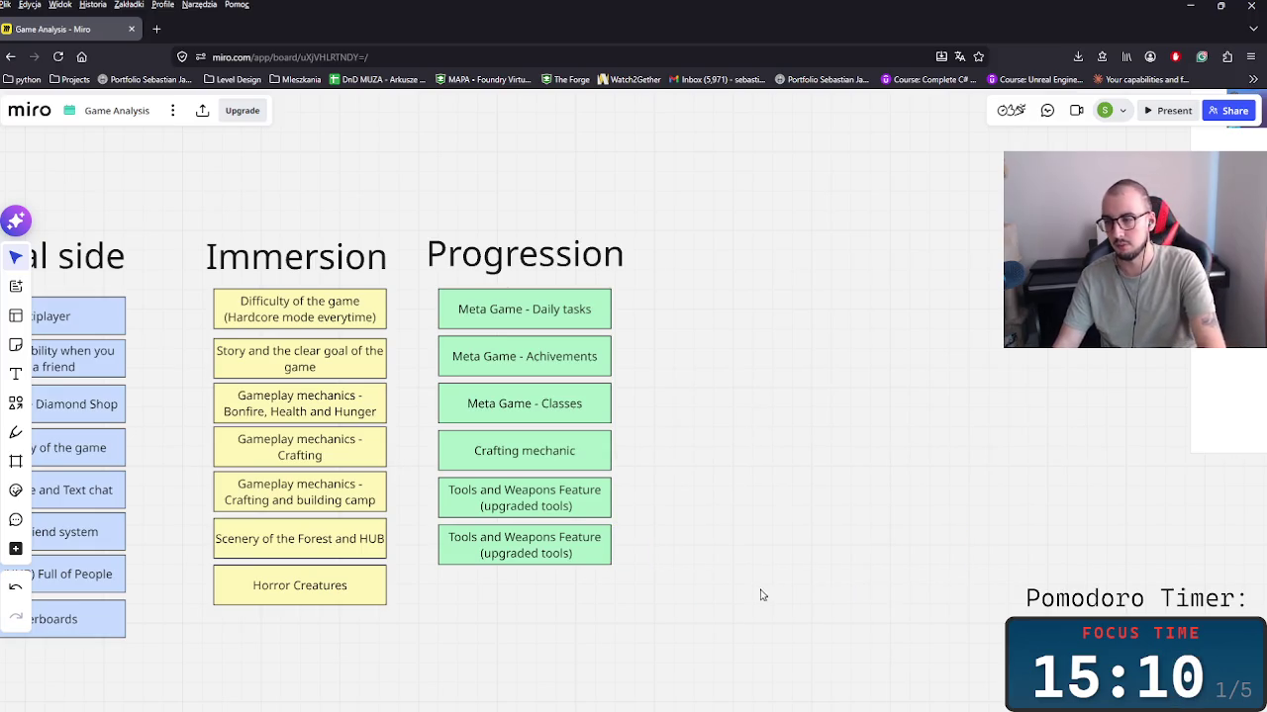
{"action": "left_click", "coordinate": [528, 549]}
{"action": "left_click_drag", "start_coordinate": [543, 553], "coordinate": [426, 546]}
{"action": "left_click", "coordinate": [668, 597]}
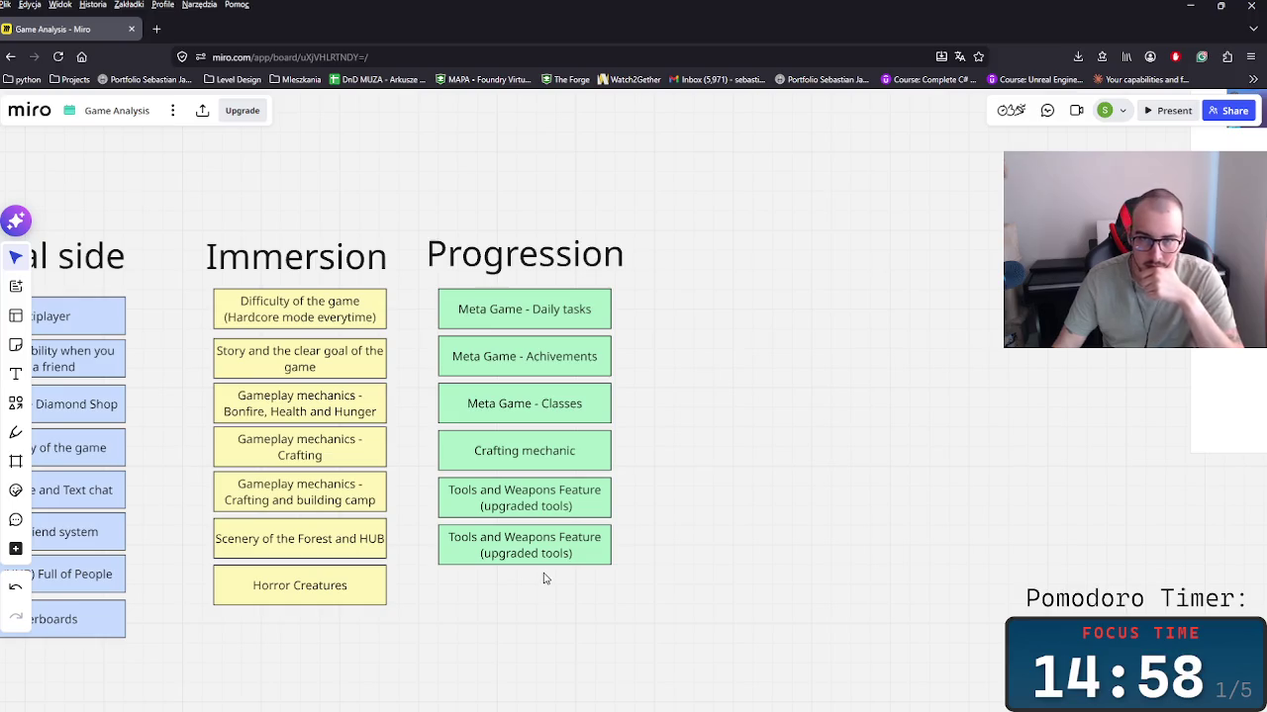
{"action": "left_click_drag", "start_coordinate": [800, 598], "coordinate": [423, 225]}
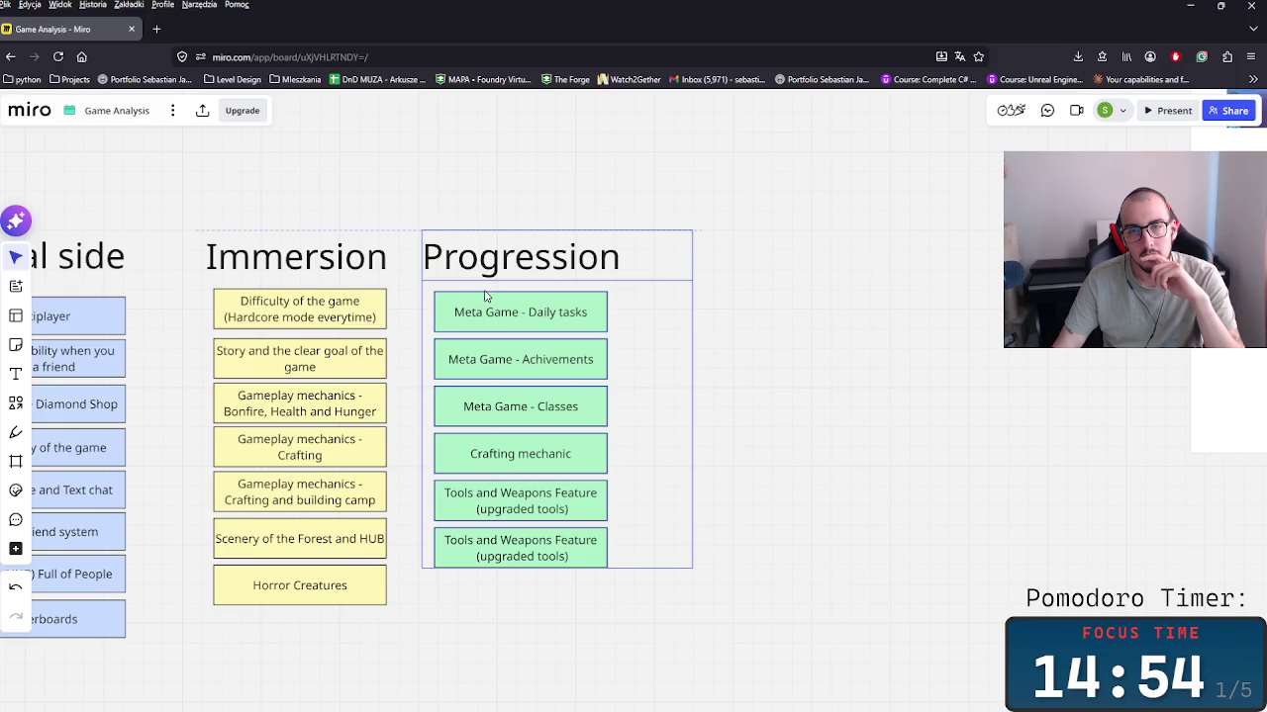
{"action": "left_click_drag", "start_coordinate": [485, 295], "coordinate": [487, 298]}
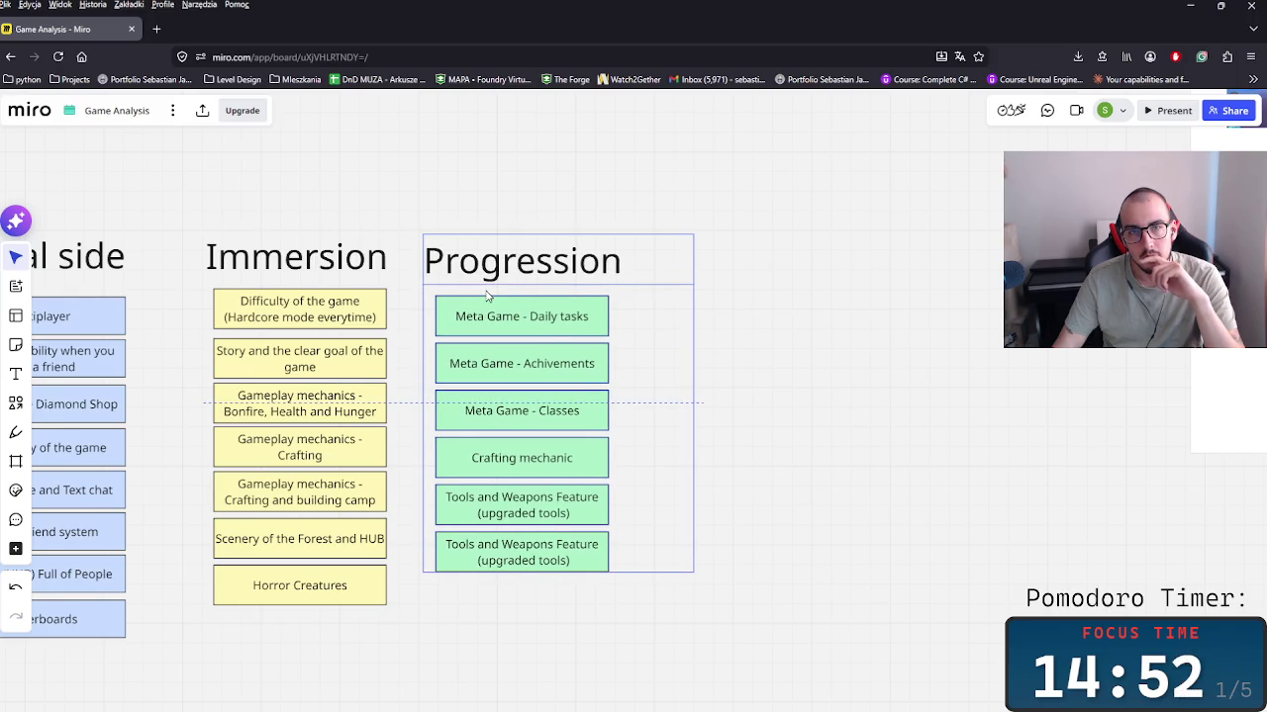
{"action": "left_click", "coordinate": [781, 331]}
{"action": "scroll", "coordinate": [336, 504], "scroll_direction": "right", "scroll_amount": 5}
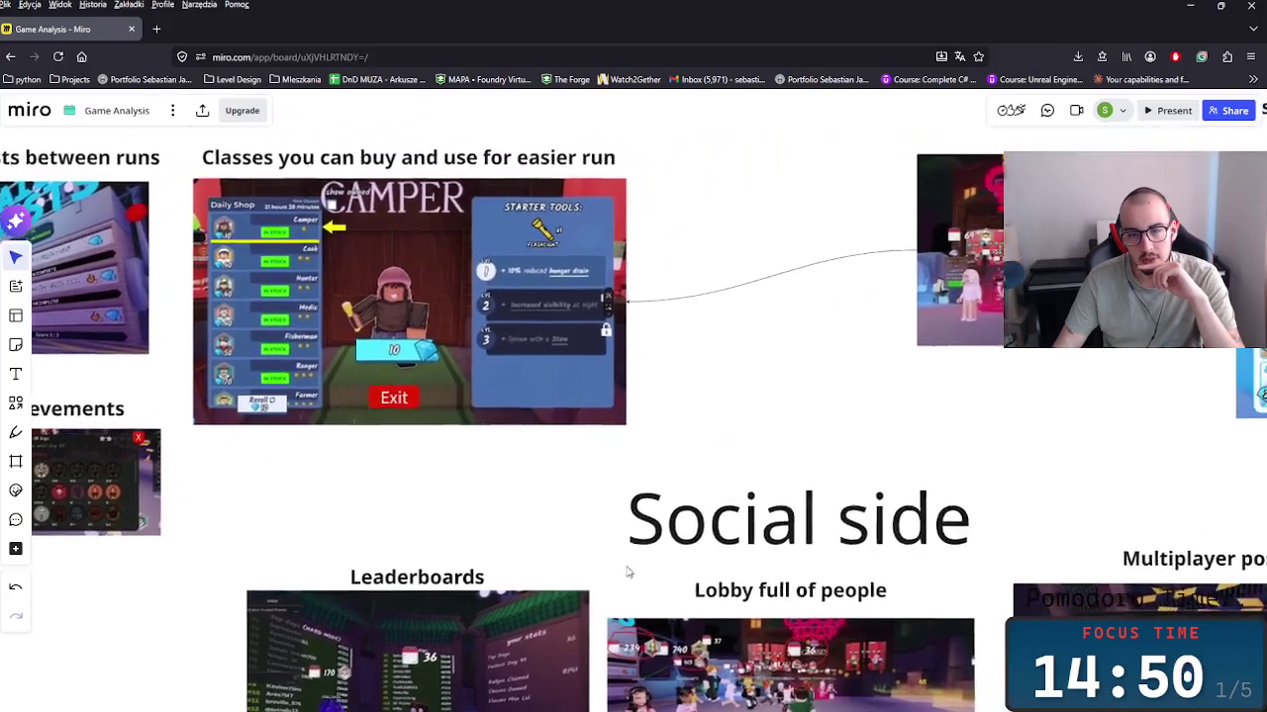
{"action": "left_click_drag", "start_coordinate": [626, 571], "coordinate": [542, 482]}
{"action": "key", "text": "ctrl+z"}
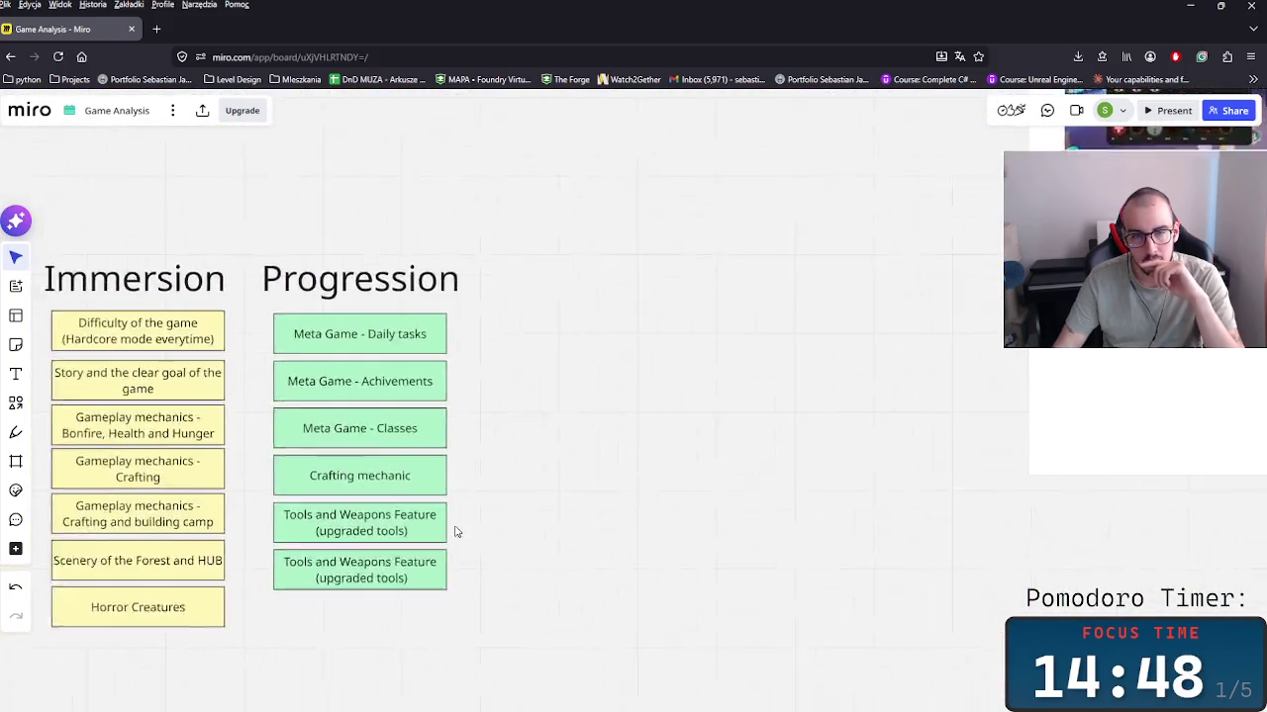
{"action": "left_click_drag", "start_coordinate": [348, 537], "coordinate": [522, 515]}
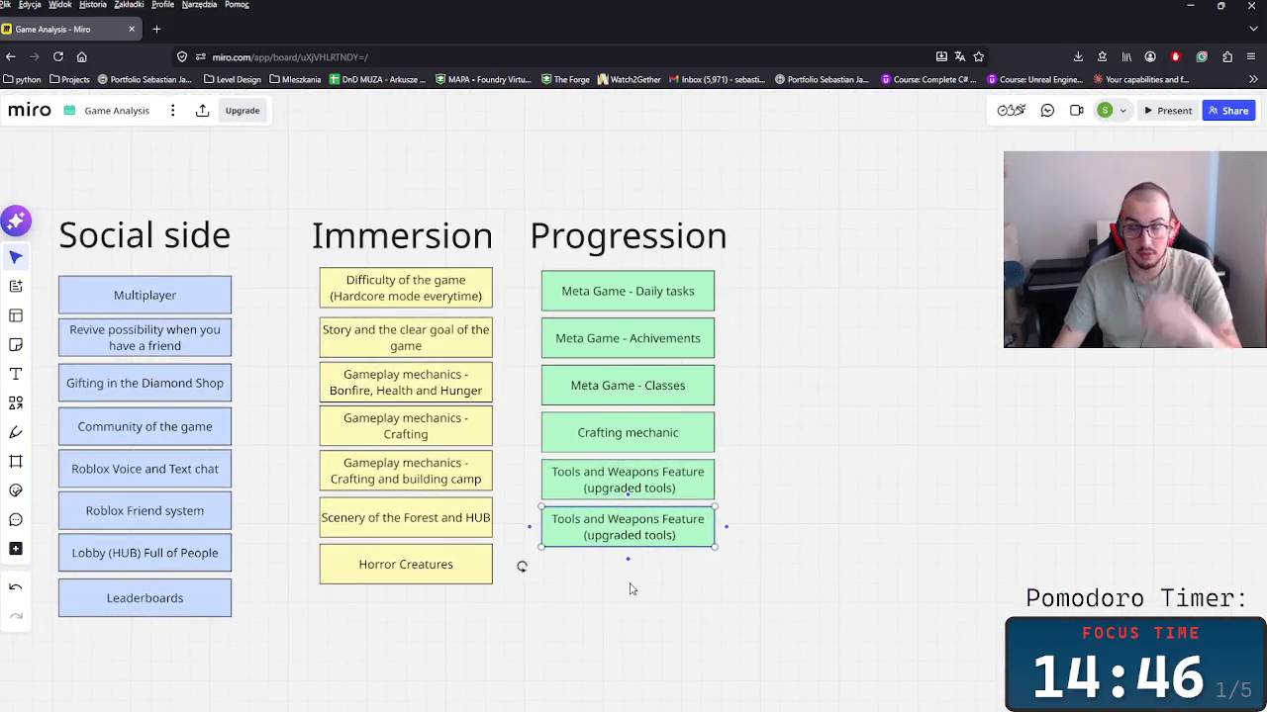
Step: Duplicate the last Tools and Weapons card and retype it as 'Leaderboards'
{"action": "key", "text": "ctrl+d"}
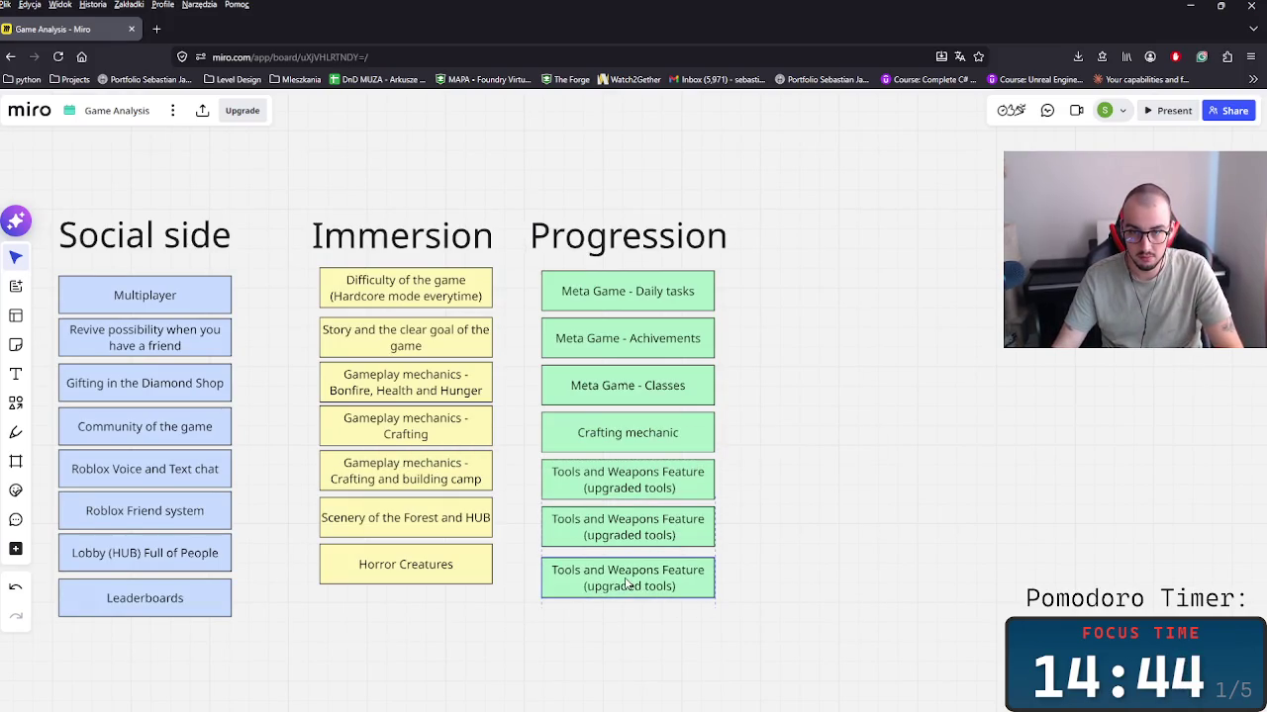
{"action": "double_click", "coordinate": [614, 582]}
{"action": "key", "text": "ctrl+a"}
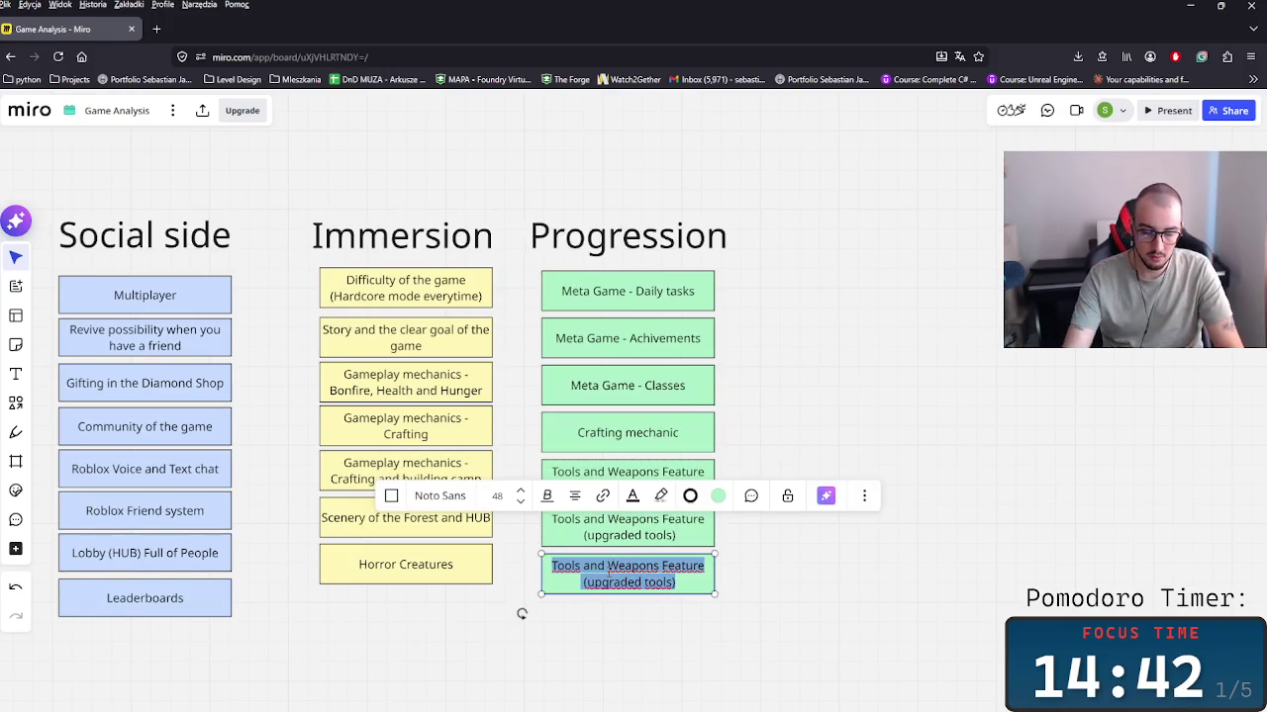
{"action": "type", "text": "Leaderboards"}
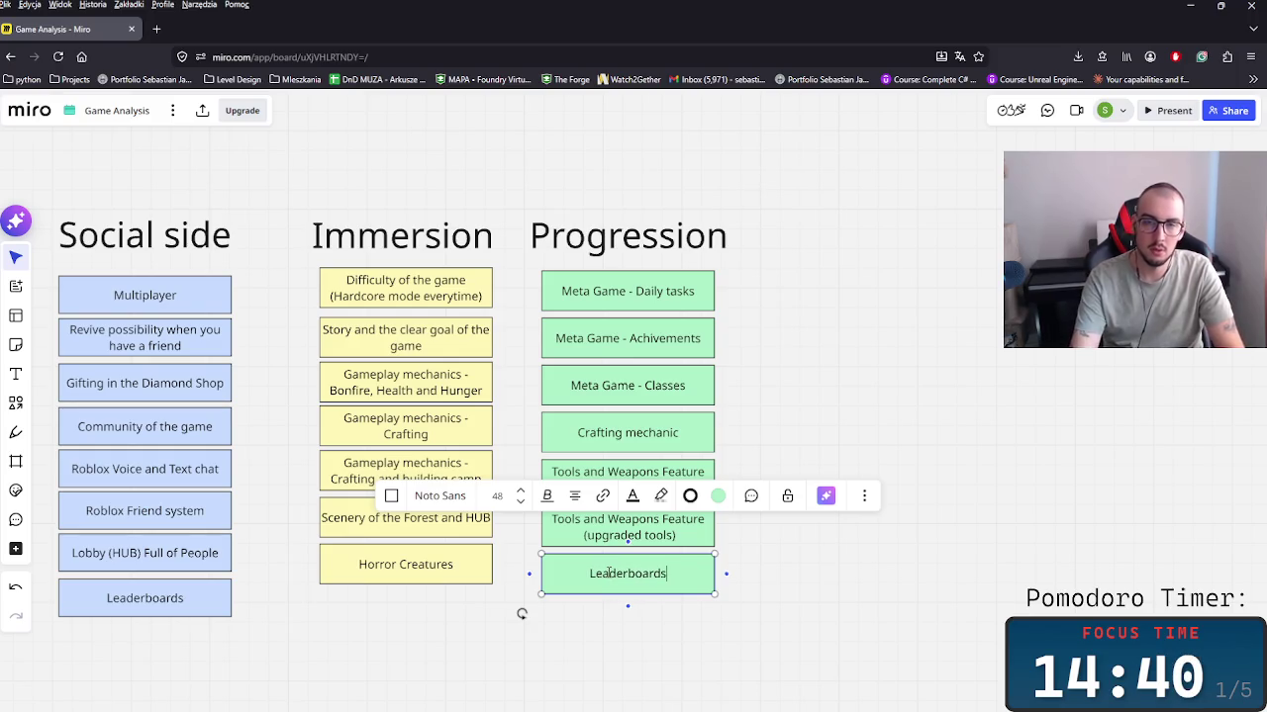
{"action": "left_click", "coordinate": [774, 631]}
{"action": "left_click_drag", "start_coordinate": [775, 630], "coordinate": [401, 561]}
{"action": "scroll", "coordinate": [601, 524], "scroll_direction": "right", "scroll_amount": 5}
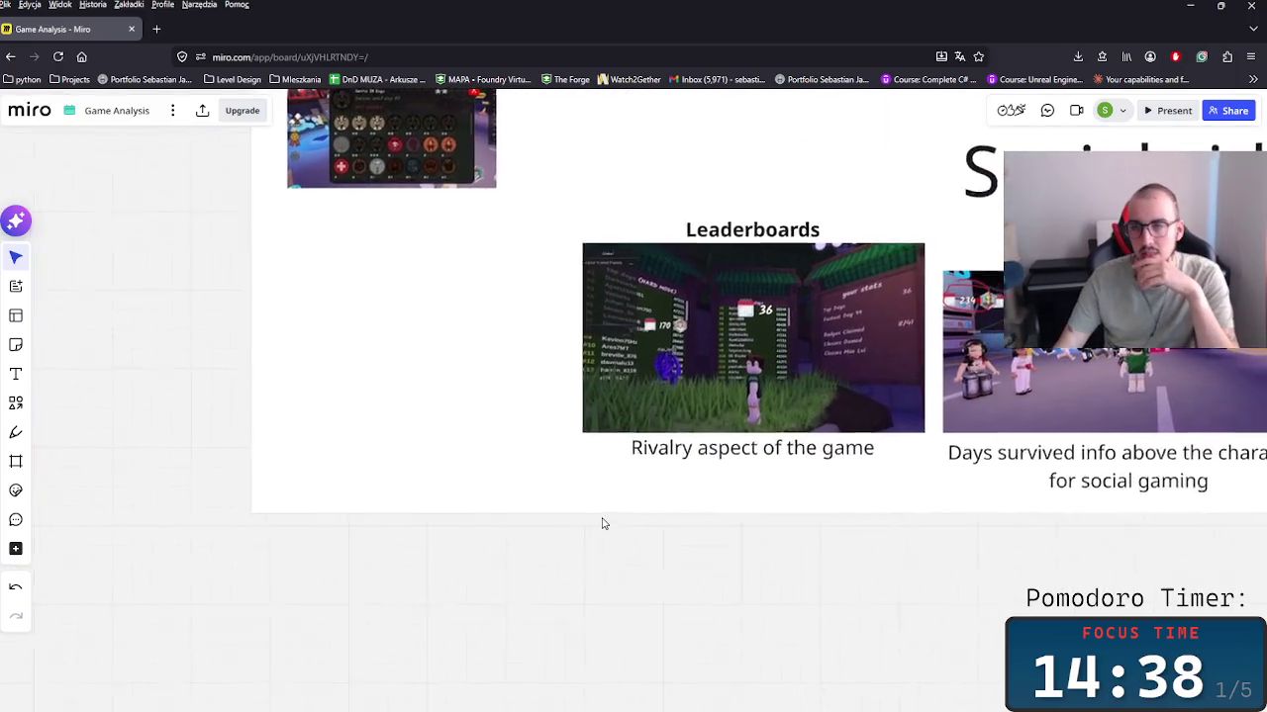
Step: Pan around the board, then return to the Social side, Immersion and Progression columns
{"action": "scroll", "coordinate": [852, 444], "scroll_direction": "up", "scroll_amount": 5}
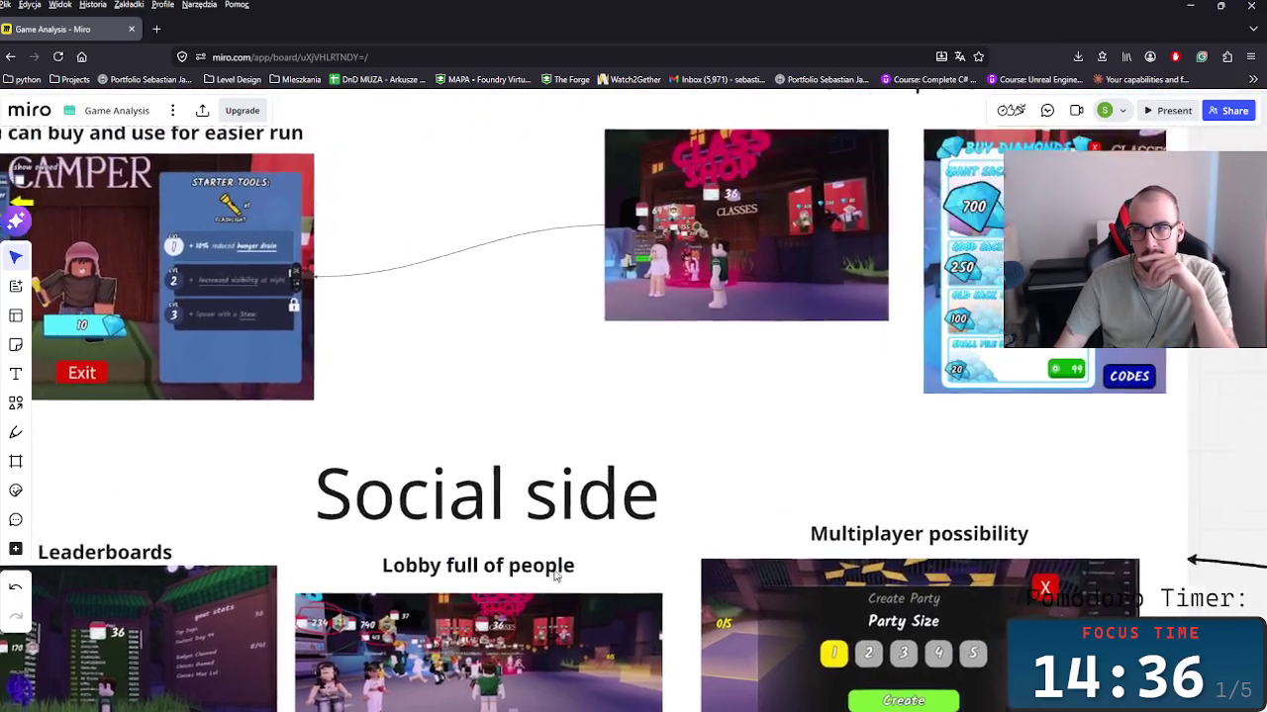
{"action": "scroll", "coordinate": [772, 520], "scroll_direction": "left", "scroll_amount": 3}
{"action": "scroll", "coordinate": [728, 522], "scroll_direction": "down", "scroll_amount": 1}
{"action": "scroll", "coordinate": [729, 523], "scroll_direction": "left", "scroll_amount": 3}
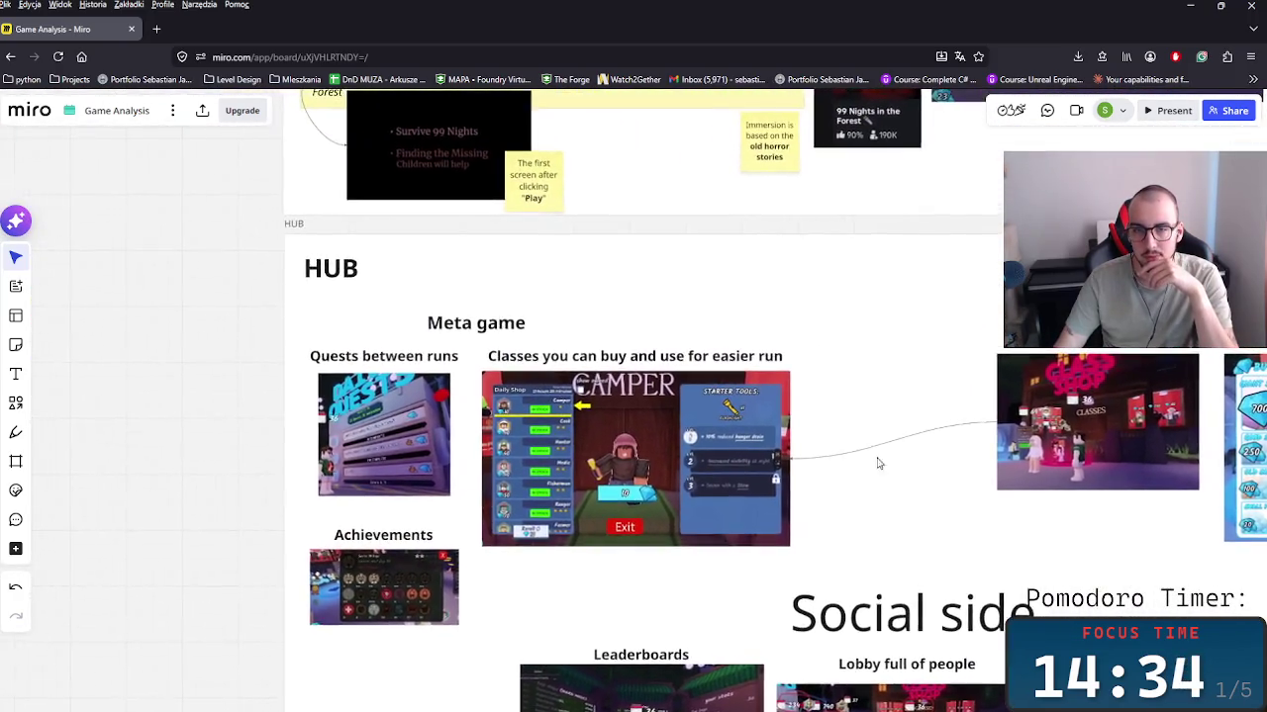
{"action": "scroll", "coordinate": [877, 462], "scroll_direction": "up", "scroll_amount": 1}
{"action": "scroll", "coordinate": [876, 461], "scroll_direction": "right", "scroll_amount": 2}
{"action": "scroll", "coordinate": [897, 447], "scroll_direction": "right", "scroll_amount": 3}
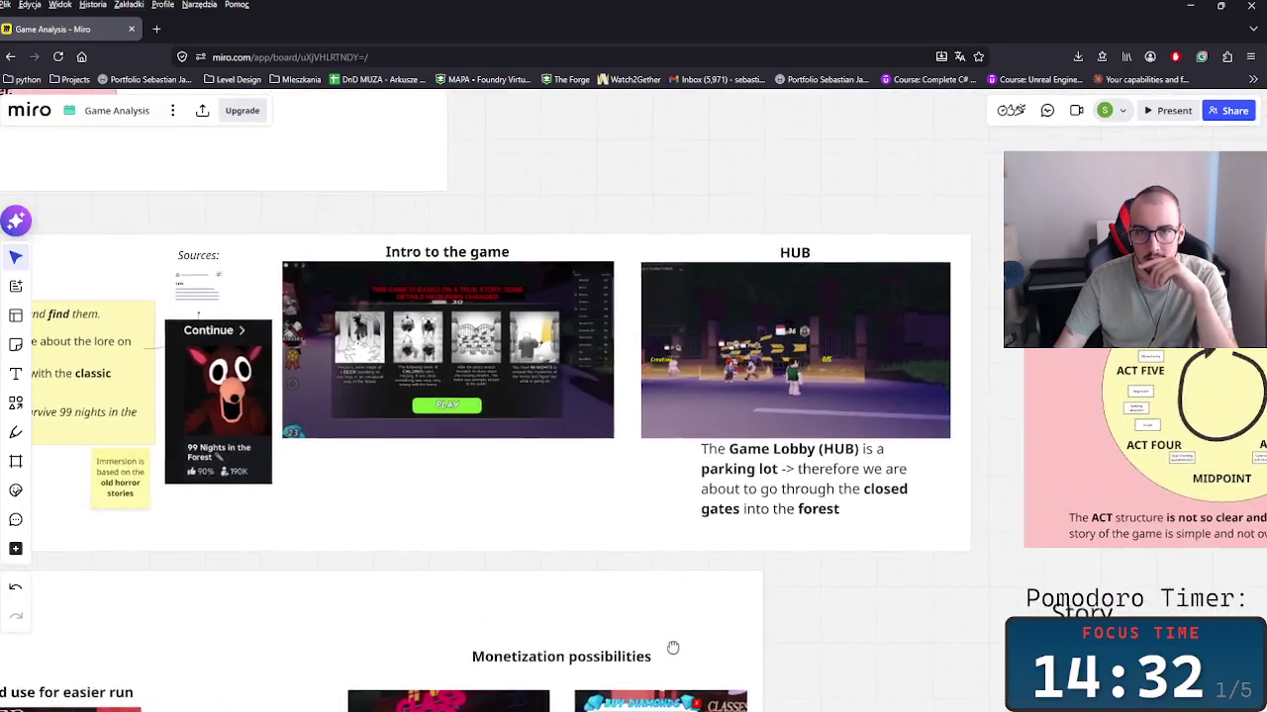
{"action": "scroll", "coordinate": [673, 594], "scroll_direction": "right", "scroll_amount": 3}
{"action": "scroll", "coordinate": [649, 580], "scroll_direction": "right", "scroll_amount": 5}
{"action": "scroll", "coordinate": [650, 581], "scroll_direction": "left", "scroll_amount": 10}
{"action": "scroll", "coordinate": [633, 579], "scroll_direction": "left", "scroll_amount": 2}
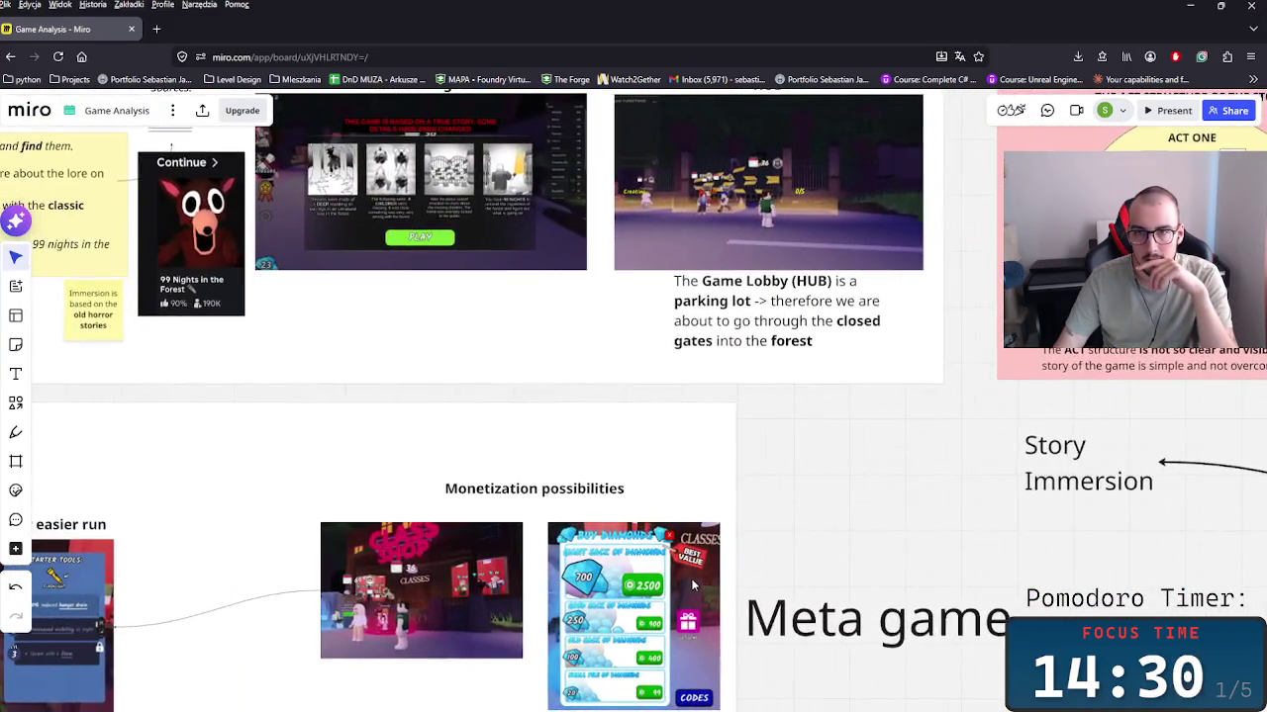
{"action": "scroll", "coordinate": [613, 576], "scroll_direction": "down", "scroll_amount": 1}
{"action": "scroll", "coordinate": [592, 573], "scroll_direction": "left", "scroll_amount": 3}
{"action": "scroll", "coordinate": [597, 568], "scroll_direction": "down", "scroll_amount": 5}
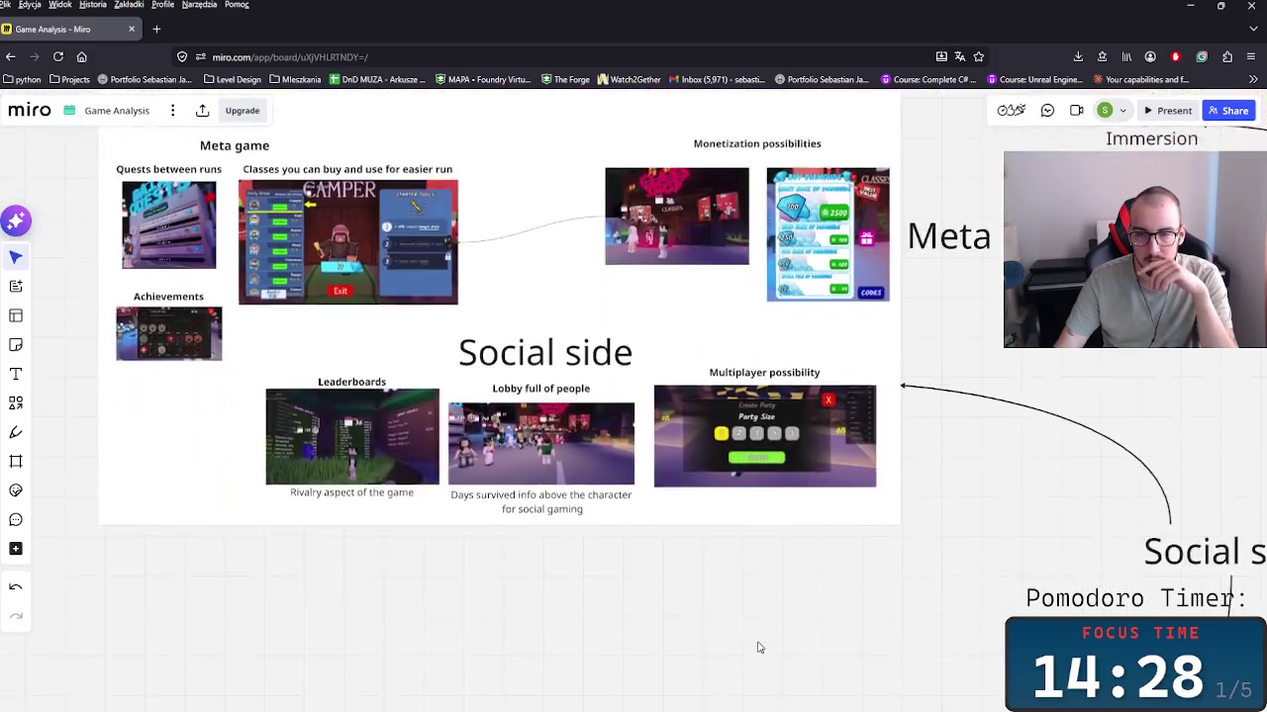
{"action": "scroll", "coordinate": [758, 647], "scroll_direction": "down", "scroll_amount": 6}
{"action": "scroll", "coordinate": [764, 480], "scroll_direction": "down", "scroll_amount": 1}
{"action": "scroll", "coordinate": [764, 480], "scroll_direction": "down", "scroll_amount": 3}
{"action": "scroll", "coordinate": [692, 494], "scroll_direction": "right", "scroll_amount": 2}
{"action": "scroll", "coordinate": [594, 500], "scroll_direction": "right", "scroll_amount": 2}
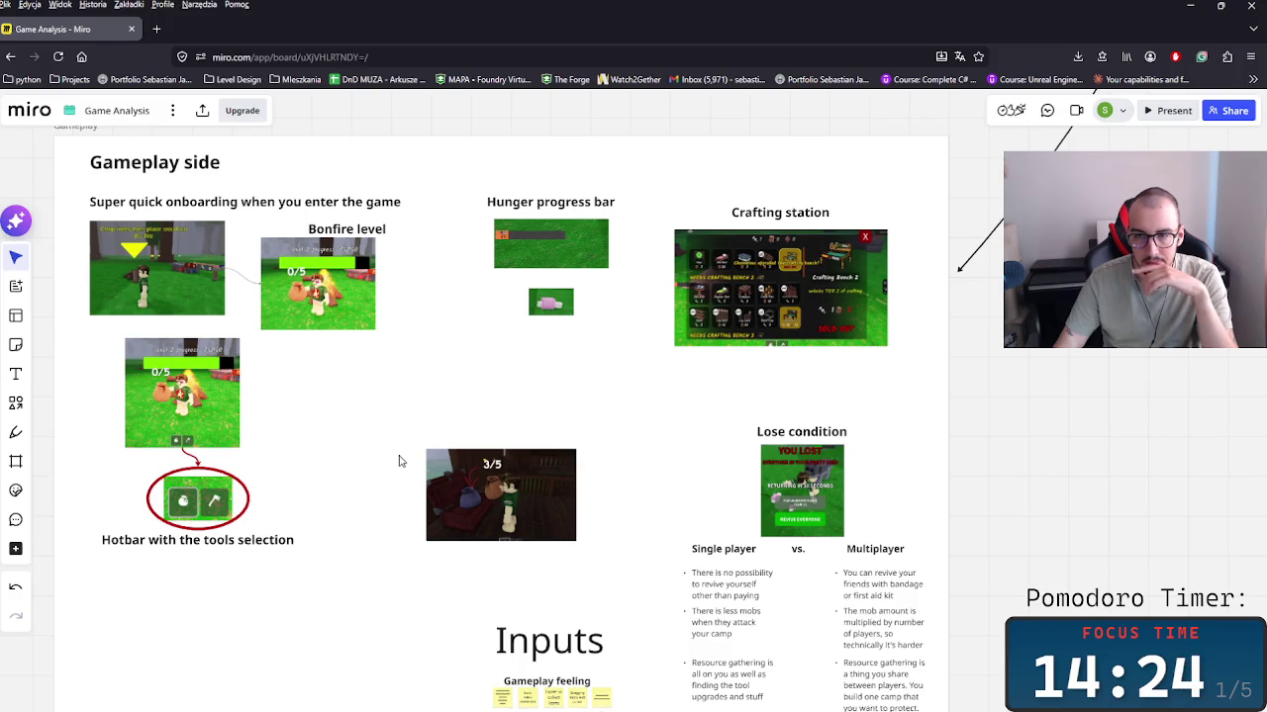
{"action": "scroll", "coordinate": [749, 480], "scroll_direction": "left", "scroll_amount": 10}
{"action": "scroll", "coordinate": [545, 461], "scroll_direction": "left", "scroll_amount": 3}
{"action": "scroll", "coordinate": [752, 624], "scroll_direction": "down", "scroll_amount": 2}
{"action": "scroll", "coordinate": [583, 521], "scroll_direction": "right", "scroll_amount": 8}
{"action": "scroll", "coordinate": [554, 523], "scroll_direction": "up", "scroll_amount": 3}
{"action": "scroll", "coordinate": [643, 529], "scroll_direction": "left", "scroll_amount": 5}
{"action": "scroll", "coordinate": [947, 579], "scroll_direction": "right", "scroll_amount": 1}
{"action": "scroll", "coordinate": [758, 565], "scroll_direction": "right", "scroll_amount": 5}
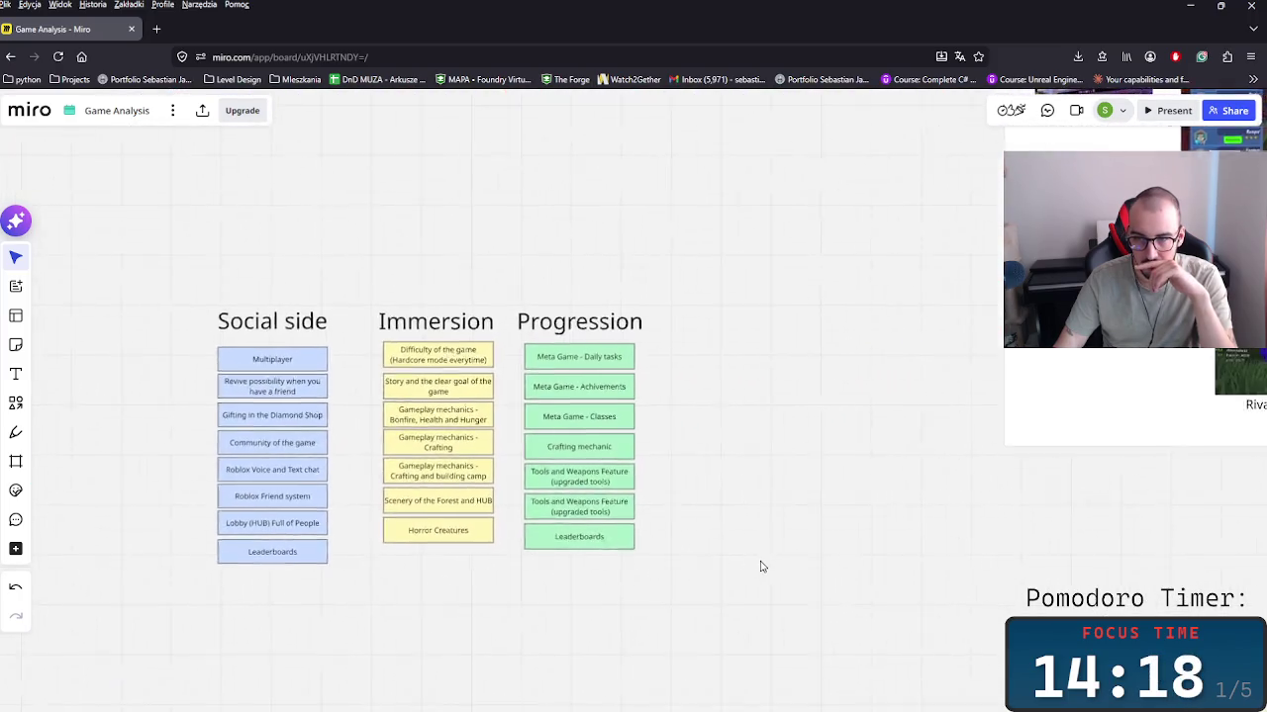
{"action": "scroll", "coordinate": [772, 587], "scroll_direction": "right", "scroll_amount": 1}
{"action": "scroll", "coordinate": [198, 564], "scroll_direction": "right", "scroll_amount": 6}
{"action": "scroll", "coordinate": [679, 588], "scroll_direction": "left", "scroll_amount": 3}
{"action": "scroll", "coordinate": [752, 608], "scroll_direction": "up", "scroll_amount": 3}
{"action": "scroll", "coordinate": [752, 608], "scroll_direction": "left", "scroll_amount": 5}
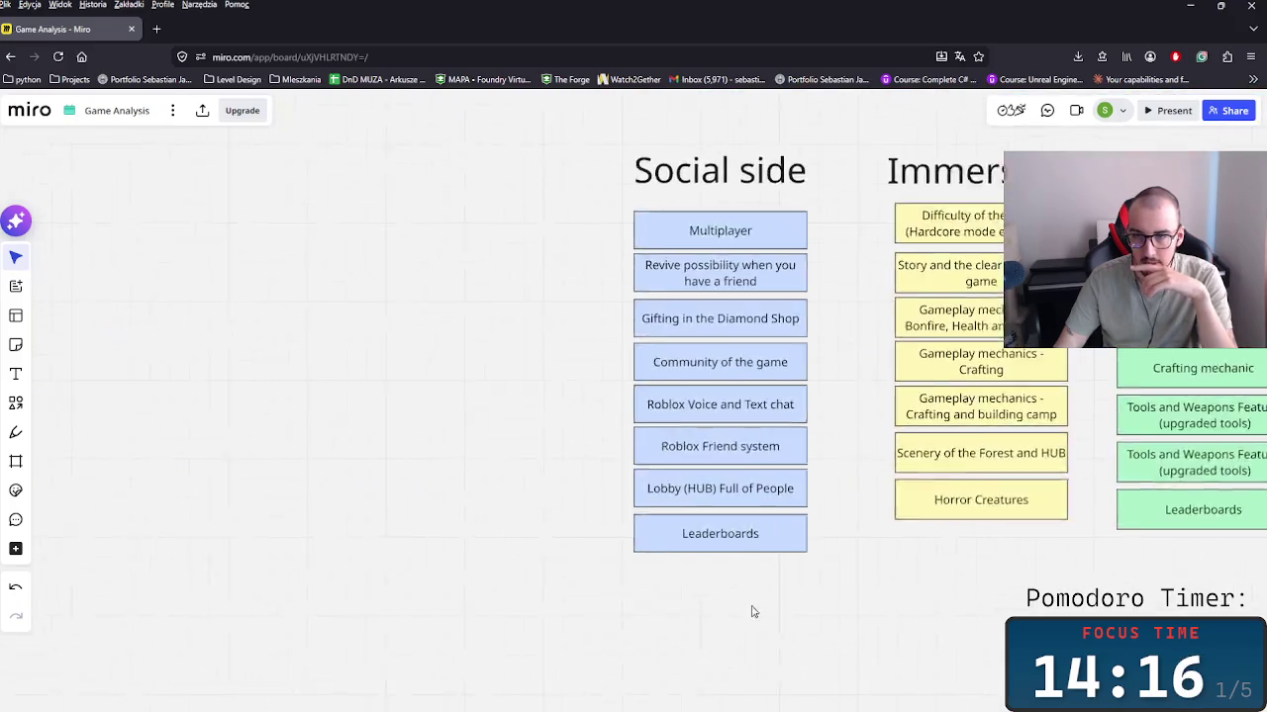
{"action": "scroll", "coordinate": [687, 563], "scroll_direction": "right", "scroll_amount": 5}
{"action": "scroll", "coordinate": [525, 517], "scroll_direction": "up", "scroll_amount": 1}
Step: Duplicate the Leaderboards note and place the copy directly below it in Progression
{"action": "left_click", "coordinate": [526, 517]}
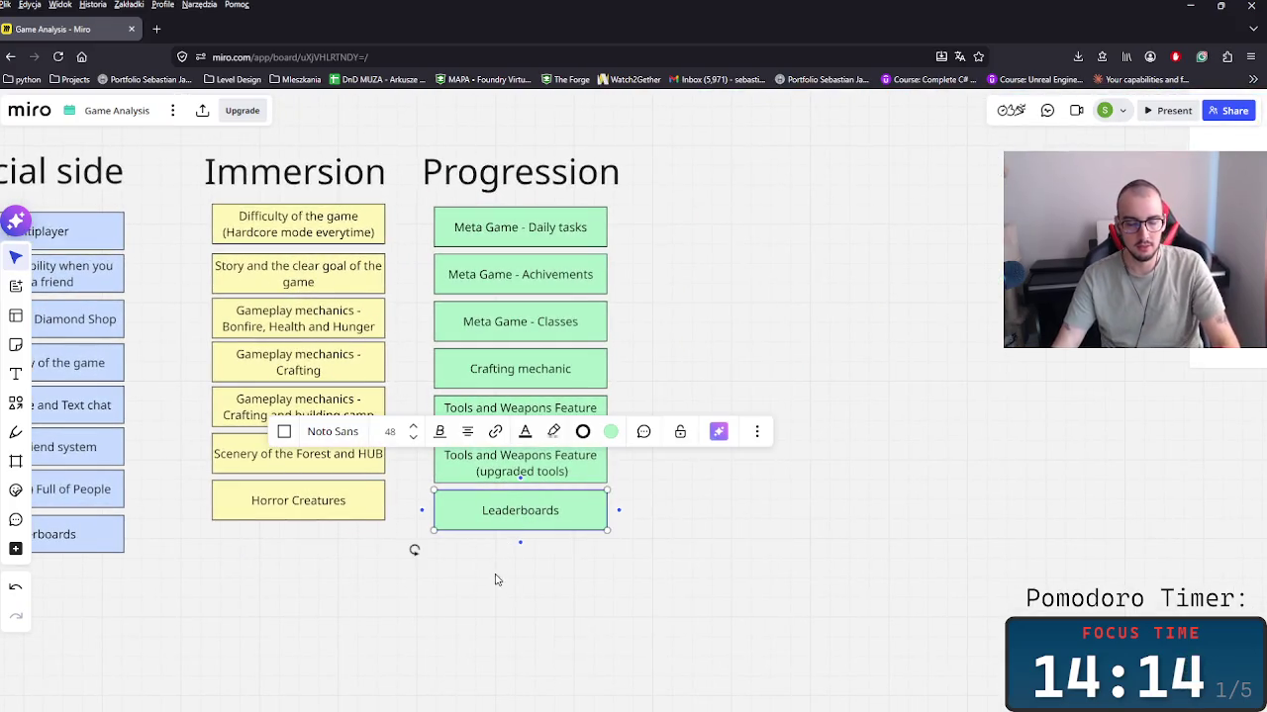
{"action": "key", "text": "ctrl+c"}
{"action": "key", "text": "ctrl+v"}
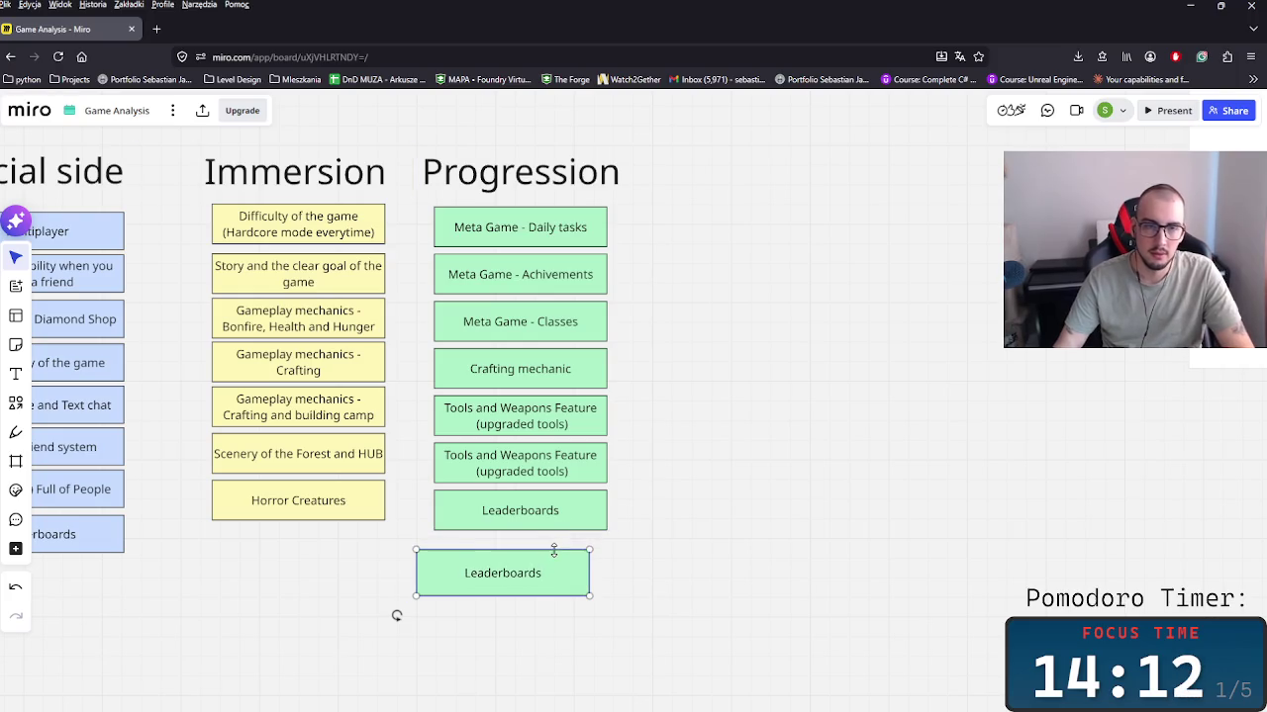
{"action": "key", "text": "ctrl+z"}
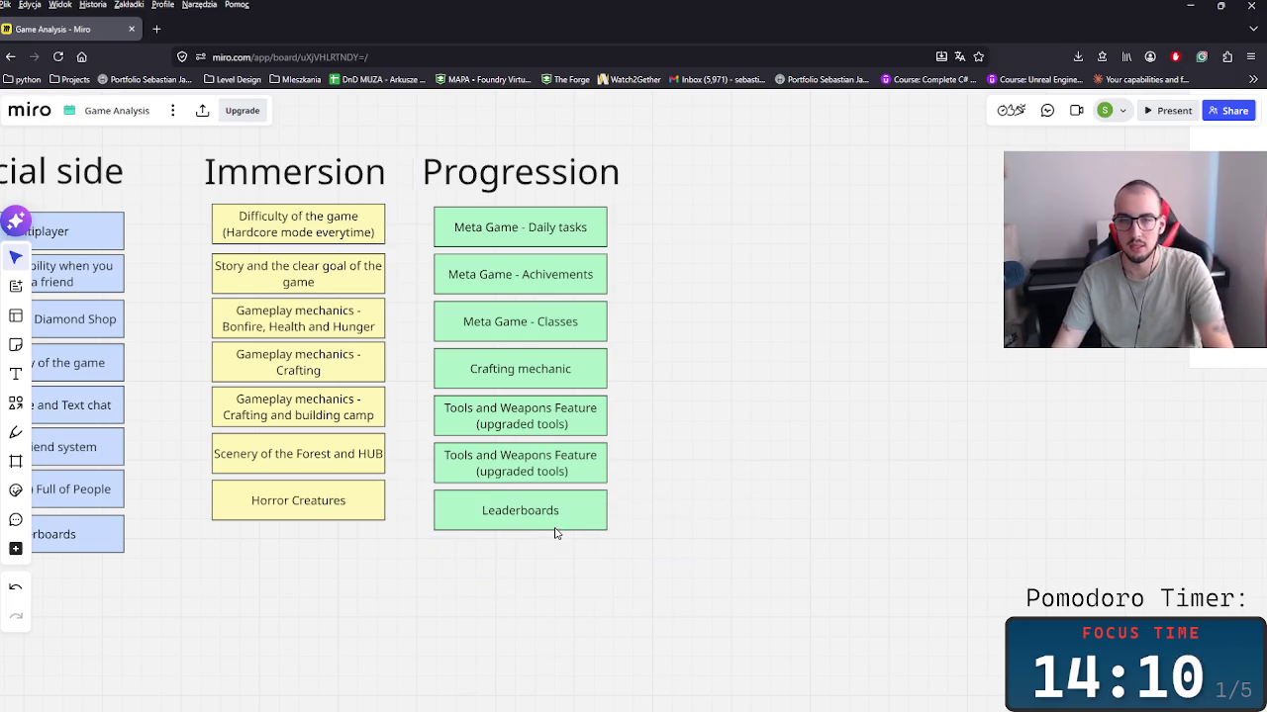
{"action": "key", "text": "ctrl+v"}
{"action": "left_click_drag", "start_coordinate": [557, 588], "coordinate": [518, 561]}
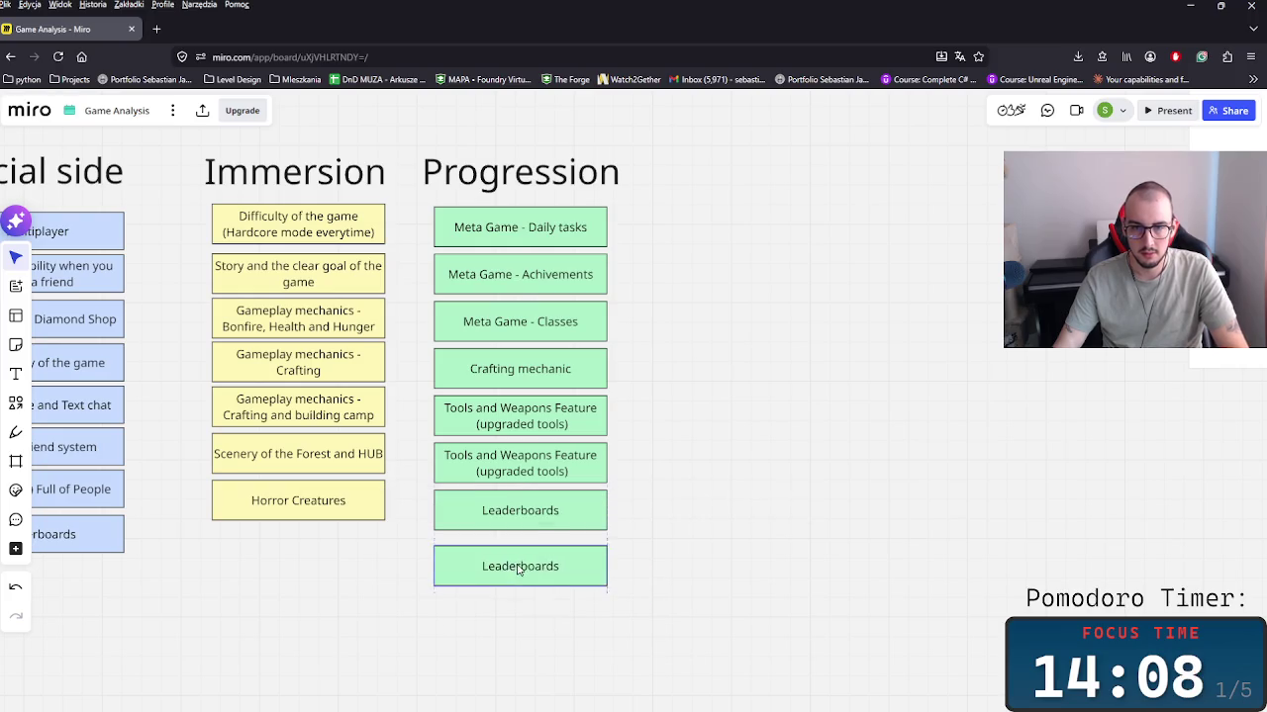
Step: Change the copied note's text to 'Surviving nights goal'
{"action": "double_click", "coordinate": [518, 561]}
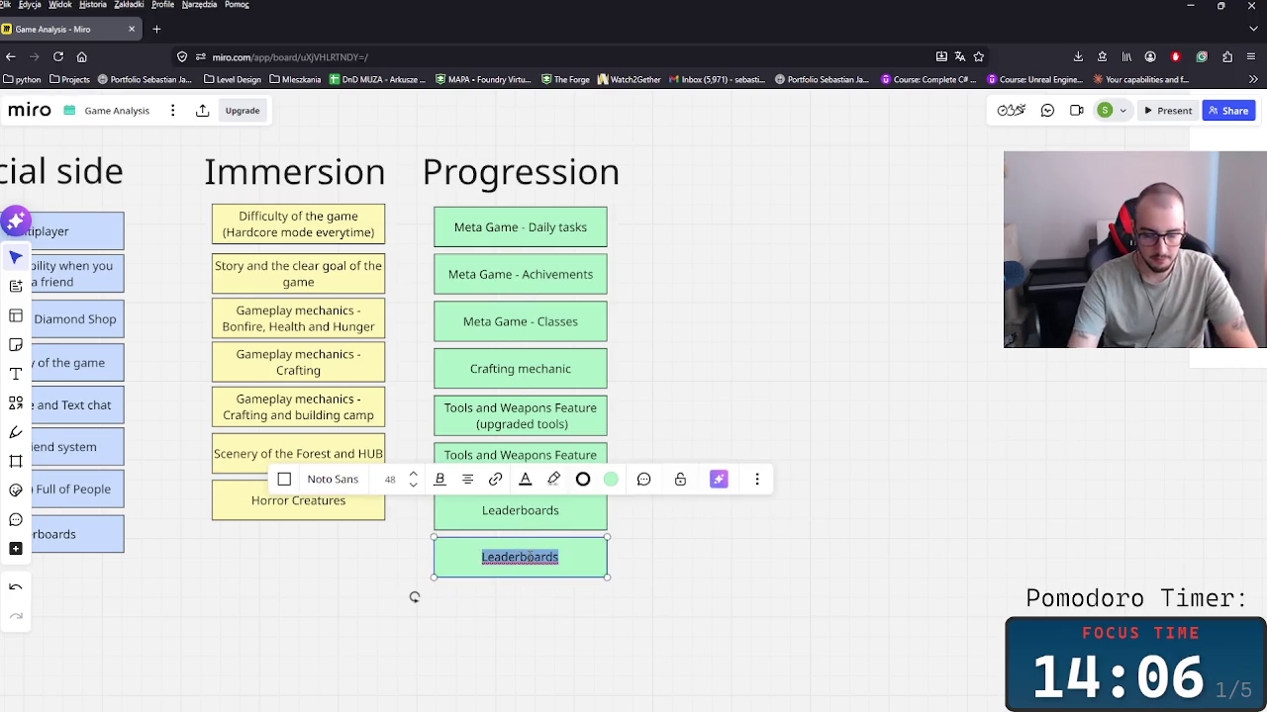
{"action": "type", "text": "Surviving"}
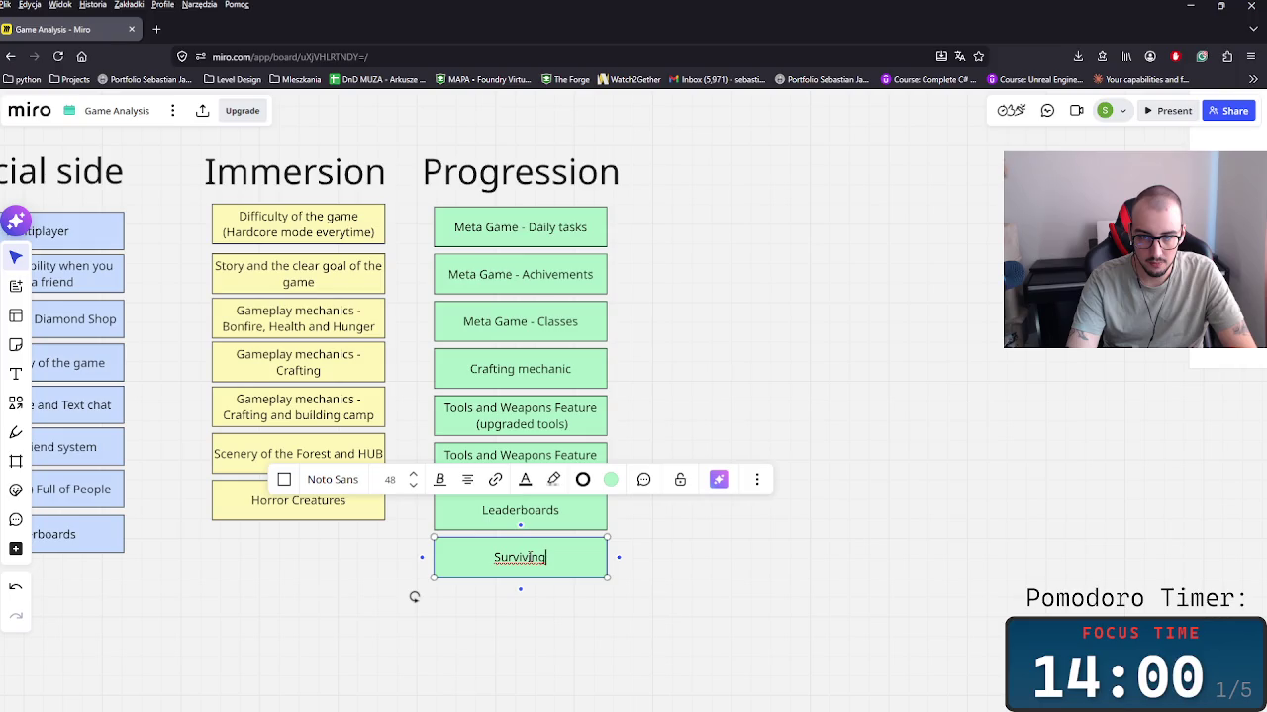
{"action": "key", "text": "BackSpace"}
{"action": "key", "text": "BackSpace"}
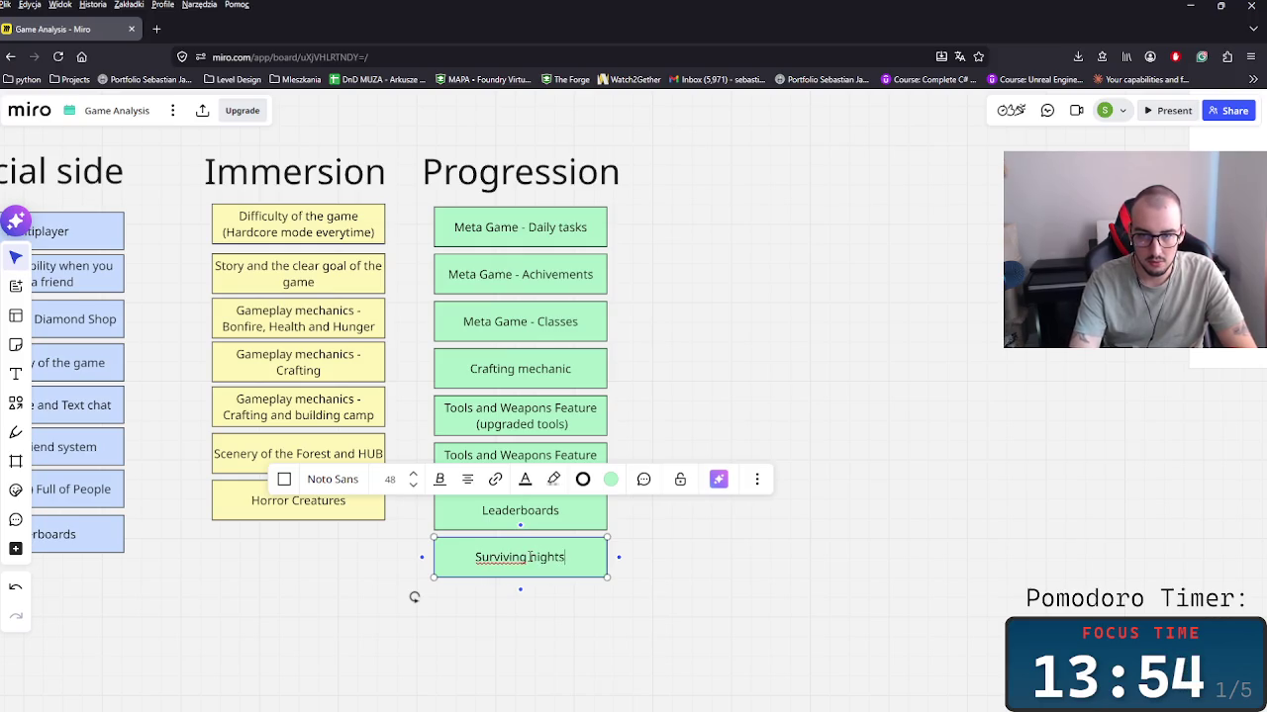
{"action": "left_click", "coordinate": [785, 607]}
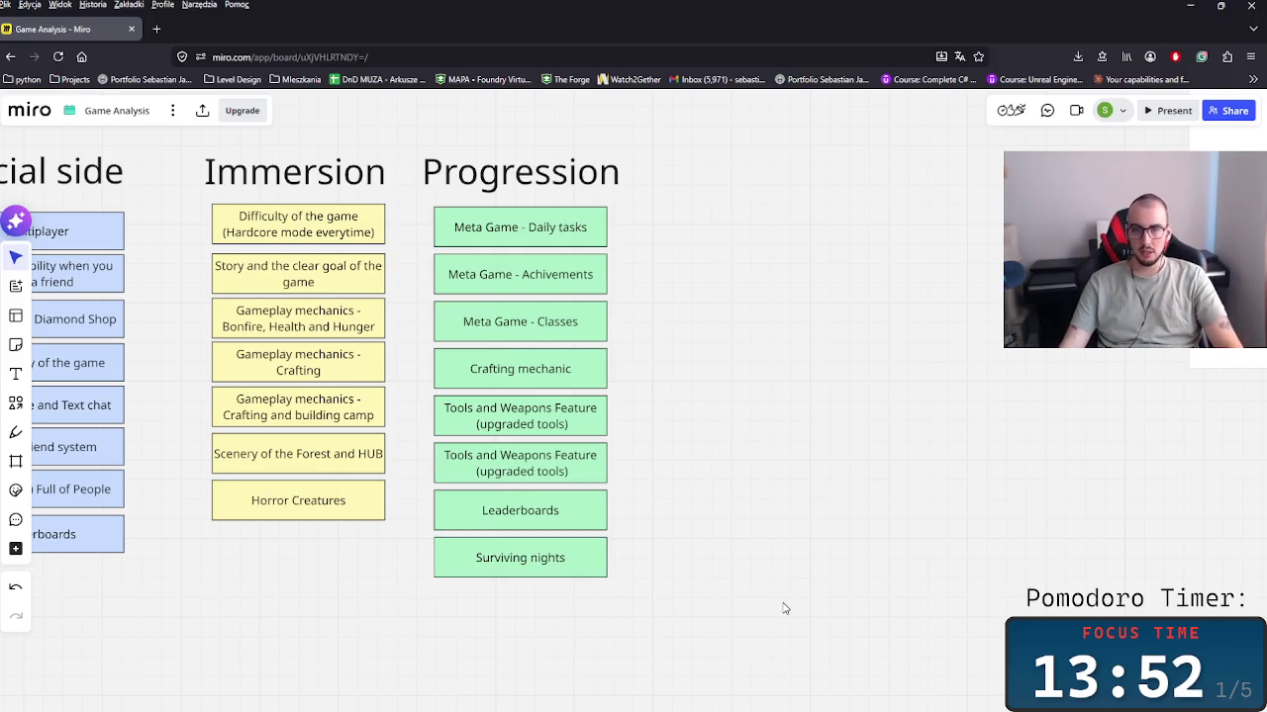
{"action": "double_click", "coordinate": [572, 574]}
{"action": "type", "text": "goal"}
{"action": "left_click", "coordinate": [698, 521]}
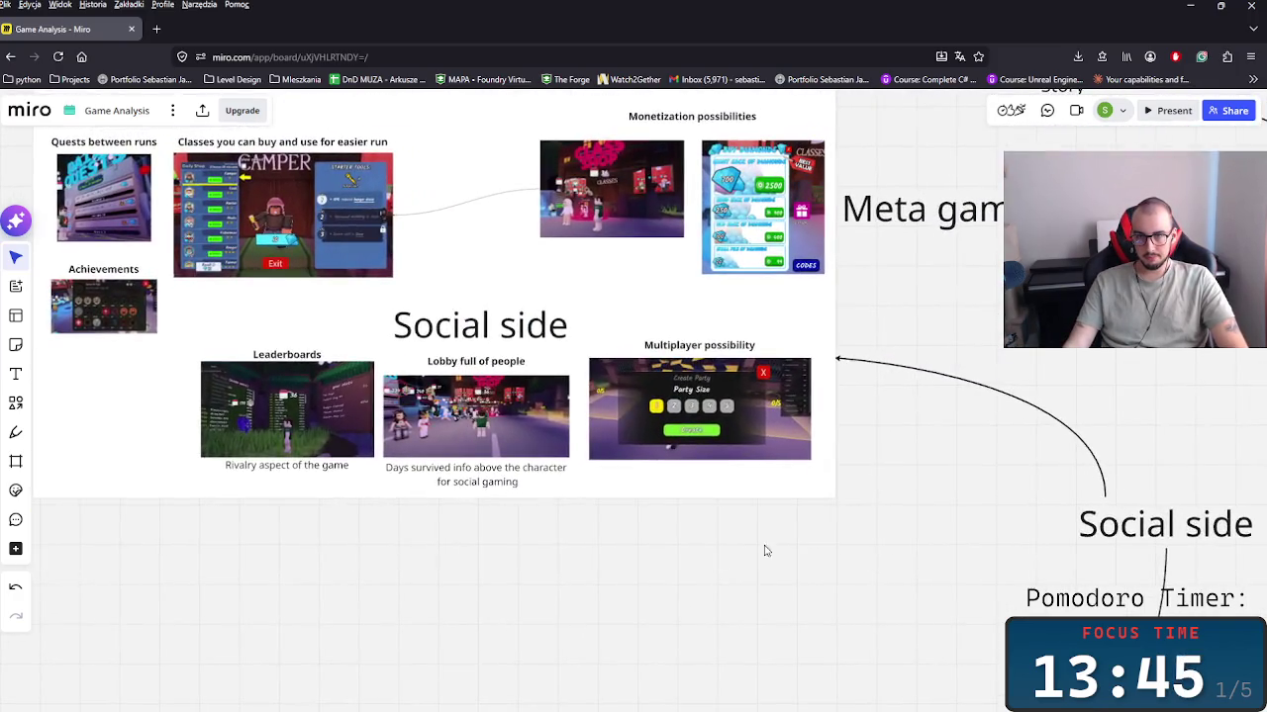
{"action": "left_click_drag", "start_coordinate": [765, 551], "coordinate": [641, 657]}
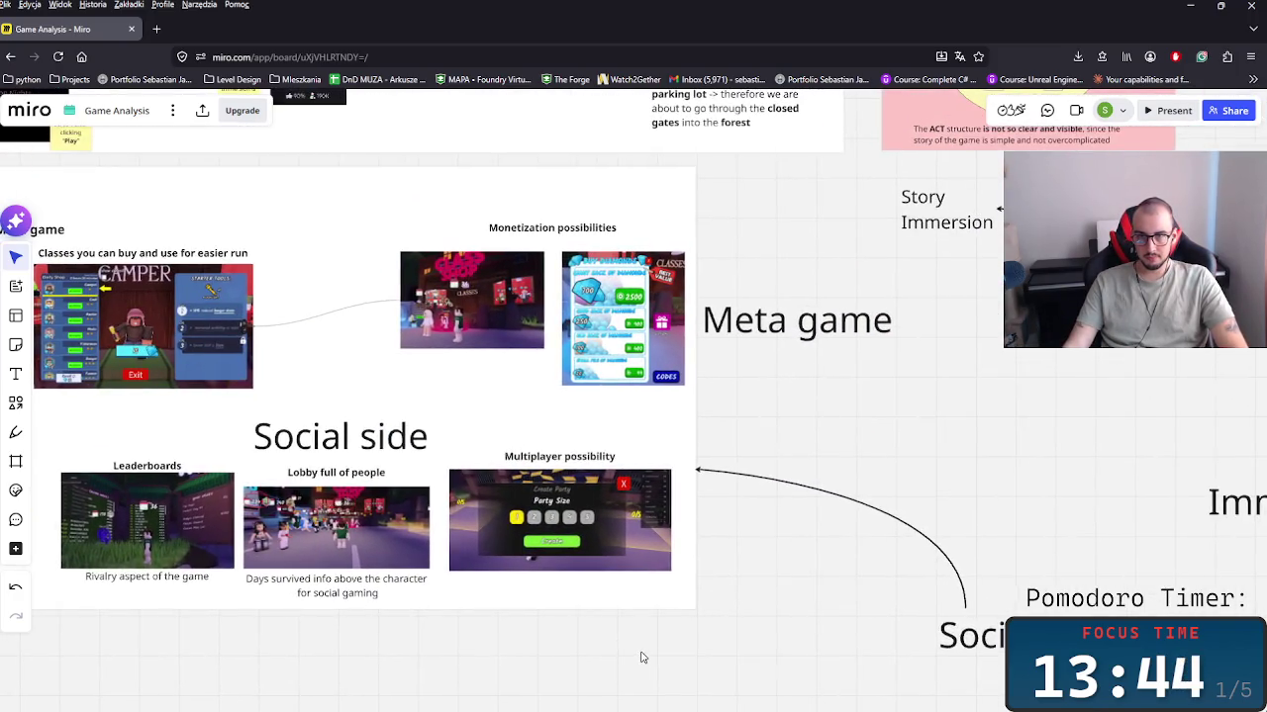
{"action": "scroll", "coordinate": [506, 401], "scroll_direction": "up", "scroll_amount": 5}
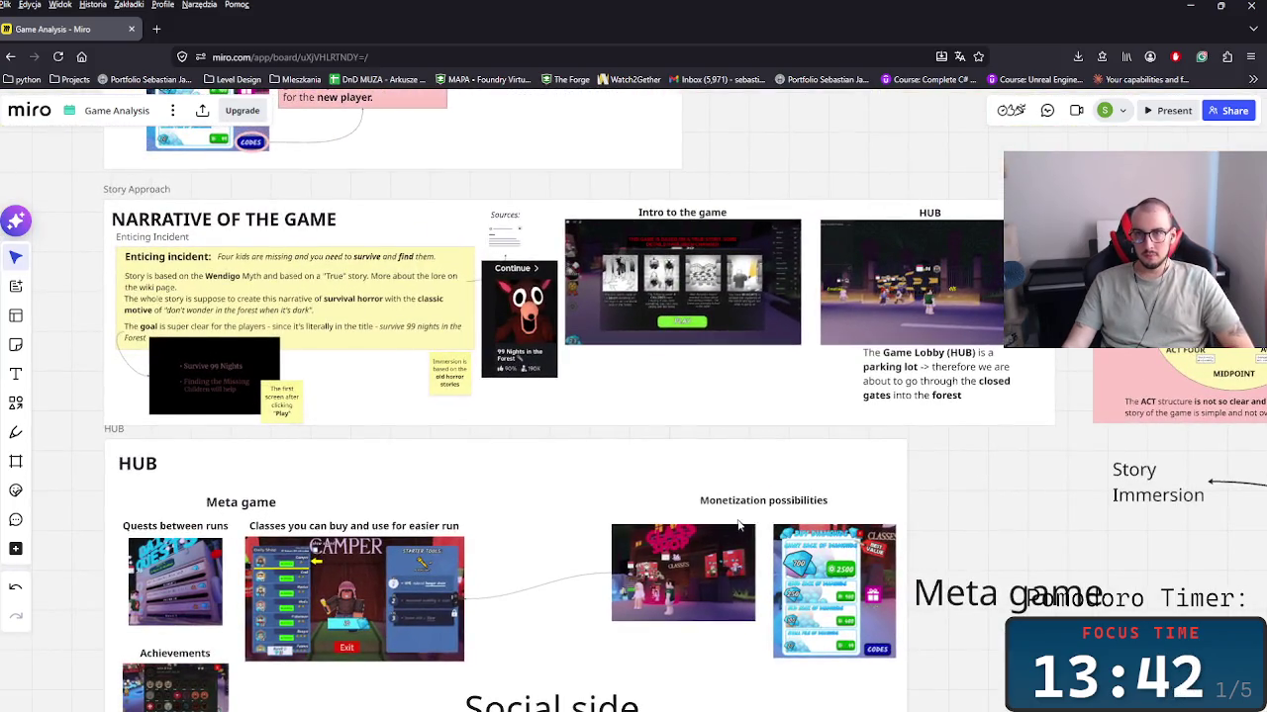
{"action": "scroll", "coordinate": [765, 530], "scroll_direction": "down", "scroll_amount": 5}
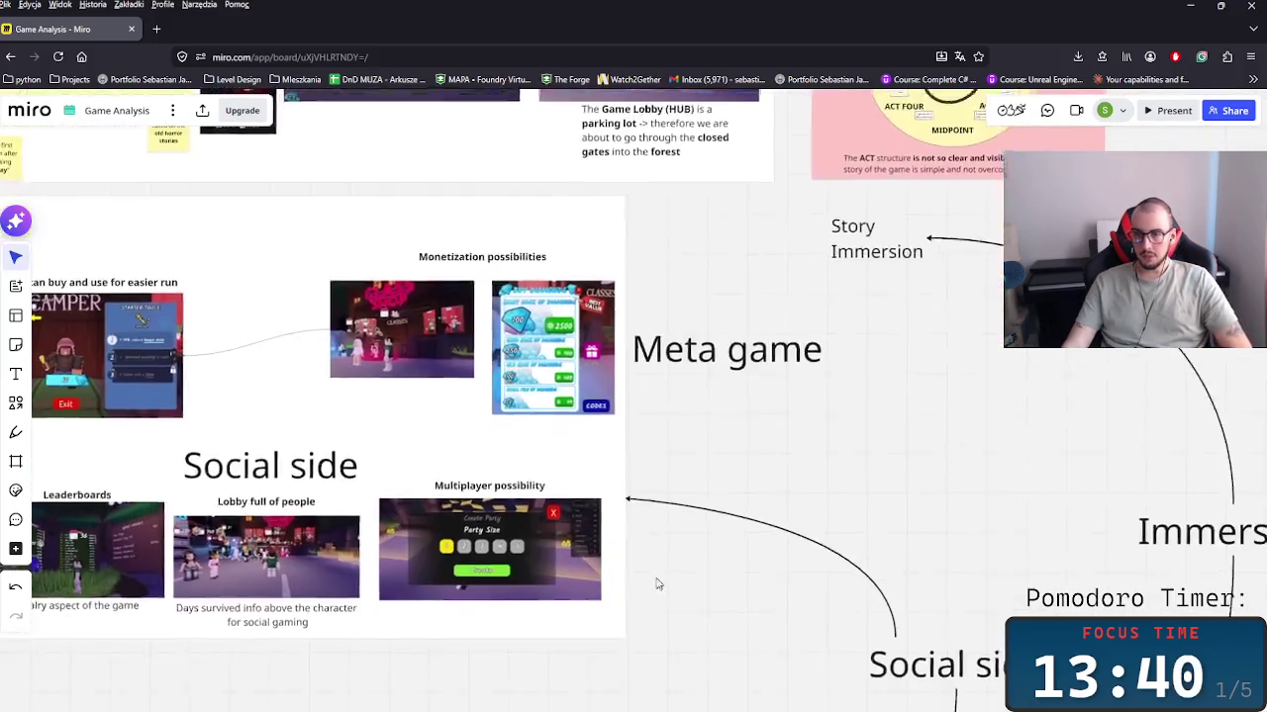
{"action": "scroll", "coordinate": [657, 583], "scroll_direction": "down", "scroll_amount": 5}
{"action": "scroll", "coordinate": [840, 619], "scroll_direction": "down", "scroll_amount": 5}
{"action": "scroll", "coordinate": [606, 524], "scroll_direction": "left", "scroll_amount": 2}
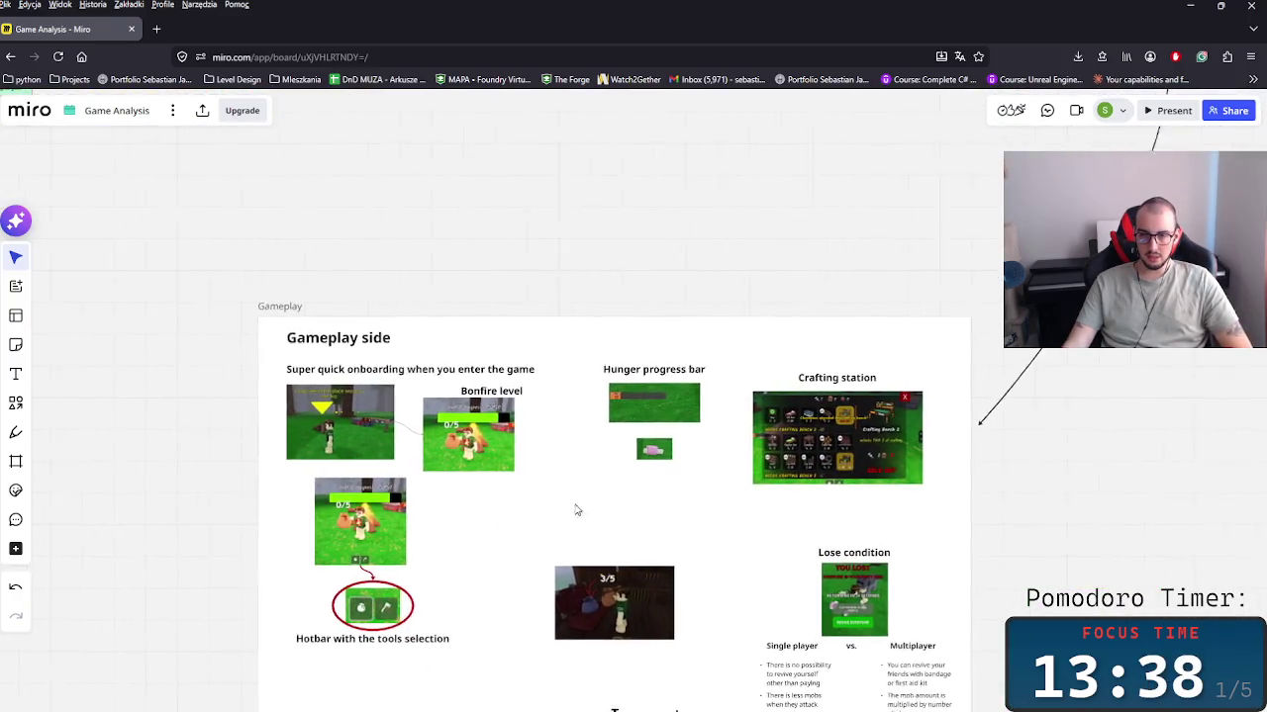
{"action": "scroll", "coordinate": [577, 511], "scroll_direction": "left", "scroll_amount": 2}
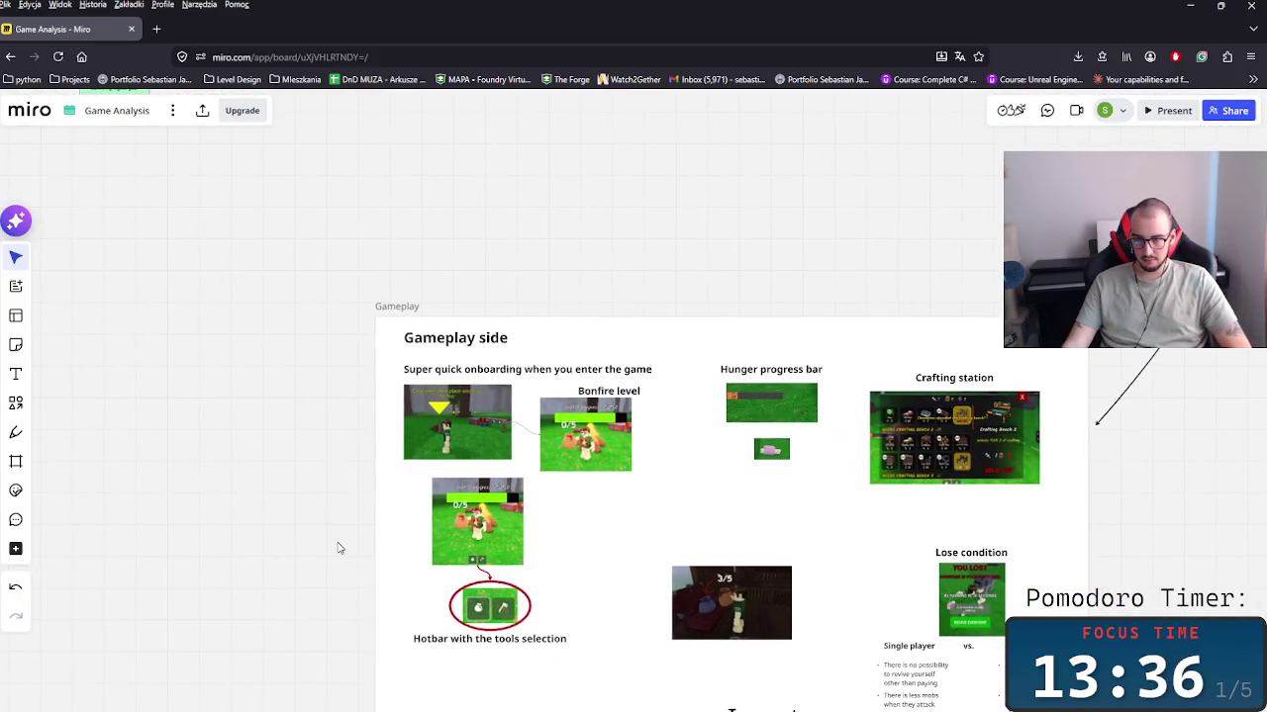
{"action": "scroll", "coordinate": [587, 600], "scroll_direction": "down", "scroll_amount": 5}
{"action": "scroll", "coordinate": [520, 538], "scroll_direction": "up", "scroll_amount": 2}
{"action": "scroll", "coordinate": [647, 557], "scroll_direction": "up", "scroll_amount": 3}
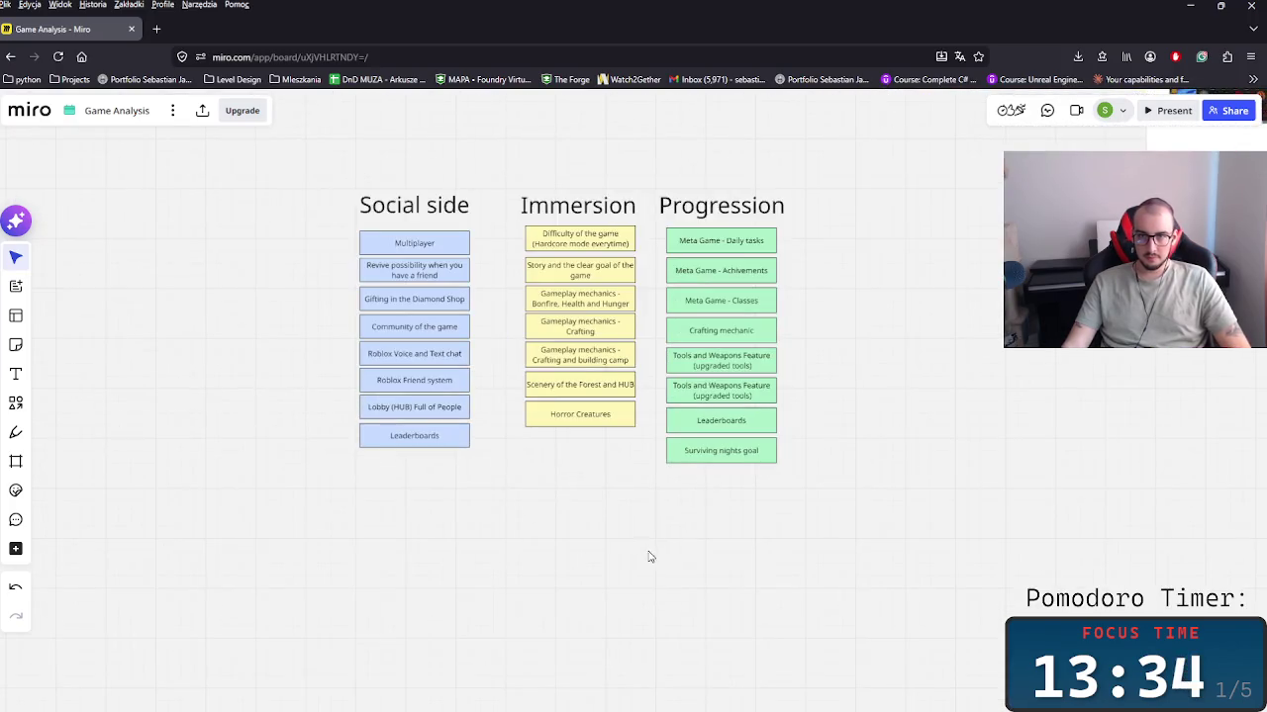
{"action": "scroll", "coordinate": [396, 527], "scroll_direction": "right", "scroll_amount": 3}
{"action": "scroll", "coordinate": [397, 527], "scroll_direction": "down", "scroll_amount": 4}
{"action": "scroll", "coordinate": [397, 528], "scroll_direction": "right", "scroll_amount": 4}
{"action": "scroll", "coordinate": [436, 533], "scroll_direction": "down", "scroll_amount": 2}
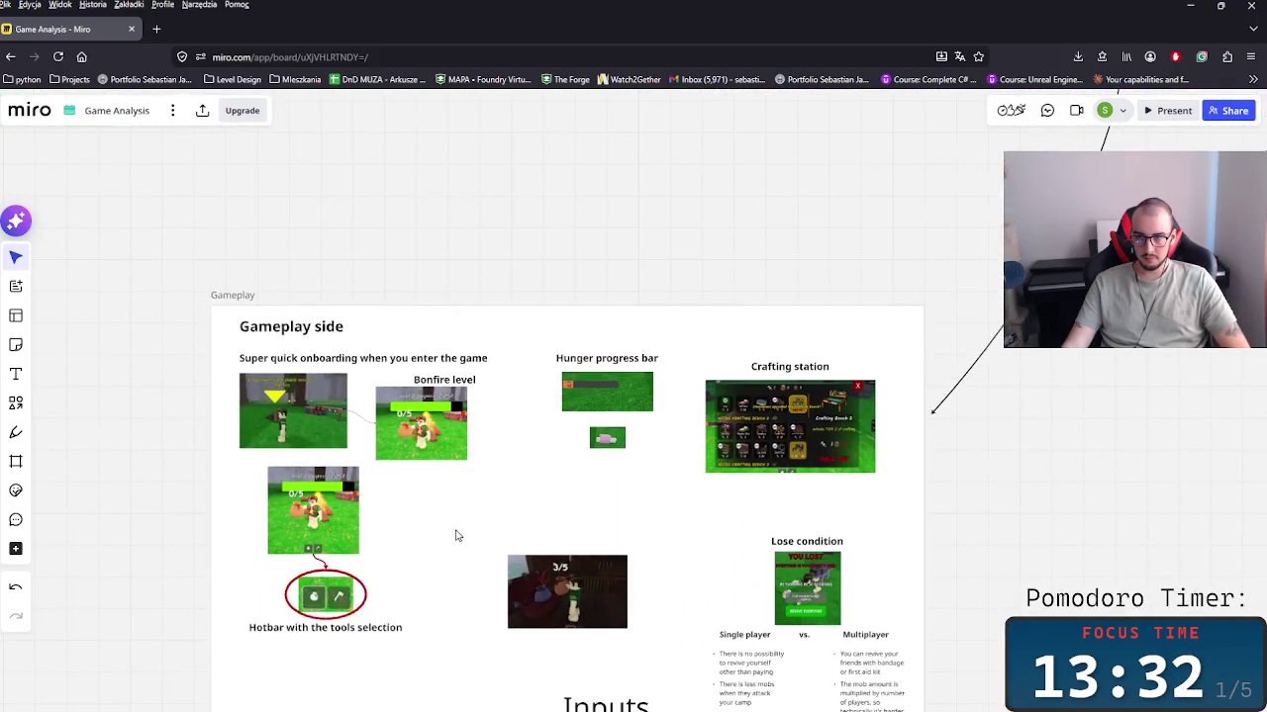
{"action": "scroll", "coordinate": [227, 539], "scroll_direction": "up", "scroll_amount": 2}
{"action": "scroll", "coordinate": [228, 539], "scroll_direction": "left", "scroll_amount": 1}
{"action": "scroll", "coordinate": [273, 596], "scroll_direction": "down", "scroll_amount": 1}
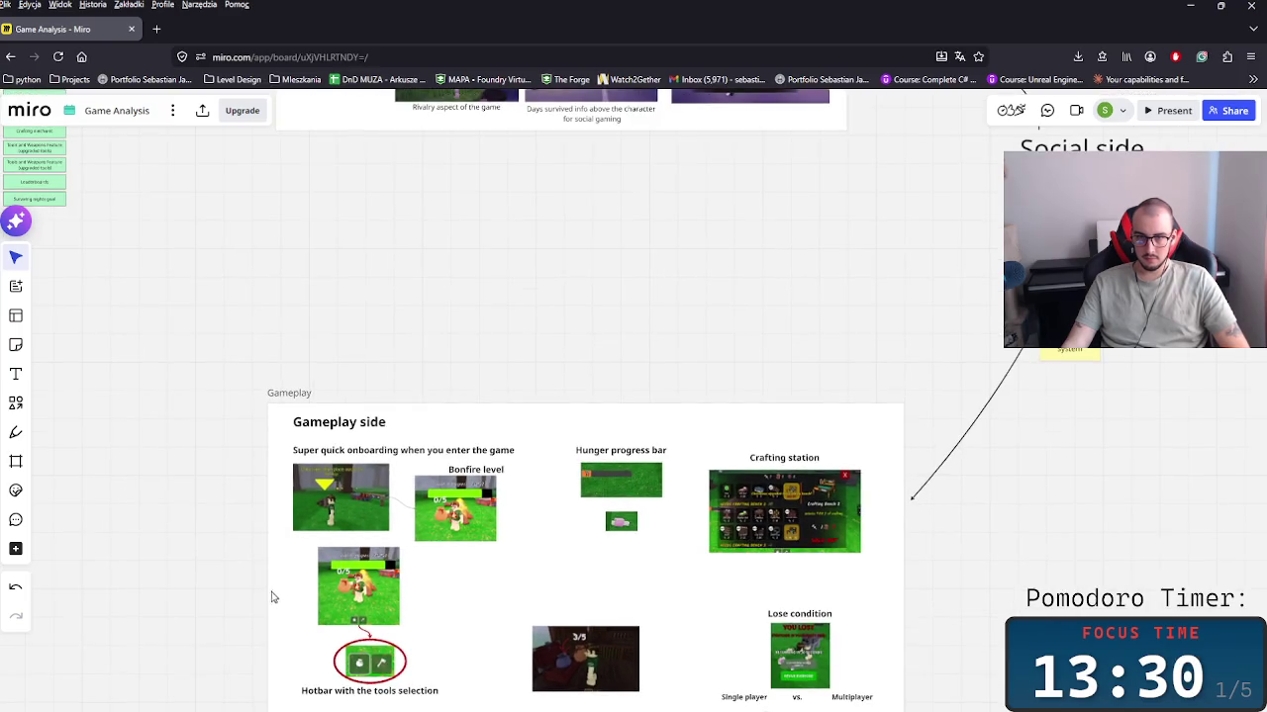
{"action": "scroll", "coordinate": [218, 596], "scroll_direction": "up", "scroll_amount": 1}
{"action": "scroll", "coordinate": [219, 597], "scroll_direction": "left", "scroll_amount": 2}
{"action": "scroll", "coordinate": [320, 619], "scroll_direction": "up", "scroll_amount": 2}
{"action": "scroll", "coordinate": [320, 619], "scroll_direction": "left", "scroll_amount": 3}
{"action": "scroll", "coordinate": [438, 667], "scroll_direction": "left", "scroll_amount": 1}
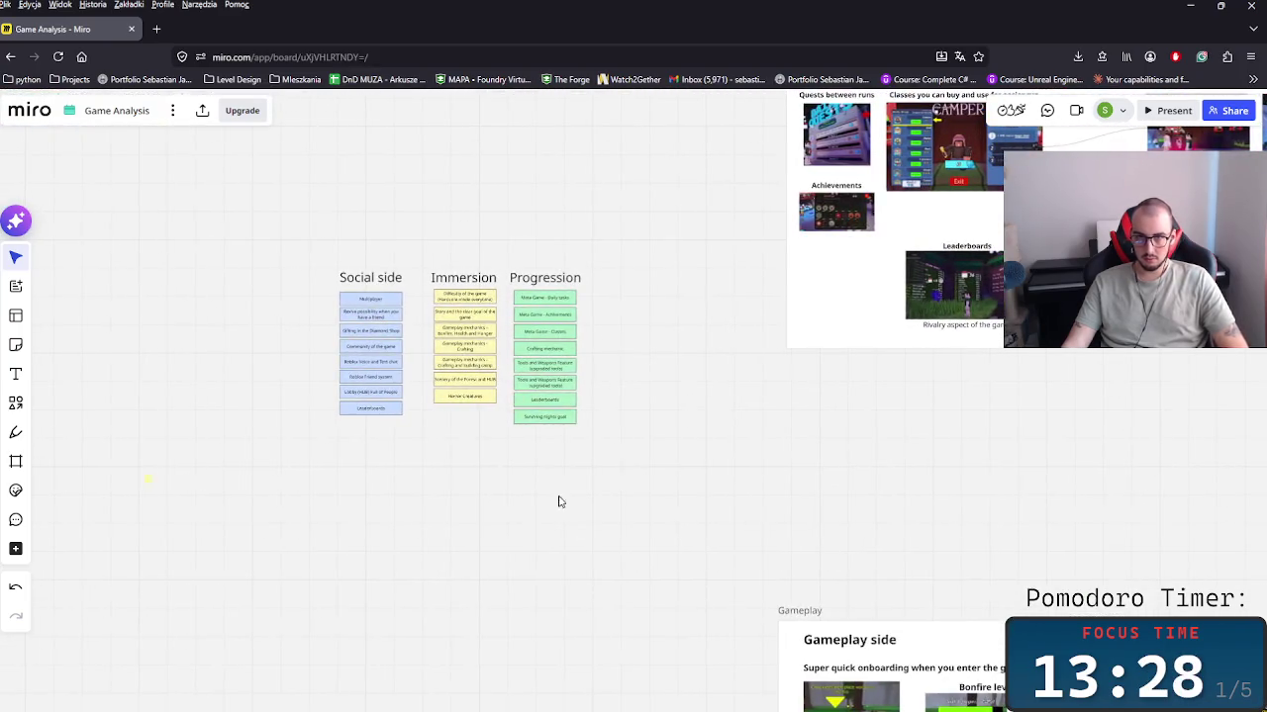
Step: Move the Social side, Immersion and Progression columns beneath the Social side images
{"action": "left_click_drag", "start_coordinate": [646, 477], "coordinate": [332, 255]}
{"action": "left_click_drag", "start_coordinate": [475, 327], "coordinate": [1031, 457]}
{"action": "scroll", "coordinate": [1031, 457], "scroll_direction": "right", "scroll_amount": 5}
Step: Nudge the Progression column into even alignment with the other columns
{"action": "mouse_move", "coordinate": [707, 521]}
{"action": "left_mouse_down"}
{"action": "mouse_move", "coordinate": [485, 366]}
{"action": "mouse_move", "coordinate": [500, 399]}
{"action": "left_mouse_up"}
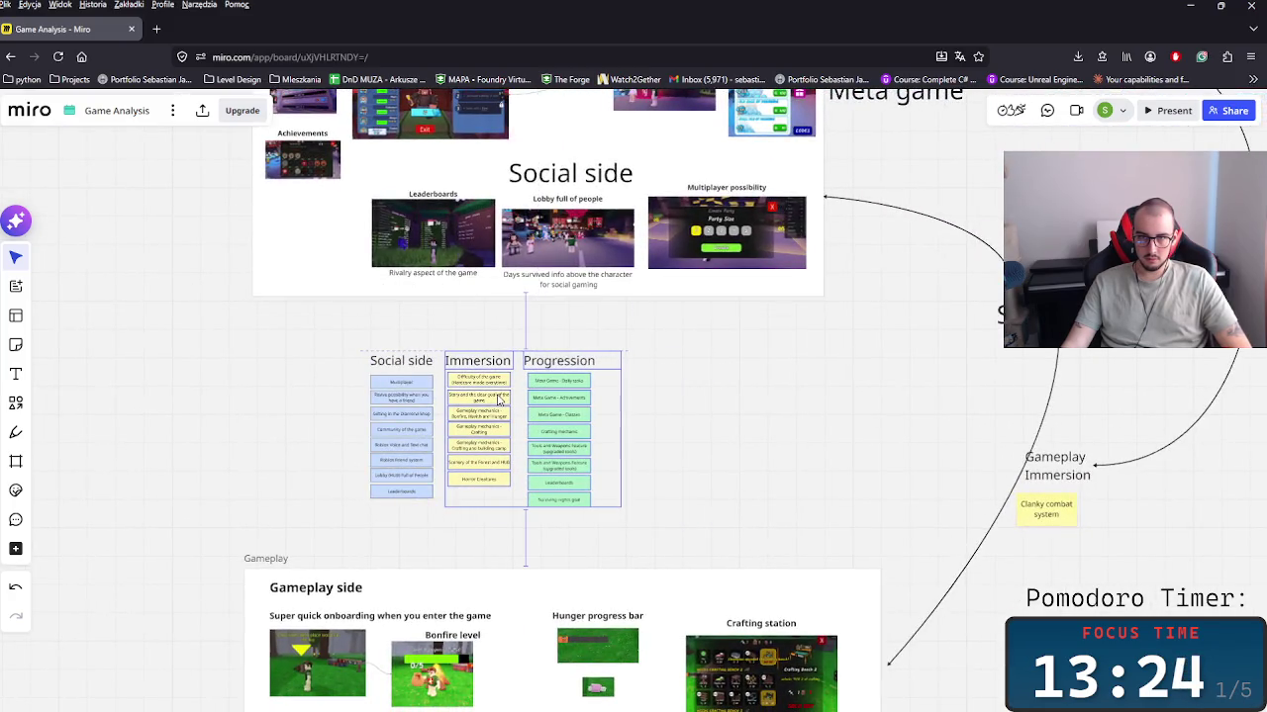
{"action": "left_click_drag", "start_coordinate": [702, 539], "coordinate": [523, 347]}
{"action": "left_click_drag", "start_coordinate": [556, 386], "coordinate": [551, 386]}
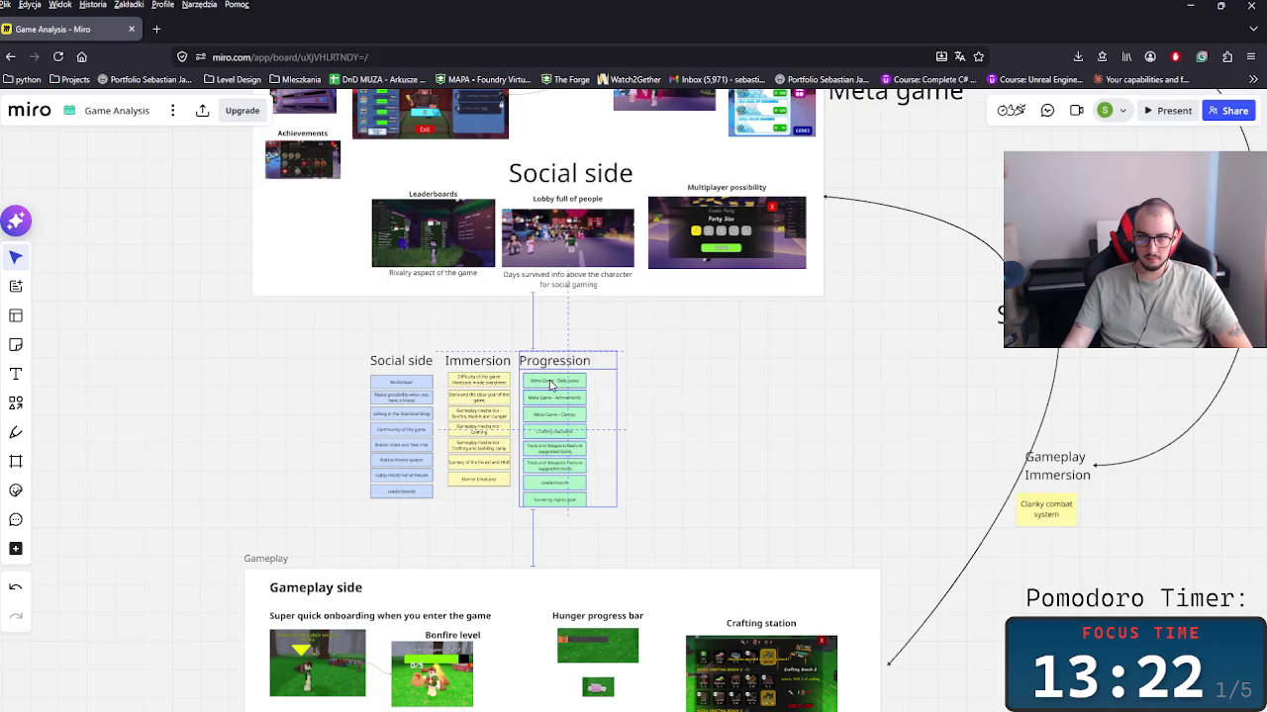
{"action": "left_click", "coordinate": [699, 453]}
{"action": "scroll", "coordinate": [640, 560], "scroll_direction": "up", "scroll_amount": 4}
{"action": "left_click_drag", "start_coordinate": [565, 514], "coordinate": [639, 544]}
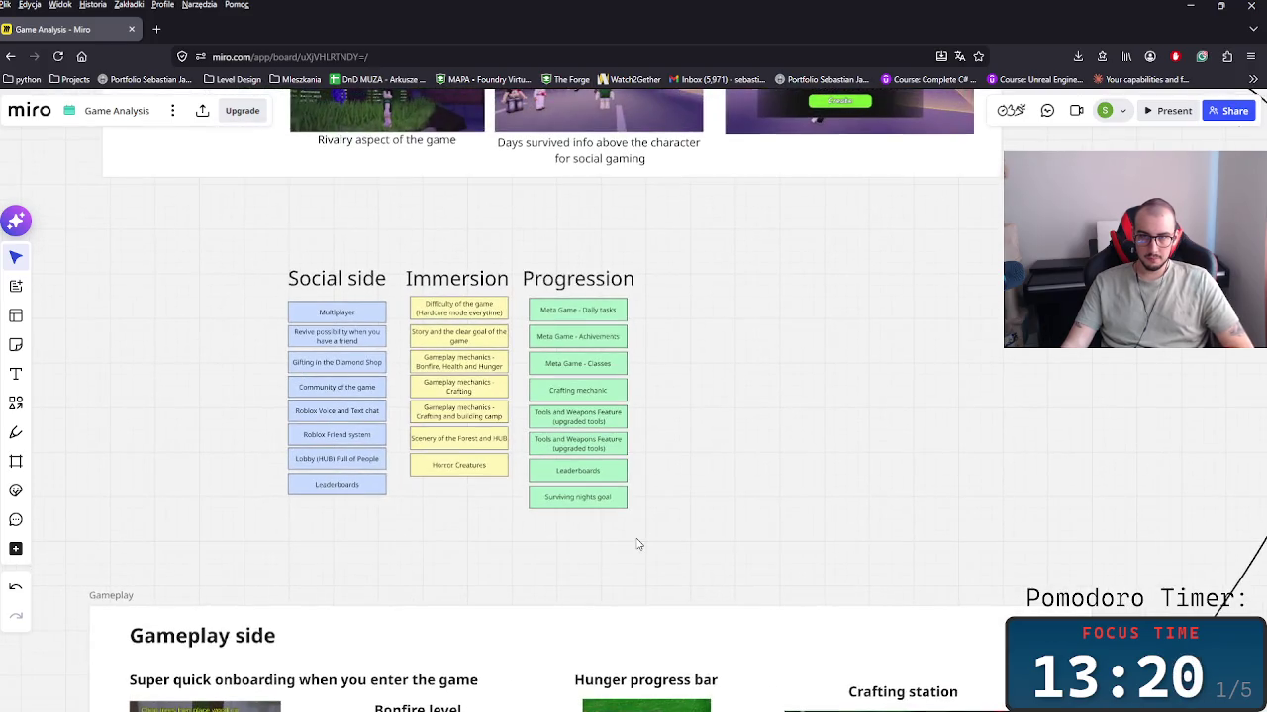
{"action": "mouse_move", "coordinate": [727, 559]}
{"action": "left_mouse_down"}
{"action": "mouse_move", "coordinate": [464, 538]}
{"action": "mouse_move", "coordinate": [414, 295]}
{"action": "mouse_move", "coordinate": [441, 321]}
{"action": "left_mouse_up"}
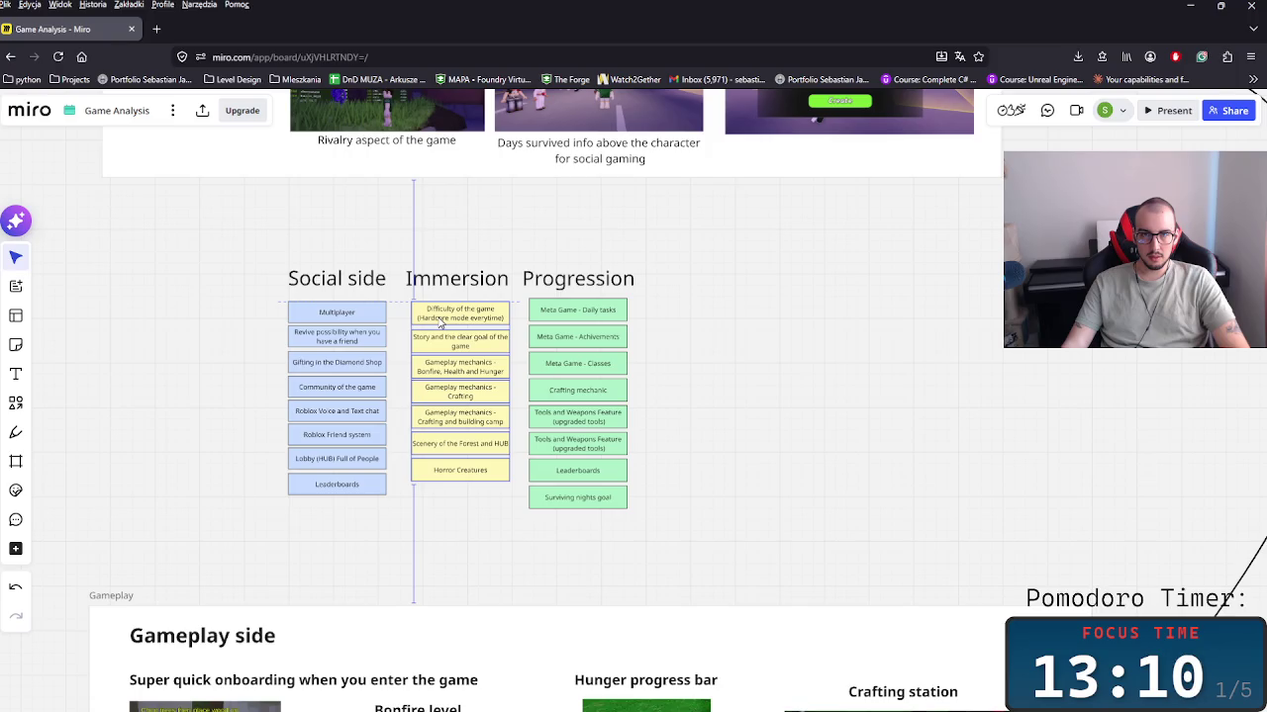
{"action": "left_click_drag", "start_coordinate": [701, 543], "coordinate": [567, 315]}
{"action": "left_click", "coordinate": [336, 278]}
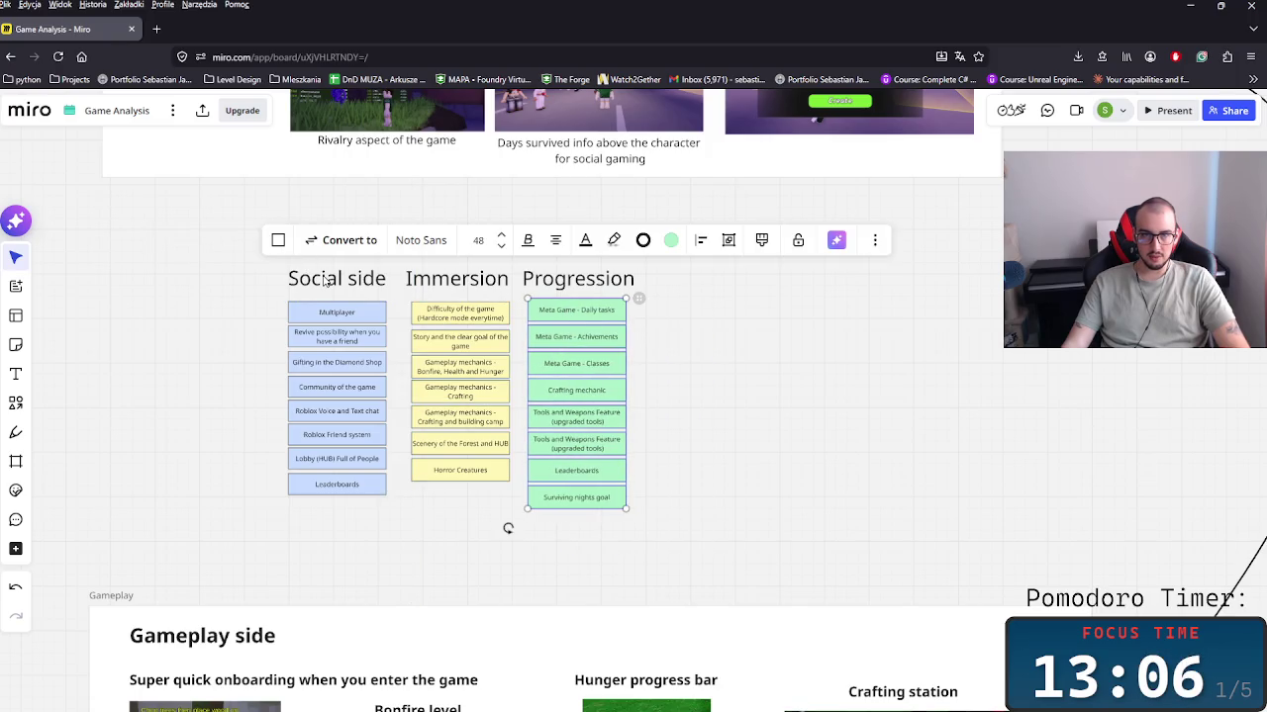
Step: Copy the Social side heading above the columns and retitle it 'GAMEPLAY FUNDAMENT' on one line
{"action": "key", "text": "ctrl+c"}
{"action": "key", "text": "ctrl+v"}
{"action": "left_click_drag", "start_coordinate": [492, 254], "coordinate": [429, 242]}
{"action": "double_click", "coordinate": [429, 241]}
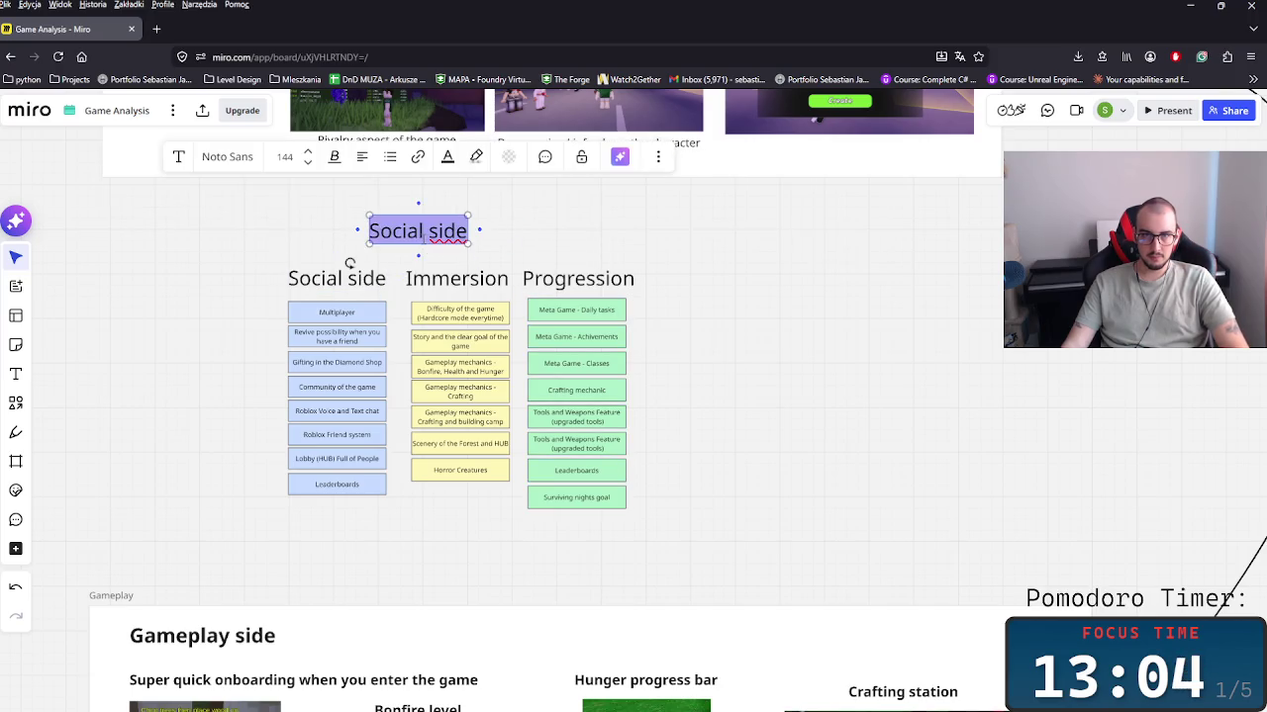
{"action": "type", "text": "SKELETON"}
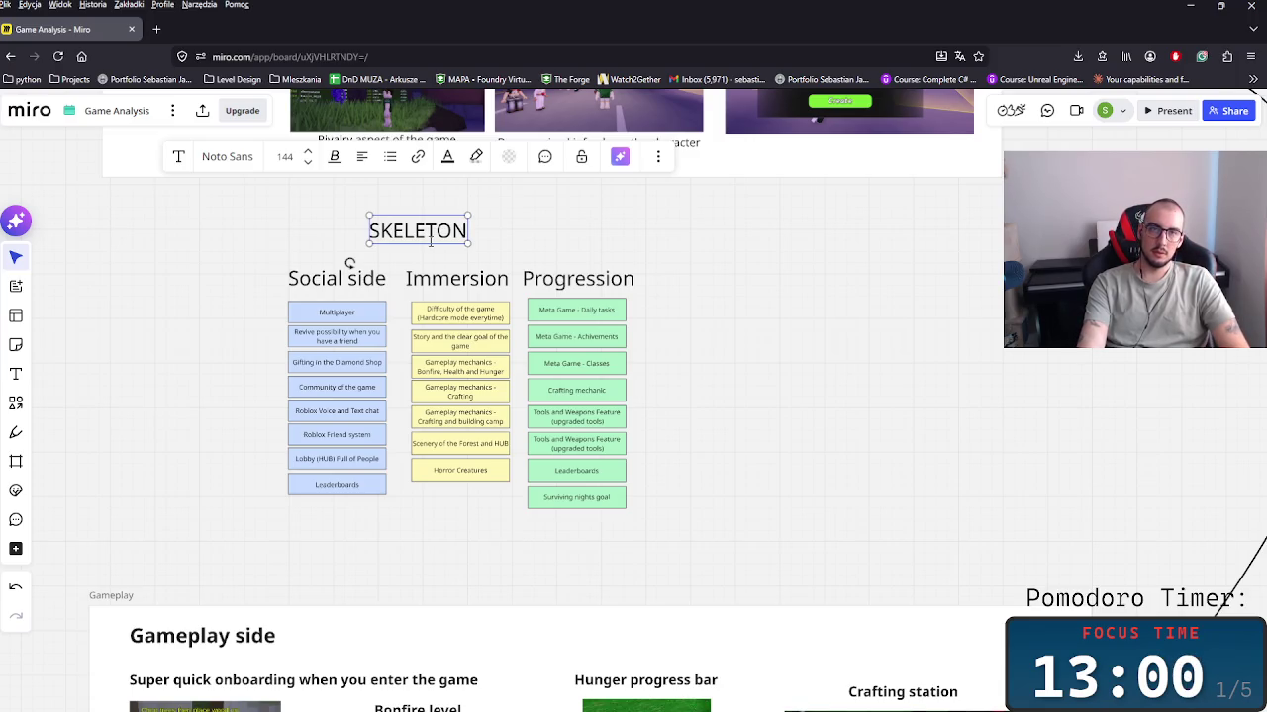
{"action": "key", "text": "ctrl+a"}
{"action": "key", "text": "BackSpace"}
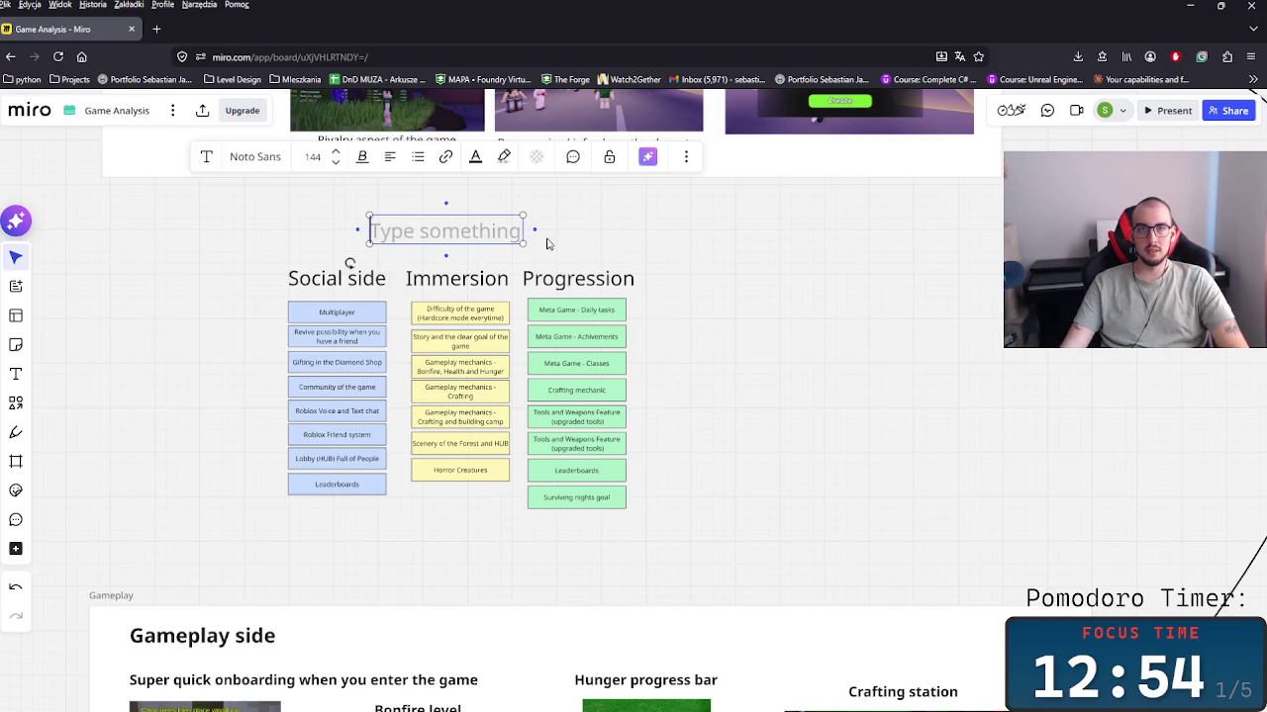
{"action": "type", "text": "GAMEPLAY"}
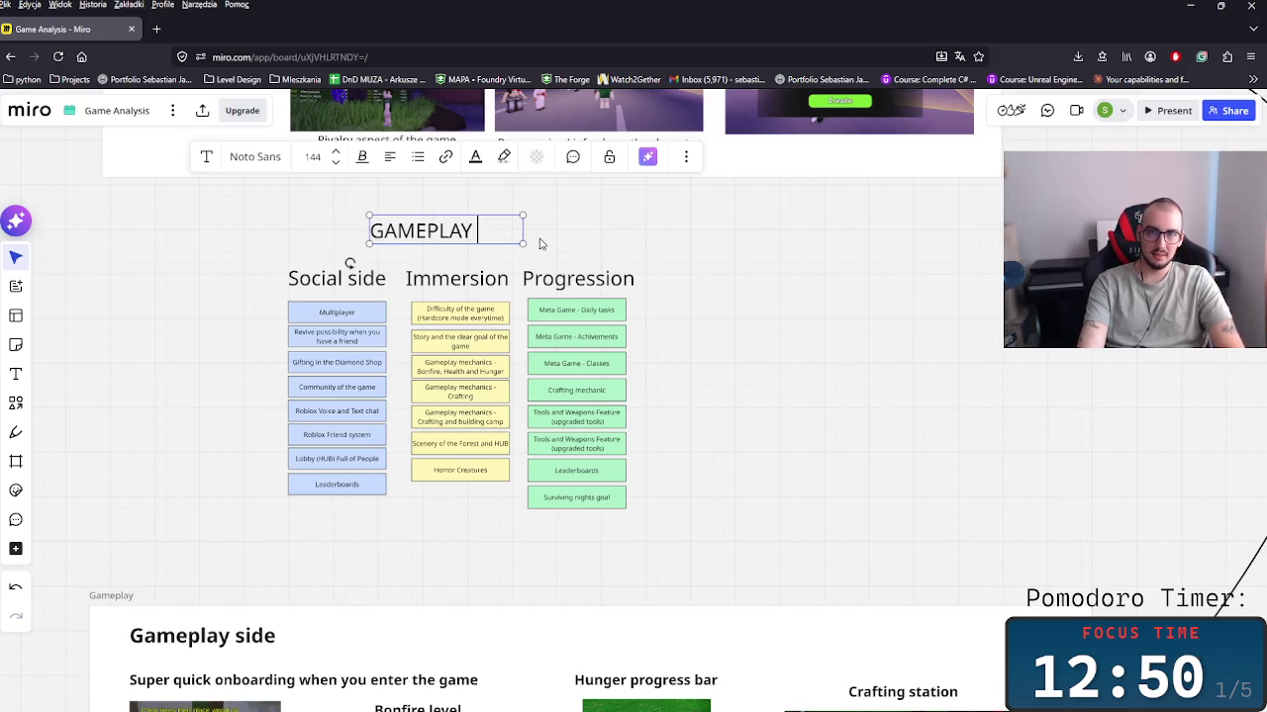
{"action": "type", "text": "NDAMENT"}
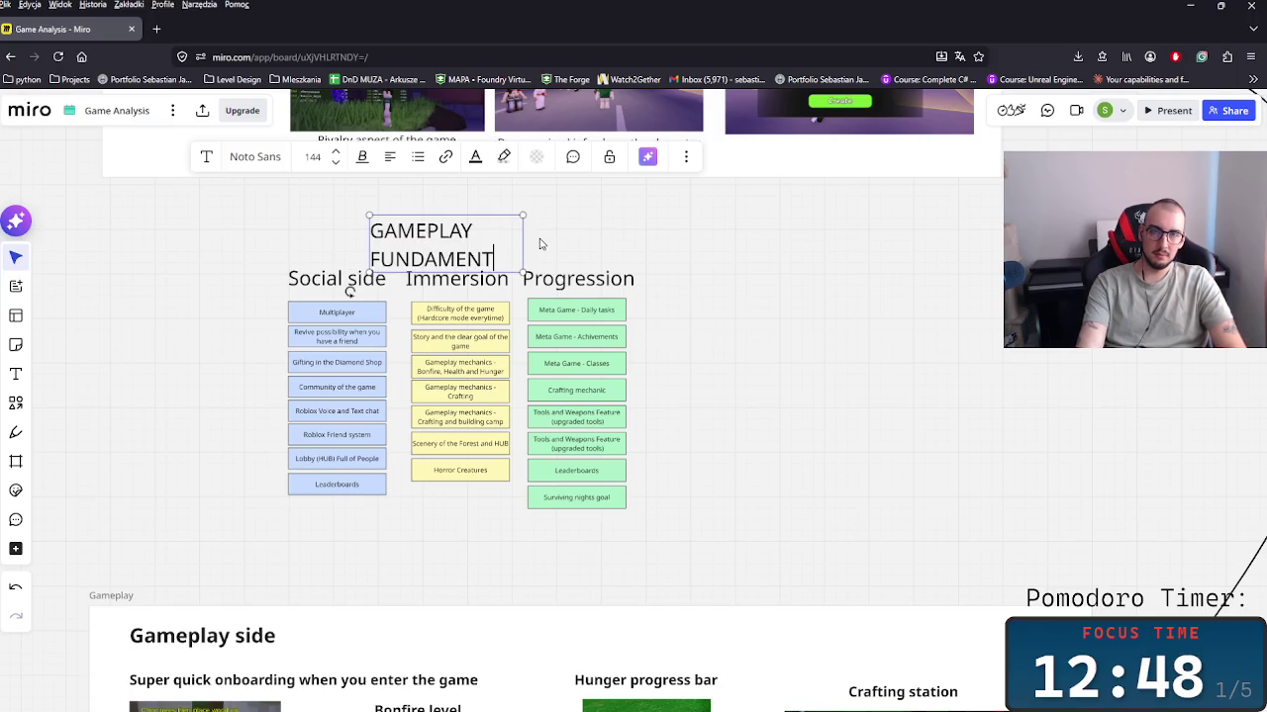
{"action": "mouse_move", "coordinate": [524, 246]}
{"action": "left_mouse_down"}
{"action": "mouse_move", "coordinate": [609, 242]}
{"action": "mouse_move", "coordinate": [512, 254]}
{"action": "left_mouse_up"}
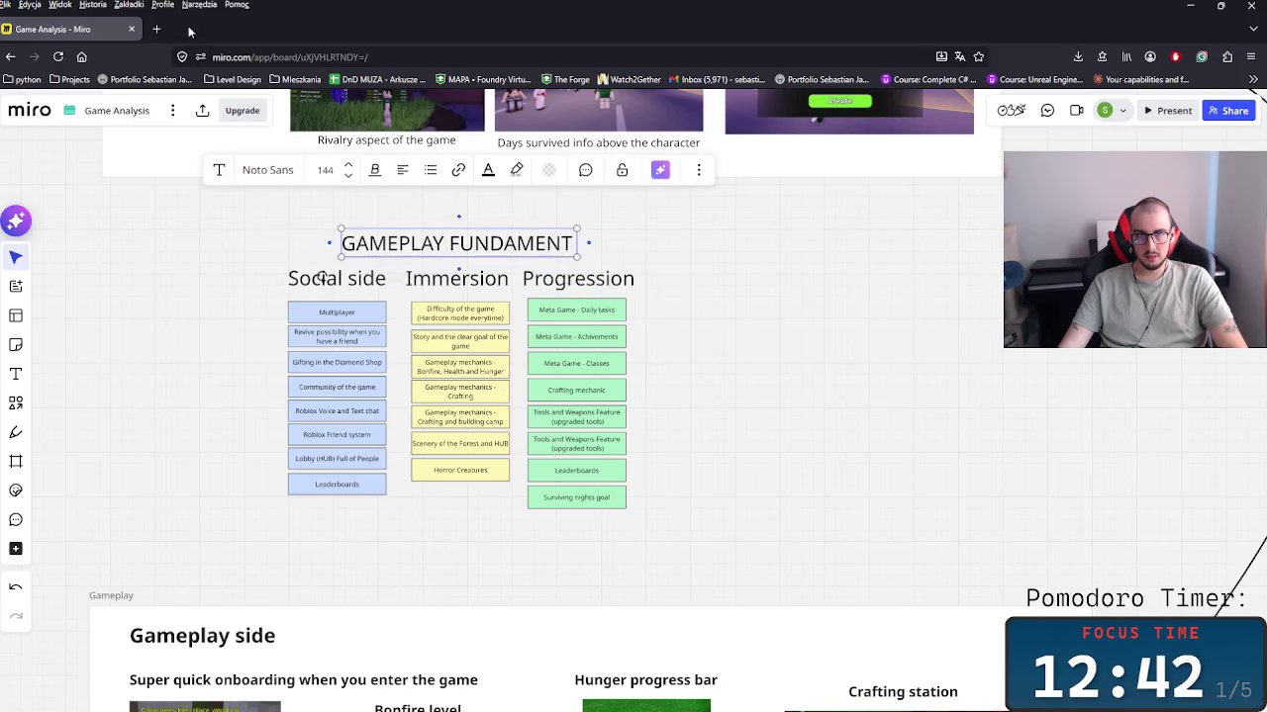
{"action": "left_click", "coordinate": [156, 29]}
Step: Search Google for 'fundament po angielsku' and copy the translation 'foundation'
{"action": "type", "text": "fund"}
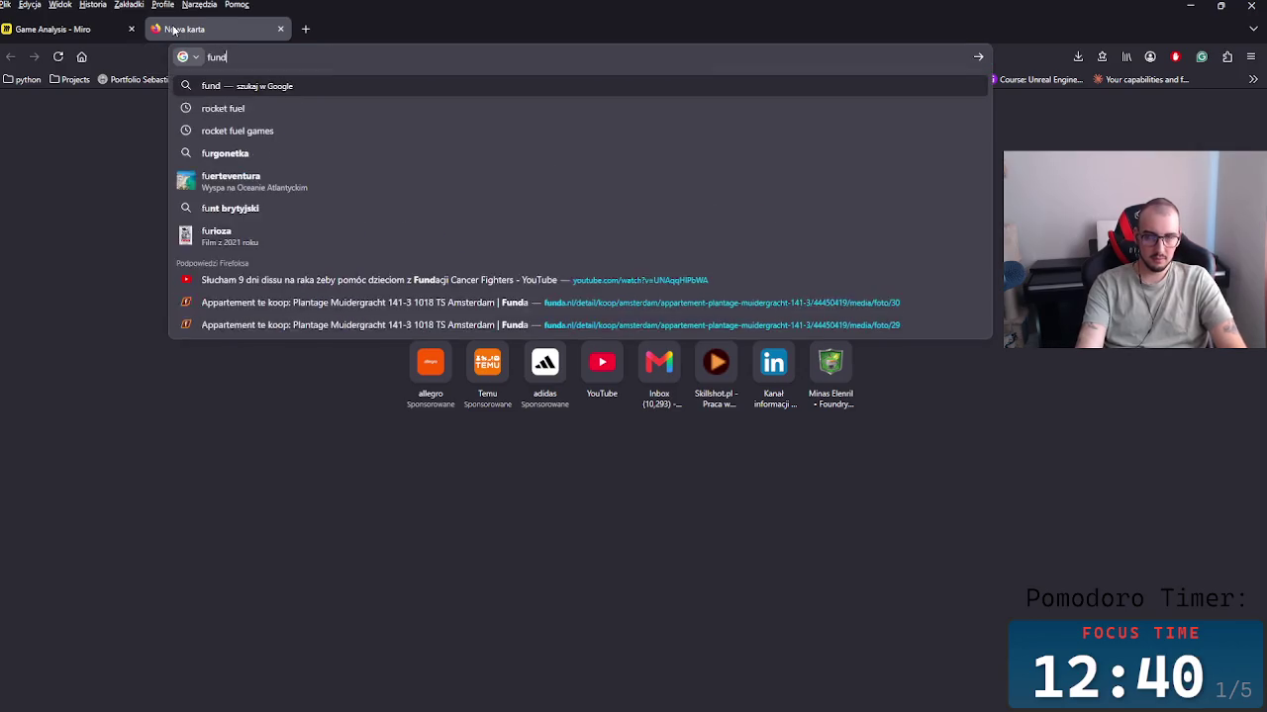
{"action": "type", "text": "ament po angli"}
{"action": "key", "text": "BackSpace"}
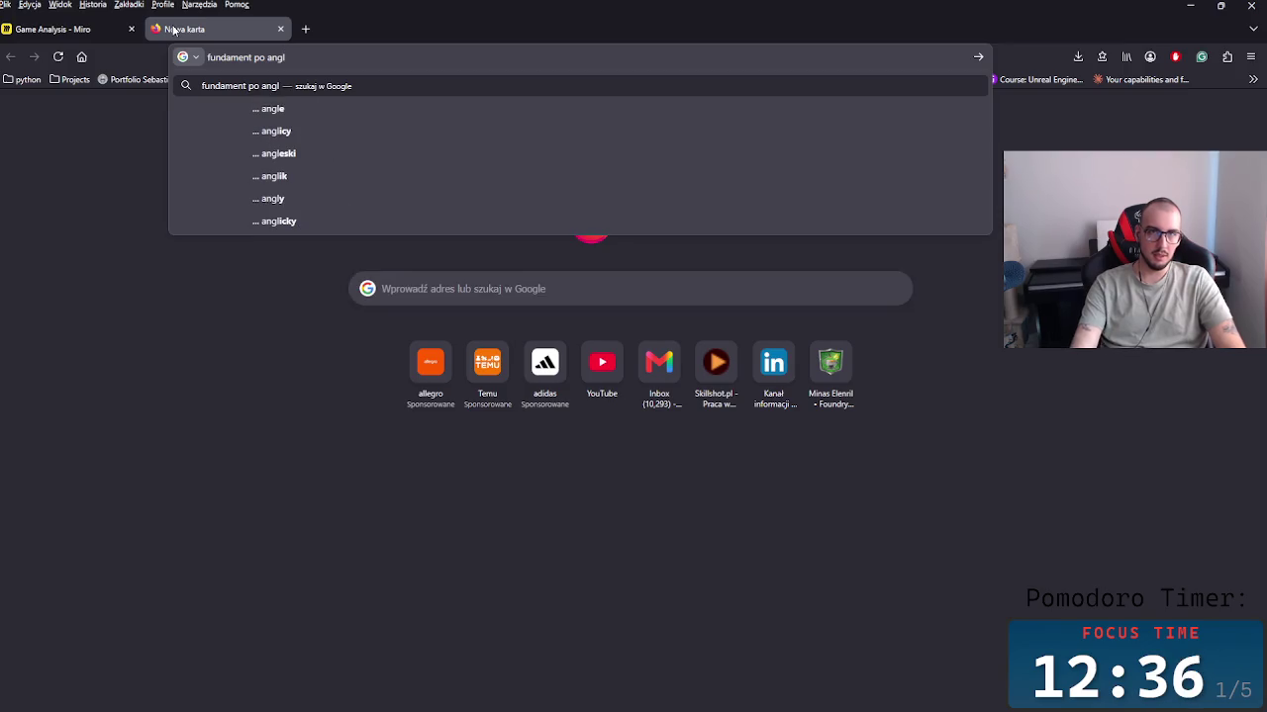
{"action": "type", "text": "i"}
{"action": "key", "text": "Down"}
{"action": "key", "text": "Return"}
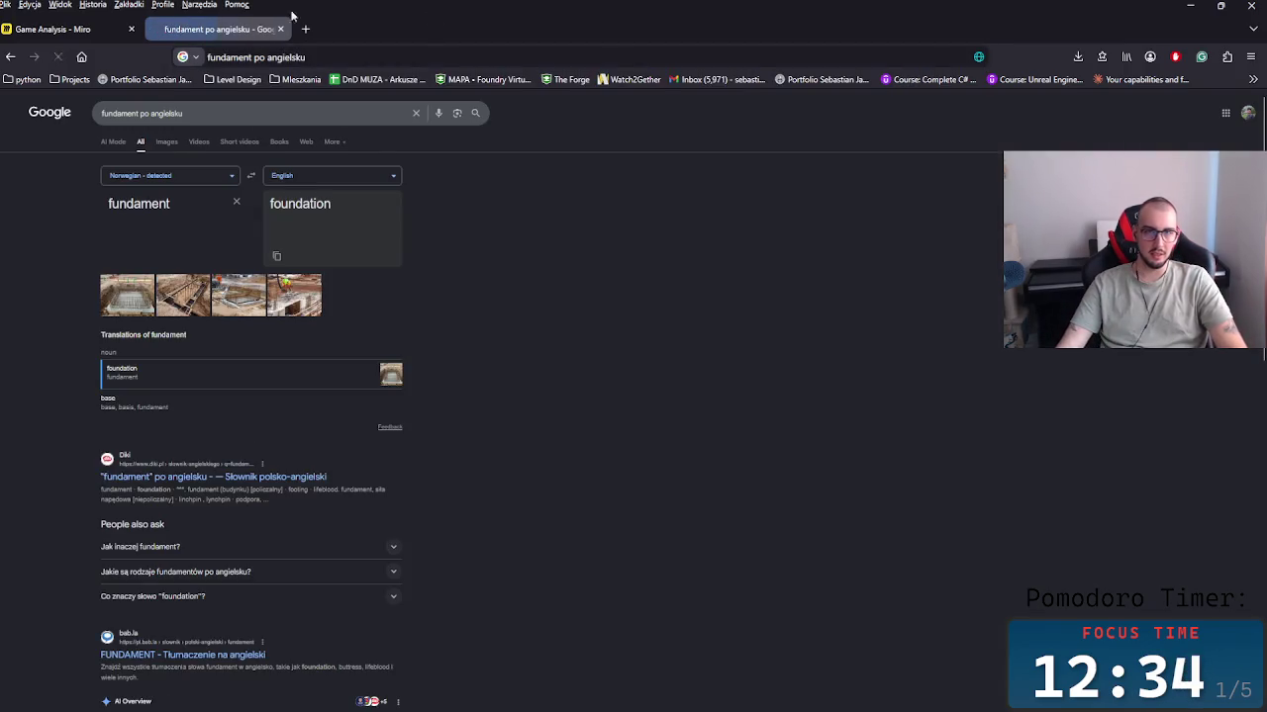
{"action": "double_click", "coordinate": [313, 205]}
{"action": "left_click", "coordinate": [94, 32]}
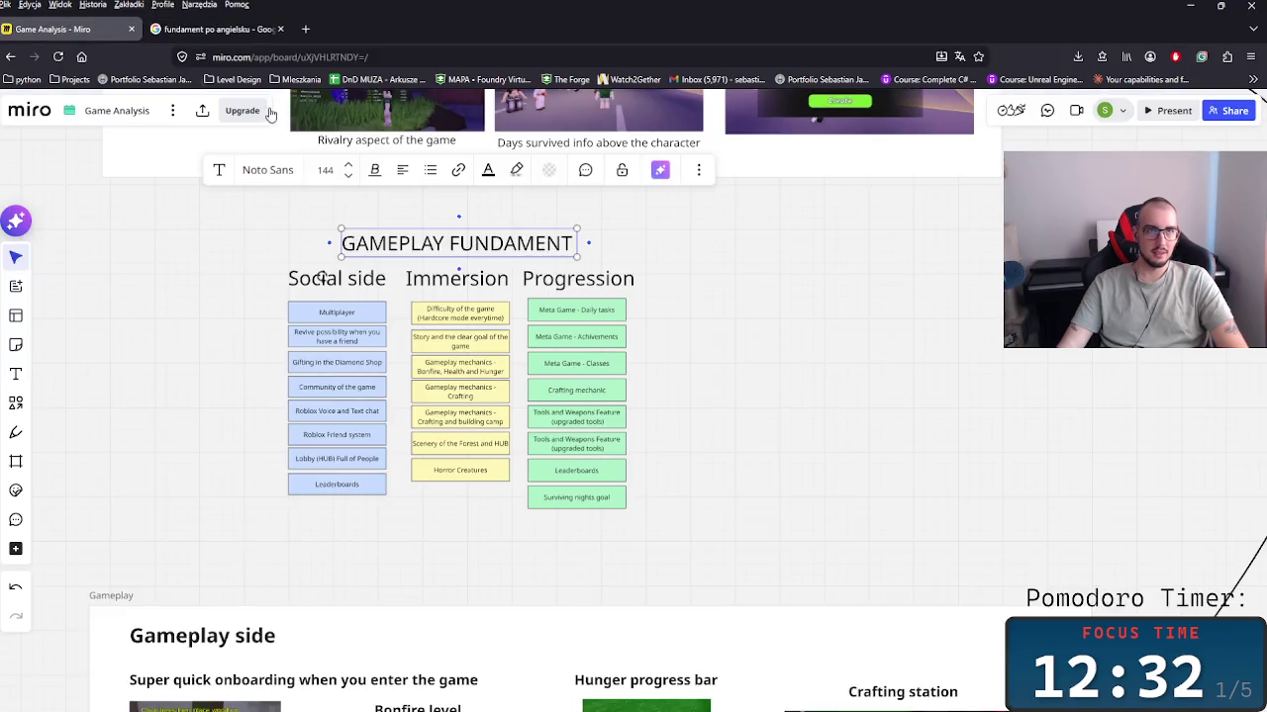
Step: Replace FUNDAMENT in the title with 'FOUNDATION' in capitals
{"action": "left_click", "coordinate": [510, 246]}
{"action": "double_click", "coordinate": [510, 246]}
{"action": "key", "text": "ctrl+v"}
{"action": "left_click", "coordinate": [679, 274]}
{"action": "double_click", "coordinate": [489, 247]}
{"action": "left_click", "coordinate": [459, 246], "text": "shift"}
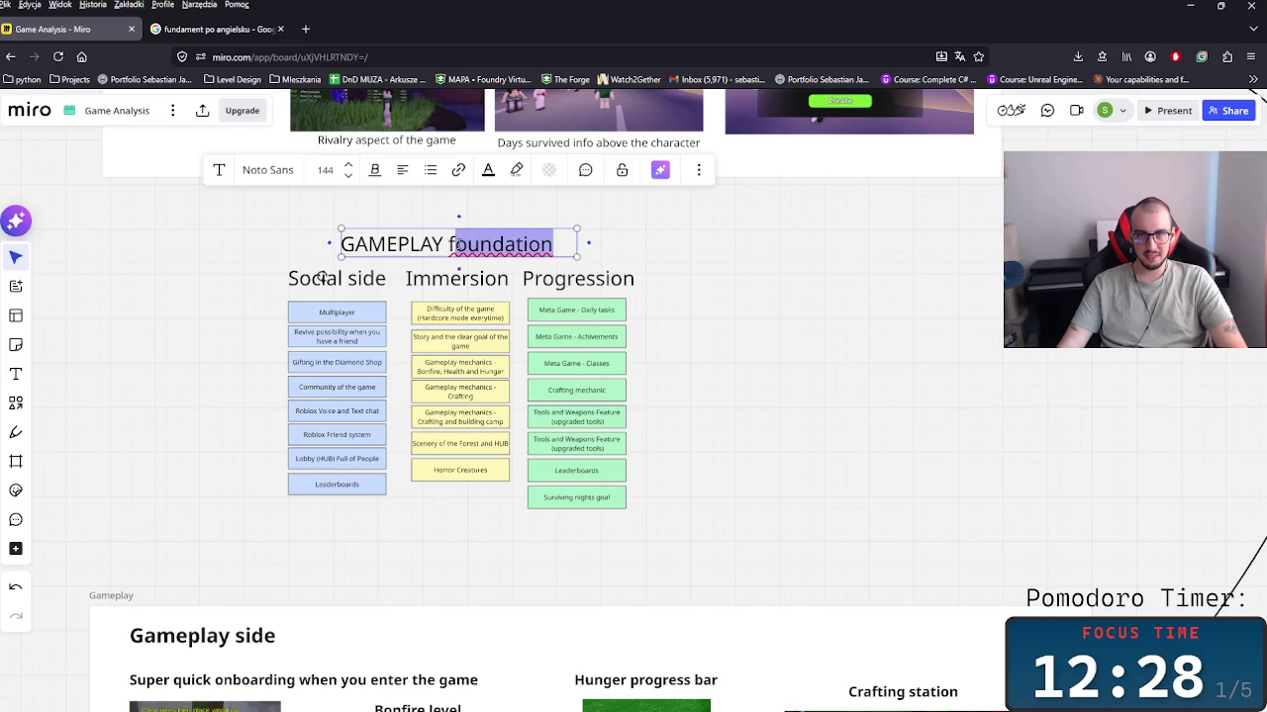
{"action": "type", "text": "Fo"}
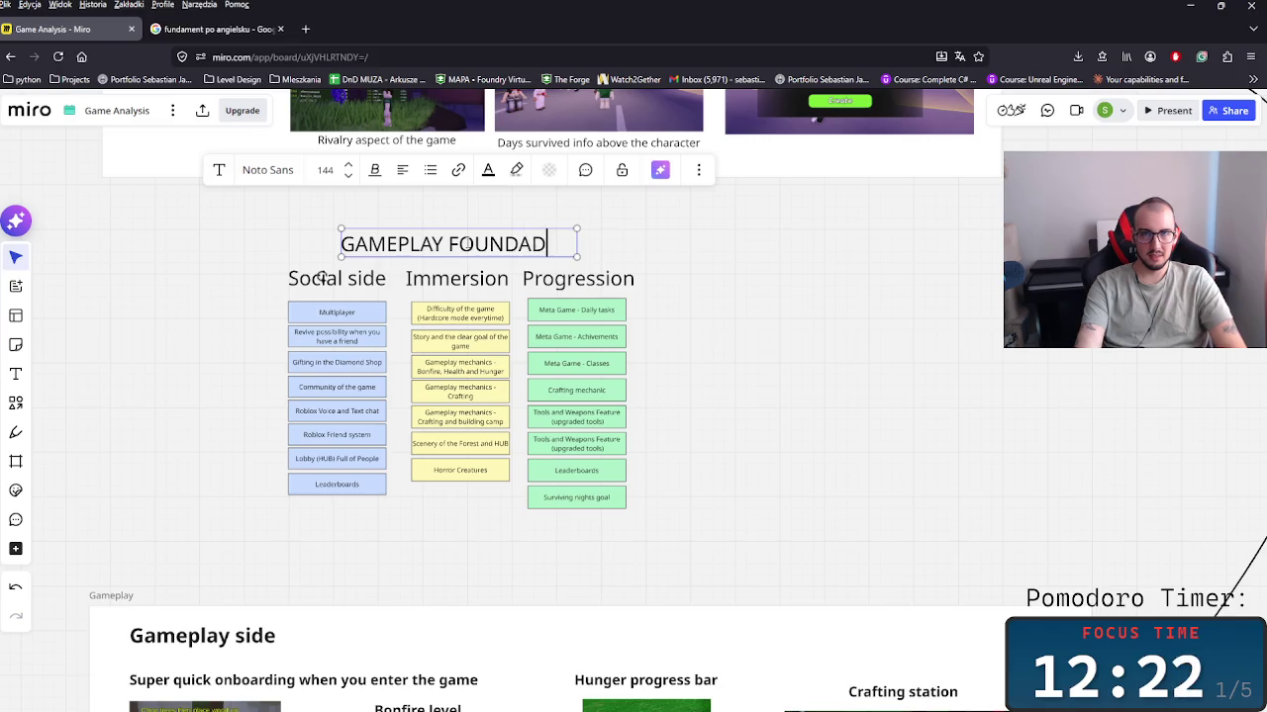
{"action": "type", "text": "ION"}
{"action": "key", "text": "Escape"}
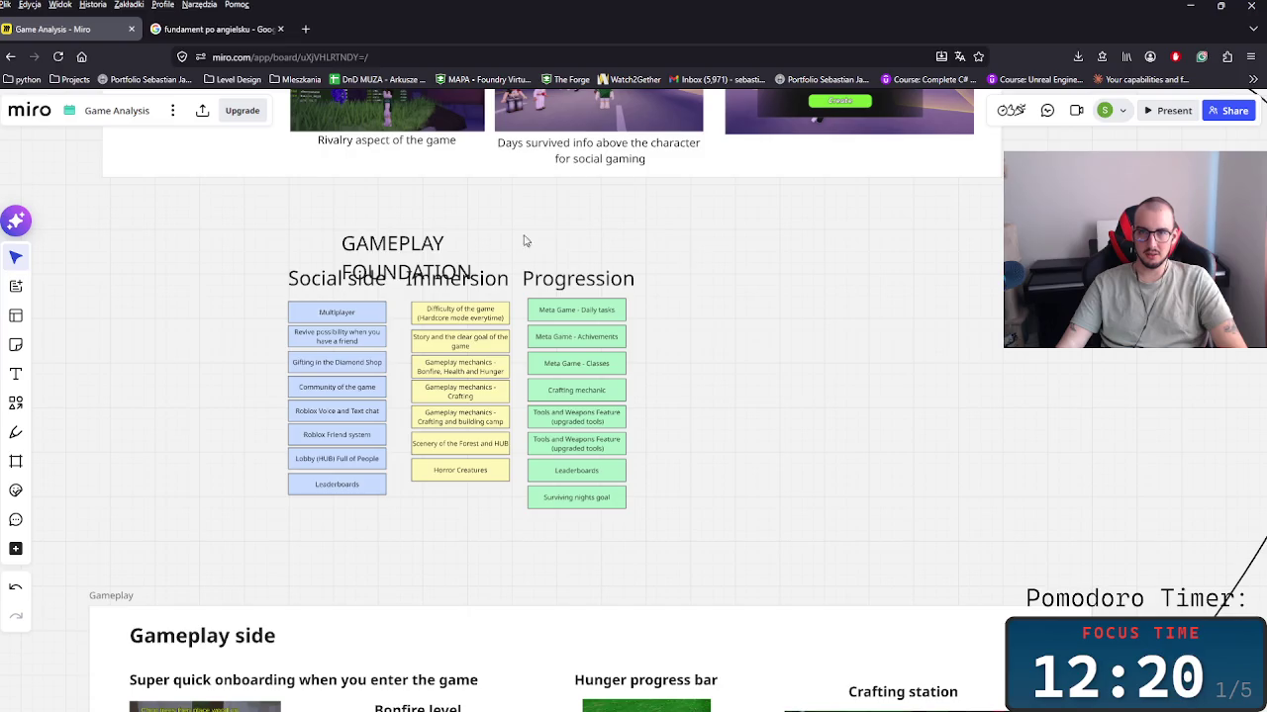
Step: Widen the GAMEPLAY FOUNDATION title onto one line and make it bold
{"action": "left_click_drag", "start_coordinate": [579, 248], "coordinate": [603, 249]}
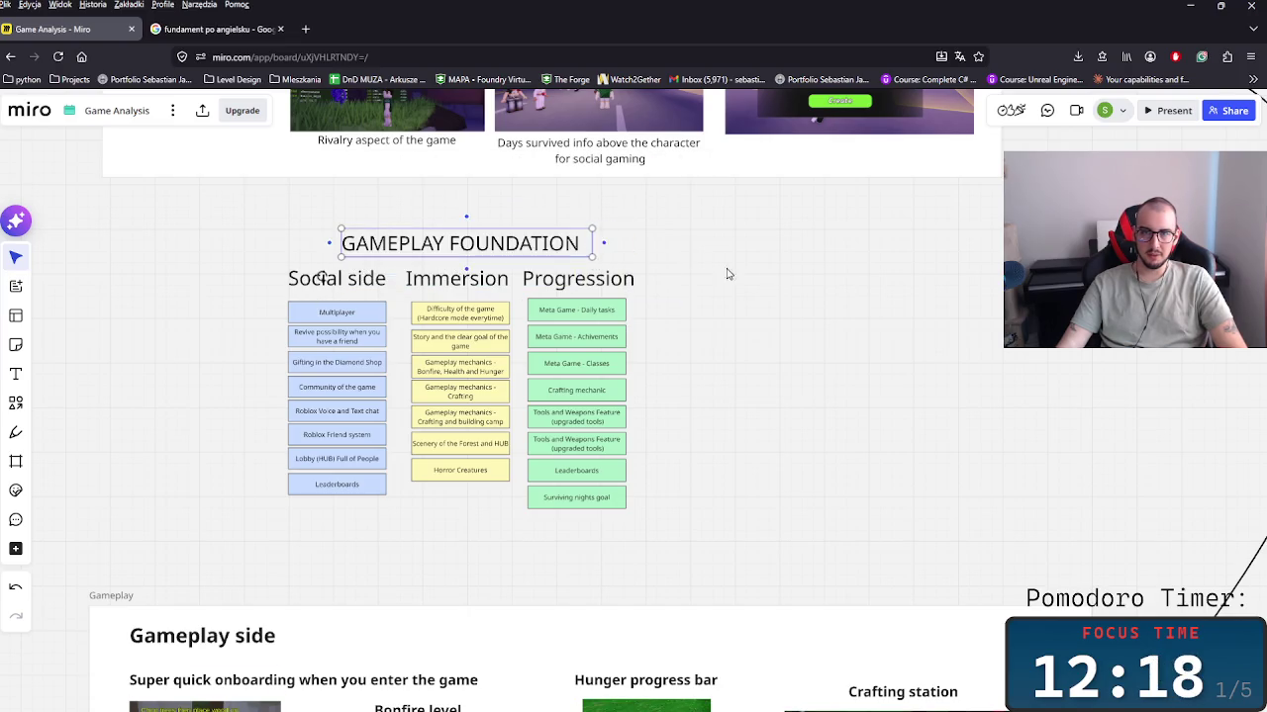
{"action": "scroll", "coordinate": [778, 314], "scroll_direction": "up", "scroll_amount": 1}
{"action": "key", "text": "ctrl+b"}
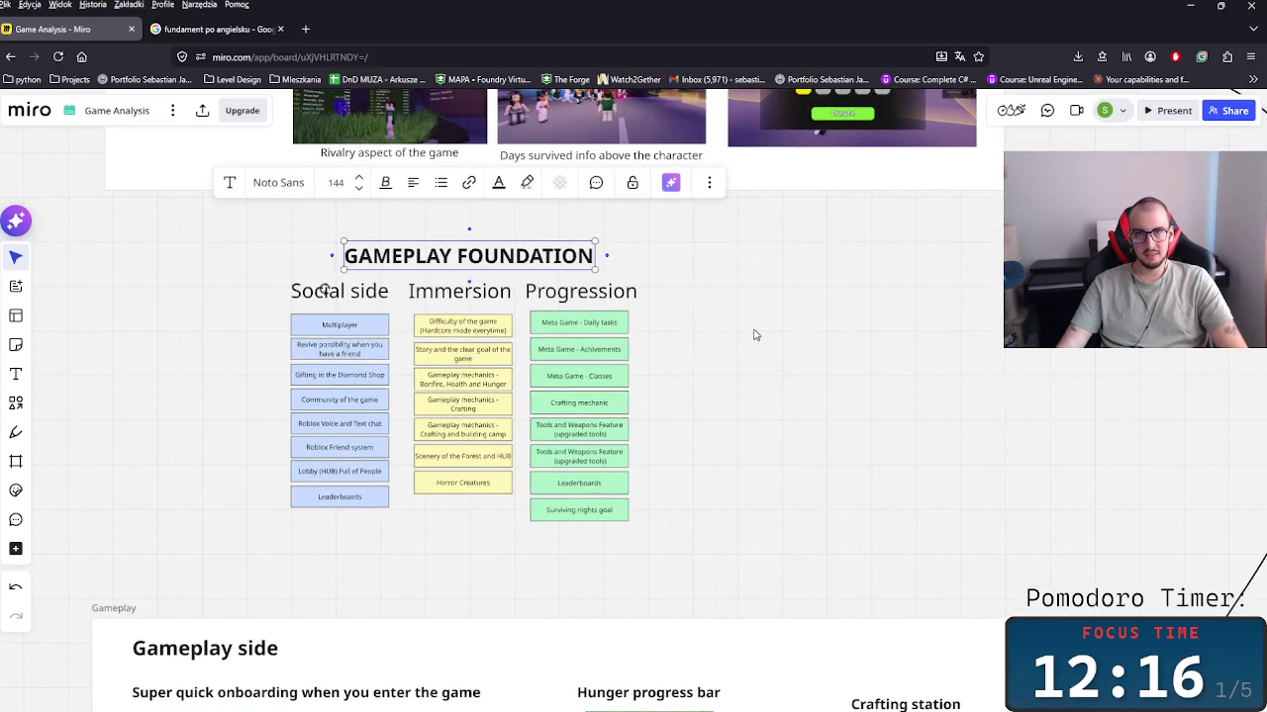
{"action": "left_click", "coordinate": [754, 334]}
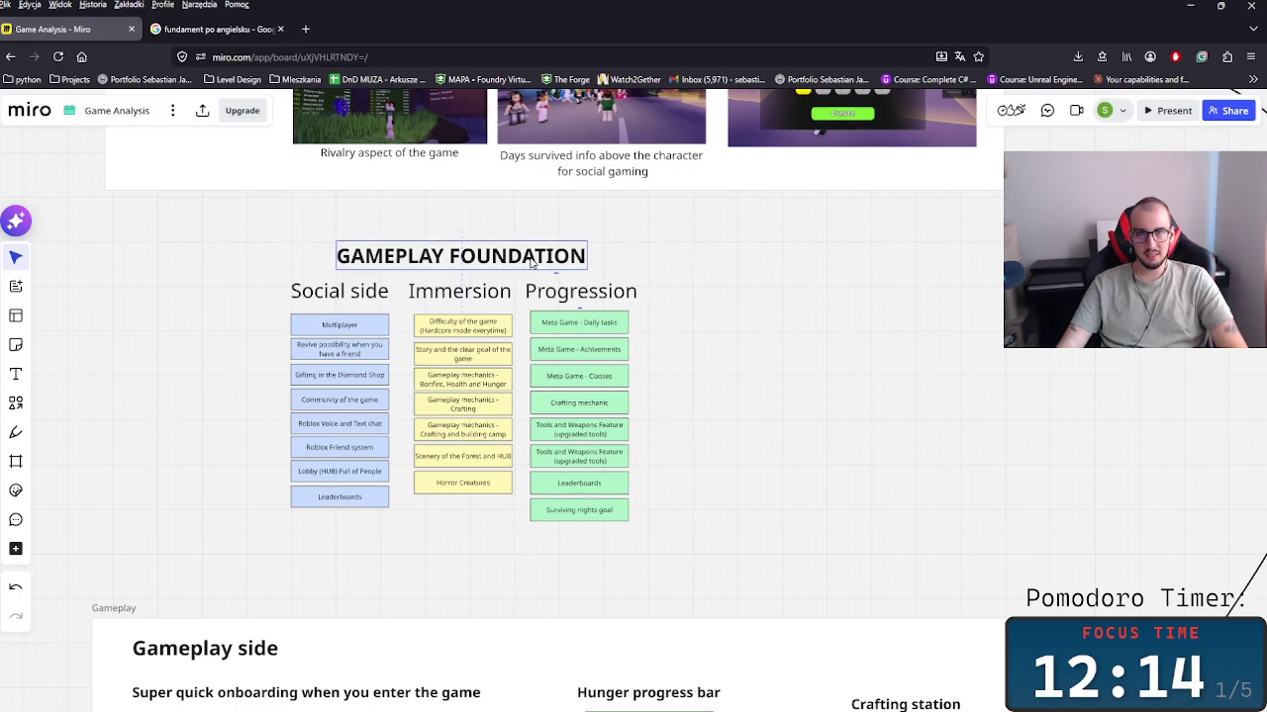
Step: Shift the whole title, headings and notes group slightly left
{"action": "left_click_drag", "start_coordinate": [847, 549], "coordinate": [202, 208]}
{"action": "scroll", "coordinate": [438, 364], "scroll_direction": "down", "scroll_amount": 2}
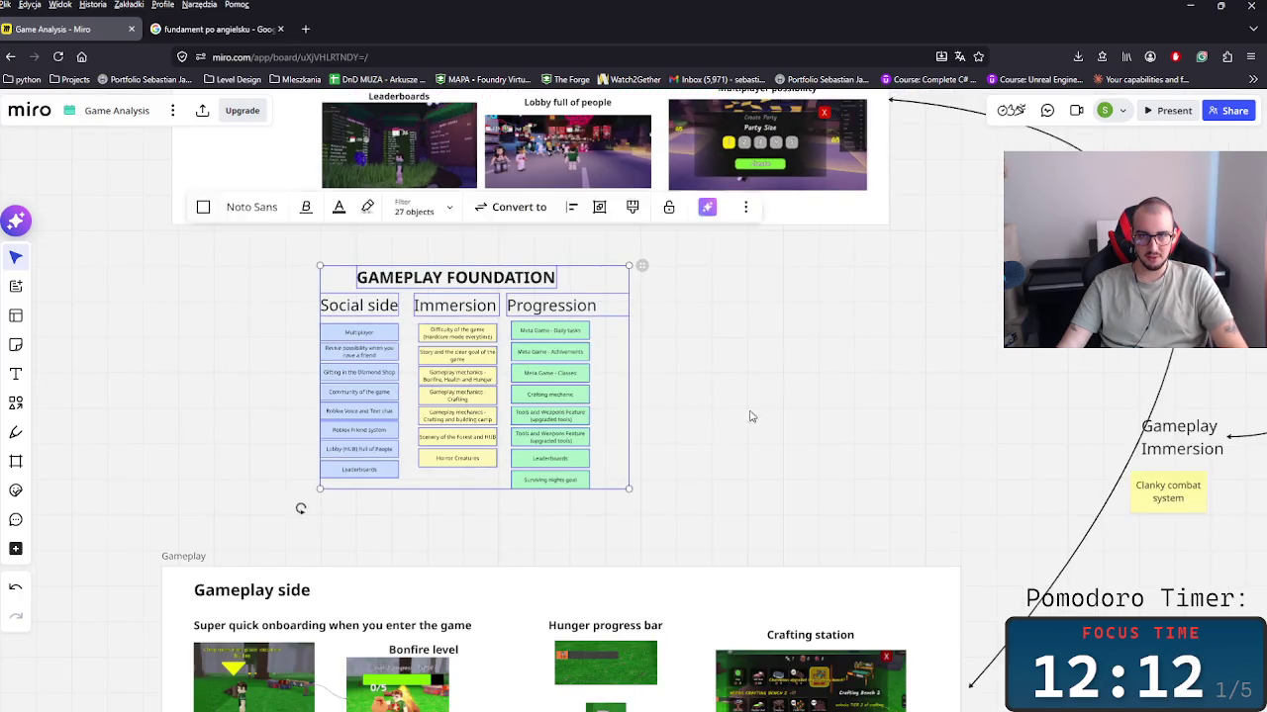
{"action": "scroll", "coordinate": [751, 417], "scroll_direction": "left", "scroll_amount": 3}
{"action": "scroll", "coordinate": [751, 417], "scroll_direction": "up", "scroll_amount": 2}
{"action": "left_click", "coordinate": [720, 388]}
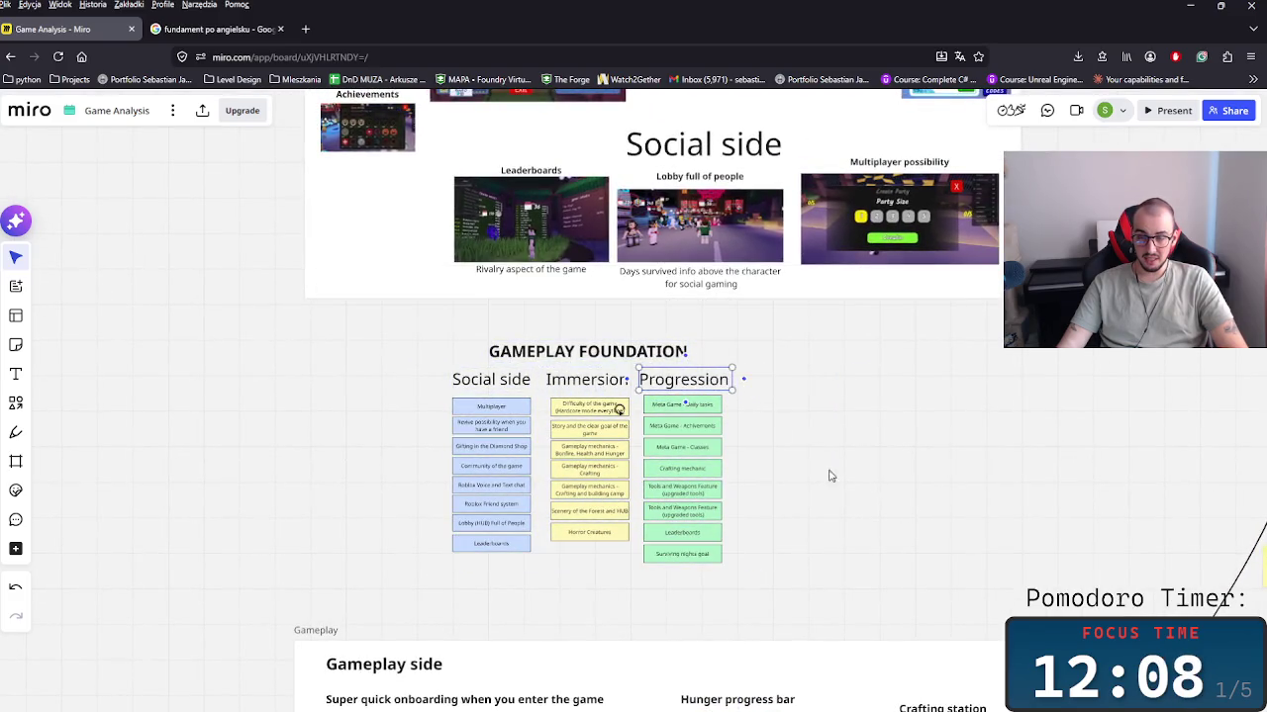
{"action": "left_click_drag", "start_coordinate": [806, 585], "coordinate": [857, 585]}
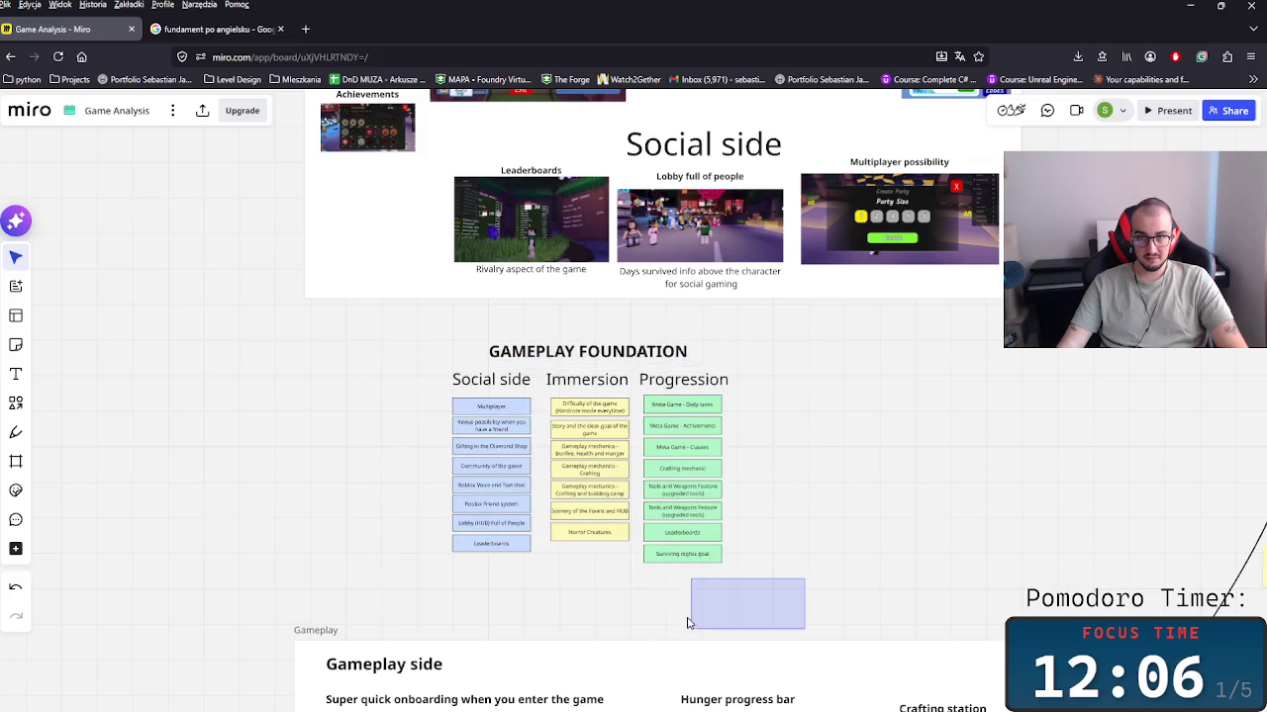
{"action": "scroll", "coordinate": [857, 585], "scroll_direction": "down", "scroll_amount": 2}
{"action": "scroll", "coordinate": [792, 502], "scroll_direction": "up", "scroll_amount": 3}
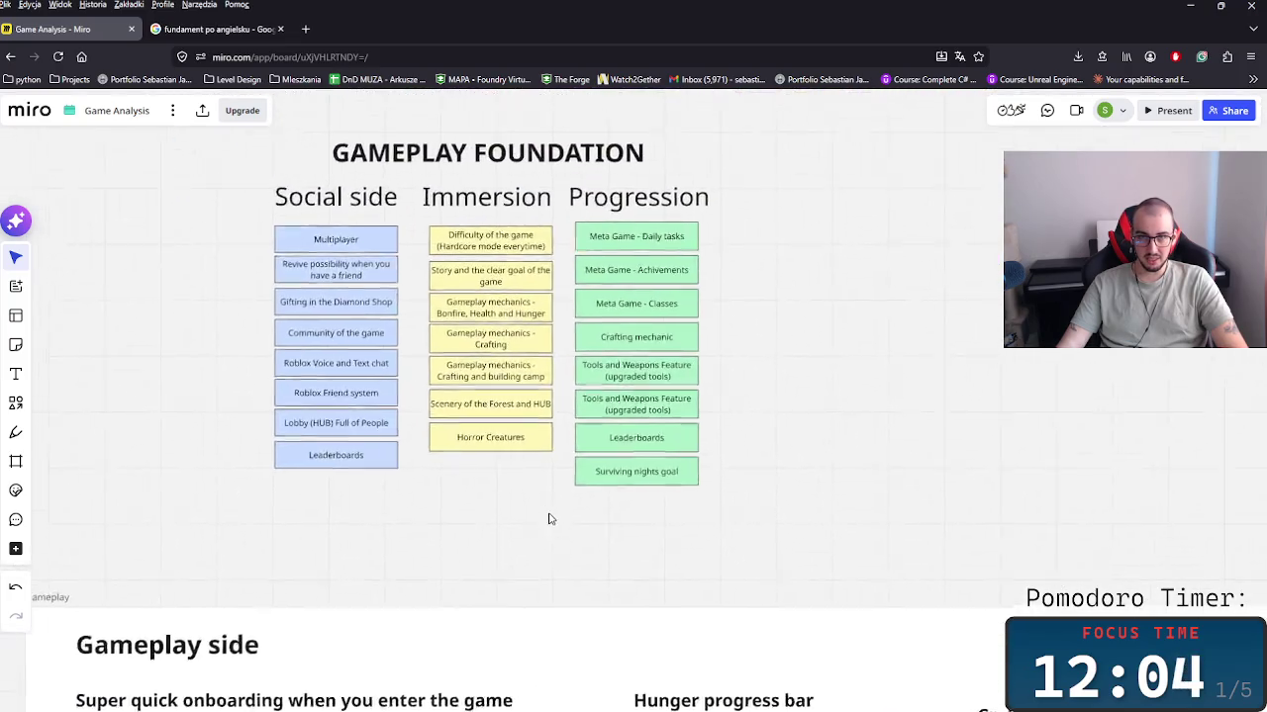
{"action": "left_click_drag", "start_coordinate": [821, 570], "coordinate": [269, 392]}
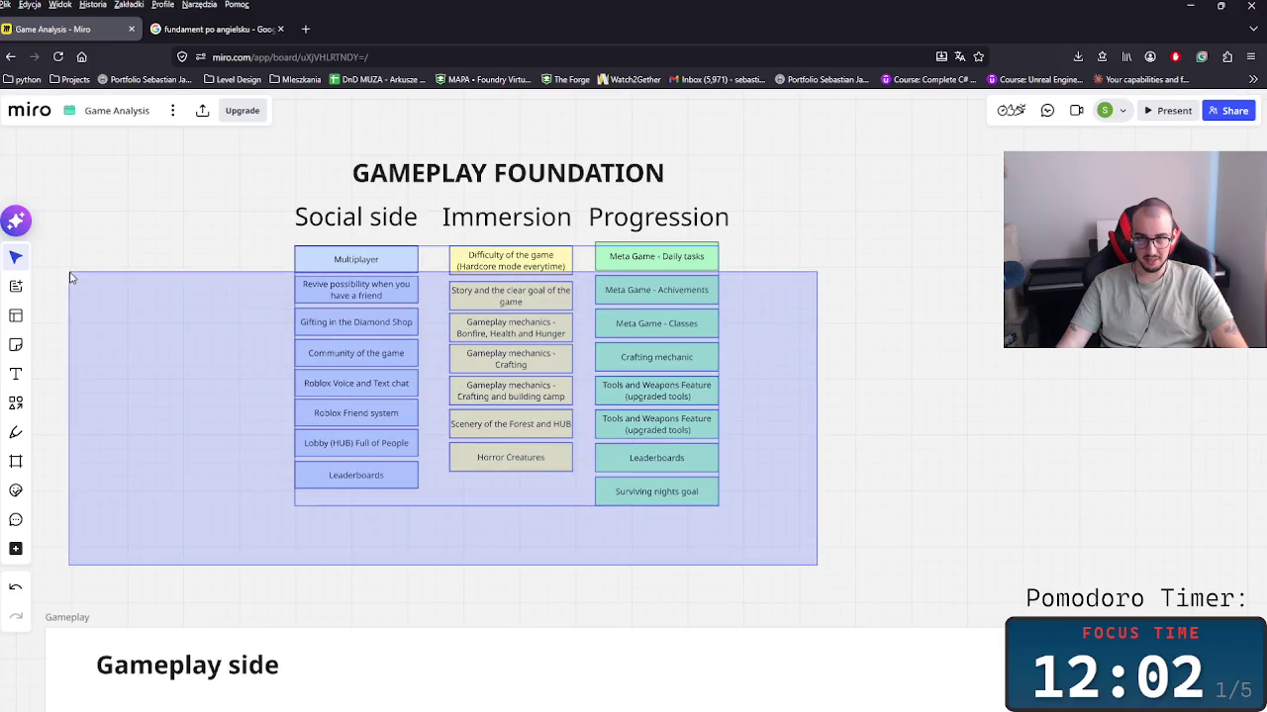
{"action": "left_click", "coordinate": [840, 555]}
{"action": "left_click_drag", "start_coordinate": [899, 532], "coordinate": [229, 198]}
{"action": "left_click_drag", "start_coordinate": [548, 314], "coordinate": [470, 320]}
{"action": "left_click", "coordinate": [743, 312]}
Step: Duplicate the Progression heading and place the copy to its right
{"action": "left_click", "coordinate": [577, 220]}
{"action": "key", "text": "ctrl+d"}
{"action": "left_click_drag", "start_coordinate": [729, 227], "coordinate": [744, 224]}
{"action": "left_click", "coordinate": [653, 226]}
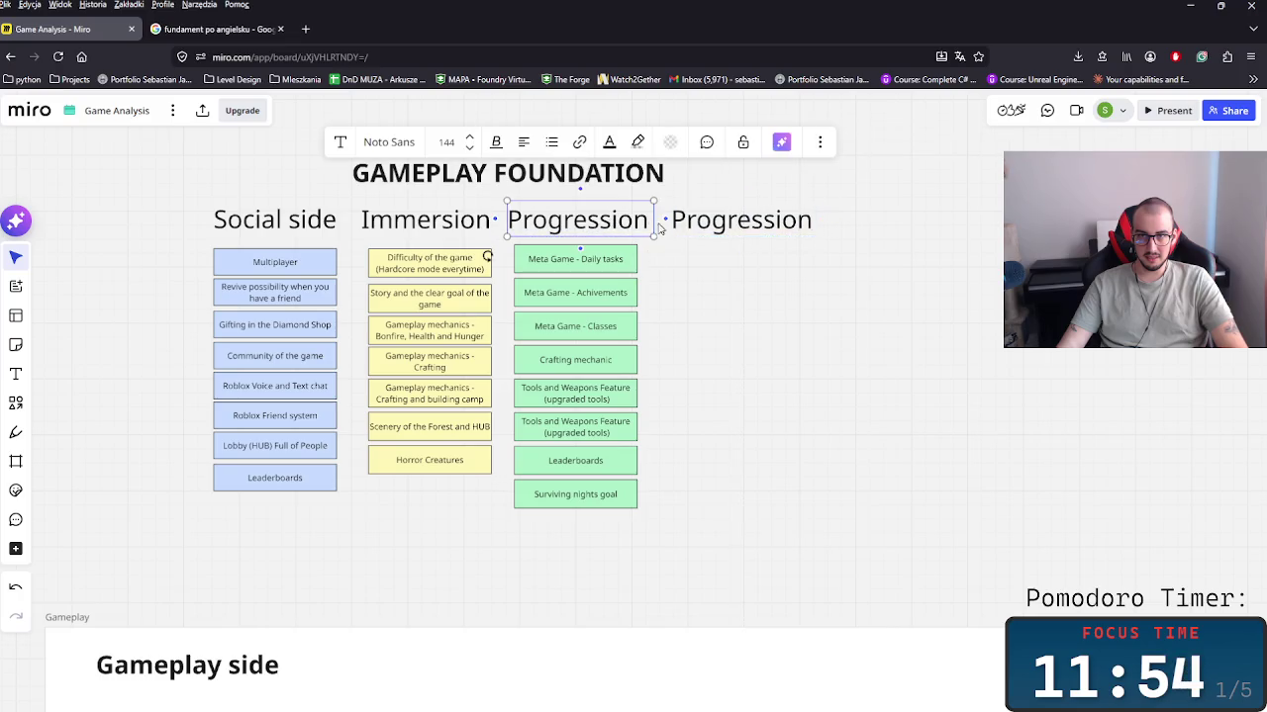
Step: Rename the heading copy to 'Gameplay Feeling' and widen its box
{"action": "left_click_drag", "start_coordinate": [653, 221], "coordinate": [648, 222]}
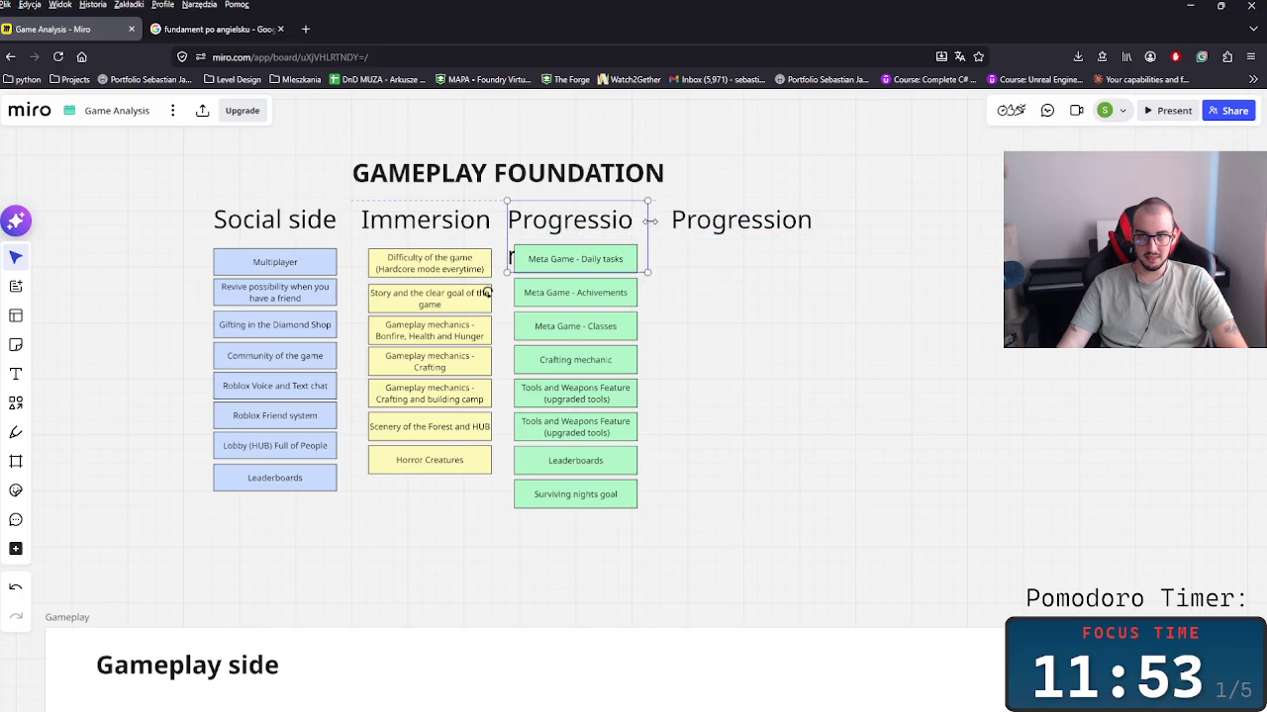
{"action": "double_click", "coordinate": [715, 228]}
{"action": "type", "text": "Gam"}
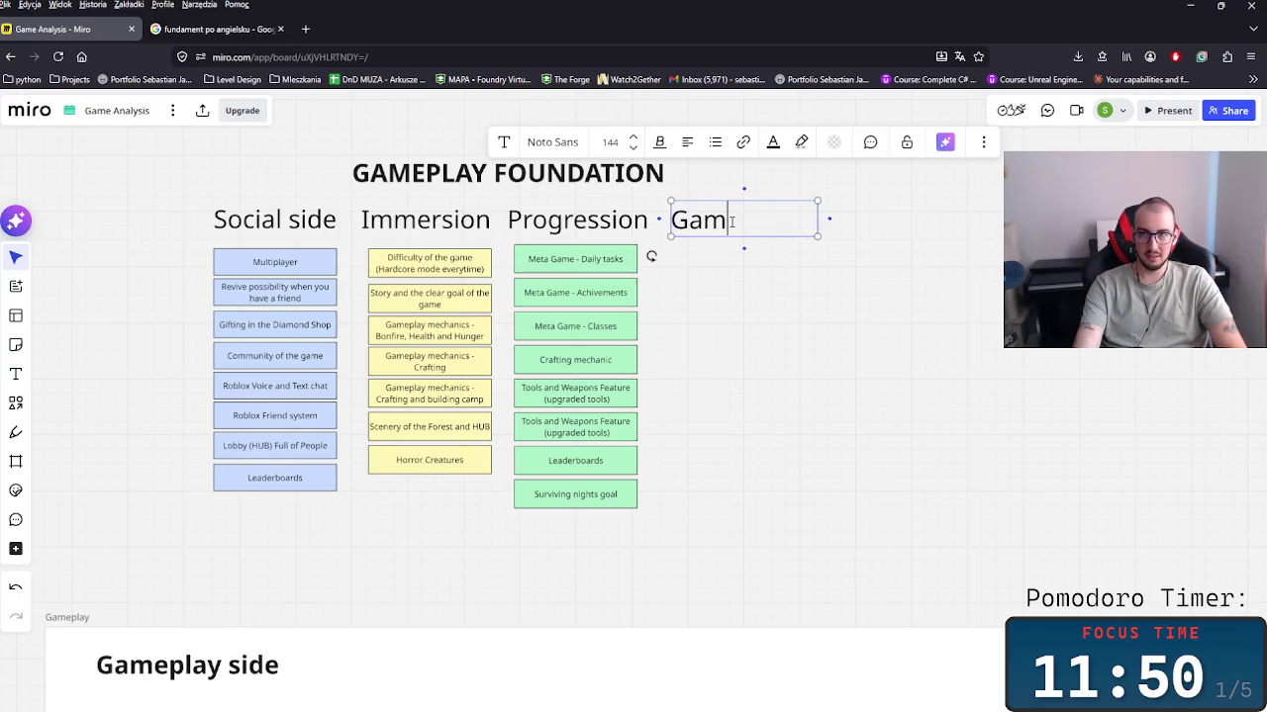
{"action": "type", "text": "P"}
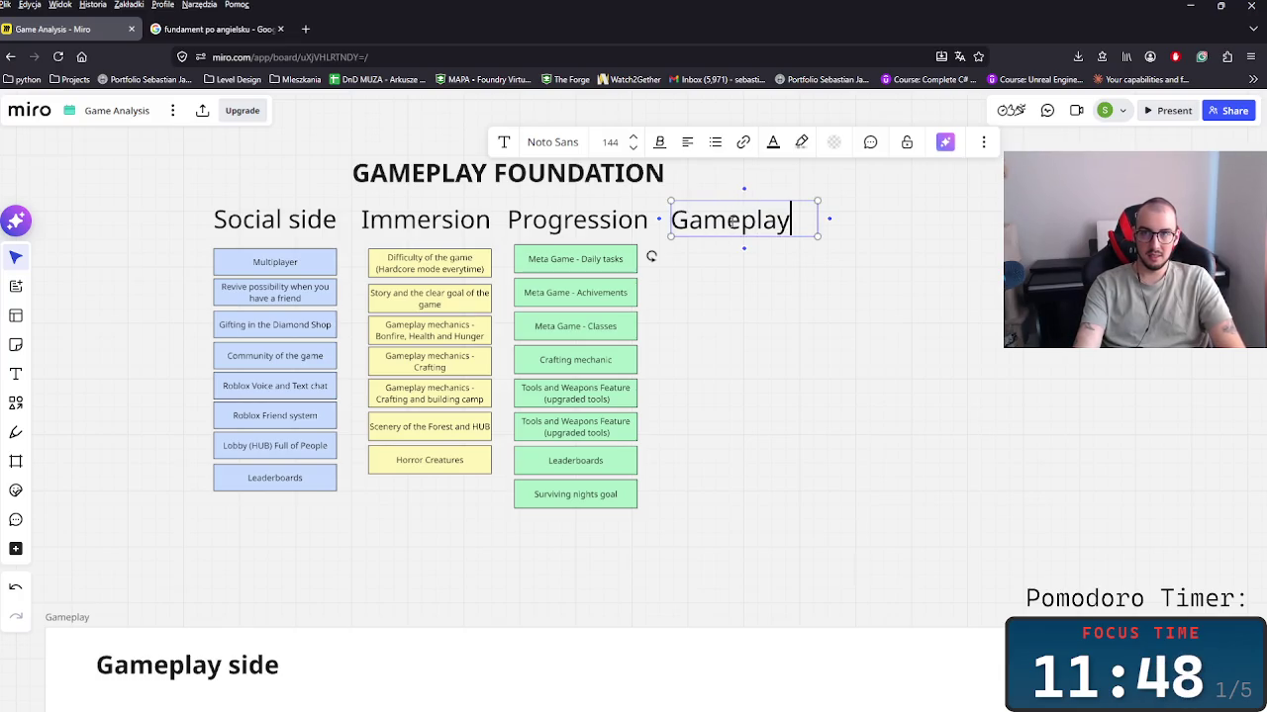
{"action": "type", "text": "re"}
{"action": "type", "text": "ng"}
{"action": "key", "text": "Escape"}
{"action": "left_click", "coordinate": [803, 237]}
{"action": "left_click_drag", "start_coordinate": [817, 229], "coordinate": [889, 235]}
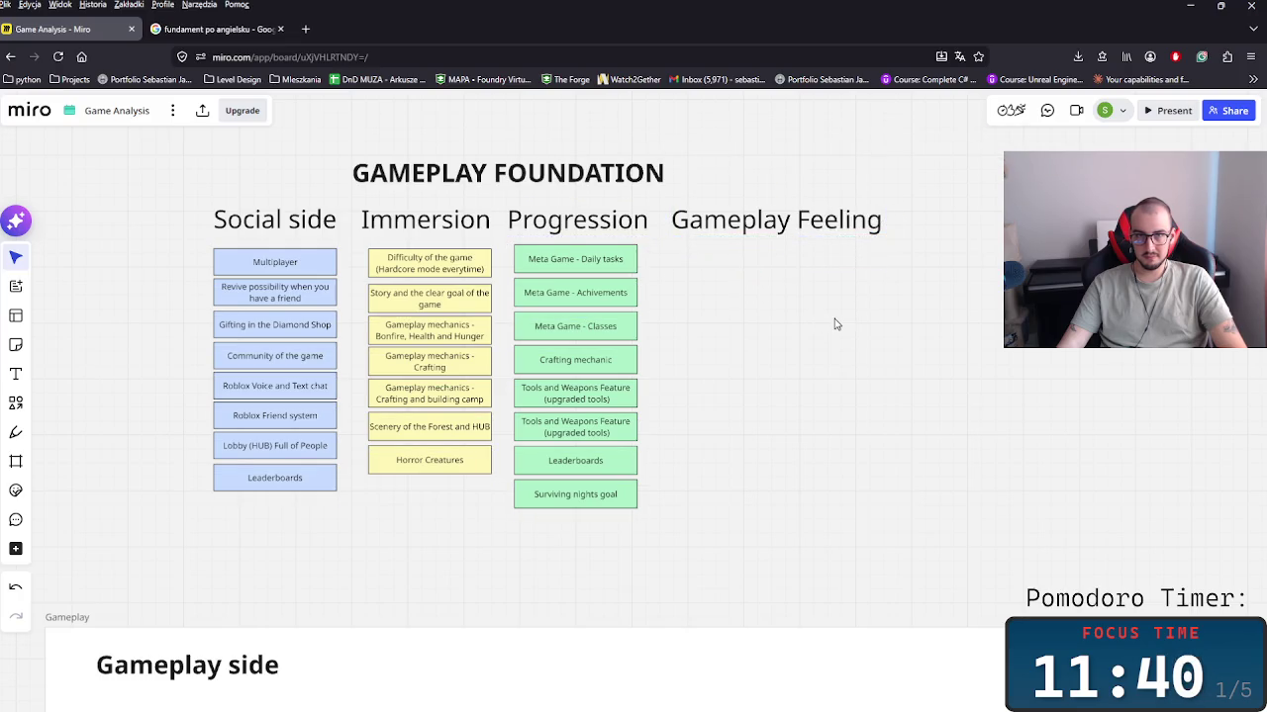
{"action": "scroll", "coordinate": [834, 325], "scroll_direction": "up", "scroll_amount": 3}
{"action": "left_click", "coordinate": [762, 250]}
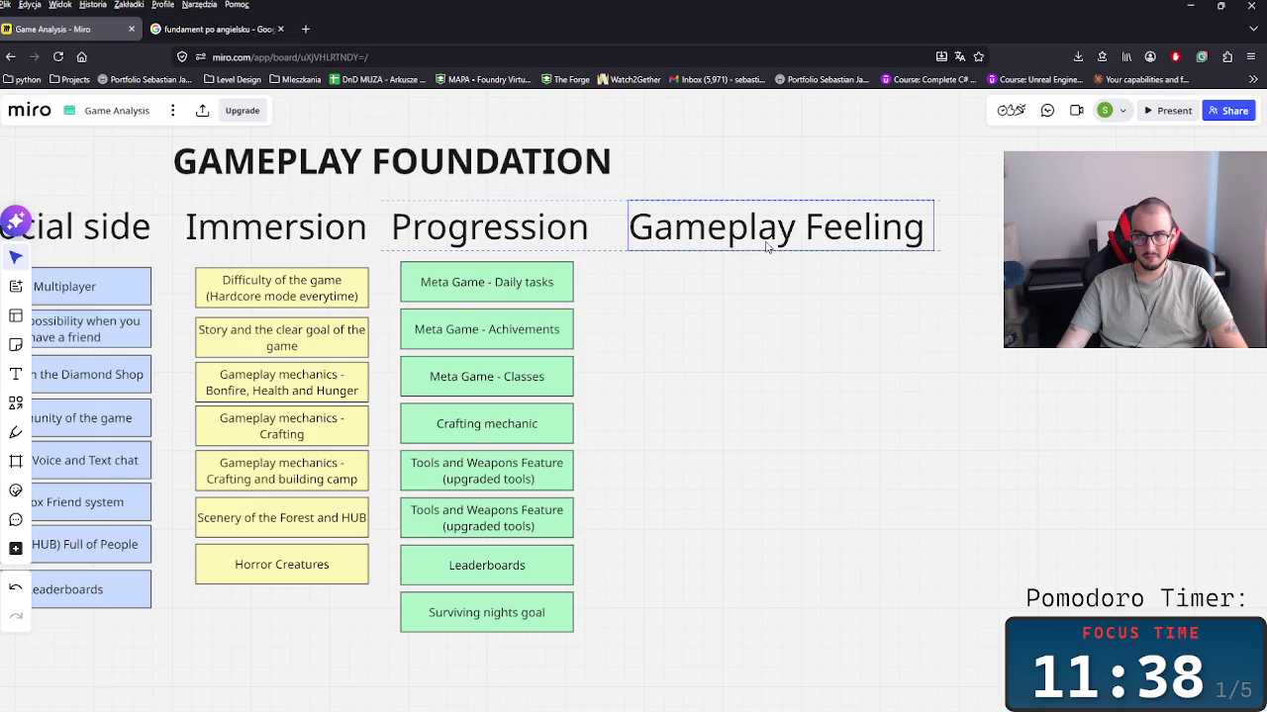
Step: Move the Inputs sticky-note group beneath the Gameplay Feeling heading
{"action": "scroll", "coordinate": [557, 329], "scroll_direction": "down", "scroll_amount": 3}
{"action": "scroll", "coordinate": [682, 407], "scroll_direction": "down", "scroll_amount": 5}
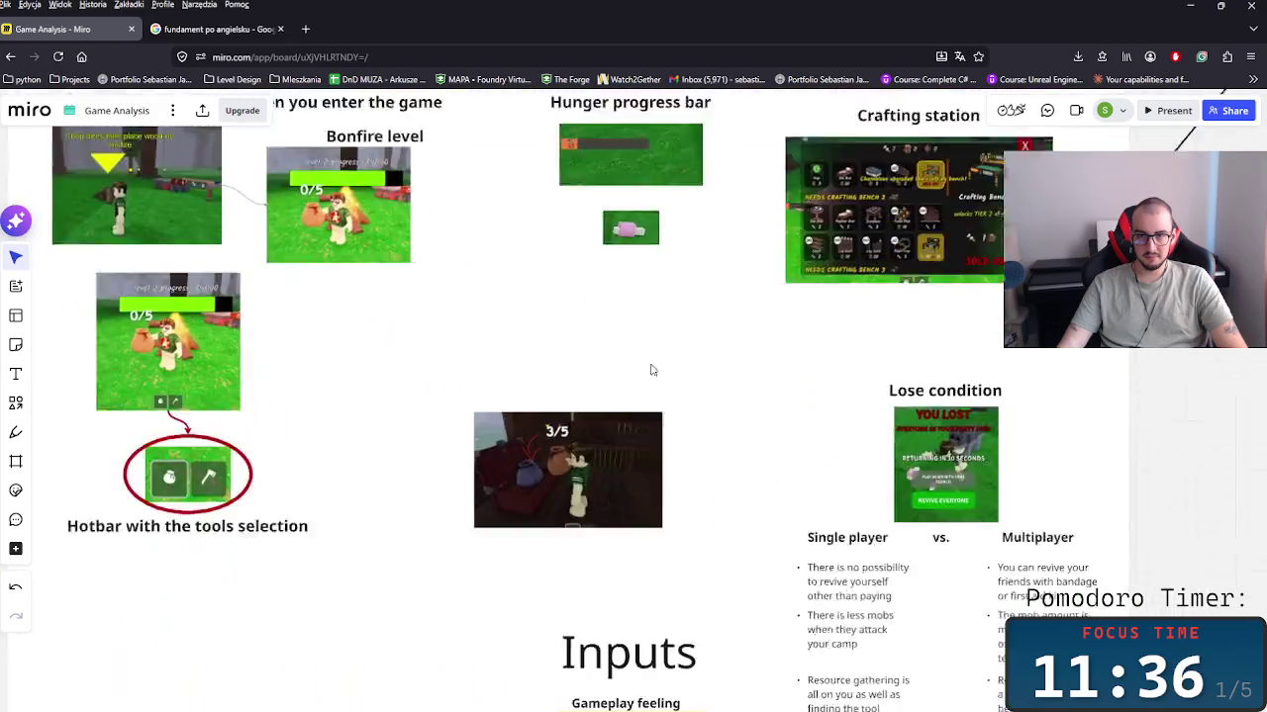
{"action": "scroll", "coordinate": [650, 367], "scroll_direction": "down", "scroll_amount": 3}
{"action": "scroll", "coordinate": [746, 353], "scroll_direction": "down", "scroll_amount": 2}
{"action": "left_click_drag", "start_coordinate": [567, 282], "coordinate": [894, 569]}
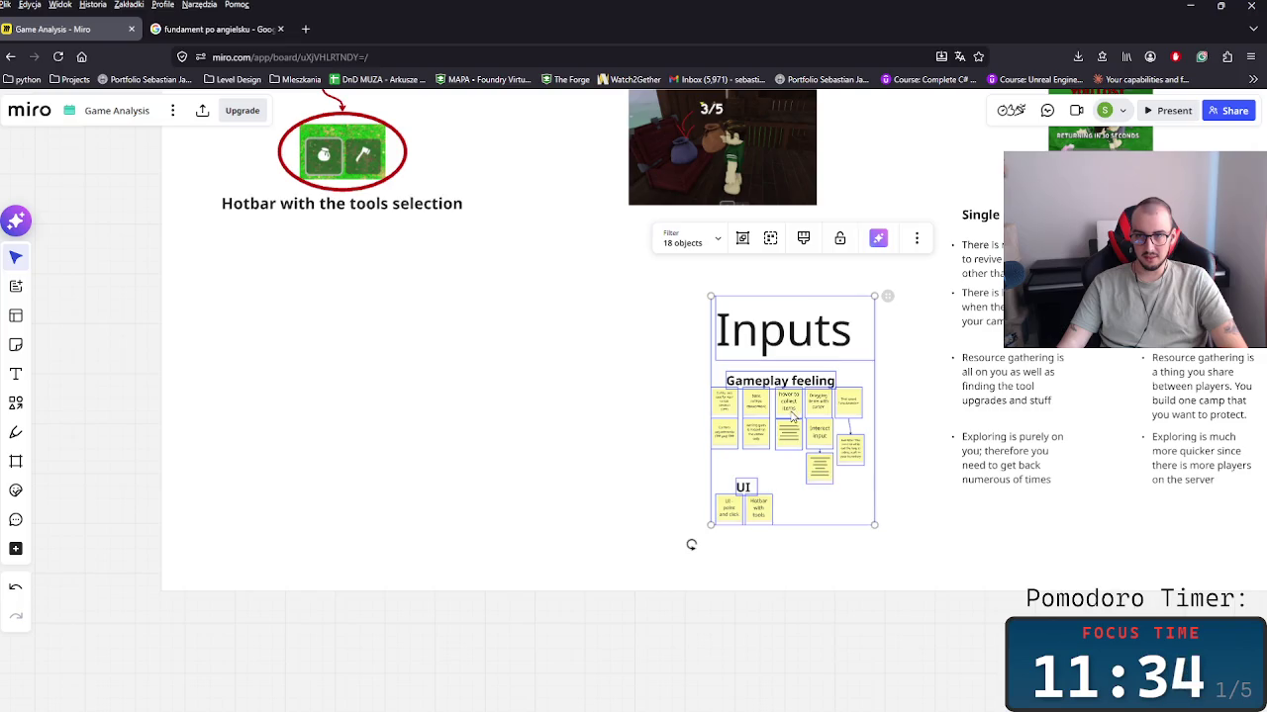
{"action": "scroll", "coordinate": [690, 543], "scroll_direction": "up", "scroll_amount": 5}
{"action": "scroll", "coordinate": [764, 246], "scroll_direction": "down", "scroll_amount": 3}
{"action": "left_click_drag", "start_coordinate": [608, 524], "coordinate": [776, 337]}
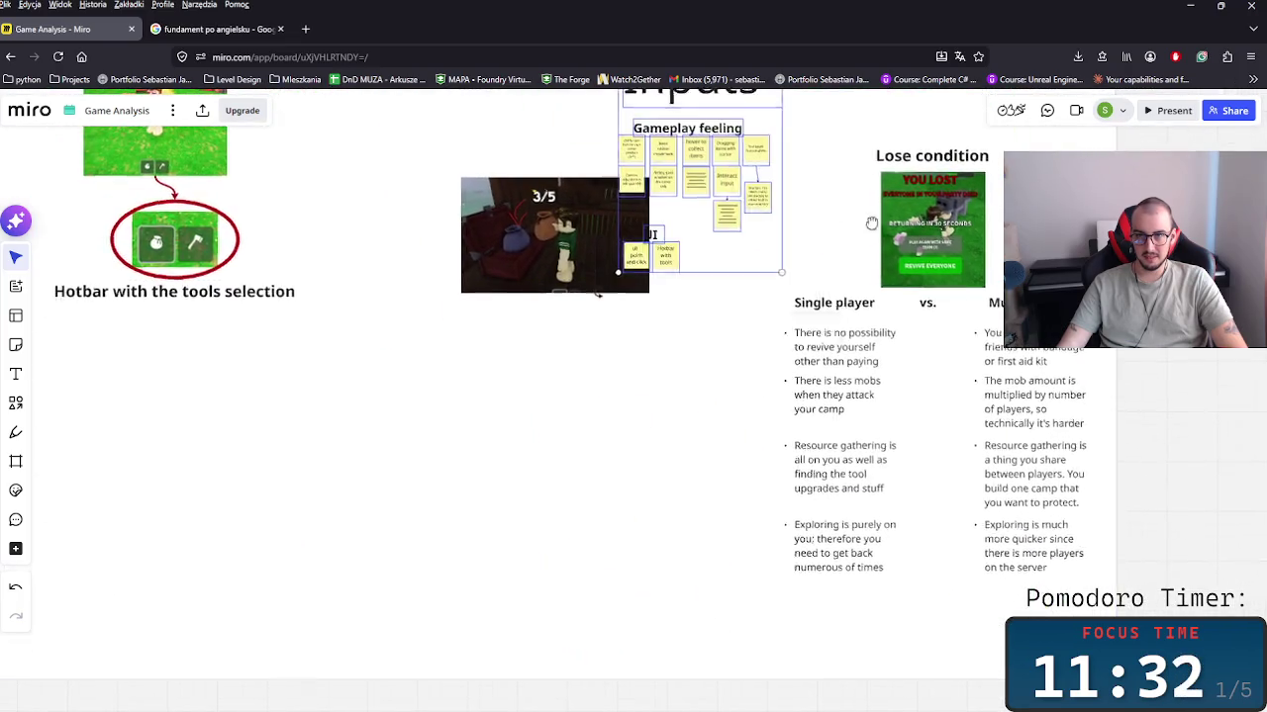
{"action": "scroll", "coordinate": [777, 336], "scroll_direction": "up", "scroll_amount": 5}
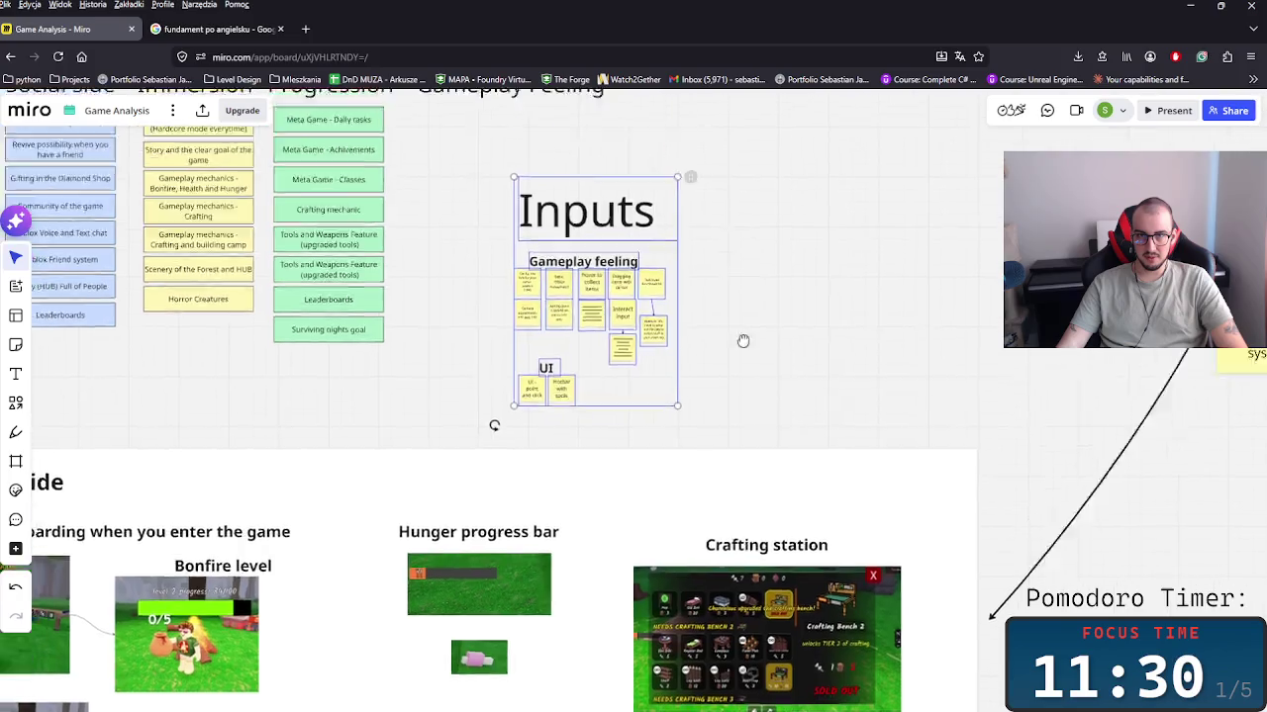
{"action": "scroll", "coordinate": [594, 396], "scroll_direction": "up", "scroll_amount": 3}
{"action": "left_click_drag", "start_coordinate": [777, 337], "coordinate": [560, 338]}
{"action": "scroll", "coordinate": [702, 365], "scroll_direction": "up", "scroll_amount": 3}
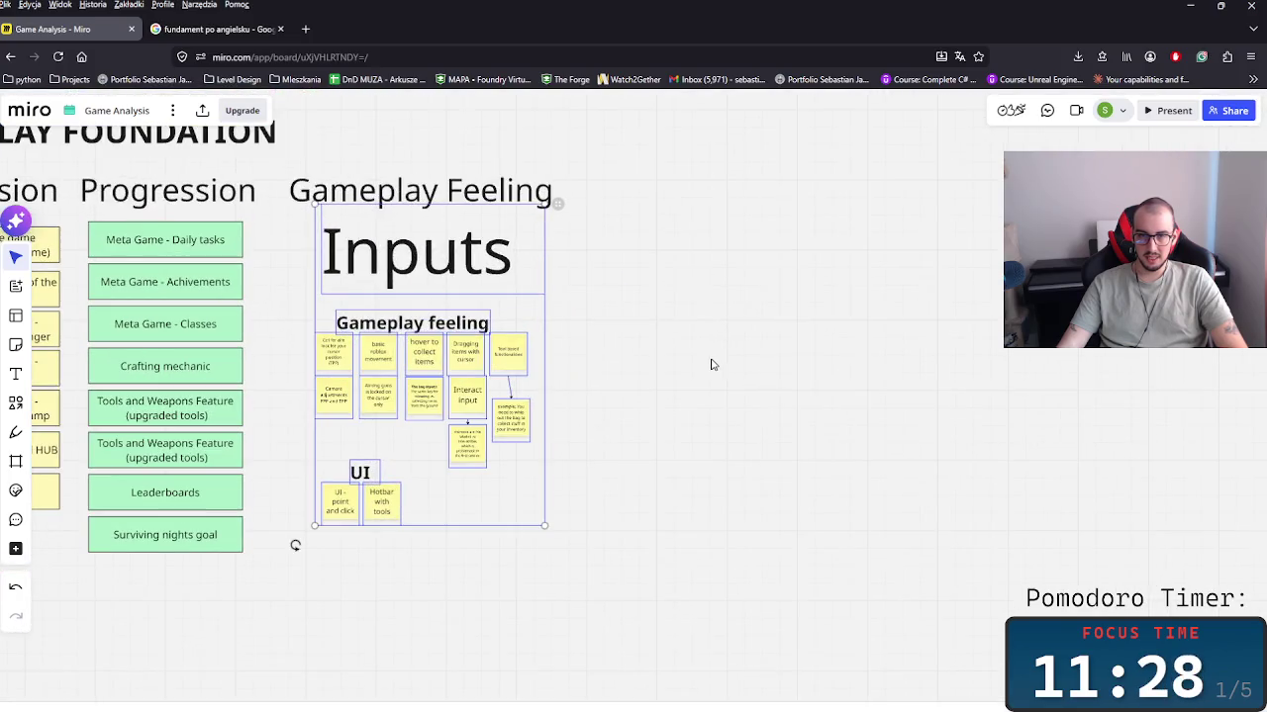
{"action": "scroll", "coordinate": [687, 326], "scroll_direction": "left", "scroll_amount": 2}
{"action": "scroll", "coordinate": [809, 314], "scroll_direction": "left", "scroll_amount": 2}
{"action": "scroll", "coordinate": [809, 315], "scroll_direction": "up", "scroll_amount": 2}
{"action": "scroll", "coordinate": [823, 331], "scroll_direction": "left", "scroll_amount": 1}
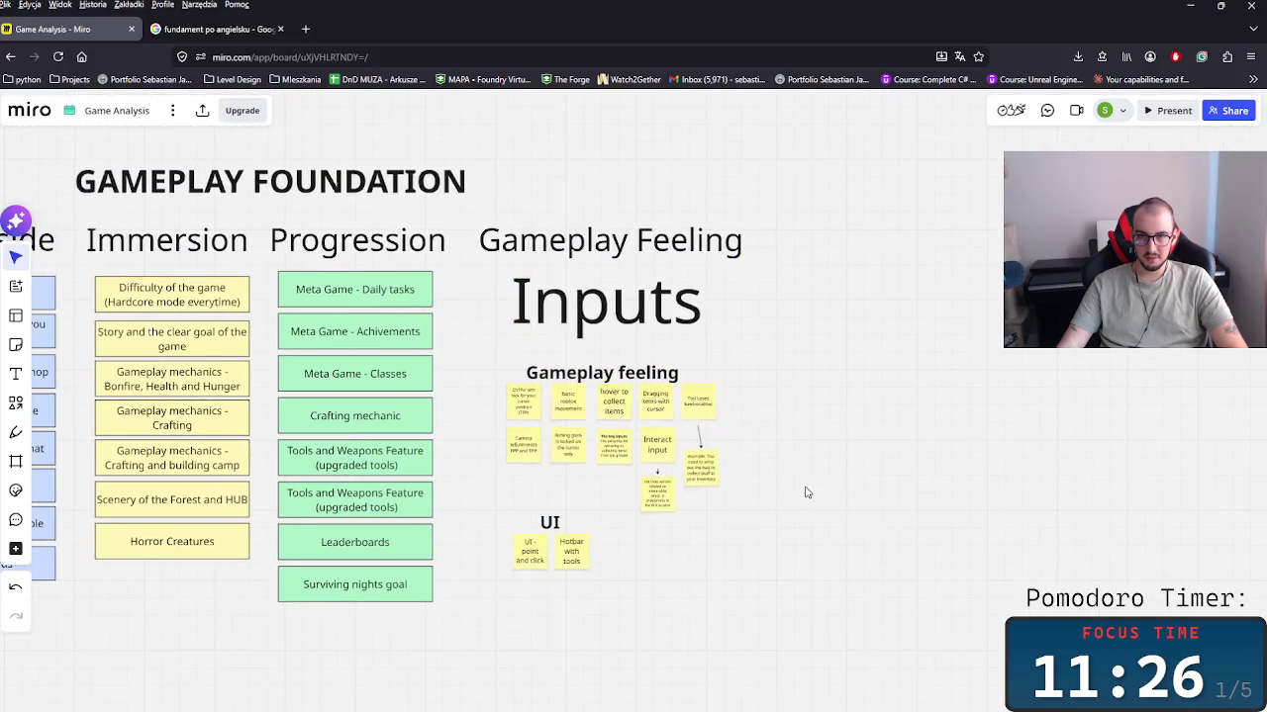
{"action": "scroll", "coordinate": [806, 493], "scroll_direction": "up", "scroll_amount": 2}
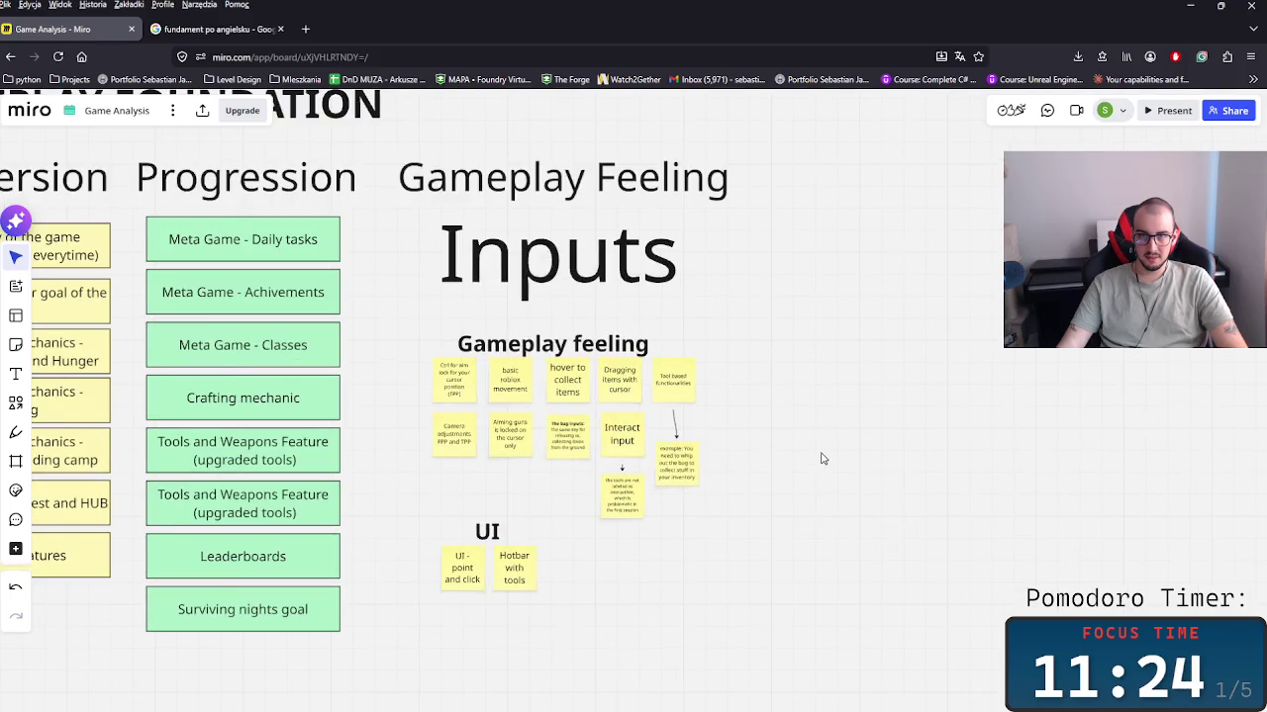
{"action": "scroll", "coordinate": [752, 412], "scroll_direction": "left", "scroll_amount": 1}
{"action": "scroll", "coordinate": [760, 423], "scroll_direction": "left", "scroll_amount": 1}
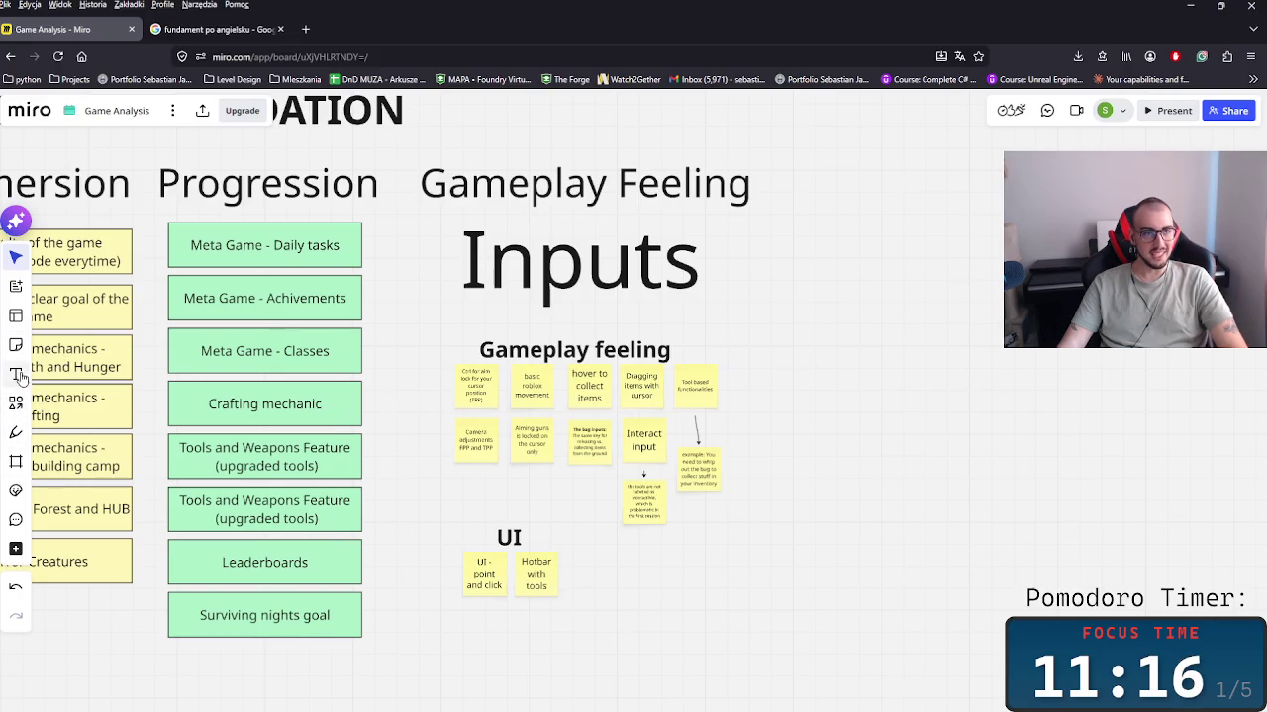
Step: Draw a frame around the Inputs notes and name it 'Gameplay feels'
{"action": "left_click", "coordinate": [15, 463]}
{"action": "mouse_move", "coordinate": [414, 222]}
{"action": "left_mouse_down"}
{"action": "mouse_move", "coordinate": [780, 608]}
{"action": "mouse_move", "coordinate": [756, 600]}
{"action": "mouse_move", "coordinate": [768, 608]}
{"action": "left_mouse_up"}
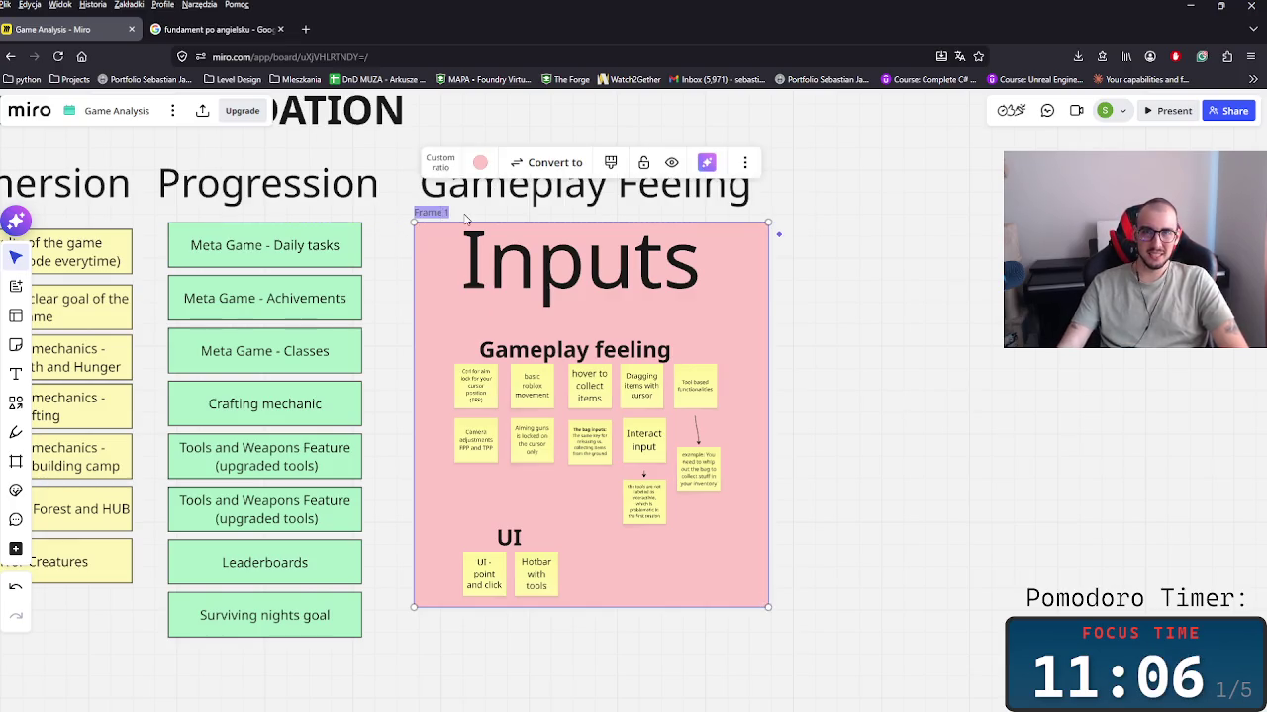
{"action": "type", "text": "Gamepl"}
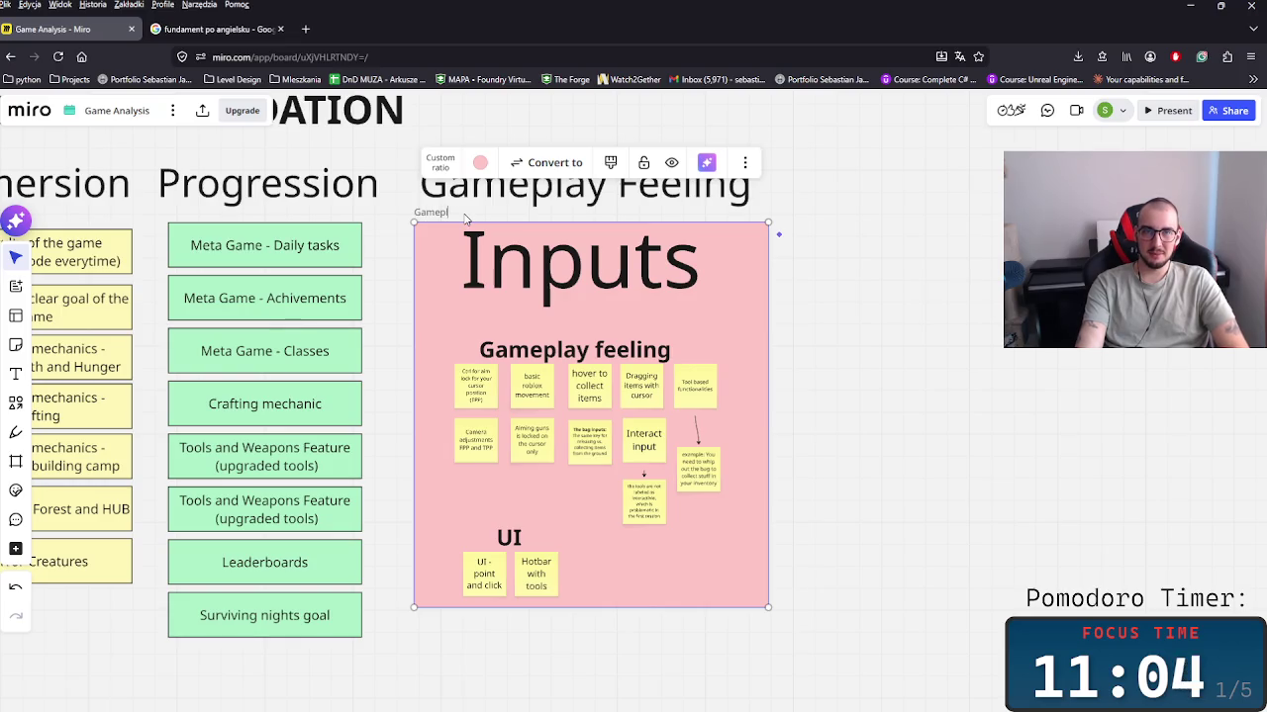
{"action": "type", "text": "ay feels"}
{"action": "left_click", "coordinate": [818, 320]}
{"action": "left_click", "coordinate": [618, 308]}
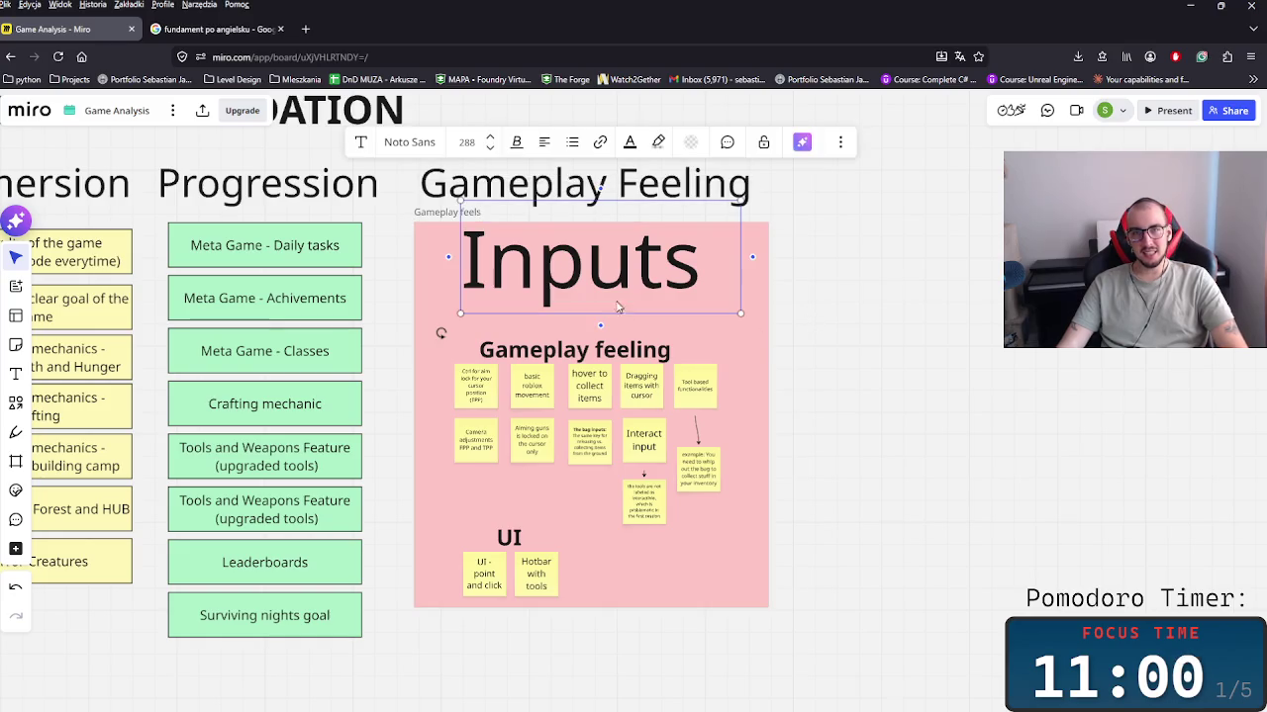
{"action": "key", "text": "Escape"}
Step: Give the Gameplay feels frame a light purple background after trying grey and peach
{"action": "left_click", "coordinate": [442, 216]}
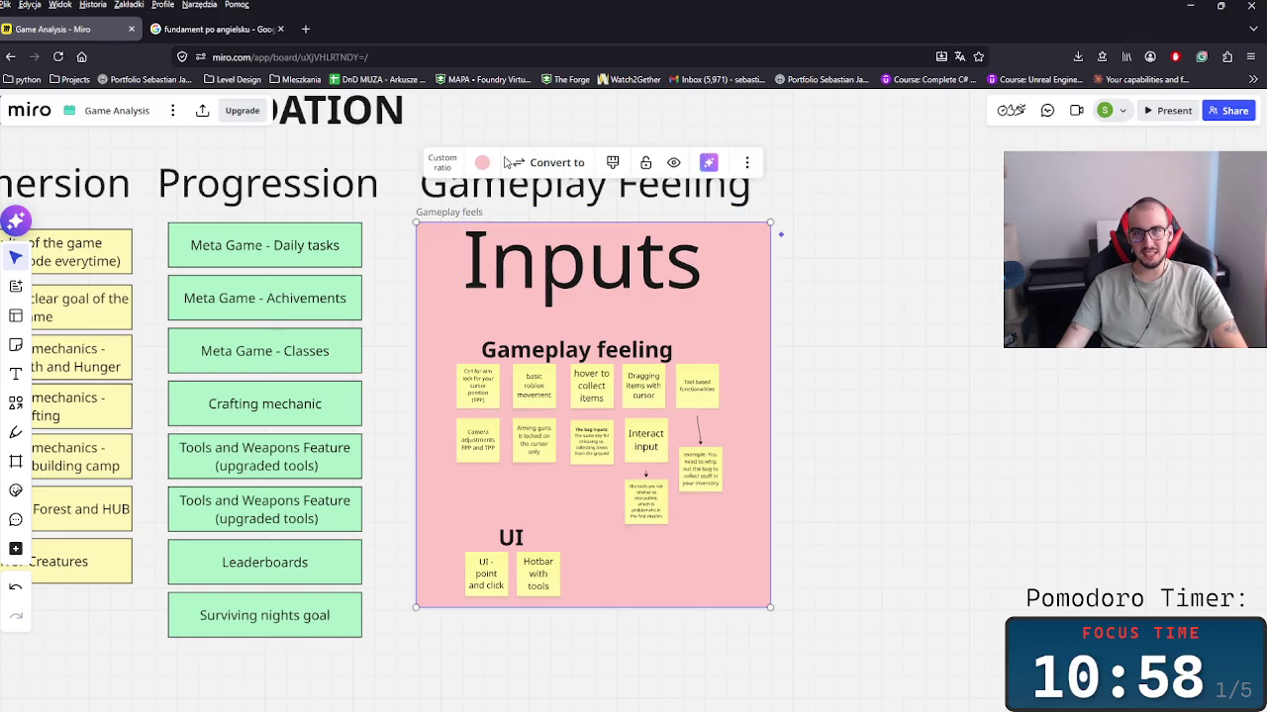
{"action": "left_click", "coordinate": [482, 163]}
{"action": "left_click", "coordinate": [439, 324]}
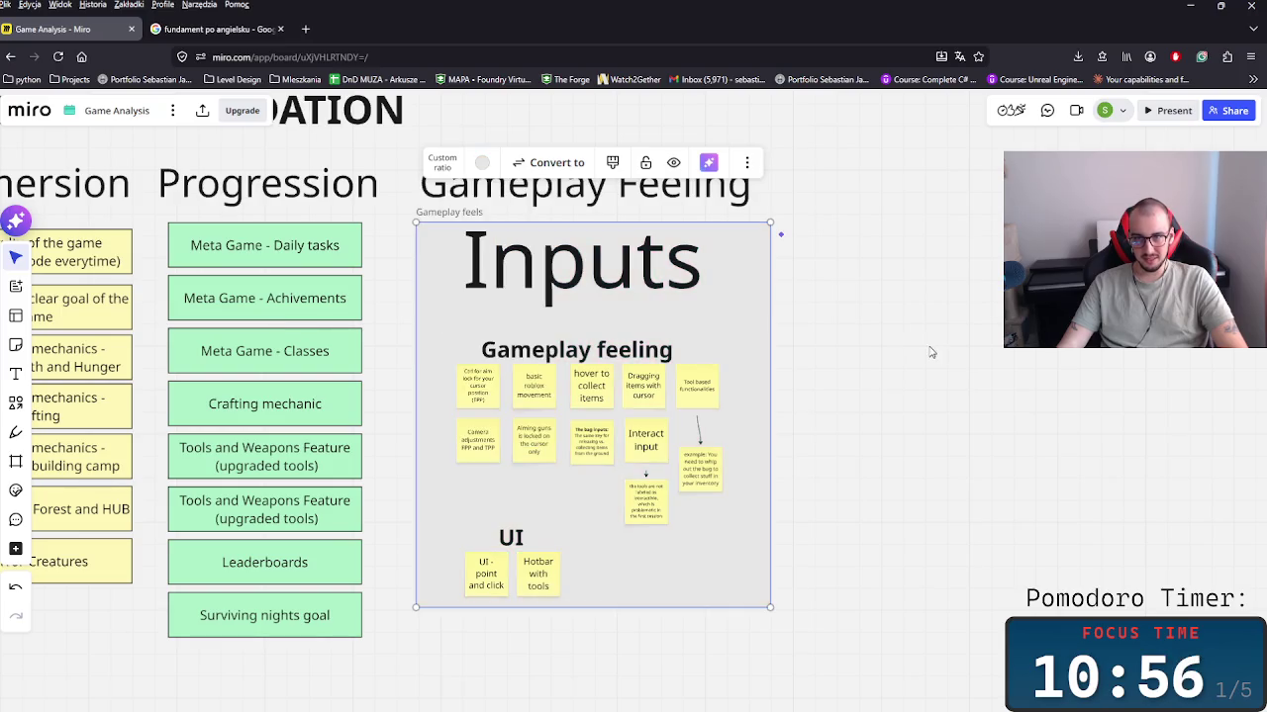
{"action": "left_click", "coordinate": [483, 163]}
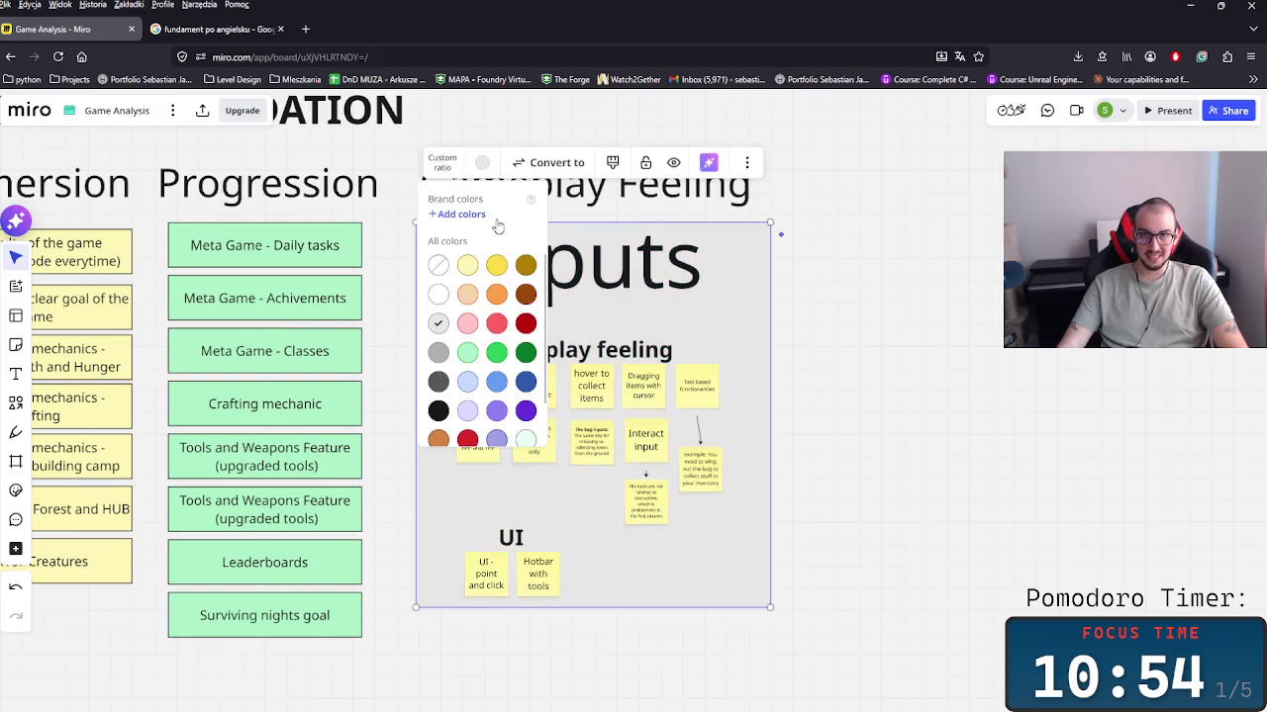
{"action": "left_click", "coordinate": [465, 295]}
{"action": "key", "text": "Escape"}
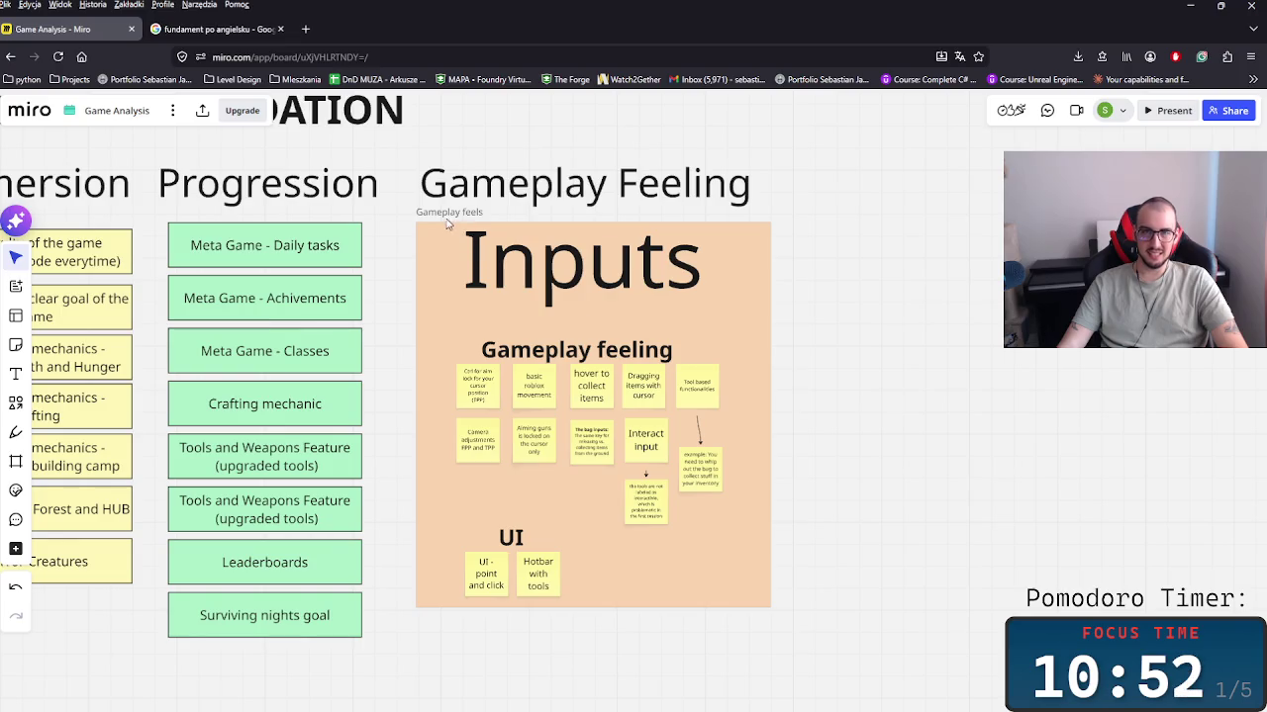
{"action": "left_click", "coordinate": [439, 215]}
{"action": "left_click", "coordinate": [484, 164]}
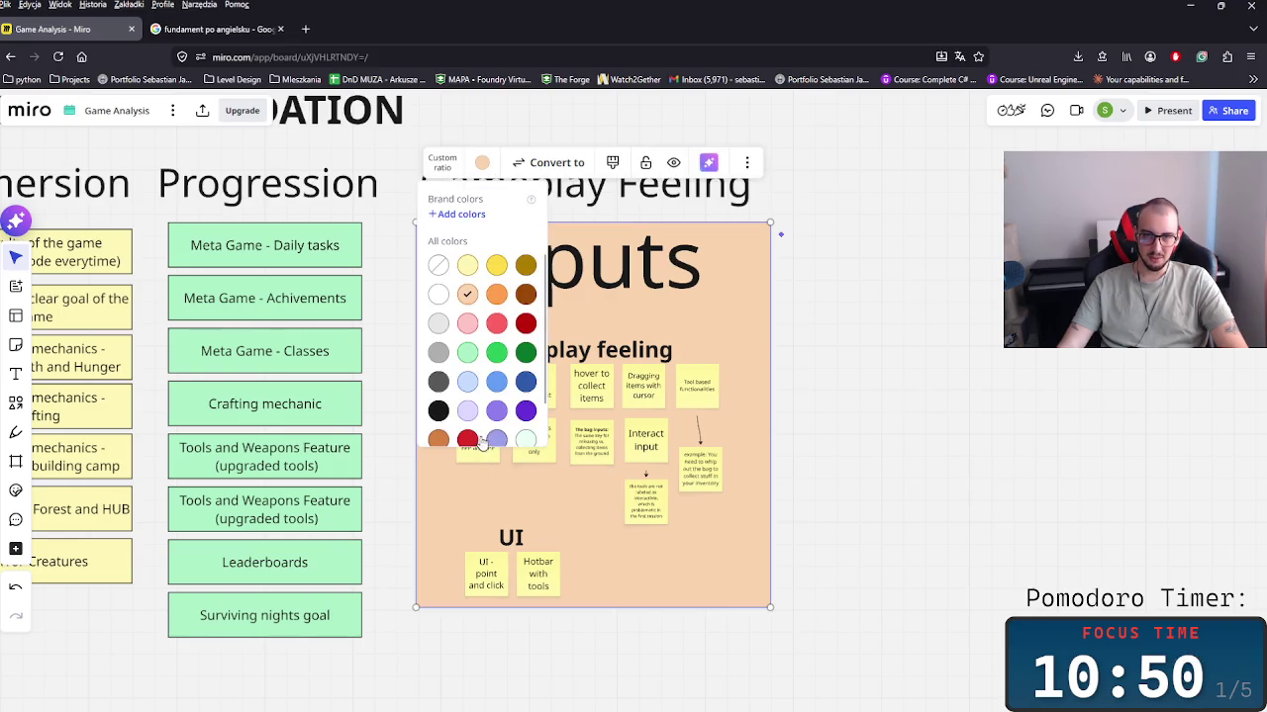
{"action": "left_click", "coordinate": [466, 411]}
{"action": "key", "text": "Escape"}
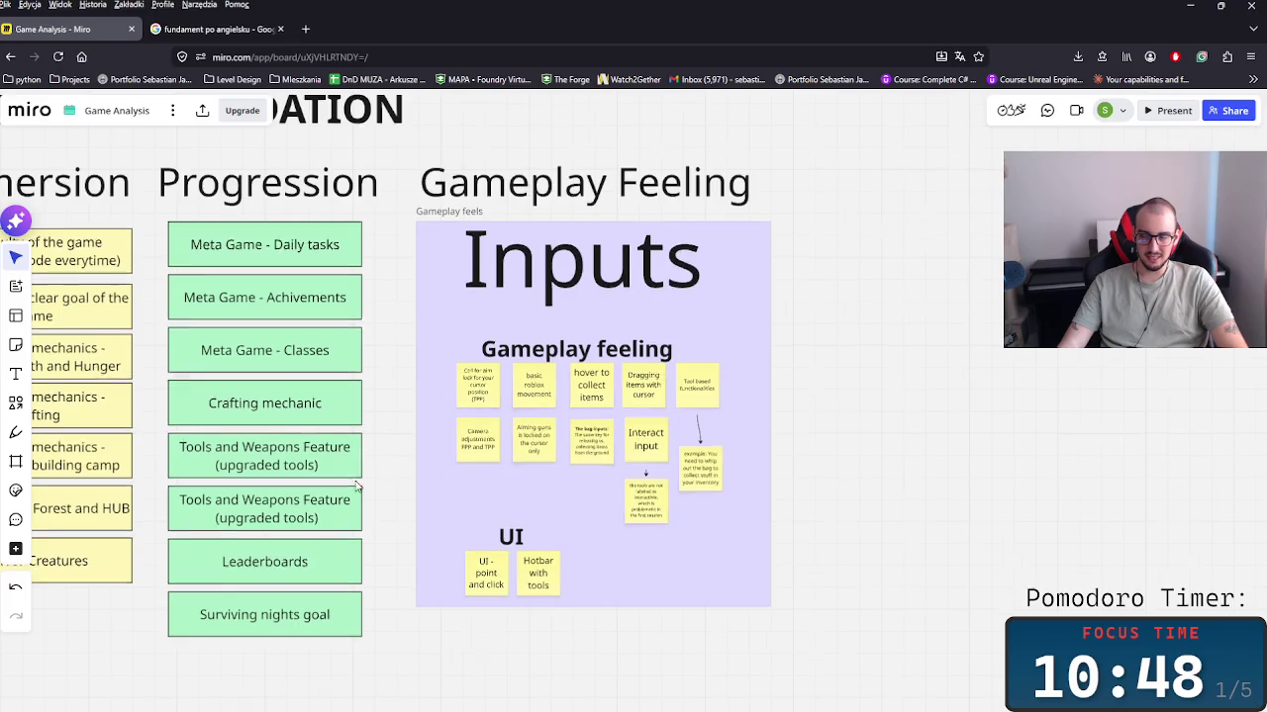
{"action": "scroll", "coordinate": [561, 604], "scroll_direction": "down", "scroll_amount": 2}
{"action": "scroll", "coordinate": [561, 603], "scroll_direction": "down", "scroll_amount": 3}
{"action": "scroll", "coordinate": [565, 491], "scroll_direction": "down", "scroll_amount": 1}
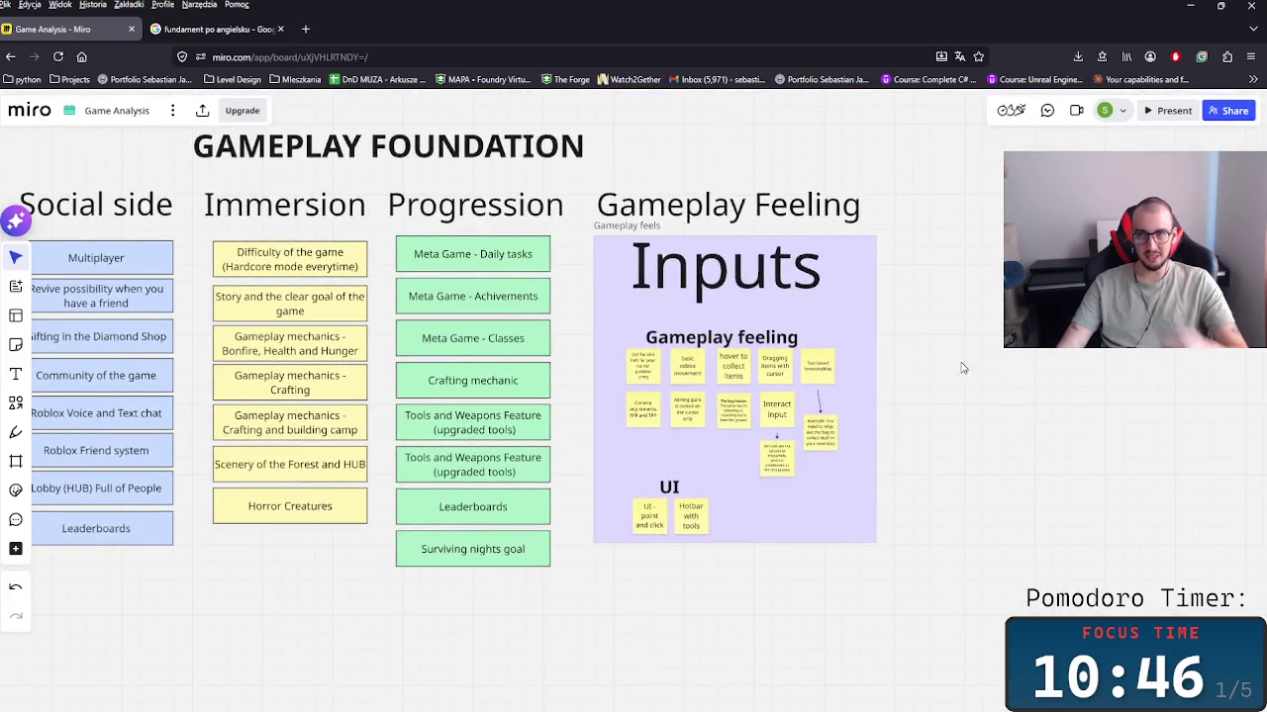
Step: Move the example note beside Tool based functionalities and italicise the word 'example'
{"action": "scroll", "coordinate": [821, 486], "scroll_direction": "up", "scroll_amount": 3}
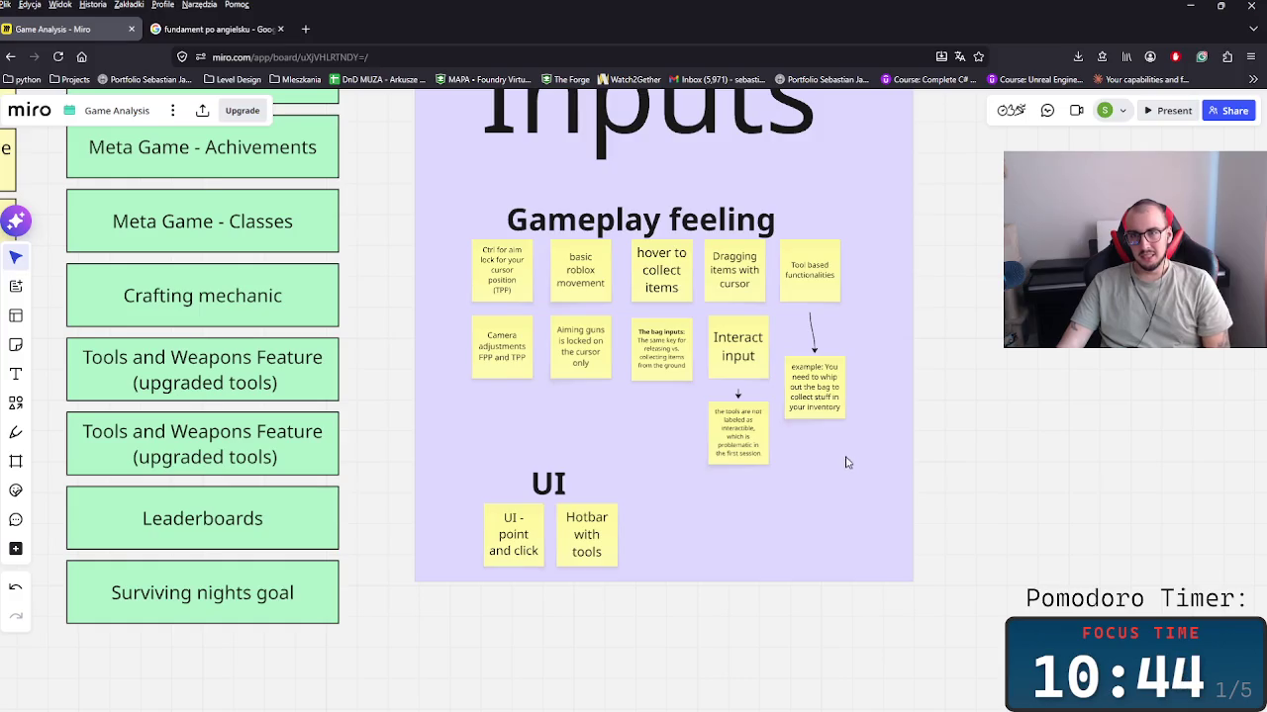
{"action": "scroll", "coordinate": [720, 502], "scroll_direction": "up", "scroll_amount": 2}
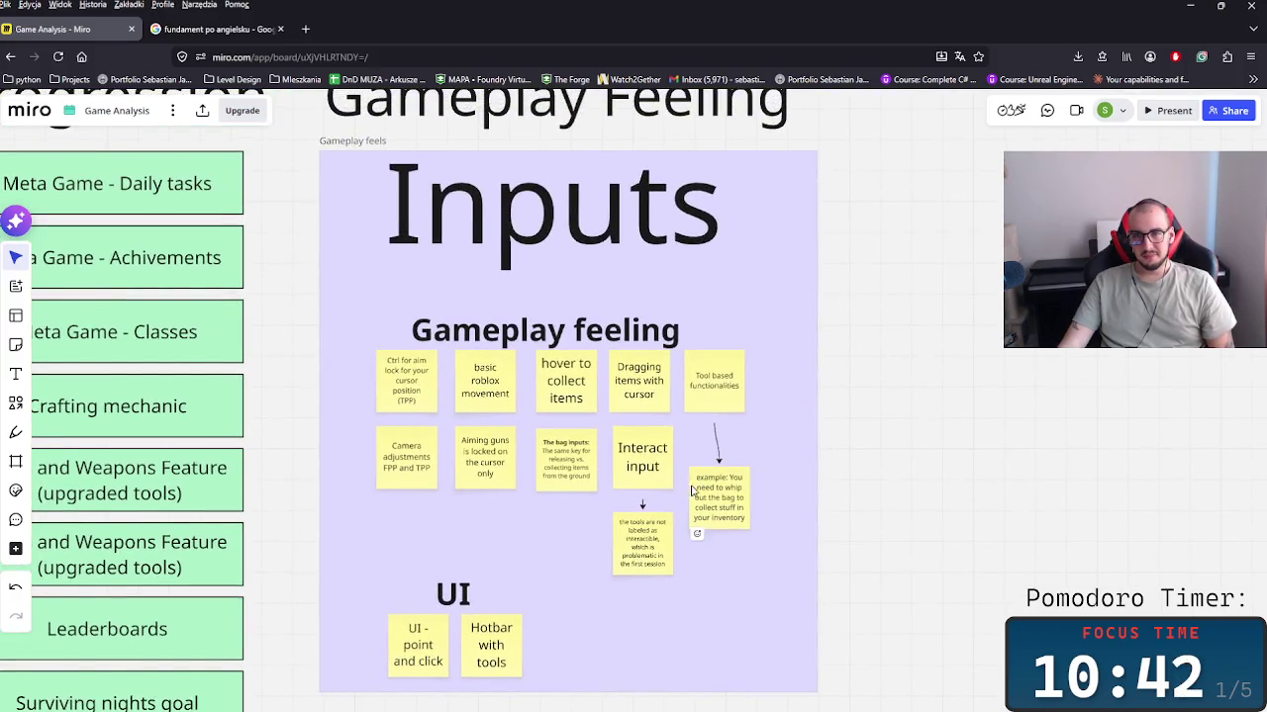
{"action": "scroll", "coordinate": [692, 490], "scroll_direction": "up", "scroll_amount": 1}
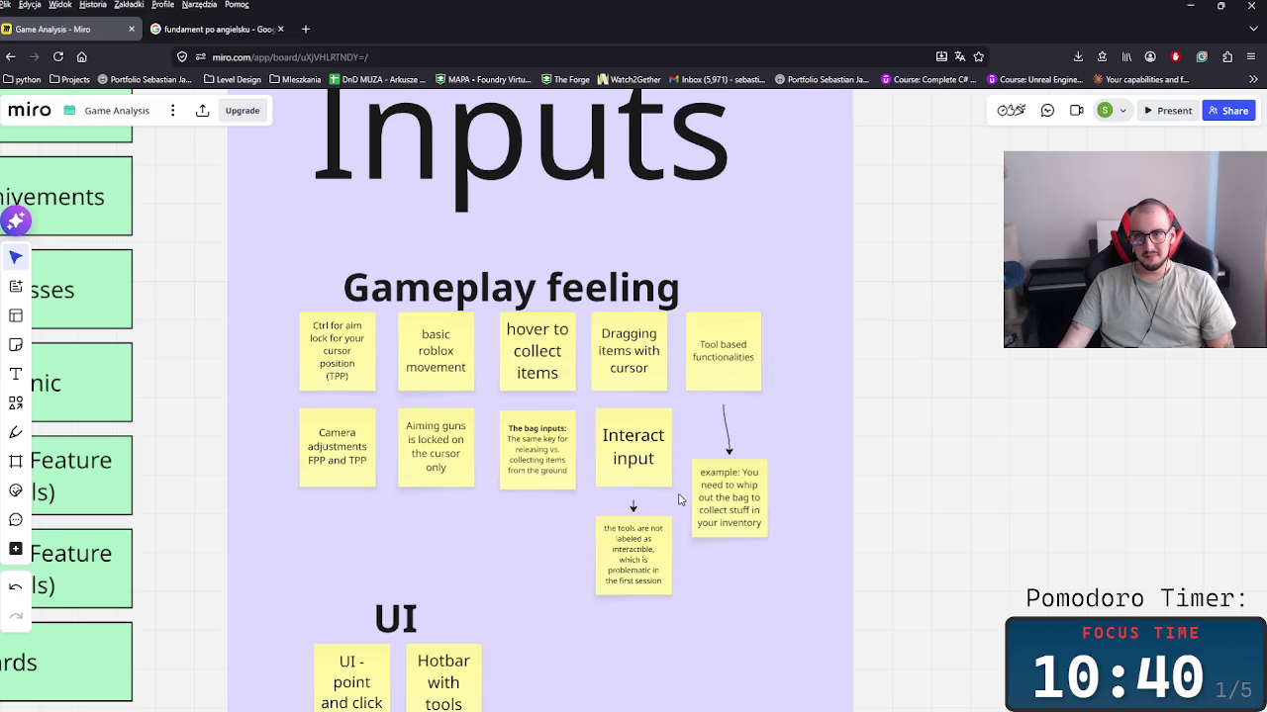
{"action": "left_click_drag", "start_coordinate": [729, 502], "coordinate": [785, 460]}
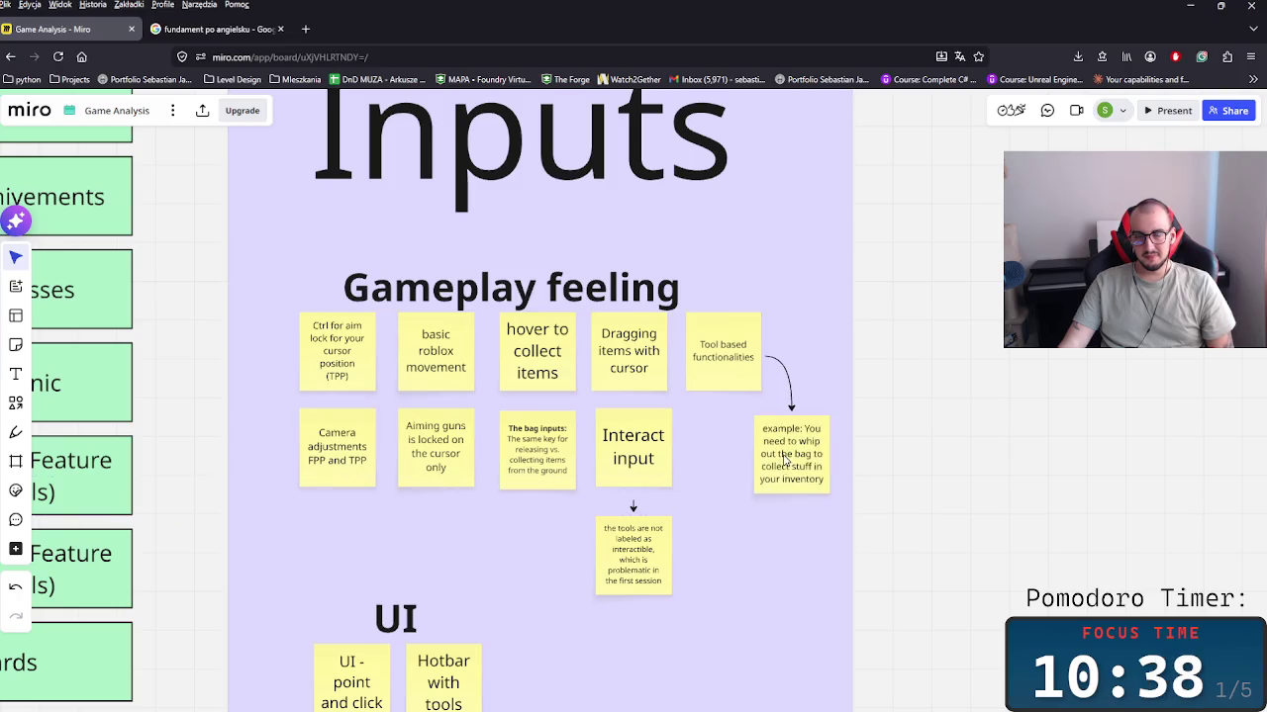
{"action": "left_click", "coordinate": [771, 439]}
{"action": "double_click", "coordinate": [781, 427]}
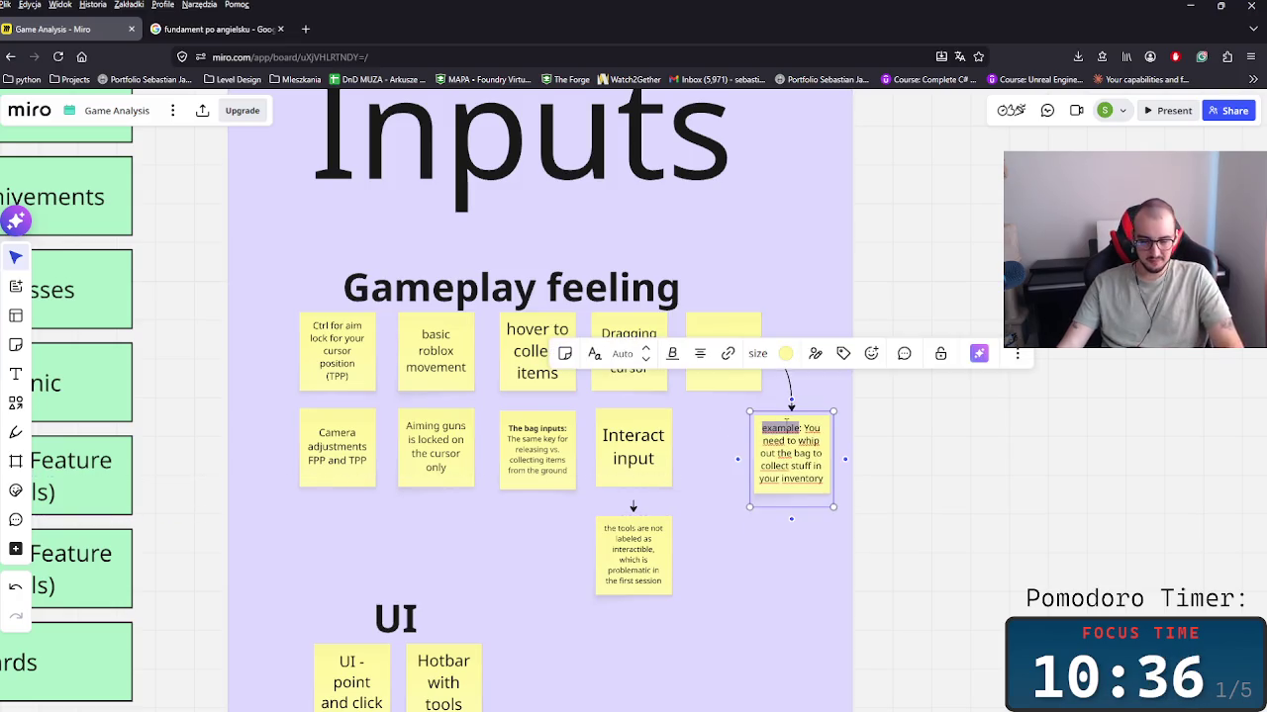
{"action": "left_click", "coordinate": [795, 577]}
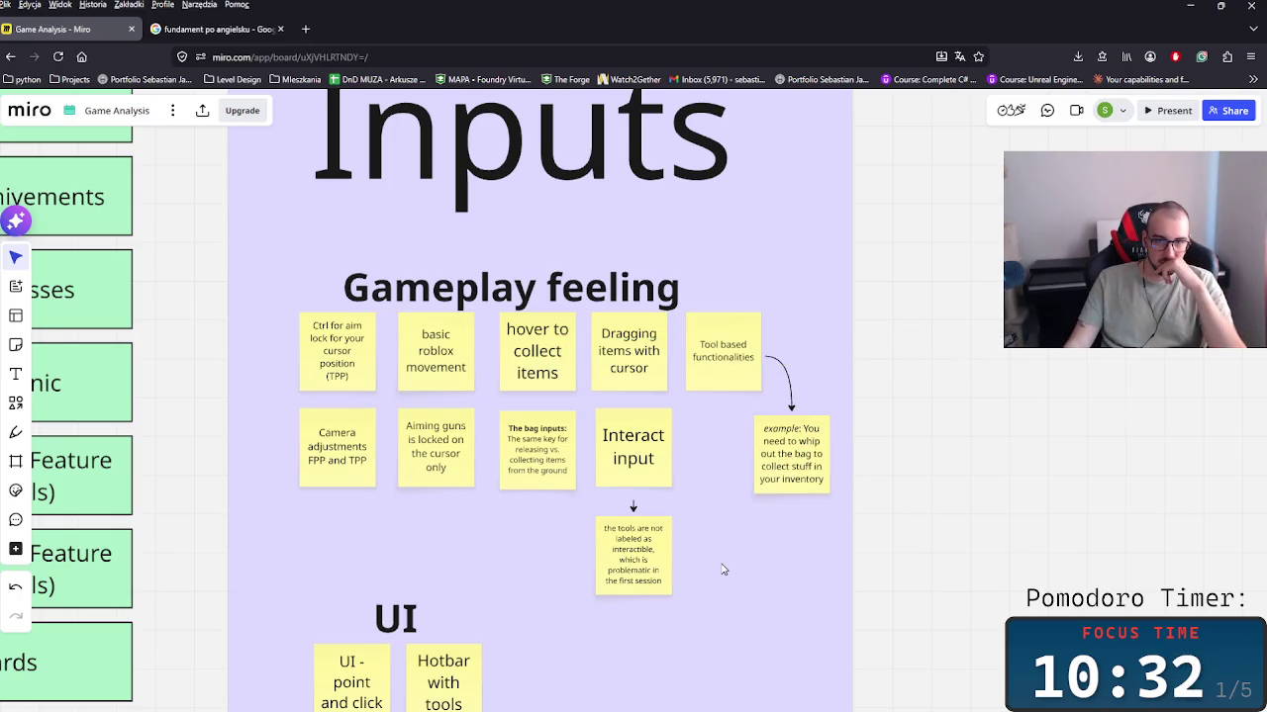
Step: Try the sticky note tool and emoji picker, then cancel placing a new note
{"action": "scroll", "coordinate": [603, 549], "scroll_direction": "down", "scroll_amount": 2}
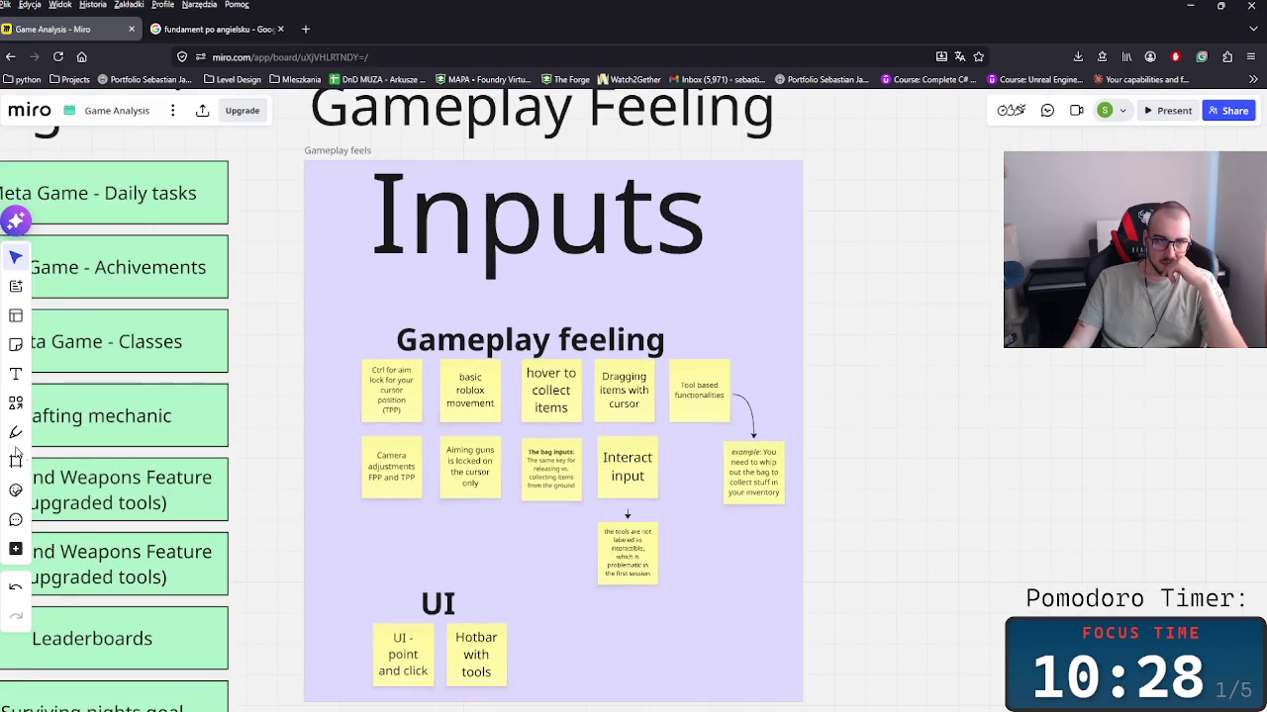
{"action": "left_click", "coordinate": [15, 346]}
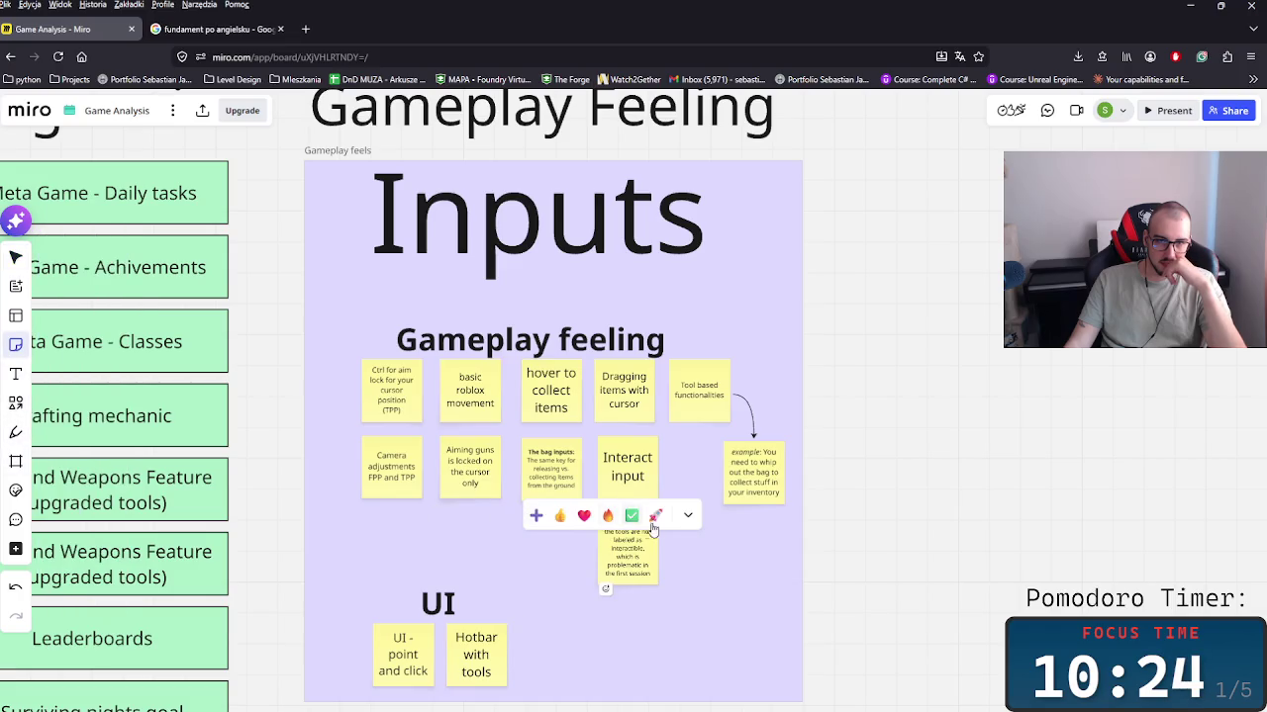
{"action": "left_click", "coordinate": [688, 518]}
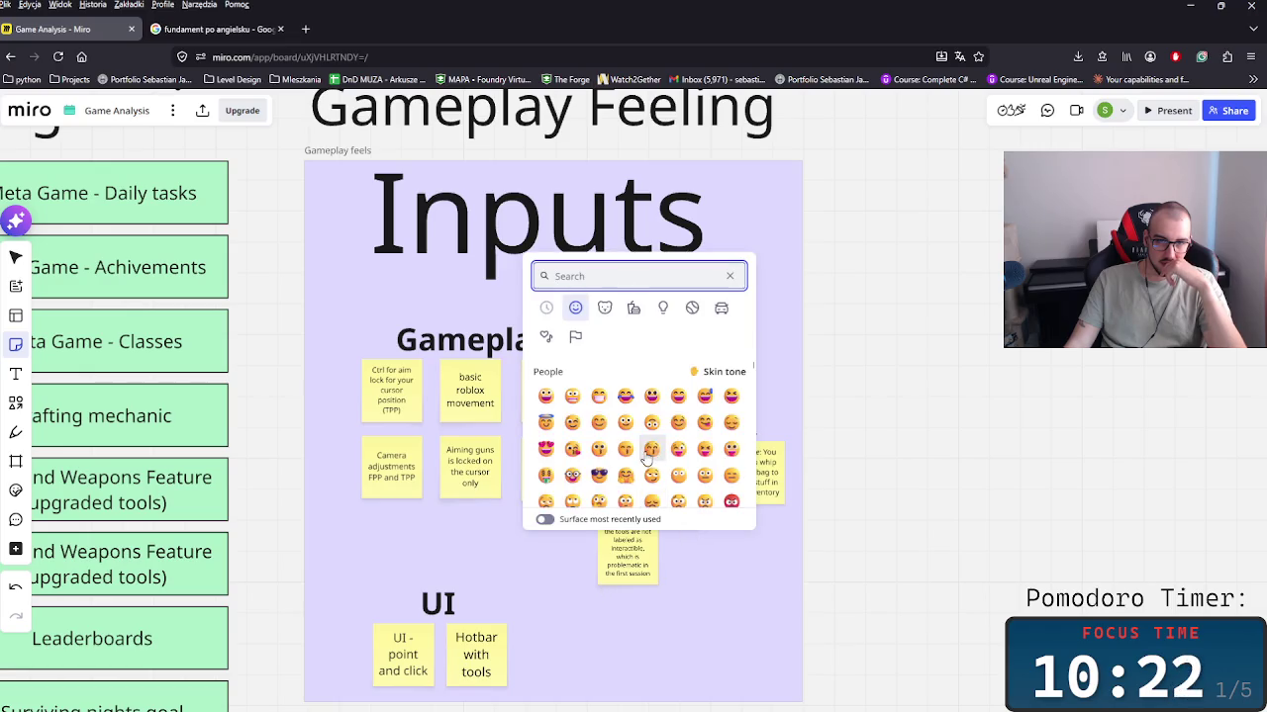
{"action": "left_click", "coordinate": [514, 562]}
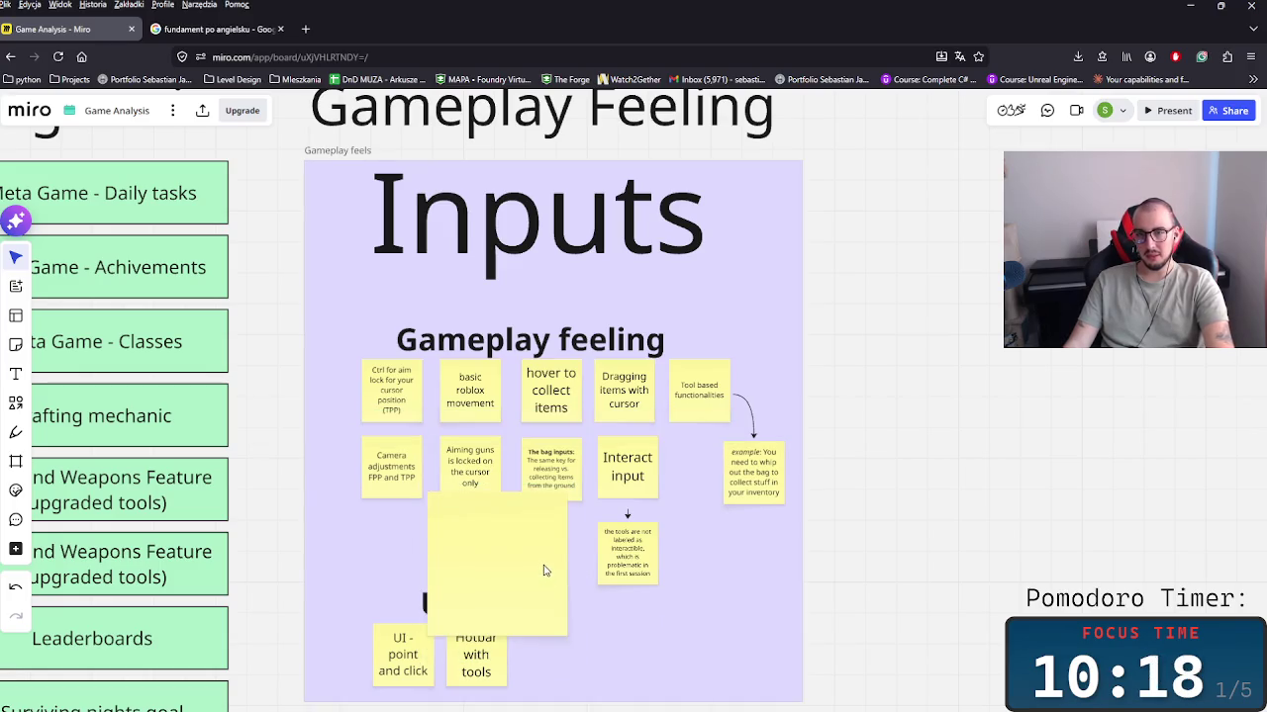
{"action": "key", "text": "Escape"}
Step: Browse the shapes, sticky note and template options, then open the stickers library
{"action": "scroll", "coordinate": [412, 531], "scroll_direction": "up", "scroll_amount": 2}
{"action": "scroll", "coordinate": [413, 532], "scroll_direction": "up", "scroll_amount": 2}
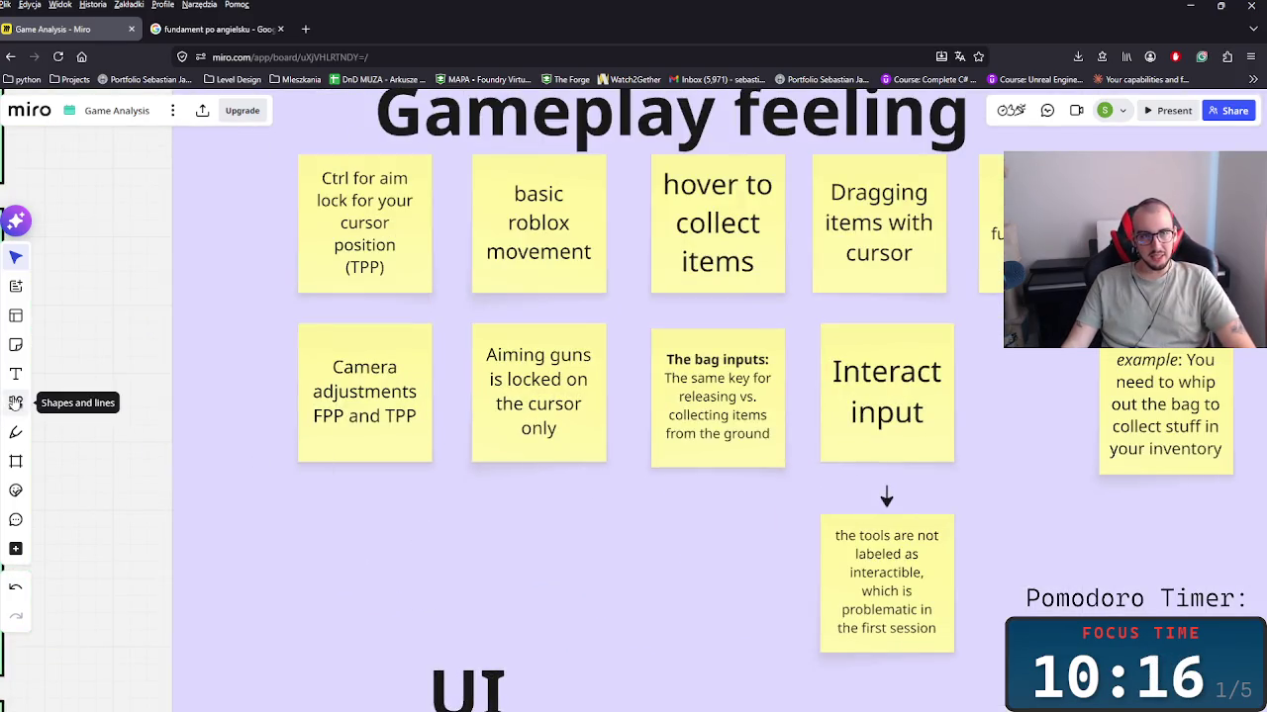
{"action": "left_click", "coordinate": [16, 404]}
{"action": "left_click", "coordinate": [17, 349]}
{"action": "left_click", "coordinate": [15, 316]}
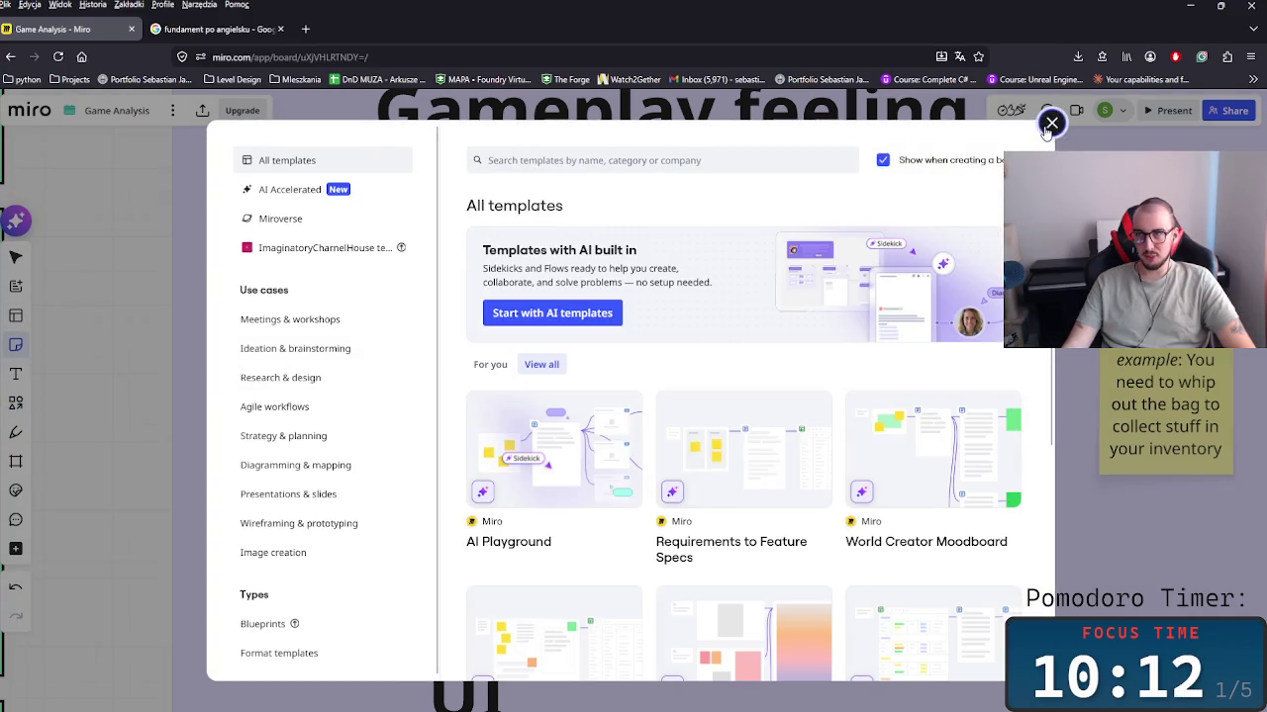
{"action": "left_click", "coordinate": [1051, 123]}
{"action": "scroll", "coordinate": [259, 412], "scroll_direction": "up", "scroll_amount": 3}
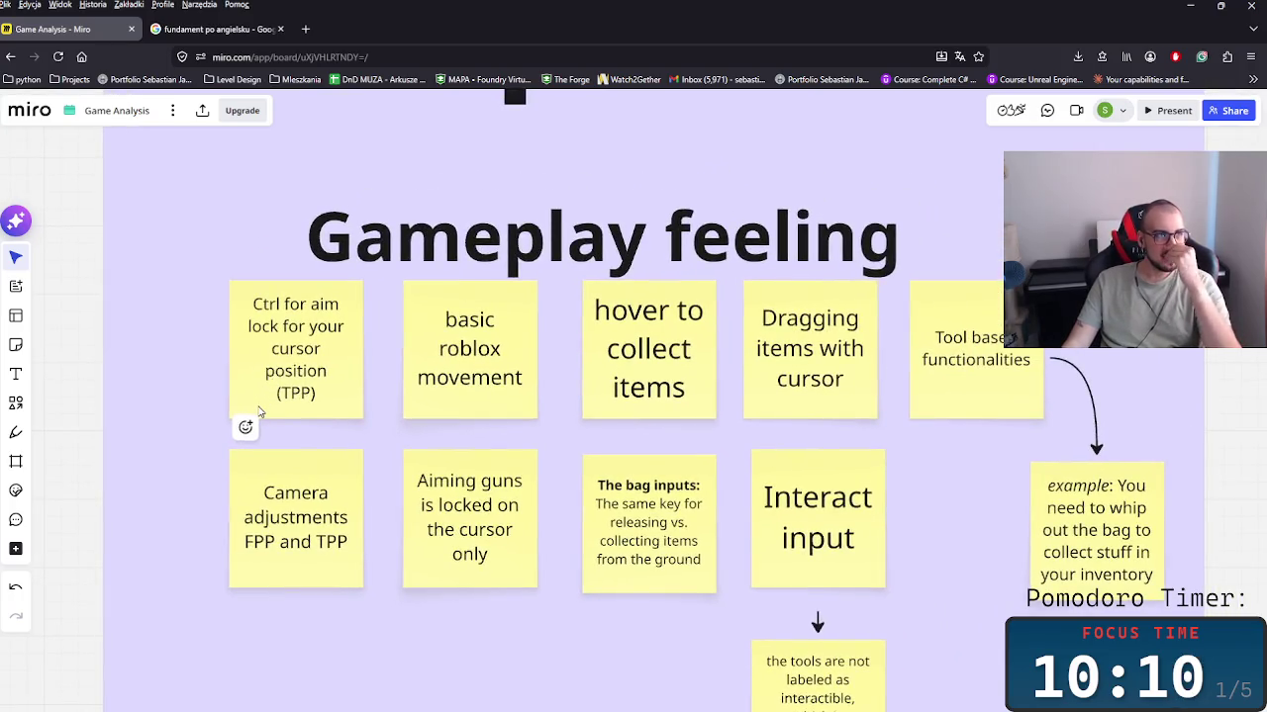
{"action": "left_click", "coordinate": [16, 404]}
{"action": "left_click", "coordinate": [16, 490]}
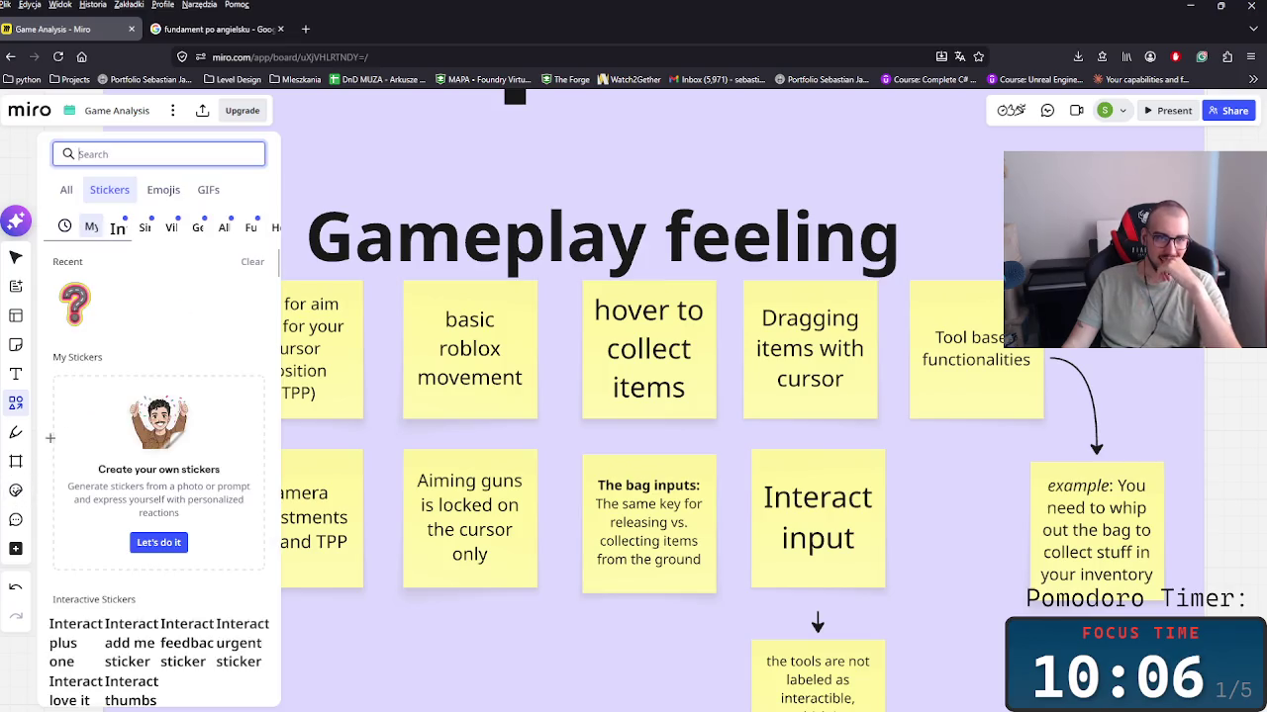
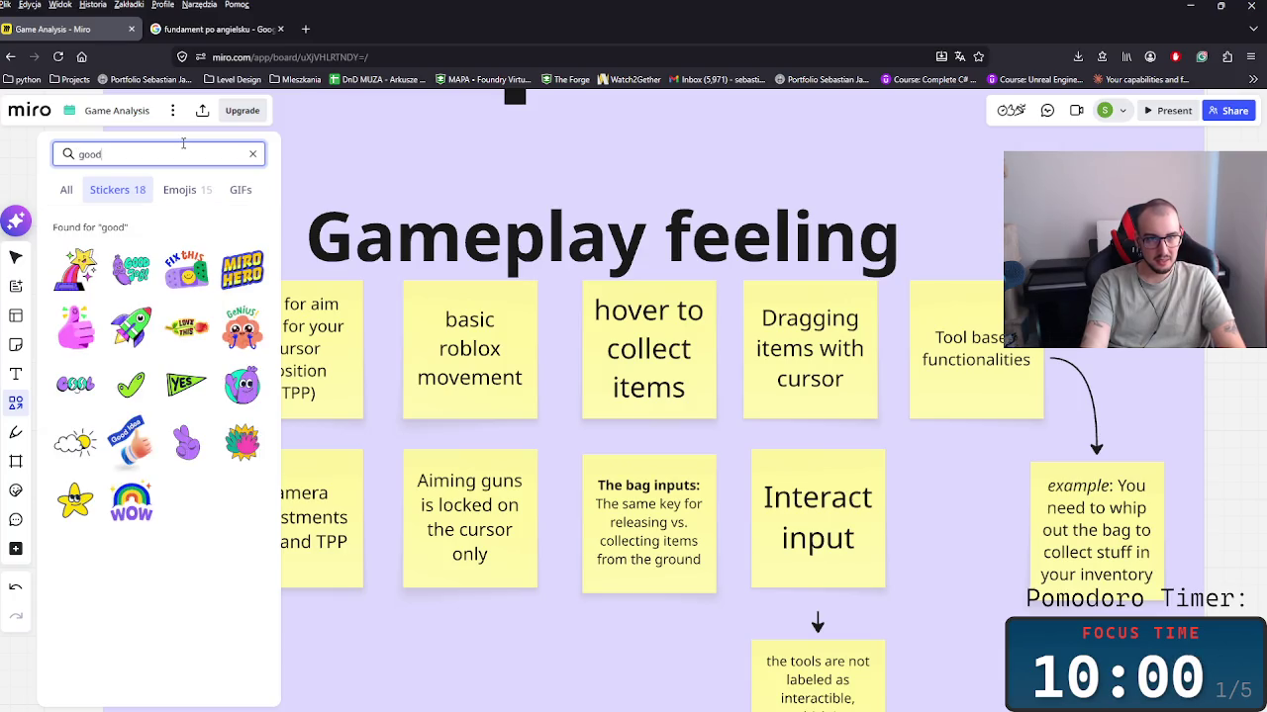
Step: Search the sticker library for 'tick' and place a green checkmark above the Gameplay feeling heading
{"action": "key", "text": "BackSpace"}
{"action": "key", "text": "BackSpace"}
{"action": "key", "text": "BackSpace"}
{"action": "type", "text": "tick"}
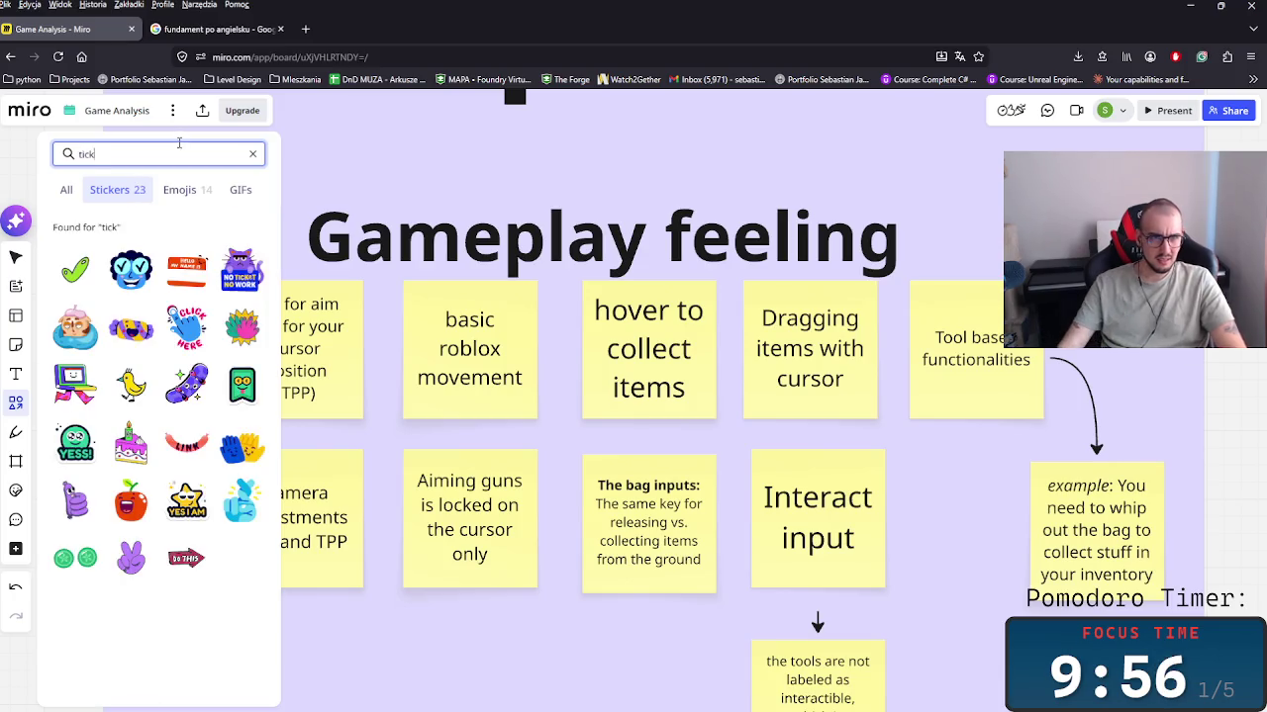
{"action": "left_click_drag", "start_coordinate": [72, 271], "coordinate": [672, 280]}
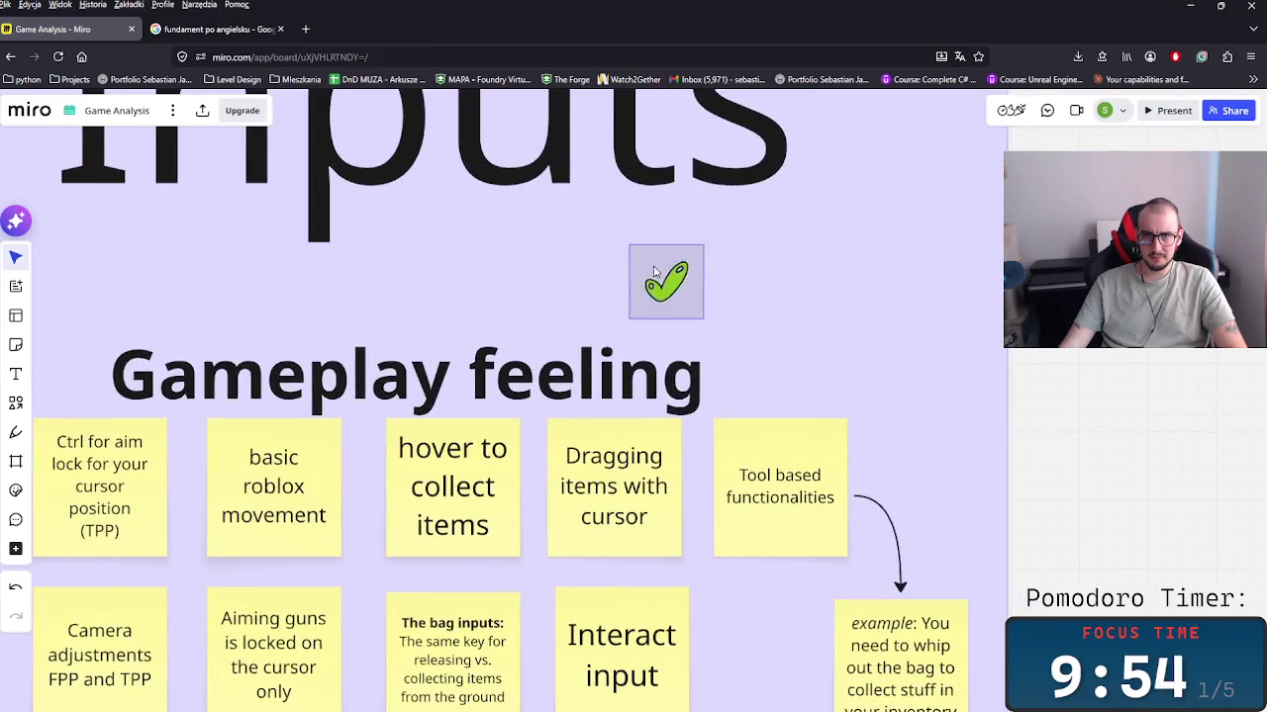
{"action": "left_click", "coordinate": [10, 409]}
{"action": "left_click", "coordinate": [16, 461]}
Step: Add the pink SORRY X sticker and line it up beside the tick
{"action": "left_click", "coordinate": [17, 490]}
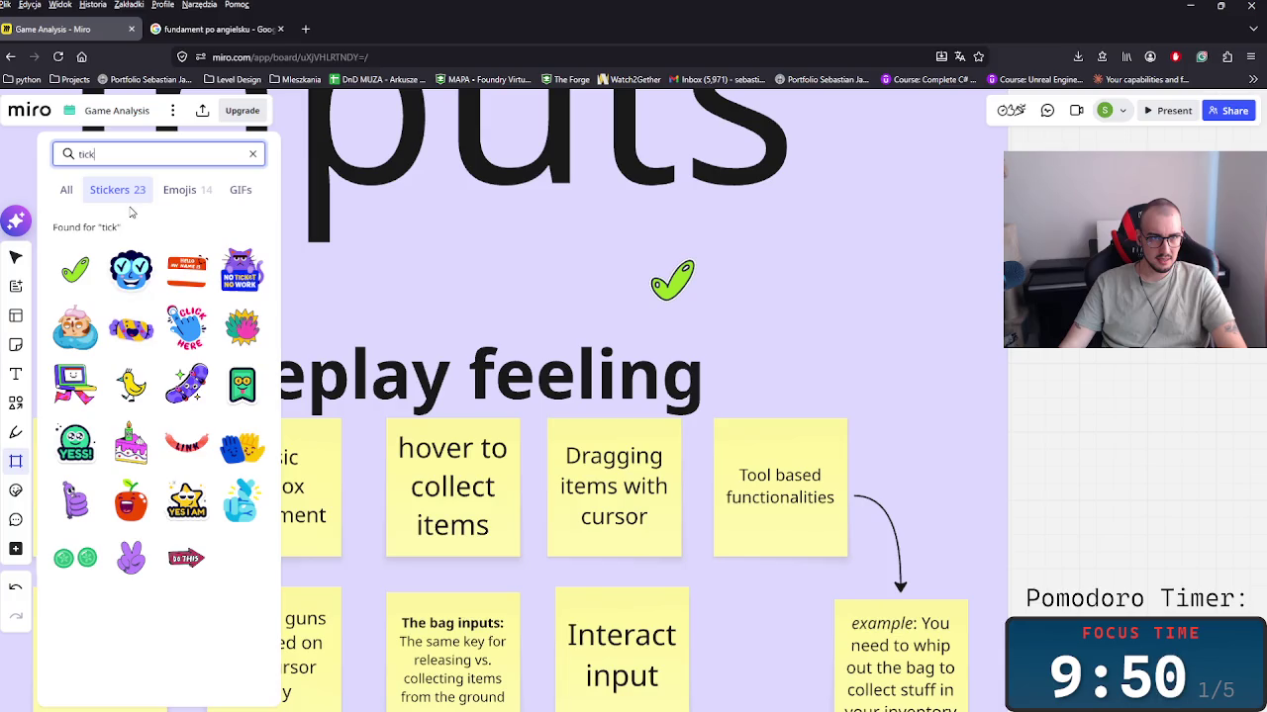
{"action": "type", "text": "x"}
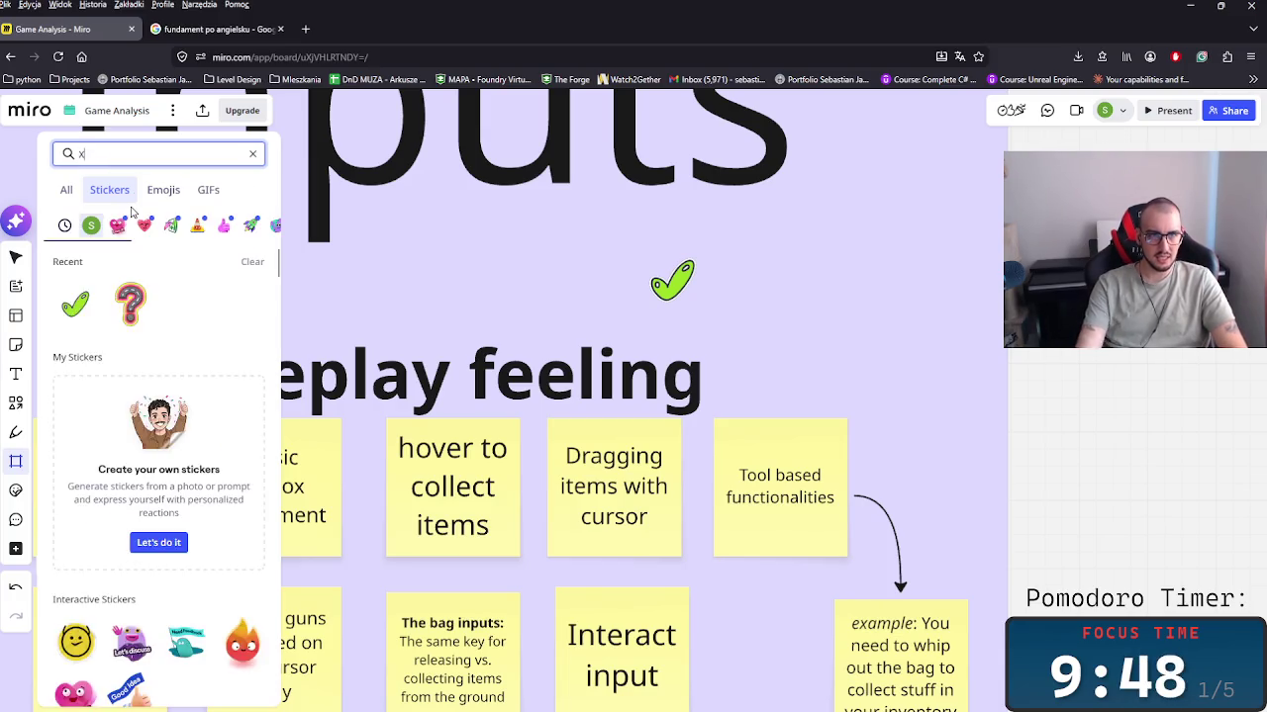
{"action": "left_click_drag", "start_coordinate": [75, 270], "coordinate": [769, 275]}
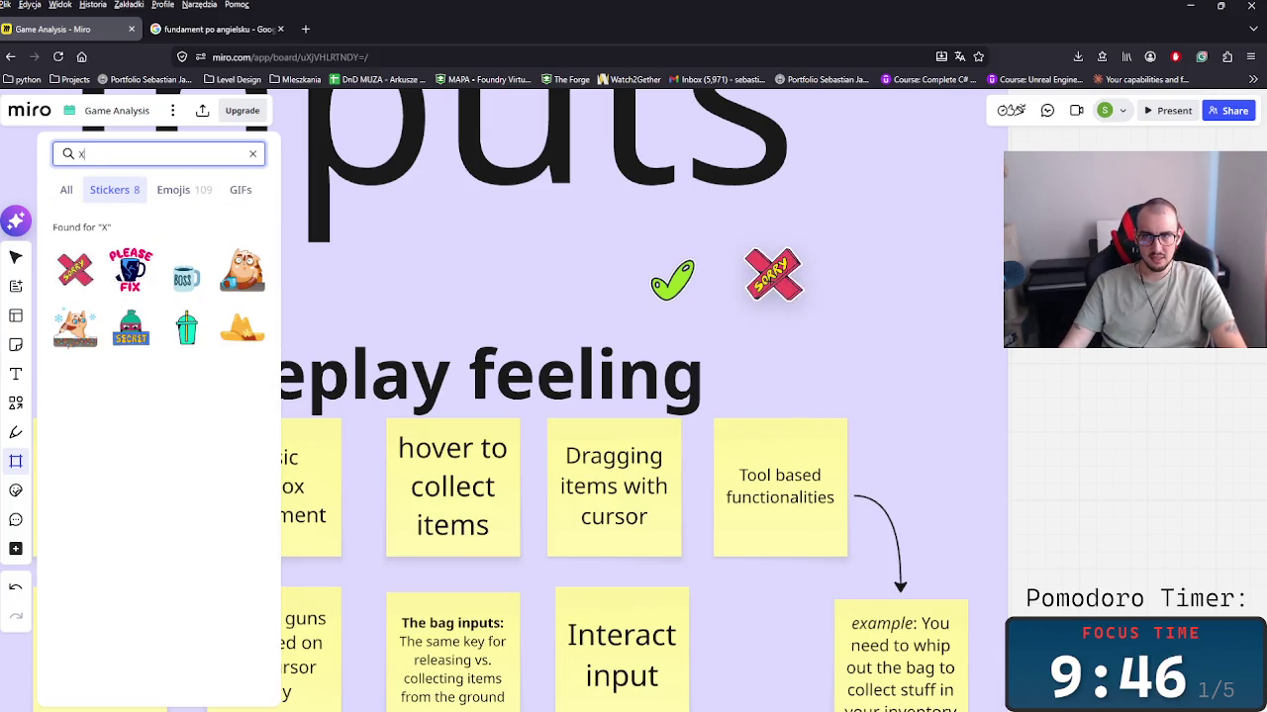
{"action": "left_click_drag", "start_coordinate": [694, 285], "coordinate": [800, 320]}
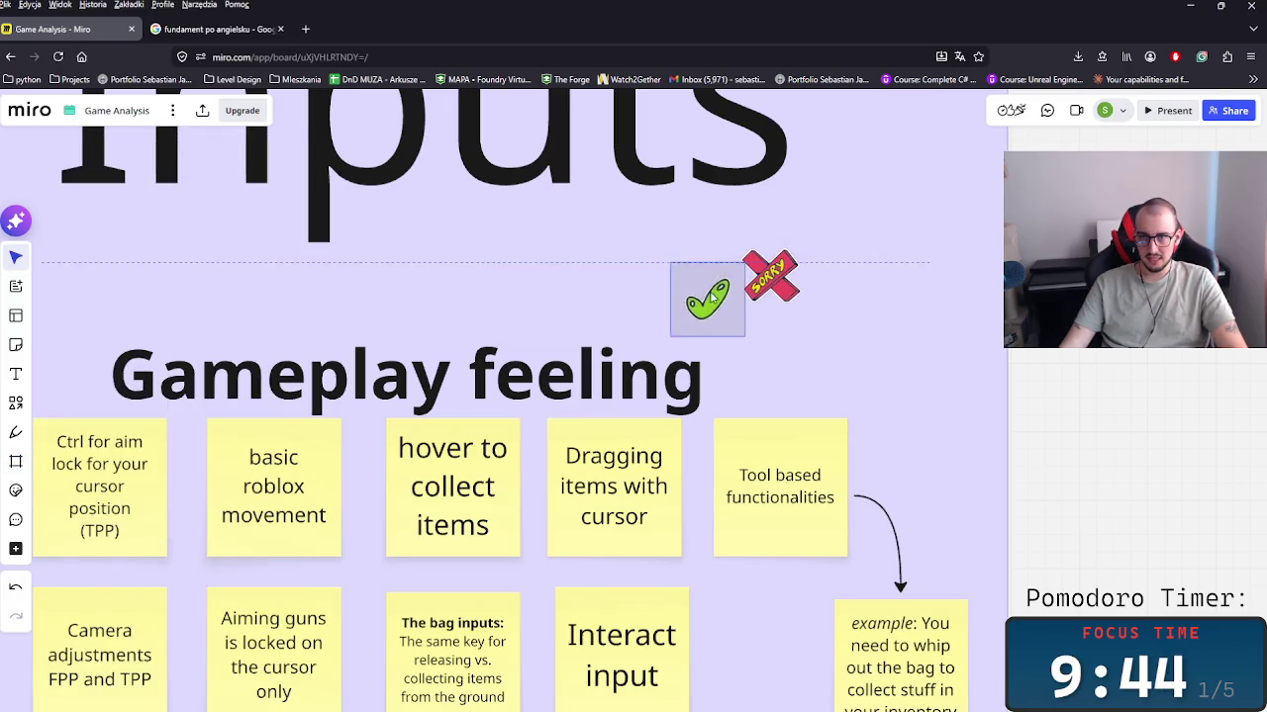
{"action": "left_click_drag", "start_coordinate": [742, 269], "coordinate": [868, 308]}
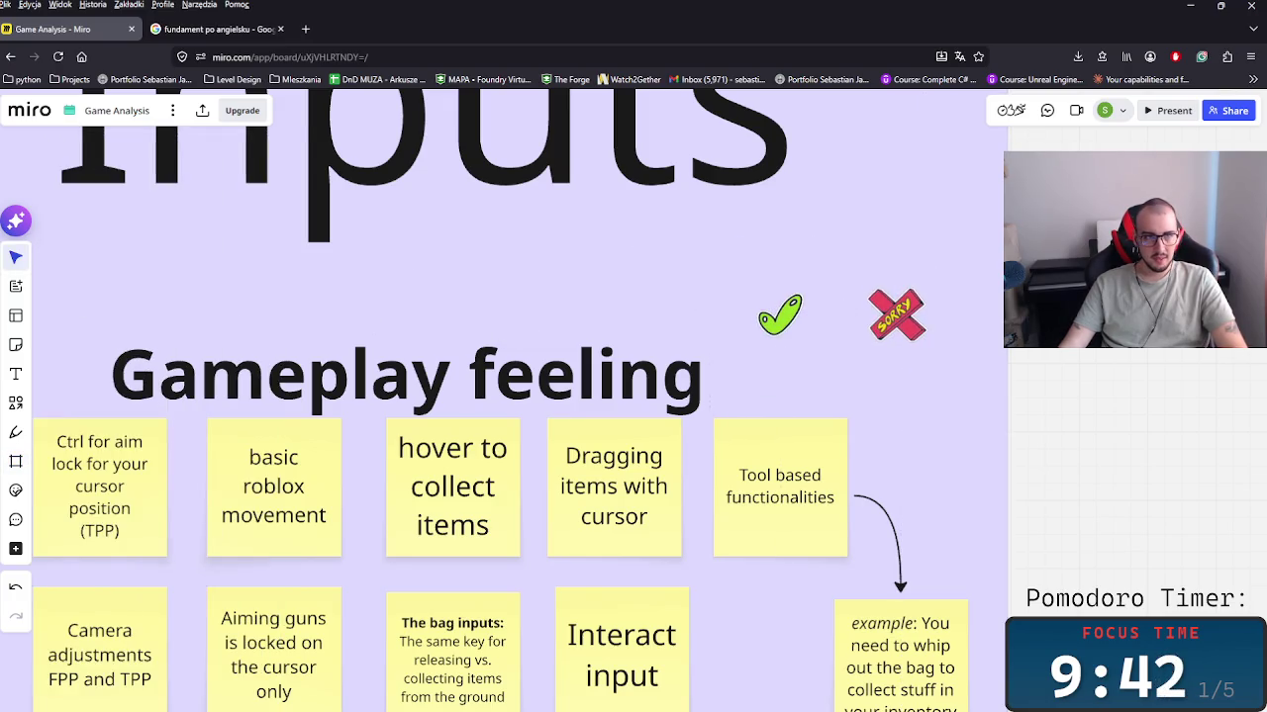
Step: Create a 'good' text label beside the frame
{"action": "double_click", "coordinate": [712, 238]}
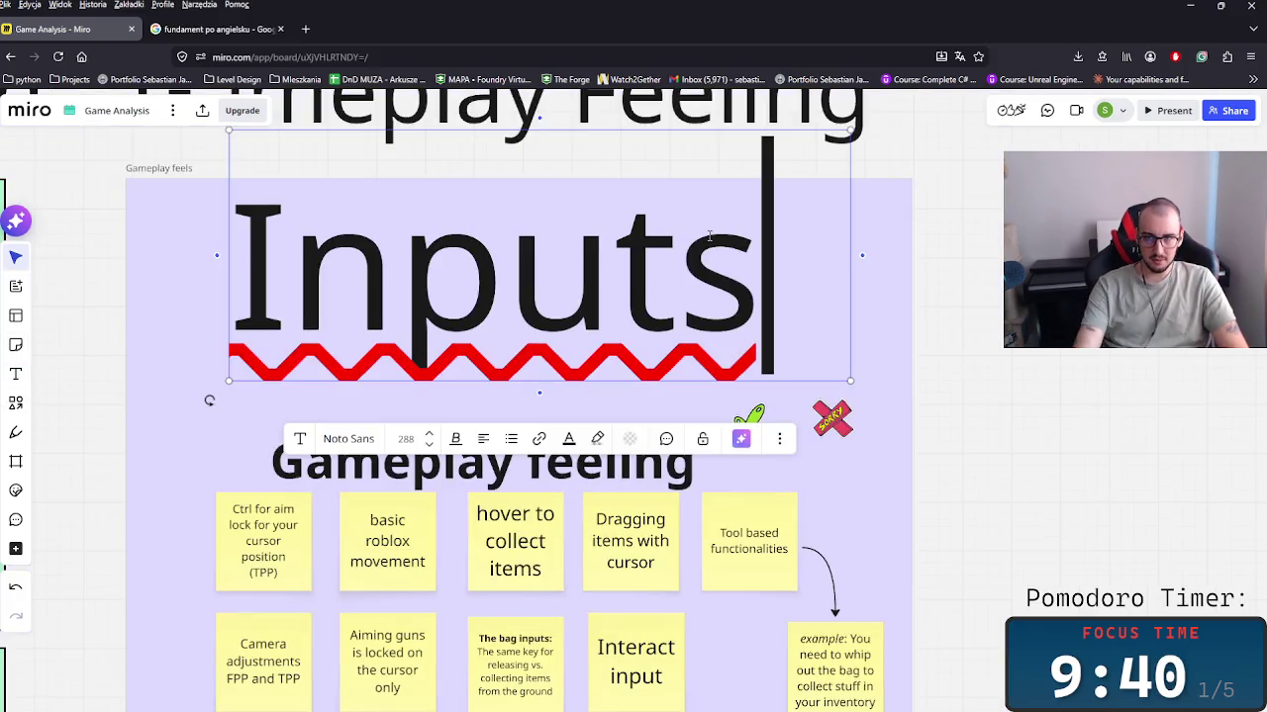
{"action": "left_click", "coordinate": [997, 339]}
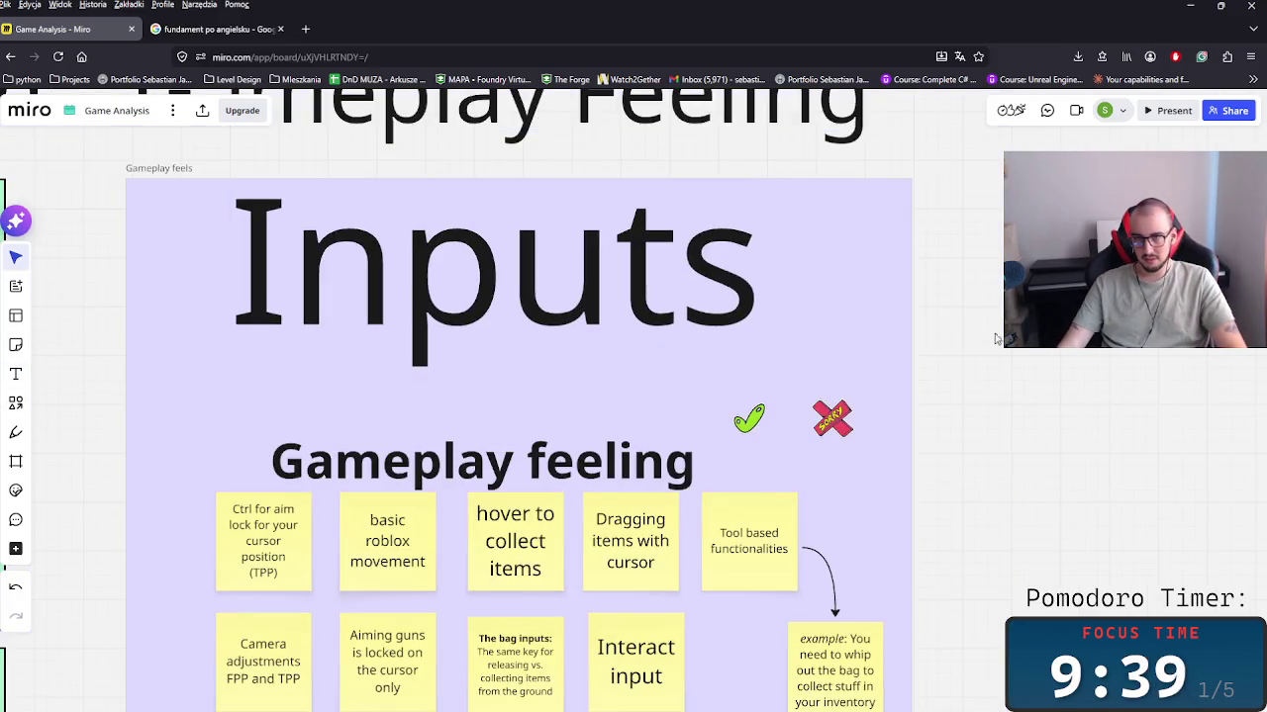
{"action": "left_click", "coordinate": [999, 383]}
{"action": "type", "text": "H"}
{"action": "key", "text": "BackSpace"}
{"action": "type", "text": "fo"}
{"action": "key", "text": "BackSpace"}
{"action": "key", "text": "BackSpace"}
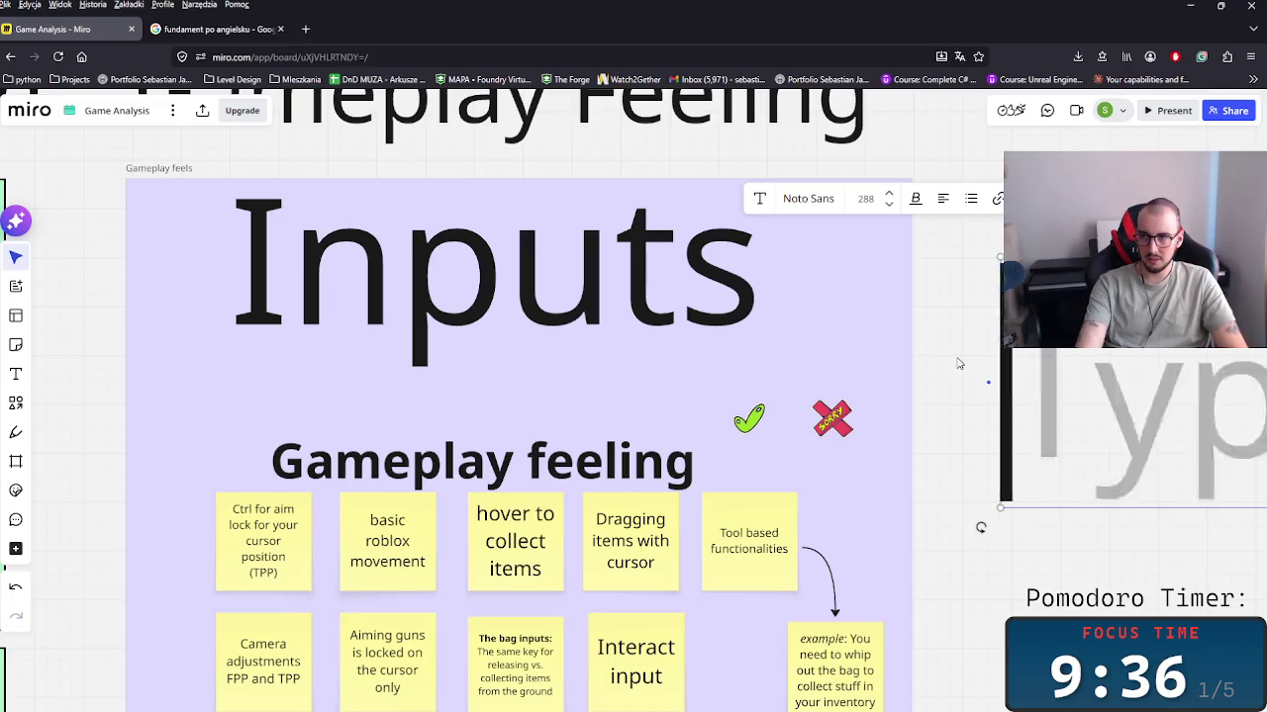
{"action": "type", "text": "good"}
{"action": "scroll", "coordinate": [958, 365], "scroll_direction": "down", "scroll_amount": 2}
{"action": "left_click", "coordinate": [888, 266]}
{"action": "left_click", "coordinate": [889, 265]}
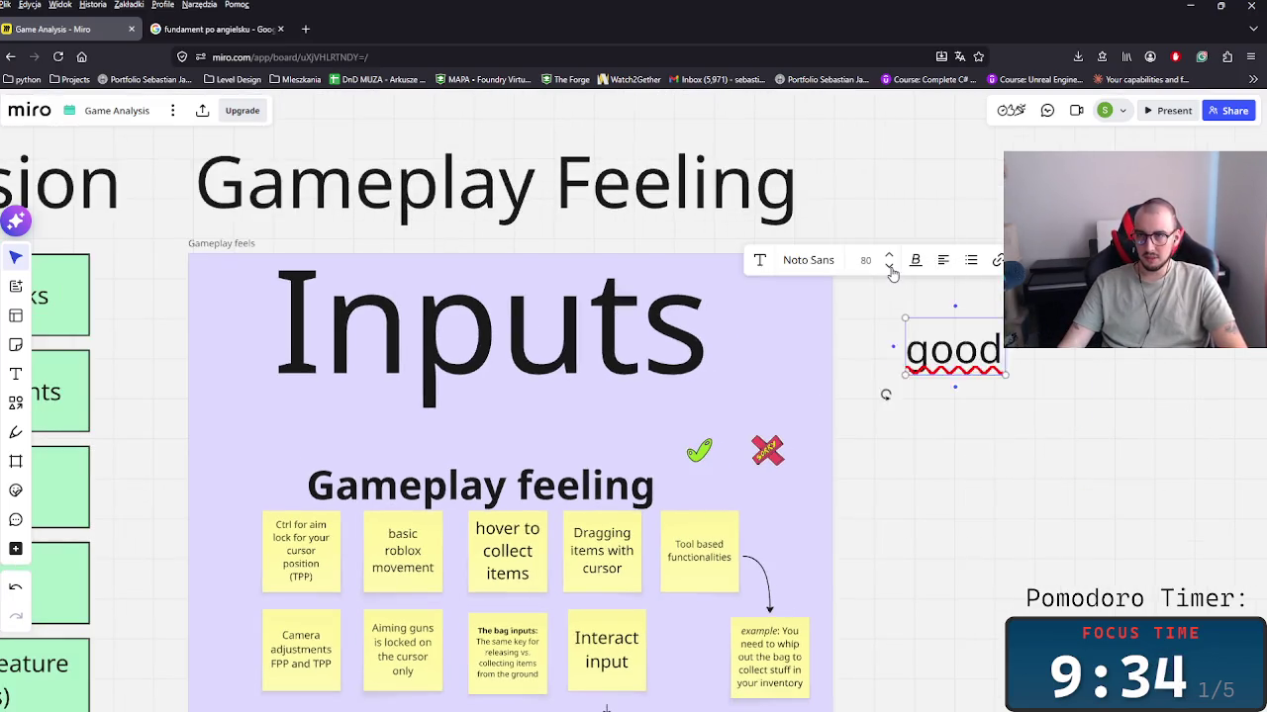
{"action": "left_click", "coordinate": [970, 415]}
Step: Move 'good' onto the frame above the tick at font size 48
{"action": "left_click_drag", "start_coordinate": [956, 362], "coordinate": [724, 430]}
{"action": "scroll", "coordinate": [762, 441], "scroll_direction": "up", "scroll_amount": 3}
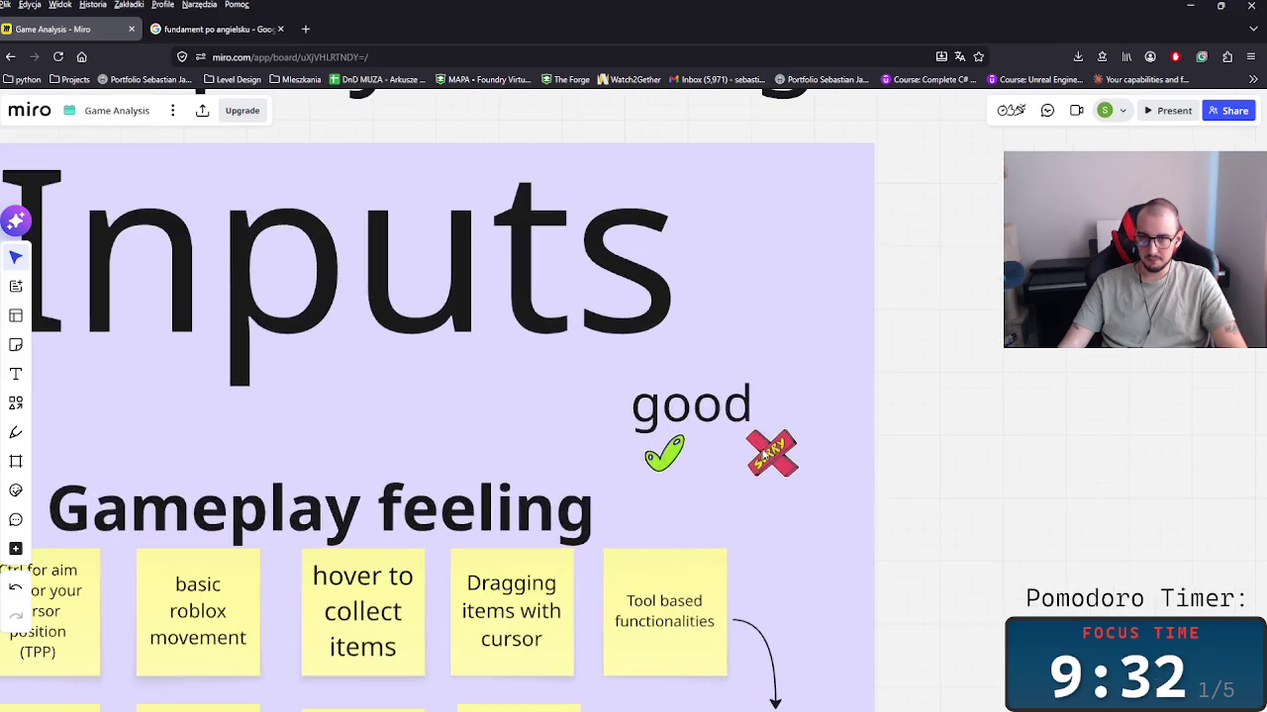
{"action": "left_click", "coordinate": [681, 403]}
{"action": "left_click", "coordinate": [582, 314]}
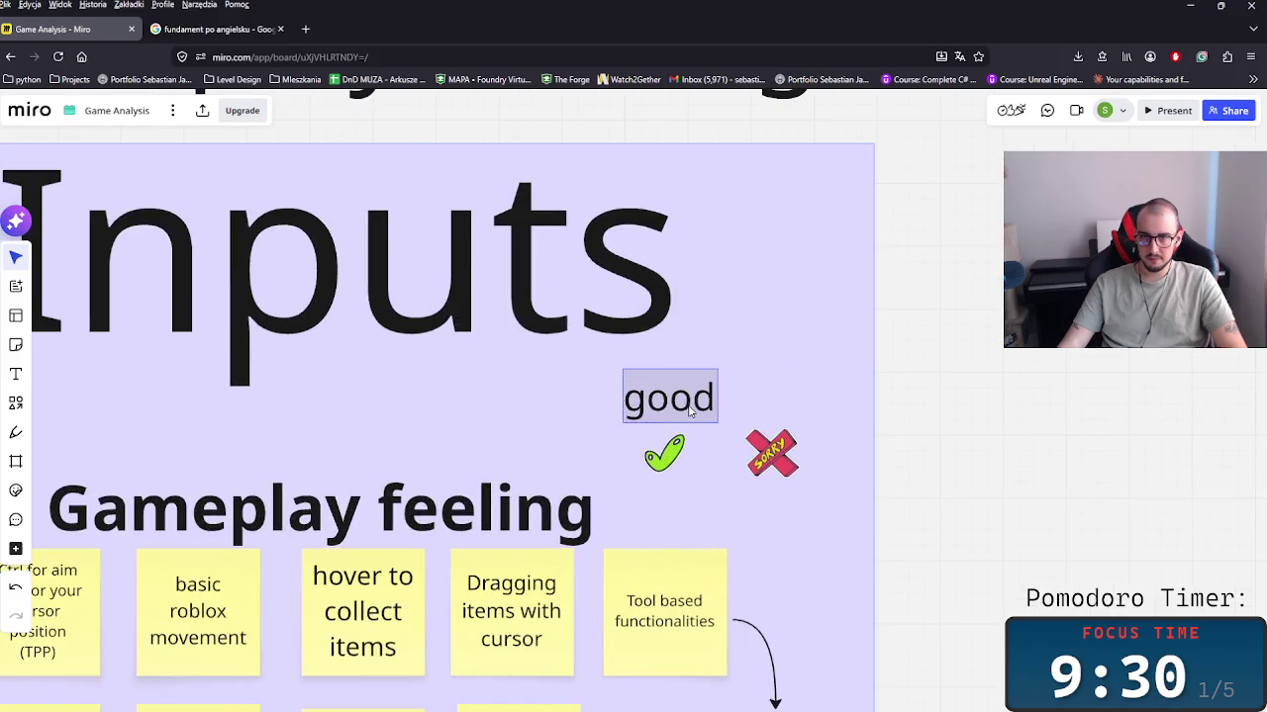
Step: Duplicate the label as 'bad' under the X, with 'good' under the tick
{"action": "key", "text": "ctrl+d"}
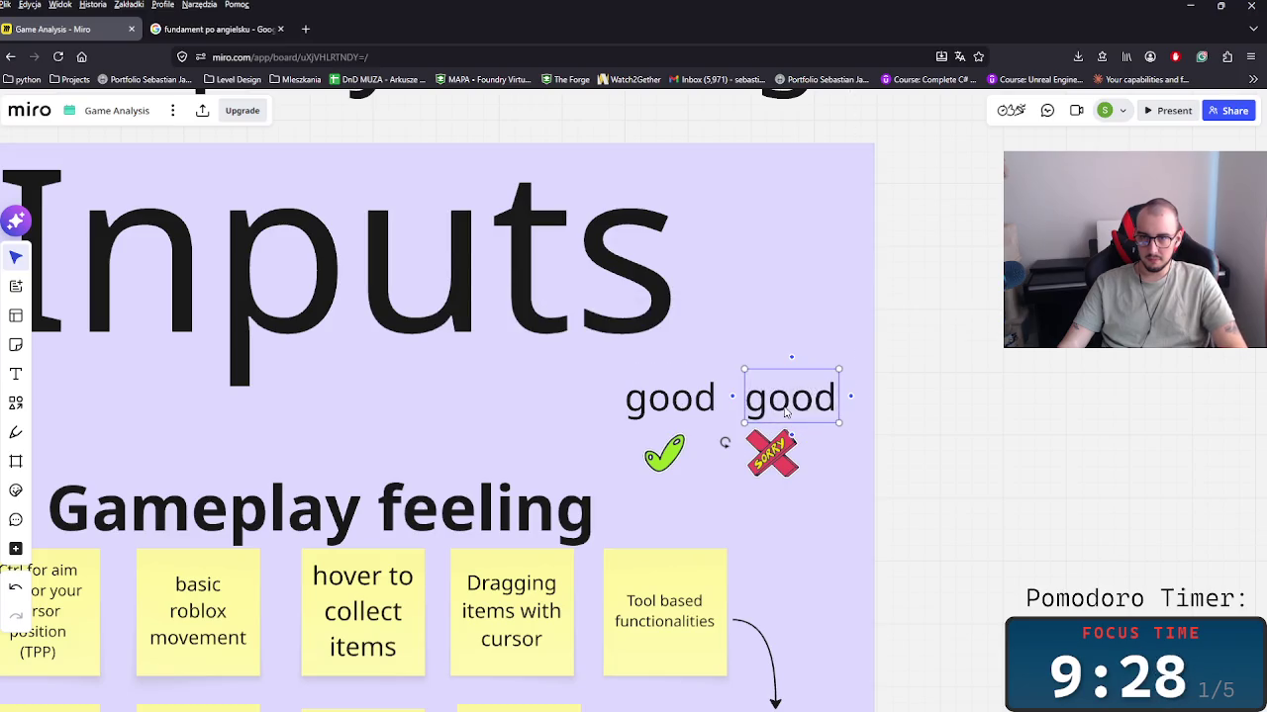
{"action": "double_click", "coordinate": [788, 400]}
{"action": "type", "text": "bad"}
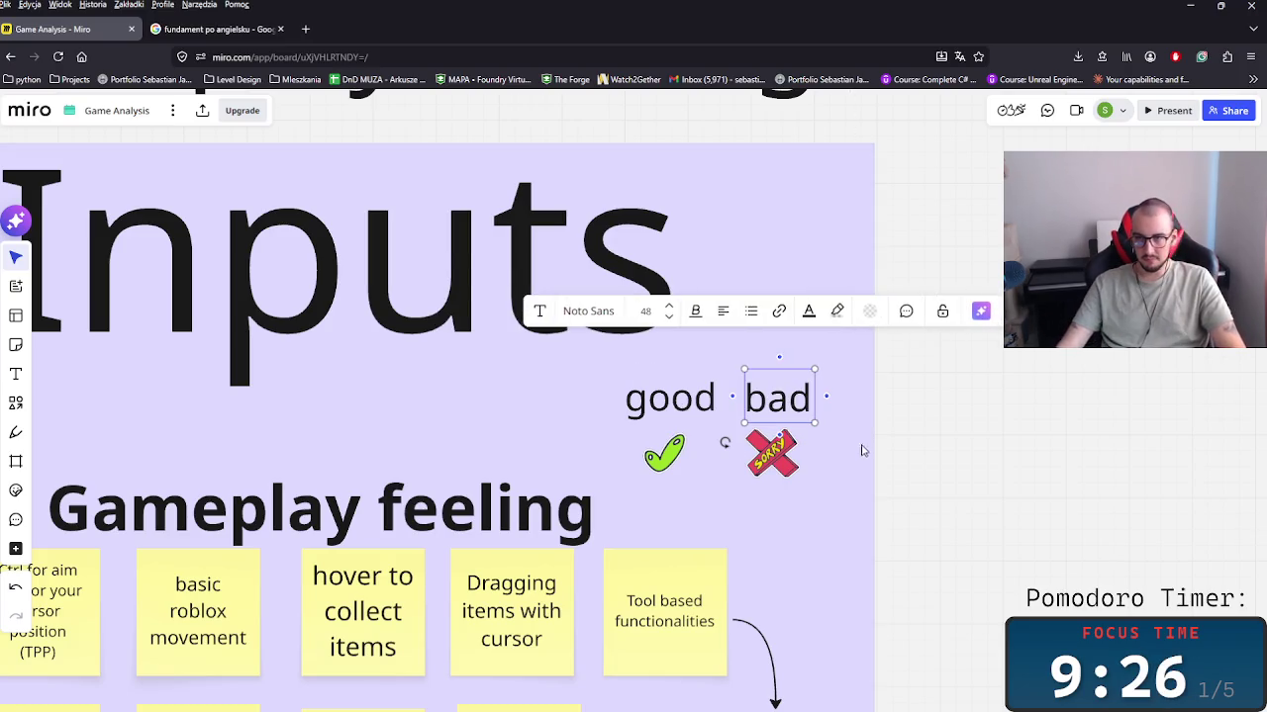
{"action": "left_click", "coordinate": [862, 446]}
{"action": "left_click_drag", "start_coordinate": [791, 396], "coordinate": [789, 489]}
{"action": "left_click", "coordinate": [670, 398]}
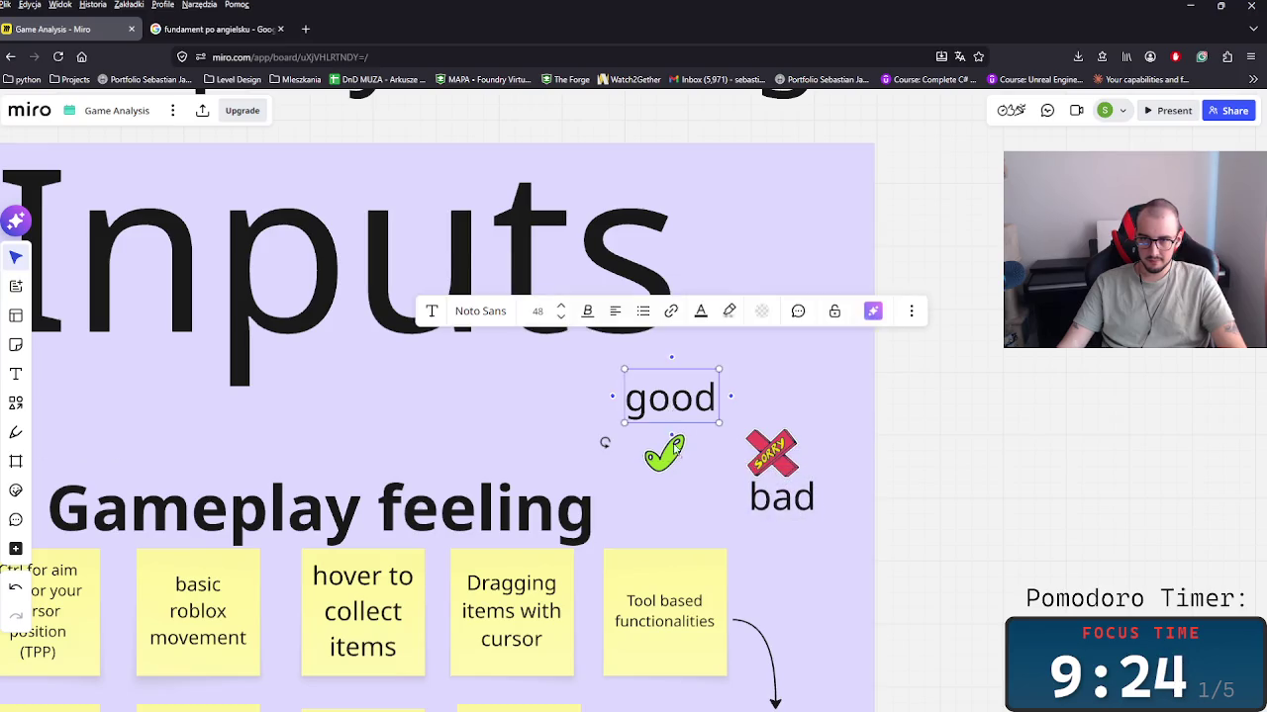
{"action": "left_click_drag", "start_coordinate": [670, 398], "coordinate": [672, 490]}
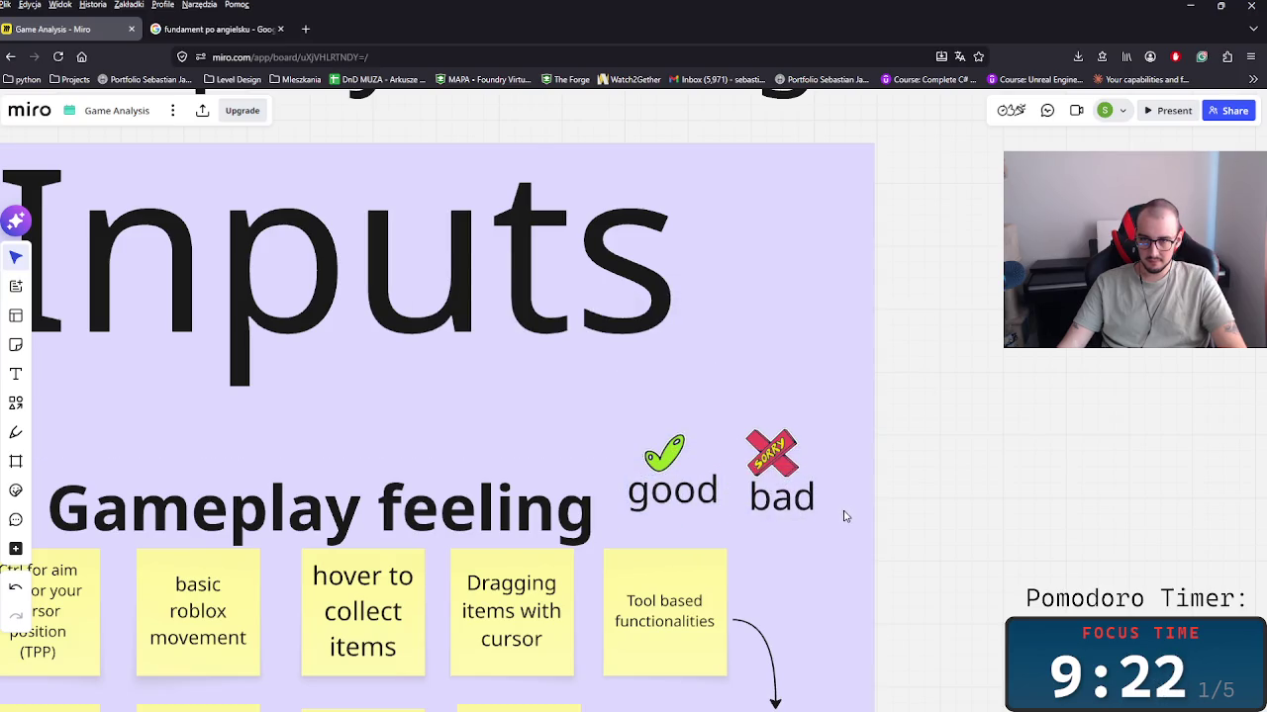
Step: Duplicate the good label and place the copy above the good and bad labels
{"action": "scroll", "coordinate": [594, 416], "scroll_direction": "left", "scroll_amount": 3}
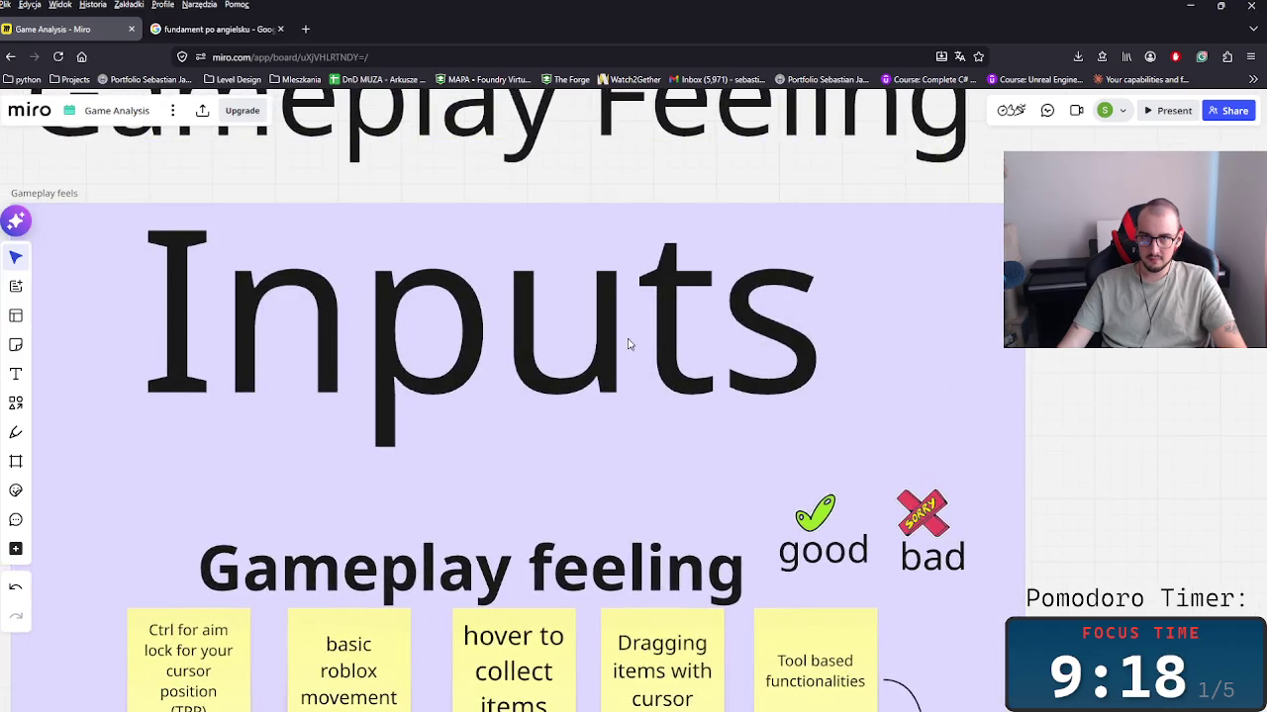
{"action": "left_click", "coordinate": [641, 345]}
{"action": "left_click", "coordinate": [643, 328]}
{"action": "left_click", "coordinate": [897, 323]}
{"action": "left_click", "coordinate": [384, 226]}
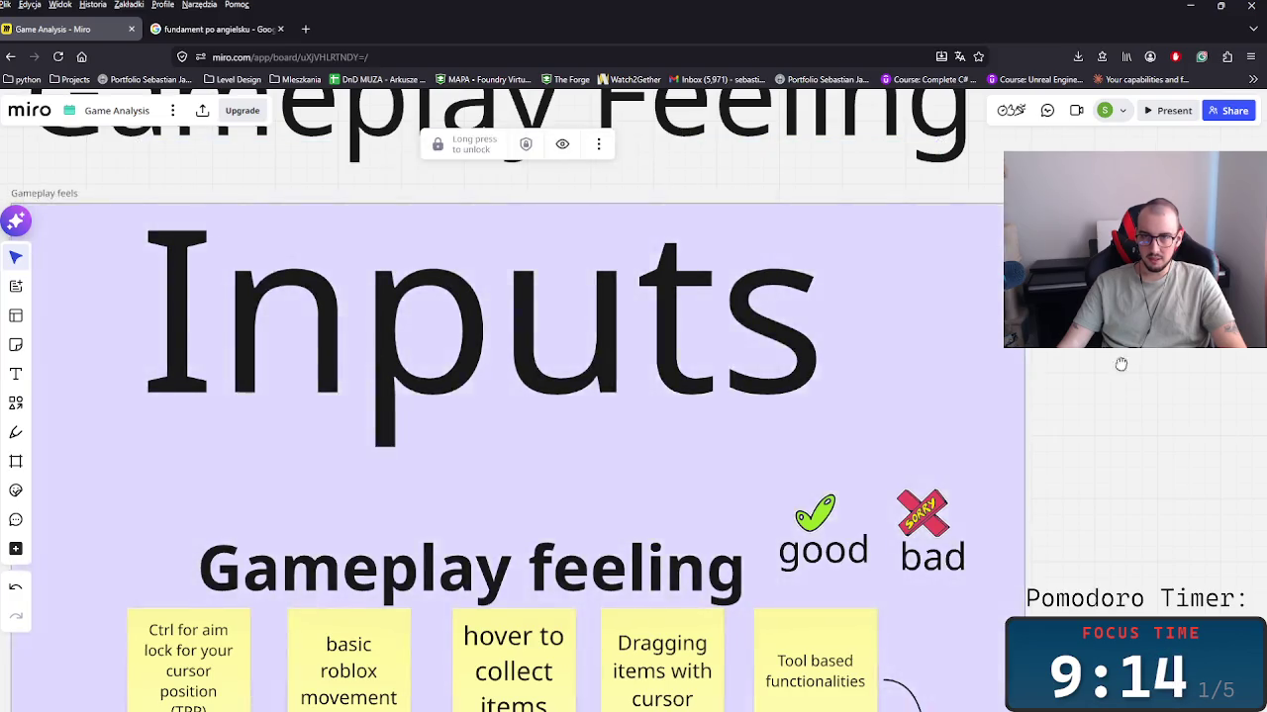
{"action": "scroll", "coordinate": [1119, 363], "scroll_direction": "down", "scroll_amount": 3}
{"action": "left_click", "coordinate": [679, 419]}
{"action": "key", "text": "ctrl+d"}
{"action": "left_click_drag", "start_coordinate": [841, 411], "coordinate": [693, 307]}
Step: Rename the copy to 'My rating:' and centre it above the two stickers
{"action": "double_click", "coordinate": [688, 302]}
{"action": "type", "text": "My  rating"}
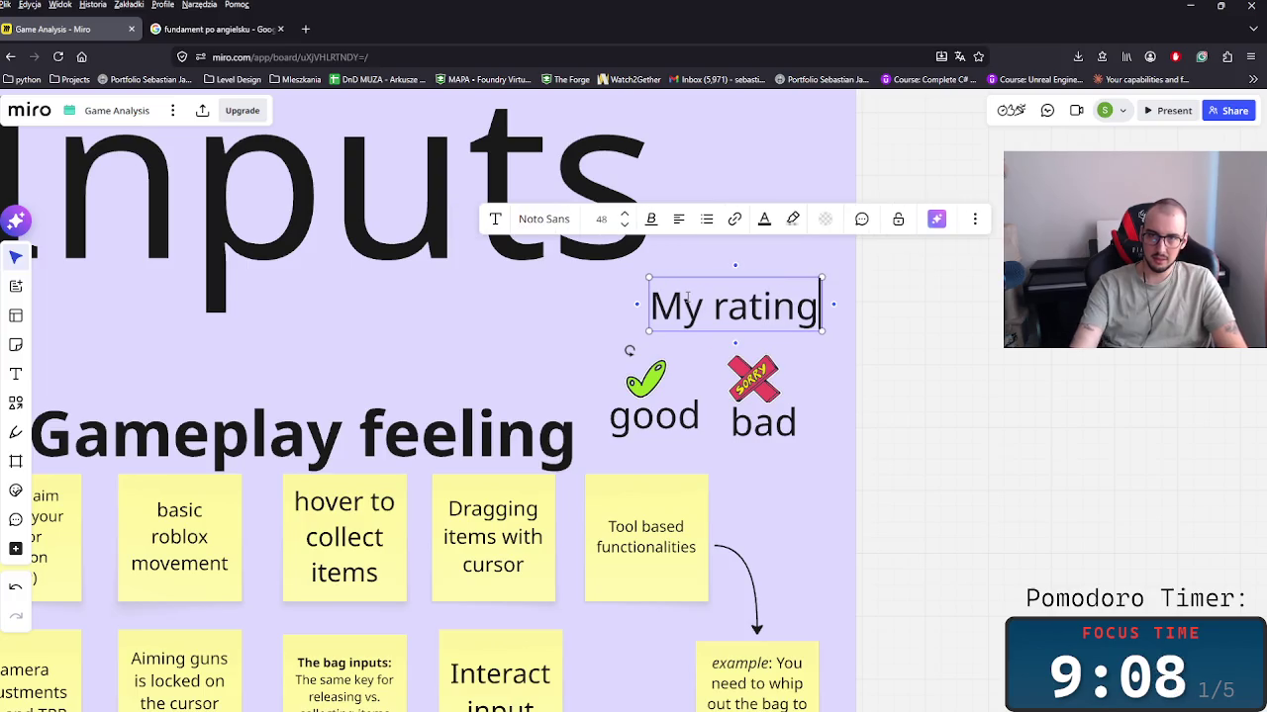
{"action": "type", "text": ":"}
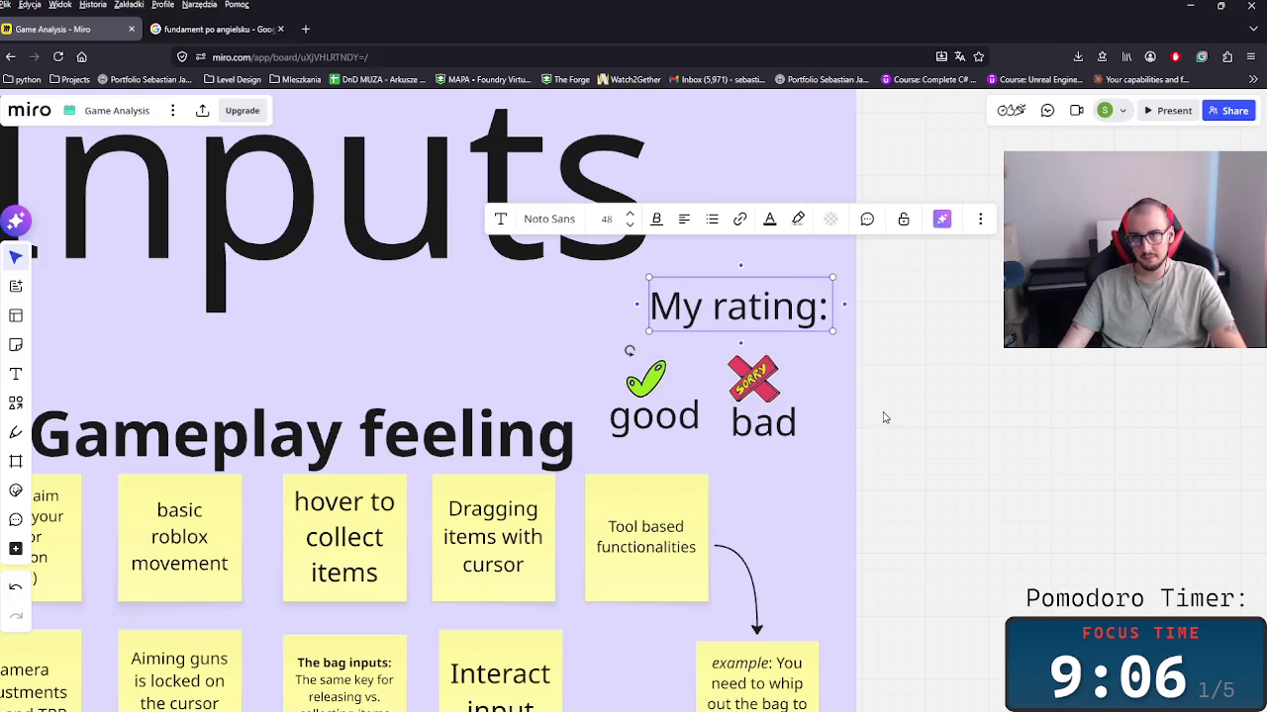
{"action": "left_click", "coordinate": [881, 415]}
{"action": "left_click_drag", "start_coordinate": [730, 319], "coordinate": [694, 340]}
Step: Align the good label with bad, and each sticker above its label
{"action": "left_click", "coordinate": [655, 393]}
{"action": "left_click_drag", "start_coordinate": [641, 416], "coordinate": [641, 423]}
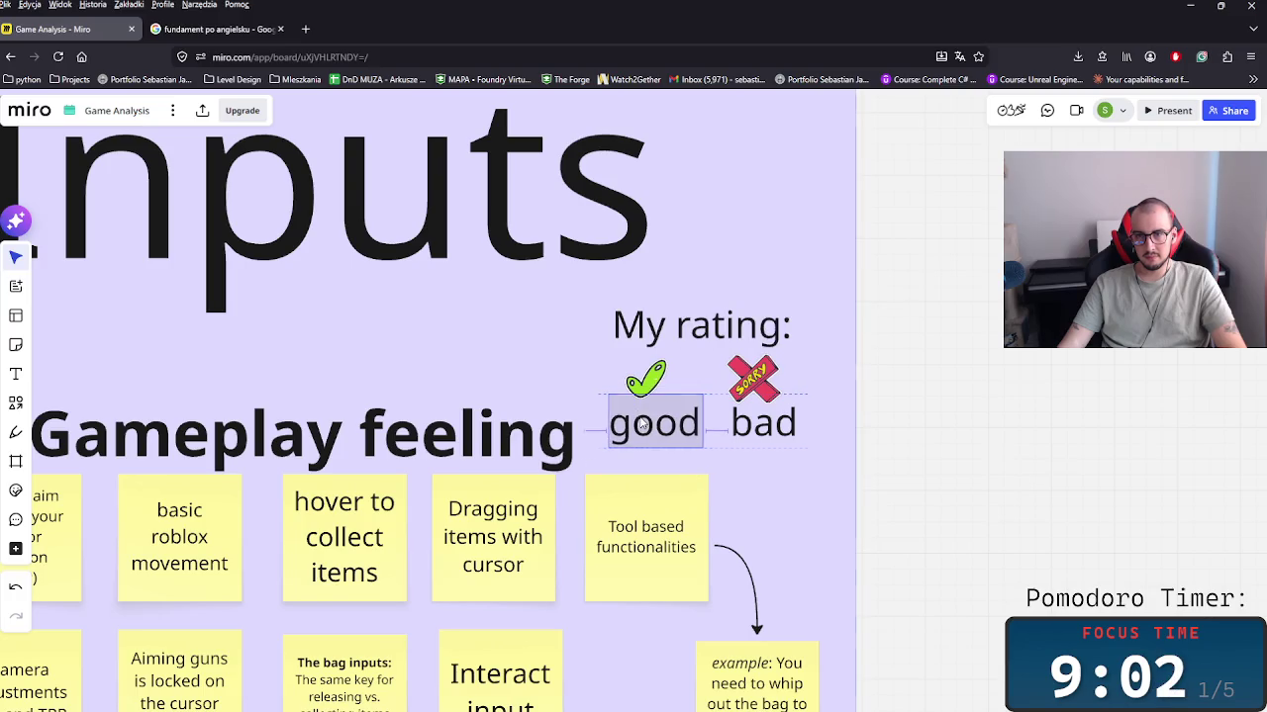
{"action": "left_click", "coordinate": [660, 378]}
{"action": "left_click_drag", "start_coordinate": [660, 378], "coordinate": [672, 377]}
{"action": "left_click", "coordinate": [755, 386]}
{"action": "left_click_drag", "start_coordinate": [763, 388], "coordinate": [773, 388]}
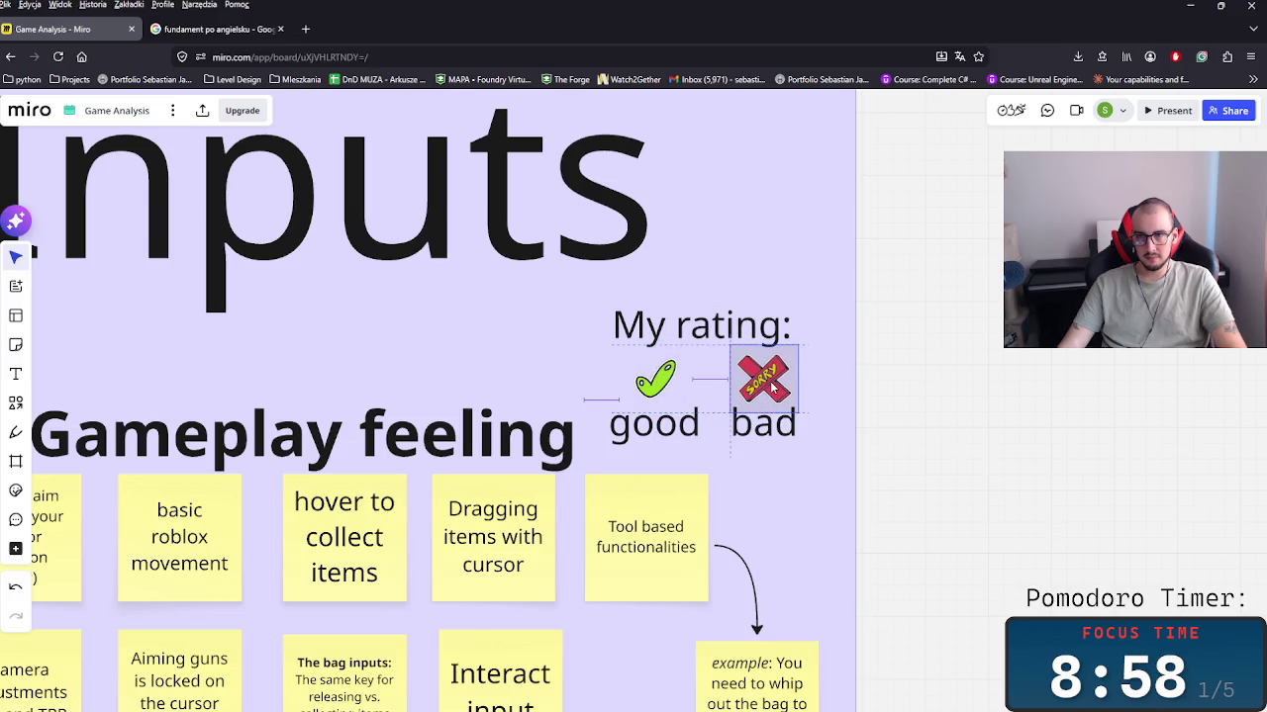
{"action": "scroll", "coordinate": [551, 318], "scroll_direction": "left", "scroll_amount": 5}
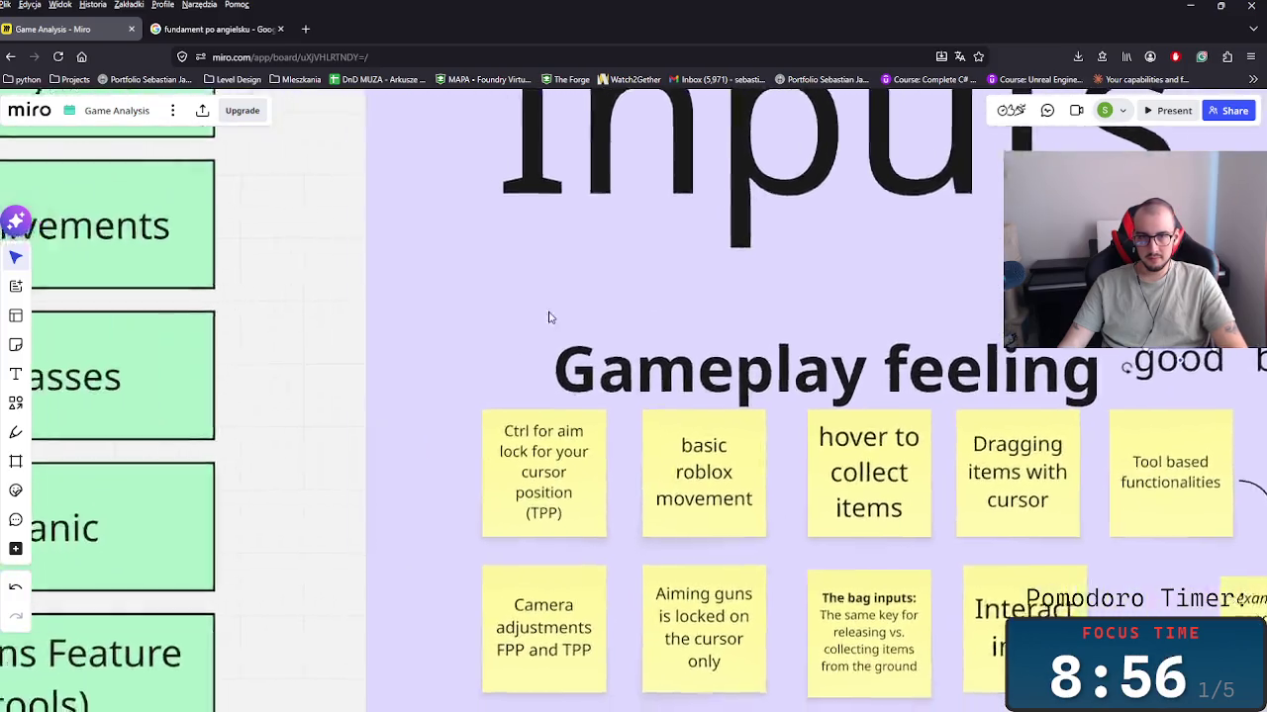
Step: Paste tick stickers onto Ctrl for aim lock, Camera adjustments and basic roblox movement
{"action": "scroll", "coordinate": [552, 318], "scroll_direction": "down", "scroll_amount": 2}
{"action": "key", "text": "ctrl+v"}
{"action": "left_click_drag", "start_coordinate": [548, 440], "coordinate": [559, 424]}
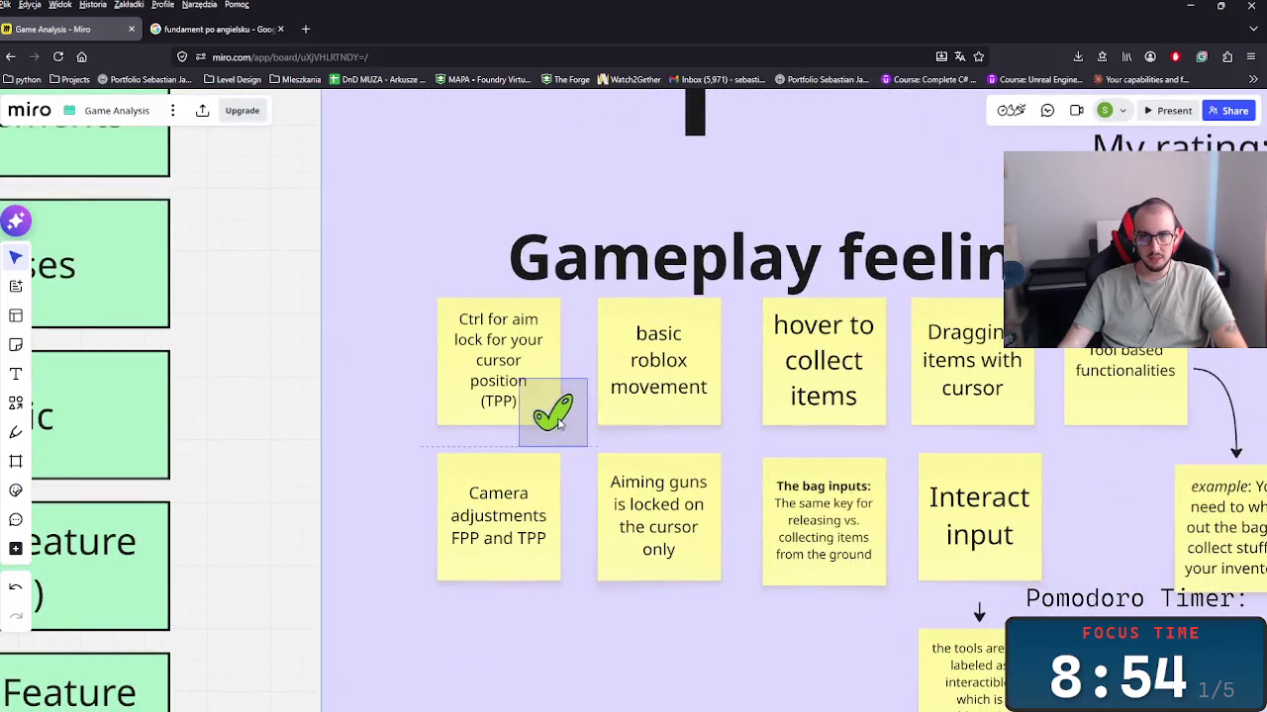
{"action": "scroll", "coordinate": [554, 426], "scroll_direction": "down", "scroll_amount": 2}
{"action": "key", "text": "ctrl+v"}
{"action": "left_click_drag", "start_coordinate": [481, 529], "coordinate": [498, 505]}
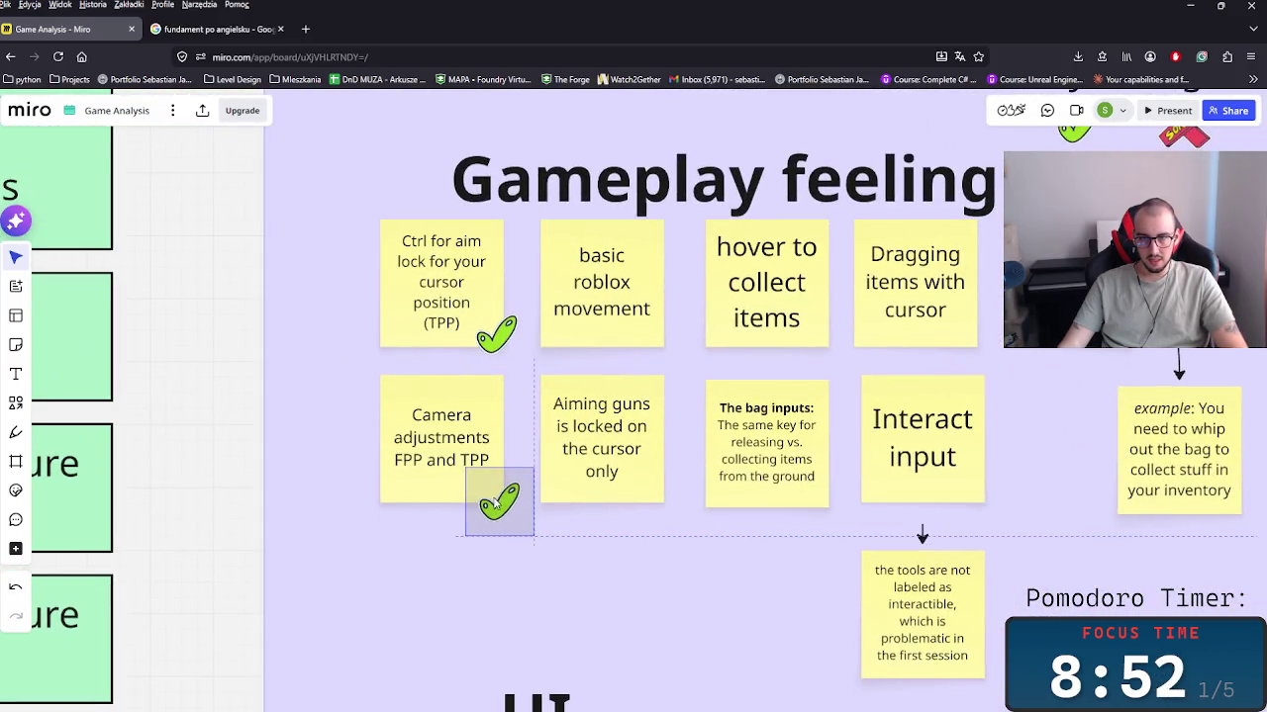
{"action": "scroll", "coordinate": [497, 505], "scroll_direction": "right", "scroll_amount": 3}
{"action": "key", "text": "ctrl+v"}
{"action": "left_click_drag", "start_coordinate": [395, 499], "coordinate": [568, 332]}
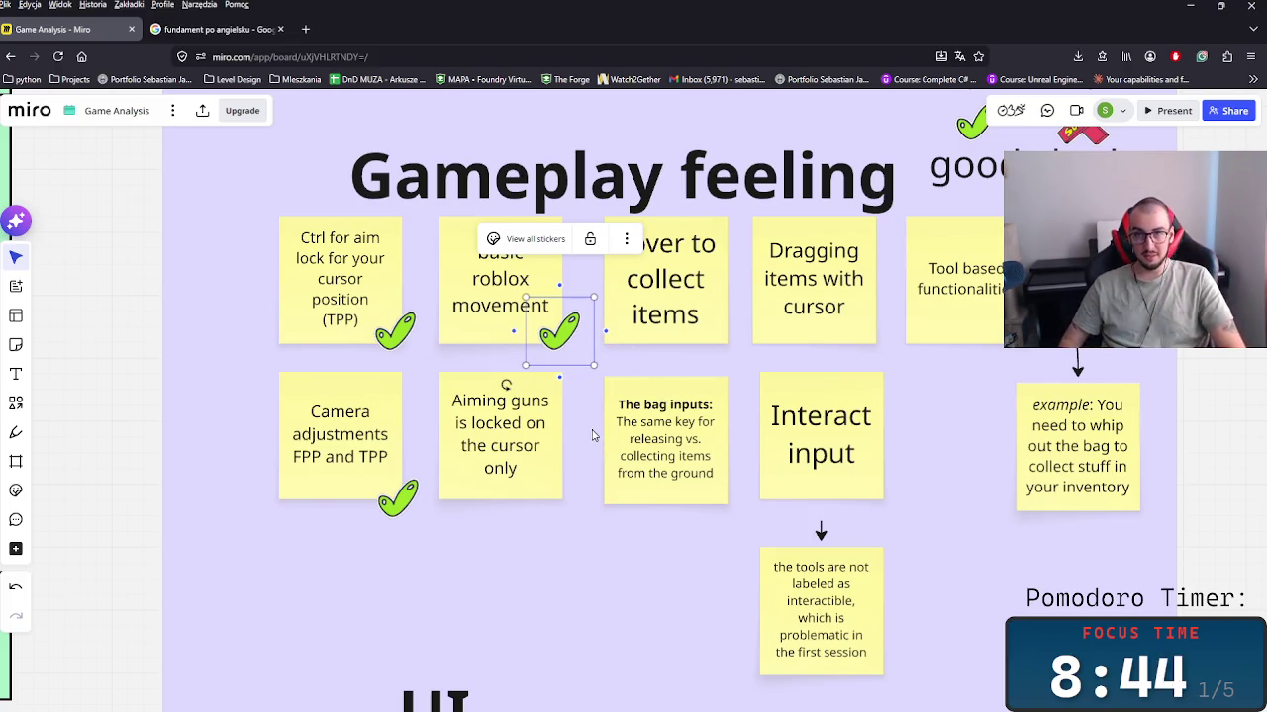
Step: Move the Aiming guns note under Camera adjustments and give it a check sticker
{"action": "scroll", "coordinate": [524, 499], "scroll_direction": "up", "scroll_amount": 2}
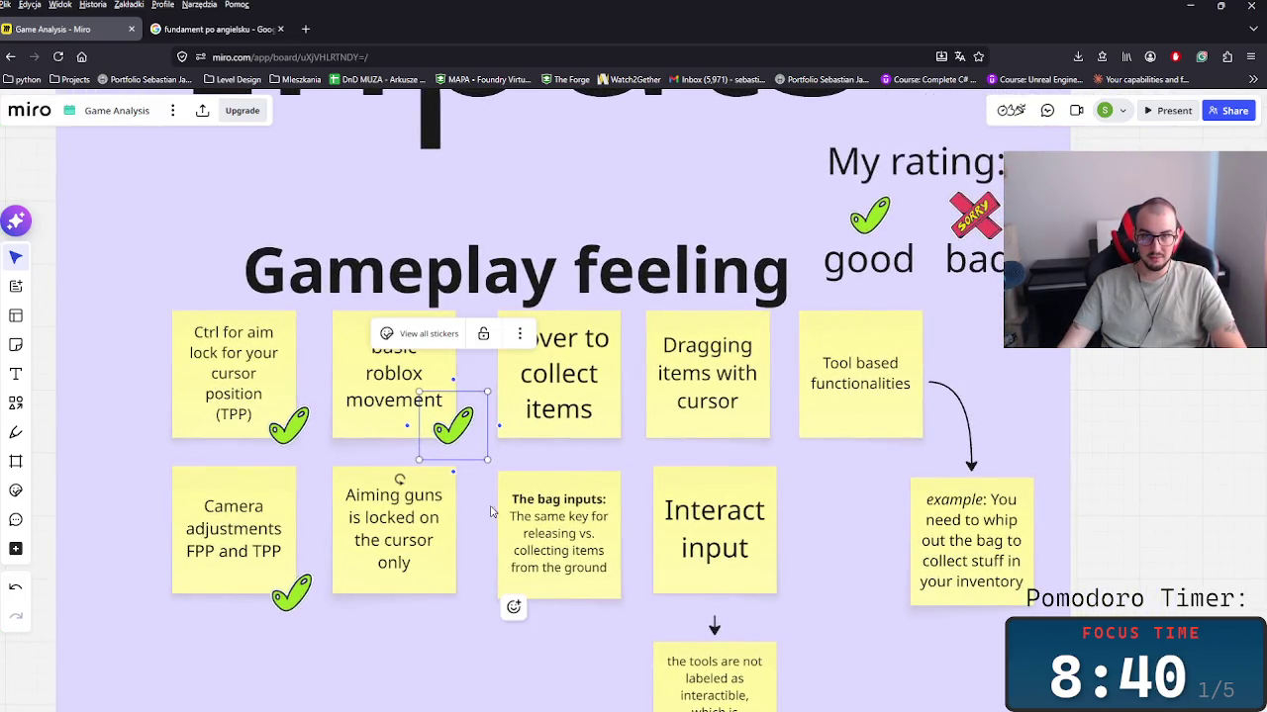
{"action": "left_click", "coordinate": [490, 510]}
{"action": "left_click", "coordinate": [445, 440]}
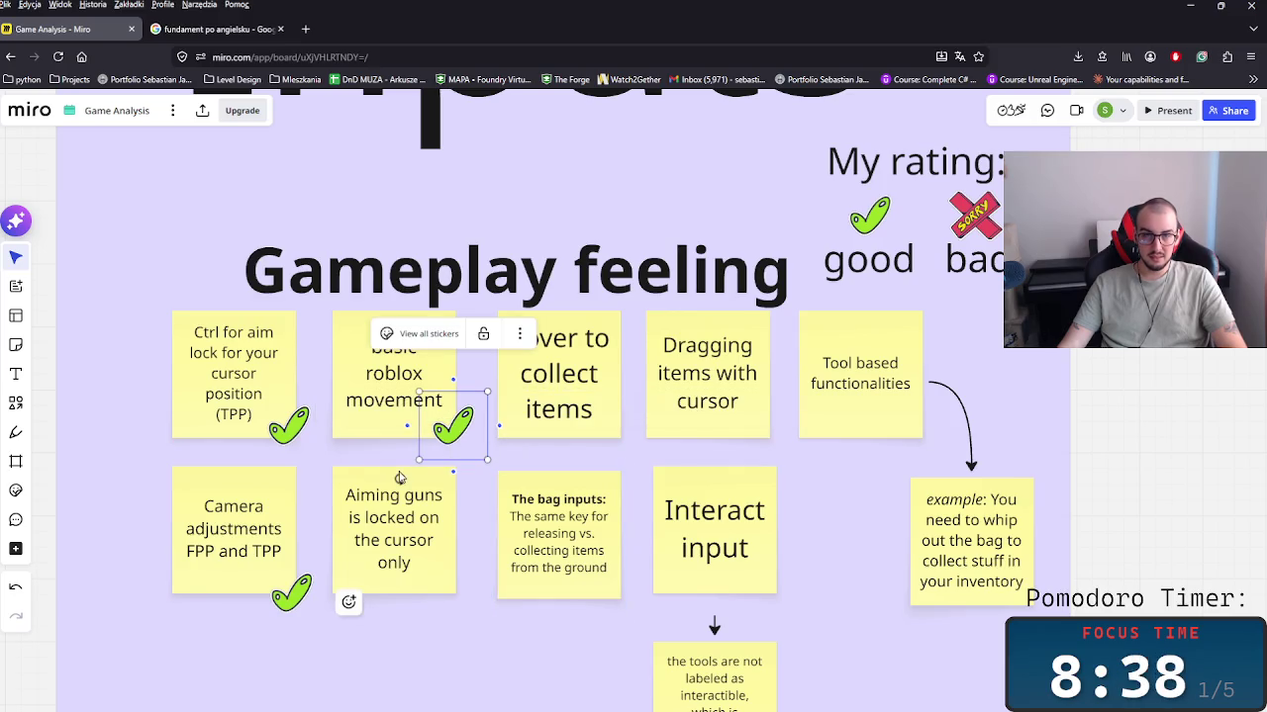
{"action": "scroll", "coordinate": [465, 426], "scroll_direction": "left", "scroll_amount": 2}
{"action": "left_click", "coordinate": [460, 395]}
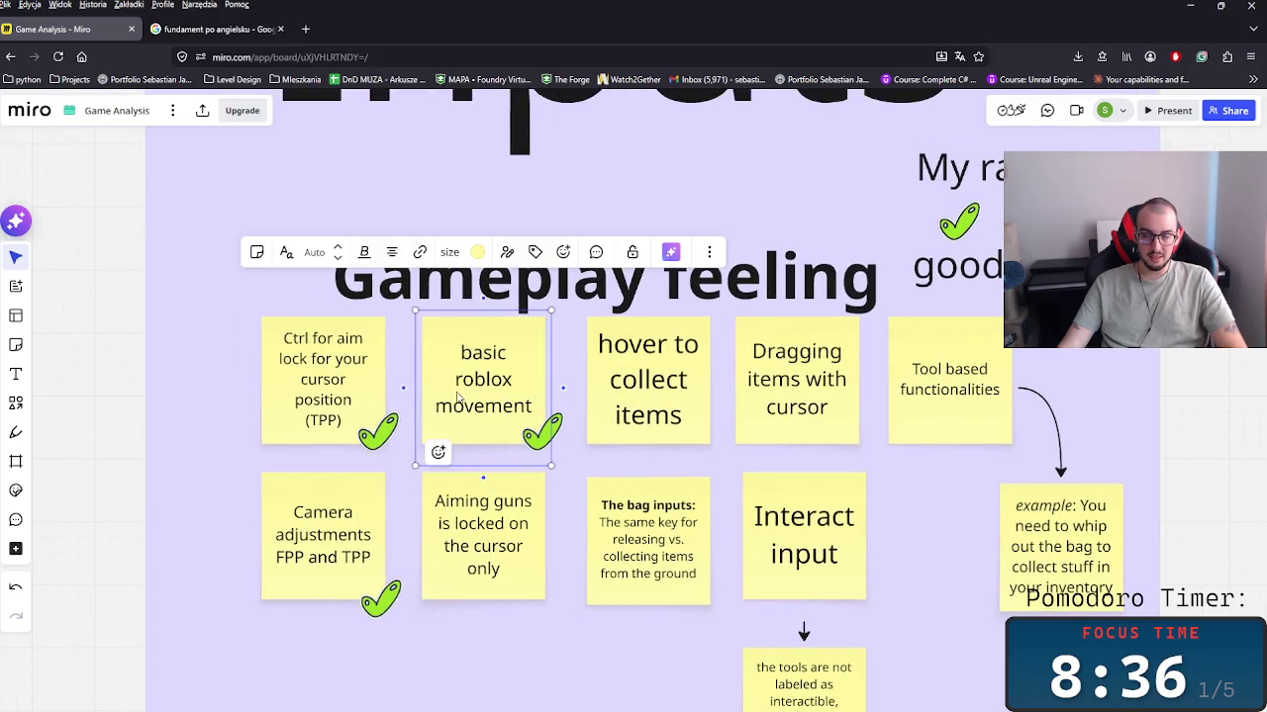
{"action": "scroll", "coordinate": [551, 614], "scroll_direction": "down", "scroll_amount": 3}
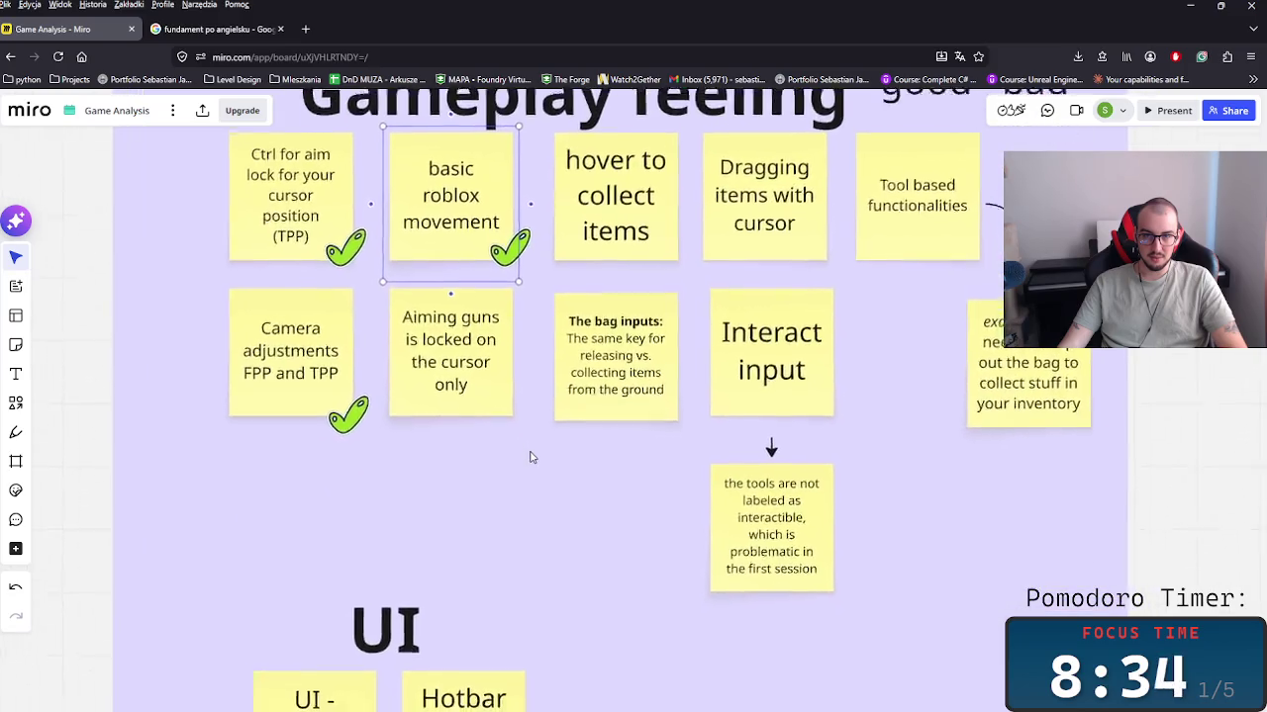
{"action": "left_click_drag", "start_coordinate": [450, 322], "coordinate": [291, 488]}
{"action": "key", "text": "ctrl+v"}
Step: Delete the accidental orange connector drawn from the basic roblox movement note
{"action": "scroll", "coordinate": [512, 497], "scroll_direction": "up", "scroll_amount": 1}
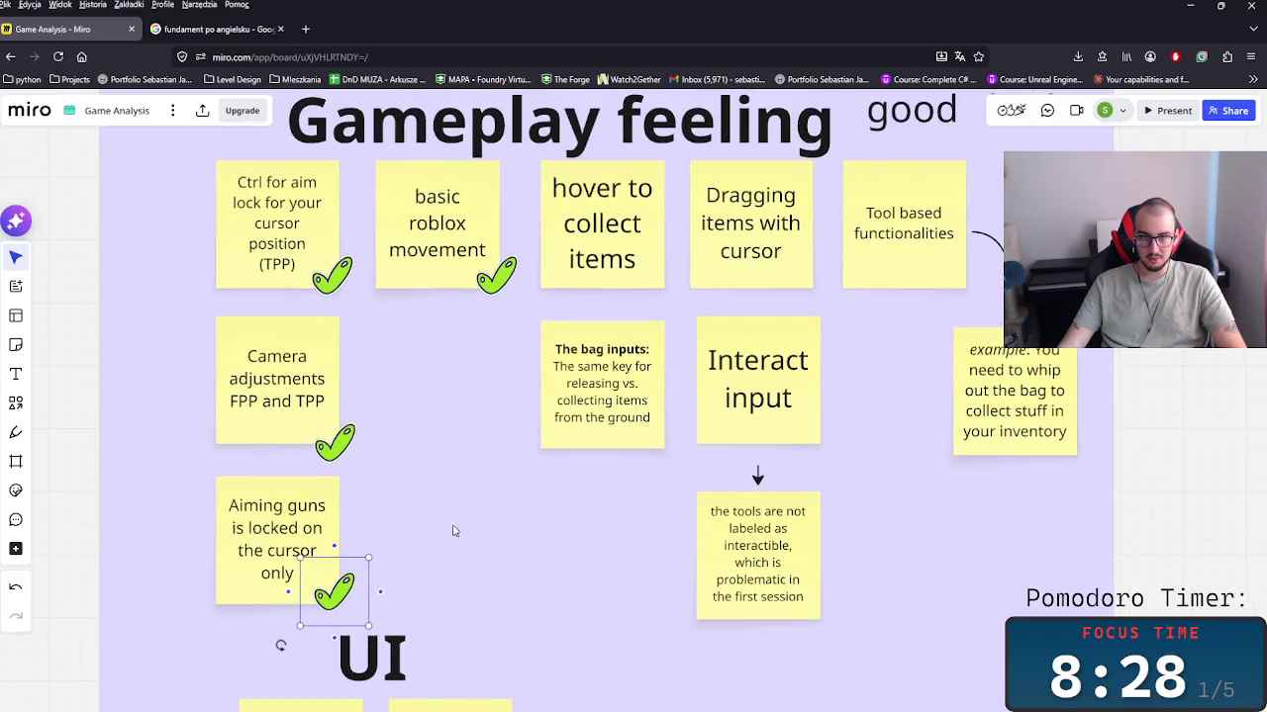
{"action": "left_click", "coordinate": [451, 228]}
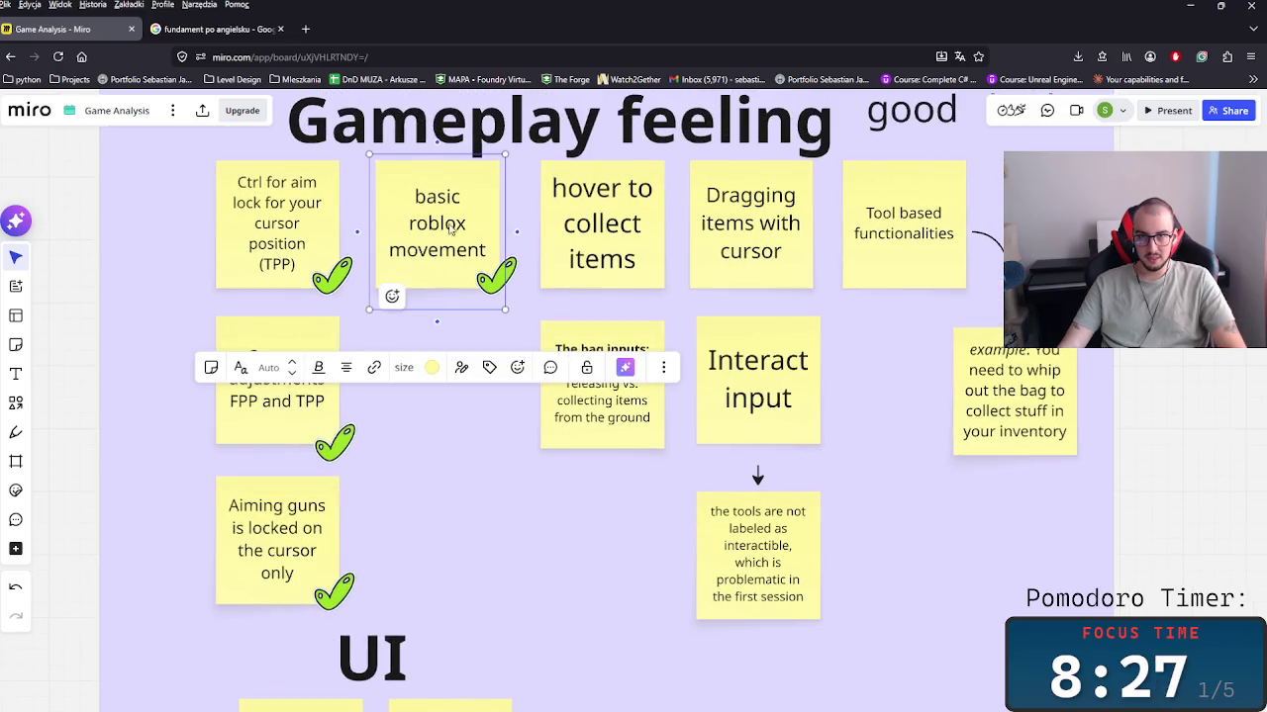
{"action": "left_click", "coordinate": [436, 323]}
{"action": "left_click", "coordinate": [426, 460]}
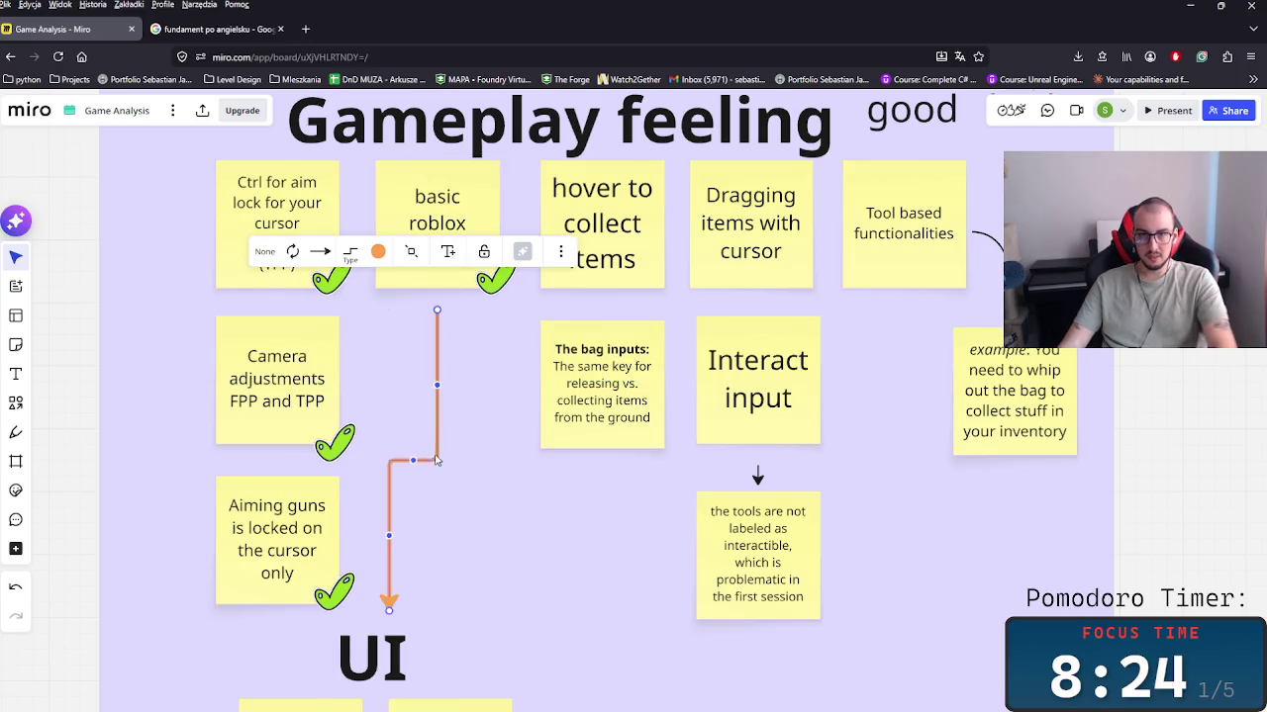
{"action": "key", "text": "Delete"}
{"action": "left_click", "coordinate": [396, 285]}
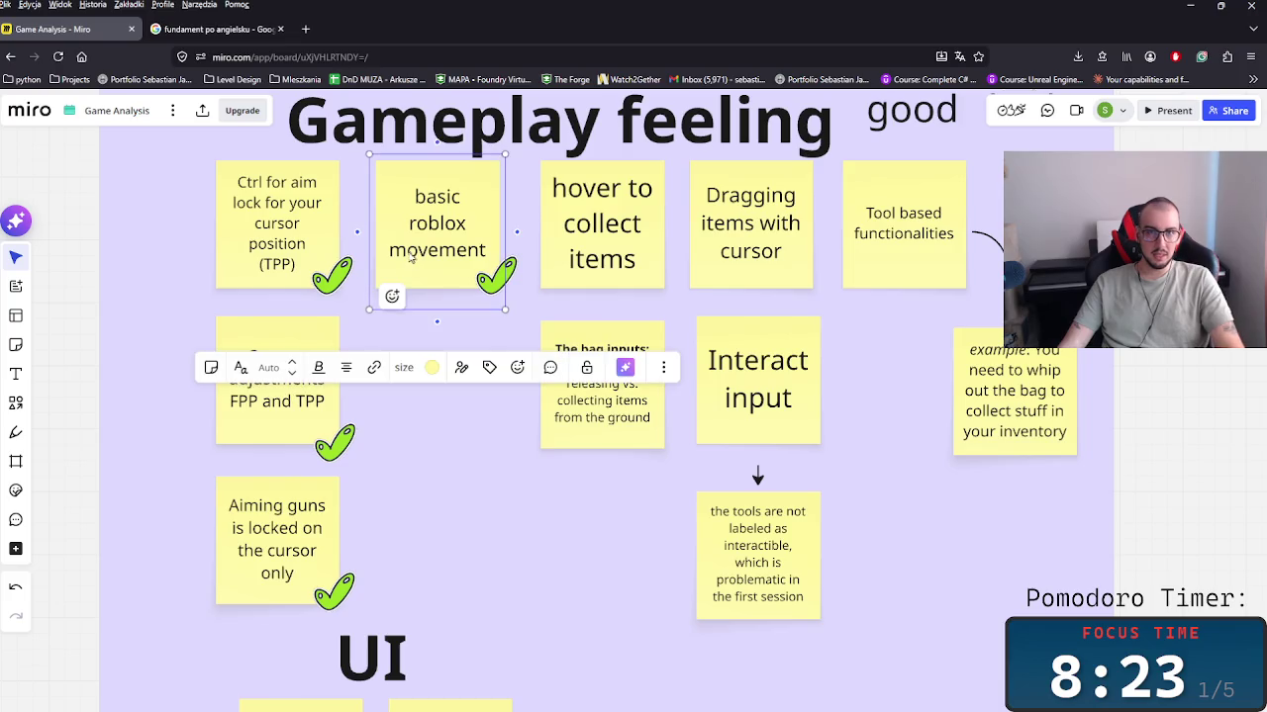
{"action": "left_click", "coordinate": [20, 405]}
{"action": "key", "text": "f"}
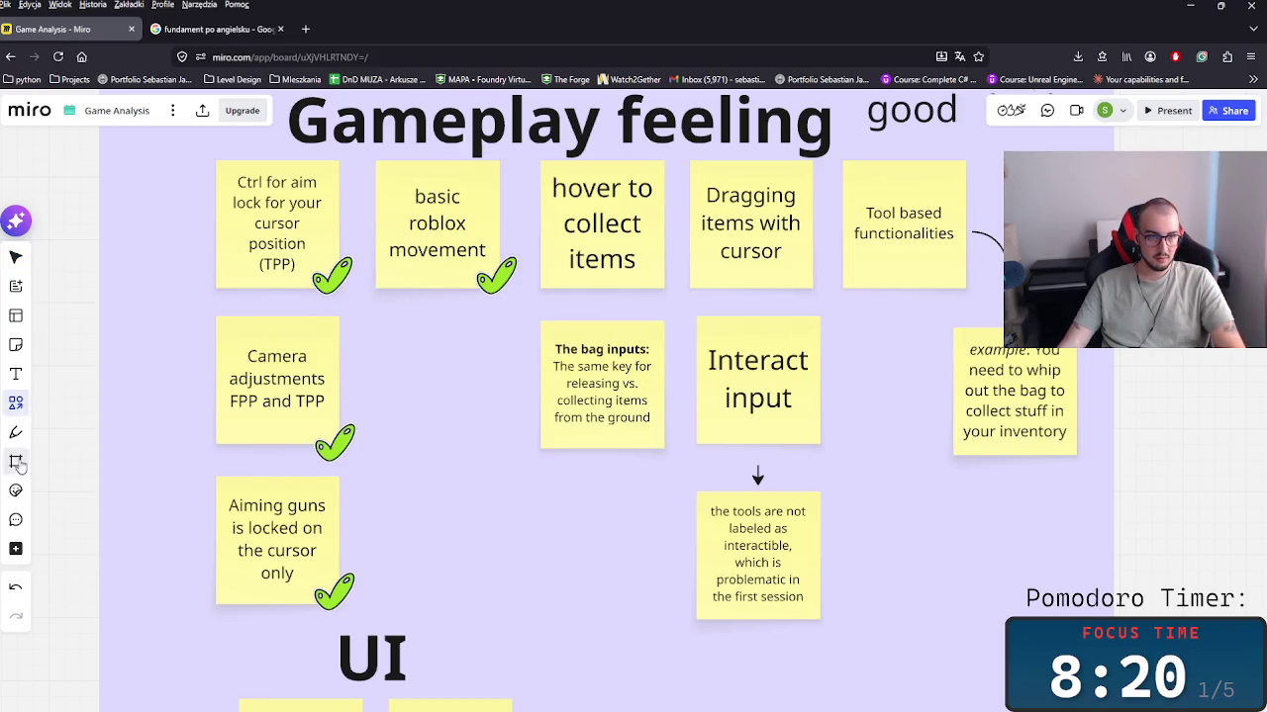
{"action": "left_click", "coordinate": [18, 348]}
Step: Place a new sticky note headed with an italic 'Side note :' label
{"action": "left_click", "coordinate": [446, 330]}
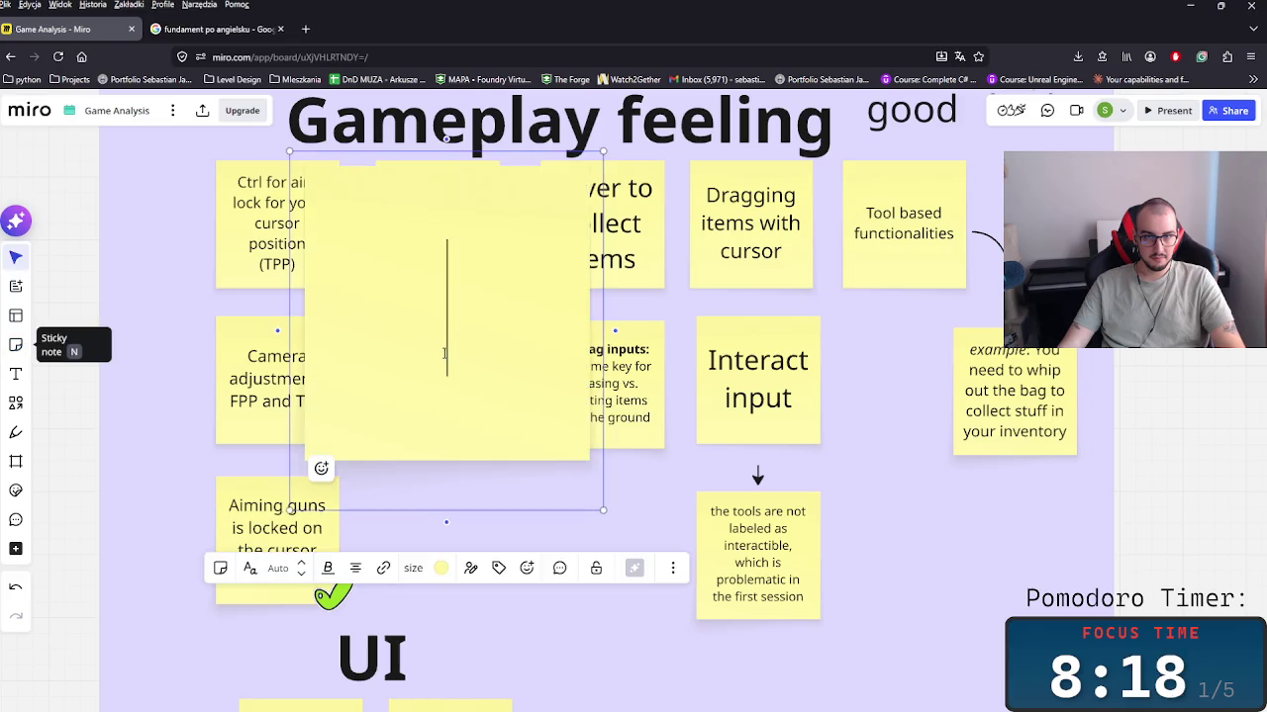
{"action": "type", "text": "Side note :"}
{"action": "key", "text": "ctrl+a"}
{"action": "type", "text": "I"}
{"action": "key", "text": "ctrl+z"}
{"action": "key", "text": "ctrl+i"}
Step: Write 'the level is created according to that movement so it's fine when it comes to gameplay feeling'
{"action": "left_click", "coordinate": [450, 336]}
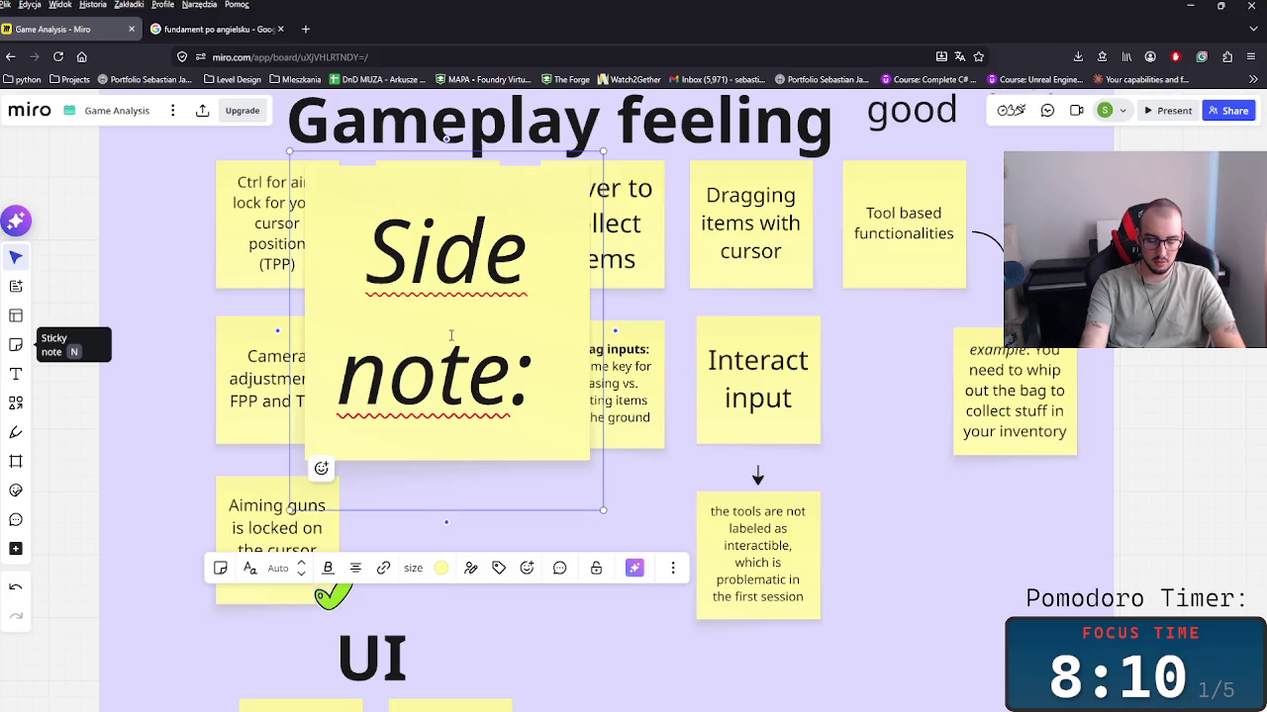
{"action": "type", "text": "the level is created as"}
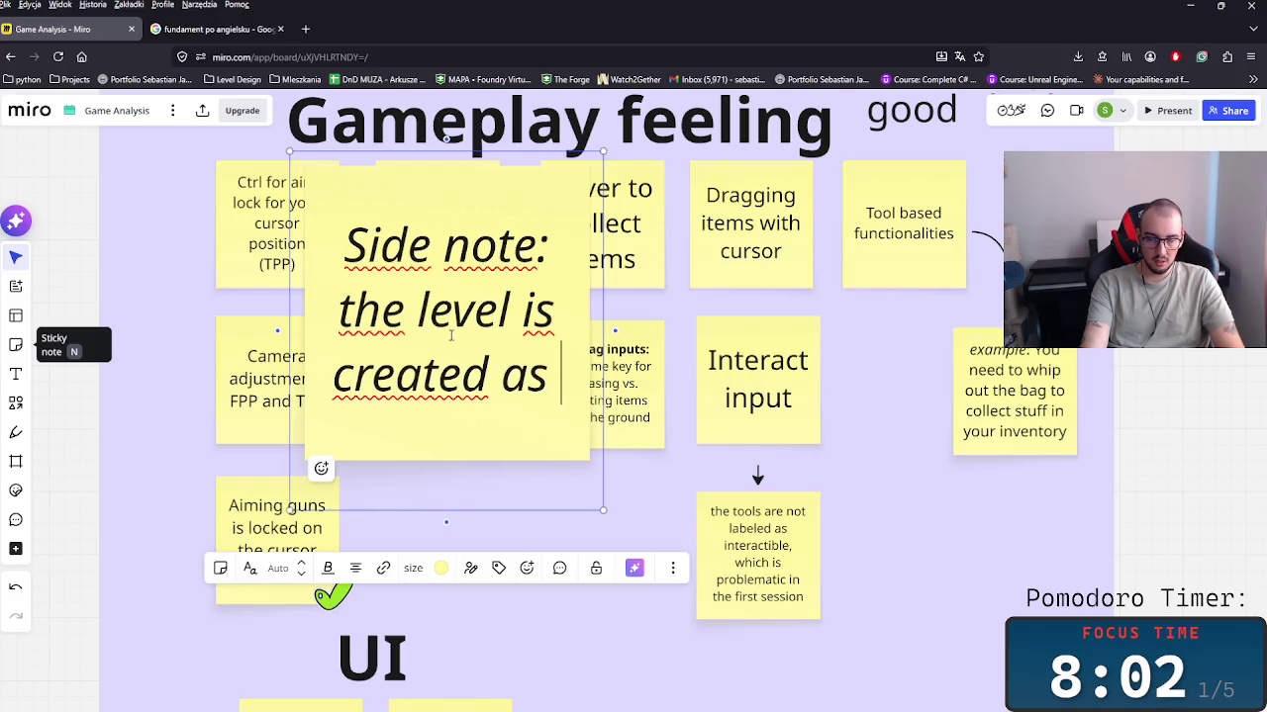
{"action": "key", "text": "BackSpace"}
{"action": "key", "text": "BackSpace"}
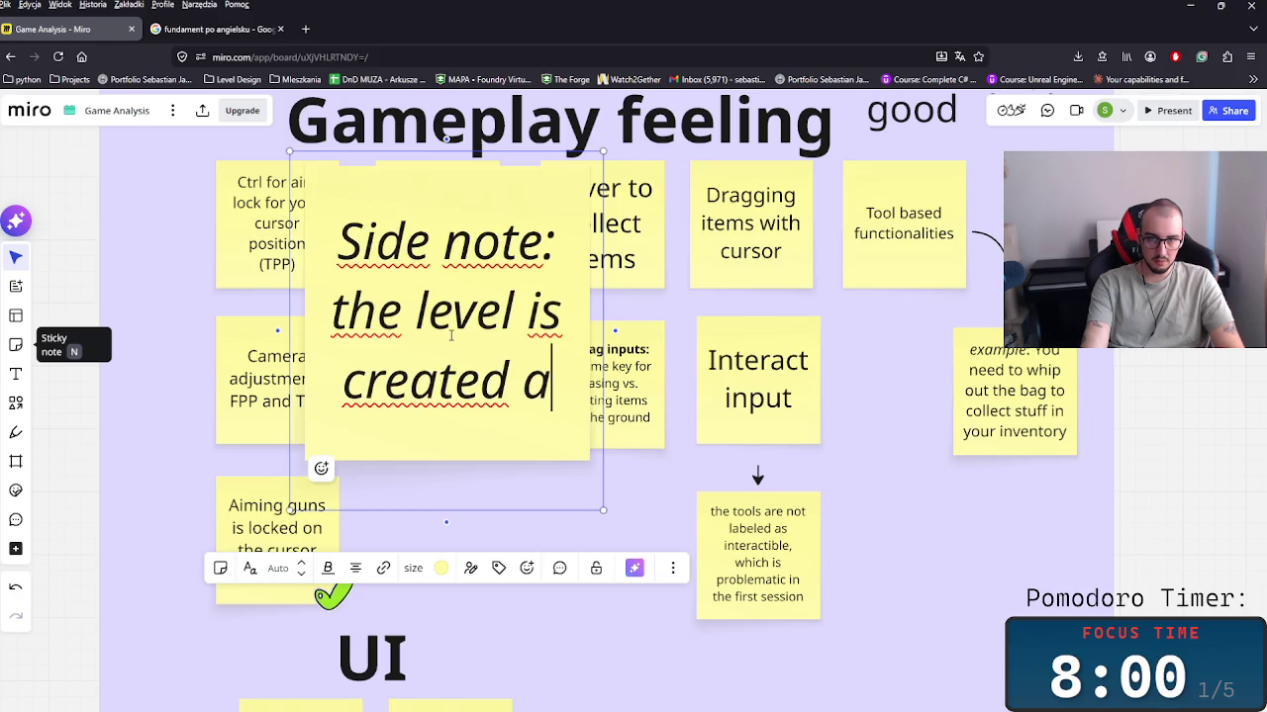
{"action": "key", "text": "BackSpace"}
{"action": "type", "text": "according to that move"}
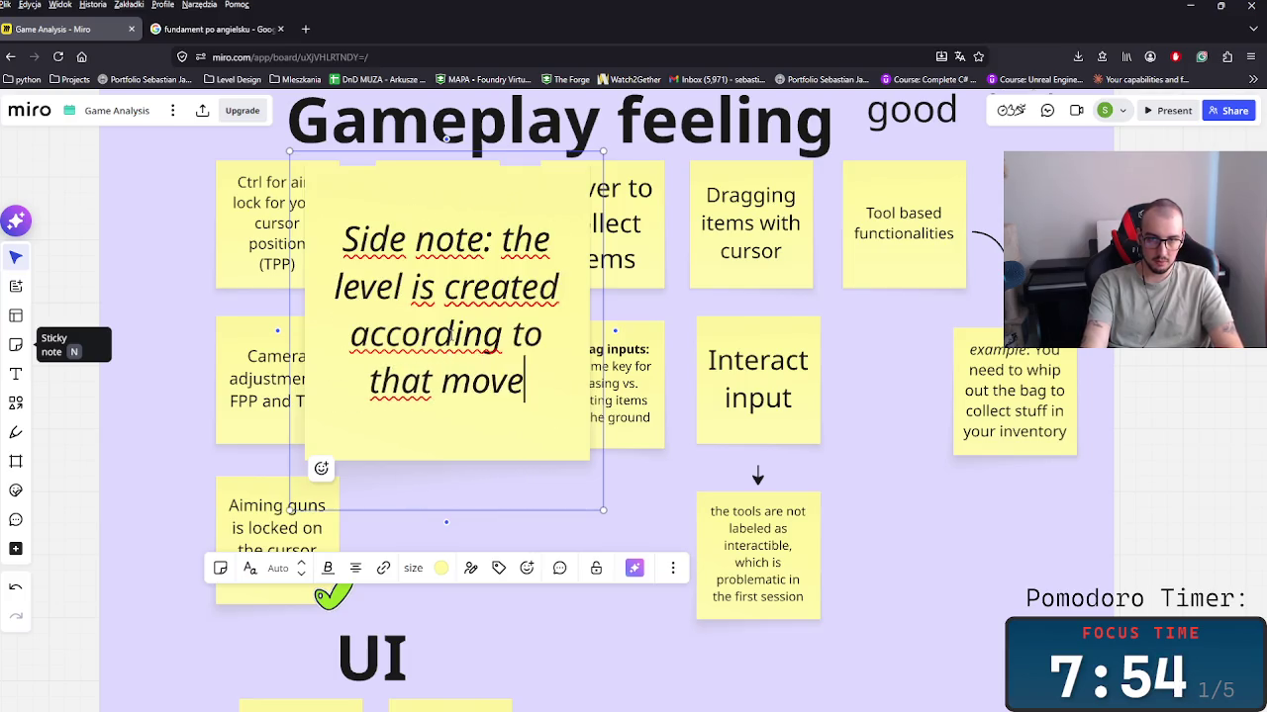
{"action": "type", "text": "ment so "}
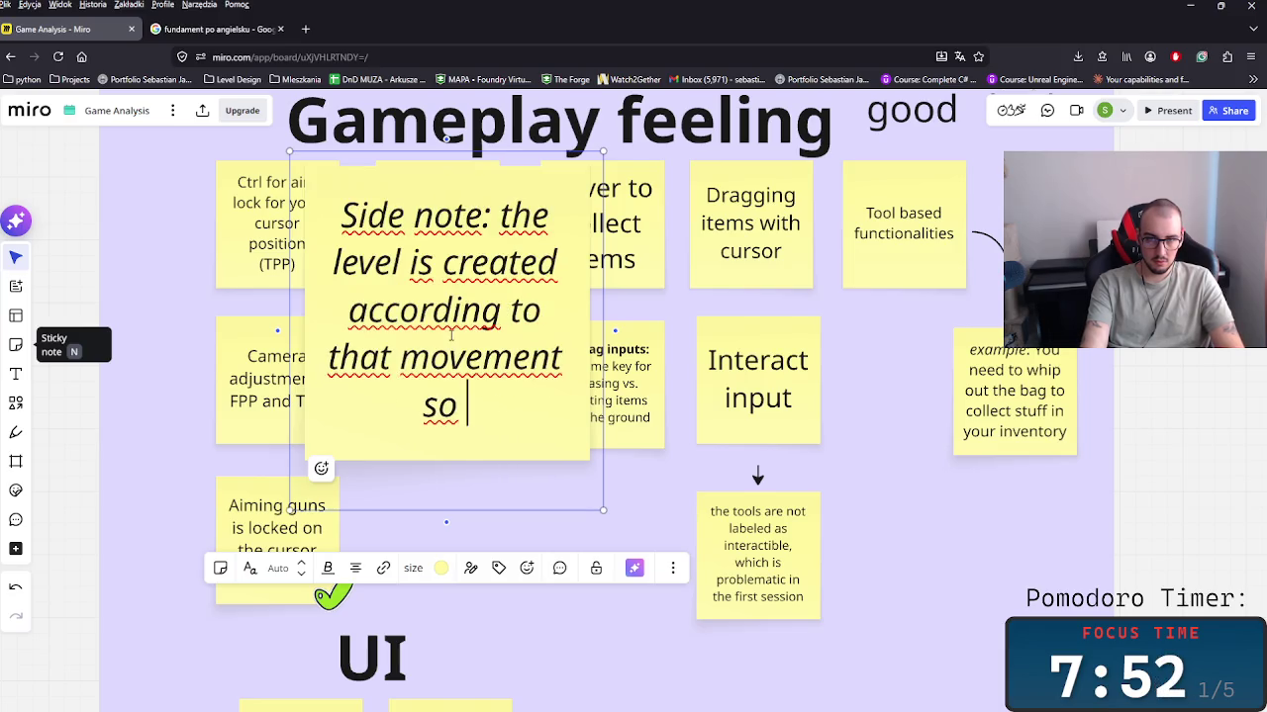
{"action": "type", "text": "it's fin"}
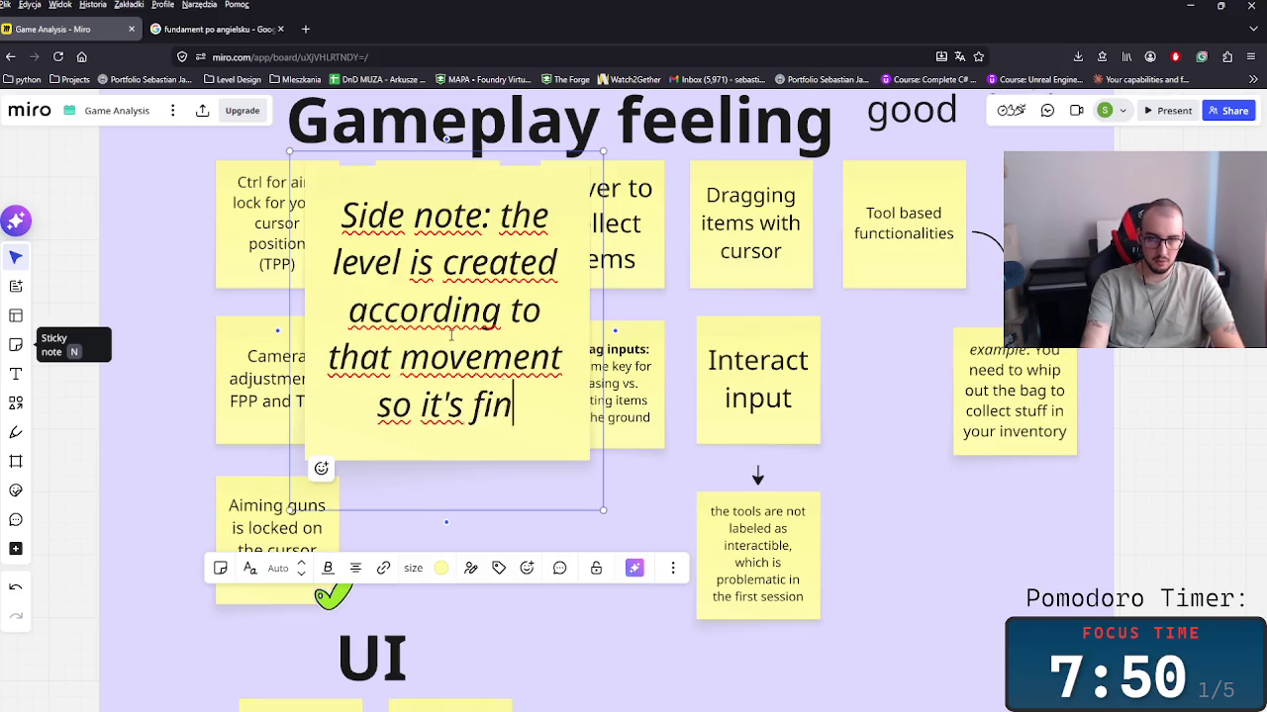
{"action": "type", "text": "e when"}
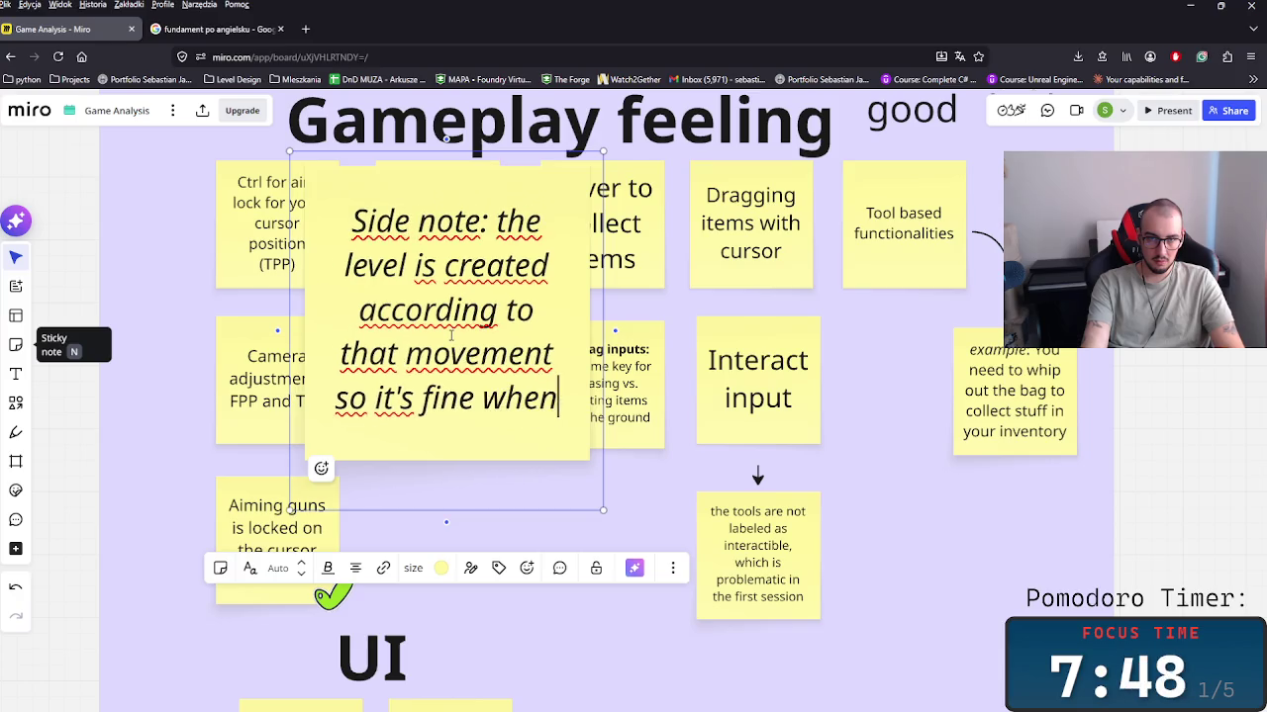
{"action": "type", "text": " it come"}
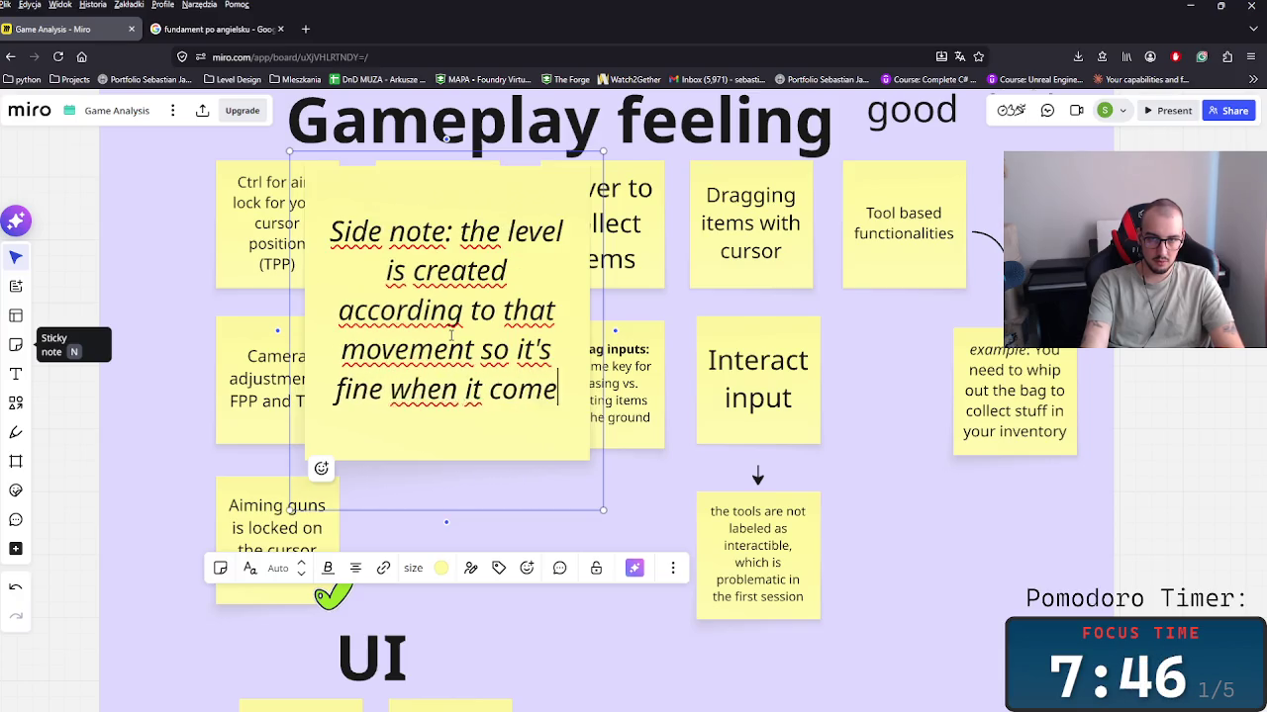
{"action": "type", "text": "s to gamp"}
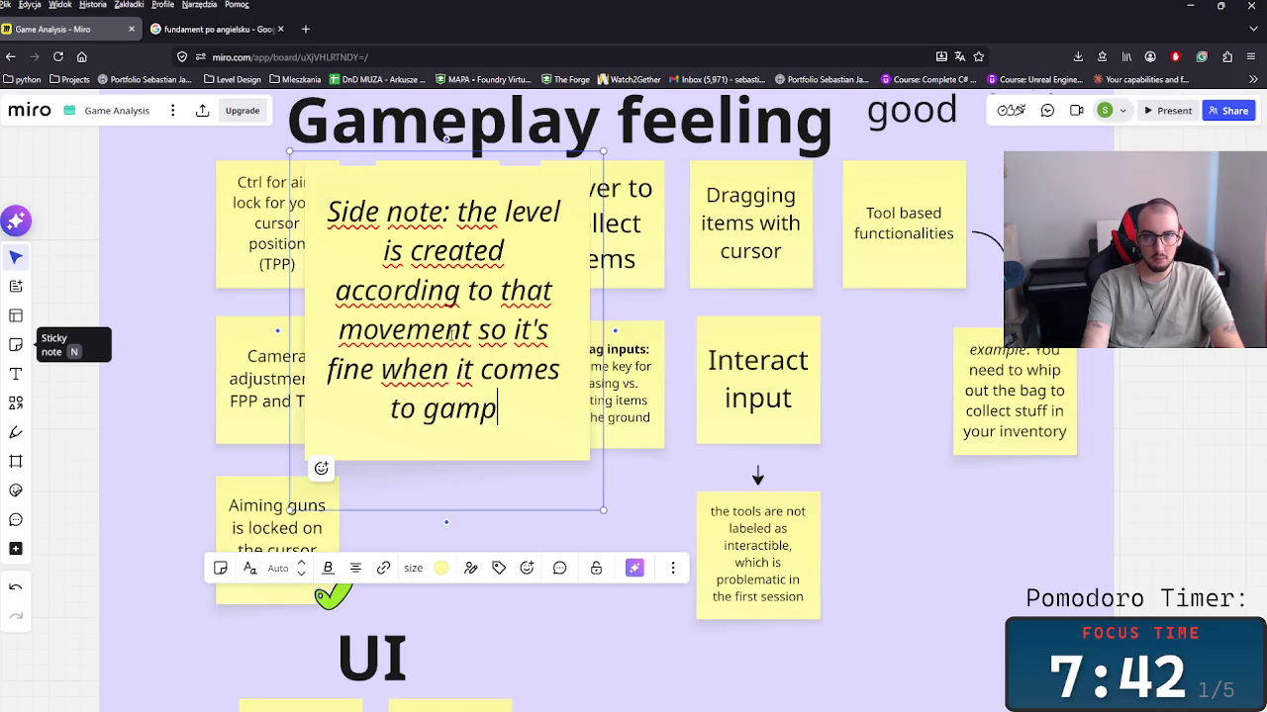
{"action": "type", "text": "o gamepl"}
{"action": "key", "text": "BackSpace"}
{"action": "key", "text": "BackSpace"}
{"action": "key", "text": "BackSpace"}
{"action": "type", "text": "eplay ff"}
{"action": "key", "text": "BackSpace"}
{"action": "type", "text": "eelk"}
{"action": "key", "text": "BackSpace"}
{"action": "type", "text": "ing"}
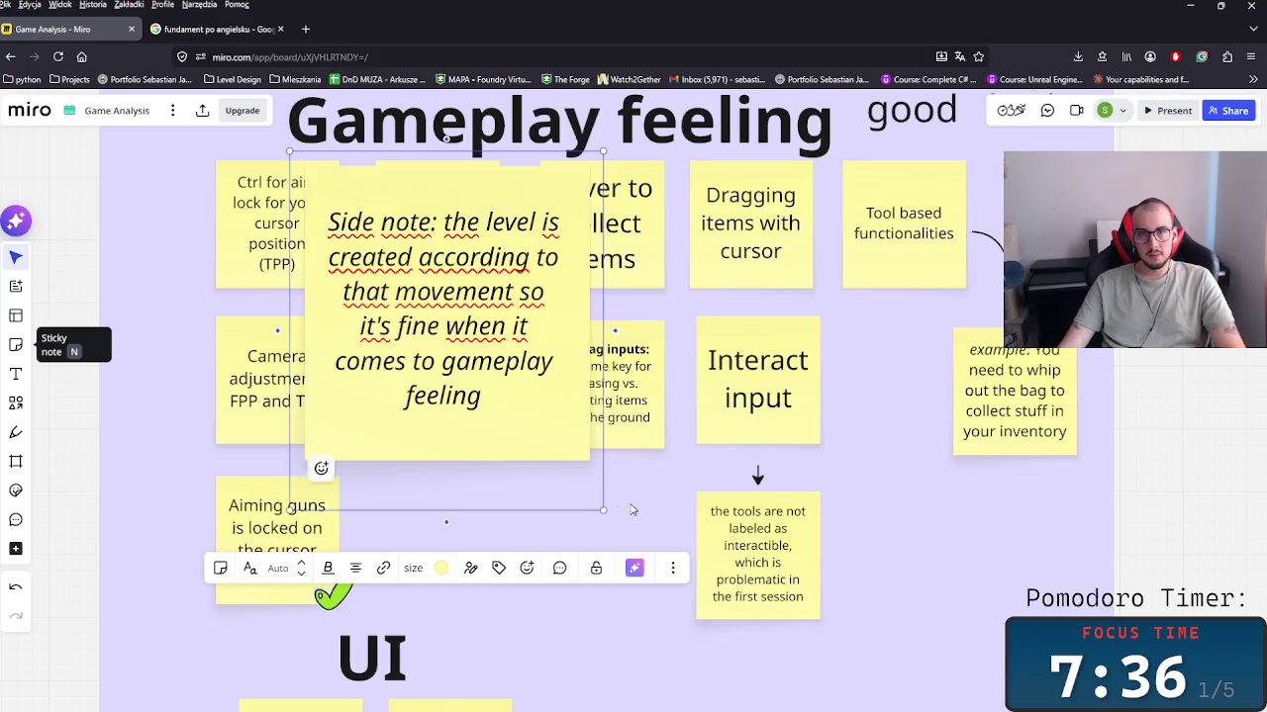
{"action": "key", "text": "Escape"}
Step: Shrink the side note and position it below basic roblox movement
{"action": "left_click", "coordinate": [506, 416]}
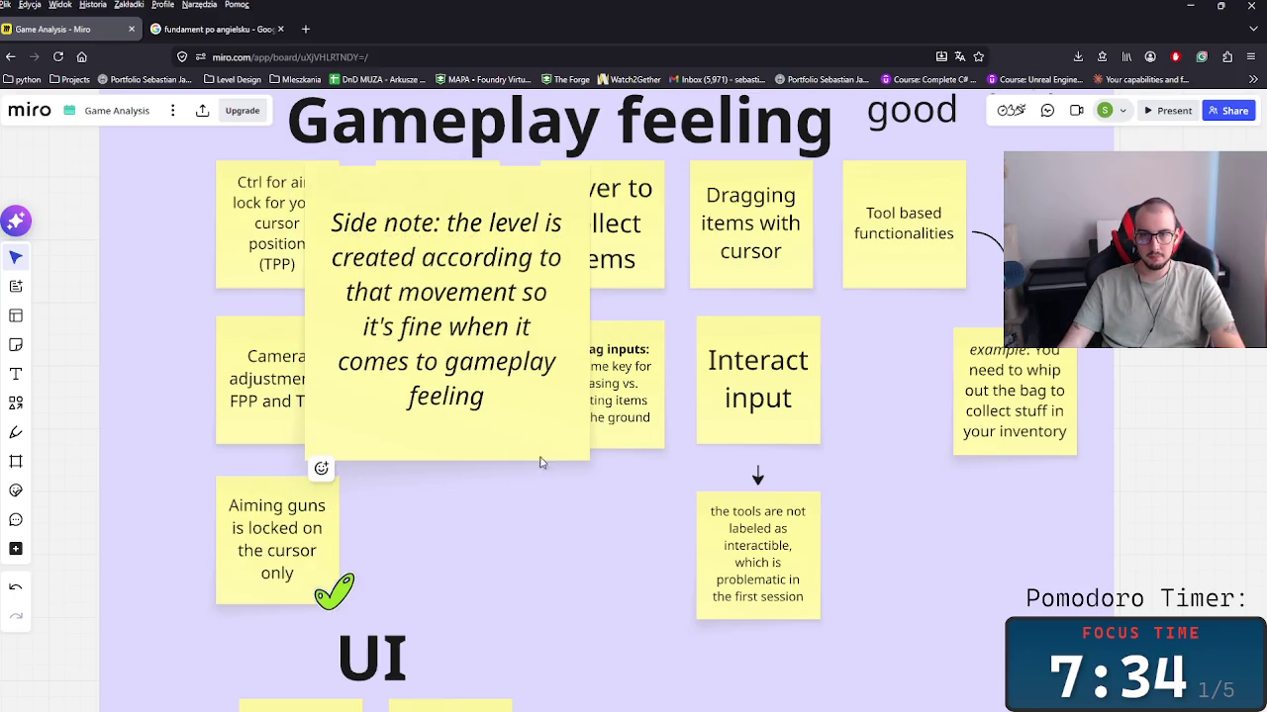
{"action": "left_click_drag", "start_coordinate": [603, 510], "coordinate": [318, 252]}
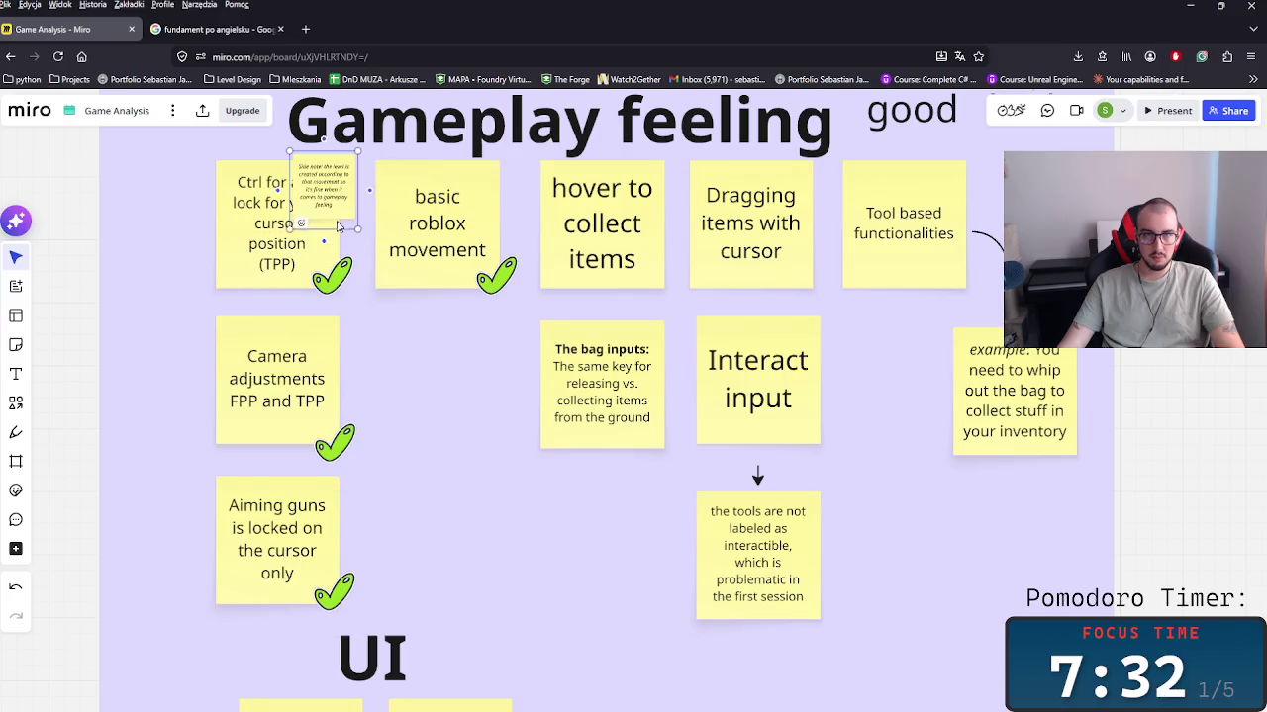
{"action": "left_click_drag", "start_coordinate": [324, 193], "coordinate": [438, 337]}
{"action": "scroll", "coordinate": [430, 331], "scroll_direction": "up", "scroll_amount": 3}
{"action": "double_click", "coordinate": [425, 286]}
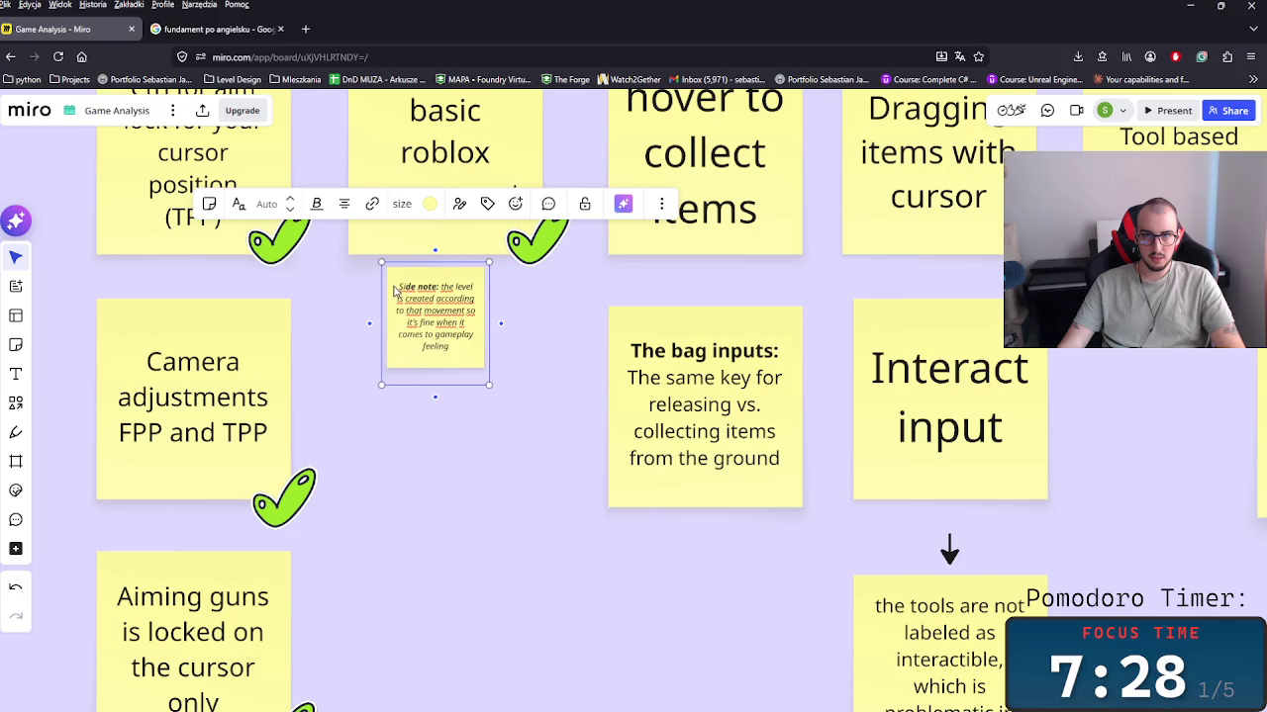
{"action": "left_click", "coordinate": [500, 363]}
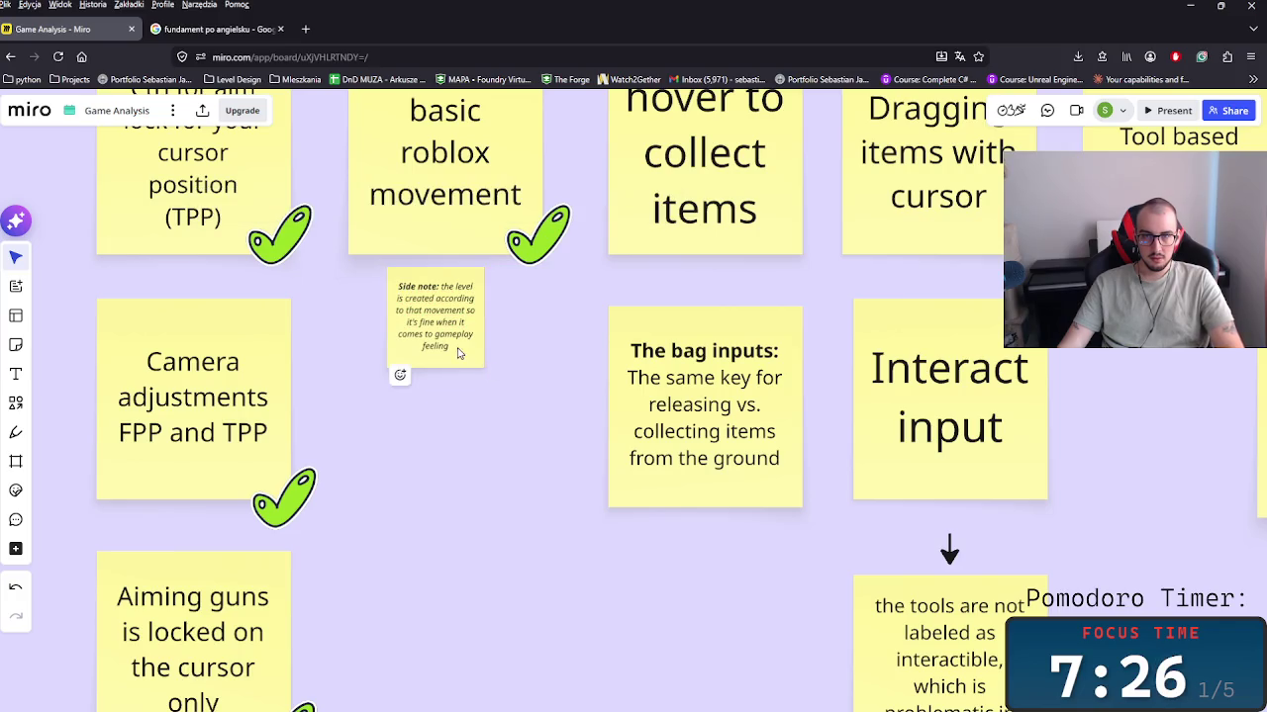
{"action": "left_click_drag", "start_coordinate": [488, 384], "coordinate": [549, 454]}
{"action": "left_click_drag", "start_coordinate": [482, 381], "coordinate": [462, 354]}
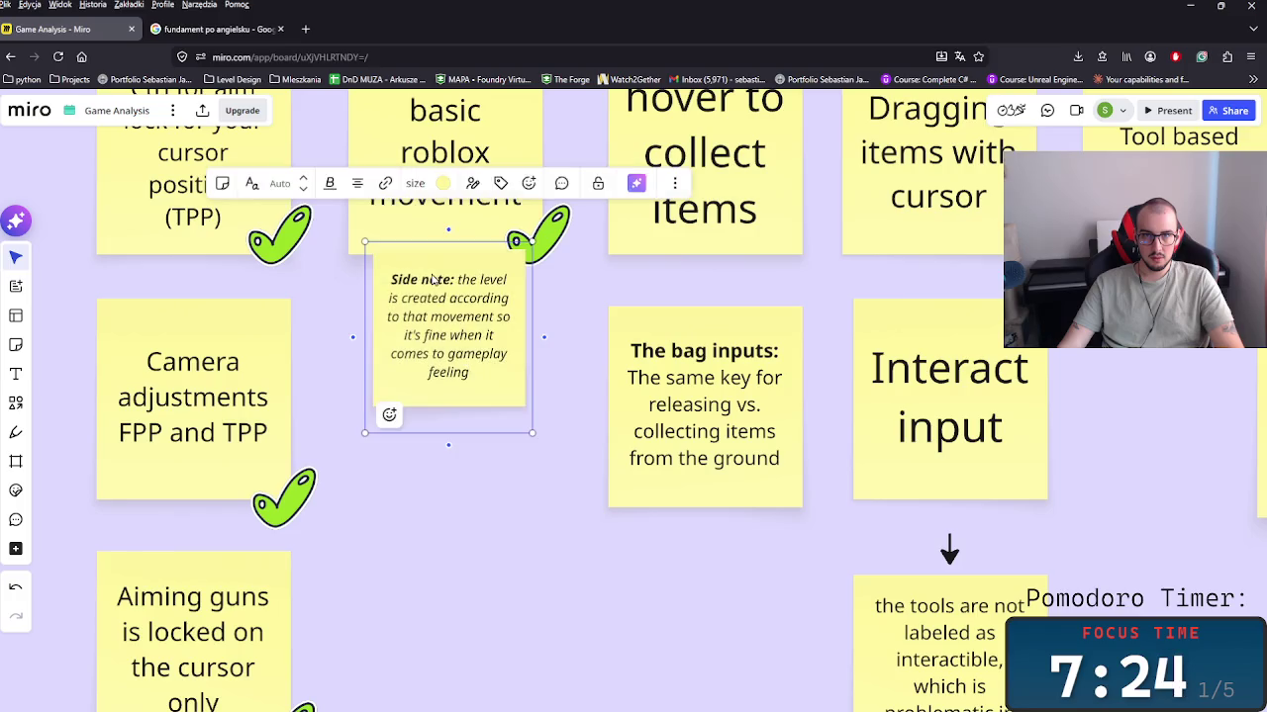
Step: Make the side note red and fine-tune its size and position
{"action": "left_click", "coordinate": [438, 178]}
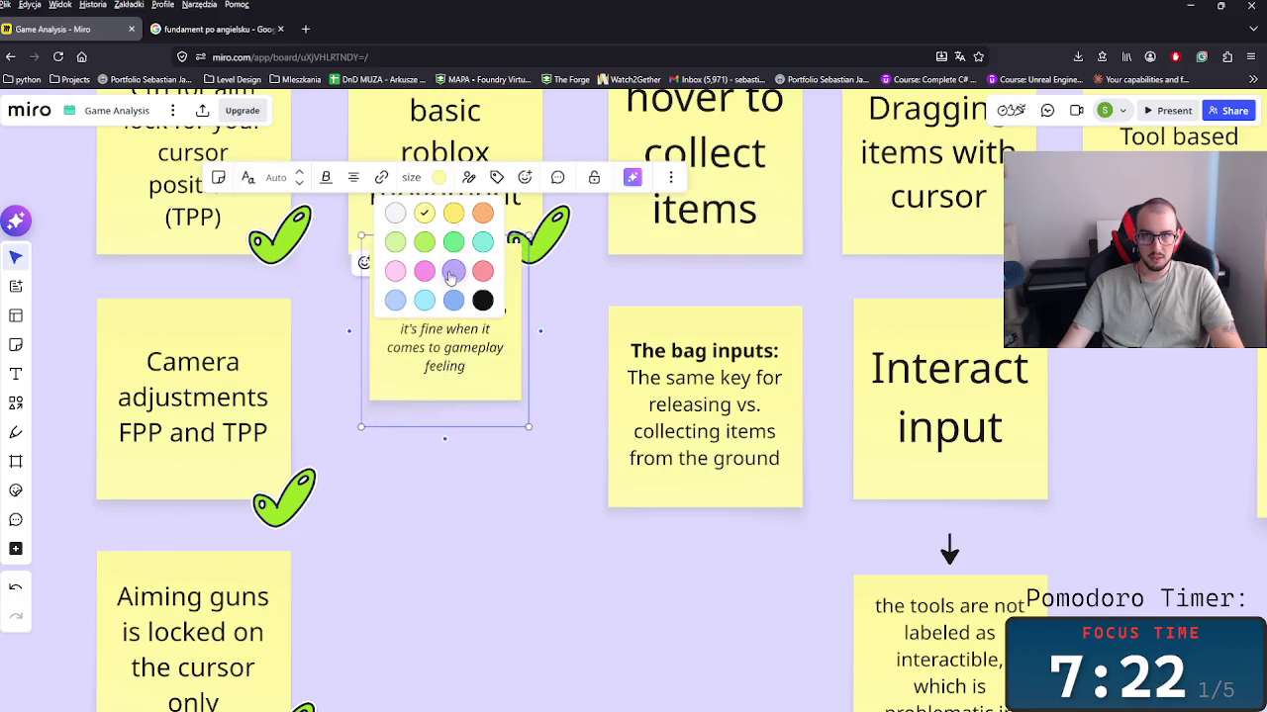
{"action": "left_click", "coordinate": [482, 270]}
{"action": "left_click_drag", "start_coordinate": [469, 336], "coordinate": [432, 311]}
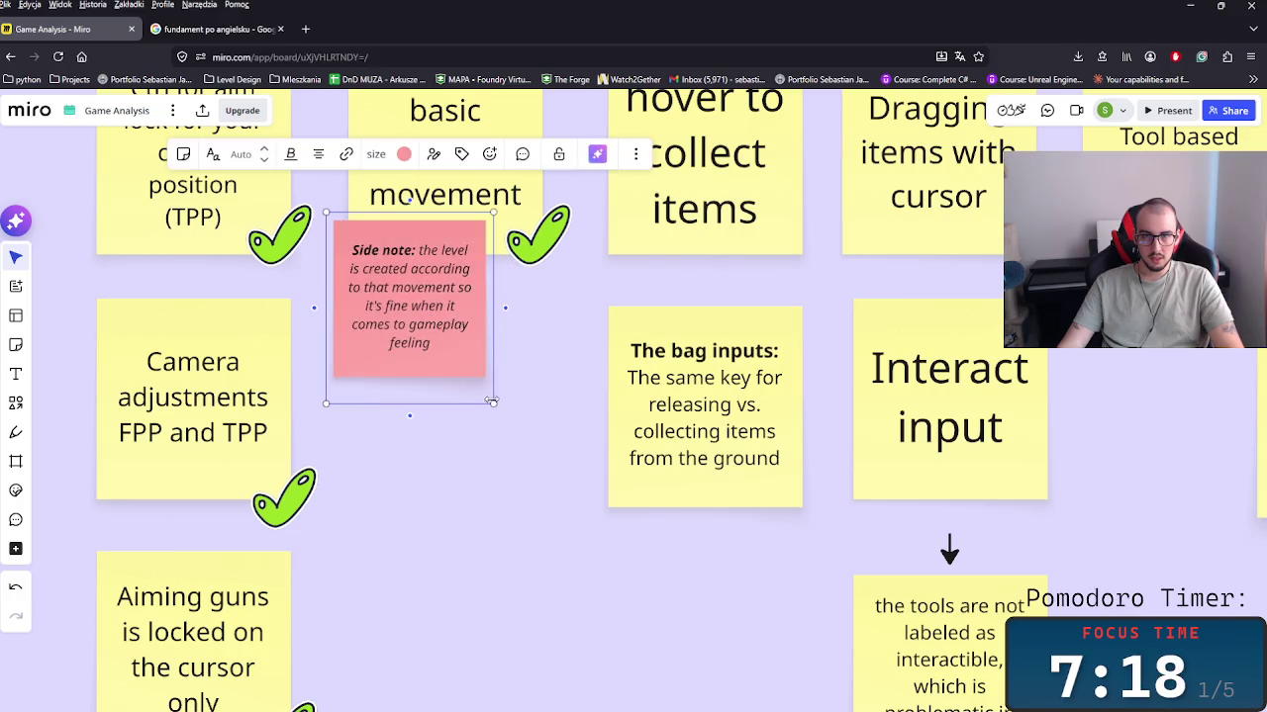
{"action": "left_click_drag", "start_coordinate": [492, 400], "coordinate": [475, 380]}
{"action": "left_click", "coordinate": [515, 382]}
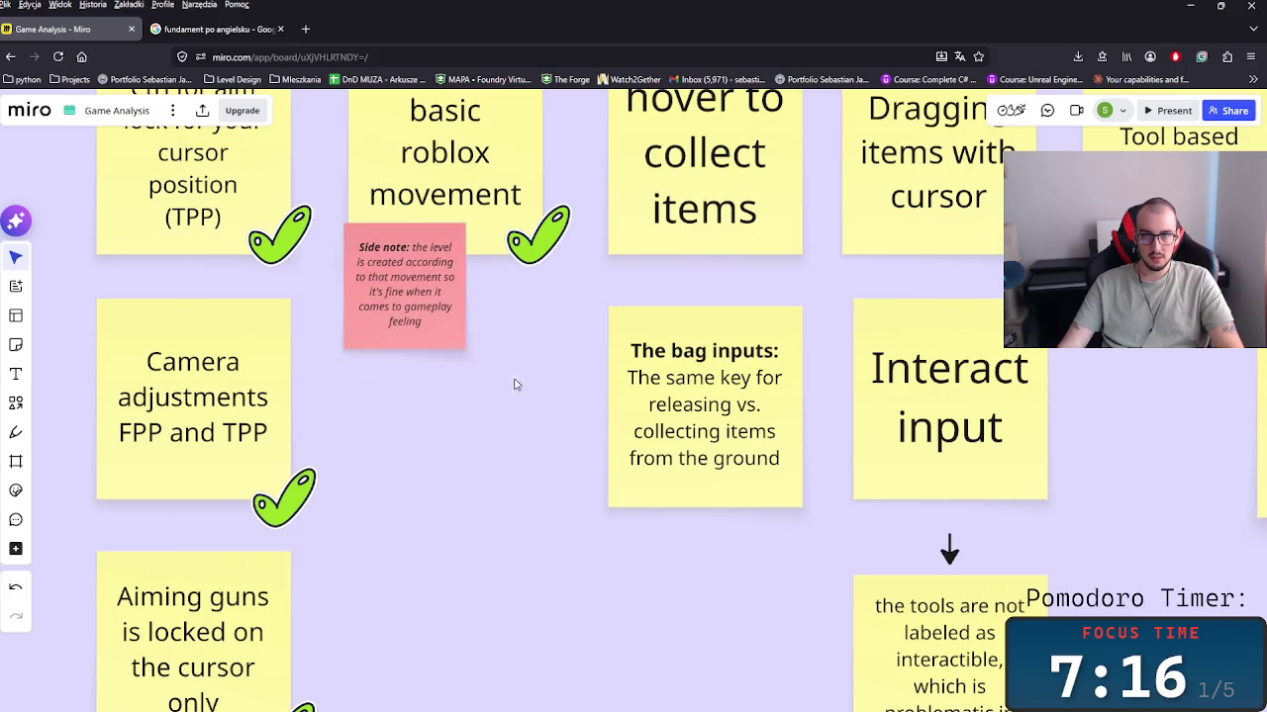
Step: Duplicate a check sticker onto the hover to collect items note
{"action": "scroll", "coordinate": [377, 457], "scroll_direction": "down", "scroll_amount": 2}
{"action": "scroll", "coordinate": [377, 457], "scroll_direction": "down", "scroll_amount": 3}
{"action": "left_click", "coordinate": [416, 388]}
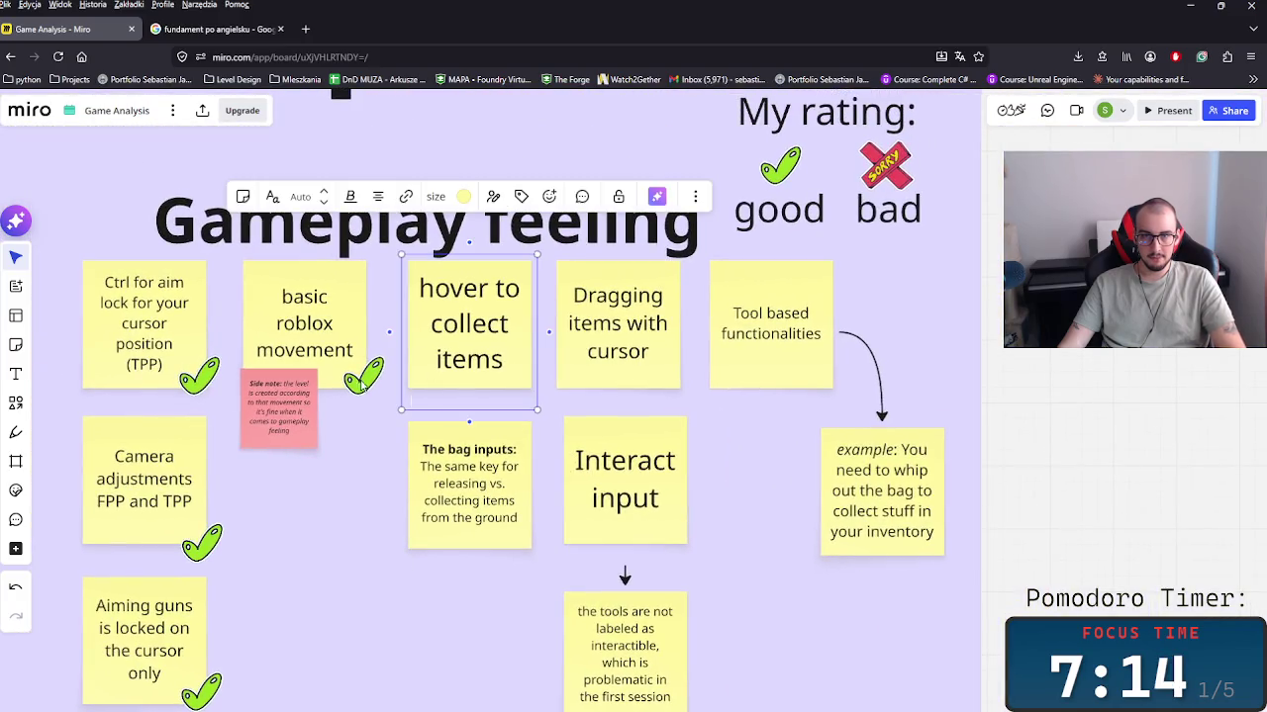
{"action": "left_click", "coordinate": [363, 384]}
{"action": "key", "text": "ctrl+d"}
{"action": "left_click_drag", "start_coordinate": [424, 396], "coordinate": [538, 394]}
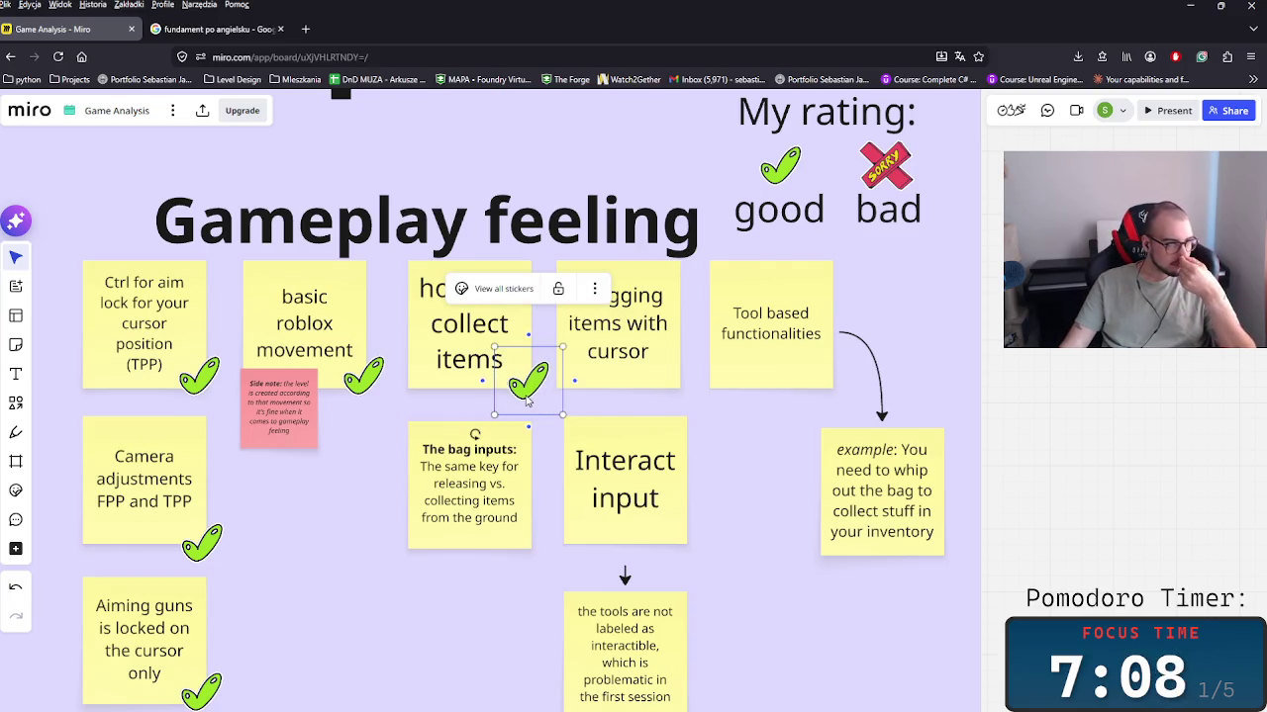
Step: Move 'The bag inputs' note down beside the tools-not-labelled note
{"action": "scroll", "coordinate": [498, 423], "scroll_direction": "down", "scroll_amount": 1}
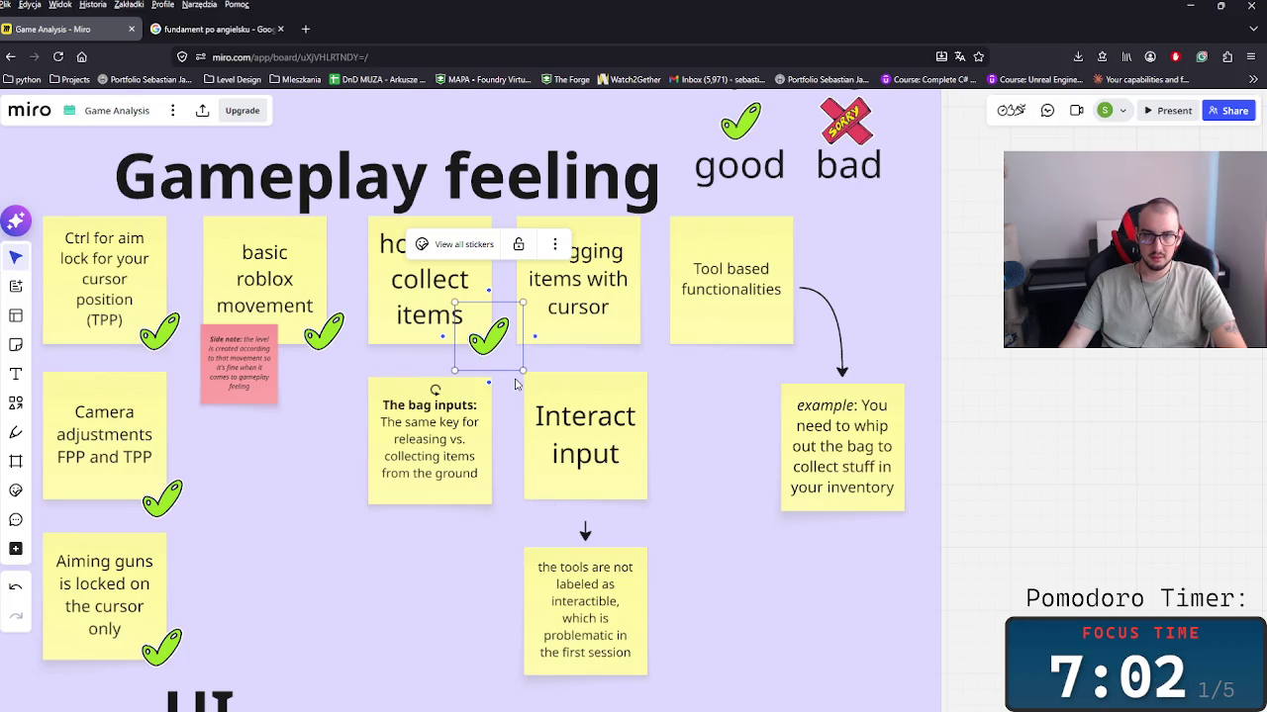
{"action": "left_click", "coordinate": [427, 439]}
{"action": "left_click_drag", "start_coordinate": [428, 439], "coordinate": [463, 632]}
{"action": "left_click", "coordinate": [475, 545]}
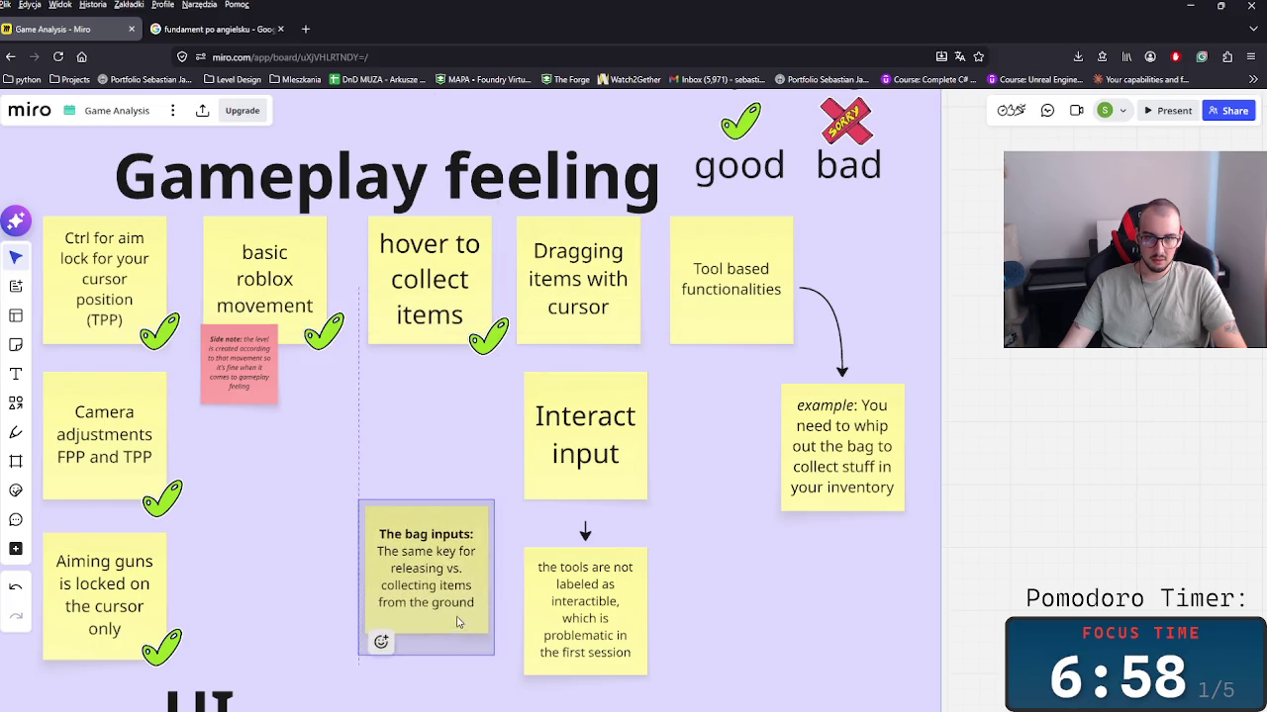
{"action": "scroll", "coordinate": [433, 452], "scroll_direction": "up", "scroll_amount": 1}
{"action": "scroll", "coordinate": [466, 461], "scroll_direction": "up", "scroll_amount": 2}
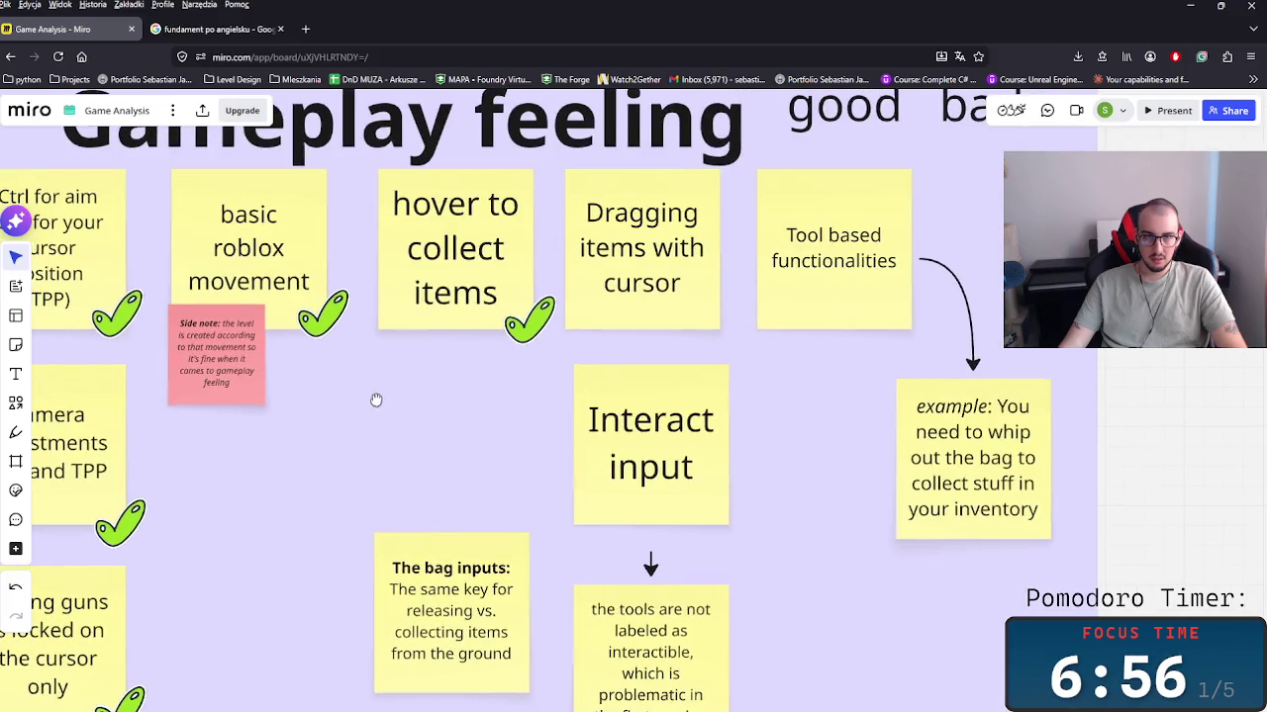
Step: Duplicate the Camera adjustments sticky note and change the copy's text to 'TPP'
{"action": "scroll", "coordinate": [232, 386], "scroll_direction": "up", "scroll_amount": 1}
{"action": "left_click", "coordinate": [232, 386]}
{"action": "left_click", "coordinate": [112, 439]}
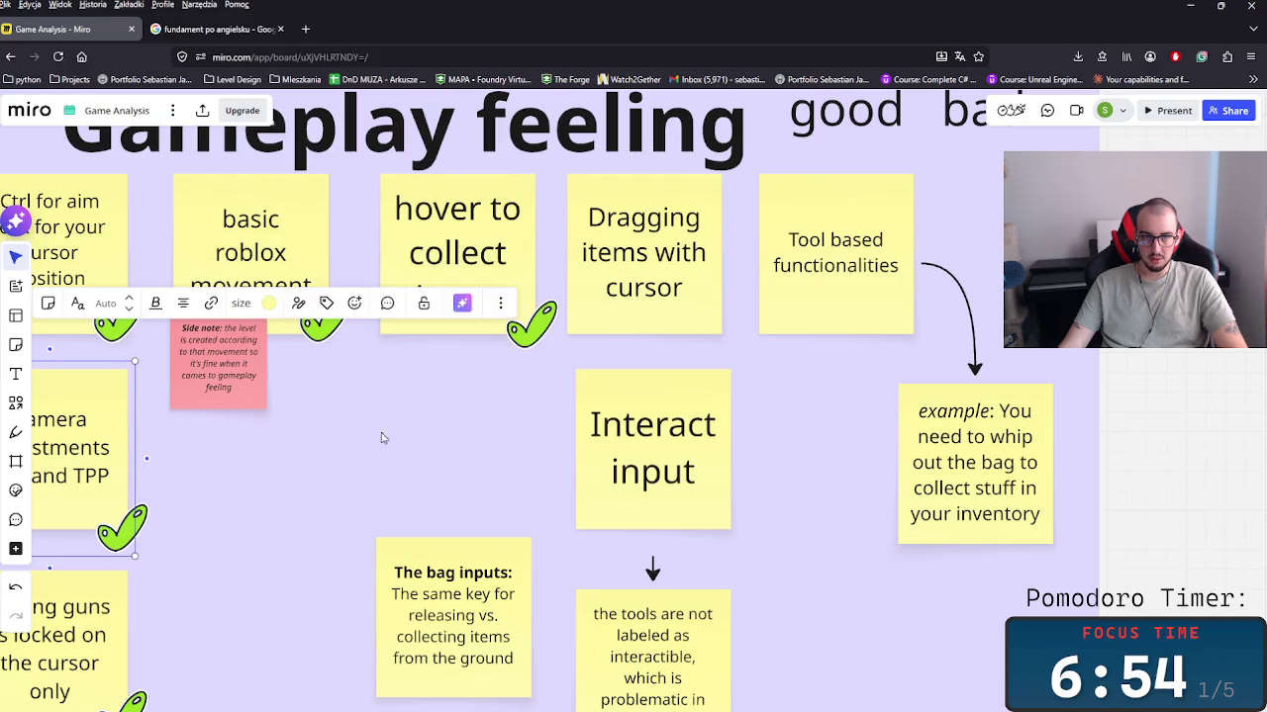
{"action": "key", "text": "ctrl+c"}
{"action": "key", "text": "ctrl+v"}
{"action": "double_click", "coordinate": [432, 428]}
{"action": "key", "text": "ctrl+a"}
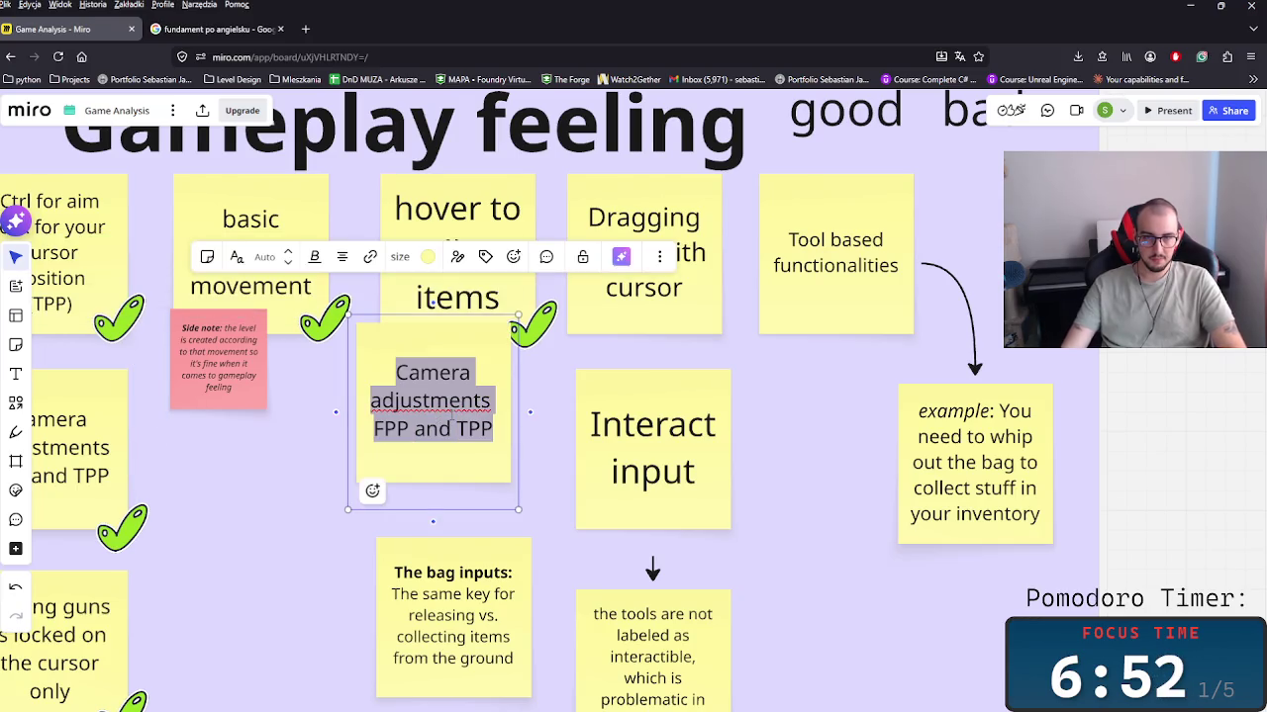
{"action": "type", "text": "TT"}
{"action": "key", "text": "BackSpace"}
{"action": "type", "text": "PP"}
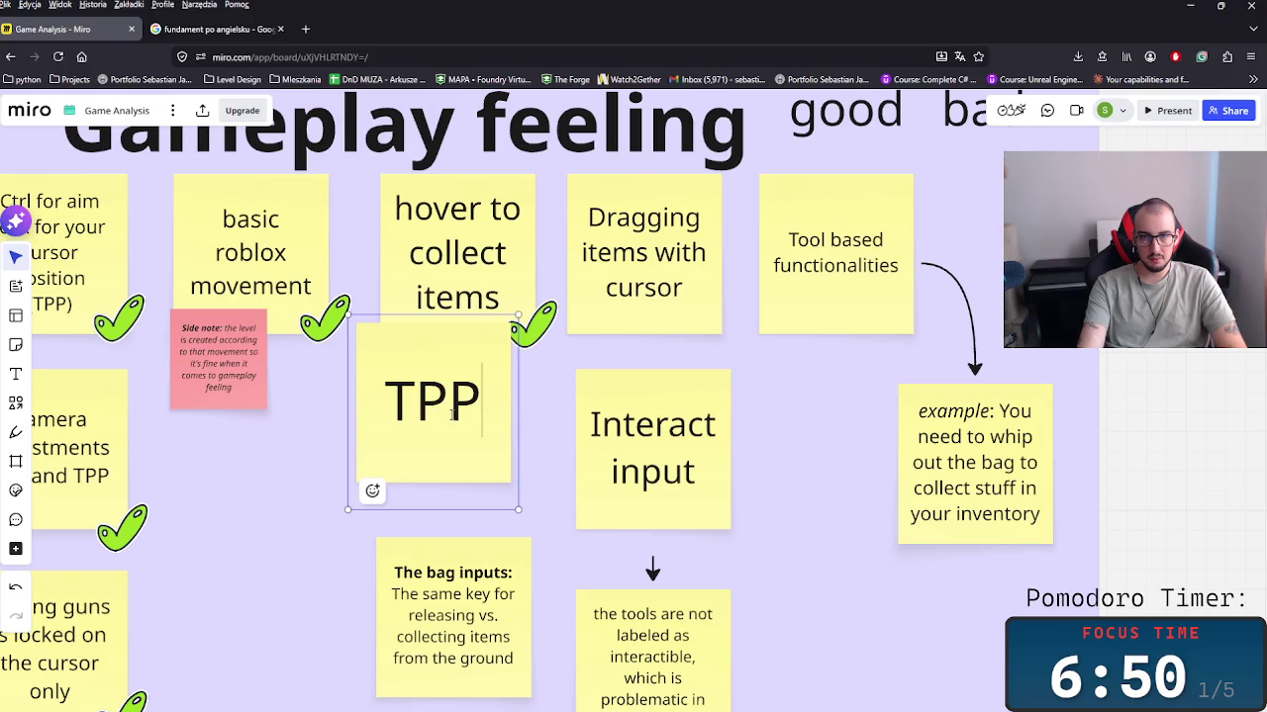
{"action": "key", "text": "Escape"}
{"action": "key", "text": "Escape"}
Step: Shrink the TPP note to a small square and label it 'Third Person Perspective (TPP)'
{"action": "left_click", "coordinate": [479, 467]}
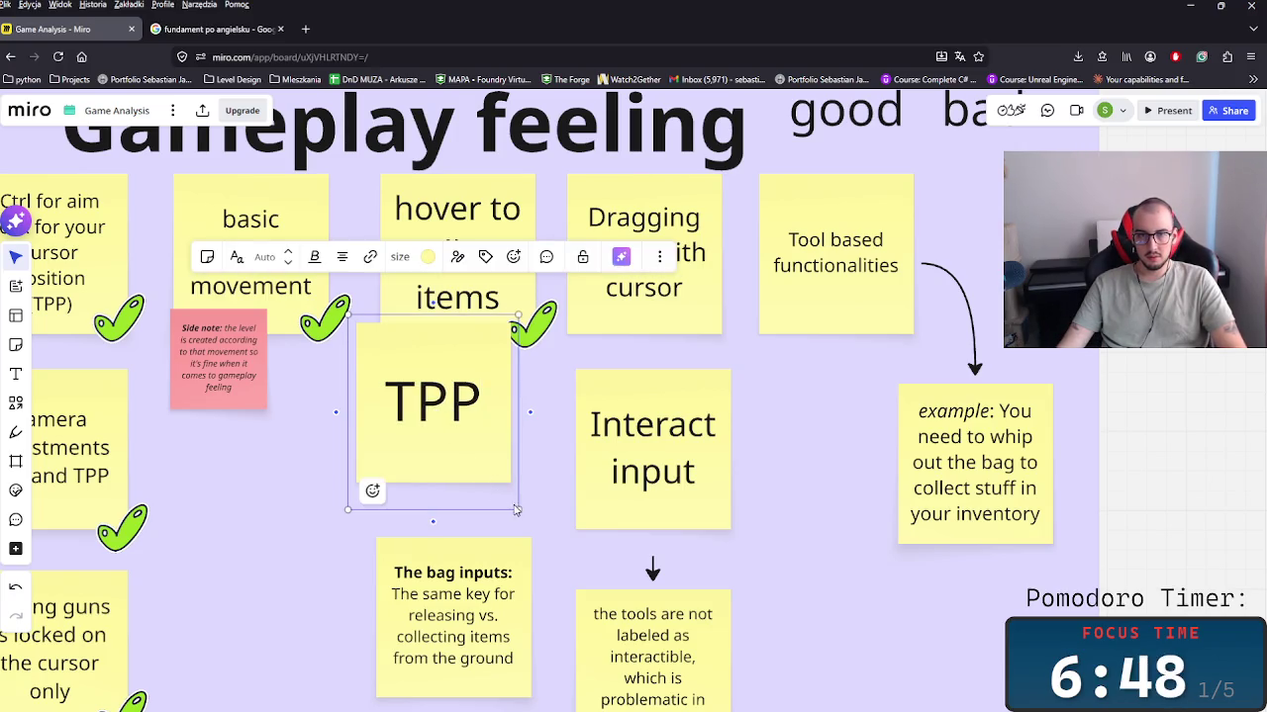
{"action": "left_click_drag", "start_coordinate": [517, 508], "coordinate": [413, 388]}
{"action": "type", "text": "Third p"}
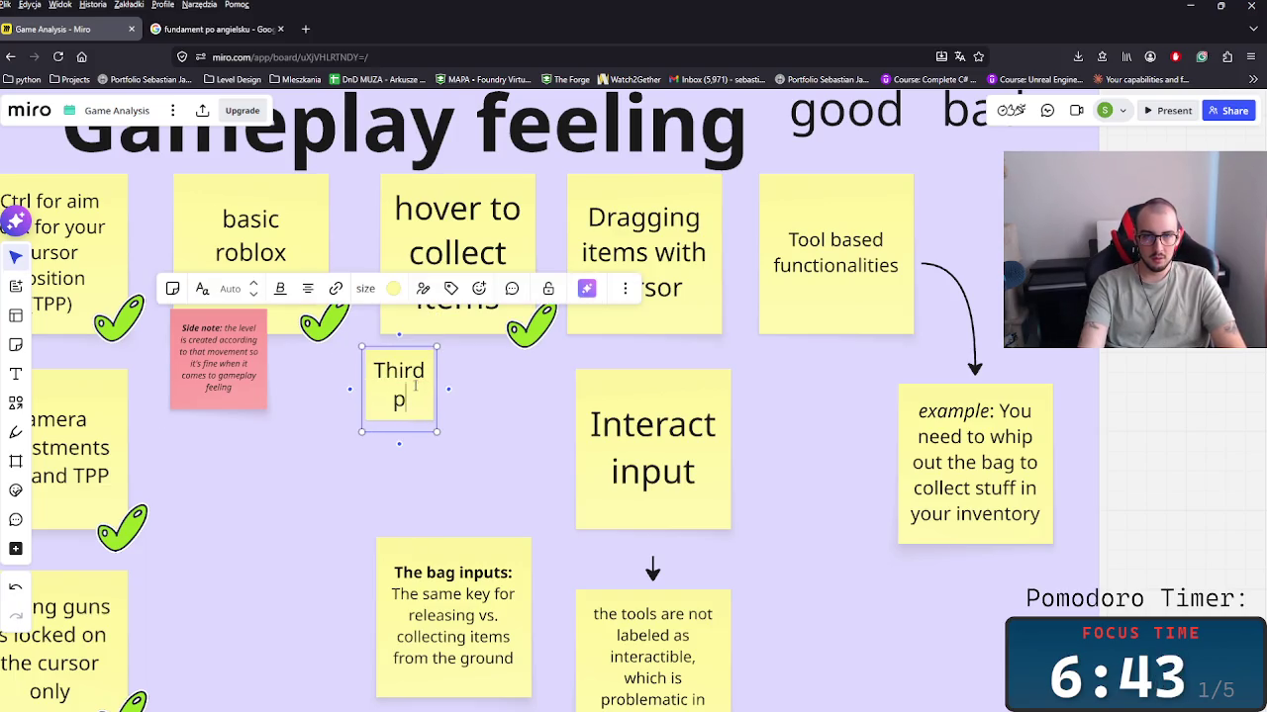
{"action": "key", "text": "BackSpace"}
{"action": "type", "text": "Per"}
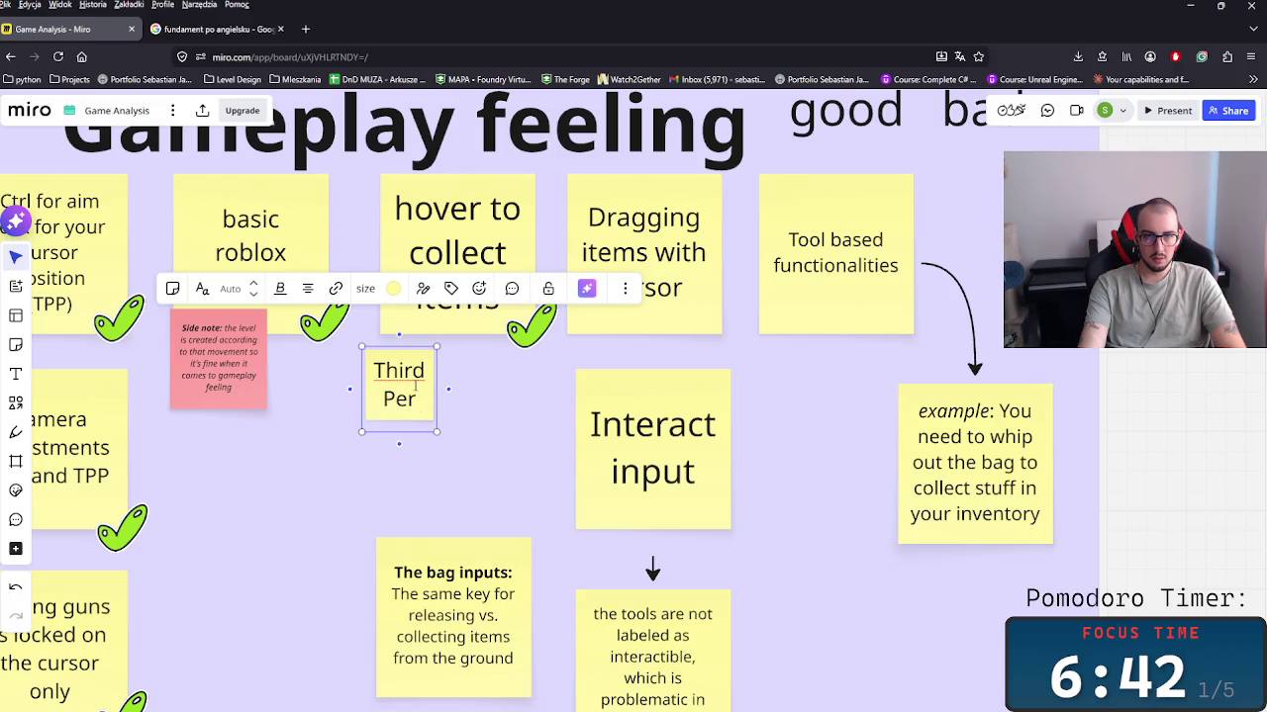
{"action": "type", "text": "son Pers"}
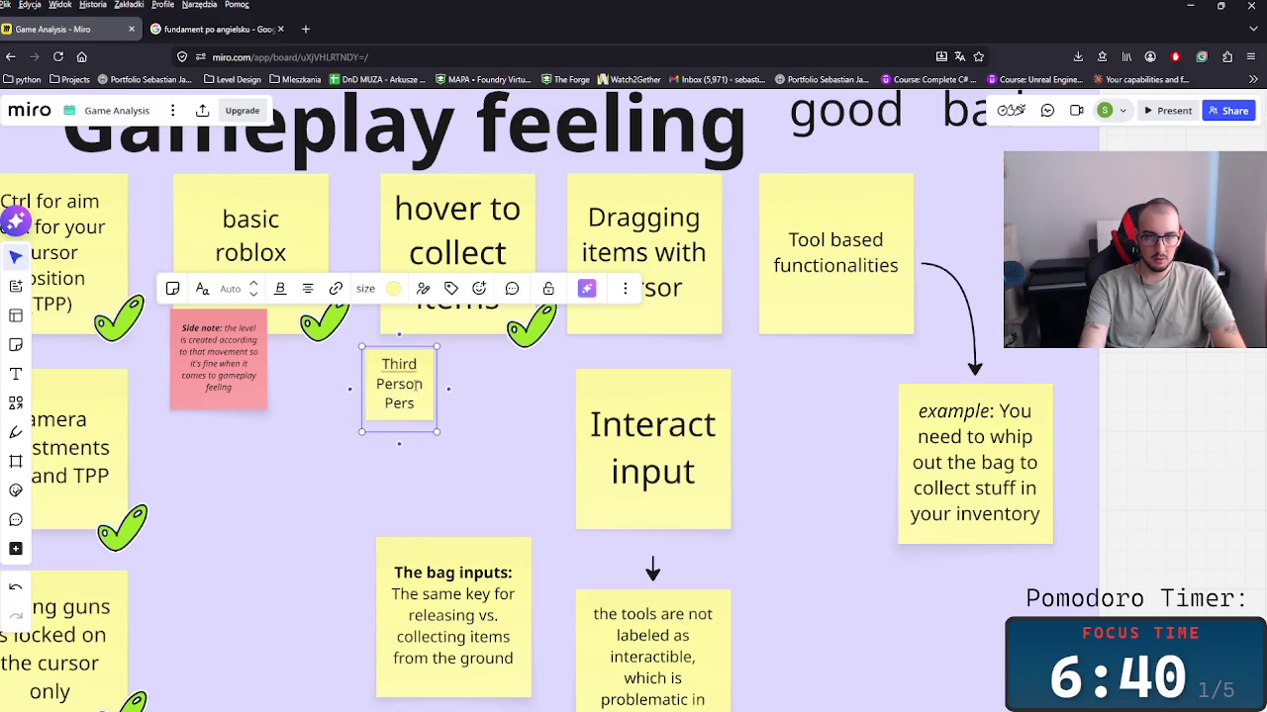
{"action": "type", "text": "tive (TPP"}
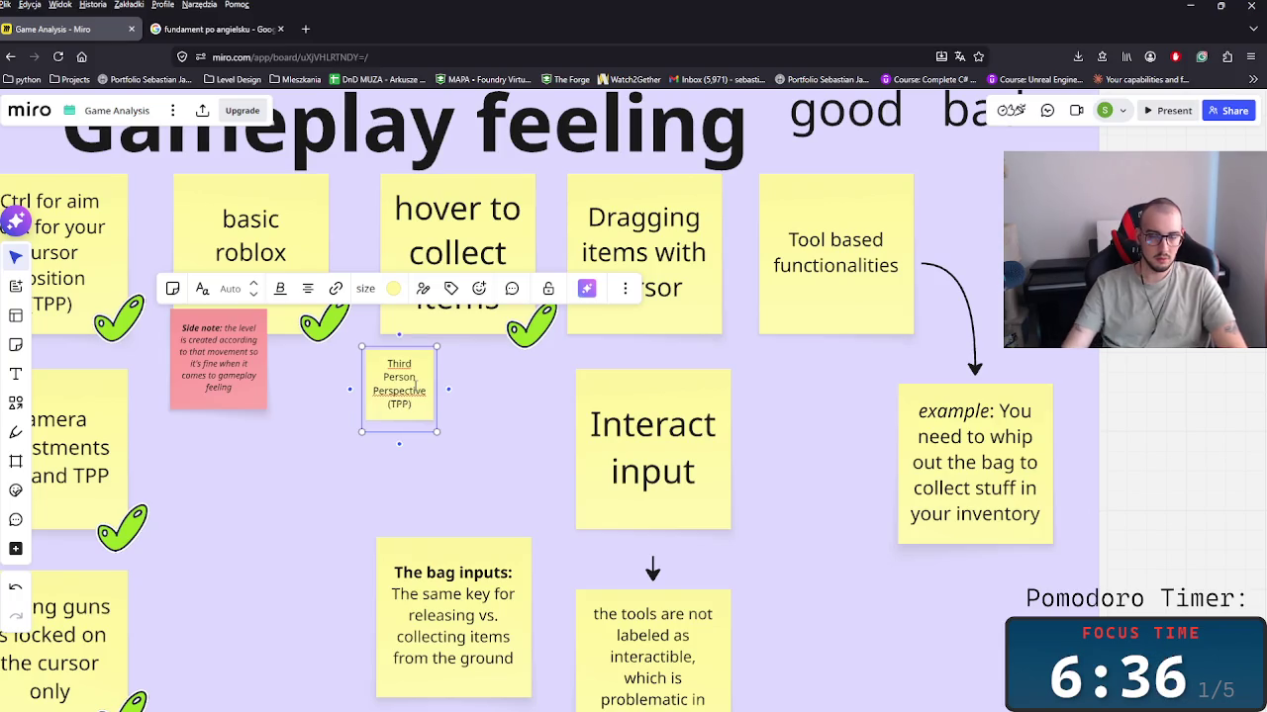
{"action": "left_click", "coordinate": [508, 354]}
Step: Duplicate the TPP note and edit the copy to 'First Person Perspective (FPP)'
{"action": "left_click", "coordinate": [436, 397]}
{"action": "key", "text": "ctrl+d"}
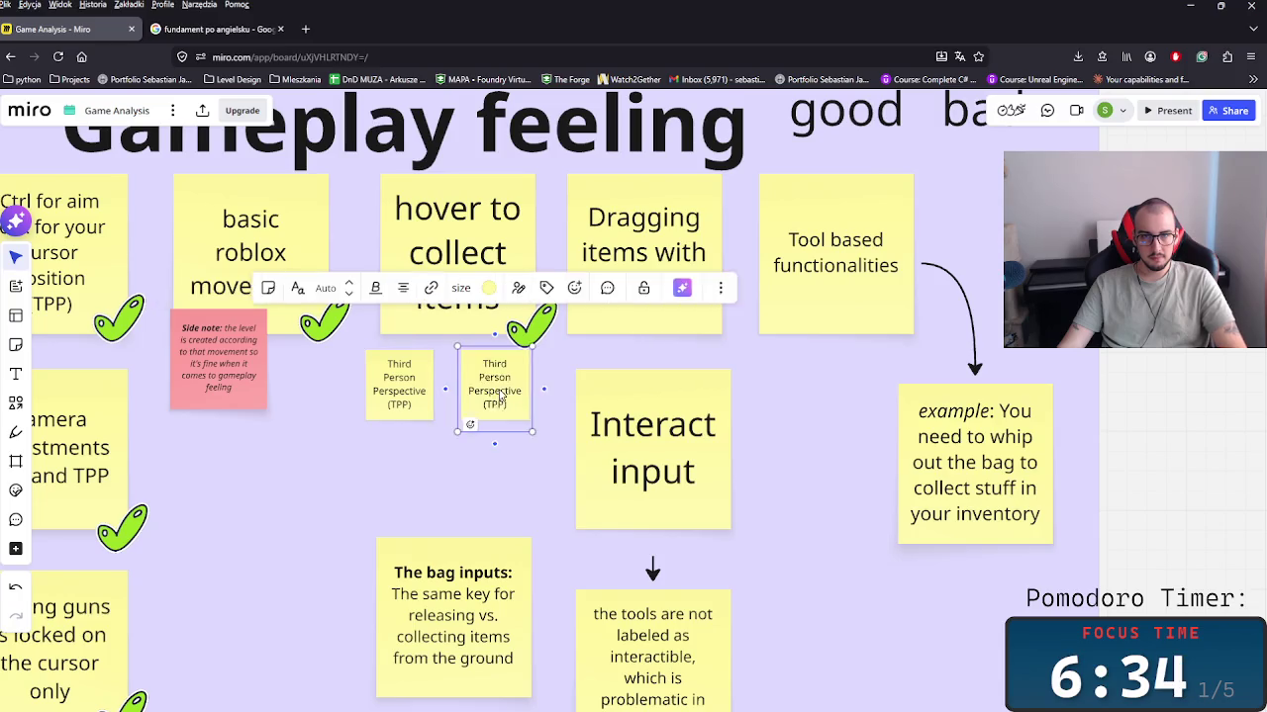
{"action": "triple_click", "coordinate": [498, 404]}
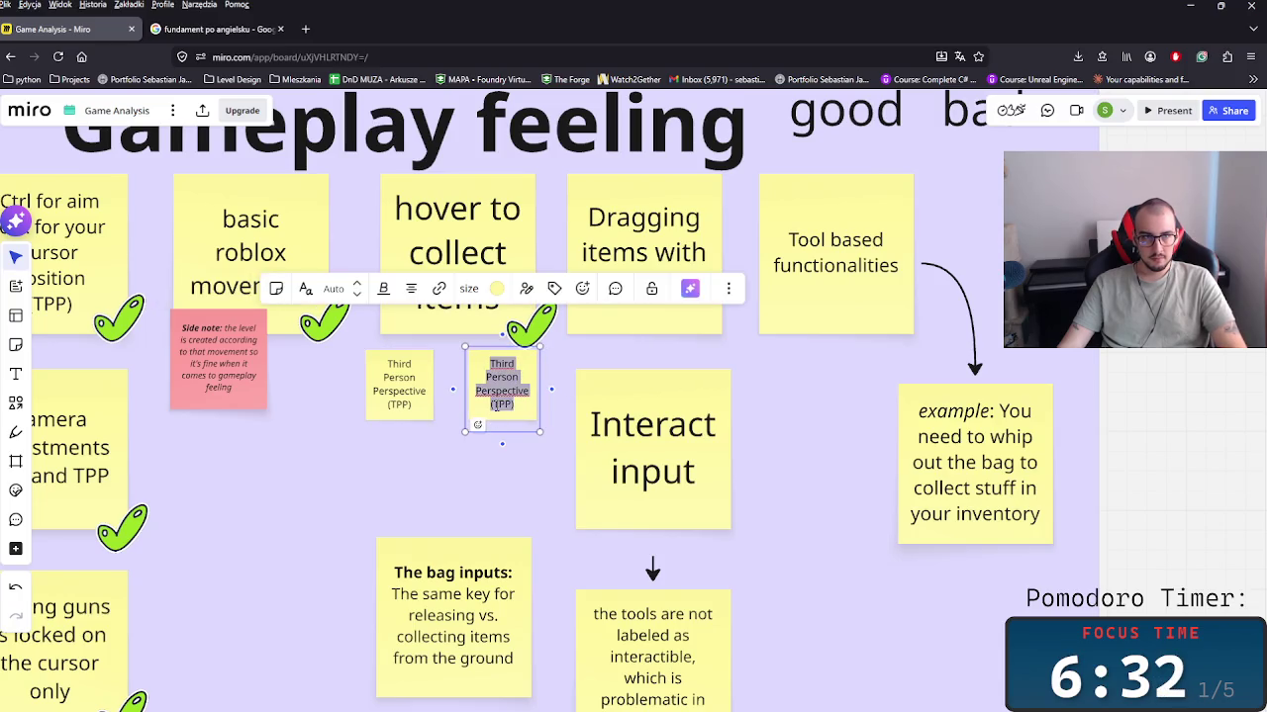
{"action": "left_click", "coordinate": [498, 404]}
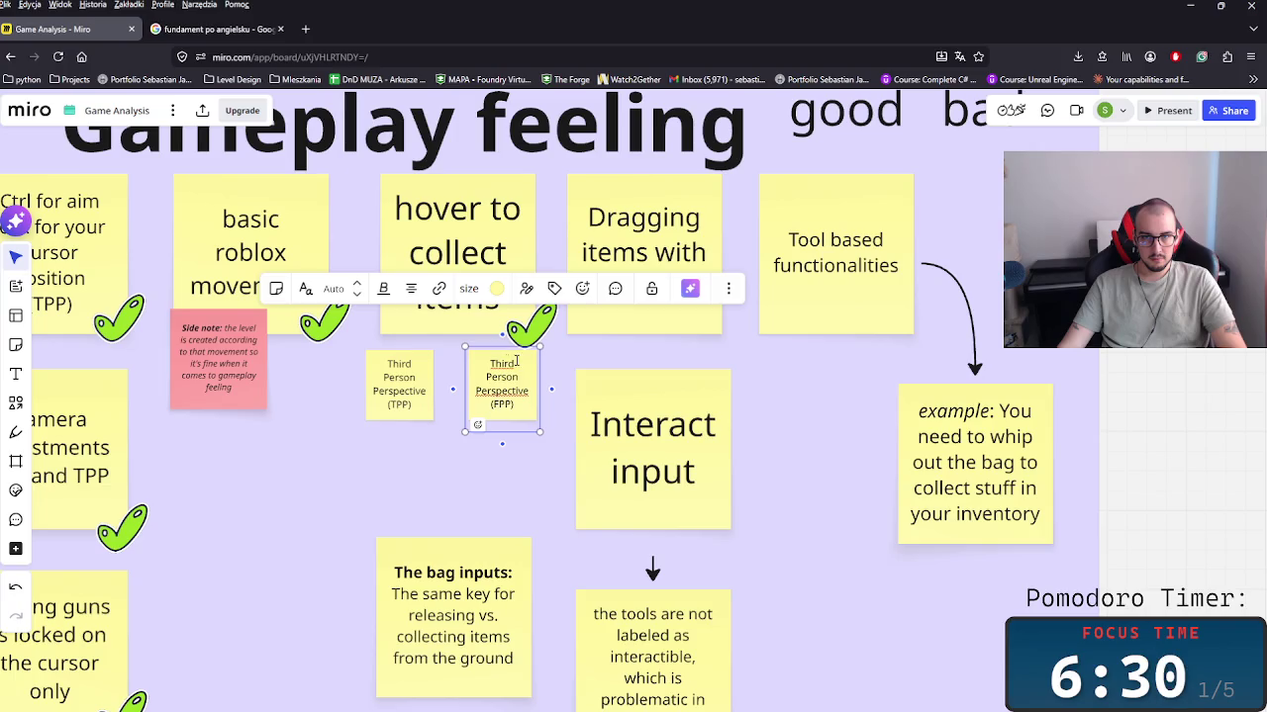
{"action": "type", "text": "First"}
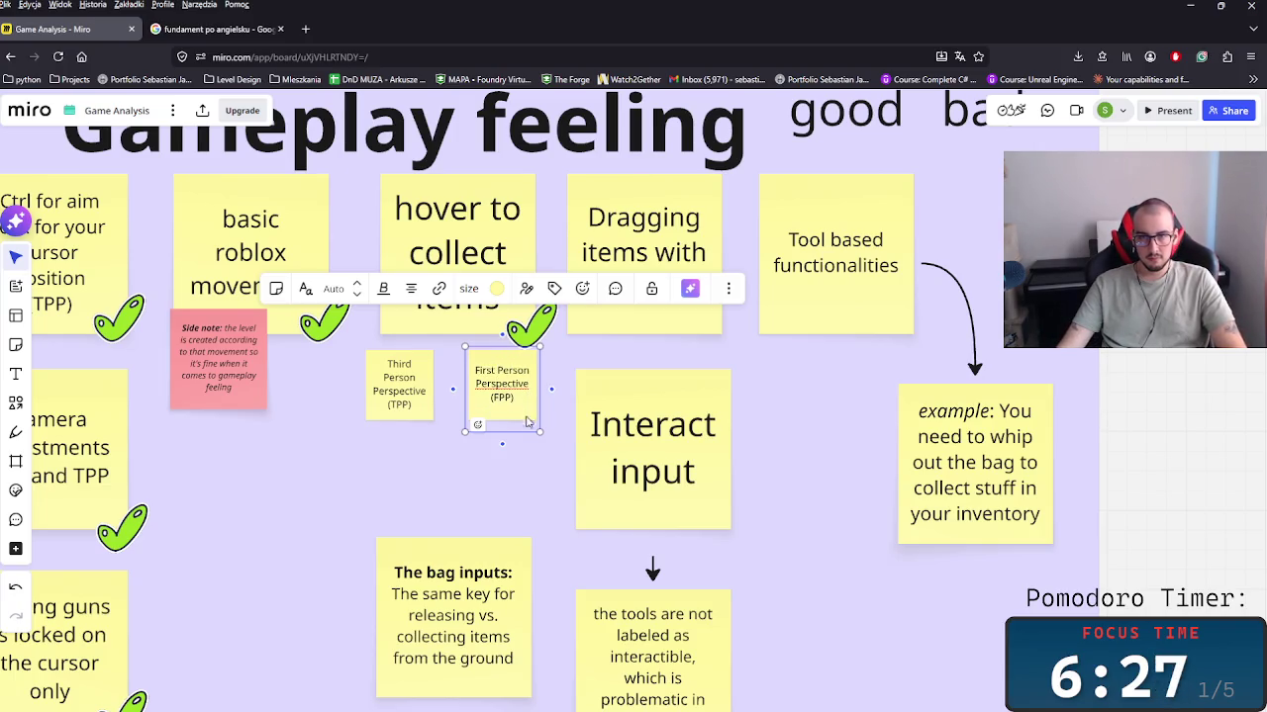
{"action": "left_click", "coordinate": [528, 440]}
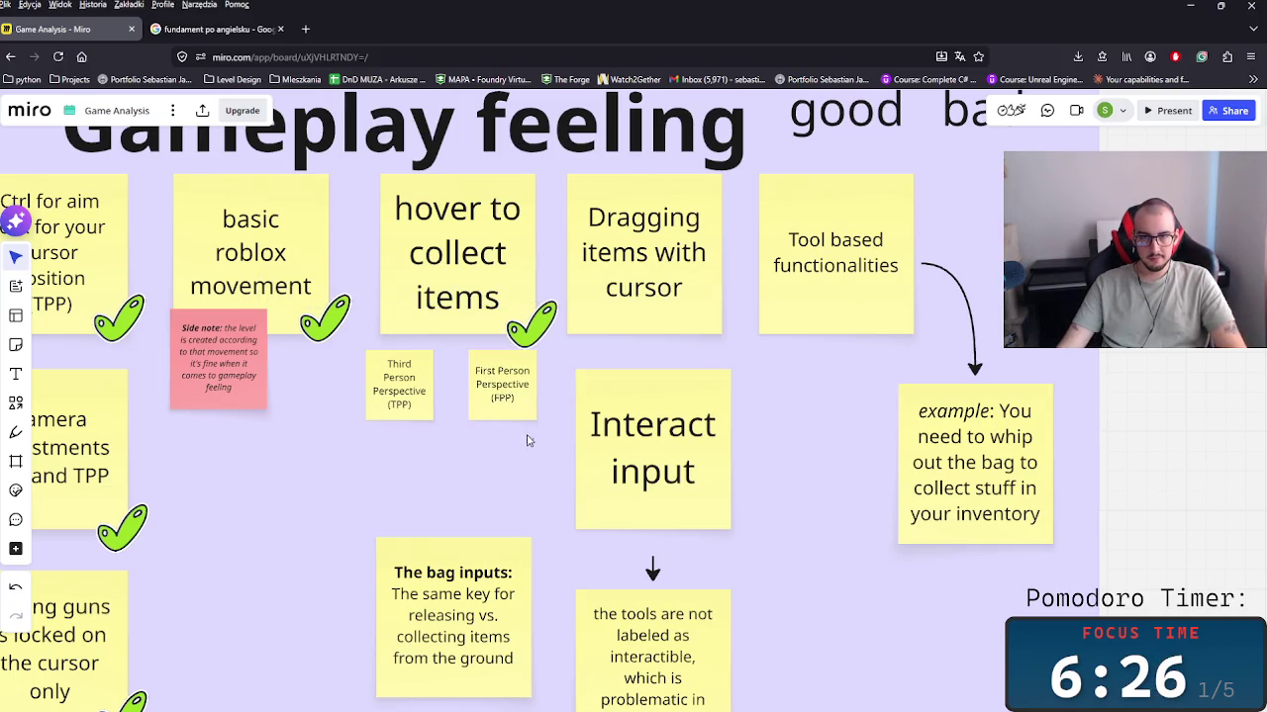
Step: Move the green checkmark from under 'hover to collect items' onto the FPP note
{"action": "left_click", "coordinate": [484, 409]}
{"action": "left_click", "coordinate": [531, 319]}
{"action": "left_click_drag", "start_coordinate": [532, 318], "coordinate": [543, 426]}
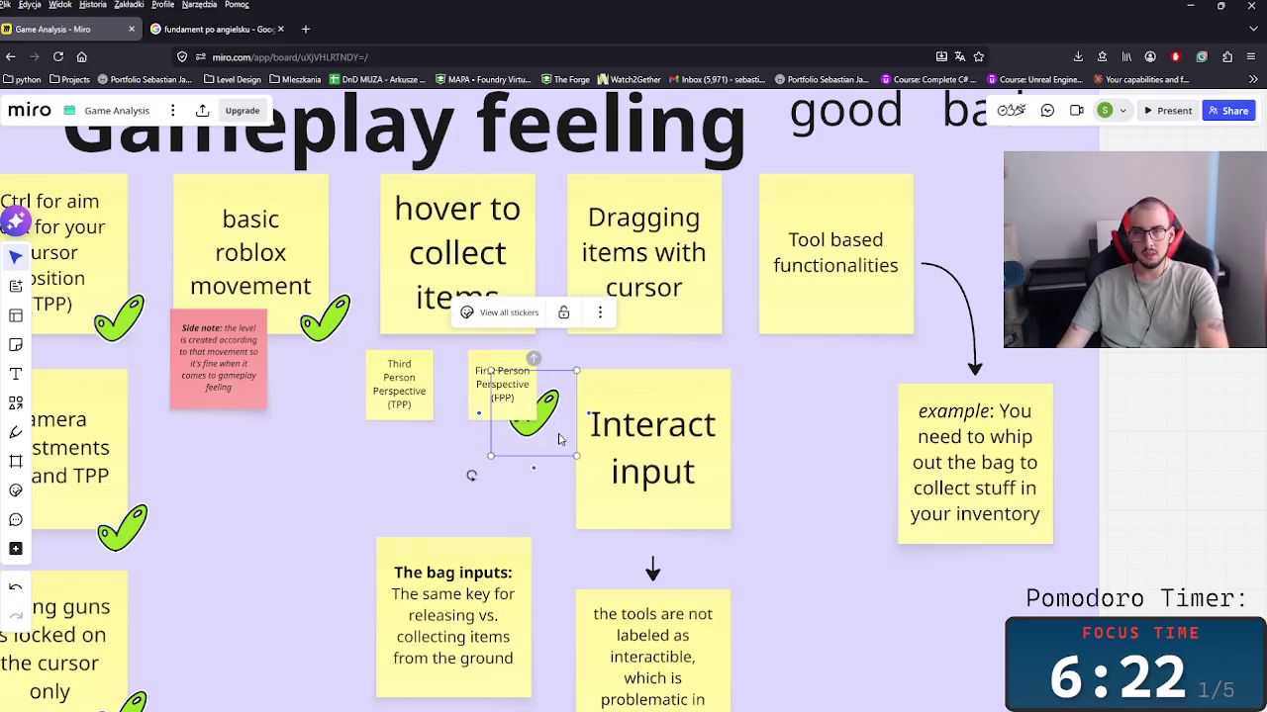
Step: Keep the checkmark on FPP and draw a curved orange arrow from the collect-items note to TPP
{"action": "key", "text": "ctrl+z"}
{"action": "key", "text": "ctrl+shift+z"}
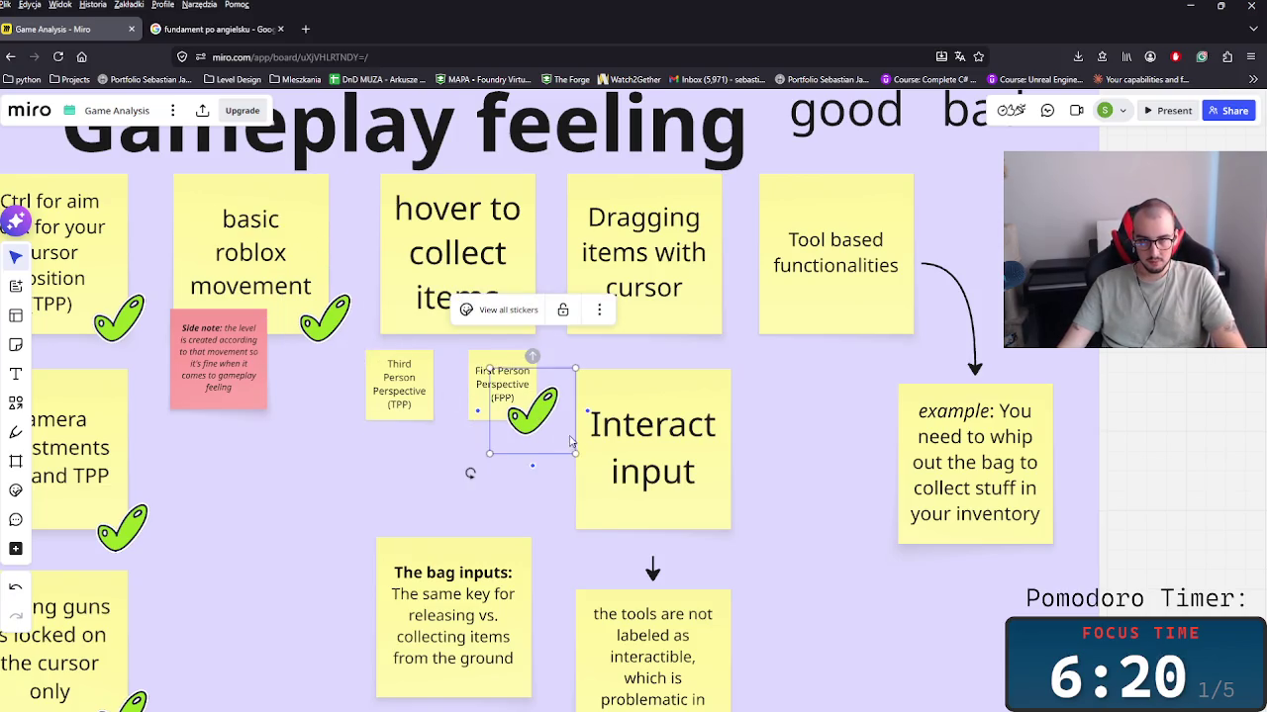
{"action": "left_click", "coordinate": [445, 325]}
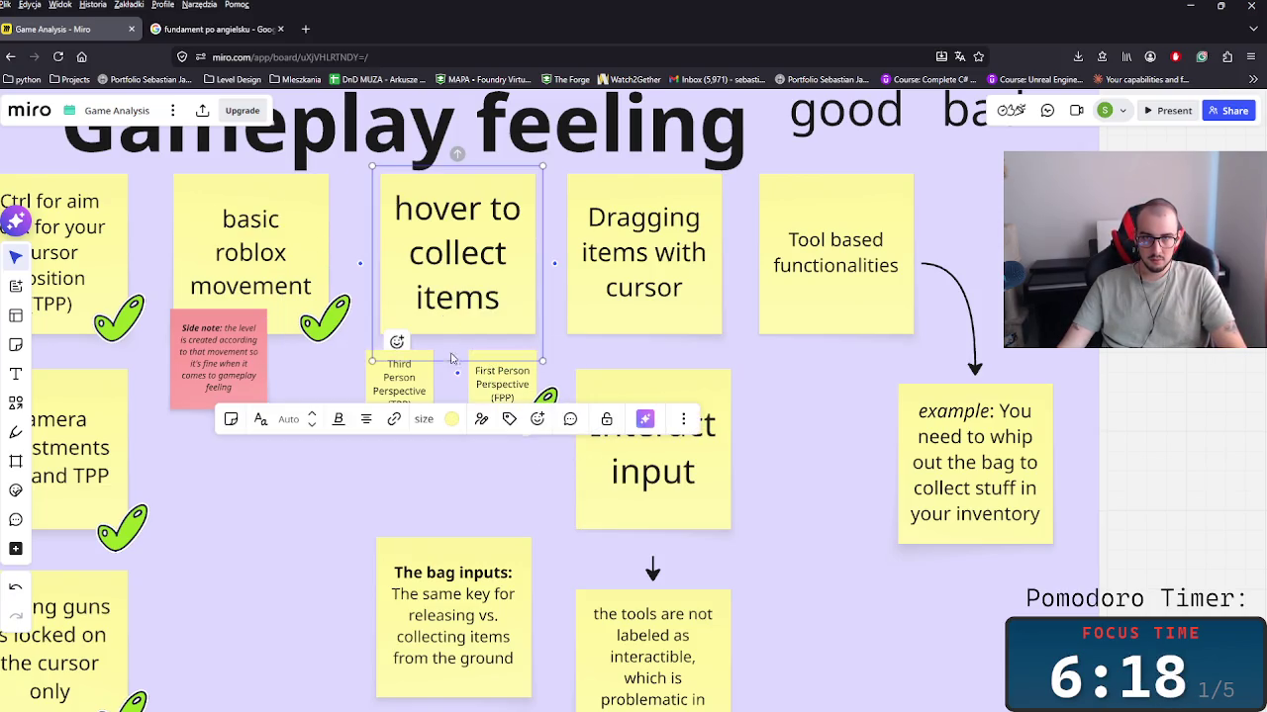
{"action": "left_click", "coordinate": [433, 357]}
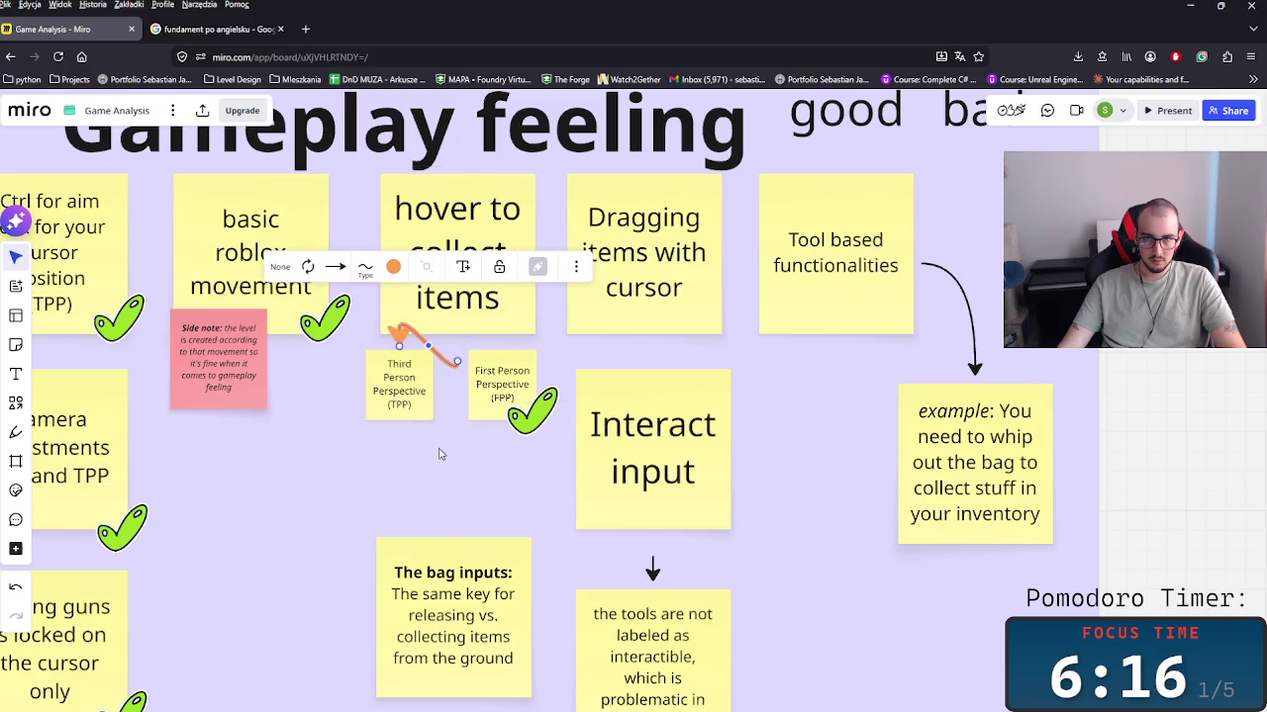
{"action": "left_click", "coordinate": [401, 411]}
{"action": "left_click_drag", "start_coordinate": [400, 410], "coordinate": [403, 417]}
{"action": "left_click_drag", "start_coordinate": [460, 366], "coordinate": [450, 346]}
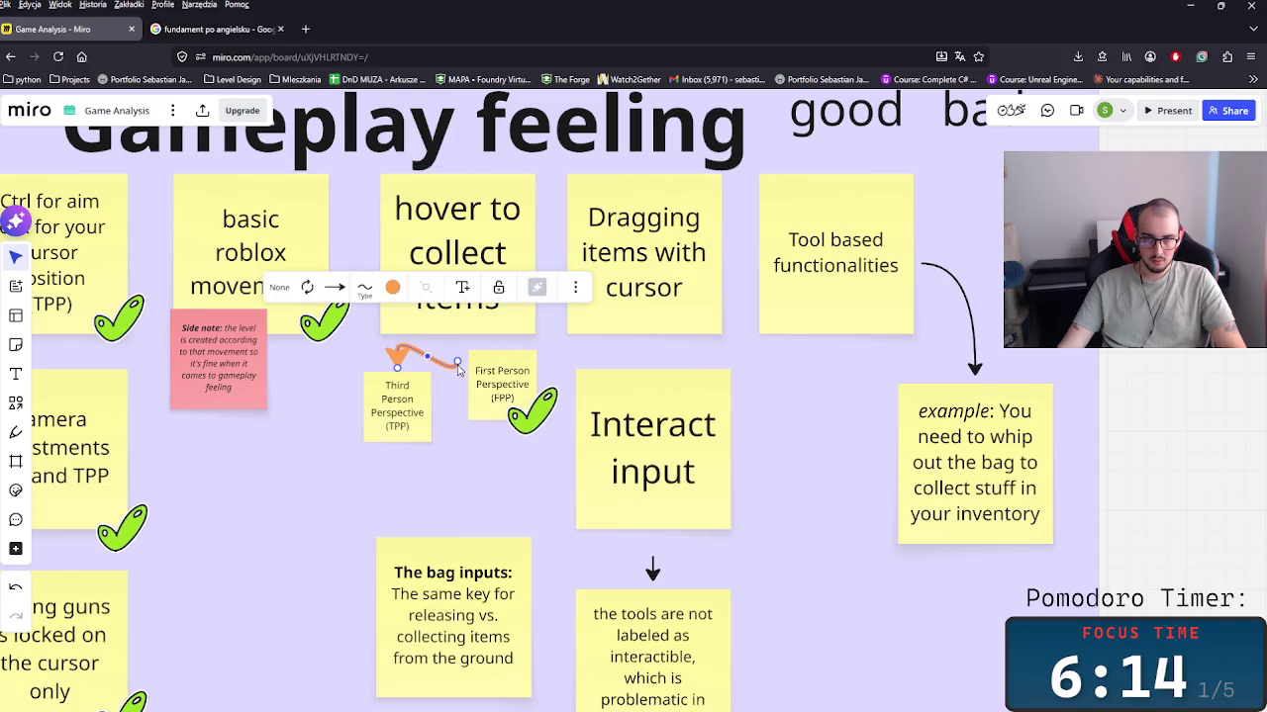
{"action": "left_click", "coordinate": [371, 275]}
{"action": "left_click_drag", "start_coordinate": [415, 323], "coordinate": [432, 349]}
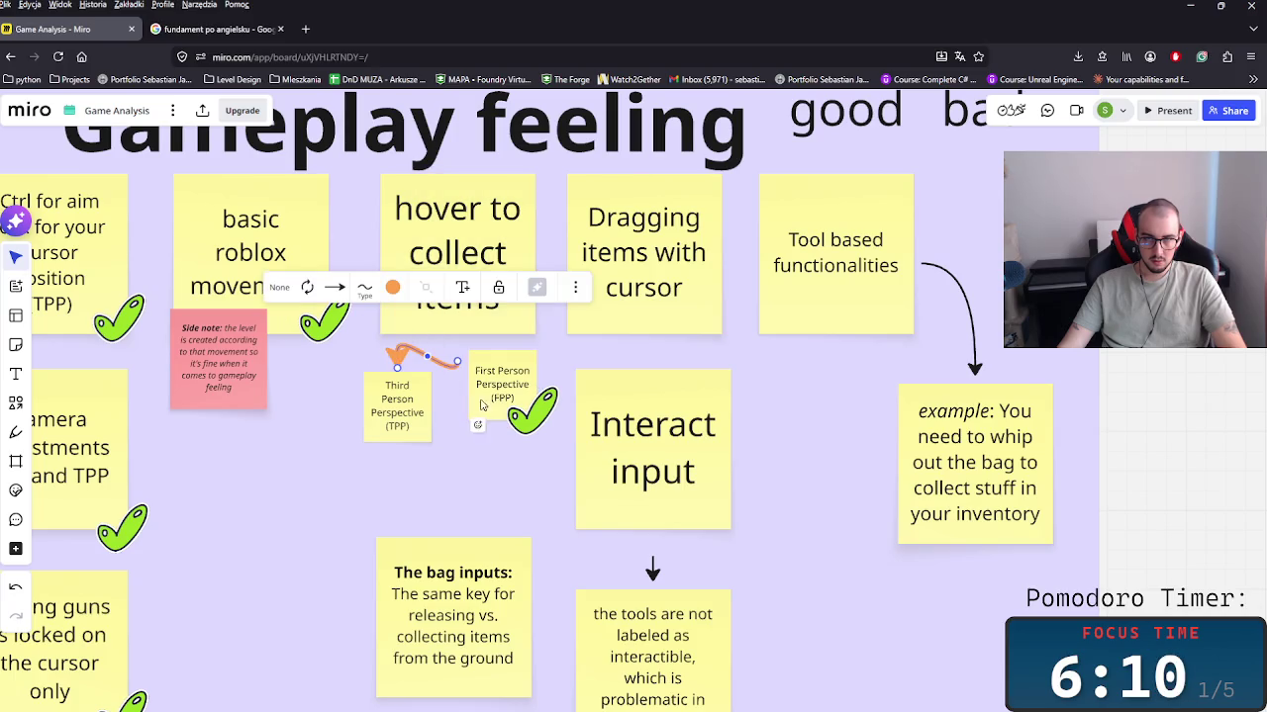
Step: Replace 'hover to' with 'point and click to' in the collect-items note
{"action": "left_click", "coordinate": [465, 242]}
{"action": "left_click", "coordinate": [523, 208]}
{"action": "left_click_drag", "start_coordinate": [523, 208], "coordinate": [396, 212]}
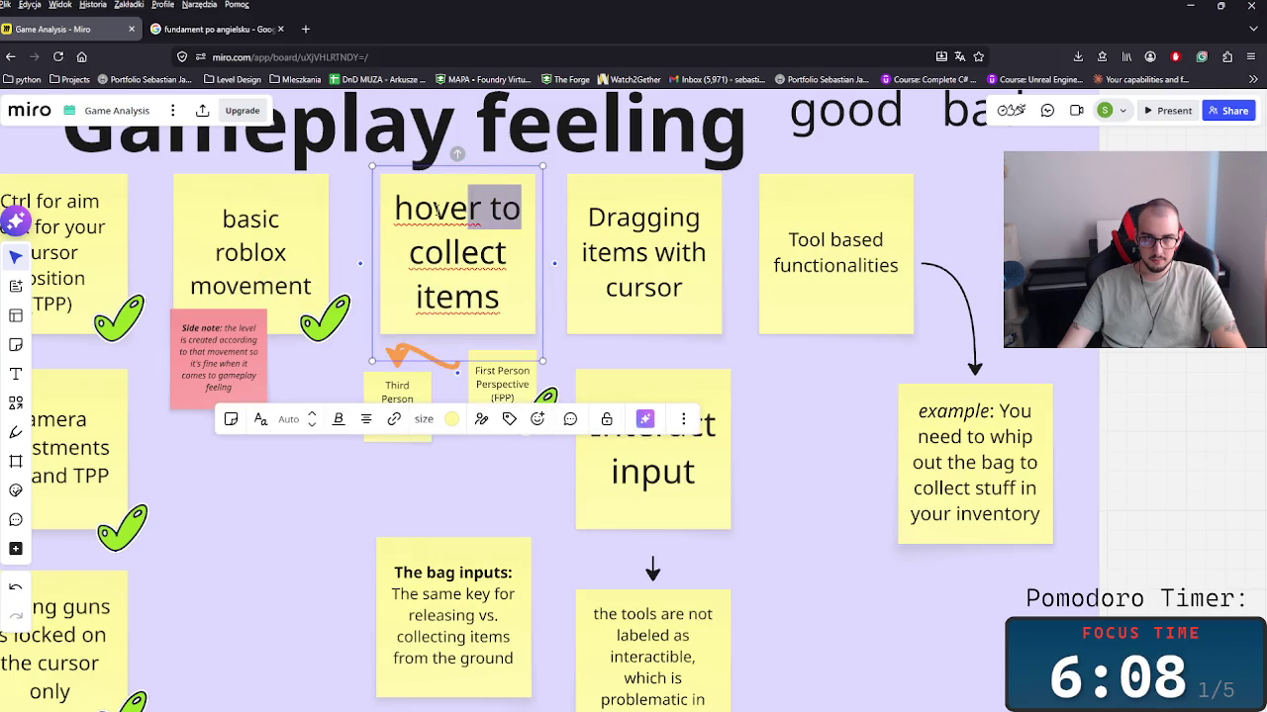
{"action": "type", "text": "point"}
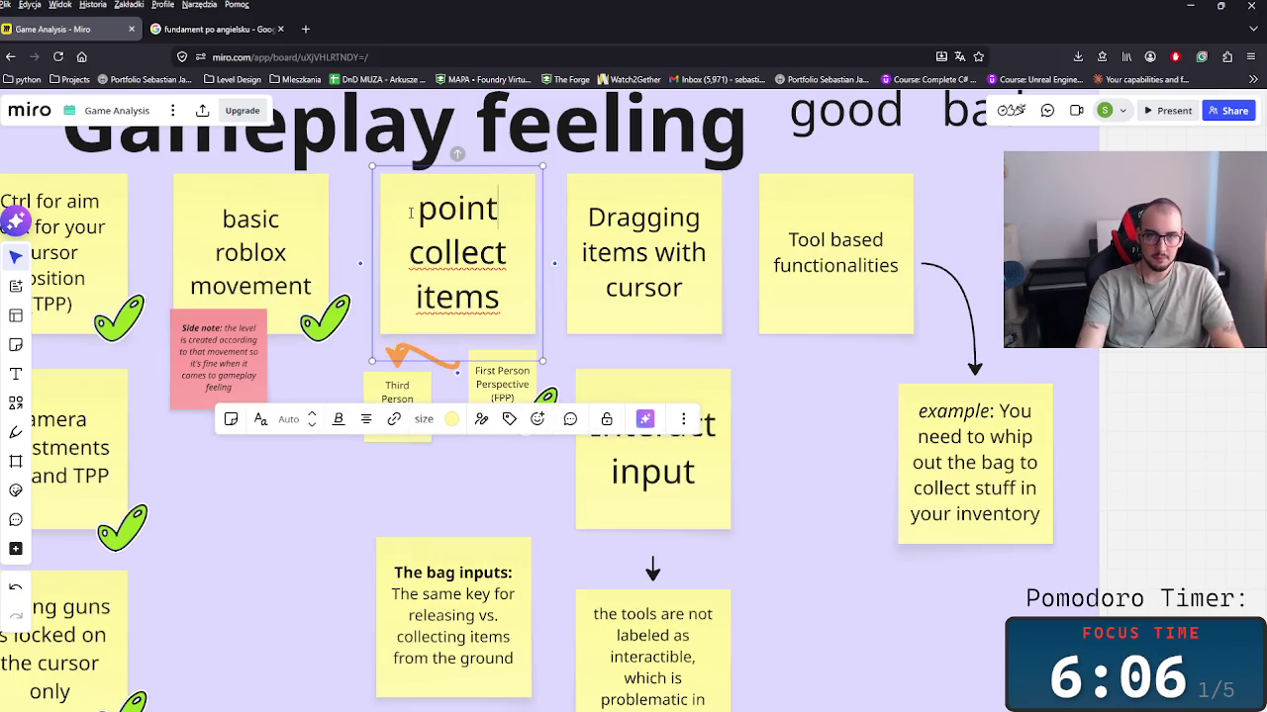
{"action": "type", "text": " and"}
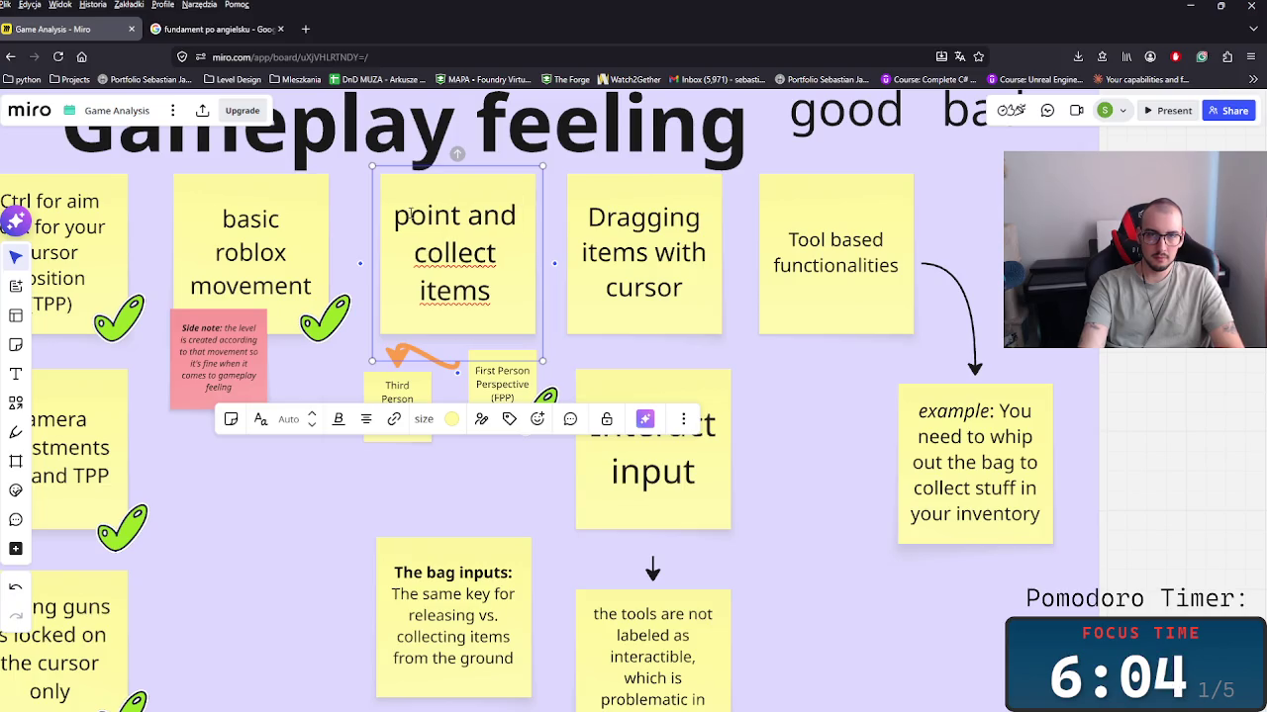
{"action": "type", "text": " f"}
{"action": "type", "text": "lic"}
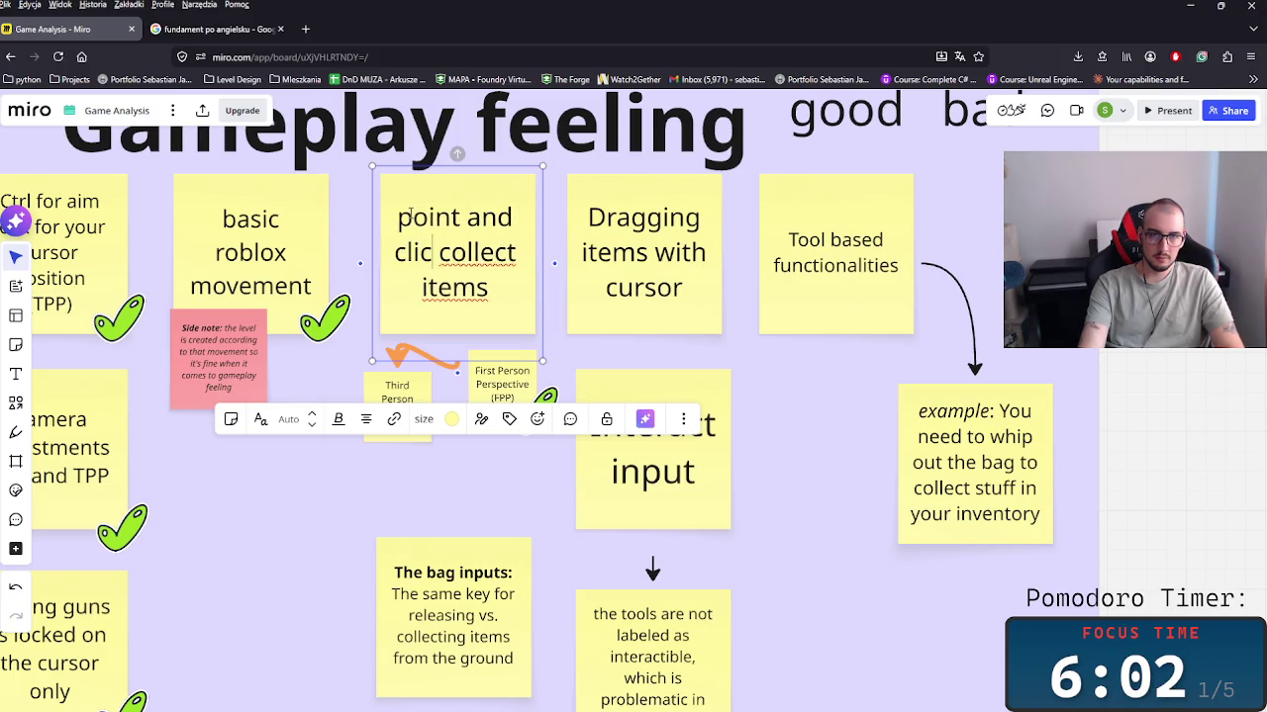
{"action": "type", "text": "k to"}
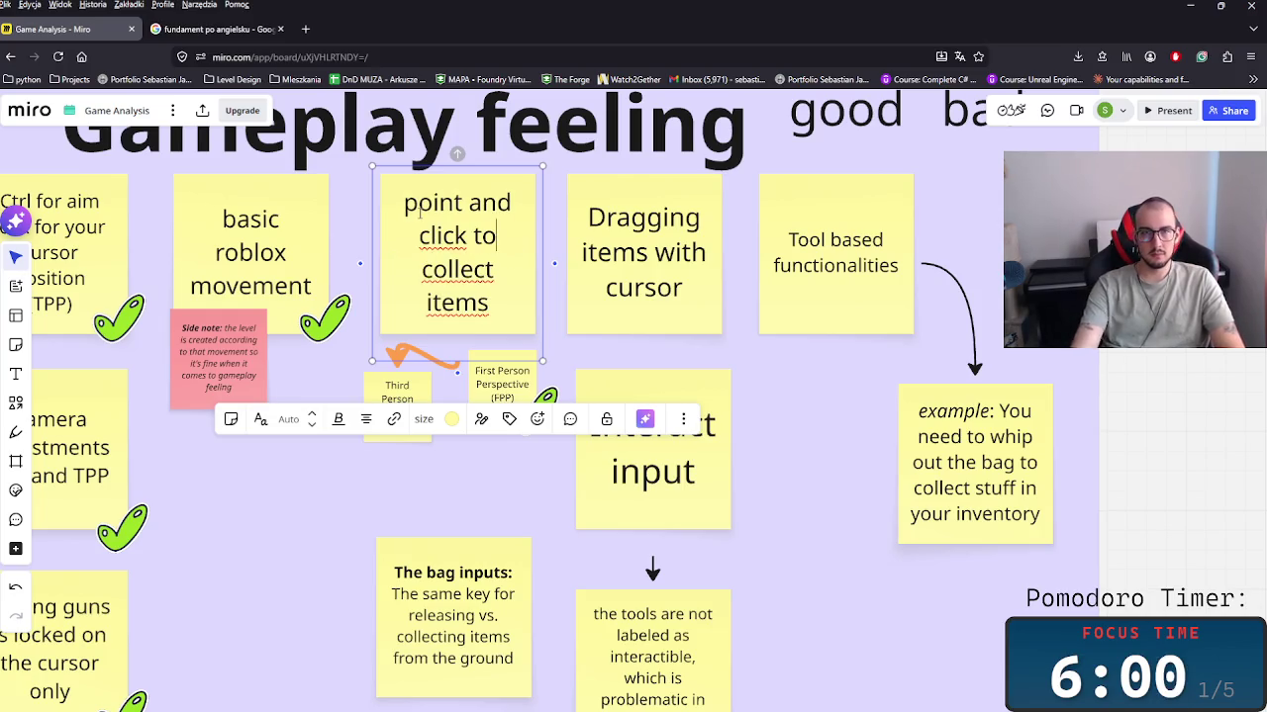
{"action": "left_click", "coordinate": [505, 386]}
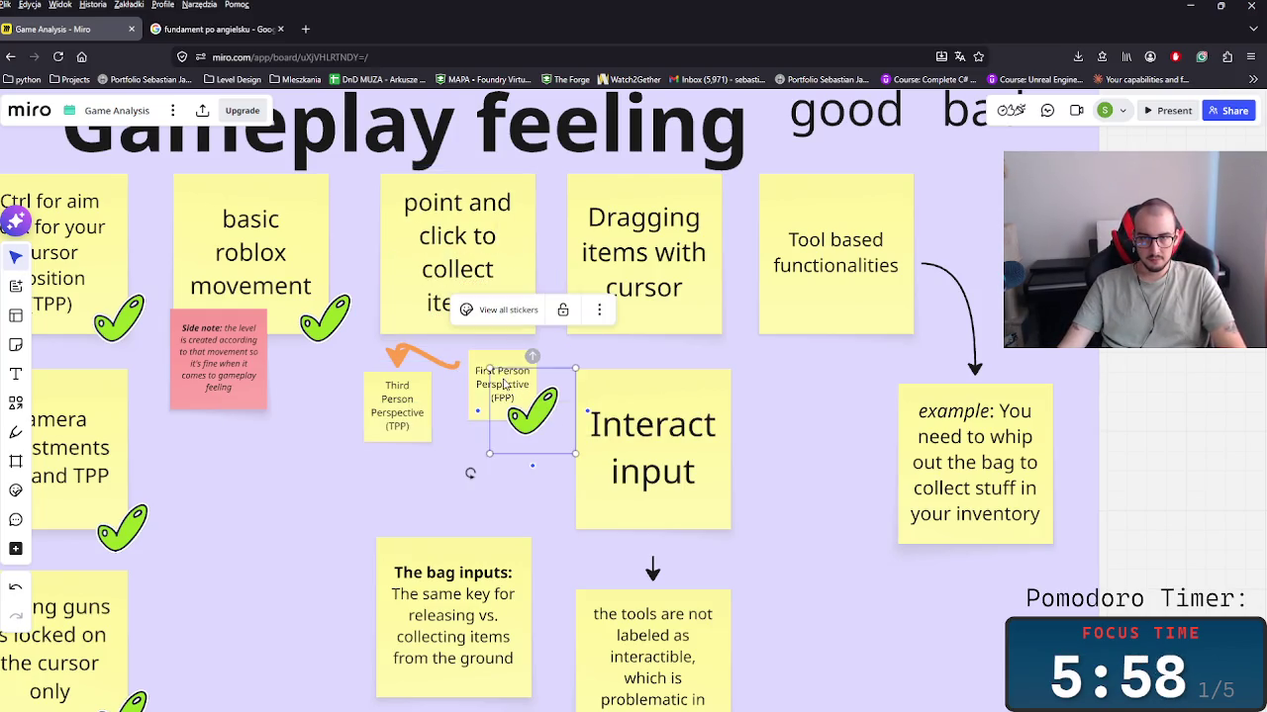
Step: Recolour the orange connector arrow dark gray
{"action": "left_click", "coordinate": [406, 354]}
{"action": "left_click", "coordinate": [393, 287]}
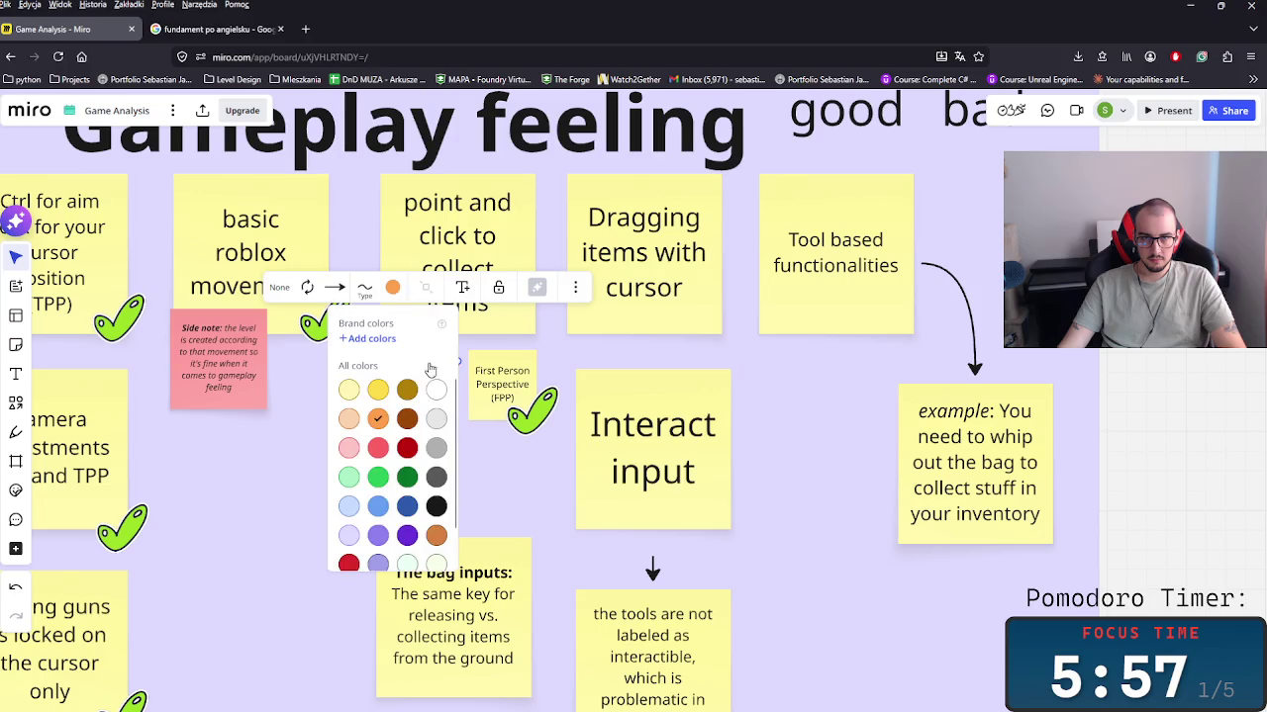
{"action": "left_click", "coordinate": [442, 480]}
{"action": "left_click", "coordinate": [409, 374]}
{"action": "left_click", "coordinate": [406, 353]}
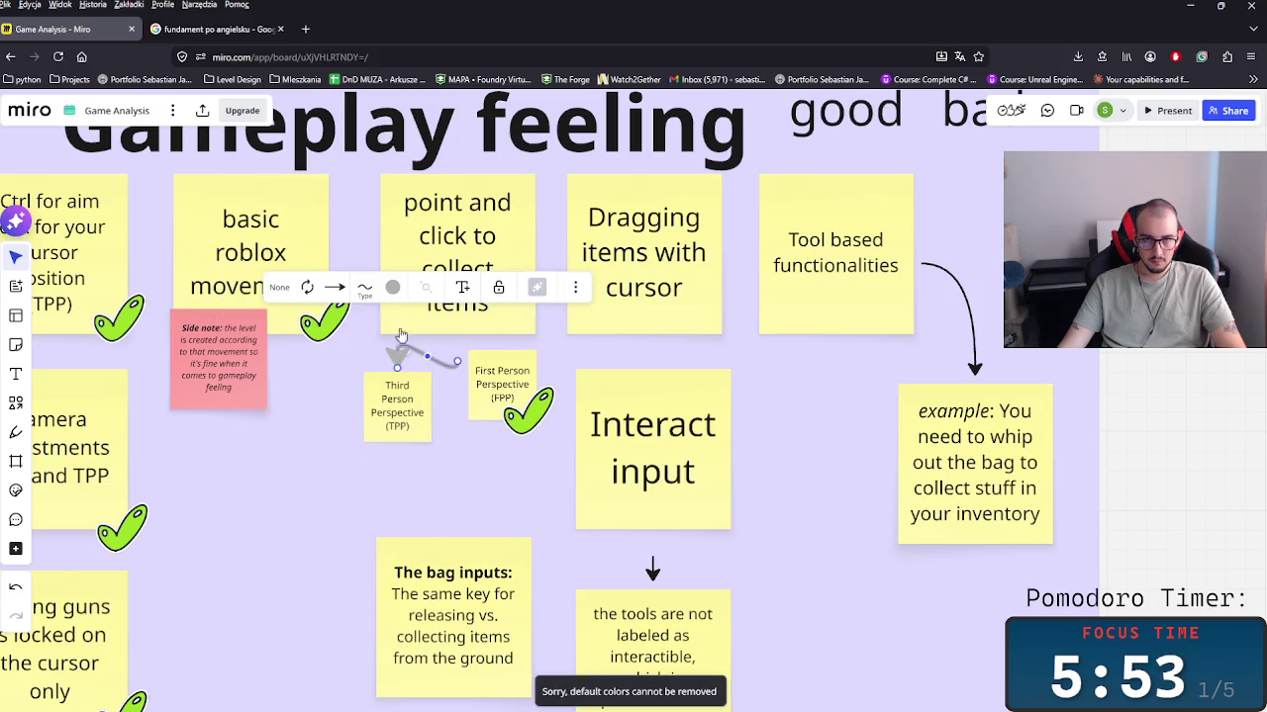
{"action": "left_click", "coordinate": [365, 289]}
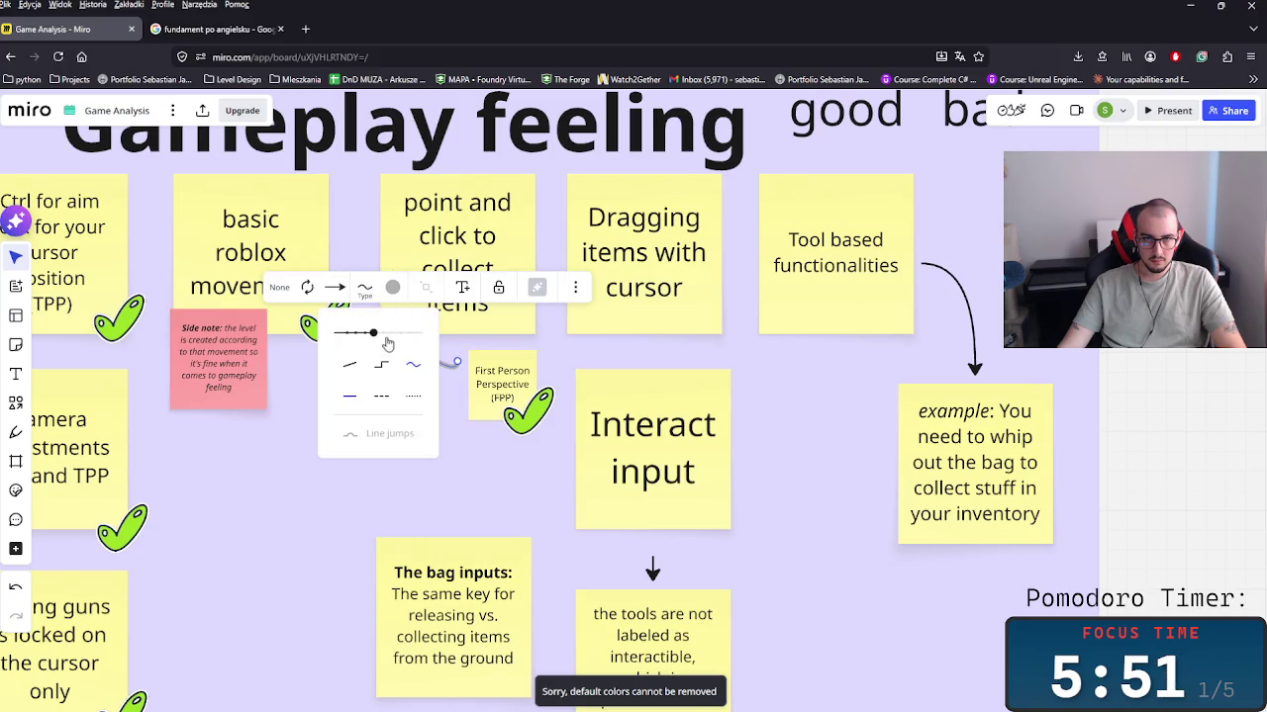
{"action": "left_click", "coordinate": [498, 462]}
{"action": "left_click", "coordinate": [504, 399]}
Step: Lower the FPP and TPP notes slightly and add a second arrow branch to FPP
{"action": "left_click", "coordinate": [506, 399]}
{"action": "left_click_drag", "start_coordinate": [506, 399], "coordinate": [505, 430]}
{"action": "left_click_drag", "start_coordinate": [397, 406], "coordinate": [397, 433]}
{"action": "left_click_drag", "start_coordinate": [500, 429], "coordinate": [499, 447]}
{"action": "left_click", "coordinate": [455, 365]}
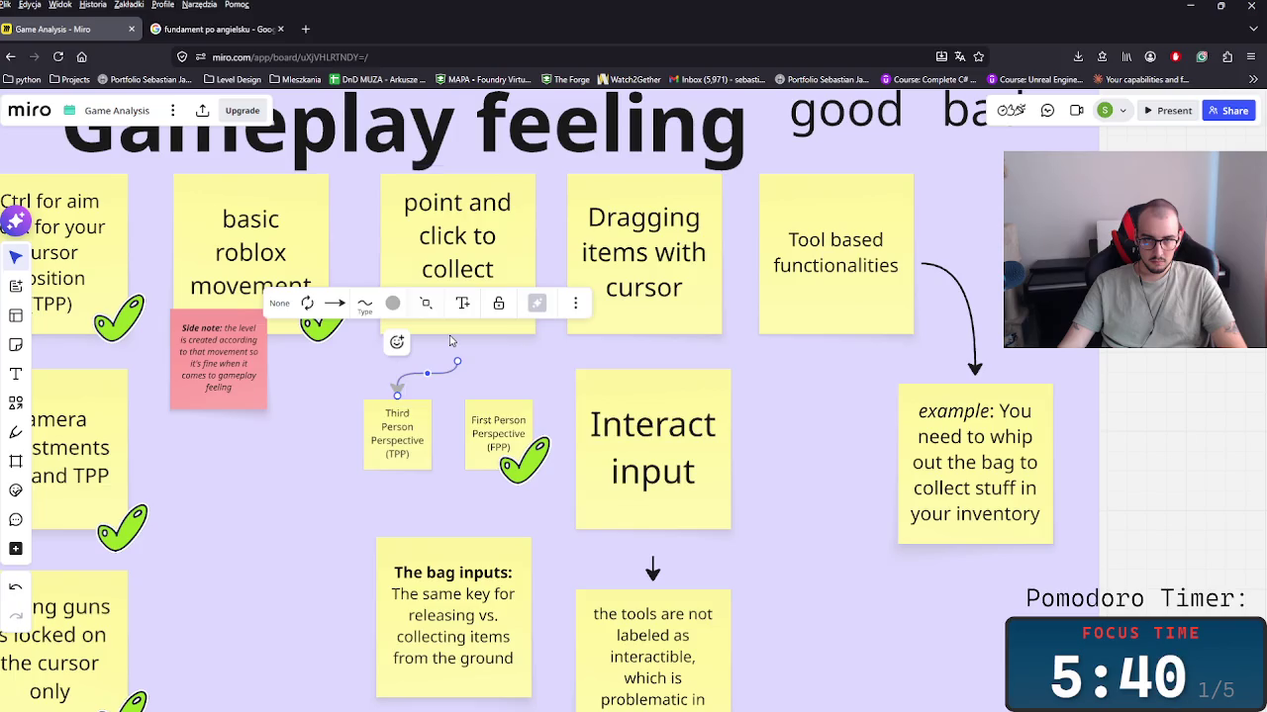
{"action": "left_click_drag", "start_coordinate": [455, 336], "coordinate": [499, 398]}
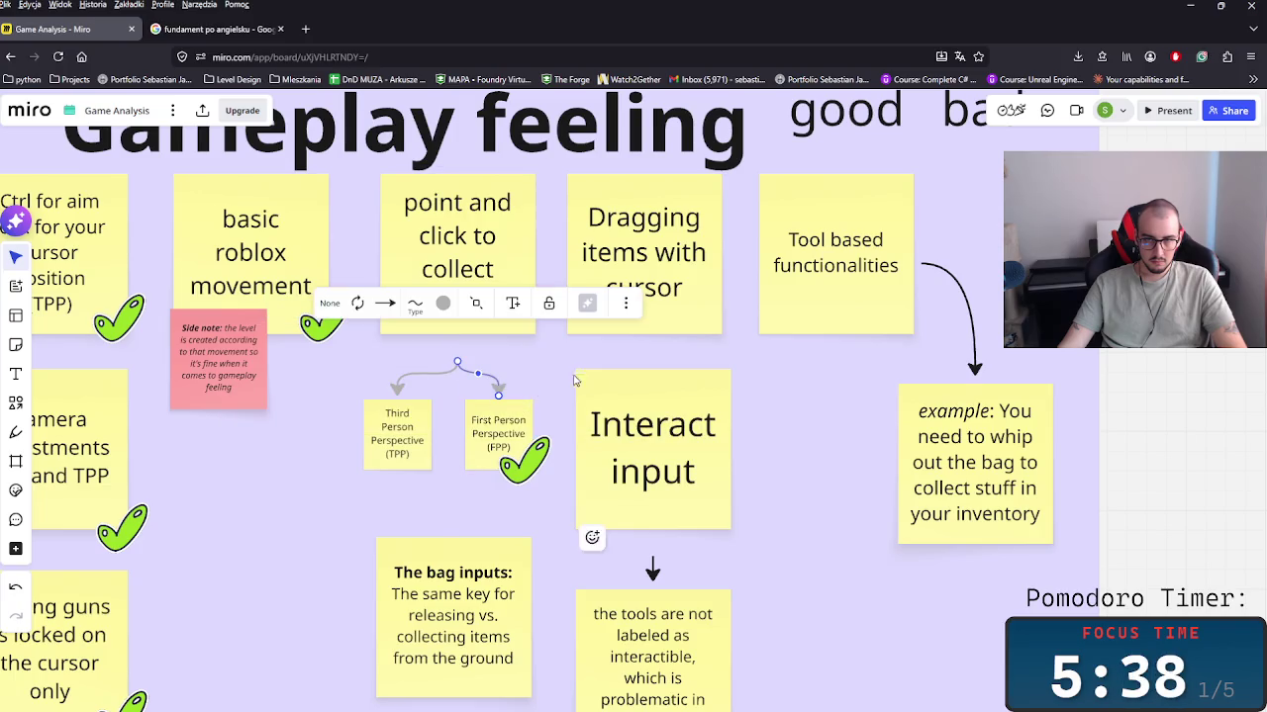
{"action": "scroll", "coordinate": [574, 381], "scroll_direction": "right", "scroll_amount": 5}
{"action": "scroll", "coordinate": [564, 326], "scroll_direction": "up", "scroll_amount": 2}
Step: Change the rating label 'bad' to 'can be improved'
{"action": "left_click", "coordinate": [507, 331]}
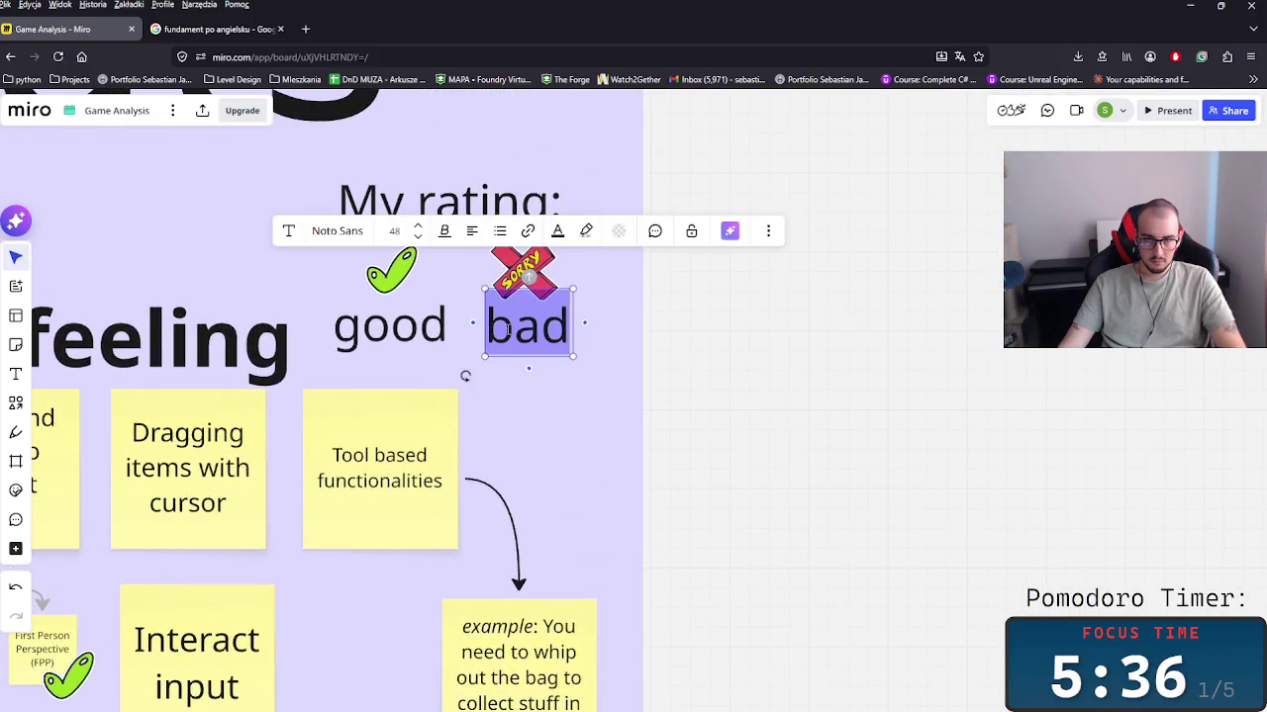
{"action": "type", "text": "Can"}
{"action": "key", "text": "BackSpace"}
{"action": "key", "text": "BackSpace"}
{"action": "key", "text": "BackSpace"}
{"action": "key", "text": "BackSpace"}
{"action": "type", "text": "can be imporved"}
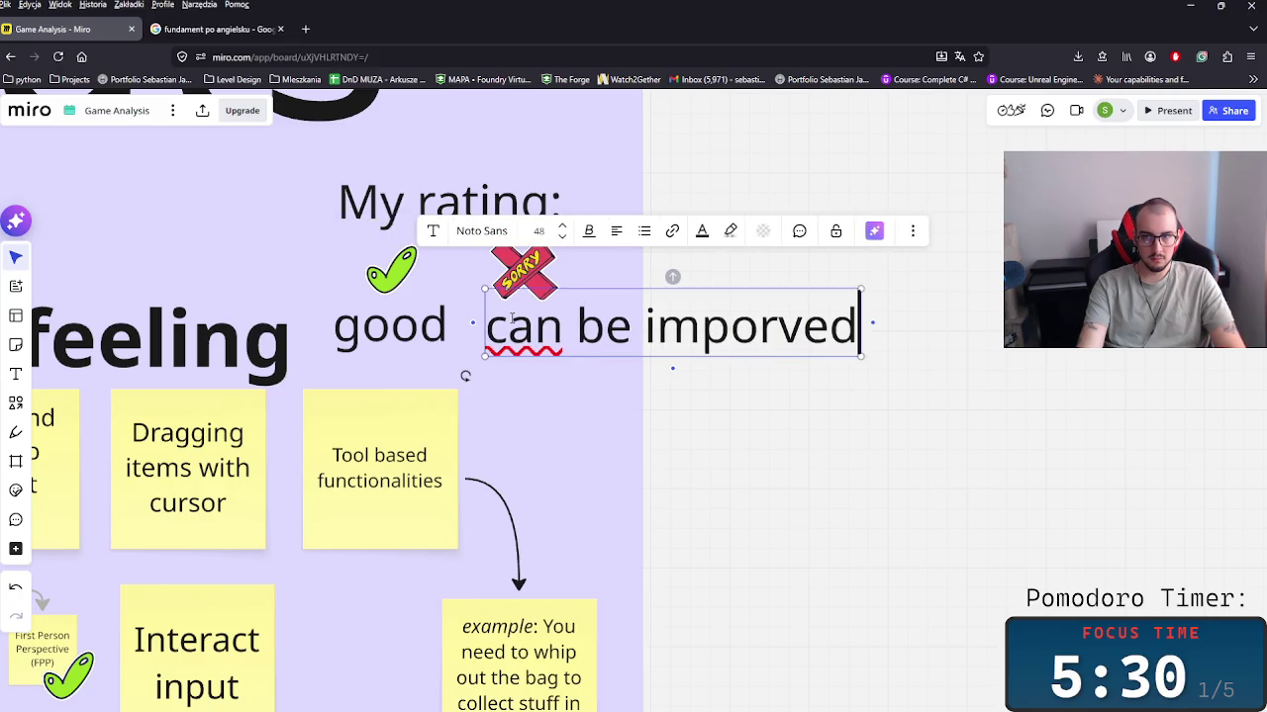
{"action": "key", "text": "BackSpace"}
{"action": "key", "text": "BackSpace"}
{"action": "key", "text": "BackSpace"}
{"action": "key", "text": "BackSpace"}
{"action": "key", "text": "BackSpace"}
{"action": "type", "text": "r"}
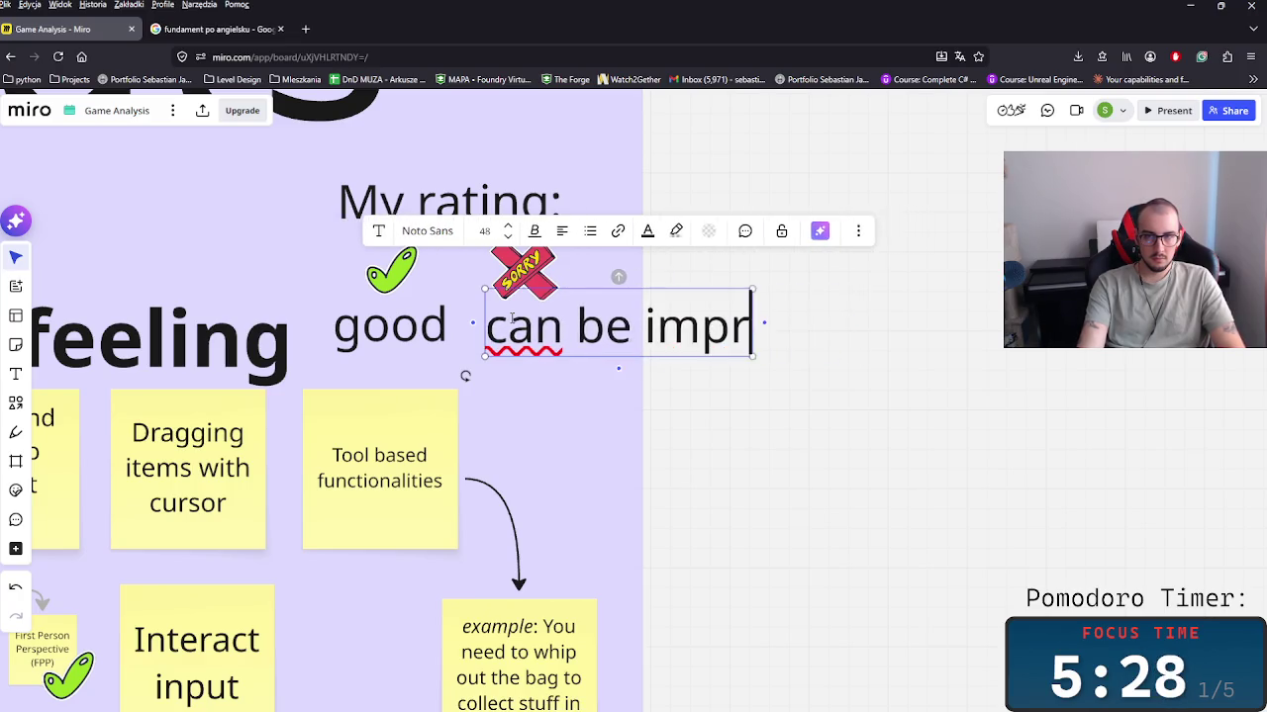
{"action": "type", "text": "oved"}
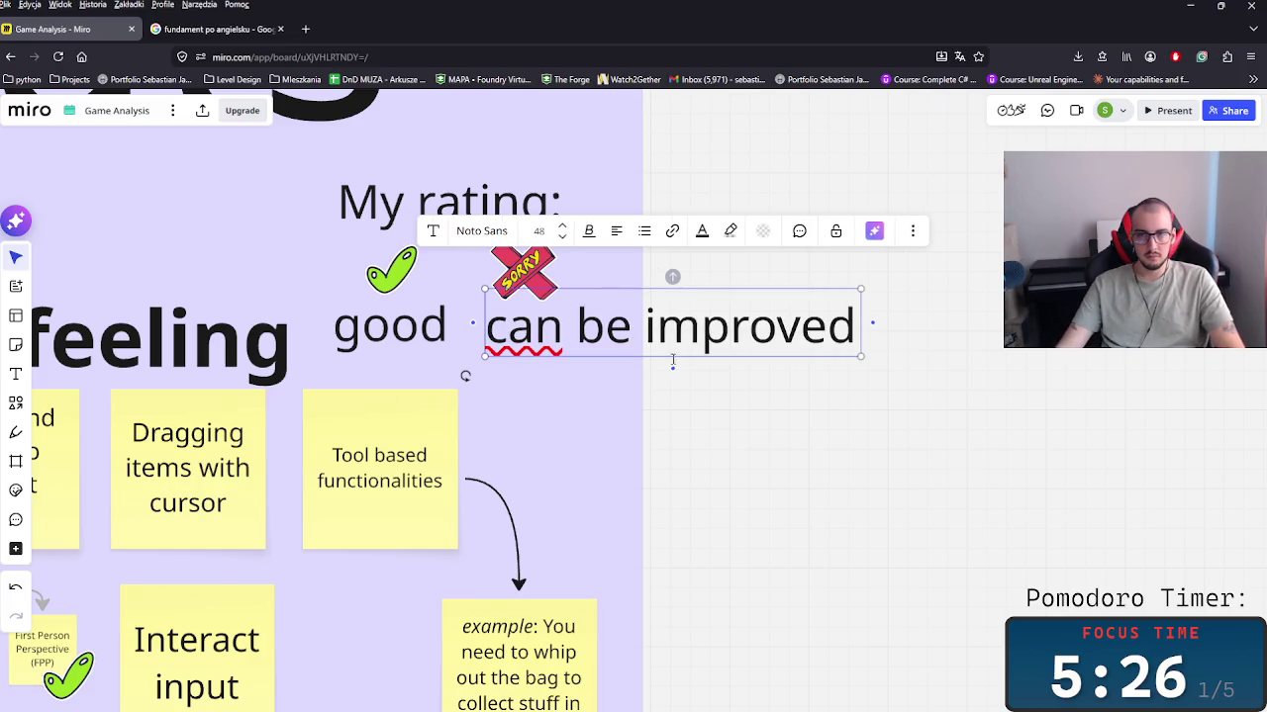
{"action": "left_click", "coordinate": [646, 409]}
Step: Make the 'My rating:' heading bold and italic
{"action": "left_click", "coordinate": [696, 350]}
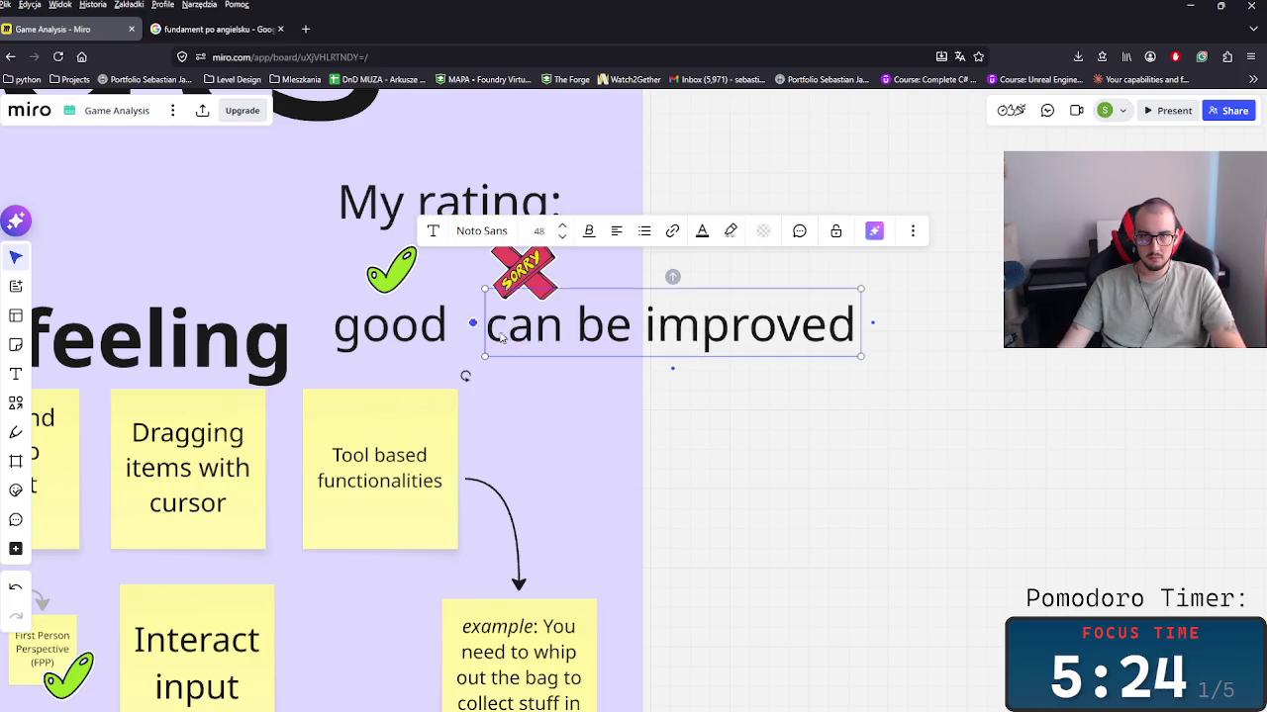
{"action": "scroll", "coordinate": [588, 392], "scroll_direction": "up", "scroll_amount": 2}
{"action": "scroll", "coordinate": [588, 392], "scroll_direction": "left", "scroll_amount": 3}
{"action": "left_click", "coordinate": [594, 287]}
{"action": "key", "text": "ctrl+b"}
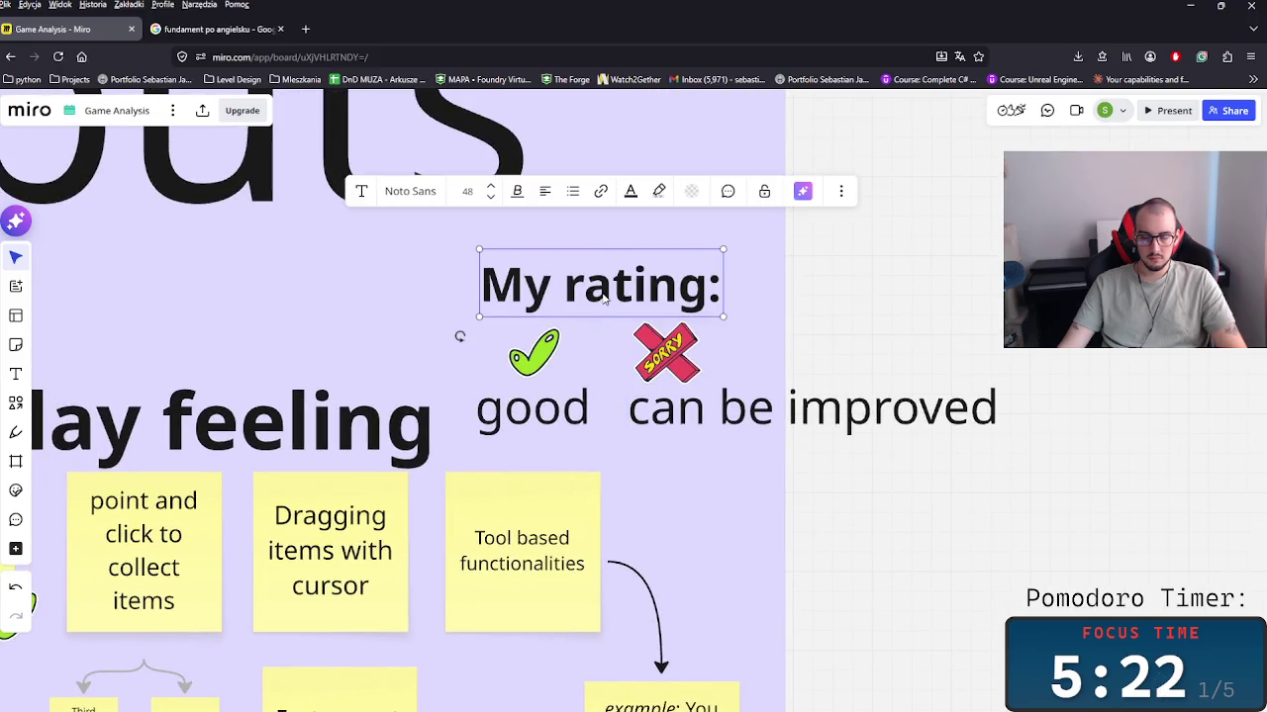
{"action": "key", "text": "ctrl+i"}
Step: Narrow the 'can be improved' text box so it wraps
{"action": "left_click", "coordinate": [576, 416]}
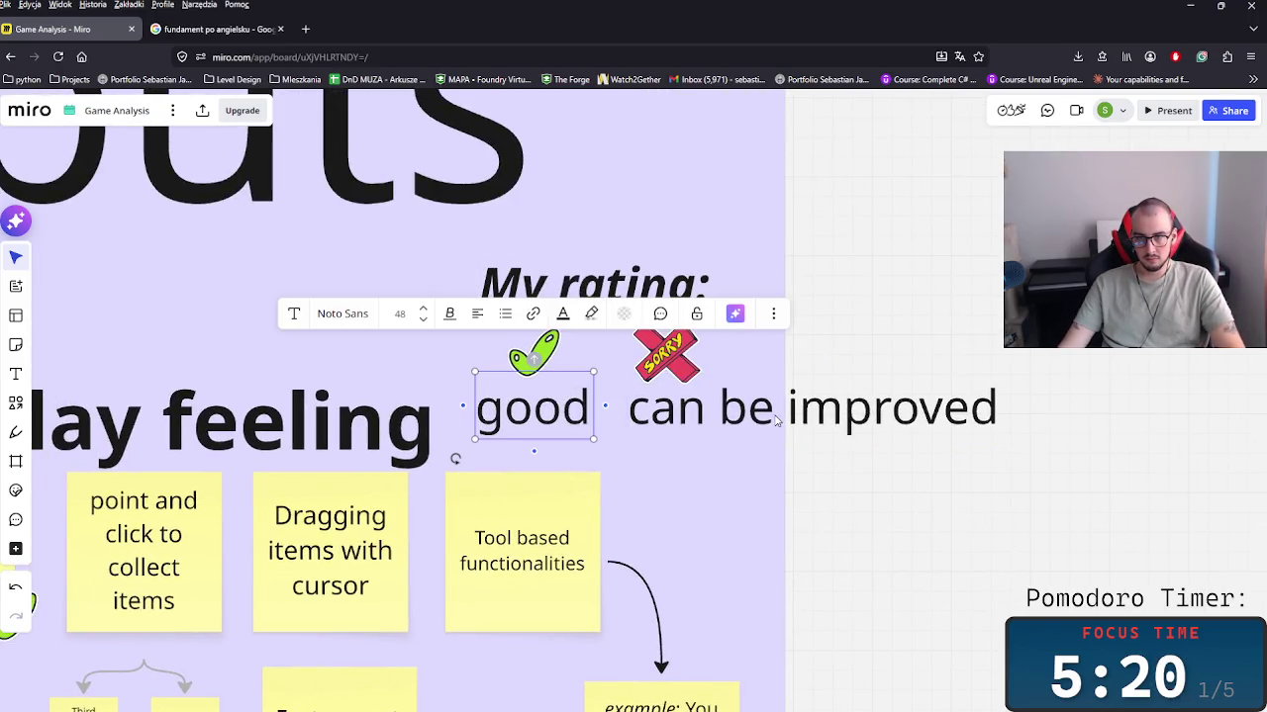
{"action": "left_click", "coordinate": [1002, 413]}
{"action": "left_click_drag", "start_coordinate": [1000, 415], "coordinate": [786, 425]}
{"action": "left_click", "coordinate": [780, 311]}
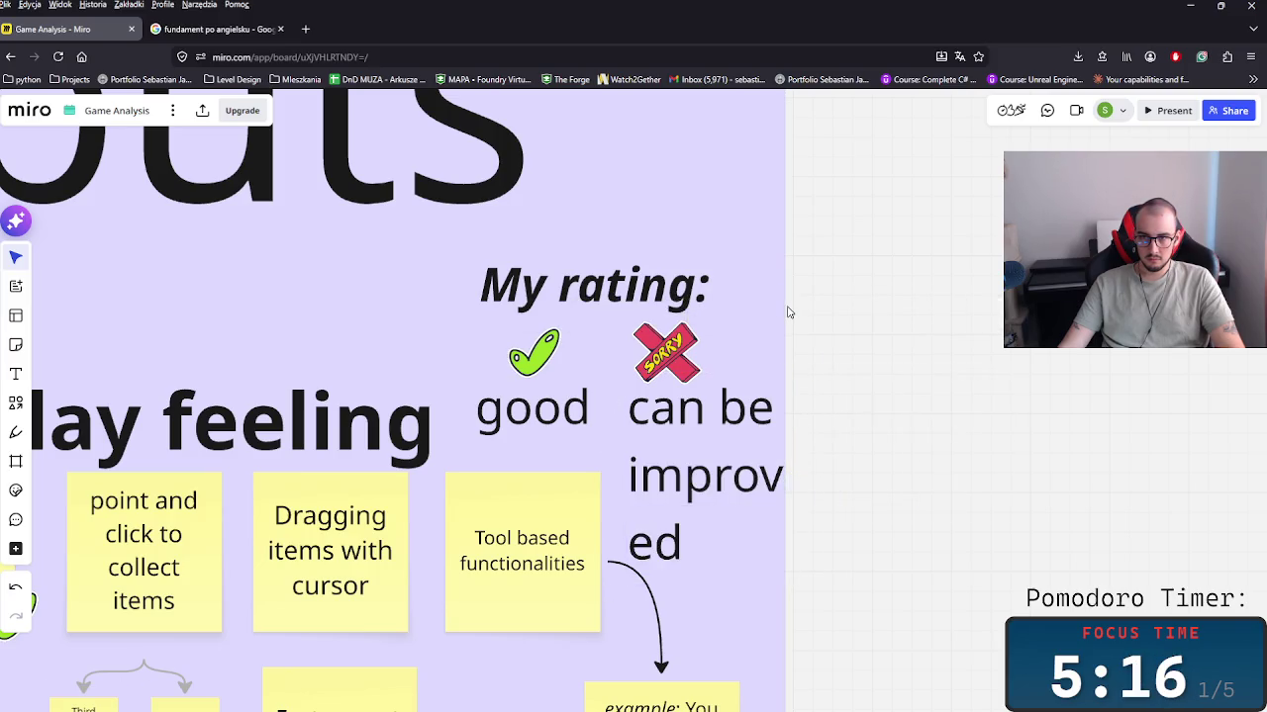
Step: Unlock and widen the frame, then resize 'can be improved' to two lines
{"action": "left_click", "coordinate": [128, 163]}
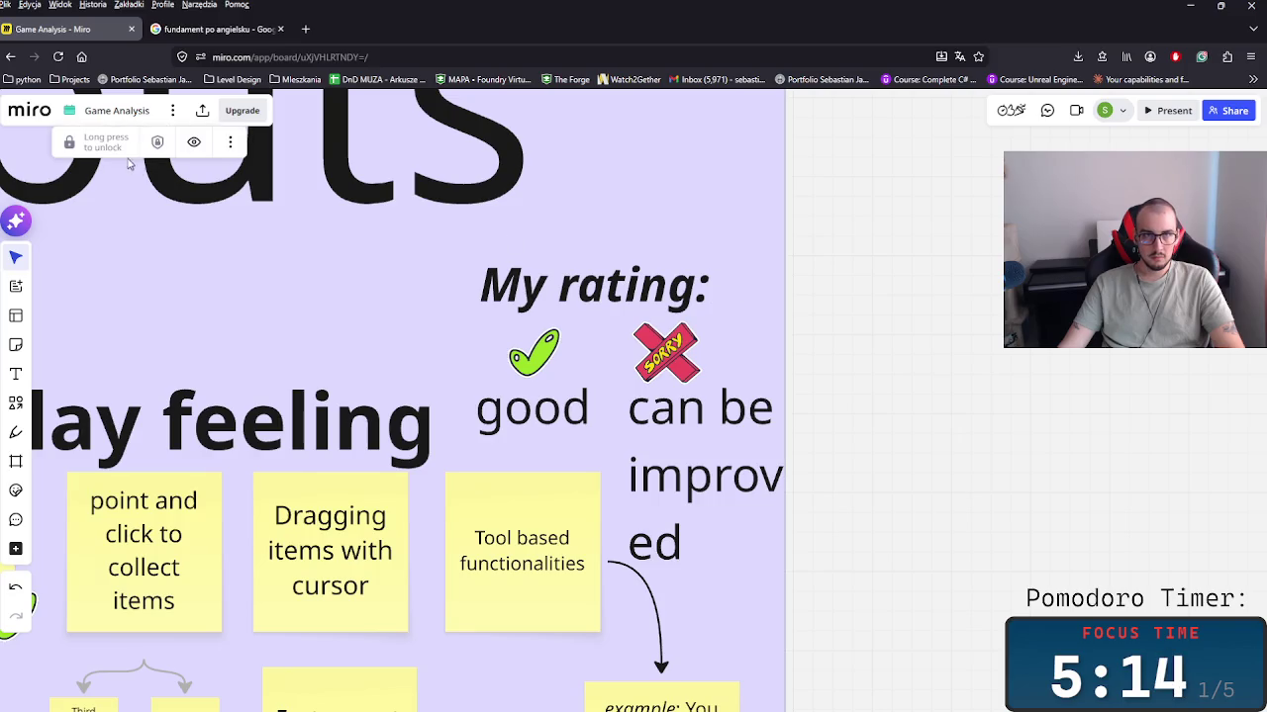
{"action": "left_click", "coordinate": [64, 144]}
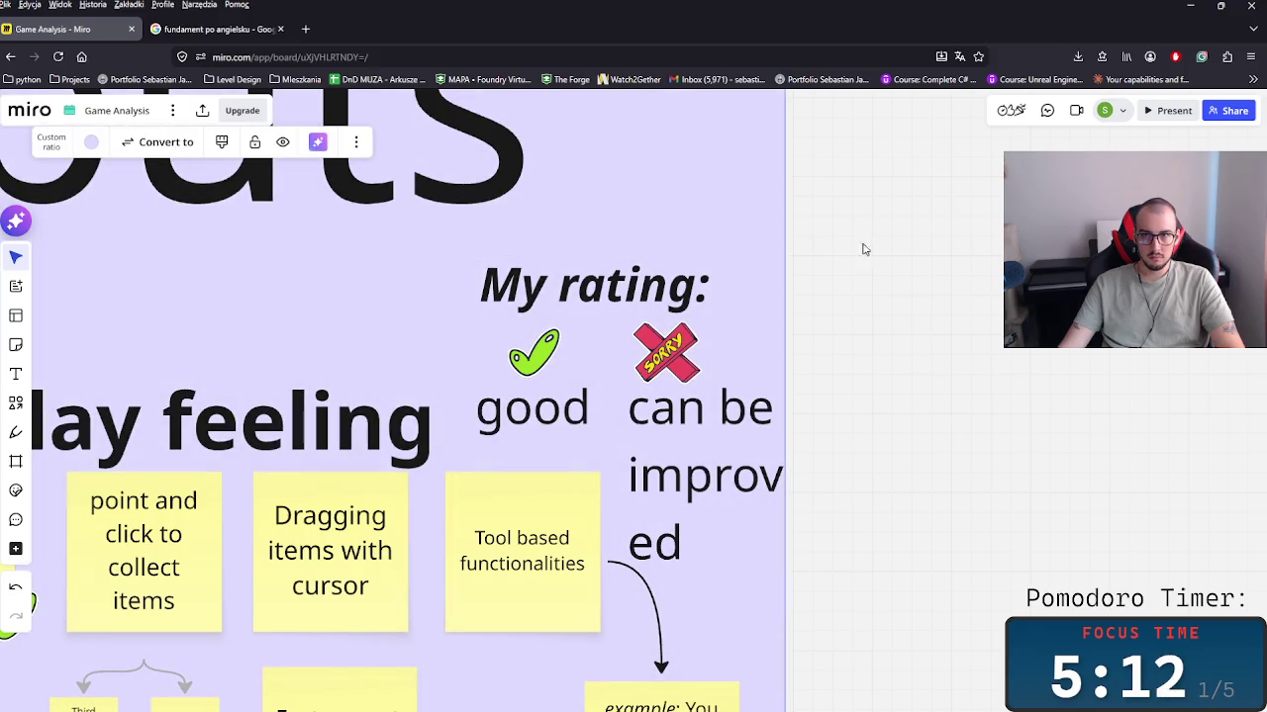
{"action": "left_click_drag", "start_coordinate": [789, 254], "coordinate": [891, 336]}
{"action": "left_click", "coordinate": [756, 446]}
{"action": "left_click_drag", "start_coordinate": [798, 473], "coordinate": [862, 465]}
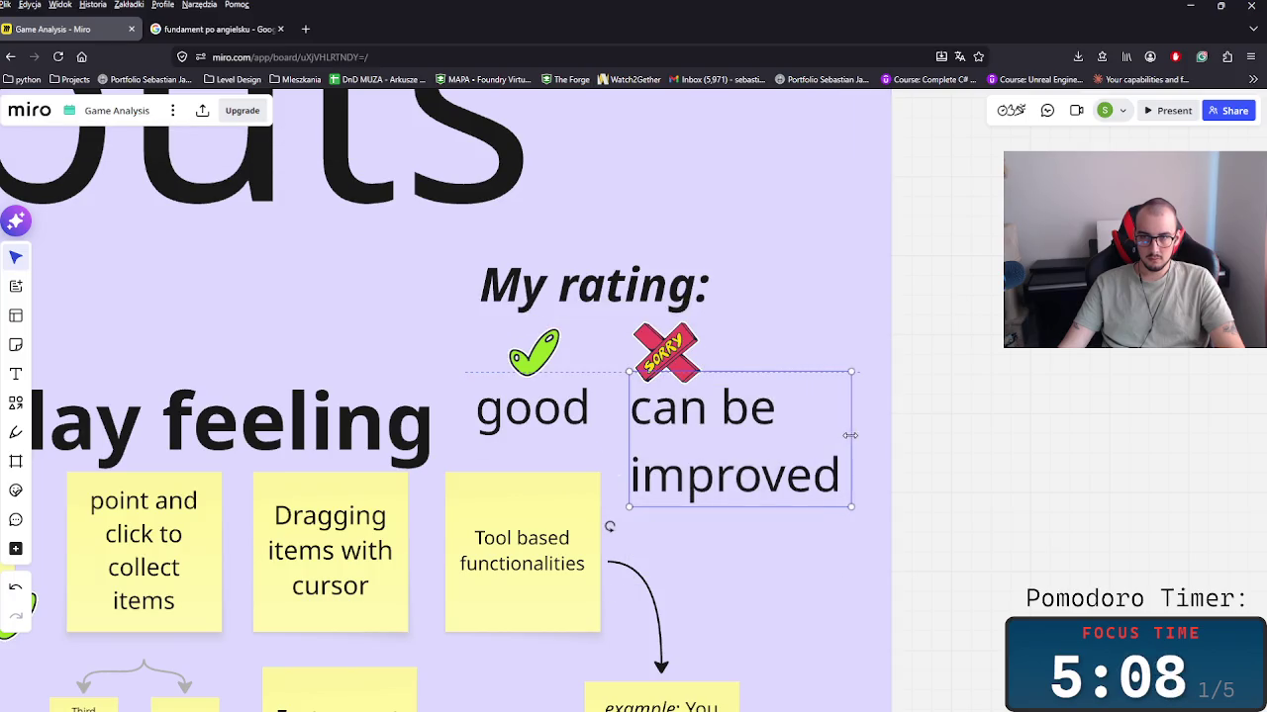
Step: Recentre the SORRY sticker above 'can be improved' and enlarge 'My rating:' to size 64
{"action": "left_click", "coordinate": [666, 351]}
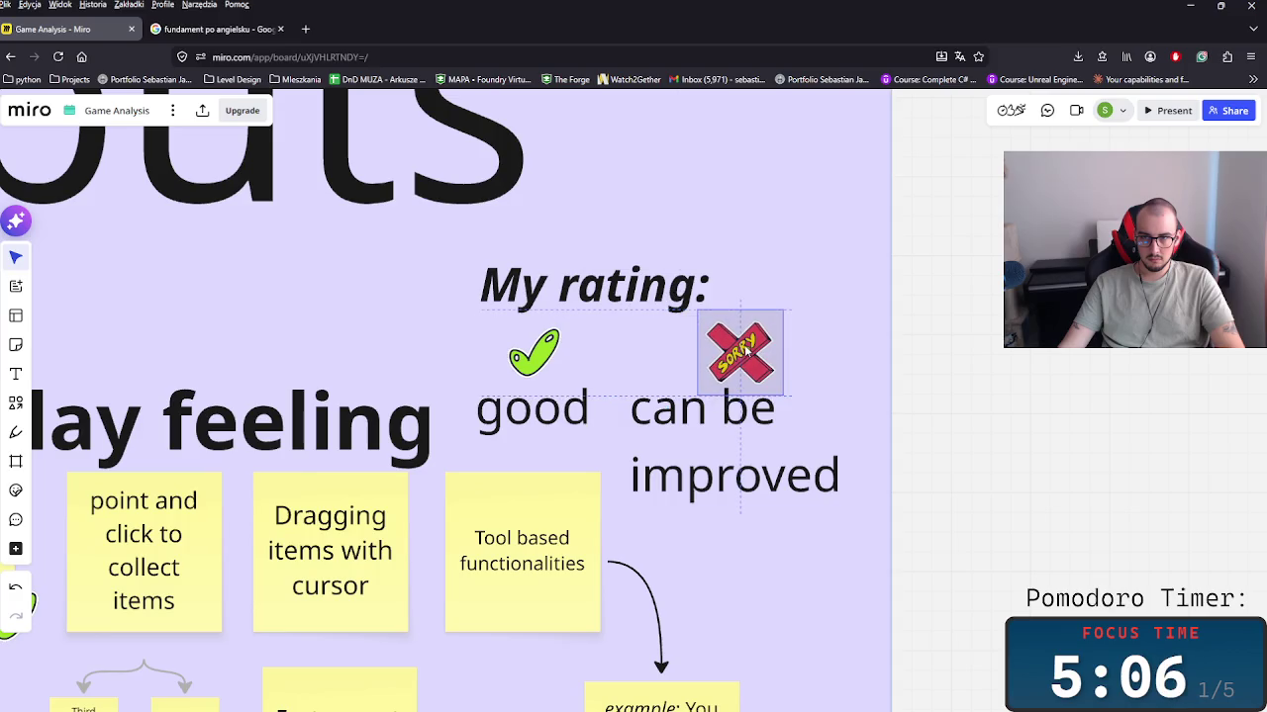
{"action": "left_click_drag", "start_coordinate": [666, 351], "coordinate": [740, 353]}
{"action": "left_click_drag", "start_coordinate": [626, 305], "coordinate": [623, 282]}
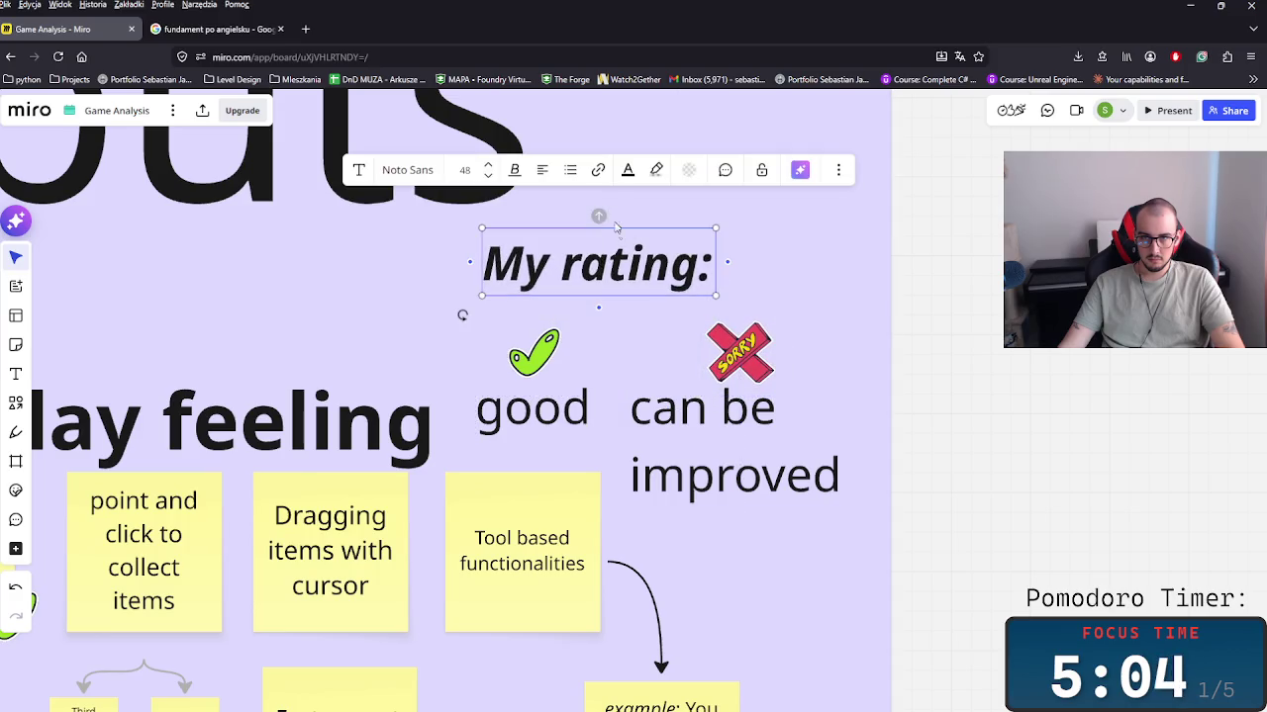
{"action": "left_click", "coordinate": [488, 164]}
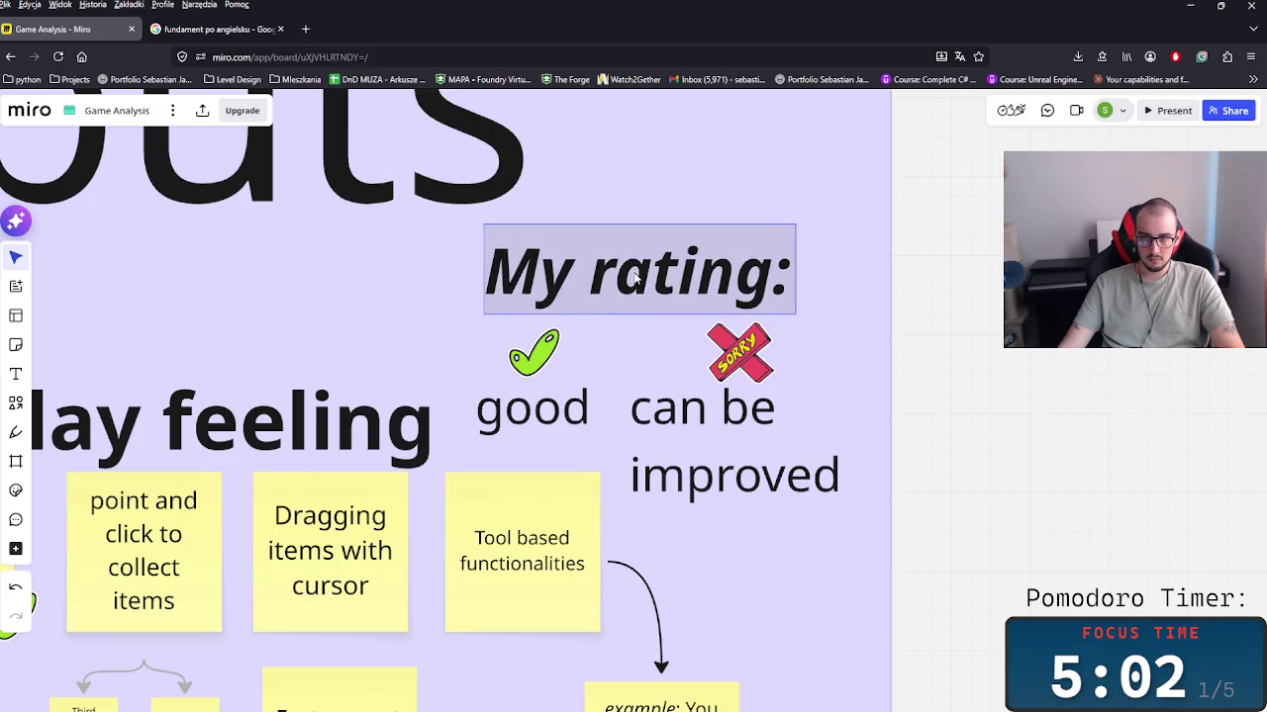
{"action": "scroll", "coordinate": [735, 475], "scroll_direction": "left", "scroll_amount": 5}
Step: Paste a SORRY sticker onto the TPP note's corner
{"action": "scroll", "coordinate": [735, 475], "scroll_direction": "down", "scroll_amount": 2}
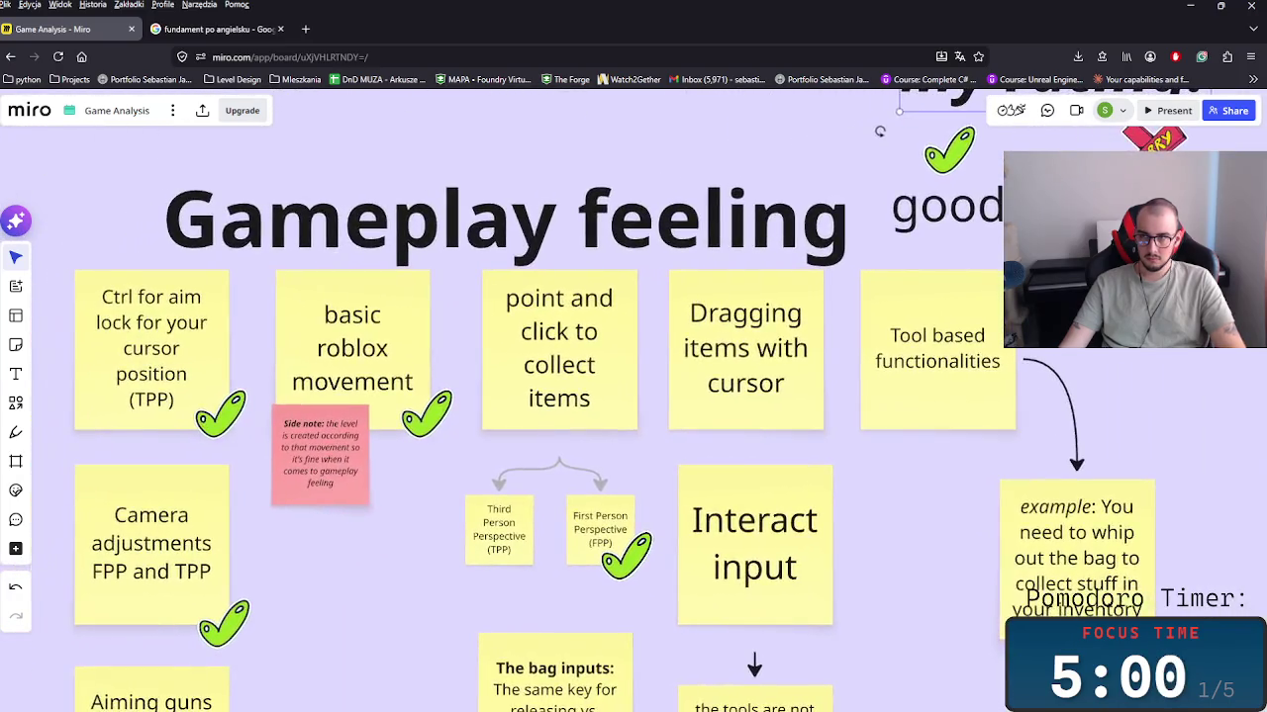
{"action": "key", "text": "ctrl+v"}
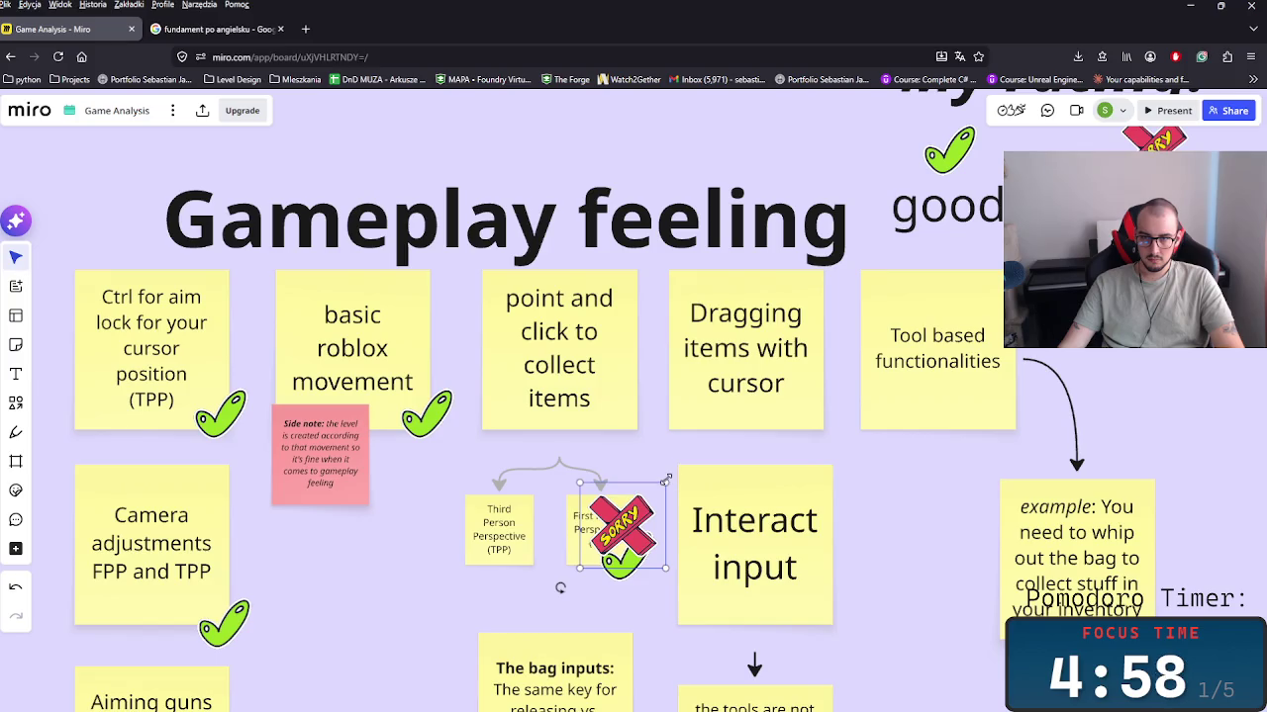
{"action": "left_click", "coordinate": [624, 524]}
{"action": "left_click_drag", "start_coordinate": [623, 525], "coordinate": [544, 568]}
{"action": "left_click", "coordinate": [613, 579]}
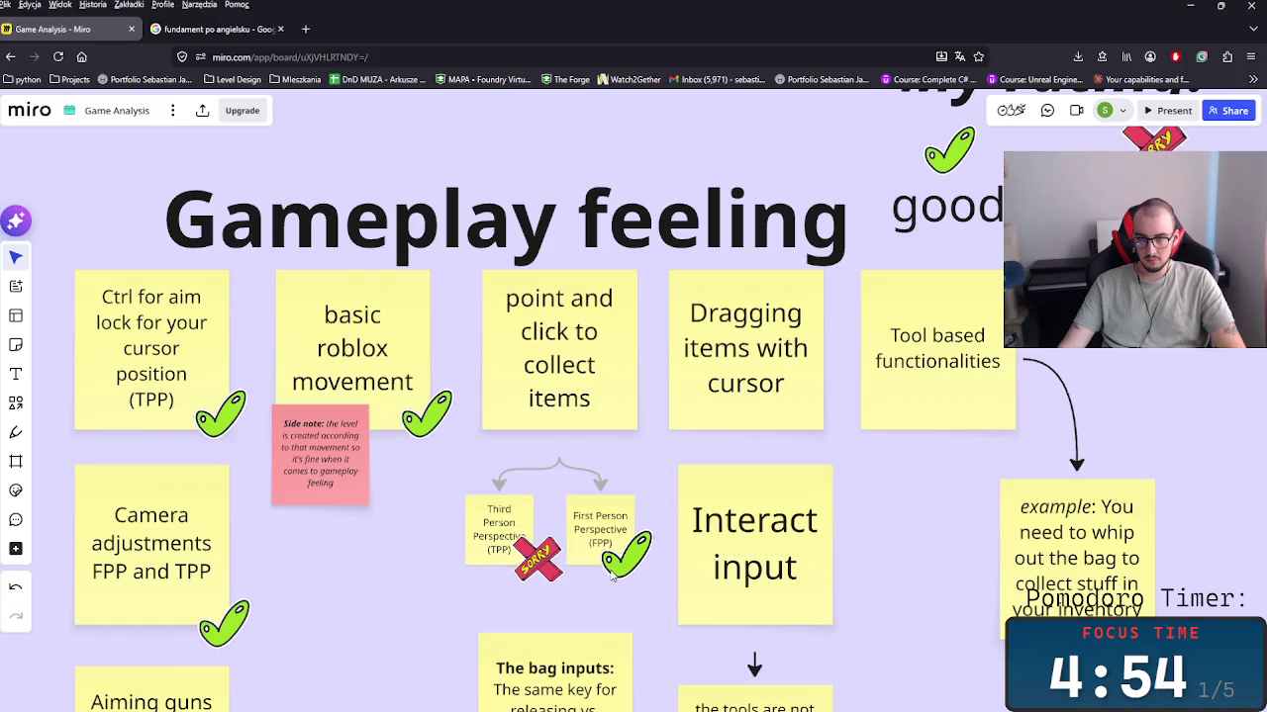
Step: Put a checkmark on the 'Dragging items with cursor' note
{"action": "left_click", "coordinate": [615, 559]}
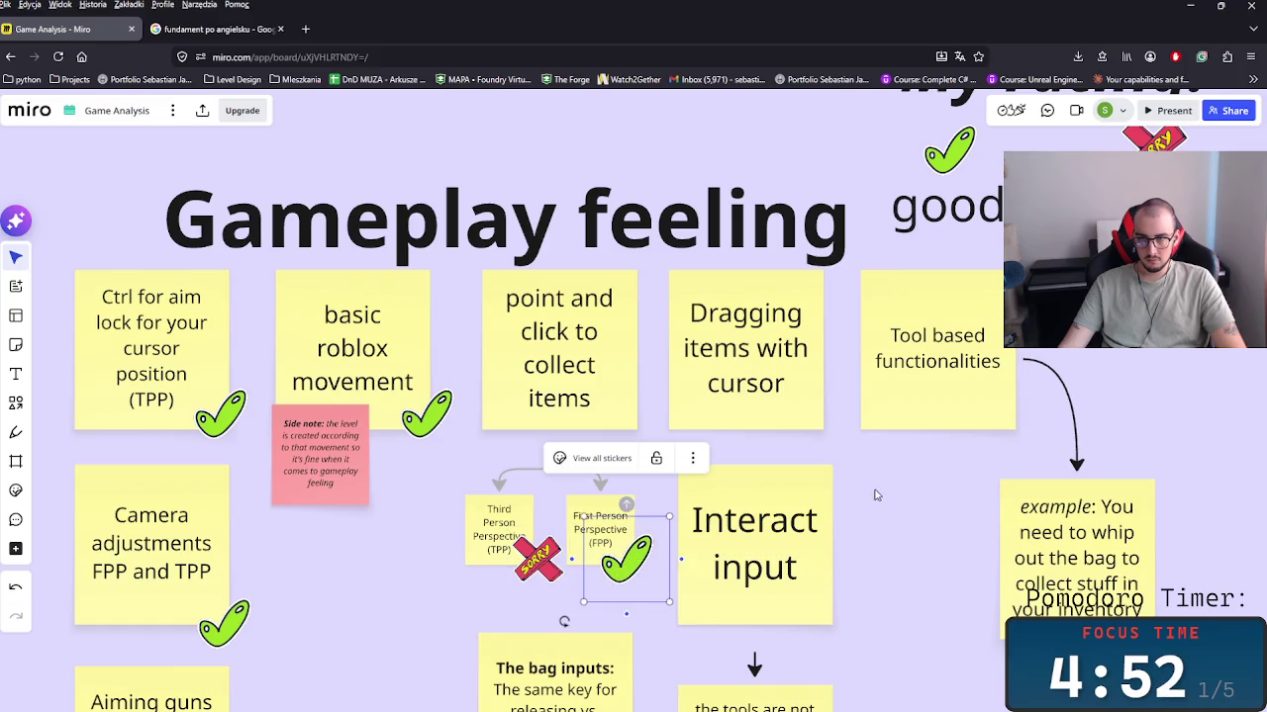
{"action": "scroll", "coordinate": [744, 438], "scroll_direction": "right", "scroll_amount": 2}
{"action": "left_click_drag", "start_coordinate": [539, 542], "coordinate": [730, 398]}
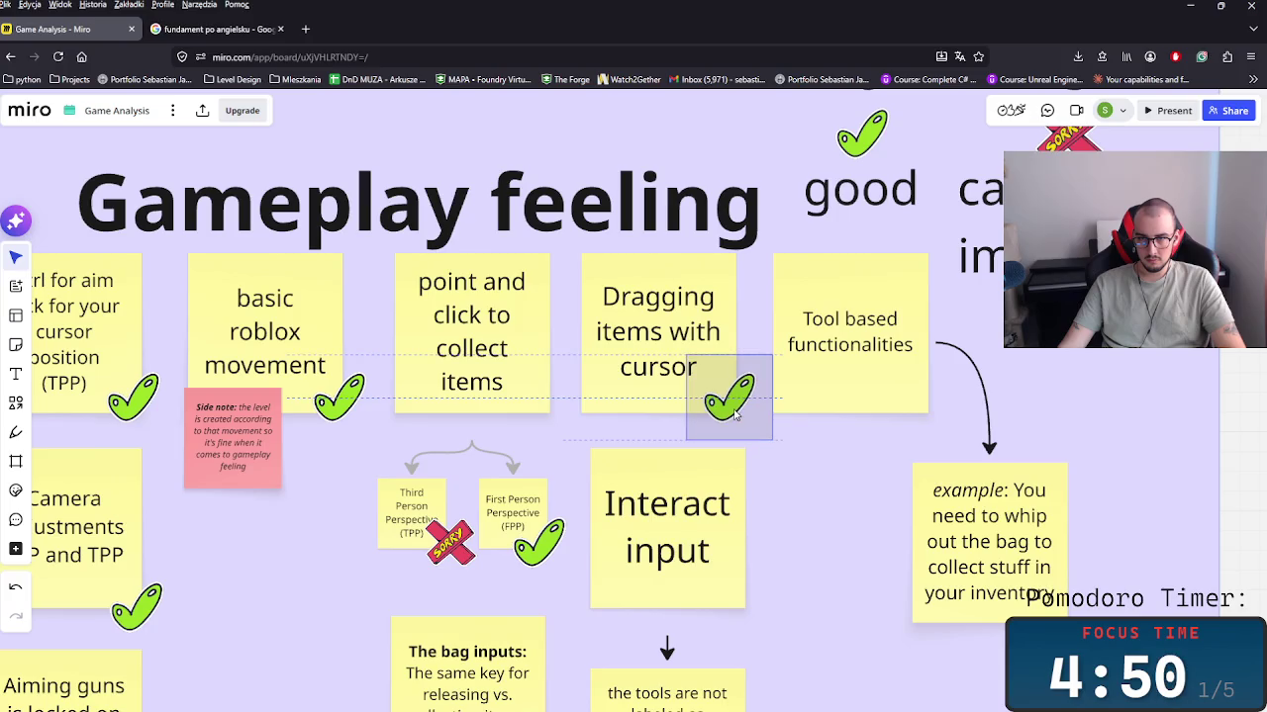
{"action": "scroll", "coordinate": [870, 453], "scroll_direction": "right", "scroll_amount": 3}
{"action": "scroll", "coordinate": [656, 458], "scroll_direction": "down", "scroll_amount": 2}
{"action": "scroll", "coordinate": [633, 460], "scroll_direction": "right", "scroll_amount": 1}
{"action": "scroll", "coordinate": [623, 463], "scroll_direction": "right", "scroll_amount": 2}
{"action": "scroll", "coordinate": [624, 463], "scroll_direction": "down", "scroll_amount": 1}
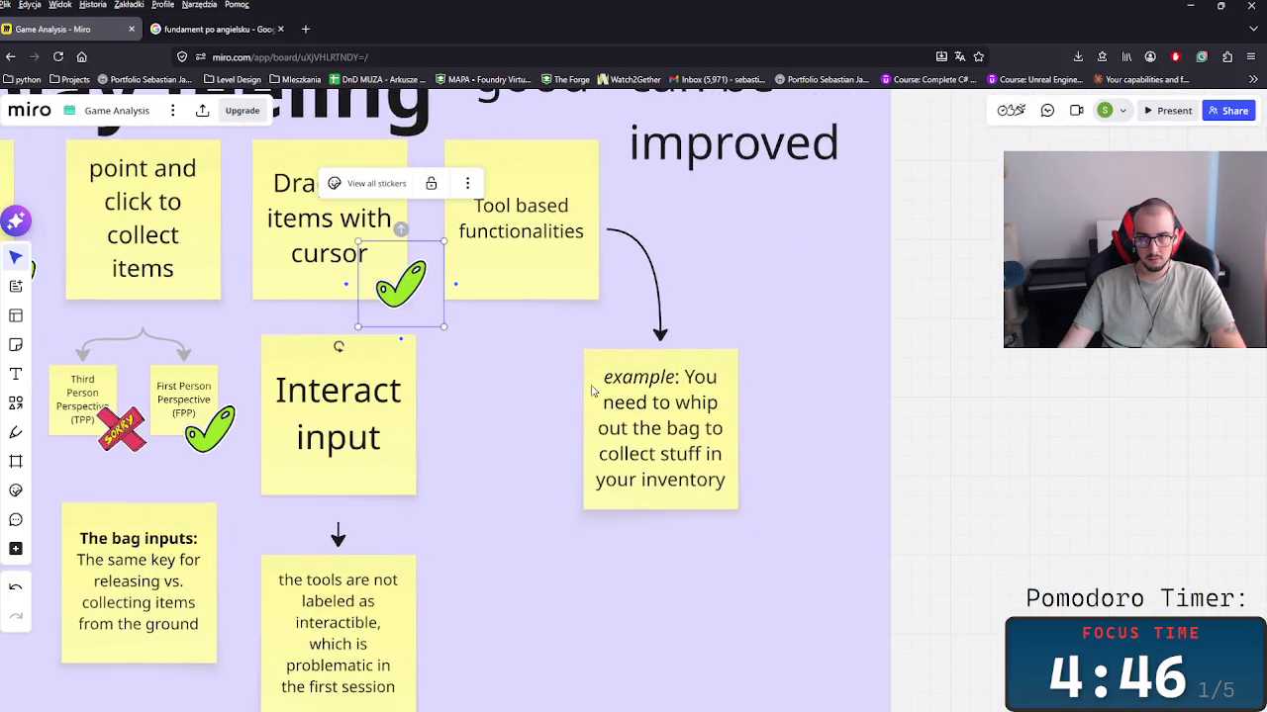
Step: Mark the example note with a checkmark instead of a SORRY sticker
{"action": "left_click", "coordinate": [127, 442]}
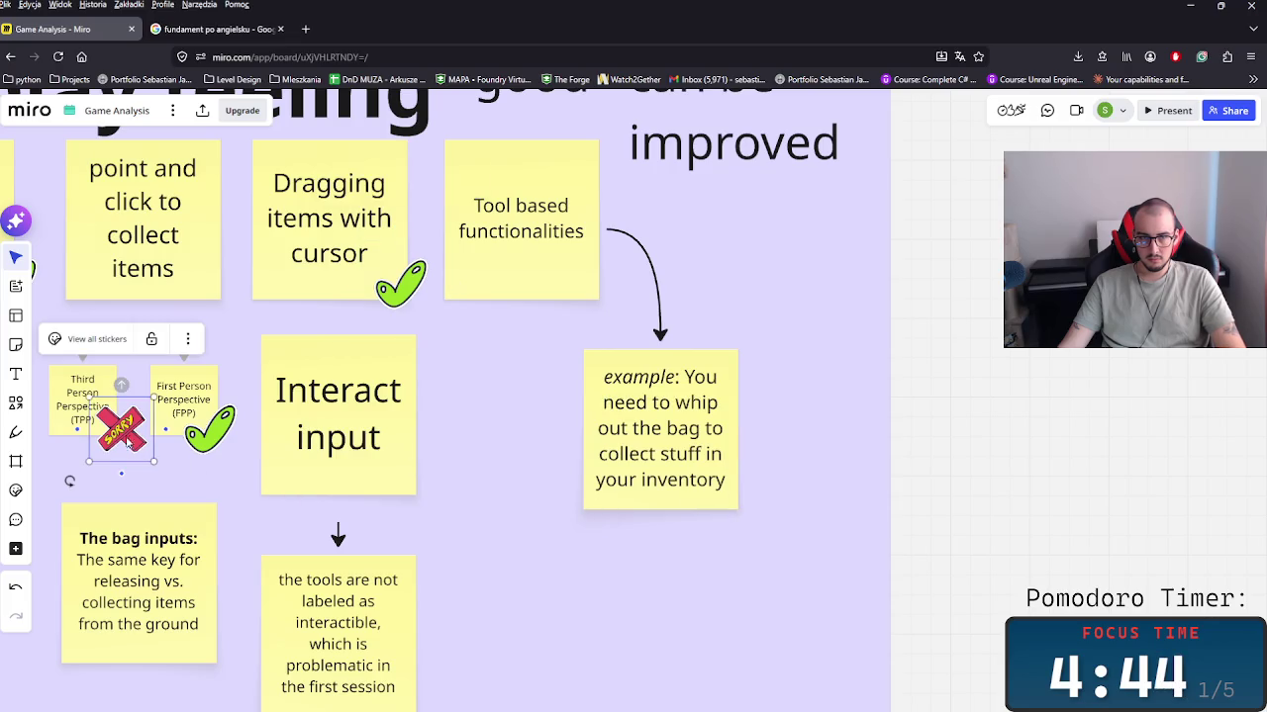
{"action": "key", "text": "ctrl+v"}
{"action": "left_click_drag", "start_coordinate": [793, 543], "coordinate": [731, 518]}
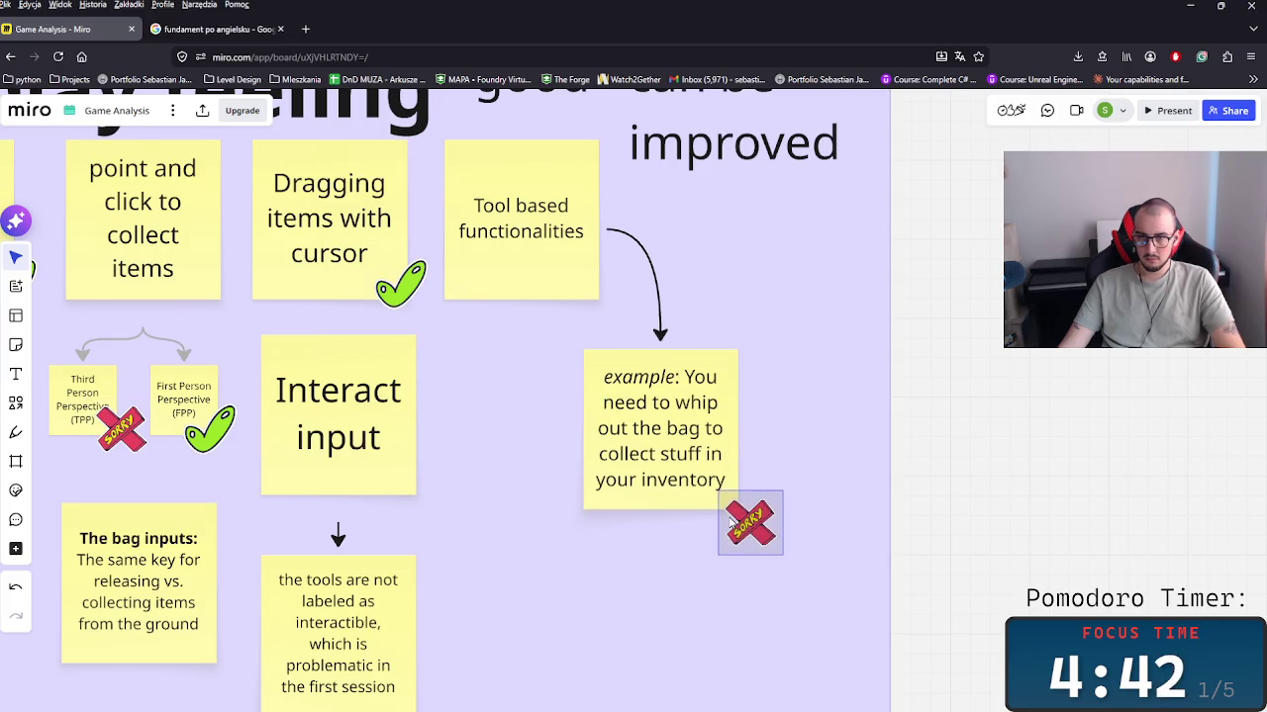
{"action": "scroll", "coordinate": [627, 484], "scroll_direction": "left", "scroll_amount": 5}
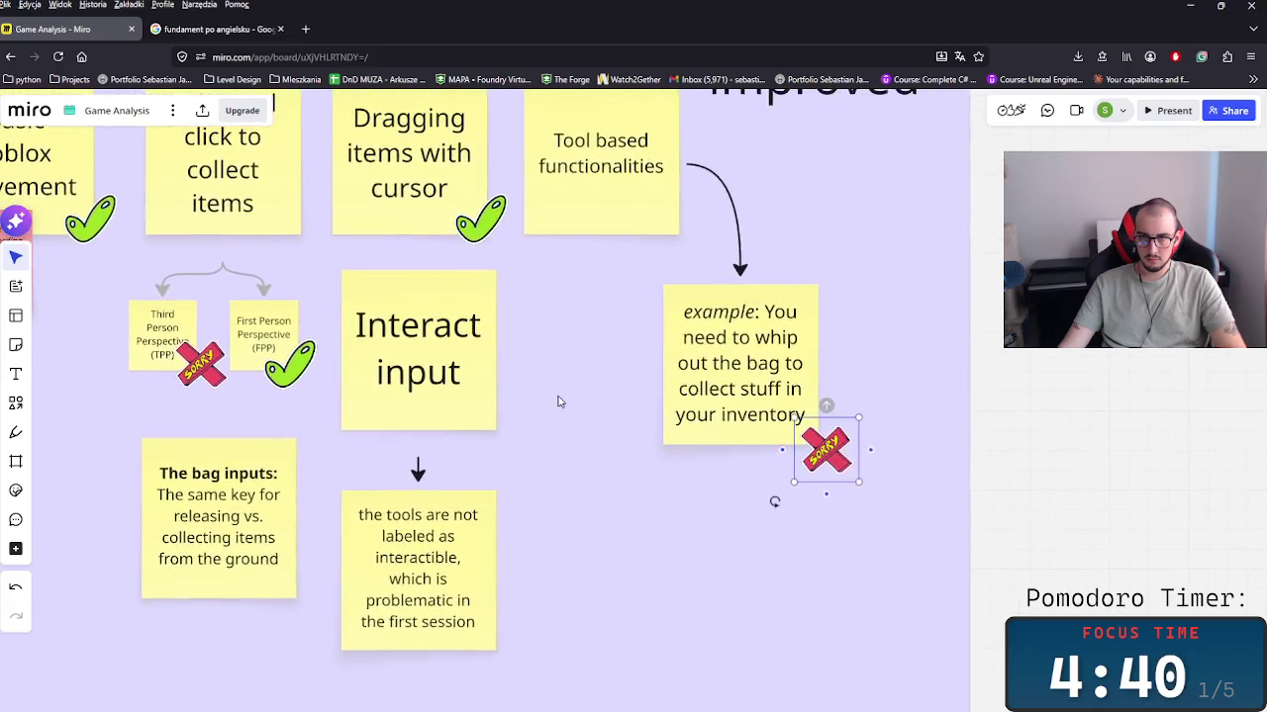
{"action": "scroll", "coordinate": [706, 500], "scroll_direction": "down", "scroll_amount": 1}
{"action": "scroll", "coordinate": [728, 506], "scroll_direction": "down", "scroll_amount": 1}
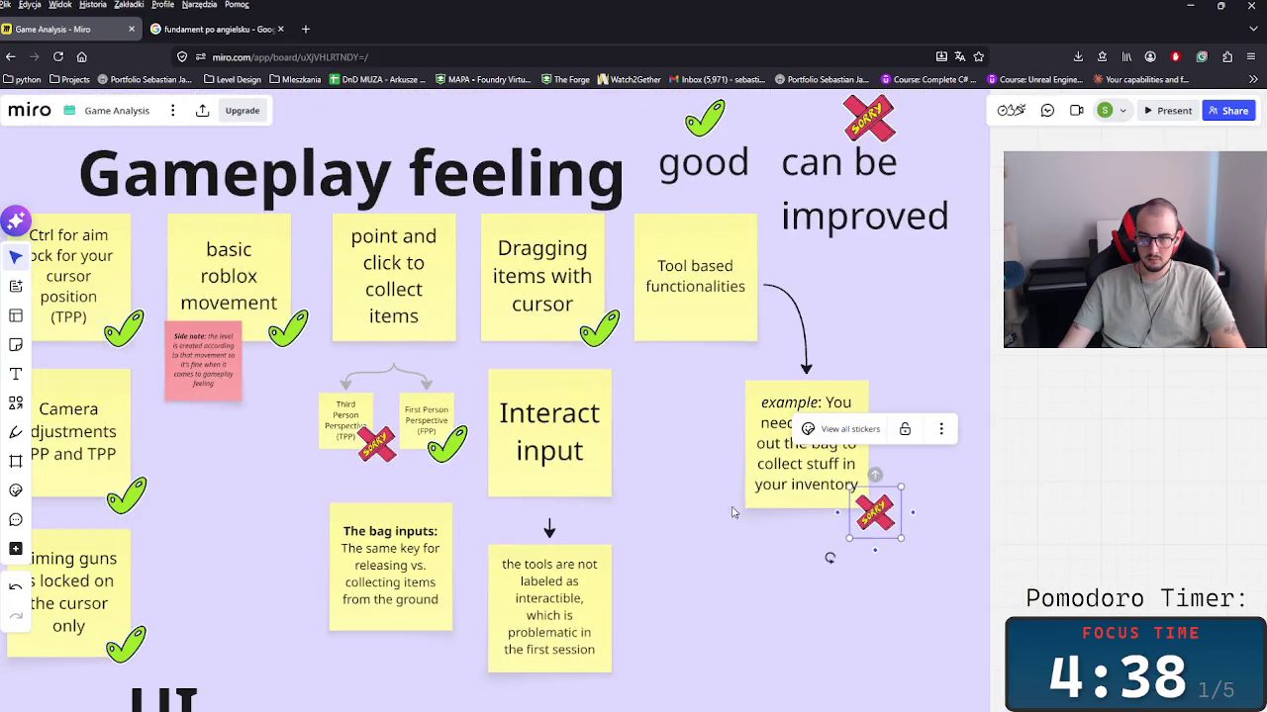
{"action": "key", "text": "Delete"}
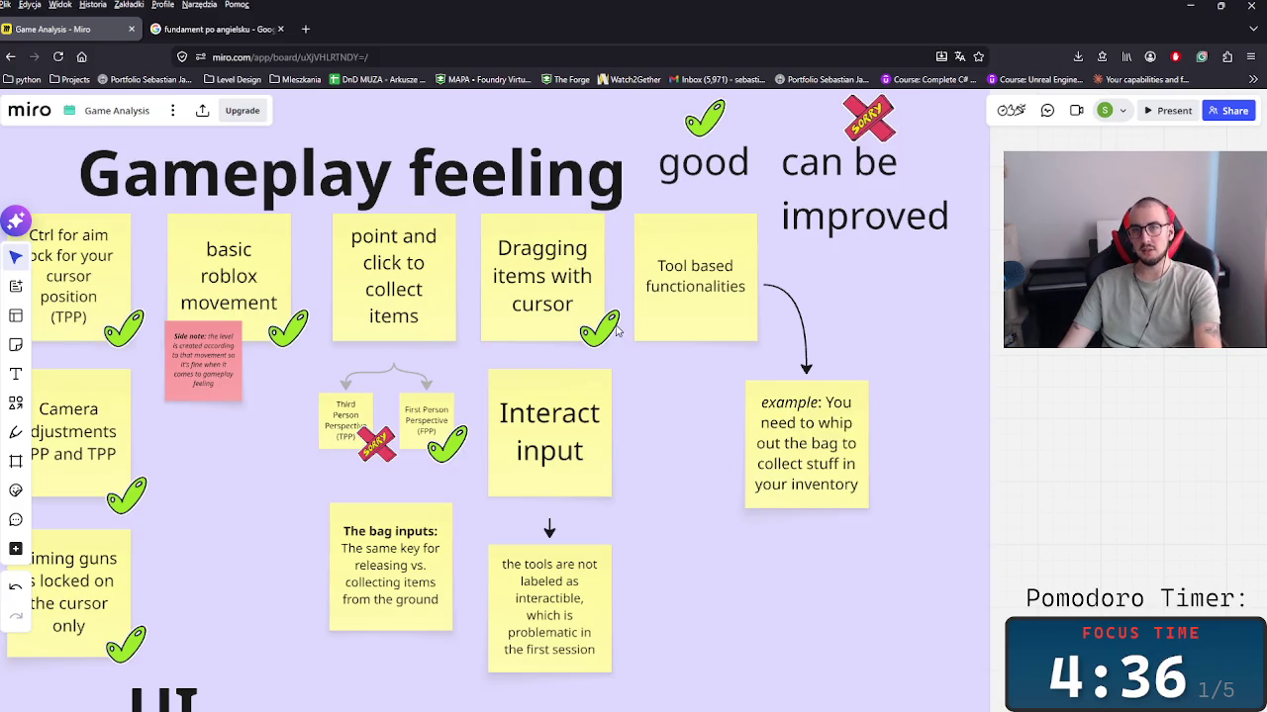
{"action": "left_click_drag", "start_coordinate": [596, 329], "coordinate": [871, 506]}
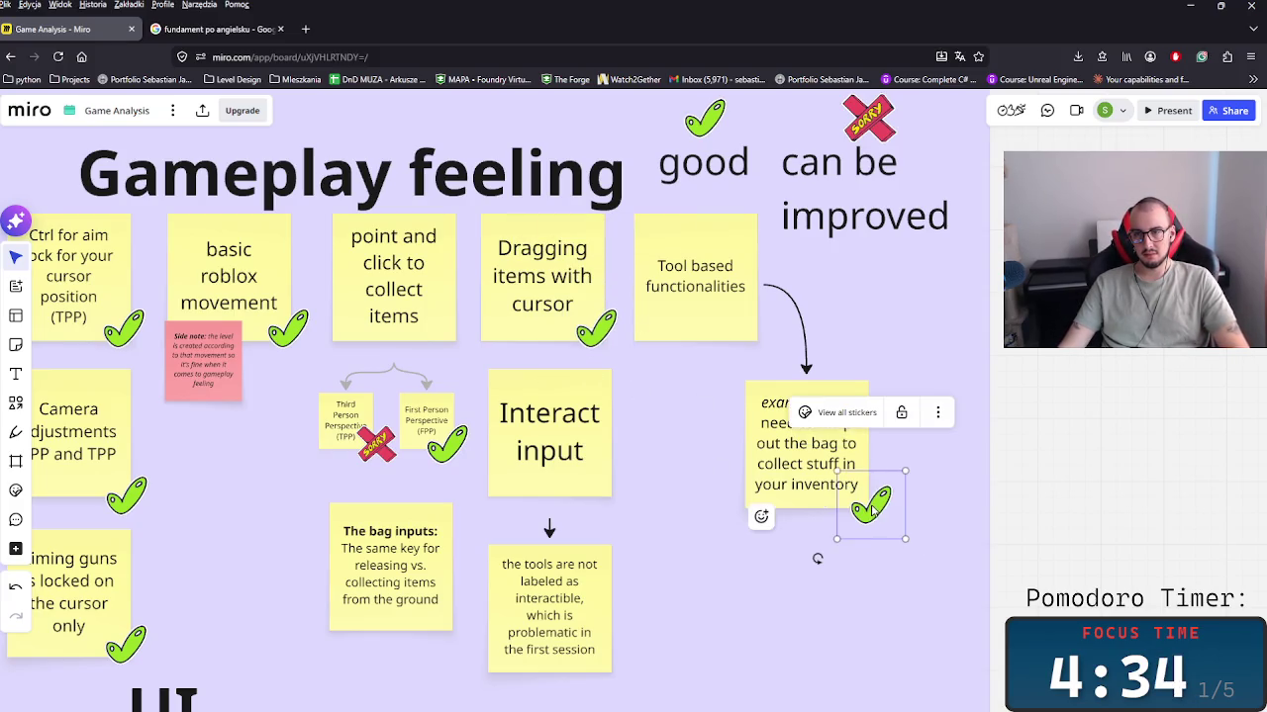
Step: Add SORRY stickers to the tools-not-labeled note and The bag inputs note, placed below the example note
{"action": "scroll", "coordinate": [673, 495], "scroll_direction": "down", "scroll_amount": 3}
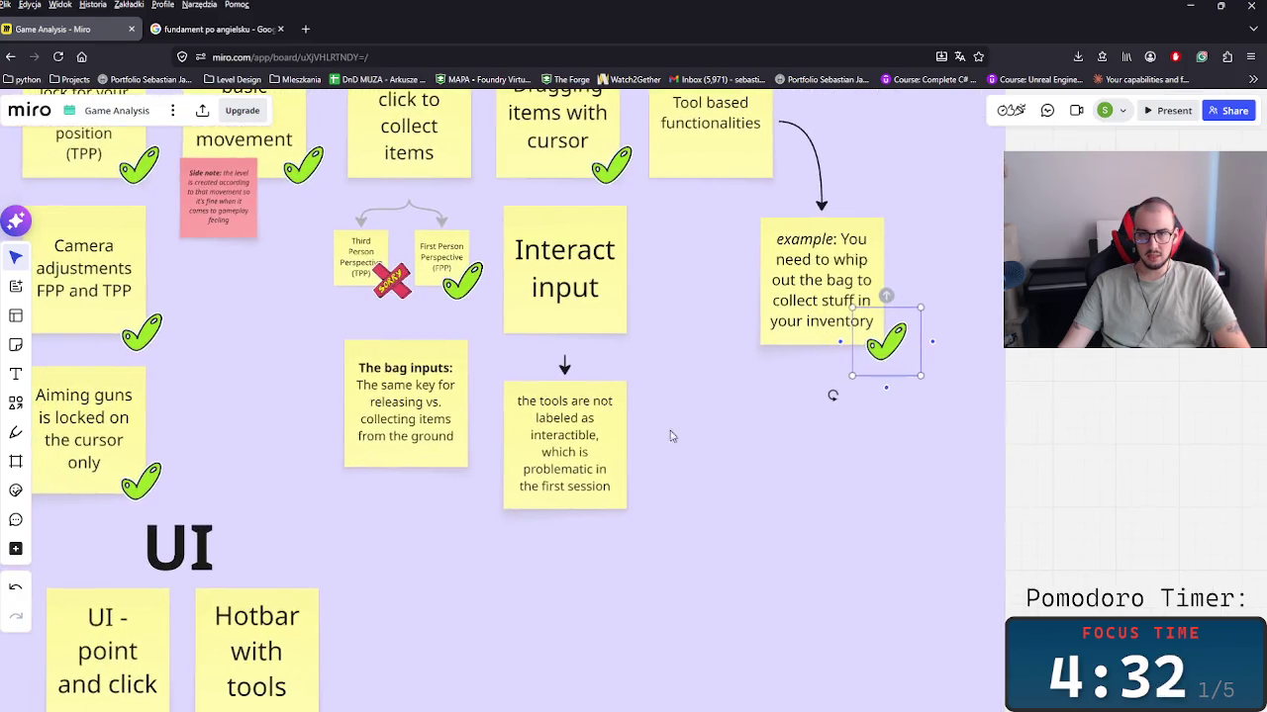
{"action": "left_click_drag", "start_coordinate": [392, 281], "coordinate": [638, 524]}
{"action": "left_click_drag", "start_coordinate": [396, 402], "coordinate": [807, 453]}
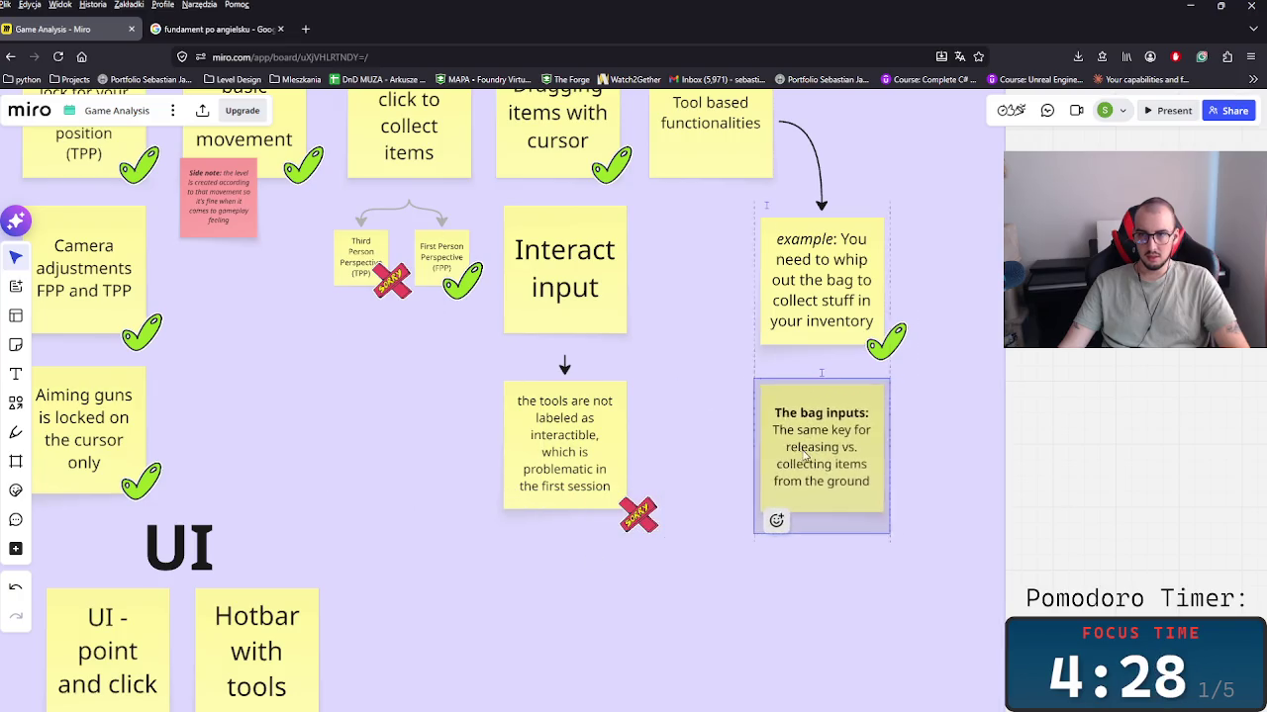
{"action": "key", "text": "ctrl+v"}
{"action": "left_click_drag", "start_coordinate": [903, 534], "coordinate": [897, 530]}
{"action": "left_click", "coordinate": [789, 573]}
Step: Nudge the tools-note SORRY sticker into place and review the whole Inputs frame
{"action": "scroll", "coordinate": [715, 545], "scroll_direction": "left", "scroll_amount": 2}
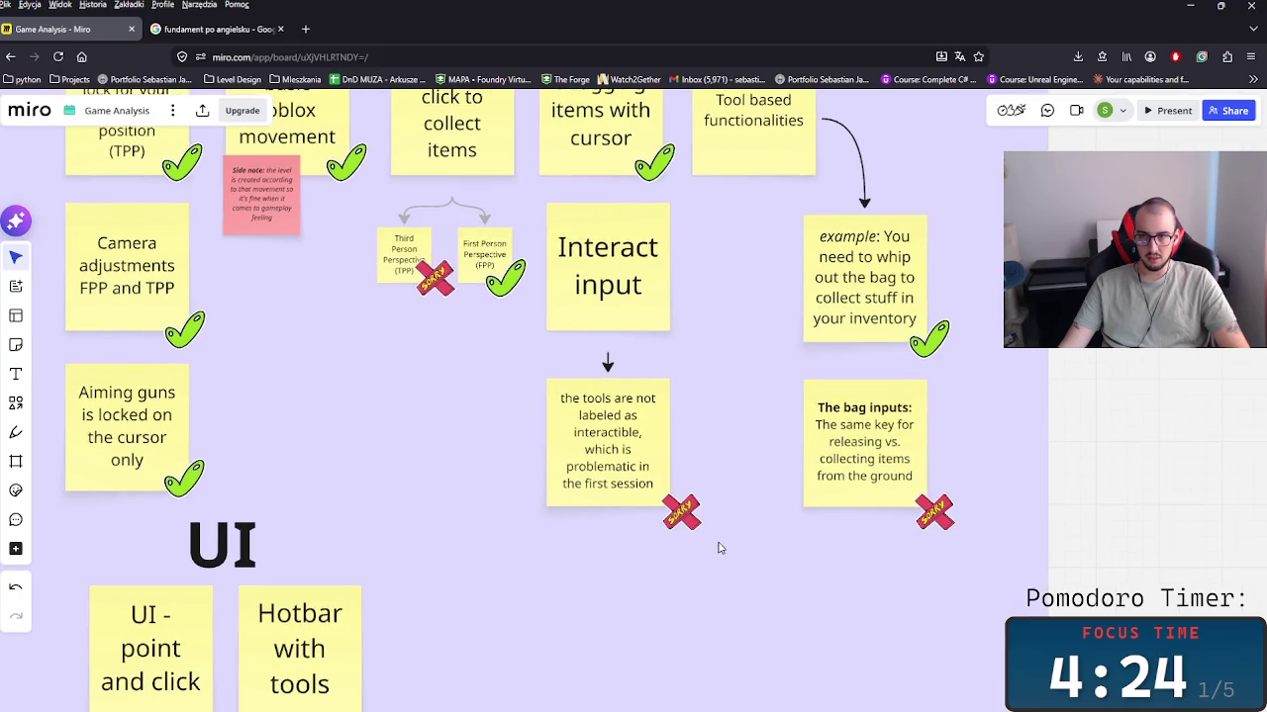
{"action": "scroll", "coordinate": [468, 413], "scroll_direction": "left", "scroll_amount": 3}
{"action": "scroll", "coordinate": [528, 466], "scroll_direction": "up", "scroll_amount": 2}
{"action": "scroll", "coordinate": [559, 487], "scroll_direction": "down", "scroll_amount": 3}
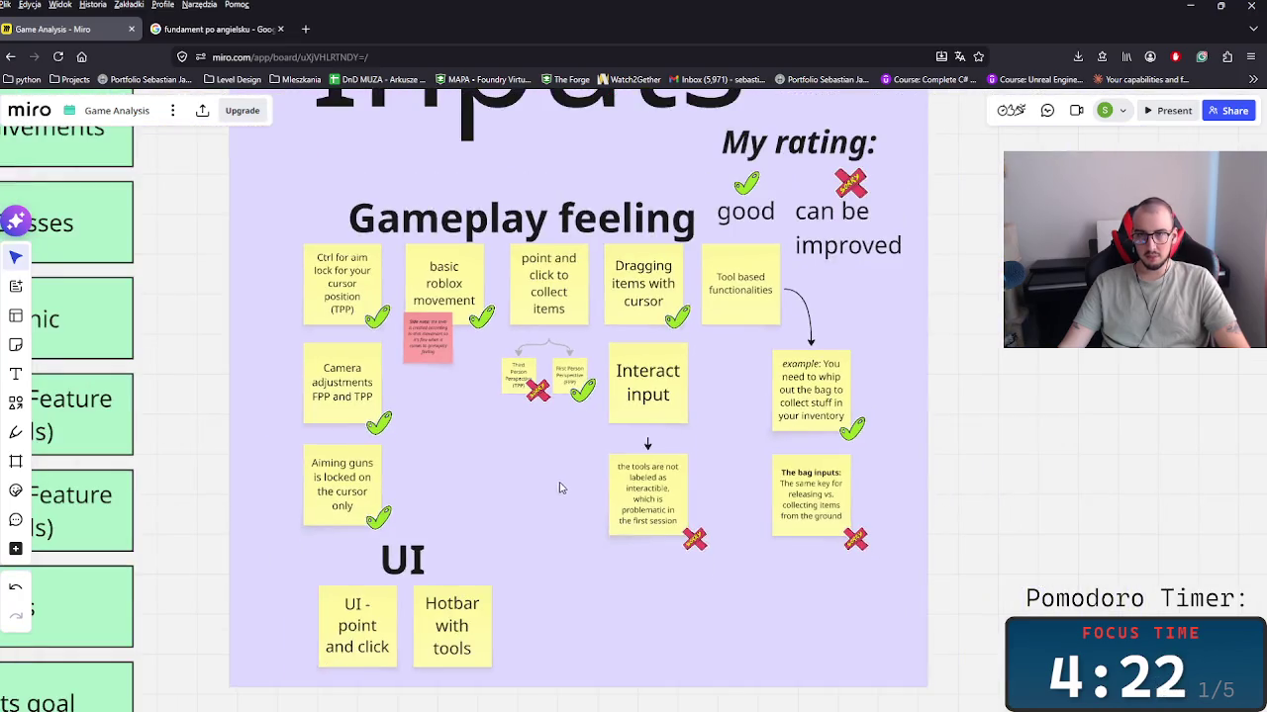
{"action": "scroll", "coordinate": [699, 557], "scroll_direction": "down", "scroll_amount": 2}
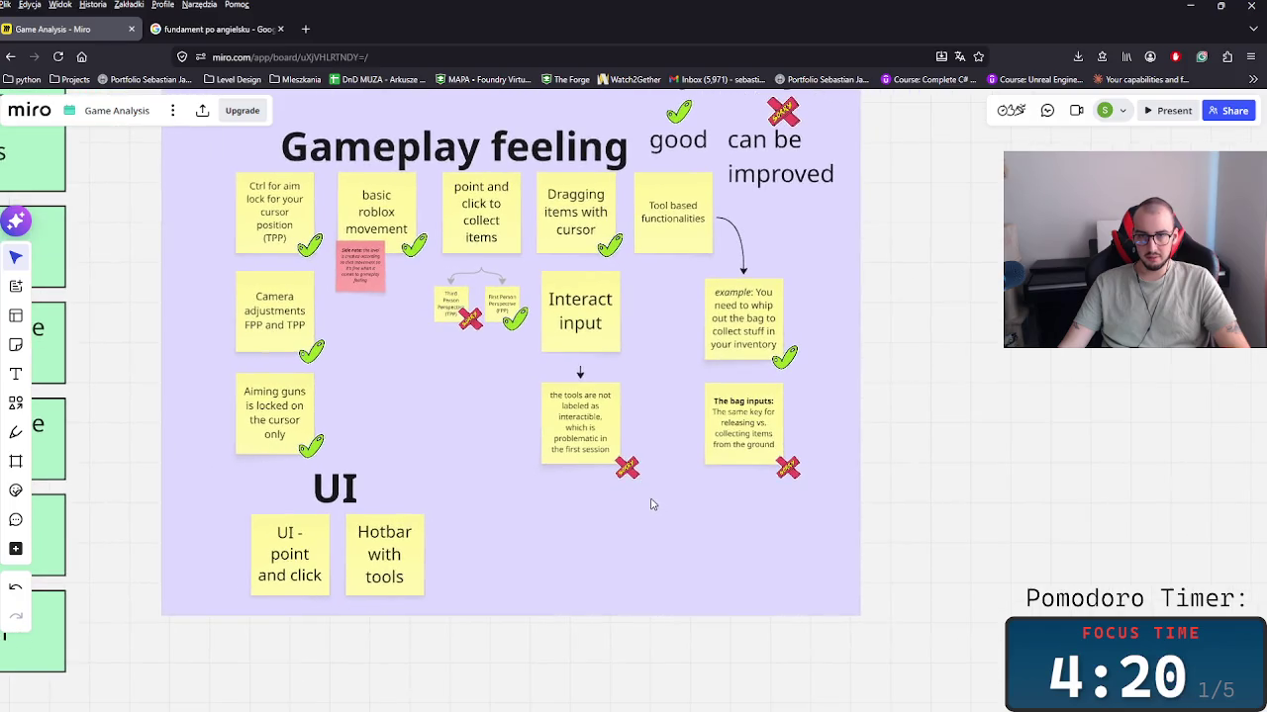
{"action": "left_click", "coordinate": [628, 473]}
{"action": "left_click_drag", "start_coordinate": [629, 471], "coordinate": [623, 469]}
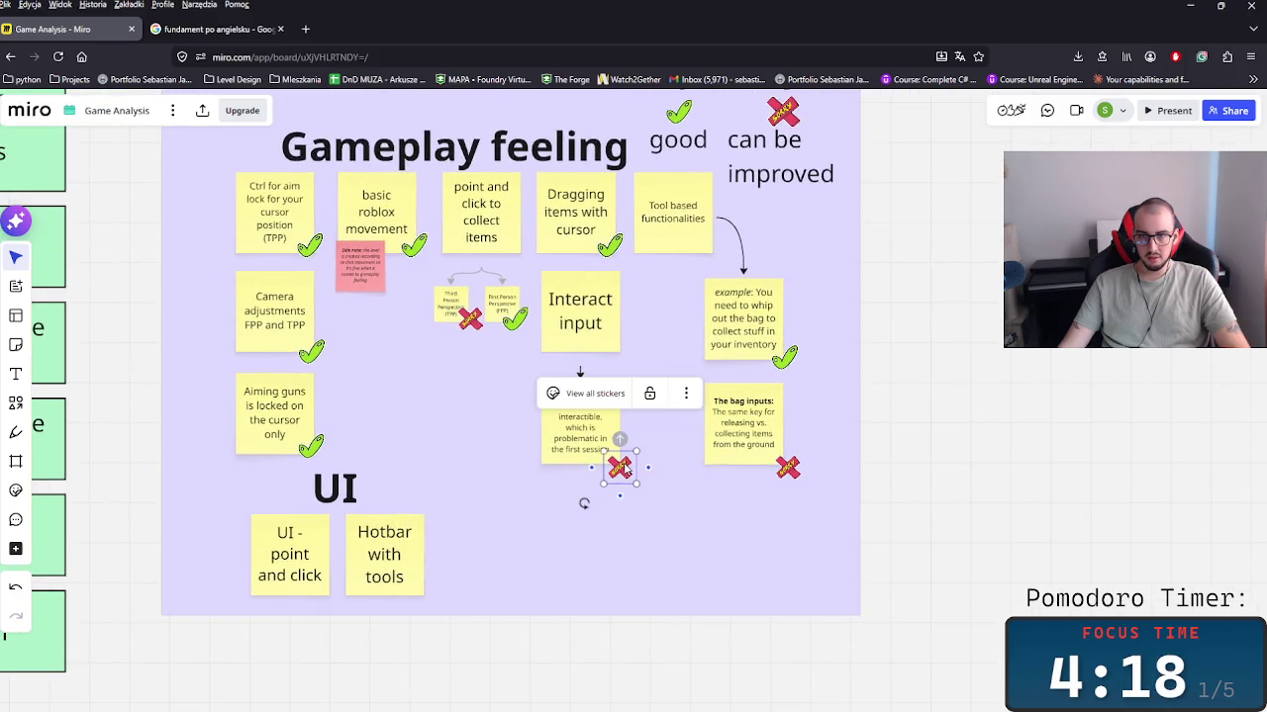
{"action": "scroll", "coordinate": [426, 416], "scroll_direction": "left", "scroll_amount": 3}
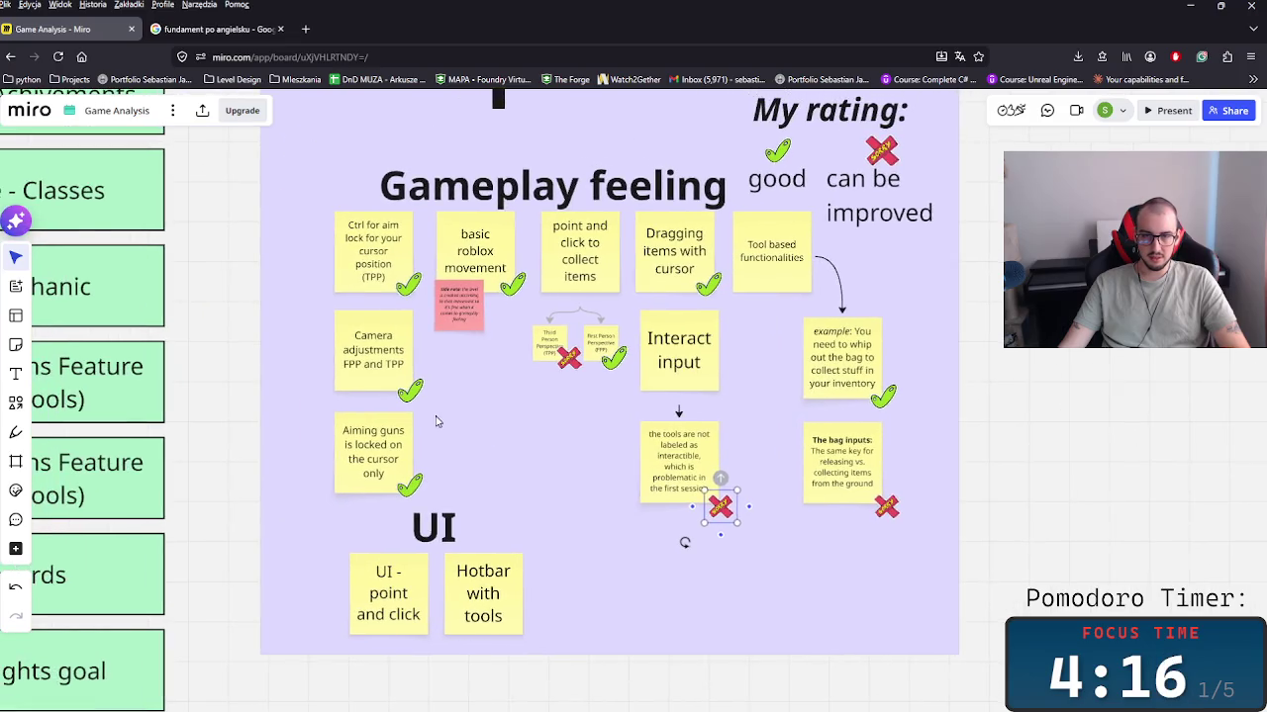
{"action": "left_click", "coordinate": [876, 347]}
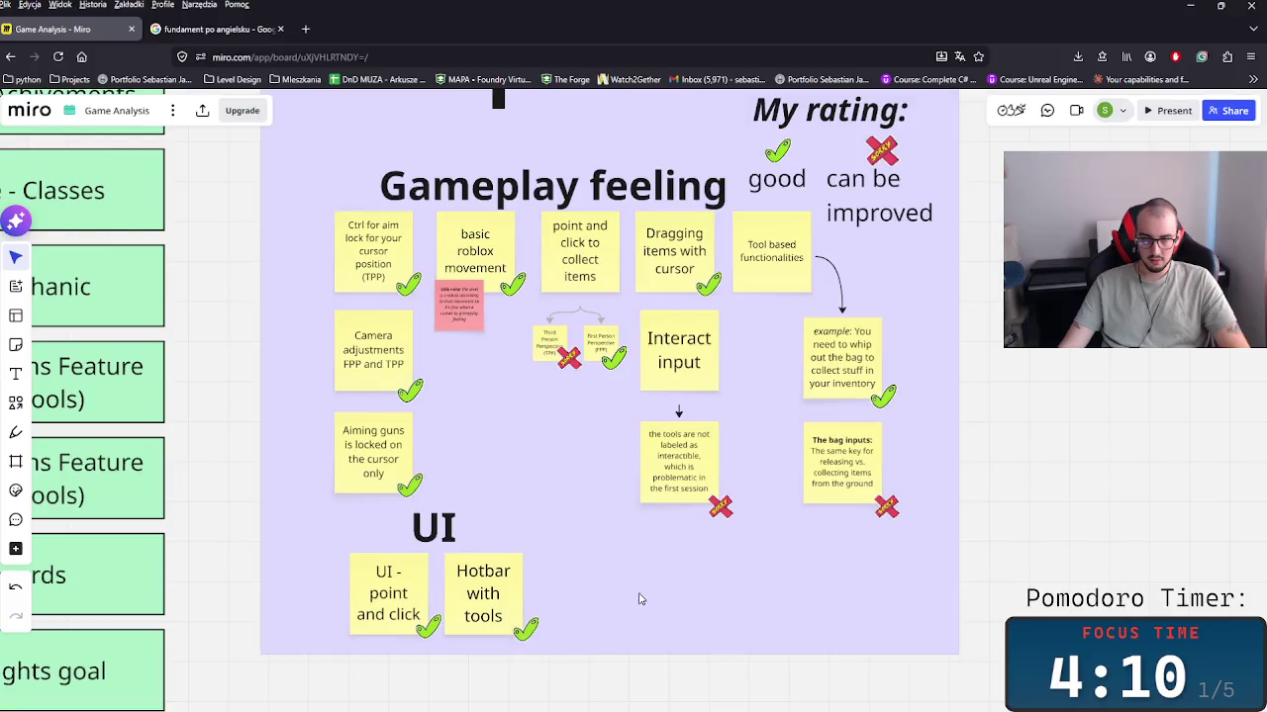
{"action": "scroll", "coordinate": [624, 618], "scroll_direction": "up", "scroll_amount": 5}
{"action": "scroll", "coordinate": [623, 618], "scroll_direction": "down", "scroll_amount": 5}
{"action": "scroll", "coordinate": [613, 609], "scroll_direction": "down", "scroll_amount": 3}
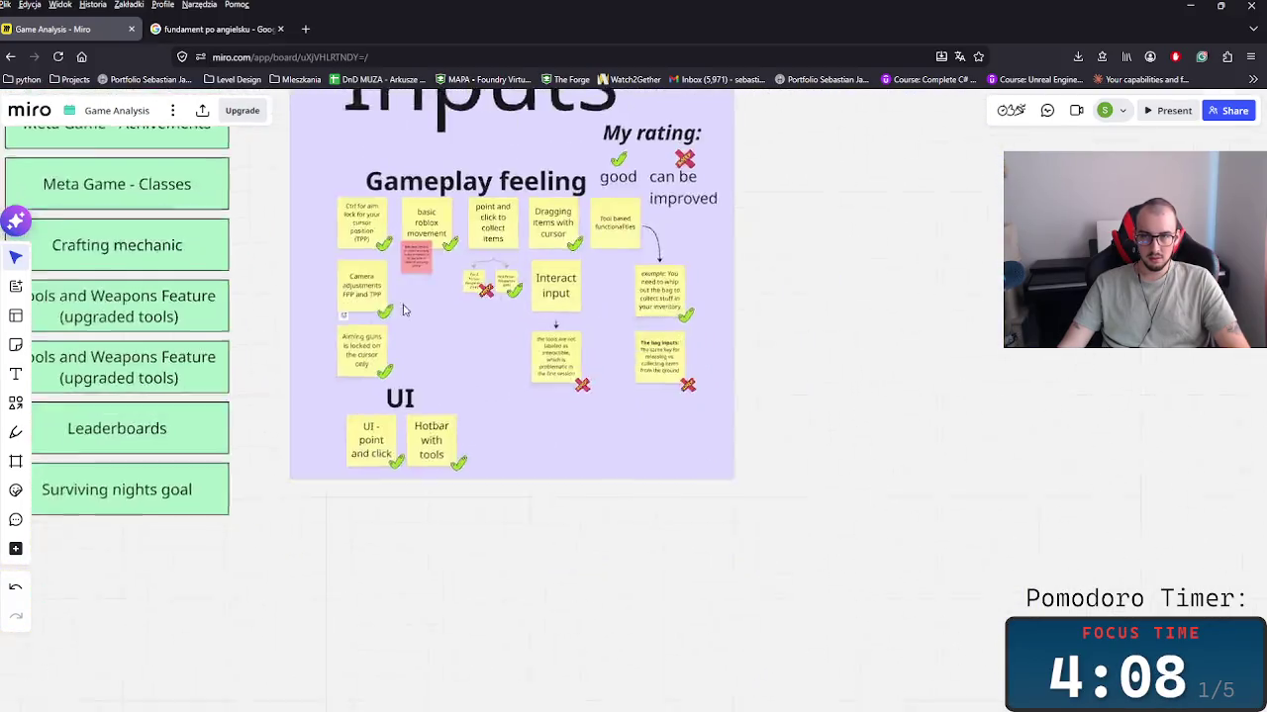
{"action": "scroll", "coordinate": [609, 598], "scroll_direction": "up", "scroll_amount": 3}
{"action": "scroll", "coordinate": [602, 593], "scroll_direction": "up", "scroll_amount": 2}
{"action": "scroll", "coordinate": [601, 594], "scroll_direction": "down", "scroll_amount": 3}
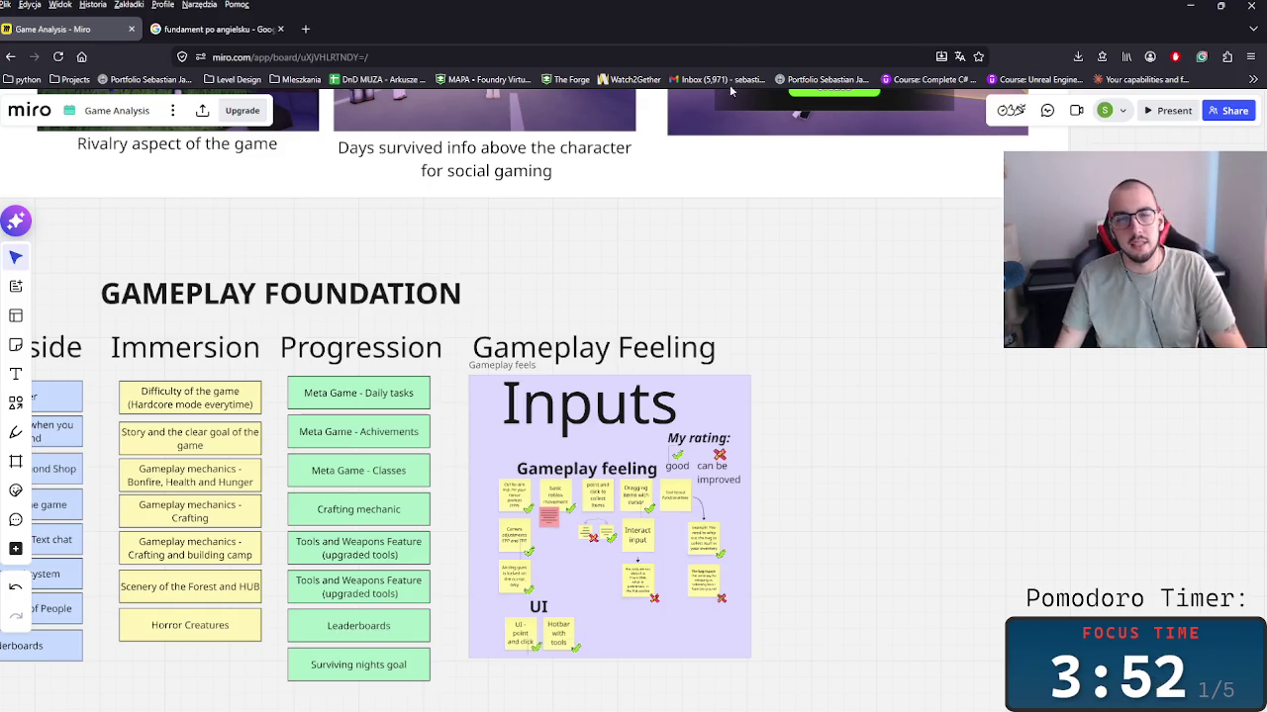
Step: Duplicate the 'Meta Game - Daily tasks' card and place the copy below the Inputs frame
{"action": "scroll", "coordinate": [511, 204], "scroll_direction": "down", "scroll_amount": 3}
{"action": "scroll", "coordinate": [594, 296], "scroll_direction": "down", "scroll_amount": 2}
{"action": "left_click", "coordinate": [549, 152]}
{"action": "key", "text": "ctrl+c"}
{"action": "key", "text": "ctrl+v"}
{"action": "left_click_drag", "start_coordinate": [792, 456], "coordinate": [710, 440]}
Step: Recolour the copied card's fill to lavender
{"action": "left_click", "coordinate": [711, 441]}
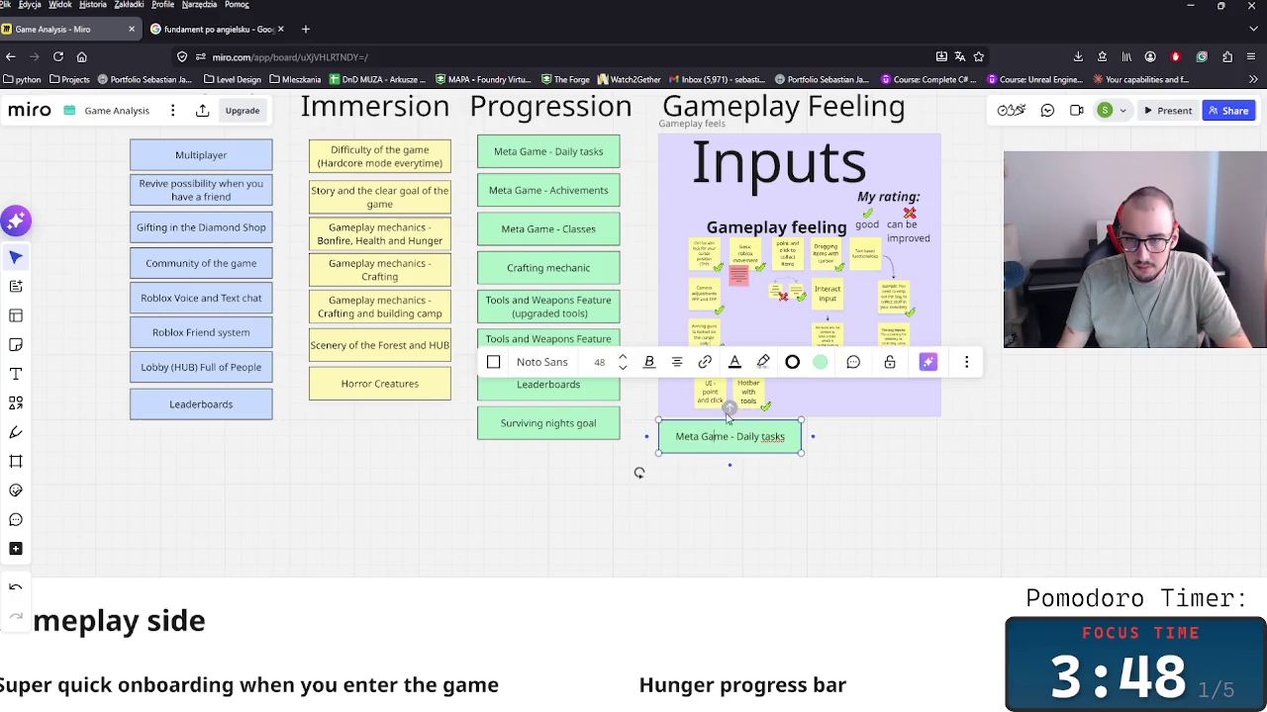
{"action": "left_click", "coordinate": [817, 363]}
{"action": "left_click", "coordinate": [806, 531]}
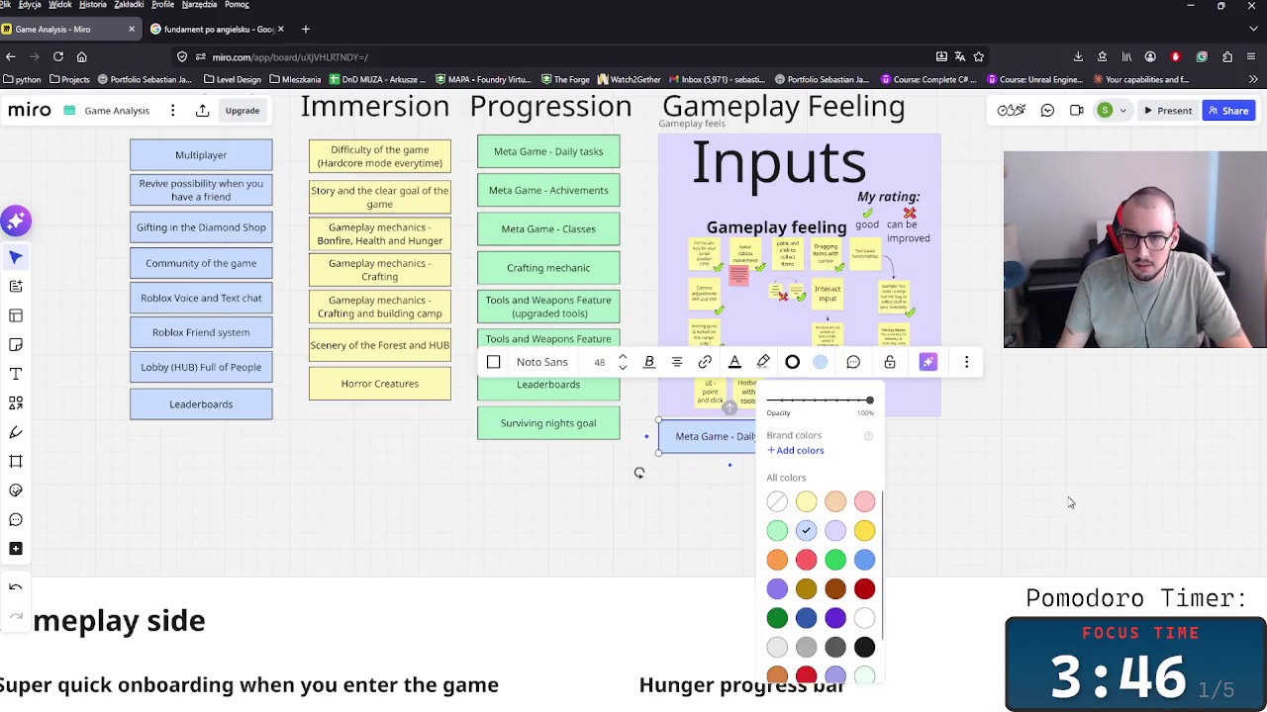
{"action": "left_click", "coordinate": [820, 362]}
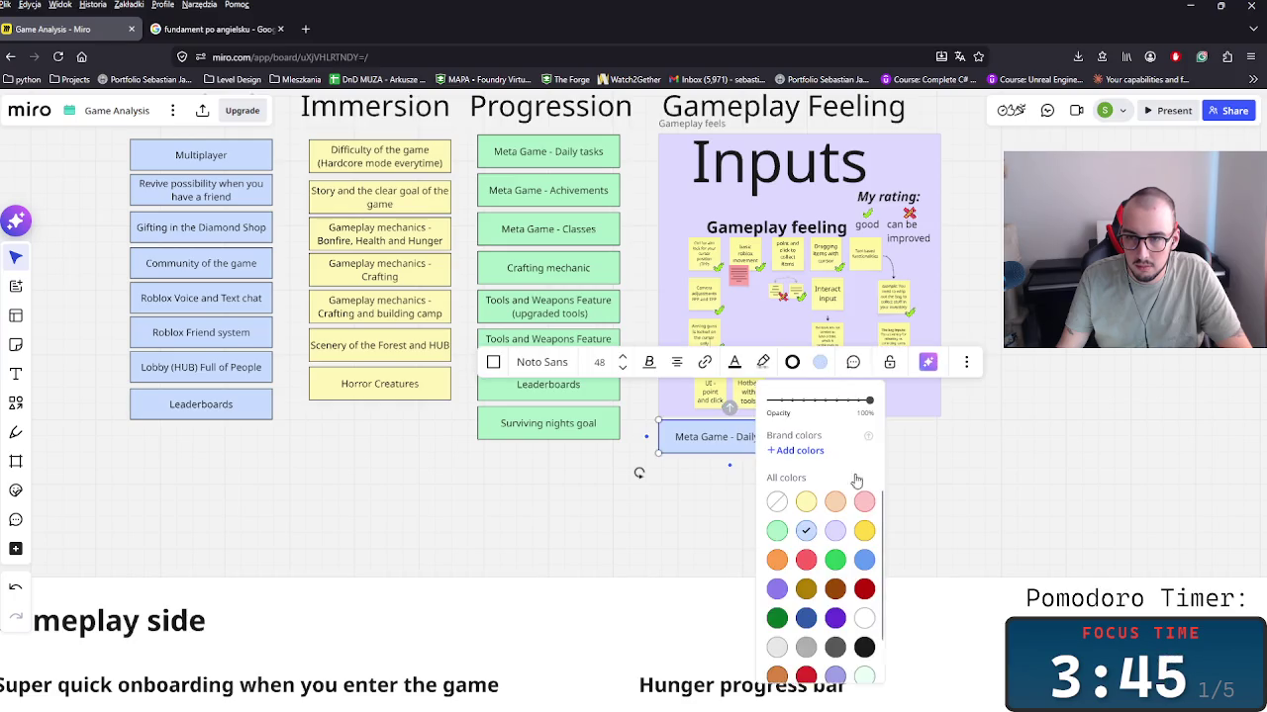
{"action": "left_click", "coordinate": [835, 532]}
{"action": "scroll", "coordinate": [791, 465], "scroll_direction": "up", "scroll_amount": 3}
{"action": "left_click", "coordinate": [671, 400]}
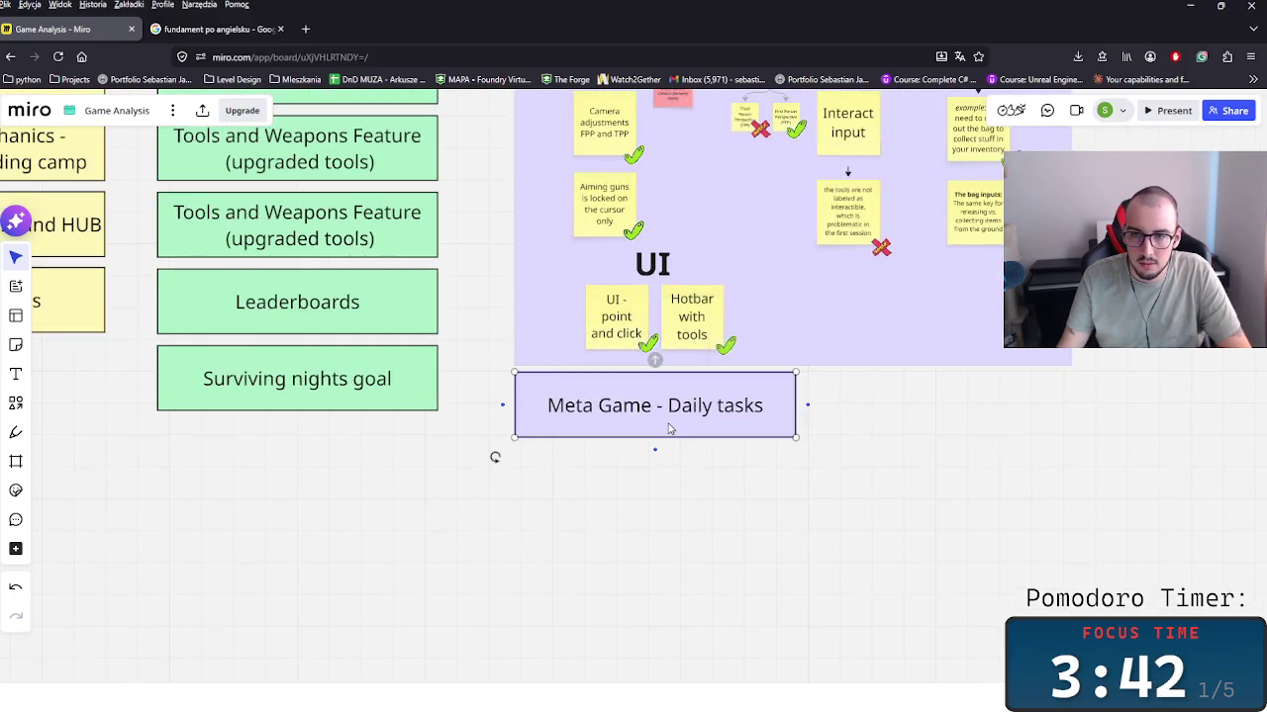
Step: Retype the copied lavender card as 'Combat System in the game' and remove the accidental connected shape
{"action": "key", "text": "ctrl+a"}
{"action": "type", "text": "Com"}
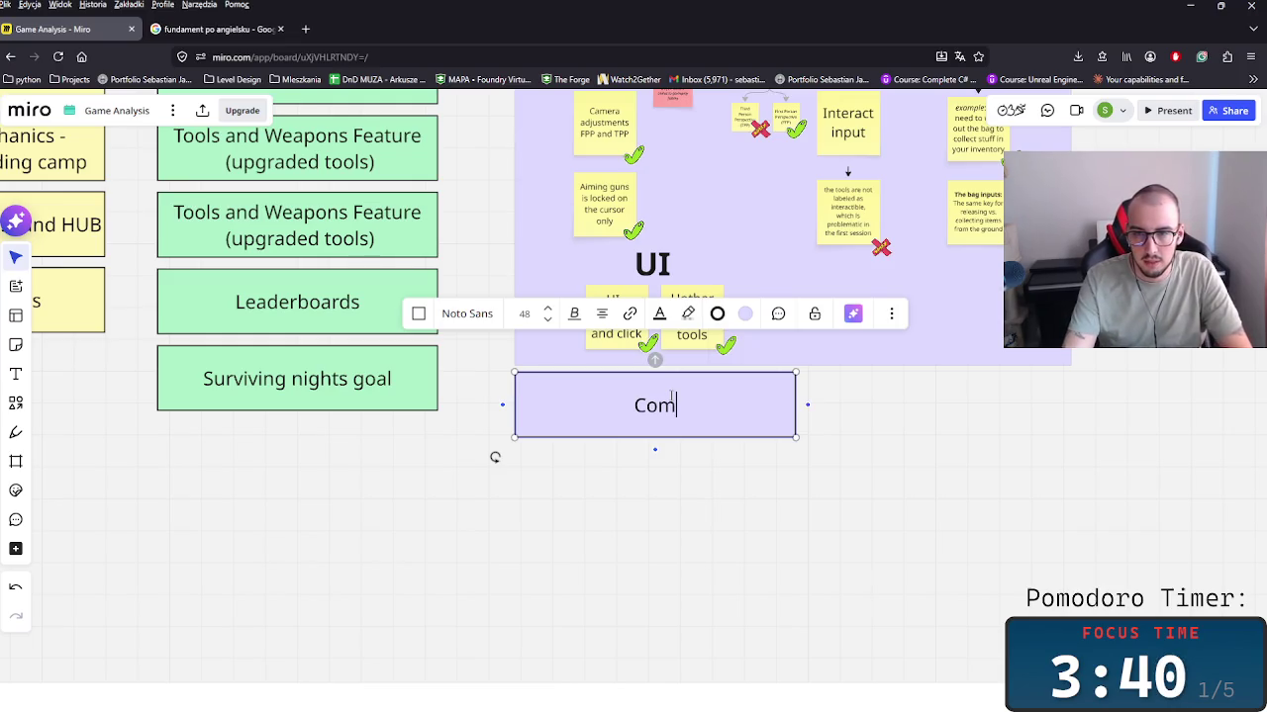
{"action": "key", "text": "BackSpace"}
{"action": "type", "text": "Su"}
{"action": "key", "text": "BackSpace"}
{"action": "type", "text": "ystem iun"}
{"action": "key", "text": "BackSpace"}
{"action": "key", "text": "BackSpace"}
{"action": "type", "text": "n the game"}
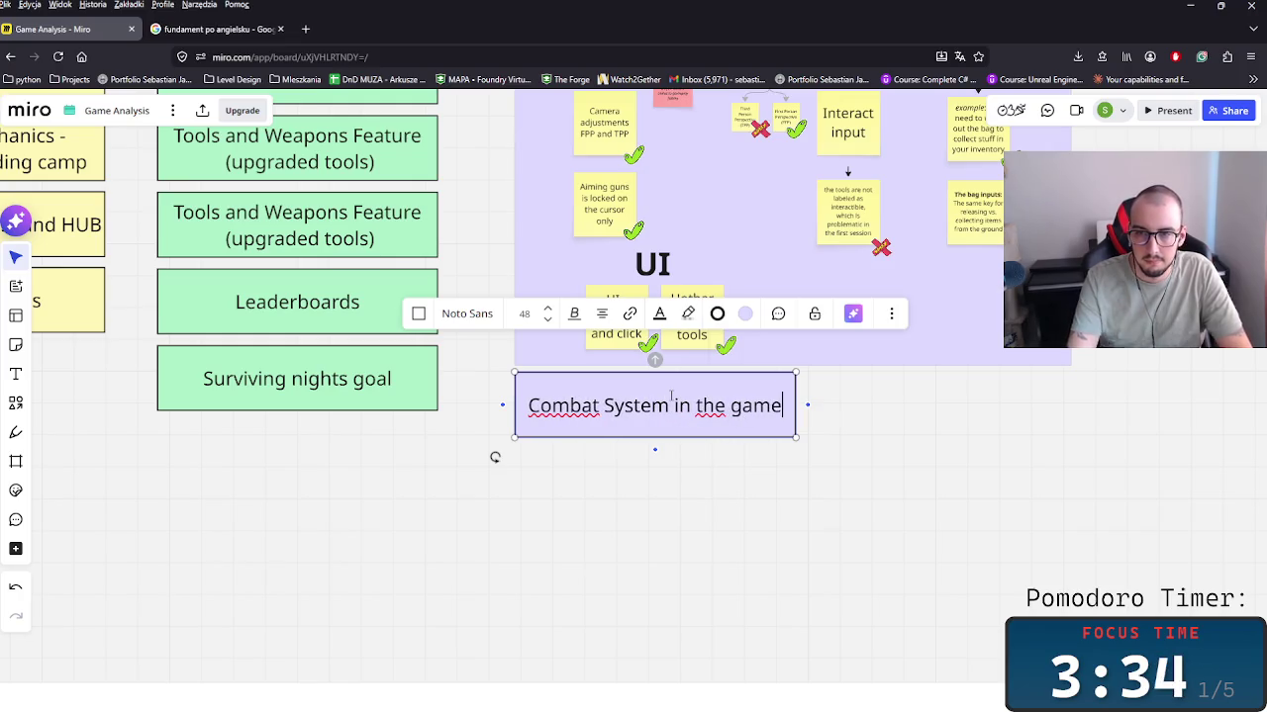
{"action": "mouse_move", "coordinate": [561, 452]}
{"action": "left_mouse_down"}
{"action": "mouse_move", "coordinate": [839, 470]}
{"action": "mouse_move", "coordinate": [683, 458]}
{"action": "left_mouse_up"}
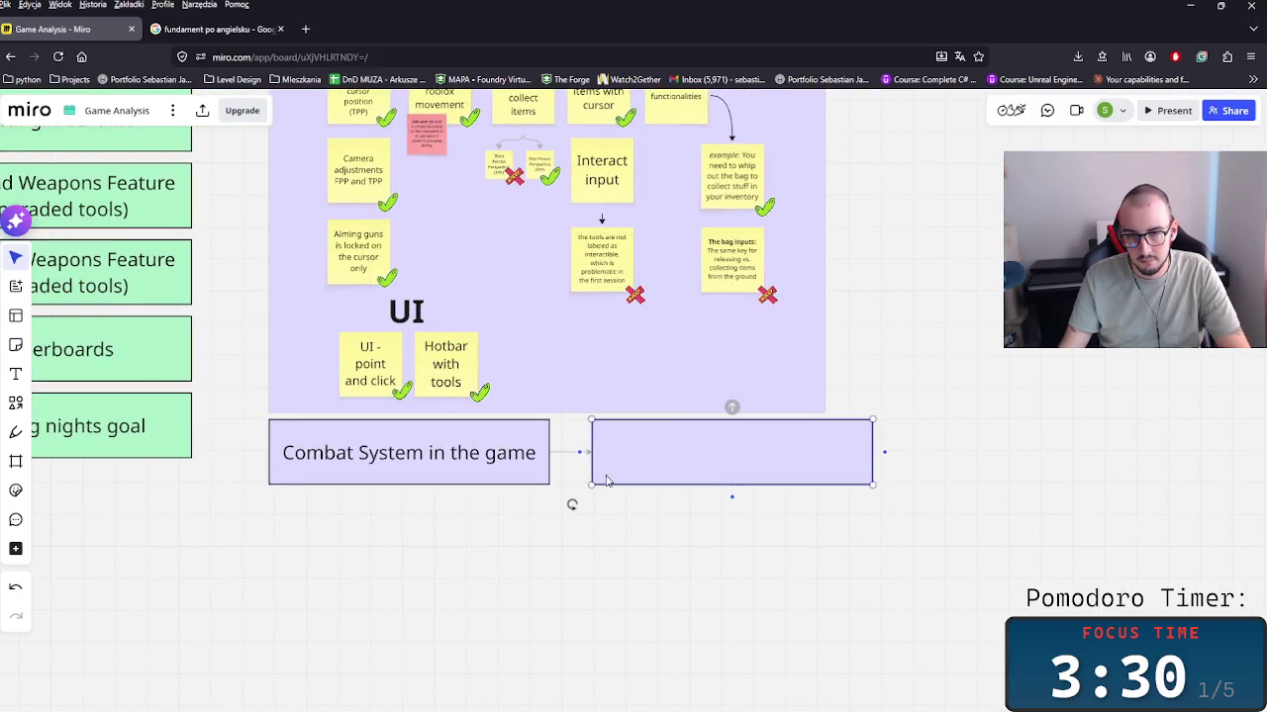
{"action": "key", "text": "Delete"}
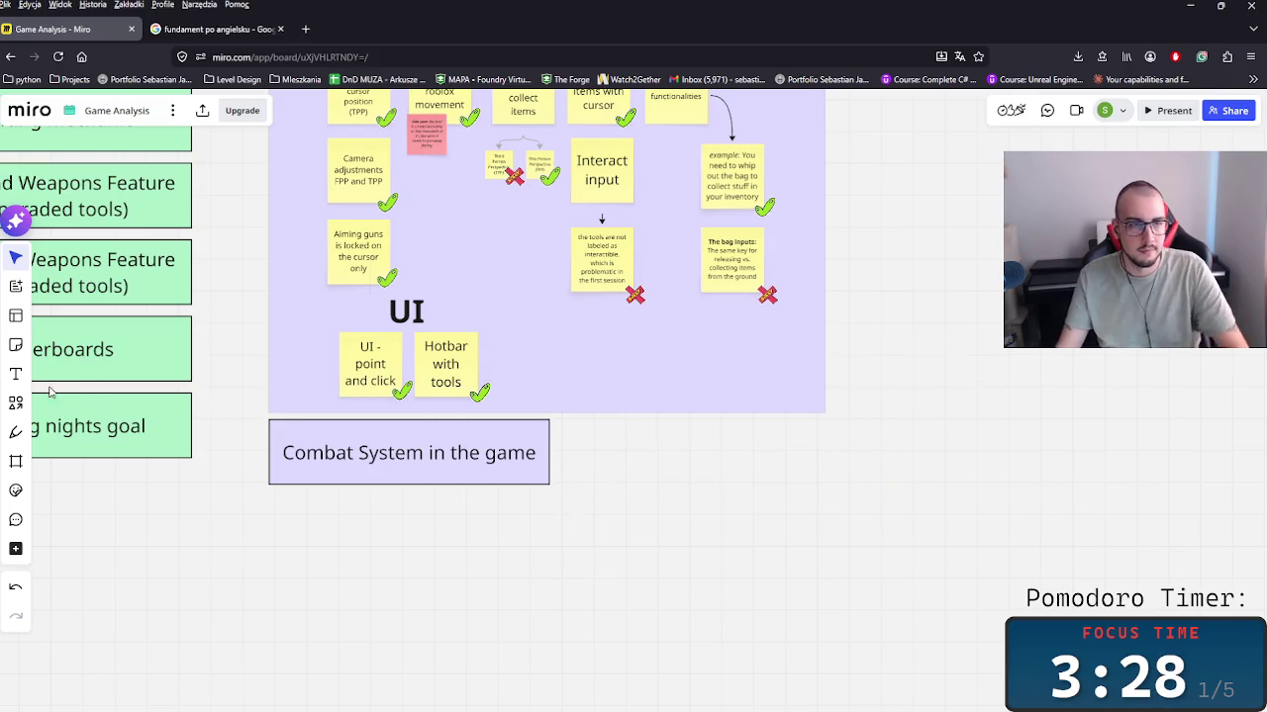
Step: Duplicate a sticky note beside the card reading 'It's purposefully clanky, which makes the horror aspect more highlighted'
{"action": "left_click_drag", "start_coordinate": [595, 262], "coordinate": [559, 485]}
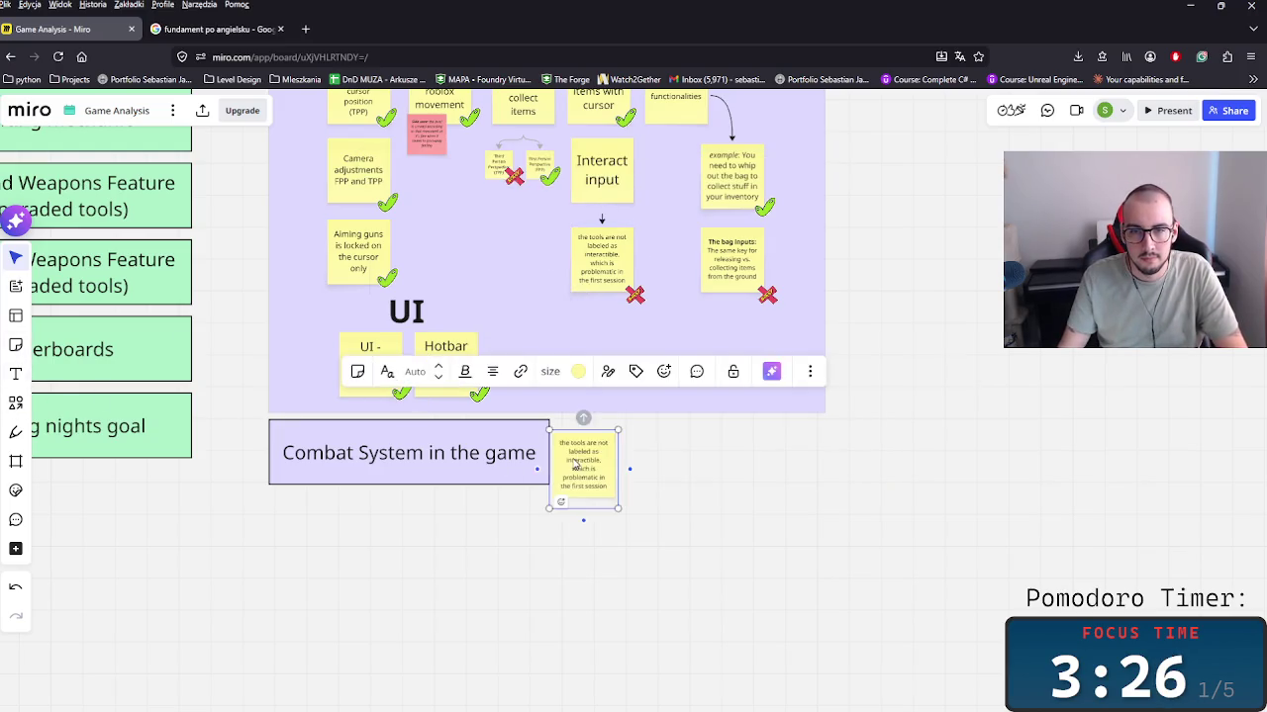
{"action": "double_click", "coordinate": [564, 483]}
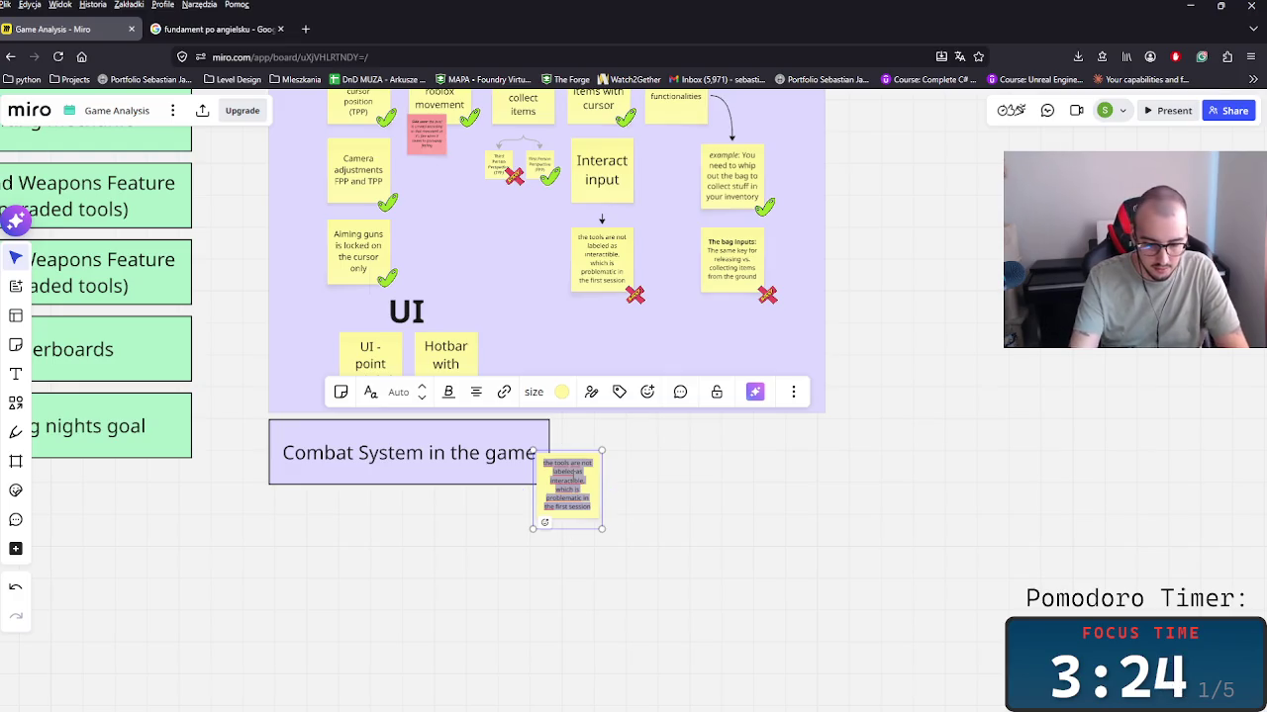
{"action": "type", "text": "It's purp"}
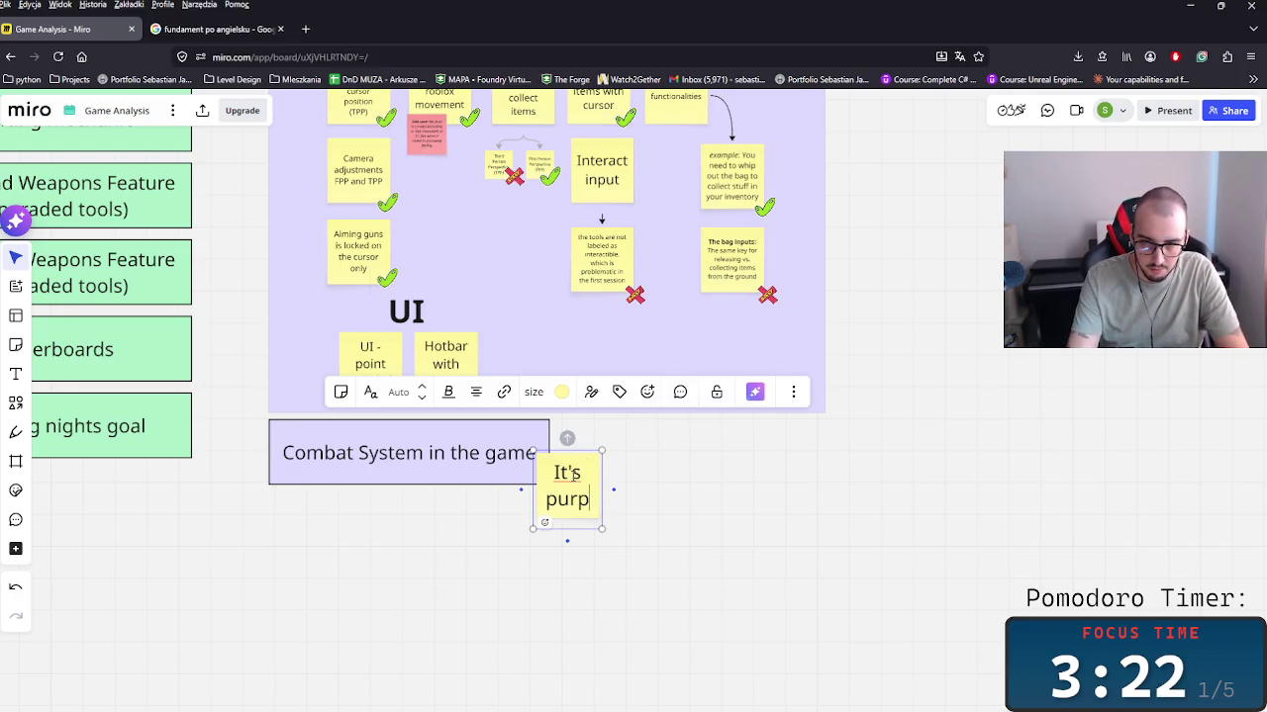
{"action": "type", "text": "osefu"}
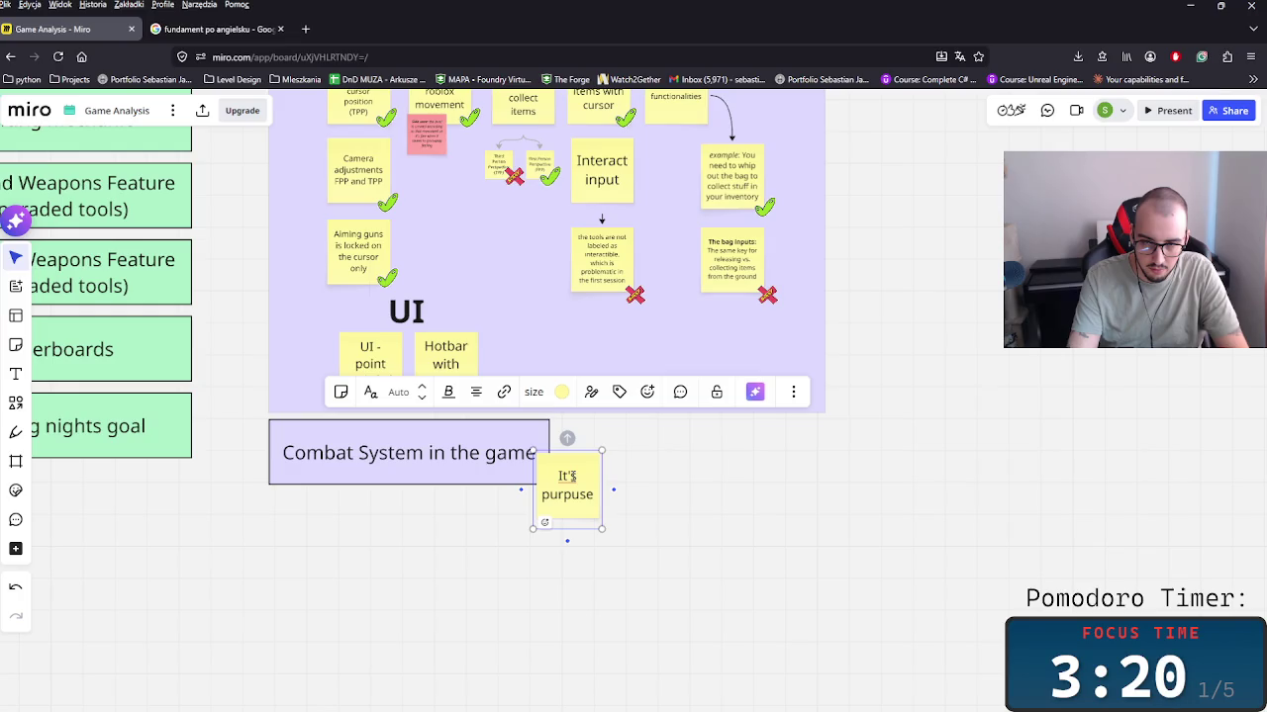
{"action": "type", "text": "lly cla"}
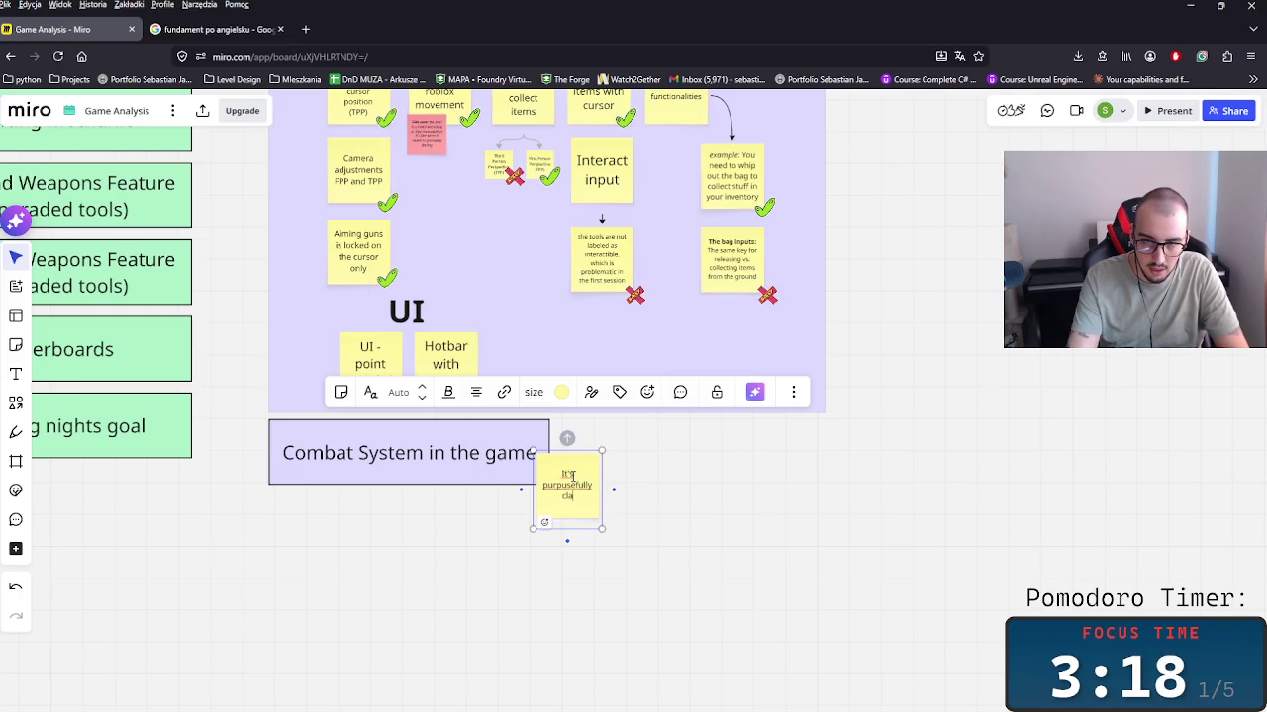
{"action": "type", "text": "nky"}
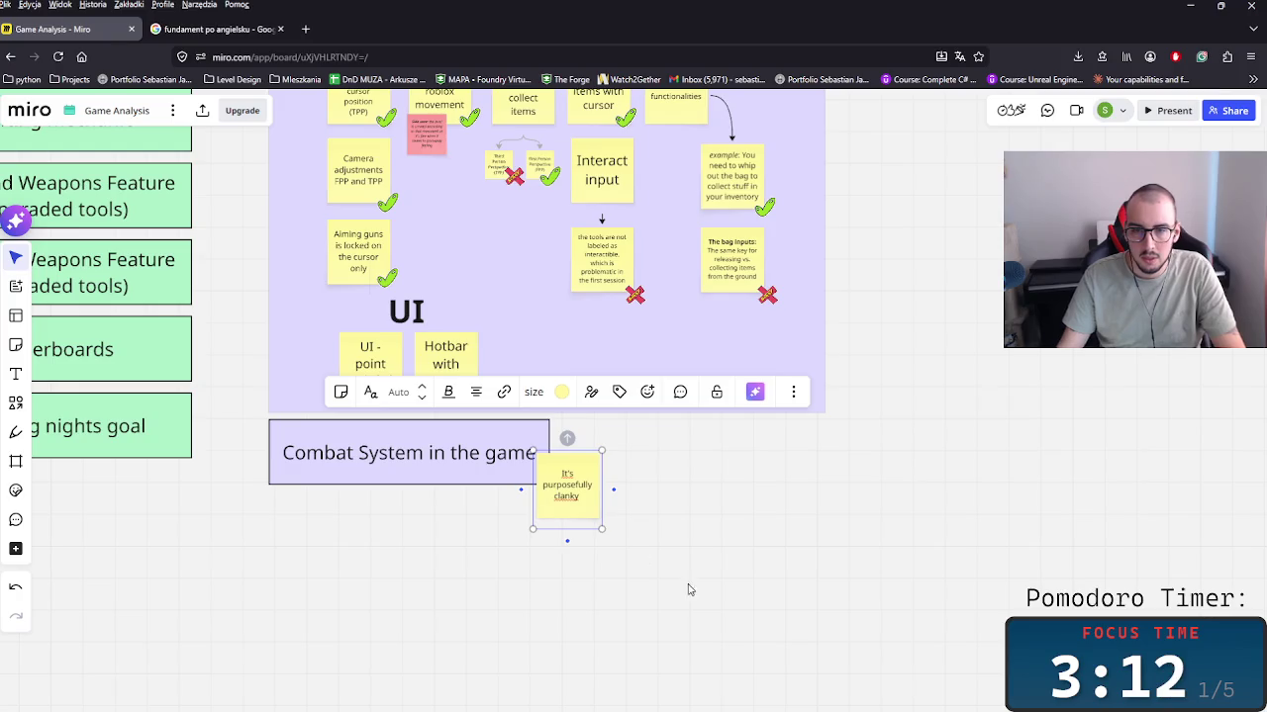
{"action": "scroll", "coordinate": [683, 578], "scroll_direction": "up", "scroll_amount": 2}
{"action": "scroll", "coordinate": [682, 578], "scroll_direction": "up", "scroll_amount": 1}
{"action": "double_click", "coordinate": [509, 442]}
{"action": "left_click", "coordinate": [517, 443]}
{"action": "type", "text": "ich"}
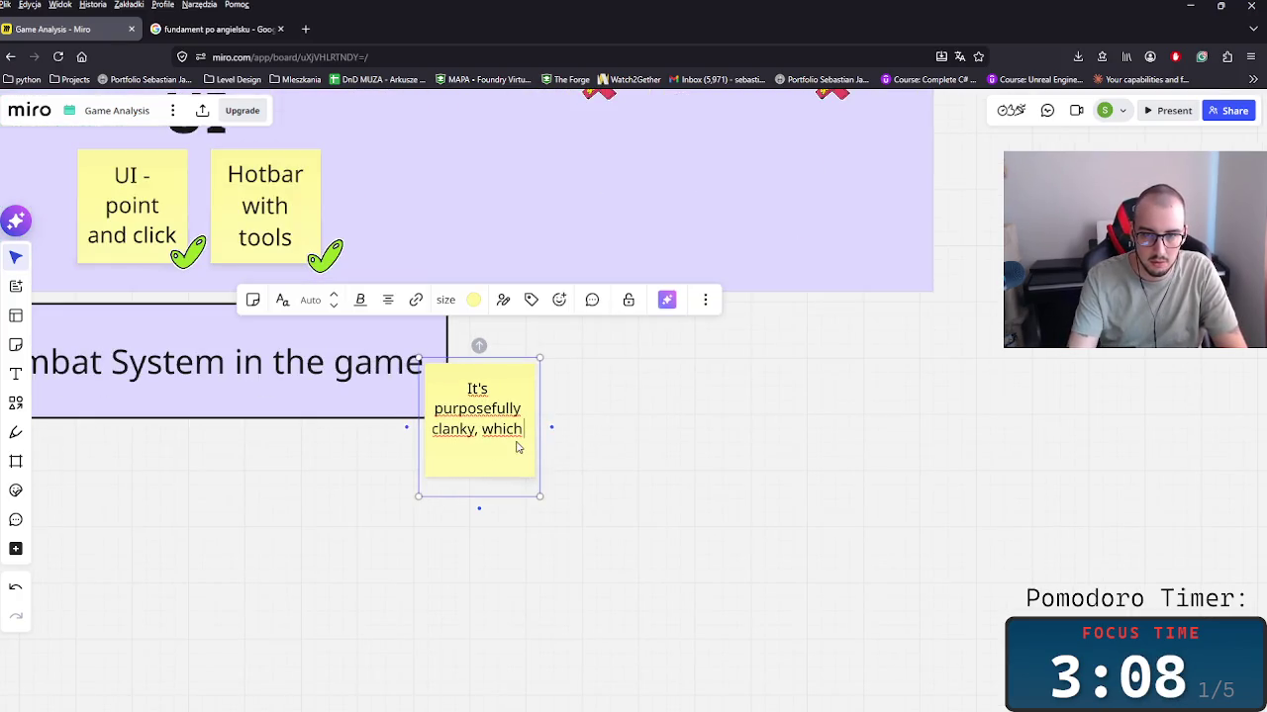
{"action": "type", "text": " makes"}
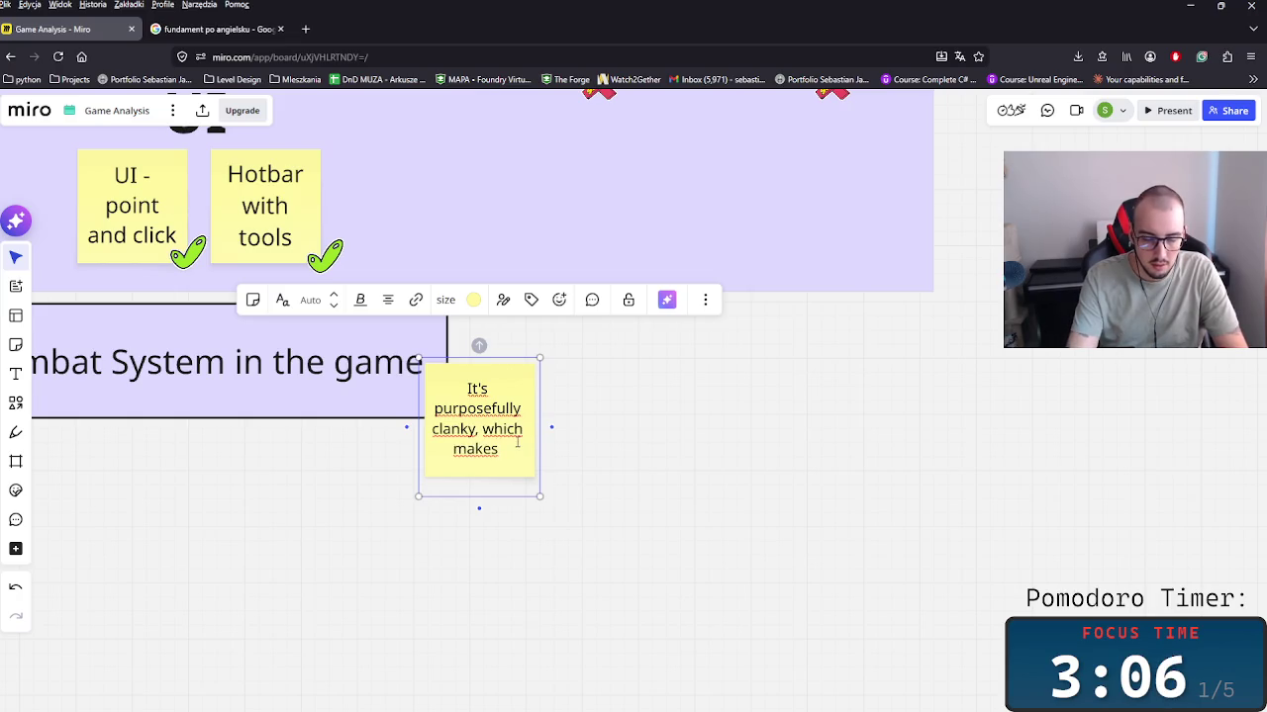
{"action": "type", "text": "  h"}
{"action": "key", "text": "BackSpace"}
{"action": "key", "text": "BackSpace"}
{"action": "key", "text": "BackSpace"}
{"action": "type", "text": "e "}
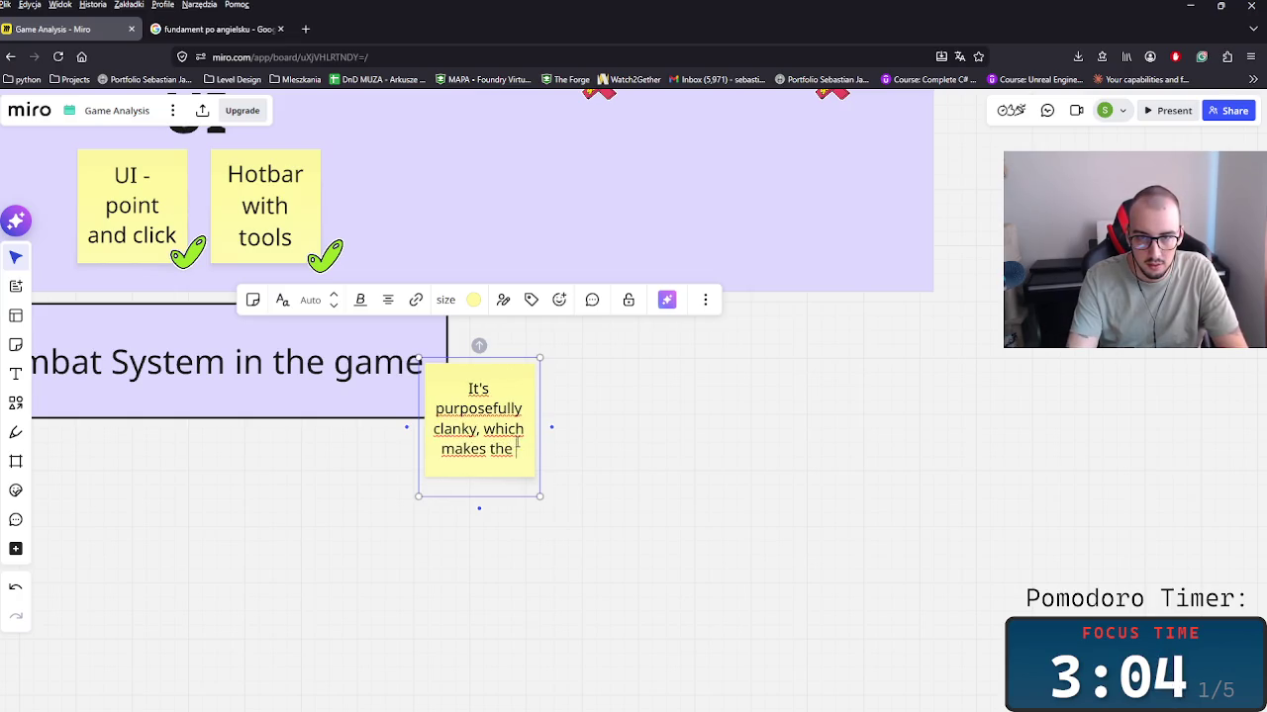
{"action": "type", "text": "hort"}
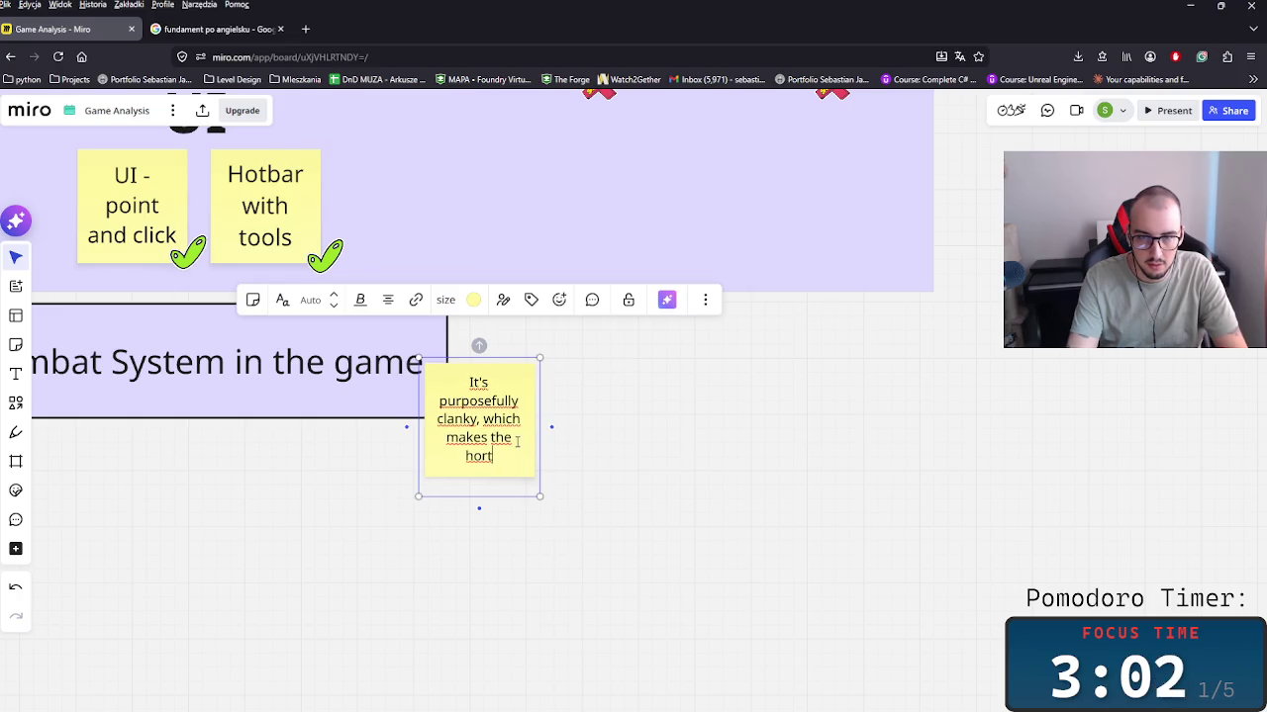
{"action": "key", "text": "BackSpace"}
{"action": "type", "text": "ror aspect"}
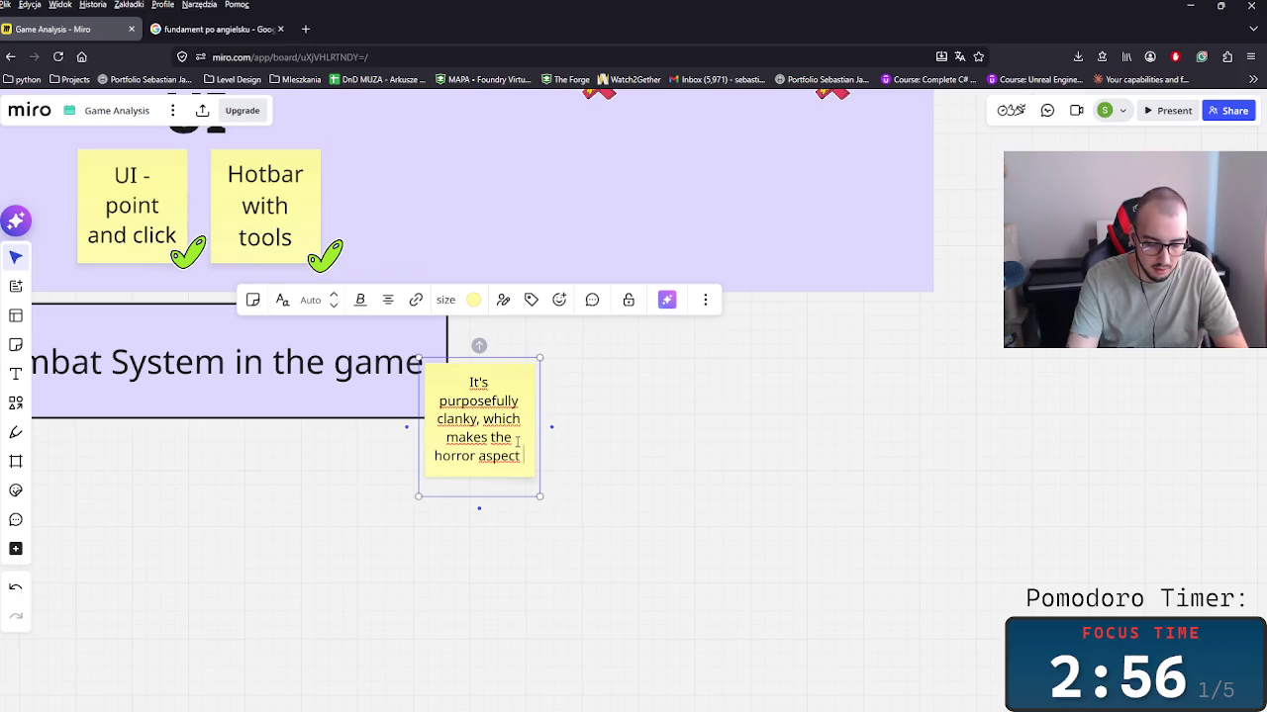
{"action": "type", "text": " more highli"}
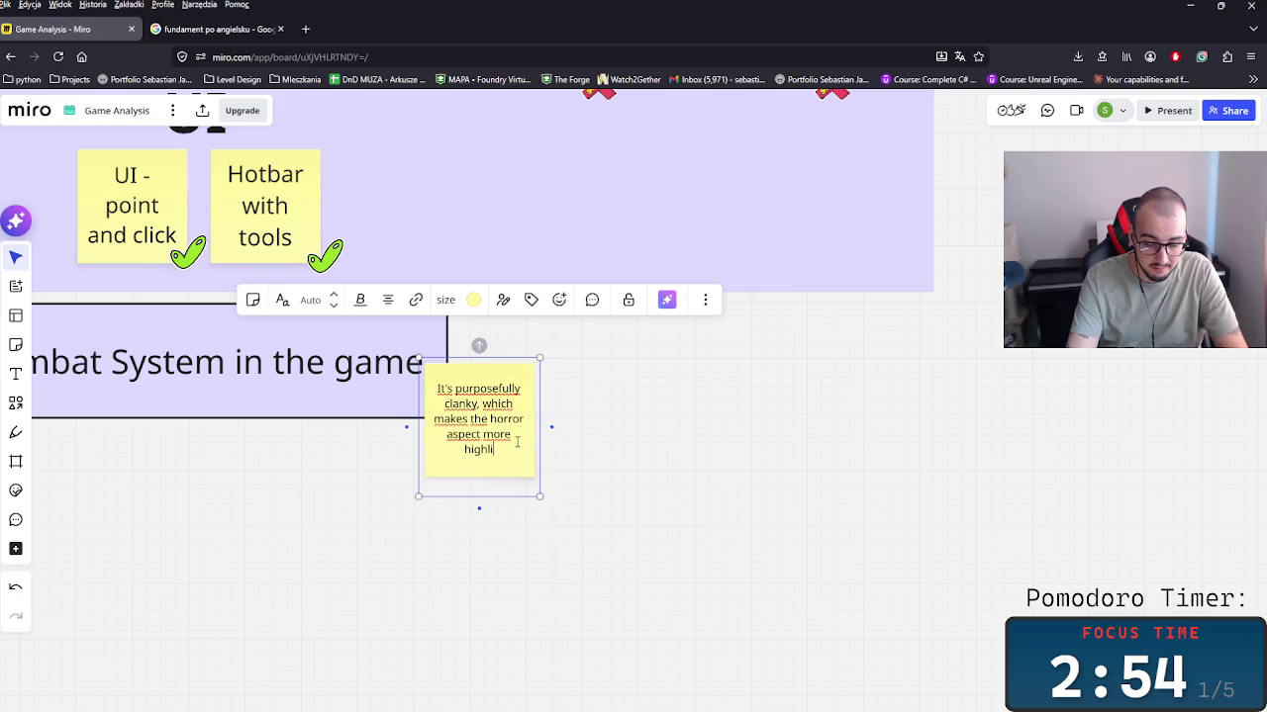
{"action": "type", "text": "ed"}
Step: Bold 'horror aspect more highlighted' and 'purposefully clanky' in the note
{"action": "left_click_drag", "start_coordinate": [509, 451], "coordinate": [490, 419]}
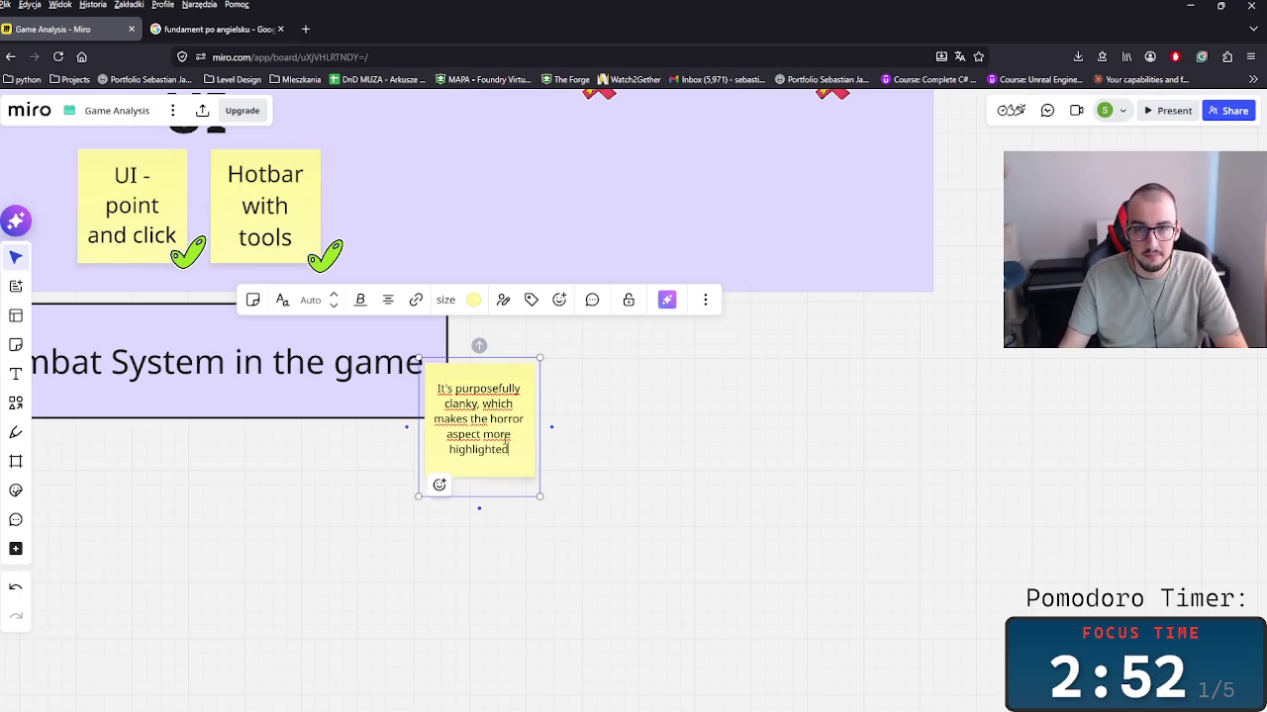
{"action": "key", "text": "ctrl+b"}
{"action": "left_click", "coordinate": [550, 463]}
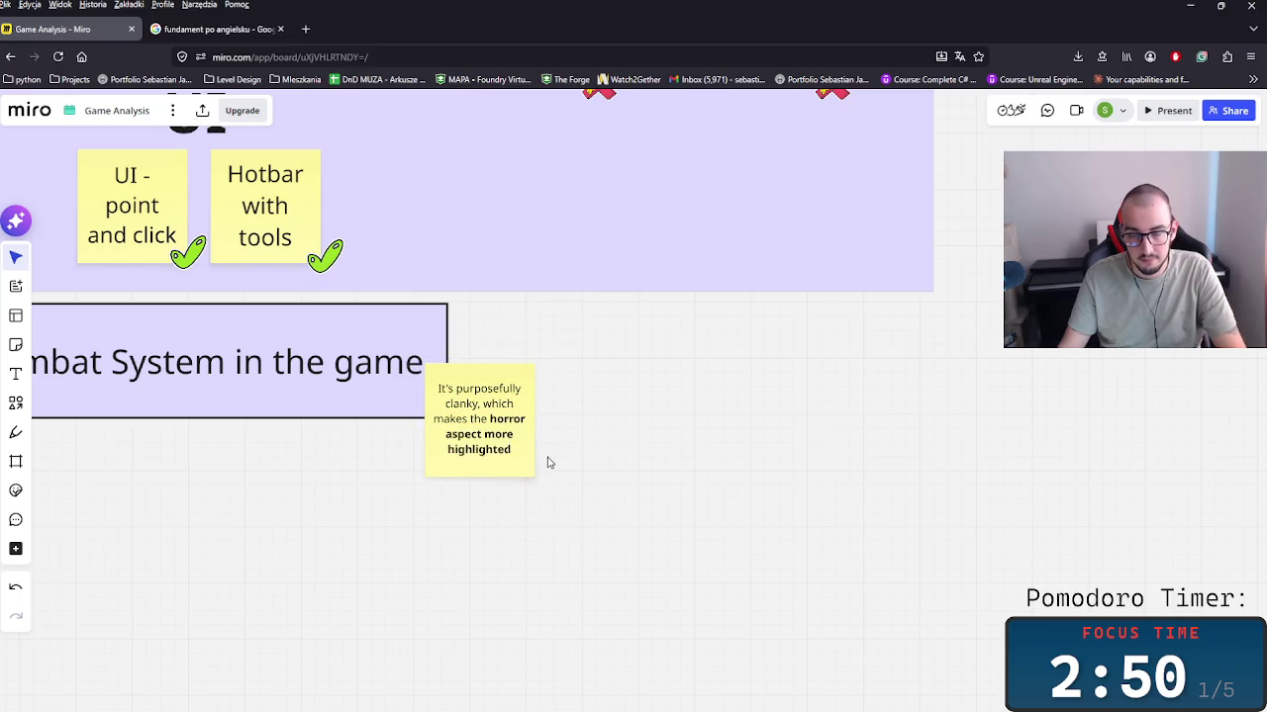
{"action": "scroll", "coordinate": [627, 460], "scroll_direction": "left", "scroll_amount": 3}
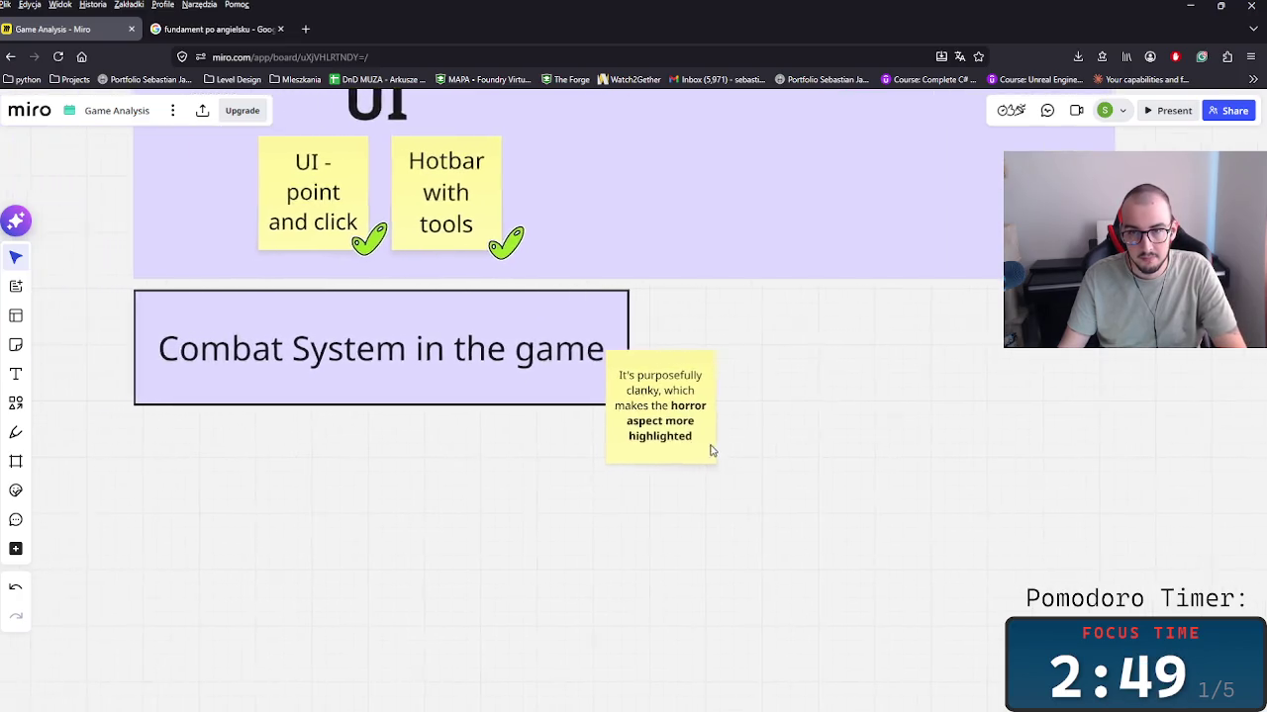
{"action": "double_click", "coordinate": [635, 396]}
{"action": "left_click_drag", "start_coordinate": [641, 375], "coordinate": [718, 422]}
{"action": "key", "text": "ctrl+b"}
{"action": "key", "text": "Escape"}
{"action": "left_click", "coordinate": [717, 417]}
Step: Copy the Hotbar note's green check sticker onto the new note's bottom-right corner
{"action": "left_click", "coordinate": [512, 244]}
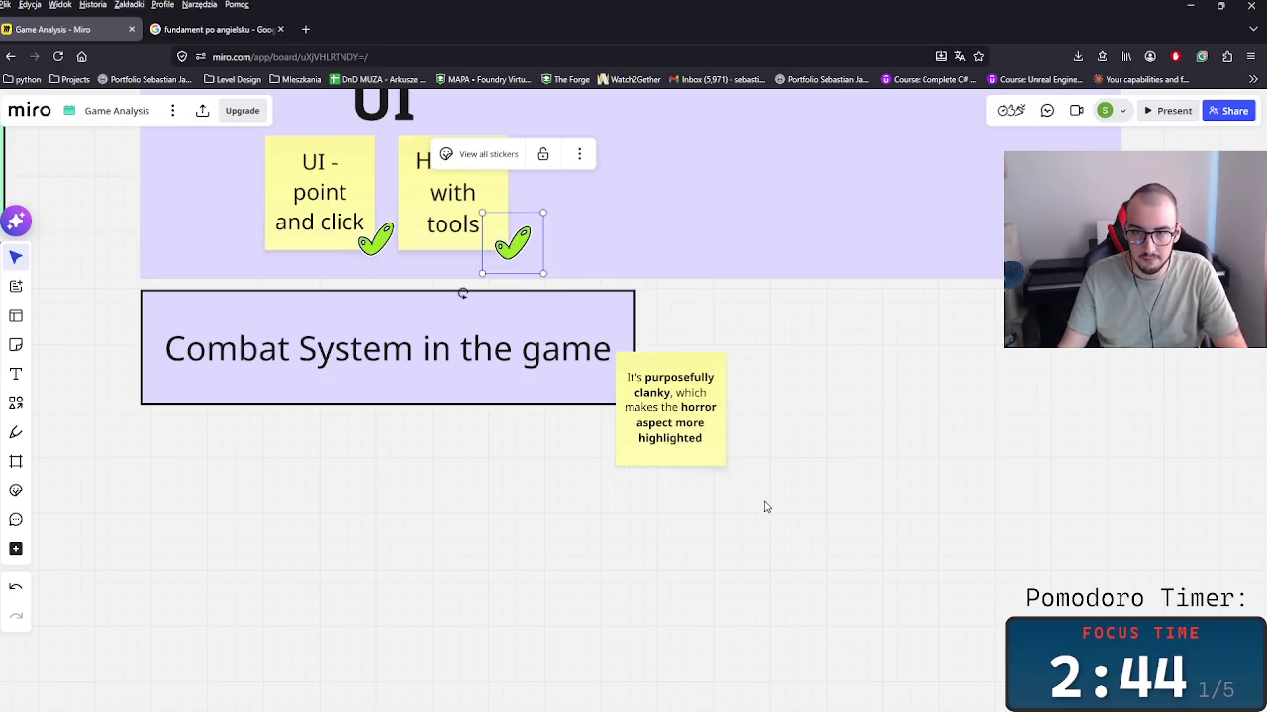
{"action": "key", "text": "ctrl+c"}
{"action": "key", "text": "ctrl+v"}
{"action": "left_click_drag", "start_coordinate": [783, 515], "coordinate": [725, 460]}
{"action": "left_click", "coordinate": [859, 469]}
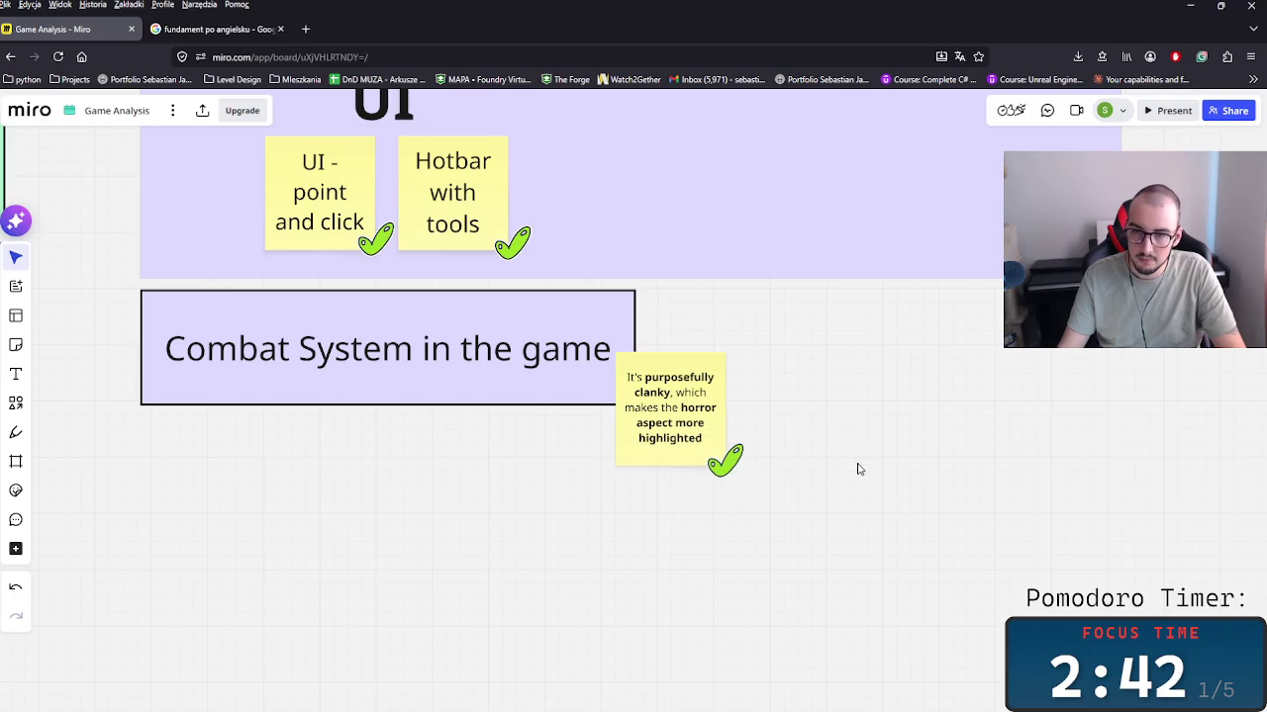
{"action": "scroll", "coordinate": [741, 446], "scroll_direction": "down", "scroll_amount": 1}
{"action": "scroll", "coordinate": [729, 462], "scroll_direction": "down", "scroll_amount": 2}
{"action": "scroll", "coordinate": [726, 455], "scroll_direction": "down", "scroll_amount": 2}
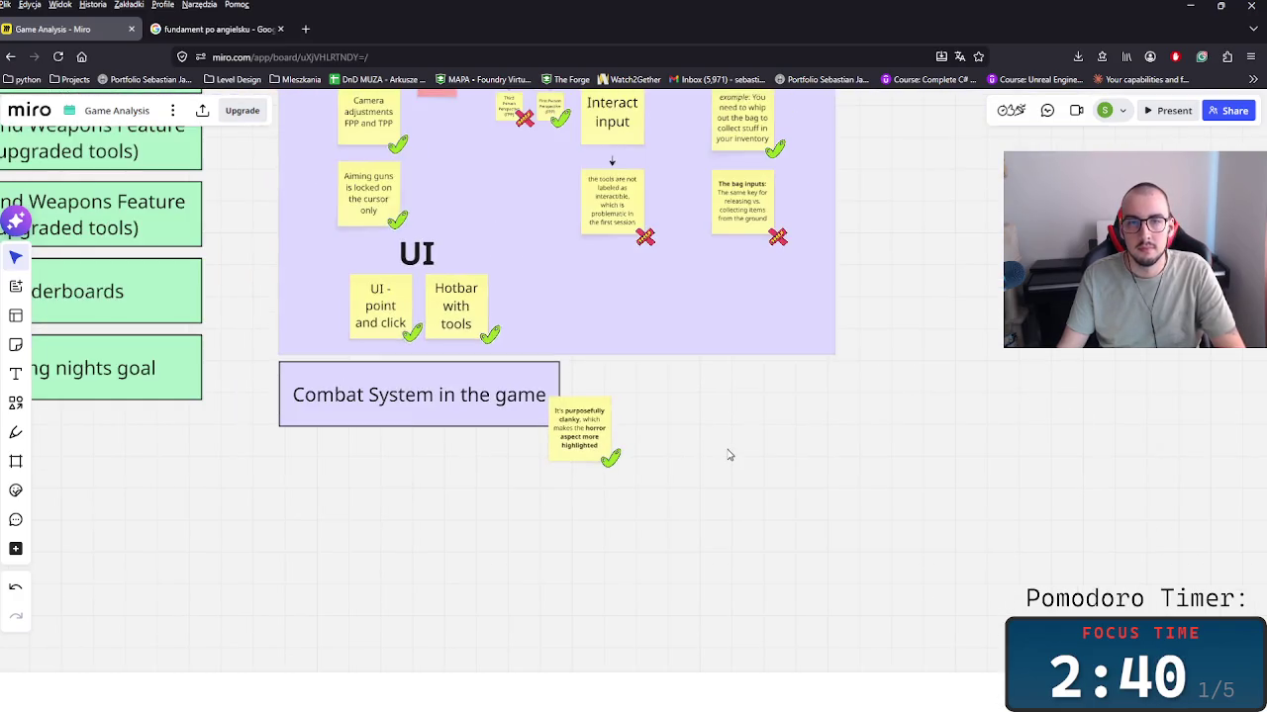
{"action": "scroll", "coordinate": [728, 455], "scroll_direction": "down", "scroll_amount": 3}
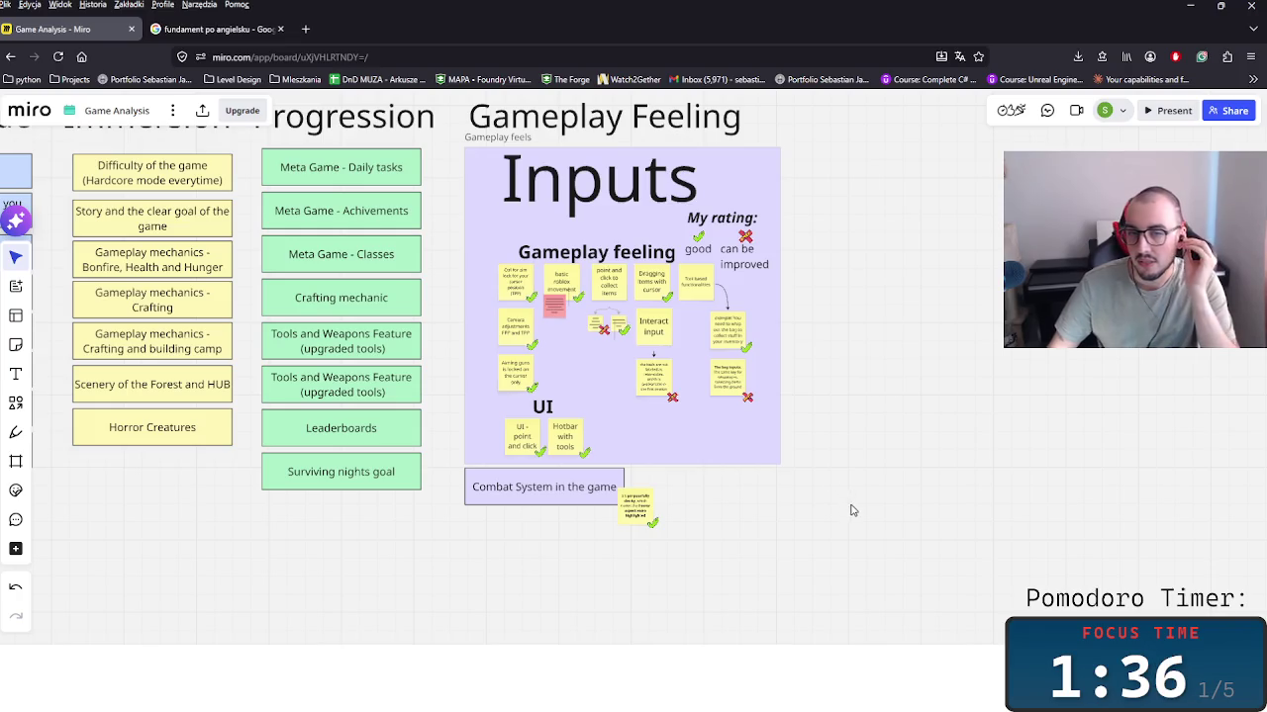
{"action": "scroll", "coordinate": [722, 572], "scroll_direction": "down", "scroll_amount": 2}
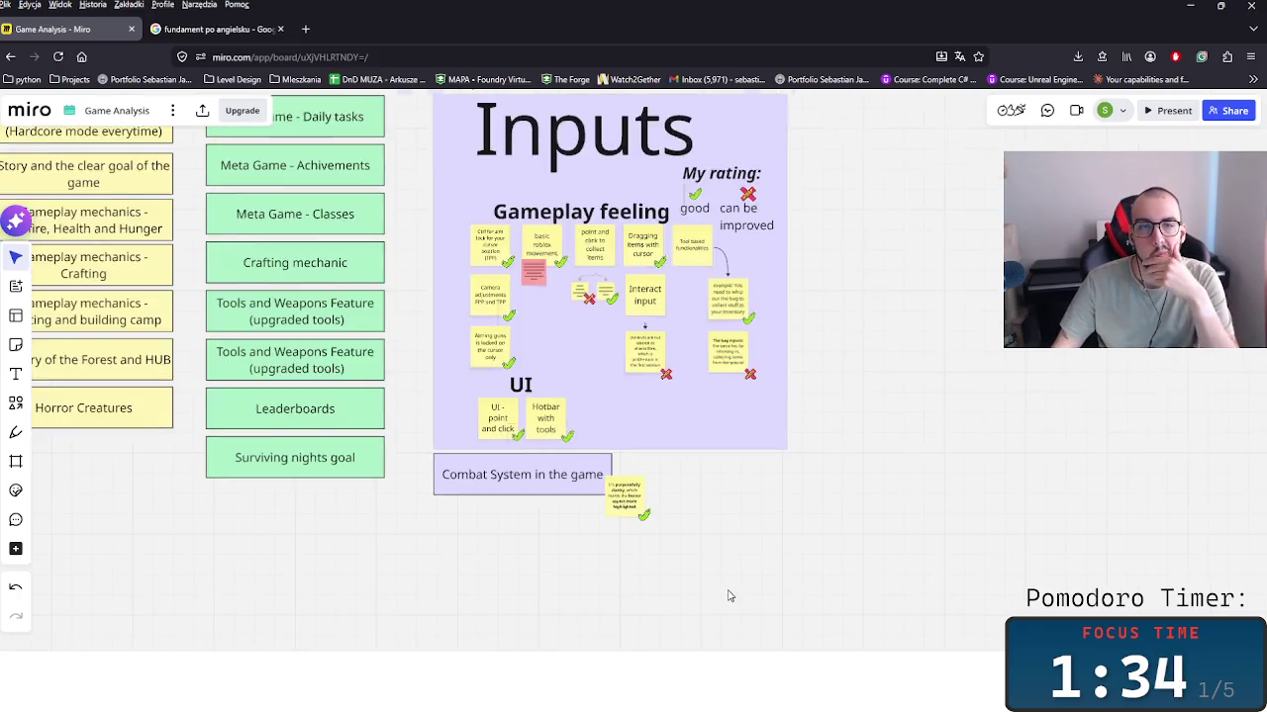
Step: Delete the Gameplay feeling heading
{"action": "scroll", "coordinate": [727, 593], "scroll_direction": "down", "scroll_amount": 2}
{"action": "scroll", "coordinate": [772, 588], "scroll_direction": "down", "scroll_amount": 2}
{"action": "scroll", "coordinate": [799, 619], "scroll_direction": "down", "scroll_amount": 2}
{"action": "scroll", "coordinate": [908, 602], "scroll_direction": "up", "scroll_amount": 3}
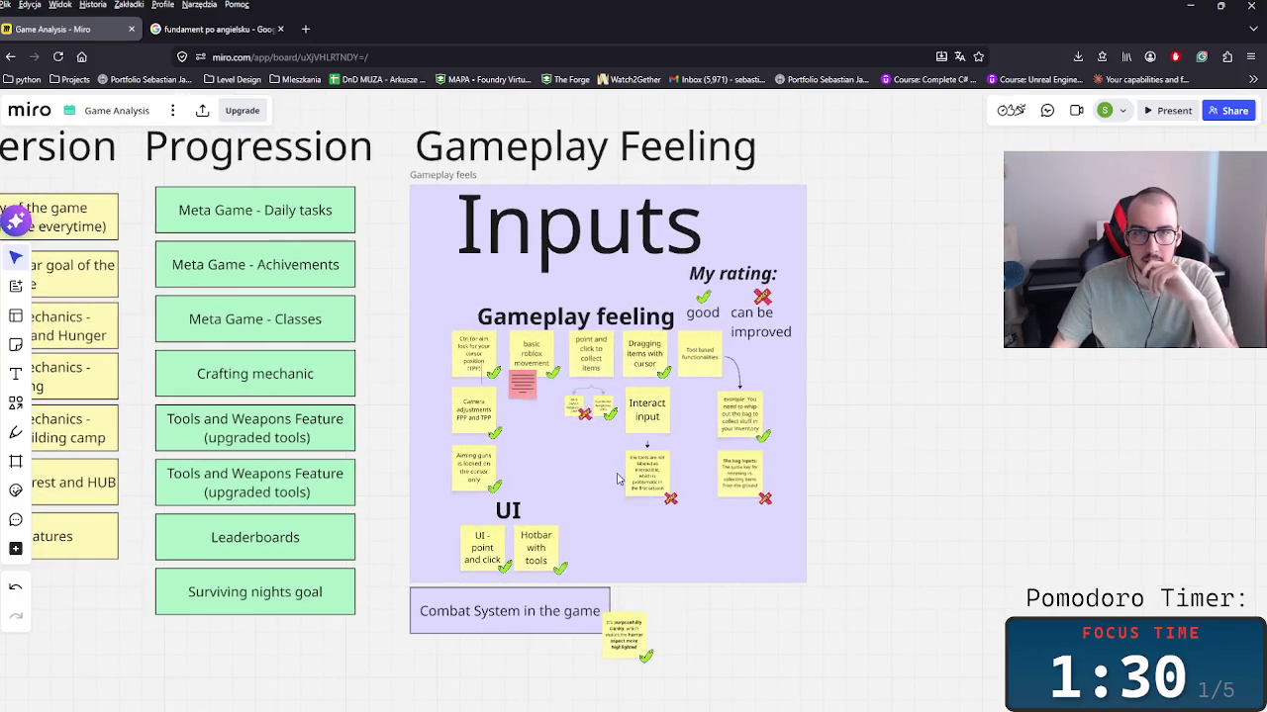
{"action": "left_click", "coordinate": [536, 242]}
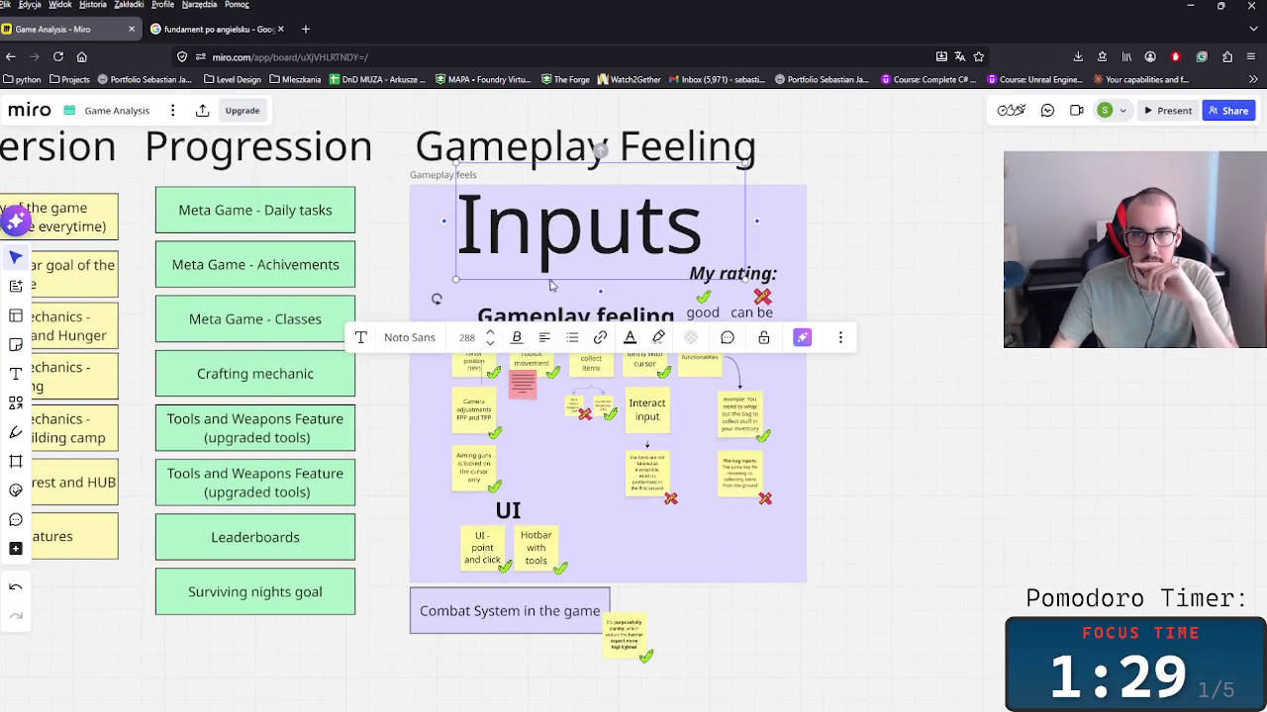
{"action": "left_click", "coordinate": [983, 499]}
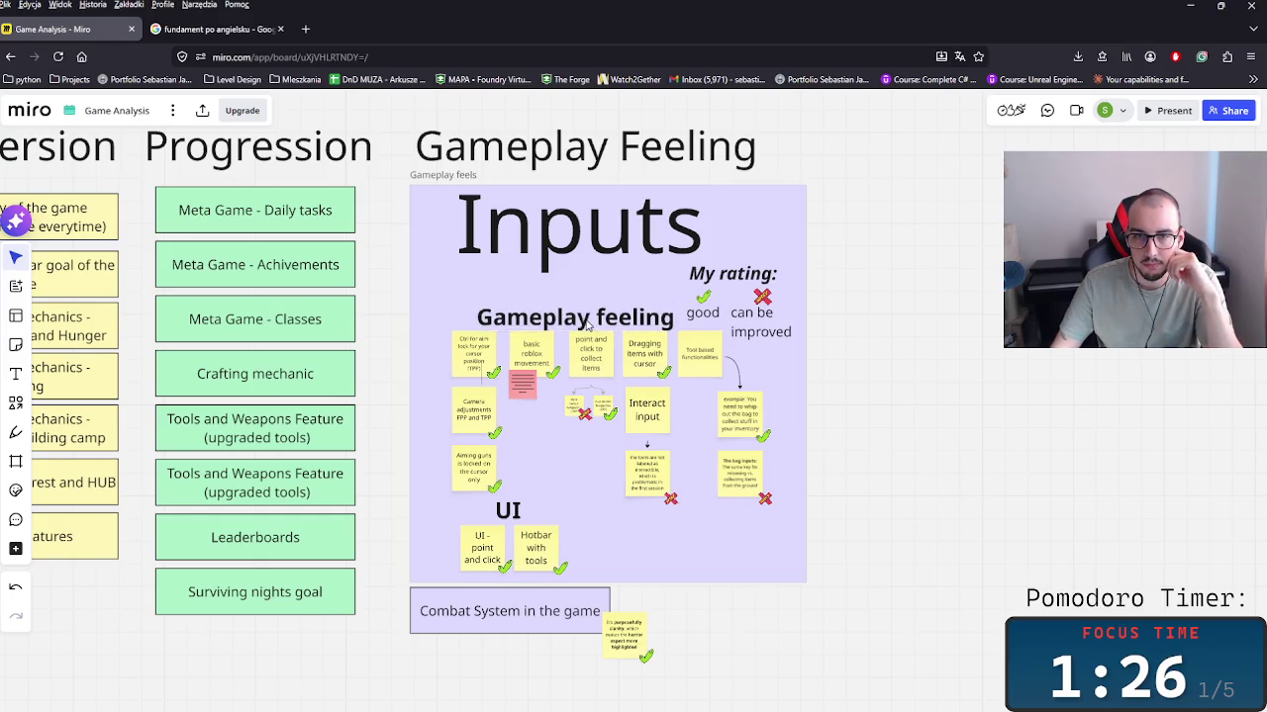
{"action": "left_click_drag", "start_coordinate": [574, 324], "coordinate": [567, 319]}
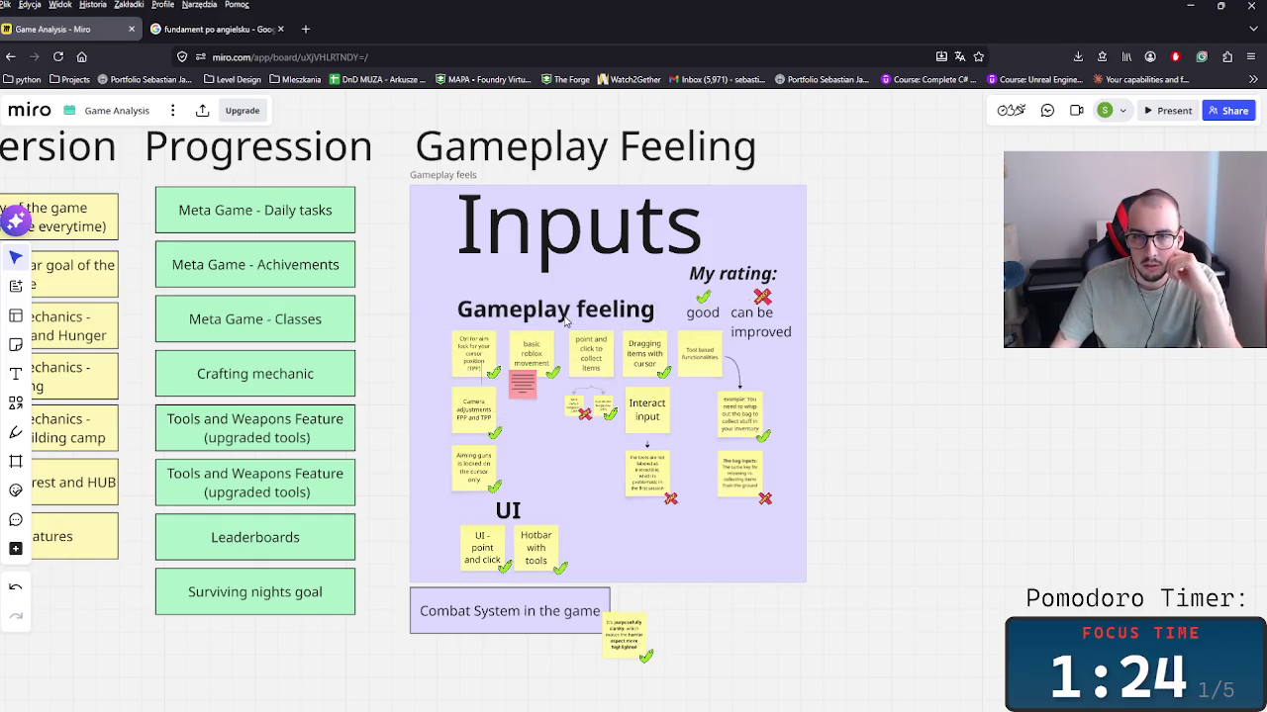
{"action": "left_click", "coordinate": [566, 321]}
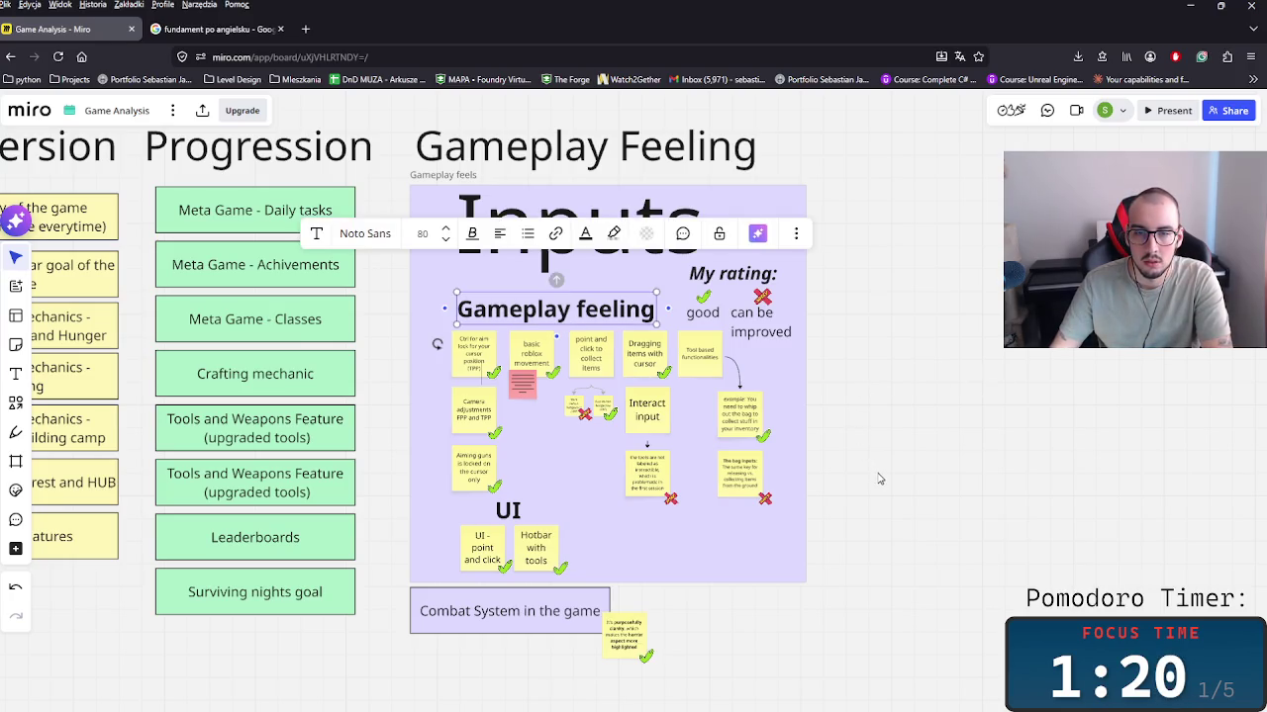
{"action": "key", "text": "Delete"}
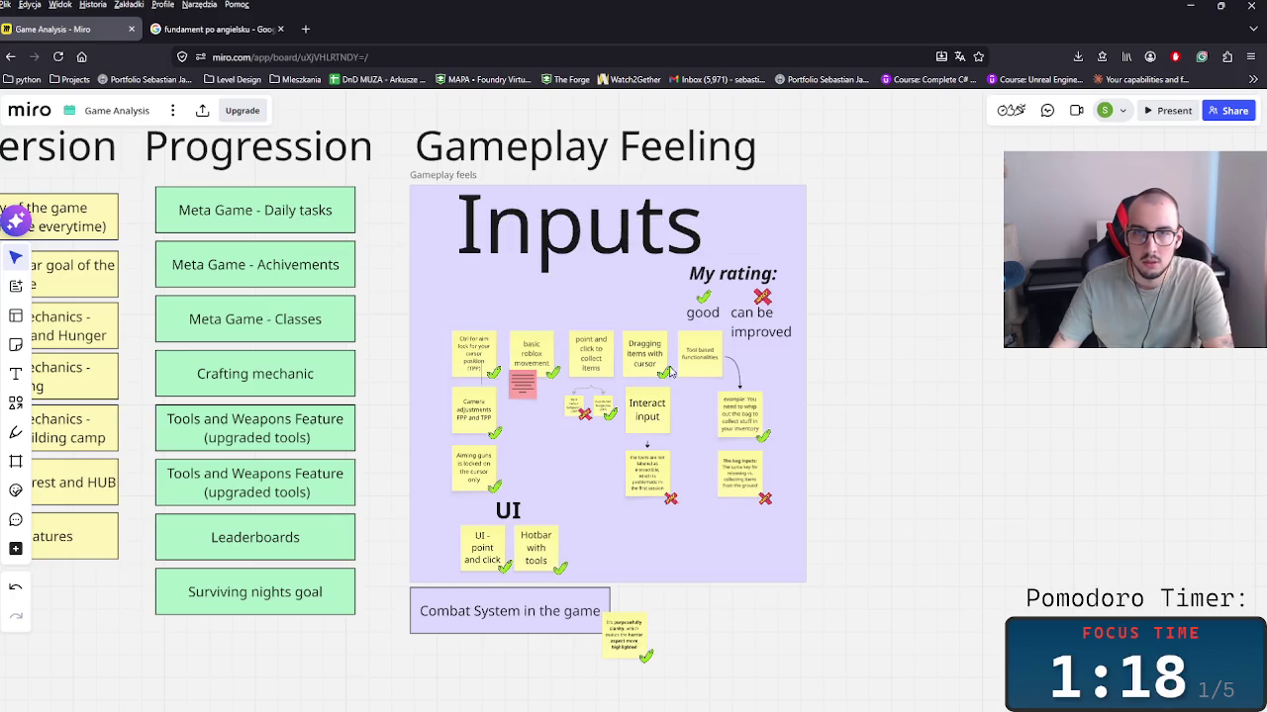
Step: Change the title to 'Inputs:' at size 144 and move it down inside the frame
{"action": "scroll", "coordinate": [820, 401], "scroll_direction": "up", "scroll_amount": 1}
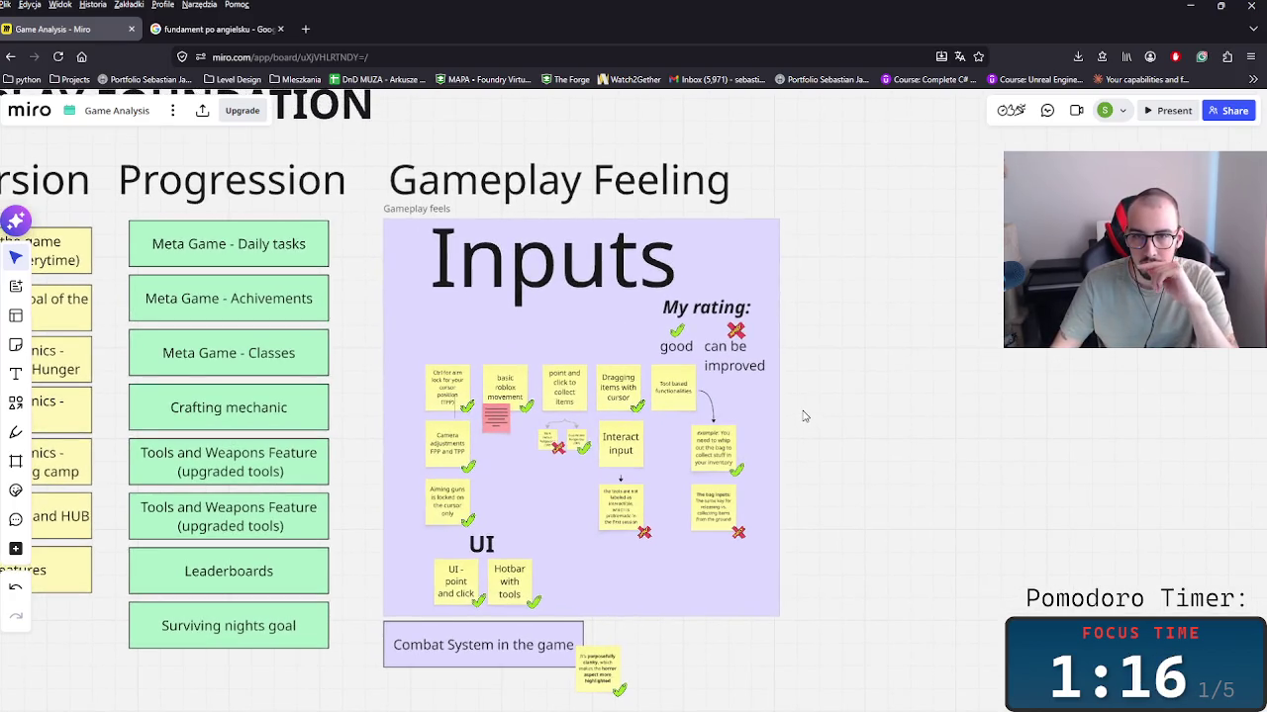
{"action": "left_click", "coordinate": [611, 270]}
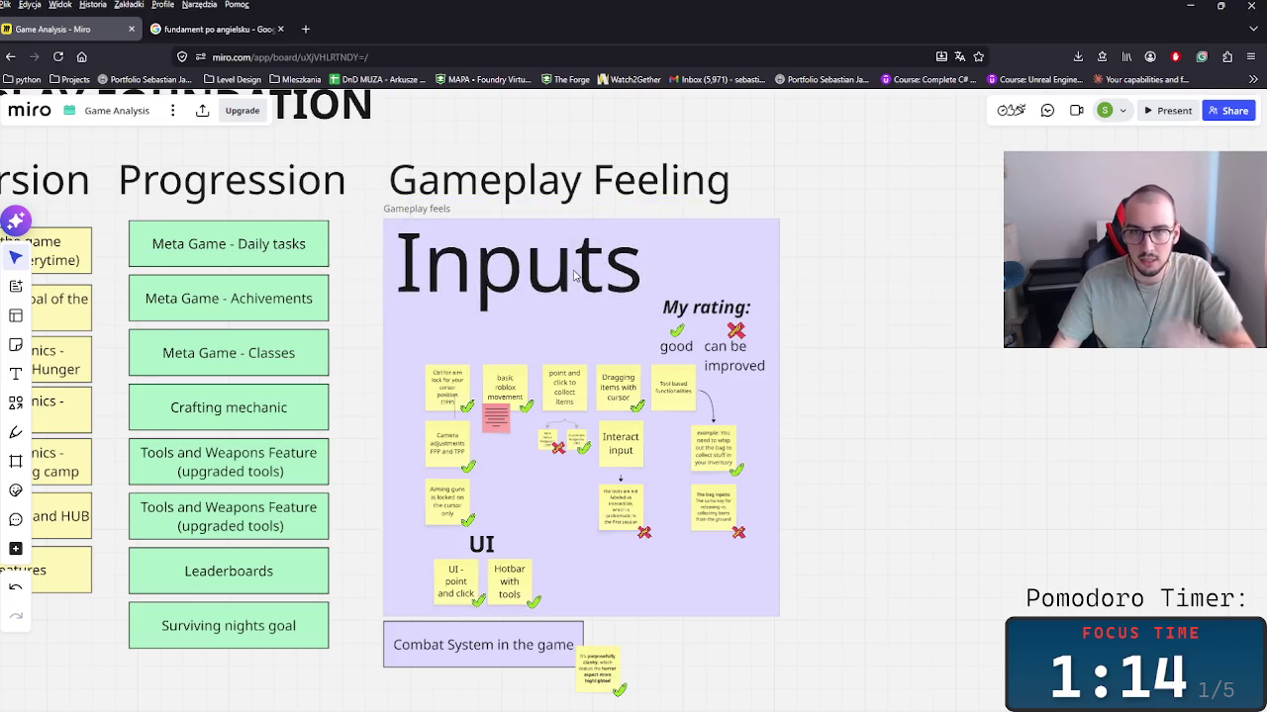
{"action": "double_click", "coordinate": [645, 273]}
{"action": "left_click", "coordinate": [645, 273]}
{"action": "key", "text": "Return"}
{"action": "key", "text": "BackSpace"}
{"action": "type", "text": ":"}
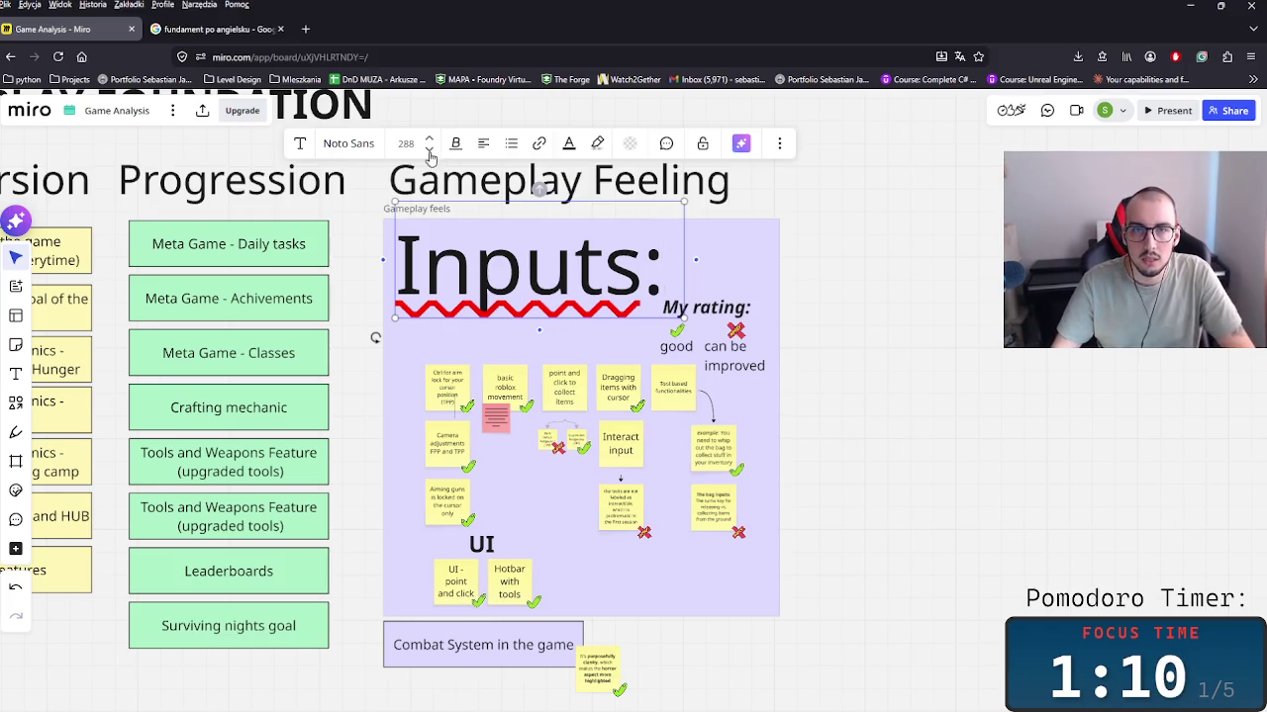
{"action": "key", "text": "ctrl+shift+comma"}
{"action": "left_click", "coordinate": [460, 256]}
{"action": "left_click_drag", "start_coordinate": [460, 255], "coordinate": [469, 347]}
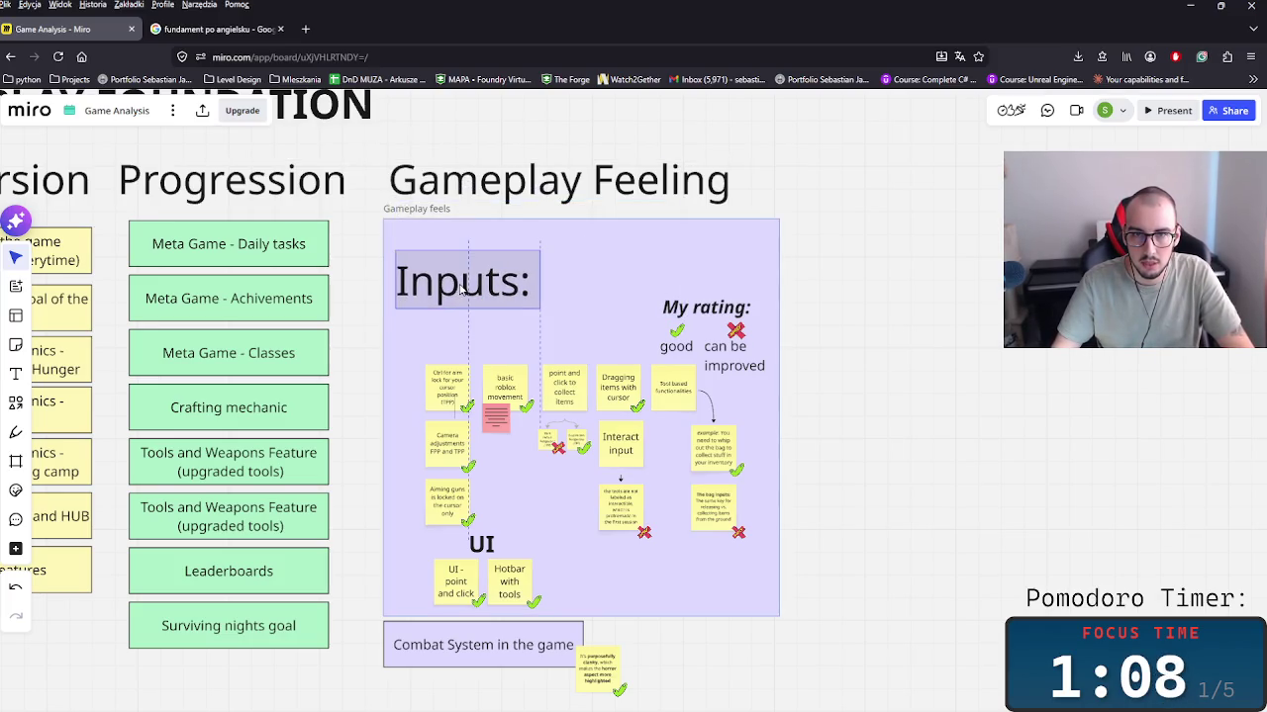
Step: Shorten the Gameplay feels frame and move it and the Combat System box up
{"action": "left_click", "coordinate": [500, 224]}
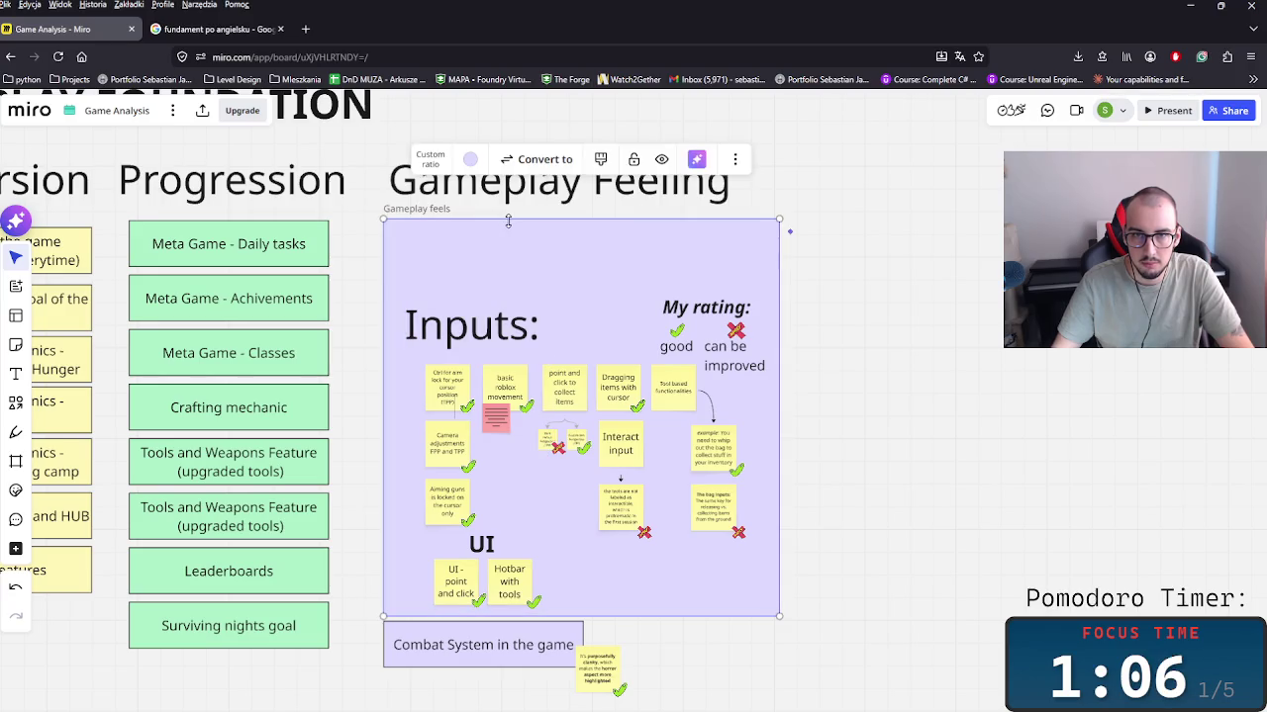
{"action": "left_click_drag", "start_coordinate": [507, 219], "coordinate": [507, 285]}
{"action": "left_click", "coordinate": [863, 583]}
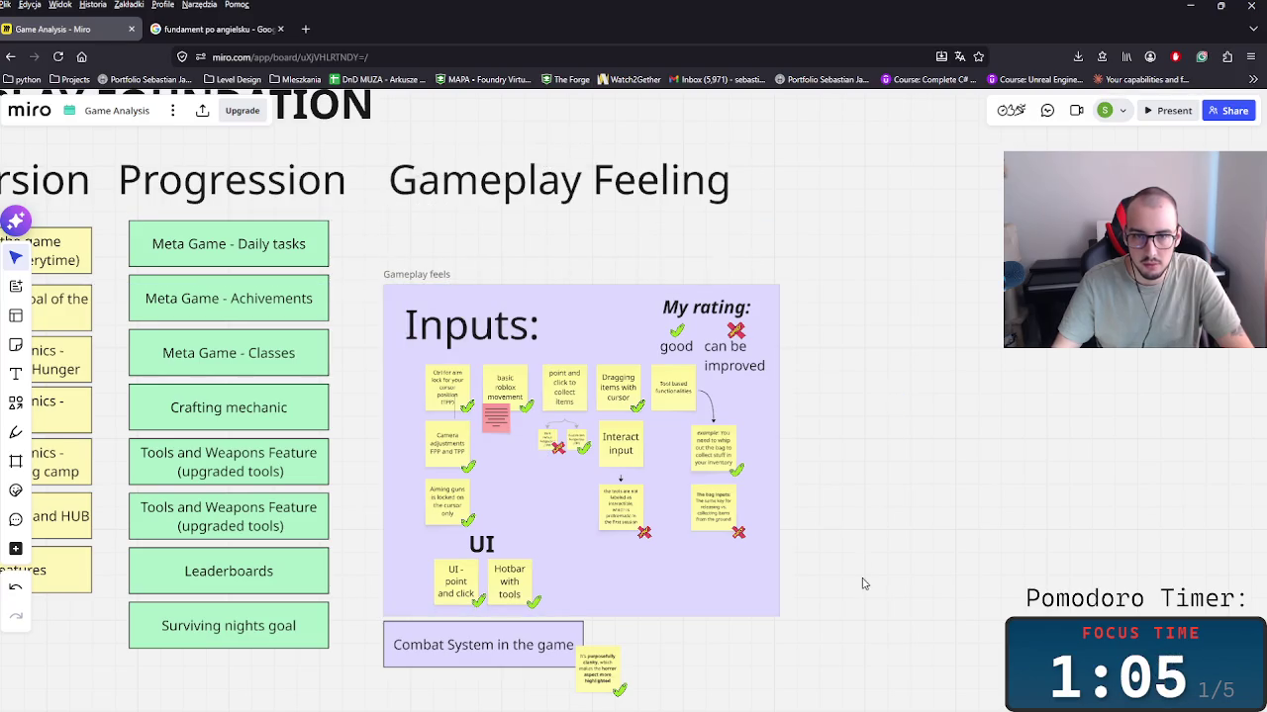
{"action": "left_click", "coordinate": [445, 297]}
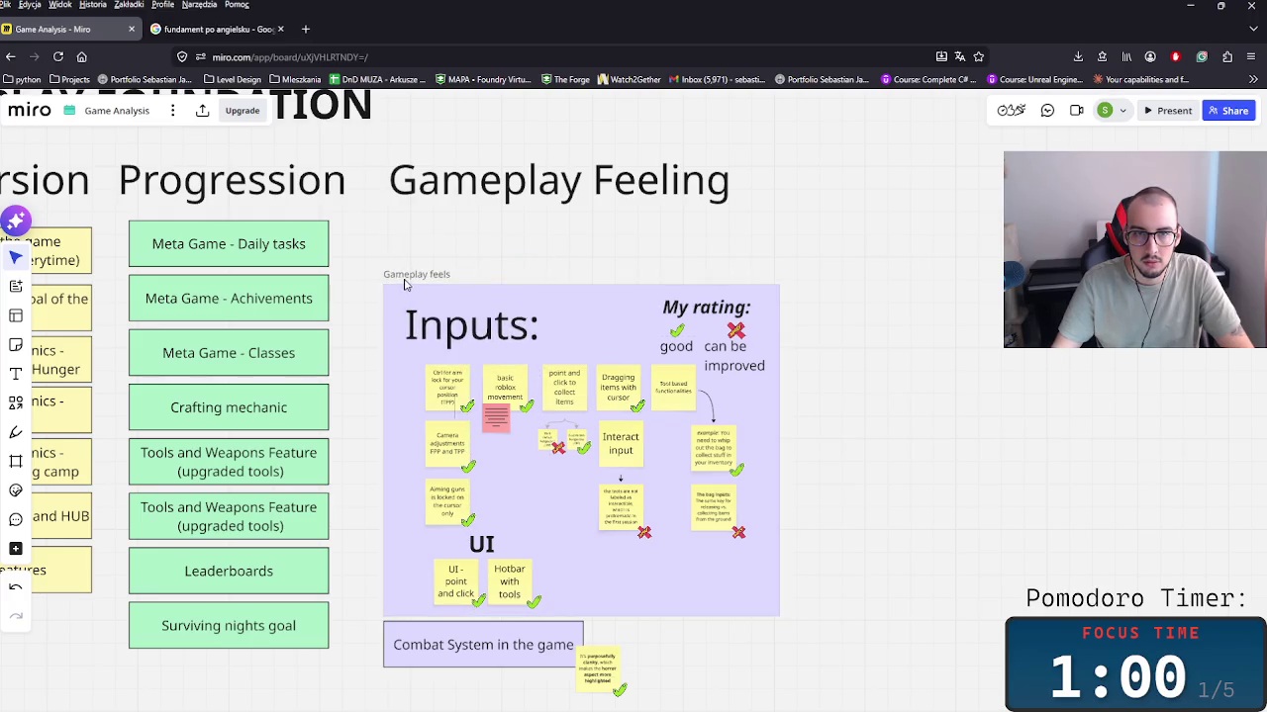
{"action": "left_click_drag", "start_coordinate": [404, 284], "coordinate": [404, 220]}
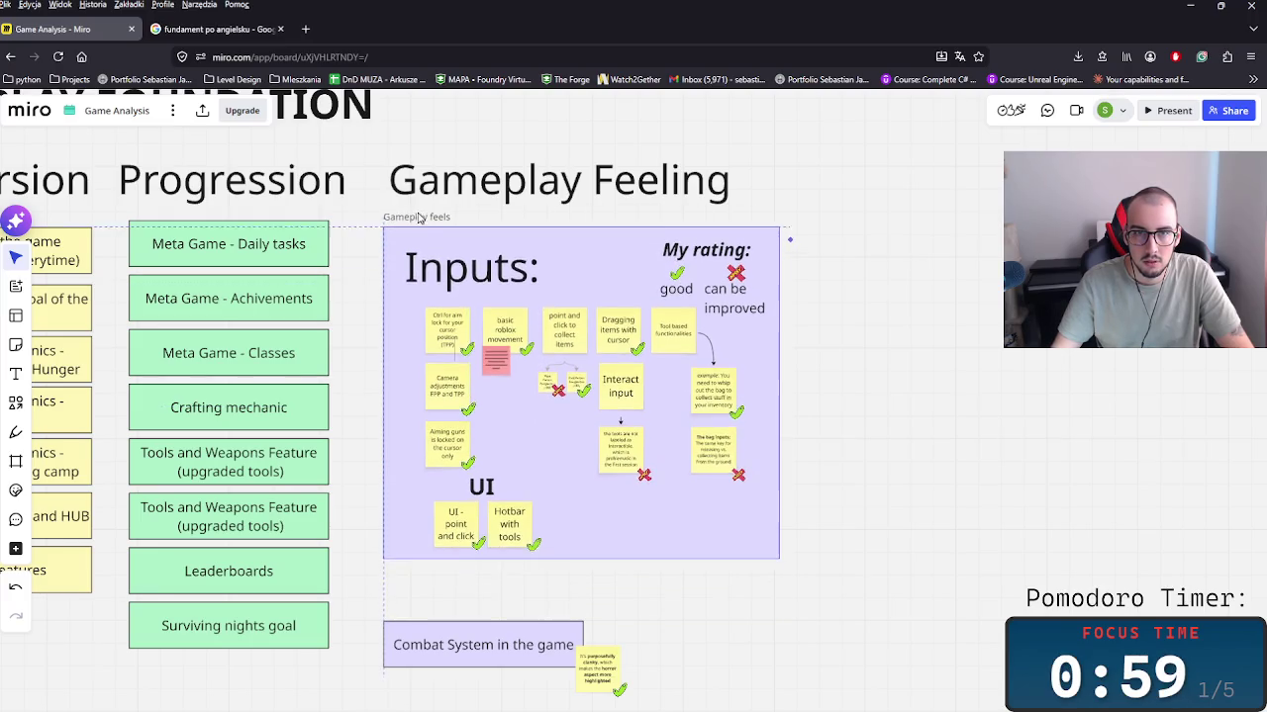
{"action": "left_click", "coordinate": [459, 630]}
{"action": "left_click_drag", "start_coordinate": [458, 633], "coordinate": [458, 571]}
{"action": "left_click", "coordinate": [803, 627]}
{"action": "scroll", "coordinate": [782, 614], "scroll_direction": "down", "scroll_amount": 3}
Step: Zoom out and shift the whole GAMEPLAY FOUNDATION section to the left
{"action": "scroll", "coordinate": [779, 593], "scroll_direction": "down", "scroll_amount": 2}
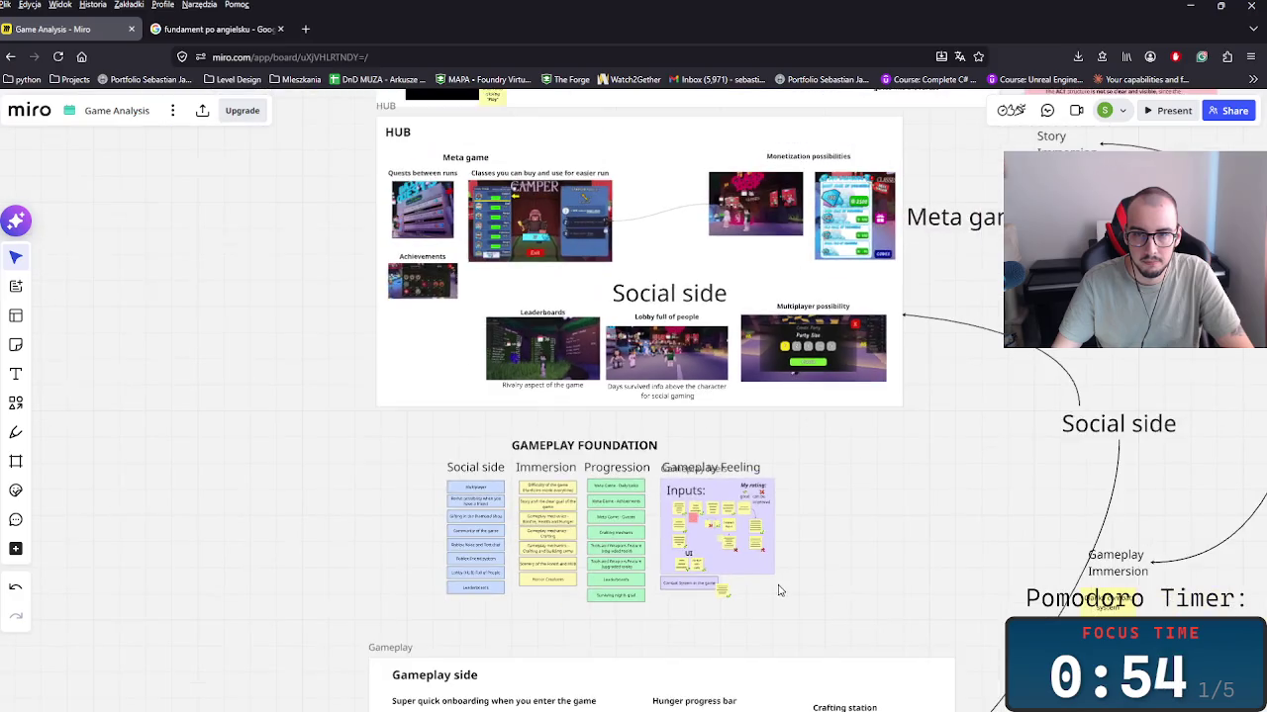
{"action": "scroll", "coordinate": [767, 599], "scroll_direction": "up", "scroll_amount": 1}
{"action": "scroll", "coordinate": [594, 535], "scroll_direction": "up", "scroll_amount": 2}
{"action": "scroll", "coordinate": [450, 476], "scroll_direction": "up", "scroll_amount": 2}
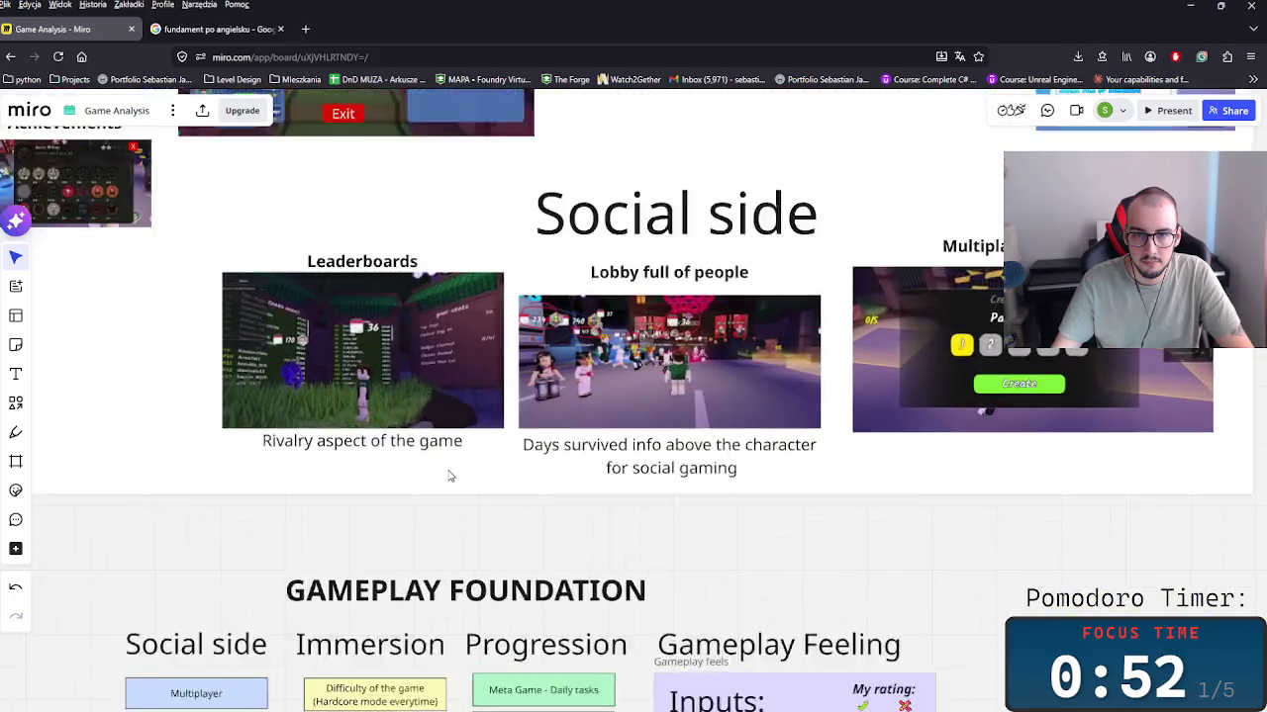
{"action": "scroll", "coordinate": [465, 480], "scroll_direction": "down", "scroll_amount": 5}
{"action": "scroll", "coordinate": [534, 490], "scroll_direction": "right", "scroll_amount": 3}
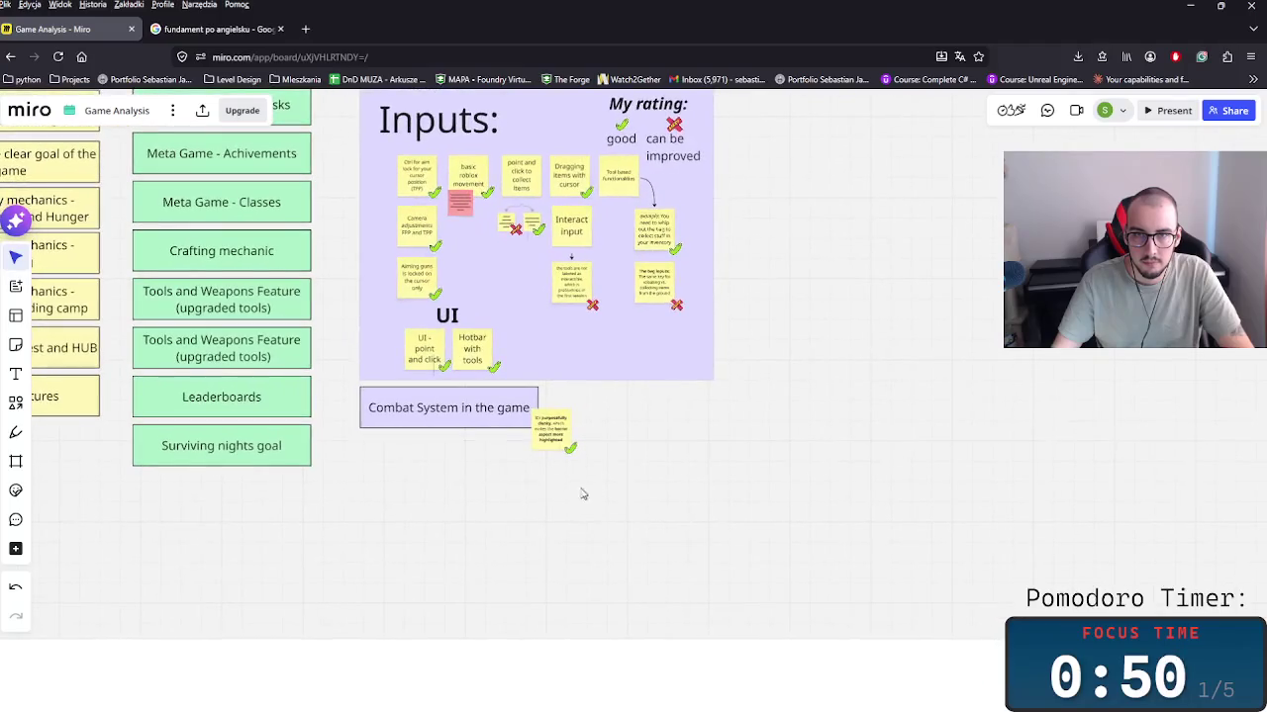
{"action": "scroll", "coordinate": [579, 492], "scroll_direction": "up", "scroll_amount": 1}
{"action": "scroll", "coordinate": [505, 500], "scroll_direction": "up", "scroll_amount": 2}
{"action": "scroll", "coordinate": [445, 460], "scroll_direction": "up", "scroll_amount": 2}
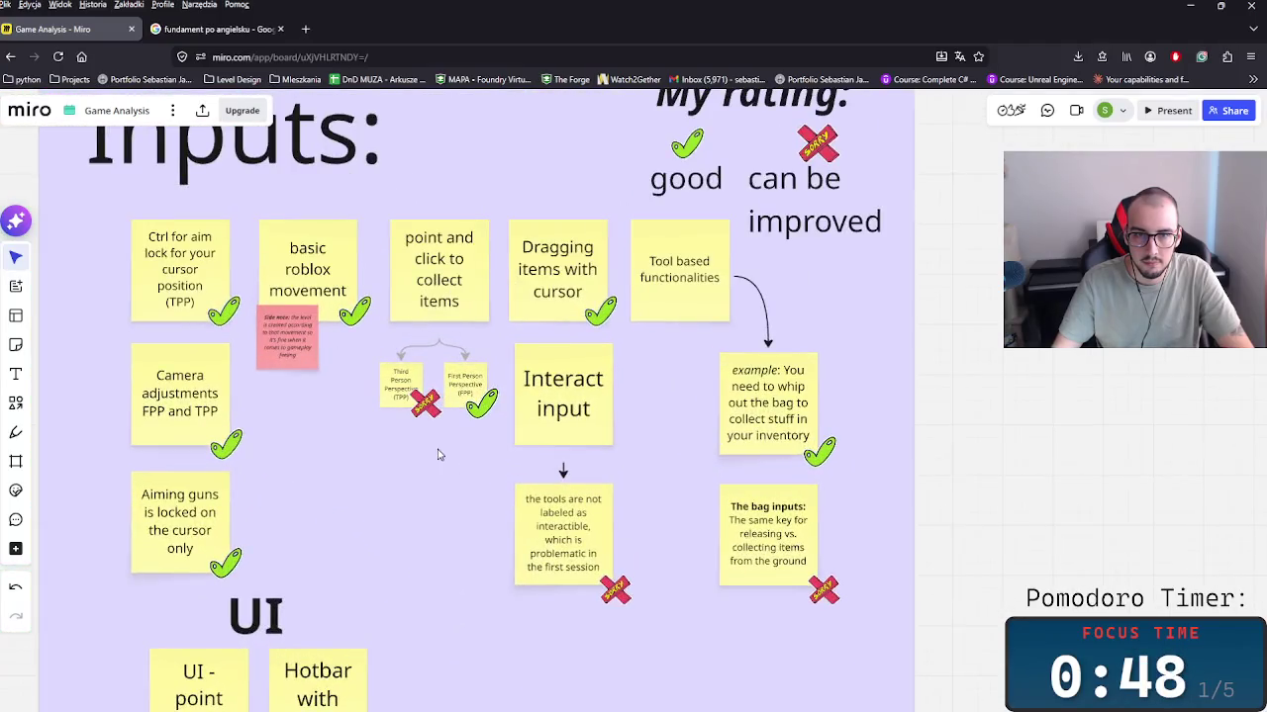
{"action": "scroll", "coordinate": [439, 454], "scroll_direction": "down", "scroll_amount": 2}
{"action": "scroll", "coordinate": [455, 455], "scroll_direction": "down", "scroll_amount": 1}
{"action": "scroll", "coordinate": [458, 465], "scroll_direction": "down", "scroll_amount": 2}
{"action": "scroll", "coordinate": [458, 475], "scroll_direction": "down", "scroll_amount": 2}
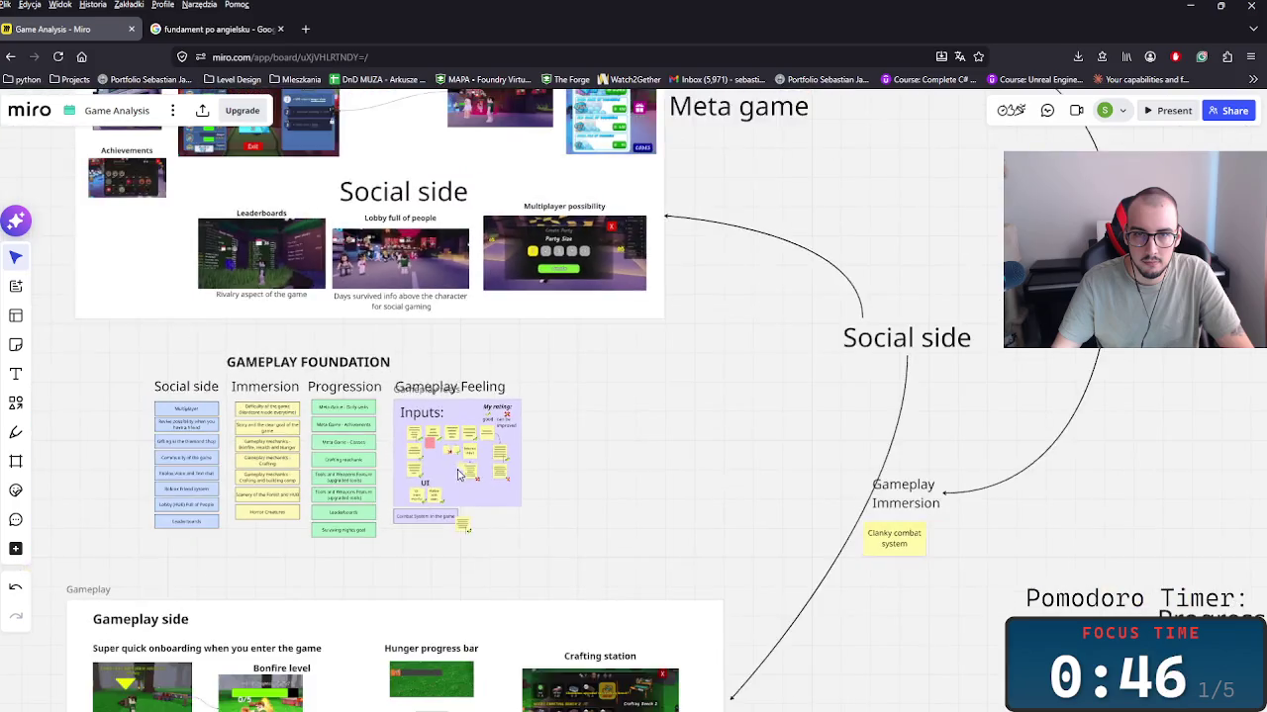
{"action": "scroll", "coordinate": [458, 475], "scroll_direction": "down", "scroll_amount": 2}
{"action": "scroll", "coordinate": [455, 473], "scroll_direction": "down", "scroll_amount": 2}
{"action": "left_click_drag", "start_coordinate": [282, 433], "coordinate": [520, 498]}
{"action": "mouse_move", "coordinate": [404, 467]}
{"action": "left_mouse_down"}
{"action": "mouse_move", "coordinate": [377, 466]}
{"action": "mouse_move", "coordinate": [212, 603]}
{"action": "left_mouse_up"}
Step: Zoom back in and duplicate the 'Combat System in the game' box
{"action": "scroll", "coordinate": [391, 525], "scroll_direction": "up", "scroll_amount": 4}
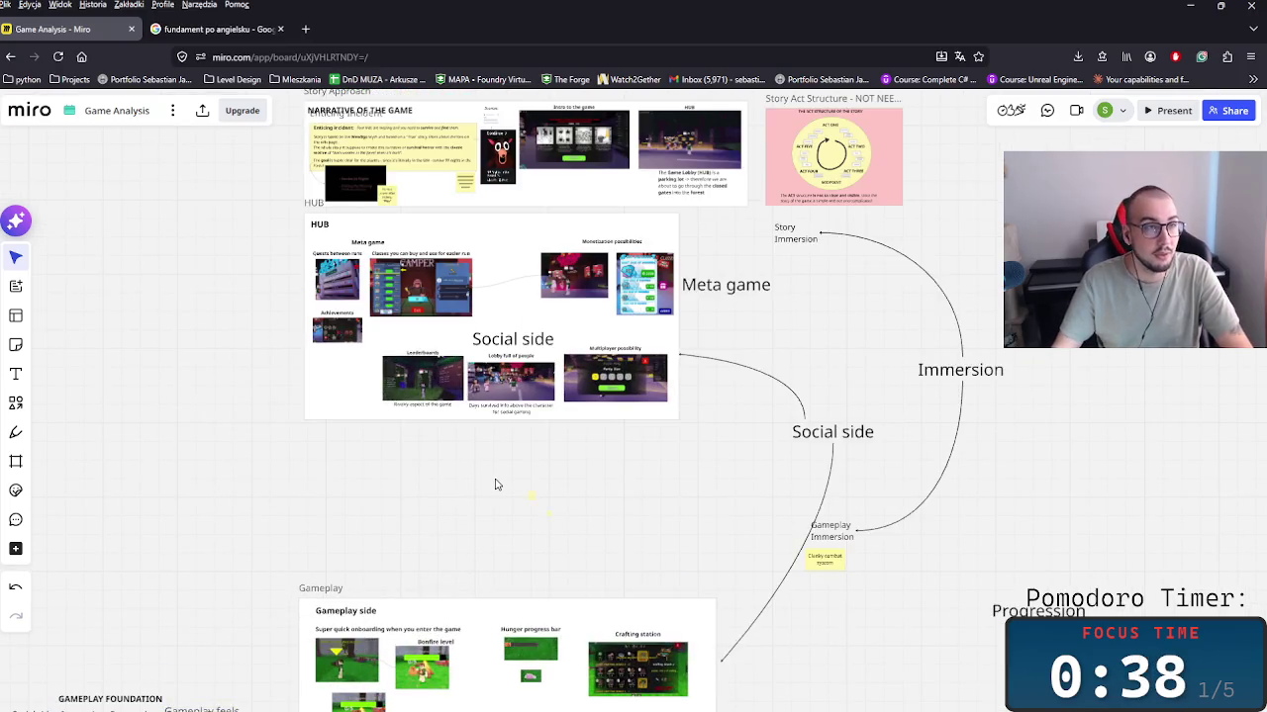
{"action": "scroll", "coordinate": [487, 485], "scroll_direction": "up", "scroll_amount": 3}
{"action": "scroll", "coordinate": [413, 615], "scroll_direction": "up", "scroll_amount": 3}
{"action": "scroll", "coordinate": [413, 613], "scroll_direction": "up", "scroll_amount": 2}
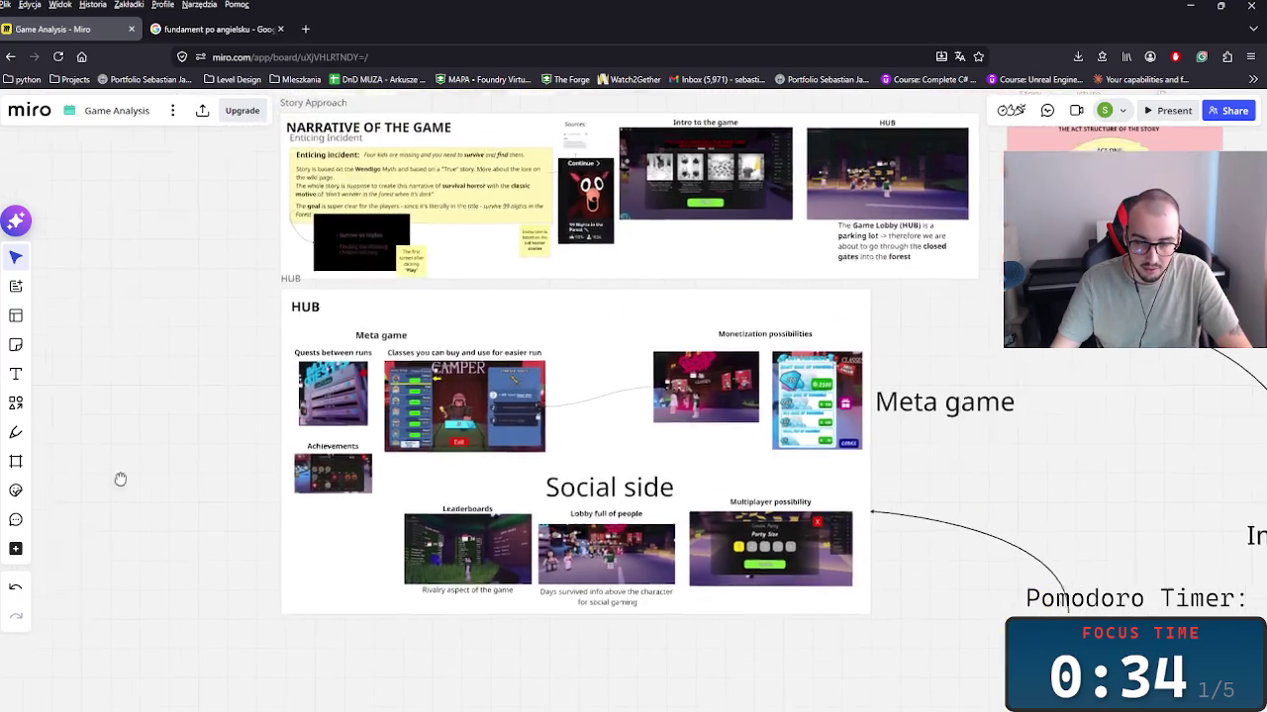
{"action": "scroll", "coordinate": [486, 602], "scroll_direction": "down", "scroll_amount": 5}
{"action": "scroll", "coordinate": [447, 511], "scroll_direction": "up", "scroll_amount": 1}
{"action": "scroll", "coordinate": [498, 482], "scroll_direction": "up", "scroll_amount": 2}
{"action": "scroll", "coordinate": [498, 481], "scroll_direction": "up", "scroll_amount": 2}
{"action": "left_click", "coordinate": [515, 355]}
{"action": "key", "text": "ctrl+d"}
Step: Place the copy below the original and retitle it 'Surviving mechanics in the game'
{"action": "mouse_move", "coordinate": [505, 447]}
{"action": "left_mouse_down"}
{"action": "mouse_move", "coordinate": [521, 426]}
{"action": "mouse_move", "coordinate": [428, 426]}
{"action": "left_mouse_up"}
{"action": "double_click", "coordinate": [521, 424]}
{"action": "type", "text": "Sin the game"}
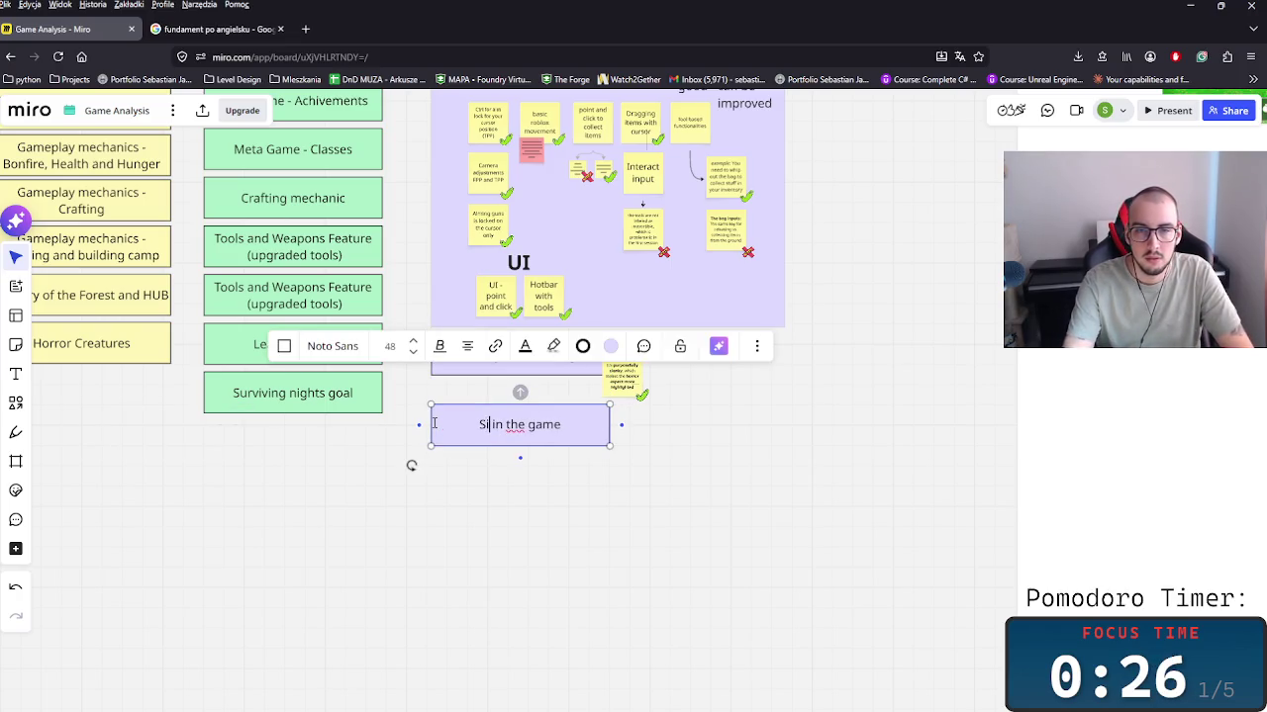
{"action": "type", "text": "iung"}
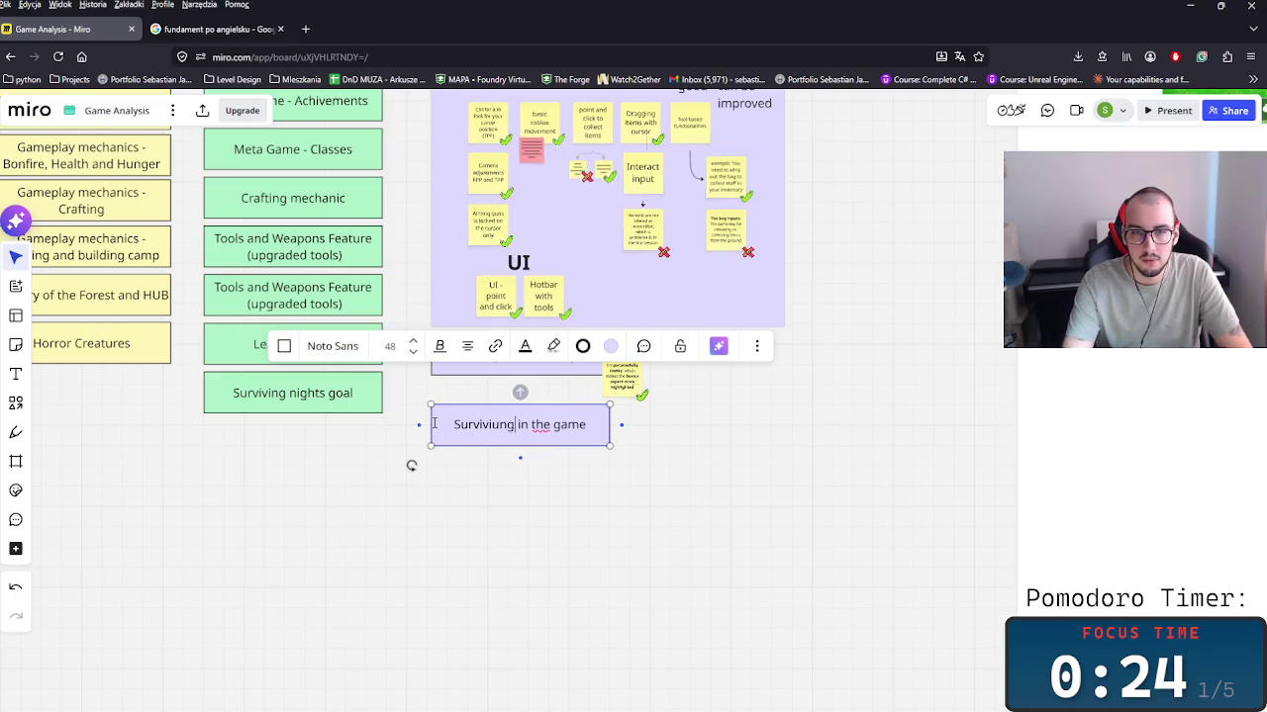
{"action": "type", "text": "ng a"}
{"action": "type", "text": "t of the"}
{"action": "key", "text": "BackSpace"}
{"action": "key", "text": "BackSpace"}
{"action": "key", "text": "BackSpace"}
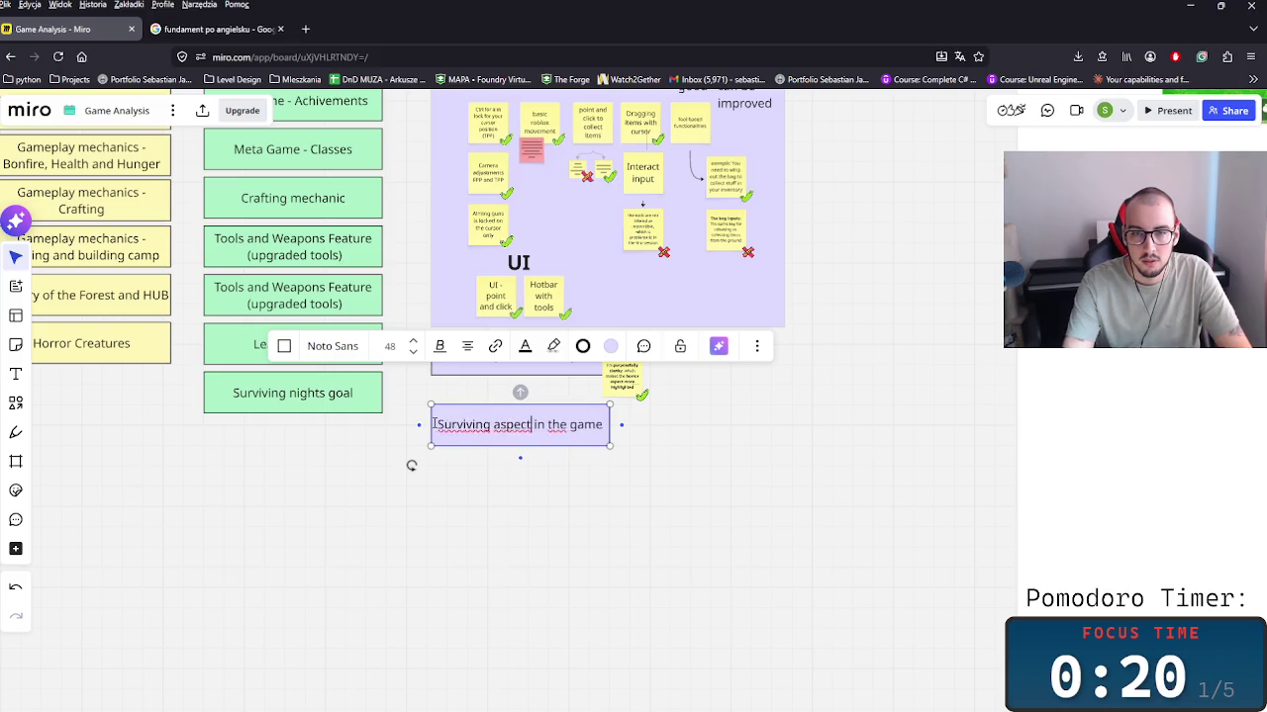
{"action": "key", "text": "BackSpace"}
{"action": "key", "text": "BackSpace"}
{"action": "key", "text": "BackSpace"}
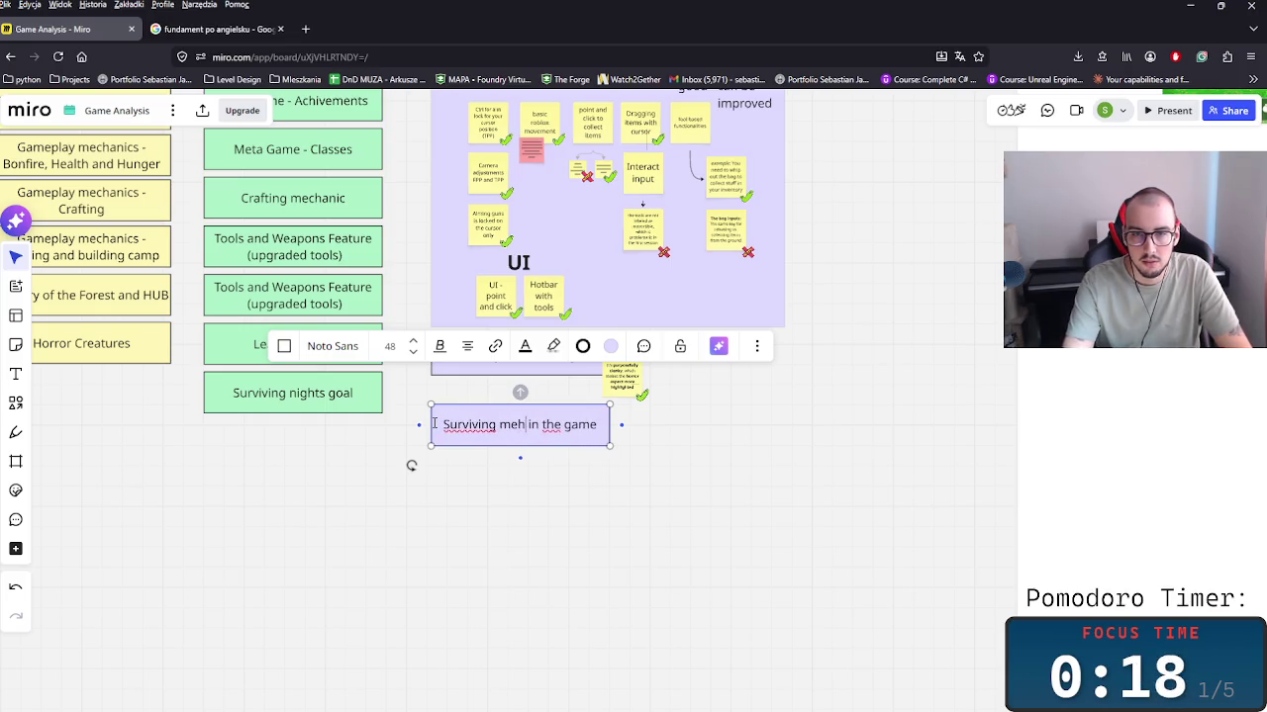
{"action": "type", "text": "chanics"}
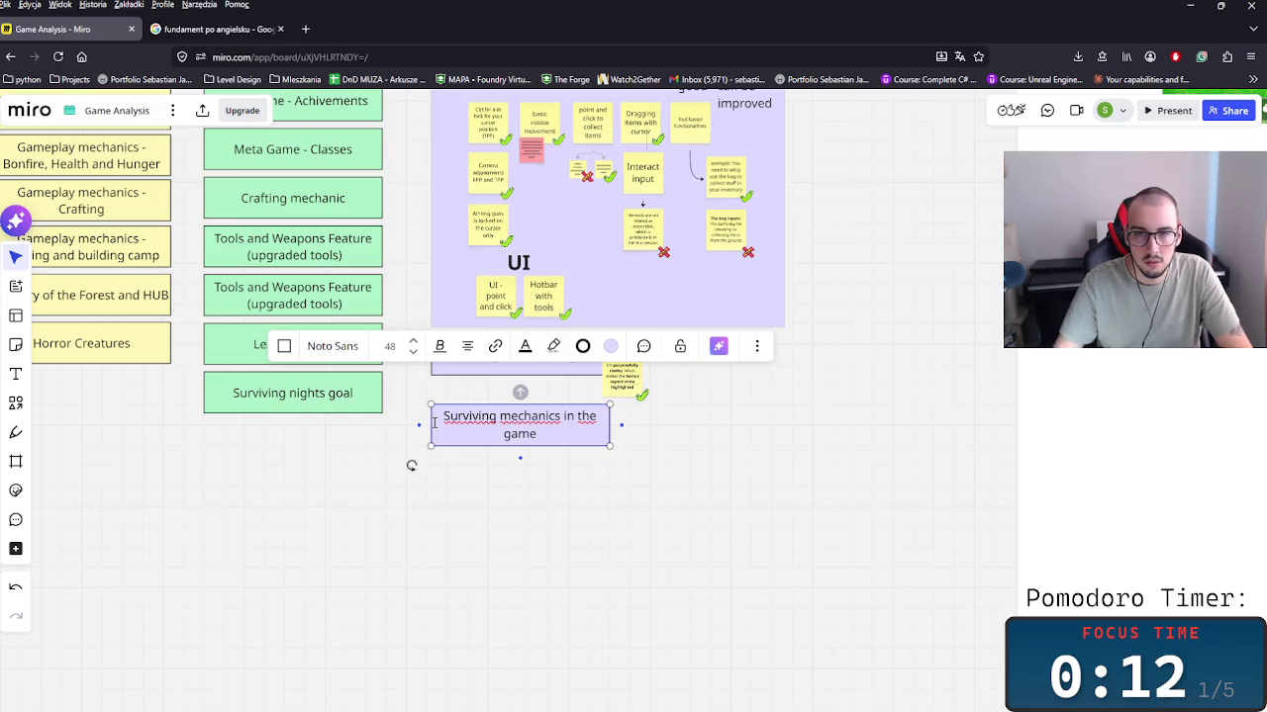
{"action": "left_click", "coordinate": [762, 503]}
Step: Copy the clanky-combat sticky note beside the new Surviving mechanics box
{"action": "scroll", "coordinate": [757, 503], "scroll_direction": "up", "scroll_amount": 2}
{"action": "left_click", "coordinate": [573, 327]}
{"action": "left_click_drag", "start_coordinate": [574, 327], "coordinate": [574, 427]}
Step: Replace the copied note's horror ending with 'game fun and focused'
{"action": "double_click", "coordinate": [572, 428]}
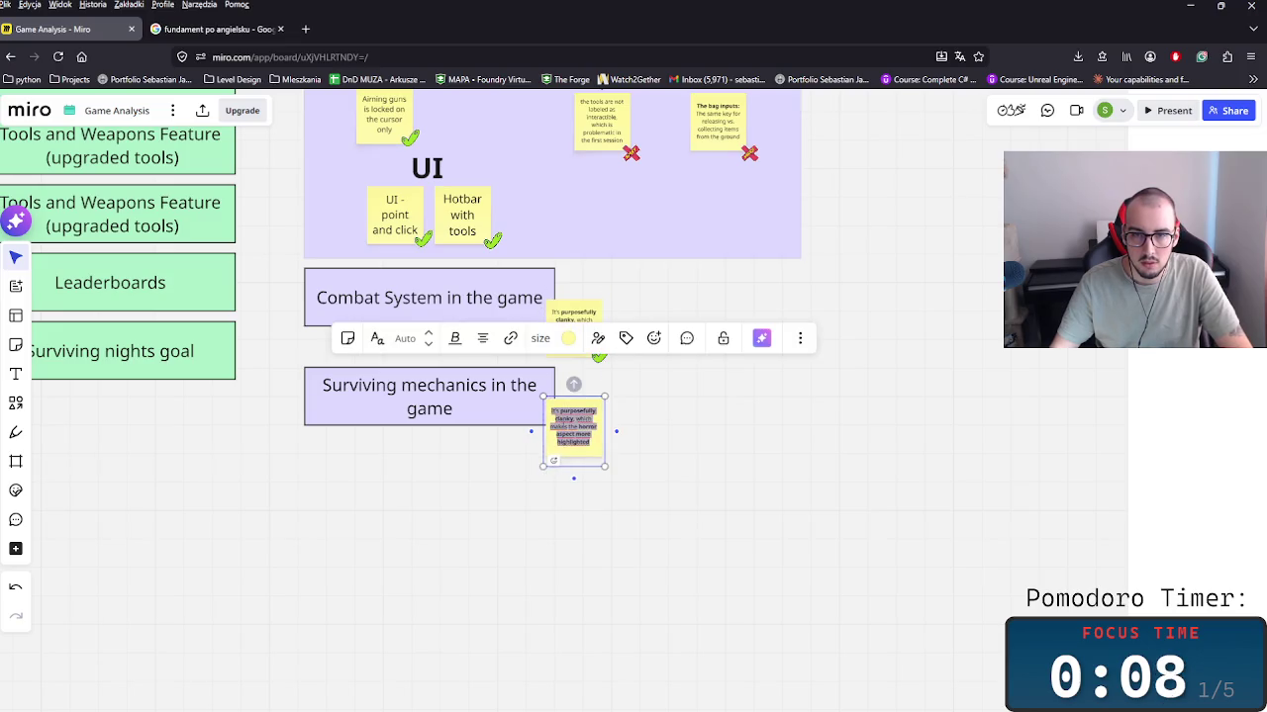
{"action": "left_click", "coordinate": [574, 419]}
{"action": "double_click", "coordinate": [561, 419]}
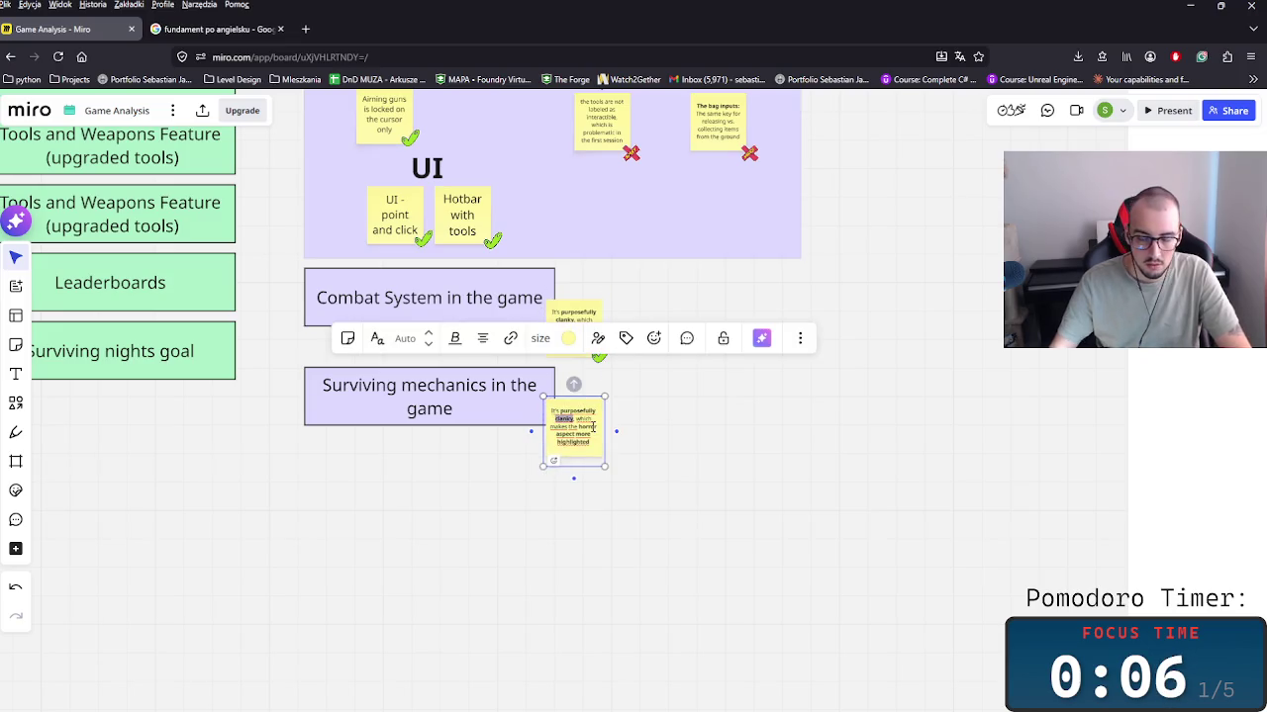
{"action": "type", "text": "simple"}
{"action": "scroll", "coordinate": [594, 427], "scroll_direction": "up", "scroll_amount": 1}
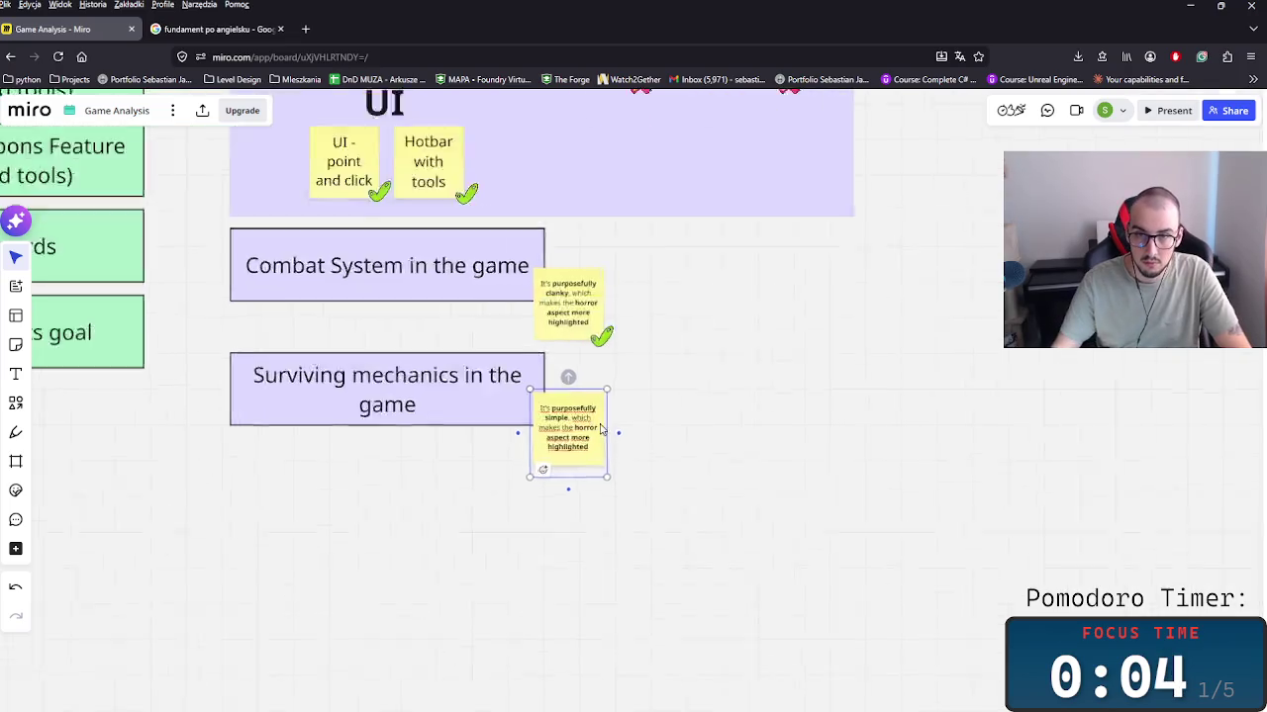
{"action": "scroll", "coordinate": [594, 426], "scroll_direction": "up", "scroll_amount": 4}
{"action": "left_click_drag", "start_coordinate": [551, 432], "coordinate": [577, 471]}
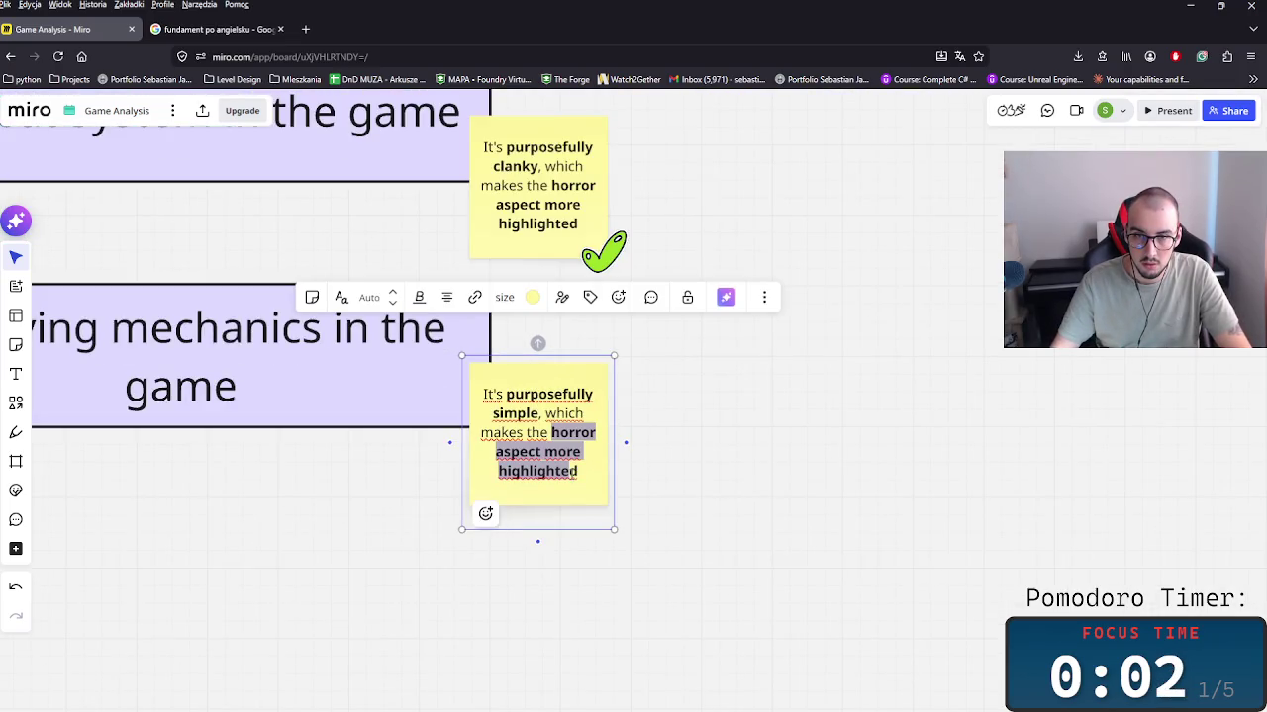
{"action": "key", "text": "BackSpace"}
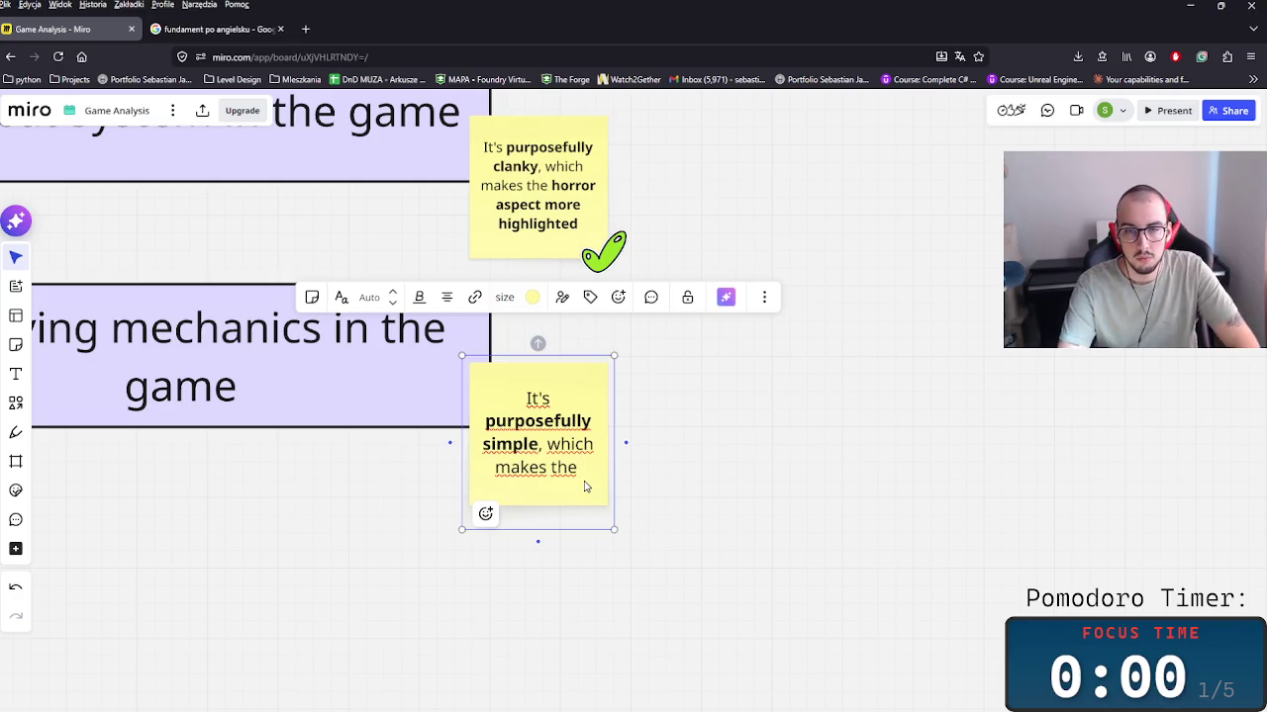
{"action": "type", "text": "gam"}
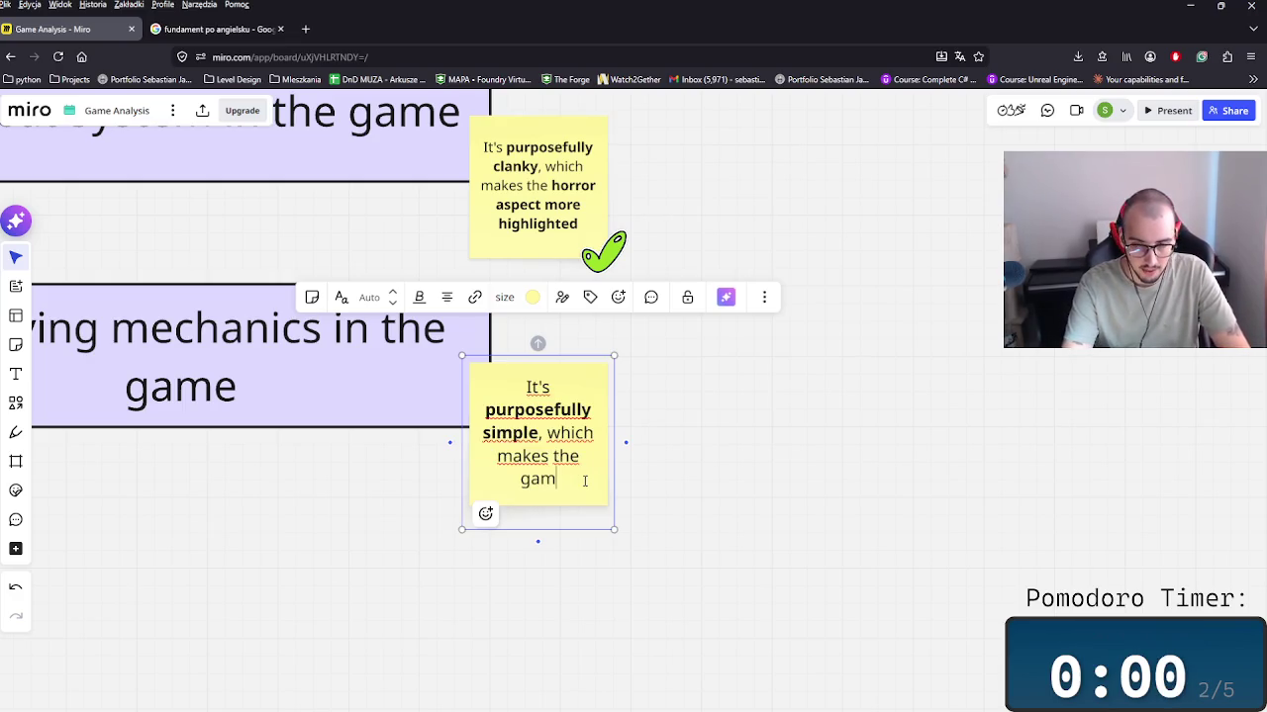
{"action": "type", "text": "e fun"}
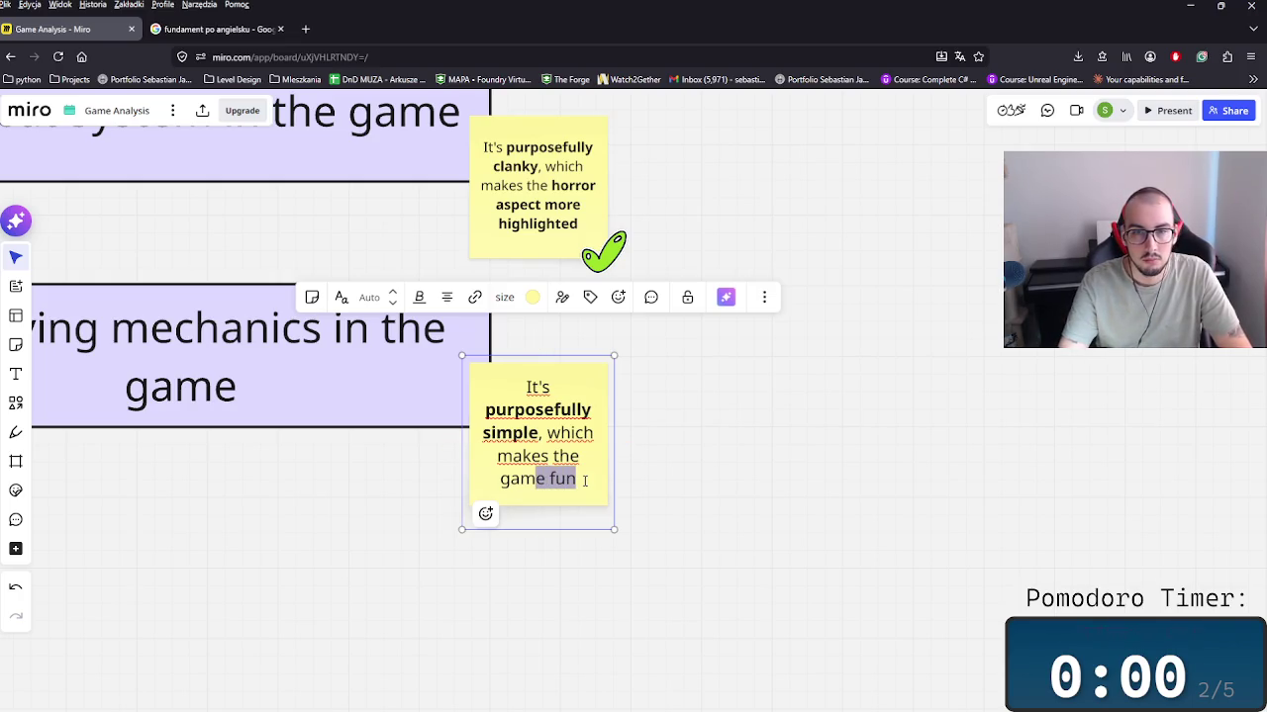
{"action": "type", "text": " and focused"}
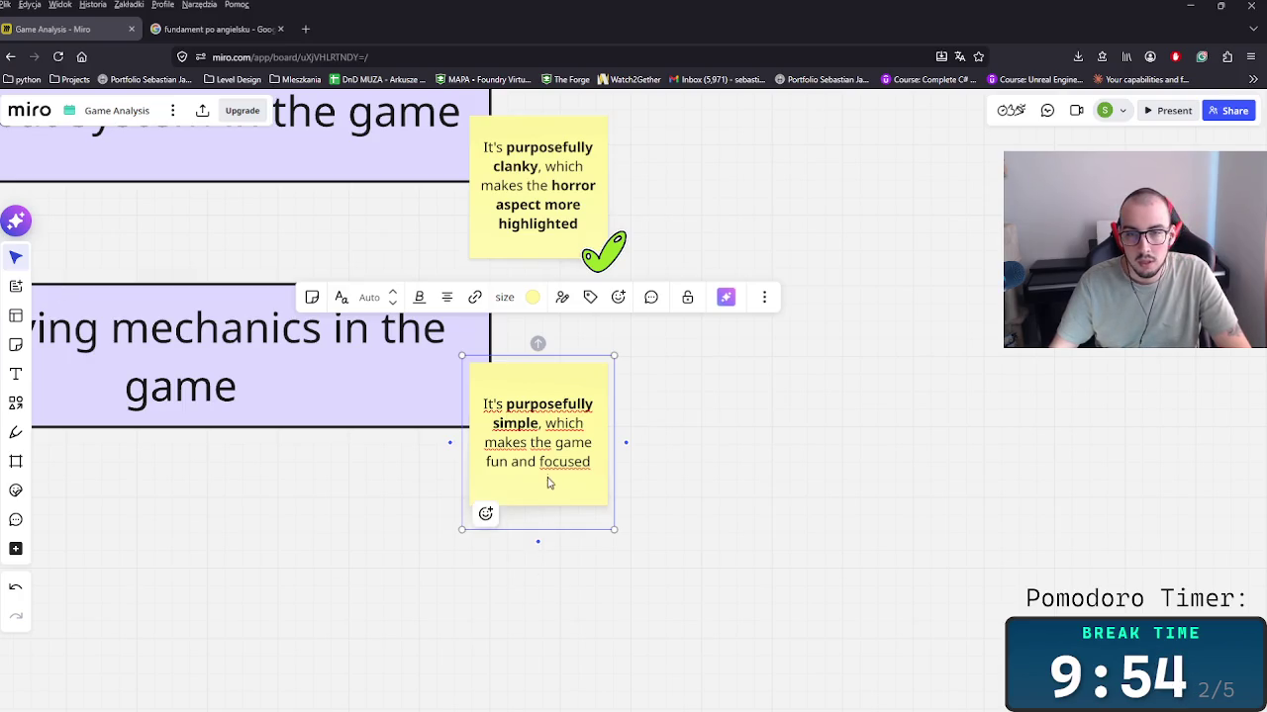
Step: Complete the note with 'on exploration' and bold 'focused on exploration'
{"action": "double_click", "coordinate": [593, 461]}
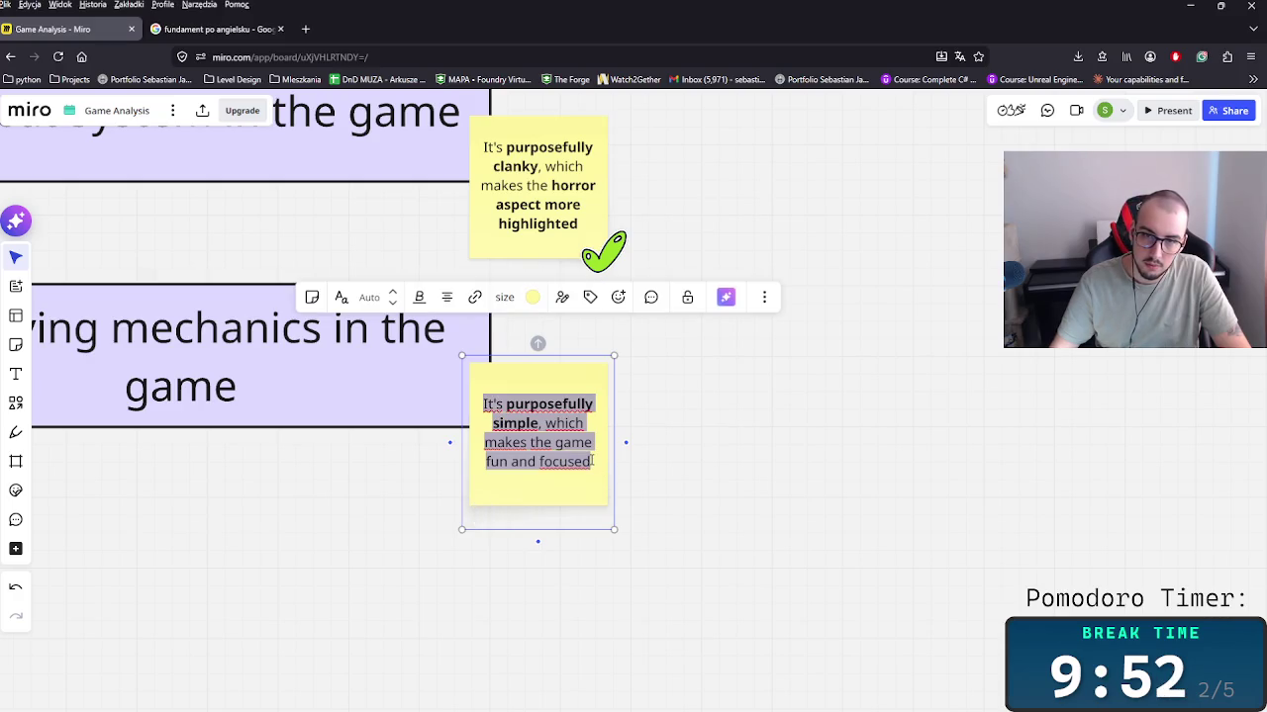
{"action": "left_click", "coordinate": [594, 463]}
{"action": "type", "text": "on"}
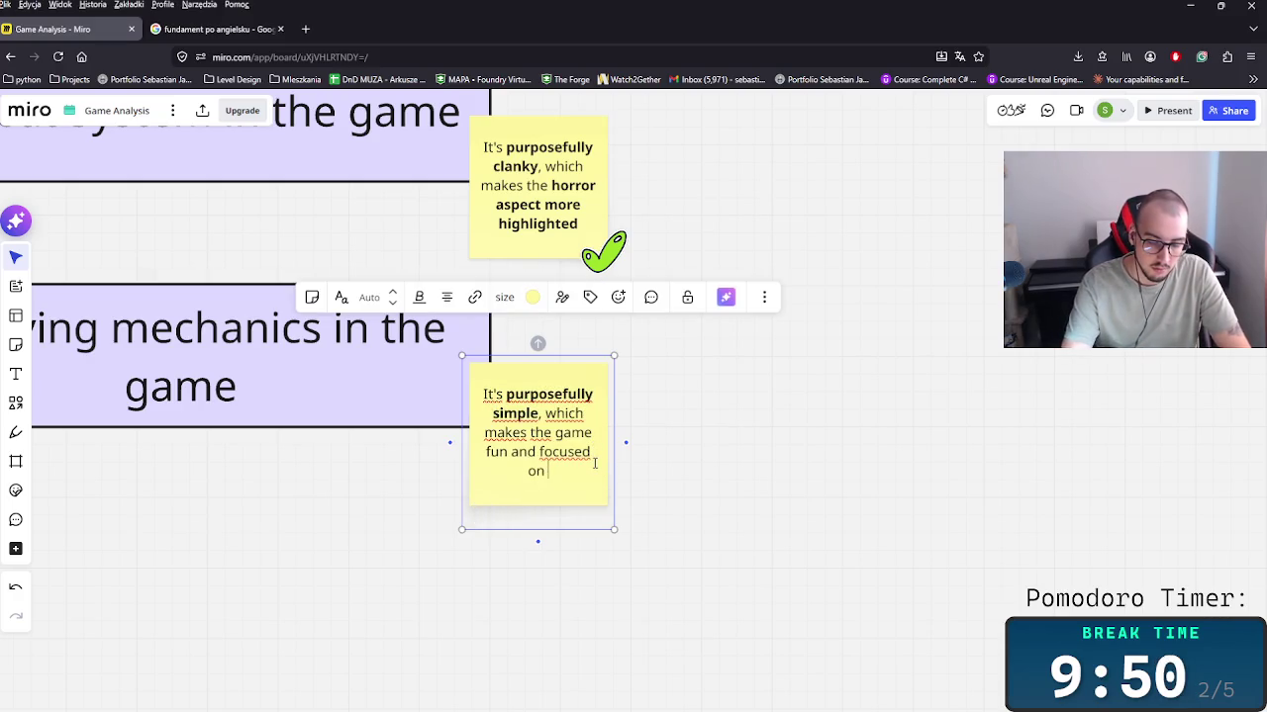
{"action": "type", "text": " exploration"}
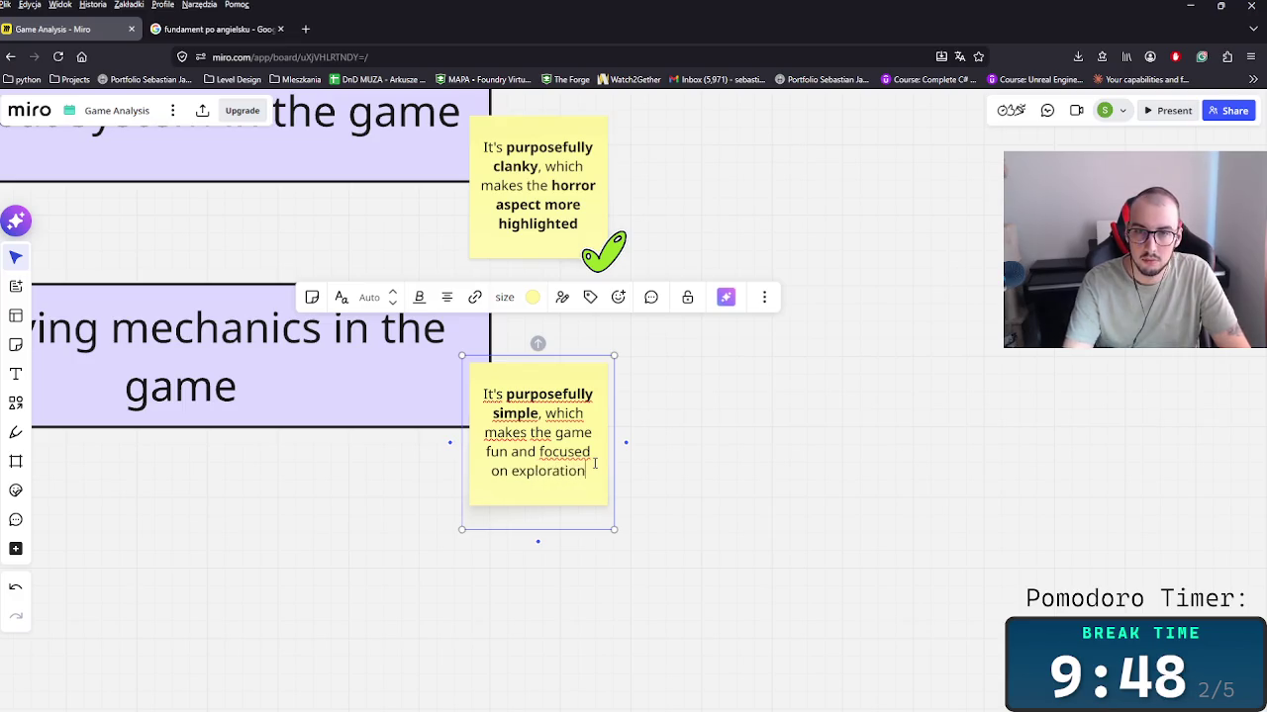
{"action": "key", "text": "ctrl+z"}
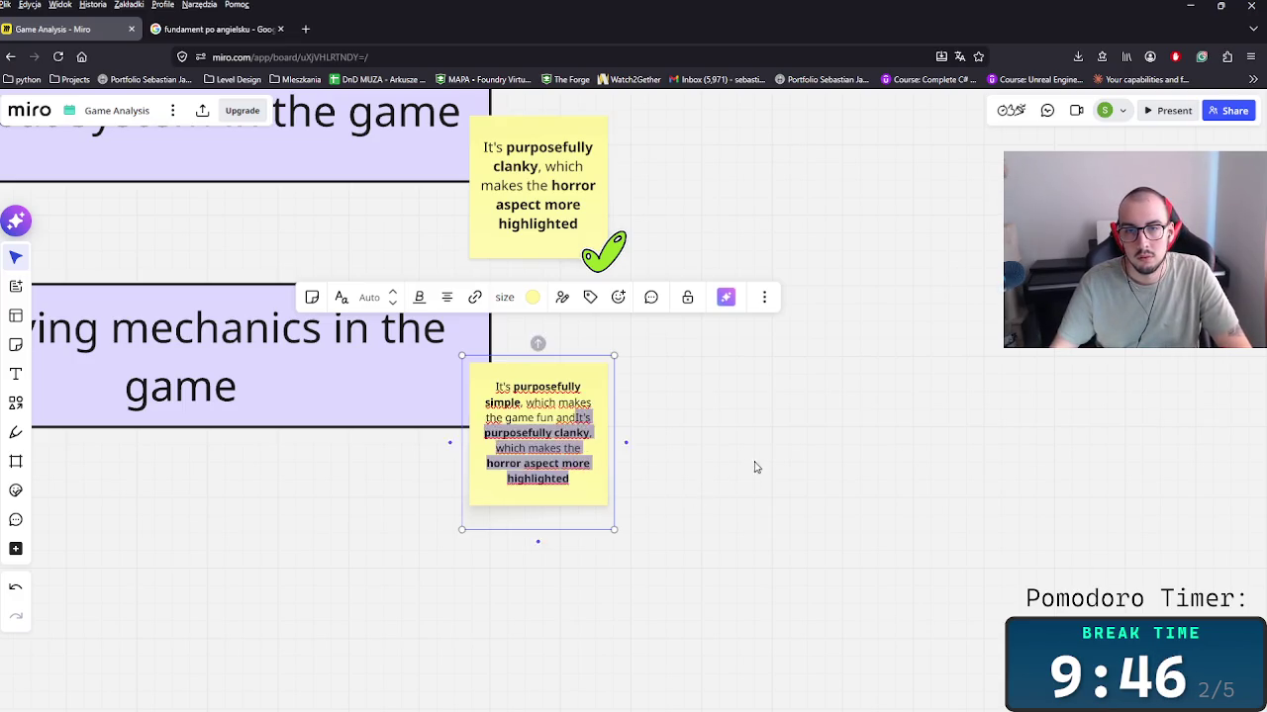
{"action": "left_click", "coordinate": [760, 477]}
{"action": "double_click", "coordinate": [582, 461]}
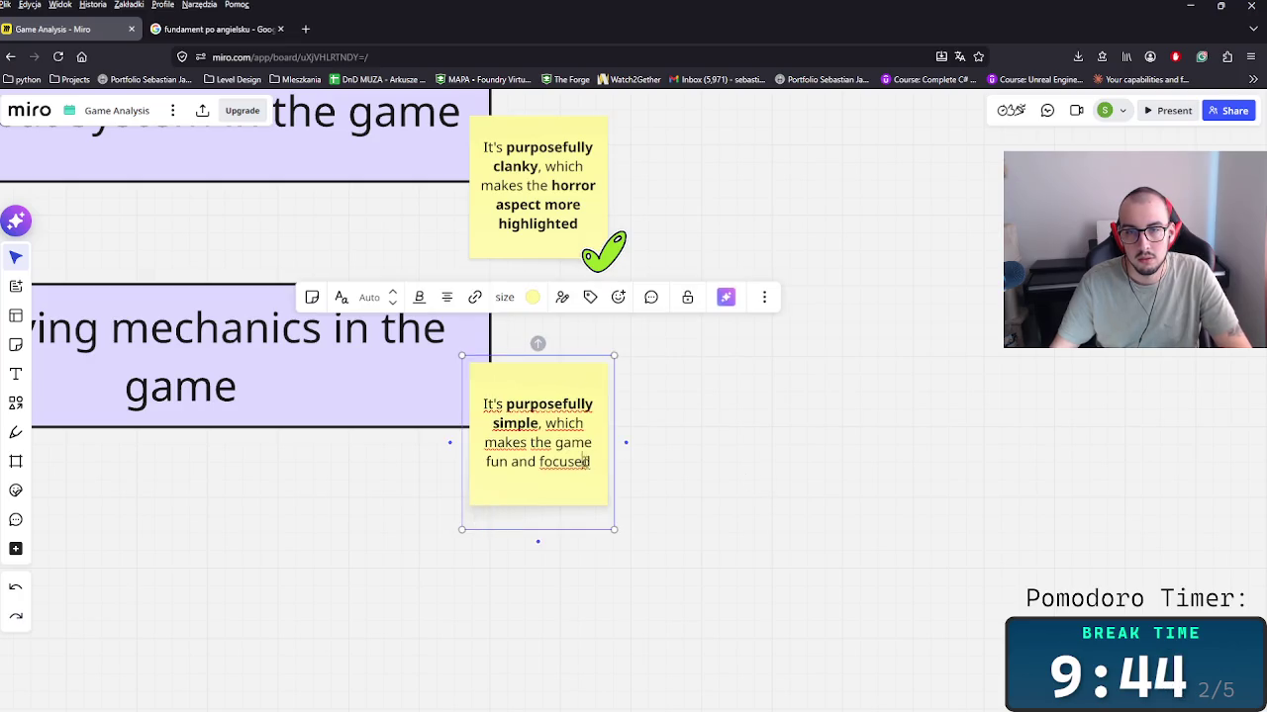
{"action": "type", "text": " on"}
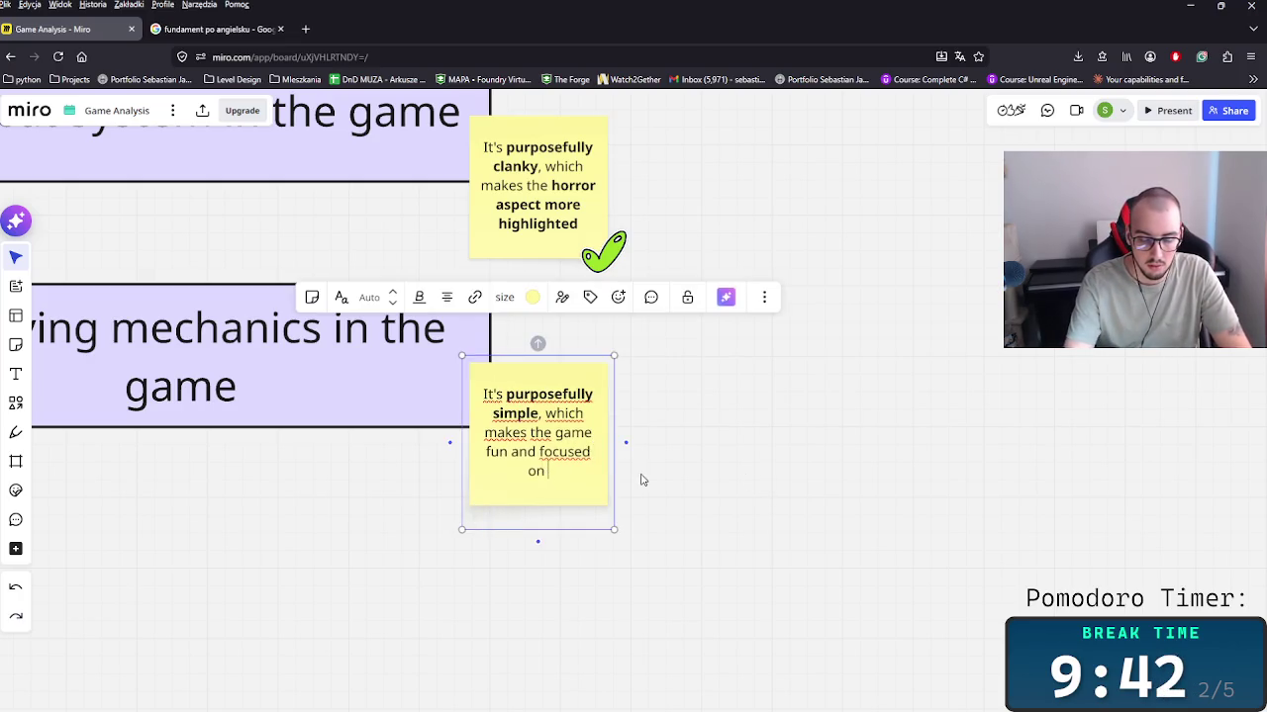
{"action": "type", "text": "tion"}
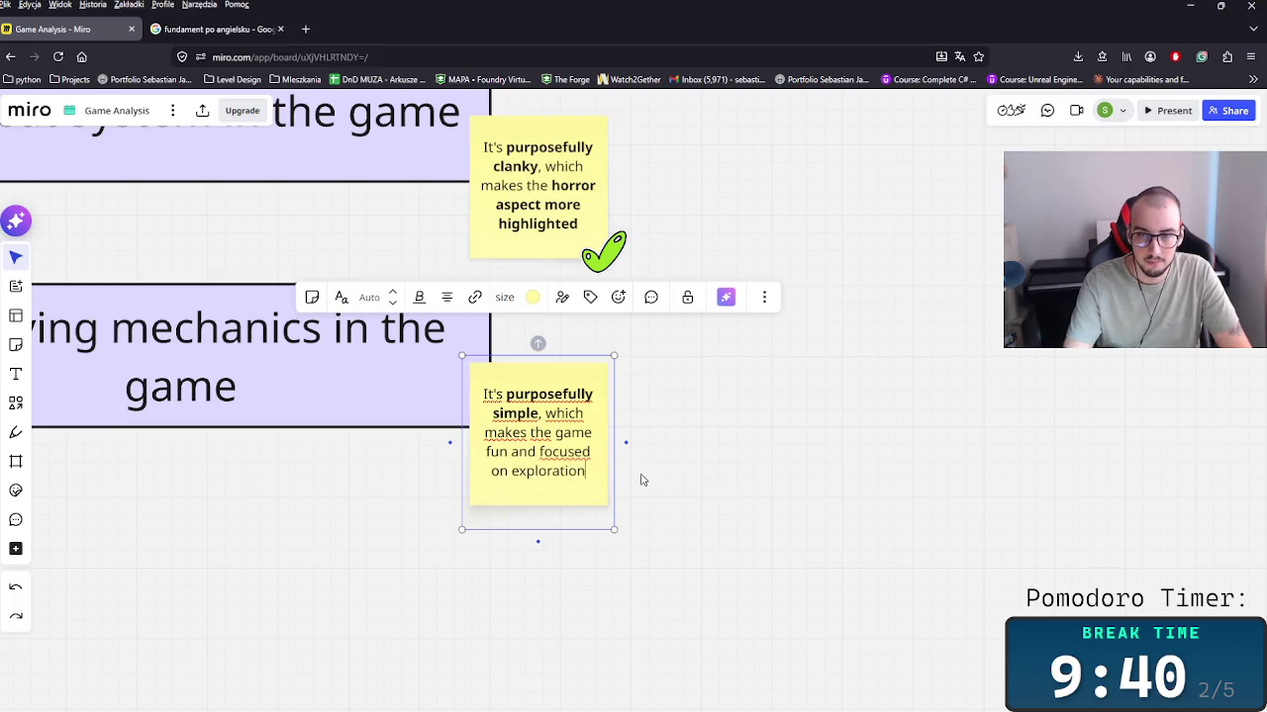
{"action": "key", "text": "shift+Left"}
{"action": "key", "text": "shift+Left"}
{"action": "key", "text": "shift+Left"}
{"action": "key", "text": "shift+Left"}
{"action": "key", "text": "shift+Left"}
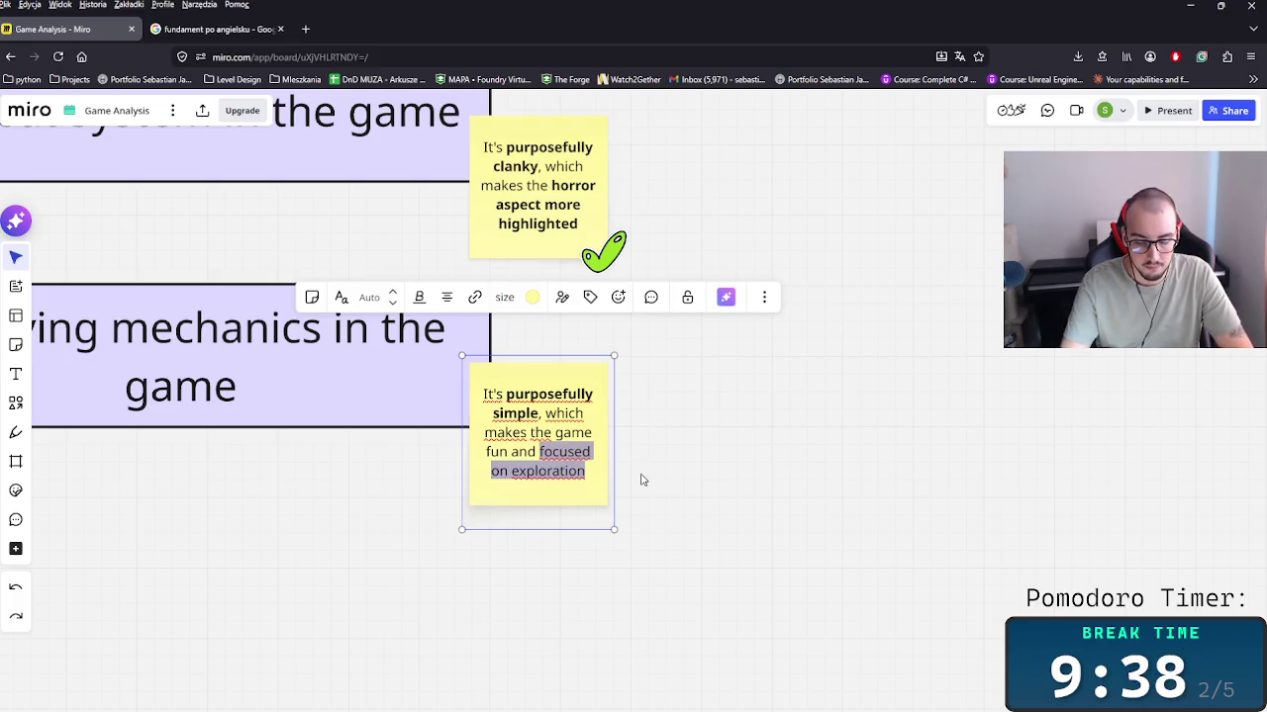
{"action": "key", "text": "ctrl+b"}
{"action": "left_click", "coordinate": [640, 480]}
Step: Copy the green checkmark sticker onto the Surviving mechanics note's corner
{"action": "scroll", "coordinate": [641, 475], "scroll_direction": "down", "scroll_amount": 3}
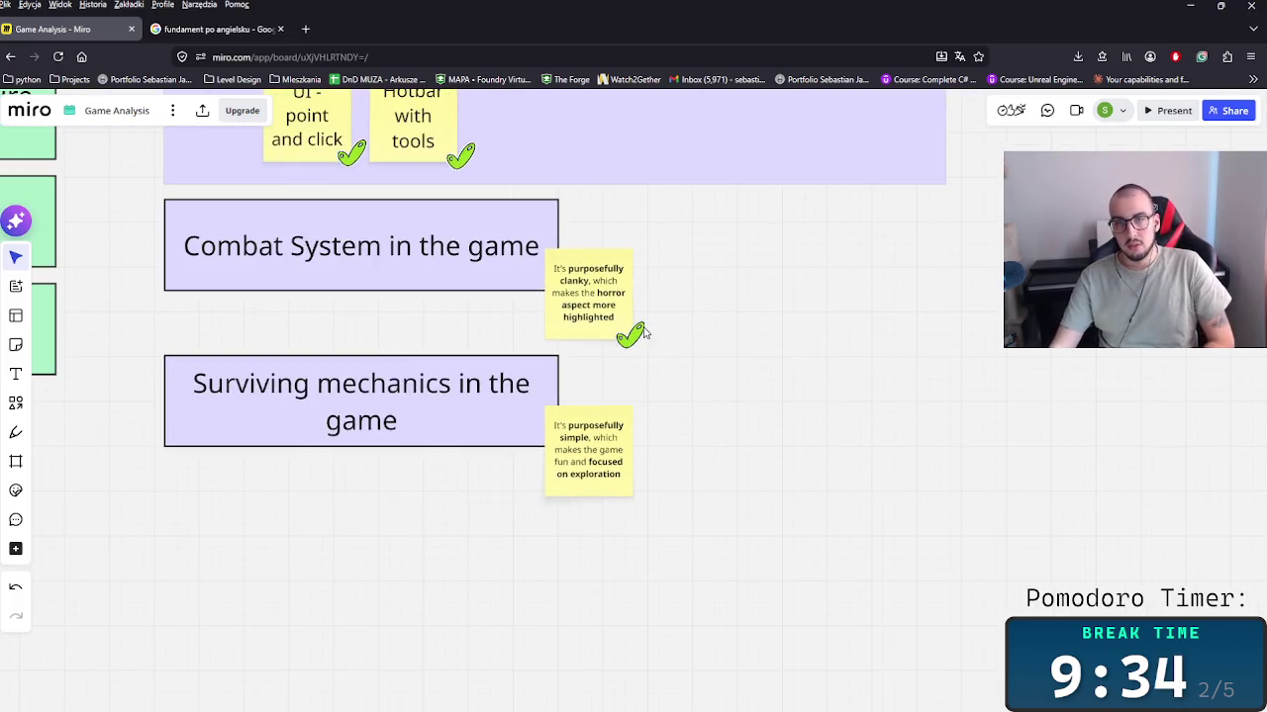
{"action": "left_click", "coordinate": [630, 335]}
{"action": "key", "text": "ctrl+c"}
{"action": "key", "text": "ctrl+v"}
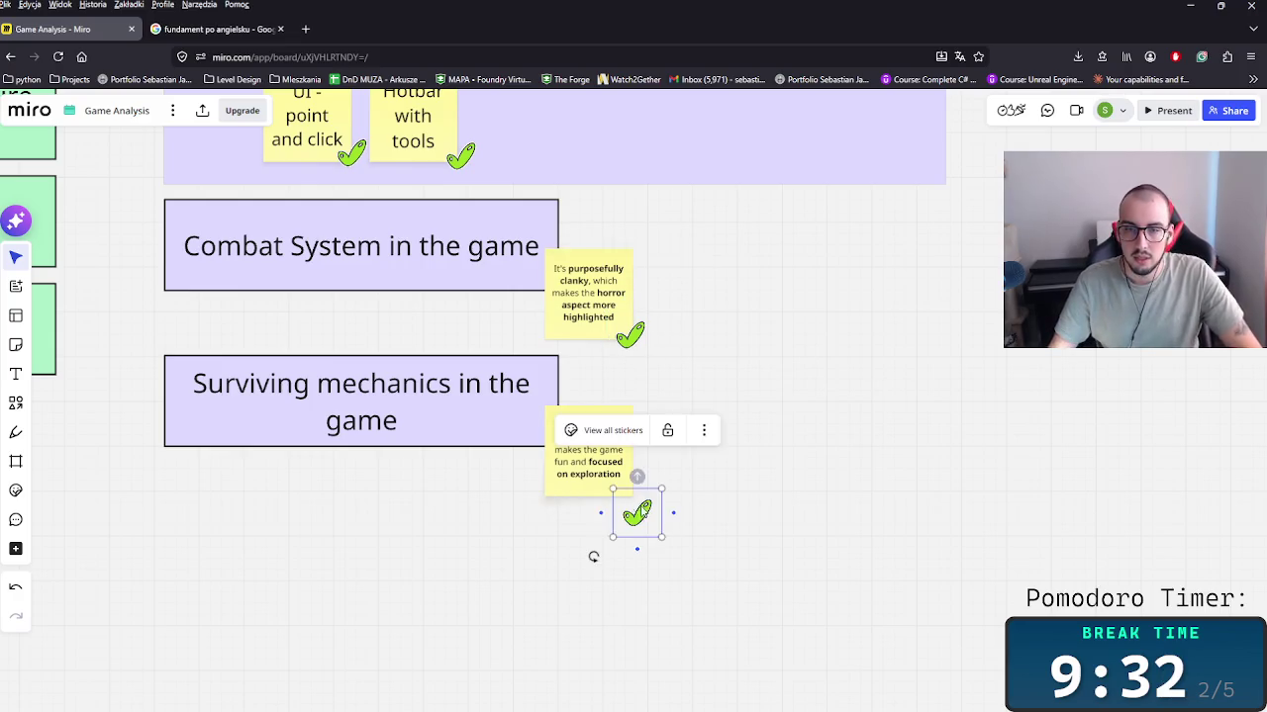
{"action": "left_click_drag", "start_coordinate": [644, 516], "coordinate": [641, 489]}
Step: Copy the Hunger.jpg progress bar image and paste a duplicate beside the notes
{"action": "left_click", "coordinate": [781, 458]}
{"action": "scroll", "coordinate": [767, 458], "scroll_direction": "down", "scroll_amount": 3}
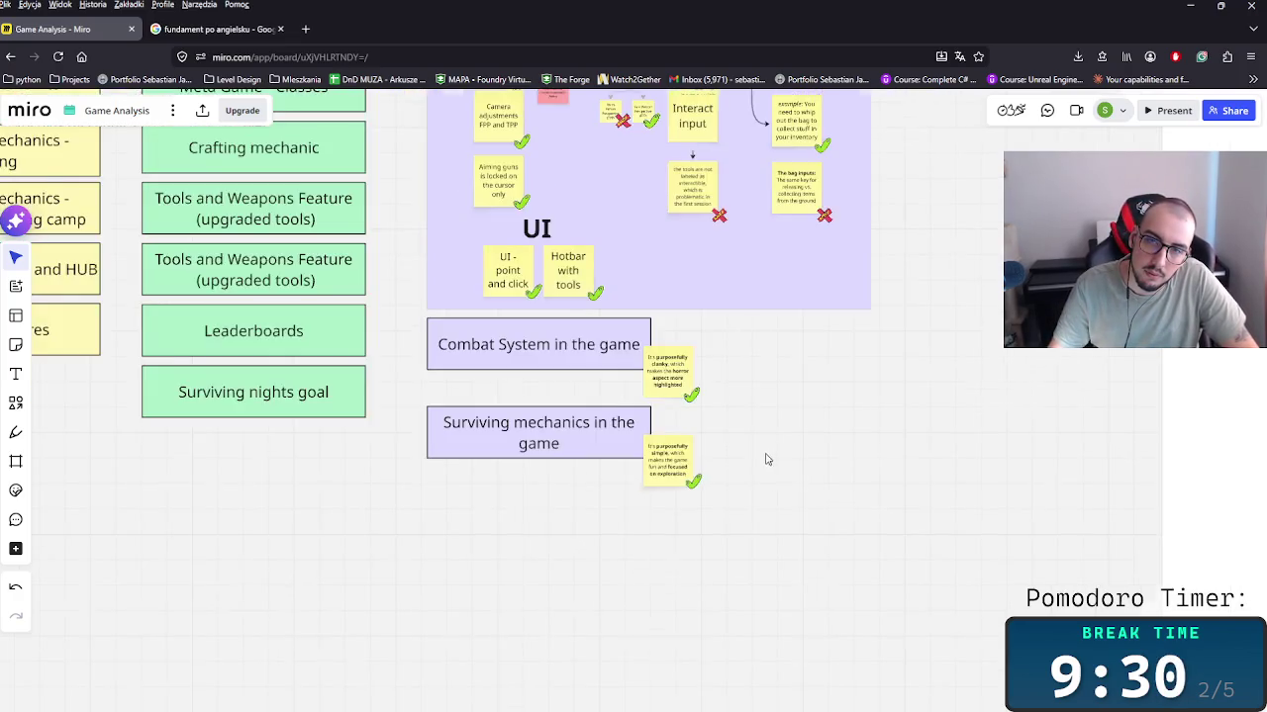
{"action": "scroll", "coordinate": [780, 426], "scroll_direction": "down", "scroll_amount": 3}
{"action": "scroll", "coordinate": [836, 416], "scroll_direction": "down", "scroll_amount": 3}
{"action": "scroll", "coordinate": [836, 416], "scroll_direction": "right", "scroll_amount": 10}
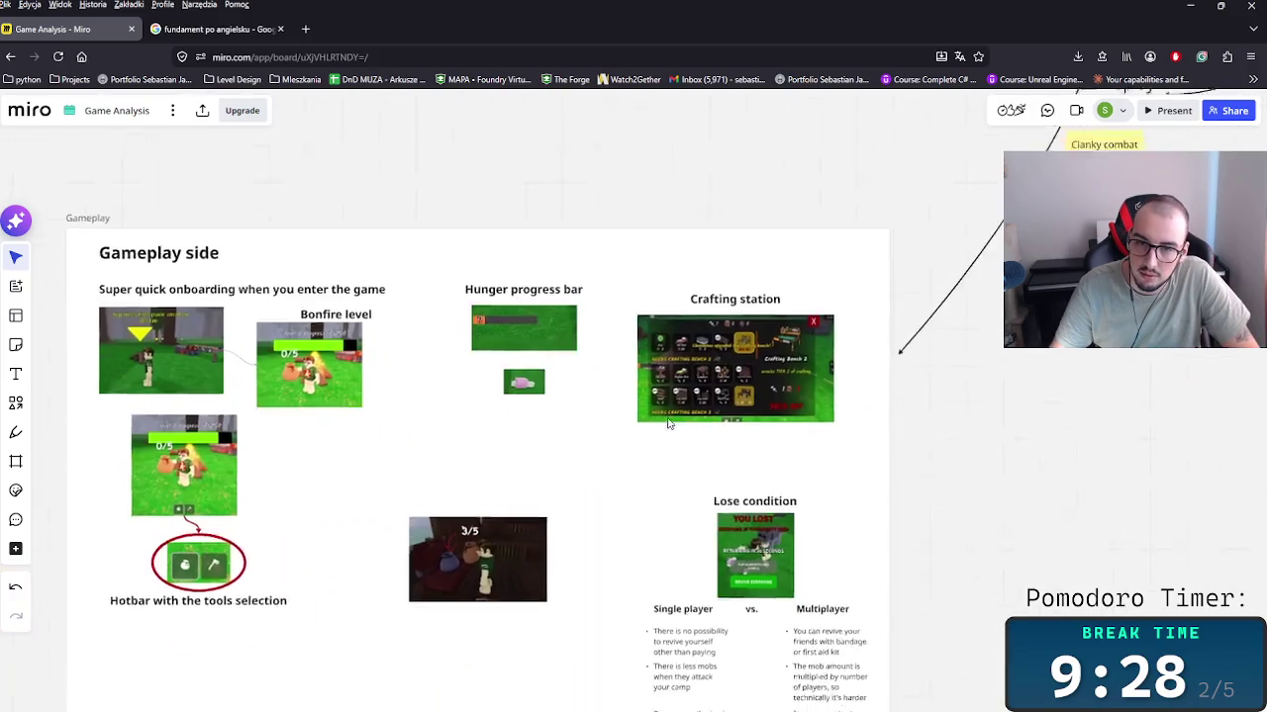
{"action": "left_click", "coordinate": [547, 260]}
{"action": "key", "text": "ctrl+c"}
{"action": "scroll", "coordinate": [281, 398], "scroll_direction": "left", "scroll_amount": 10}
{"action": "scroll", "coordinate": [528, 405], "scroll_direction": "right", "scroll_amount": 3}
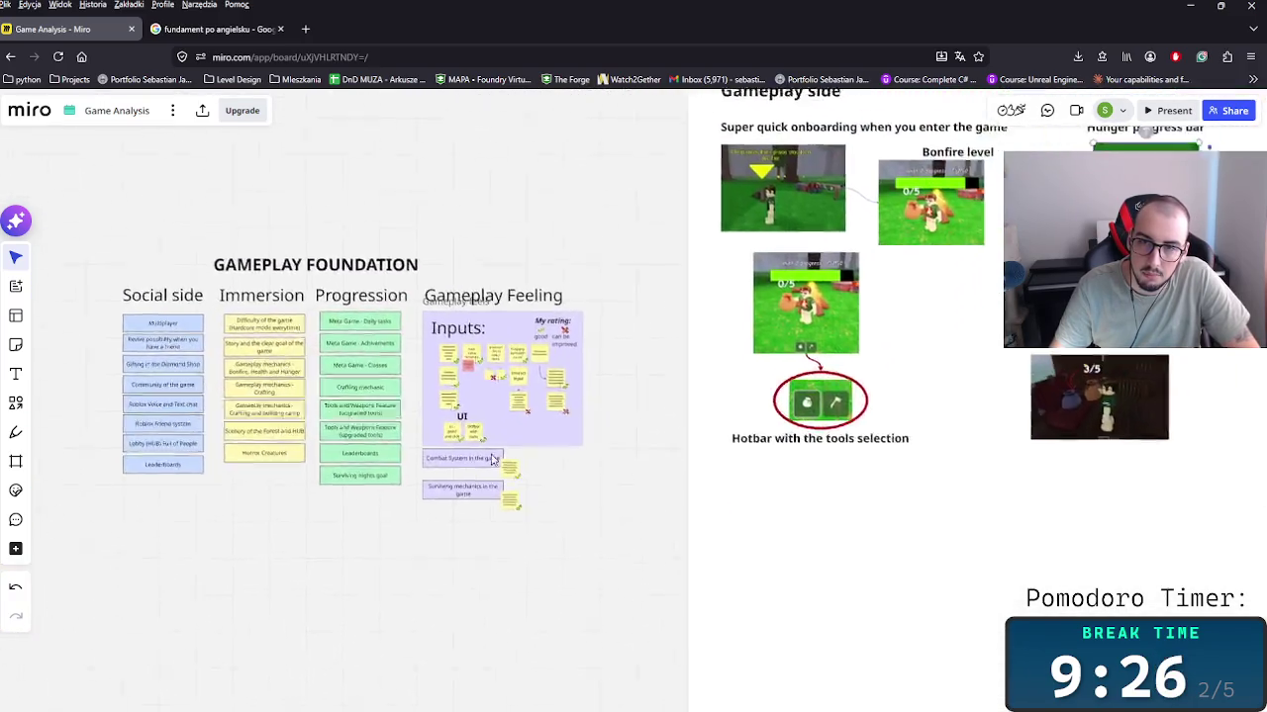
{"action": "key", "text": "ctrl+v"}
Step: Crop the pasted copy to just the hunger bar and place it below Surviving mechanics
{"action": "scroll", "coordinate": [484, 571], "scroll_direction": "down", "scroll_amount": 2}
{"action": "scroll", "coordinate": [525, 475], "scroll_direction": "down", "scroll_amount": 1}
{"action": "double_click", "coordinate": [546, 390]}
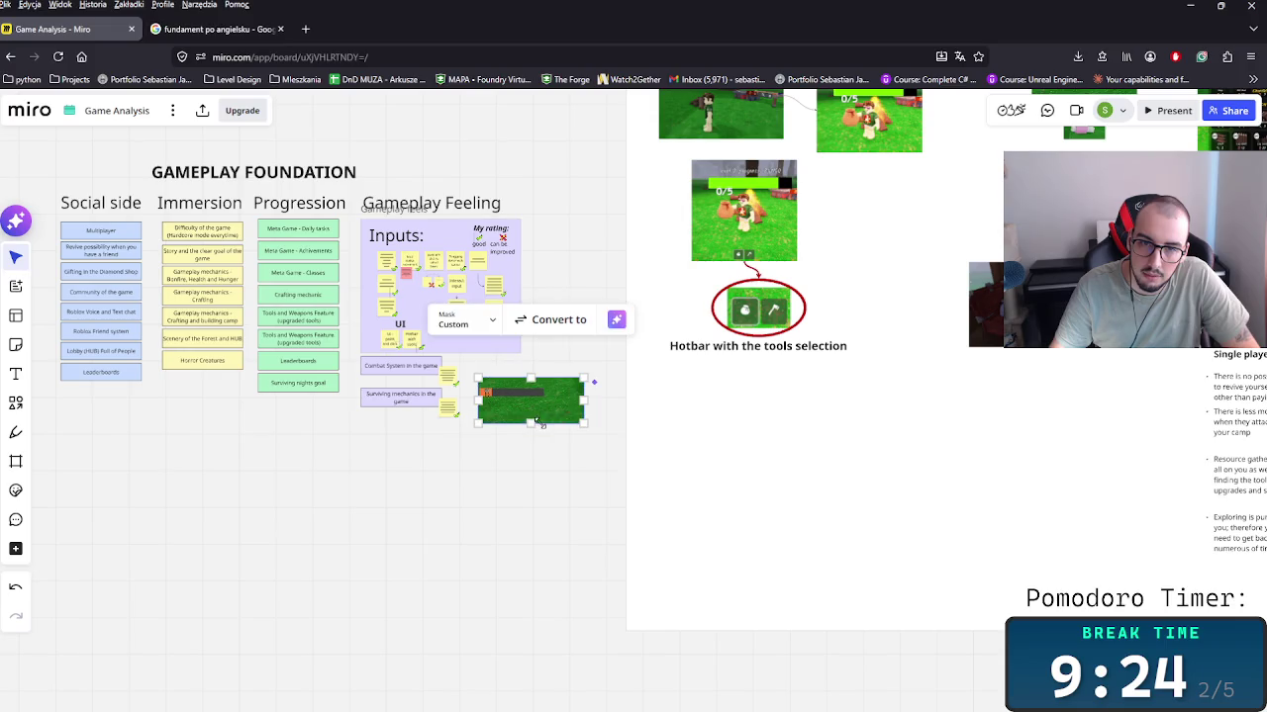
{"action": "left_click_drag", "start_coordinate": [535, 424], "coordinate": [552, 392]}
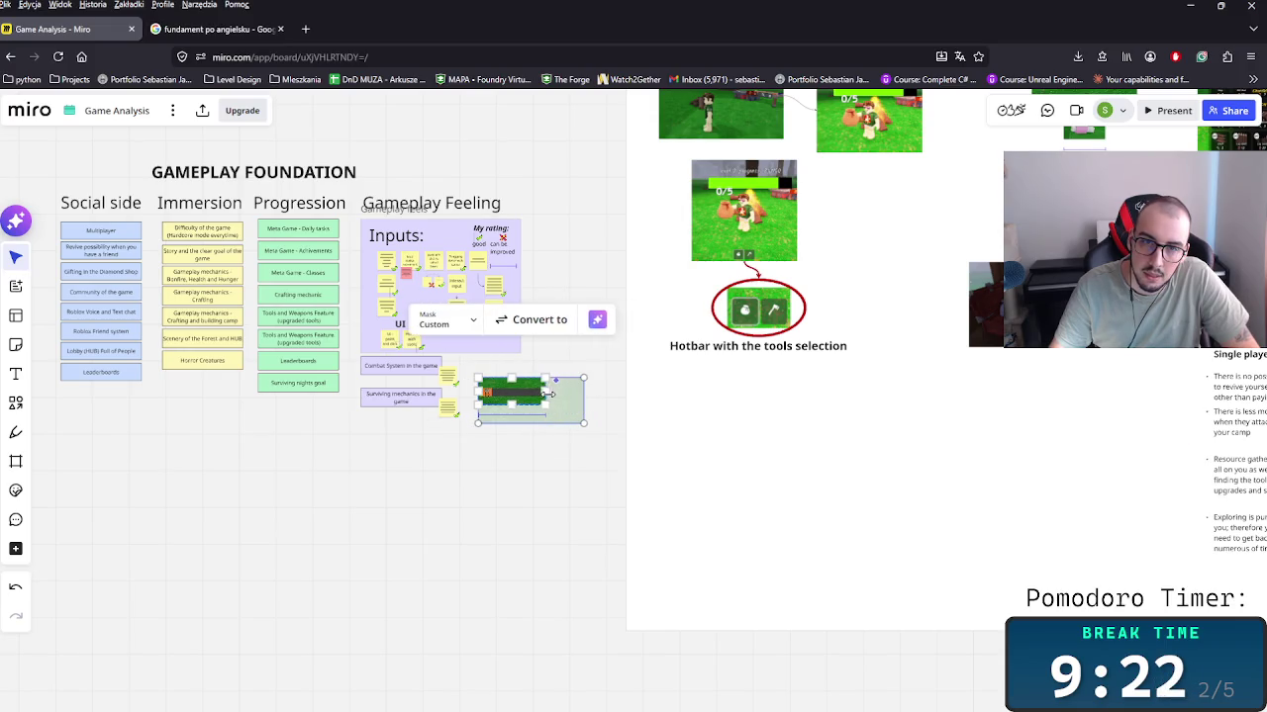
{"action": "scroll", "coordinate": [503, 494], "scroll_direction": "up", "scroll_amount": 3}
{"action": "scroll", "coordinate": [503, 495], "scroll_direction": "up", "scroll_amount": 2}
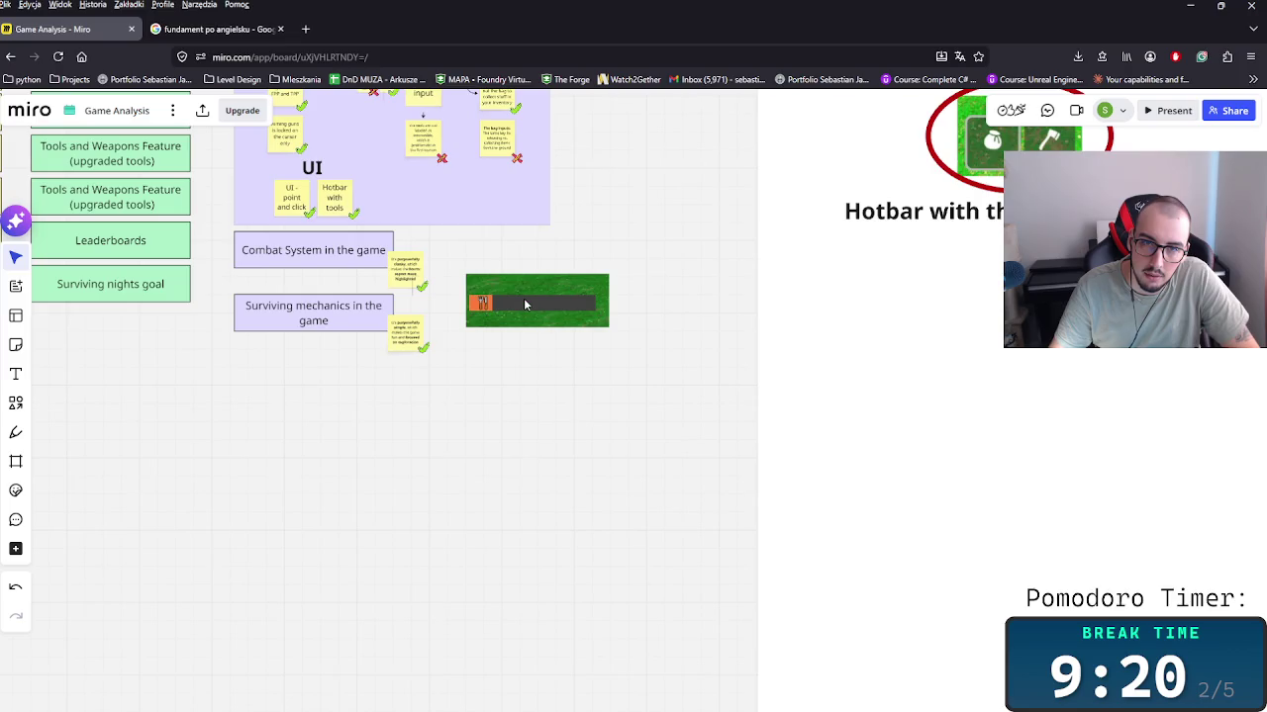
{"action": "left_click", "coordinate": [523, 298]}
{"action": "double_click", "coordinate": [523, 283]}
{"action": "mouse_move", "coordinate": [538, 273]}
{"action": "left_mouse_down"}
{"action": "mouse_move", "coordinate": [538, 320]}
{"action": "mouse_move", "coordinate": [512, 320]}
{"action": "mouse_move", "coordinate": [544, 327]}
{"action": "mouse_move", "coordinate": [337, 345]}
{"action": "left_mouse_up"}
{"action": "left_click", "coordinate": [607, 362]}
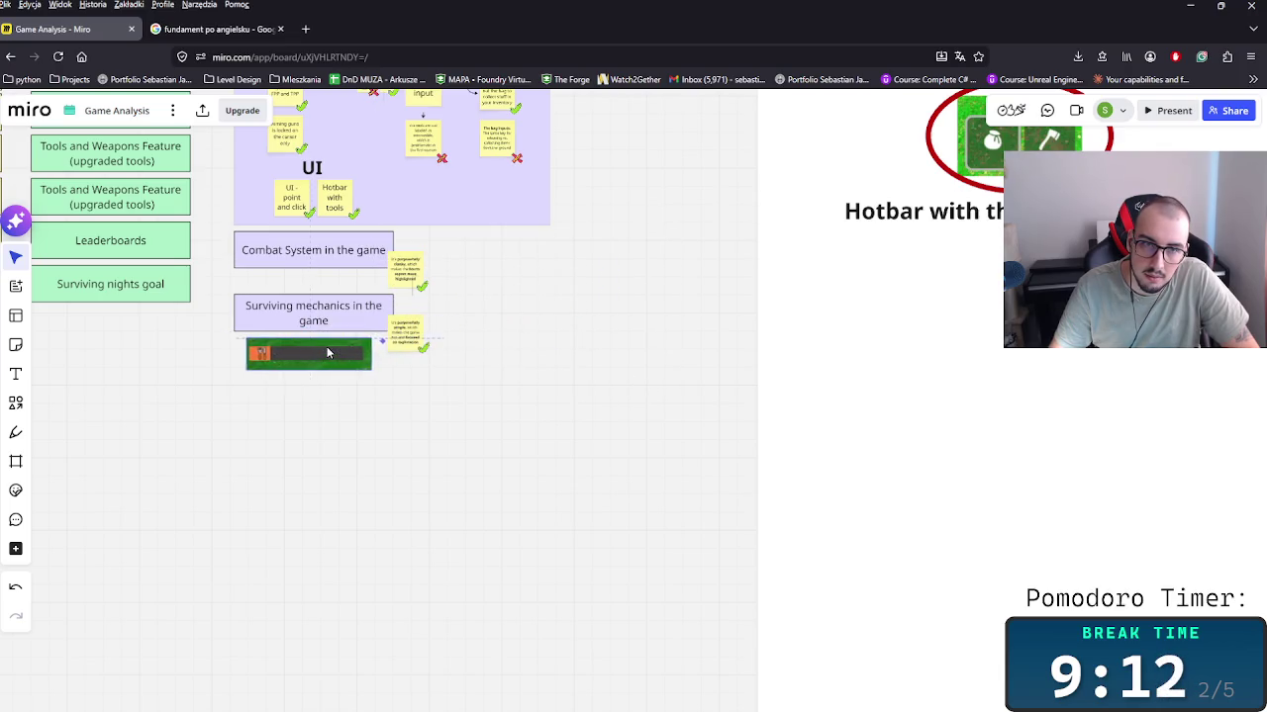
{"action": "left_click", "coordinate": [296, 312]}
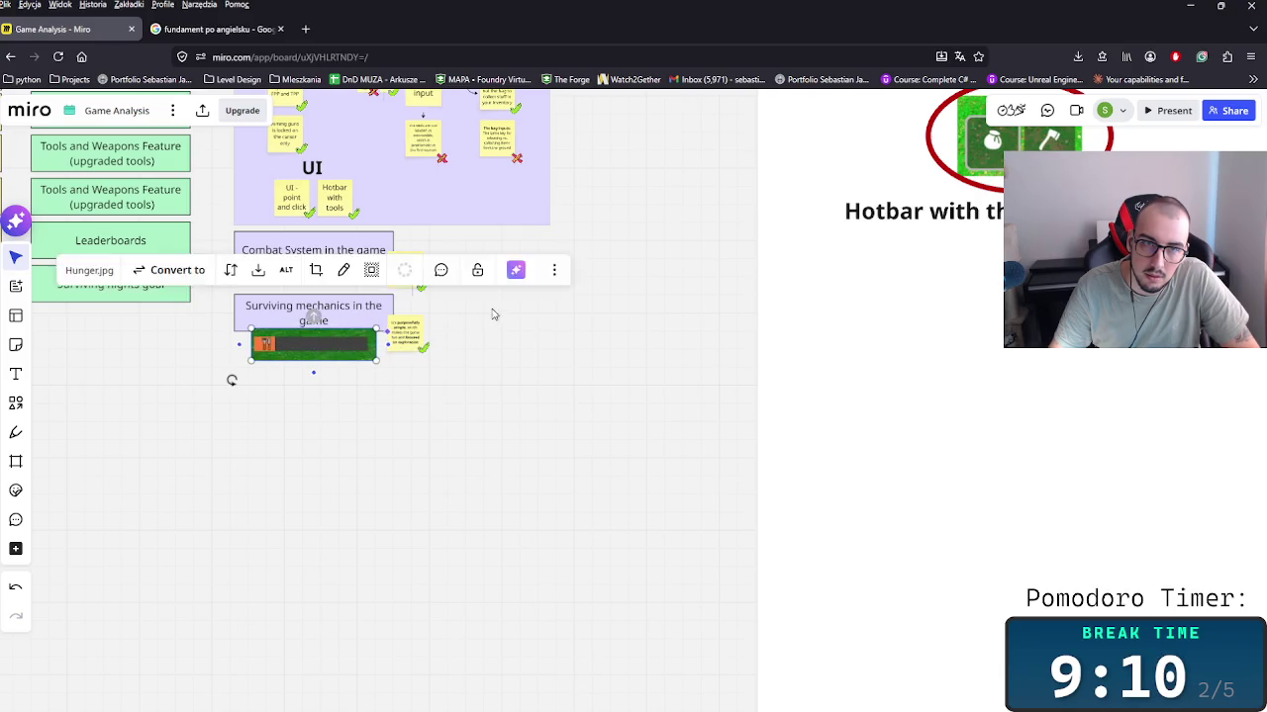
{"action": "left_click_drag", "start_coordinate": [228, 376], "coordinate": [358, 470]}
Step: Make the words 'Surviving mechanics' and 'Combat System' bold
{"action": "left_click", "coordinate": [484, 423]}
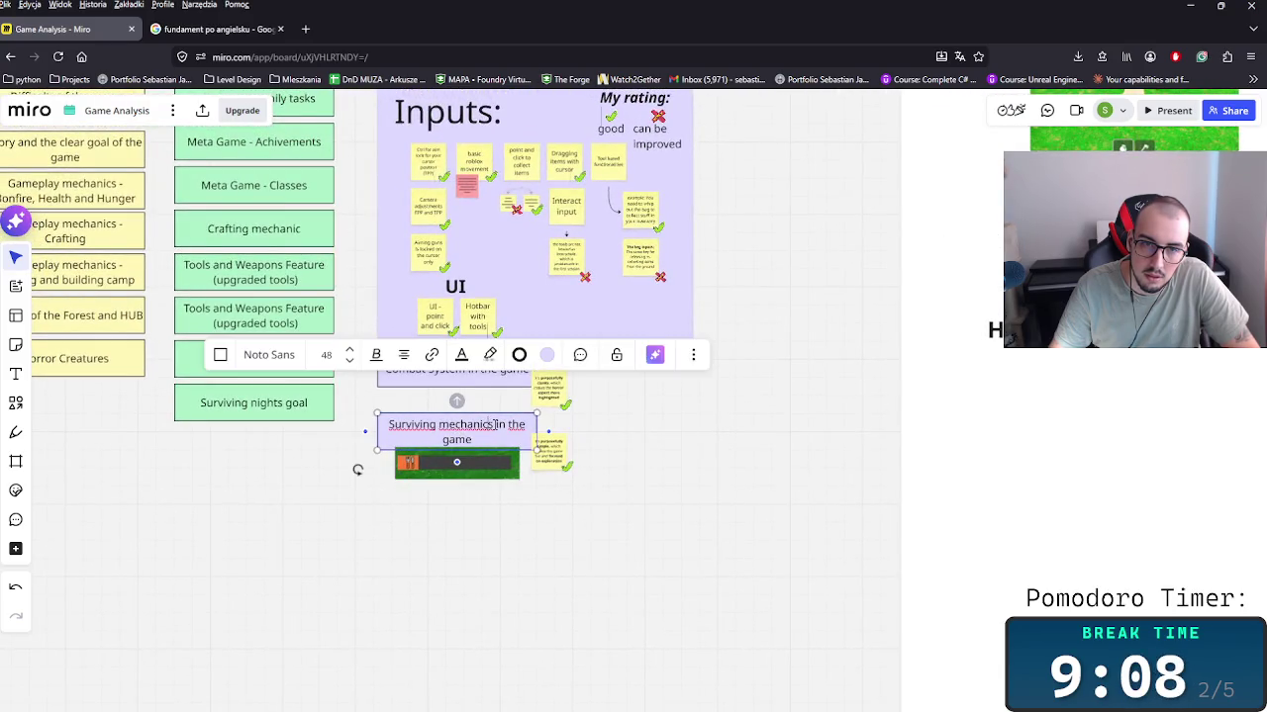
{"action": "left_click_drag", "start_coordinate": [494, 423], "coordinate": [384, 423]}
{"action": "key", "text": "ctrl+b"}
{"action": "left_click", "coordinate": [486, 384]}
{"action": "double_click", "coordinate": [464, 370]}
{"action": "left_click_drag", "start_coordinate": [466, 368], "coordinate": [376, 368]}
{"action": "key", "text": "ctrl+b"}
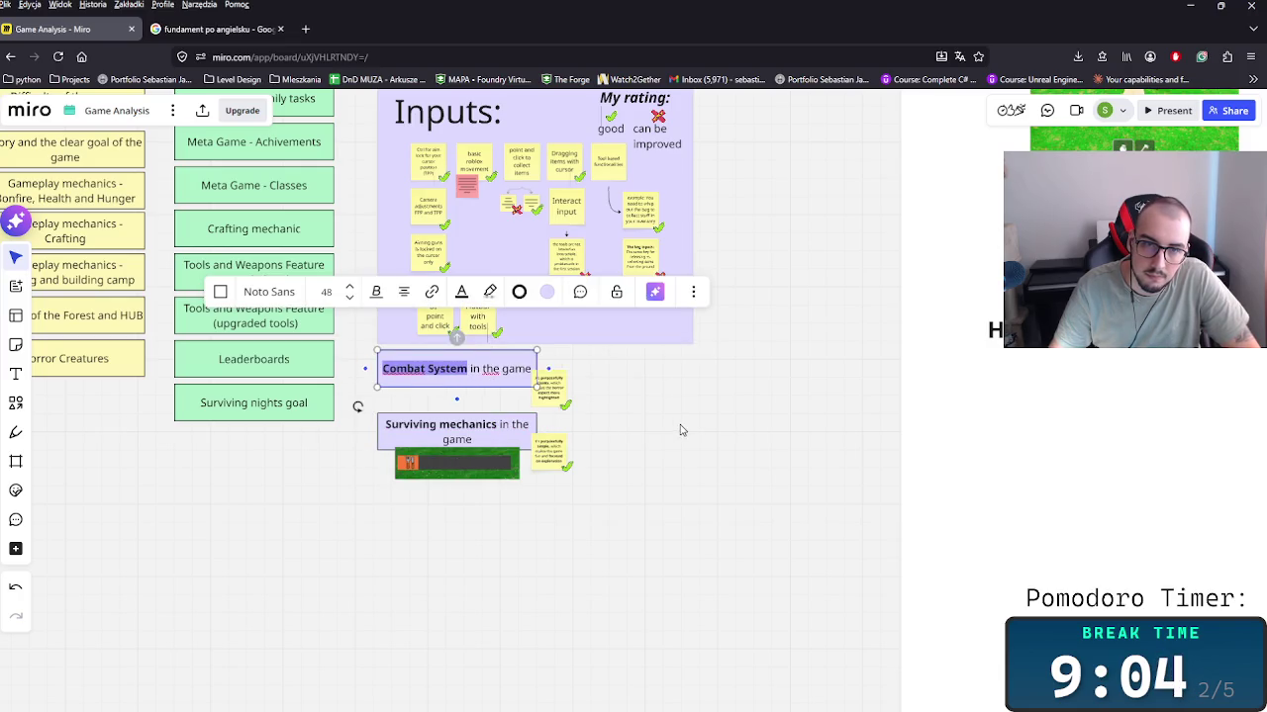
{"action": "left_click", "coordinate": [679, 430]}
Step: Draw a frame around the whole Gameplay Foundation section and give it a white fill
{"action": "scroll", "coordinate": [746, 466], "scroll_direction": "left", "scroll_amount": 5}
{"action": "scroll", "coordinate": [746, 466], "scroll_direction": "up", "scroll_amount": 3}
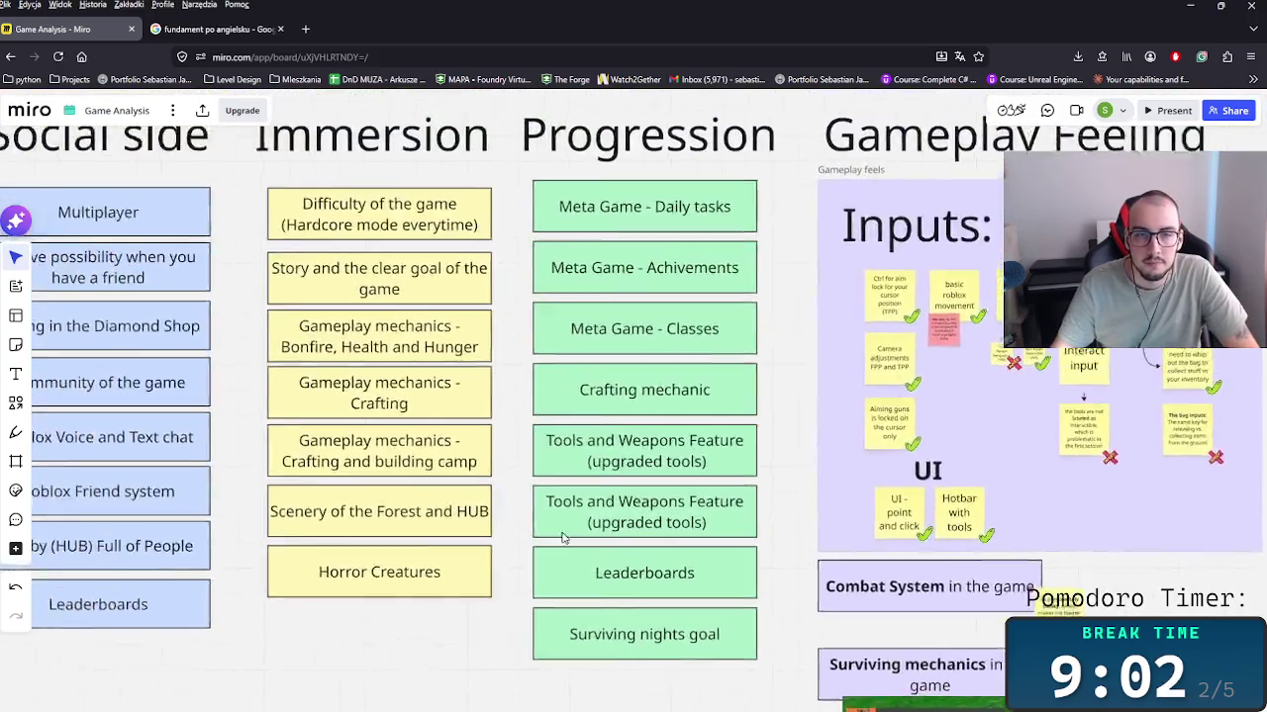
{"action": "scroll", "coordinate": [643, 495], "scroll_direction": "down", "scroll_amount": 3}
{"action": "scroll", "coordinate": [630, 497], "scroll_direction": "down", "scroll_amount": 2}
{"action": "scroll", "coordinate": [837, 498], "scroll_direction": "right", "scroll_amount": 5}
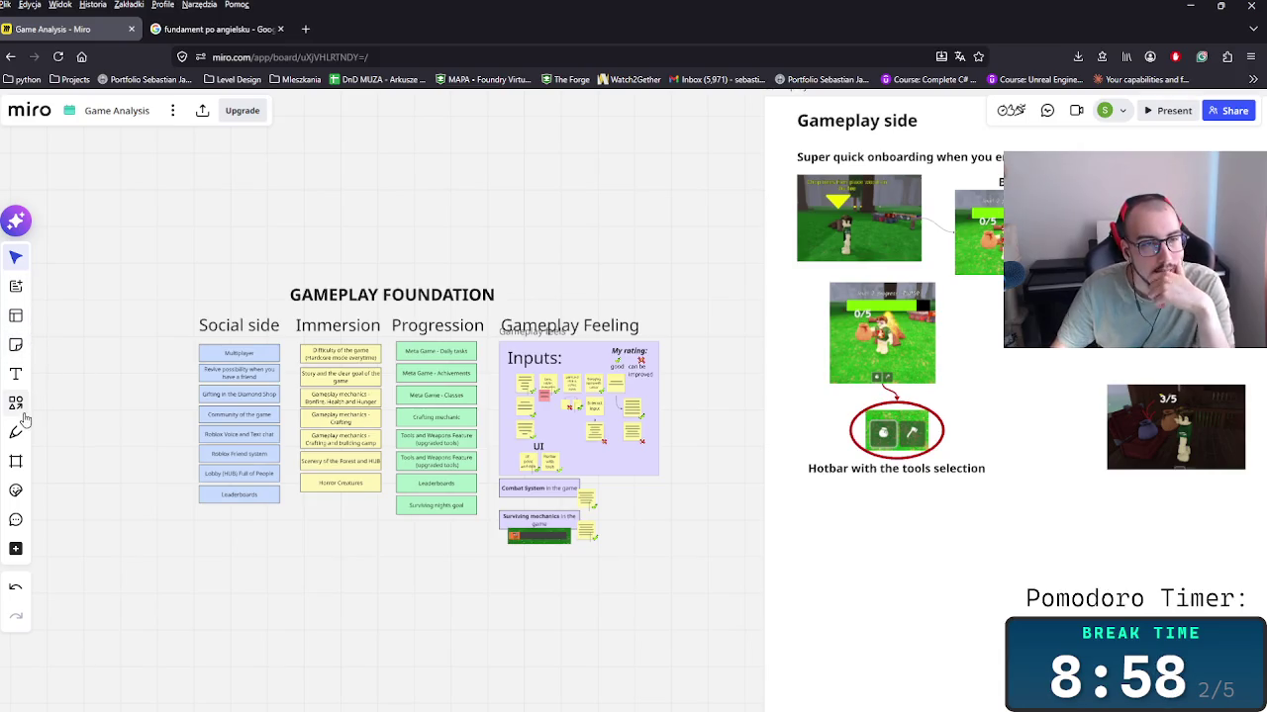
{"action": "left_click", "coordinate": [15, 461]}
{"action": "mouse_move", "coordinate": [670, 271]}
{"action": "left_mouse_down"}
{"action": "mouse_move", "coordinate": [176, 561]}
{"action": "mouse_move", "coordinate": [187, 556]}
{"action": "left_mouse_up"}
{"action": "left_click", "coordinate": [193, 259]}
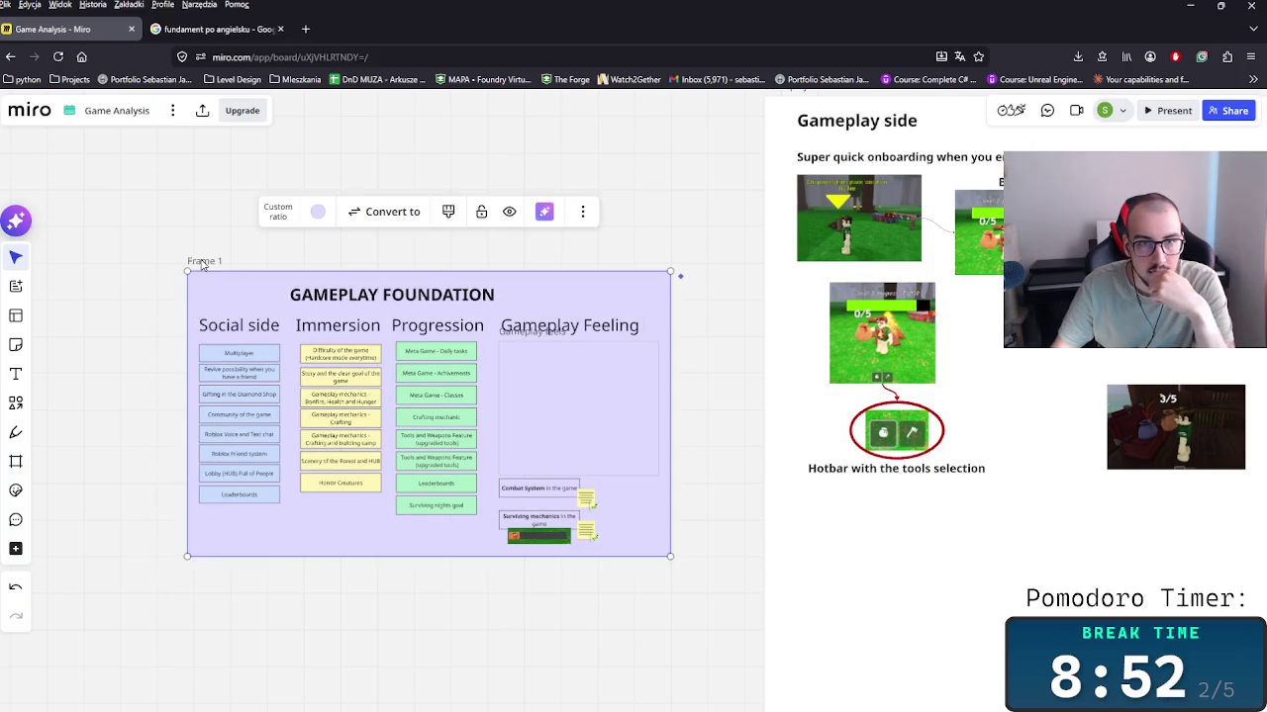
{"action": "left_click", "coordinate": [318, 212]}
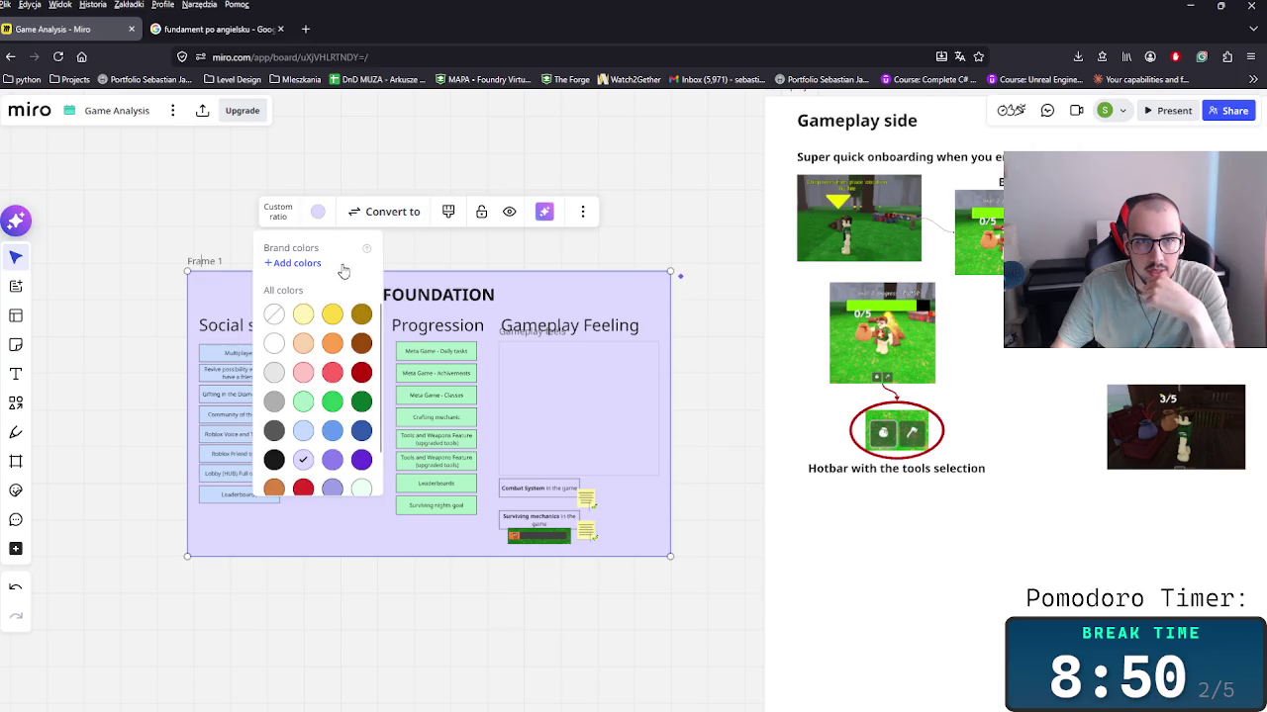
{"action": "left_click", "coordinate": [275, 343]}
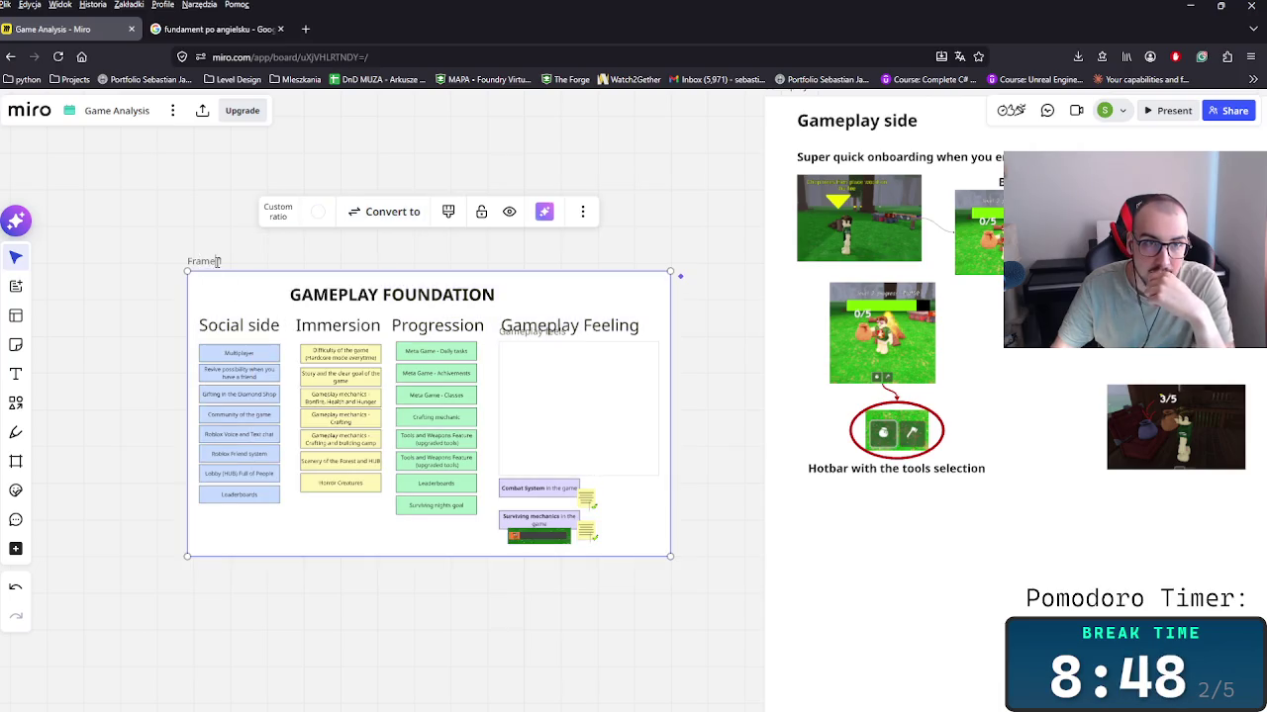
Step: Name the frame GAMEPLAY FOUNDATION by copying the section's title into its label
{"action": "double_click", "coordinate": [421, 297]}
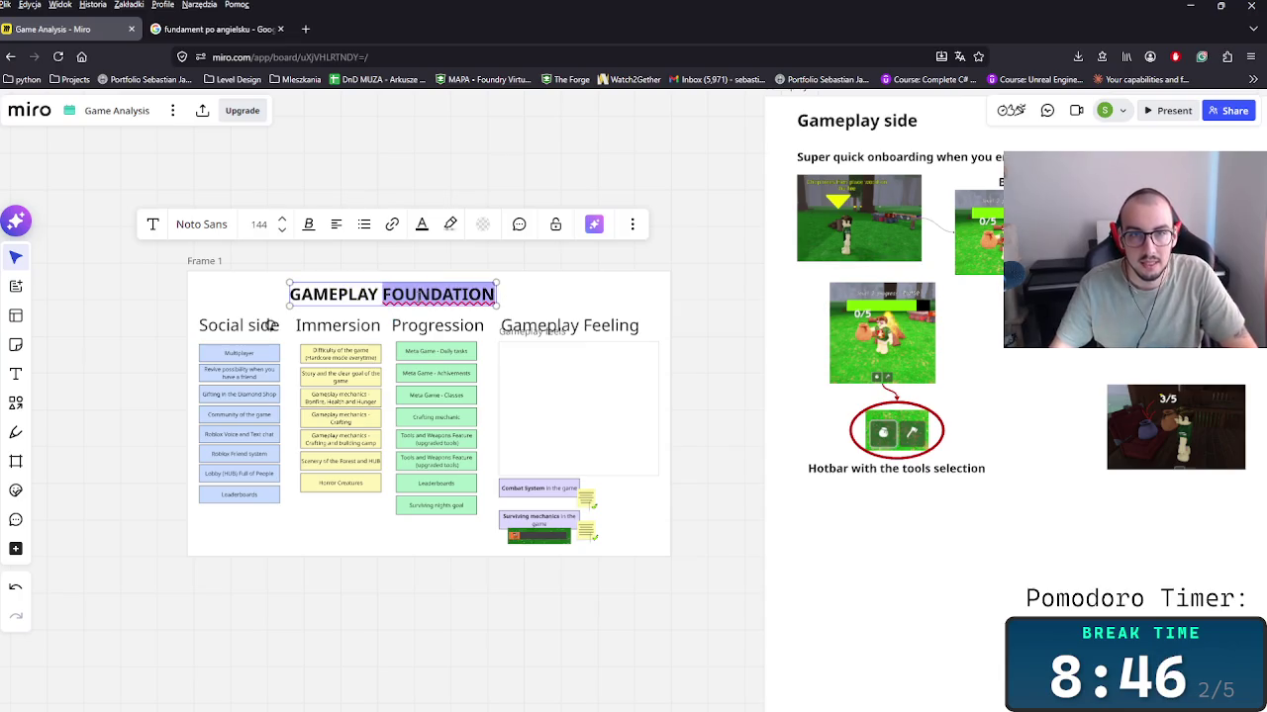
{"action": "left_click", "coordinate": [289, 294], "text": "shift"}
{"action": "key", "text": "ctrl+c"}
{"action": "left_click", "coordinate": [198, 260]}
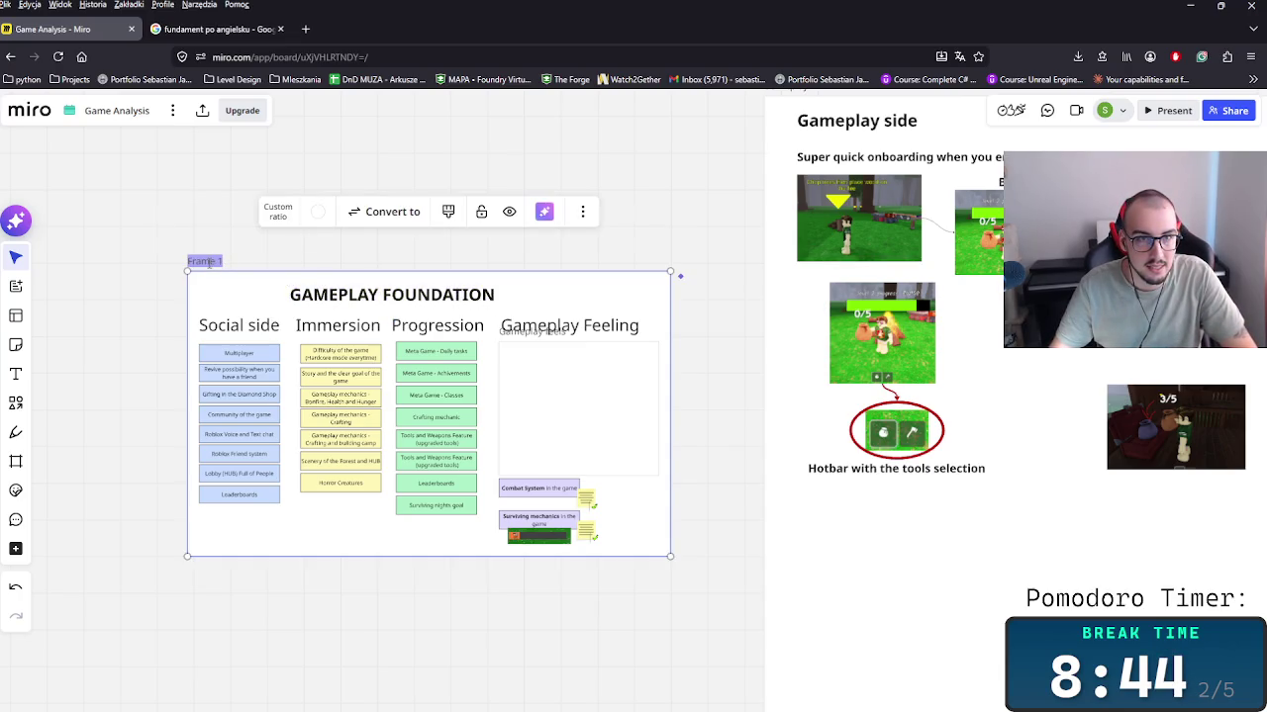
{"action": "double_click", "coordinate": [198, 260]}
{"action": "key", "text": "ctrl+v"}
{"action": "left_click", "coordinate": [672, 303]}
{"action": "left_click", "coordinate": [525, 341]}
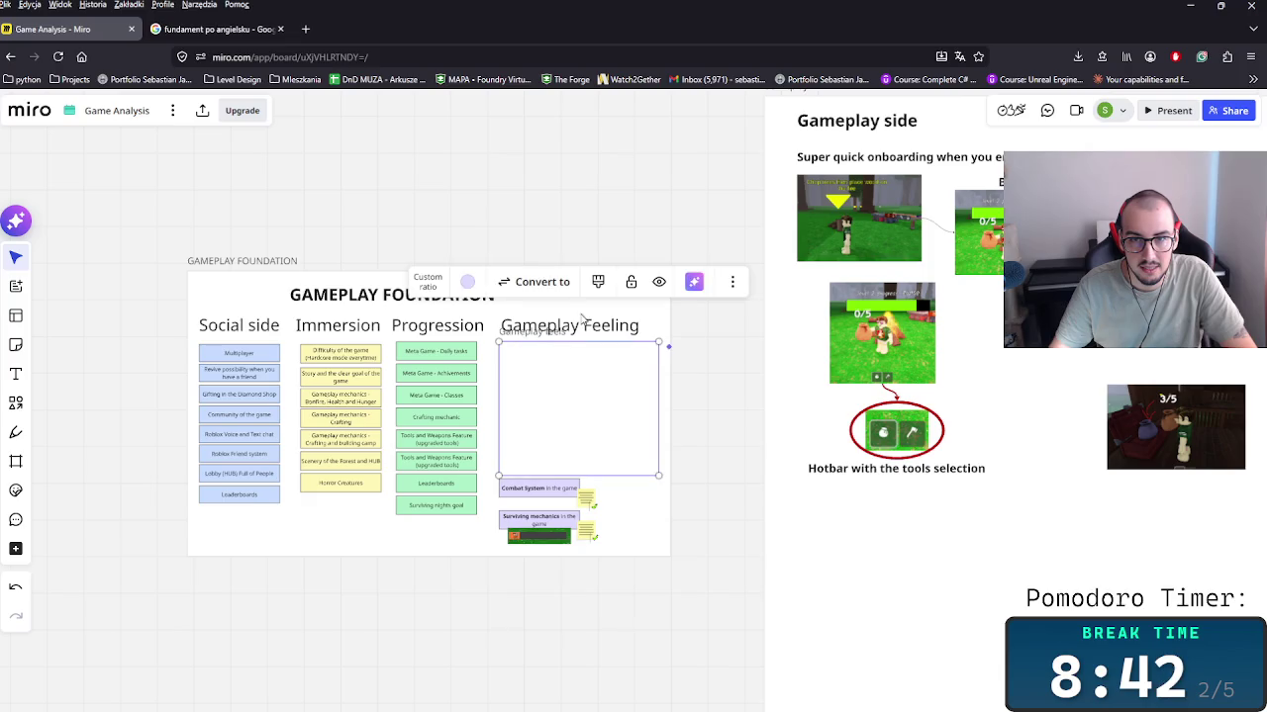
Step: Bring the Inputs frame to the front in the Gameplay Feeling column
{"action": "right_click", "coordinate": [633, 363]}
{"action": "left_click", "coordinate": [537, 357]}
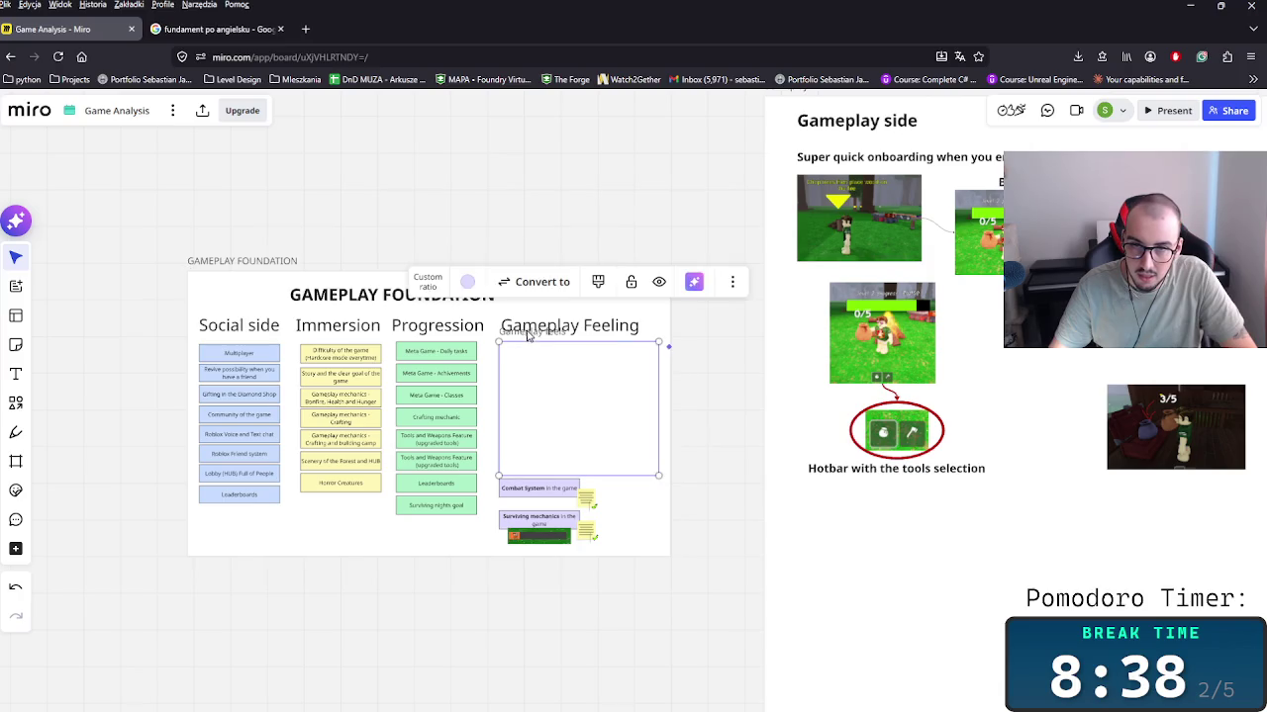
{"action": "right_click", "coordinate": [550, 359]}
{"action": "left_click", "coordinate": [516, 338]}
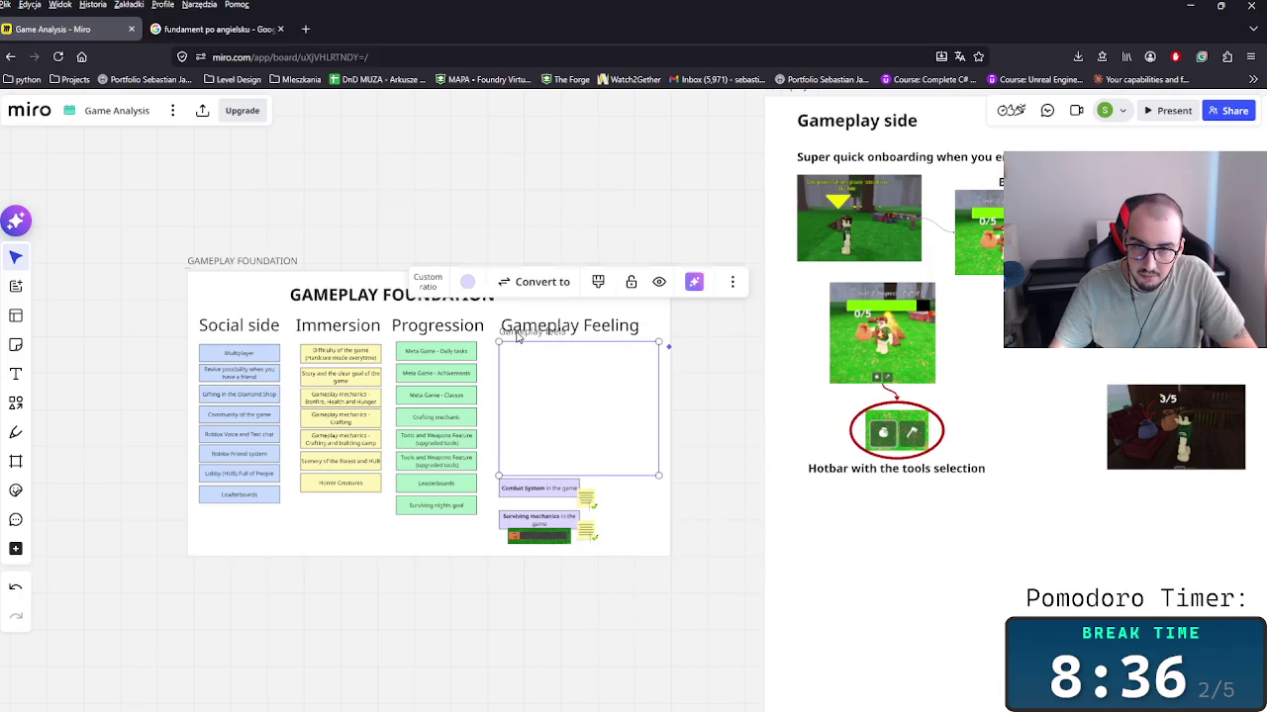
{"action": "right_click", "coordinate": [519, 337]}
{"action": "mouse_move", "coordinate": [593, 565]}
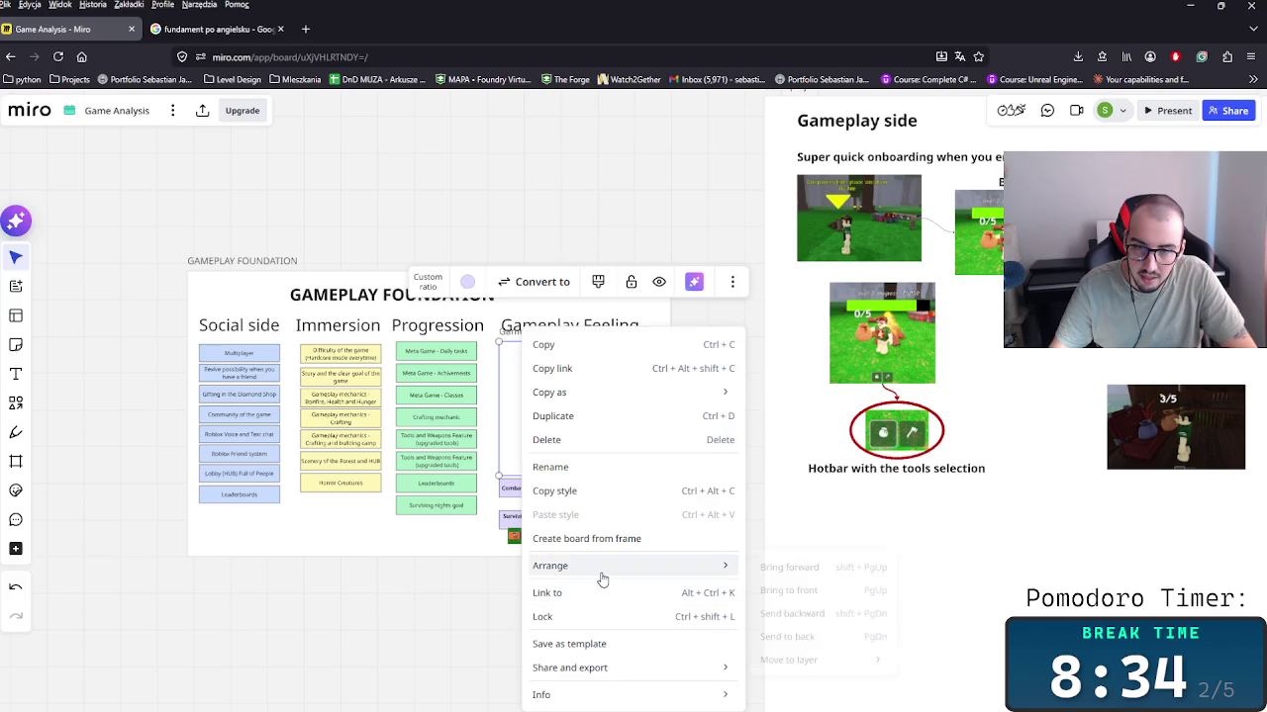
{"action": "left_click", "coordinate": [770, 568]}
{"action": "left_click", "coordinate": [737, 415]}
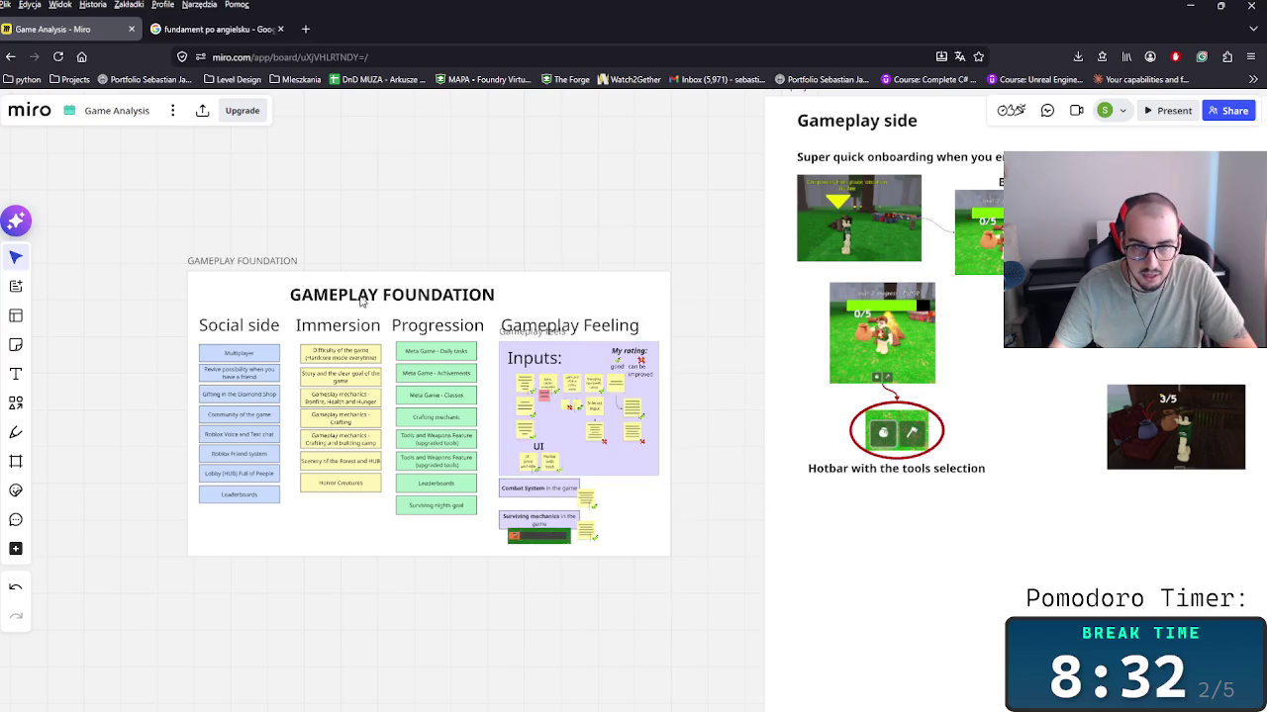
Step: Enlarge the GAMEPLAY FOUNDATION title's font and drag it over the columns
{"action": "left_click", "coordinate": [437, 295]}
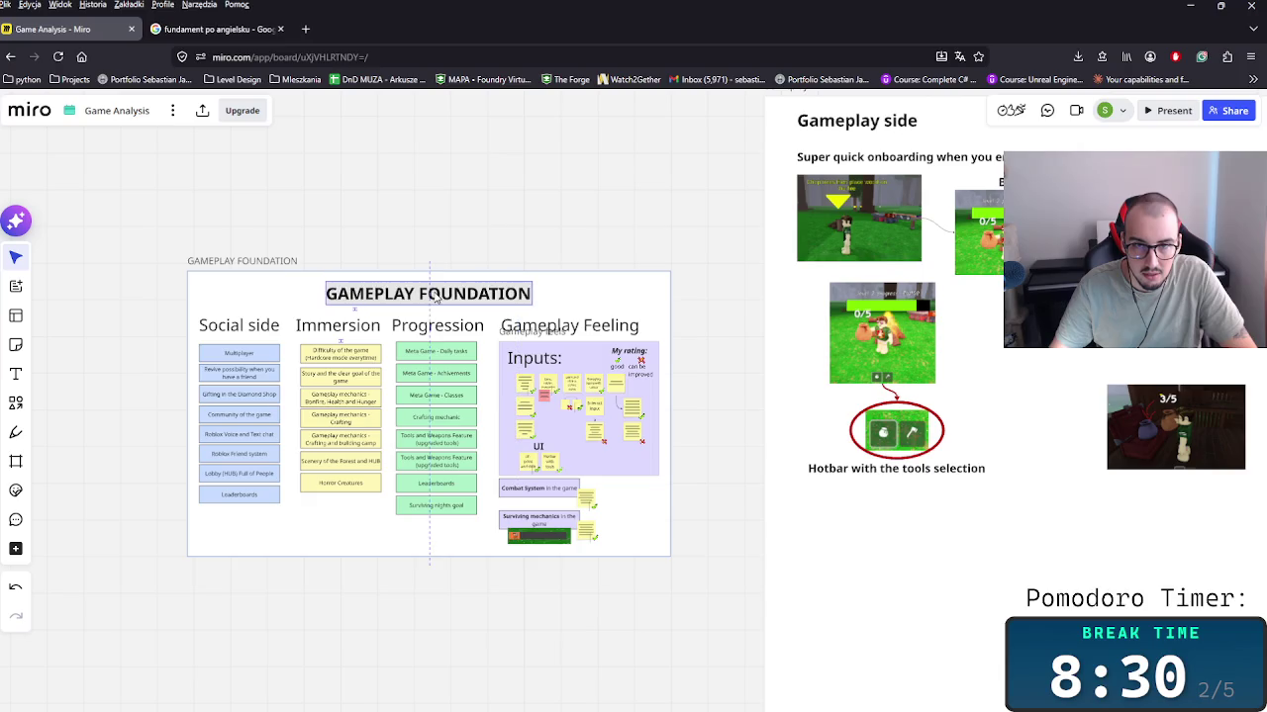
{"action": "left_click", "coordinate": [433, 299]}
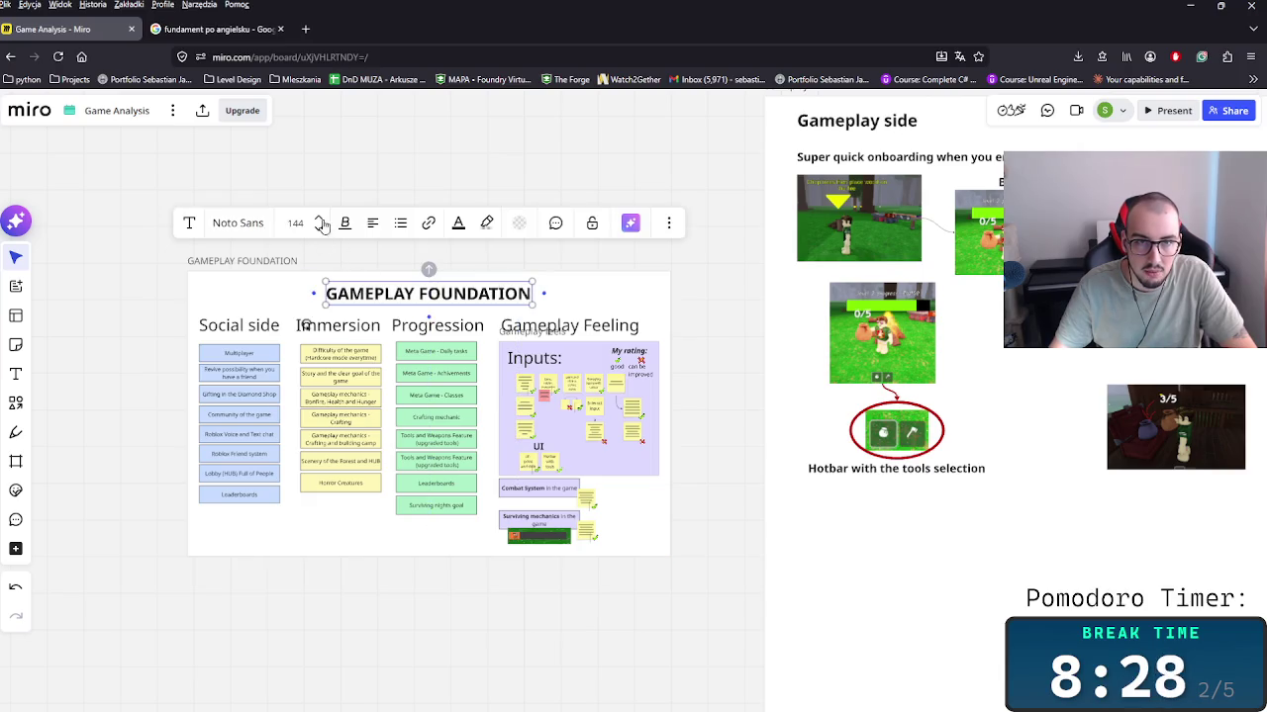
{"action": "left_click", "coordinate": [321, 224]}
{"action": "left_click_drag", "start_coordinate": [472, 318], "coordinate": [376, 309]}
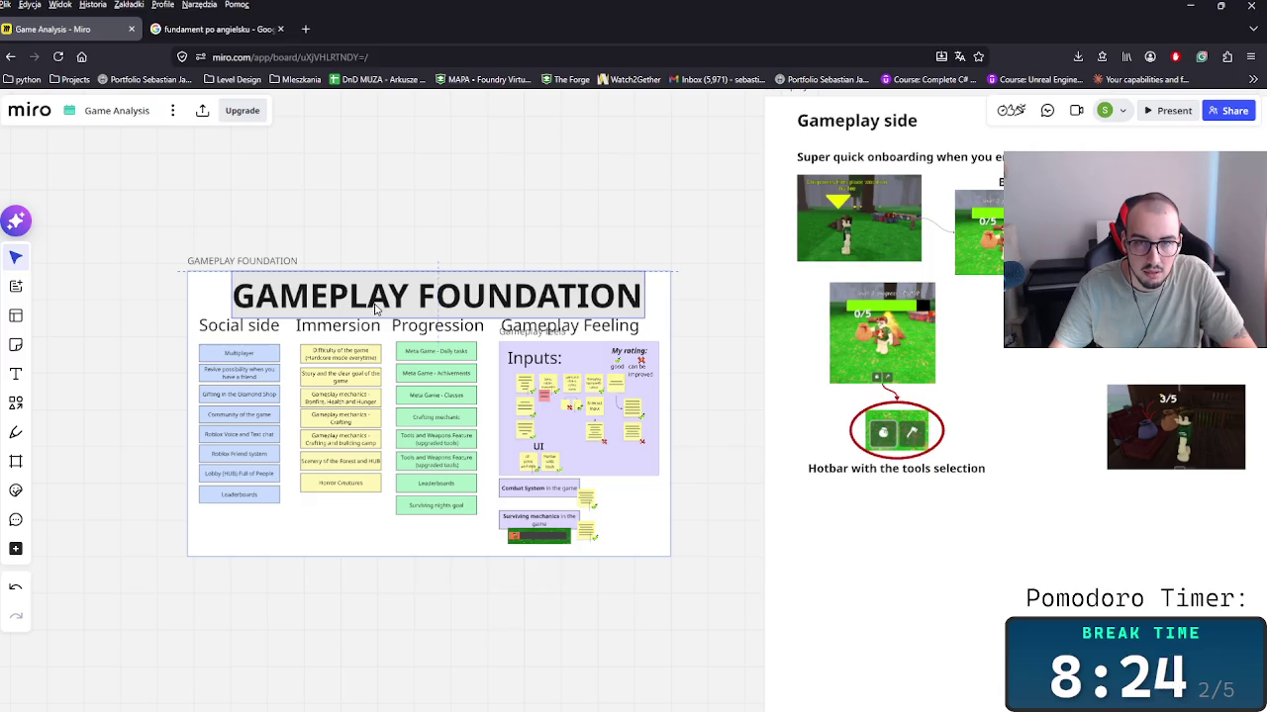
{"action": "left_click", "coordinate": [385, 209]}
{"action": "left_click", "coordinate": [384, 293]}
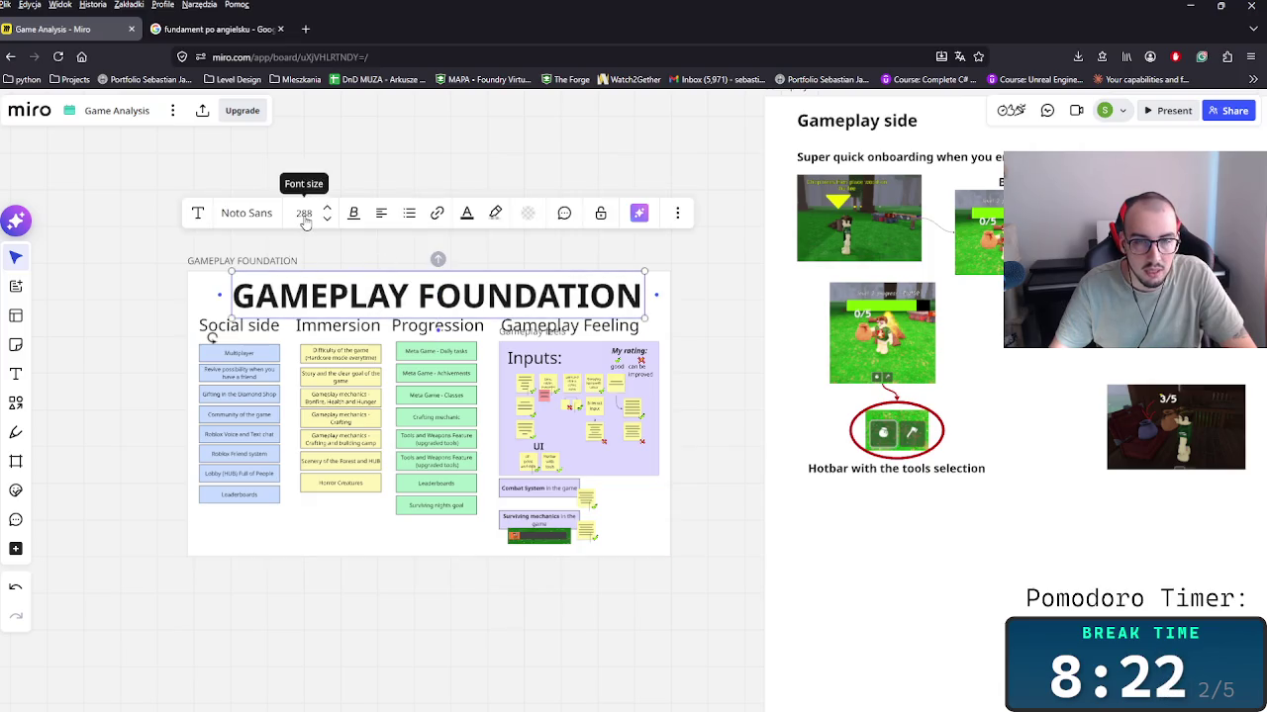
{"action": "left_click", "coordinate": [741, 339]}
{"action": "scroll", "coordinate": [712, 363], "scroll_direction": "down", "scroll_amount": 3}
{"action": "scroll", "coordinate": [719, 361], "scroll_direction": "down", "scroll_amount": 2}
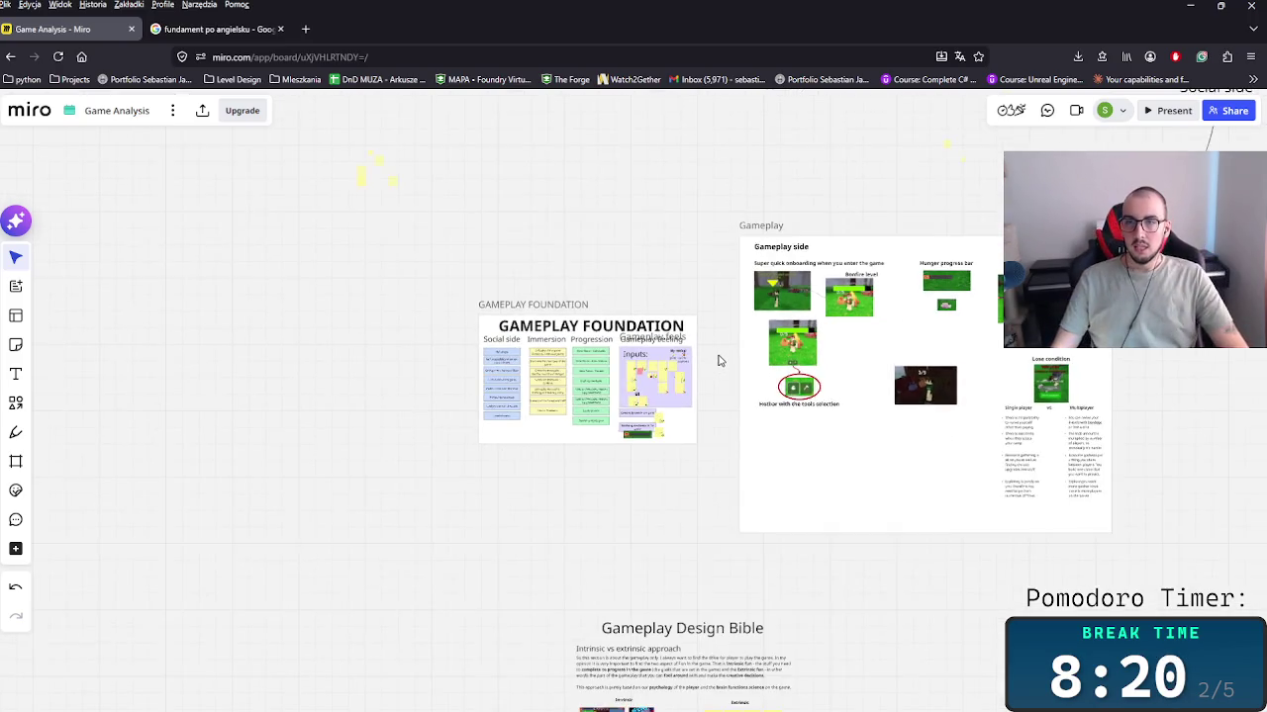
{"action": "scroll", "coordinate": [719, 361], "scroll_direction": "down", "scroll_amount": 2}
{"action": "scroll", "coordinate": [625, 343], "scroll_direction": "up", "scroll_amount": 4}
Step: Set the title to font size 200, centred above the four columns
{"action": "double_click", "coordinate": [622, 321]}
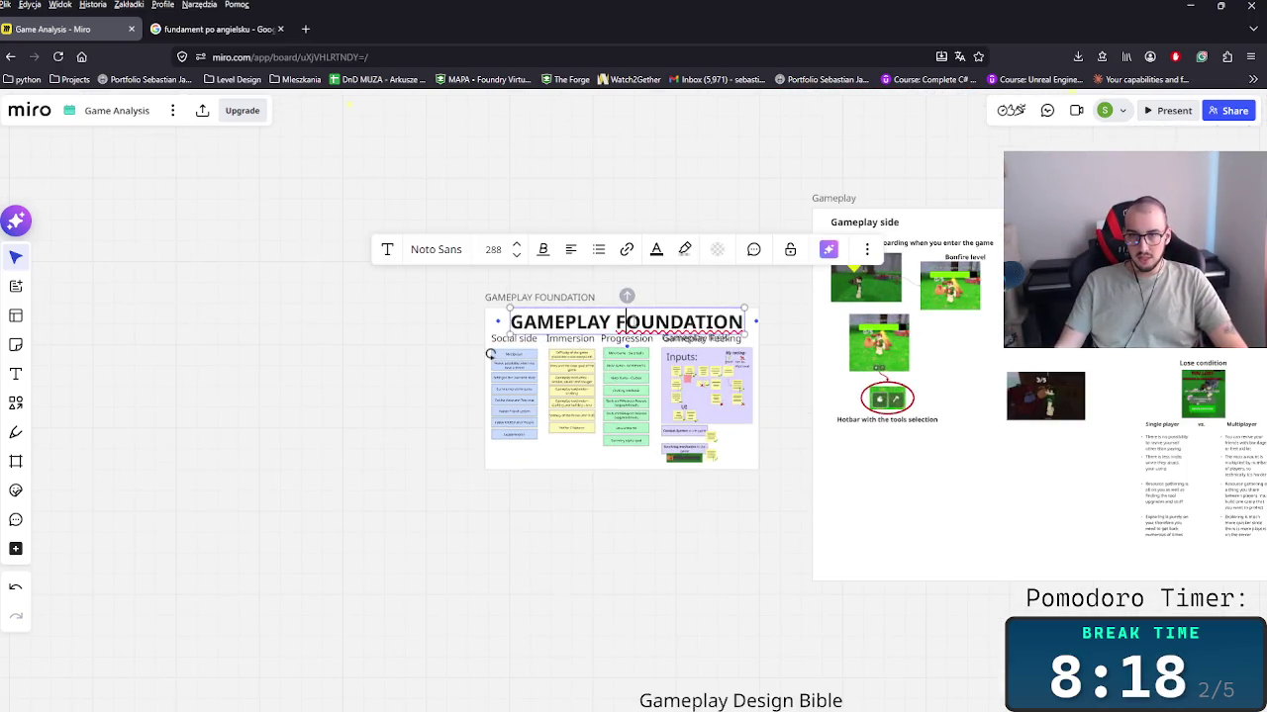
{"action": "left_click", "coordinate": [519, 259]}
{"action": "left_click_drag", "start_coordinate": [601, 318], "coordinate": [638, 325]}
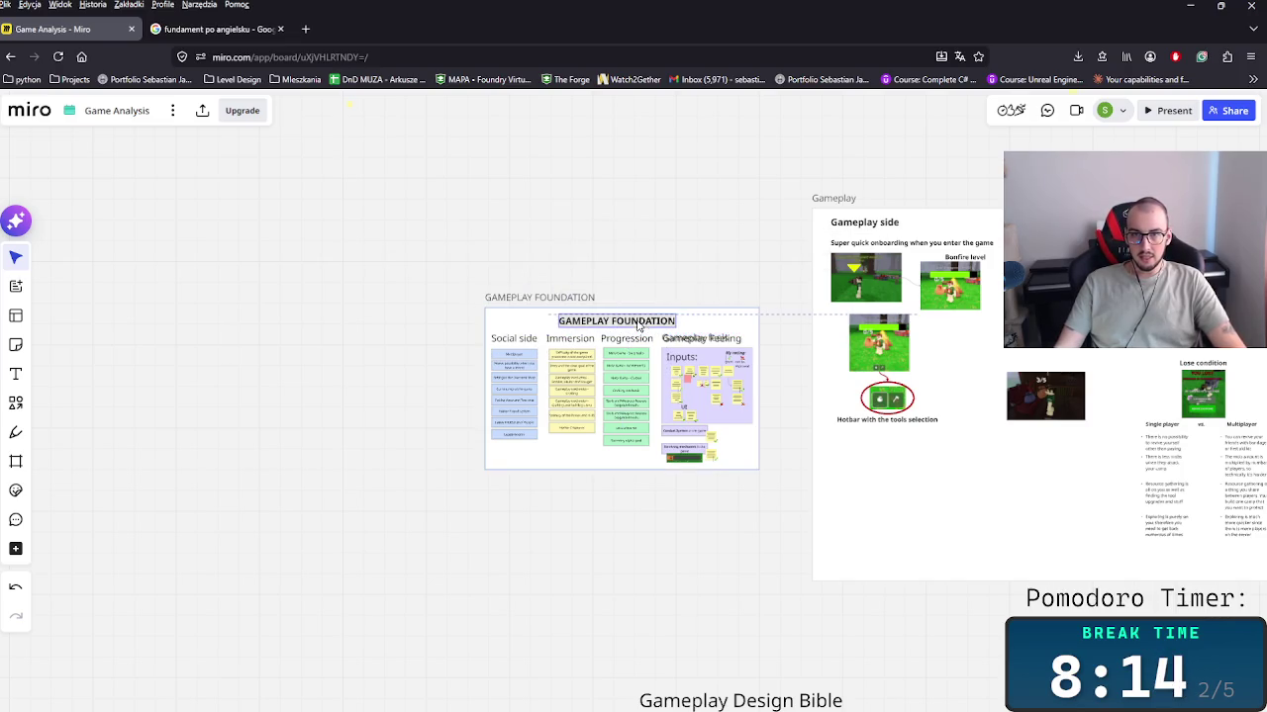
{"action": "left_click", "coordinate": [644, 326]}
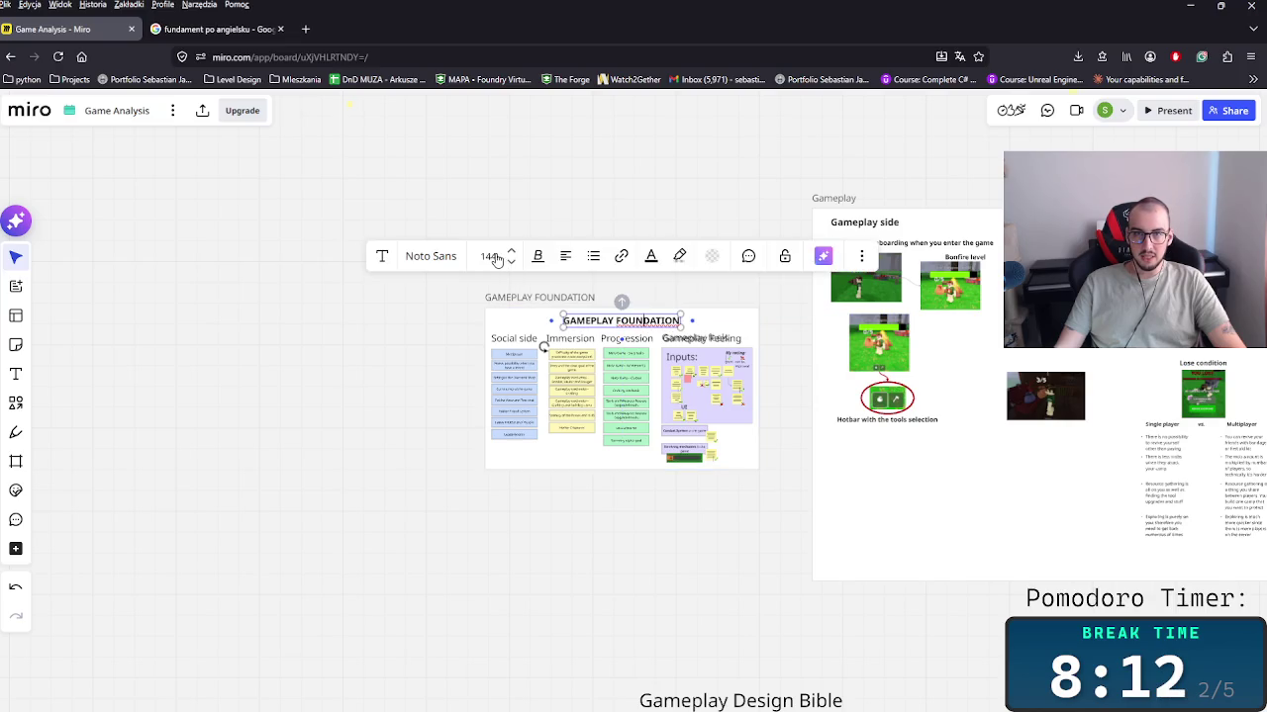
{"action": "left_click", "coordinate": [494, 257]}
{"action": "left_click", "coordinate": [511, 252]}
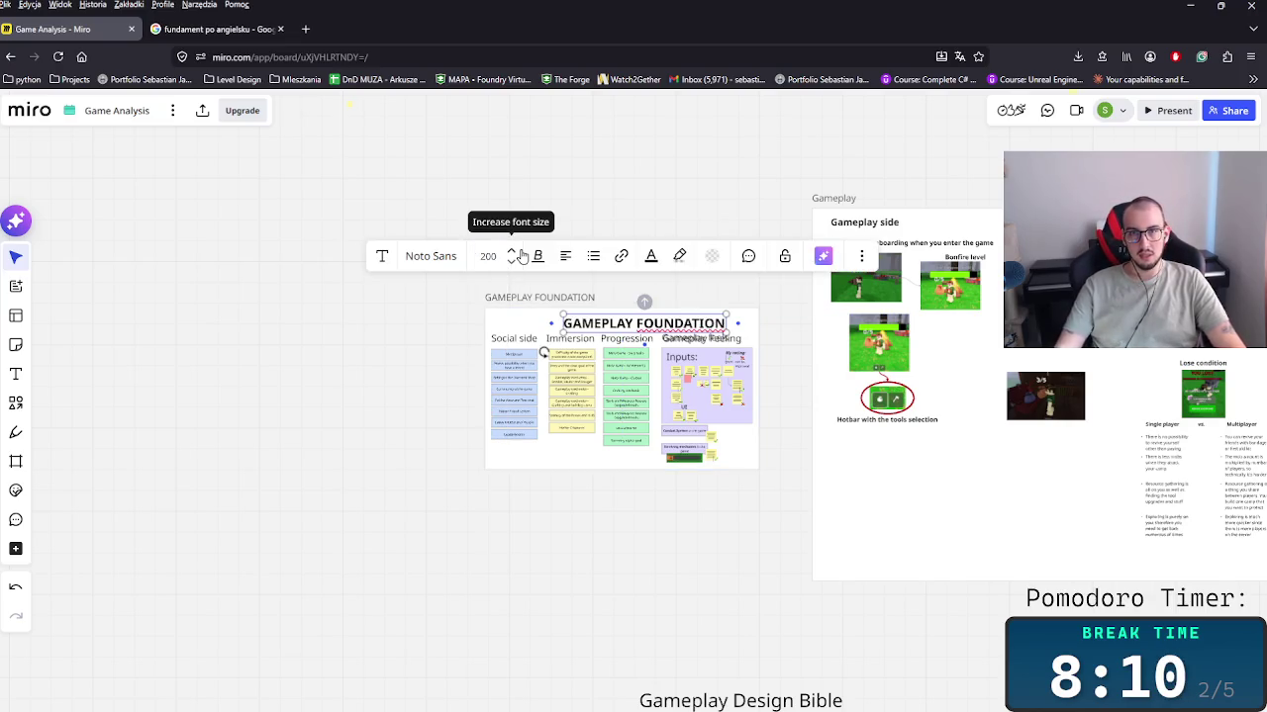
{"action": "left_click", "coordinate": [625, 344]}
{"action": "left_click_drag", "start_coordinate": [619, 331], "coordinate": [603, 329]}
{"action": "left_click", "coordinate": [551, 308]}
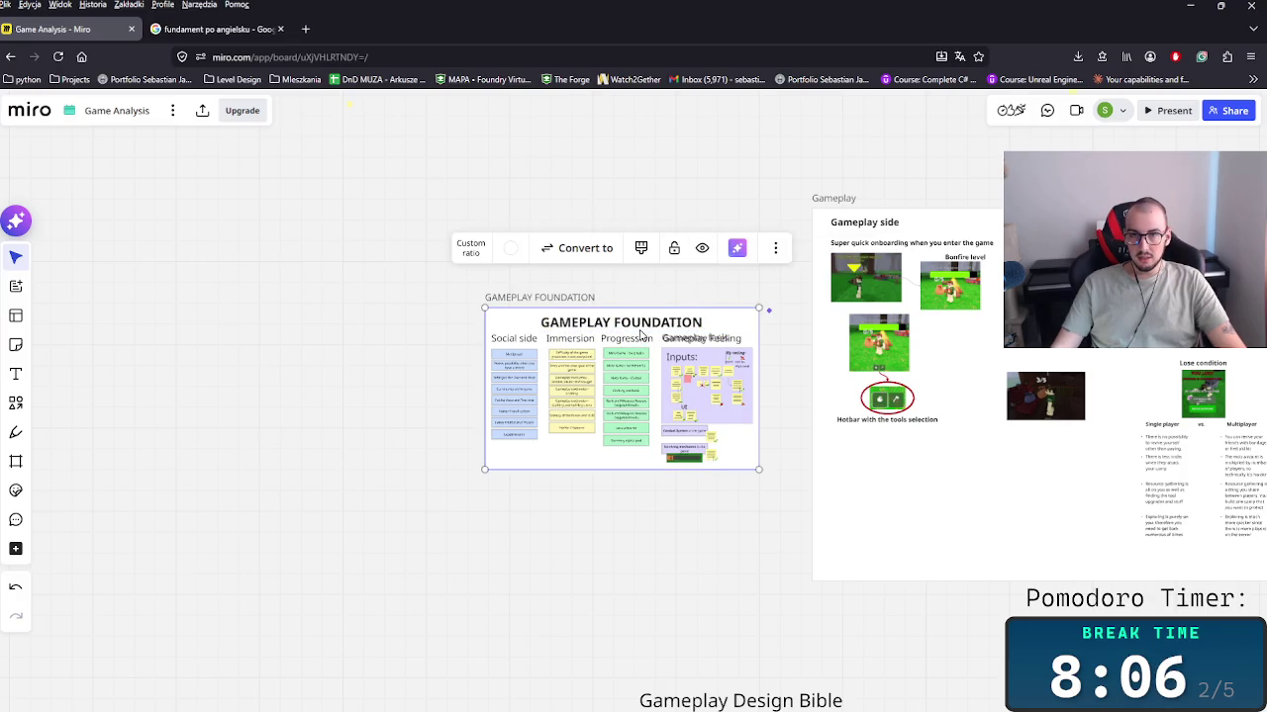
Step: Drag the GAMEPLAY FOUNDATION frame above the Gameplay frame, then undo that move
{"action": "key", "text": "Escape"}
{"action": "scroll", "coordinate": [725, 364], "scroll_direction": "up", "scroll_amount": 3}
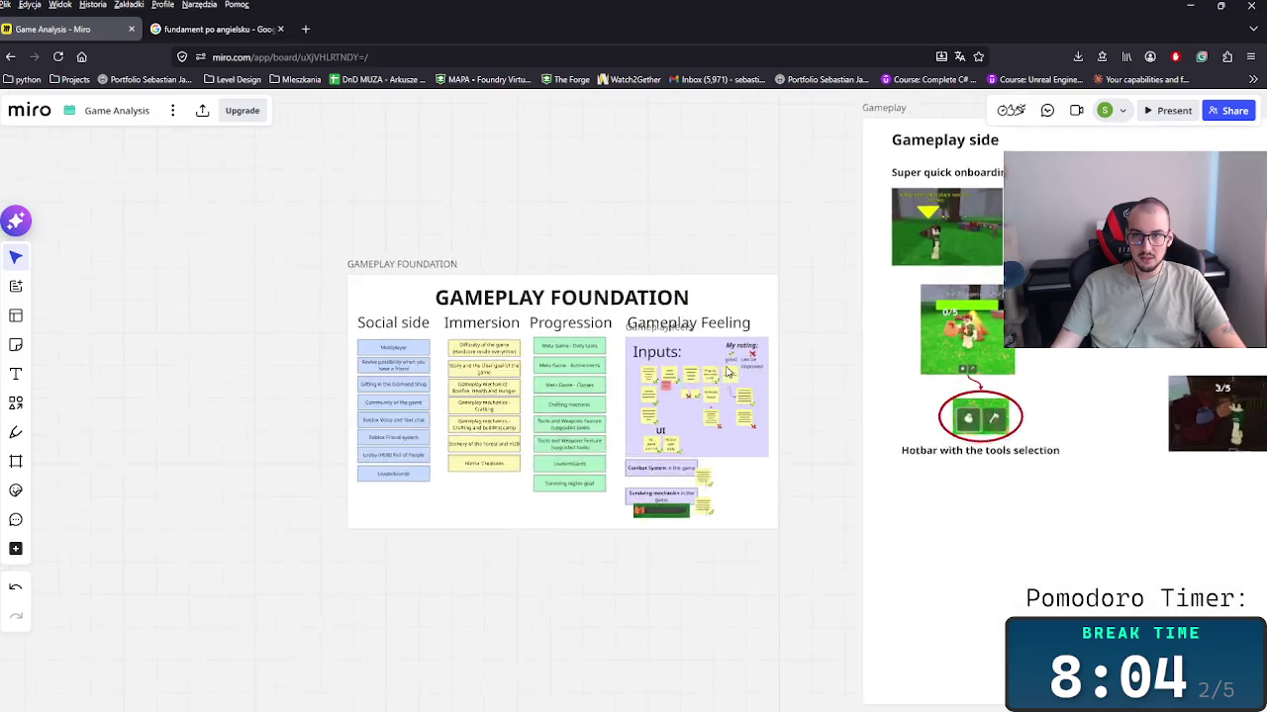
{"action": "scroll", "coordinate": [469, 381], "scroll_direction": "down", "scroll_amount": 5}
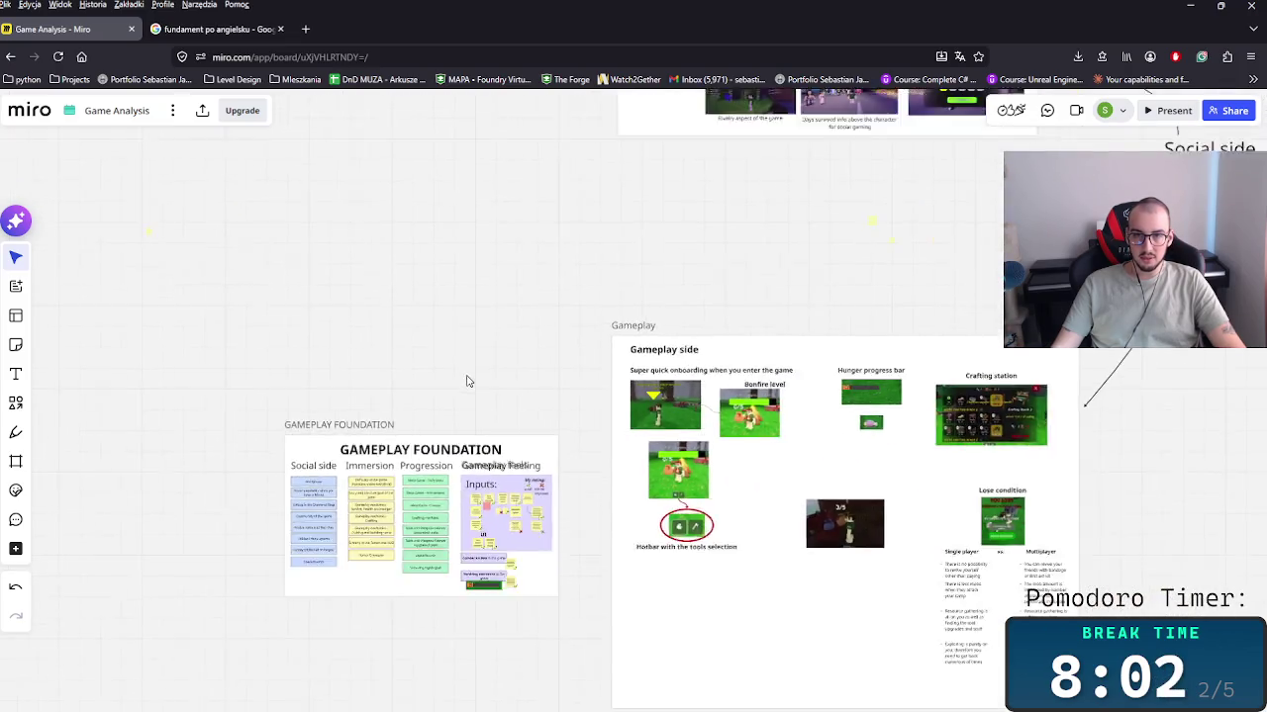
{"action": "scroll", "coordinate": [468, 381], "scroll_direction": "down", "scroll_amount": 2}
{"action": "left_click_drag", "start_coordinate": [386, 421], "coordinate": [420, 248]}
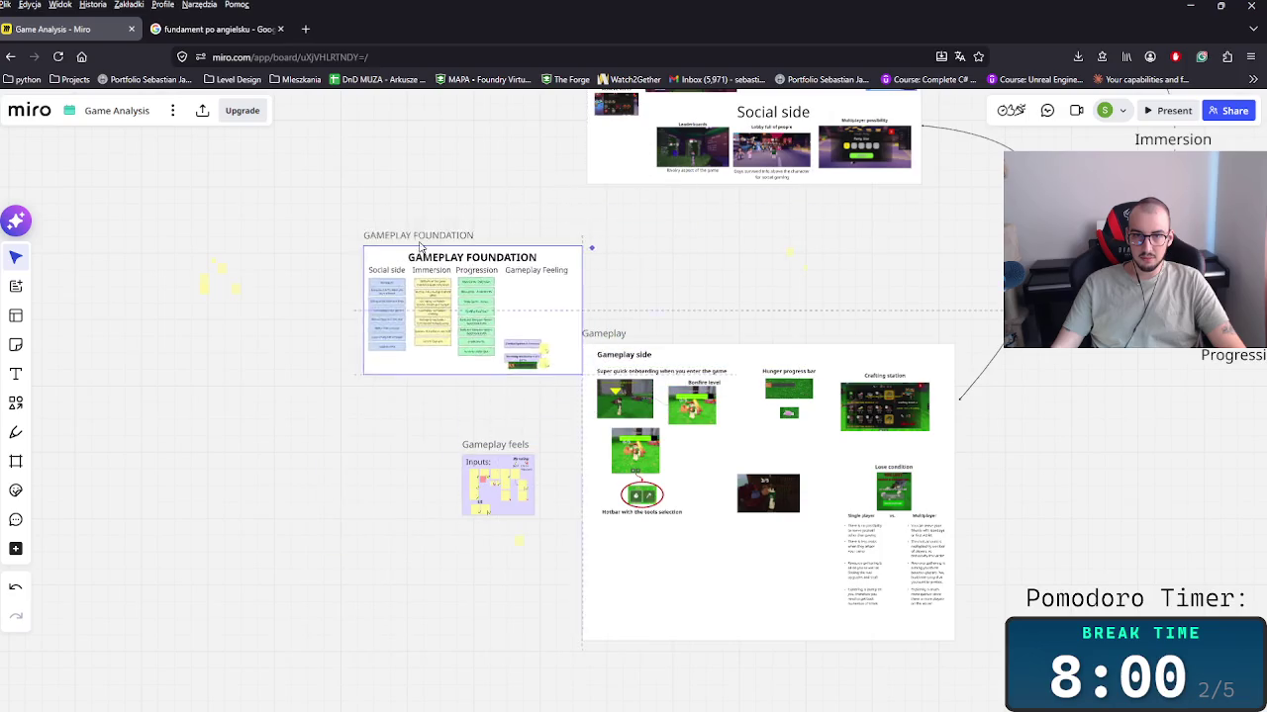
{"action": "key", "text": "ctrl+z"}
Step: Move the GAMEPLAY FOUNDATION frame right of Gameplay and nudge the Gameplay frame right
{"action": "left_click", "coordinate": [483, 457]}
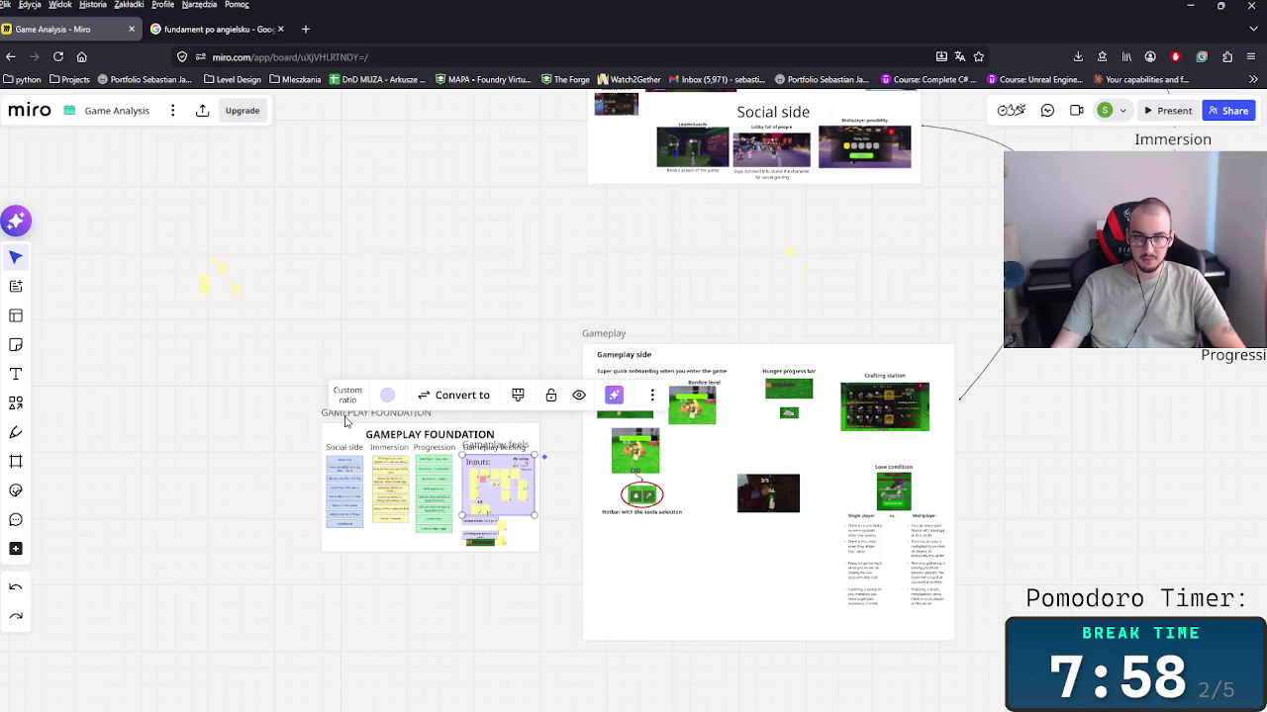
{"action": "left_click", "coordinate": [343, 419]}
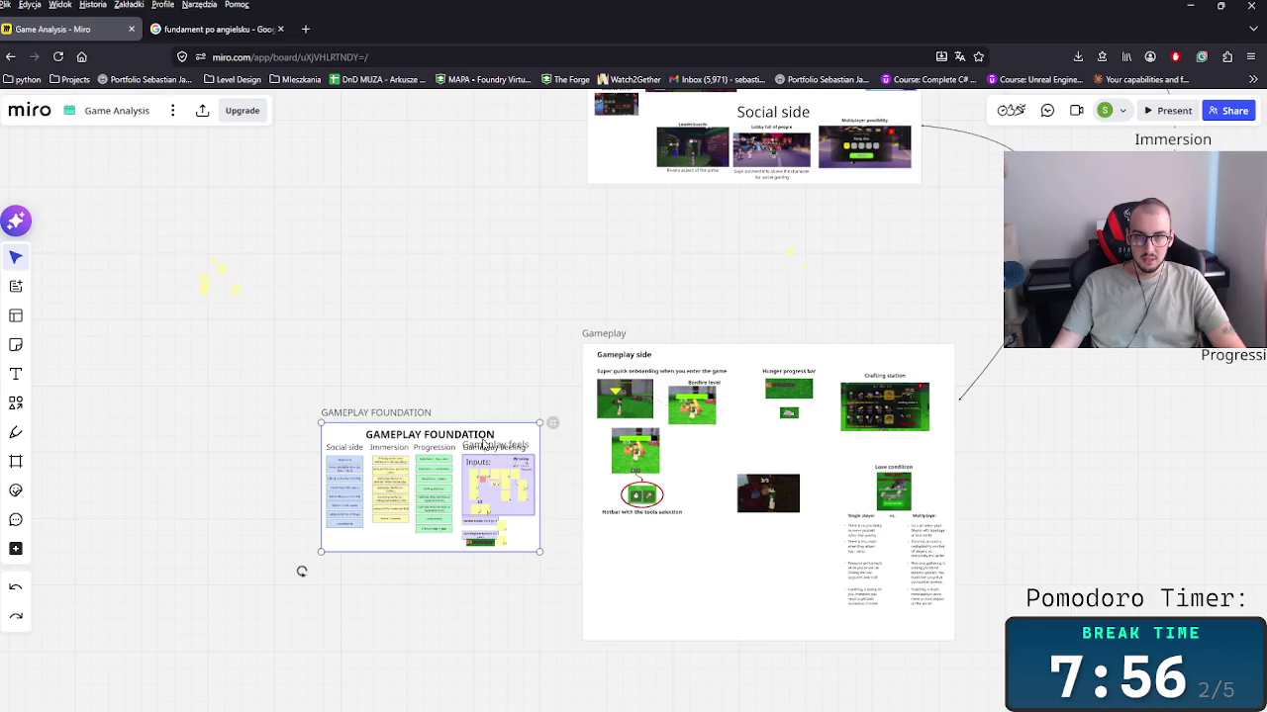
{"action": "left_click_drag", "start_coordinate": [397, 421], "coordinate": [658, 195]}
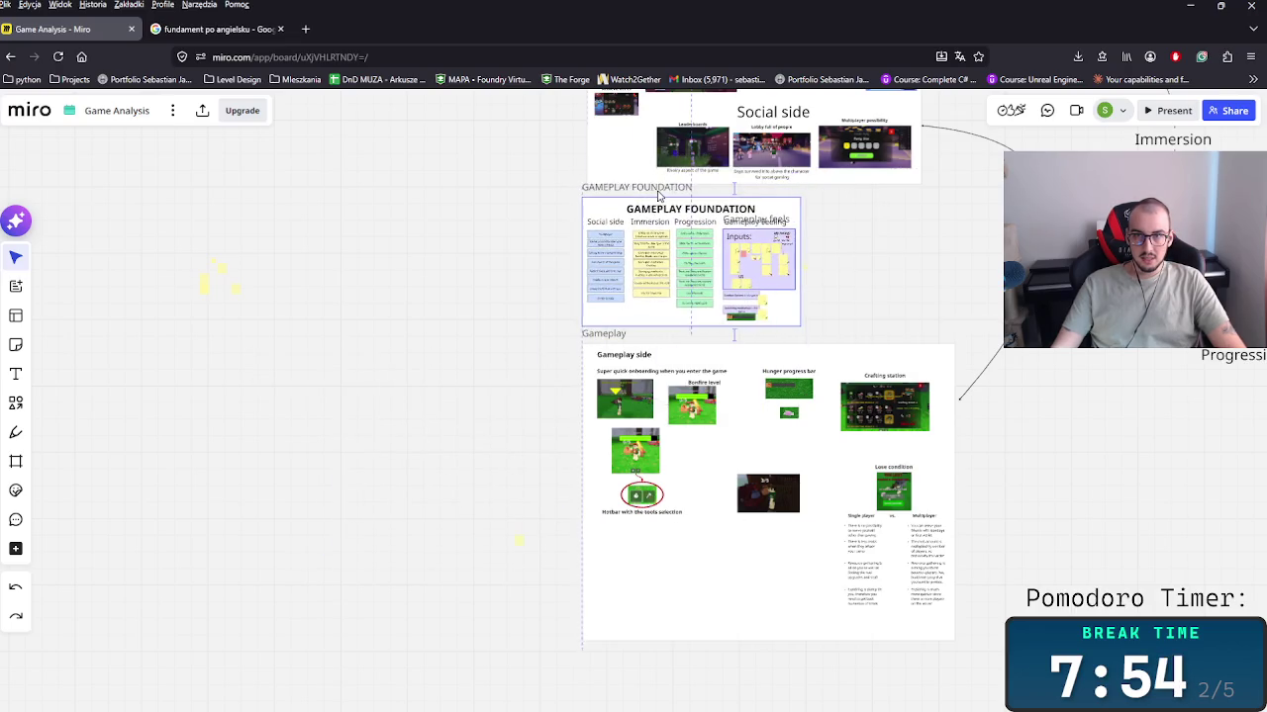
{"action": "scroll", "coordinate": [565, 346], "scroll_direction": "up", "scroll_amount": 5}
{"action": "scroll", "coordinate": [565, 345], "scroll_direction": "right", "scroll_amount": 4}
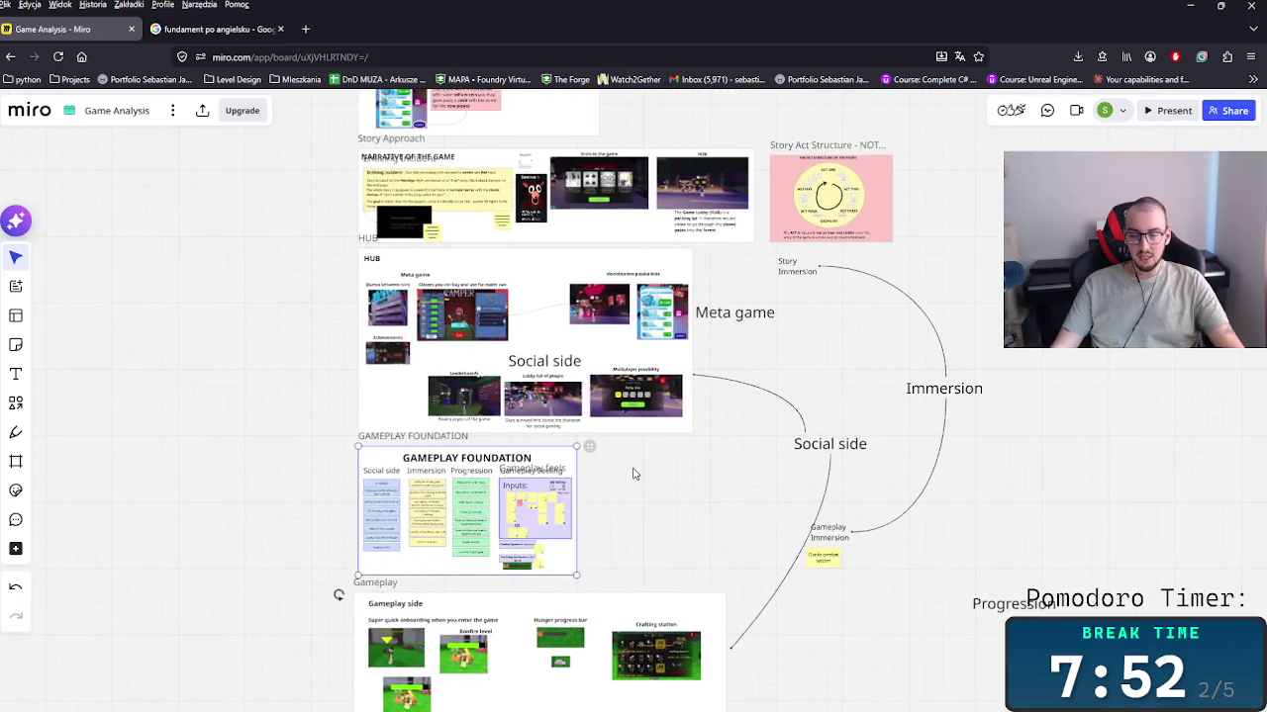
{"action": "scroll", "coordinate": [628, 460], "scroll_direction": "down", "scroll_amount": 2}
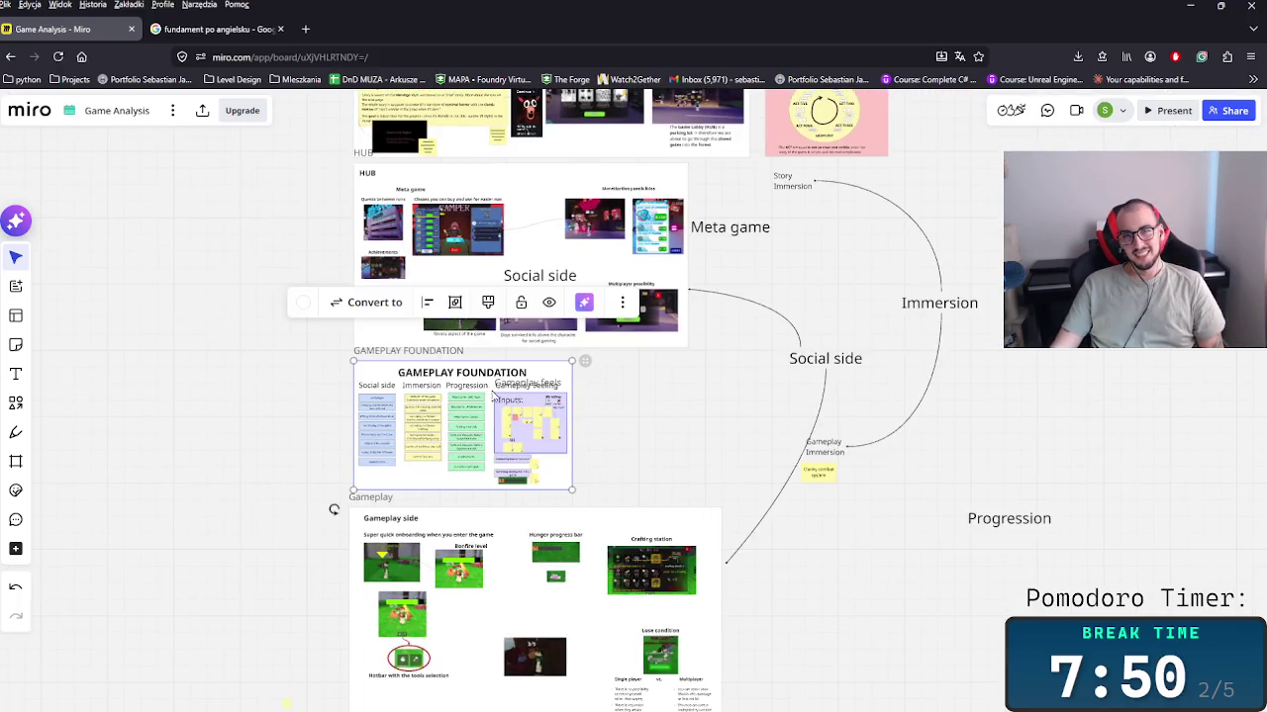
{"action": "scroll", "coordinate": [494, 394], "scroll_direction": "down", "scroll_amount": 3}
{"action": "left_click_drag", "start_coordinate": [352, 396], "coordinate": [704, 584]}
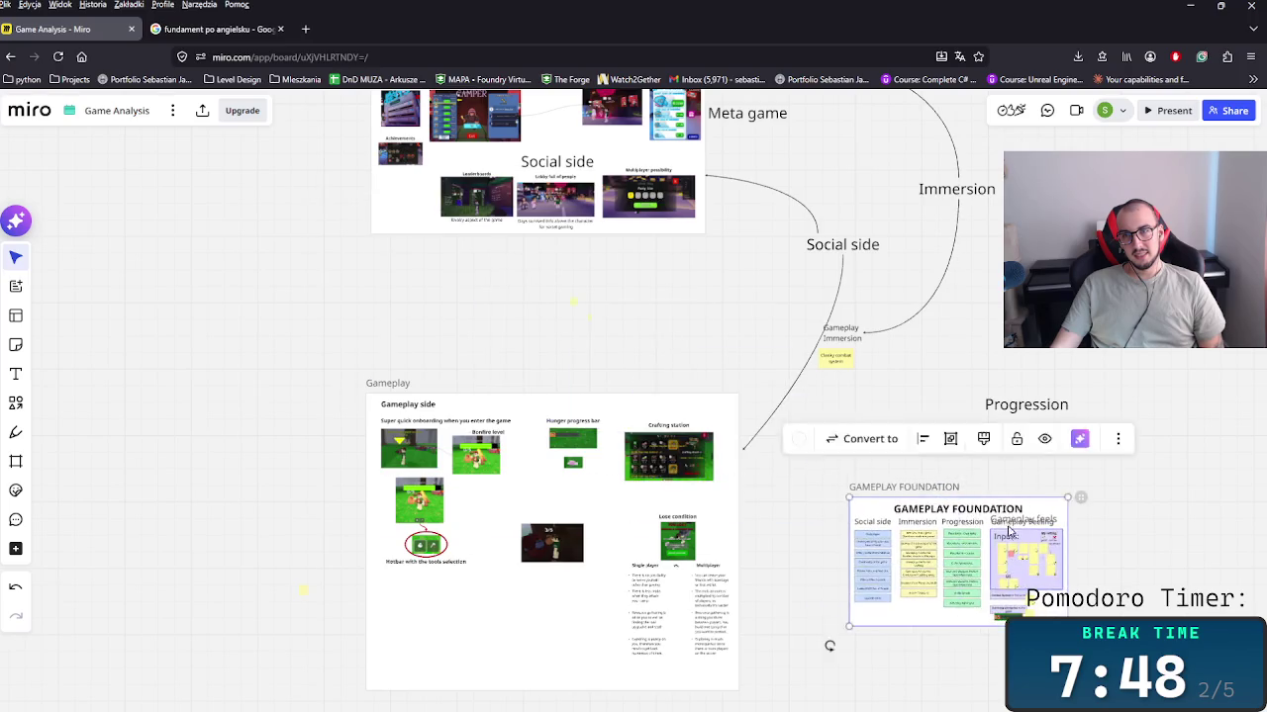
{"action": "left_click_drag", "start_coordinate": [265, 326], "coordinate": [287, 322]}
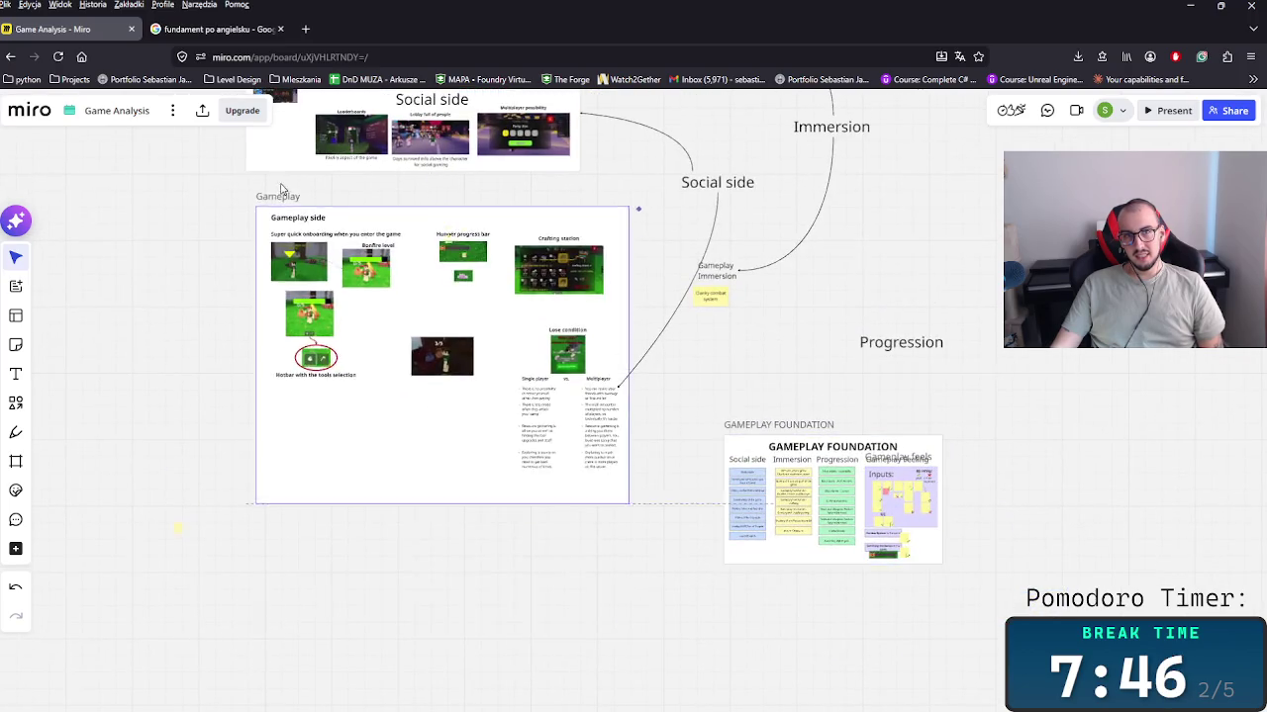
Step: Place the frame beside the Gameplay Design Bible, right of the Intrinsic vs extrinsic text
{"action": "left_click", "coordinate": [752, 426]}
{"action": "left_click", "coordinate": [900, 449]}
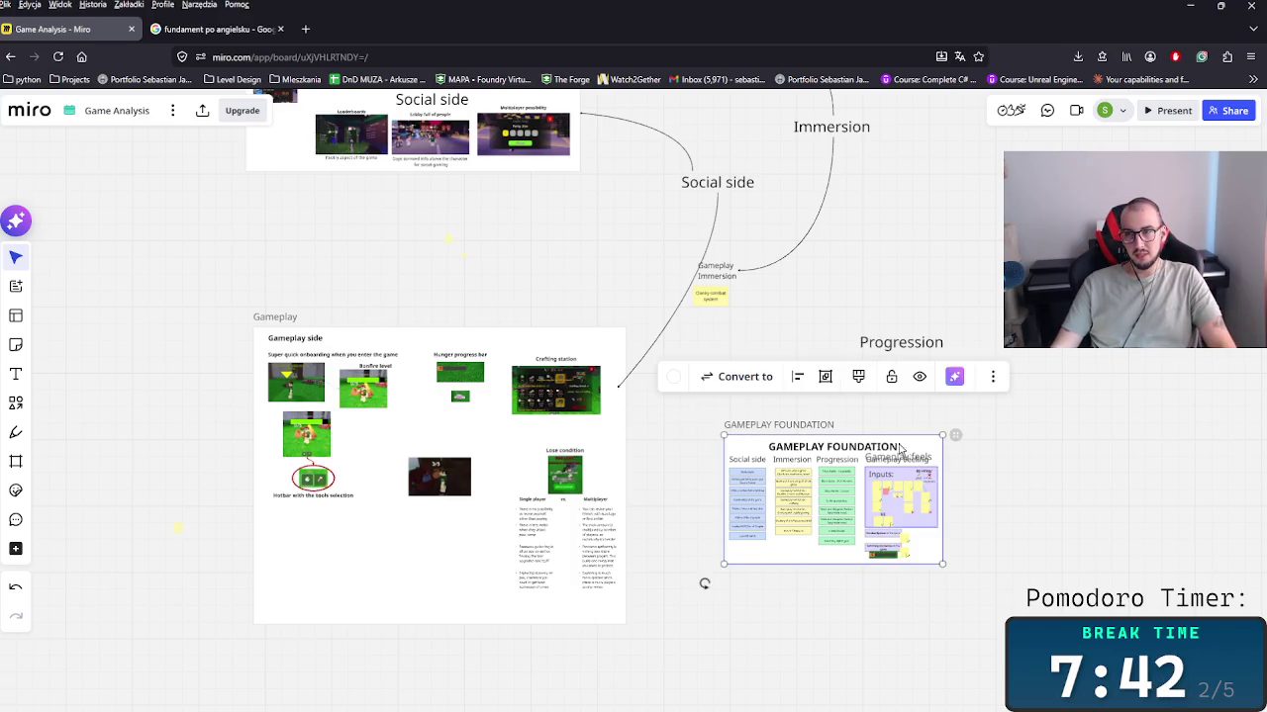
{"action": "left_click_drag", "start_coordinate": [789, 432], "coordinate": [320, 631]}
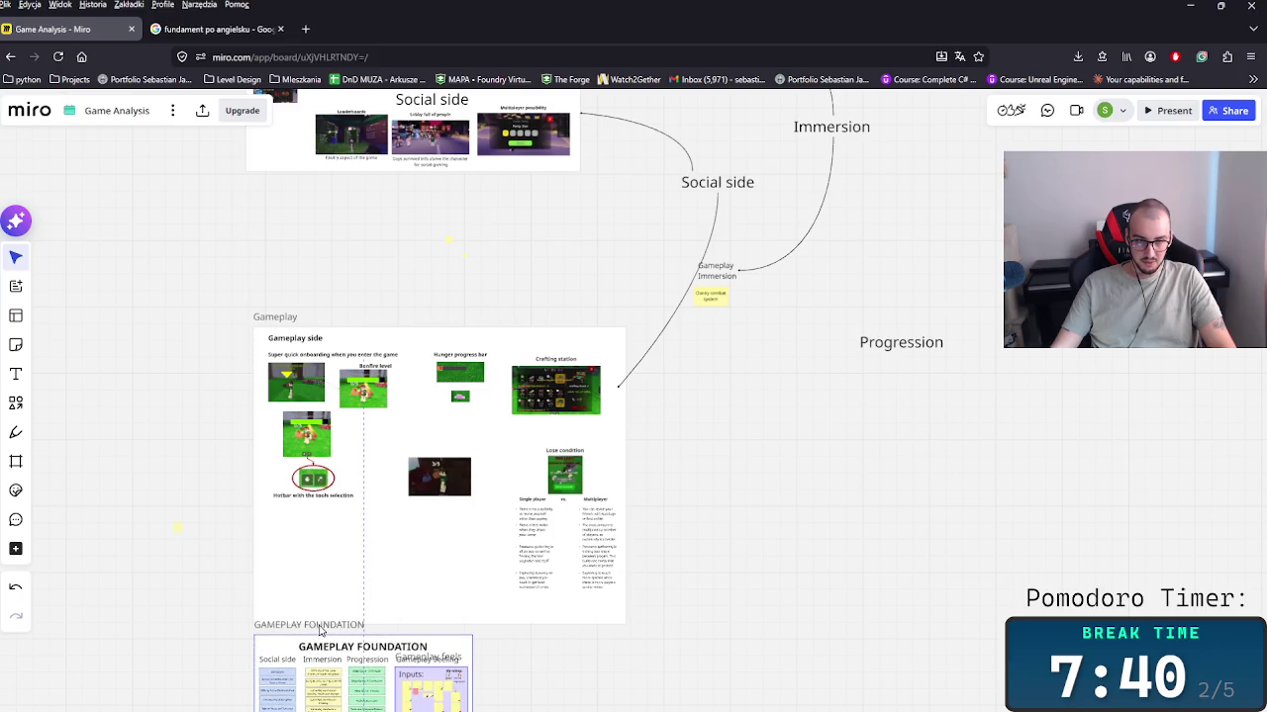
{"action": "scroll", "coordinate": [223, 582], "scroll_direction": "down", "scroll_amount": 5}
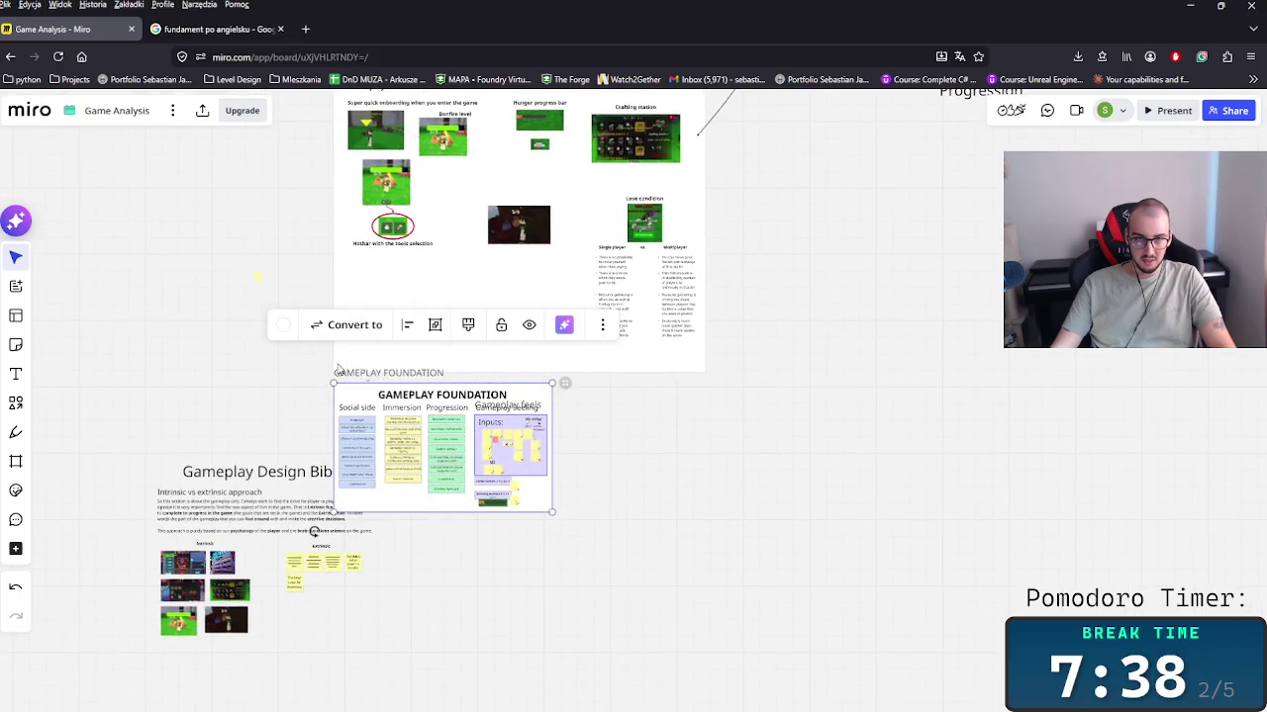
{"action": "left_click_drag", "start_coordinate": [210, 310], "coordinate": [440, 480]}
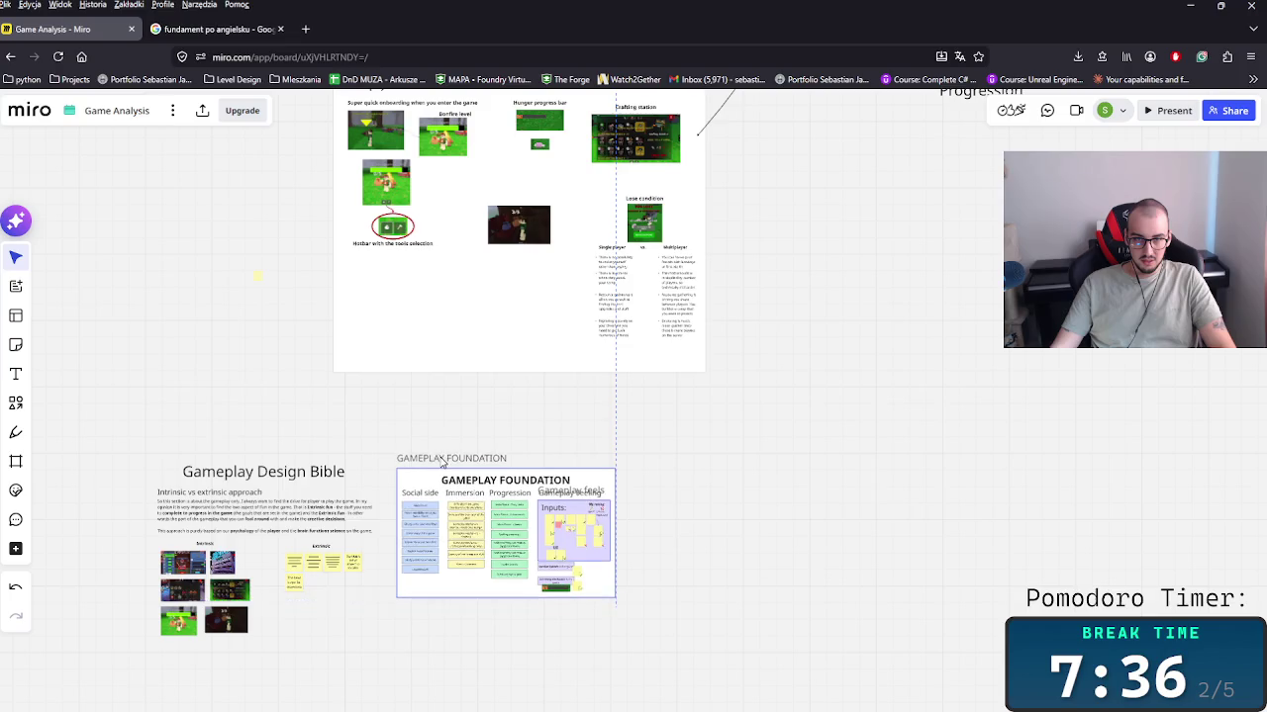
{"action": "left_click_drag", "start_coordinate": [440, 480], "coordinate": [443, 479]}
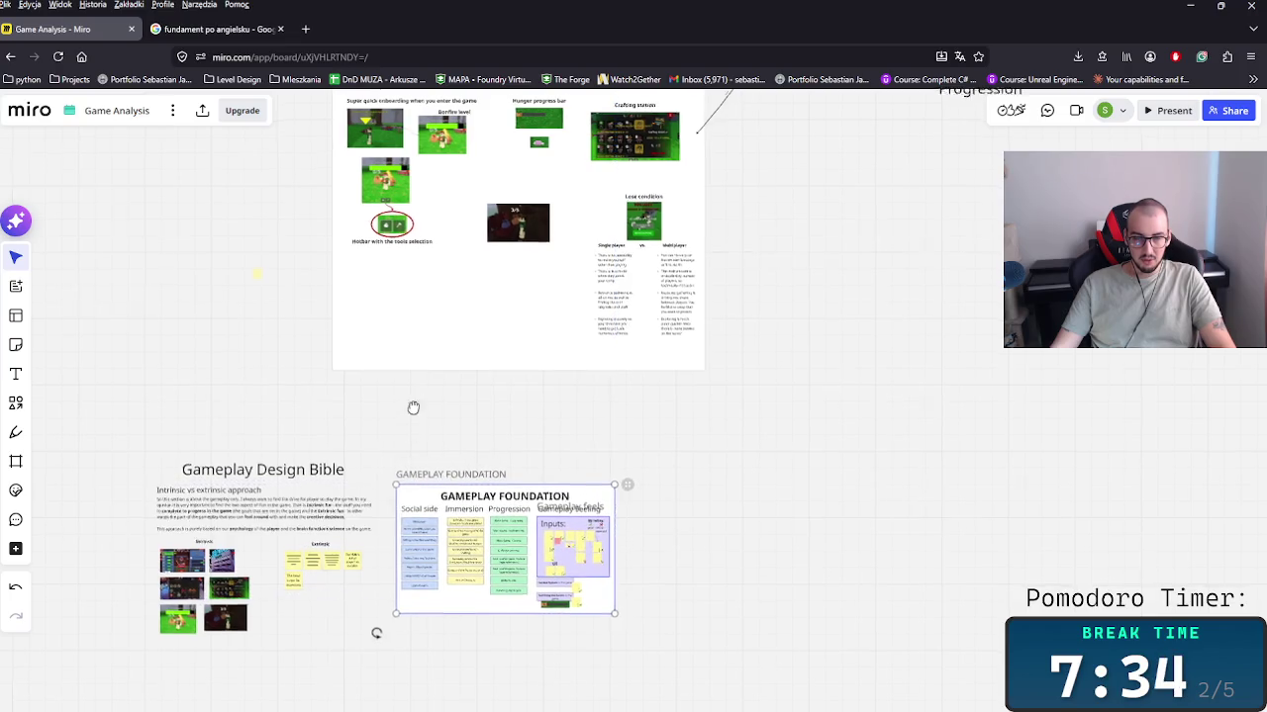
{"action": "scroll", "coordinate": [412, 407], "scroll_direction": "up", "scroll_amount": 2}
{"action": "scroll", "coordinate": [393, 458], "scroll_direction": "up", "scroll_amount": 5}
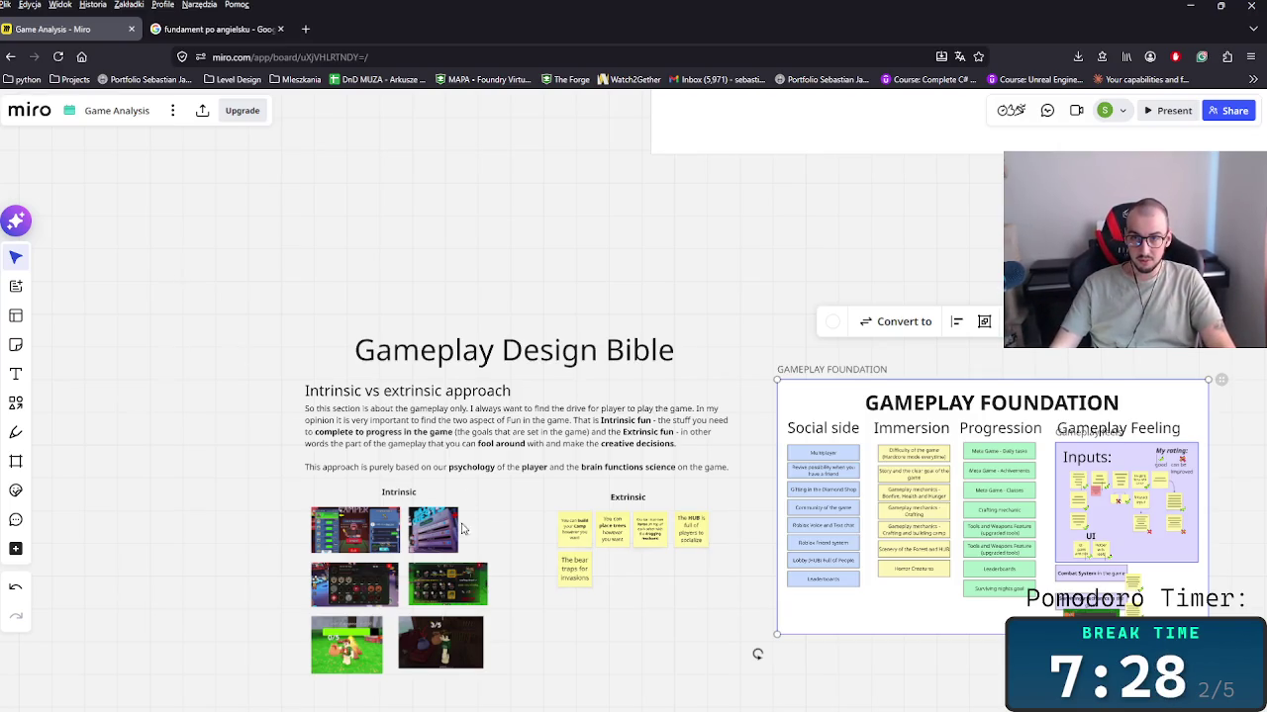
Step: Draw a new frame around the Gameplay Design Bible section
{"action": "scroll", "coordinate": [463, 530], "scroll_direction": "down", "scroll_amount": 3}
{"action": "left_click", "coordinate": [363, 253]}
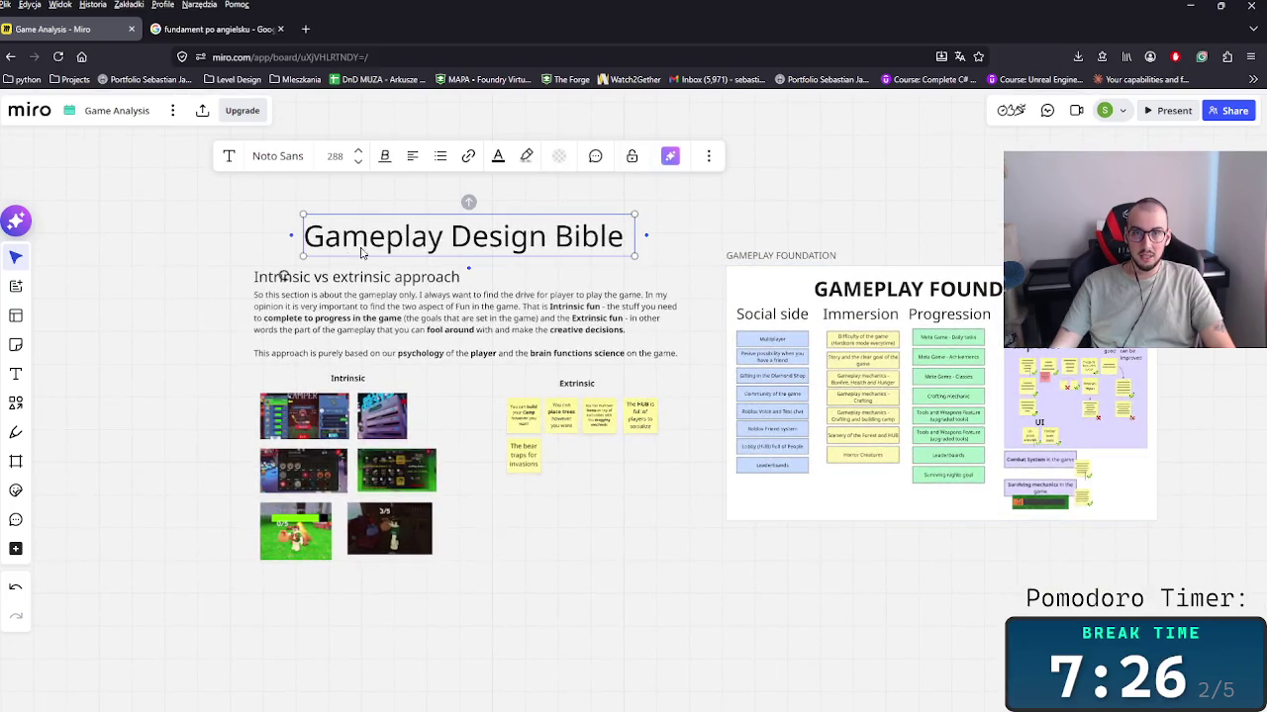
{"action": "left_click", "coordinate": [234, 282]}
{"action": "left_click", "coordinate": [15, 463]}
{"action": "left_click_drag", "start_coordinate": [237, 219], "coordinate": [696, 581]}
Step: Rename the frame from Frame 1 to Gameplay Design Bible using the section title
{"action": "left_click", "coordinate": [421, 232]}
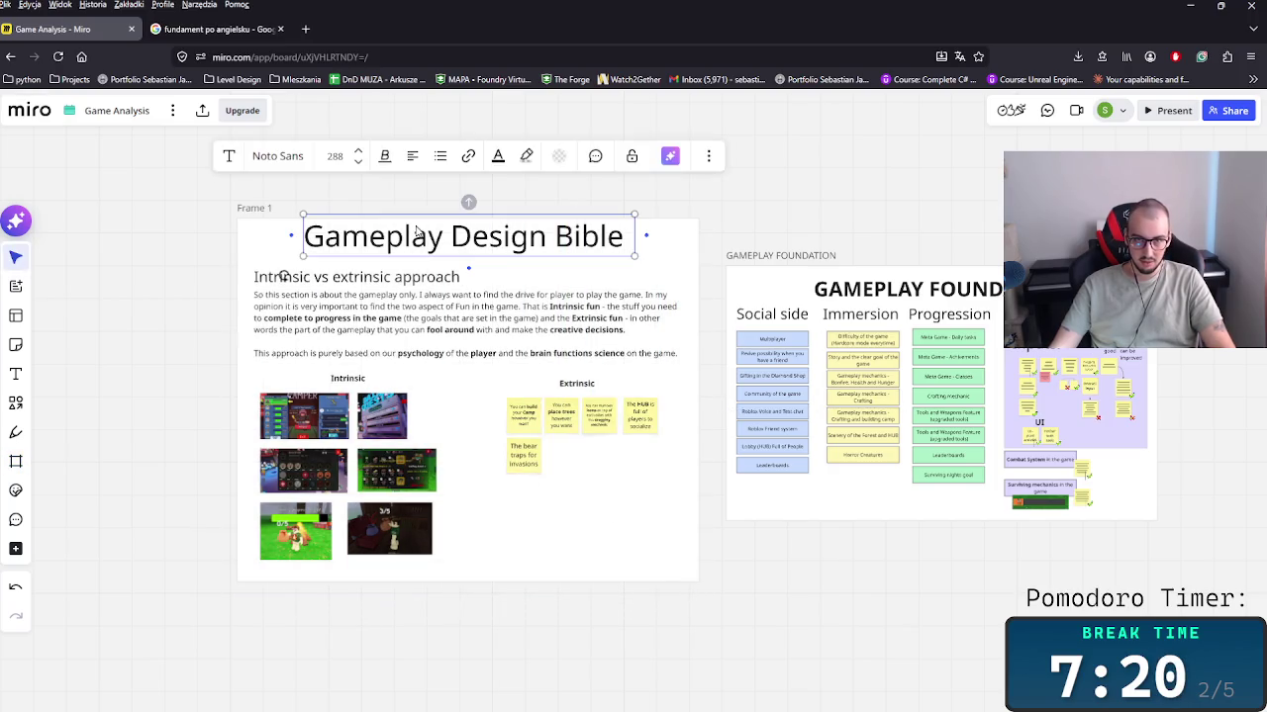
{"action": "double_click", "coordinate": [360, 234]}
{"action": "key", "text": "ctrl+a"}
{"action": "left_click", "coordinate": [265, 209]}
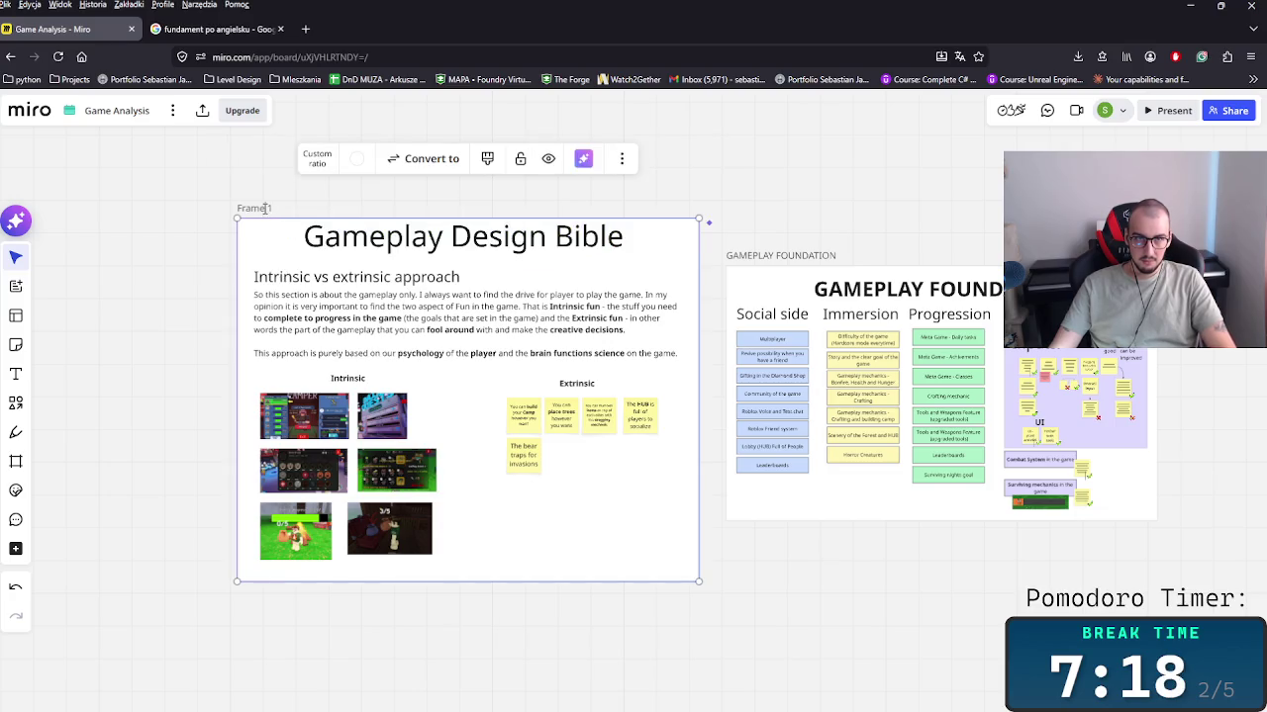
{"action": "left_click", "coordinate": [663, 219]}
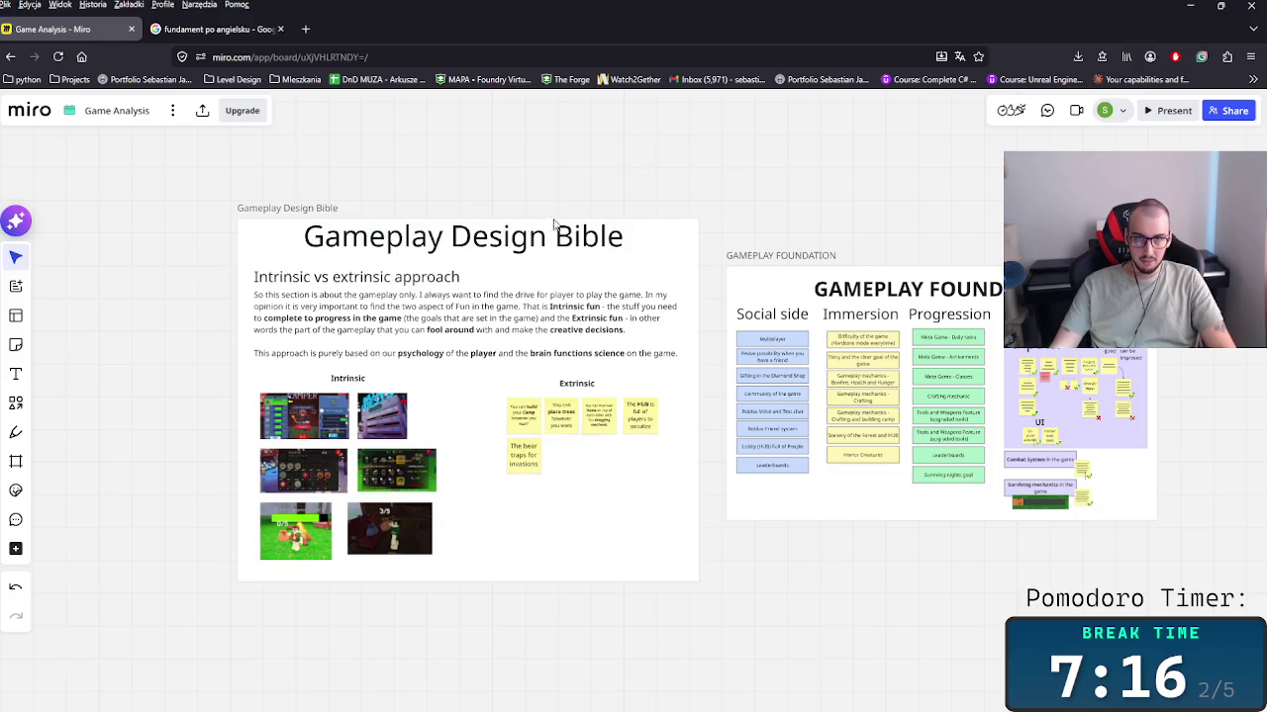
{"action": "double_click", "coordinate": [625, 245]}
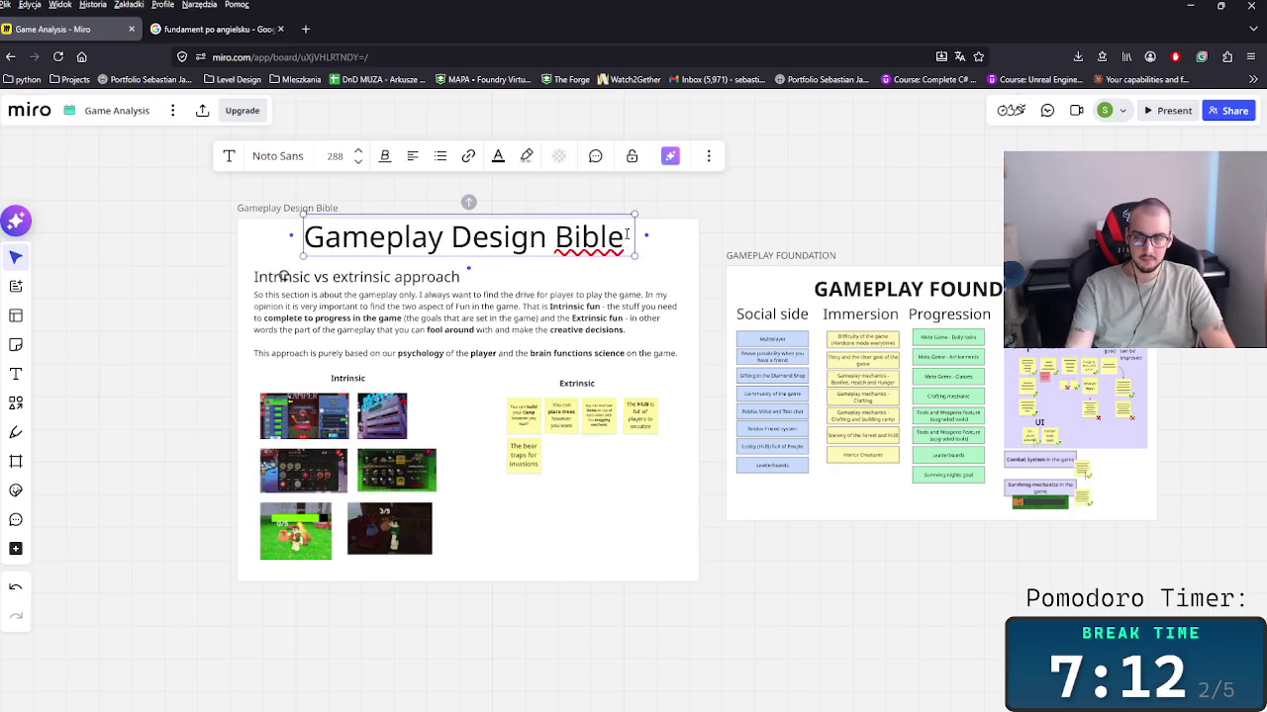
{"action": "left_click", "coordinate": [743, 217]}
{"action": "scroll", "coordinate": [699, 263], "scroll_direction": "up", "scroll_amount": 3}
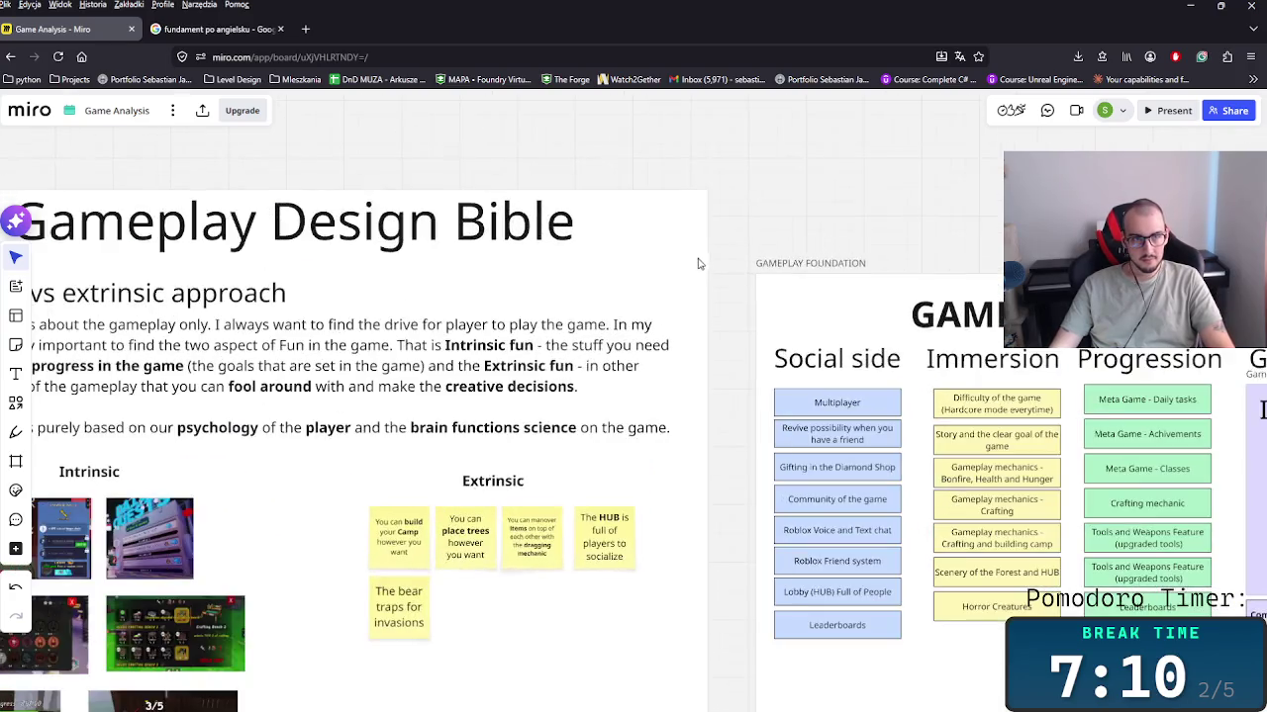
{"action": "scroll", "coordinate": [557, 414], "scroll_direction": "up", "scroll_amount": 2}
{"action": "scroll", "coordinate": [557, 413], "scroll_direction": "up", "scroll_amount": 2}
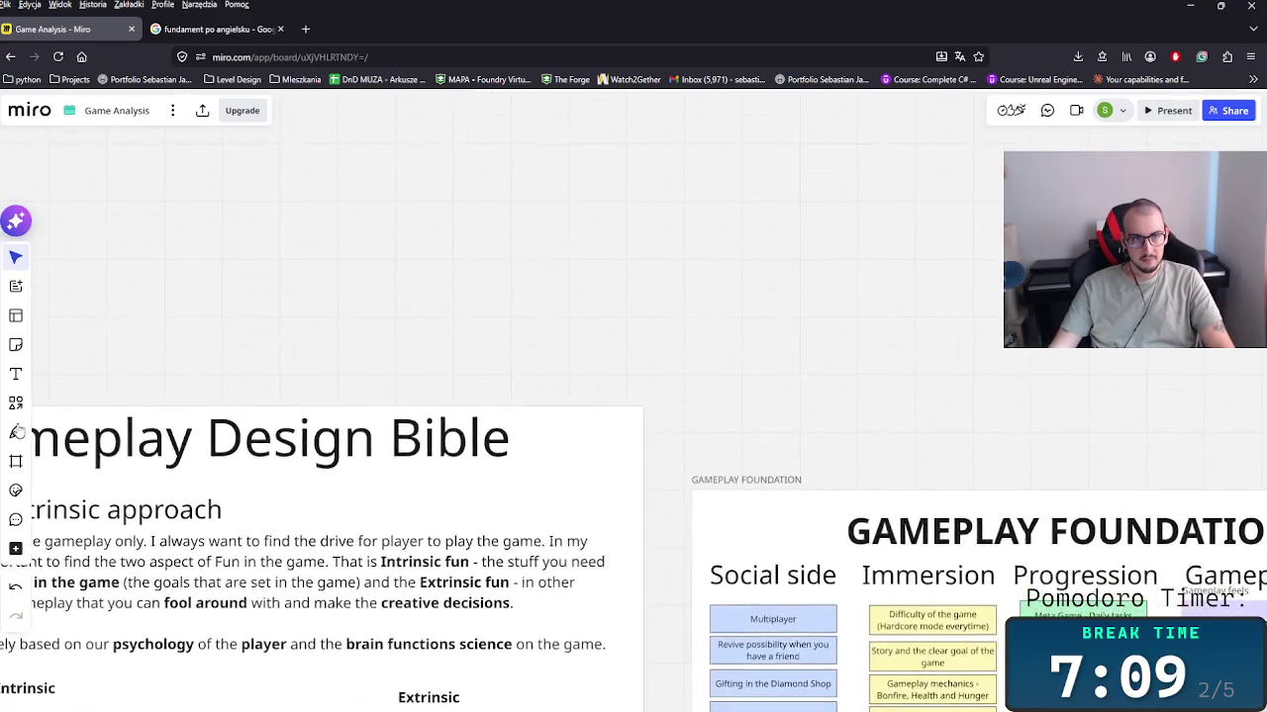
Step: Add a sticky note beside the title reading 'The most important aspects of the game for me.'
{"action": "left_click", "coordinate": [16, 345]}
{"action": "left_click", "coordinate": [510, 482]}
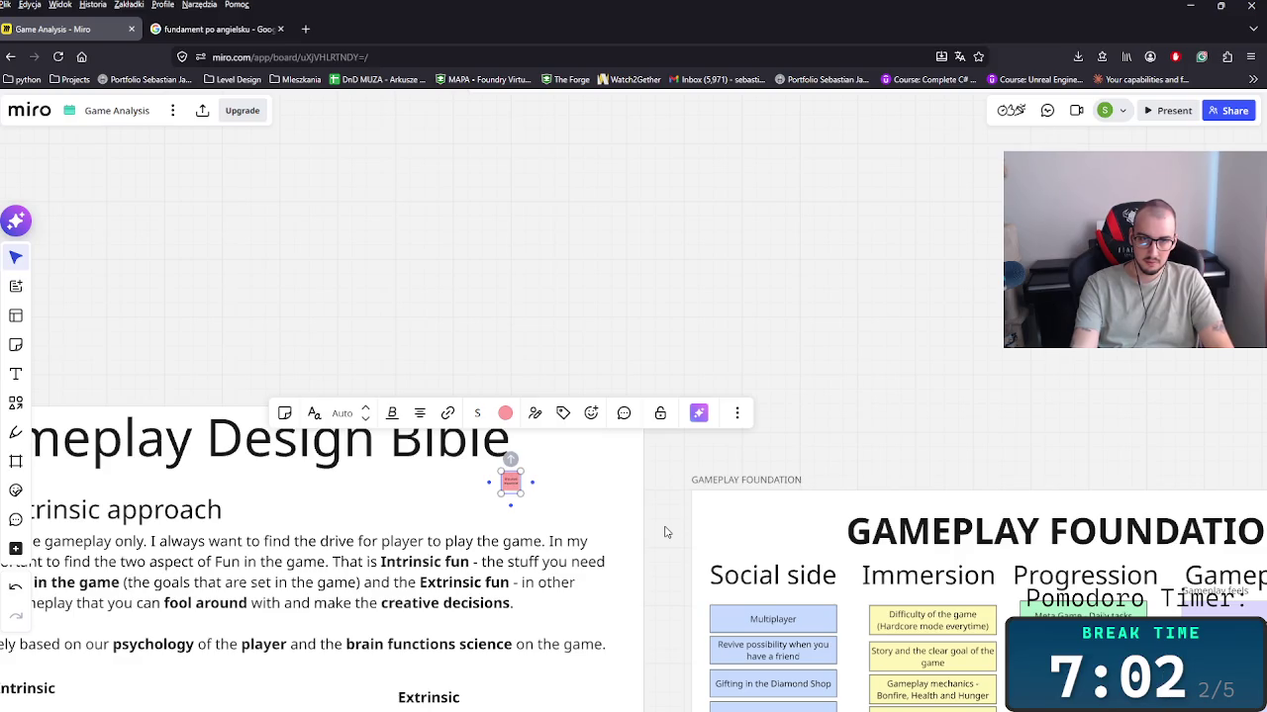
{"action": "scroll", "coordinate": [550, 505], "scroll_direction": "up", "scroll_amount": 3}
{"action": "scroll", "coordinate": [550, 506], "scroll_direction": "up", "scroll_amount": 3}
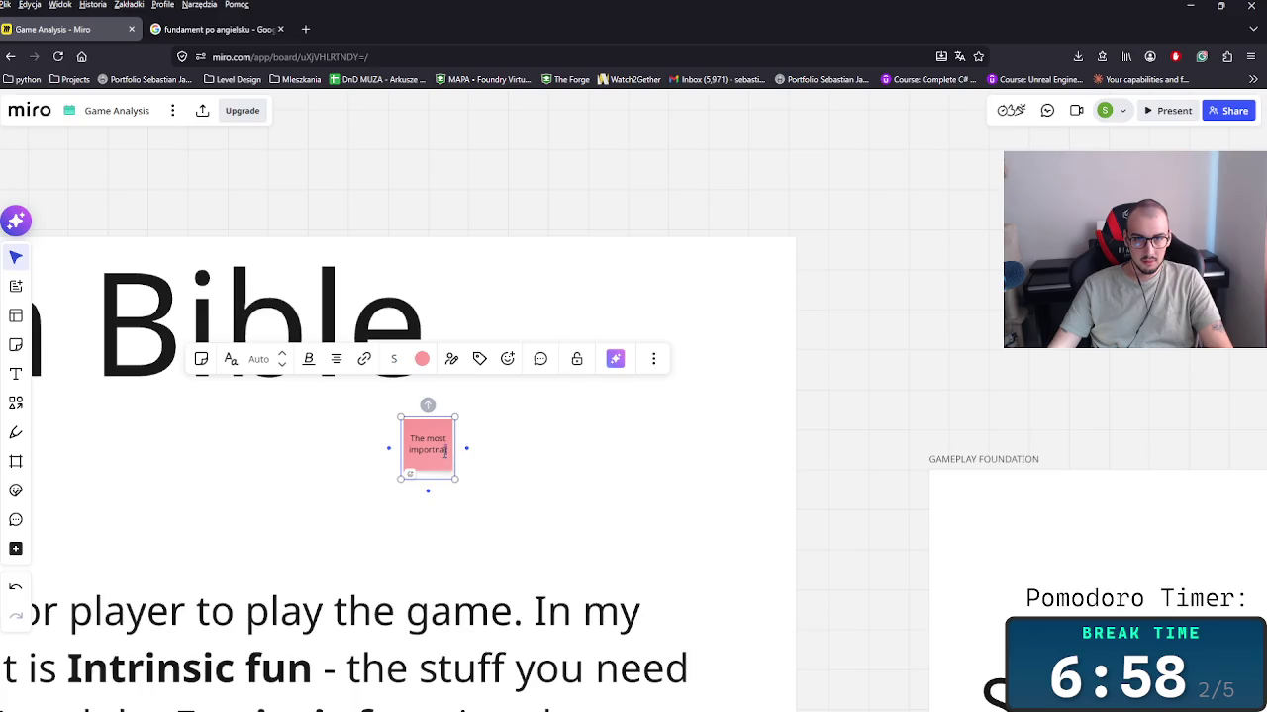
{"action": "type", "text": "ant aspects of the game for me"}
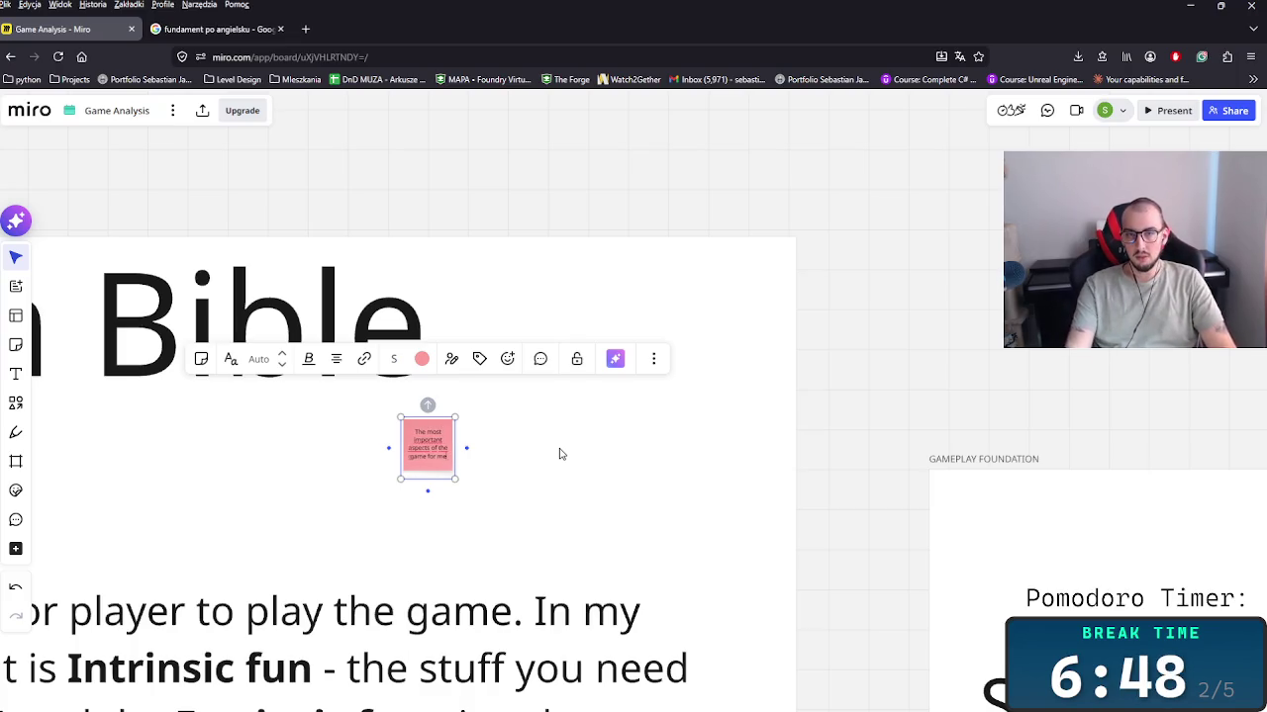
{"action": "type", "text": "."}
Step: Make the sticky note yellow and size L, and move it right of the title
{"action": "left_click", "coordinate": [421, 358]}
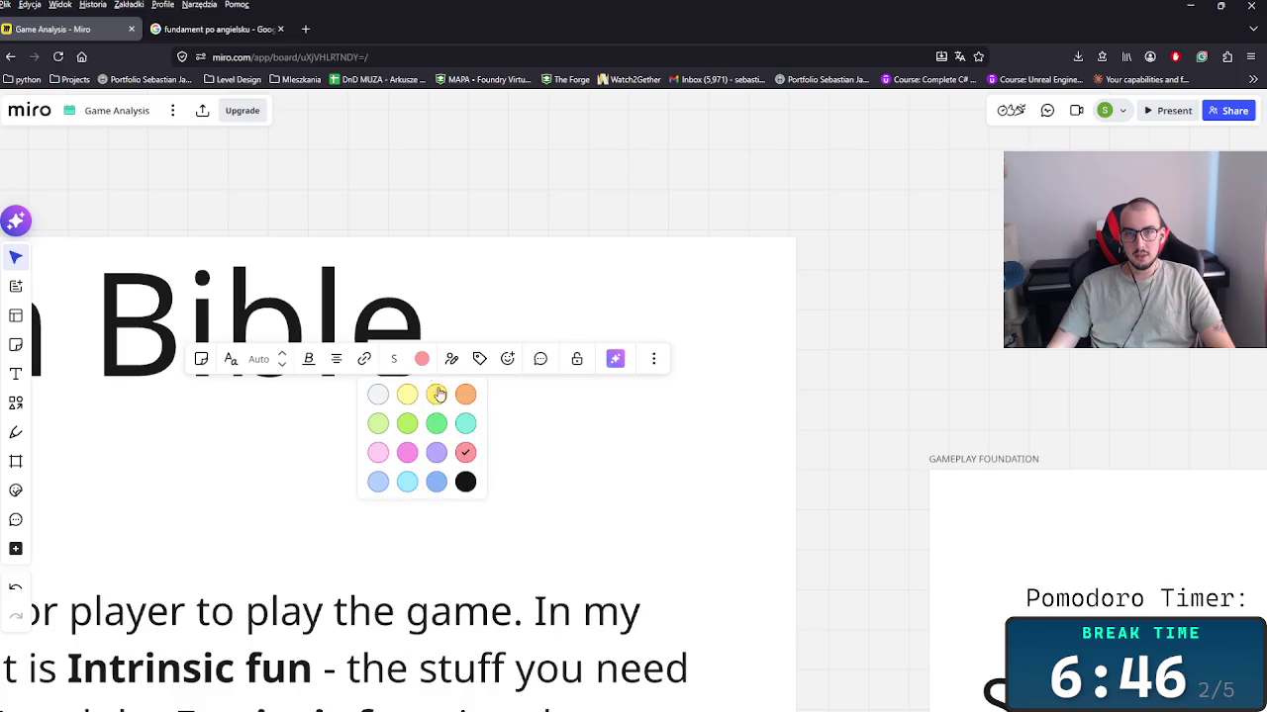
{"action": "left_click", "coordinate": [412, 396]}
{"action": "left_click", "coordinate": [393, 446]}
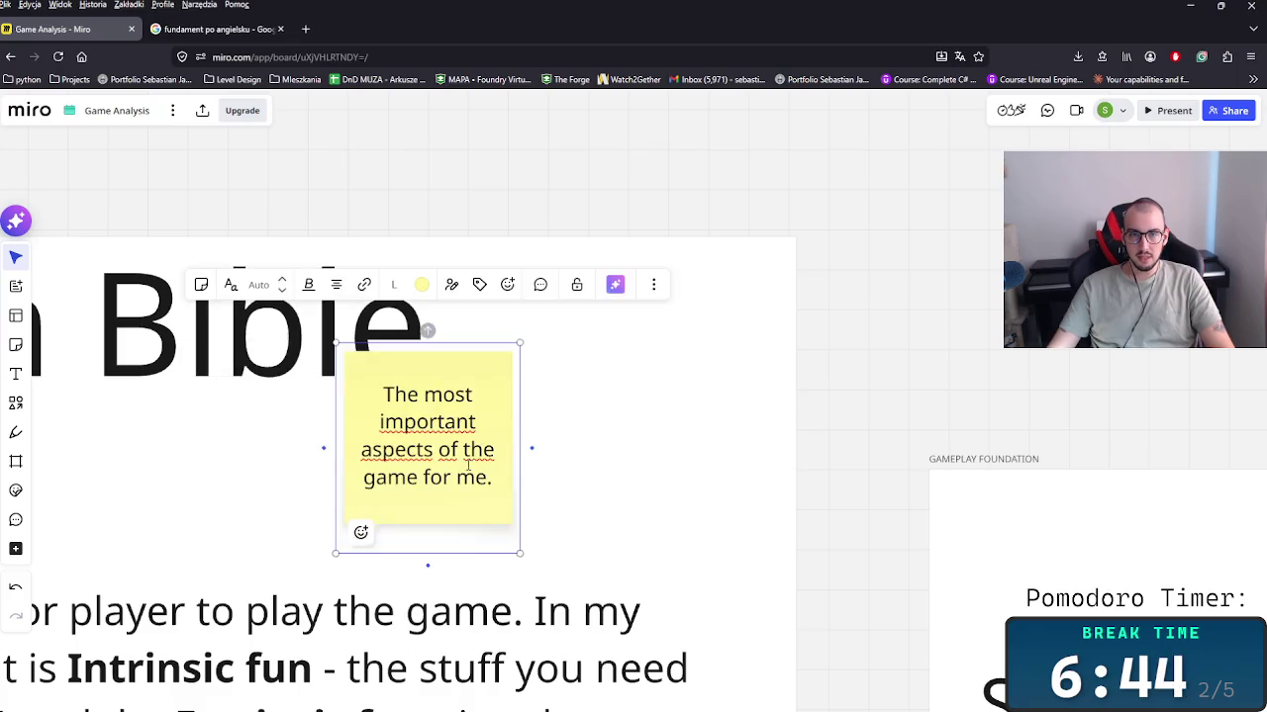
{"action": "left_click", "coordinate": [359, 531]}
{"action": "left_click_drag", "start_coordinate": [365, 466], "coordinate": [577, 467]}
Step: Connect the sticky note to the title with a black connector
{"action": "left_click", "coordinate": [418, 380]}
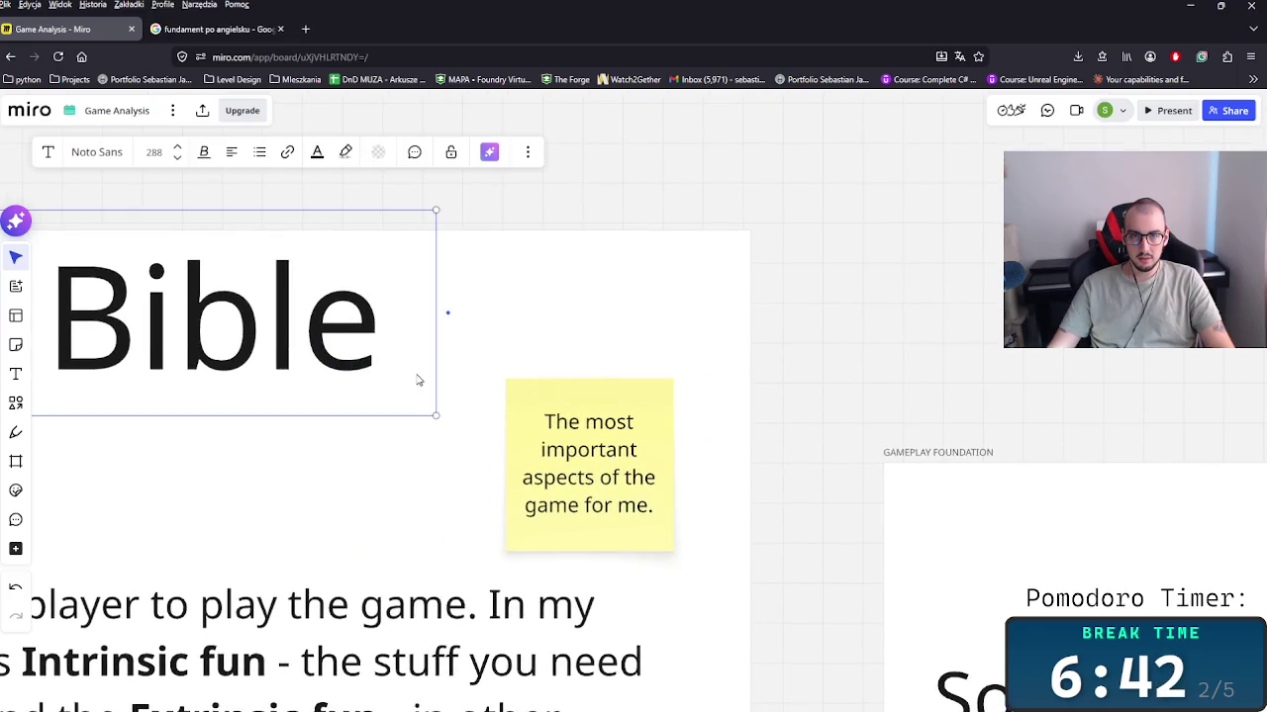
{"action": "left_click", "coordinate": [515, 454]}
{"action": "left_click_drag", "start_coordinate": [483, 465], "coordinate": [390, 419]}
{"action": "left_click", "coordinate": [598, 488]}
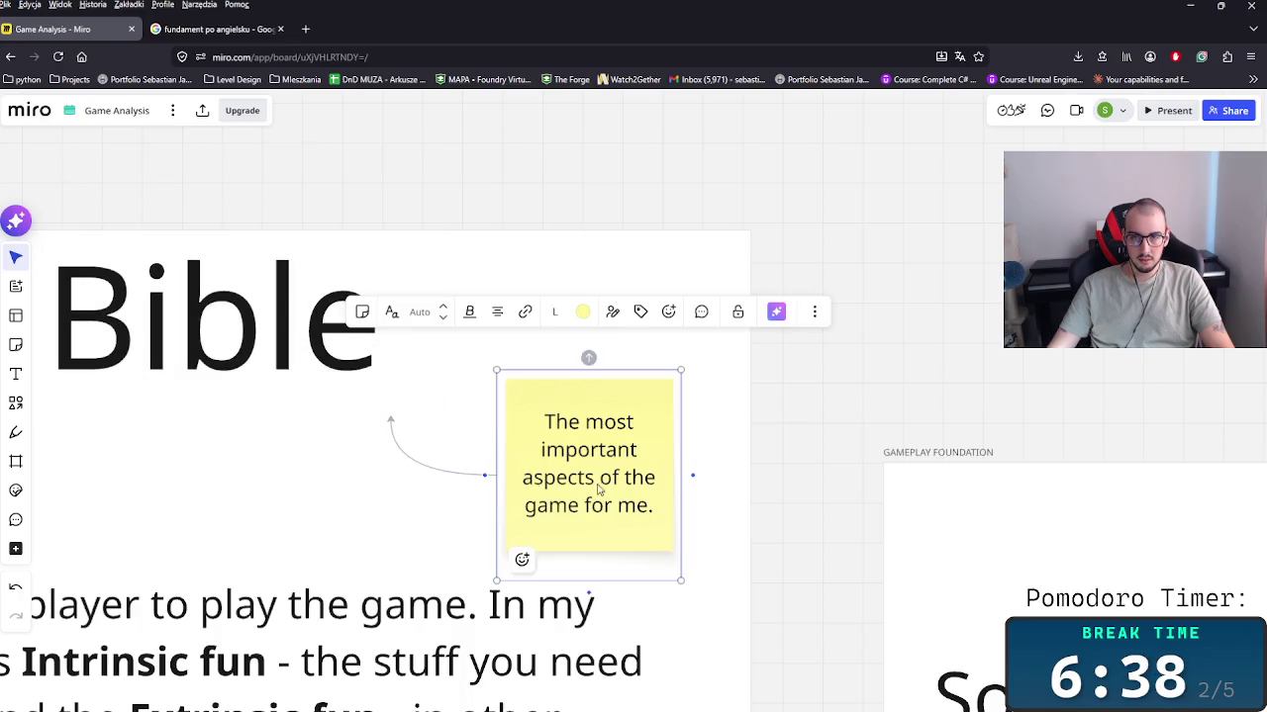
{"action": "left_click", "coordinate": [426, 471]}
{"action": "left_click", "coordinate": [408, 359]}
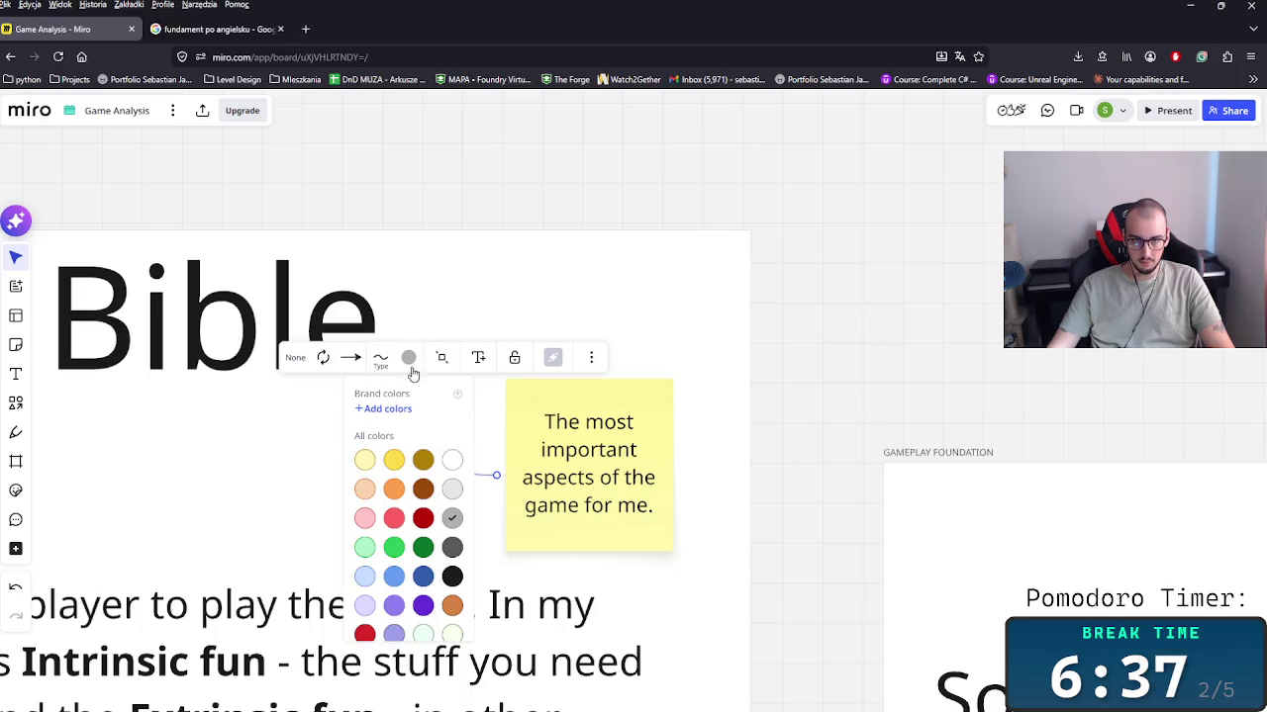
{"action": "left_click", "coordinate": [452, 579]}
{"action": "left_click", "coordinate": [749, 504]}
{"action": "scroll", "coordinate": [735, 528], "scroll_direction": "down", "scroll_amount": 2}
{"action": "scroll", "coordinate": [743, 528], "scroll_direction": "down", "scroll_amount": 2}
{"action": "scroll", "coordinate": [702, 527], "scroll_direction": "down", "scroll_amount": 2}
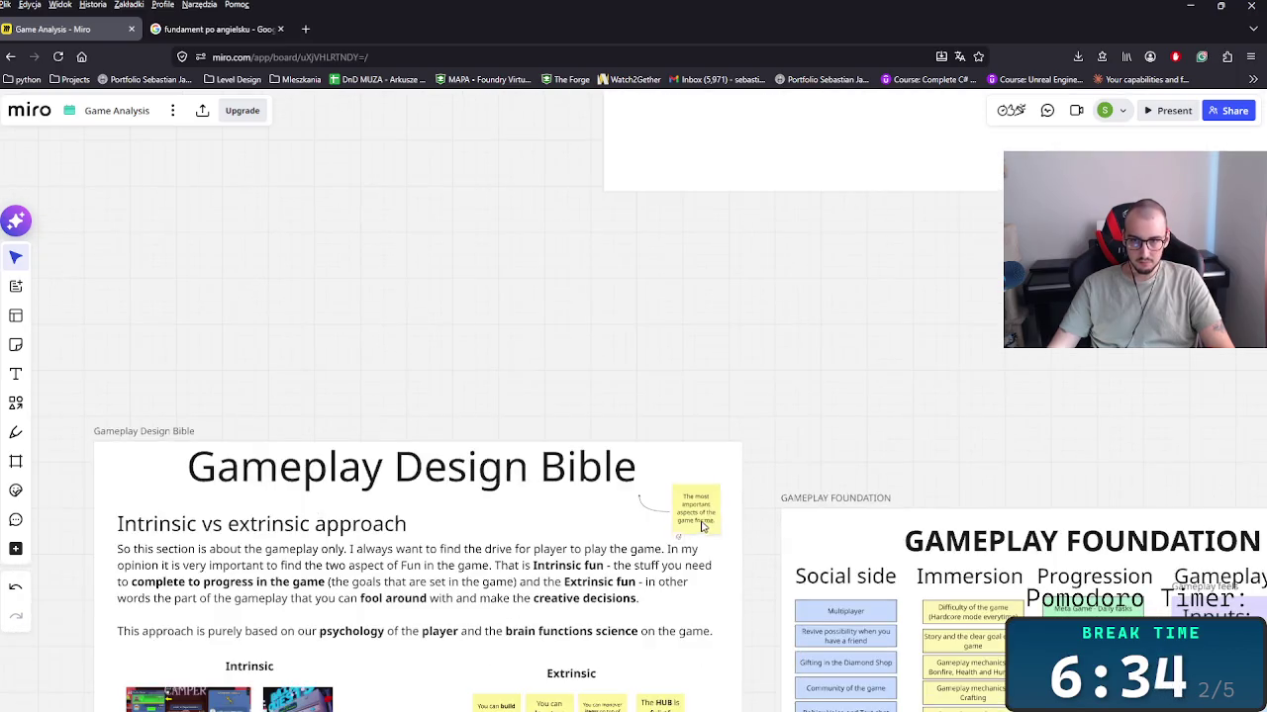
Step: Snap the sticky note's connector end onto the Gameplay Design Bible title
{"action": "left_click_drag", "start_coordinate": [702, 526], "coordinate": [711, 518]}
{"action": "left_click_drag", "start_coordinate": [641, 501], "coordinate": [653, 484]}
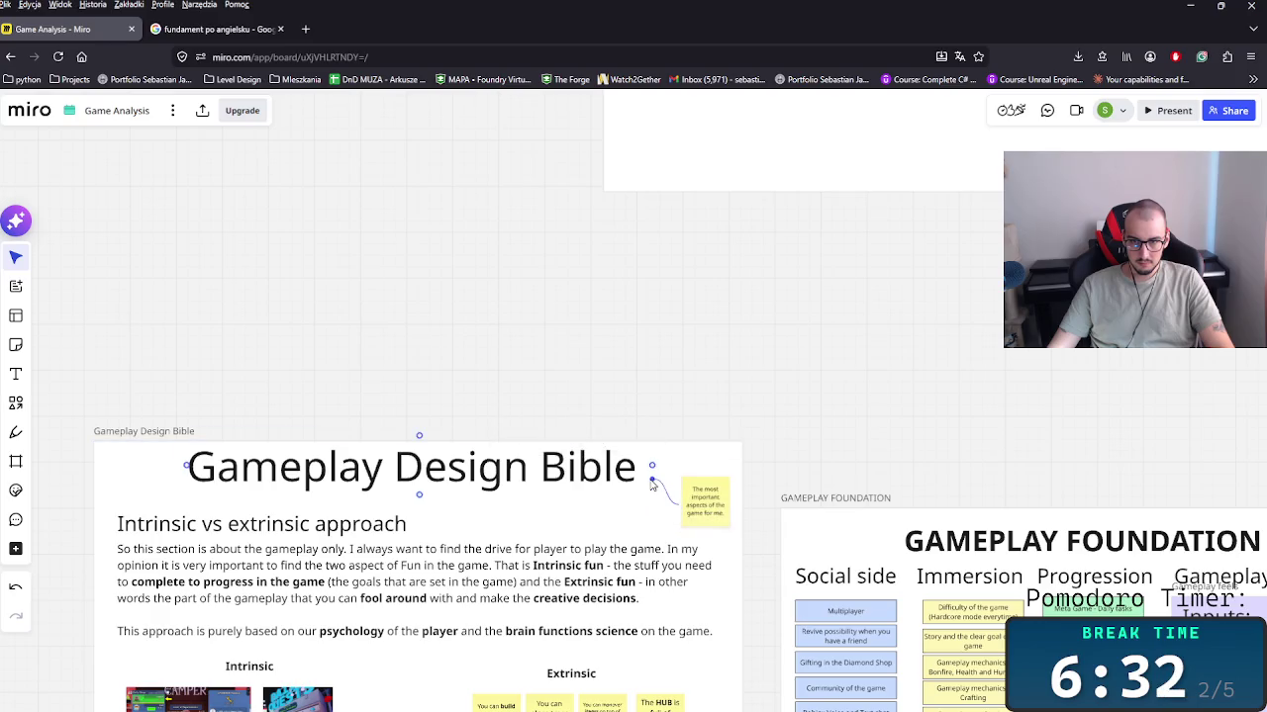
{"action": "scroll", "coordinate": [658, 509], "scroll_direction": "down", "scroll_amount": 2}
{"action": "scroll", "coordinate": [396, 455], "scroll_direction": "down", "scroll_amount": 2}
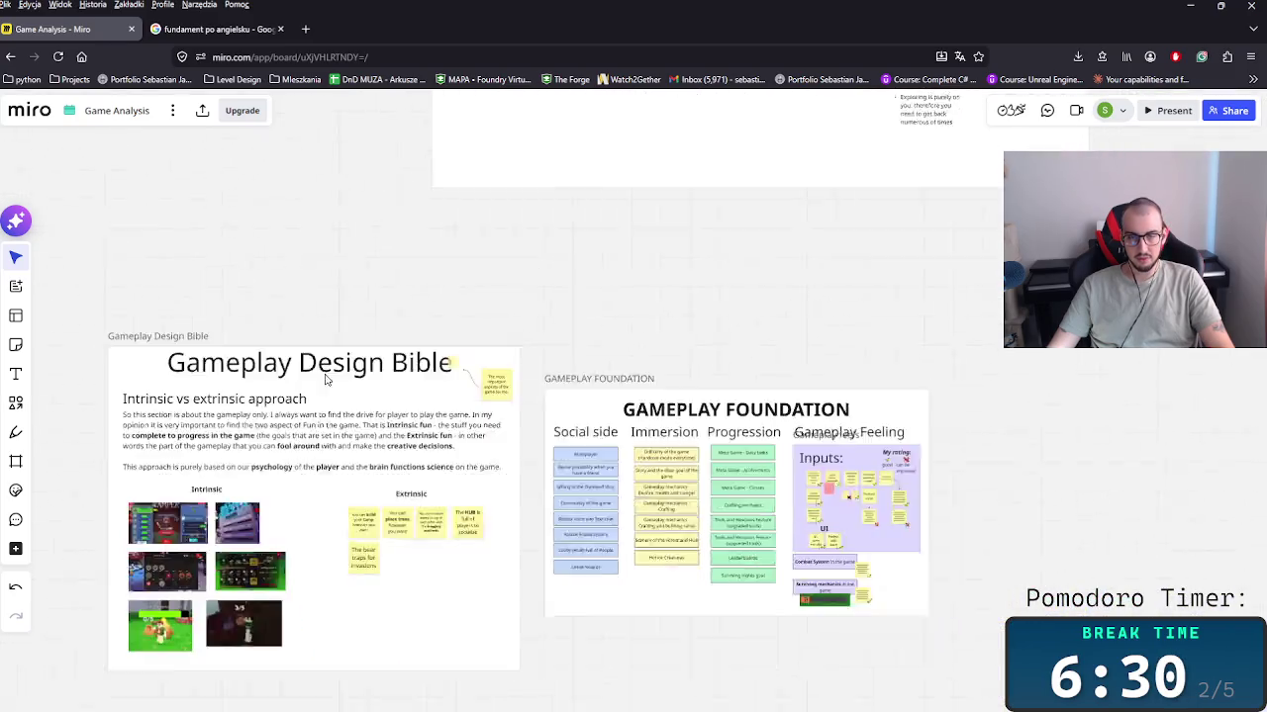
{"action": "scroll", "coordinate": [390, 451], "scroll_direction": "down", "scroll_amount": 2}
{"action": "left_click_drag", "start_coordinate": [391, 452], "coordinate": [569, 507]}
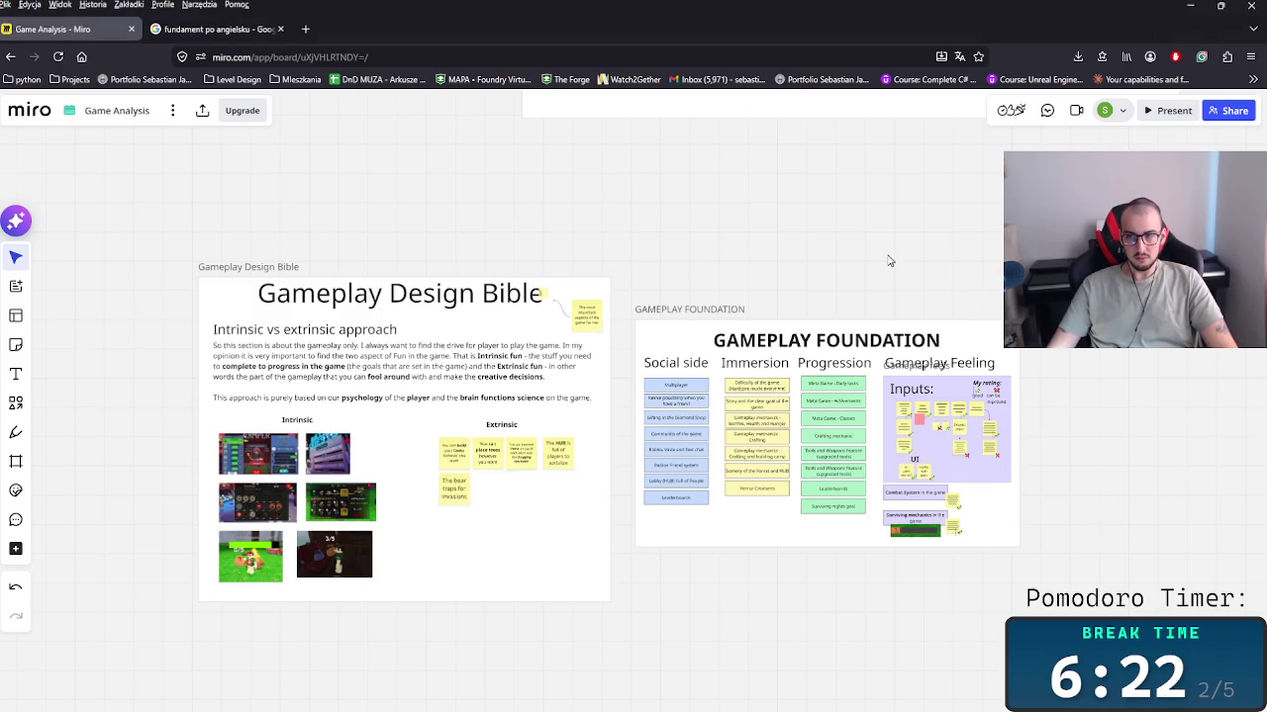
Step: Move the GAMEPLAY FOUNDATION frame up so its top aligns with the Design Bible frame
{"action": "scroll", "coordinate": [889, 260], "scroll_direction": "up", "scroll_amount": 2}
{"action": "scroll", "coordinate": [911, 323], "scroll_direction": "up", "scroll_amount": 2}
{"action": "scroll", "coordinate": [910, 323], "scroll_direction": "down", "scroll_amount": 2}
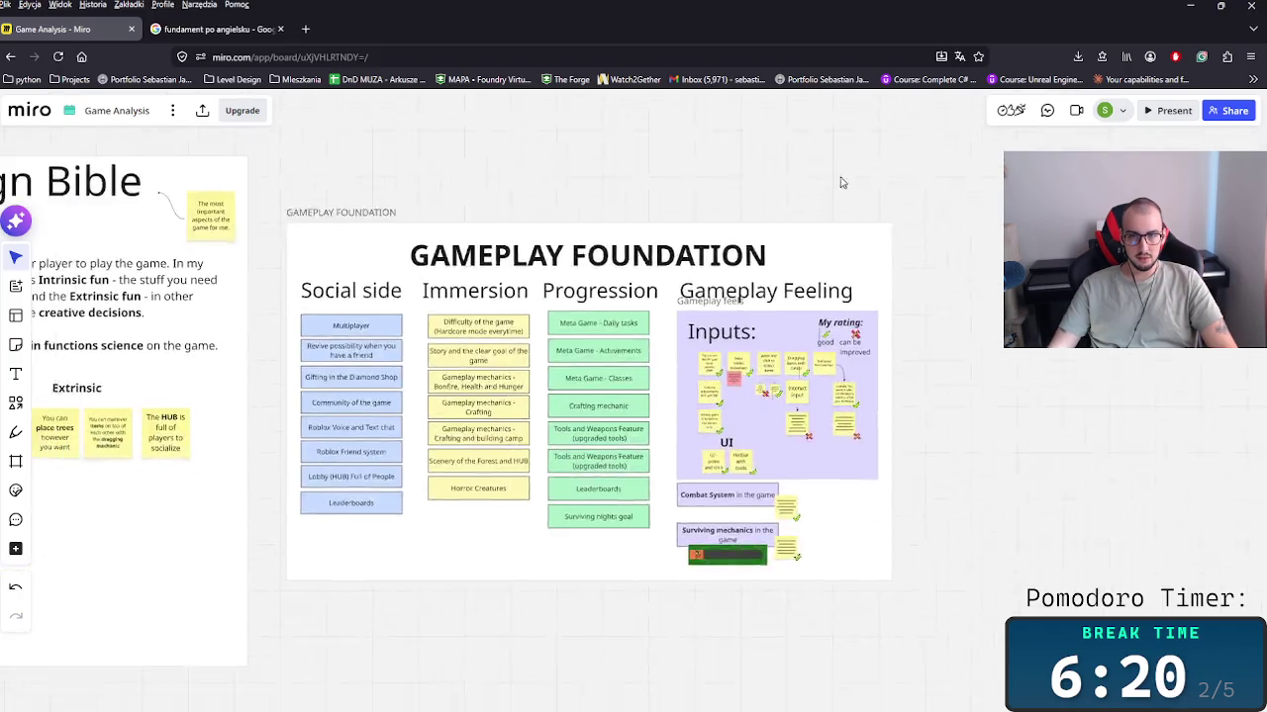
{"action": "scroll", "coordinate": [841, 182], "scroll_direction": "left", "scroll_amount": 3}
{"action": "scroll", "coordinate": [598, 223], "scroll_direction": "left", "scroll_amount": 2}
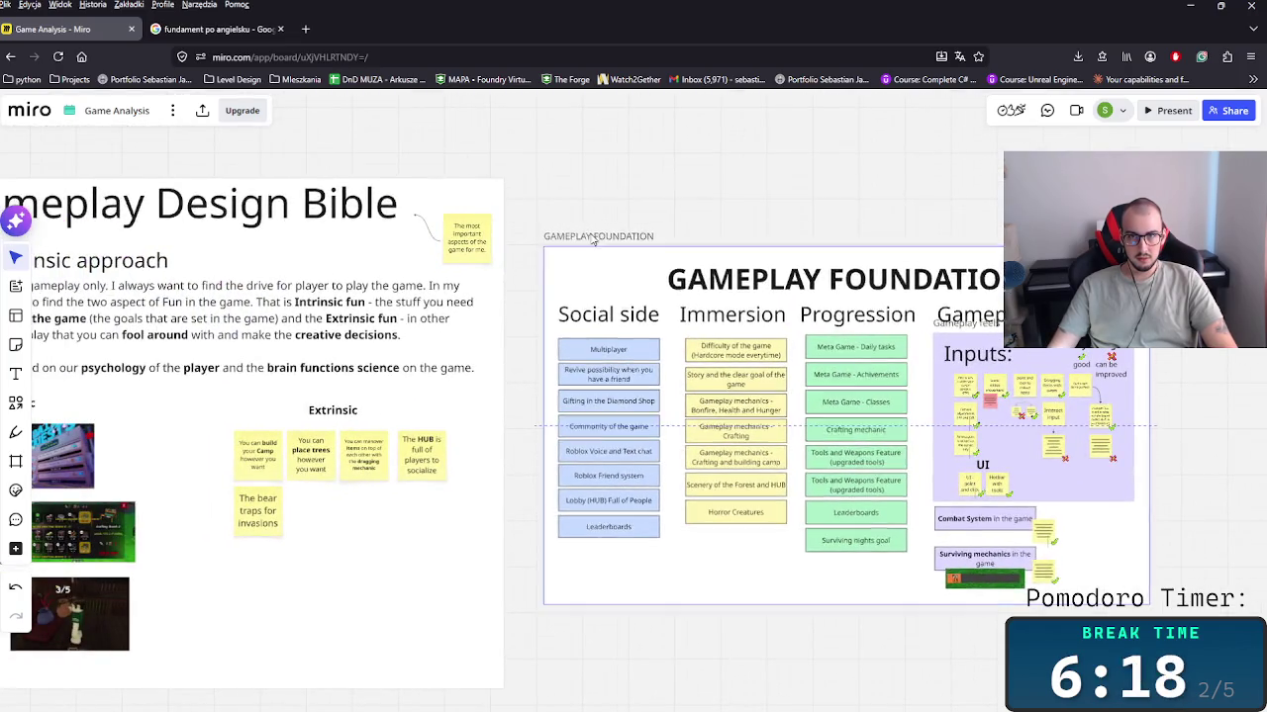
{"action": "left_click_drag", "start_coordinate": [584, 244], "coordinate": [565, 204]}
{"action": "key", "text": "ctrl+z"}
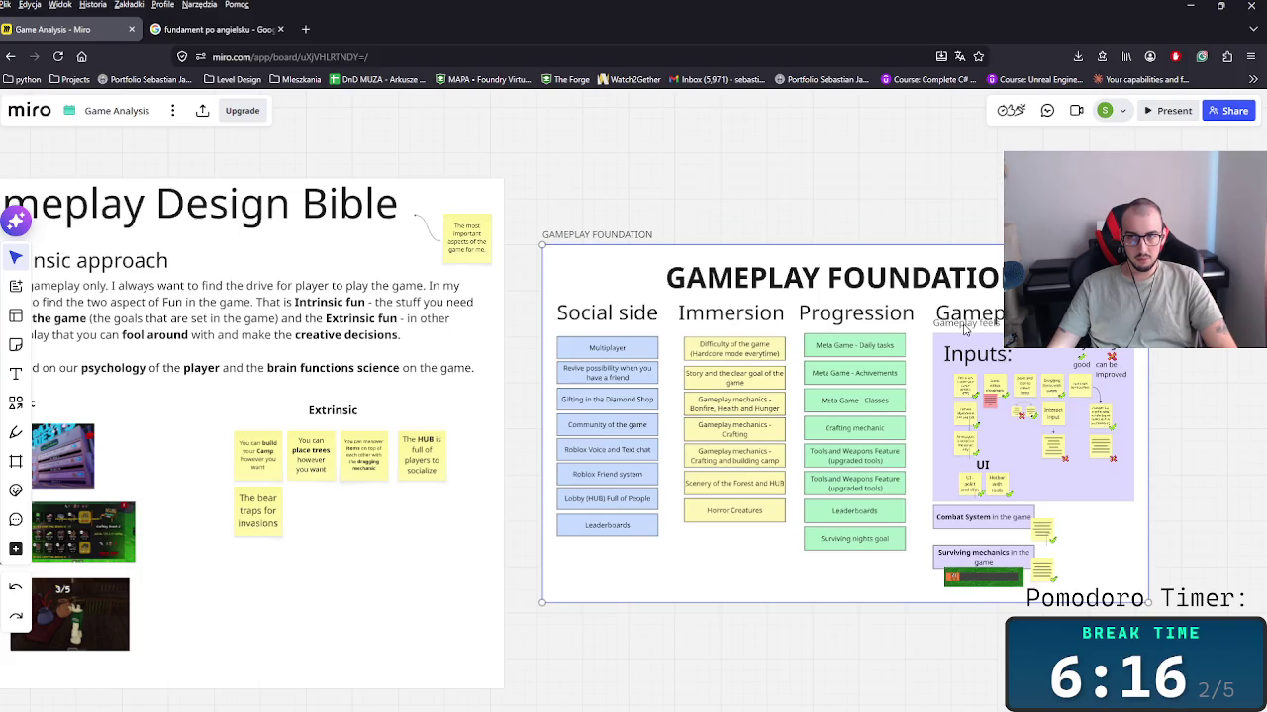
{"action": "left_click_drag", "start_coordinate": [596, 235], "coordinate": [583, 173]}
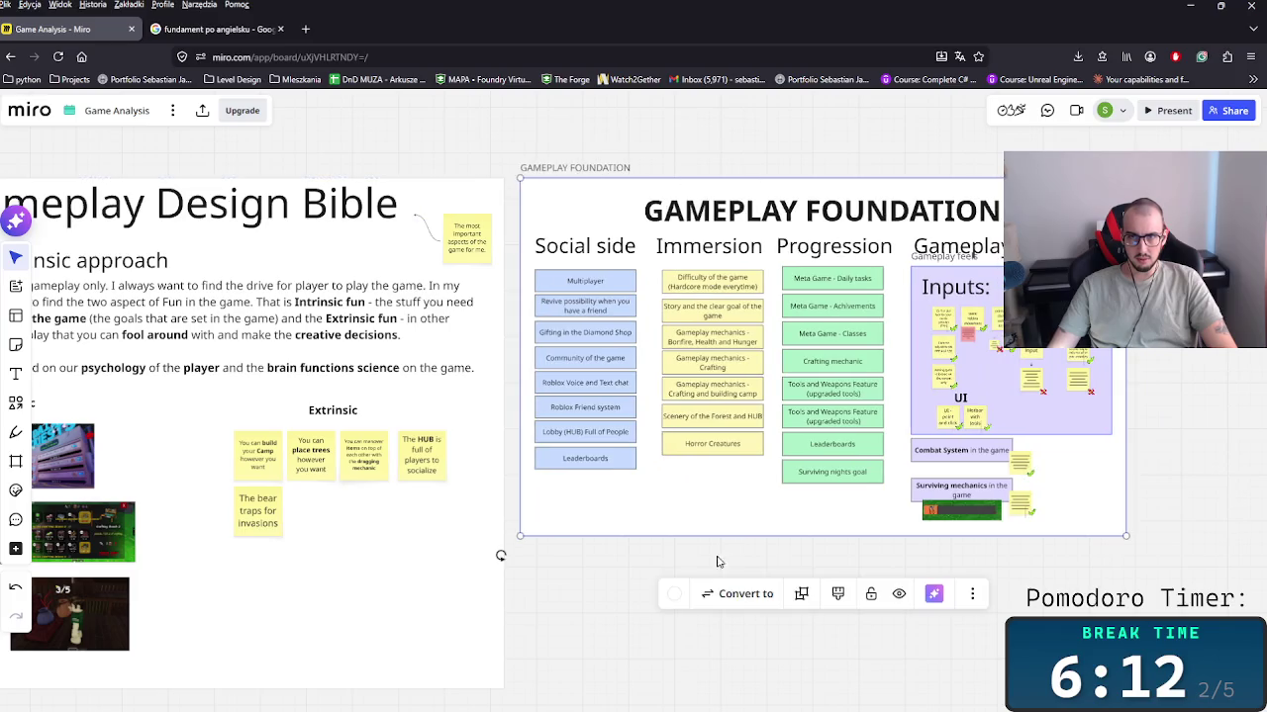
{"action": "scroll", "coordinate": [693, 594], "scroll_direction": "up", "scroll_amount": 5}
{"action": "scroll", "coordinate": [685, 624], "scroll_direction": "right", "scroll_amount": 5}
{"action": "scroll", "coordinate": [429, 514], "scroll_direction": "up", "scroll_amount": 3}
{"action": "scroll", "coordinate": [778, 588], "scroll_direction": "left", "scroll_amount": 5}
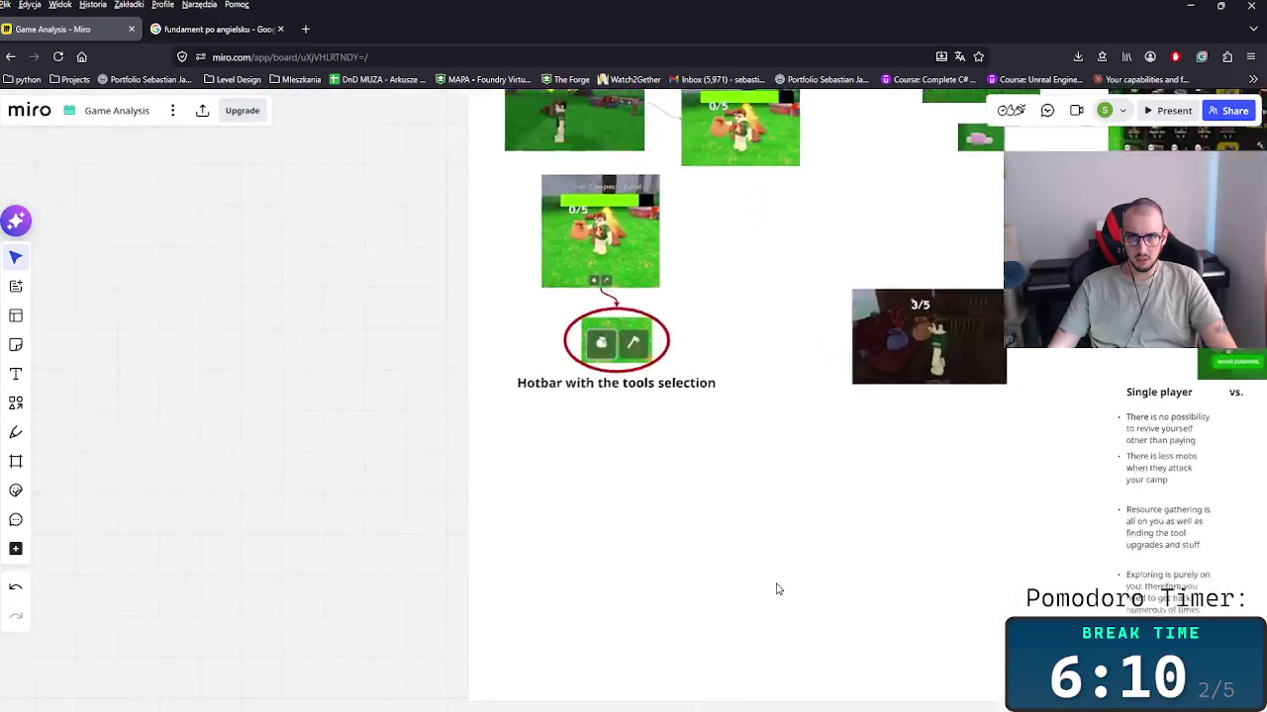
{"action": "scroll", "coordinate": [673, 518], "scroll_direction": "up", "scroll_amount": 3}
{"action": "scroll", "coordinate": [673, 517], "scroll_direction": "up", "scroll_amount": 2}
{"action": "scroll", "coordinate": [673, 517], "scroll_direction": "right", "scroll_amount": 2}
{"action": "scroll", "coordinate": [624, 494], "scroll_direction": "up", "scroll_amount": 5}
{"action": "scroll", "coordinate": [624, 494], "scroll_direction": "left", "scroll_amount": 4}
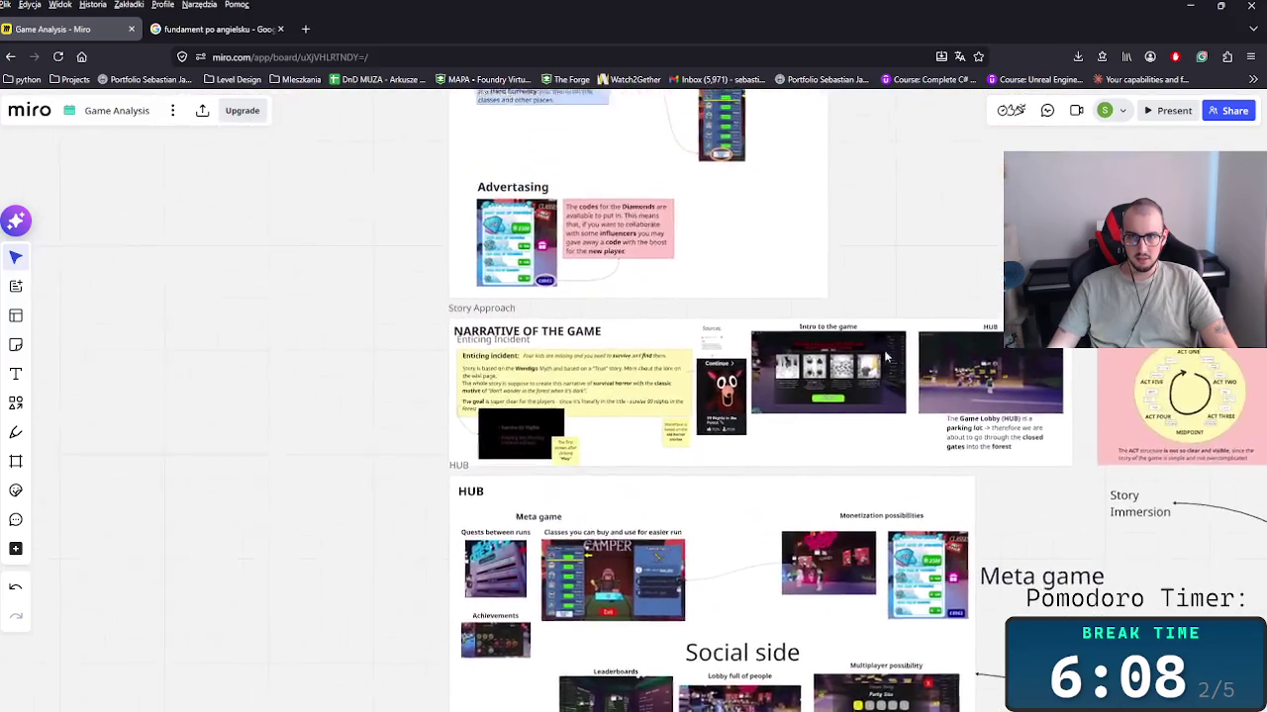
{"action": "scroll", "coordinate": [276, 421], "scroll_direction": "right", "scroll_amount": 3}
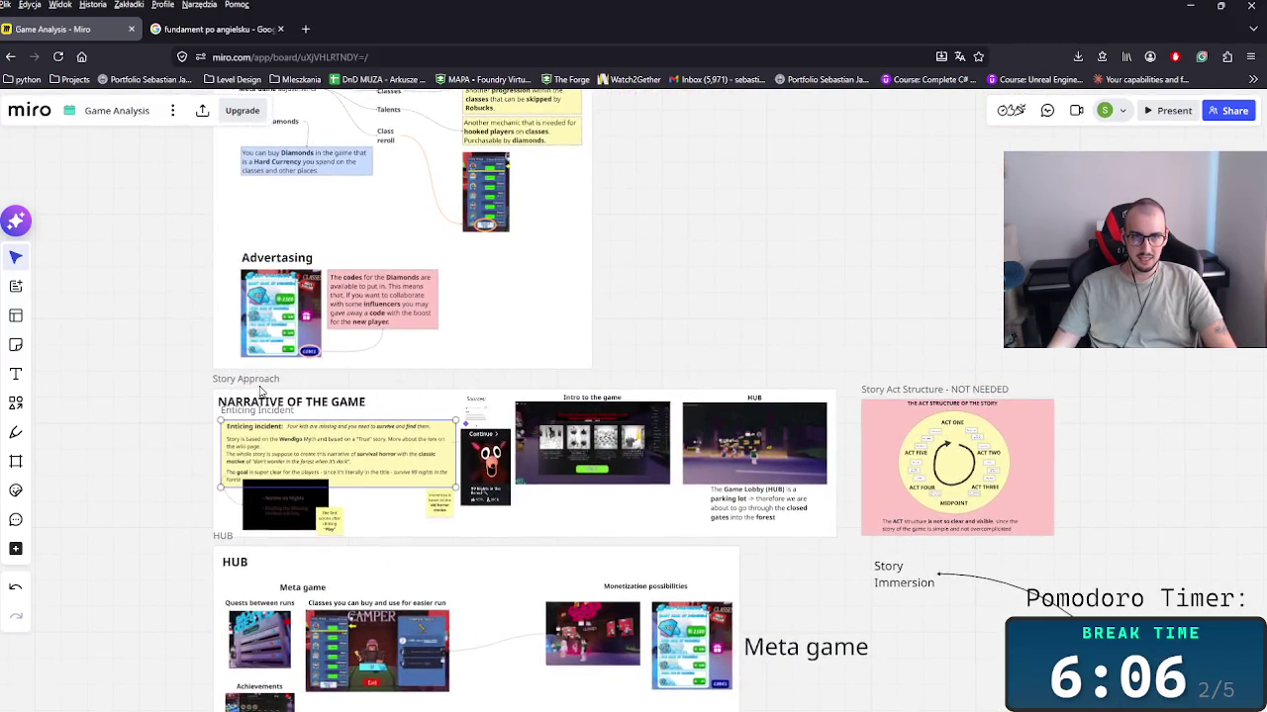
{"action": "left_click", "coordinate": [262, 392]}
{"action": "left_click", "coordinate": [408, 372]}
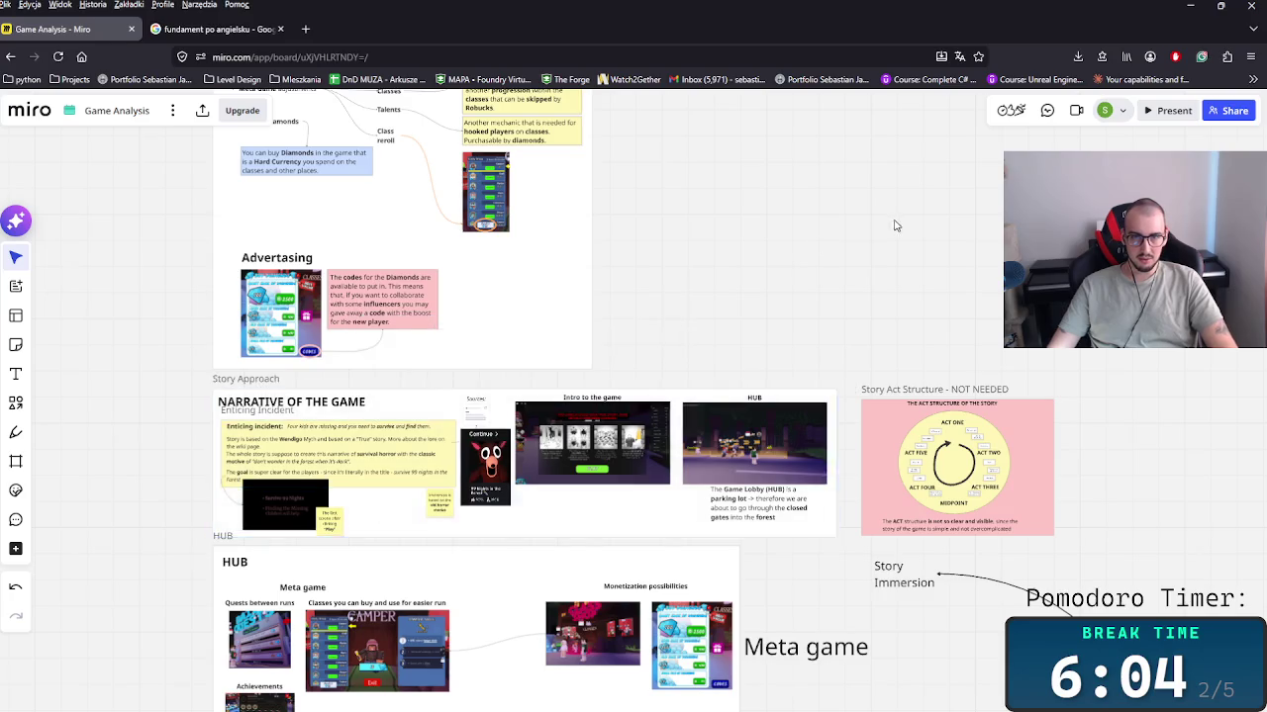
{"action": "scroll", "coordinate": [690, 336], "scroll_direction": "up", "scroll_amount": 3}
{"action": "scroll", "coordinate": [746, 430], "scroll_direction": "up", "scroll_amount": 3}
{"action": "scroll", "coordinate": [746, 429], "scroll_direction": "left", "scroll_amount": 3}
{"action": "left_click", "coordinate": [377, 325]}
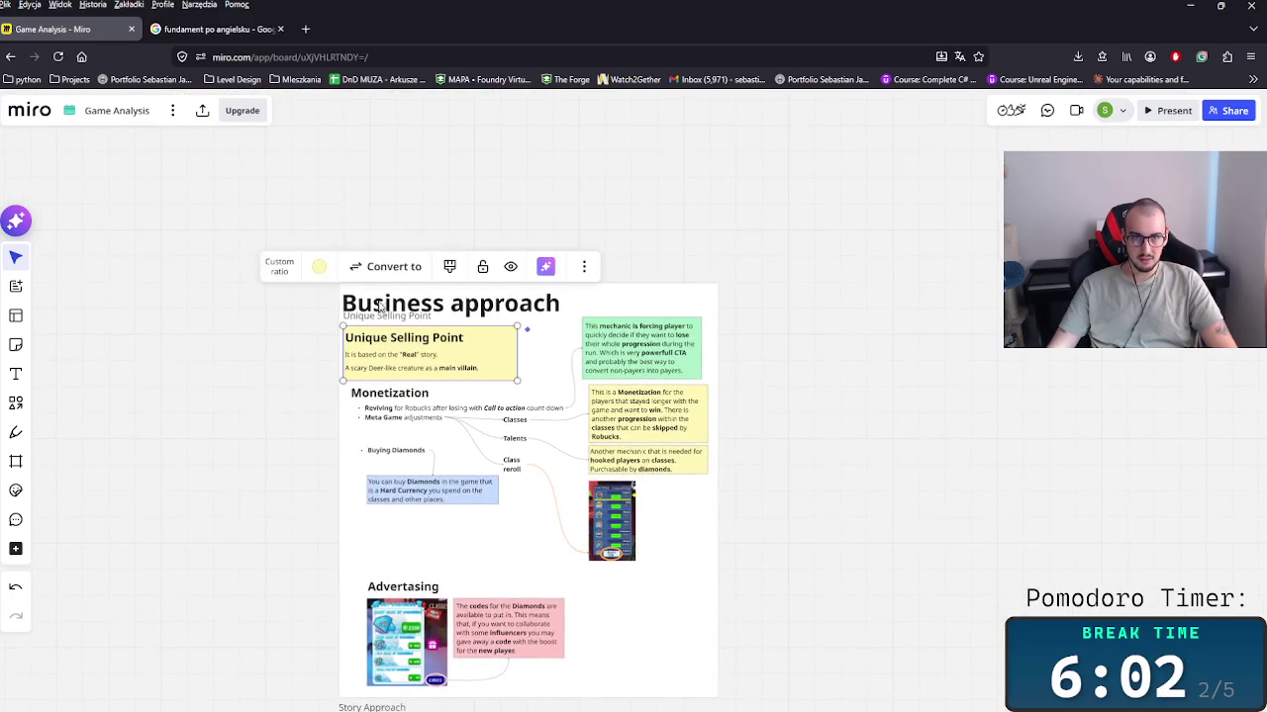
{"action": "left_click", "coordinate": [379, 277]}
{"action": "left_click", "coordinate": [888, 379]}
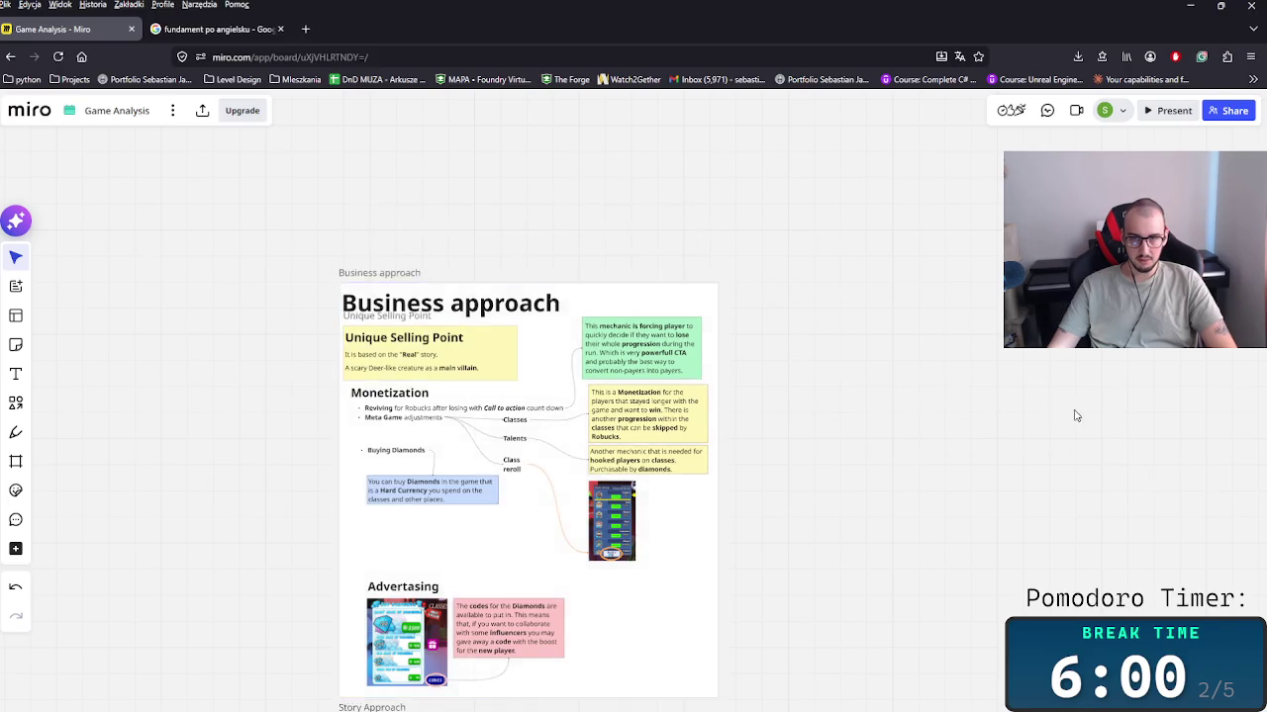
{"action": "scroll", "coordinate": [1074, 415], "scroll_direction": "down", "scroll_amount": 5}
{"action": "scroll", "coordinate": [1075, 415], "scroll_direction": "right", "scroll_amount": 3}
{"action": "scroll", "coordinate": [888, 316], "scroll_direction": "down", "scroll_amount": 1}
{"action": "left_click", "coordinate": [730, 193]}
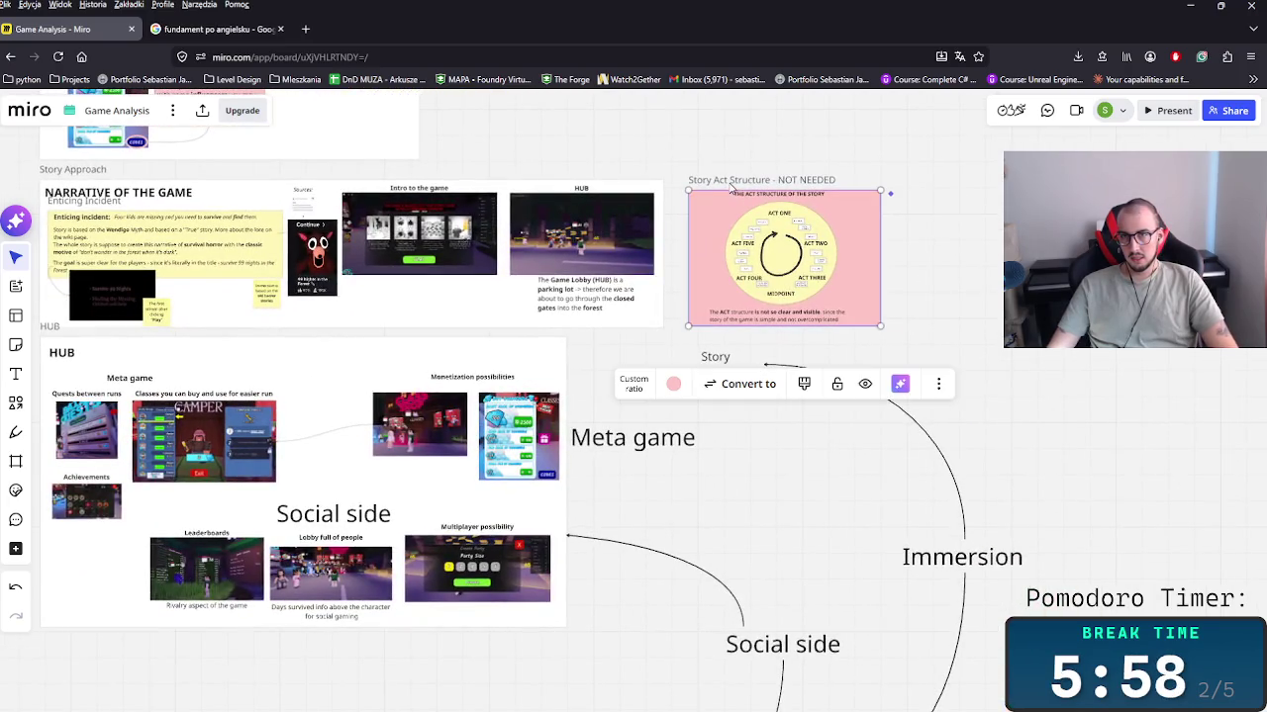
{"action": "left_click", "coordinate": [890, 193]}
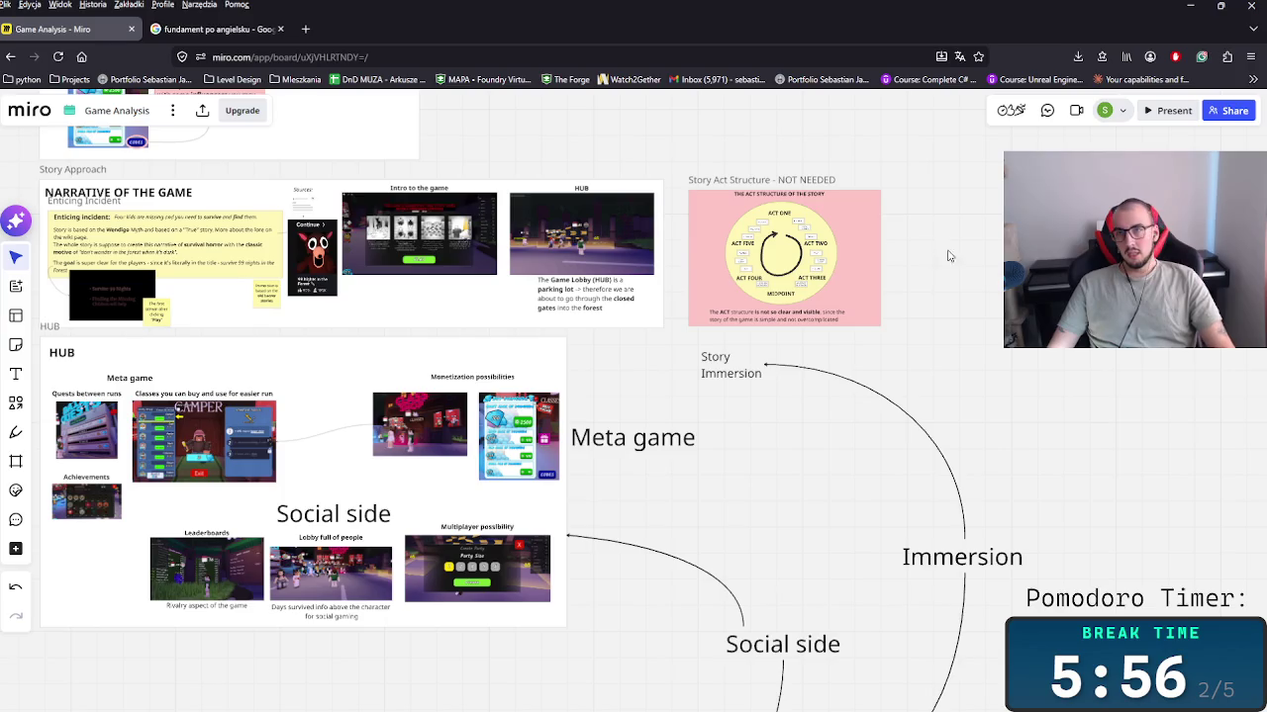
{"action": "scroll", "coordinate": [950, 254], "scroll_direction": "left", "scroll_amount": 3}
{"action": "scroll", "coordinate": [950, 254], "scroll_direction": "left", "scroll_amount": 2}
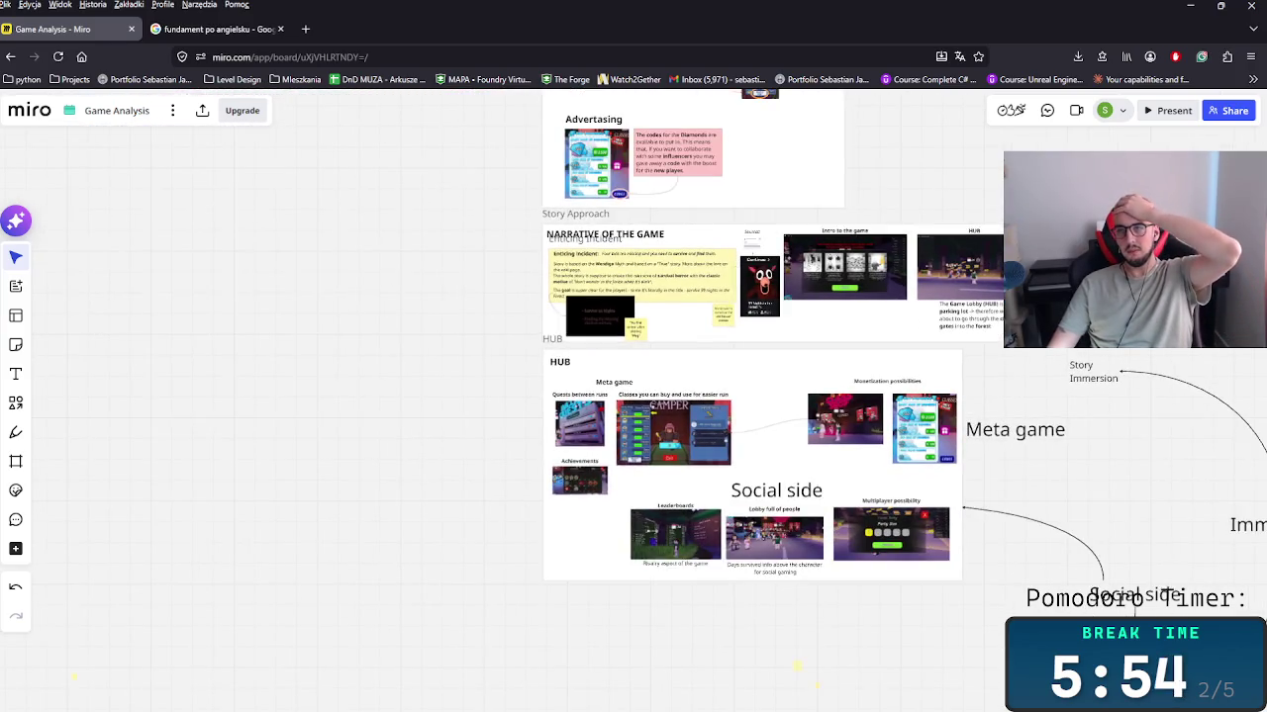
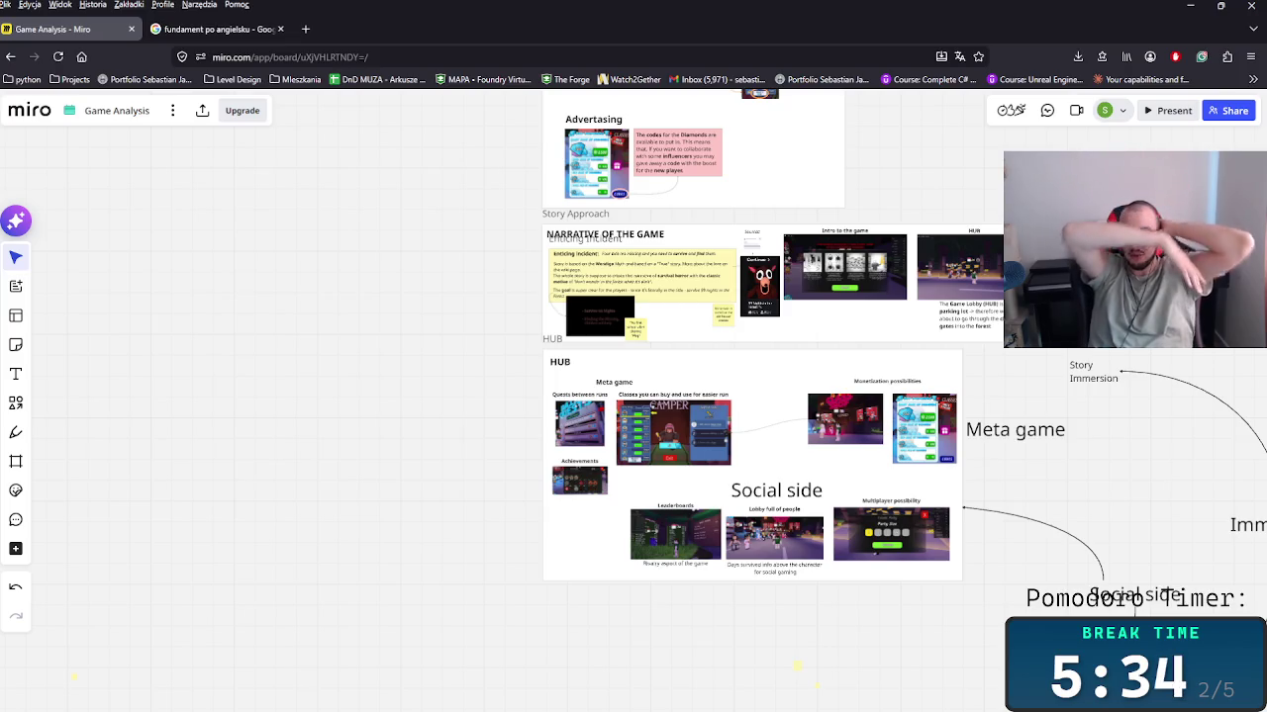
Step: Select the Gameplay Design Bible and GAMEPLAY FOUNDATION frames and shift them slightly right
{"action": "scroll", "coordinate": [628, 636], "scroll_direction": "down", "scroll_amount": 5}
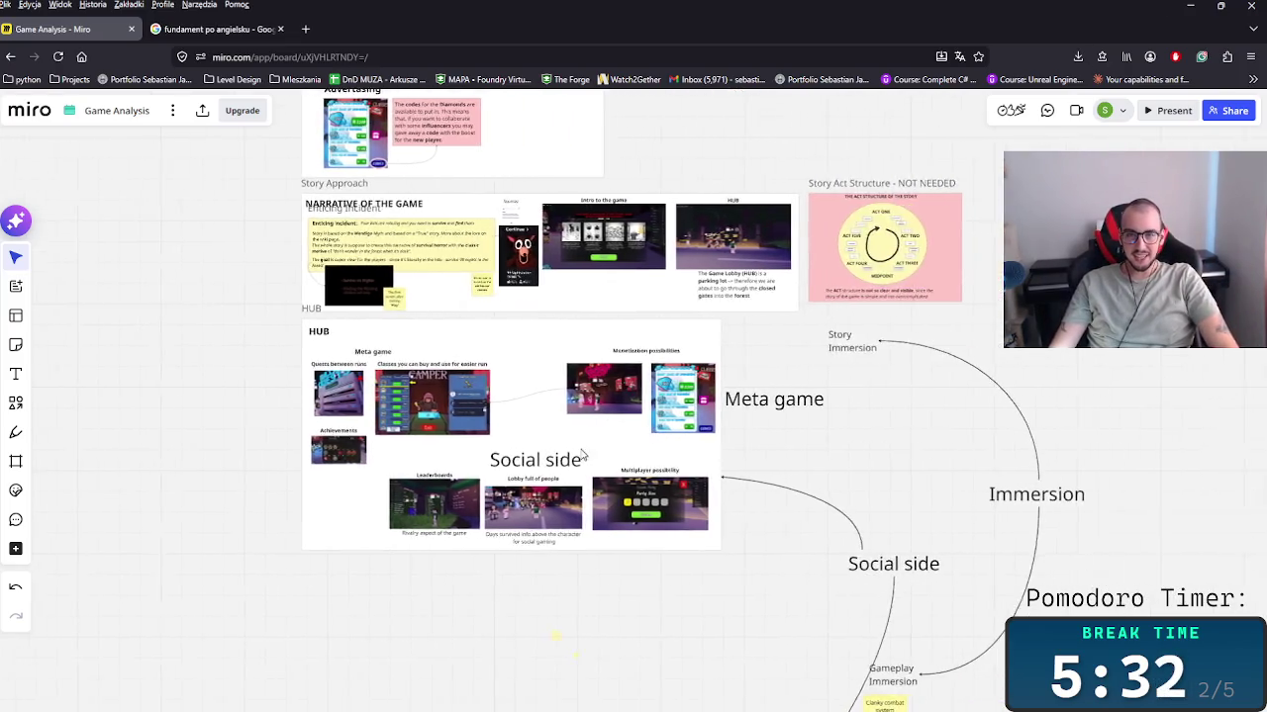
{"action": "scroll", "coordinate": [594, 446], "scroll_direction": "down", "scroll_amount": 5}
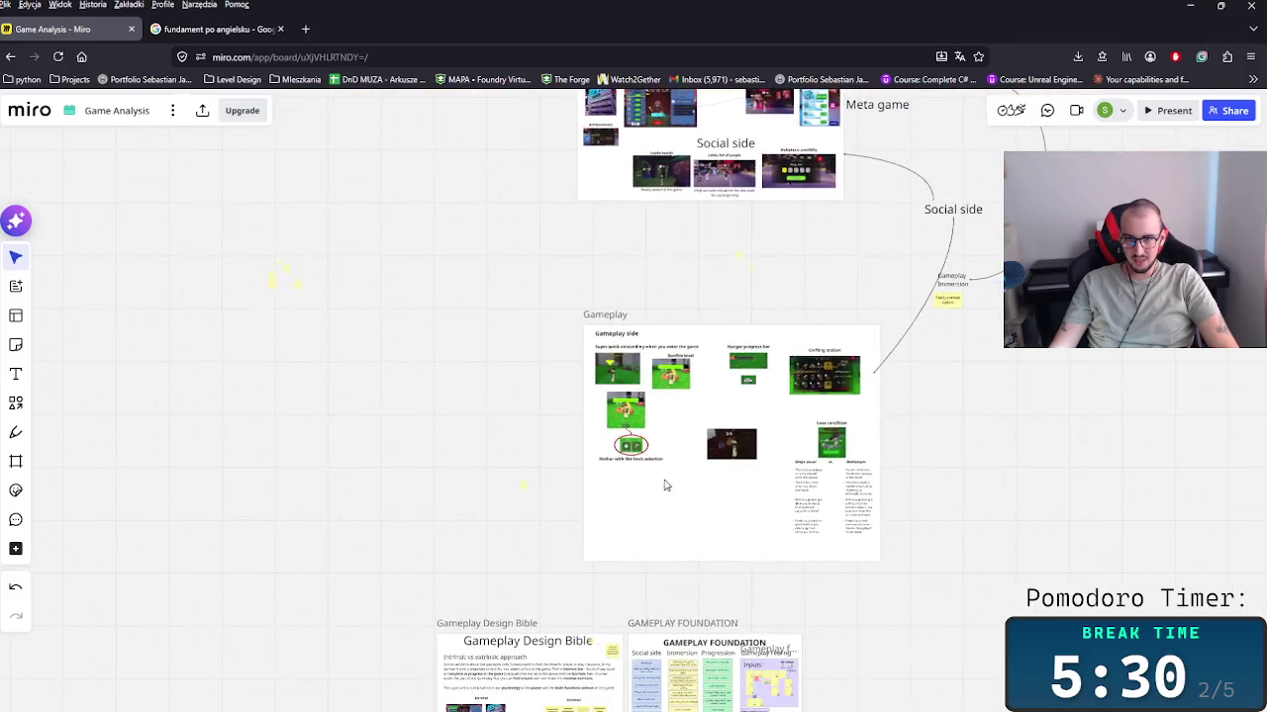
{"action": "scroll", "coordinate": [581, 394], "scroll_direction": "up", "scroll_amount": 5}
{"action": "scroll", "coordinate": [580, 394], "scroll_direction": "down", "scroll_amount": 5}
{"action": "scroll", "coordinate": [538, 459], "scroll_direction": "left", "scroll_amount": 5}
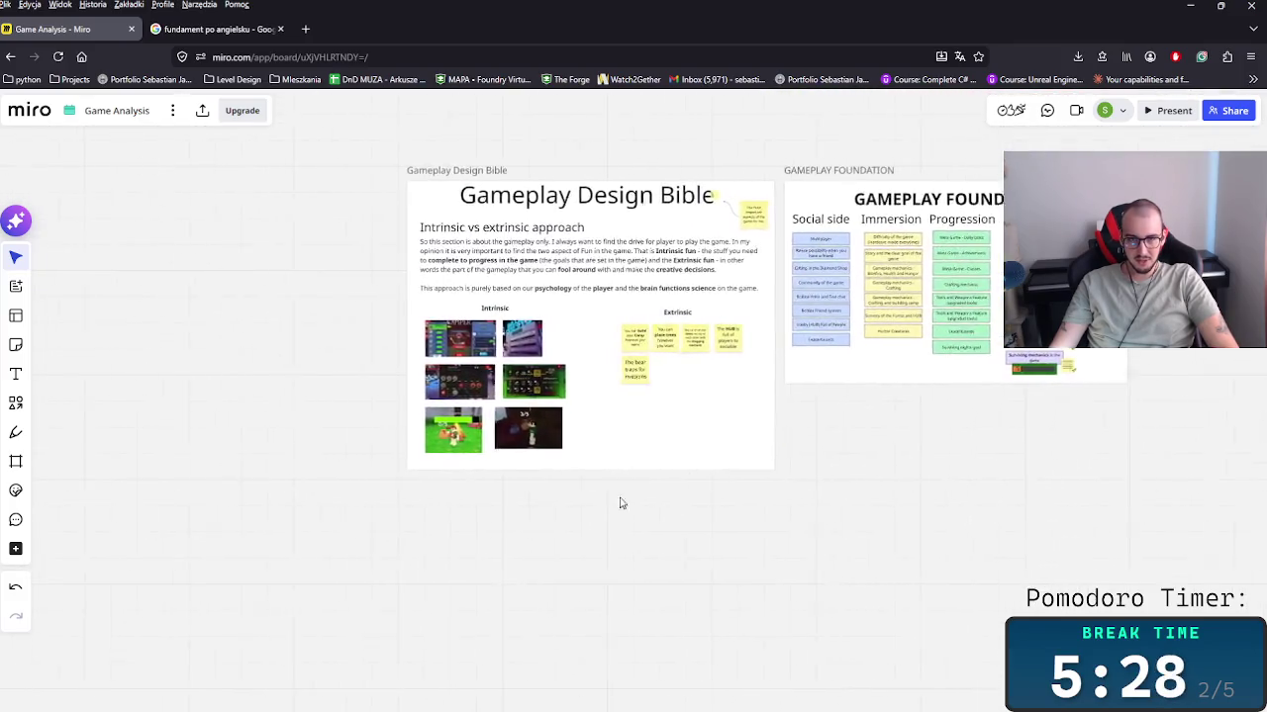
{"action": "scroll", "coordinate": [620, 504], "scroll_direction": "up", "scroll_amount": 2}
{"action": "left_click_drag", "start_coordinate": [215, 190], "coordinate": [1019, 549]}
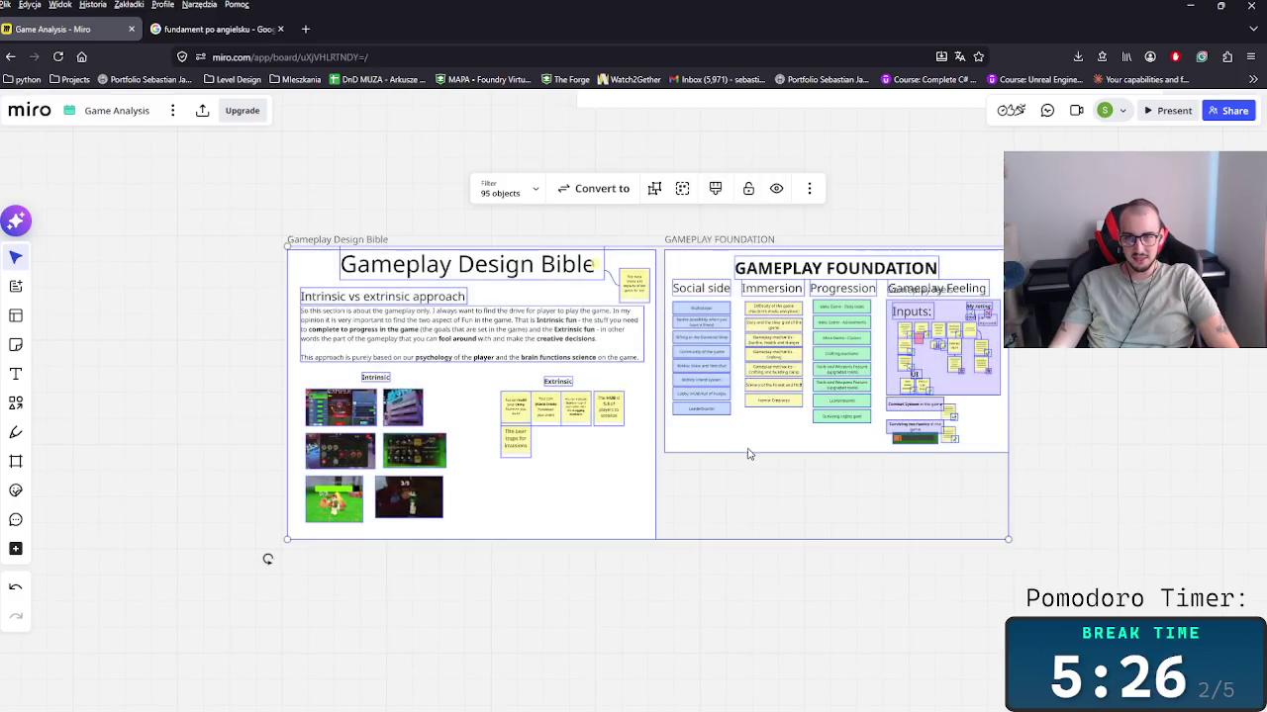
{"action": "scroll", "coordinate": [913, 353], "scroll_direction": "down", "scroll_amount": 3}
{"action": "scroll", "coordinate": [914, 353], "scroll_direction": "left", "scroll_amount": 3}
{"action": "scroll", "coordinate": [676, 569], "scroll_direction": "up", "scroll_amount": 5}
{"action": "scroll", "coordinate": [676, 569], "scroll_direction": "right", "scroll_amount": 3}
{"action": "left_click_drag", "start_coordinate": [675, 569], "coordinate": [775, 569]}
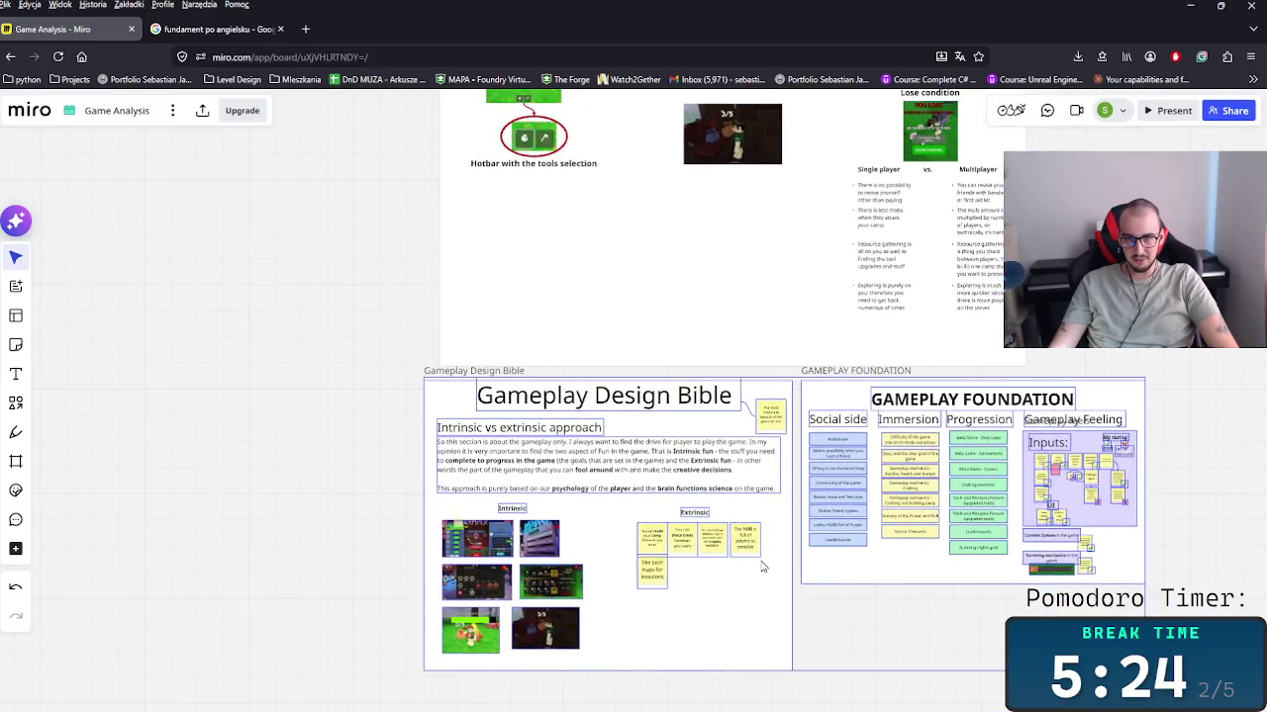
{"action": "left_click", "coordinate": [330, 379]}
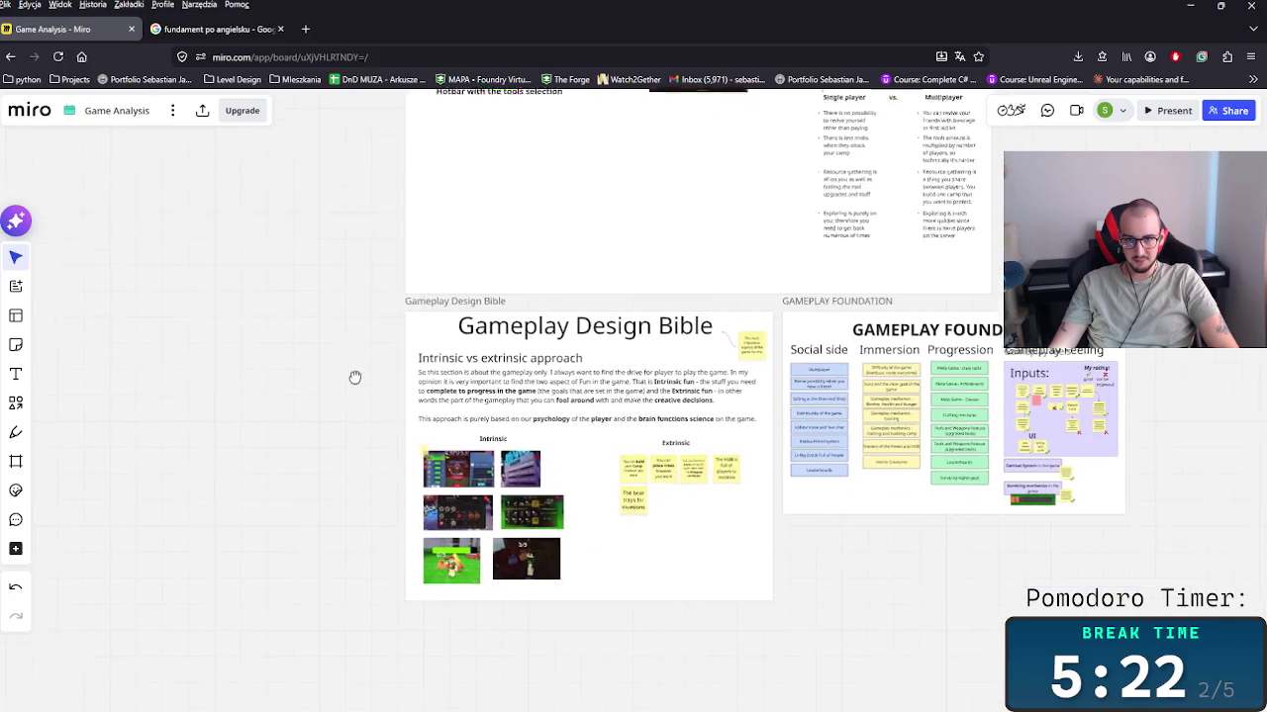
Step: Move the Gameplay frame higher on the board
{"action": "scroll", "coordinate": [346, 374], "scroll_direction": "up", "scroll_amount": 5}
{"action": "scroll", "coordinate": [326, 326], "scroll_direction": "down", "scroll_amount": 4}
{"action": "scroll", "coordinate": [316, 308], "scroll_direction": "down", "scroll_amount": 3}
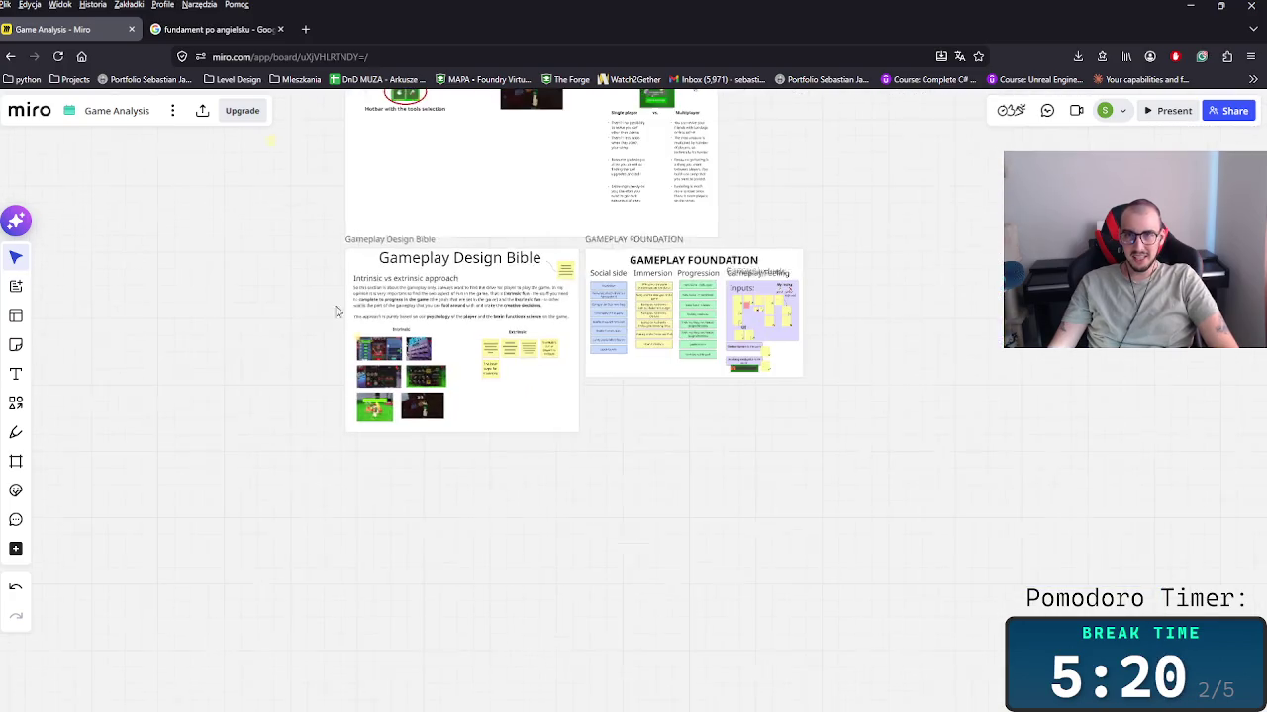
{"action": "scroll", "coordinate": [879, 449], "scroll_direction": "up", "scroll_amount": 2}
{"action": "scroll", "coordinate": [815, 495], "scroll_direction": "up", "scroll_amount": 3}
{"action": "scroll", "coordinate": [723, 566], "scroll_direction": "up", "scroll_amount": 3}
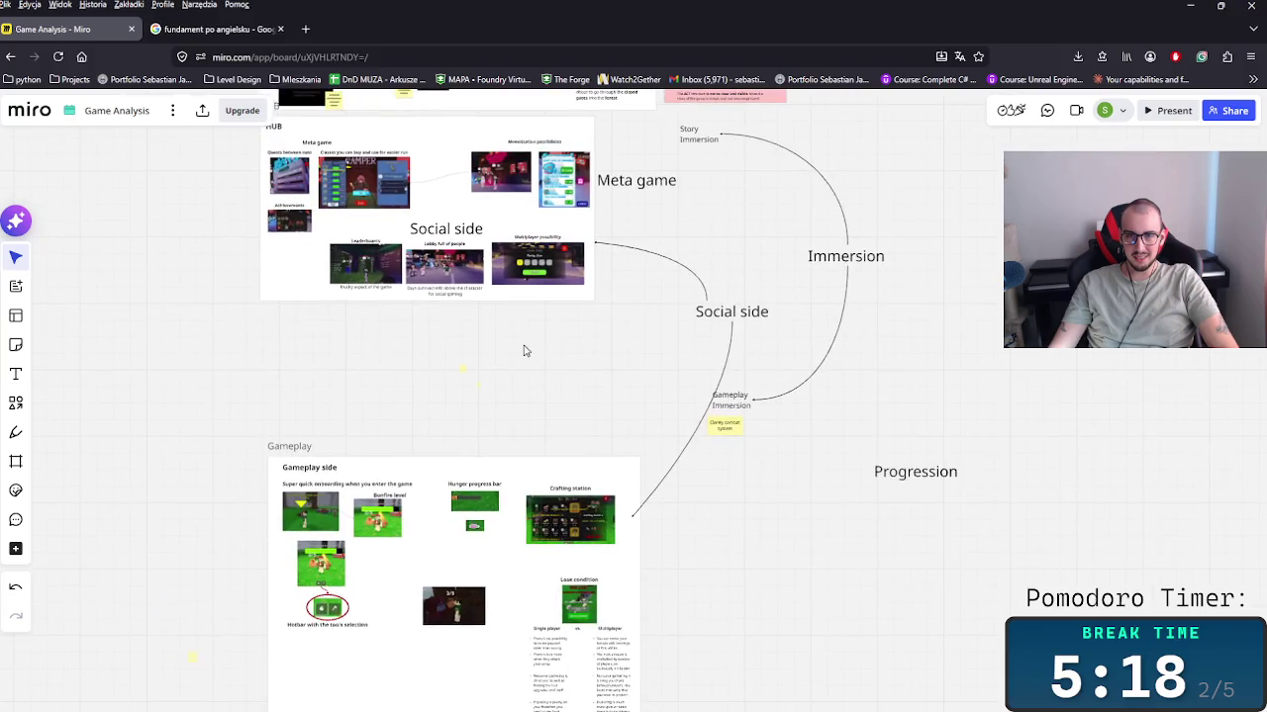
{"action": "scroll", "coordinate": [526, 350], "scroll_direction": "up", "scroll_amount": 2}
{"action": "left_click_drag", "start_coordinate": [297, 517], "coordinate": [301, 381]}
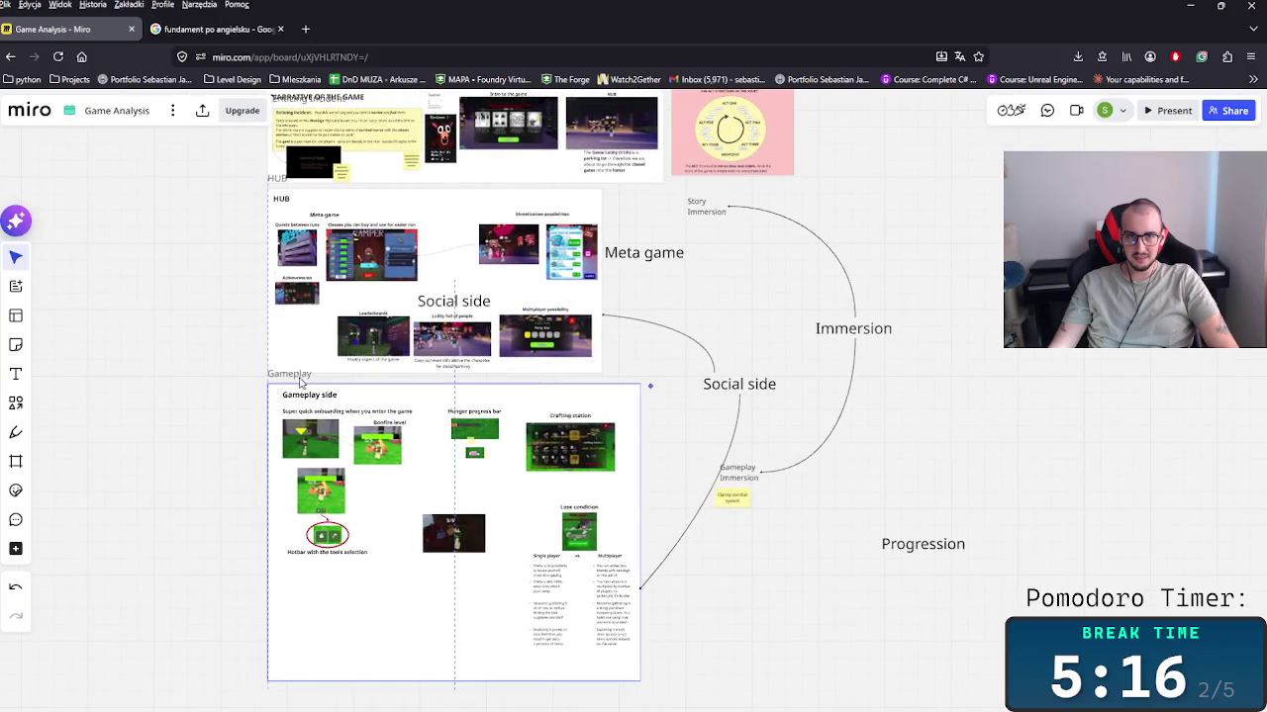
Step: Move both frames up so they sit directly beneath the Gameplay frame
{"action": "scroll", "coordinate": [729, 475], "scroll_direction": "down", "scroll_amount": 2}
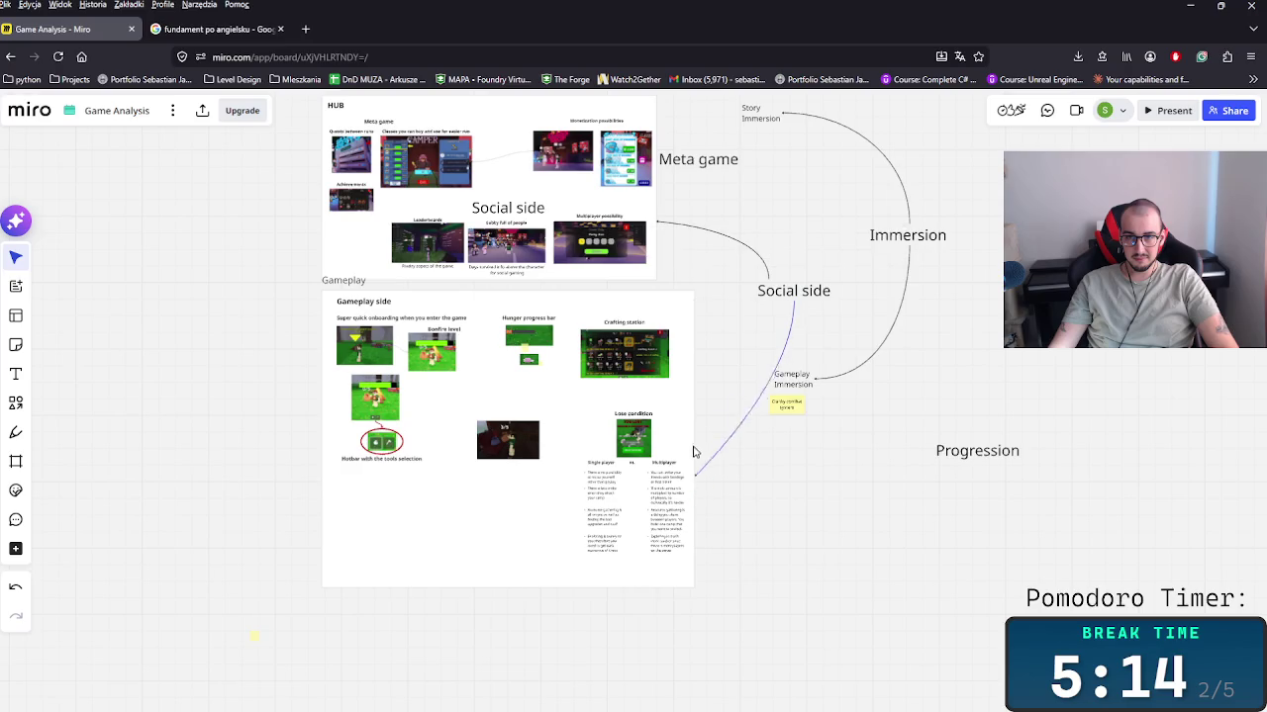
{"action": "scroll", "coordinate": [851, 396], "scroll_direction": "down", "scroll_amount": 4}
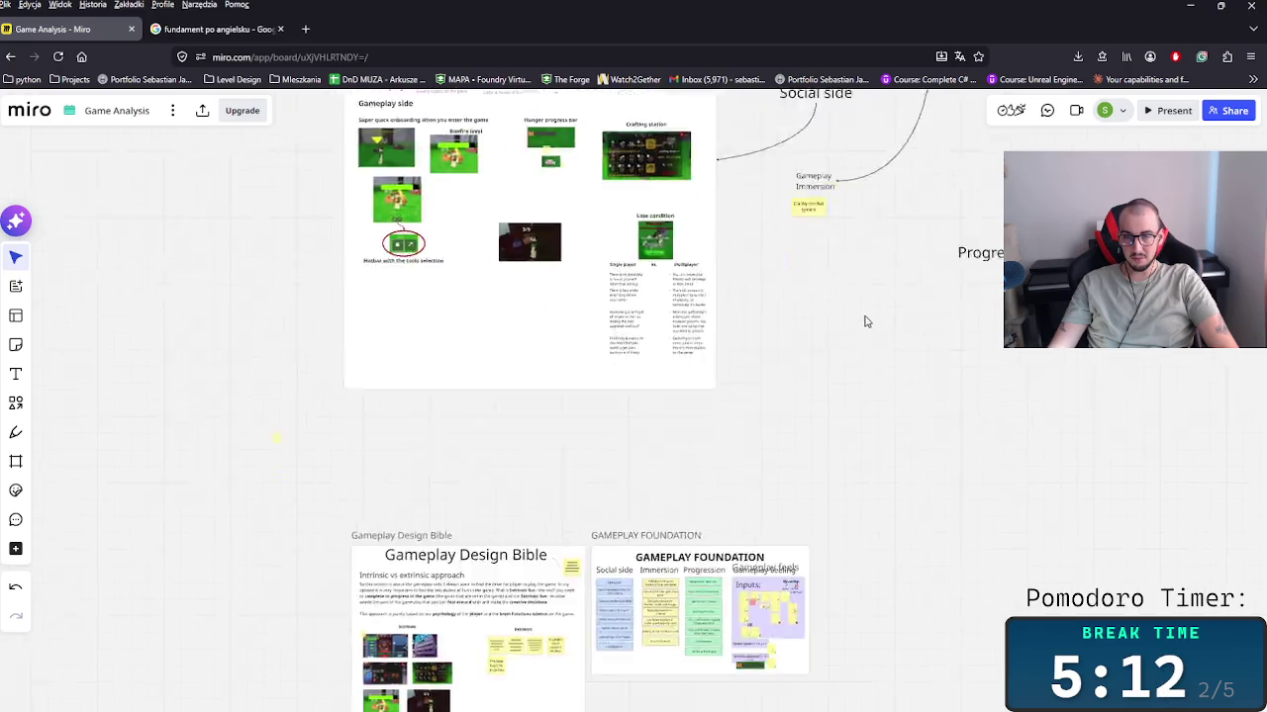
{"action": "scroll", "coordinate": [518, 342], "scroll_direction": "down", "scroll_amount": 4}
{"action": "left_click_drag", "start_coordinate": [424, 317], "coordinate": [874, 517]}
{"action": "left_click_drag", "start_coordinate": [791, 515], "coordinate": [783, 382]}
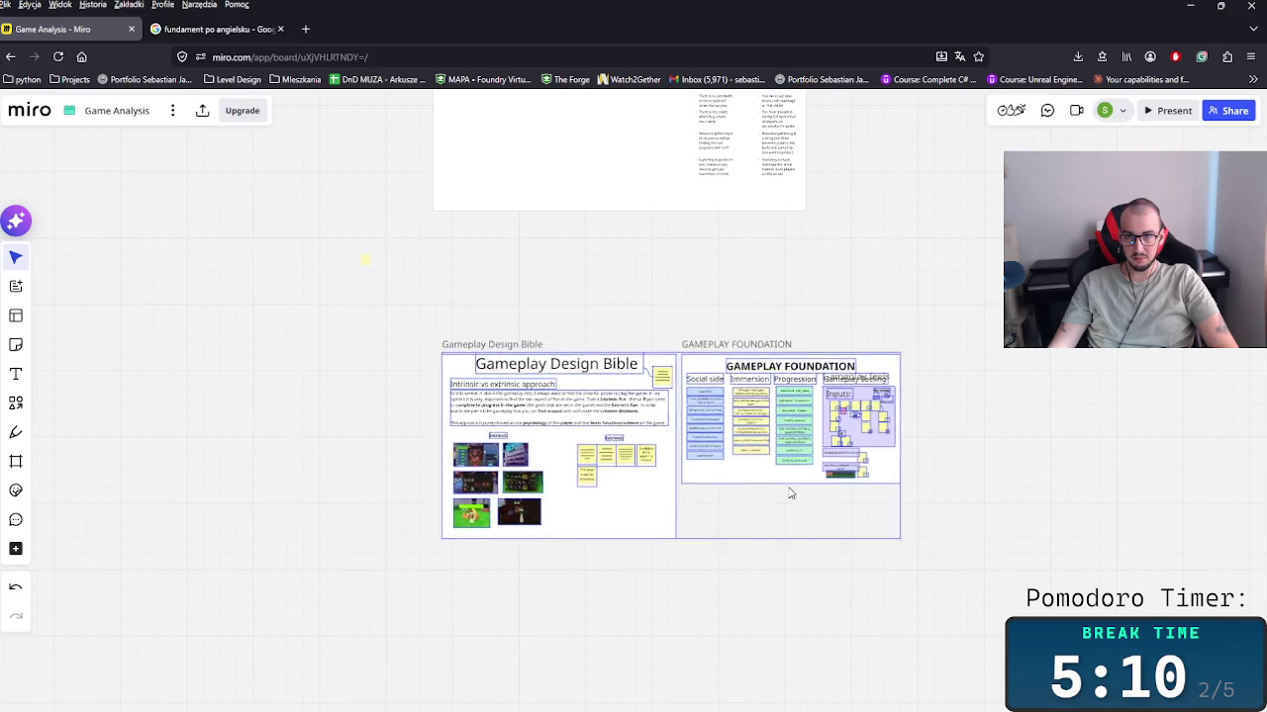
{"action": "scroll", "coordinate": [871, 495], "scroll_direction": "up", "scroll_amount": 5}
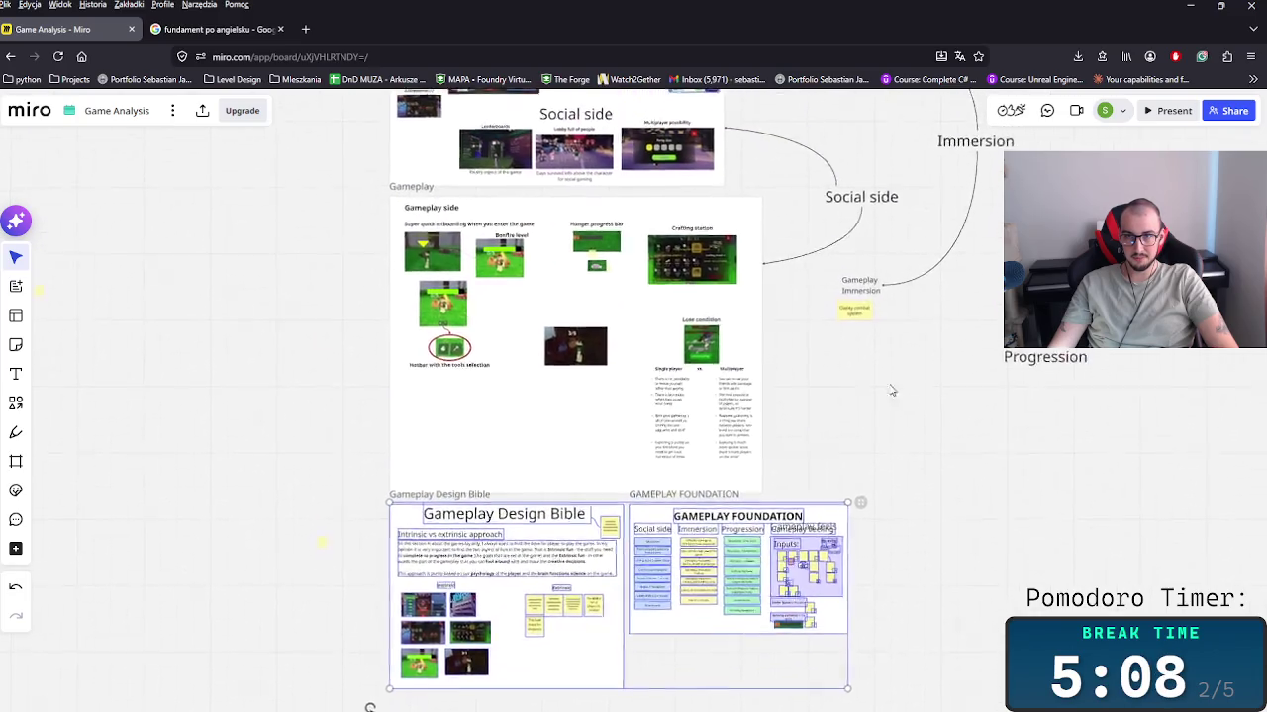
{"action": "scroll", "coordinate": [871, 503], "scroll_direction": "up", "scroll_amount": 2}
{"action": "scroll", "coordinate": [880, 509], "scroll_direction": "up", "scroll_amount": 3}
{"action": "scroll", "coordinate": [879, 493], "scroll_direction": "up", "scroll_amount": 1}
{"action": "scroll", "coordinate": [879, 493], "scroll_direction": "down", "scroll_amount": 2}
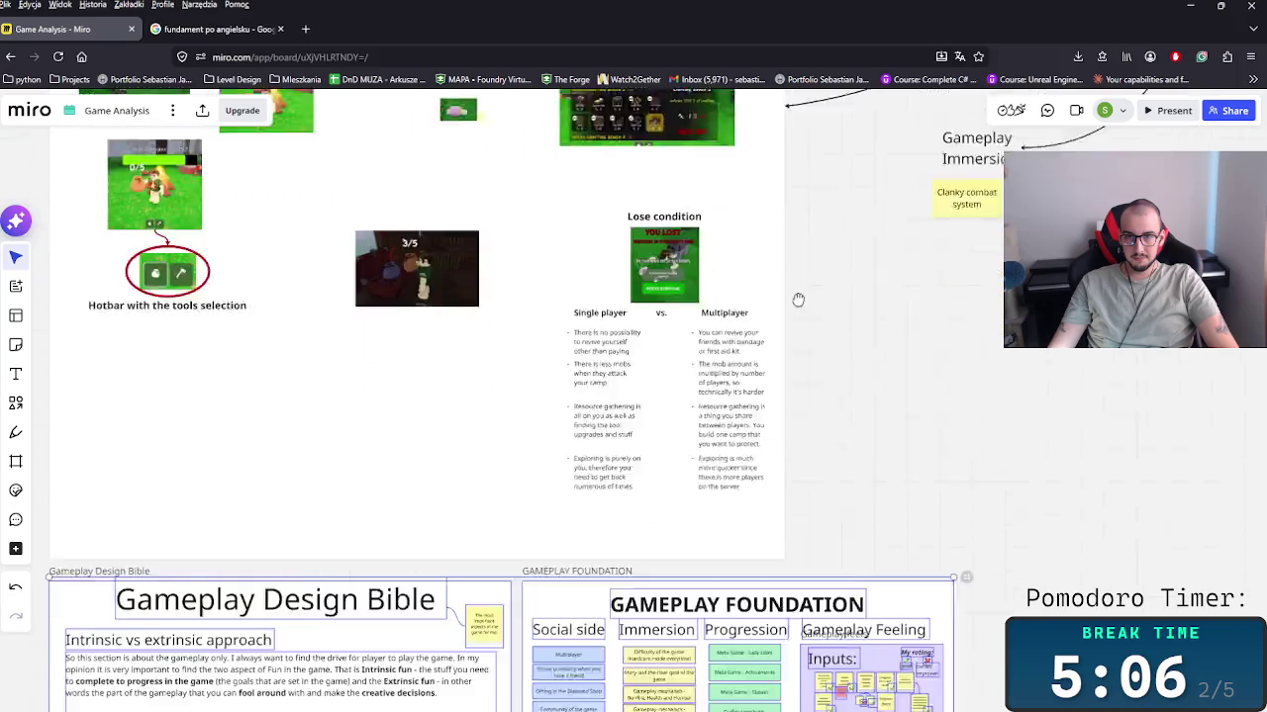
{"action": "scroll", "coordinate": [798, 299], "scroll_direction": "down", "scroll_amount": 3}
{"action": "scroll", "coordinate": [993, 461], "scroll_direction": "down", "scroll_amount": 3}
{"action": "scroll", "coordinate": [848, 438], "scroll_direction": "down", "scroll_amount": 1}
{"action": "scroll", "coordinate": [683, 516], "scroll_direction": "up", "scroll_amount": 2}
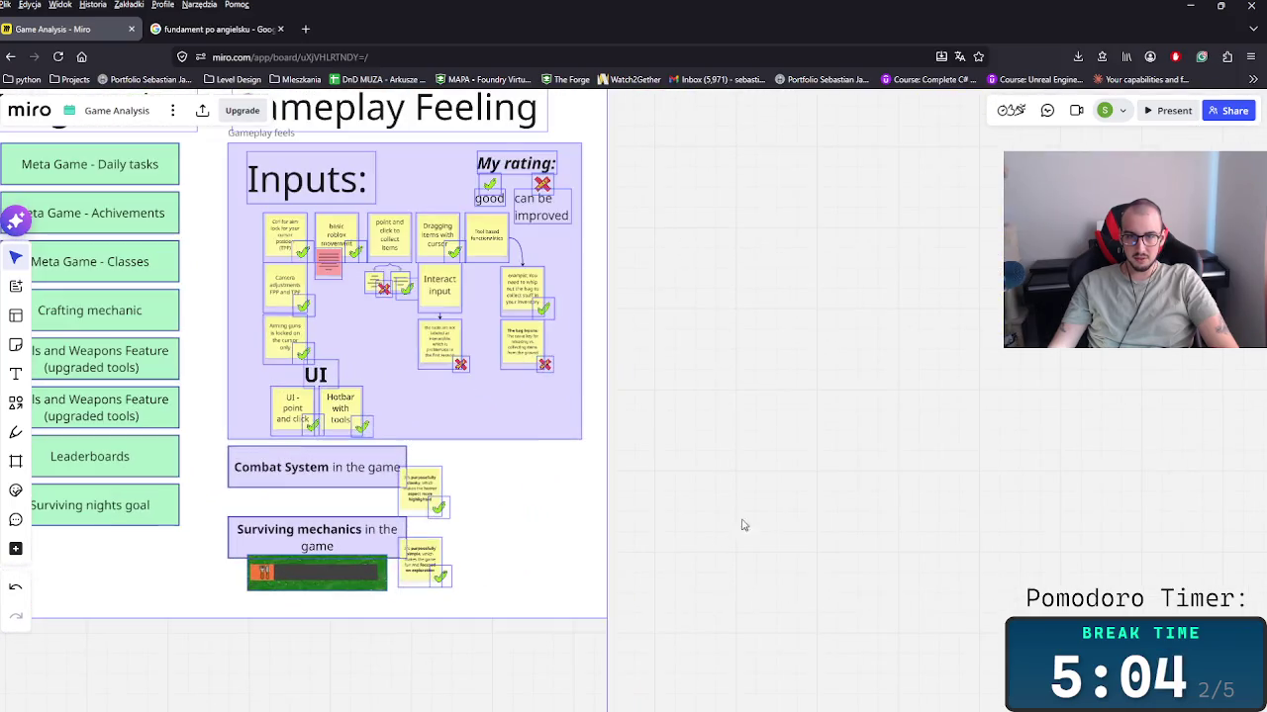
{"action": "left_click", "coordinate": [312, 465]}
Step: Duplicate the Combat System box, leaving the Gameplay Feeling frame at its original width
{"action": "key", "text": "ctrl+d"}
{"action": "left_click_drag", "start_coordinate": [533, 480], "coordinate": [516, 479]}
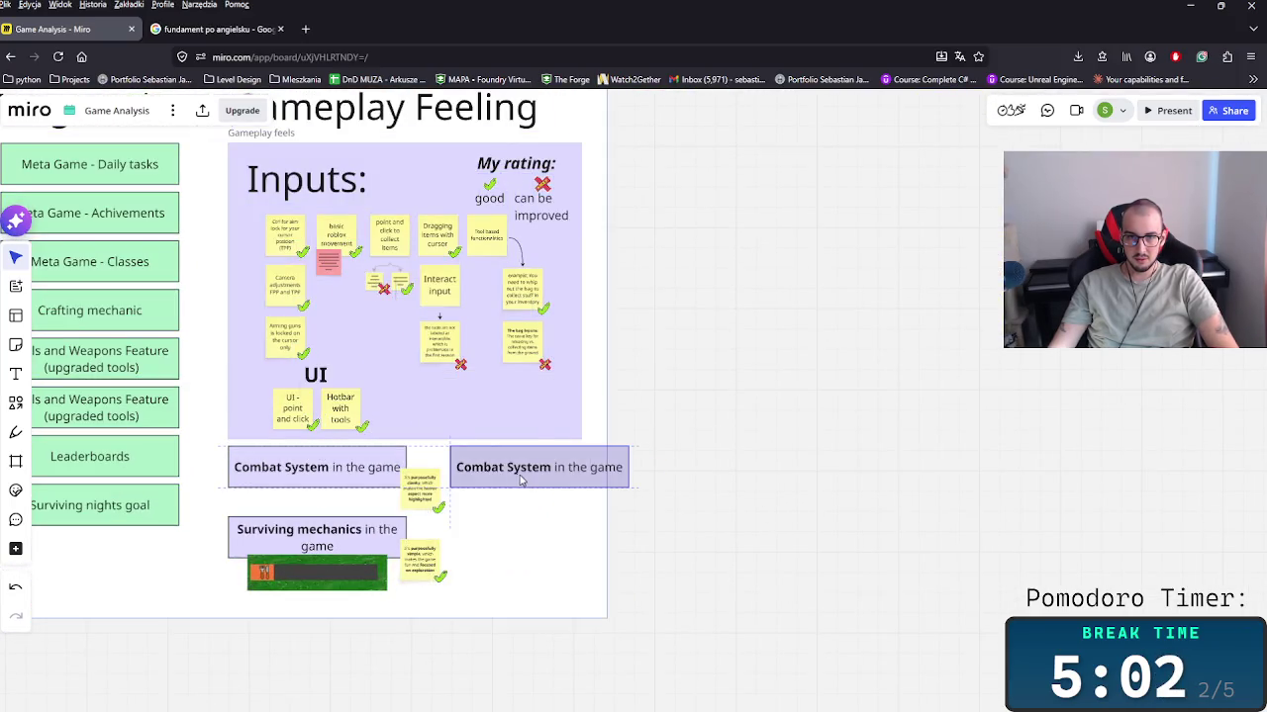
{"action": "left_click", "coordinate": [601, 387]}
{"action": "left_click", "coordinate": [603, 316]}
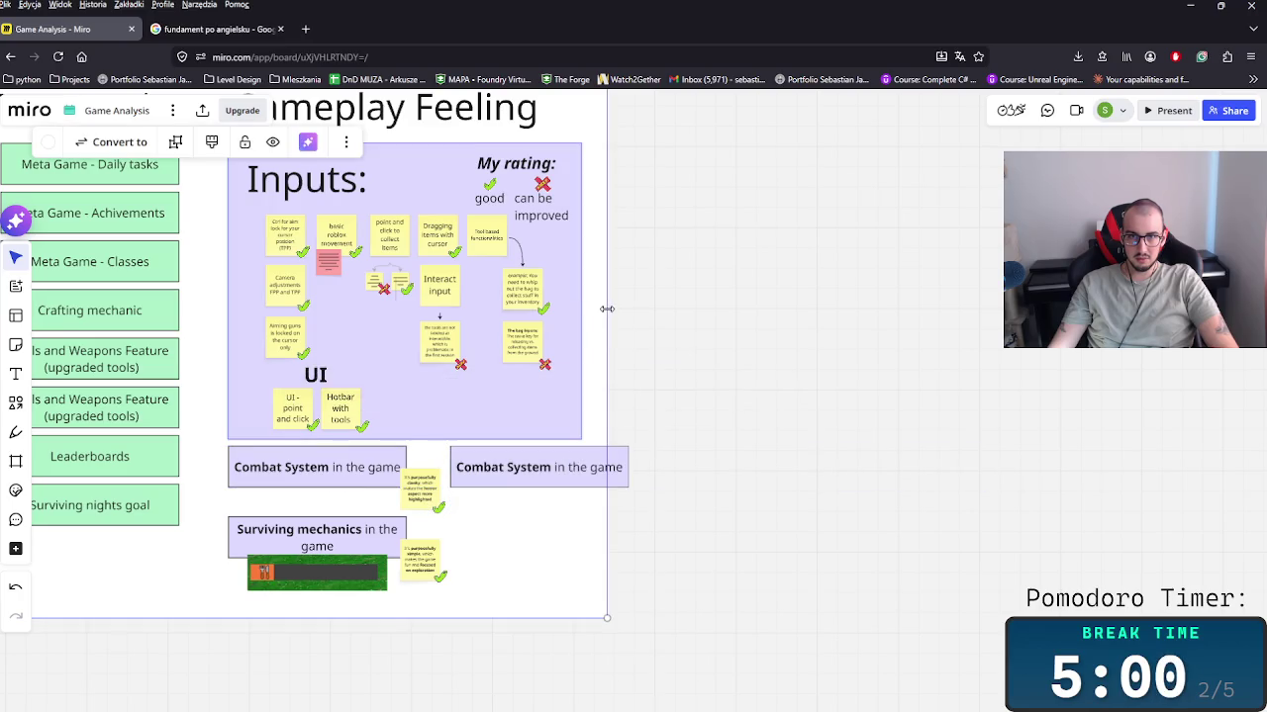
{"action": "left_click_drag", "start_coordinate": [603, 314], "coordinate": [700, 318]}
{"action": "key", "text": "ctrl+z"}
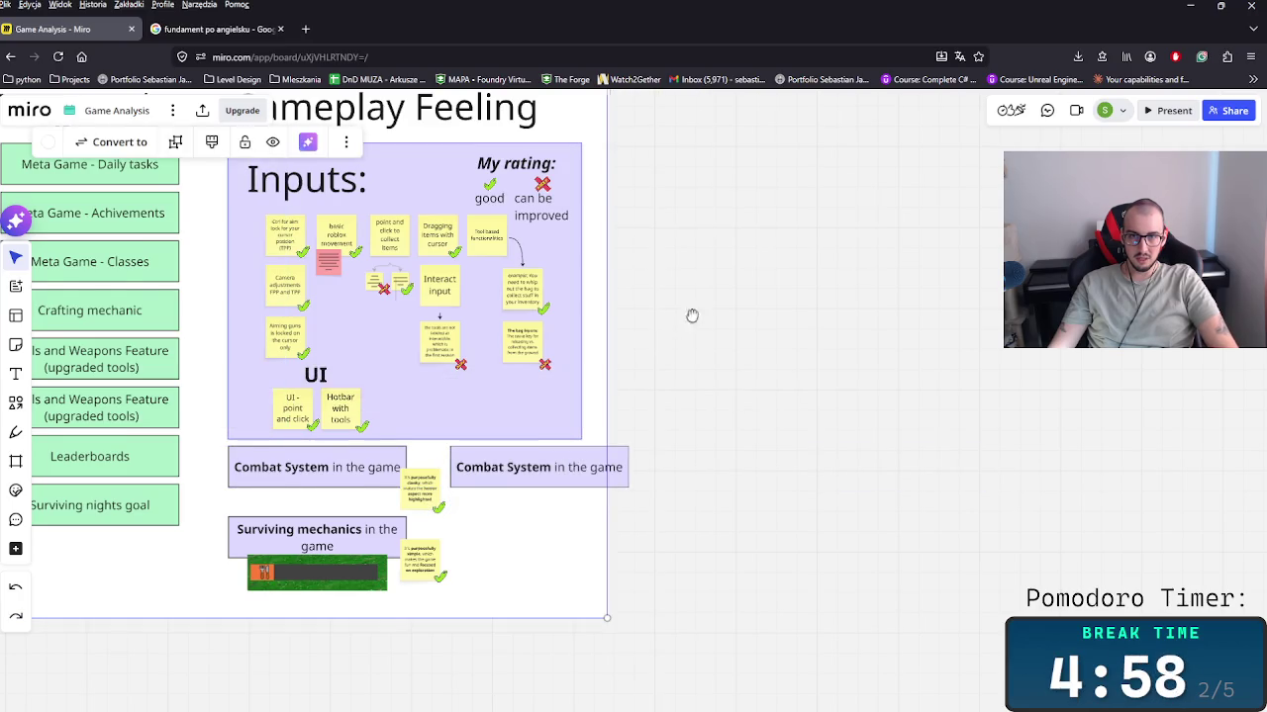
{"action": "scroll", "coordinate": [692, 314], "scroll_direction": "down", "scroll_amount": 5}
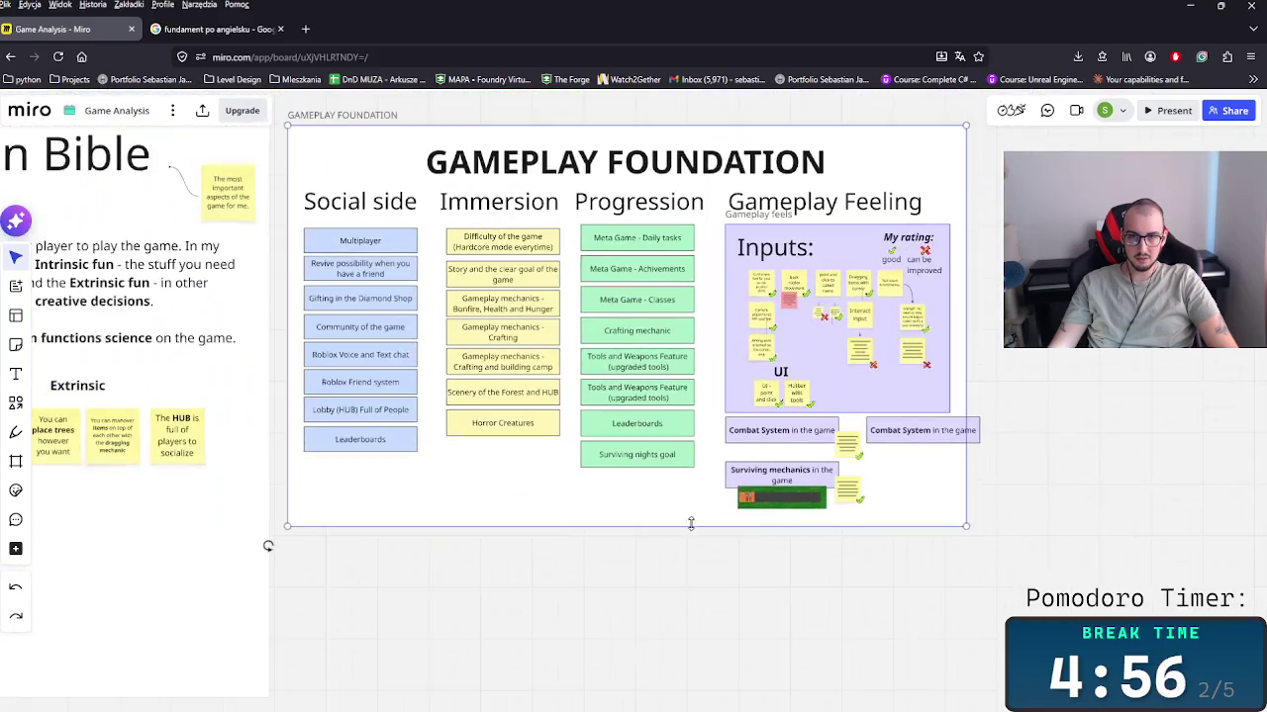
{"action": "key", "text": "ctrl+shift+z"}
{"action": "key", "text": "ctrl+z"}
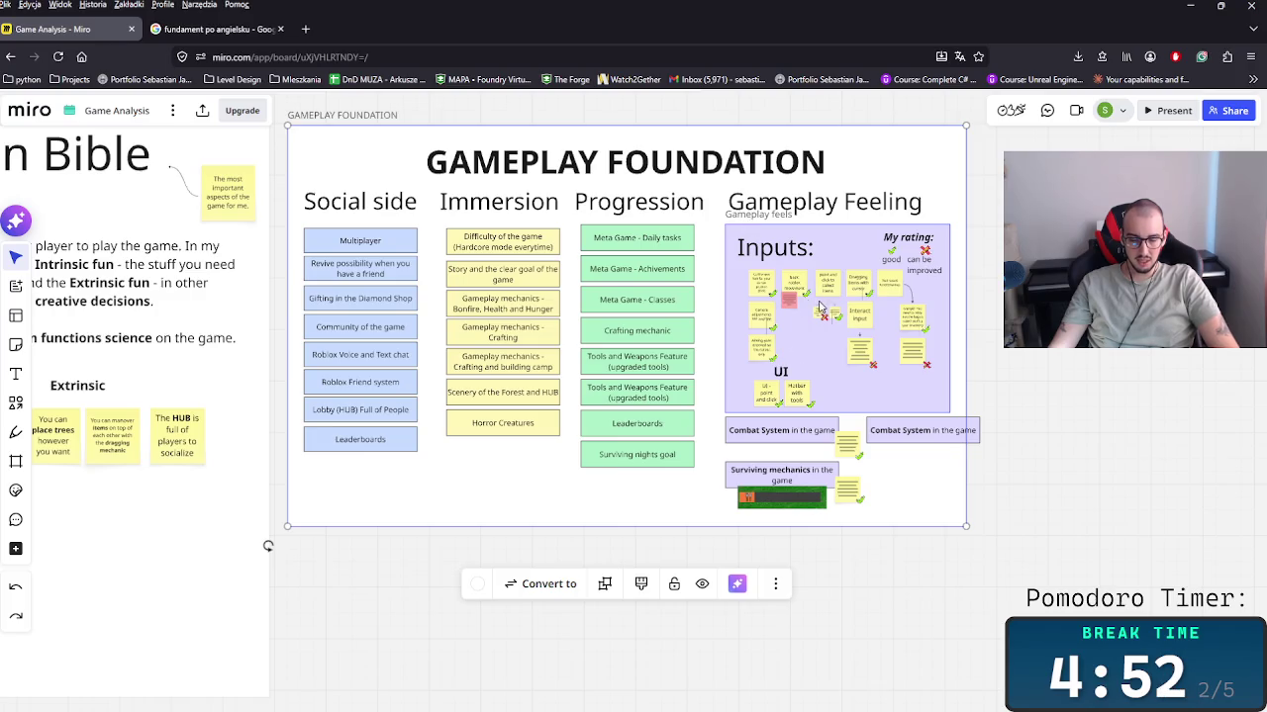
Step: Extend the GAMEPLAY FOUNDATION frame downward and place the copied box below Surviving mechanics
{"action": "left_click", "coordinate": [958, 314]}
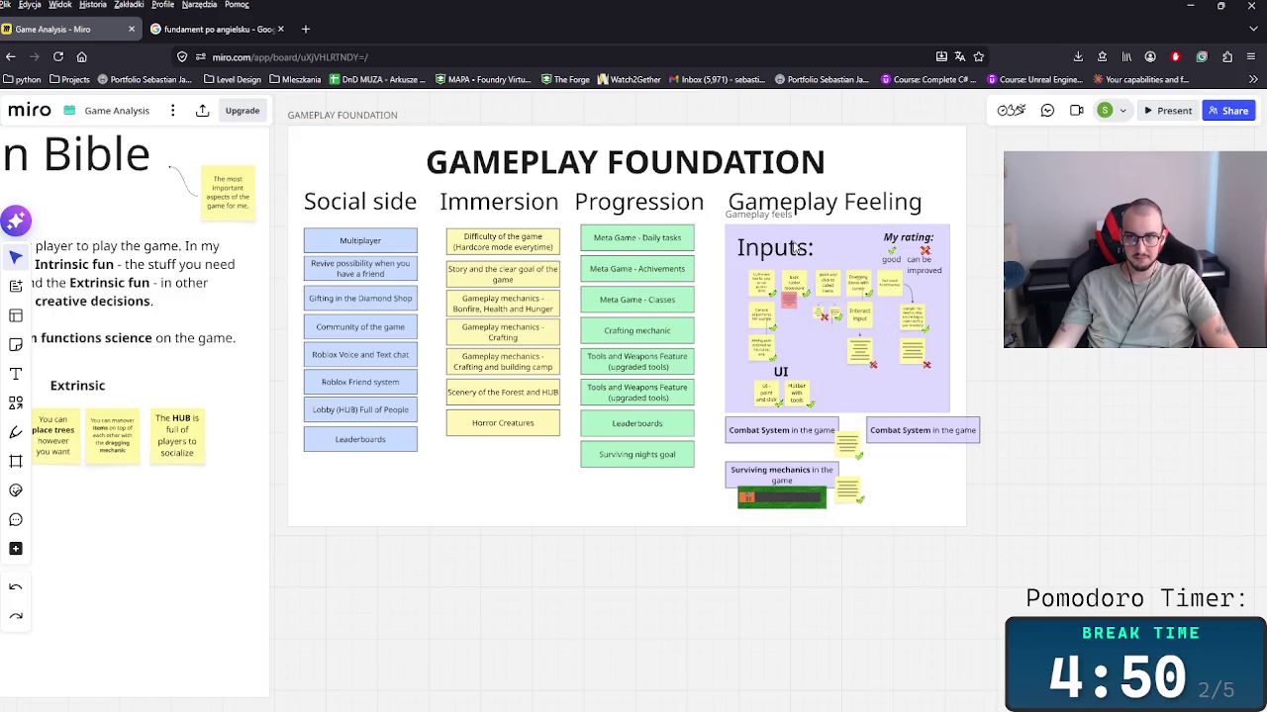
{"action": "left_click", "coordinate": [757, 219]}
{"action": "left_click", "coordinate": [749, 221]}
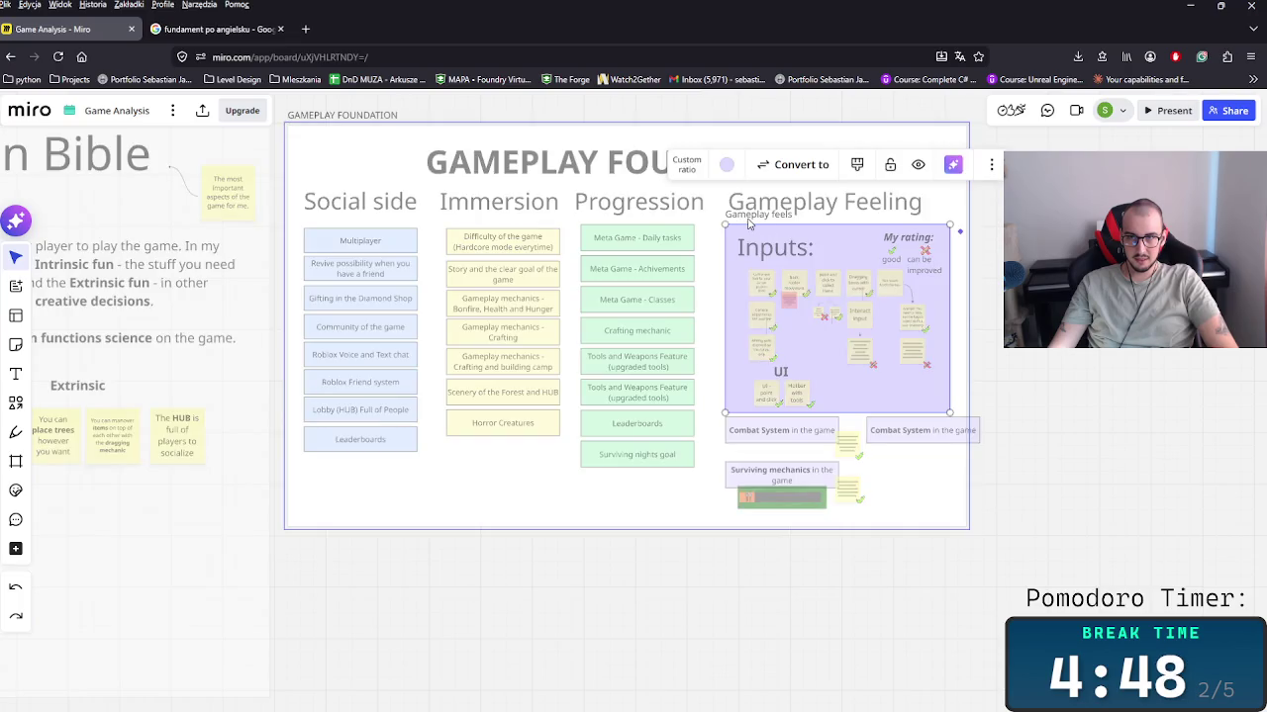
{"action": "left_click", "coordinate": [842, 513]}
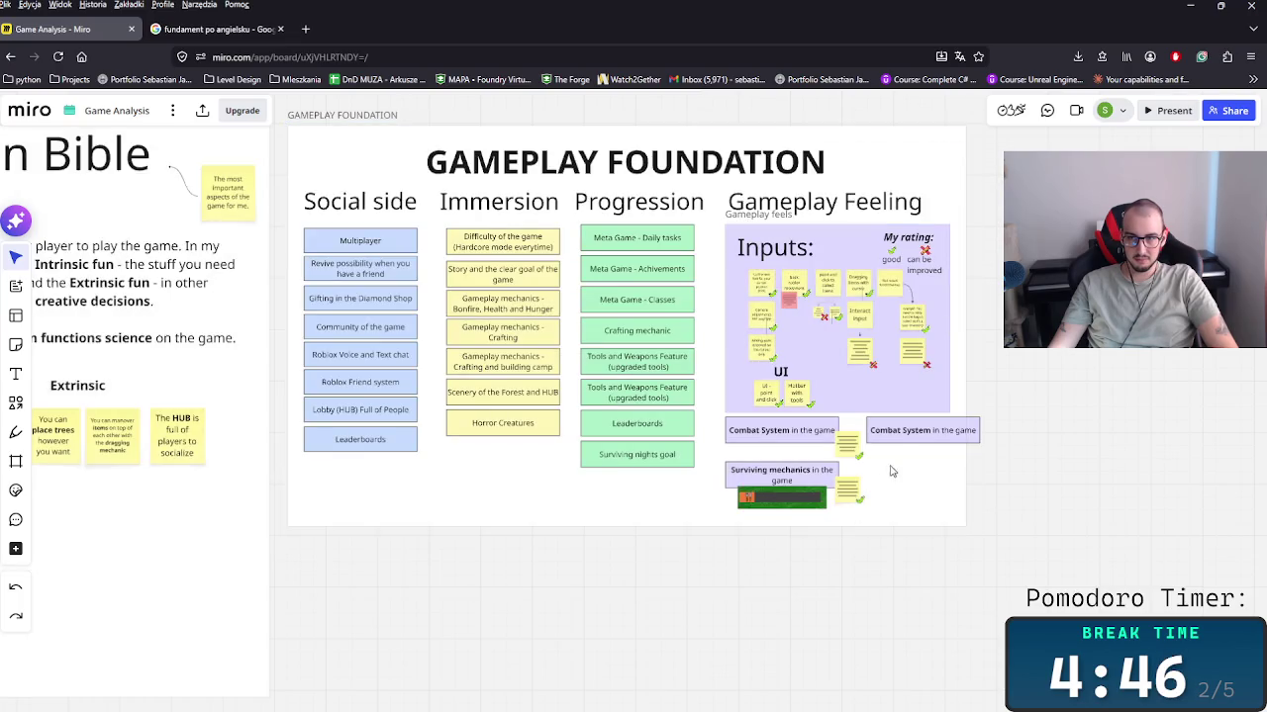
{"action": "left_click", "coordinate": [354, 117]}
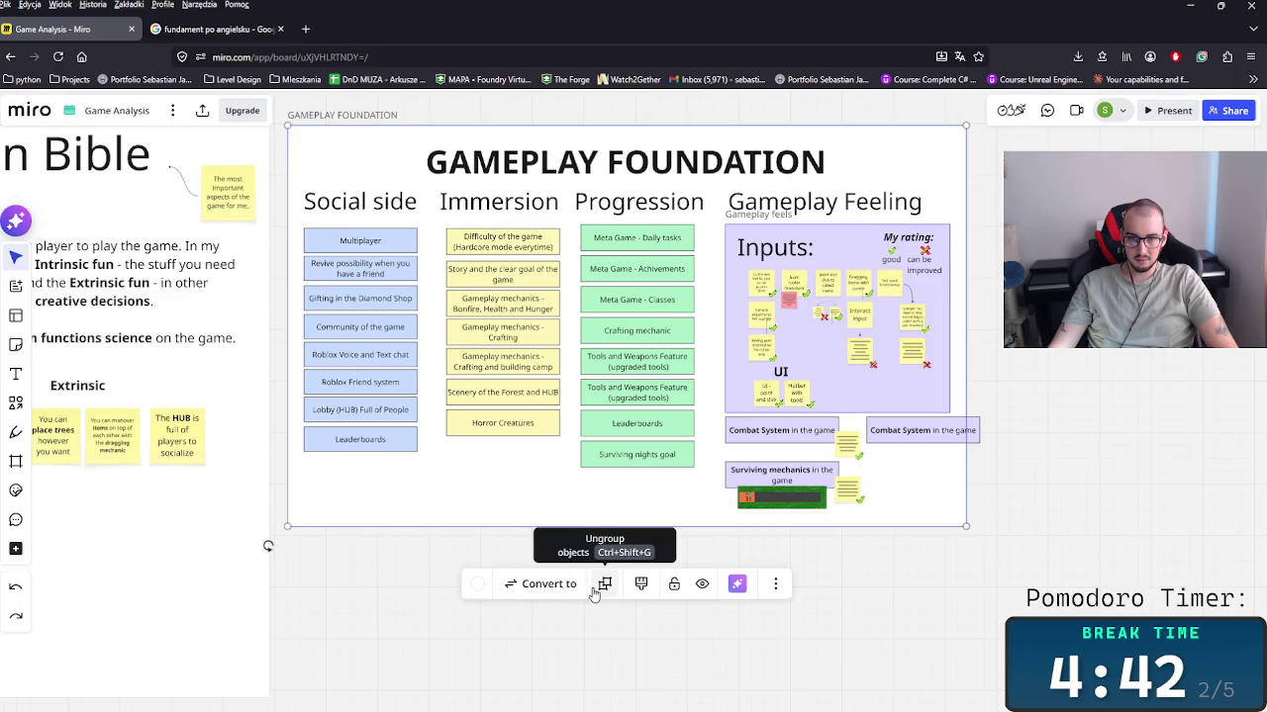
{"action": "left_click", "coordinate": [995, 549]}
{"action": "left_click", "coordinate": [875, 505]}
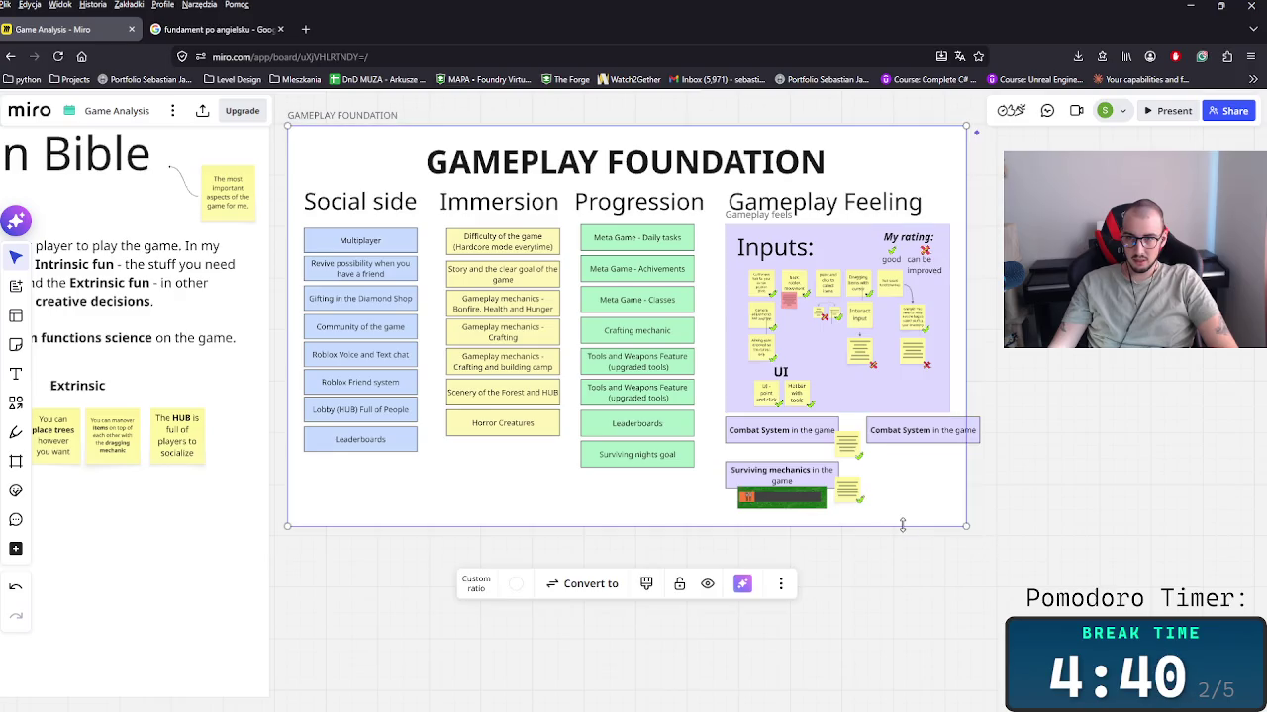
{"action": "left_click_drag", "start_coordinate": [901, 525], "coordinate": [933, 665]}
{"action": "left_click", "coordinate": [924, 427]}
{"action": "mouse_move", "coordinate": [926, 427]}
{"action": "left_mouse_down"}
{"action": "mouse_move", "coordinate": [928, 478]}
{"action": "mouse_move", "coordinate": [789, 541]}
{"action": "left_mouse_up"}
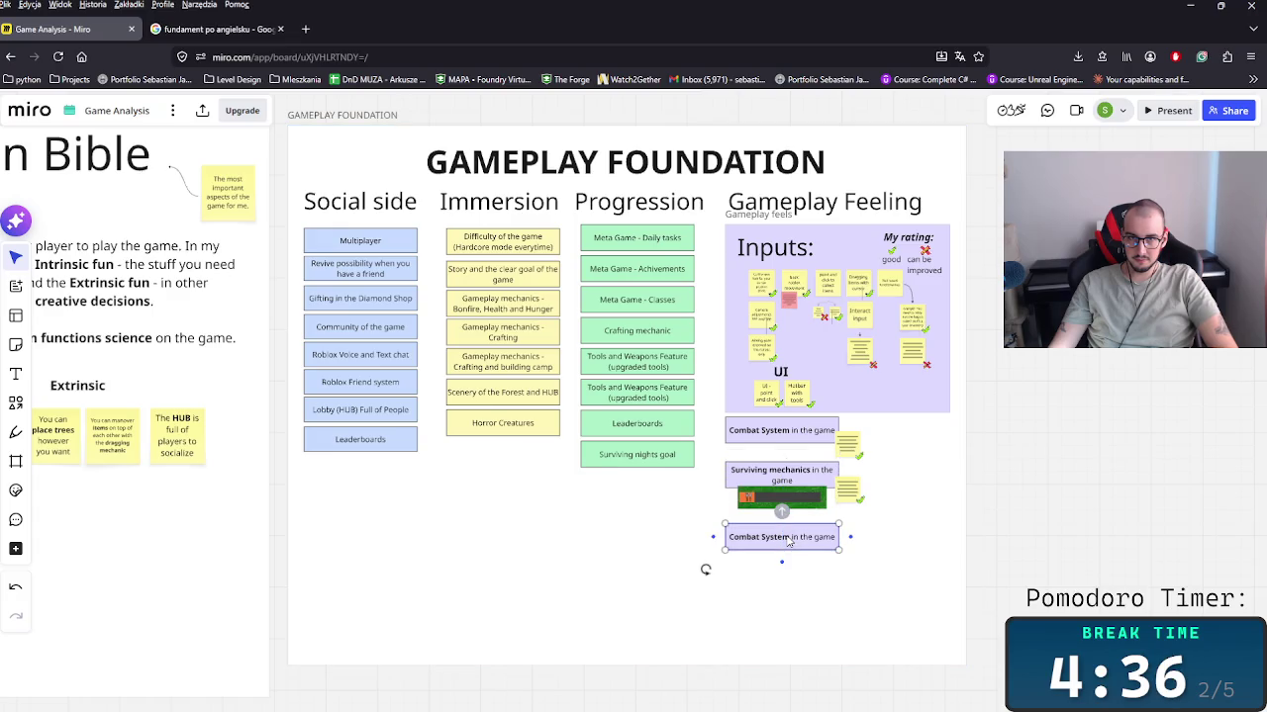
Step: Replace the copied box's Combat System text with 'Difficulty of the game'
{"action": "double_click", "coordinate": [788, 538]}
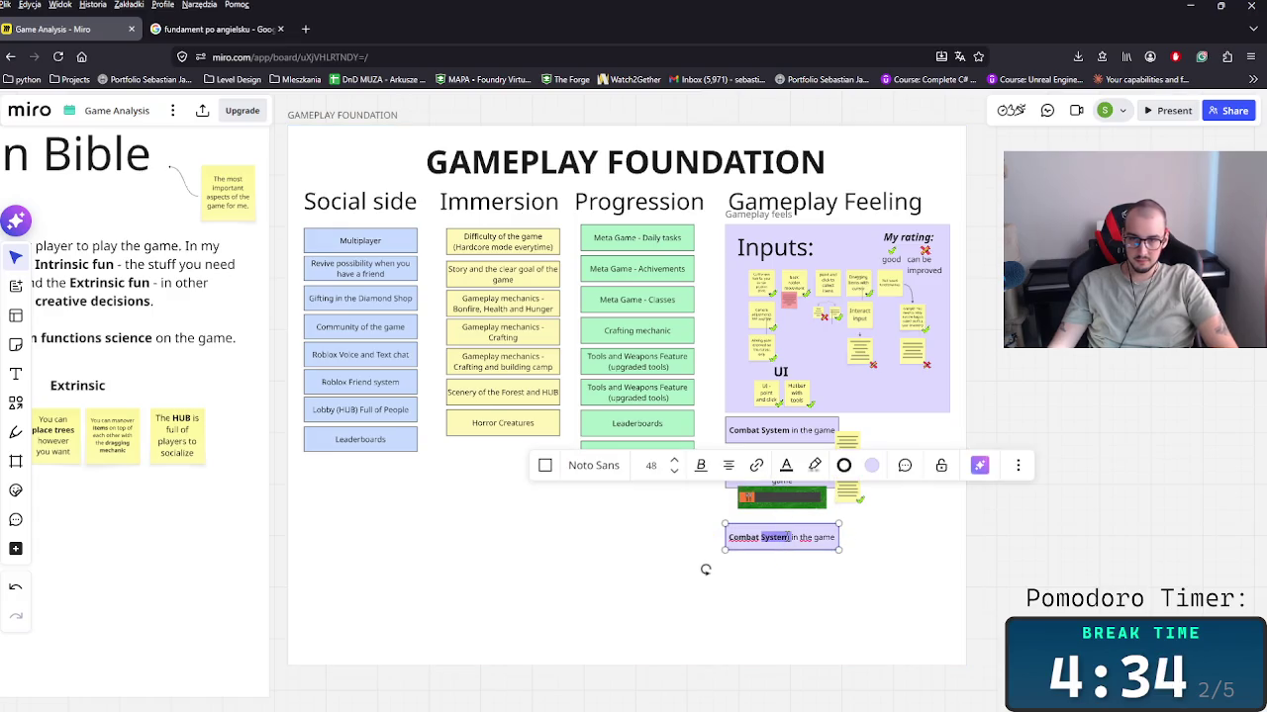
{"action": "key", "text": "ctrl+a"}
{"action": "type", "text": "UI"}
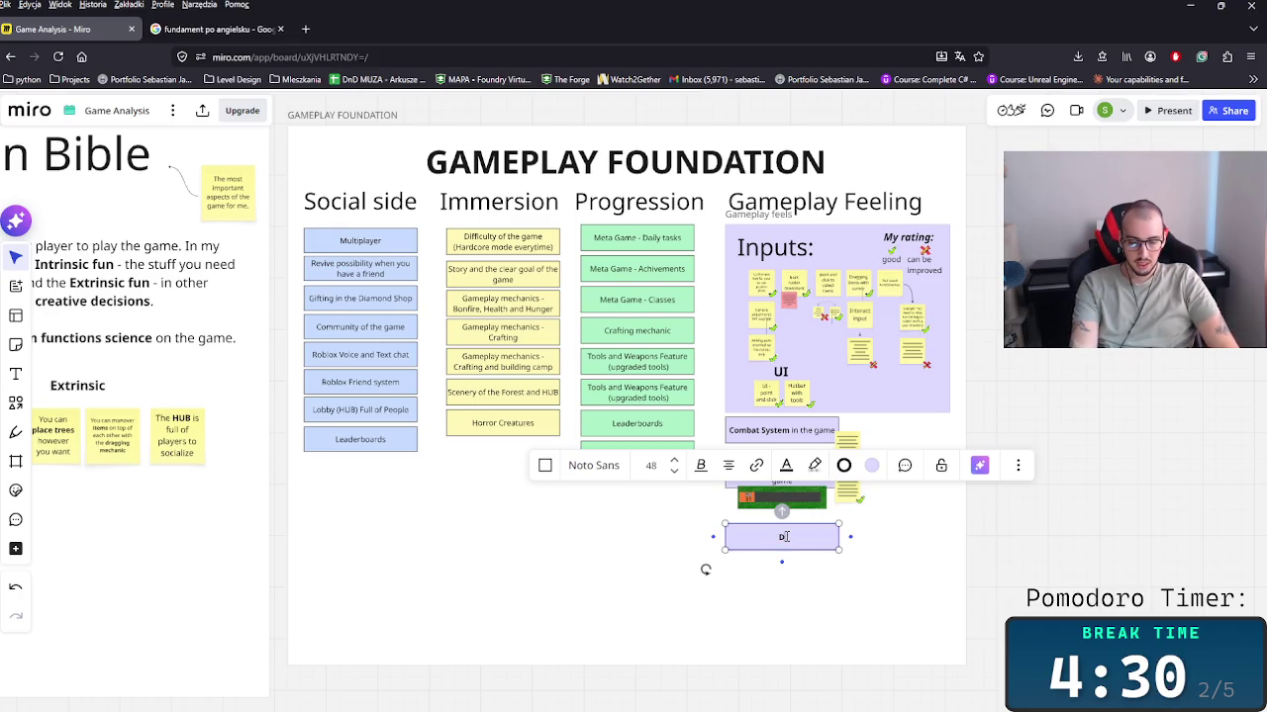
{"action": "type", "text": "u"}
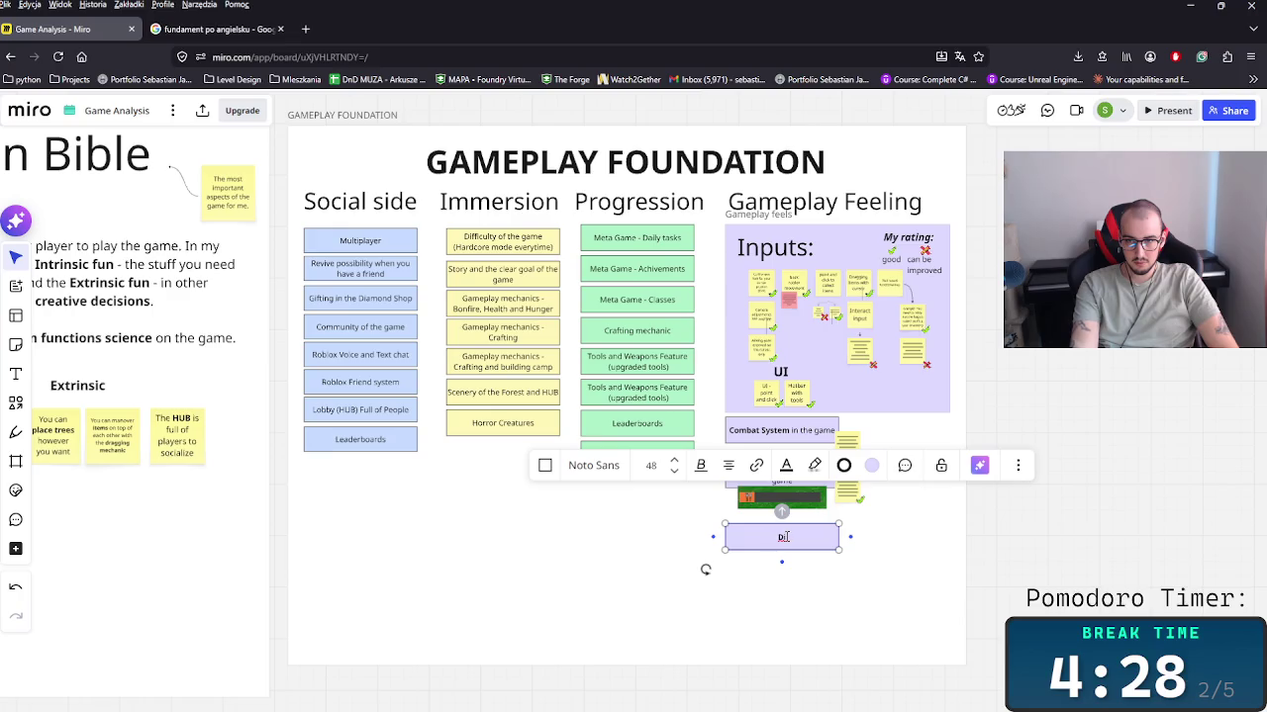
{"action": "type", "text": "ffi"}
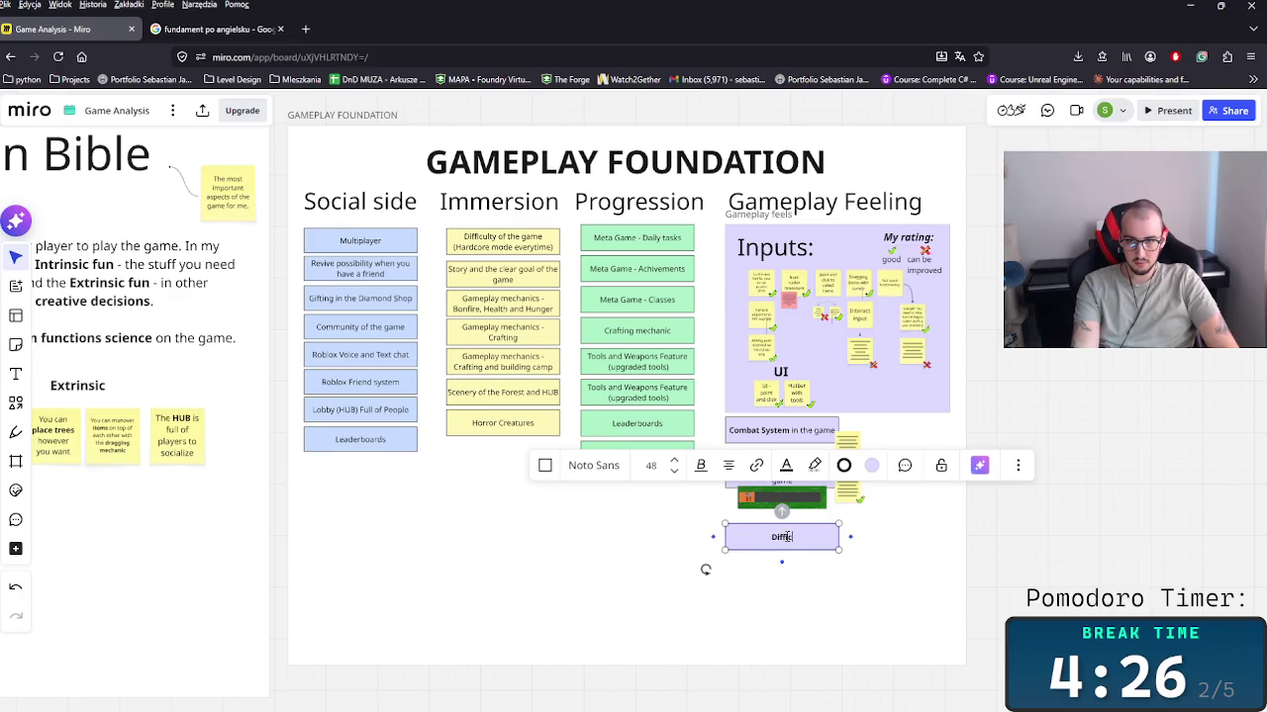
{"action": "type", "text": " of te"}
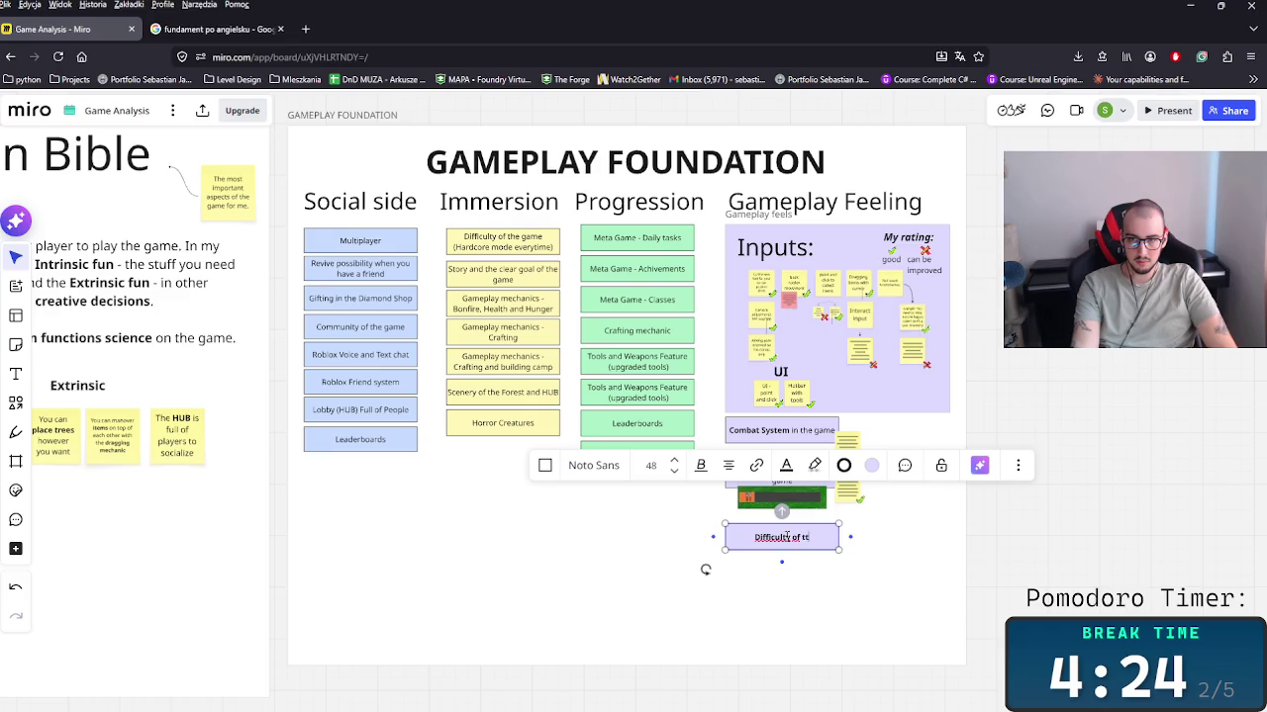
{"action": "type", "text": "vu"}
{"action": "type", "text": "ame"}
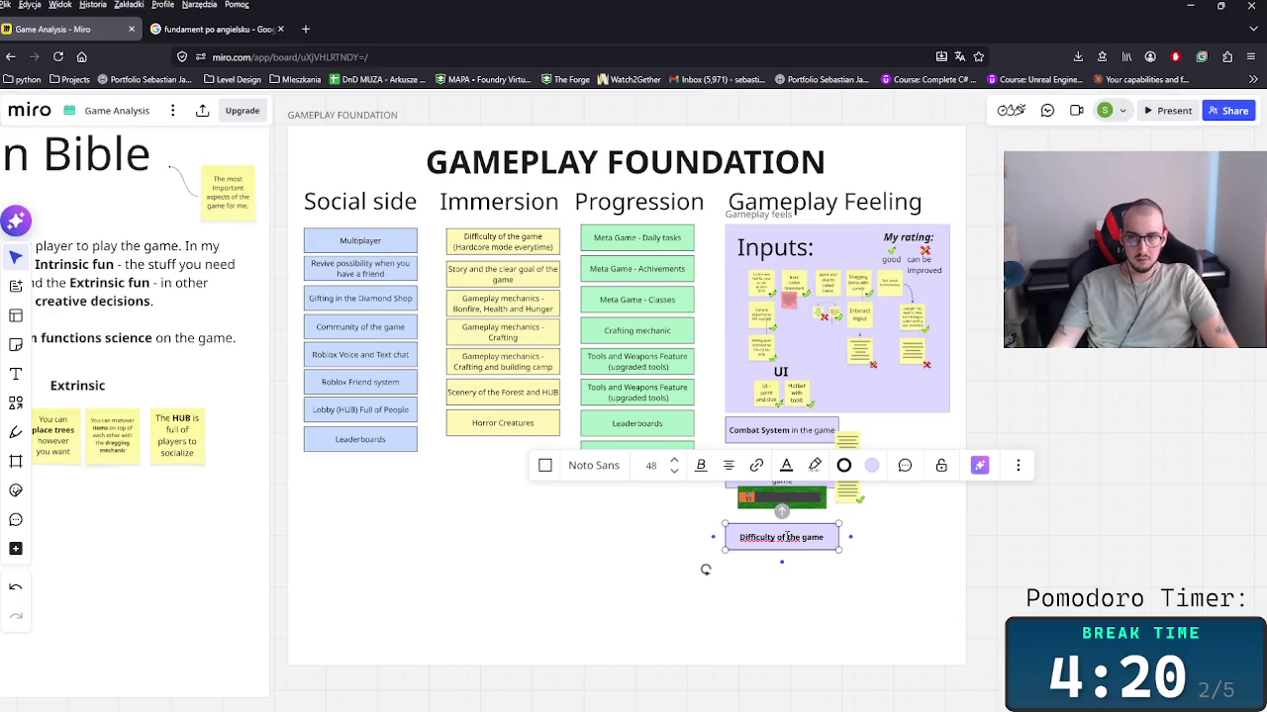
{"action": "scroll", "coordinate": [871, 485], "scroll_direction": "up", "scroll_amount": 2}
{"action": "scroll", "coordinate": [849, 550], "scroll_direction": "up", "scroll_amount": 2}
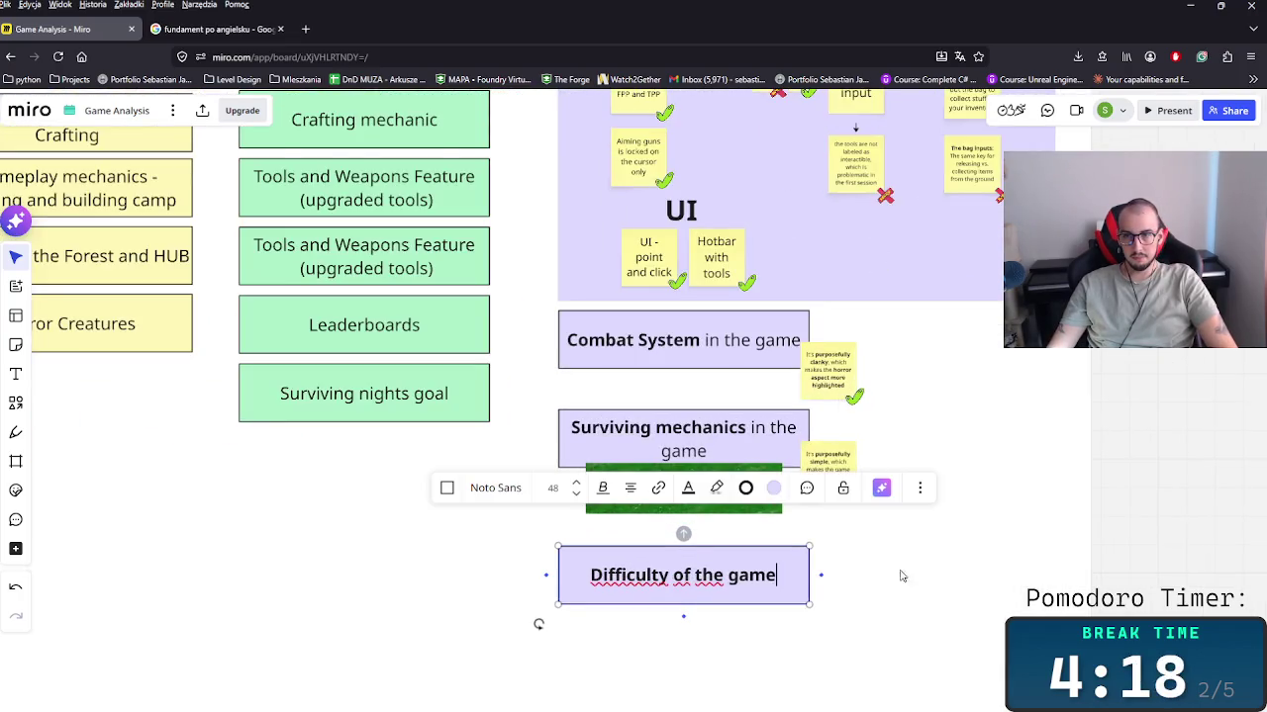
{"action": "right_click", "coordinate": [861, 332]}
{"action": "left_click", "coordinate": [905, 247]}
{"action": "scroll", "coordinate": [971, 382], "scroll_direction": "down", "scroll_amount": 3}
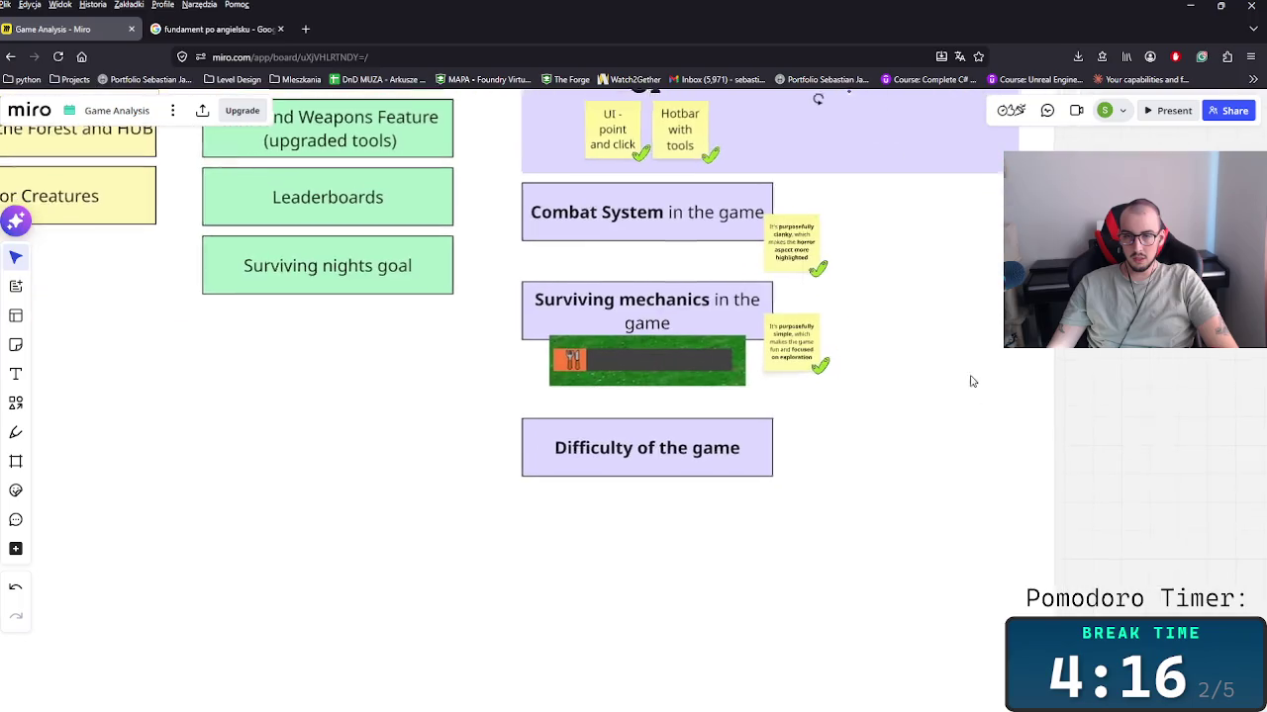
{"action": "scroll", "coordinate": [812, 429], "scroll_direction": "up", "scroll_amount": 2}
{"action": "scroll", "coordinate": [772, 452], "scroll_direction": "up", "scroll_amount": 1}
{"action": "scroll", "coordinate": [771, 436], "scroll_direction": "down", "scroll_amount": 1}
{"action": "left_click", "coordinate": [757, 368]}
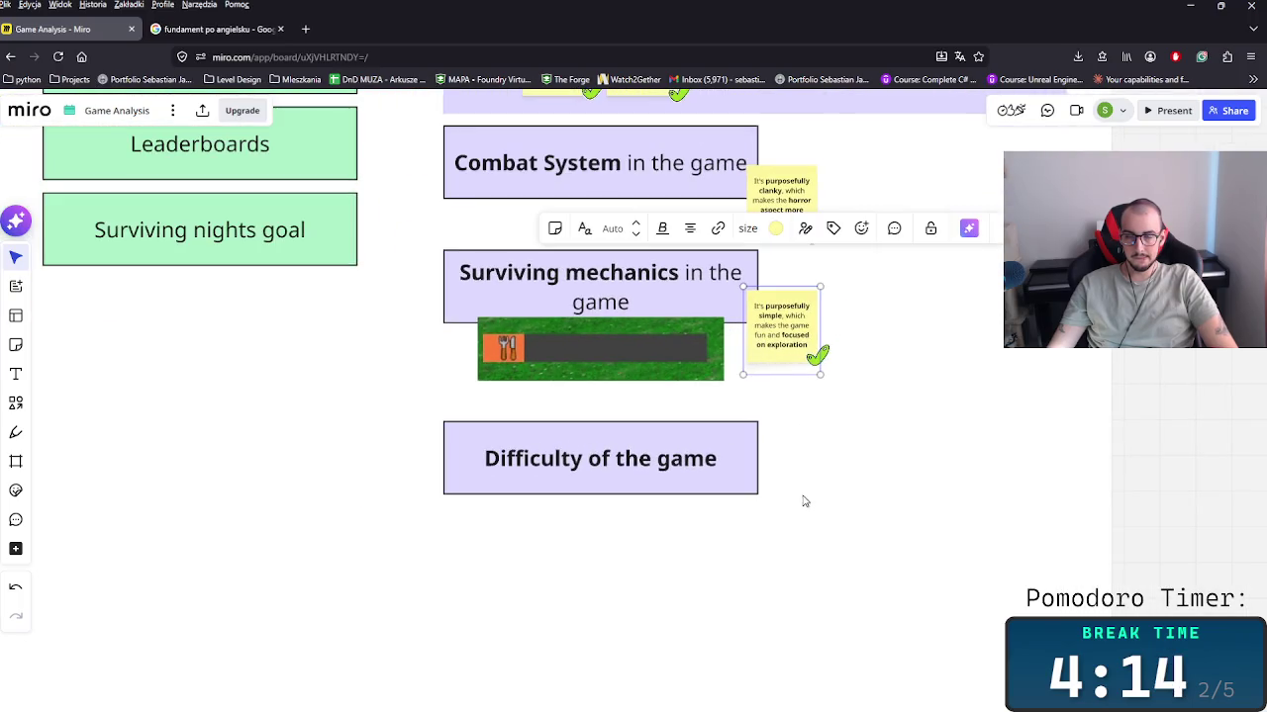
Step: Paste a copy of the 'purposefully simple' note, rewritten as purposefully hard to get 99 nights, keeping players longer
{"action": "key", "text": "ctrl+c"}
{"action": "key", "text": "ctrl+v"}
{"action": "left_click", "coordinate": [782, 501]}
{"action": "double_click", "coordinate": [782, 501]}
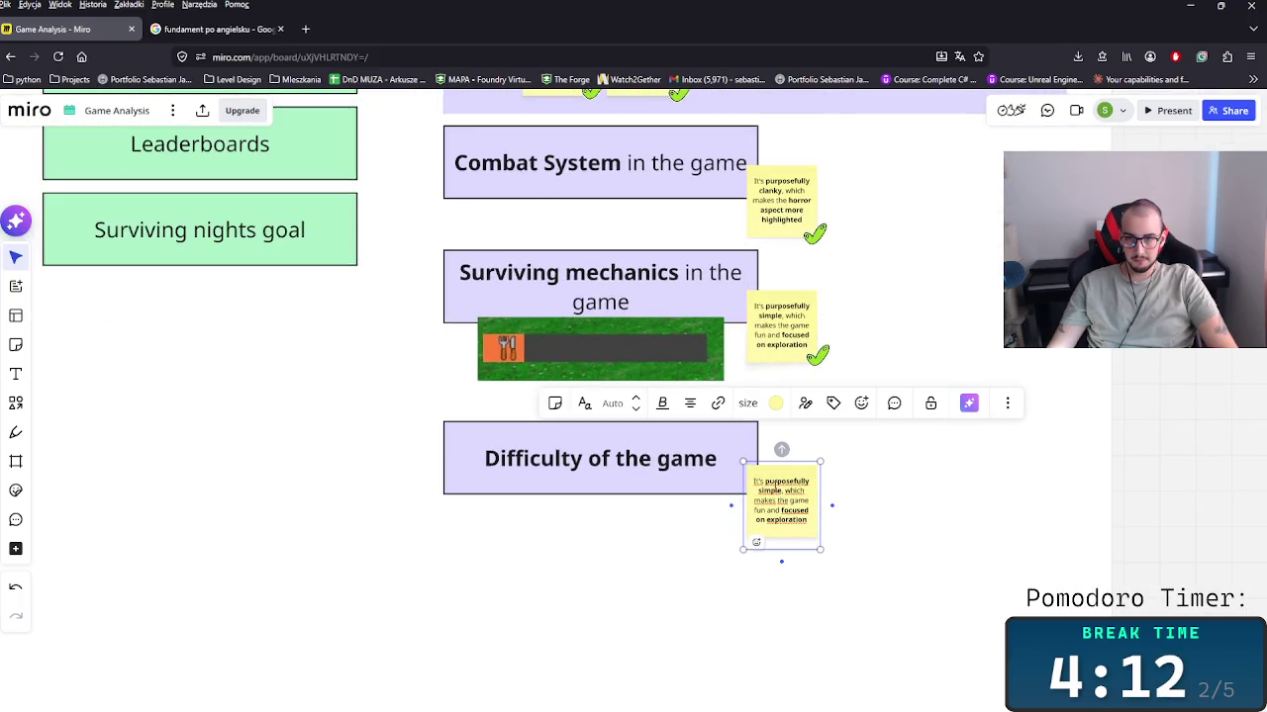
{"action": "type", "text": "hard"}
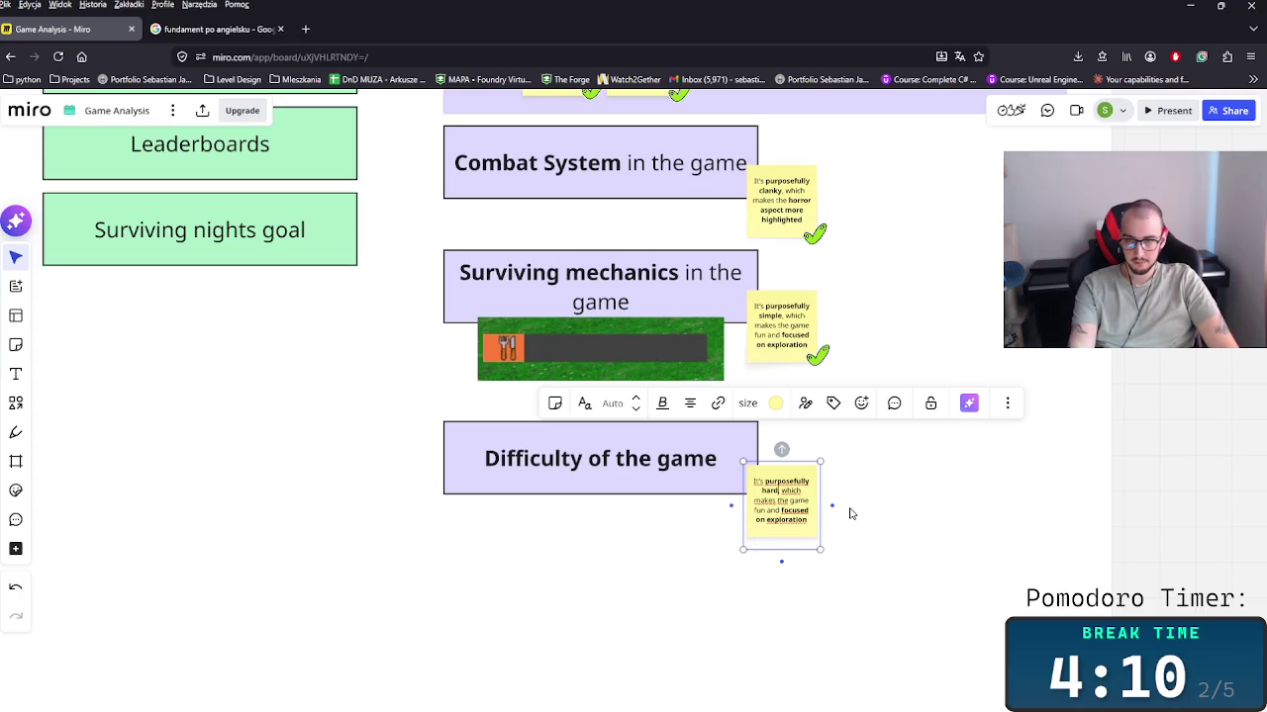
{"action": "type", "text": " get"}
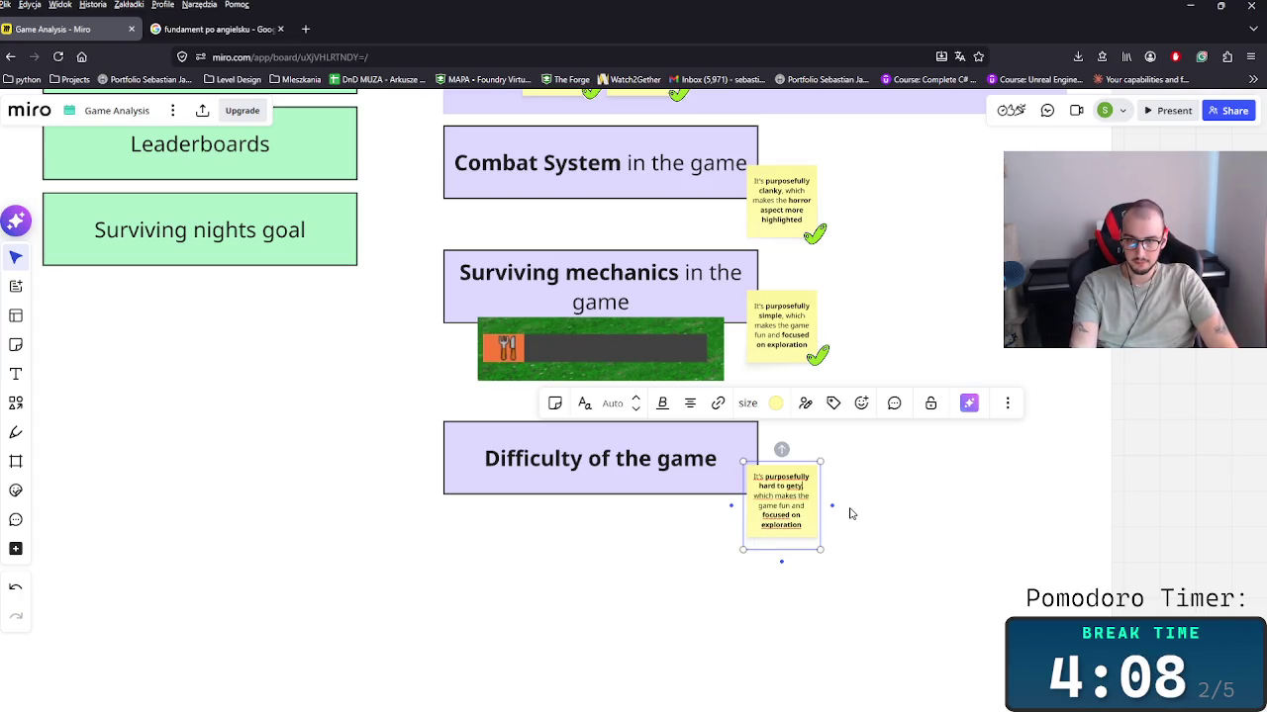
{"action": "type", "text": ","}
{"action": "type", "text": "9 nights"}
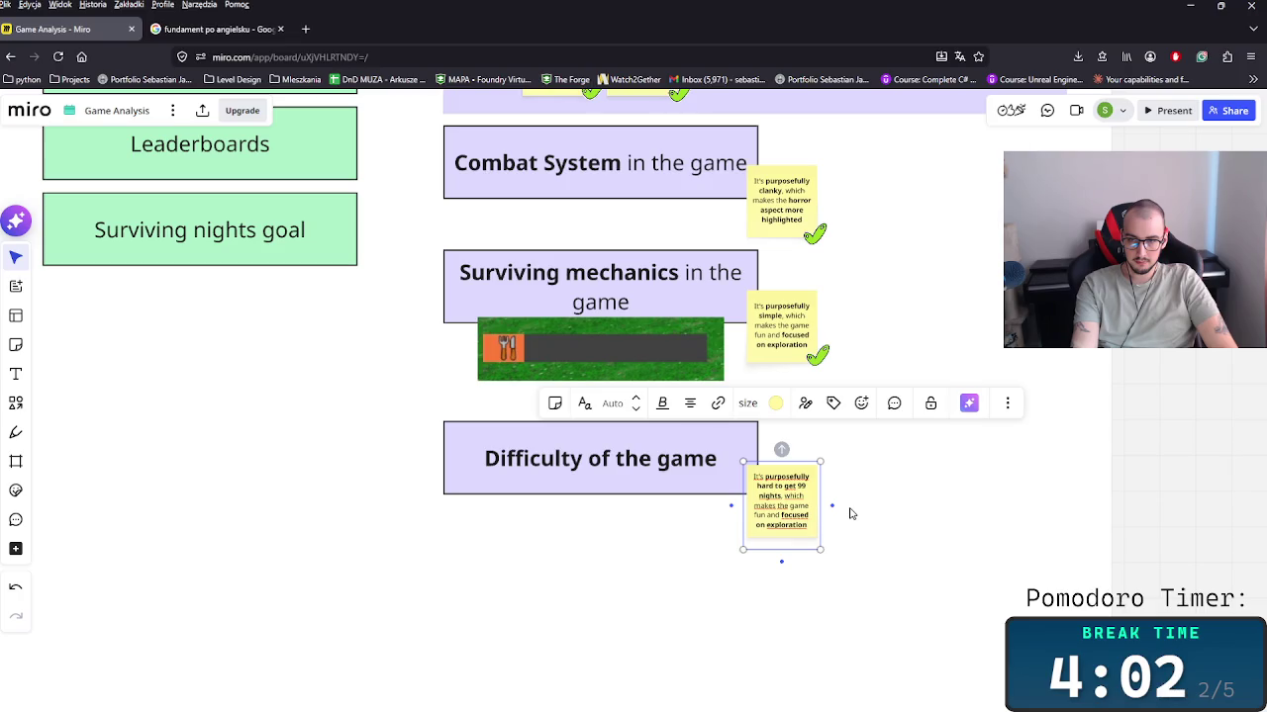
{"action": "mouse_move", "coordinate": [797, 510]}
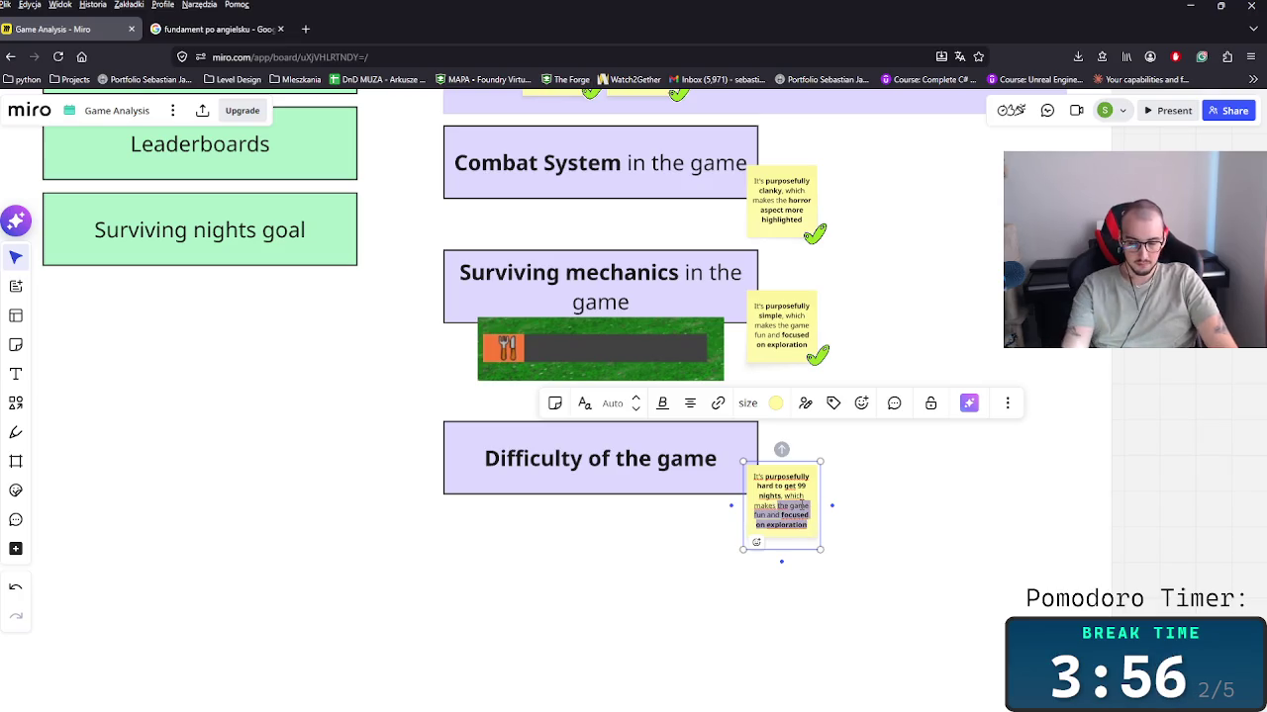
{"action": "type", "text": "player"}
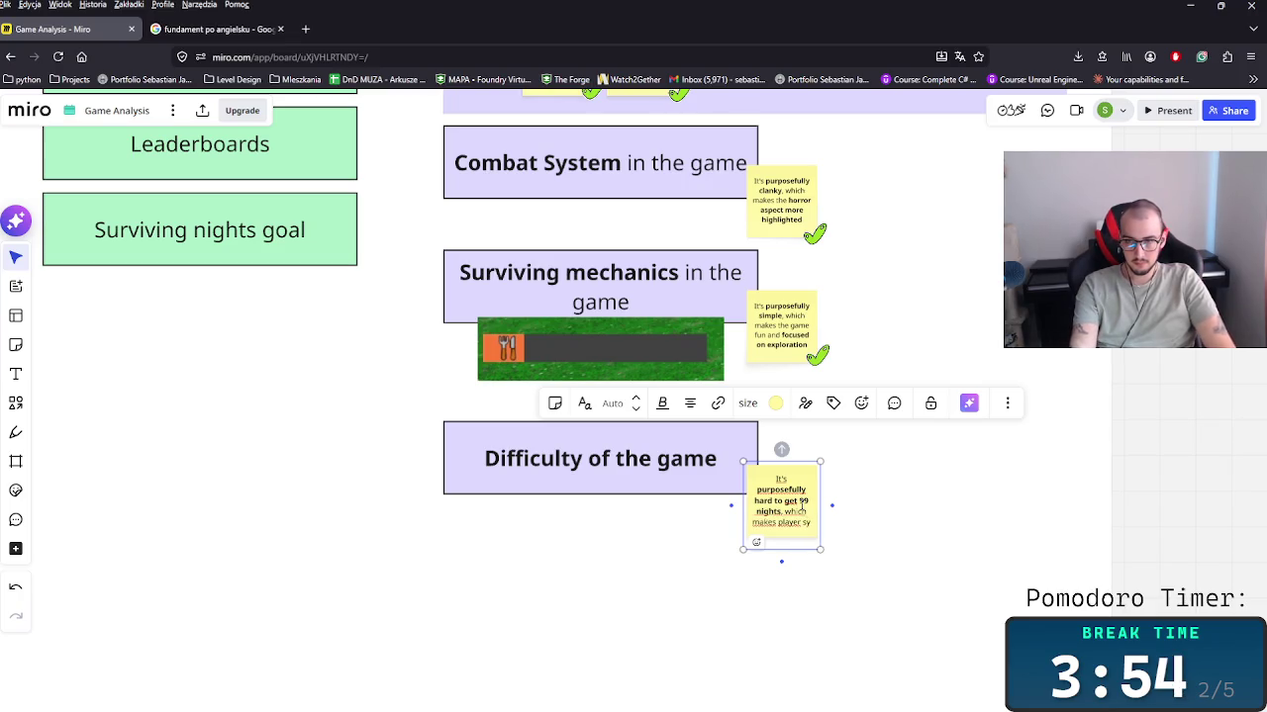
{"action": "type", "text": " stay for l"}
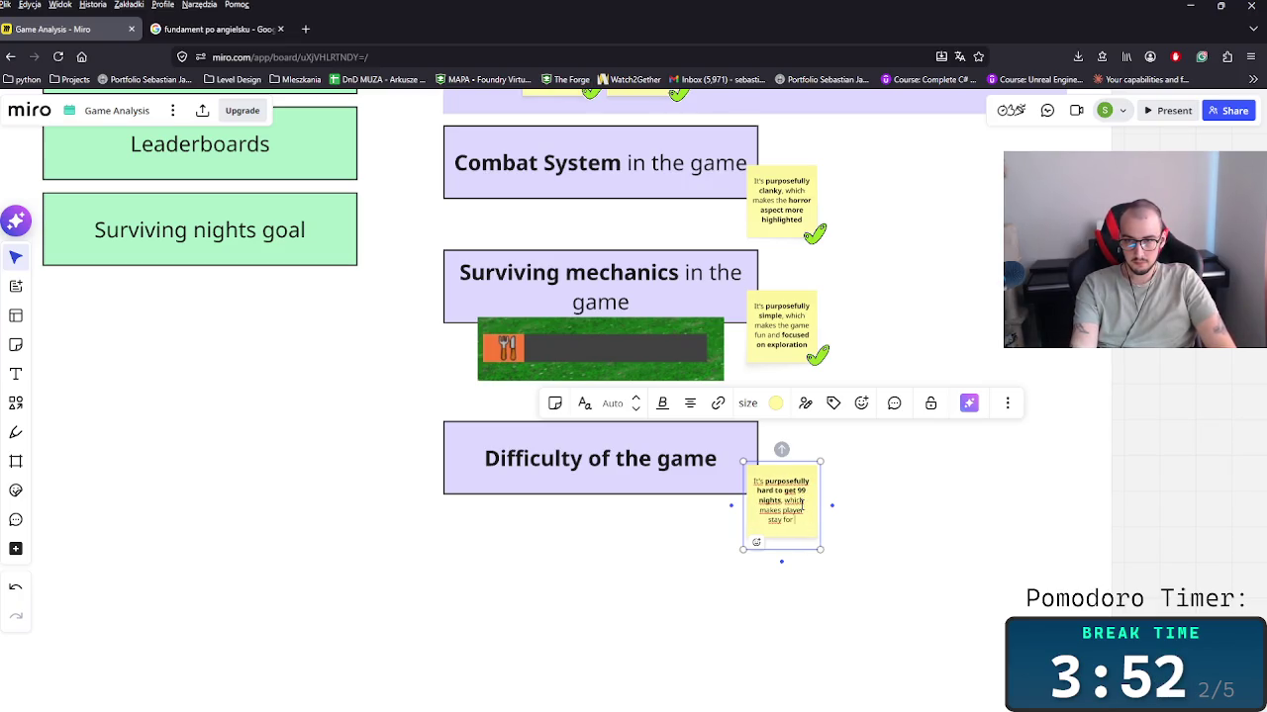
{"action": "type", "text": "ing"}
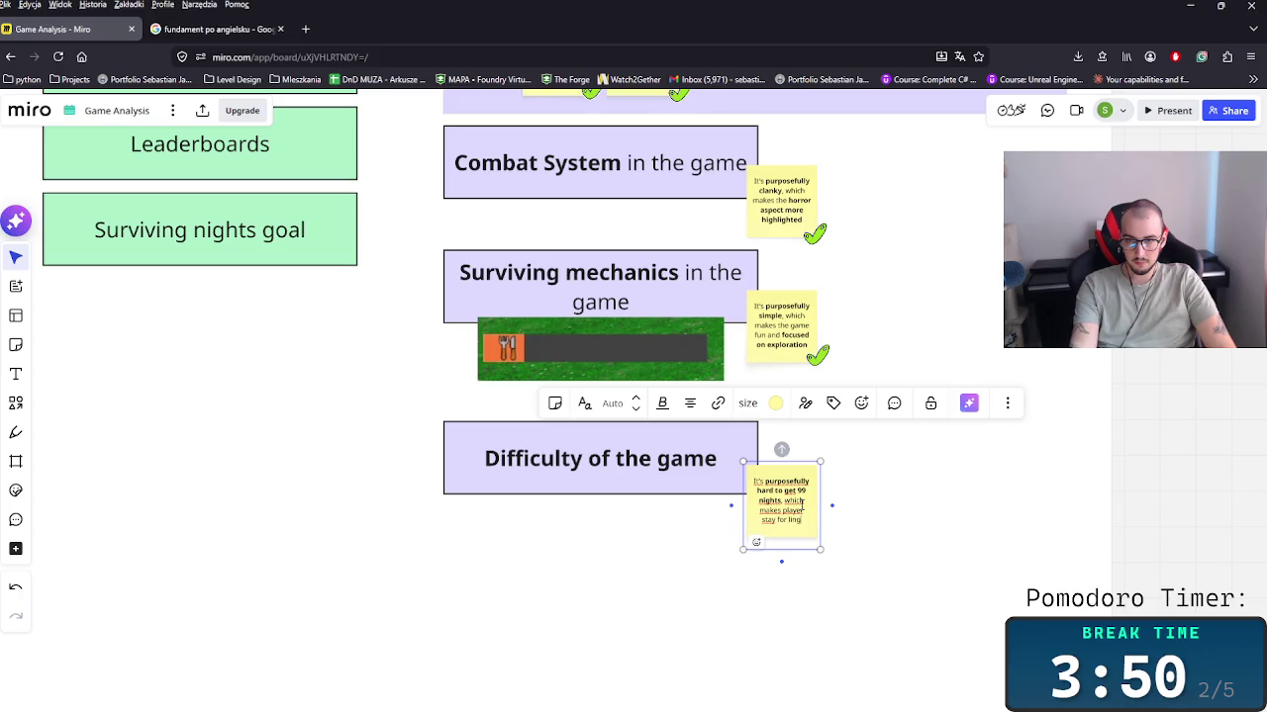
{"action": "key", "text": "BackSpace"}
{"action": "key", "text": "BackSpace"}
{"action": "key", "text": "BackSpace"}
{"action": "type", "text": "r"}
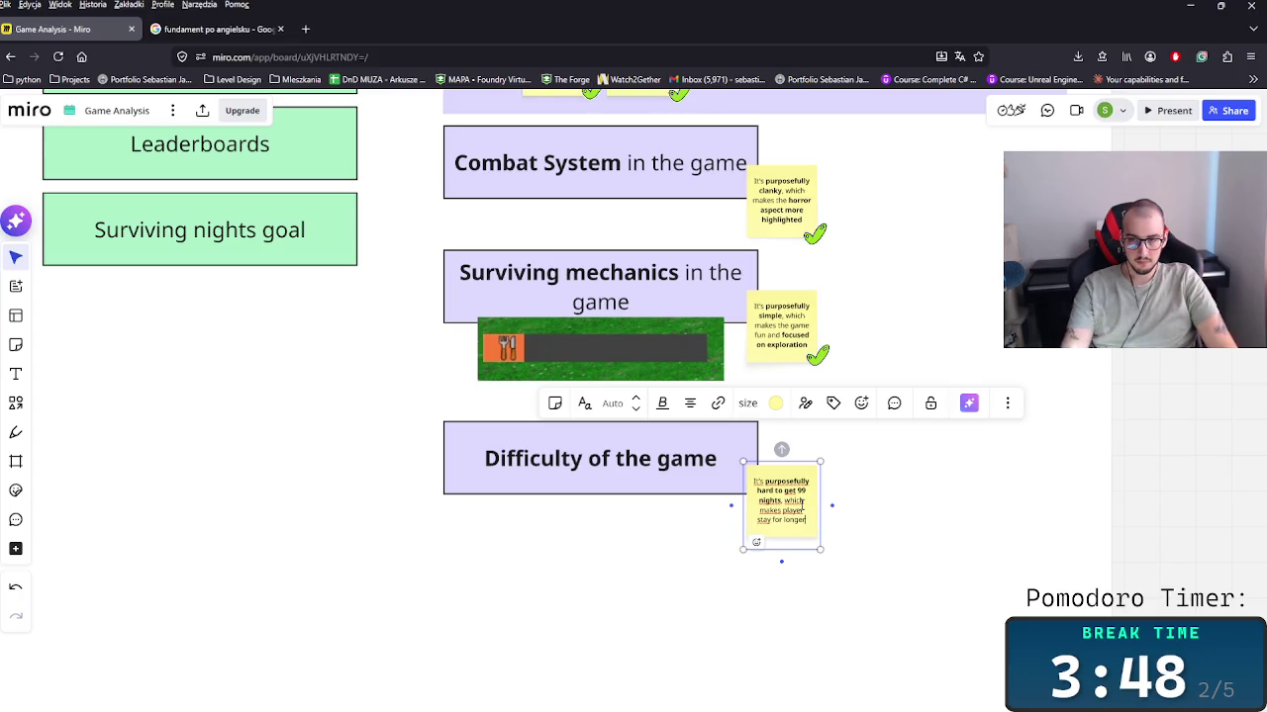
{"action": "type", "text": " with"}
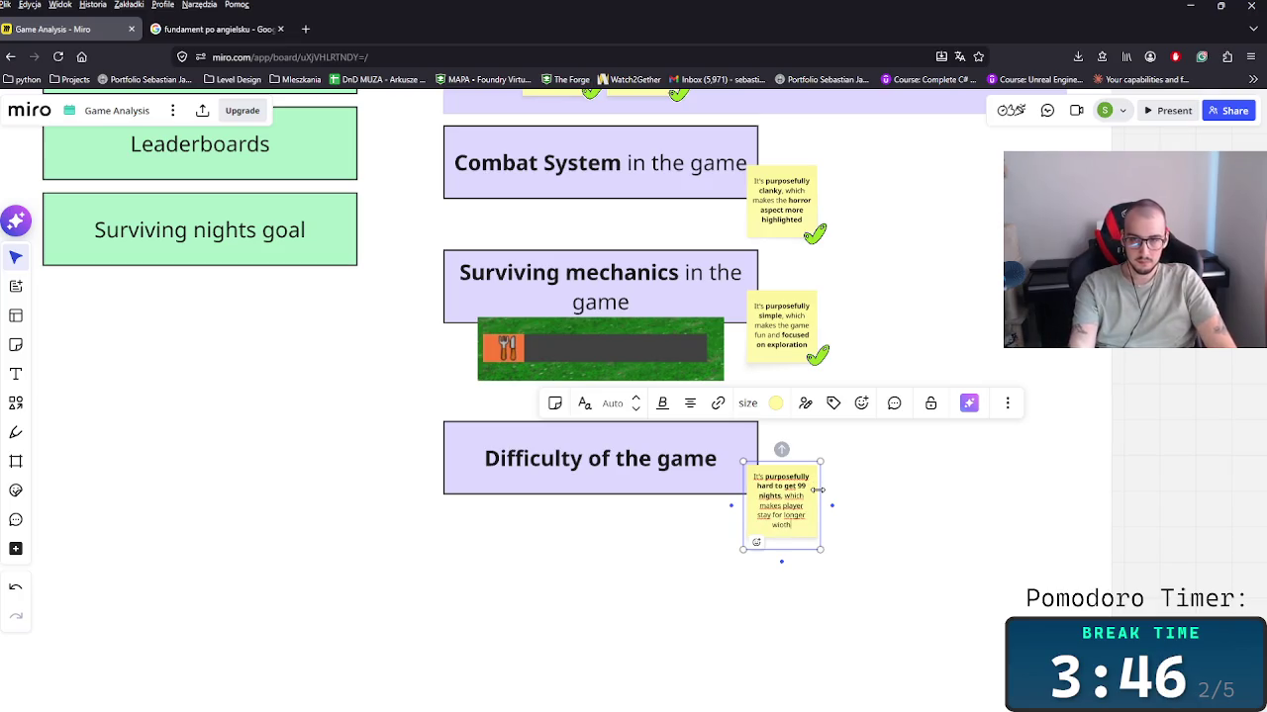
{"action": "type", "text": "h this"}
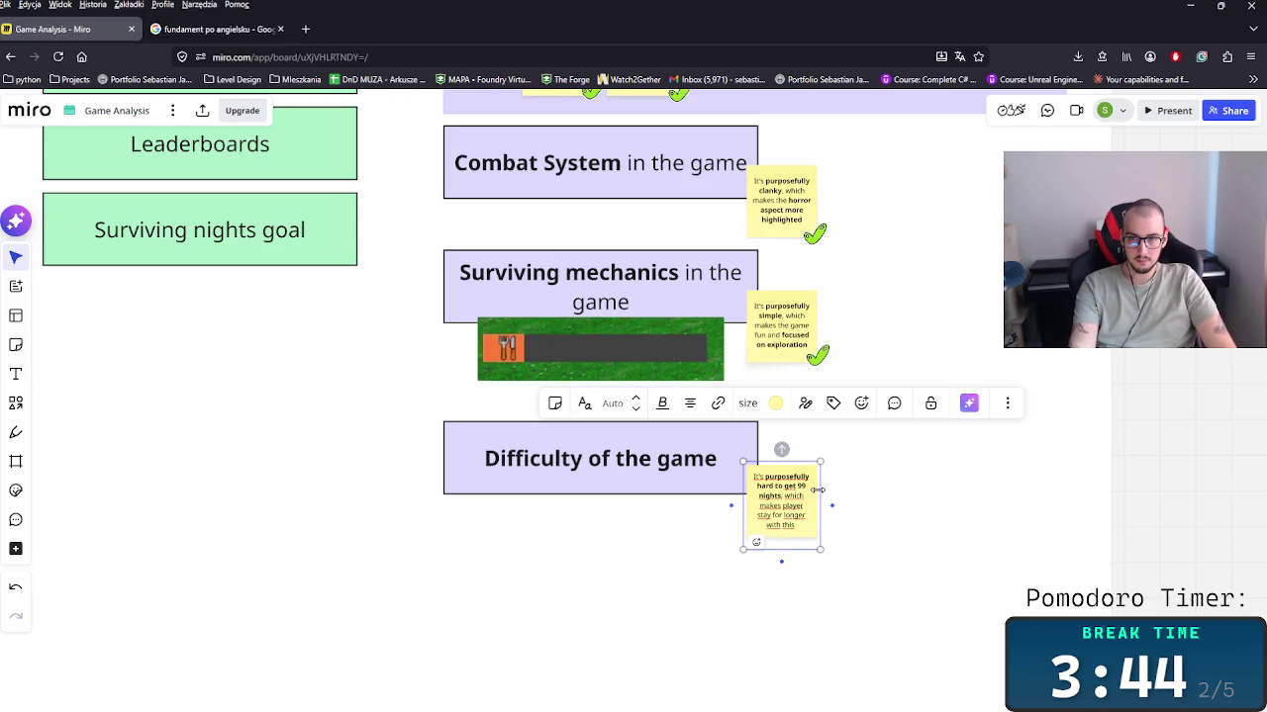
{"action": "type", "text": " game"}
Step: Make the phrase 'longer with this game' bold in the new note
{"action": "scroll", "coordinate": [861, 551], "scroll_direction": "up", "scroll_amount": 5}
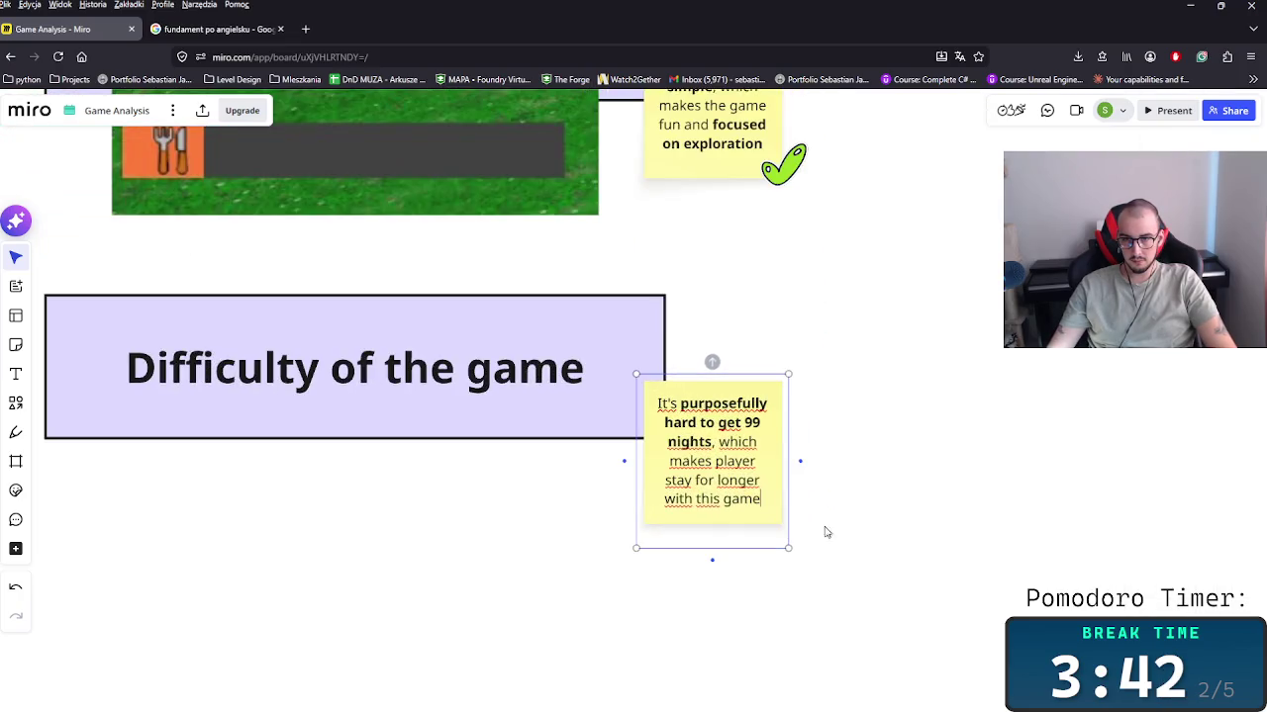
{"action": "left_click_drag", "start_coordinate": [768, 499], "coordinate": [716, 480]}
{"action": "key", "text": "ctrl+b"}
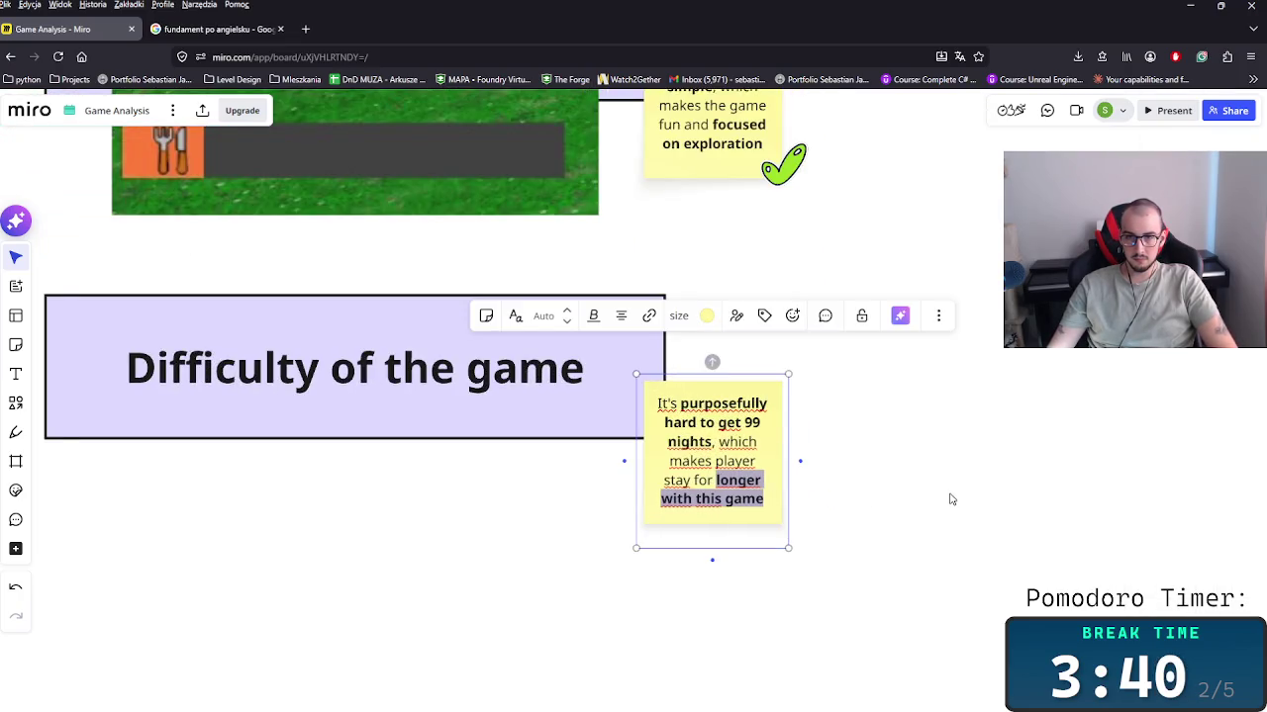
{"action": "left_click", "coordinate": [926, 501]}
{"action": "left_click", "coordinate": [740, 515]}
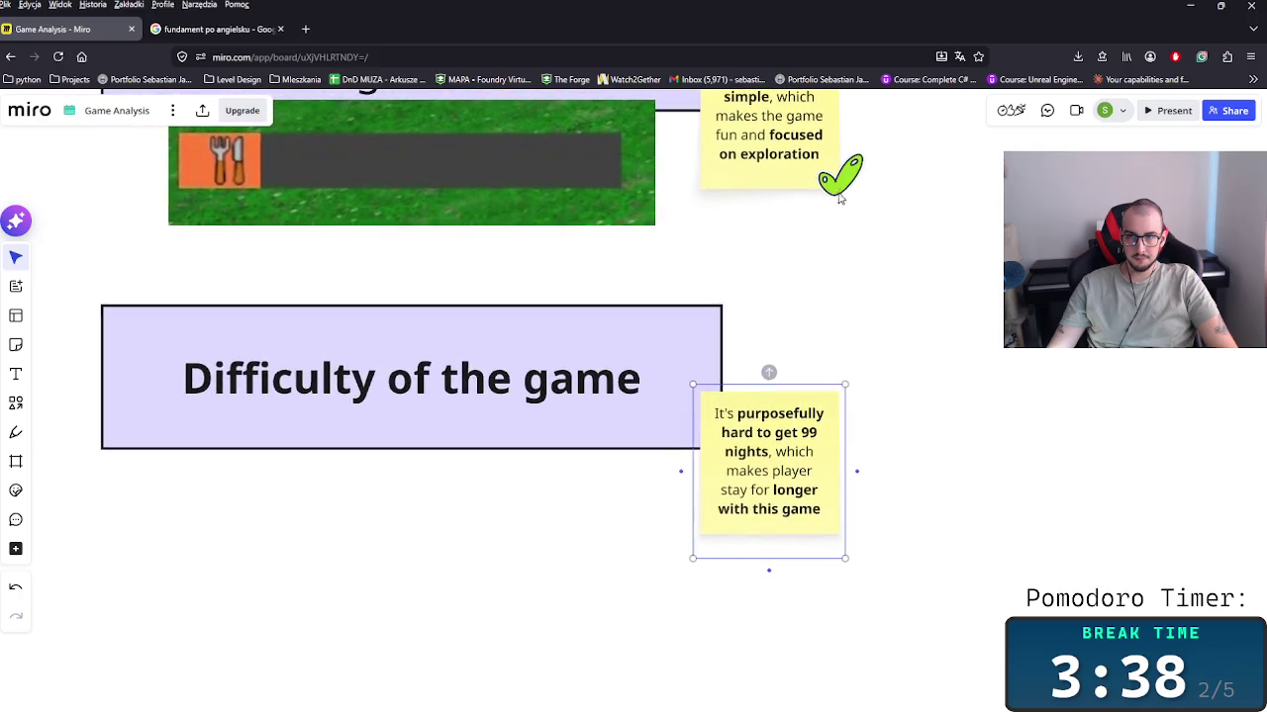
Step: Put a copy of the green checkmark sticker on the difficulty note
{"action": "key", "text": "Tab"}
{"action": "key", "text": "ctrl+c"}
{"action": "key", "text": "ctrl+v"}
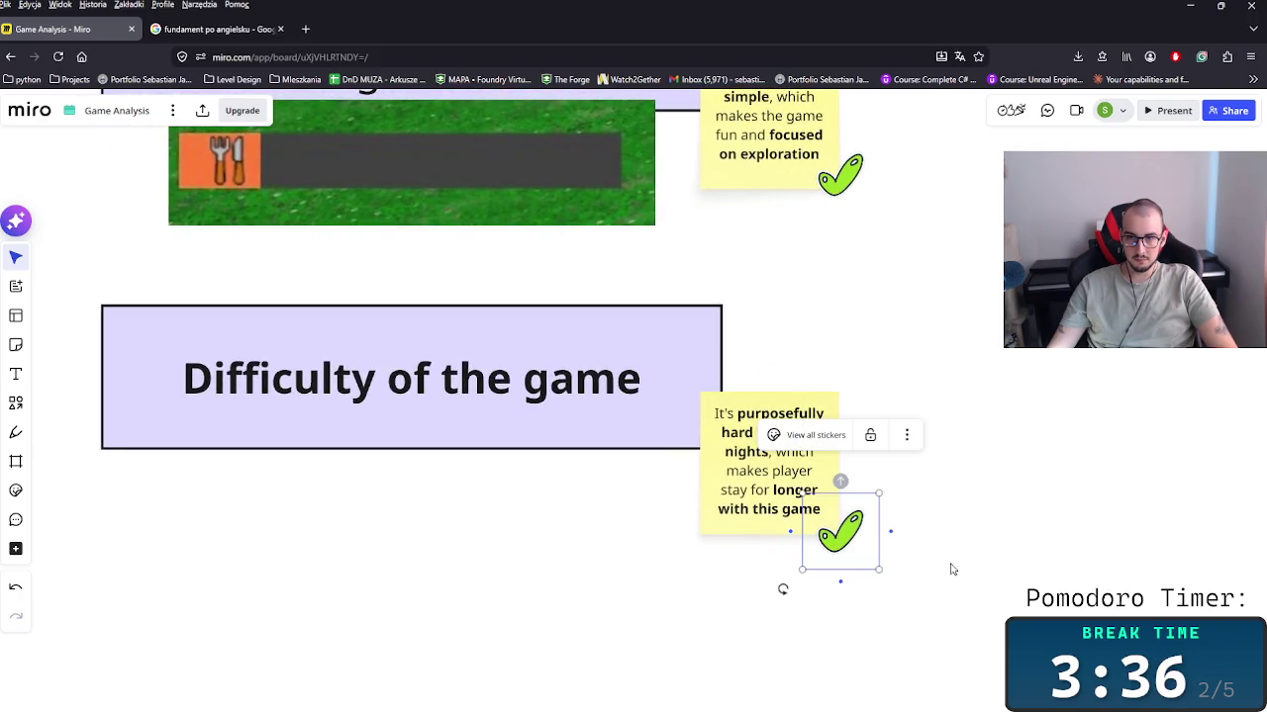
{"action": "scroll", "coordinate": [989, 506], "scroll_direction": "down", "scroll_amount": 1}
{"action": "scroll", "coordinate": [996, 508], "scroll_direction": "down", "scroll_amount": 1}
{"action": "scroll", "coordinate": [996, 500], "scroll_direction": "down", "scroll_amount": 2}
{"action": "scroll", "coordinate": [970, 455], "scroll_direction": "down", "scroll_amount": 2}
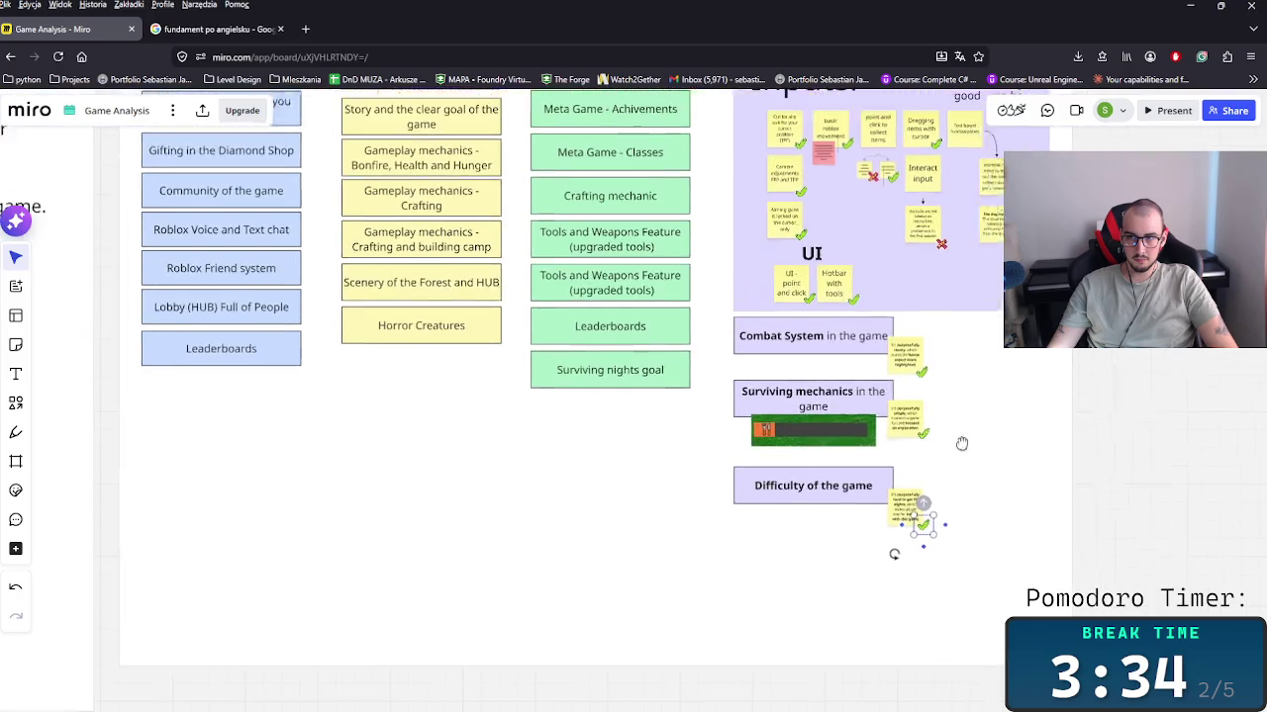
Step: Add a red X sticker from the Inputs panel to the note, beside the checkmark
{"action": "left_click", "coordinate": [961, 293]}
{"action": "key", "text": "ctrl+c"}
{"action": "scroll", "coordinate": [930, 336], "scroll_direction": "down", "scroll_amount": 3}
{"action": "scroll", "coordinate": [792, 406], "scroll_direction": "down", "scroll_amount": 1}
{"action": "key", "text": "ctrl+v"}
{"action": "scroll", "coordinate": [792, 465], "scroll_direction": "up", "scroll_amount": 2}
{"action": "scroll", "coordinate": [800, 473], "scroll_direction": "up", "scroll_amount": 3}
{"action": "left_click", "coordinate": [704, 305]}
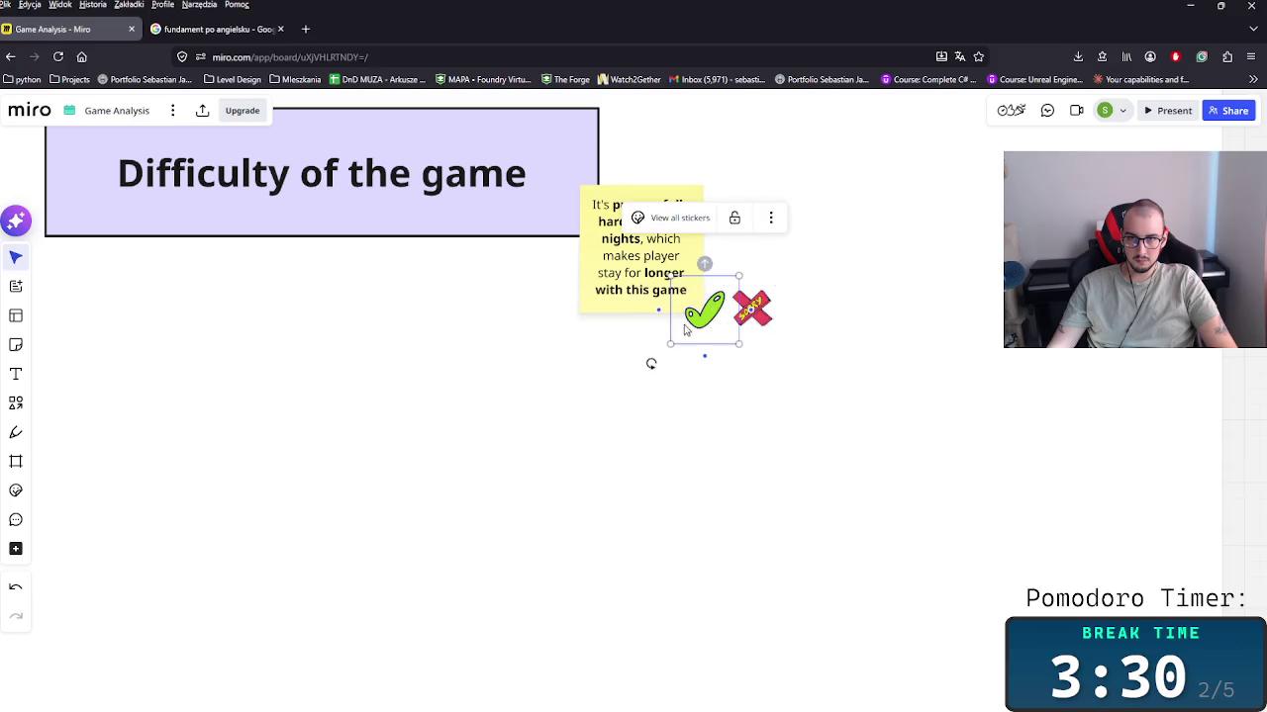
{"action": "left_click_drag", "start_coordinate": [703, 306], "coordinate": [614, 319]}
{"action": "mouse_move", "coordinate": [744, 336]}
{"action": "left_mouse_down"}
{"action": "mouse_move", "coordinate": [666, 350]}
{"action": "mouse_move", "coordinate": [821, 472]}
{"action": "left_mouse_up"}
{"action": "left_click", "coordinate": [742, 345]}
Step: Bring a pink sticky note from the Inputs panel to sit beside the difficulty note
{"action": "scroll", "coordinate": [820, 472], "scroll_direction": "up", "scroll_amount": 1}
{"action": "scroll", "coordinate": [826, 475], "scroll_direction": "up", "scroll_amount": 2}
{"action": "scroll", "coordinate": [836, 451], "scroll_direction": "down", "scroll_amount": 2}
{"action": "scroll", "coordinate": [853, 475], "scroll_direction": "down", "scroll_amount": 1}
{"action": "scroll", "coordinate": [885, 465], "scroll_direction": "down", "scroll_amount": 2}
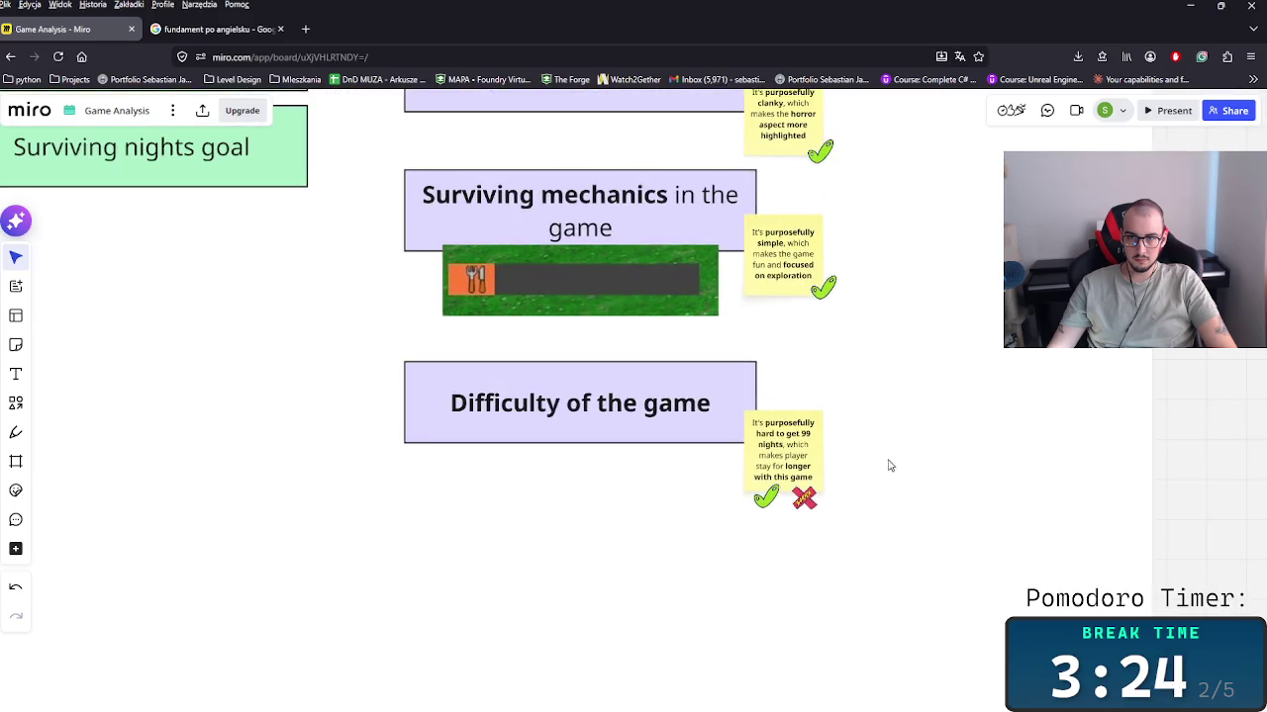
{"action": "scroll", "coordinate": [779, 492], "scroll_direction": "up", "scroll_amount": 1}
{"action": "scroll", "coordinate": [779, 493], "scroll_direction": "up", "scroll_amount": 2}
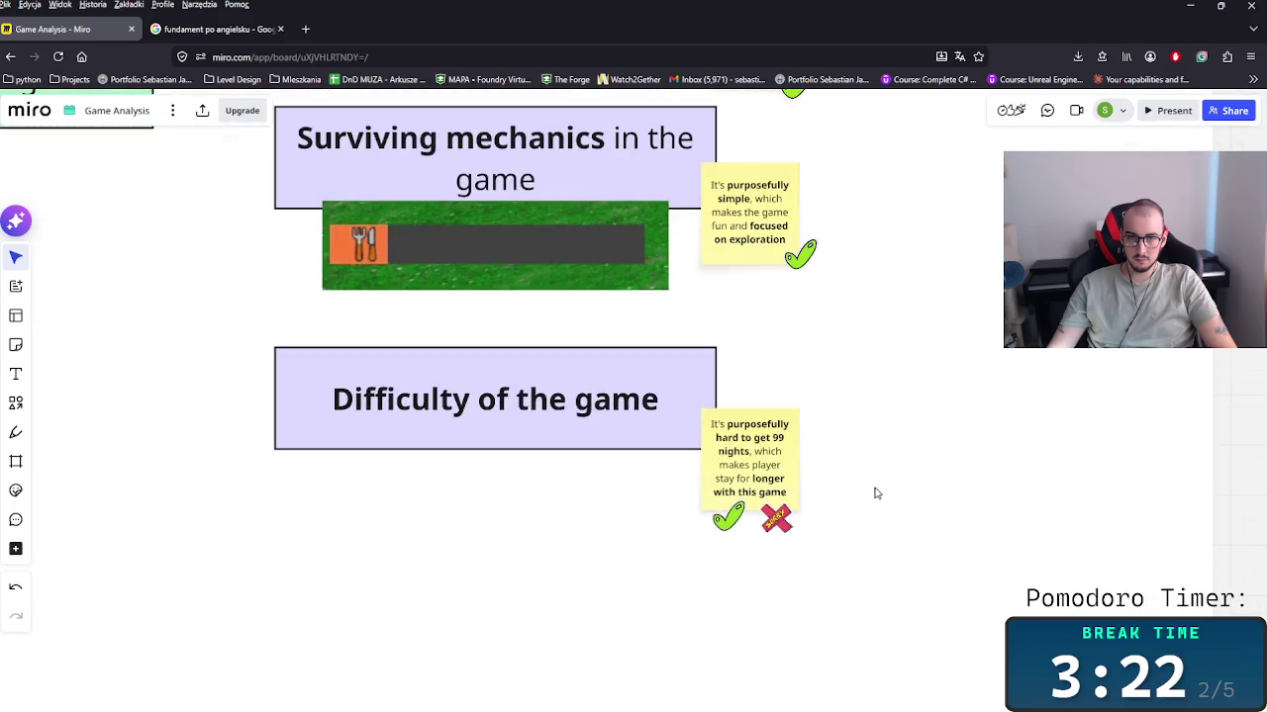
{"action": "left_click", "coordinate": [599, 445]}
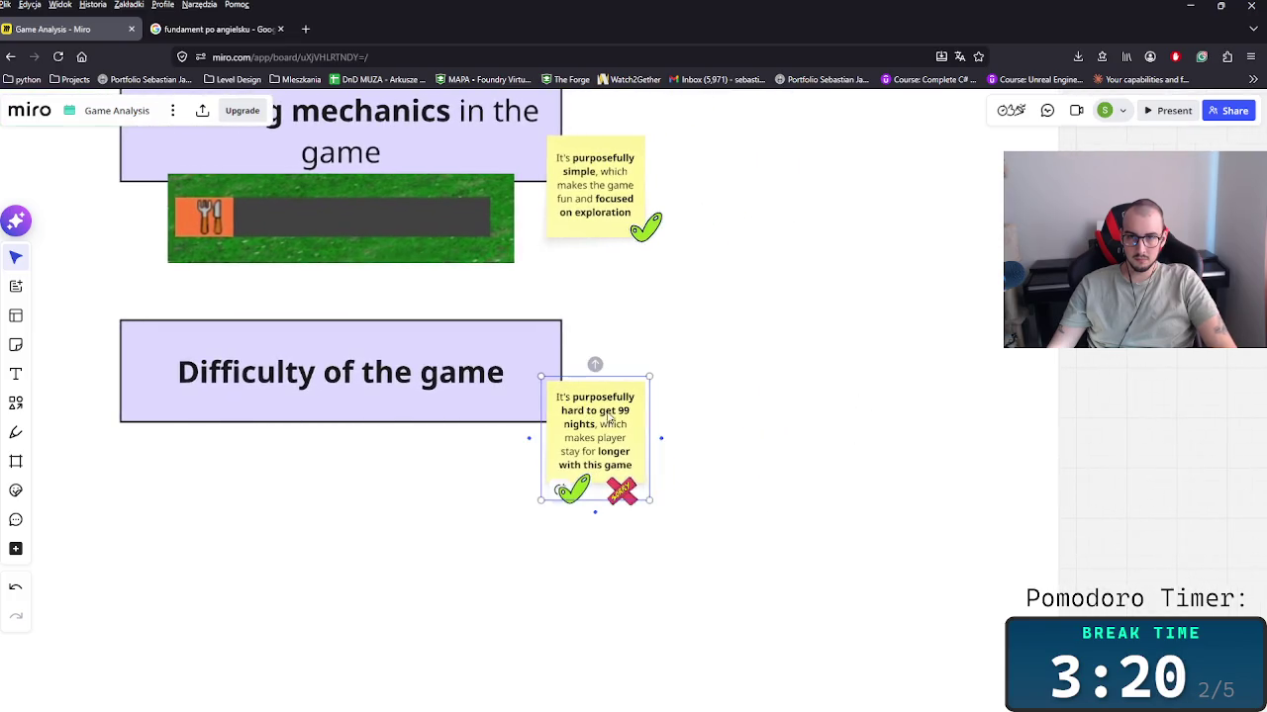
{"action": "left_click_drag", "start_coordinate": [599, 445], "coordinate": [821, 500]}
{"action": "scroll", "coordinate": [821, 500], "scroll_direction": "down", "scroll_amount": 2}
{"action": "scroll", "coordinate": [821, 500], "scroll_direction": "down", "scroll_amount": 2}
{"action": "scroll", "coordinate": [861, 481], "scroll_direction": "up", "scroll_amount": 3}
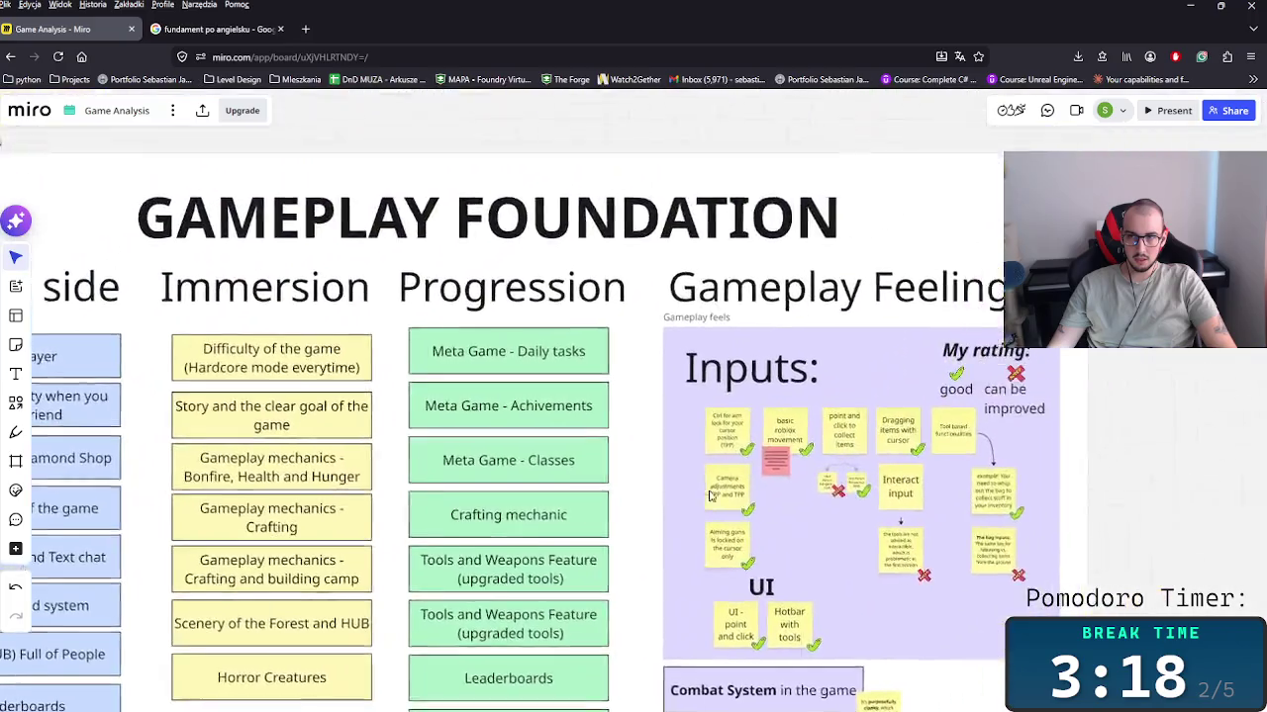
{"action": "scroll", "coordinate": [692, 426], "scroll_direction": "up", "scroll_amount": 2}
{"action": "scroll", "coordinate": [696, 343], "scroll_direction": "up", "scroll_amount": 1}
{"action": "left_click", "coordinate": [696, 343]}
{"action": "scroll", "coordinate": [789, 494], "scroll_direction": "down", "scroll_amount": 2}
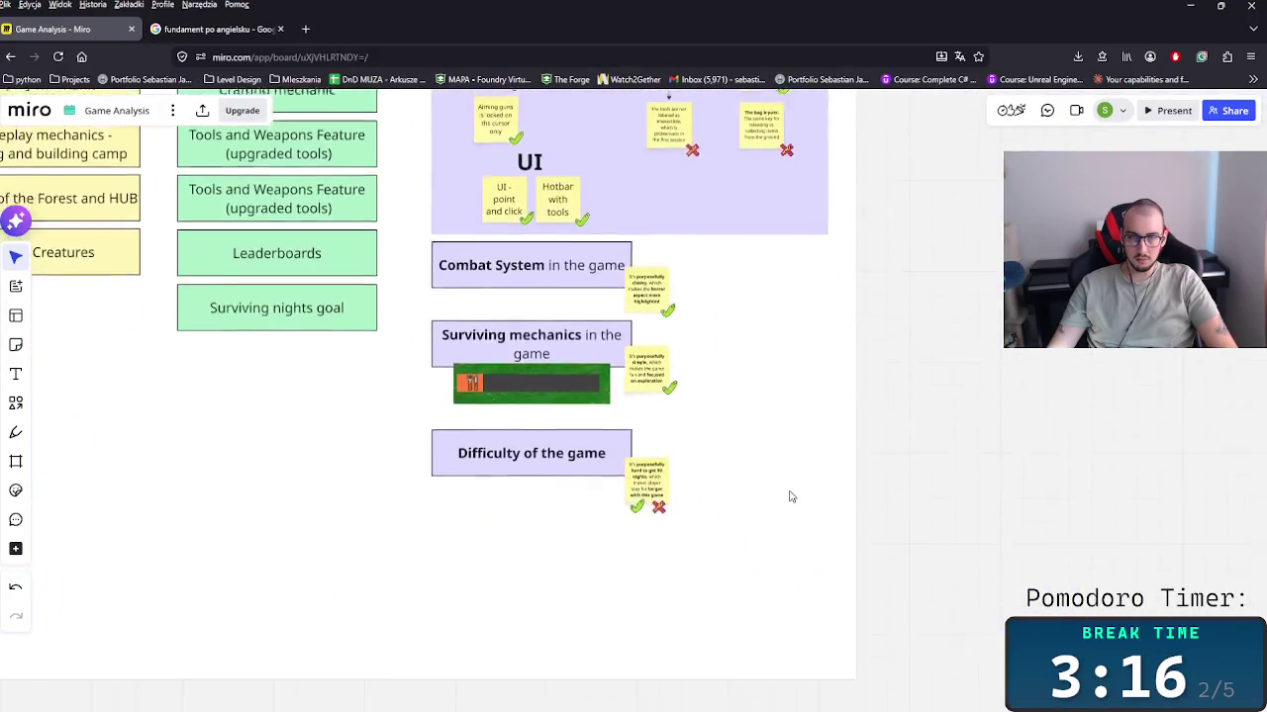
{"action": "scroll", "coordinate": [656, 517], "scroll_direction": "up", "scroll_amount": 2}
{"action": "left_click_drag", "start_coordinate": [696, 344], "coordinate": [658, 515]}
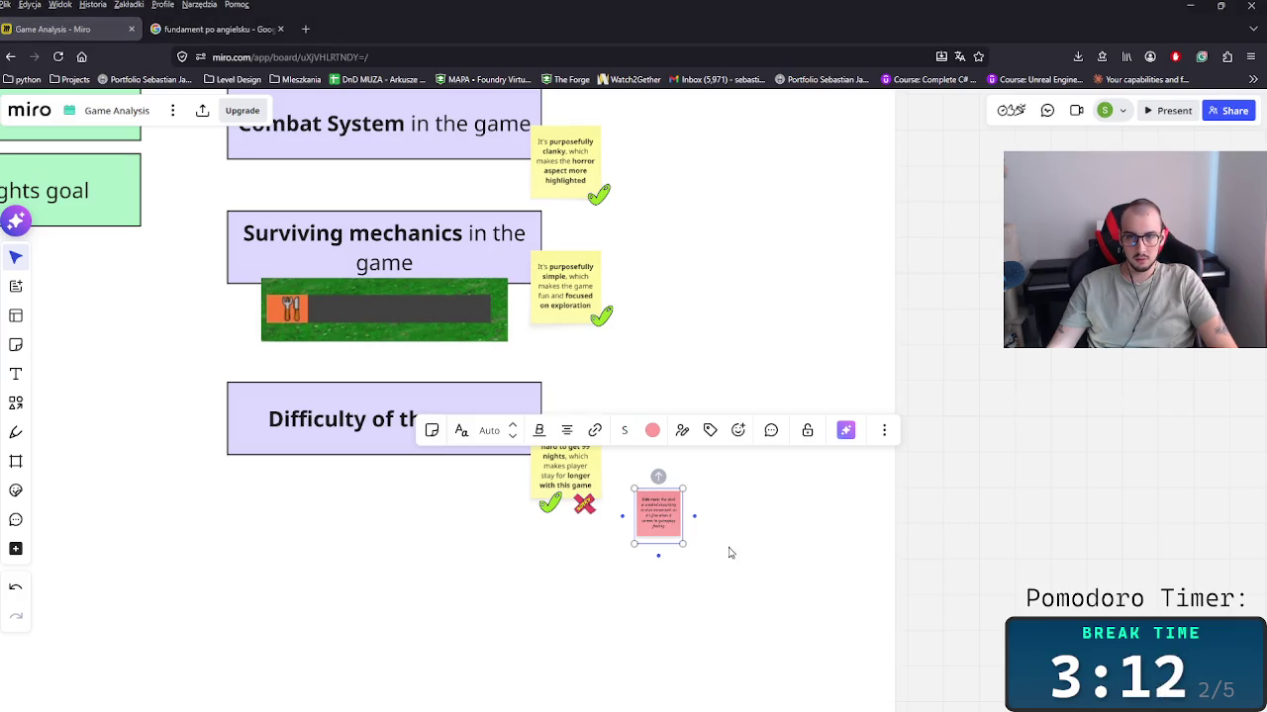
Step: Move the pink side note closer to the yellow note
{"action": "left_click", "coordinate": [778, 512]}
{"action": "scroll", "coordinate": [658, 515], "scroll_direction": "up", "scroll_amount": 3}
{"action": "scroll", "coordinate": [667, 455], "scroll_direction": "up", "scroll_amount": 3}
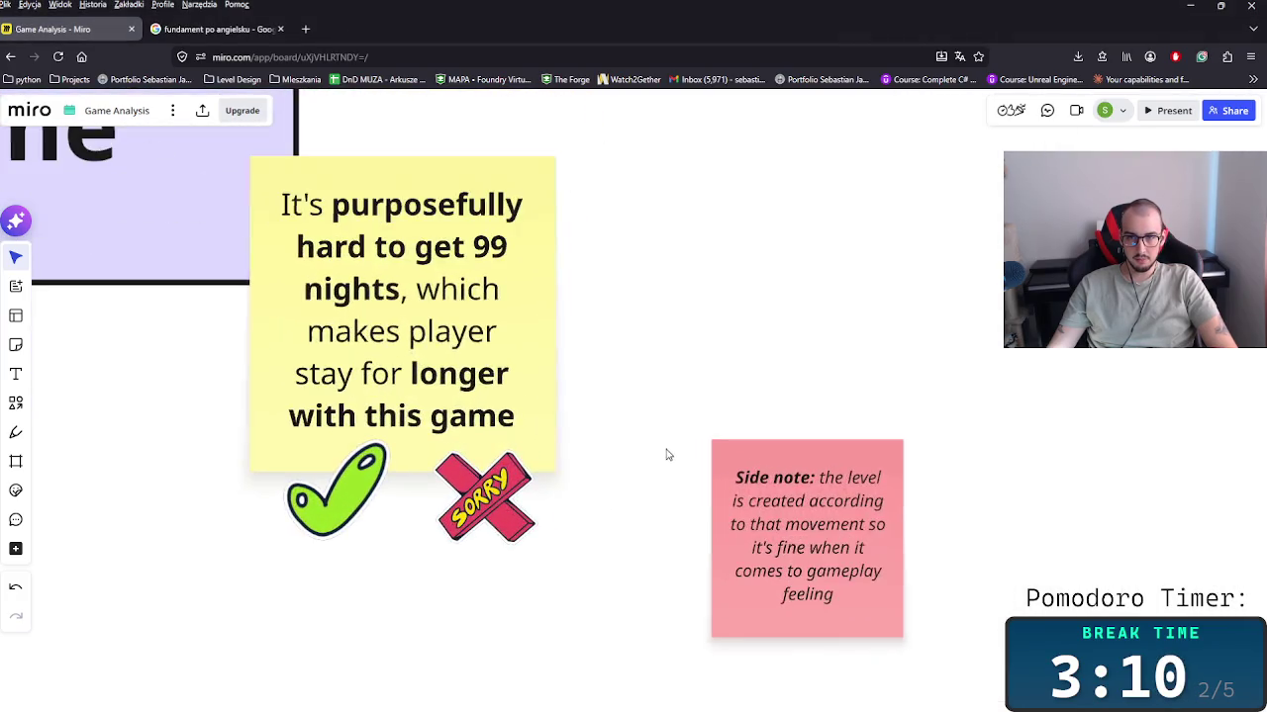
{"action": "left_click_drag", "start_coordinate": [762, 525], "coordinate": [695, 438]}
Step: Replace the side note's old explanation with 'For kids the game is really hard.'
{"action": "double_click", "coordinate": [737, 438]}
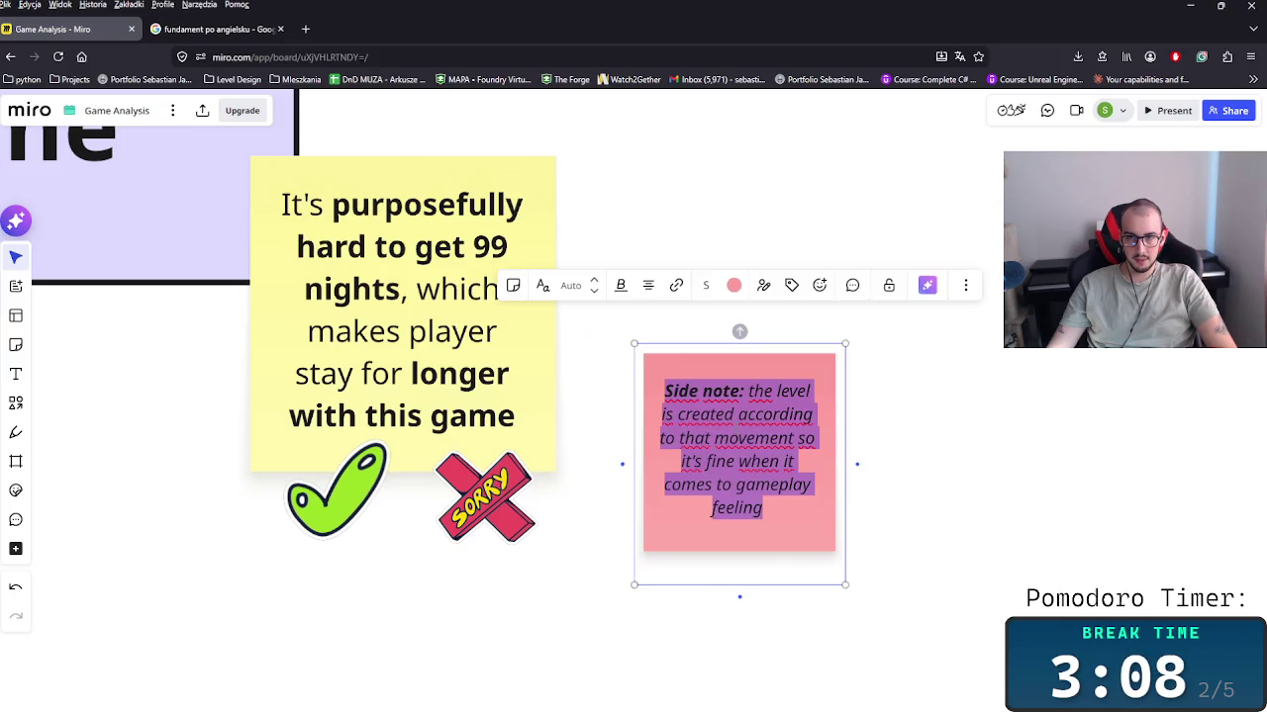
{"action": "left_click_drag", "start_coordinate": [748, 391], "coordinate": [838, 513]}
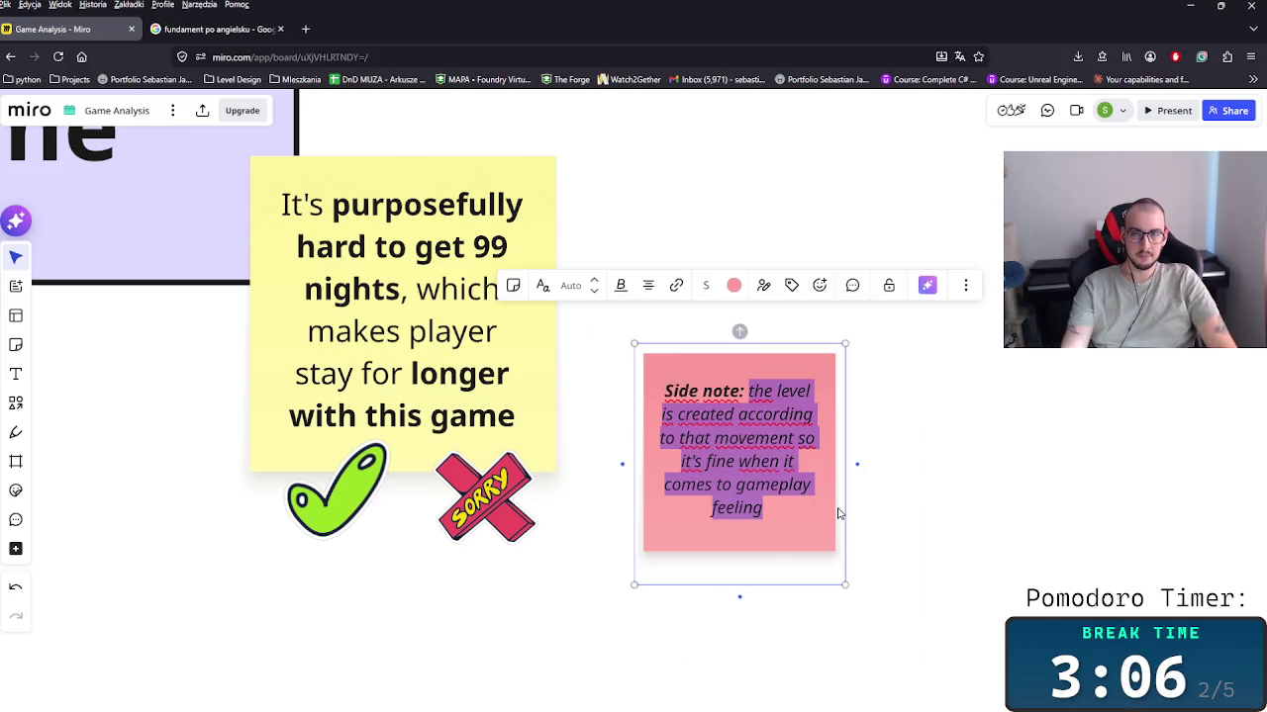
{"action": "key", "text": "BackSpace"}
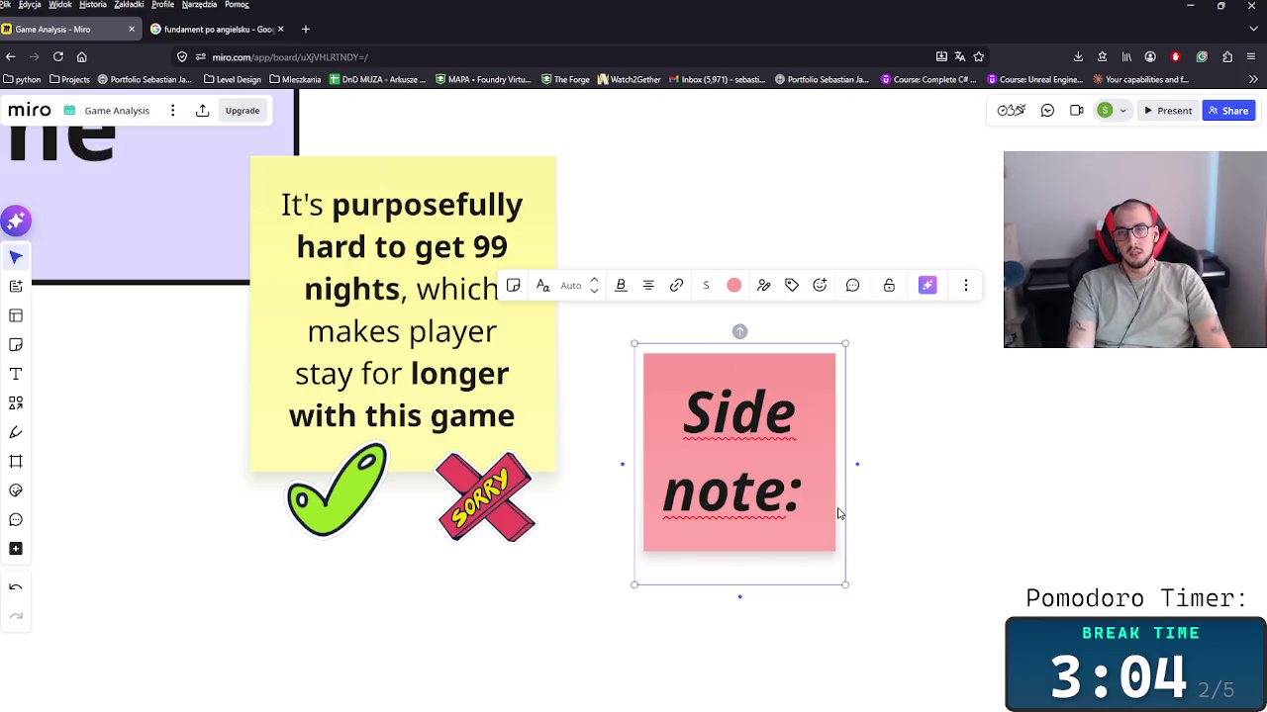
{"action": "type", "text": "It"}
{"action": "key", "text": "BackSpace"}
{"action": "key", "text": "BackSpace"}
{"action": "type", "text": "Fo"}
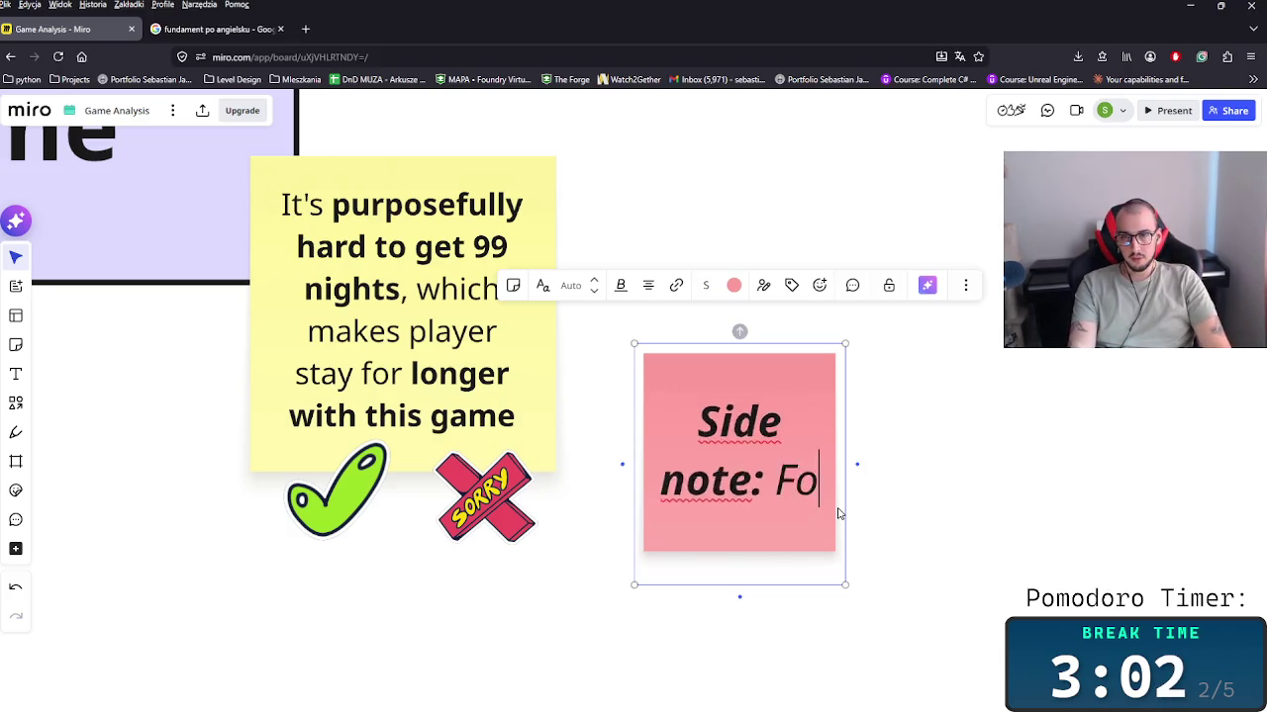
{"action": "type", "text": "r kids t"}
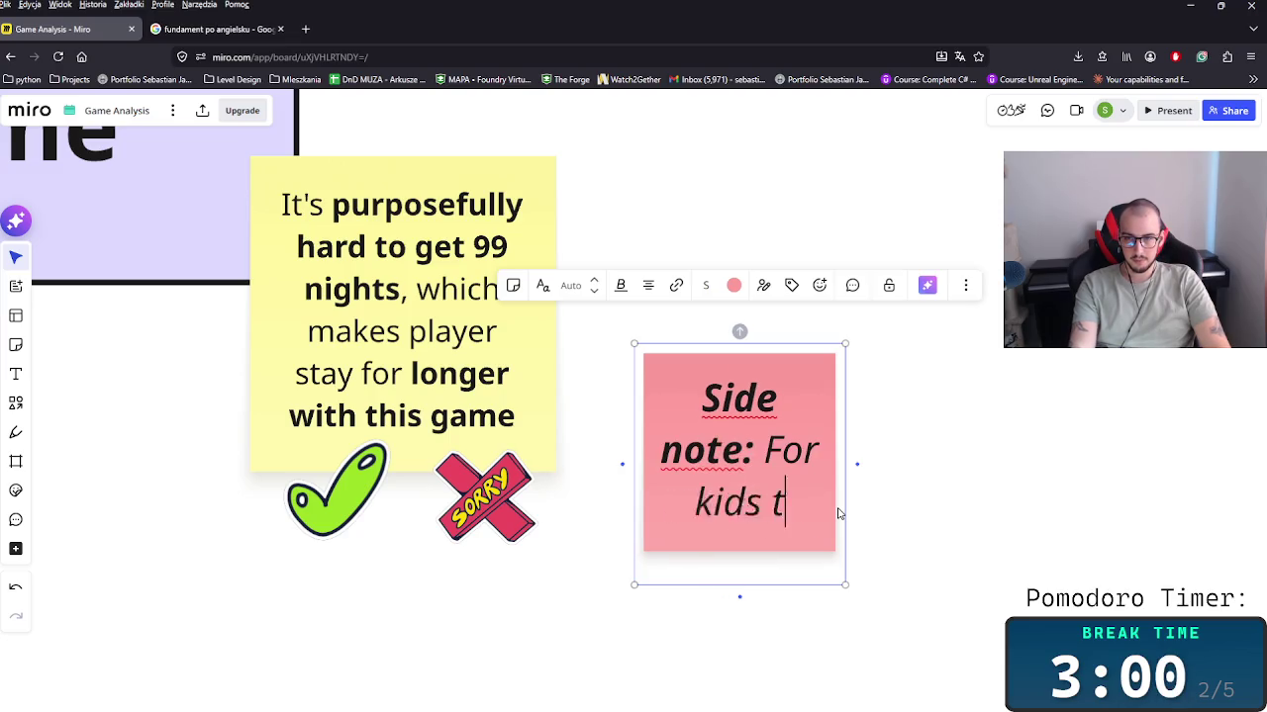
{"action": "type", "text": "he game is "}
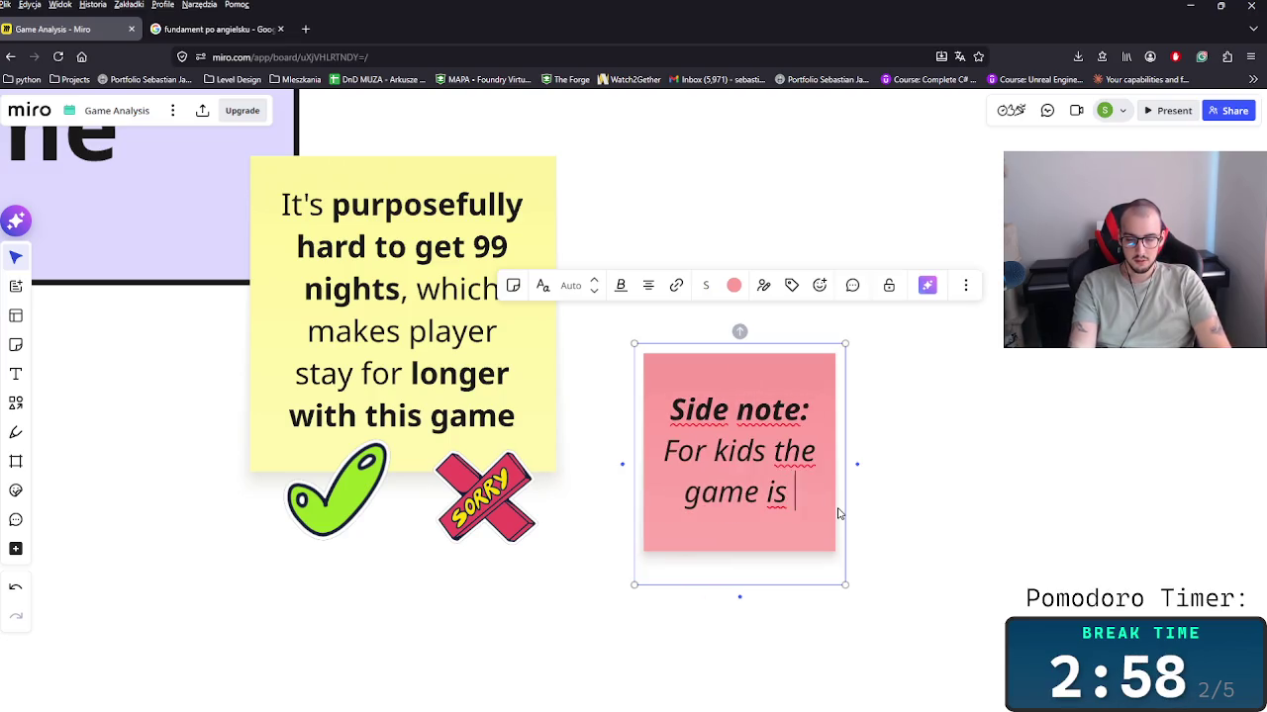
{"action": "type", "text": "really hard. A"}
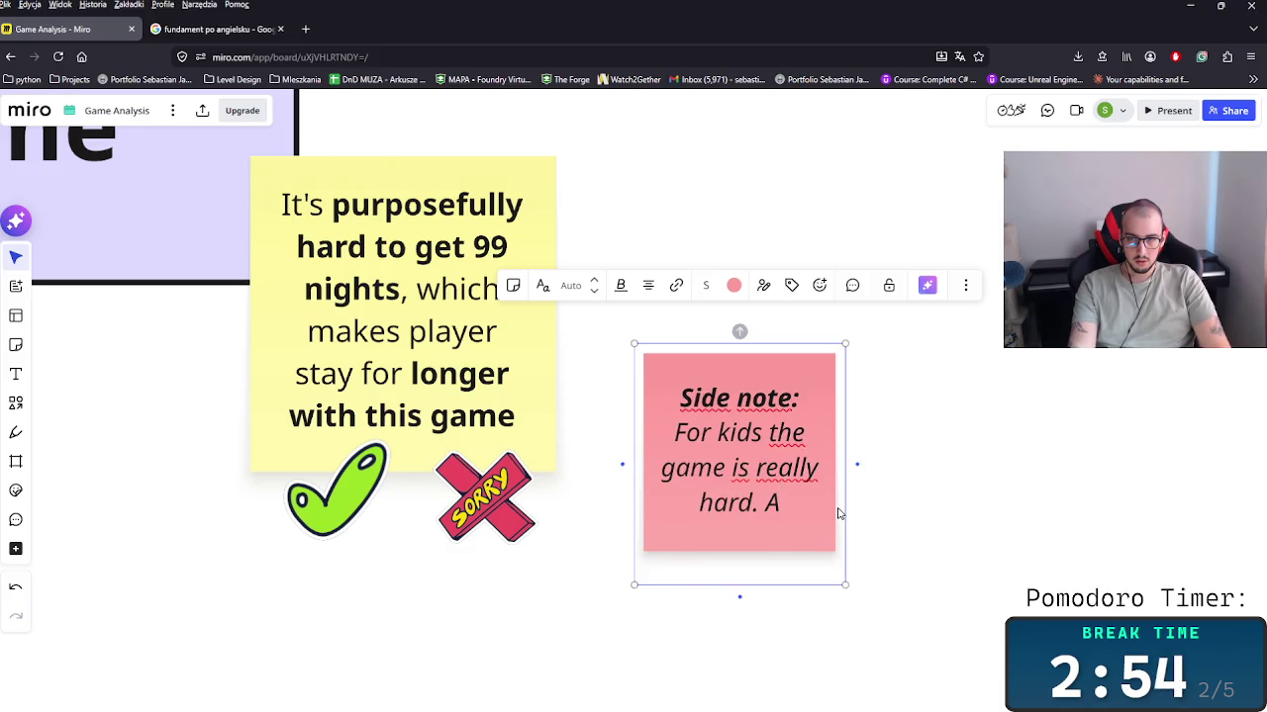
{"action": "key", "text": "BackSpace"}
{"action": "key", "text": "BackSpace"}
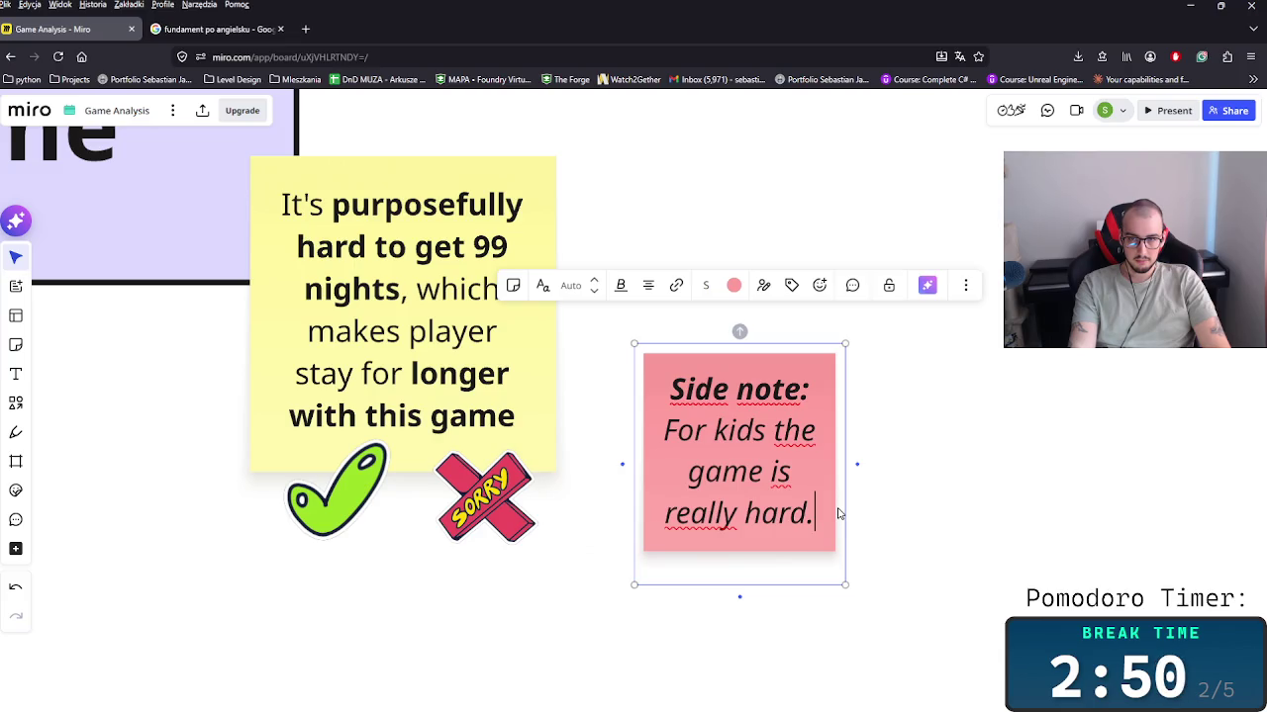
Step: Continue the note ending 'so maybe the normal mode should be a bit easier for kids.'
{"action": "type", "text": " E"}
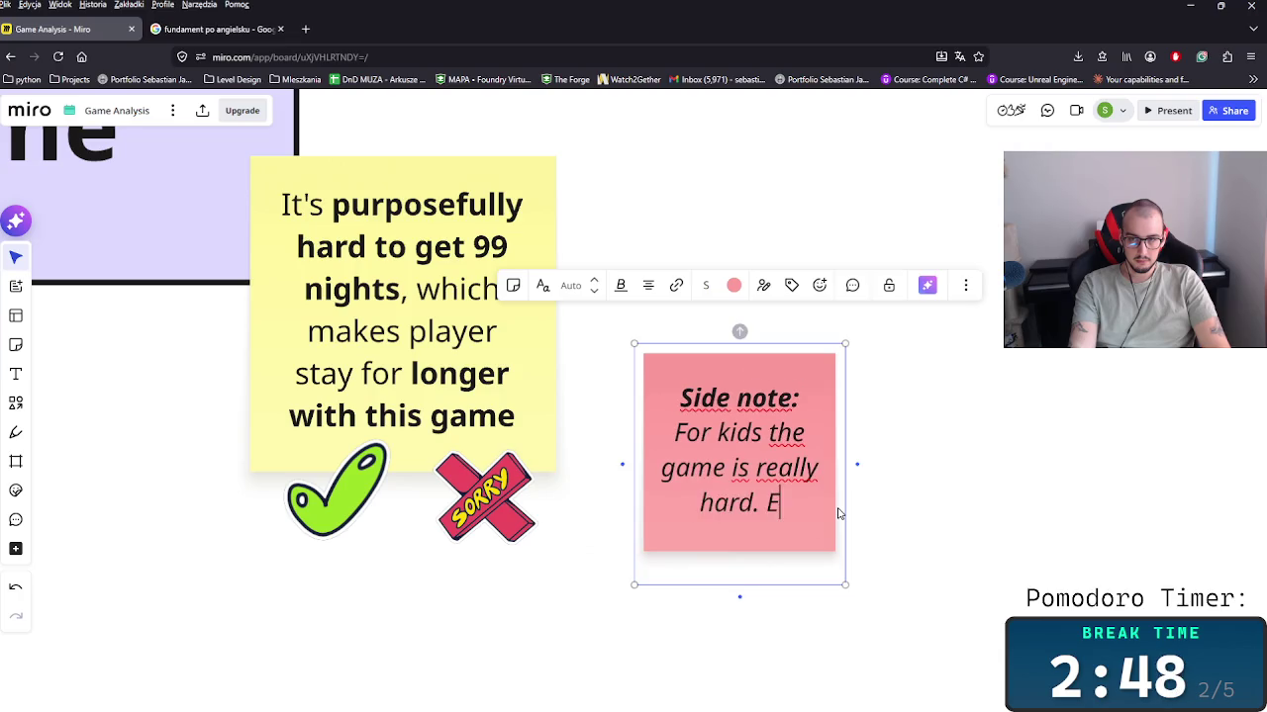
{"action": "type", "text": "specially if yt"}
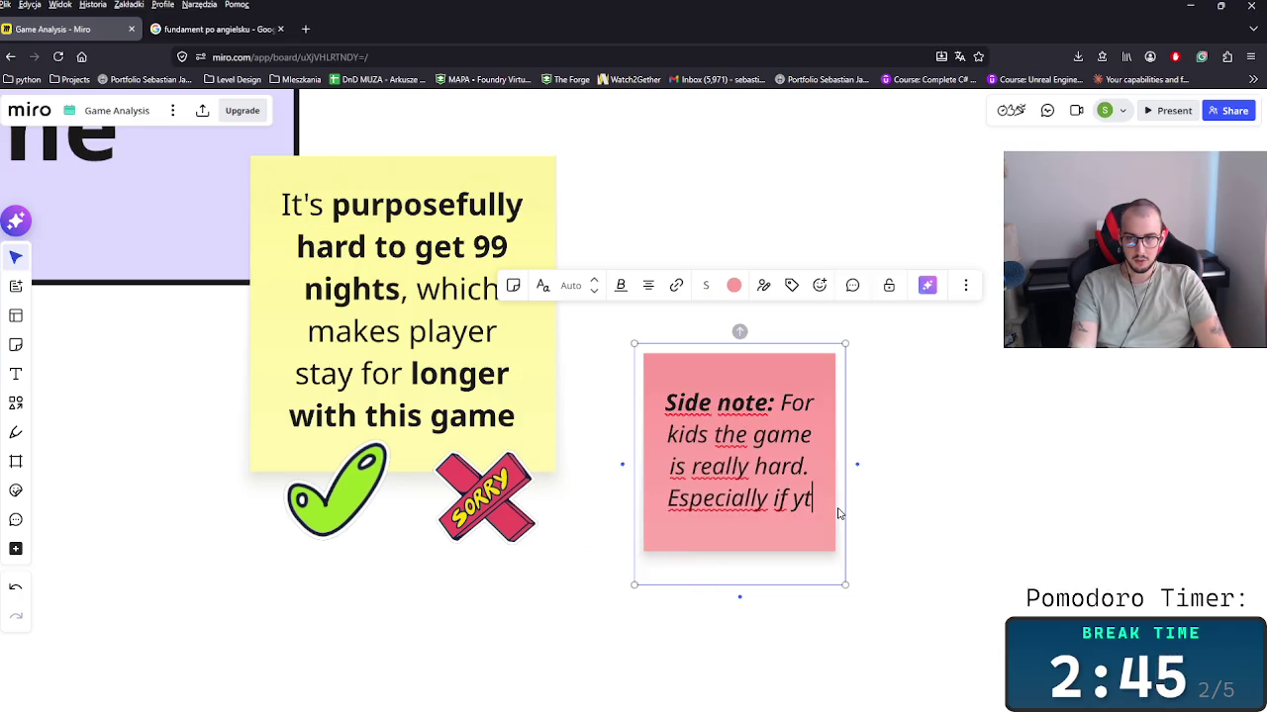
{"action": "key", "text": "BackSpace"}
{"action": "key", "text": "BackSpace"}
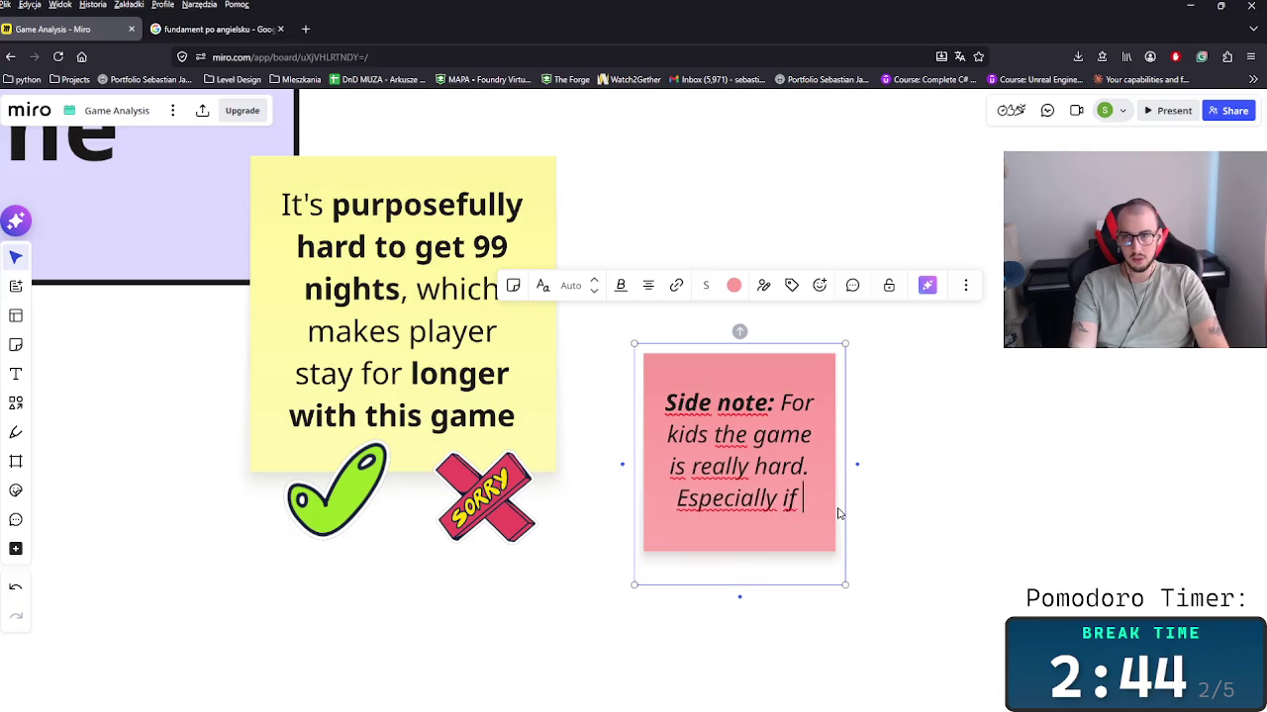
{"action": "type", "text": "they don't k"}
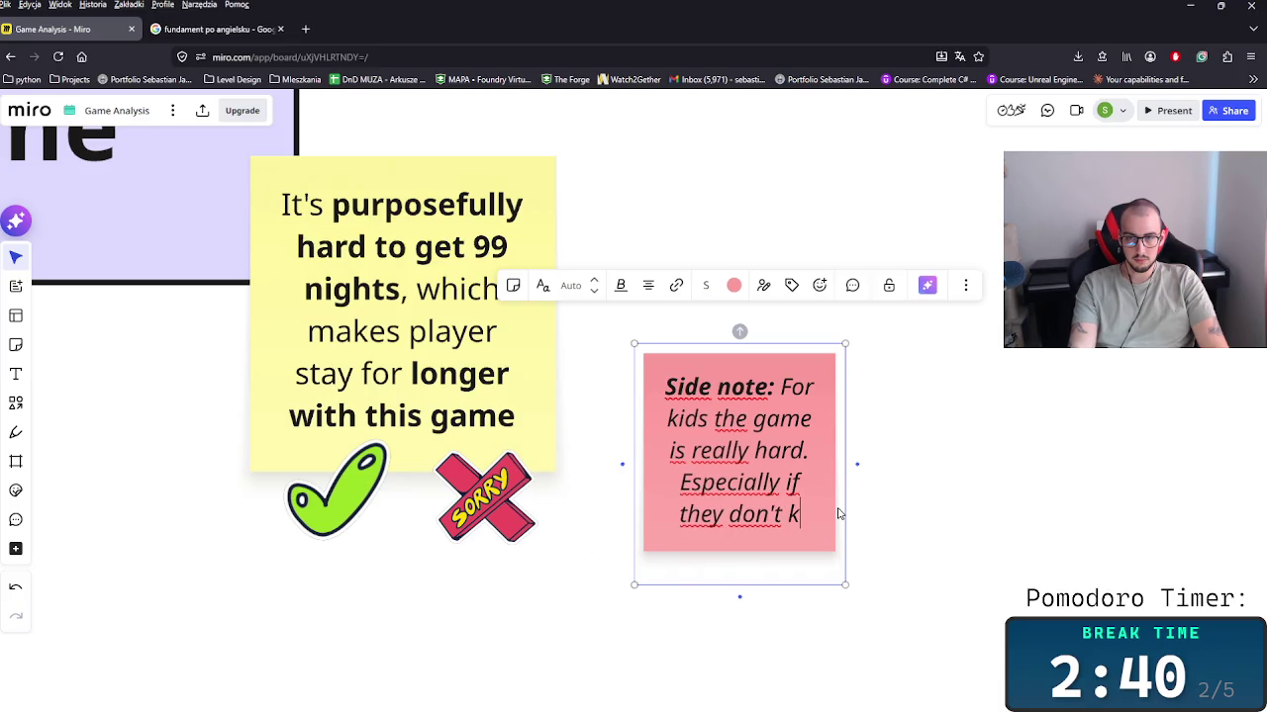
{"action": "type", "text": "now i"}
{"action": "type", "text": "t"}
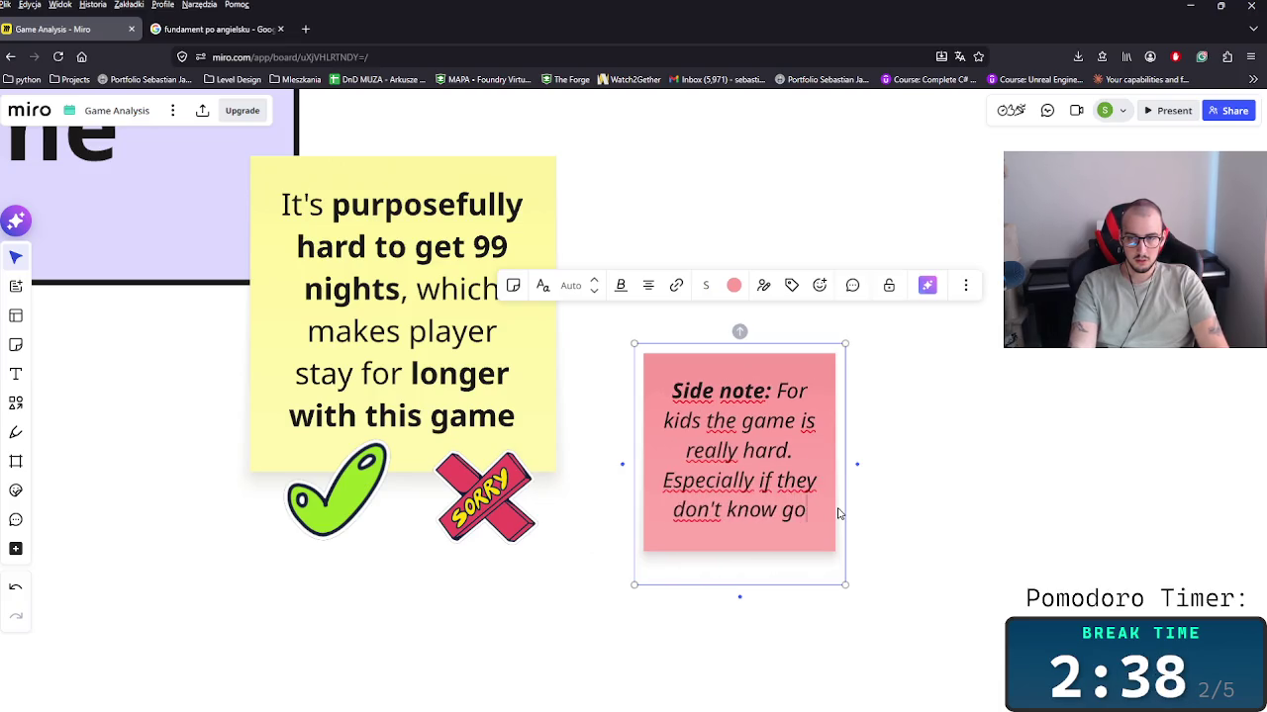
{"action": "key", "text": "BackSpace"}
{"action": "type", "text": "w ty"}
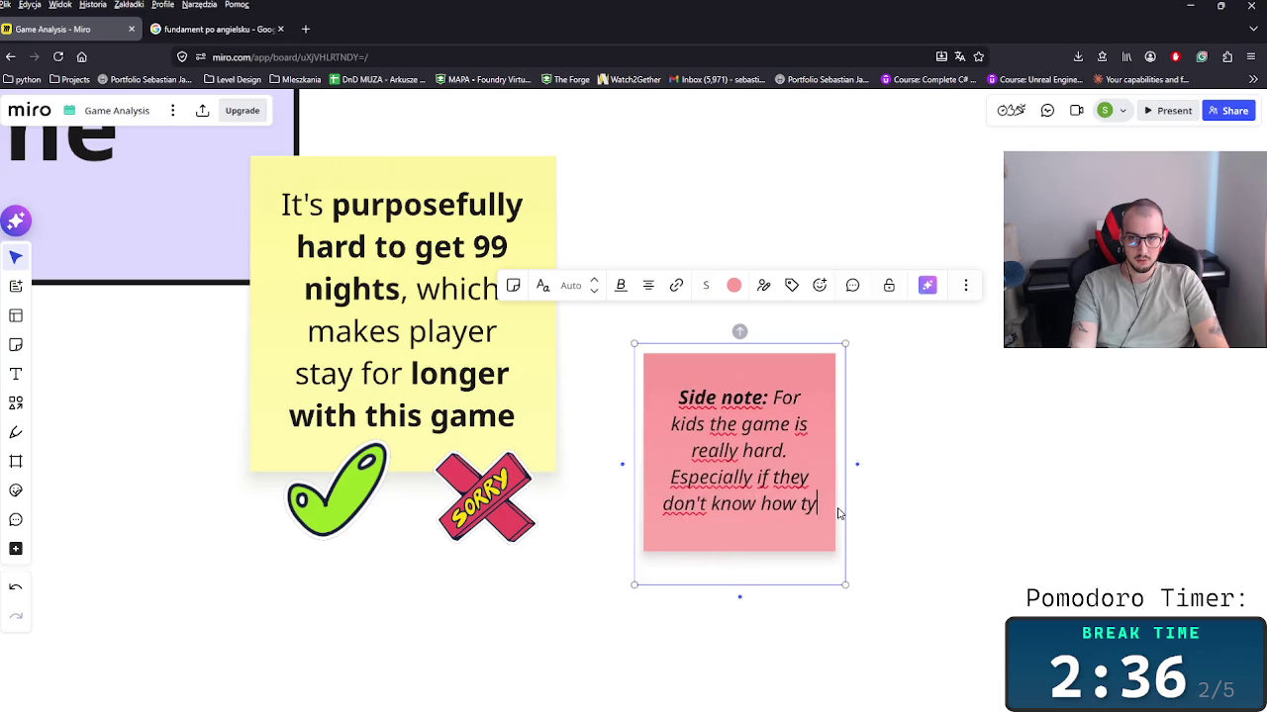
{"action": "key", "text": "BackSpace"}
{"action": "type", "text": "o a"}
{"action": "type", "text": "use"}
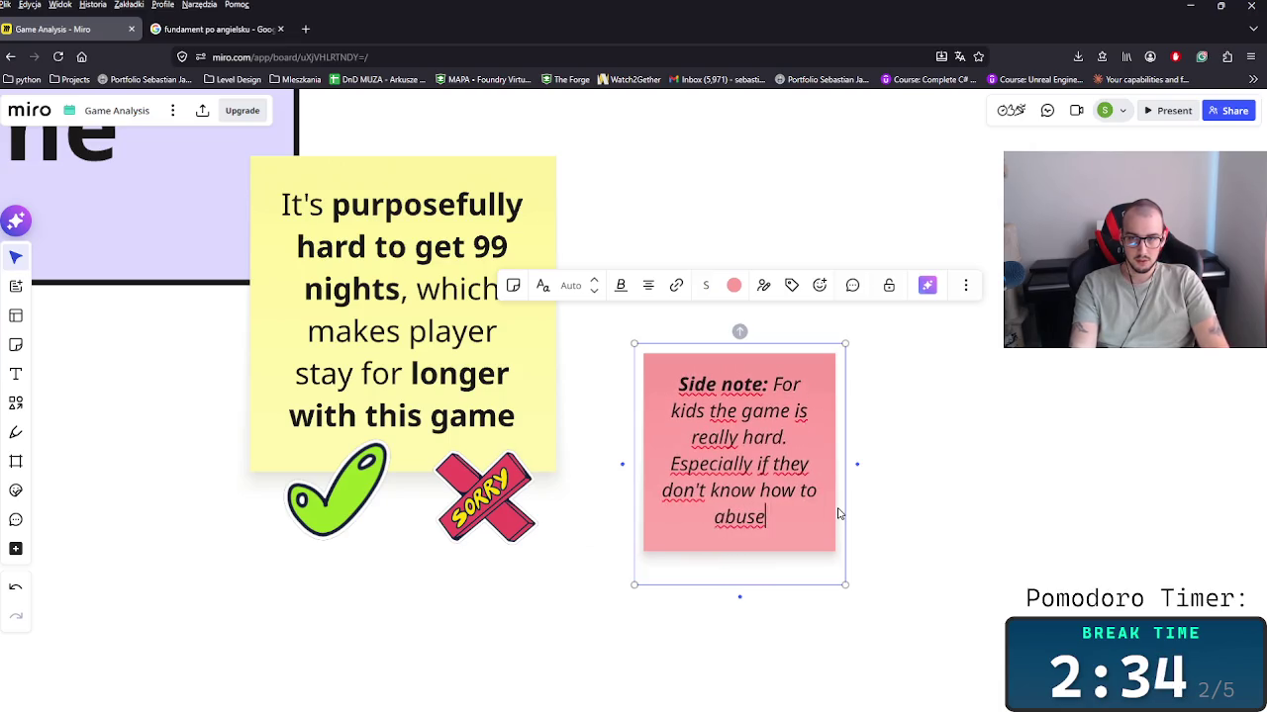
{"action": "type", "text": "in "}
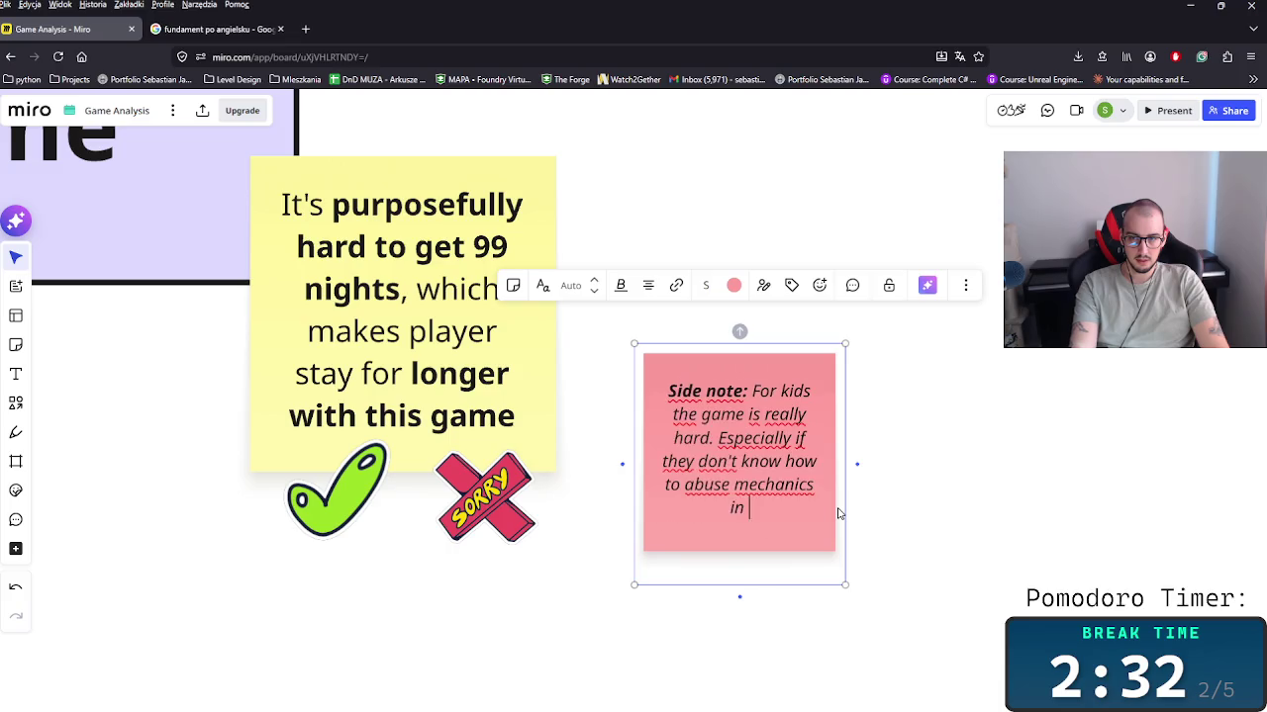
{"action": "type", "text": "the game"}
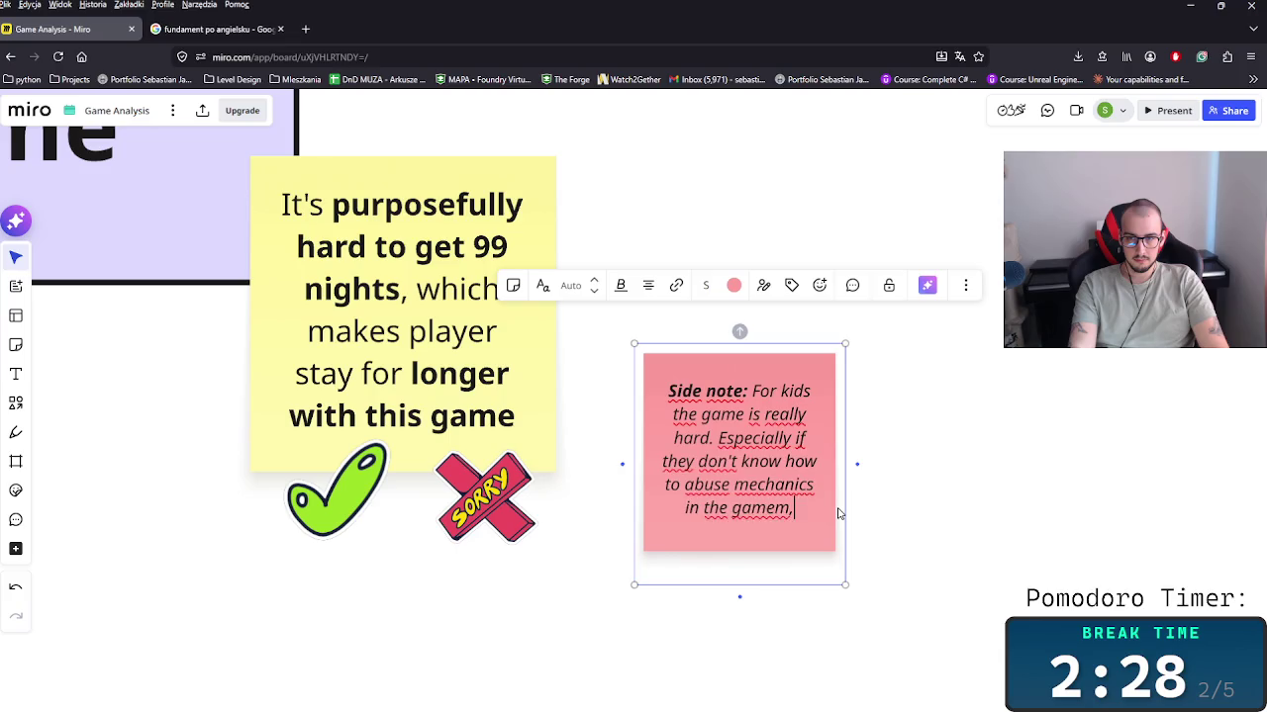
{"action": "key", "text": "BackSpace"}
{"action": "key", "text": "BackSpace"}
{"action": "type", "text": ", so maybe the nor"}
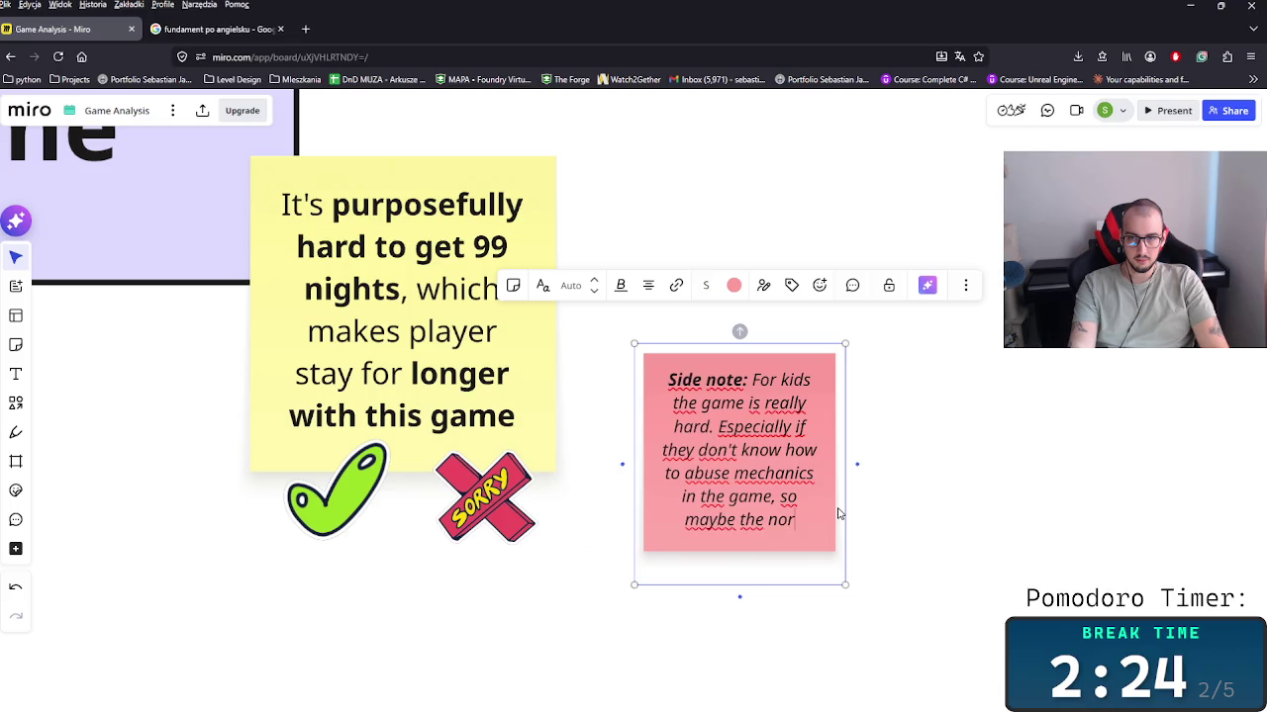
{"action": "type", "text": "mal mode should be "}
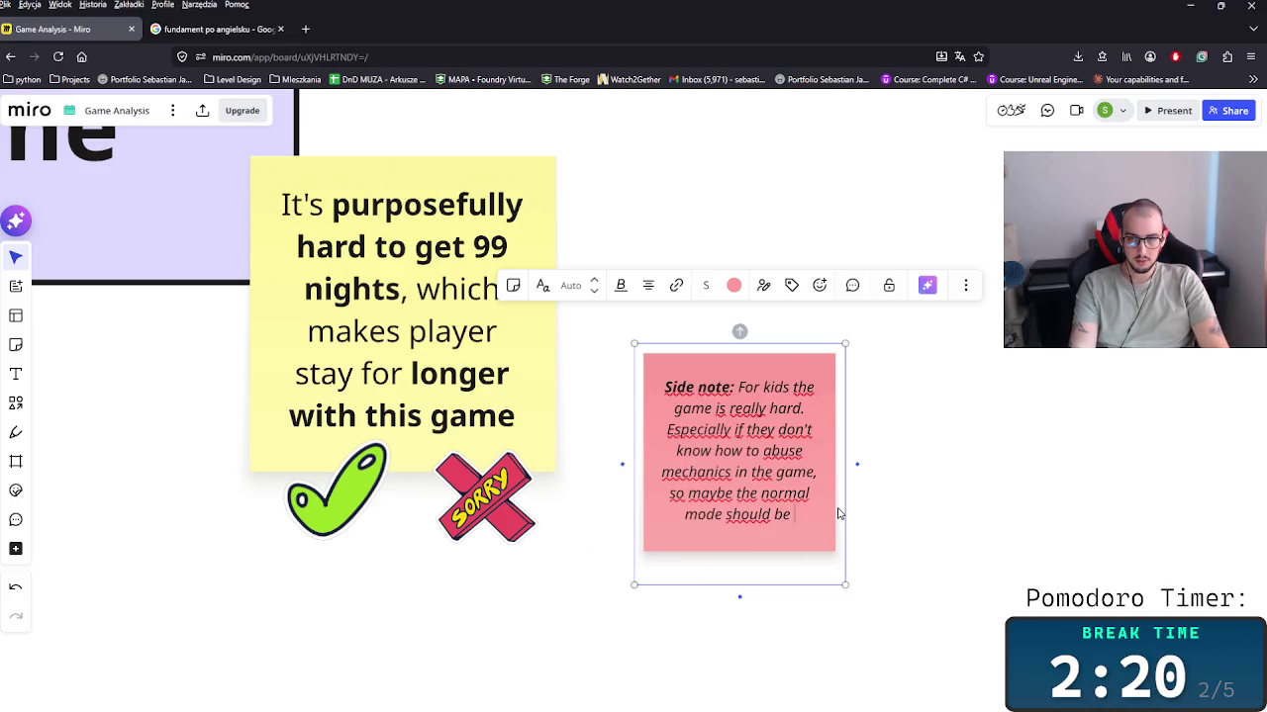
{"action": "type", "text": "a bi"}
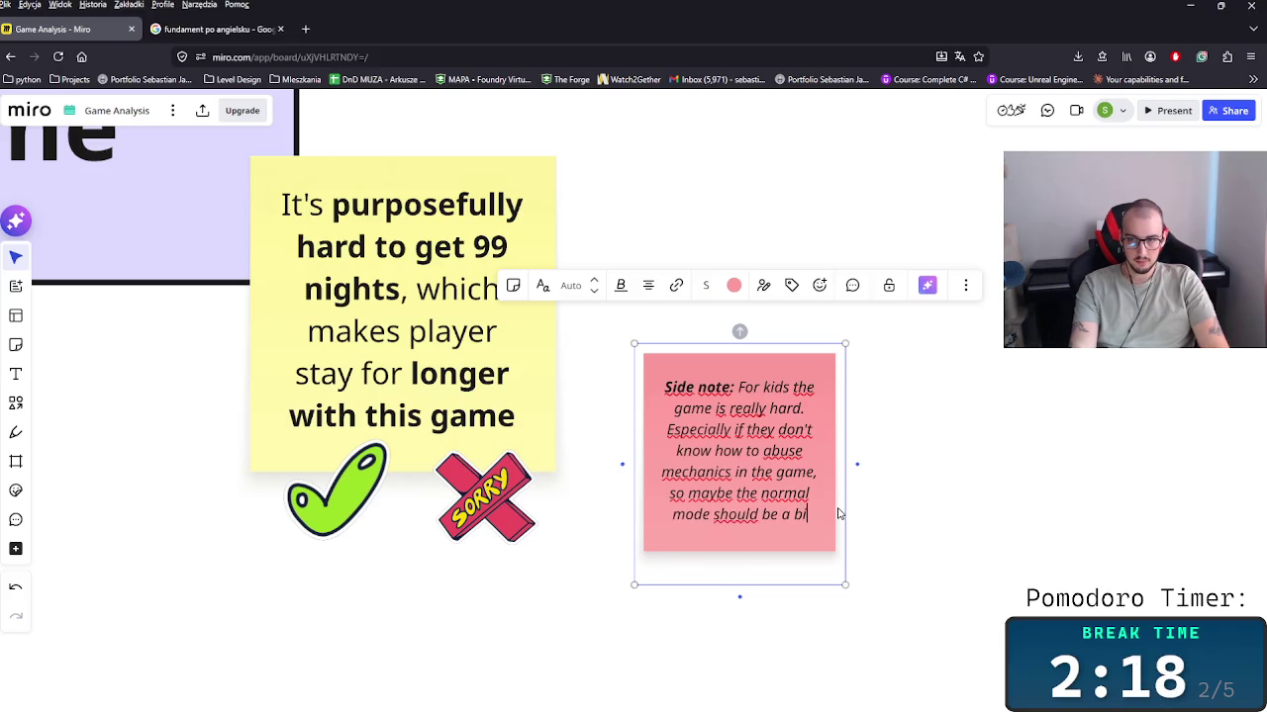
{"action": "type", "text": "t easier"}
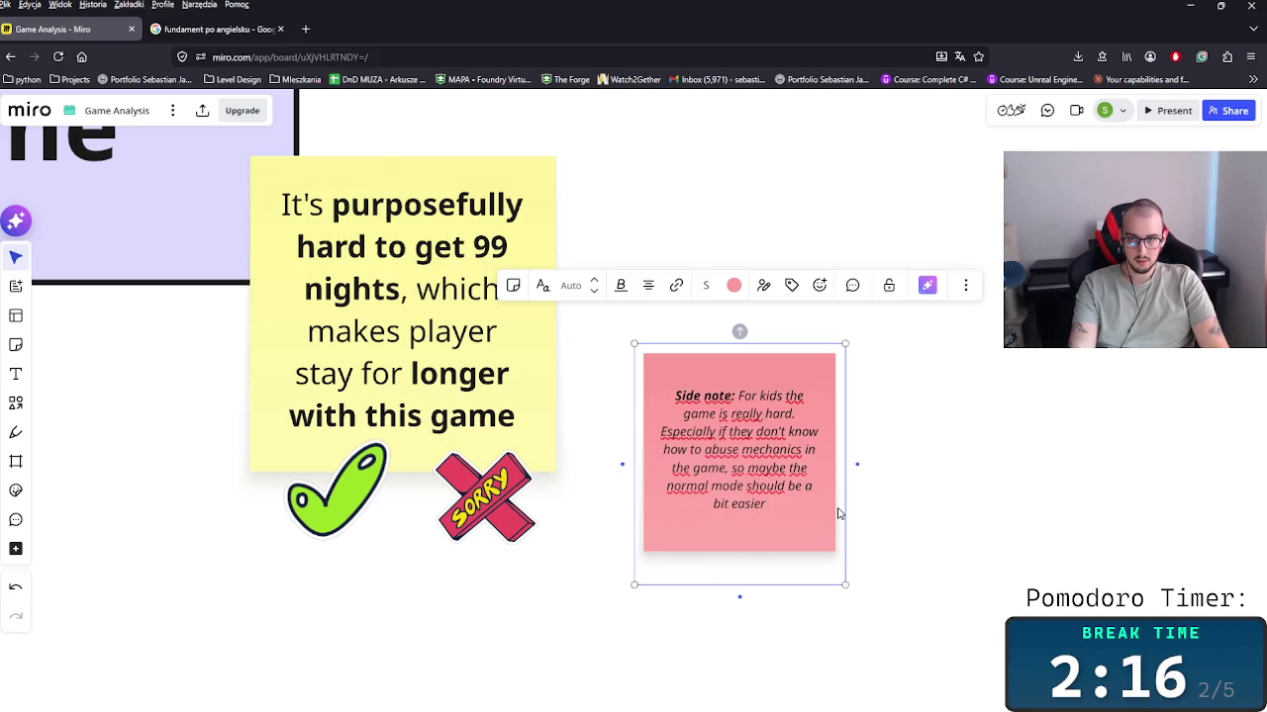
{"action": "type", "text": " for kids."}
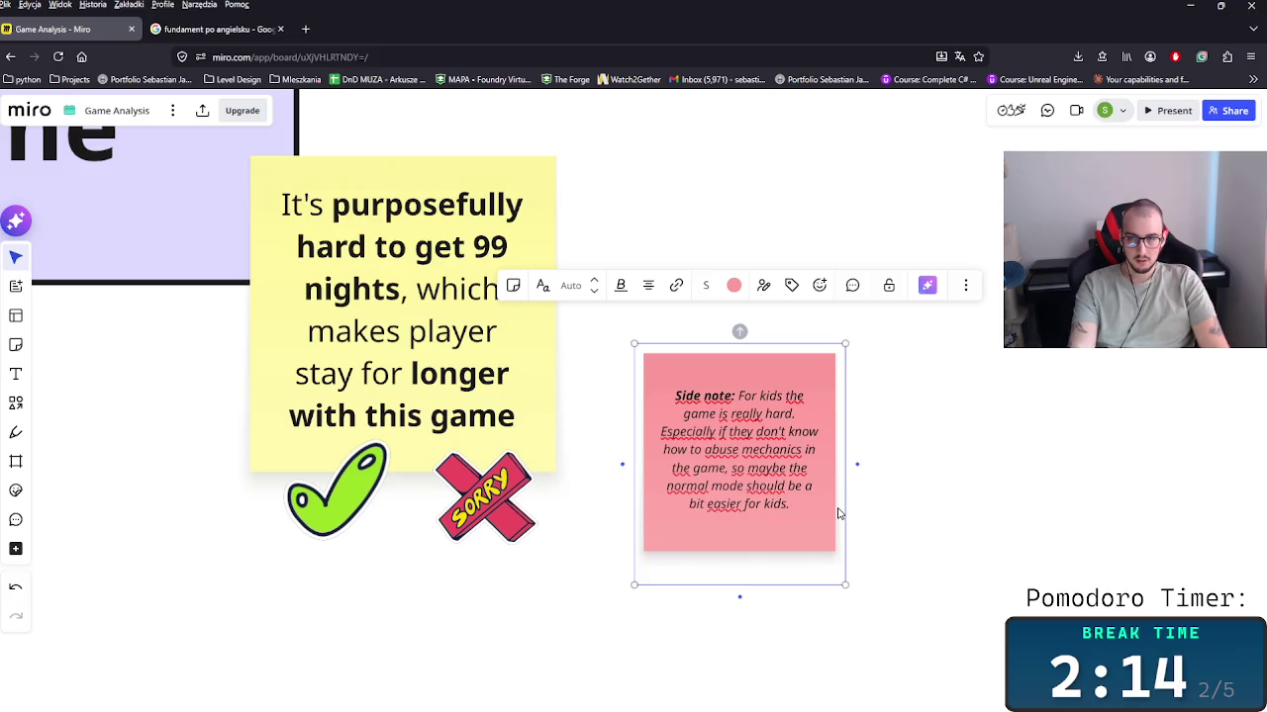
Step: Bold the words 'normal mode' and 'easier' in the side note
{"action": "left_click_drag", "start_coordinate": [711, 504], "coordinate": [665, 486]}
{"action": "key", "text": "ctrl+b"}
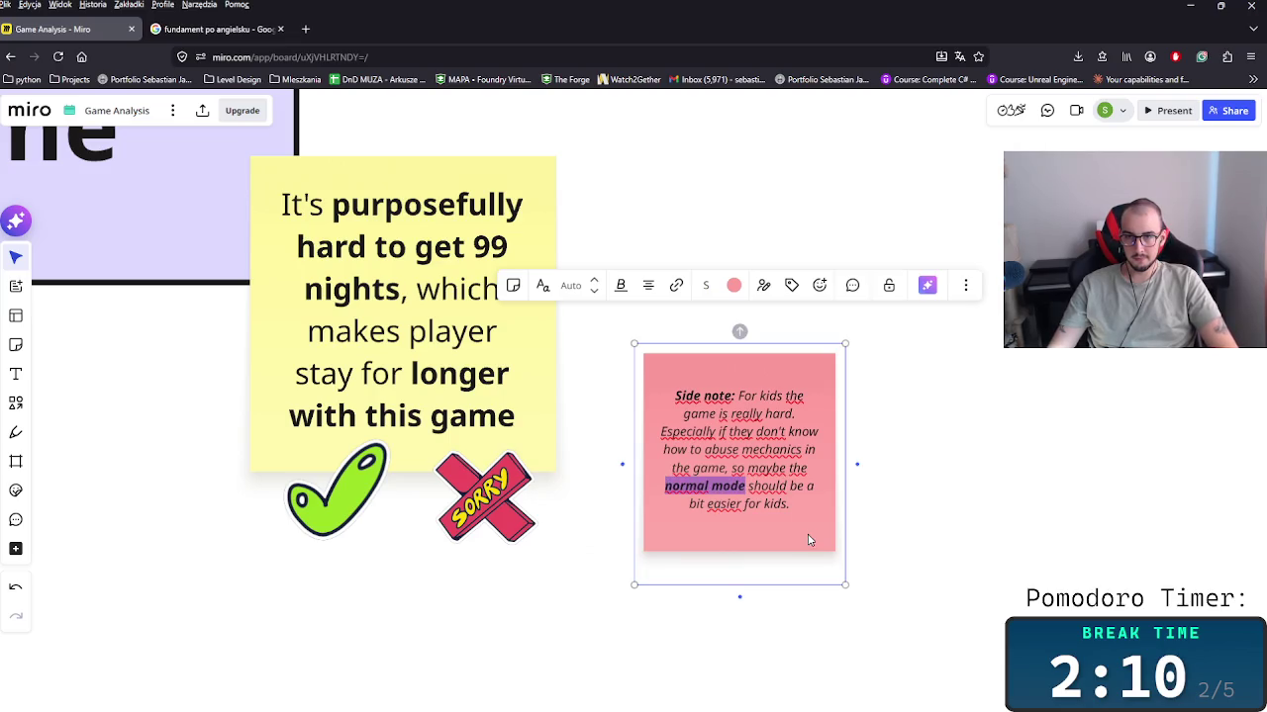
{"action": "left_click", "coordinate": [739, 505]}
{"action": "key", "text": "ctrl+b"}
{"action": "left_click", "coordinate": [851, 535]}
Step: Move the side note left and duplicate it below the original
{"action": "left_click", "coordinate": [766, 475]}
{"action": "mouse_move", "coordinate": [766, 475]}
{"action": "left_mouse_down"}
{"action": "mouse_move", "coordinate": [586, 493]}
{"action": "mouse_move", "coordinate": [601, 494]}
{"action": "left_mouse_up"}
{"action": "scroll", "coordinate": [888, 520], "scroll_direction": "down", "scroll_amount": 3}
{"action": "key", "text": "ctrl+d"}
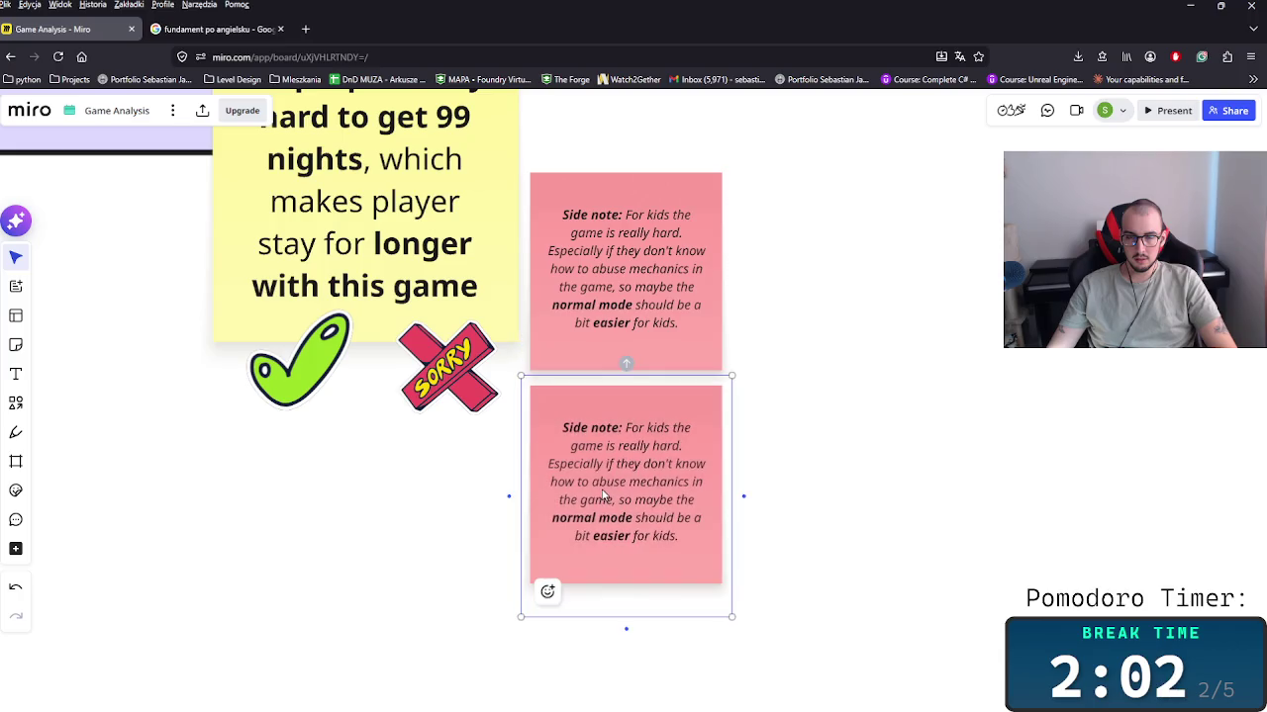
Step: Clear the copied note's text and move the note up and to the right
{"action": "double_click", "coordinate": [606, 482]}
{"action": "left_click_drag", "start_coordinate": [625, 428], "coordinate": [722, 555]}
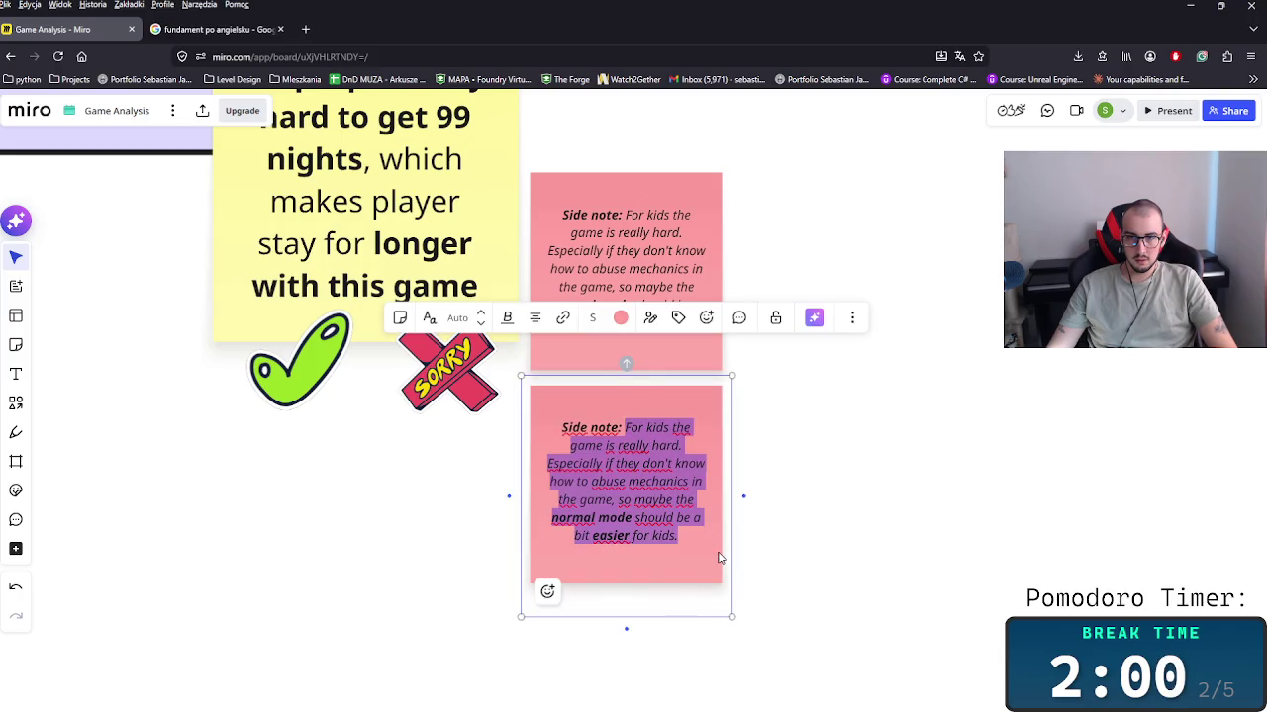
{"action": "key", "text": "BackSpace"}
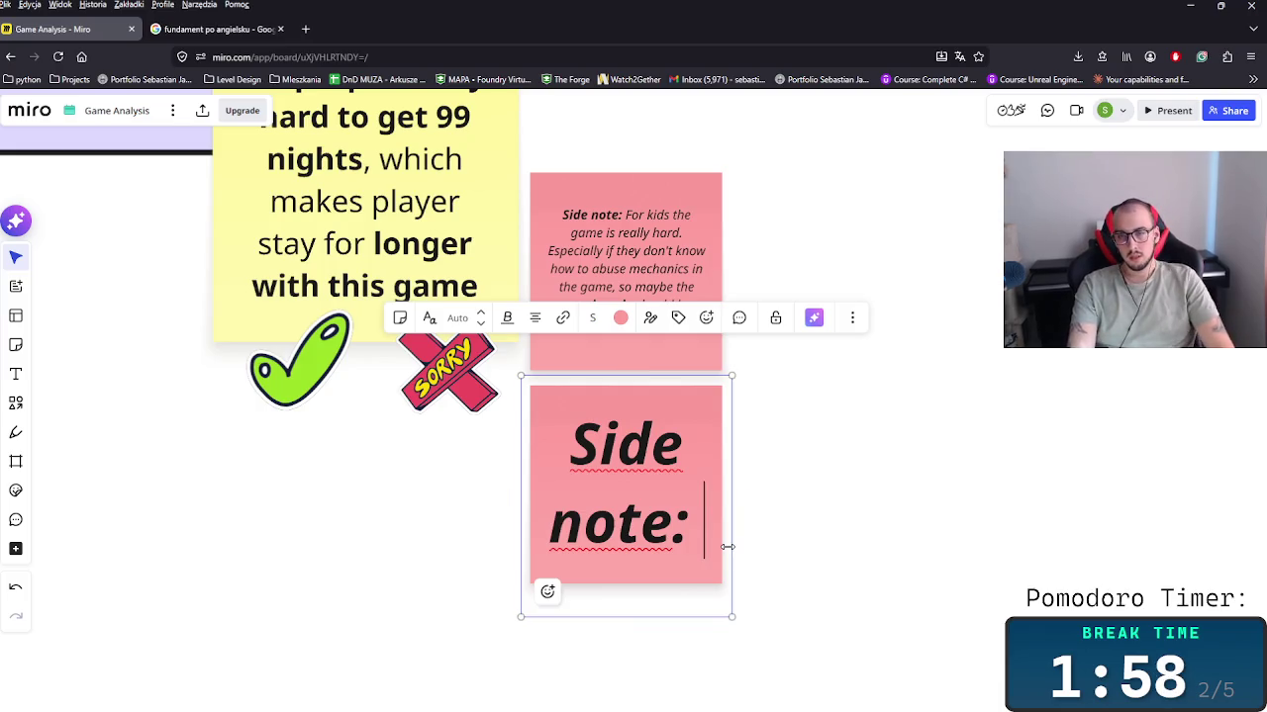
{"action": "type", "text": "The game"}
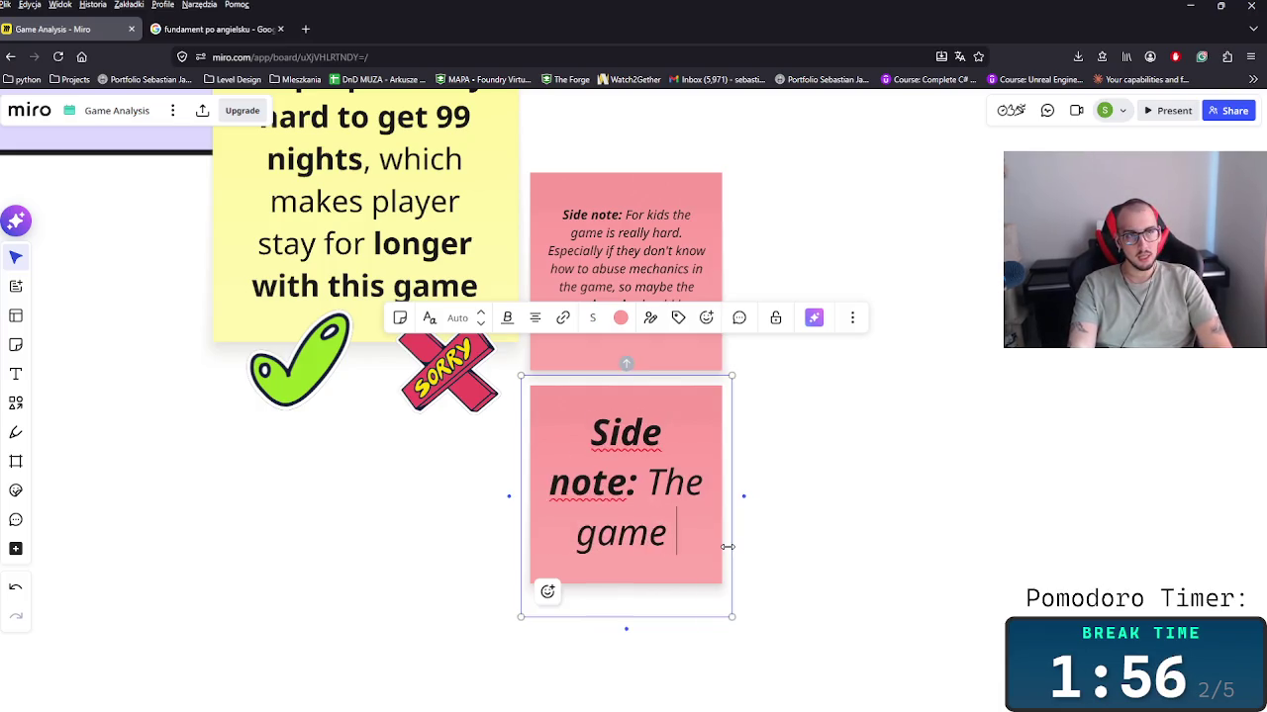
{"action": "key", "text": "BackSpace"}
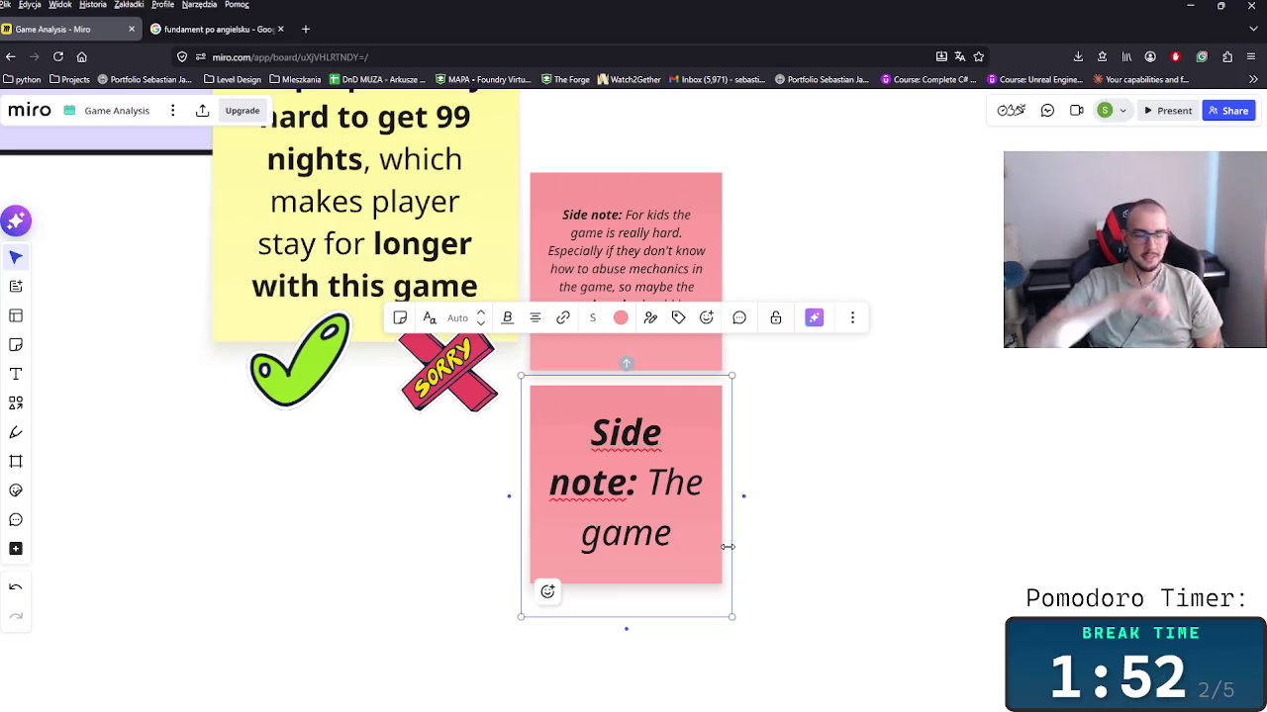
{"action": "left_click", "coordinate": [857, 508]}
{"action": "left_click_drag", "start_coordinate": [588, 439], "coordinate": [859, 366]}
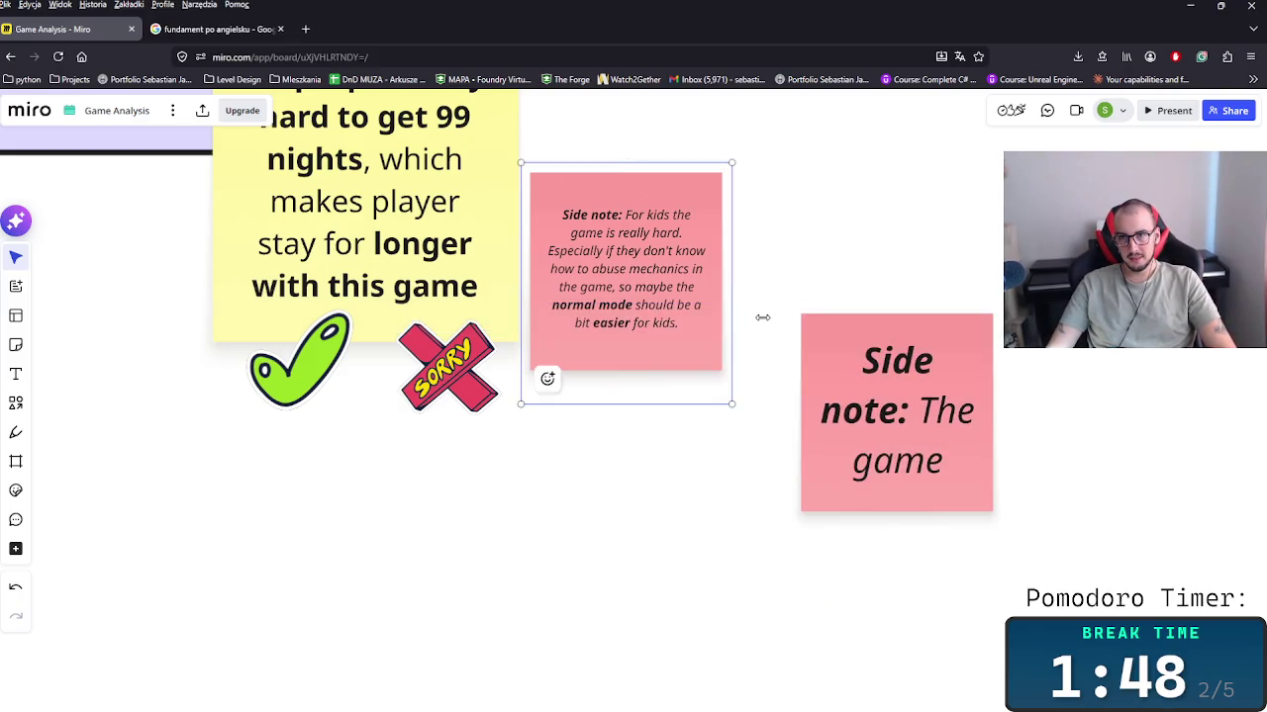
Step: Link the first note to the new note with a curved arrow and retitle it 'BUT!'
{"action": "left_click_drag", "start_coordinate": [743, 285], "coordinate": [784, 423]}
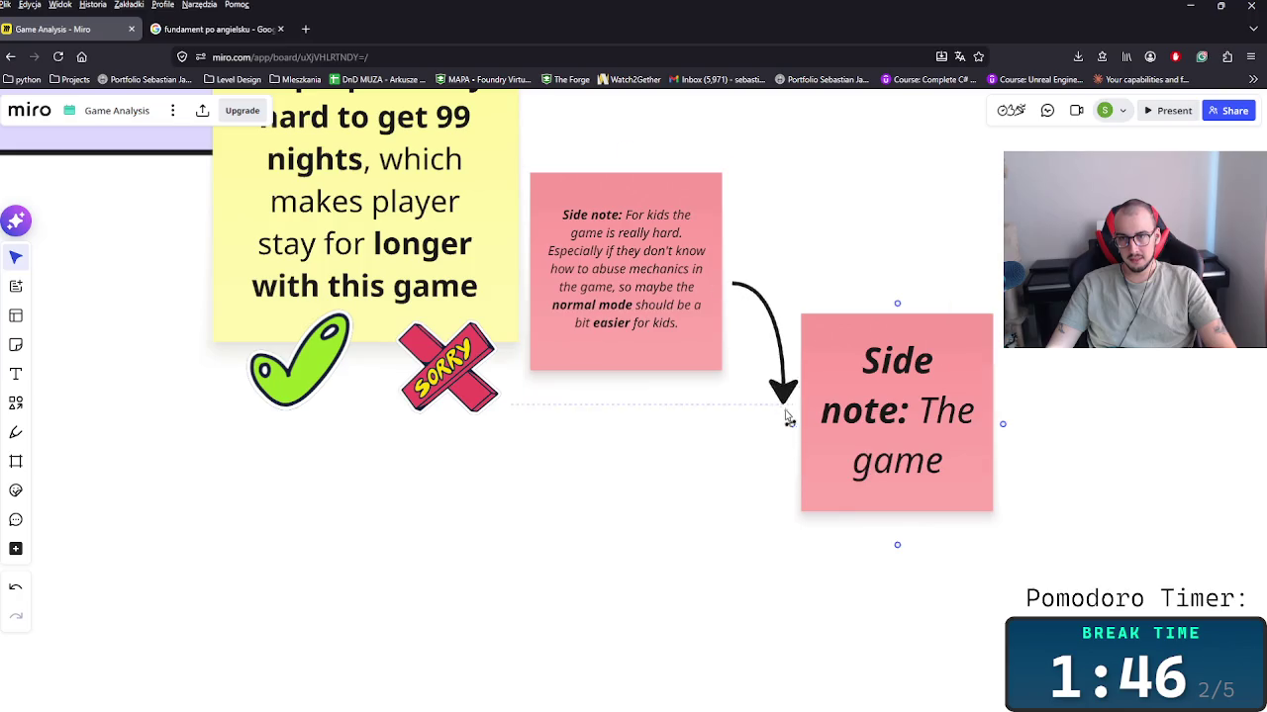
{"action": "left_click", "coordinate": [923, 432]}
{"action": "key", "text": "ctrl+a"}
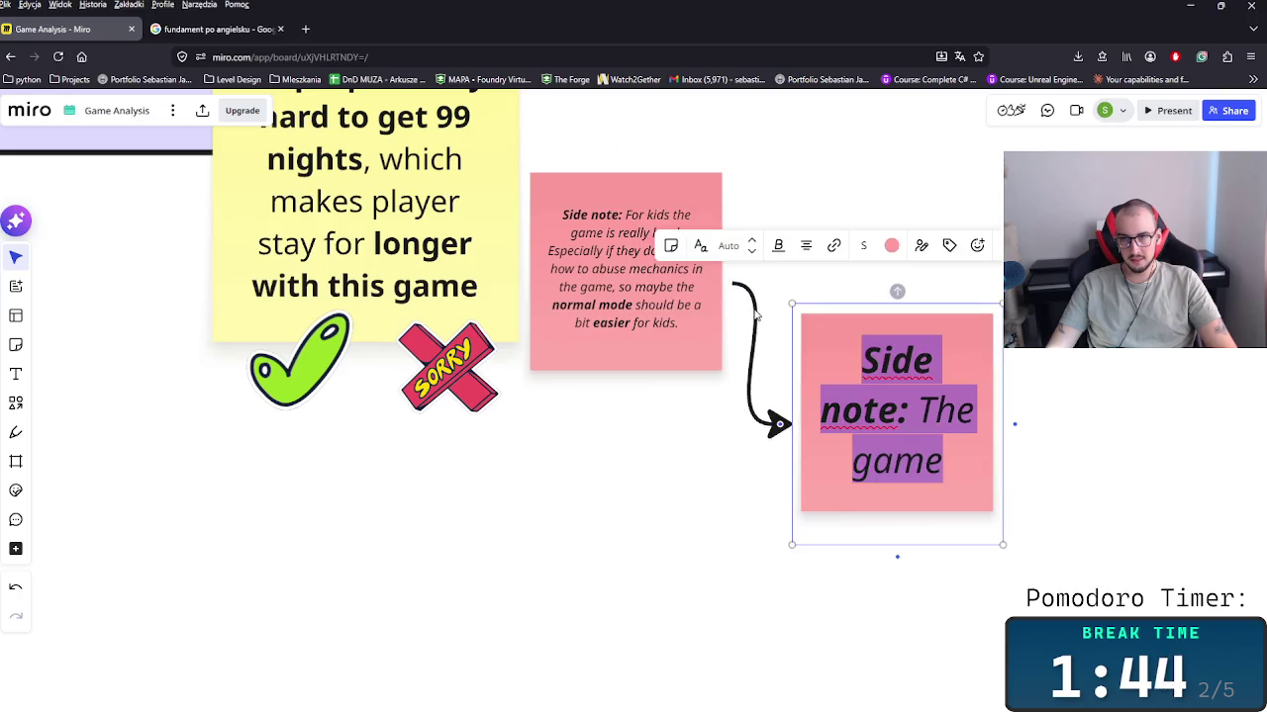
{"action": "type", "text": "BUT!"}
{"action": "key", "text": "Return"}
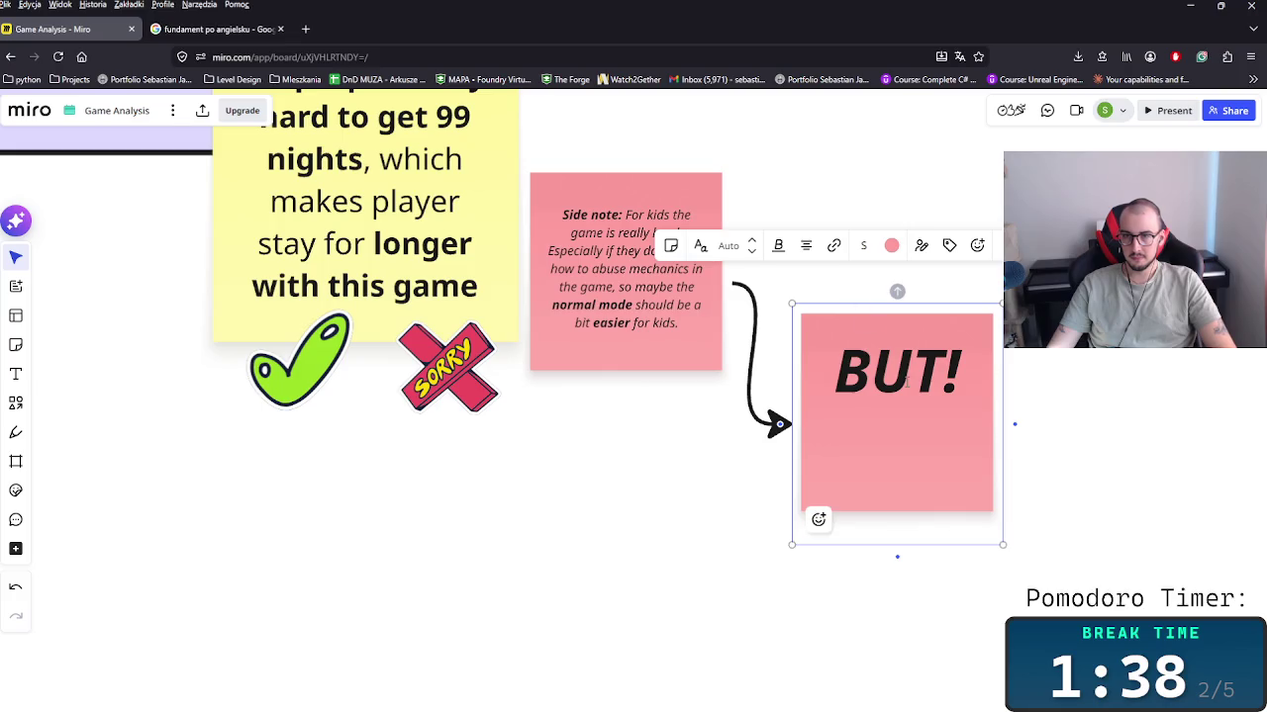
Step: Write that the game is labeled as 18+ and shouldn't be played by children by design
{"action": "type", "text": "T"}
{"action": "key", "text": "BackSpace"}
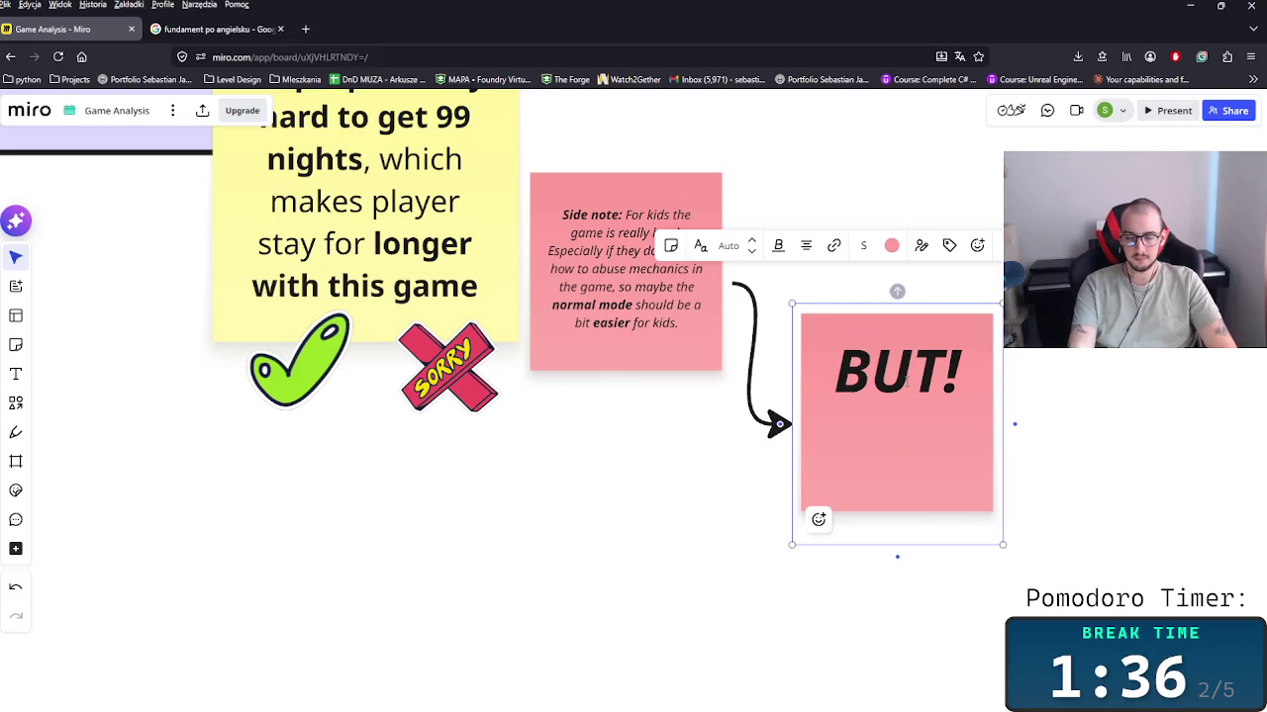
{"action": "type", "text": "ther"}
{"action": "key", "text": "BackSpace"}
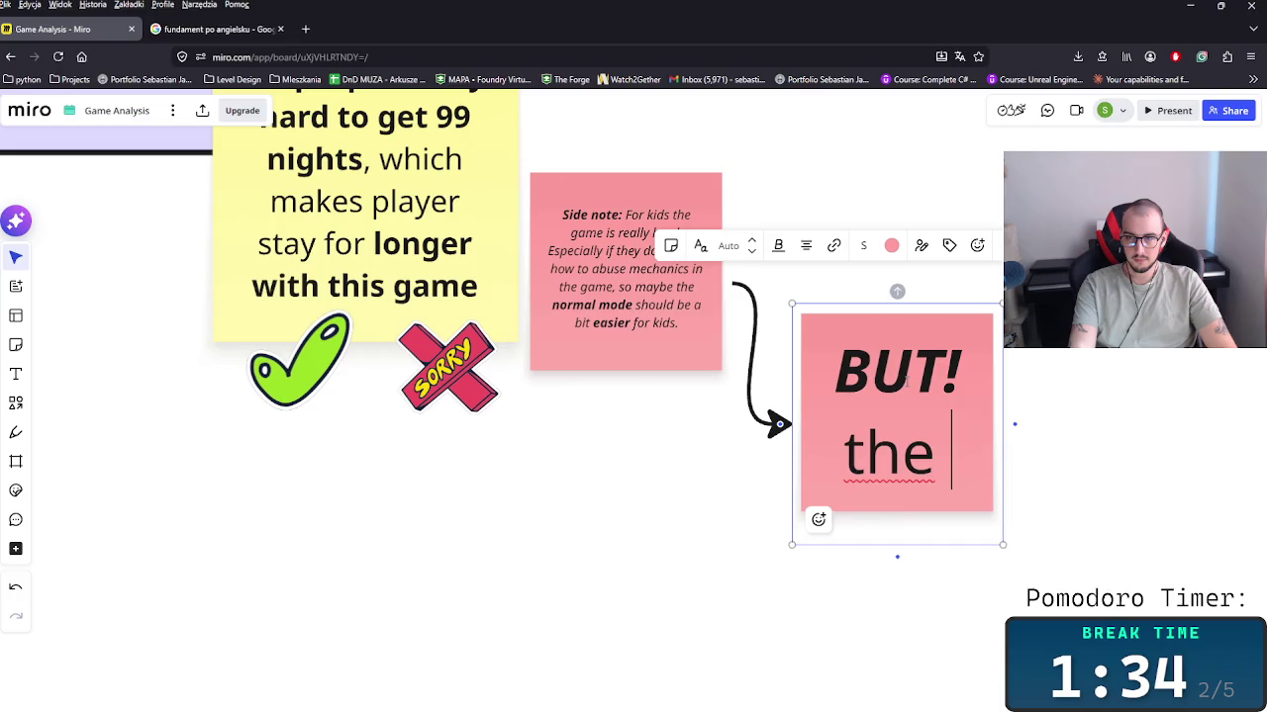
{"action": "type", "text": "game si"}
{"action": "key", "text": "BackSpace"}
{"action": "key", "text": "BackSpace"}
{"action": "type", "text": "is labeled as "}
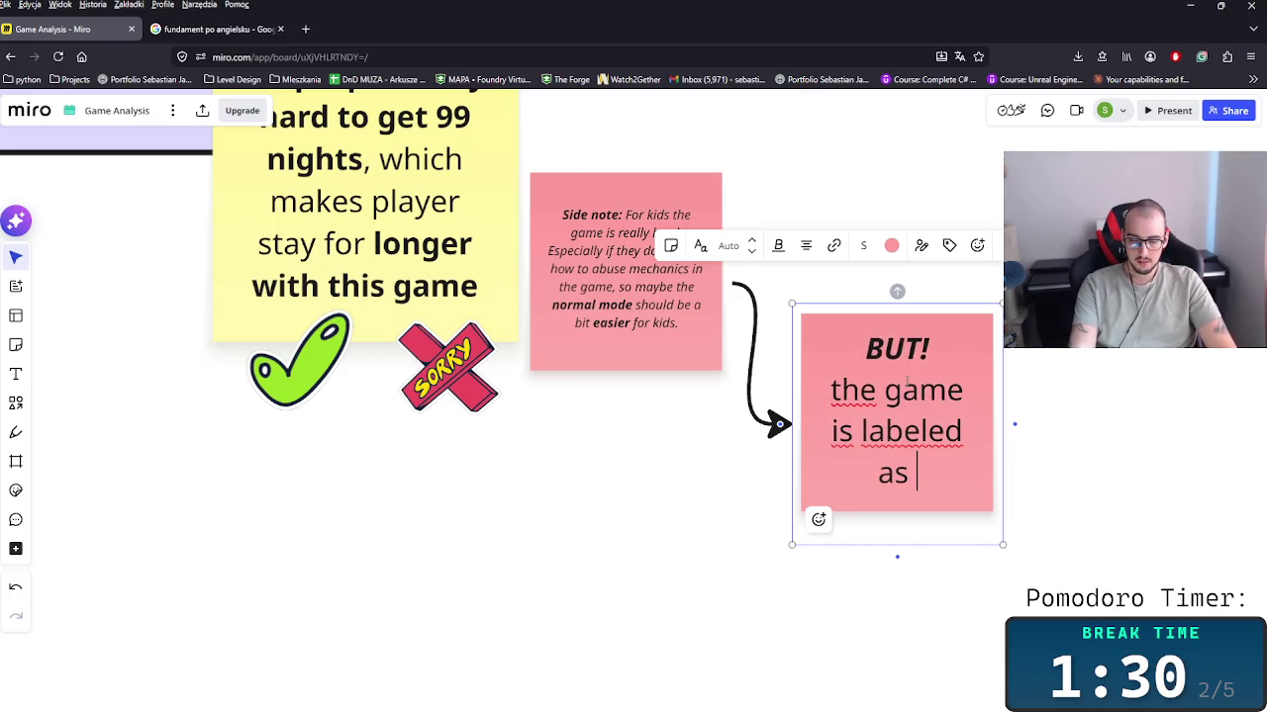
{"action": "type", "text": "18+"}
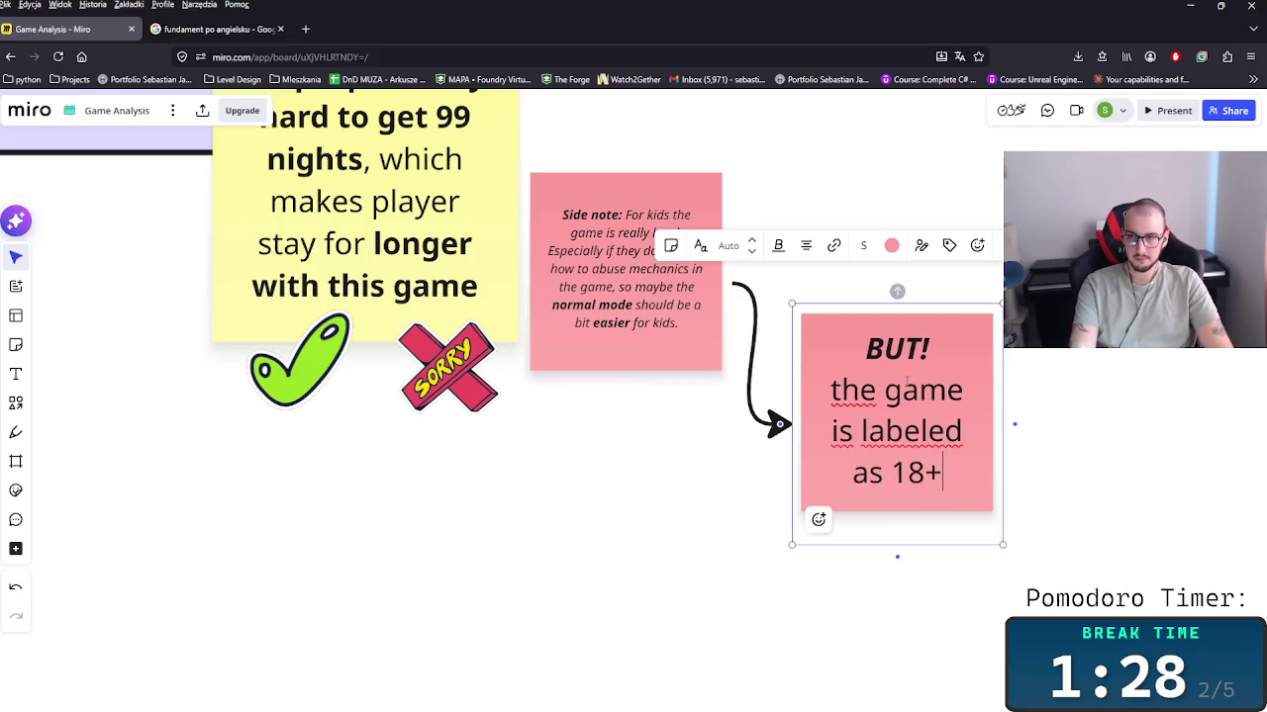
{"action": "key", "text": "BackSpace"}
{"action": "key", "text": "BackSpace"}
{"action": "key", "text": "BackSpace"}
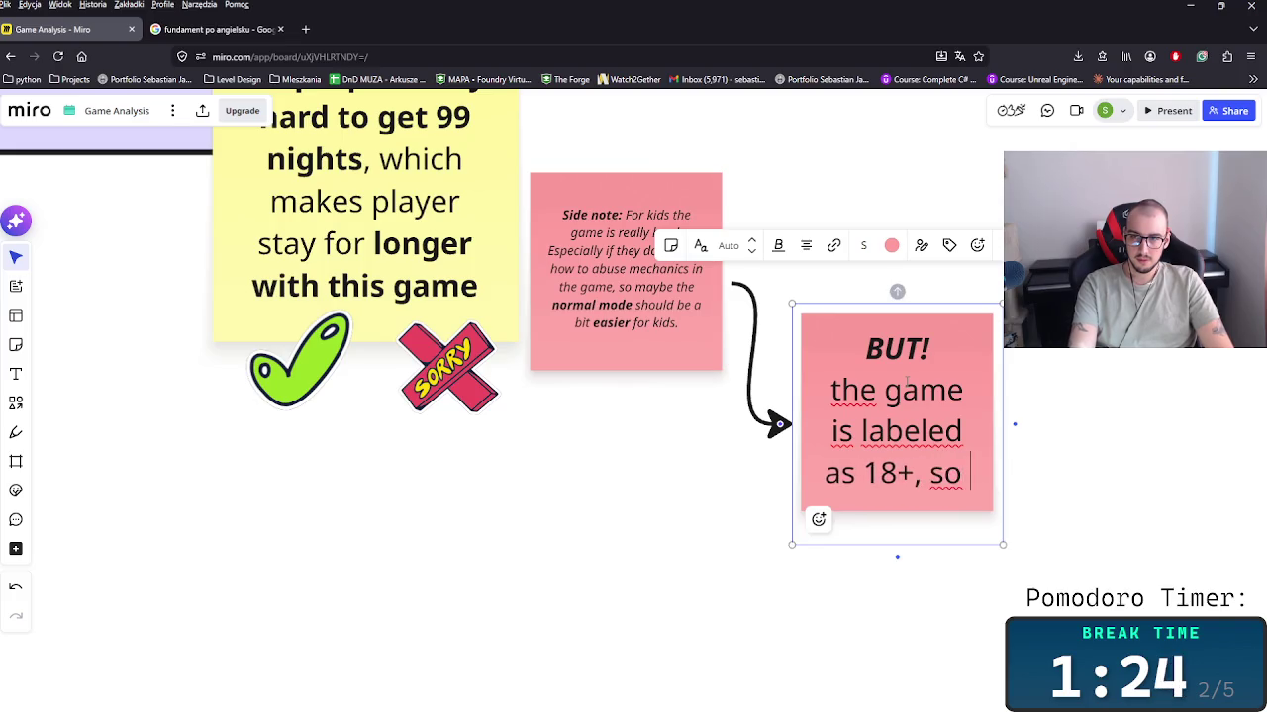
{"action": "type", "text": "theg"}
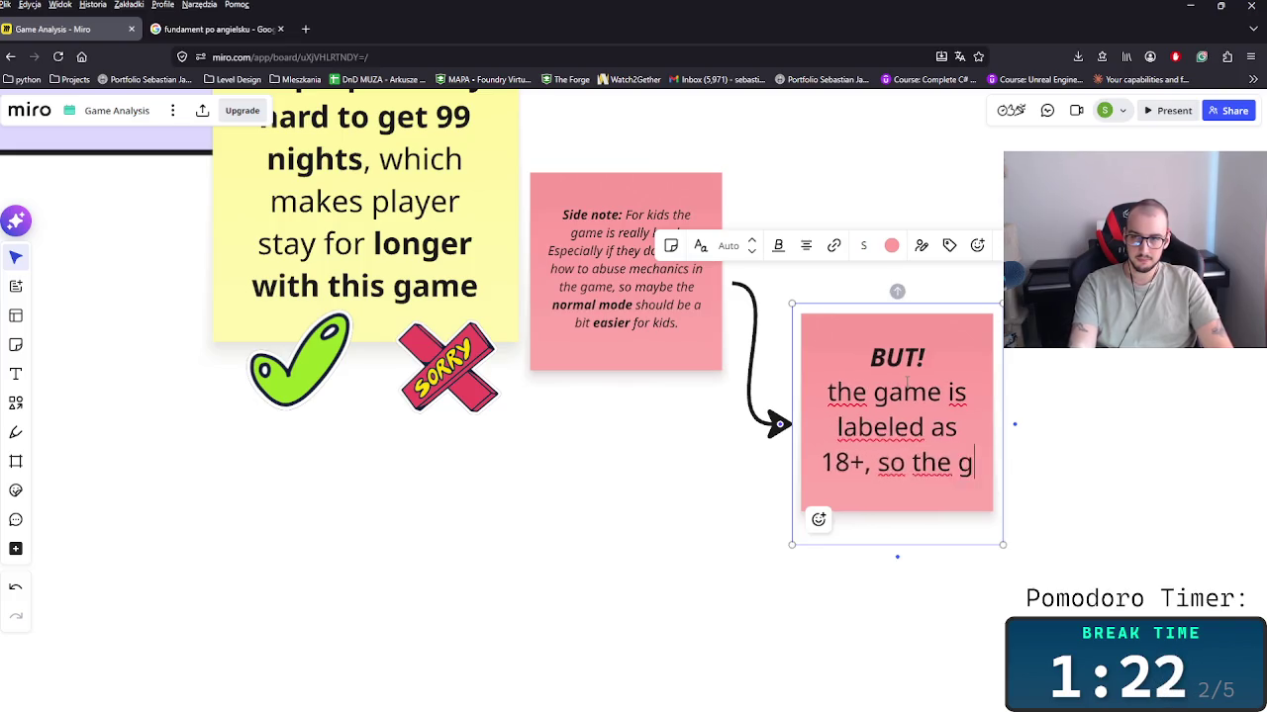
{"action": "type", "text": "ame sh"}
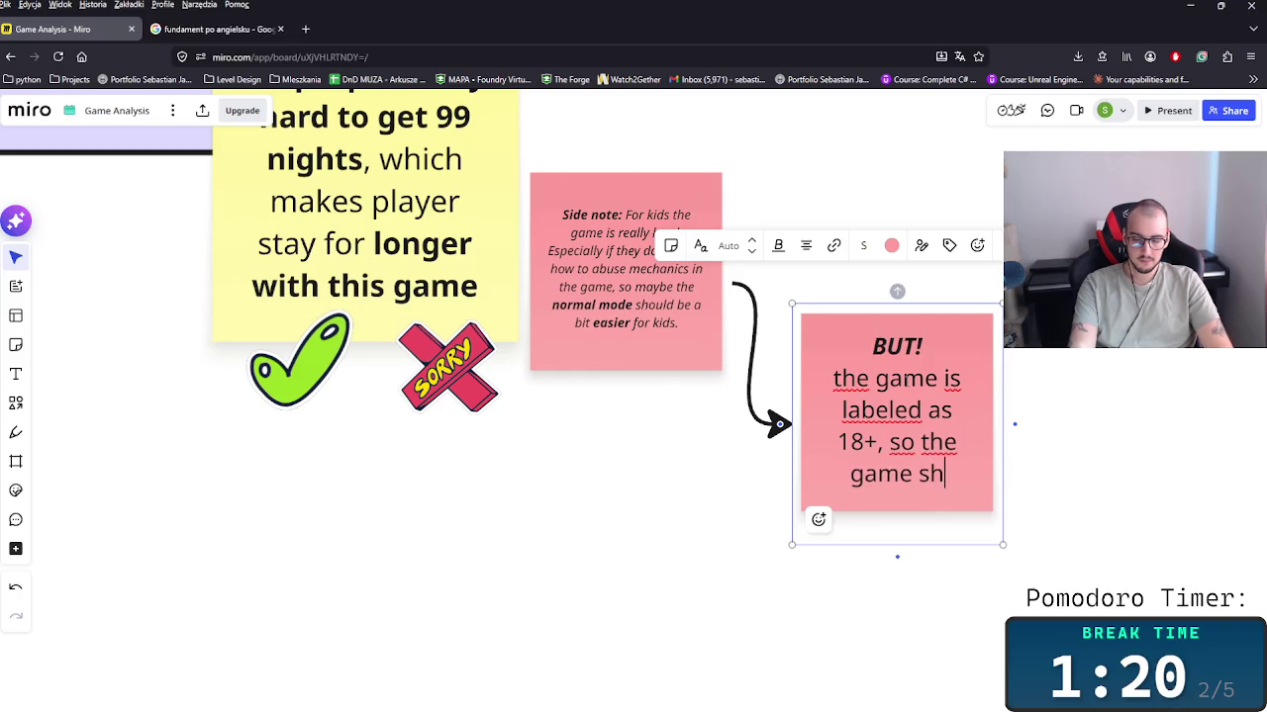
{"action": "type", "text": "ouldn't"}
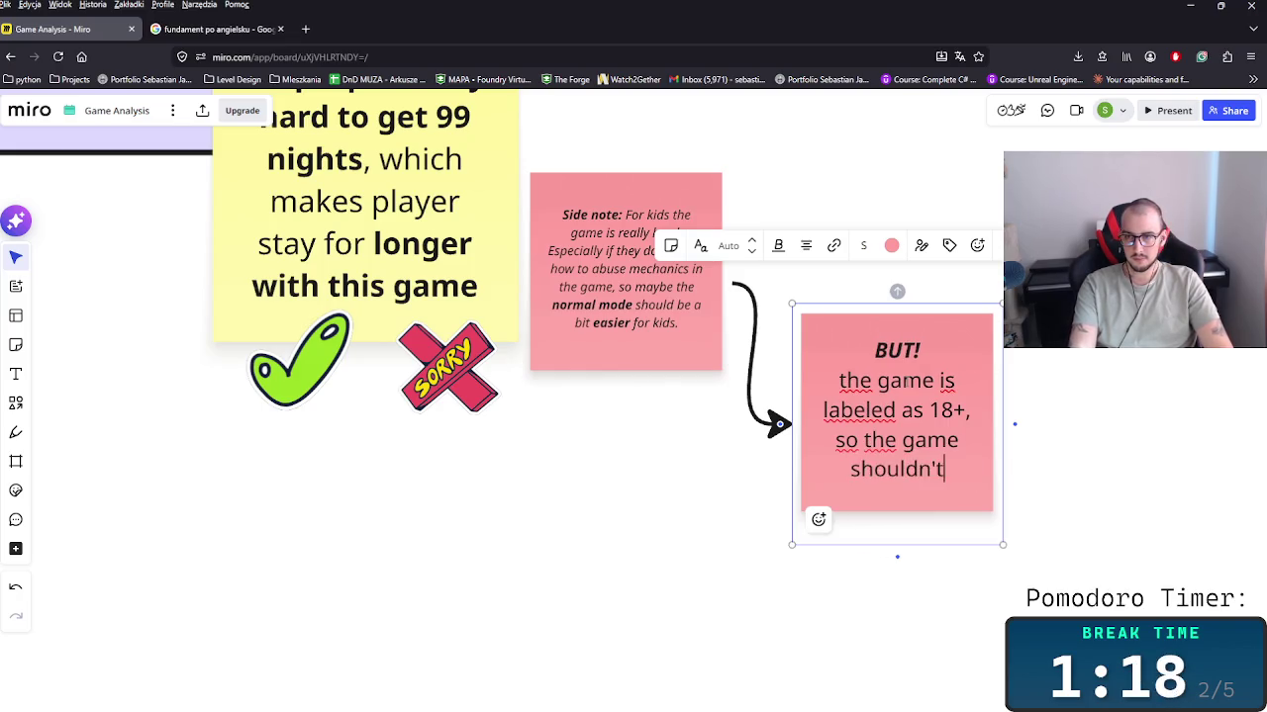
{"action": "type", "text": " be player"}
{"action": "key", "text": "BackSpace"}
{"action": "type", "text": "by"}
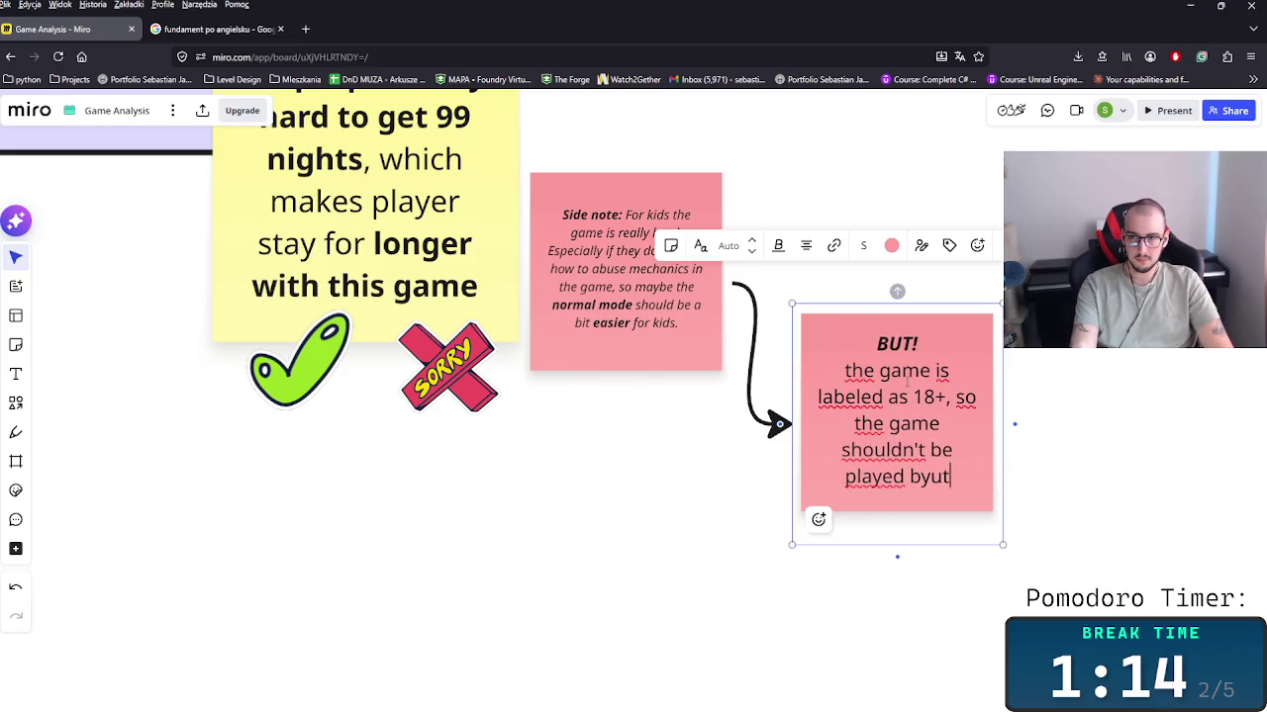
{"action": "type", "text": " child"}
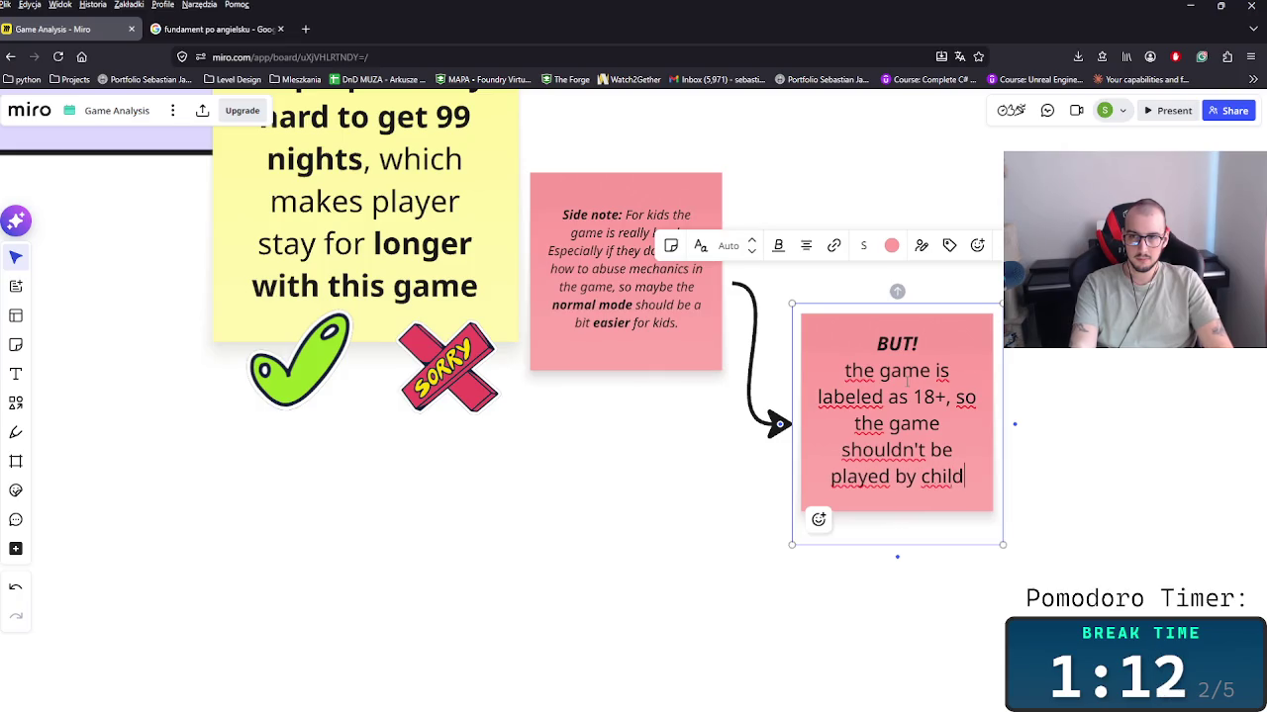
{"action": "type", "text": "ren by "}
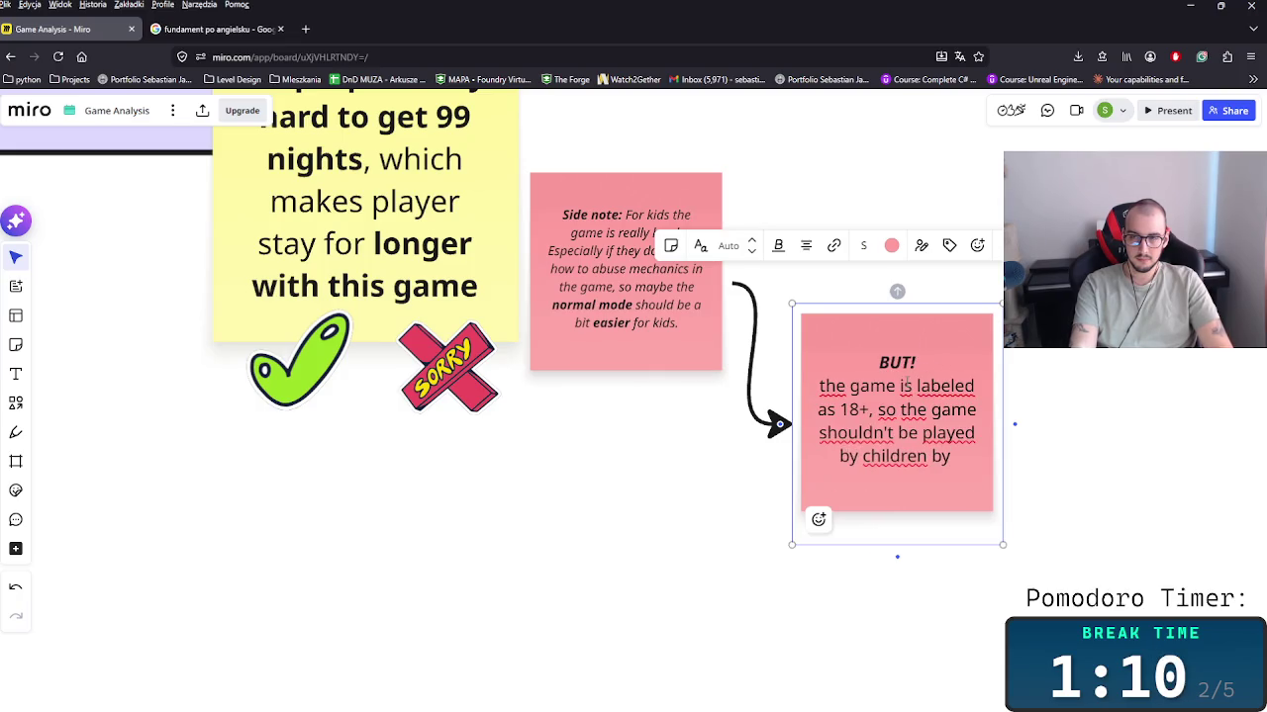
{"action": "type", "text": "design"}
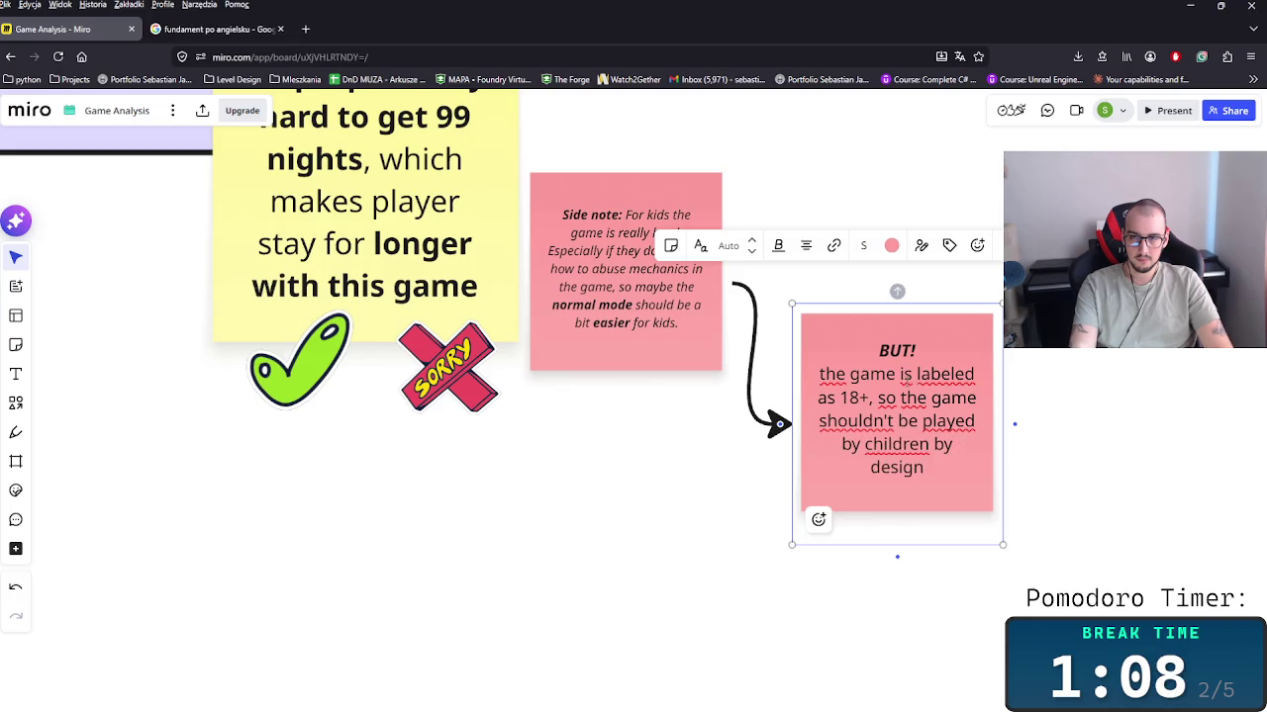
Step: Put quotation marks around 'by design' and drag a copy of the note below
{"action": "key", "text": "Up"}
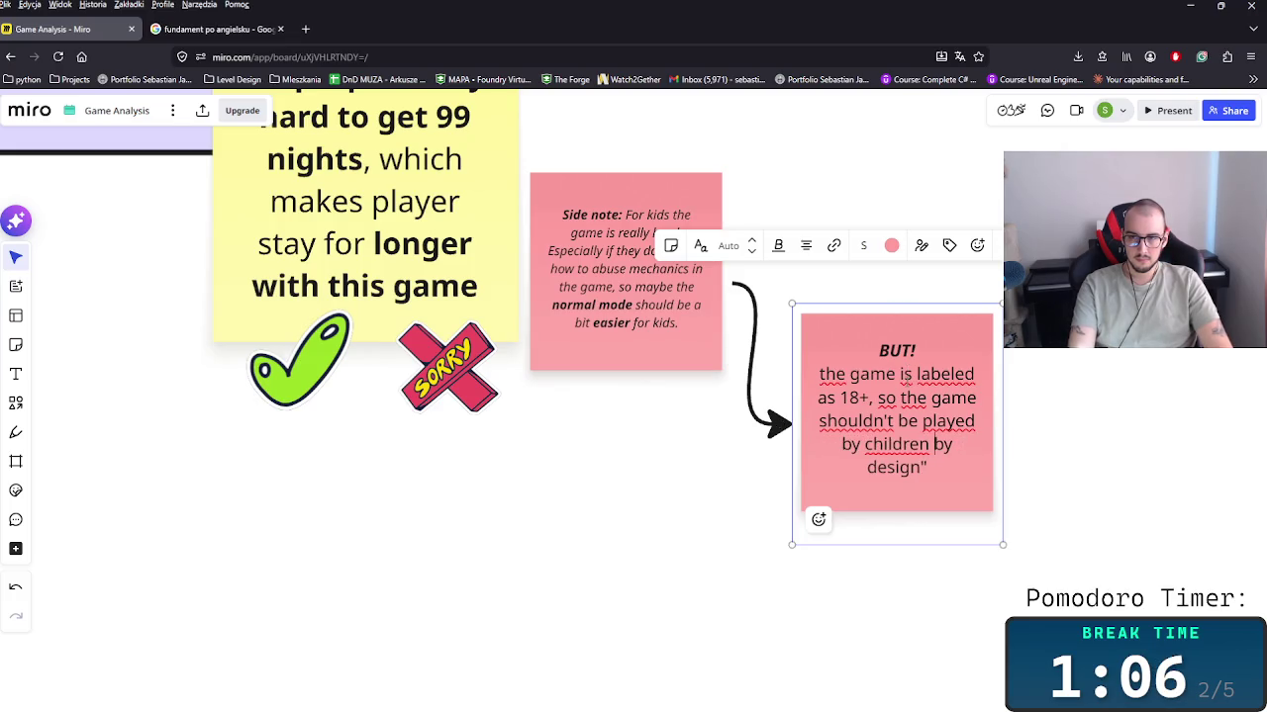
{"action": "type", "text": "\""}
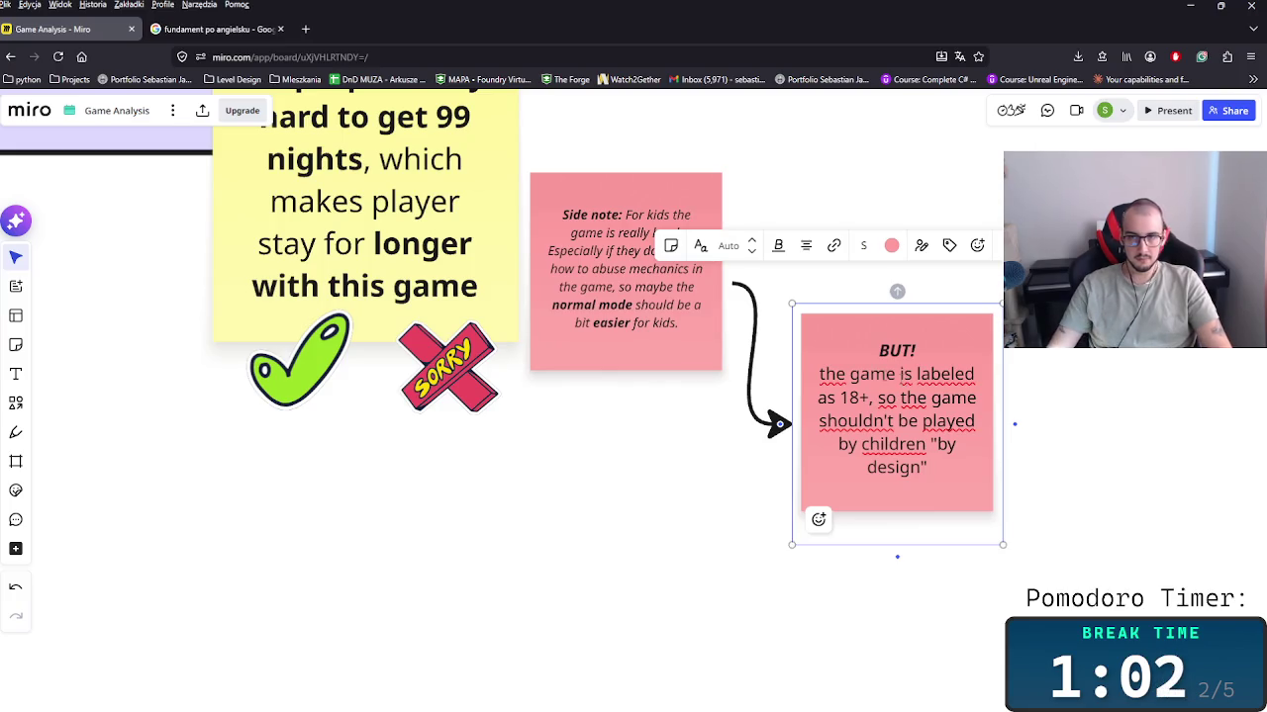
{"action": "key", "text": "Escape"}
{"action": "mouse_move", "coordinate": [969, 458]}
{"action": "left_mouse_down"}
{"action": "mouse_move", "coordinate": [919, 401]}
{"action": "mouse_move", "coordinate": [923, 372]}
{"action": "mouse_move", "coordinate": [895, 582]}
{"action": "mouse_move", "coordinate": [889, 565]}
{"action": "left_mouse_up"}
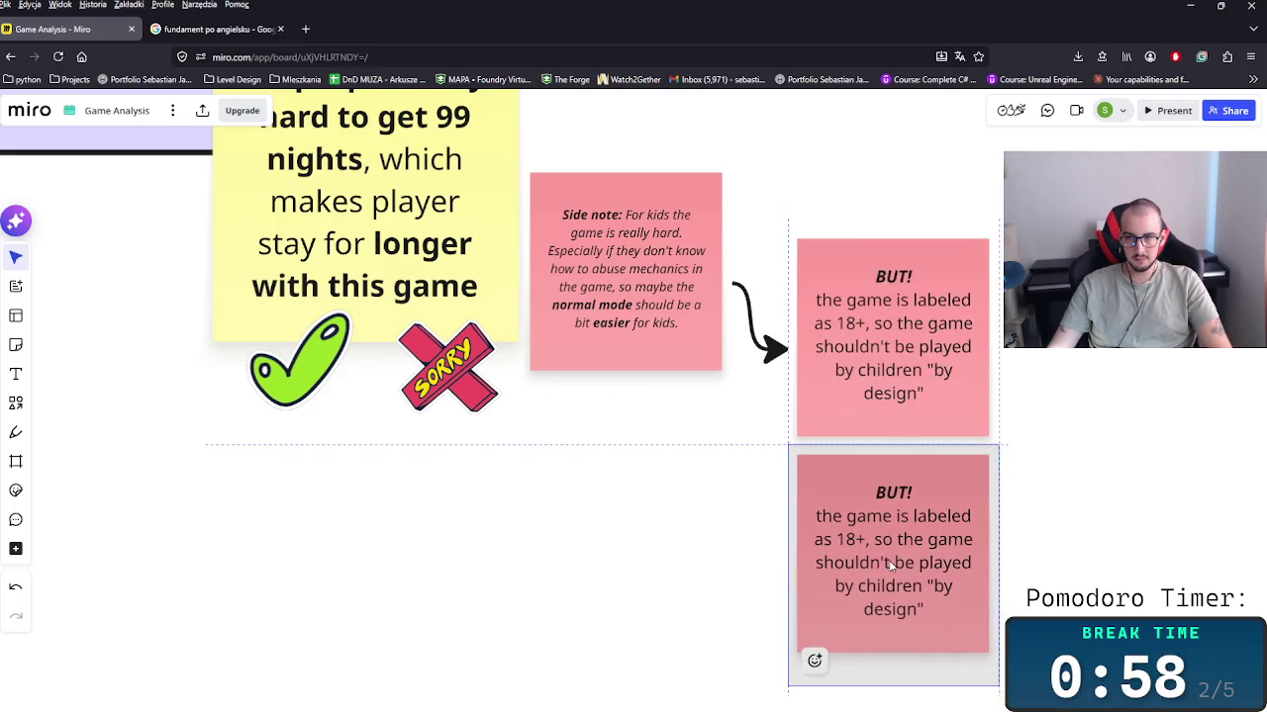
Step: Connect the upper BUT! note to the copy below with a curved arrow, replacing a misplaced one
{"action": "scroll", "coordinate": [890, 565], "scroll_direction": "down", "scroll_amount": 3}
{"action": "key", "text": "Return"}
{"action": "key", "text": "Escape"}
{"action": "key", "text": "Escape"}
{"action": "left_click", "coordinate": [777, 309]}
{"action": "mouse_move", "coordinate": [703, 215]}
{"action": "left_mouse_down"}
{"action": "mouse_move", "coordinate": [707, 443]}
{"action": "mouse_move", "coordinate": [729, 458]}
{"action": "mouse_move", "coordinate": [701, 441]}
{"action": "mouse_move", "coordinate": [904, 283]}
{"action": "mouse_move", "coordinate": [749, 255]}
{"action": "left_mouse_up"}
{"action": "key", "text": "Delete"}
{"action": "left_click", "coordinate": [896, 232]}
{"action": "left_click_drag", "start_coordinate": [913, 227], "coordinate": [940, 444]}
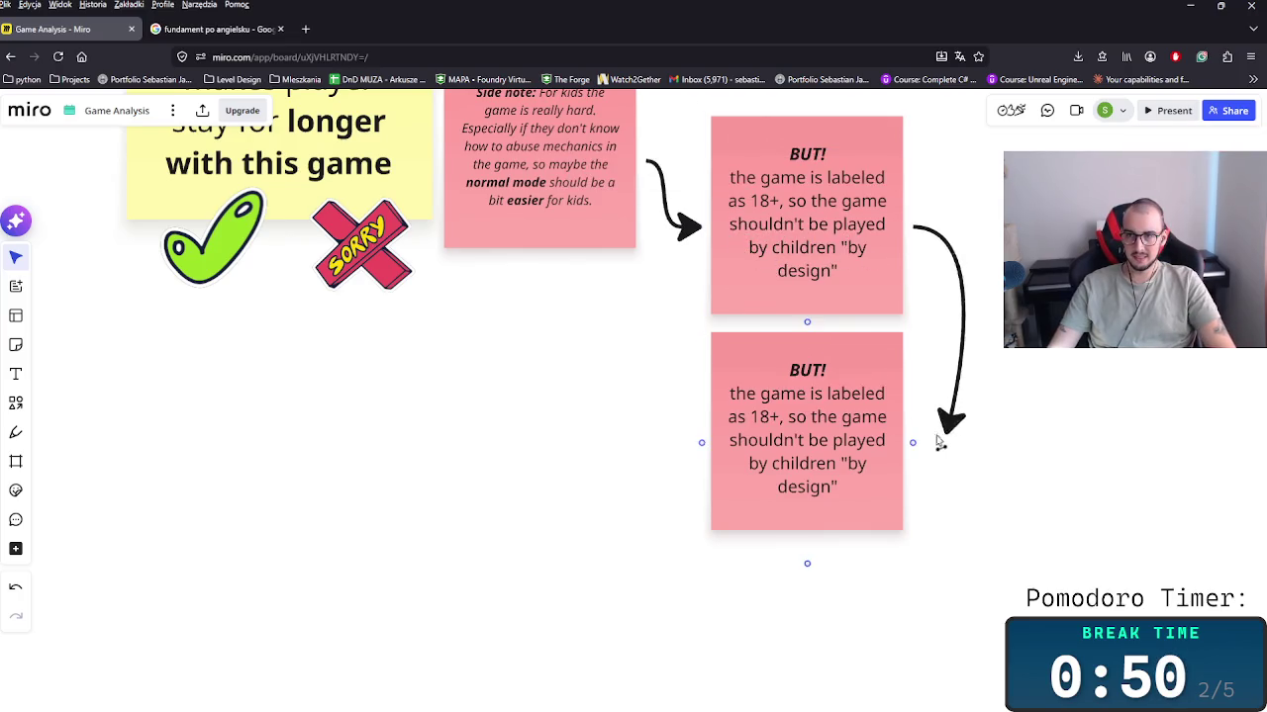
Step: Replace the copy's body text with 'Well... it's played by the kids :)'
{"action": "double_click", "coordinate": [839, 478]}
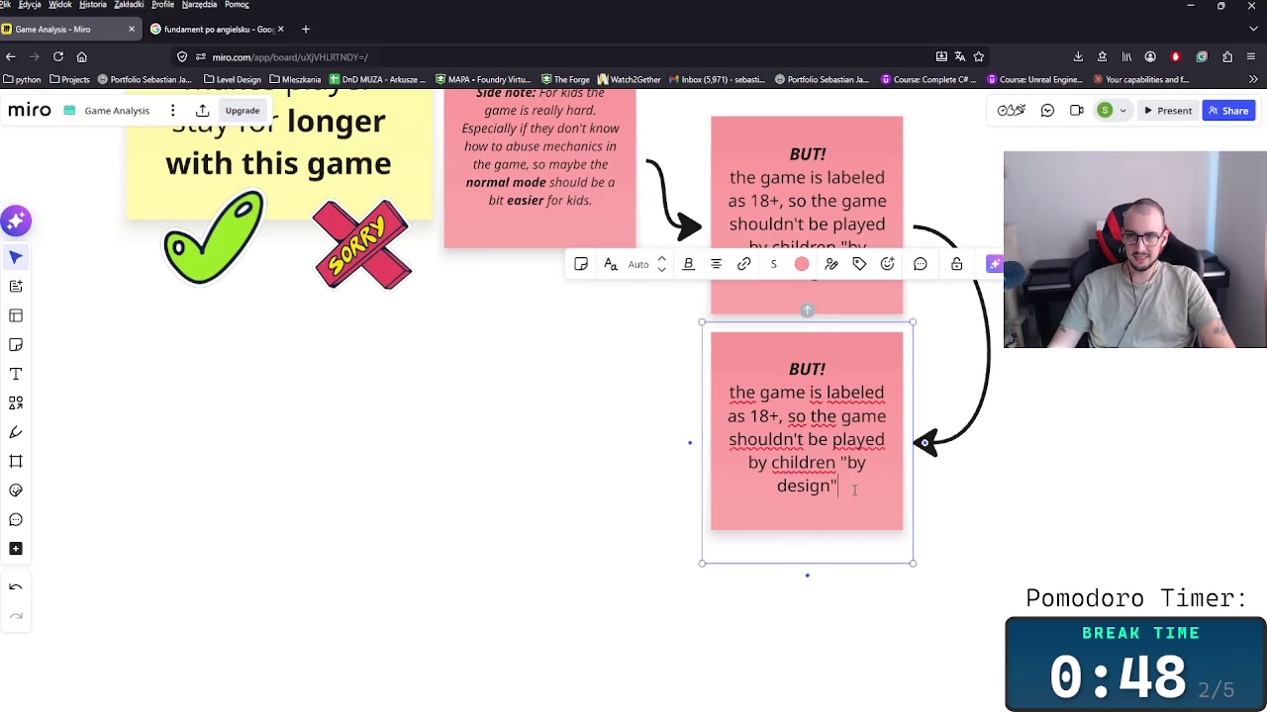
{"action": "left_click_drag", "start_coordinate": [854, 489], "coordinate": [720, 393]}
{"action": "type", "text": "Well"}
{"action": "key", "text": "BackSpace"}
{"action": "type", "text": ".."}
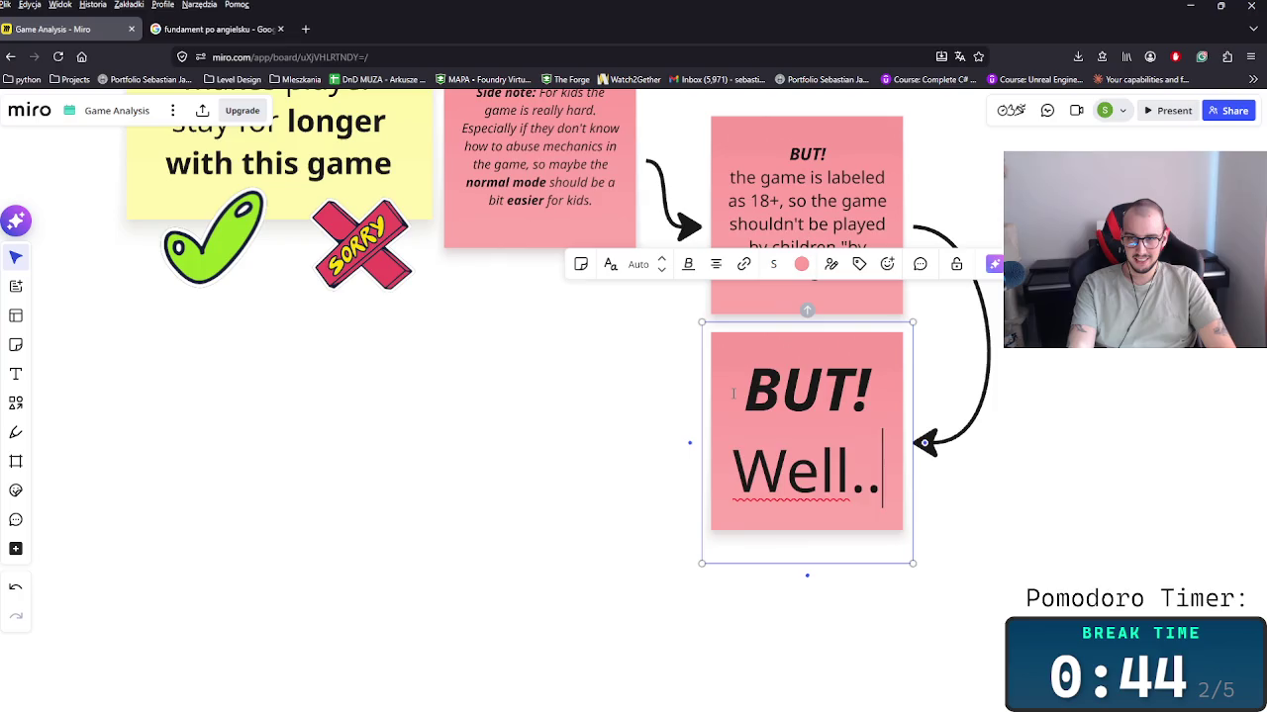
{"action": "type", "text": ". itr's"}
{"action": "key", "text": "BackSpace"}
{"action": "key", "text": "BackSpace"}
{"action": "key", "text": "BackSpace"}
{"action": "key", "text": "BackSpace"}
{"action": "type", "text": "'s played b"}
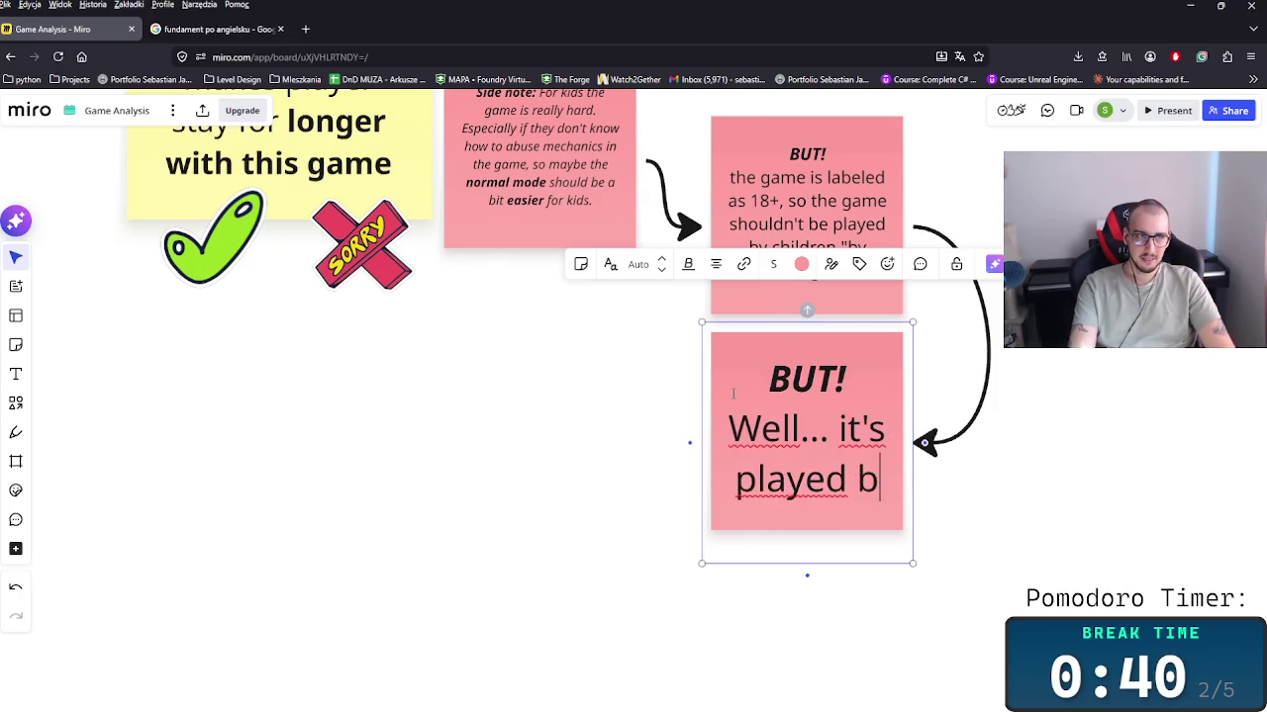
{"action": "type", "text": "y the "}
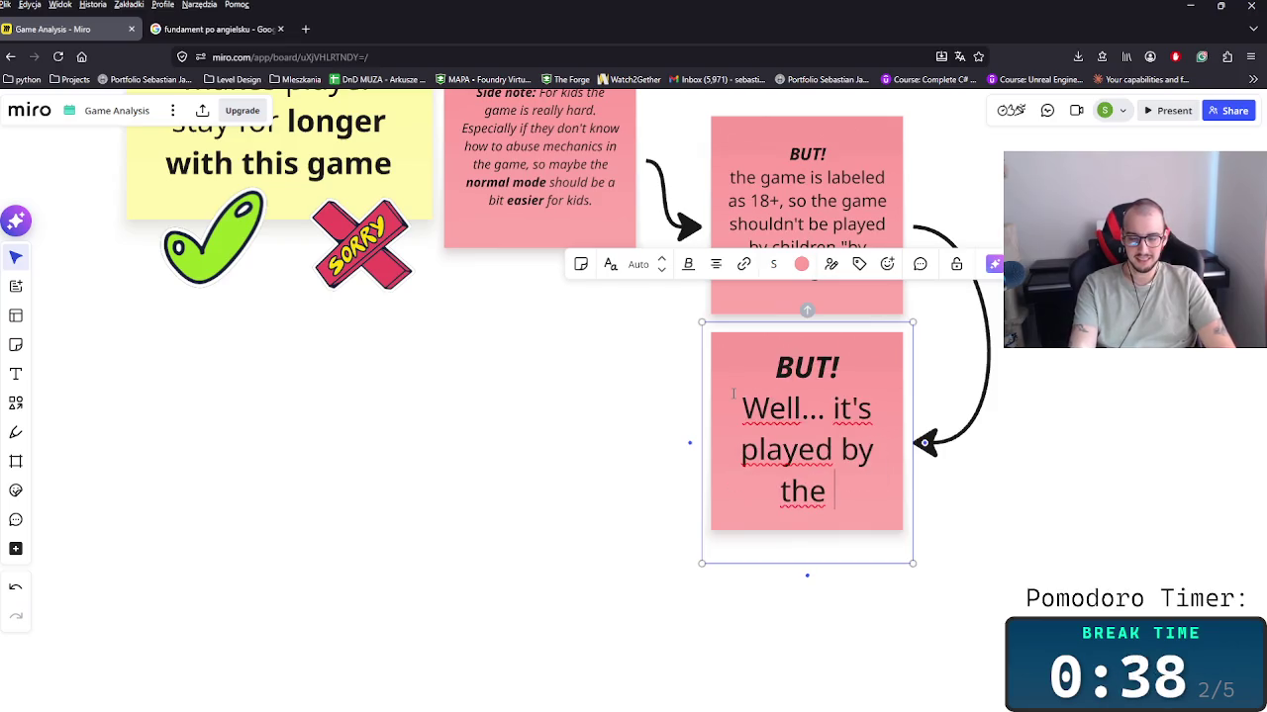
{"action": "type", "text": "kids :)"}
Step: Add a paragraph: 'real question is: Do we take them as a hype driving'
{"action": "key", "text": "Return"}
{"action": "key", "text": "Return"}
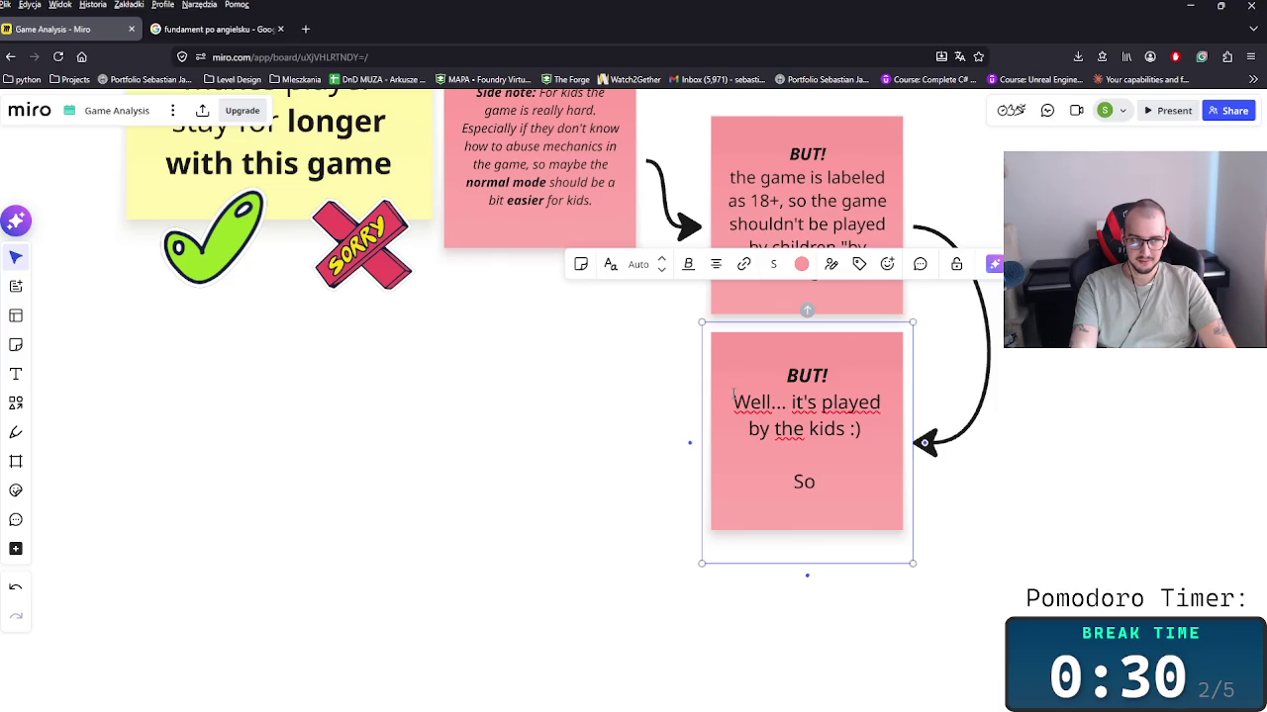
{"action": "key", "text": "BackSpace"}
{"action": "key", "text": "BackSpace"}
{"action": "key", "text": "BackSpace"}
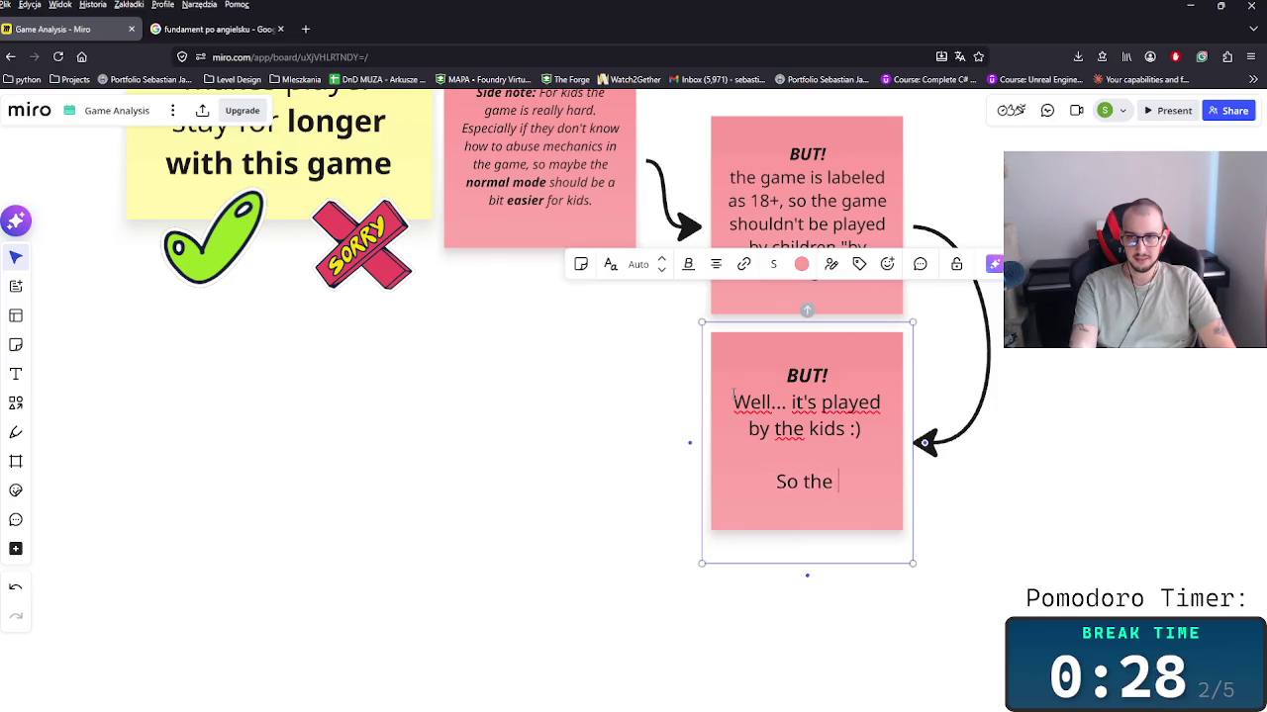
{"action": "type", "text": "real question is "}
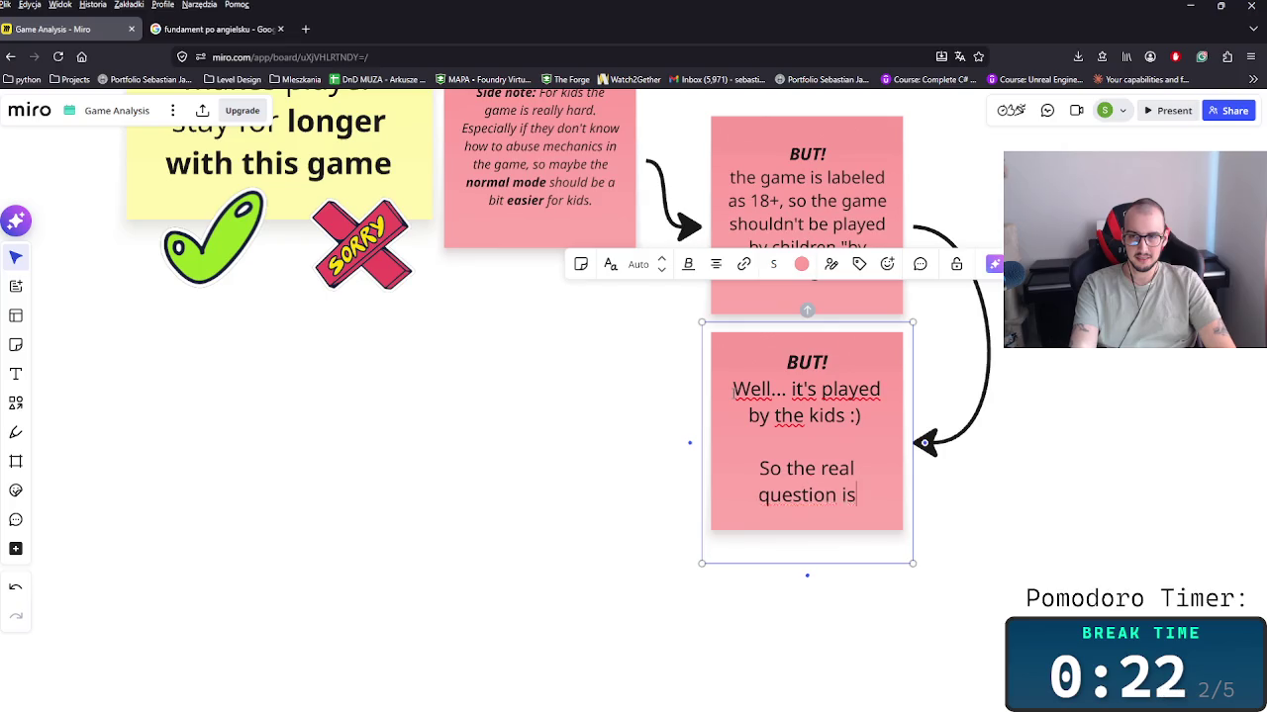
{"action": "type", "text": ":"}
{"action": "key", "text": "Return"}
{"action": "type", "text": "Do"}
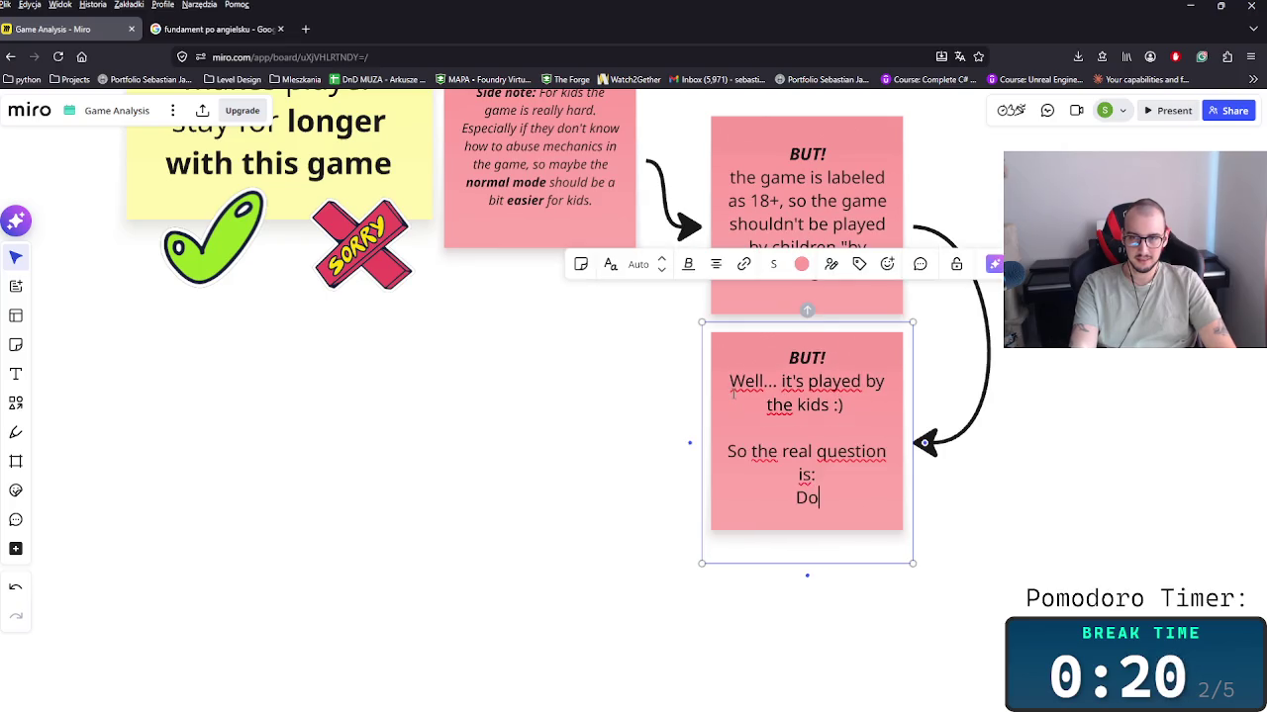
{"action": "type", "text": " we take "}
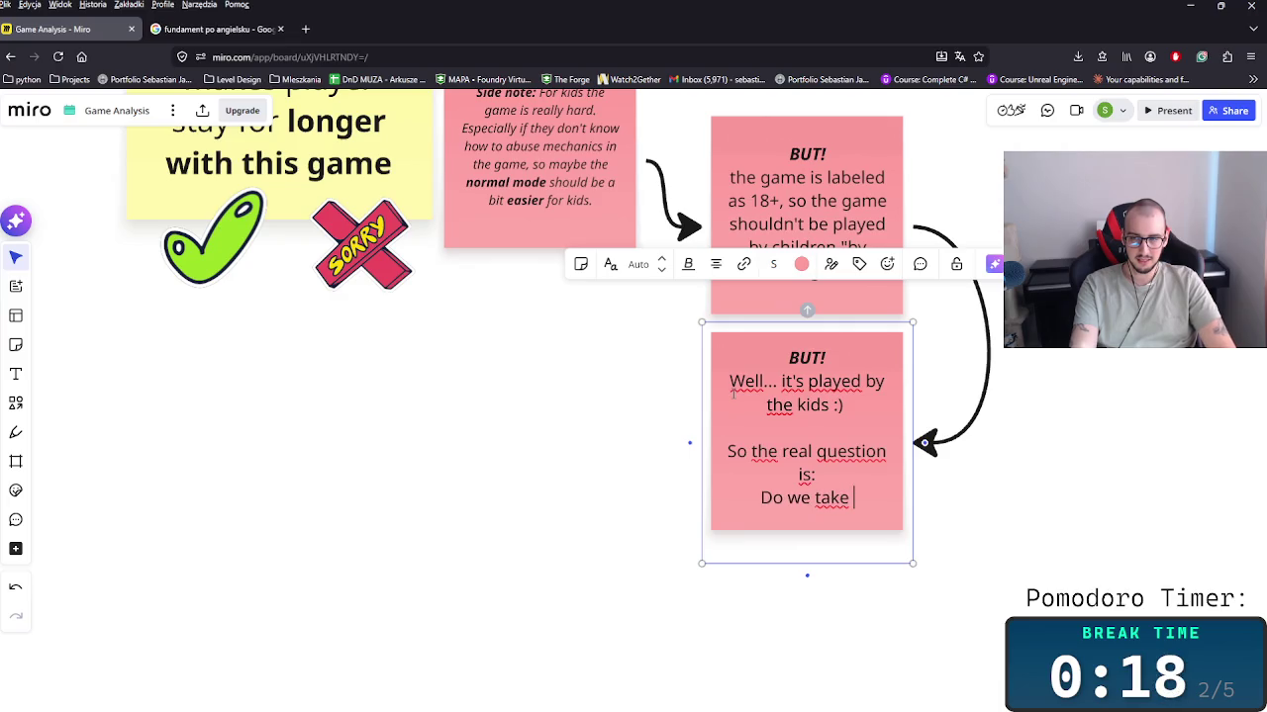
{"action": "type", "text": "them as a "}
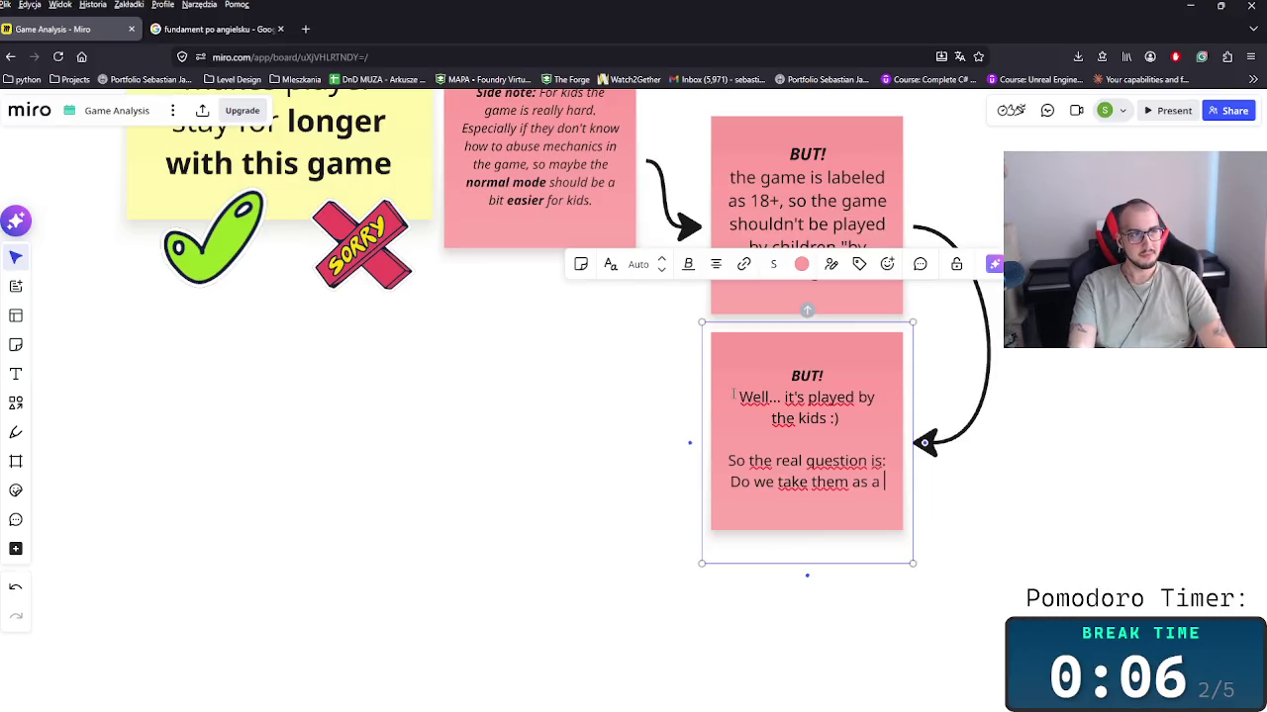
{"action": "type", "text": "hu"}
{"action": "key", "text": "BackSpace"}
{"action": "type", "text": "ype"}
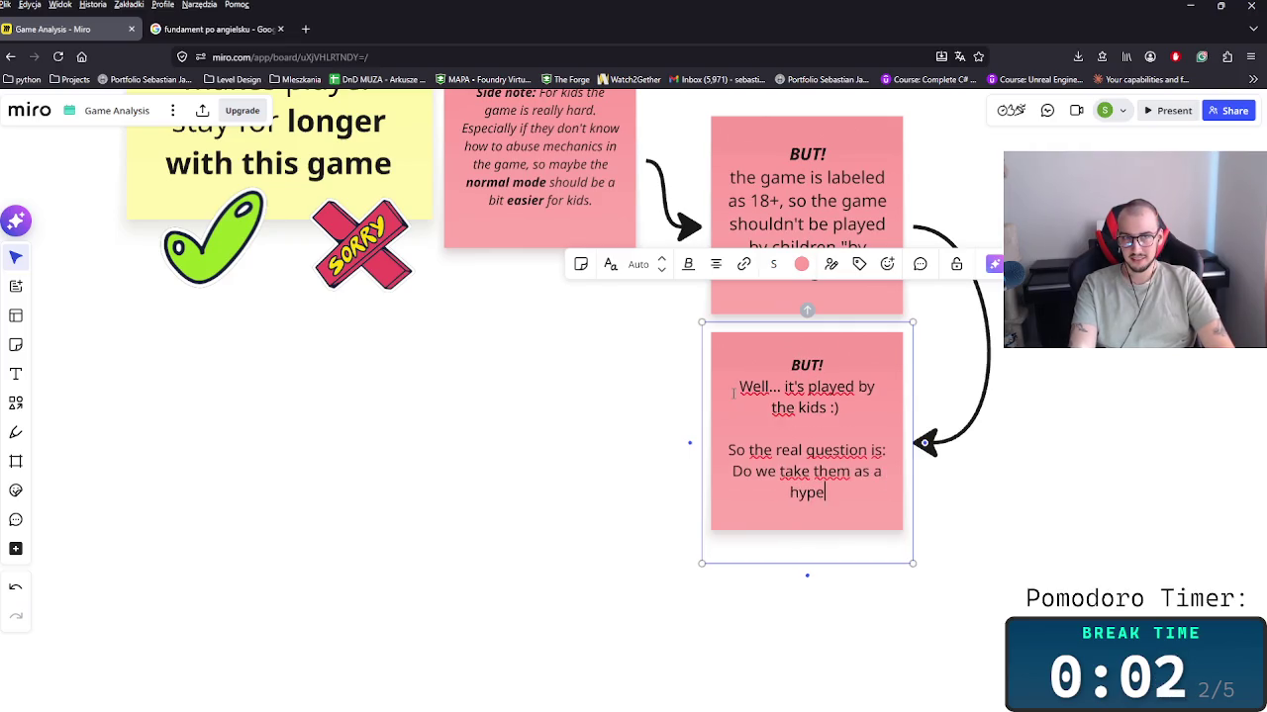
{"action": "type", "text": " dir"}
{"action": "key", "text": "BackSpace"}
{"action": "key", "text": "BackSpace"}
{"action": "type", "text": "riving"}
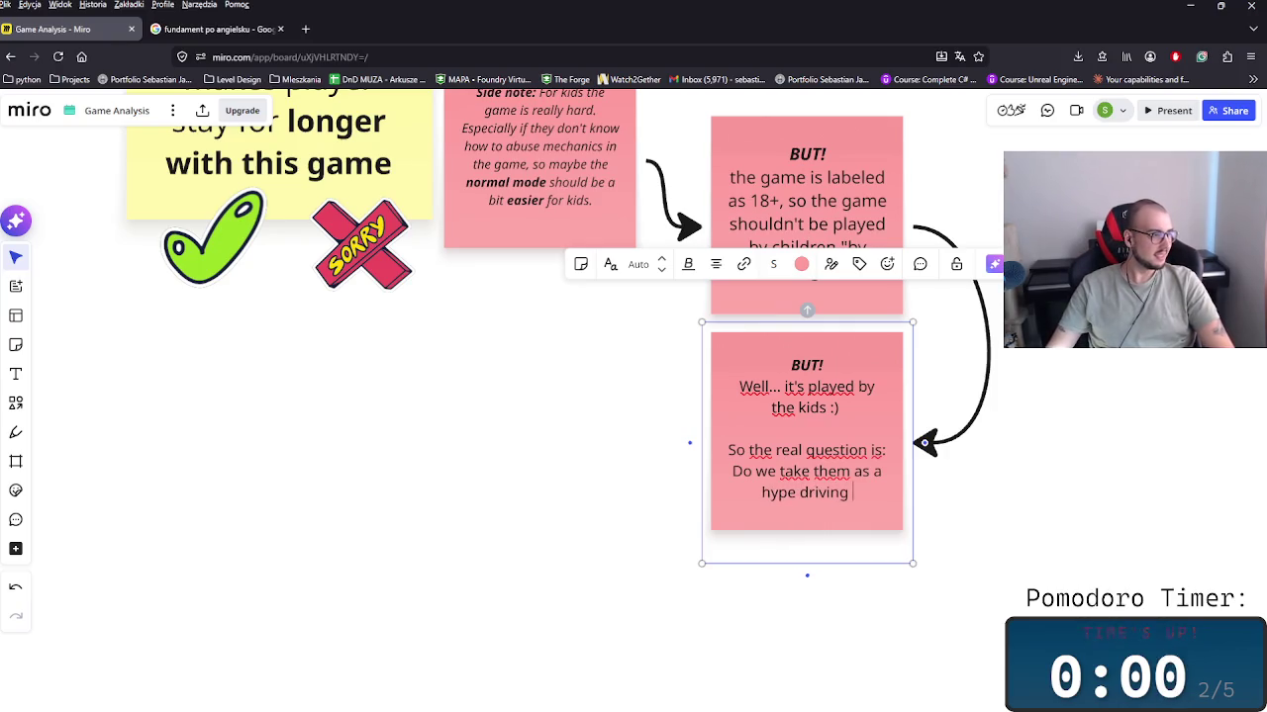
{"action": "key", "text": "super+d"}
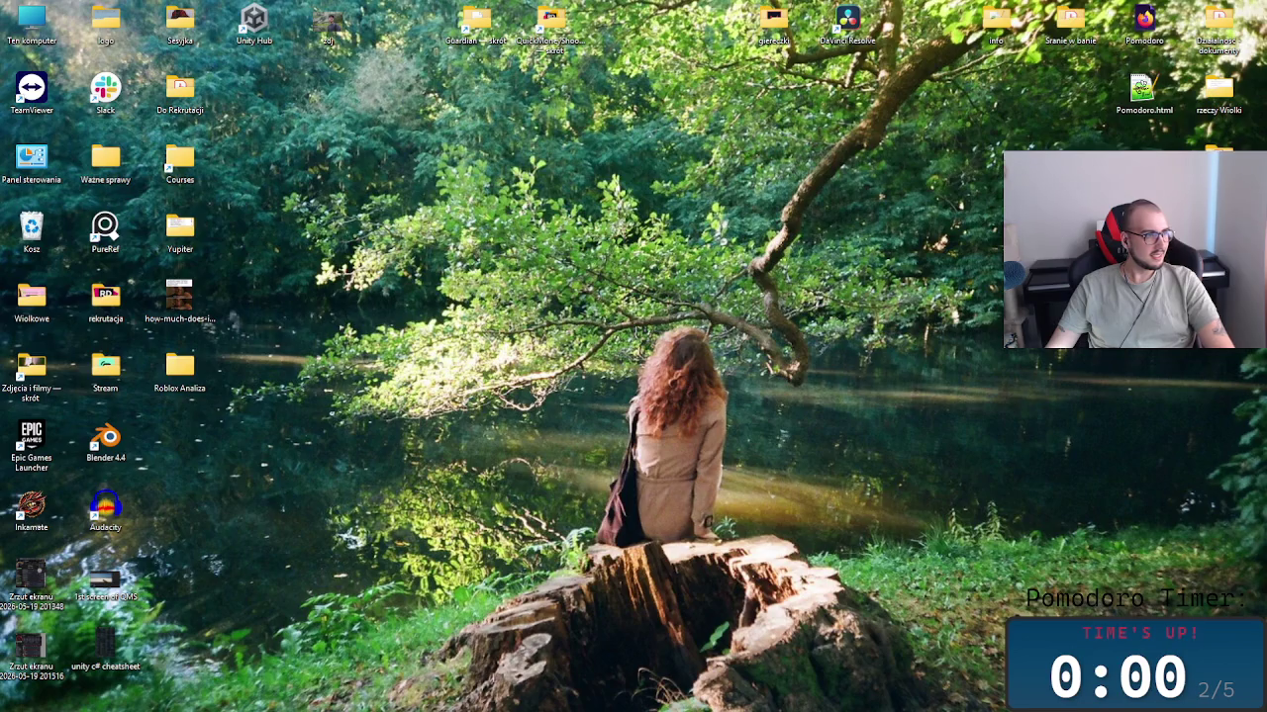
Step: Bring the Miro board back into view with Win+D
{"action": "key", "text": "super+d"}
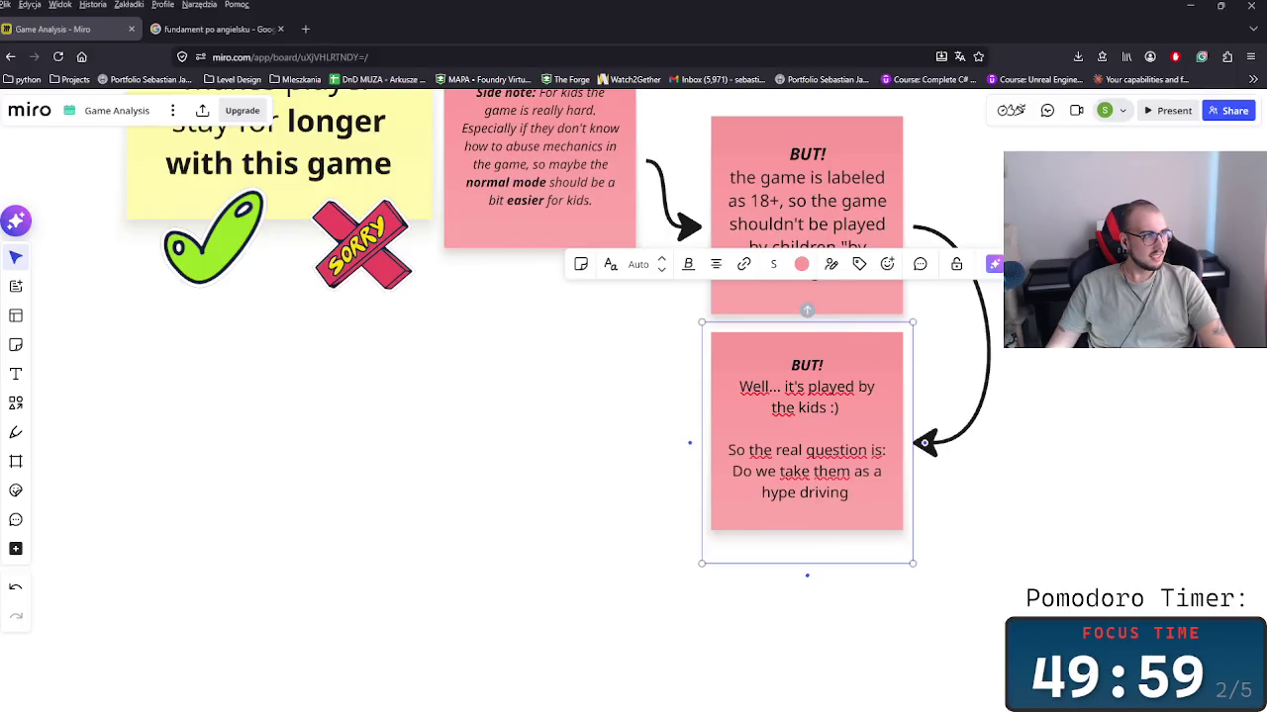
{"action": "mouse_move", "coordinate": [866, 484]}
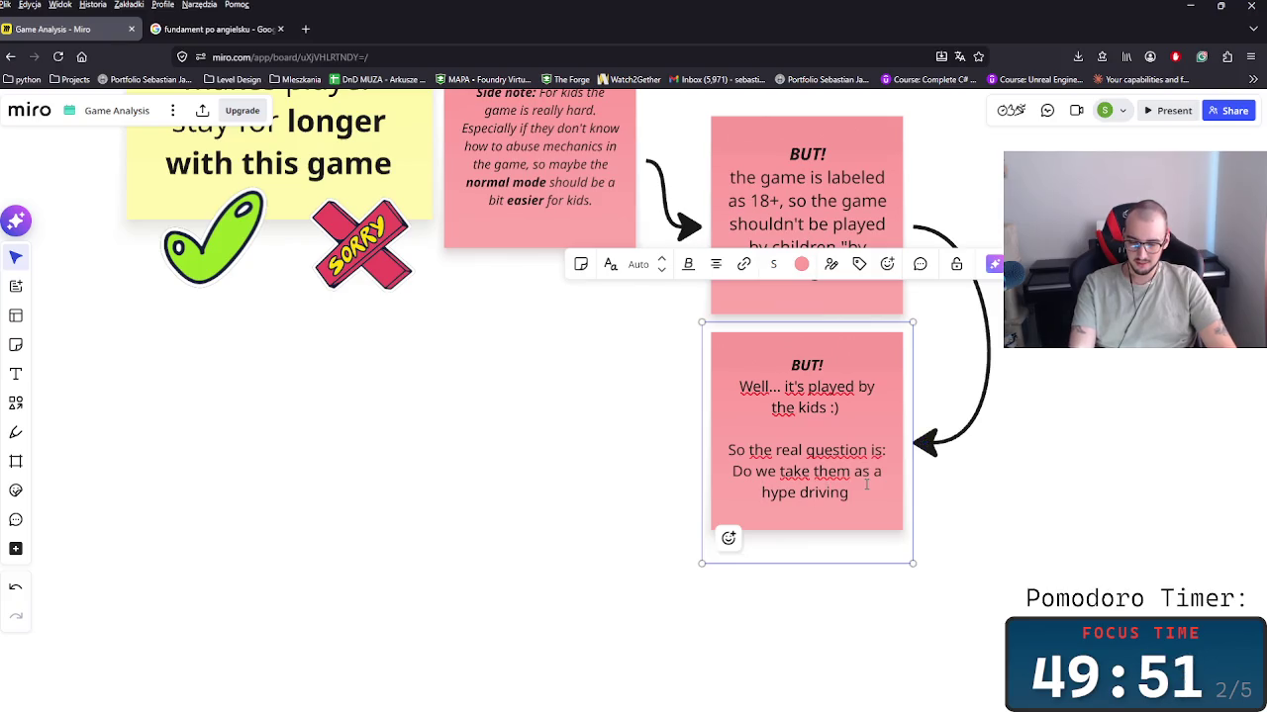
Step: Continue with '" players that are scared of the game, or maybe there should be another'
{"action": "key", "text": "Right"}
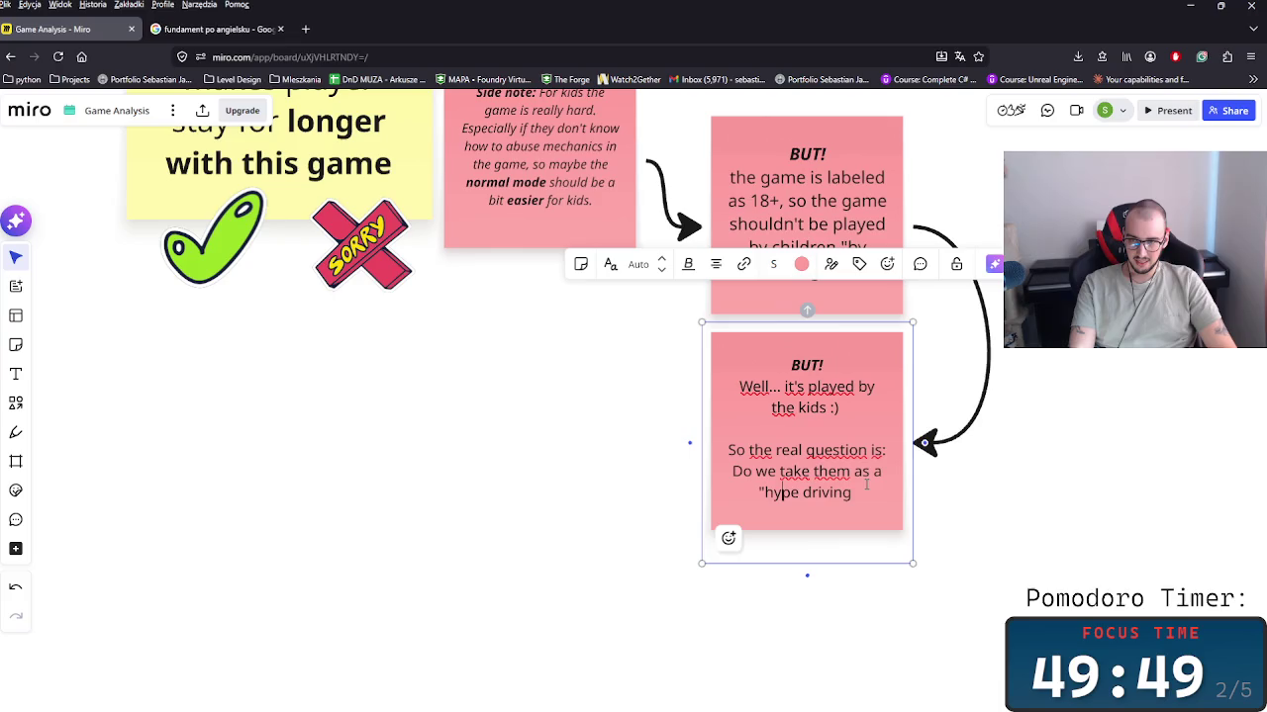
{"action": "type", "text": "\" players or maybe there"}
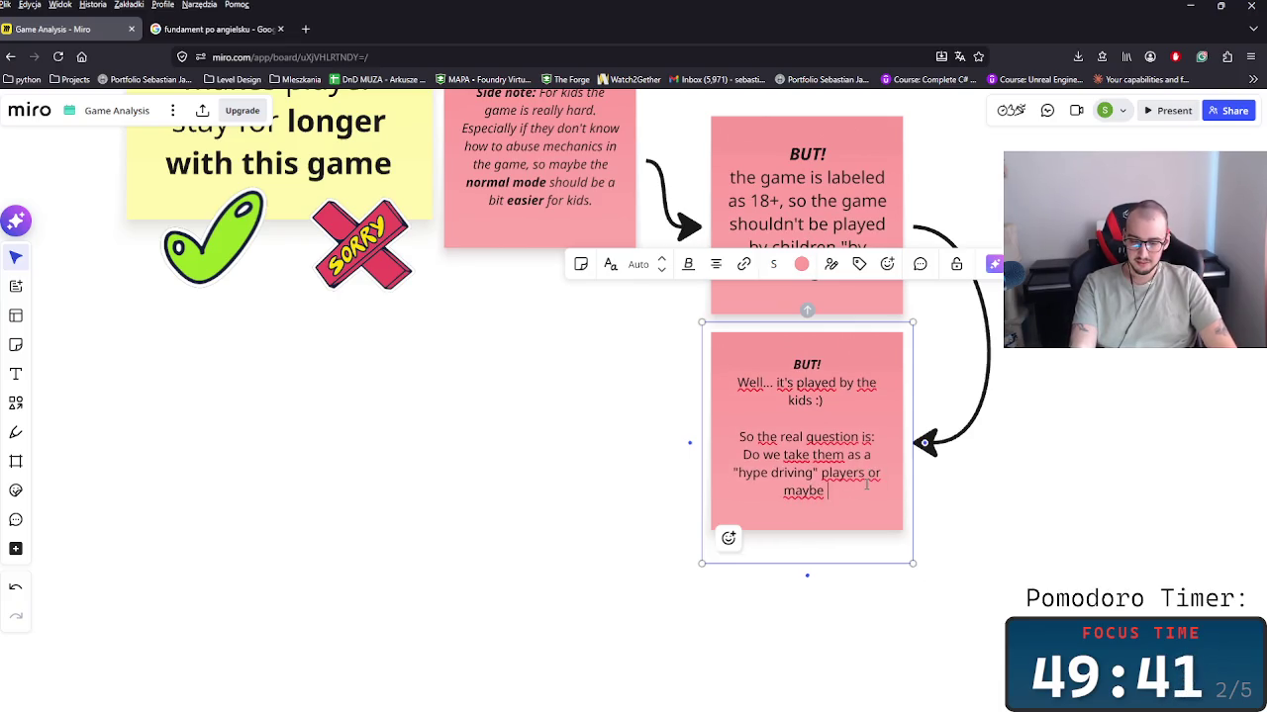
{"action": "type", "text": " s"}
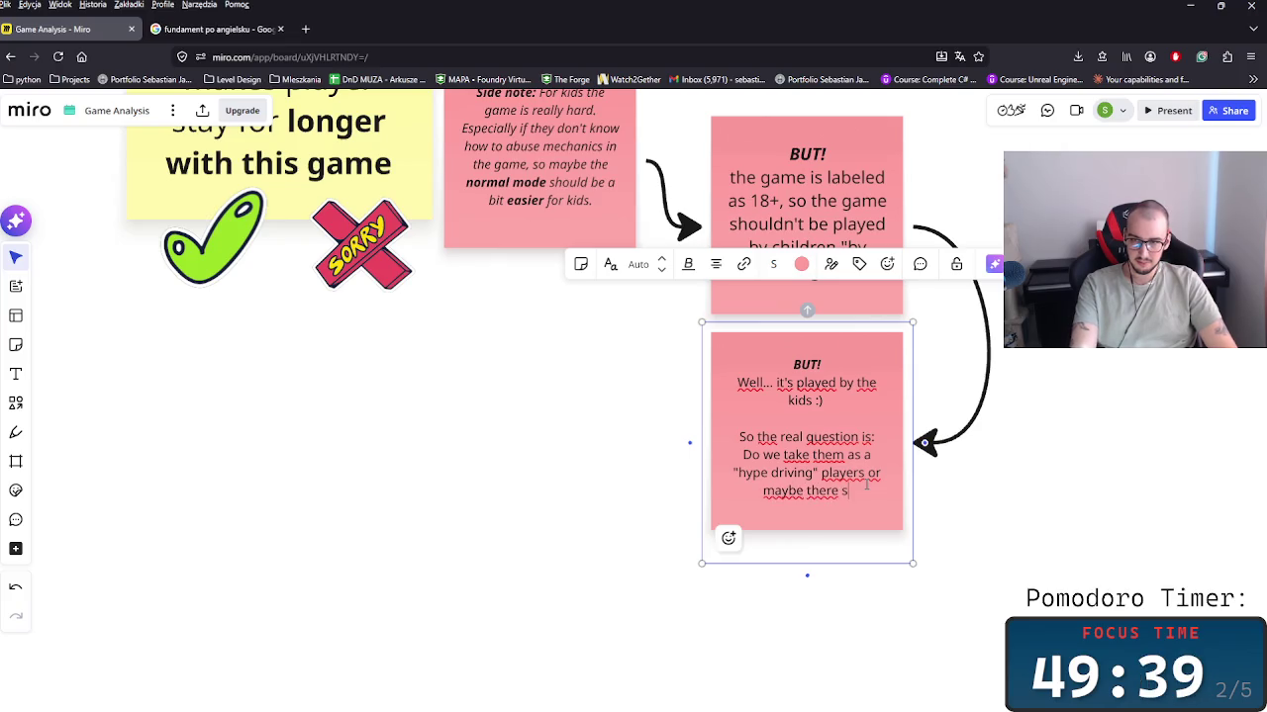
{"action": "type", "text": "hould be "}
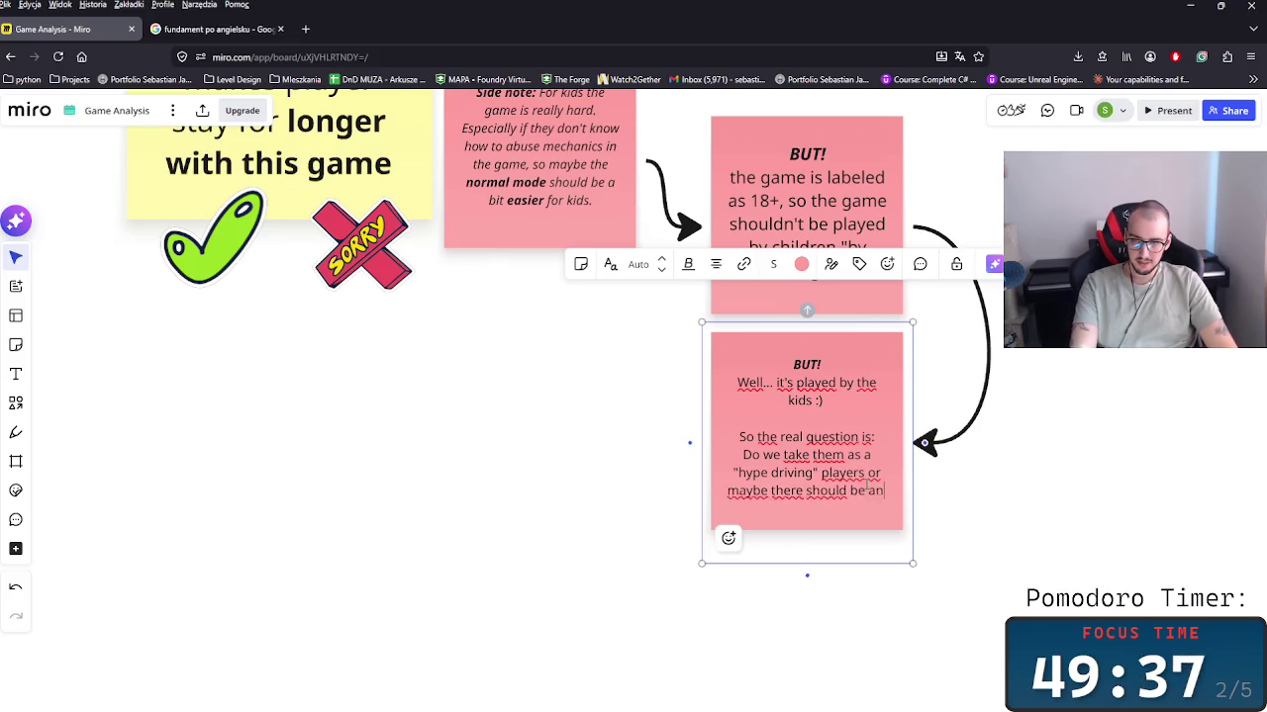
{"action": "type", "text": "another"}
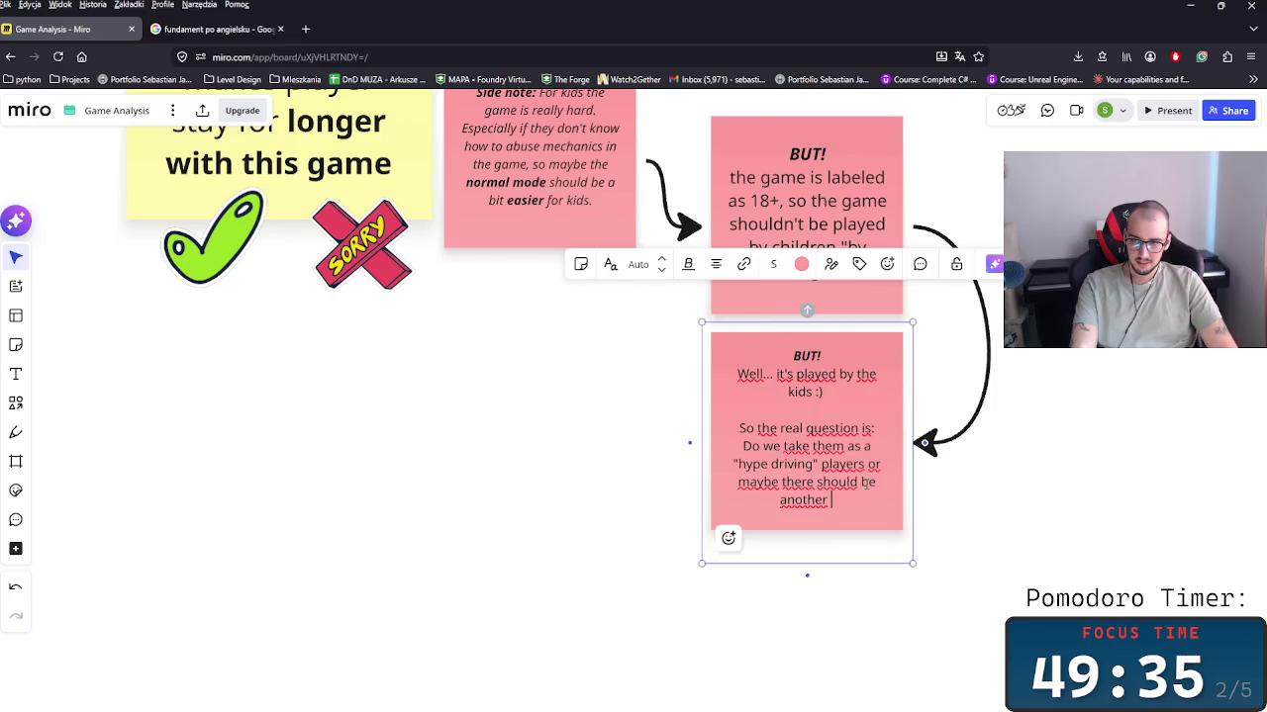
{"action": "key", "text": "Up"}
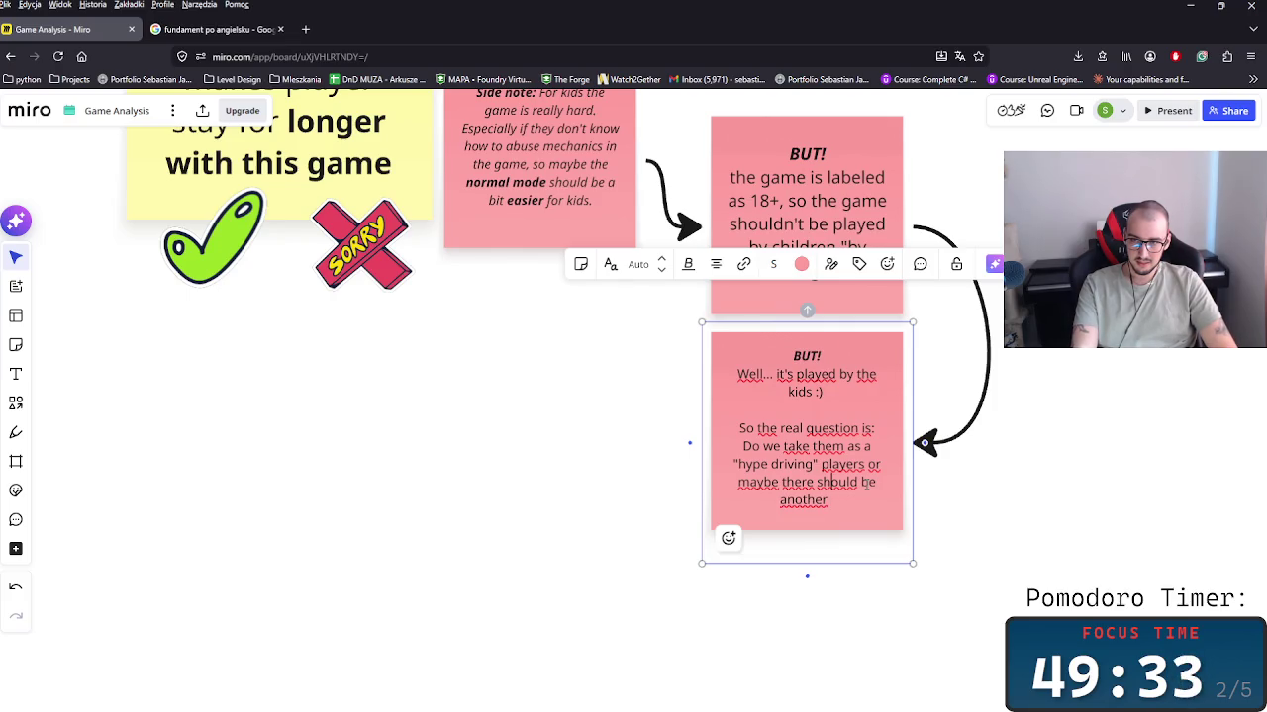
{"action": "key", "text": "Right"}
{"action": "key", "text": "Right"}
{"action": "key", "text": "Right"}
{"action": "type", "text": "that are scared of the game"}
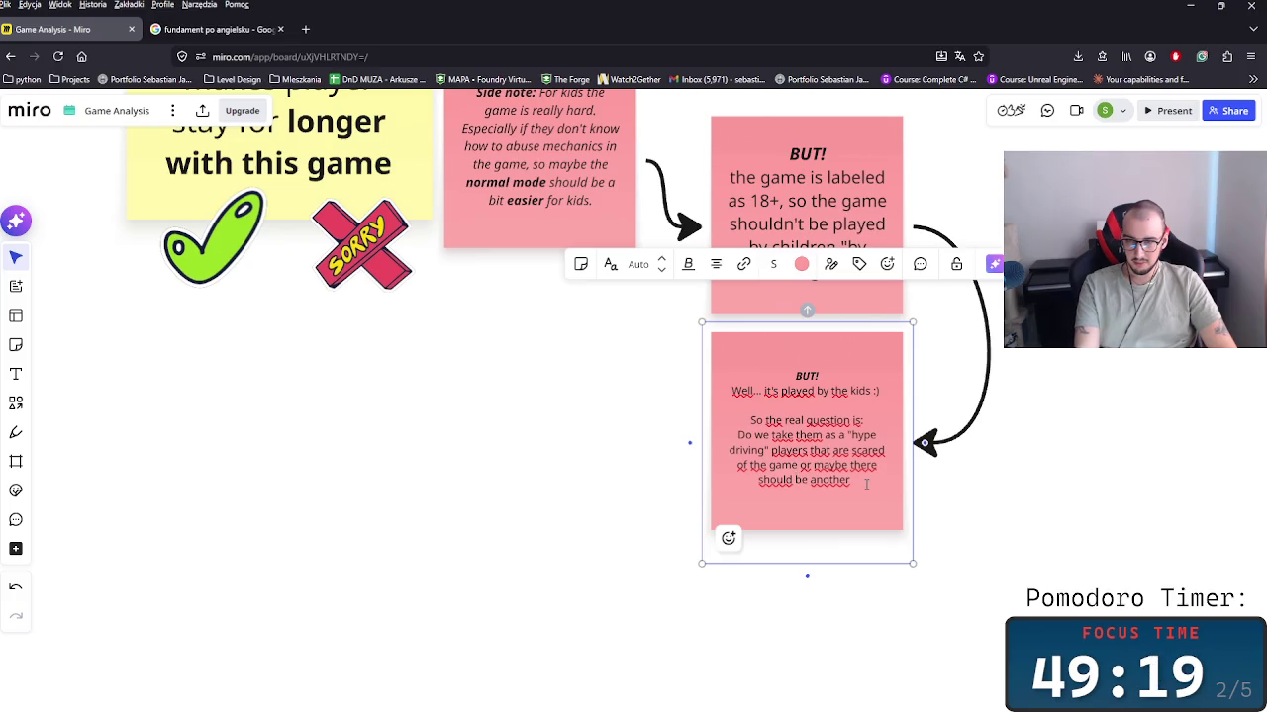
Step: Finish by proposing another game mode that is much easier for them
{"action": "type", "text": "game mod"}
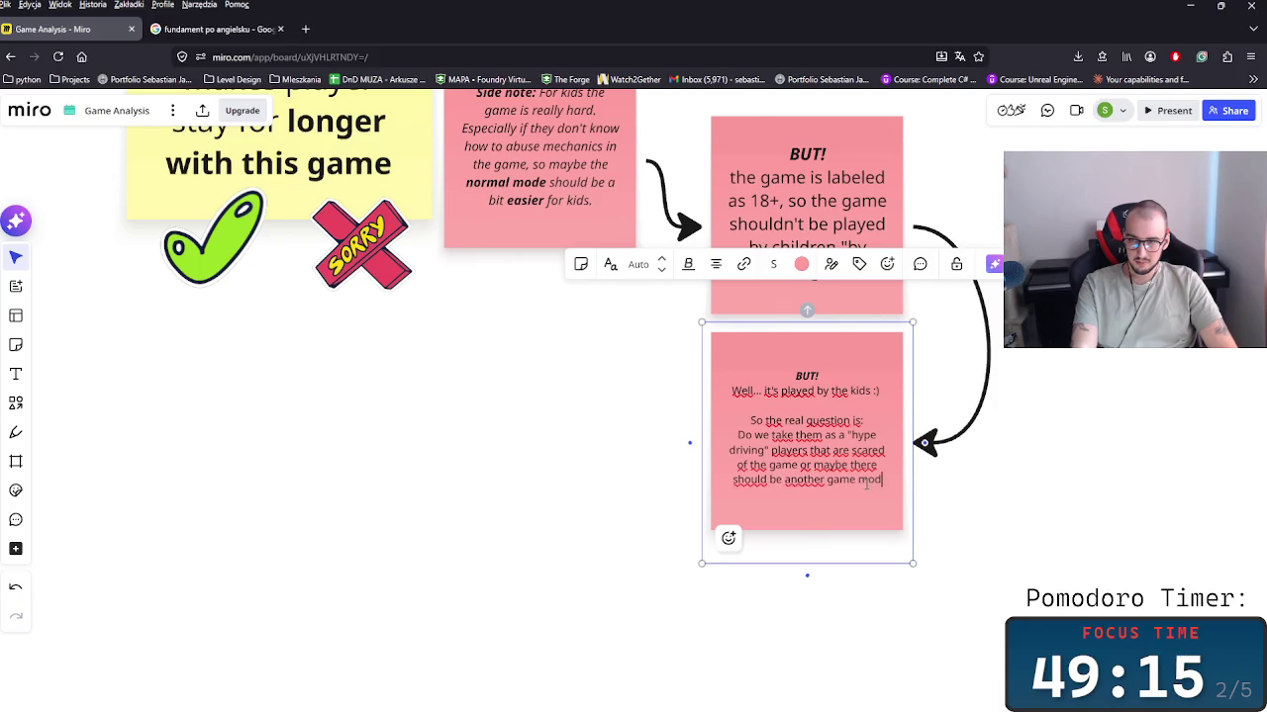
{"action": "type", "text": "e wherte"}
{"action": "key", "text": "BackSpace"}
{"action": "type", "text": "e th"}
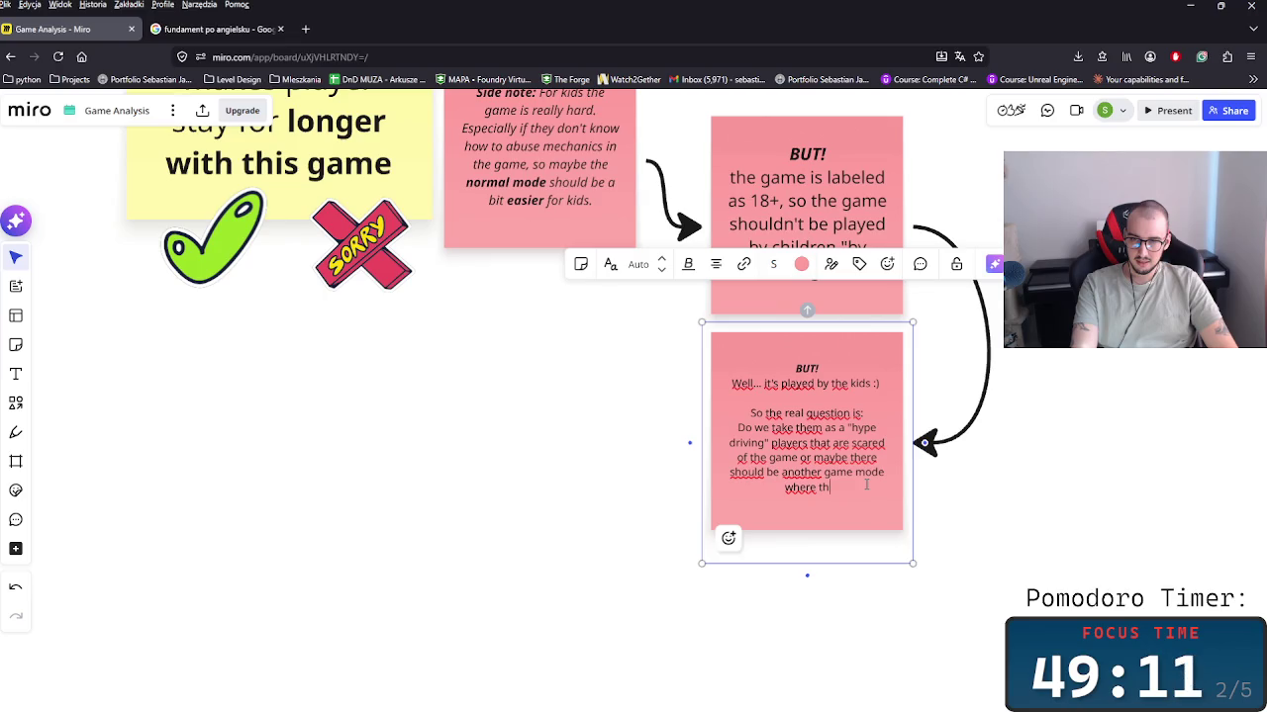
{"action": "key", "text": "BackSpace"}
{"action": "key", "text": "BackSpace"}
{"action": "type", "text": "it's made f"}
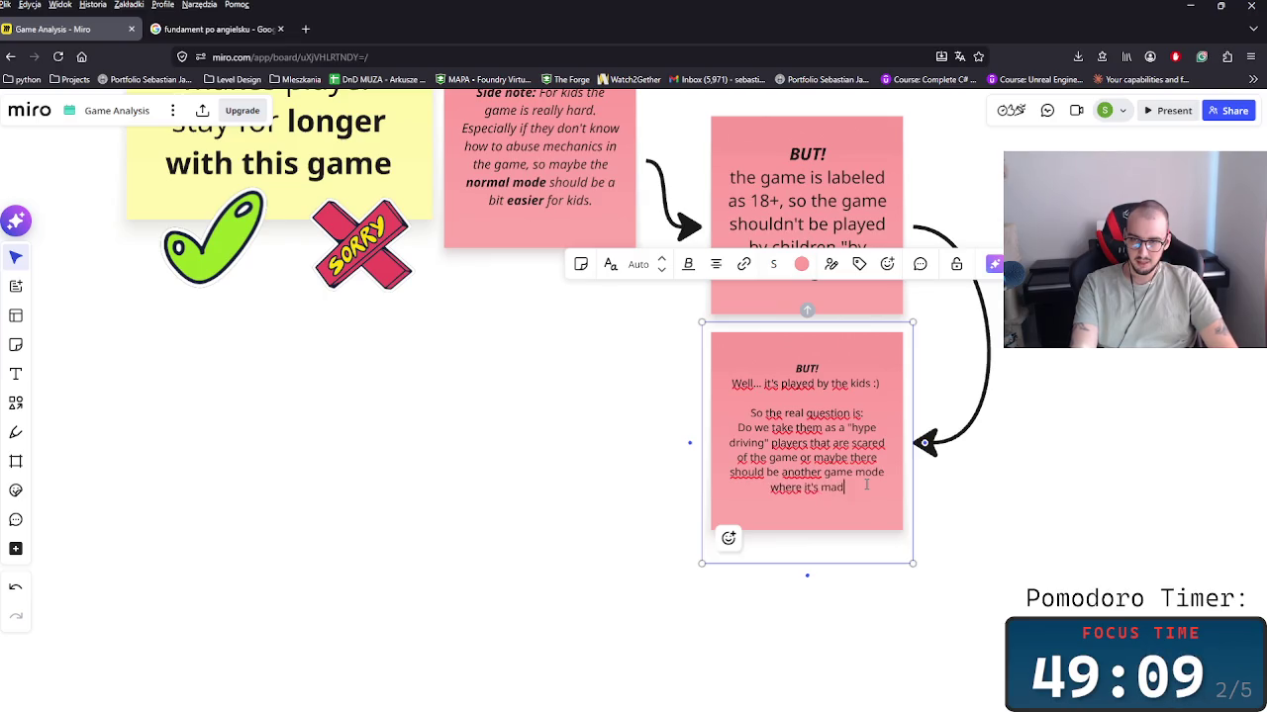
{"action": "type", "text": "or kids"}
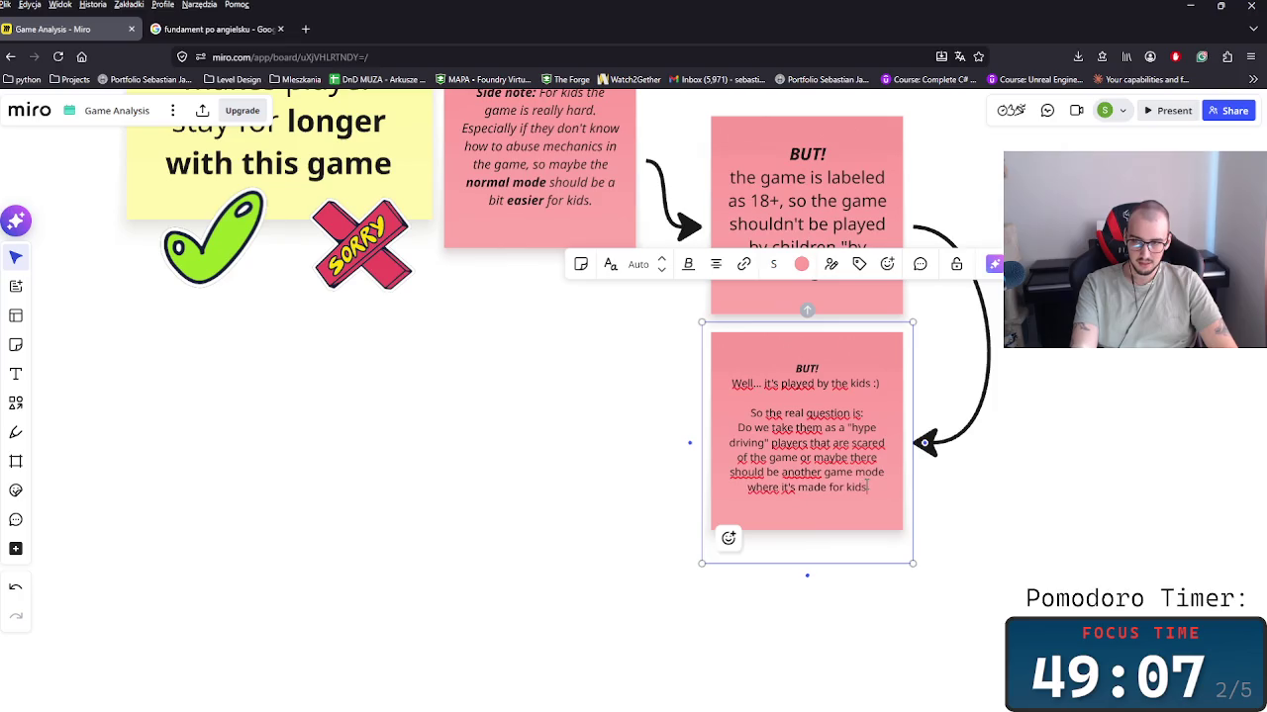
{"action": "key", "text": "BackSpace"}
{"action": "key", "text": "BackSpace"}
{"action": "key", "text": "BackSpace"}
{"action": "key", "text": "BackSpace"}
{"action": "key", "text": "BackSpace"}
{"action": "key", "text": "BackSpace"}
{"action": "key", "text": "BackSpace"}
{"action": "key", "text": "BackSpace"}
{"action": "key", "text": "BackSpace"}
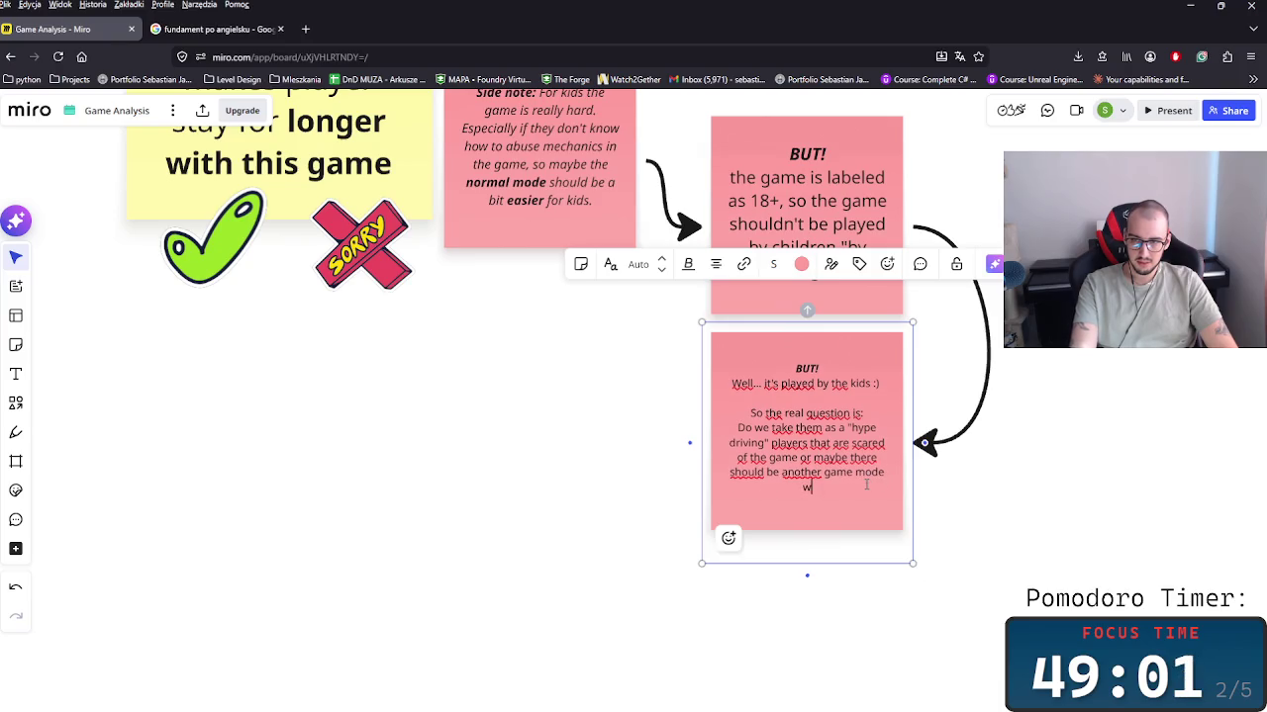
{"action": "type", "text": "hich is"}
{"action": "type", "text": " much"}
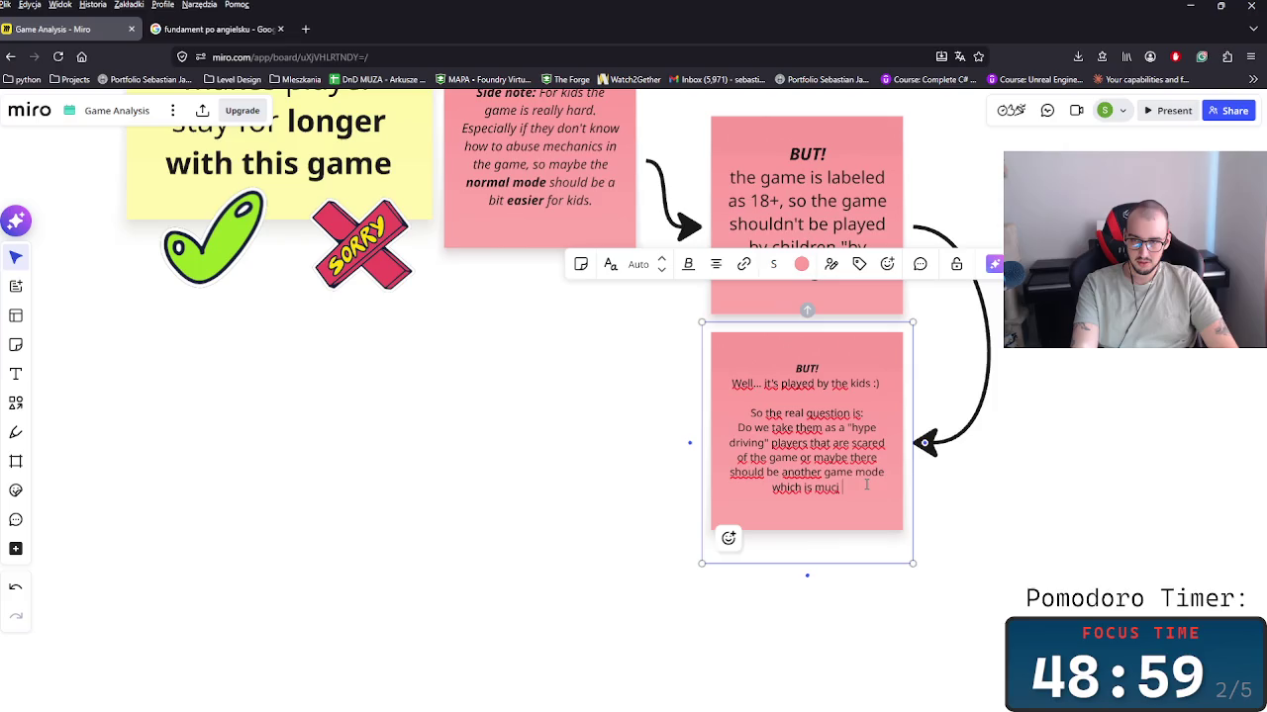
{"action": "type", "text": "h easier for them."}
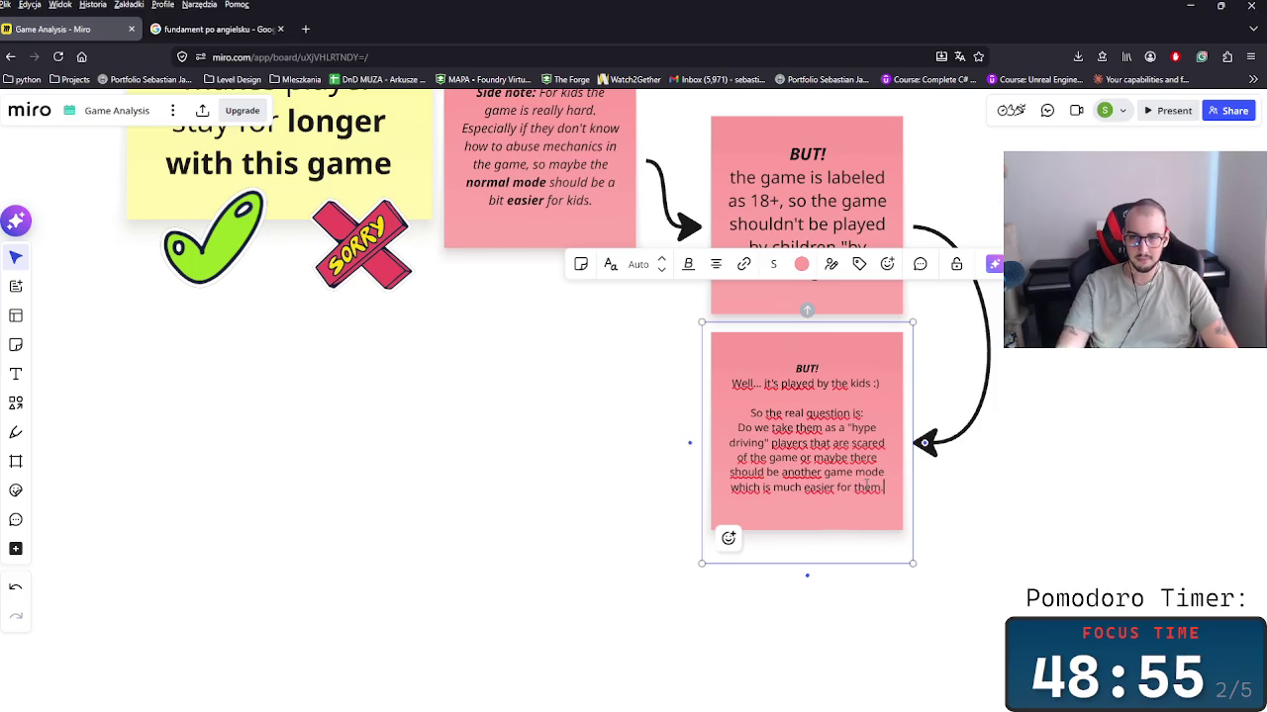
{"action": "scroll", "coordinate": [773, 459], "scroll_direction": "up", "scroll_amount": 2}
{"action": "scroll", "coordinate": [775, 457], "scroll_direction": "up", "scroll_amount": 2}
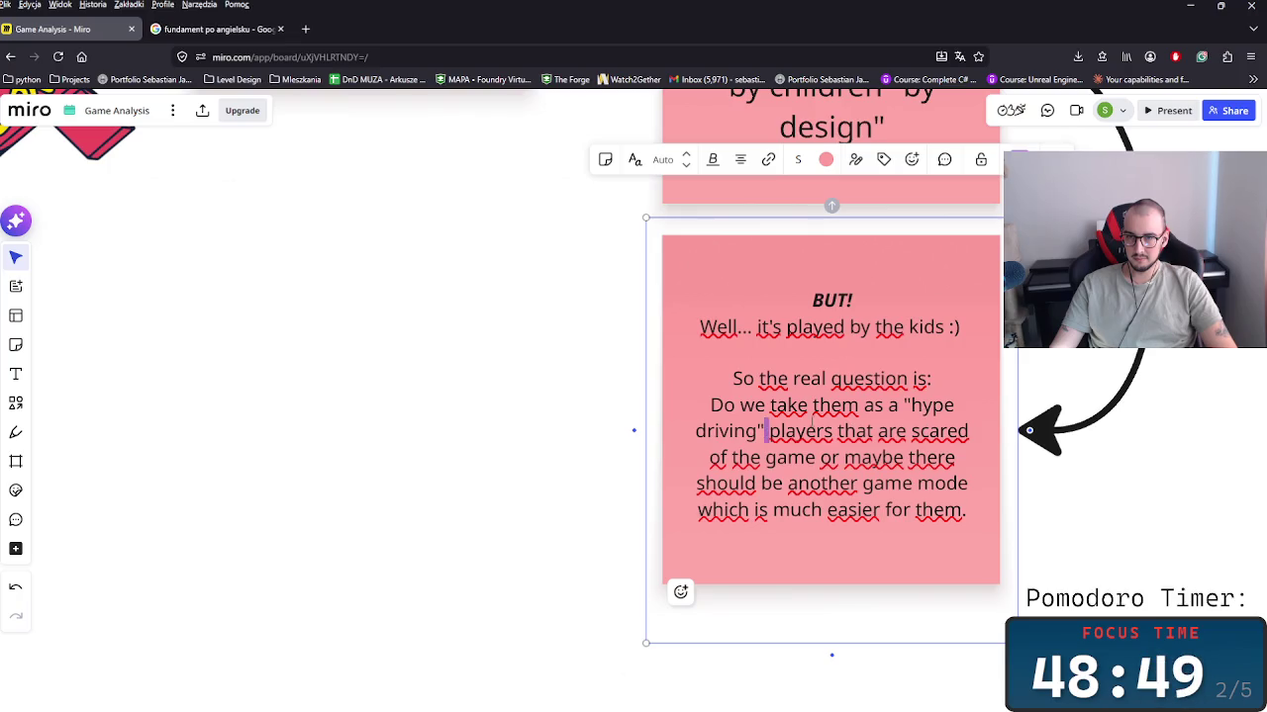
{"action": "left_click_drag", "start_coordinate": [767, 432], "coordinate": [902, 405]}
Step: Bold 'hype driving', change 'driving' to 'man', and finish editing the note
{"action": "key", "text": "ctrl+b"}
{"action": "double_click", "coordinate": [732, 432]}
{"action": "type", "text": "makin"}
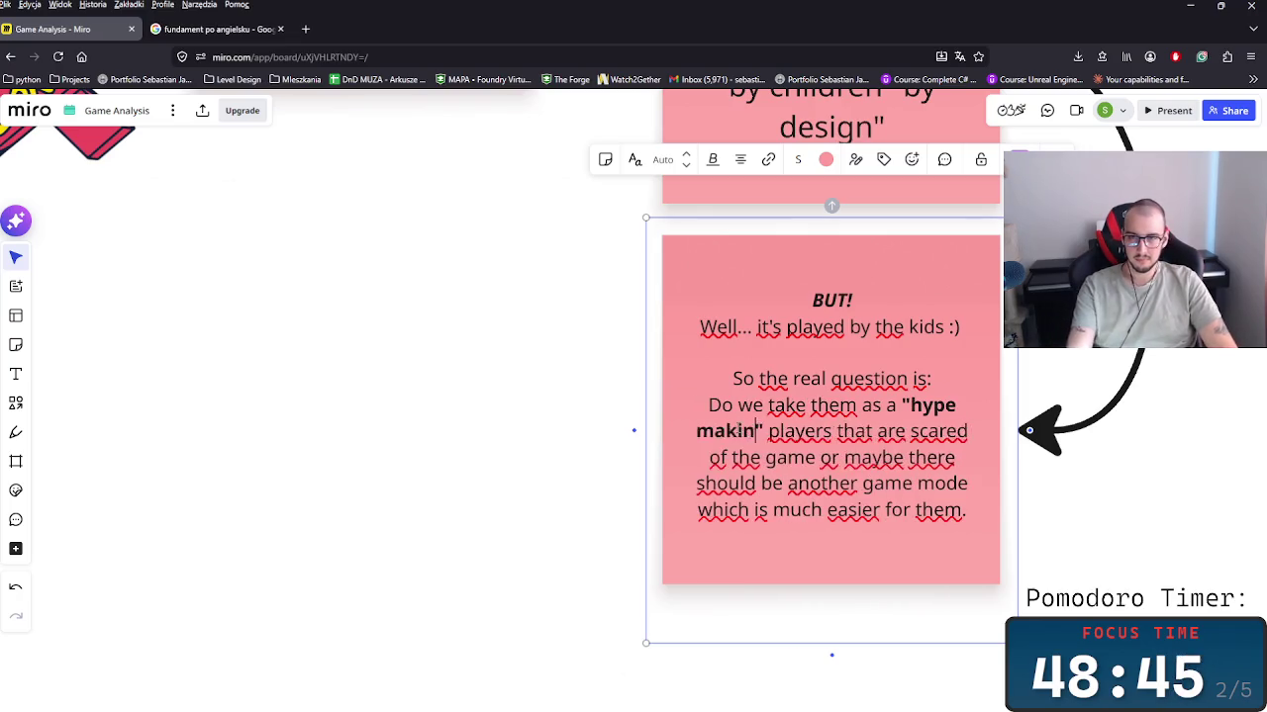
{"action": "type", "text": "g"}
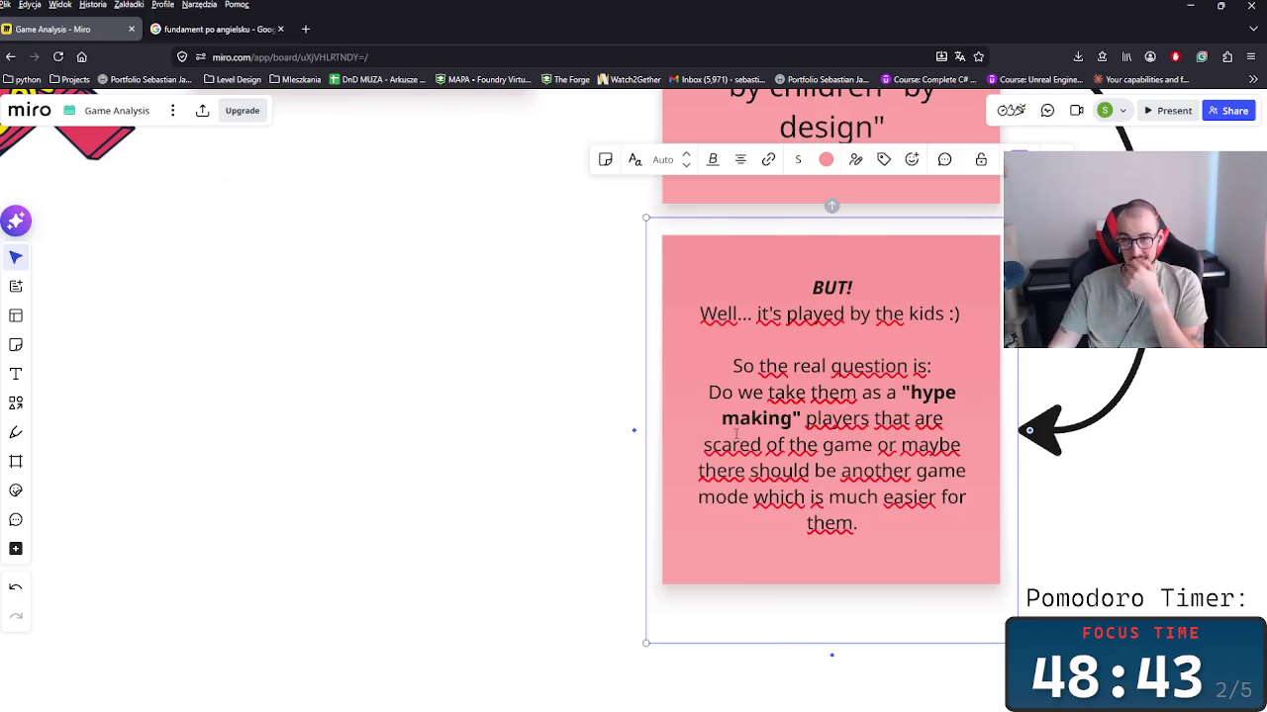
{"action": "mouse_move", "coordinate": [737, 400]}
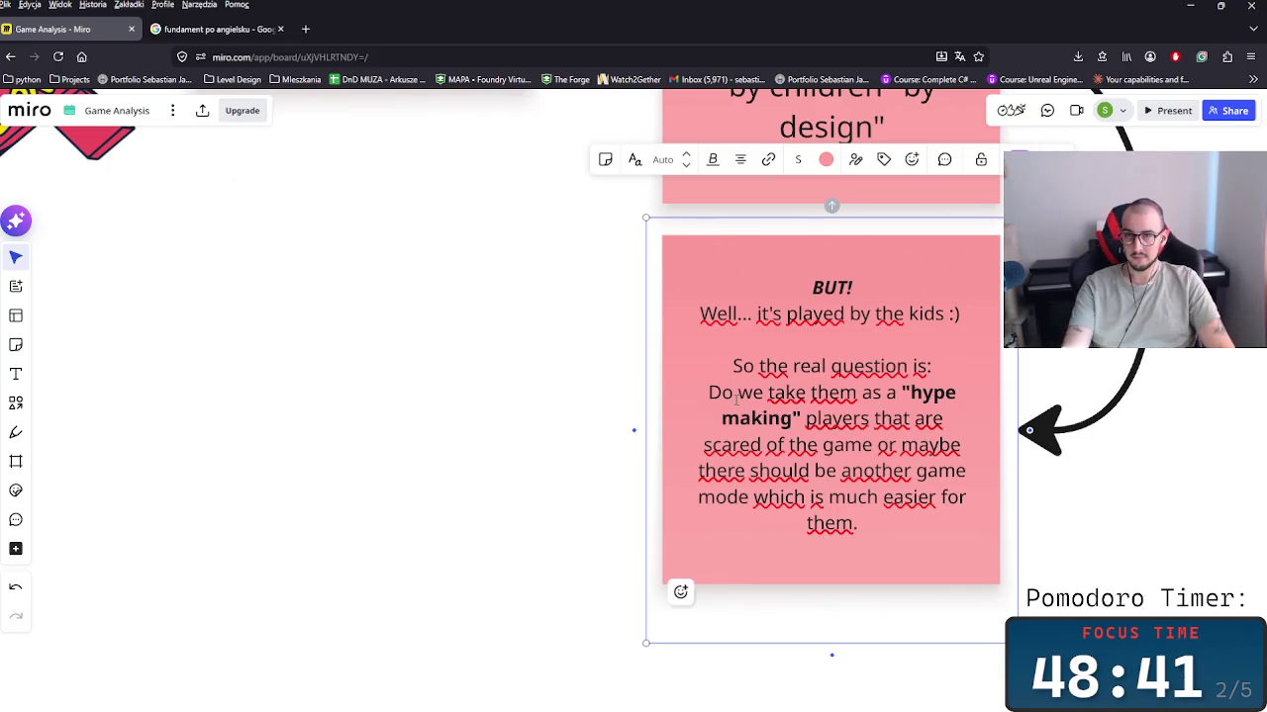
{"action": "key", "text": "BackSpace"}
{"action": "key", "text": "BackSpace"}
{"action": "key", "text": "BackSpace"}
{"action": "key", "text": "BackSpace"}
{"action": "type", "text": "n"}
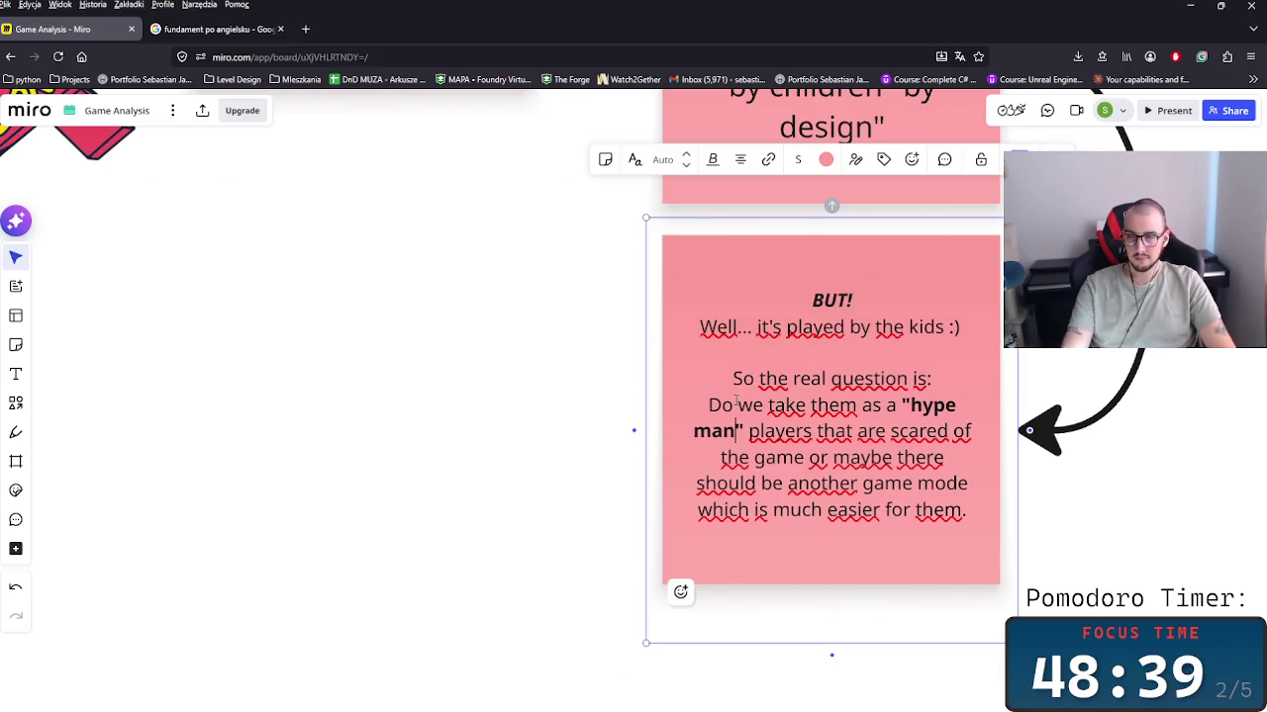
{"action": "left_click", "coordinate": [483, 399]}
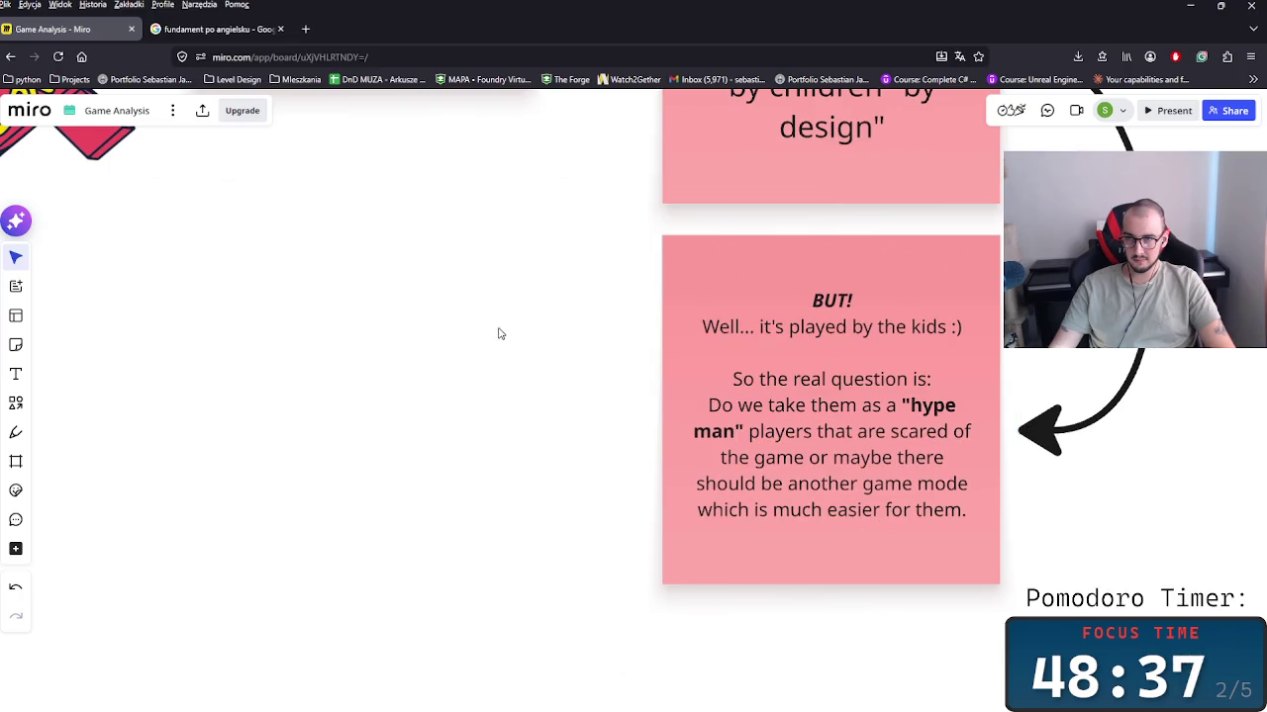
Step: Zoom out to review the board, return to the difficulty area, and paste the BUT! note
{"action": "scroll", "coordinate": [525, 415], "scroll_direction": "down", "scroll_amount": 3}
{"action": "scroll", "coordinate": [557, 501], "scroll_direction": "down", "scroll_amount": 3}
{"action": "left_click_drag", "start_coordinate": [532, 486], "coordinate": [621, 492]}
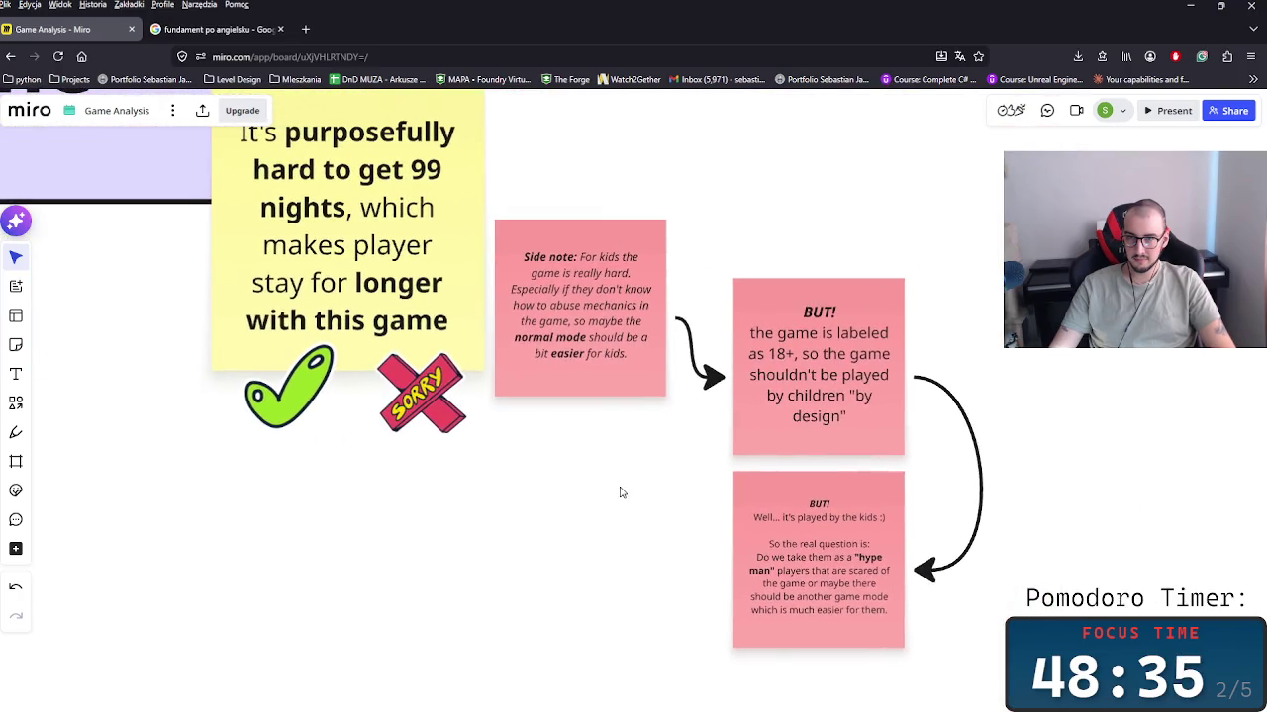
{"action": "scroll", "coordinate": [617, 495], "scroll_direction": "down", "scroll_amount": 2}
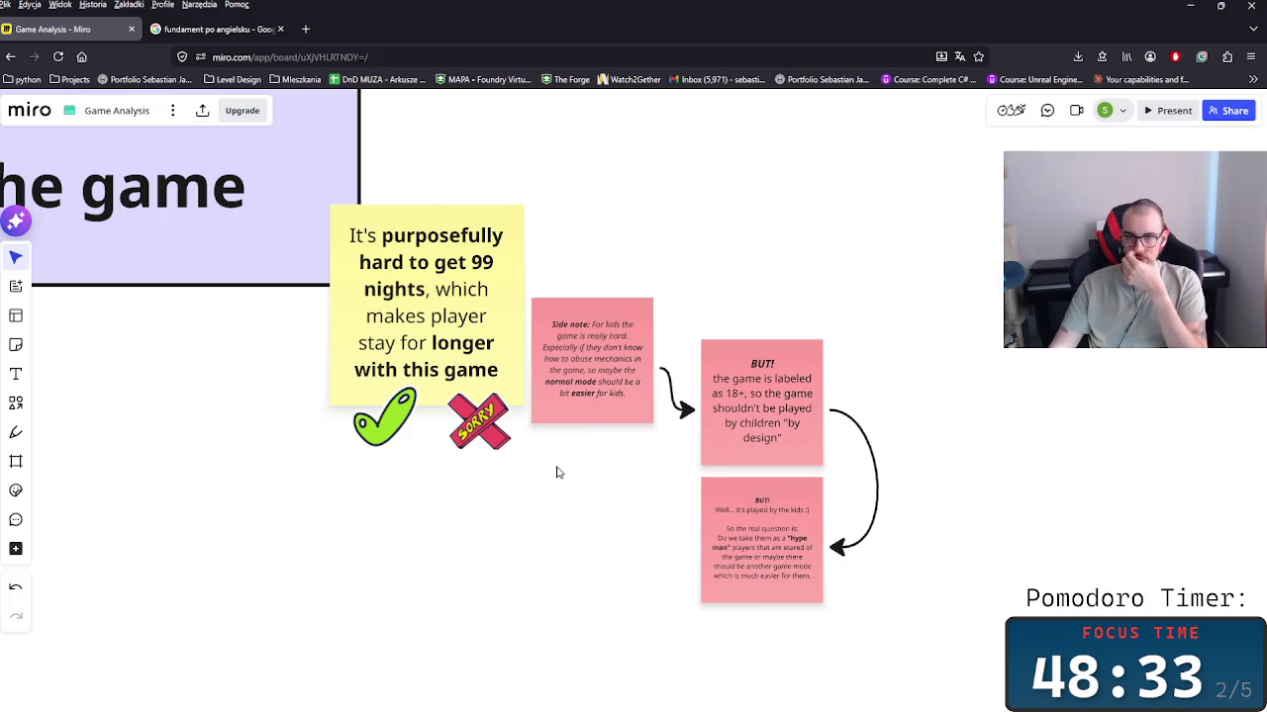
{"action": "left_click_drag", "start_coordinate": [572, 508], "coordinate": [593, 461]}
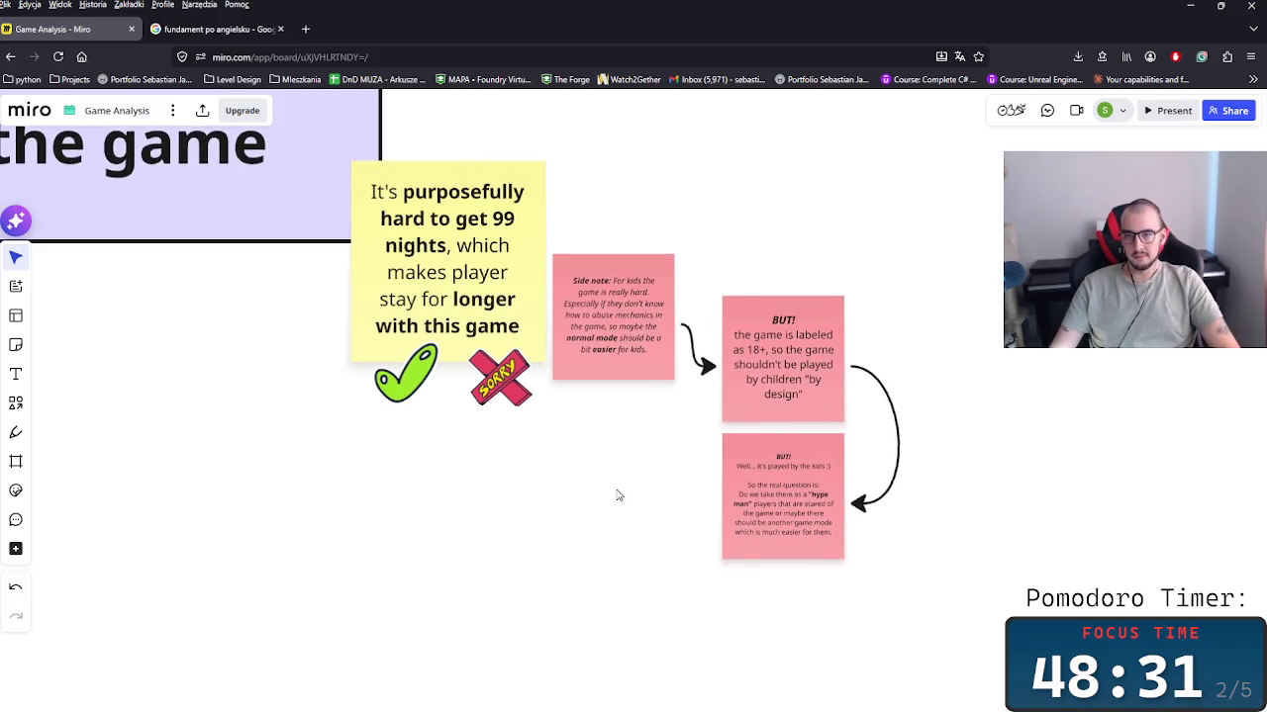
{"action": "left_click_drag", "start_coordinate": [743, 498], "coordinate": [597, 359]}
{"action": "left_click_drag", "start_coordinate": [512, 359], "coordinate": [595, 431]}
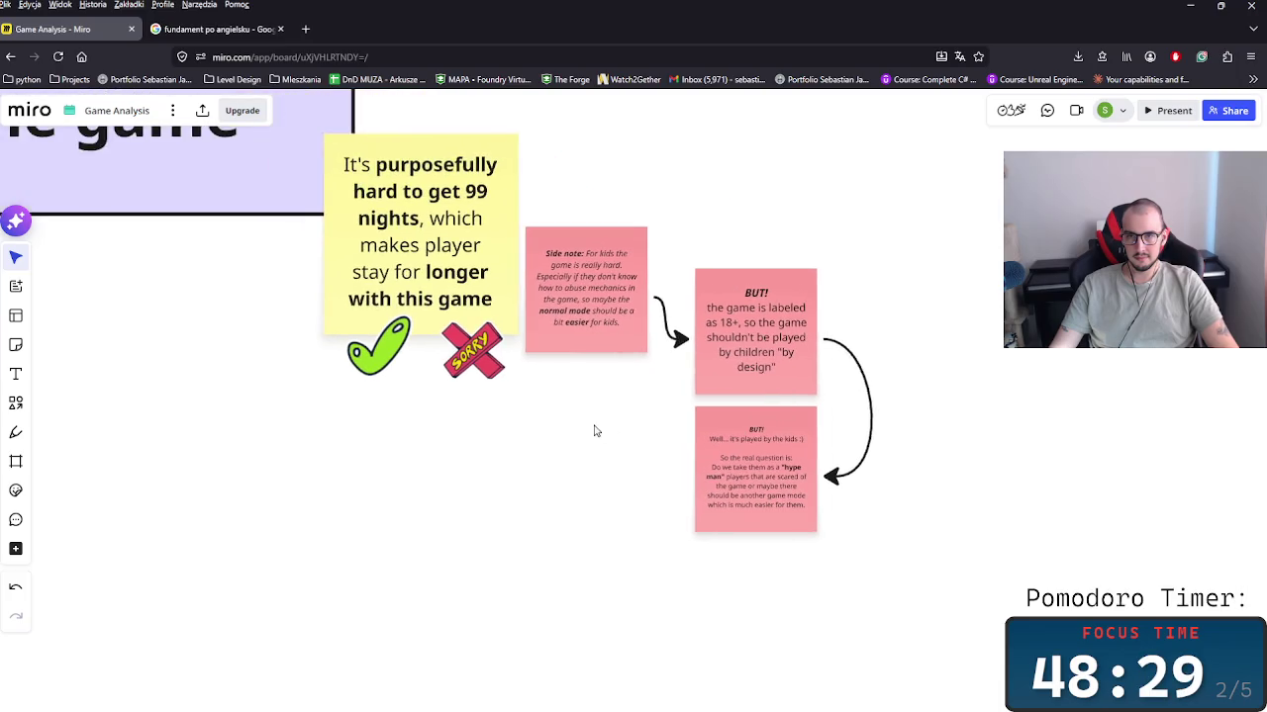
{"action": "scroll", "coordinate": [644, 503], "scroll_direction": "down", "scroll_amount": 1}
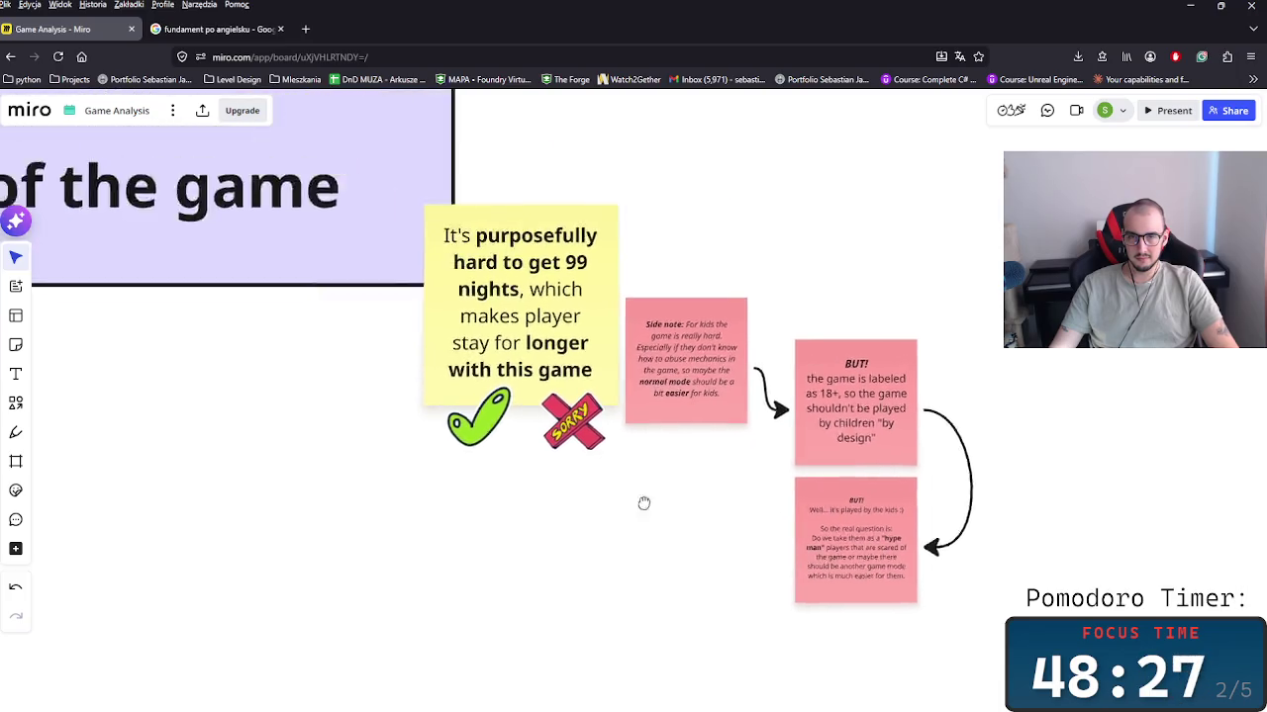
{"action": "scroll", "coordinate": [644, 503], "scroll_direction": "down", "scroll_amount": 2}
{"action": "scroll", "coordinate": [653, 524], "scroll_direction": "down", "scroll_amount": 2}
{"action": "scroll", "coordinate": [651, 532], "scroll_direction": "down", "scroll_amount": 2}
{"action": "scroll", "coordinate": [651, 531], "scroll_direction": "down", "scroll_amount": 2}
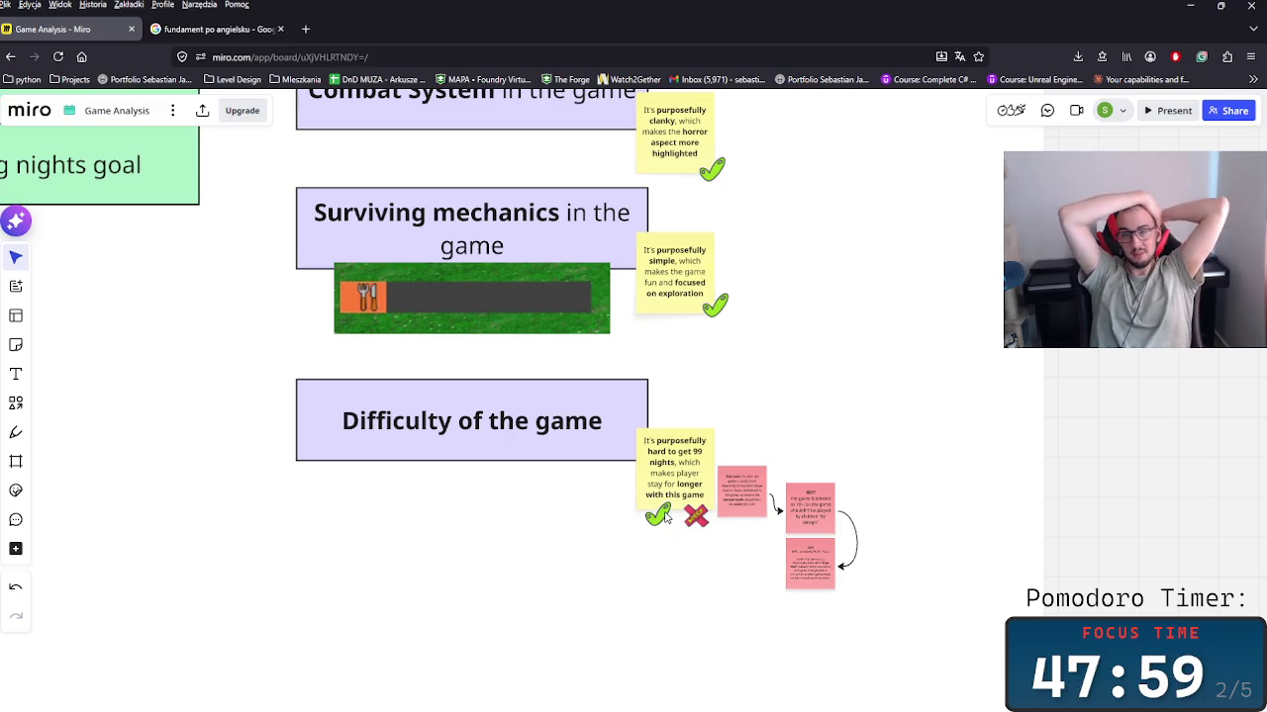
{"action": "scroll", "coordinate": [749, 557], "scroll_direction": "up", "scroll_amount": 3}
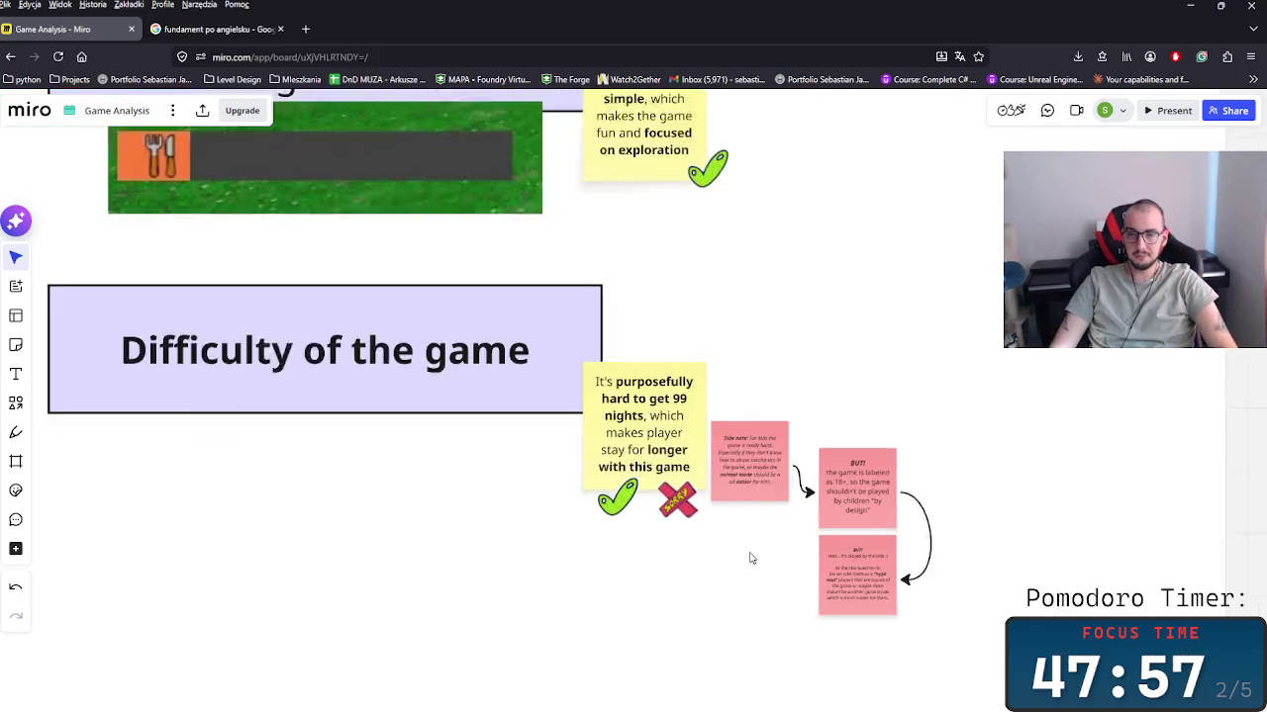
{"action": "scroll", "coordinate": [767, 549], "scroll_direction": "up", "scroll_amount": 3}
{"action": "scroll", "coordinate": [767, 549], "scroll_direction": "up", "scroll_amount": 2}
{"action": "key", "text": "ctrl+v"}
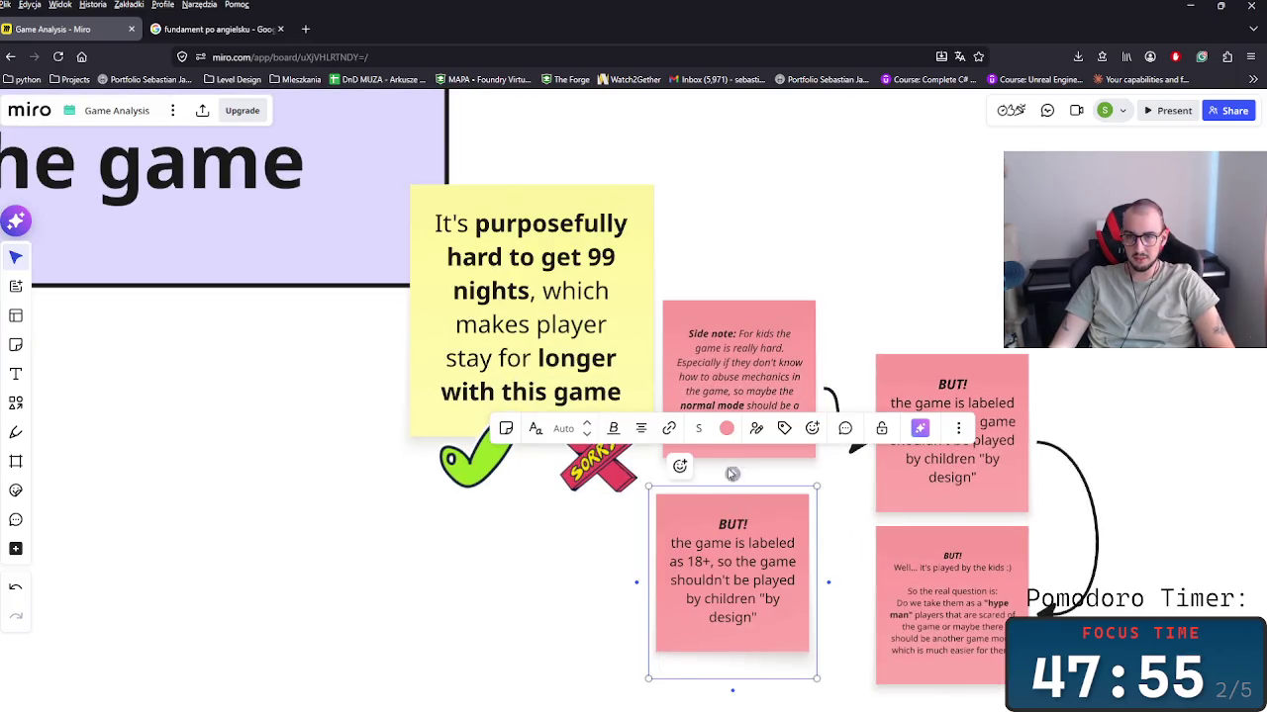
Step: Swap the pasted BUT! note for a copy of the side note and select its old text
{"action": "scroll", "coordinate": [810, 485], "scroll_direction": "down", "scroll_amount": 2}
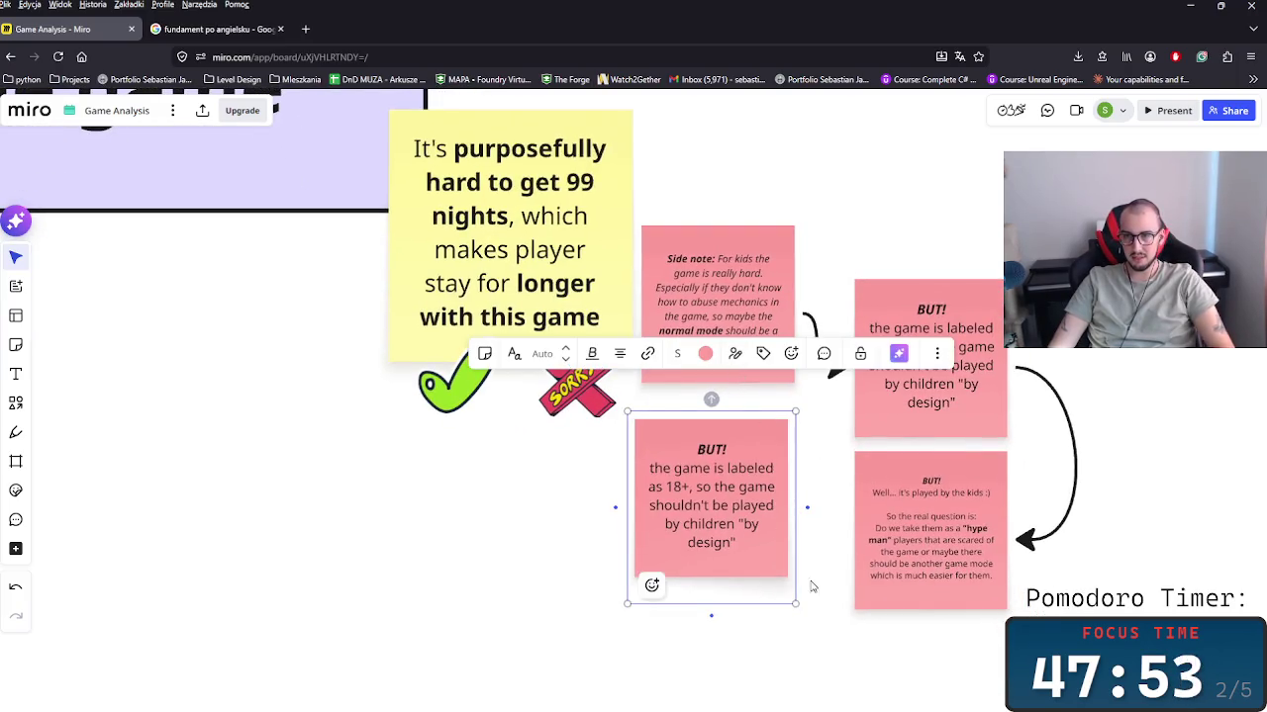
{"action": "key", "text": "ctrl+z"}
{"action": "key", "text": "ctrl+c"}
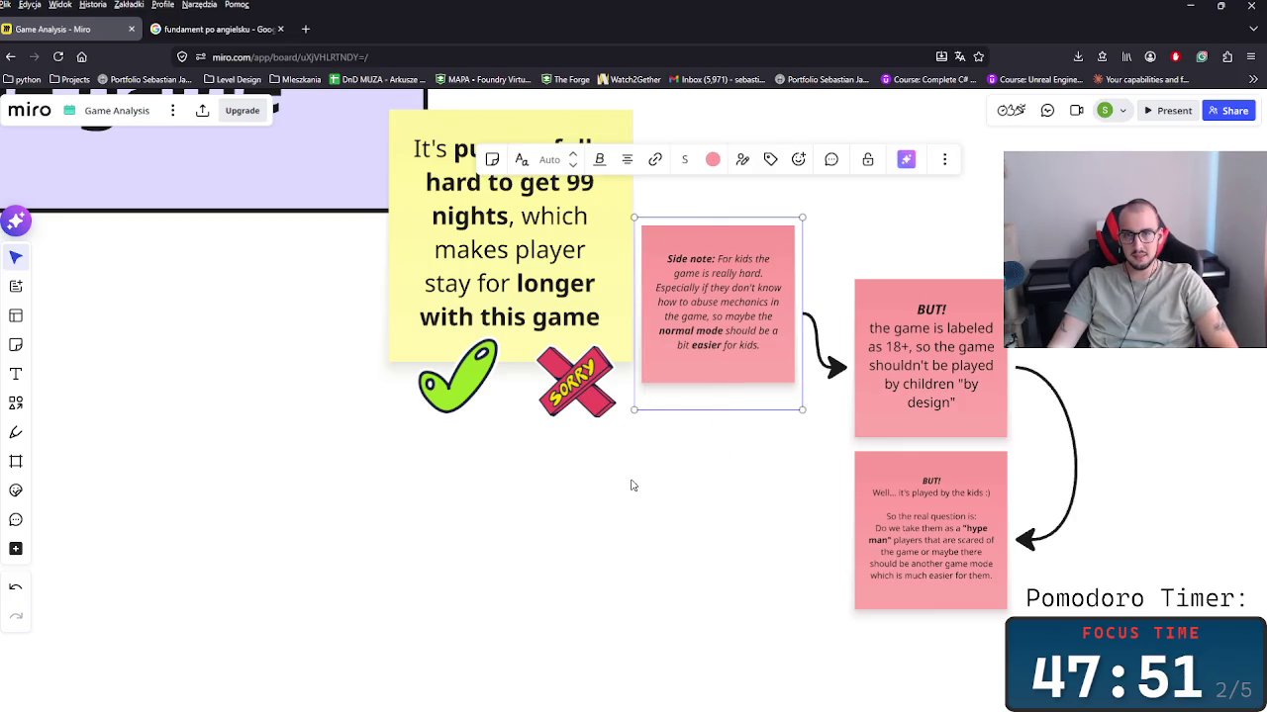
{"action": "key", "text": "ctrl+v"}
{"action": "left_click", "coordinate": [673, 529]}
{"action": "double_click", "coordinate": [697, 511]}
{"action": "left_click", "coordinate": [673, 467]}
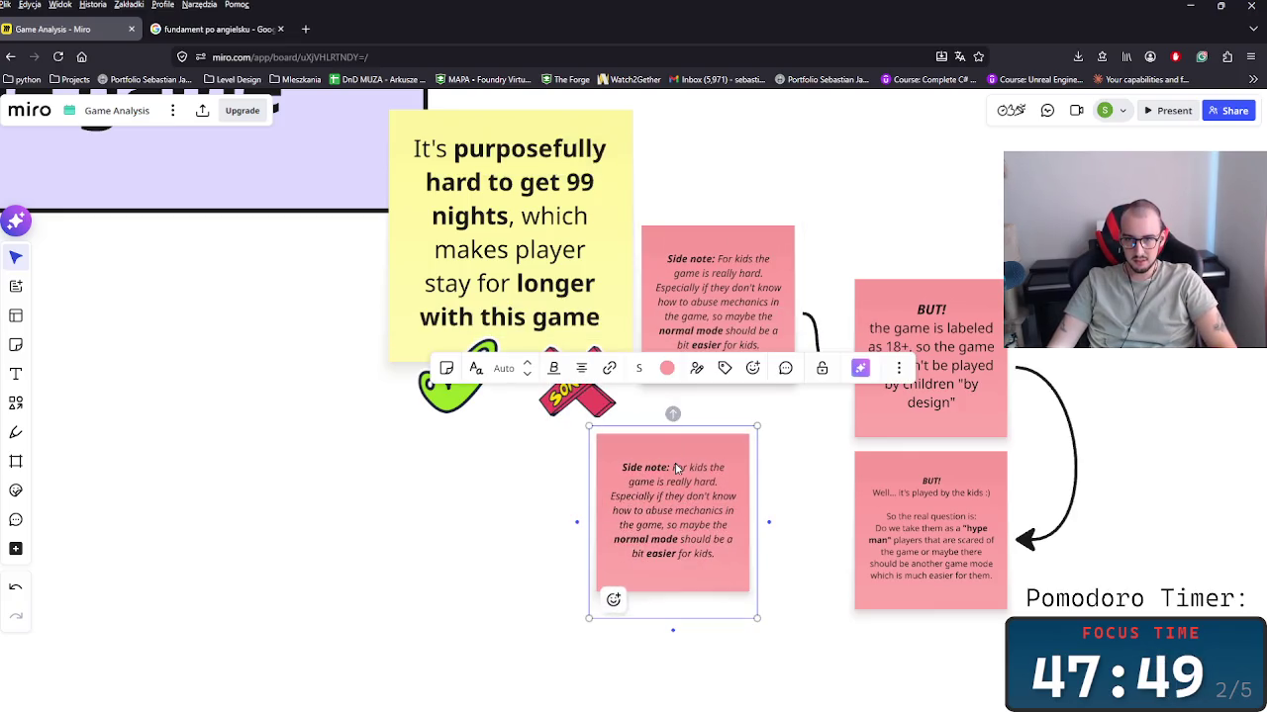
{"action": "left_click_drag", "start_coordinate": [673, 467], "coordinate": [732, 554]}
Step: Type 'I only managed to rescue two kids on my THIRD run and I am a ADULT GAMER'
{"action": "type", "text": "I"}
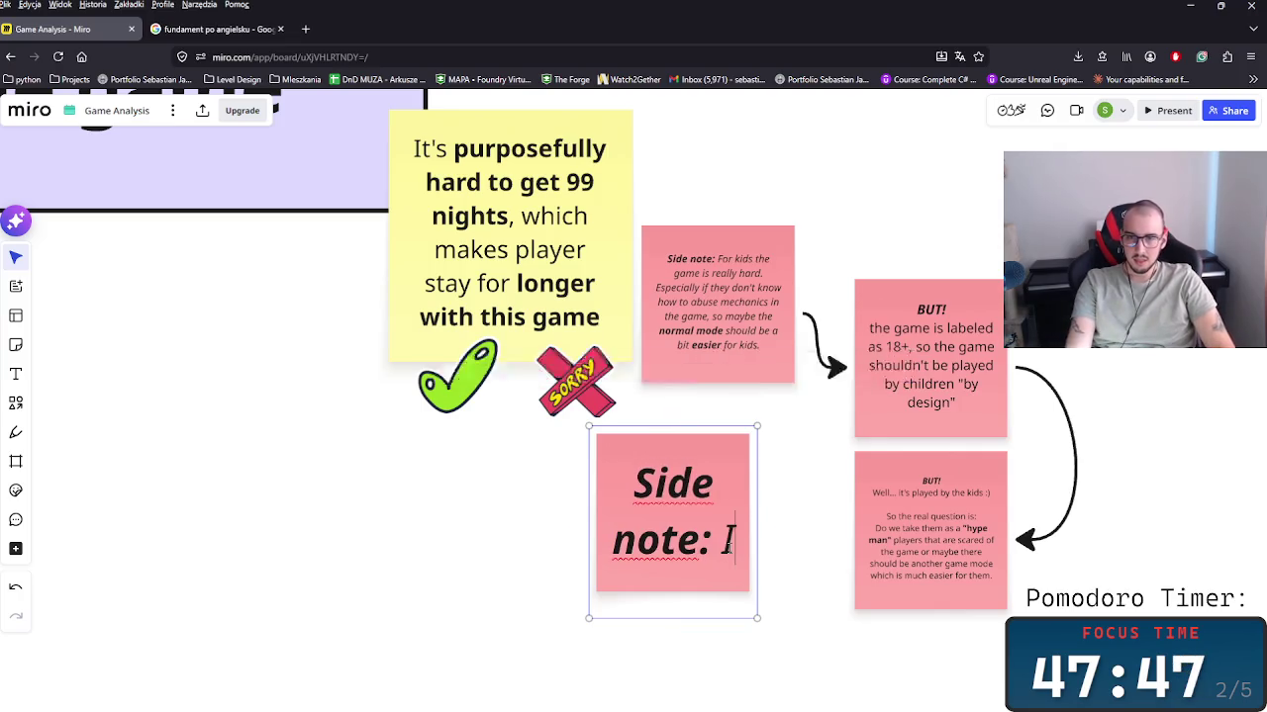
{"action": "type", "text": " only manage"}
{"action": "key", "text": "BackSpace"}
{"action": "type", "text": "ged"}
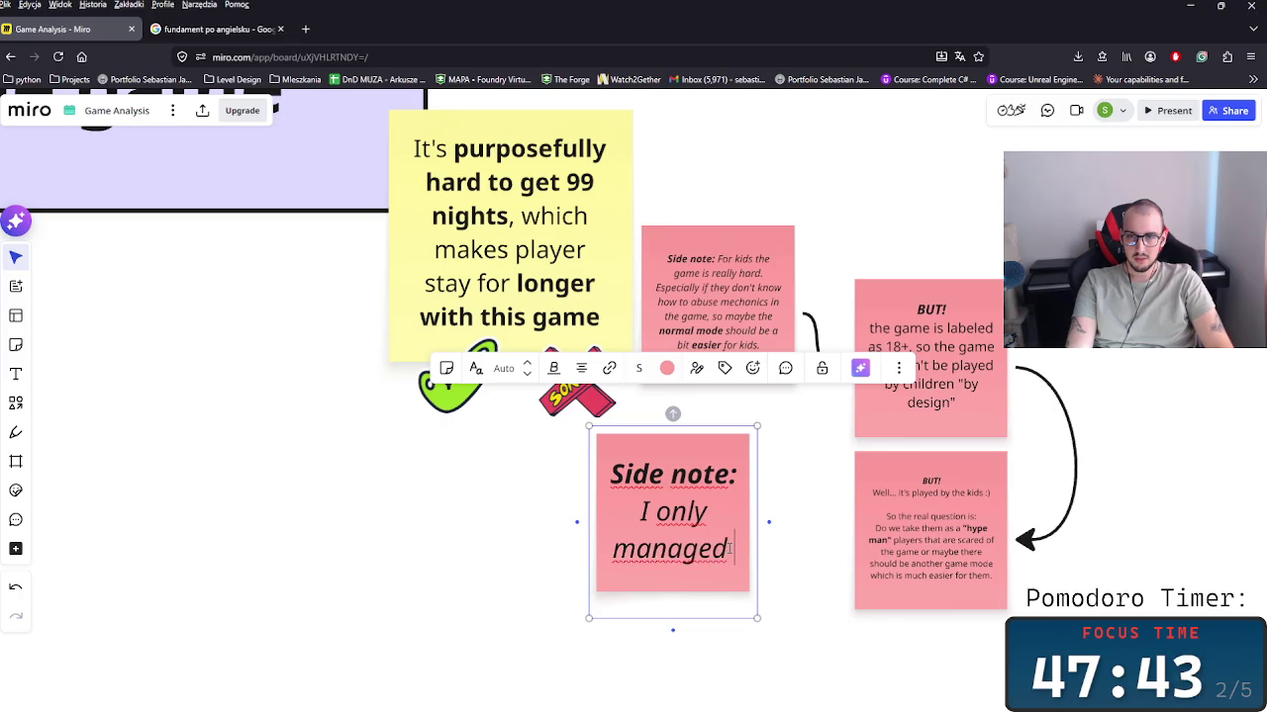
{"action": "type", "text": " to tescue tw"}
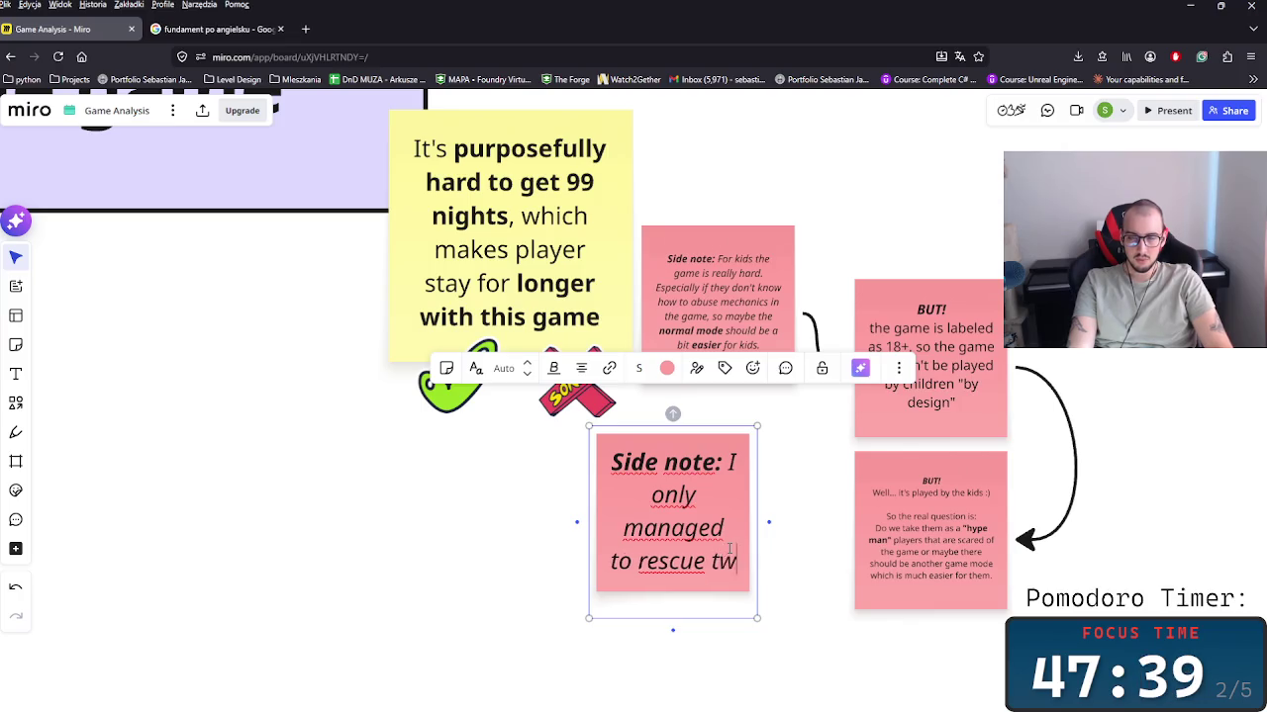
{"action": "type", "text": "o kids o"}
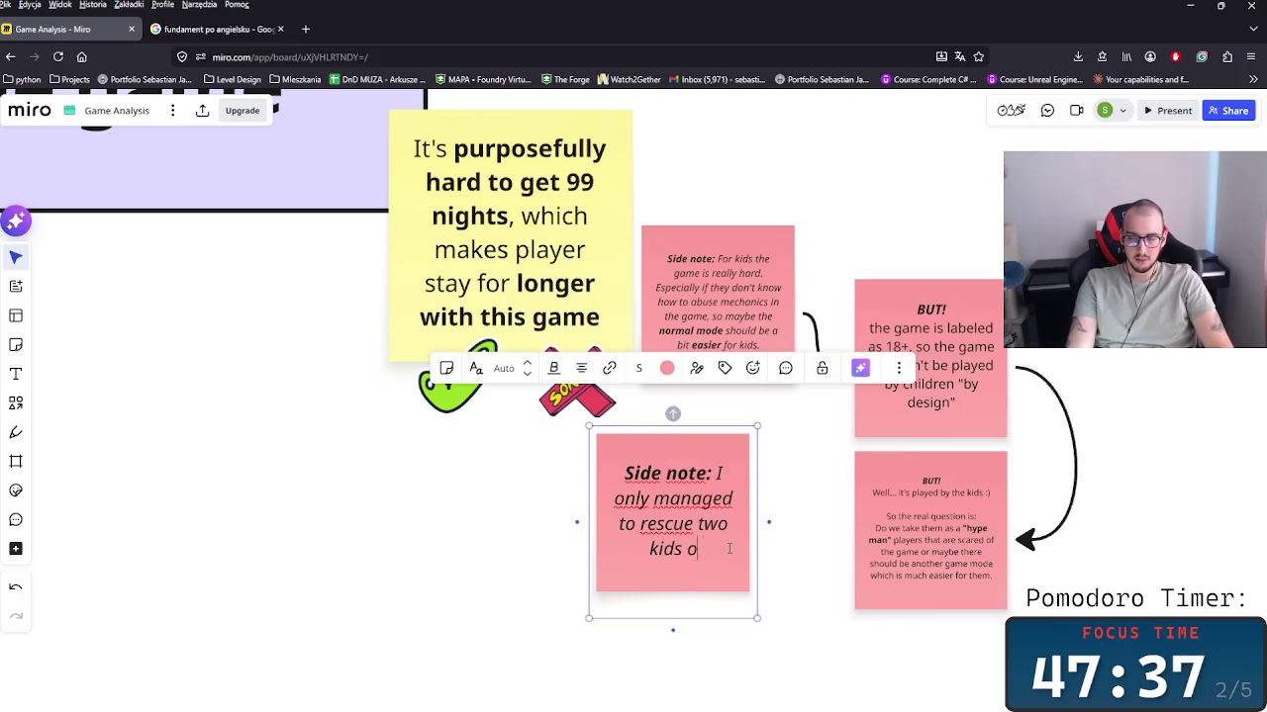
{"action": "type", "text": "n my T"}
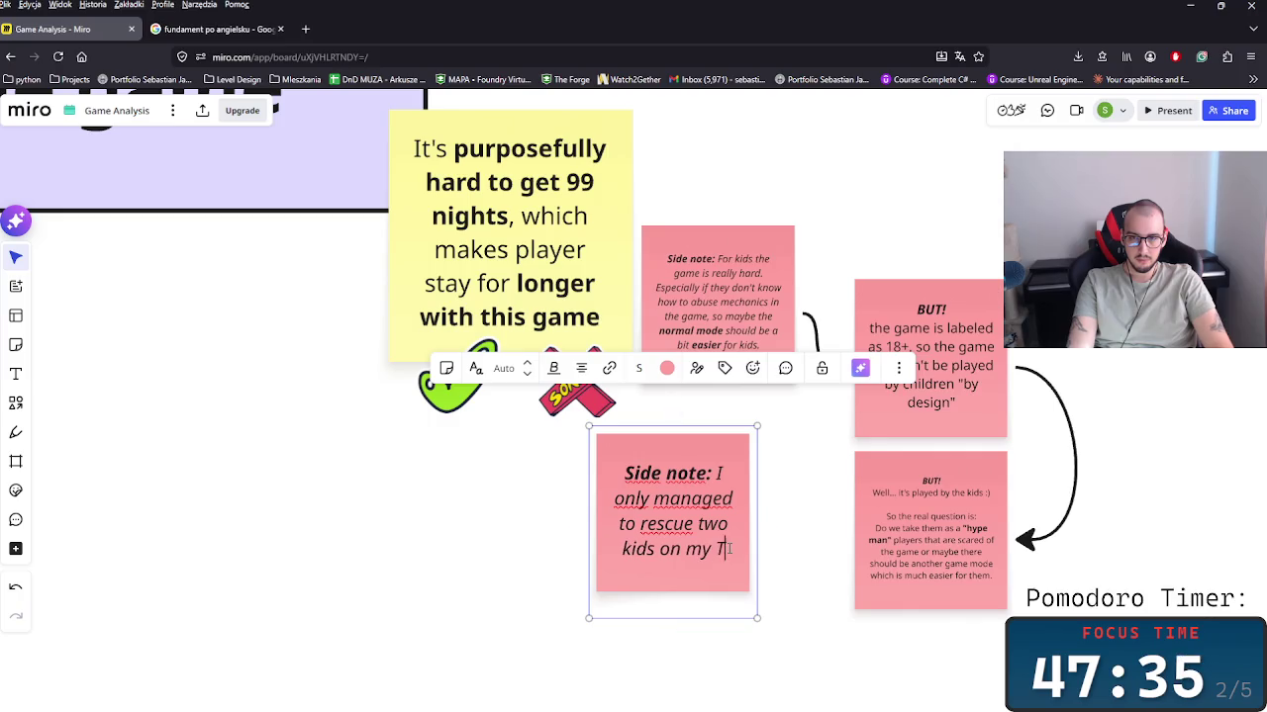
{"action": "type", "text": "HIRD "}
{"action": "type", "text": "run."}
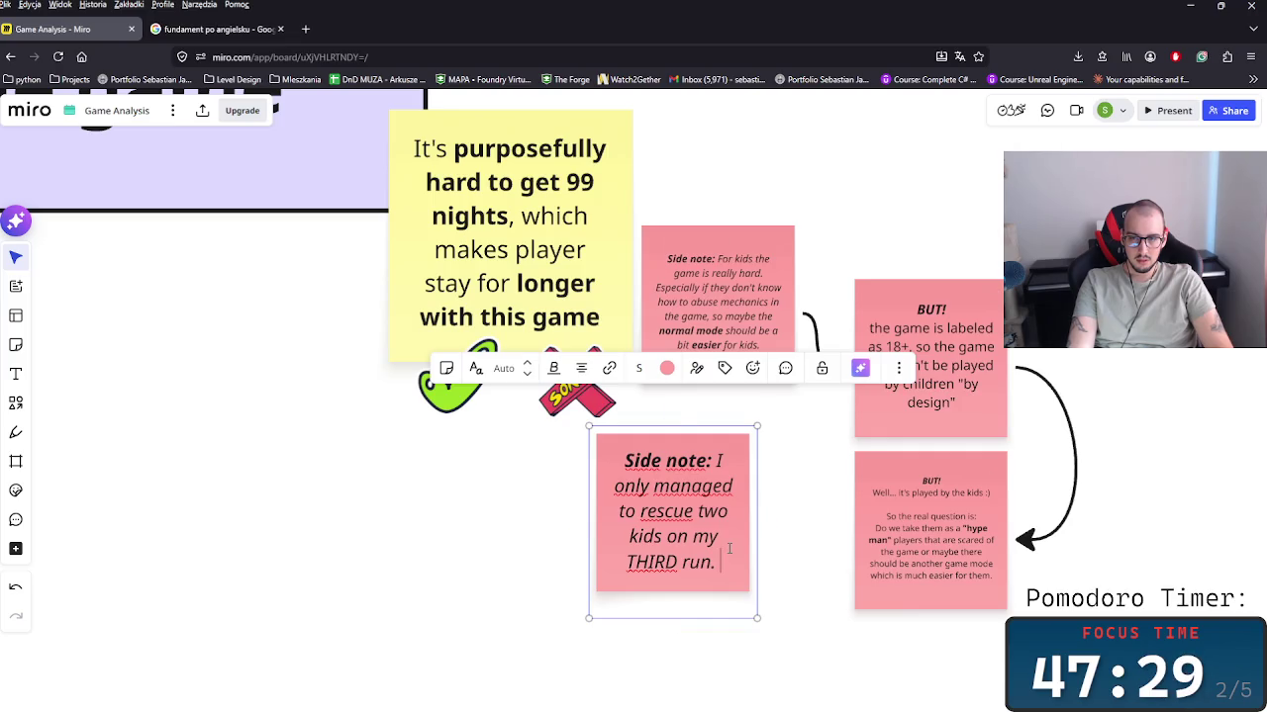
{"action": "key", "text": "BackSpace"}
{"action": "type", "text": ", which also"}
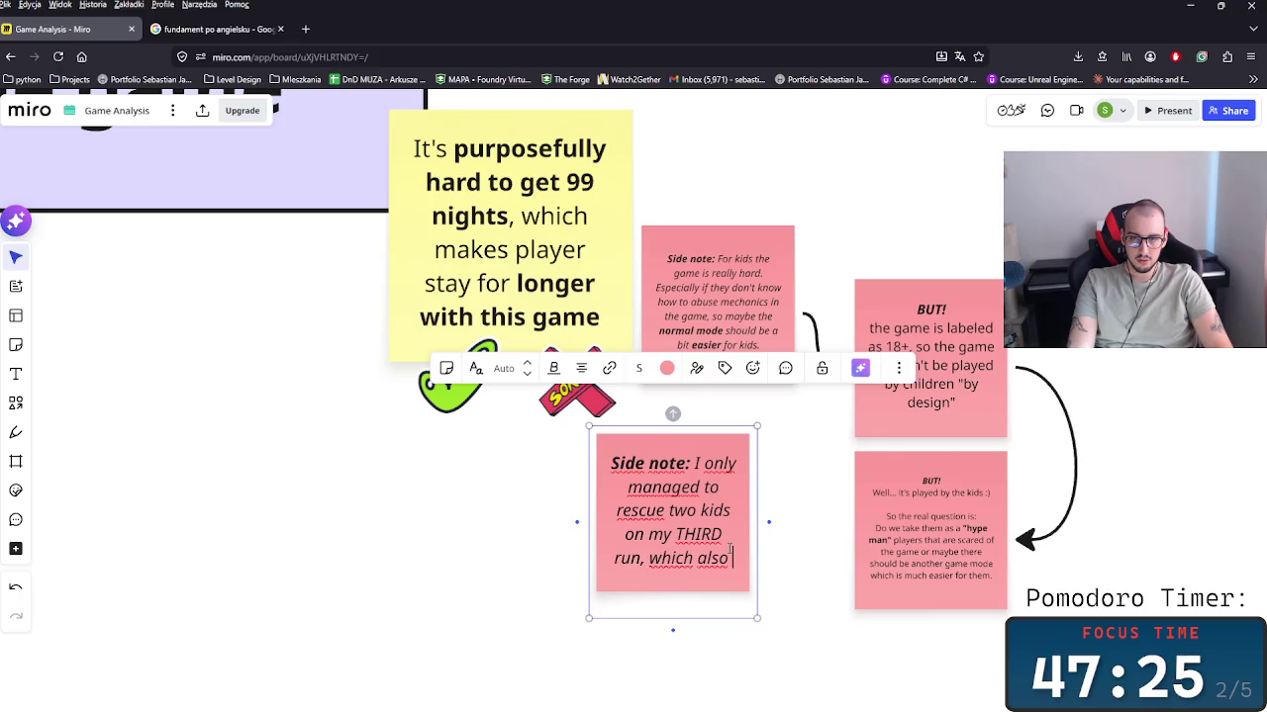
{"action": "key", "text": "BackSpace"}
{"action": "key", "text": "BackSpace"}
{"action": "key", "text": "BackSpace"}
{"action": "key", "text": "BackSpace"}
{"action": "key", "text": "BackSpace"}
{"action": "key", "text": "BackSpace"}
{"action": "key", "text": "BackSpace"}
{"action": "type", "text": "and"}
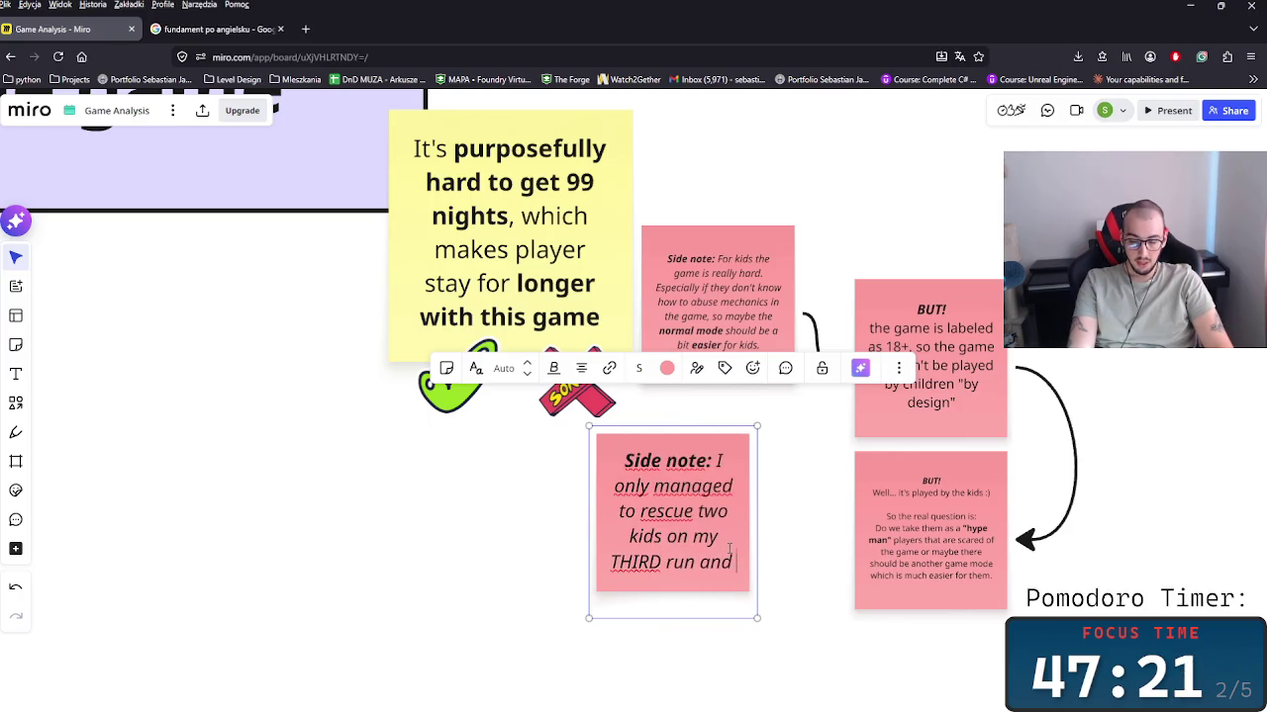
{"action": "type", "text": " I ama"}
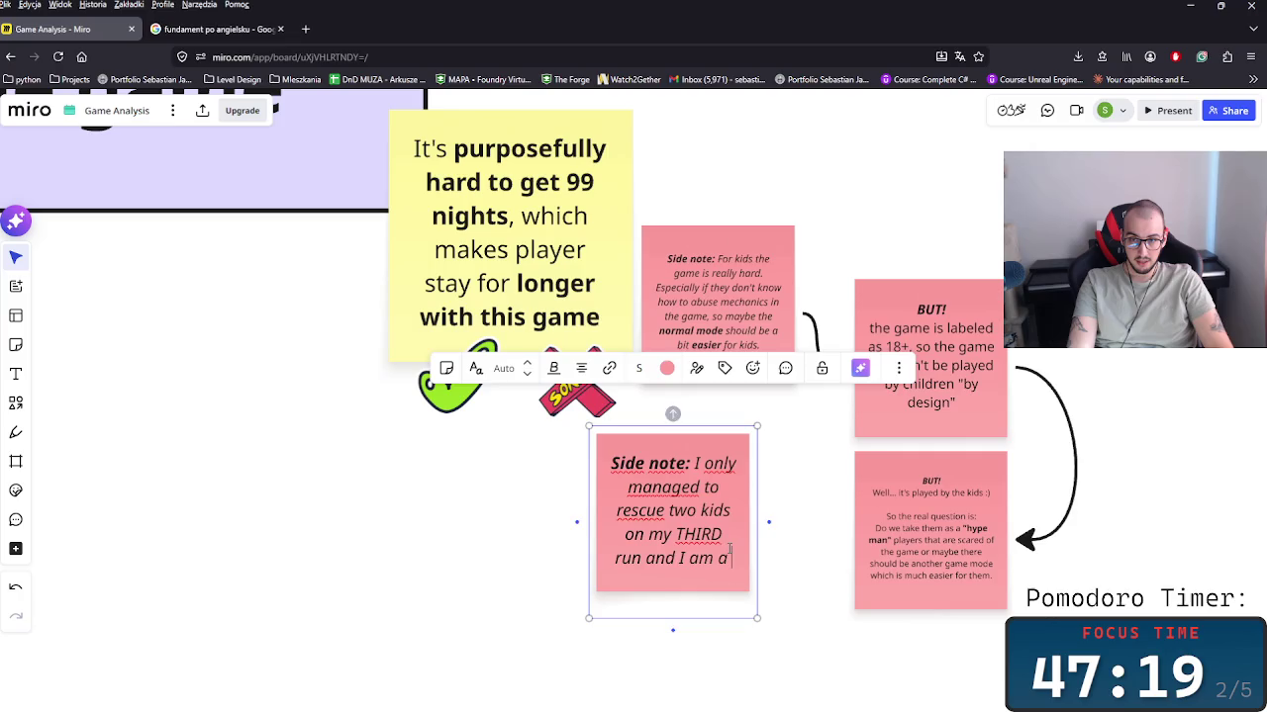
{"action": "type", "text": " HGER"}
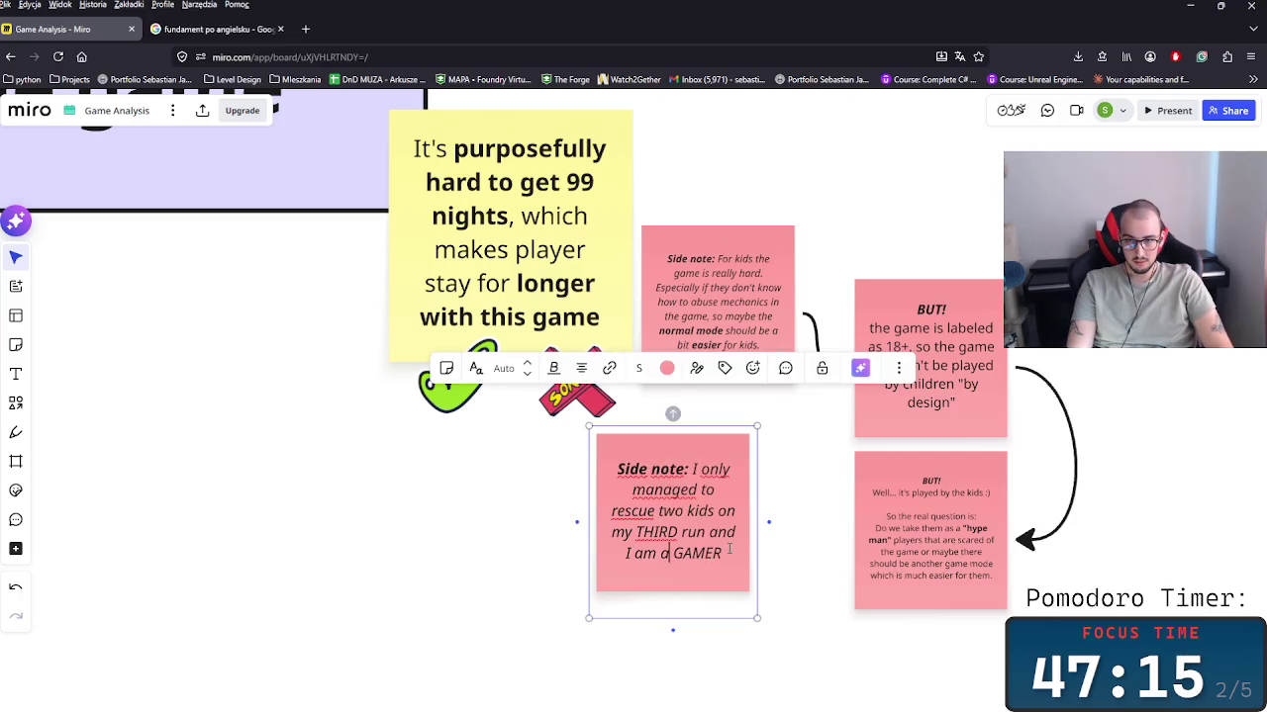
{"action": "type", "text": "ADULT"}
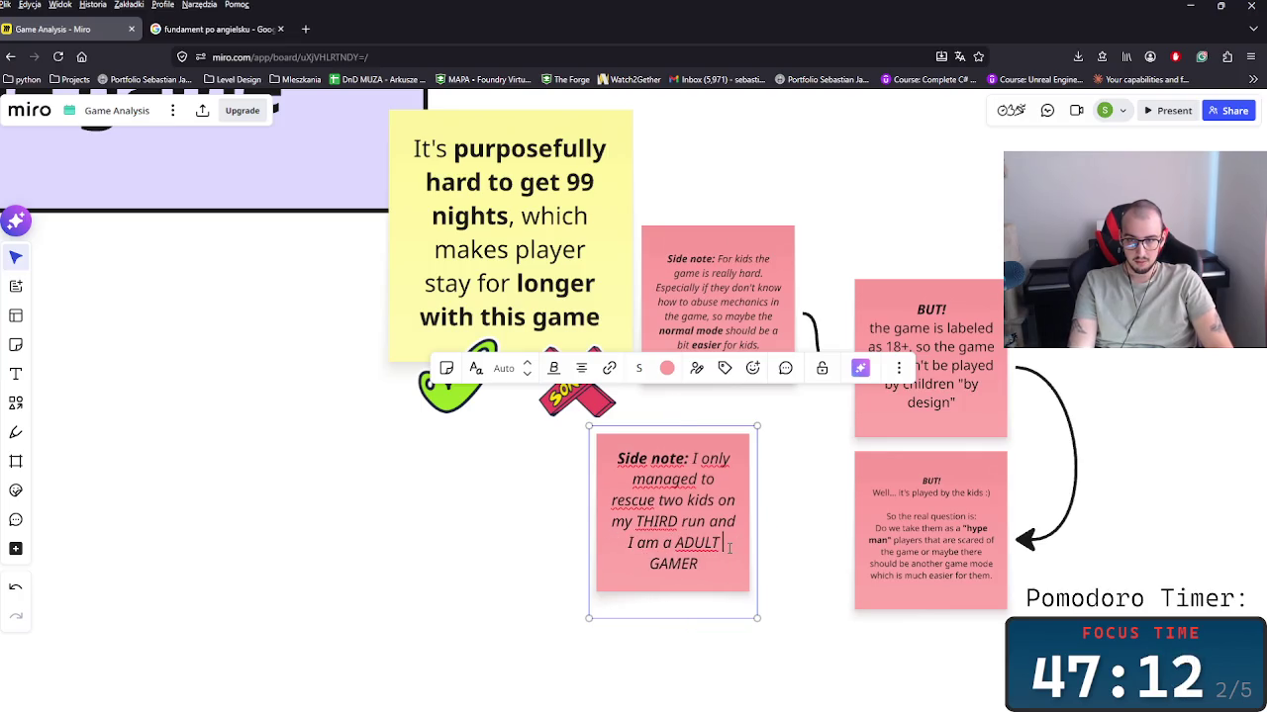
{"action": "key", "text": "Down"}
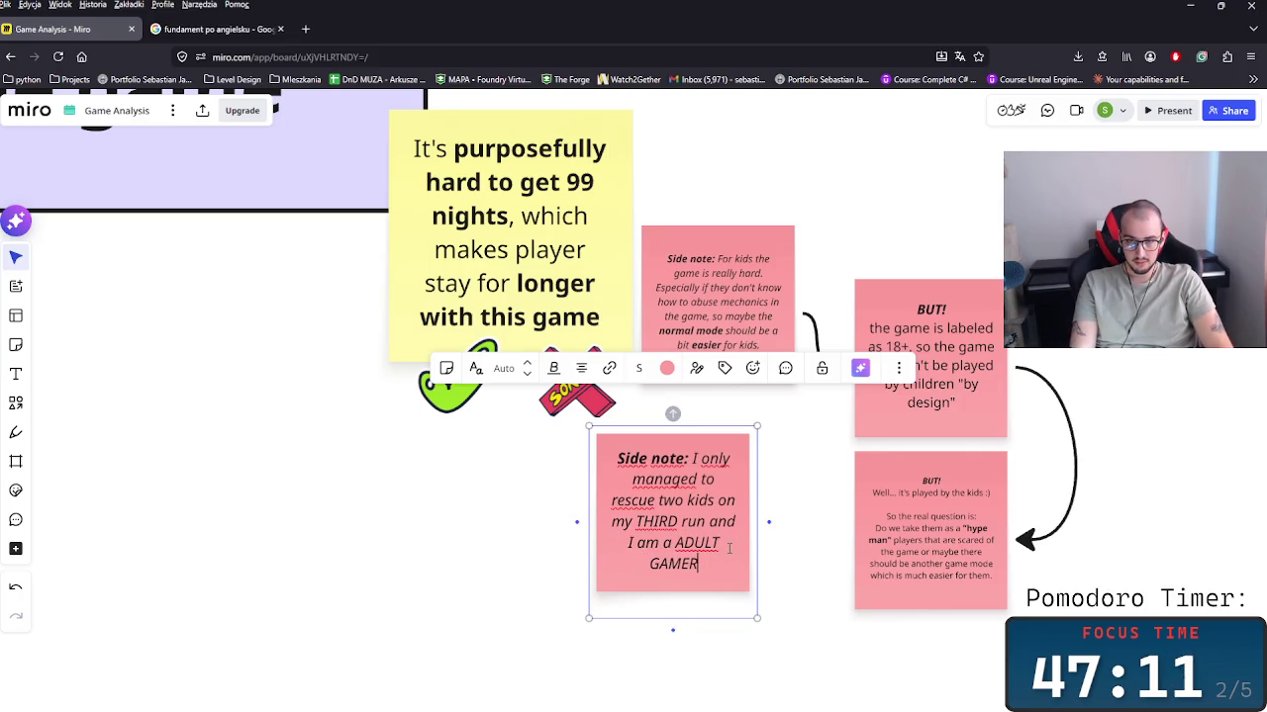
{"action": "type", "text": ", so"}
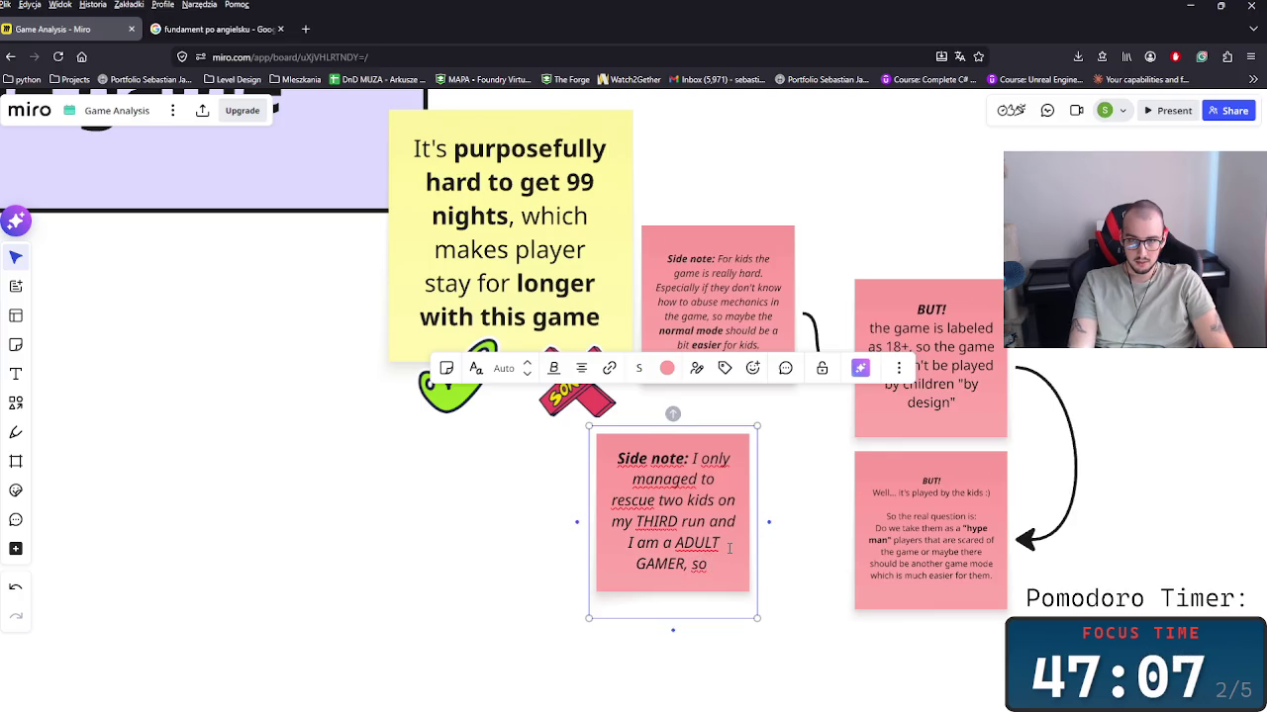
{"action": "type", "text": "I've"}
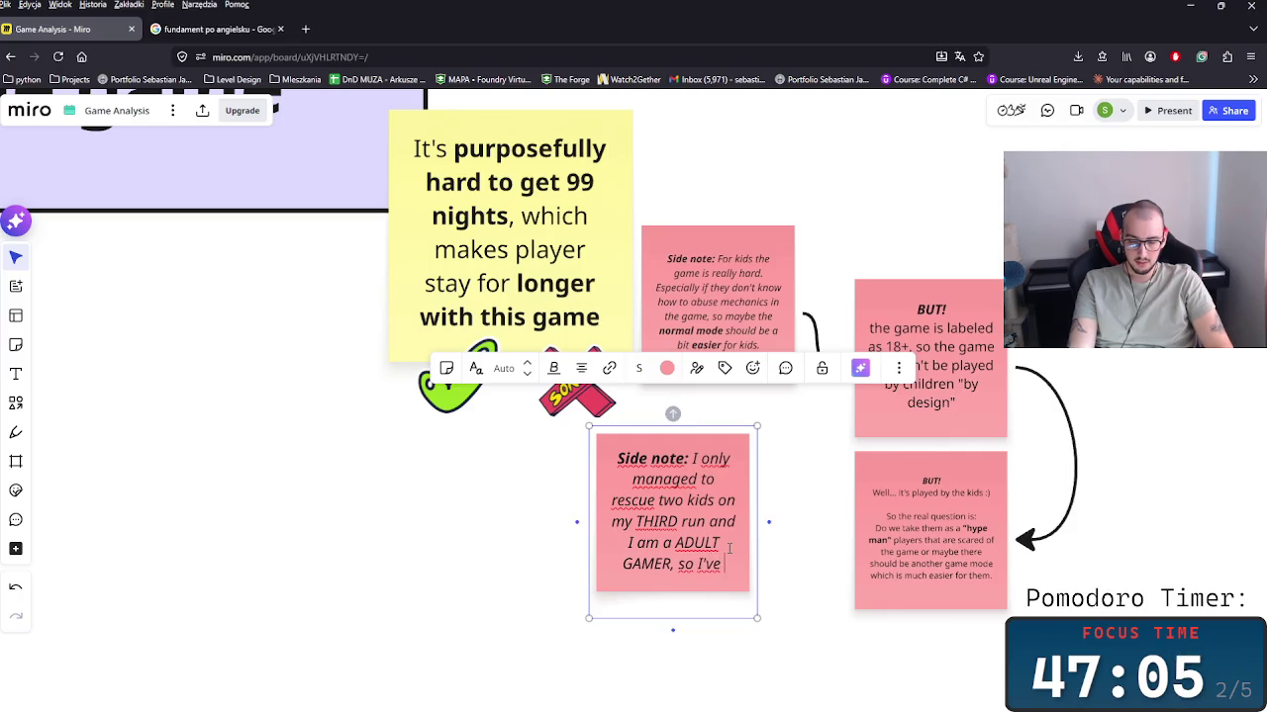
{"action": "type", "text": " bused "}
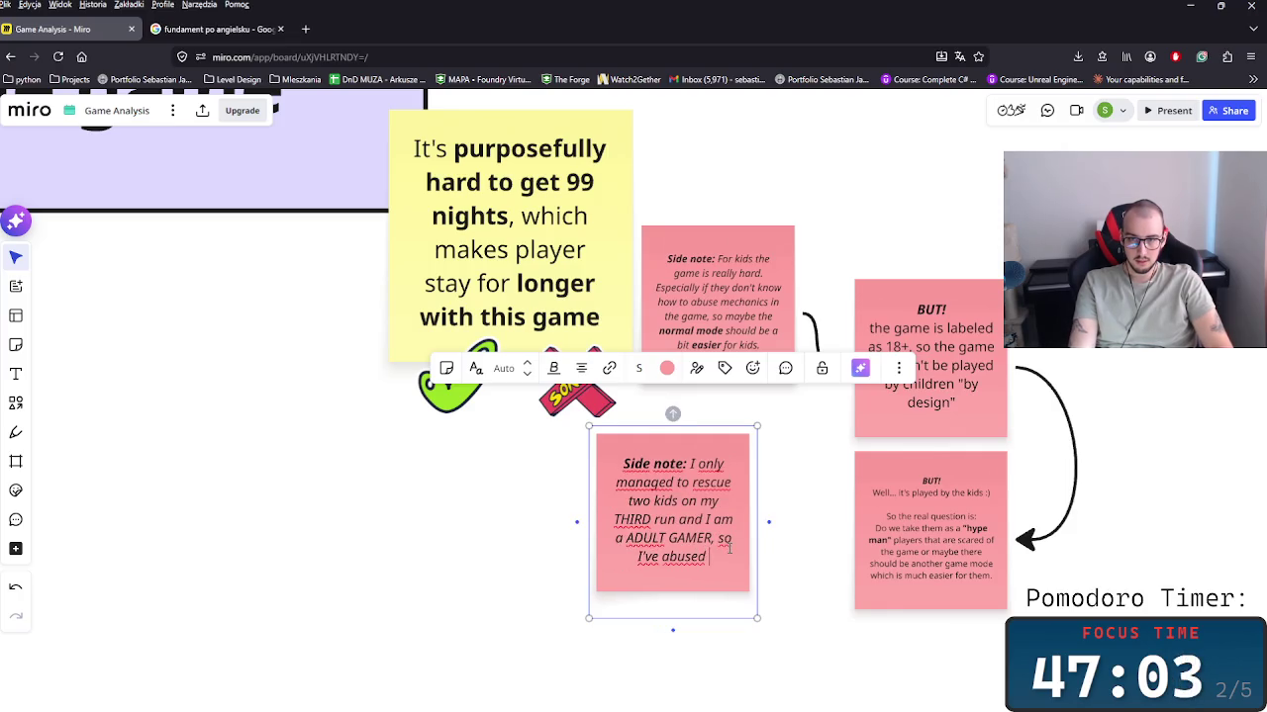
{"action": "type", "text": "evere"}
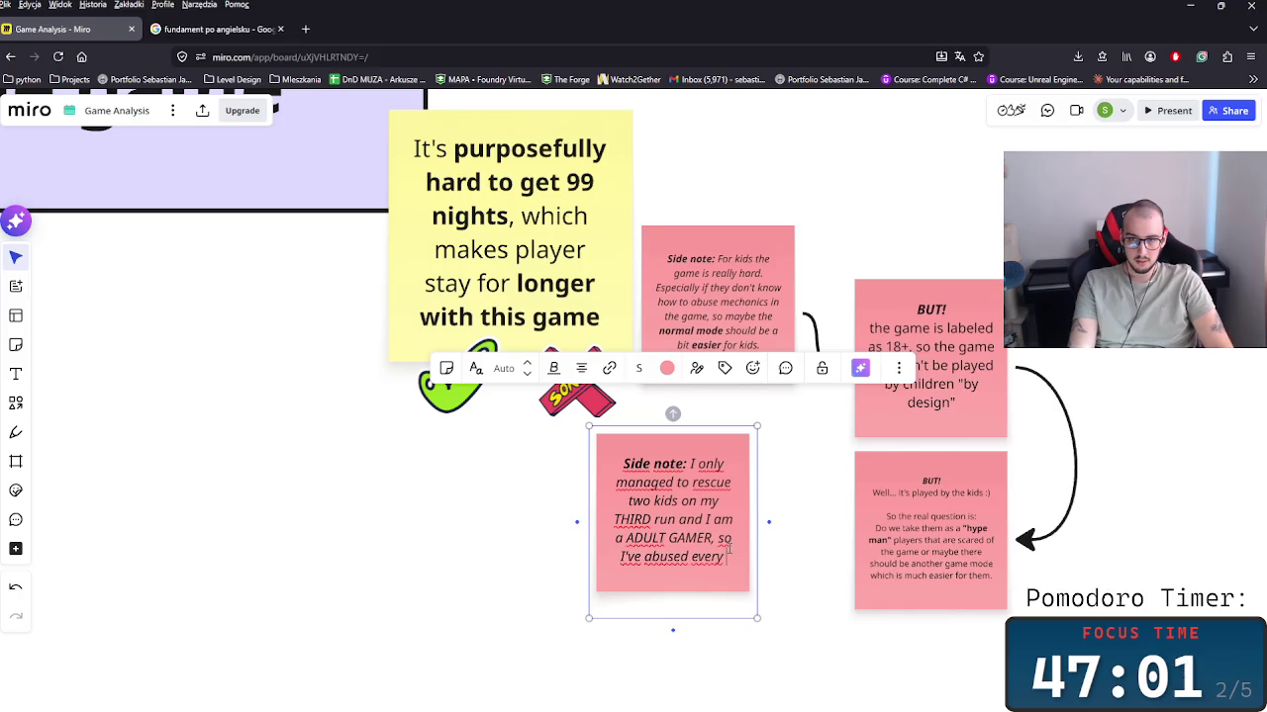
{"action": "type", "text": " mechanic"}
{"action": "type", "text": " ther"}
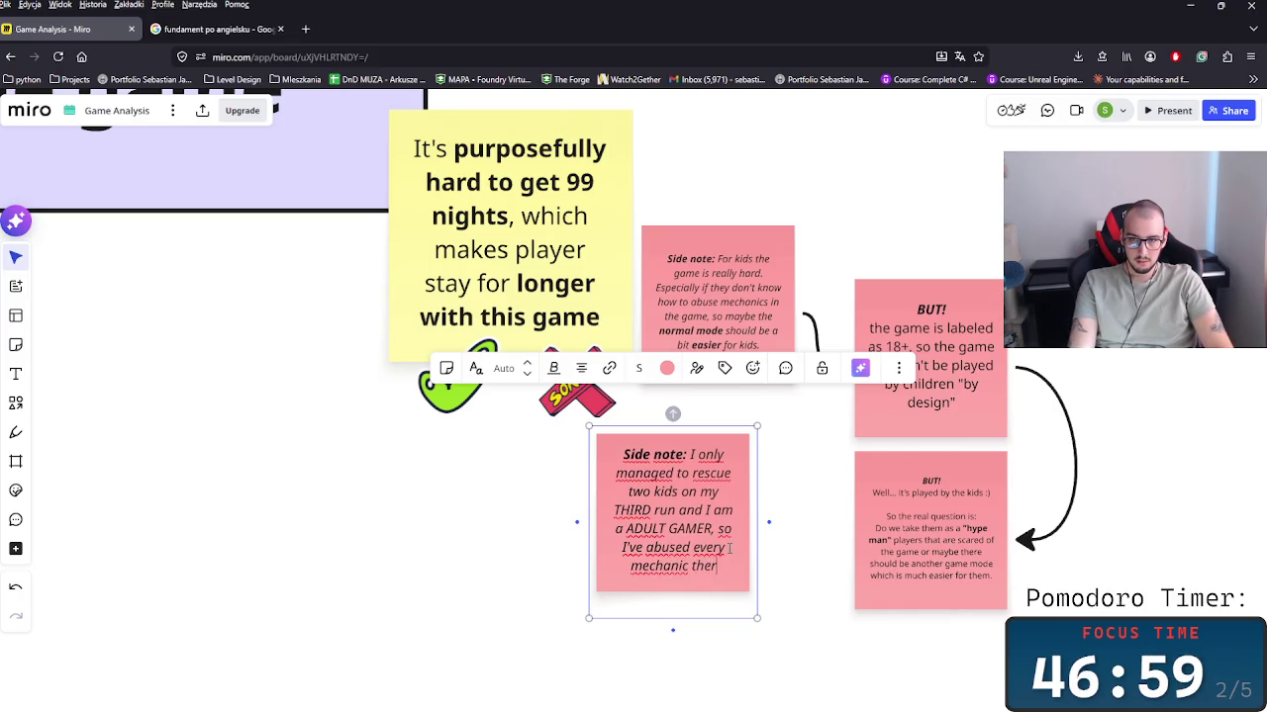
{"action": "type", "text": " is."}
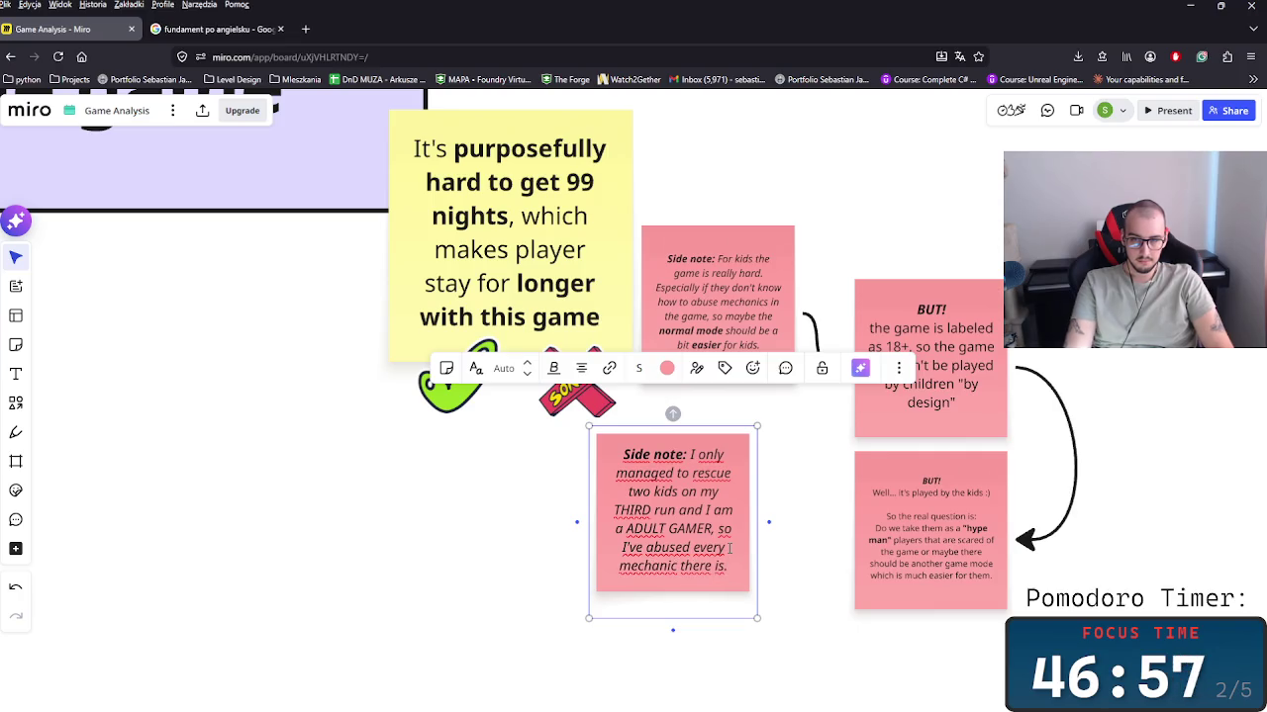
Step: Bold the phrase 'THIRD run' in the pink side note
{"action": "left_click", "coordinate": [815, 582]}
{"action": "scroll", "coordinate": [815, 581], "scroll_direction": "down", "scroll_amount": 2}
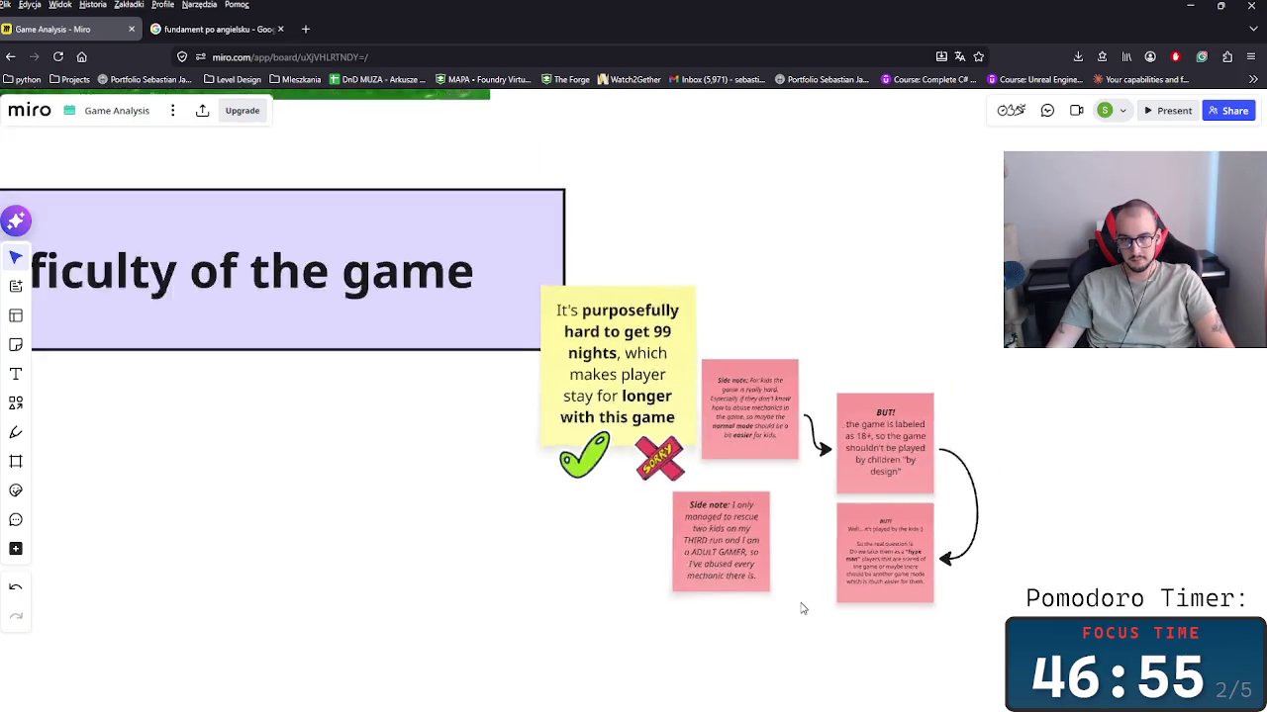
{"action": "scroll", "coordinate": [802, 599], "scroll_direction": "down", "scroll_amount": 2}
{"action": "left_click", "coordinate": [737, 574]}
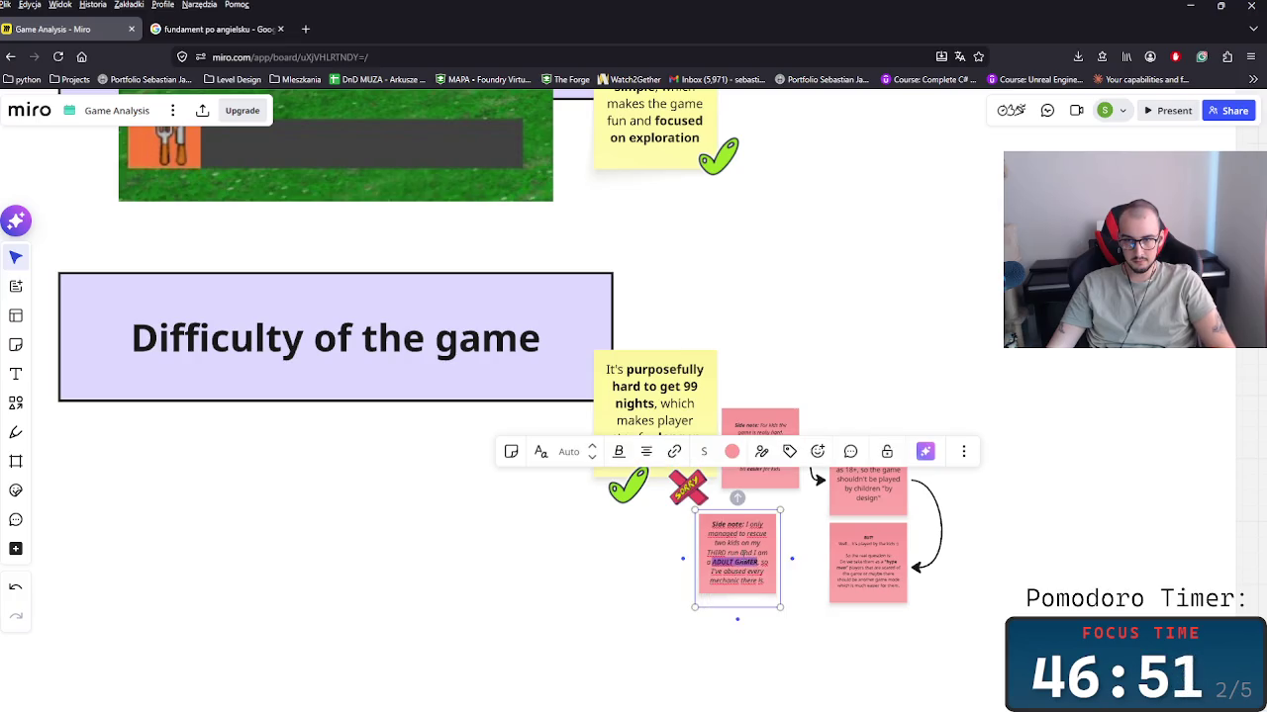
{"action": "mouse_move", "coordinate": [741, 552]}
{"action": "left_mouse_down"}
{"action": "mouse_move", "coordinate": [699, 559]}
{"action": "mouse_move", "coordinate": [715, 544]}
{"action": "left_mouse_up"}
{"action": "left_click", "coordinate": [798, 608]}
Step: Duplicate the 'BUT! Well...' note and place the copy below the side note
{"action": "scroll", "coordinate": [792, 612], "scroll_direction": "up", "scroll_amount": 2}
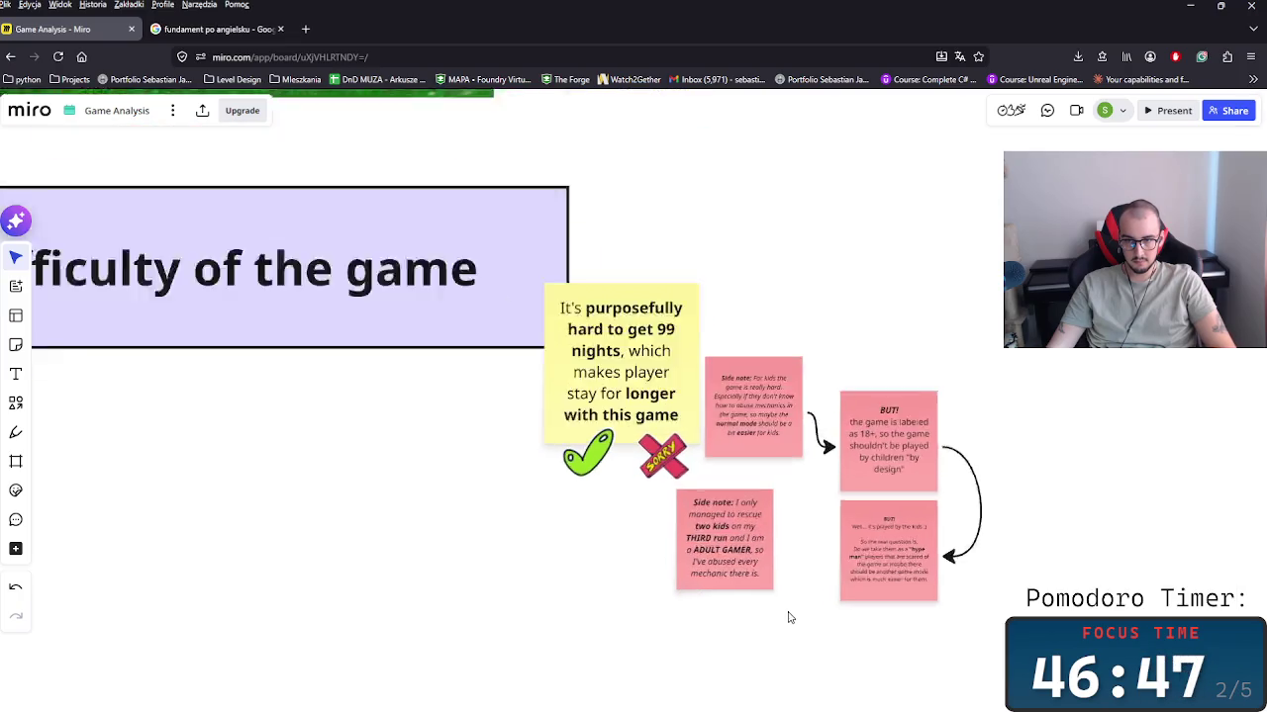
{"action": "scroll", "coordinate": [762, 599], "scroll_direction": "up", "scroll_amount": 3}
{"action": "scroll", "coordinate": [742, 588], "scroll_direction": "up", "scroll_amount": 2}
{"action": "scroll", "coordinate": [742, 594], "scroll_direction": "up", "scroll_amount": 2}
{"action": "scroll", "coordinate": [742, 594], "scroll_direction": "up", "scroll_amount": 2}
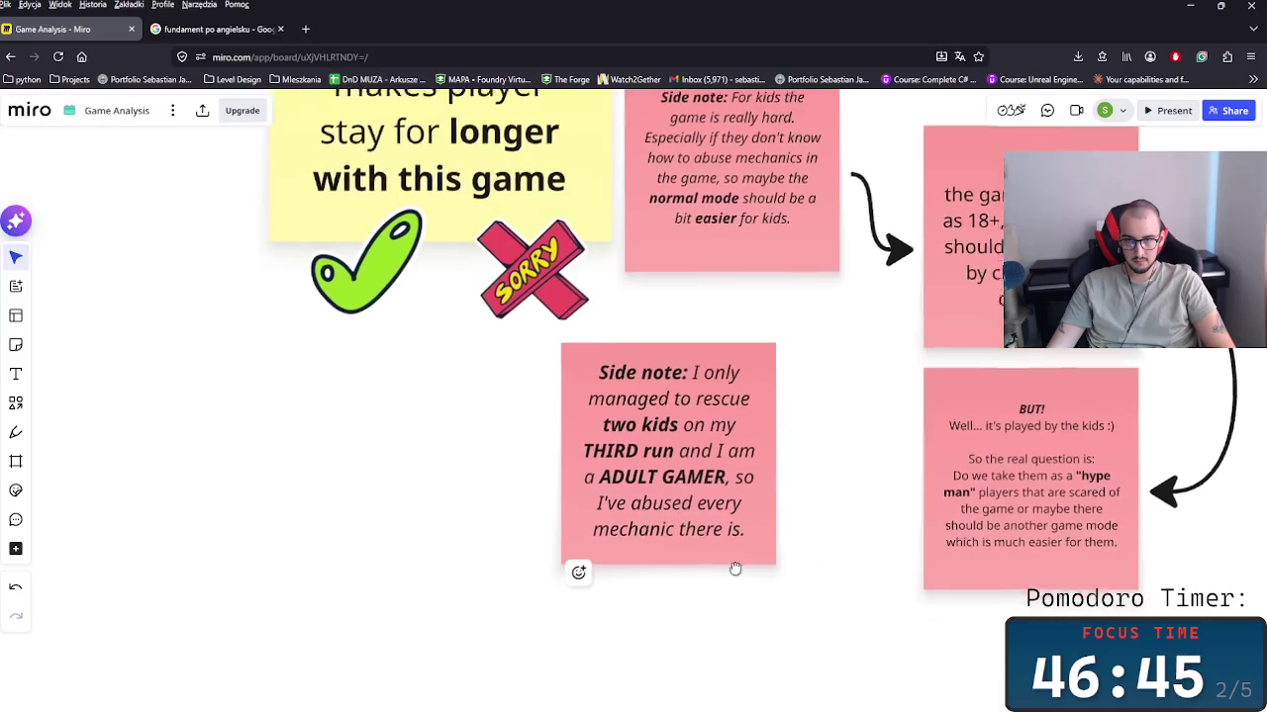
{"action": "scroll", "coordinate": [752, 554], "scroll_direction": "down", "scroll_amount": 2}
{"action": "left_click", "coordinate": [792, 450]}
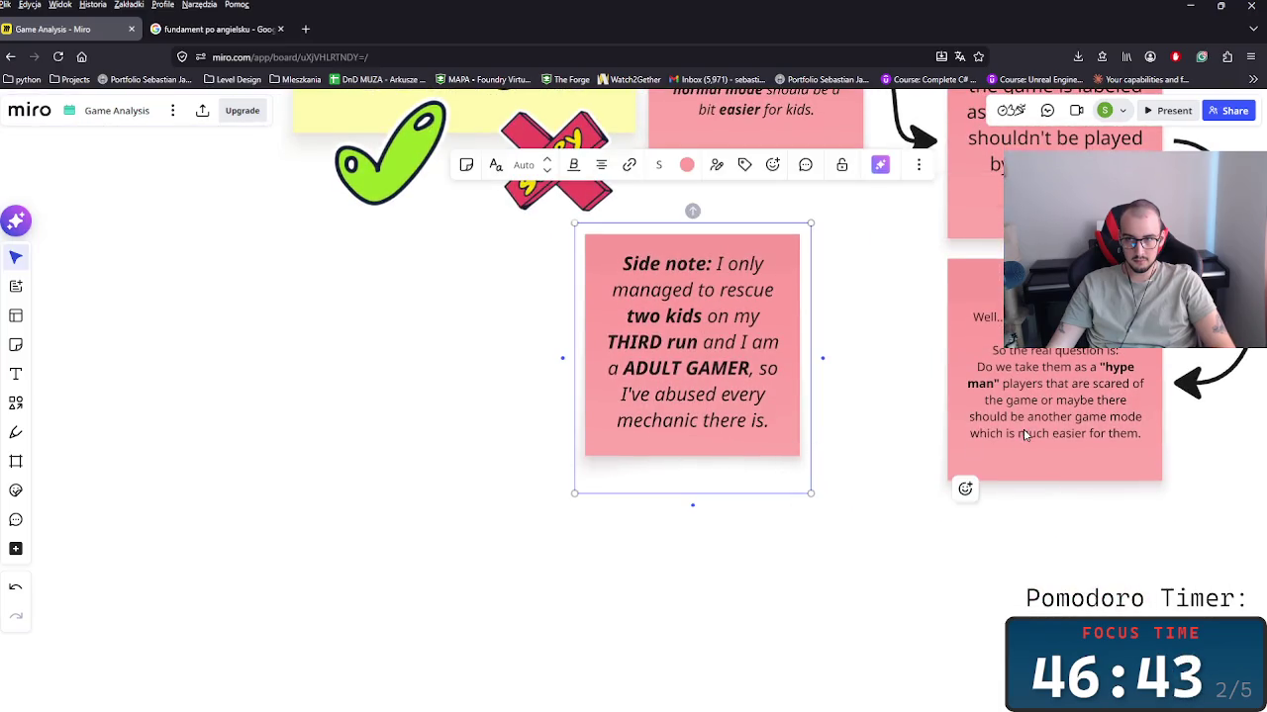
{"action": "left_click", "coordinate": [955, 479]}
{"action": "key", "text": "ctrl+c"}
{"action": "key", "text": "ctrl+v"}
{"action": "scroll", "coordinate": [767, 592], "scroll_direction": "down", "scroll_amount": 1}
{"action": "mouse_move", "coordinate": [730, 581]}
{"action": "left_mouse_down"}
{"action": "mouse_move", "coordinate": [673, 599]}
{"action": "mouse_move", "coordinate": [690, 586]}
{"action": "left_mouse_up"}
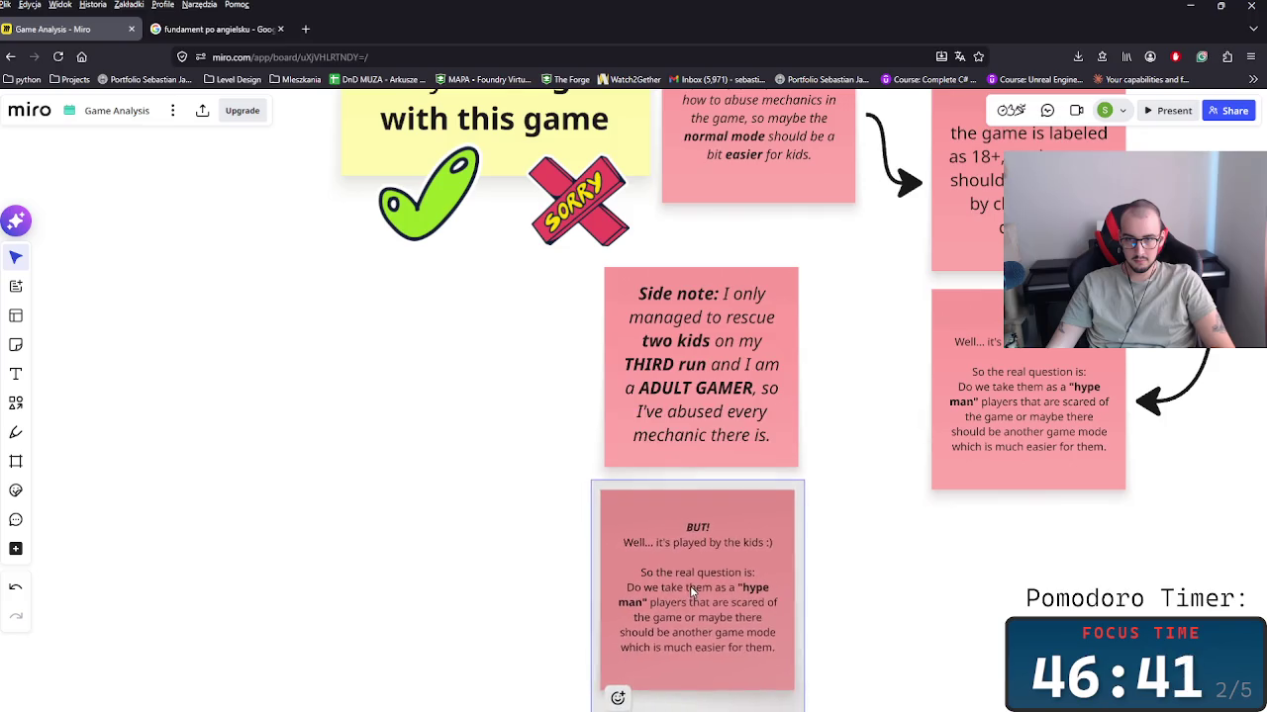
Step: Rewrite the copied note: it works for me; lasting players are 'massochists like me :)'
{"action": "double_click", "coordinate": [683, 538]}
{"action": "left_click_drag", "start_coordinate": [643, 539], "coordinate": [777, 651]}
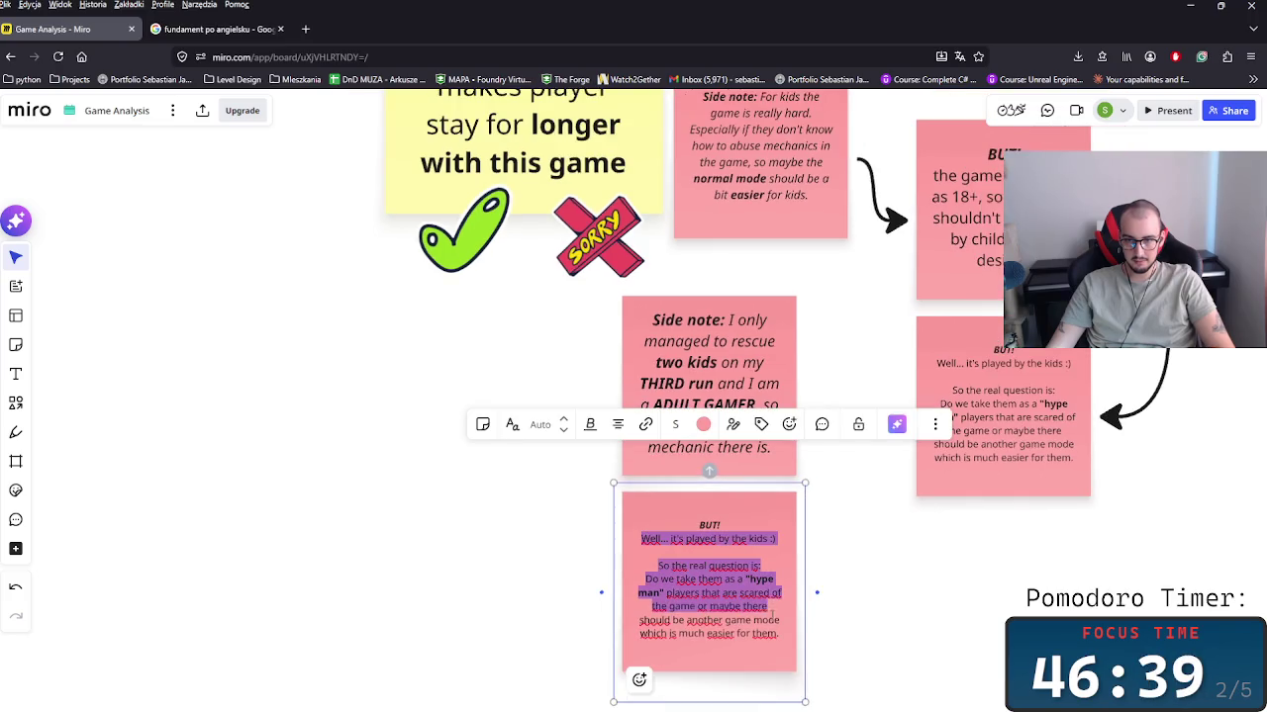
{"action": "type", "text": "It "}
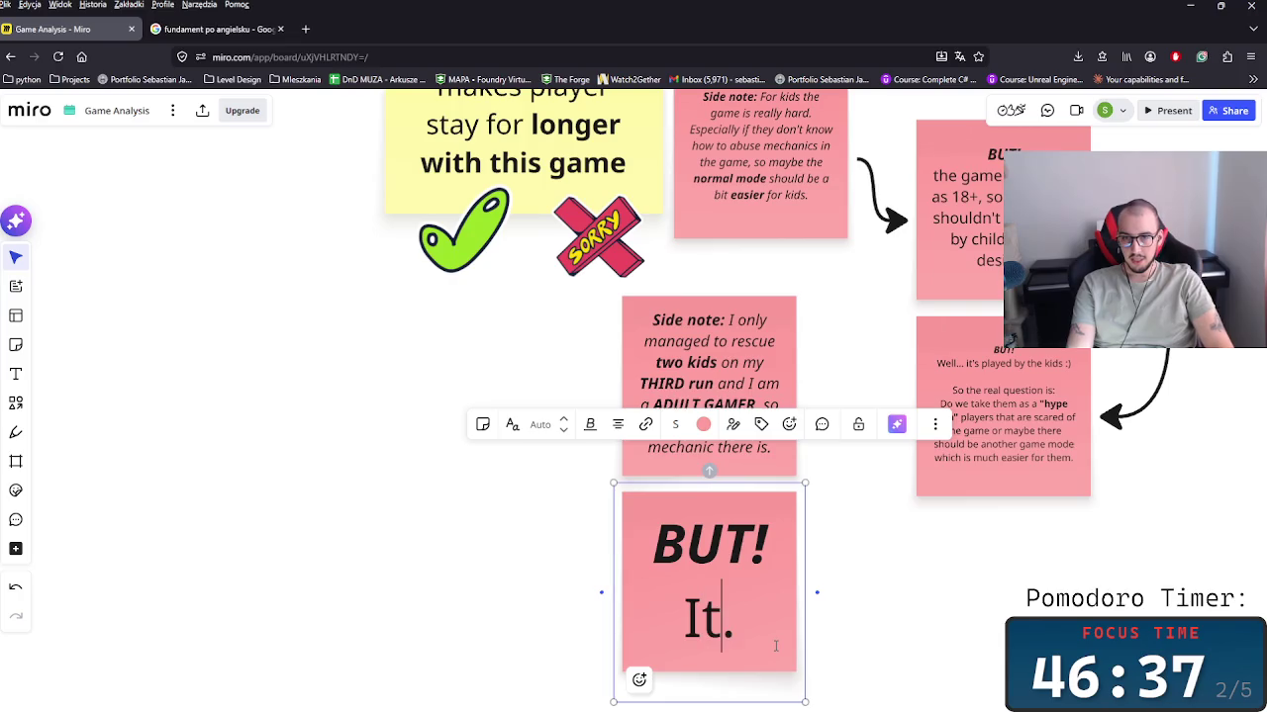
{"action": "type", "text": "worsk"}
{"action": "key", "text": "BackSpace"}
{"action": "key", "text": "BackSpace"}
{"action": "type", "text": "ks "}
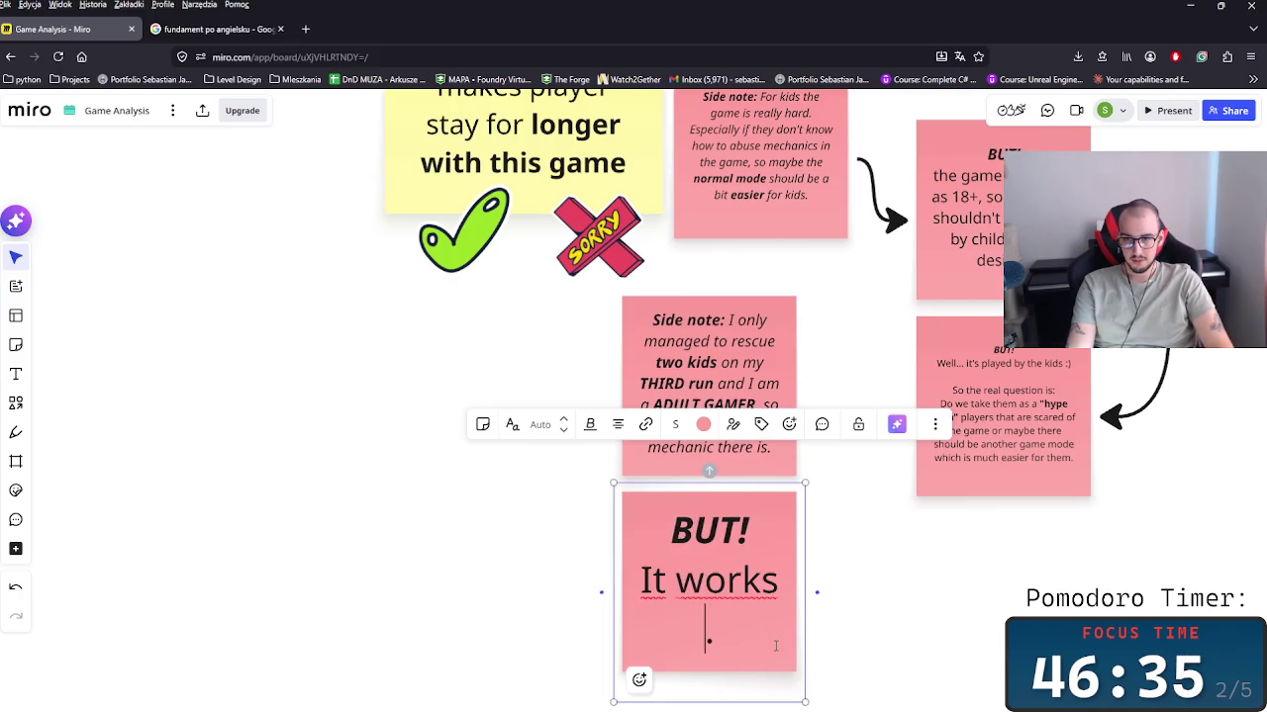
{"action": "type", "text": "really well for me."}
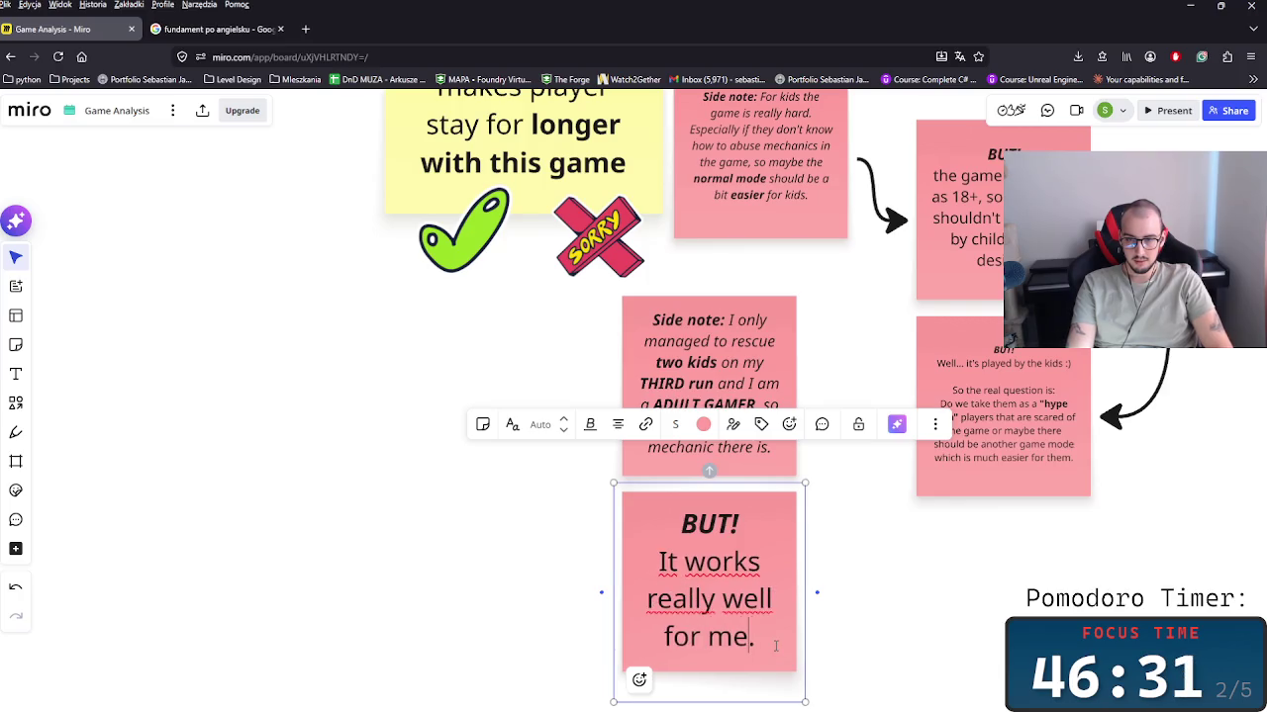
{"action": "type", "text": " Cause"}
{"action": "key", "text": "BackSpace"}
{"action": "key", "text": "BackSpace"}
{"action": "key", "text": "BackSpace"}
{"action": "key", "text": "BackSpace"}
{"action": "key", "text": "BackSpace"}
{"action": "type", "text": "Be"}
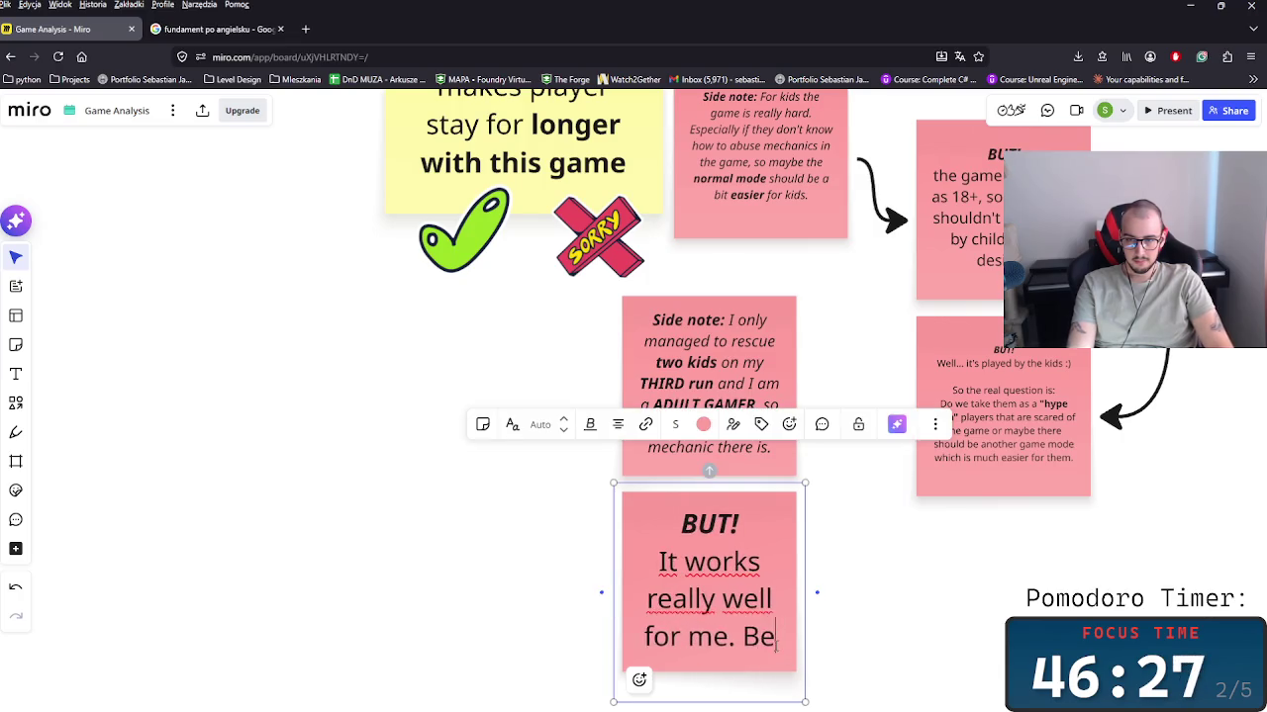
{"action": "type", "text": "cause I was"}
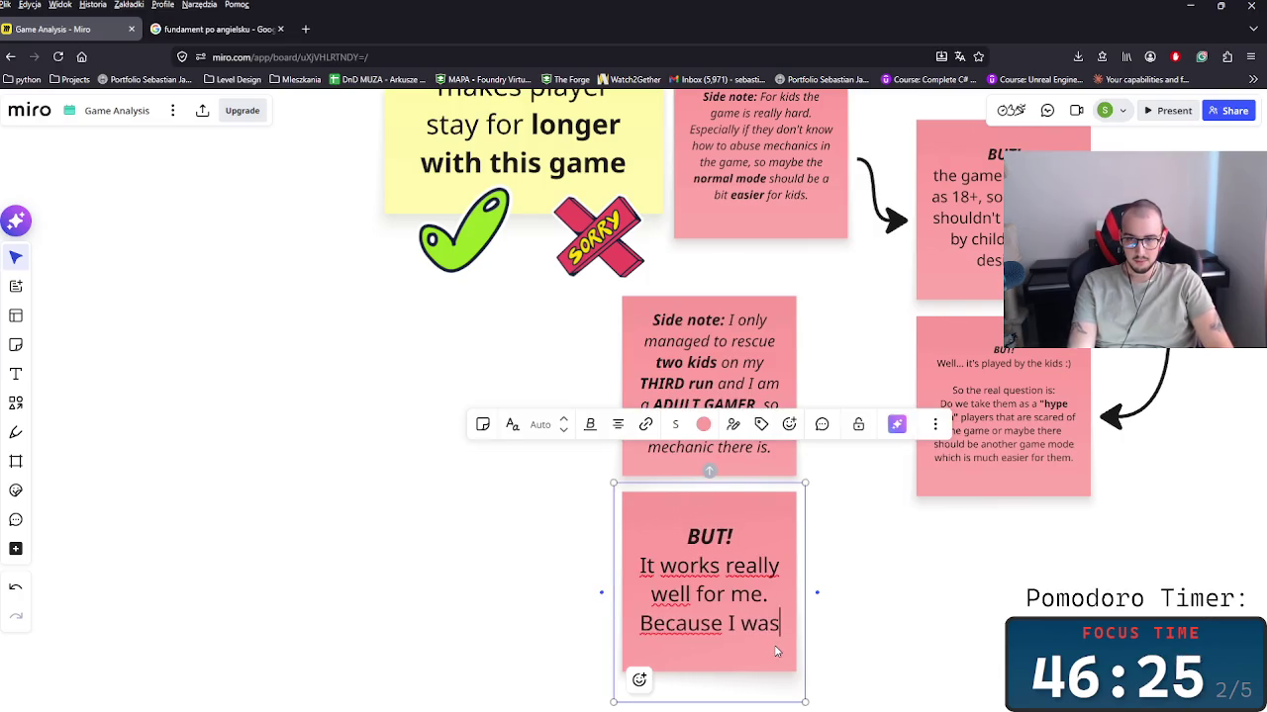
{"action": "key", "text": "BackSpace"}
{"action": "type", "text": "nt "}
{"action": "type", "text": "gety"}
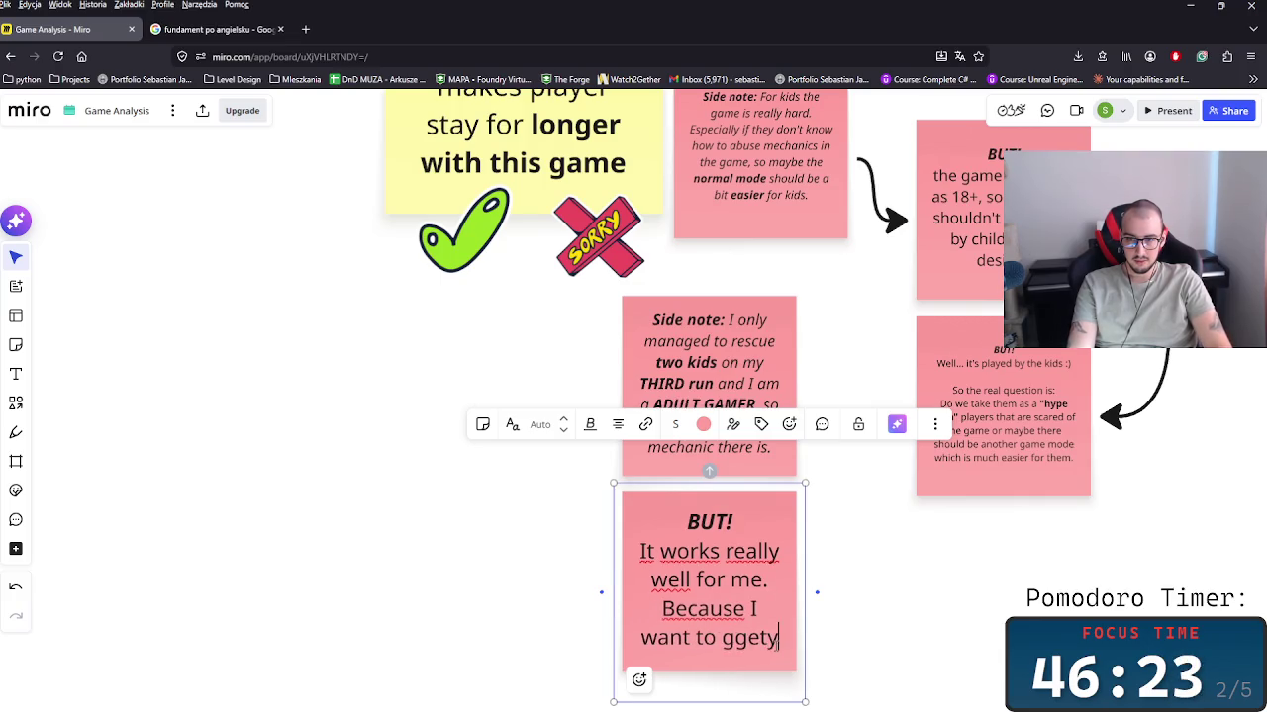
{"action": "key", "text": "BackSpace"}
{"action": "key", "text": "BackSpace"}
{"action": "key", "text": "BackSpace"}
{"action": "key", "text": "BackSpace"}
{"action": "type", "text": "et back "}
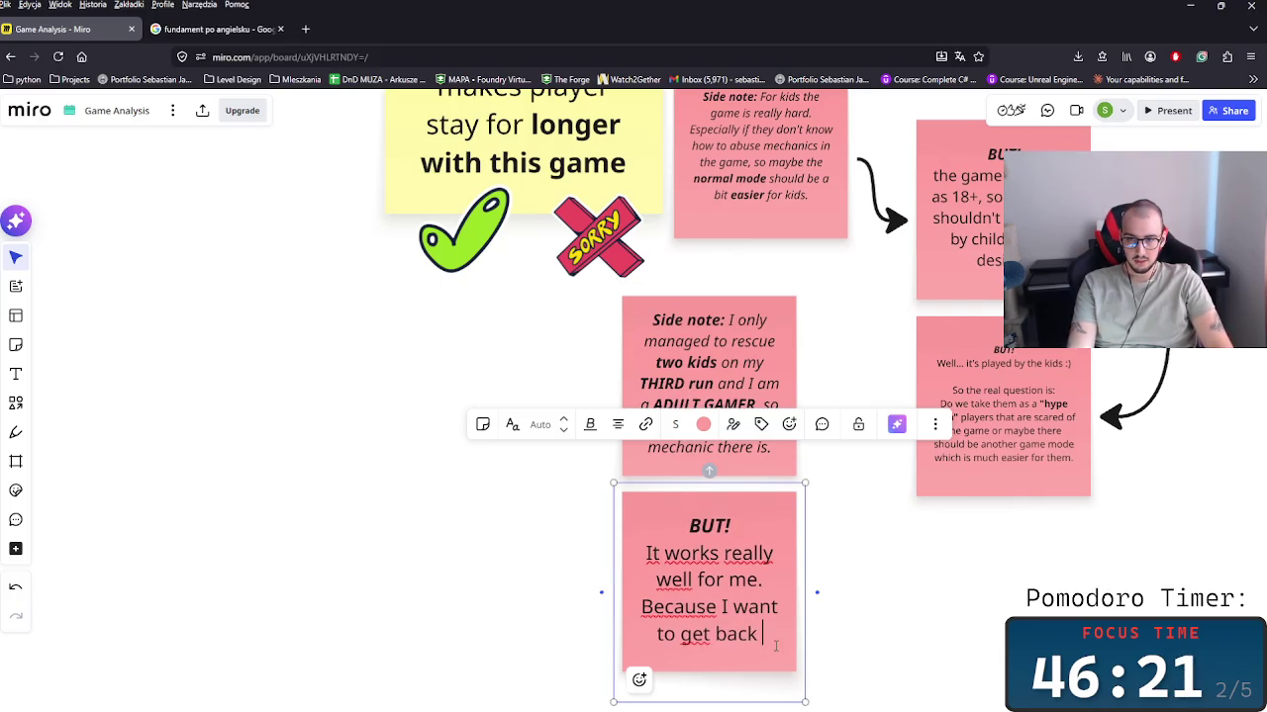
{"action": "type", "text": "into the"}
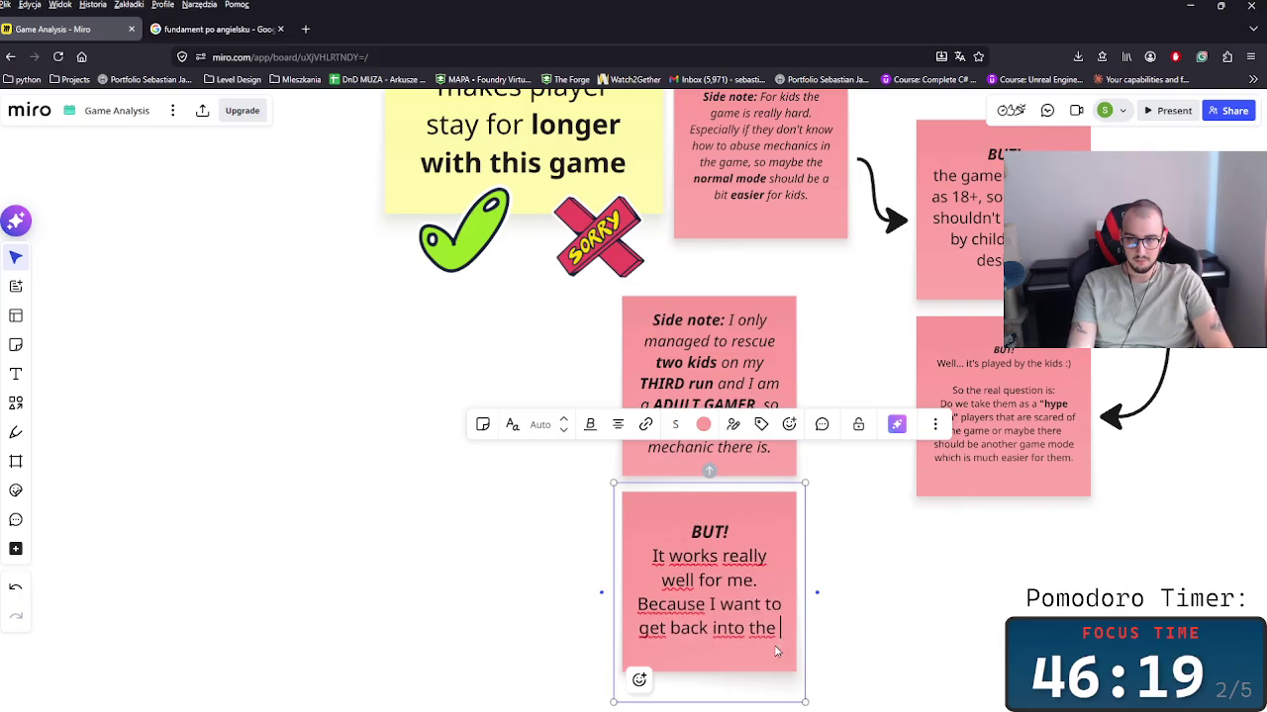
{"action": "type", "text": "game and beat it"}
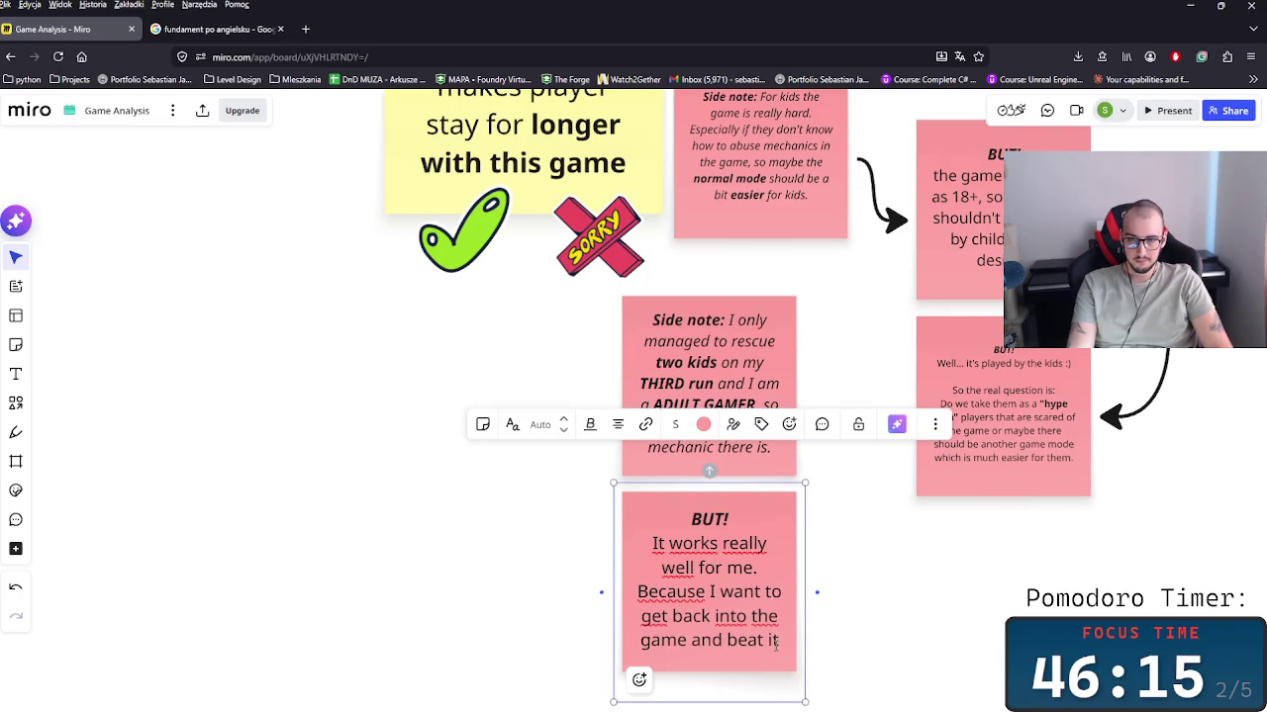
{"action": "type", "text": "  so"}
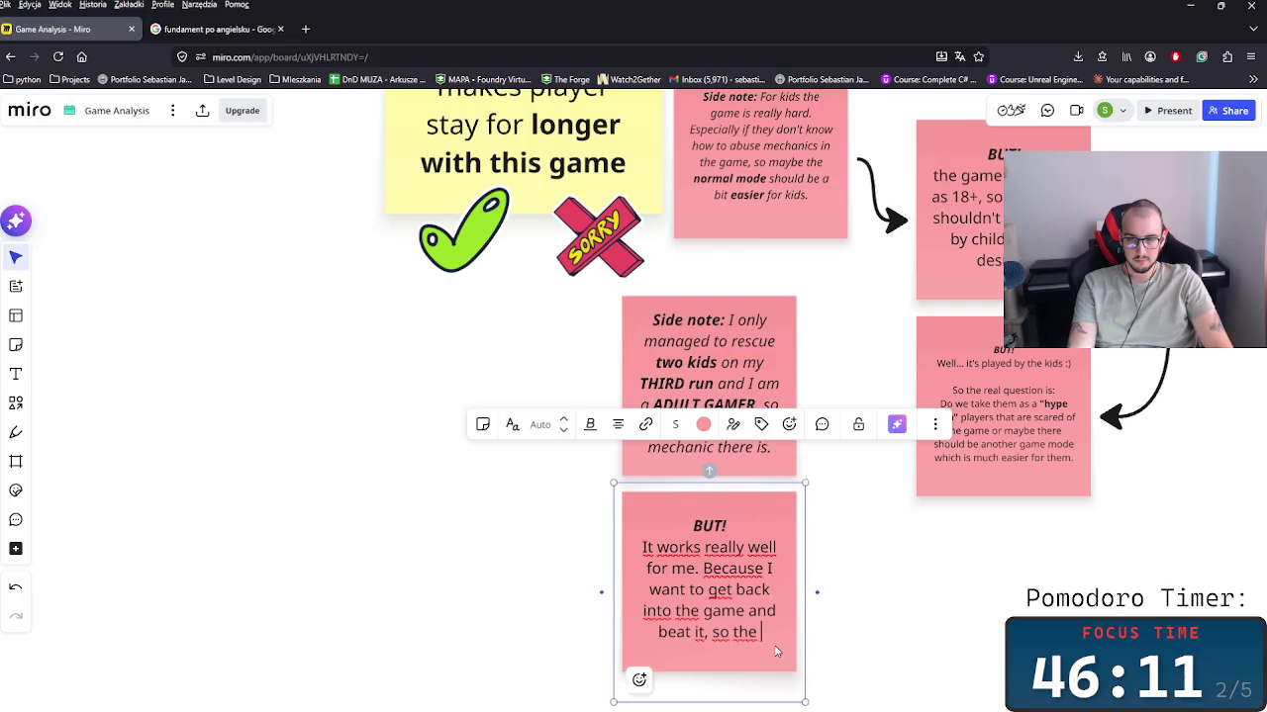
{"action": "key", "text": "BackSpace"}
{"action": "key", "text": "BackSpace"}
{"action": "key", "text": "BackSpace"}
{"action": "key", "text": "BackSpace"}
{"action": "key", "text": "BackSpace"}
{"action": "key", "text": "BackSpace"}
{"action": "type", "text": "."}
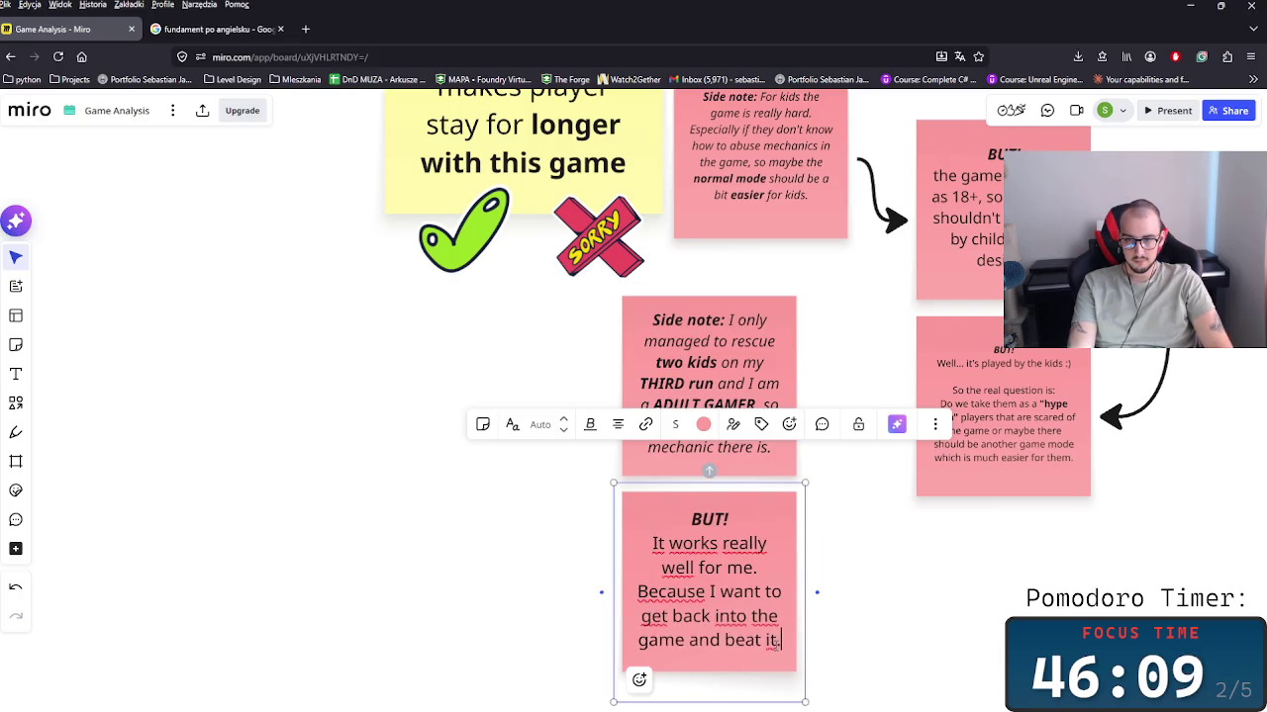
{"action": "type", "text": " So the"}
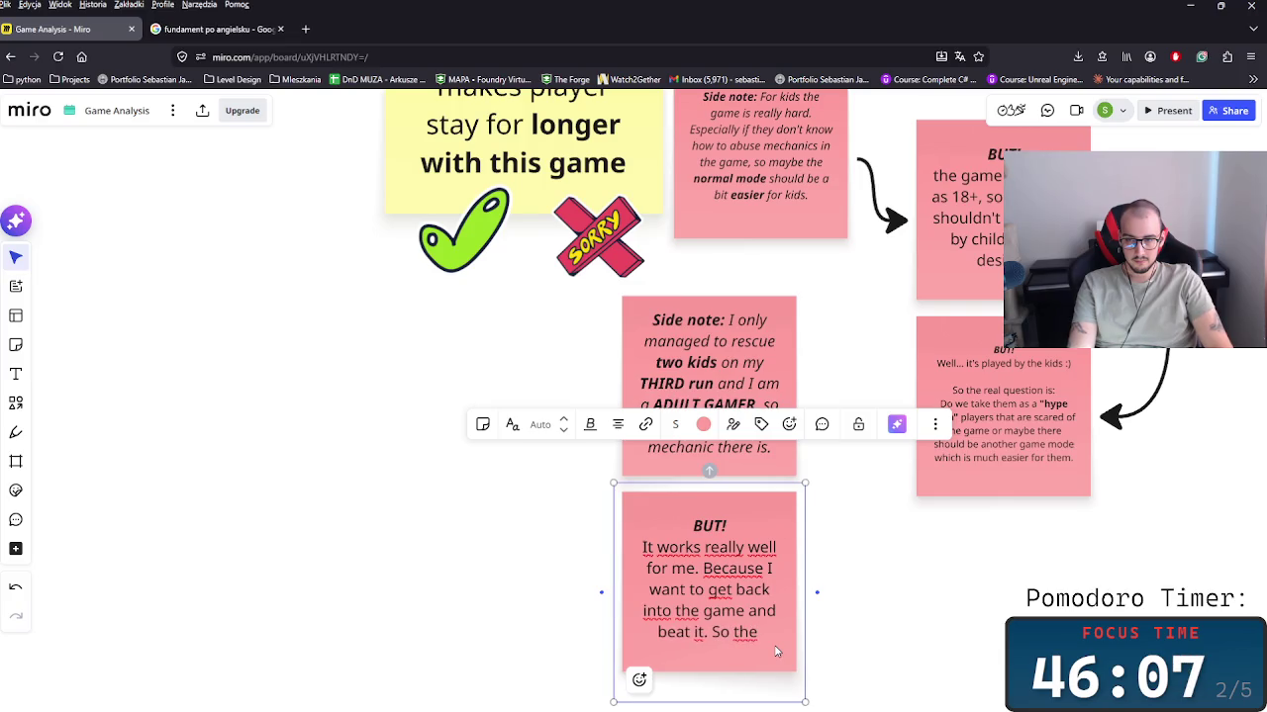
{"action": "type", "text": " players that"}
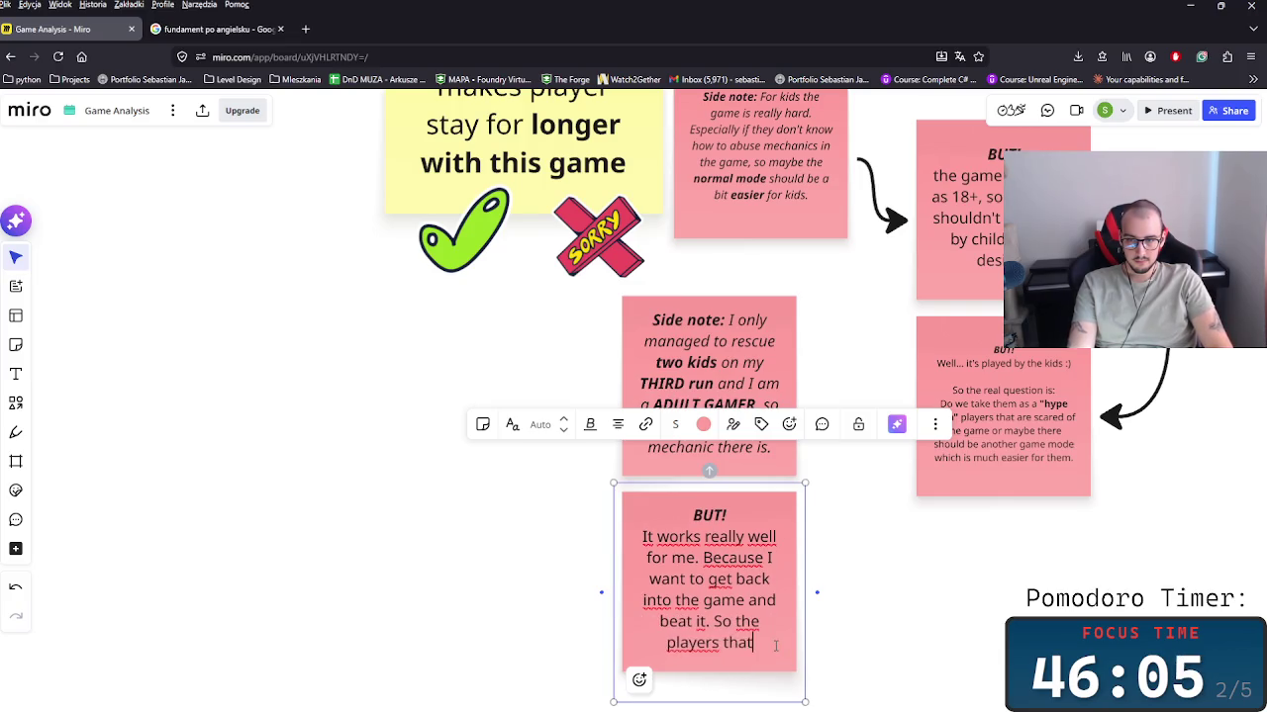
{"action": "type", "text": " will stay lo"}
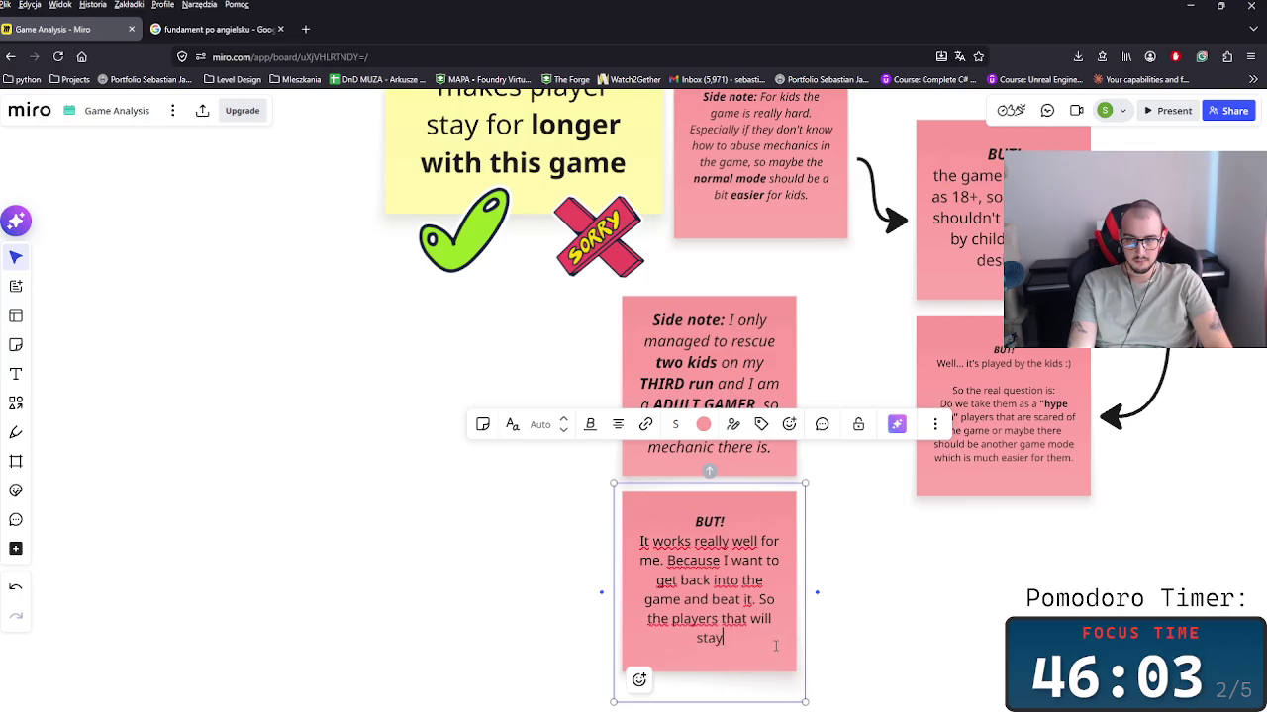
{"action": "type", "text": "nger"}
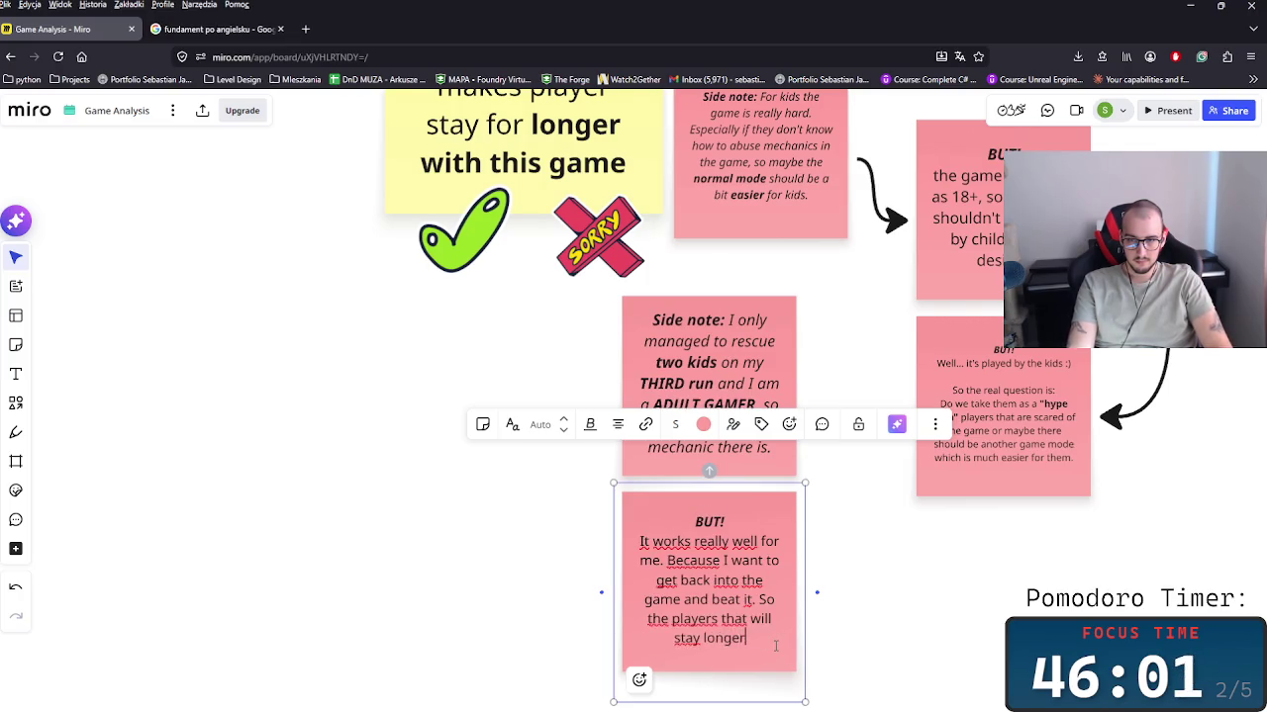
{"action": "type", "text": " are mas"}
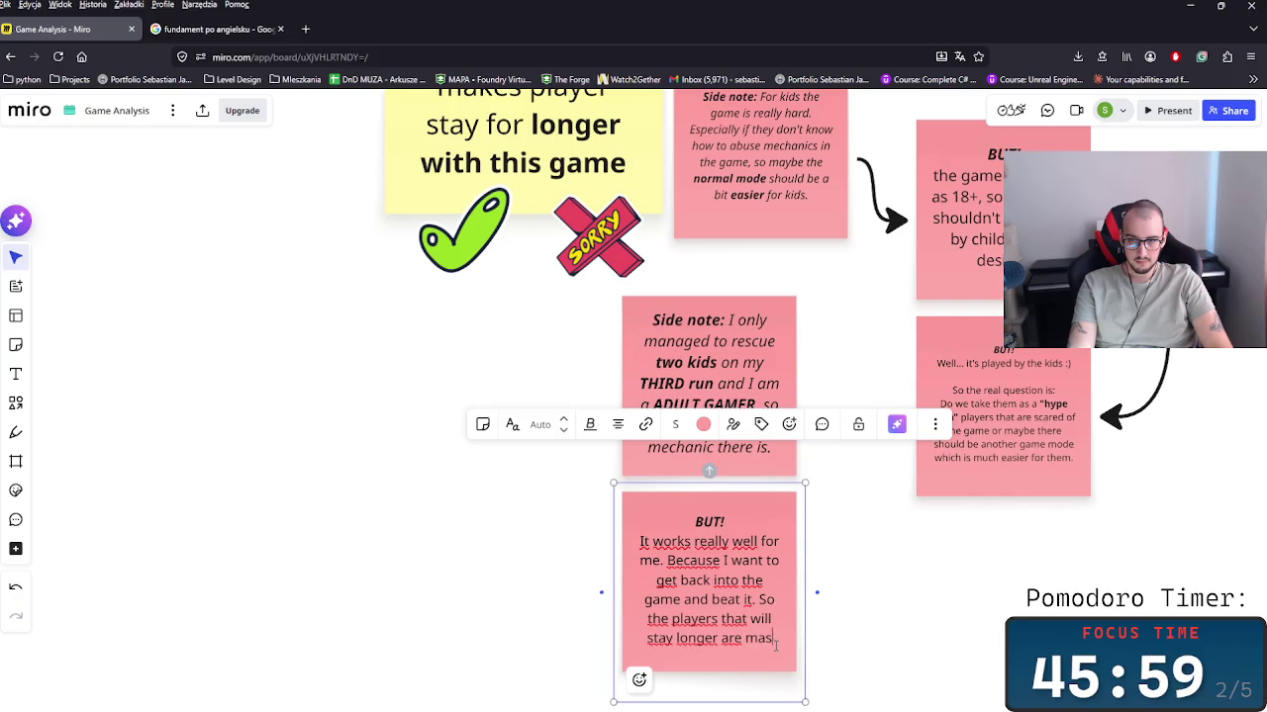
{"action": "type", "text": "sochists "}
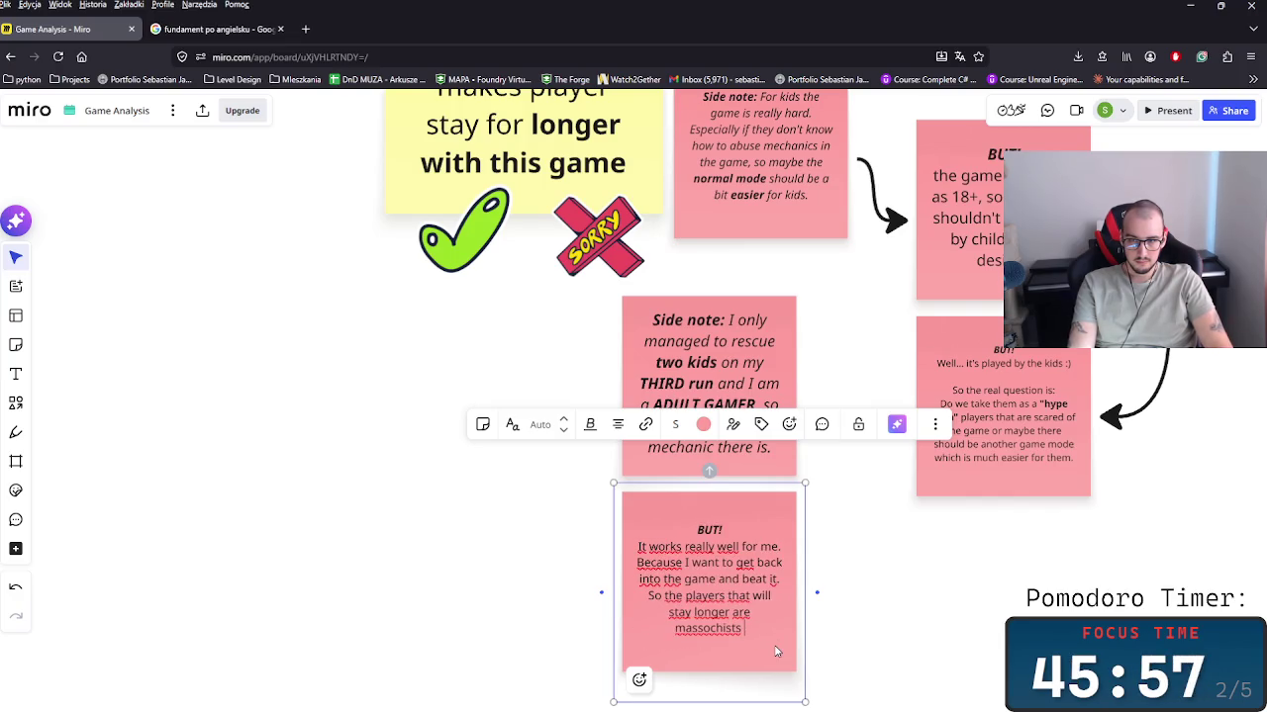
{"action": "type", "text": "like me :"}
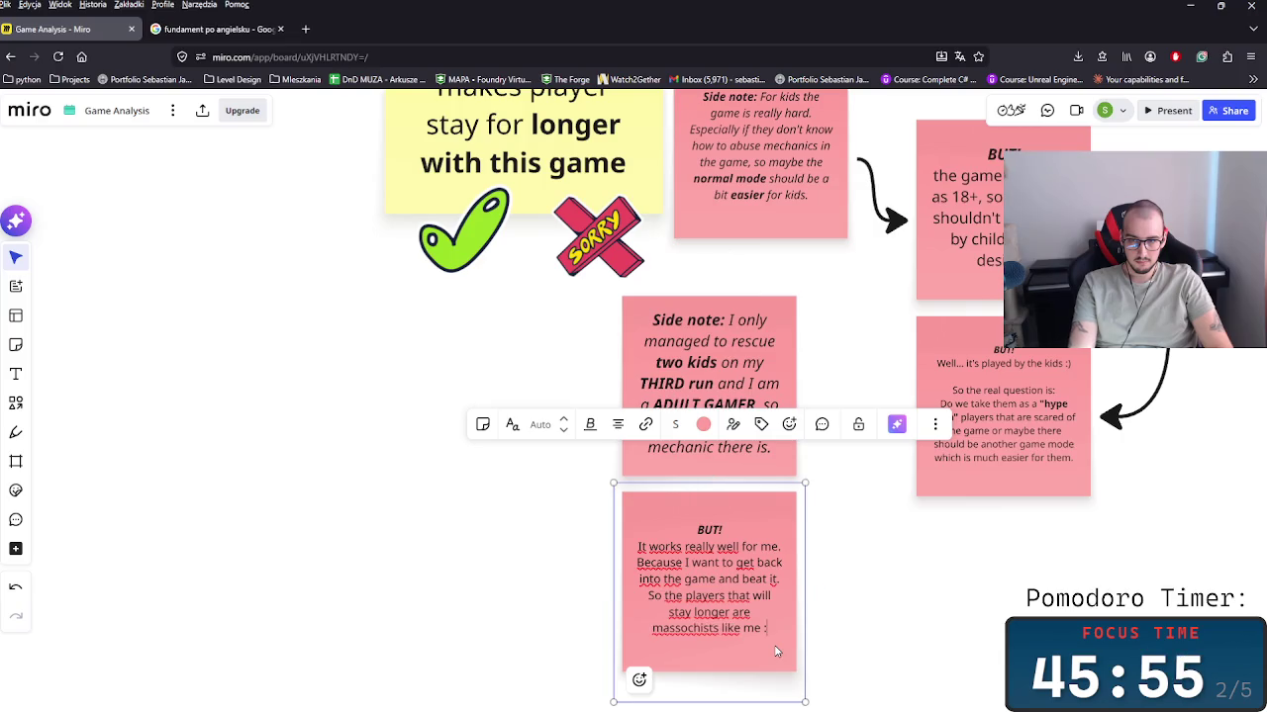
{"action": "left_click", "coordinate": [877, 636]}
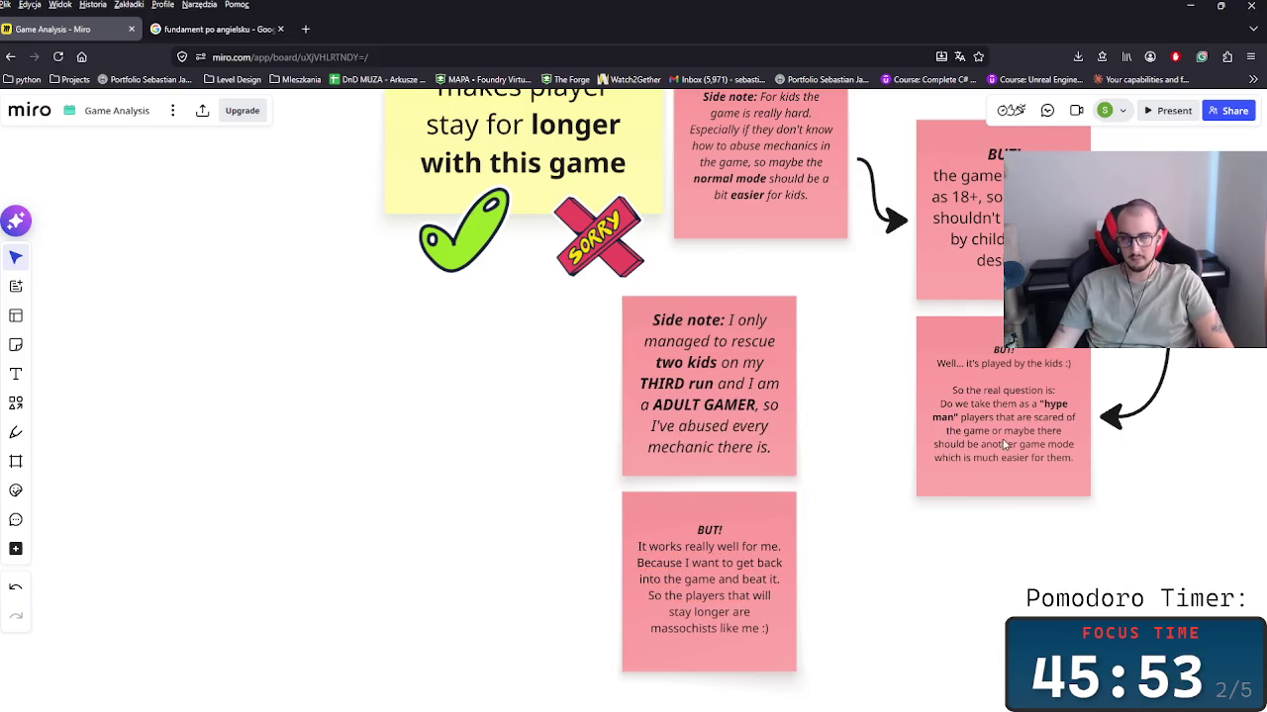
{"action": "left_click", "coordinate": [213, 29]}
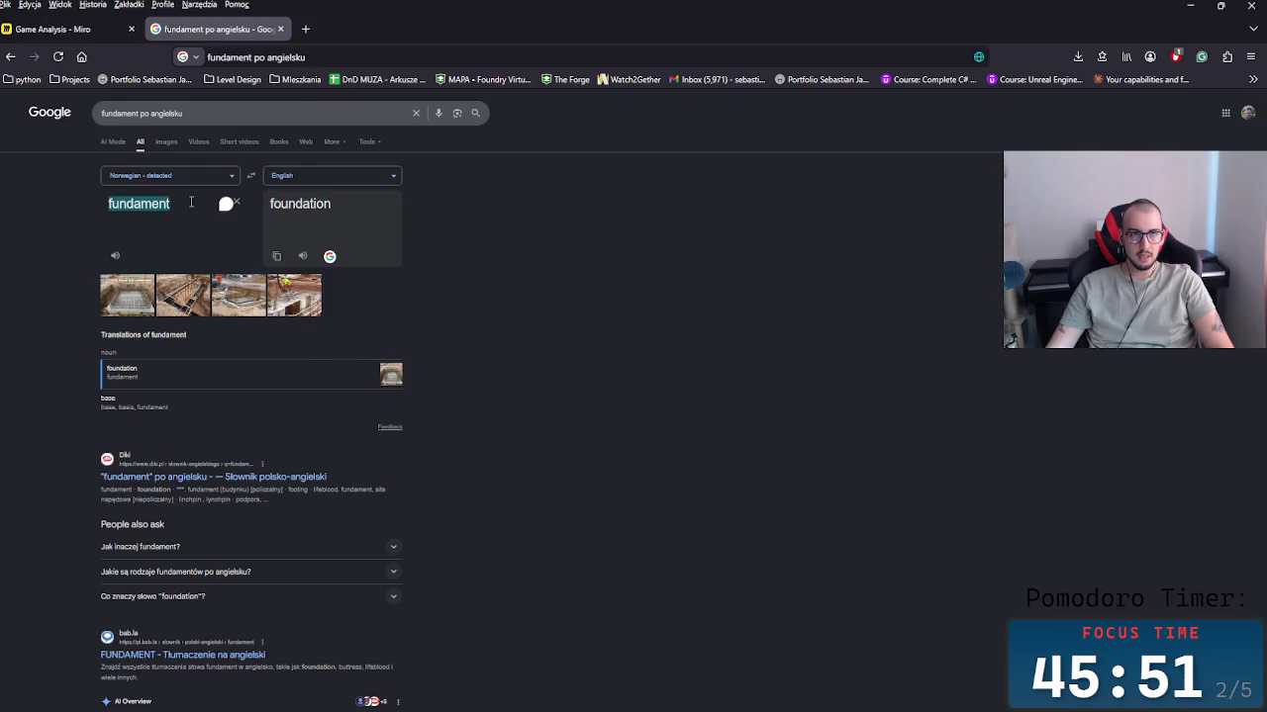
Step: Check in Google Translate that 'massochist' is correctly spelled 'masochist' in English
{"action": "left_click", "coordinate": [250, 175]}
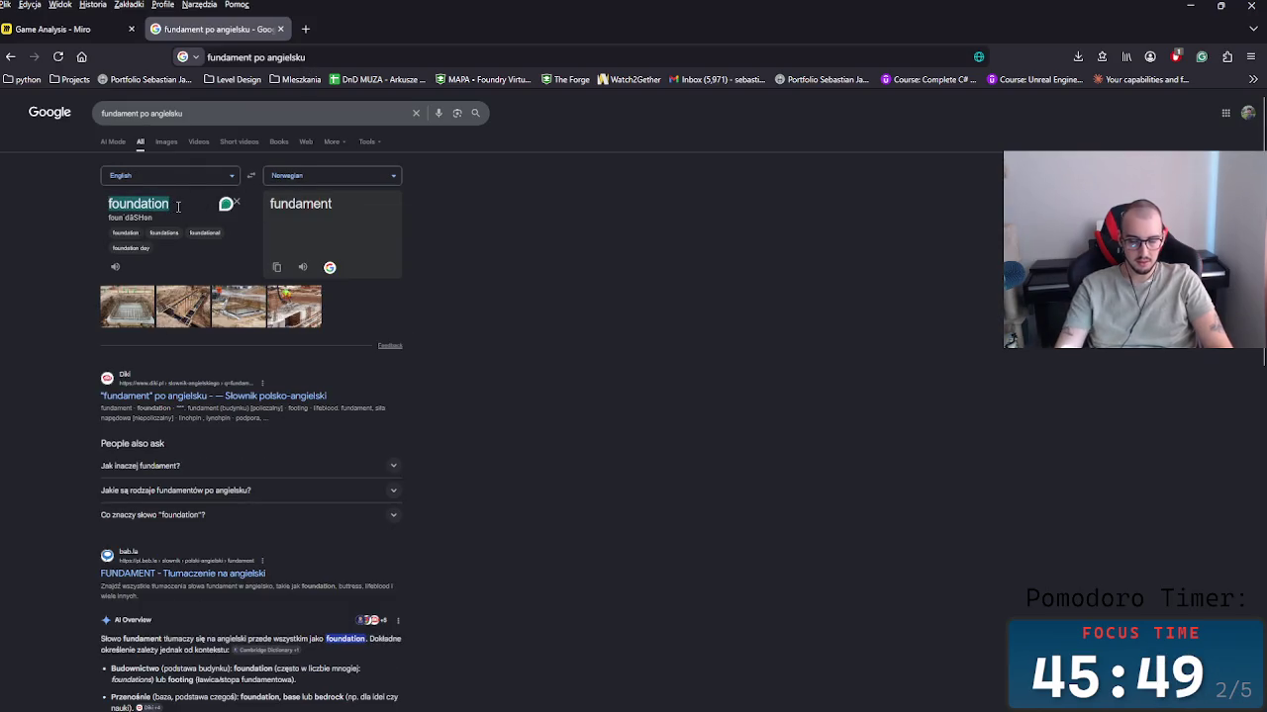
{"action": "type", "text": "massochist"}
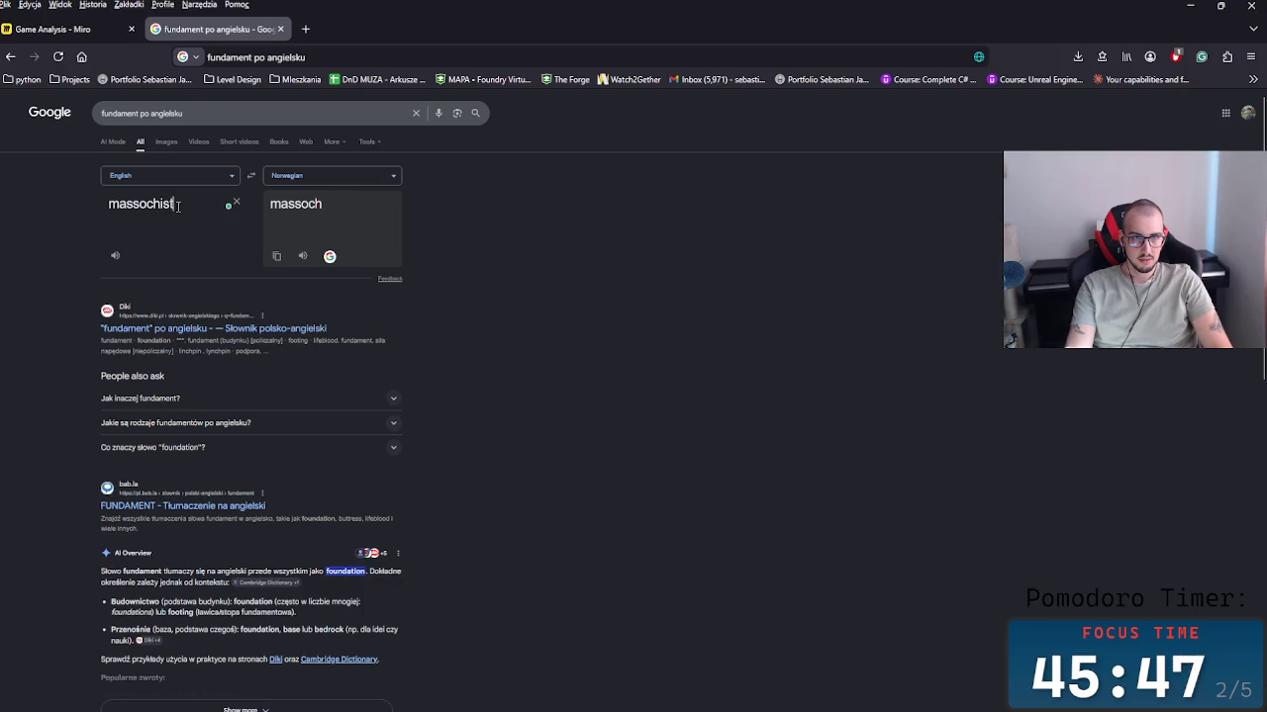
{"action": "key", "text": "Return"}
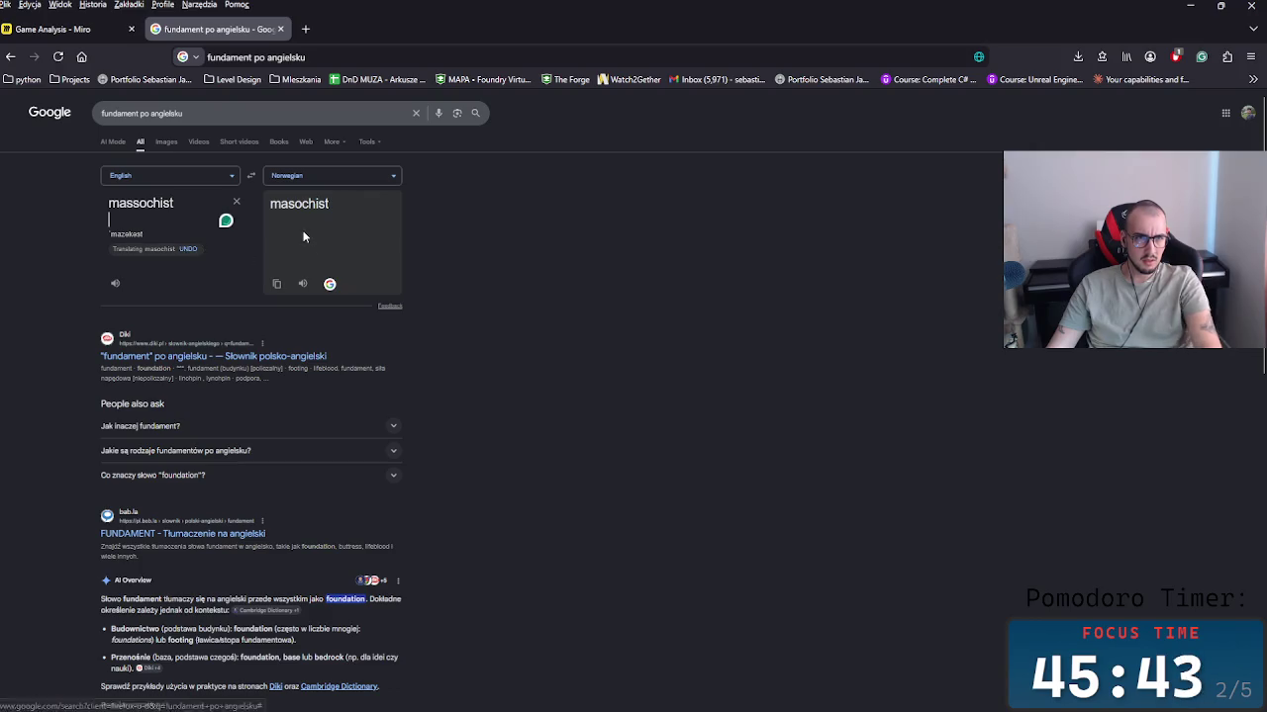
{"action": "double_click", "coordinate": [175, 206]}
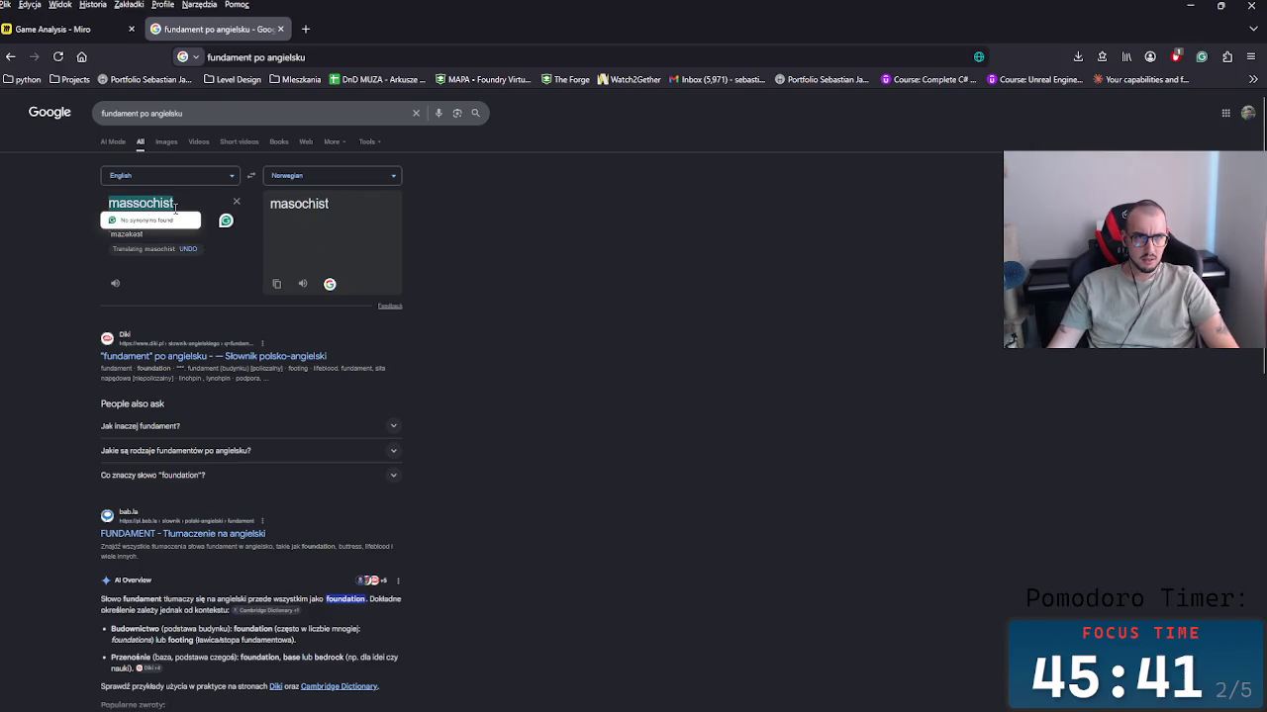
{"action": "left_click", "coordinate": [55, 29]}
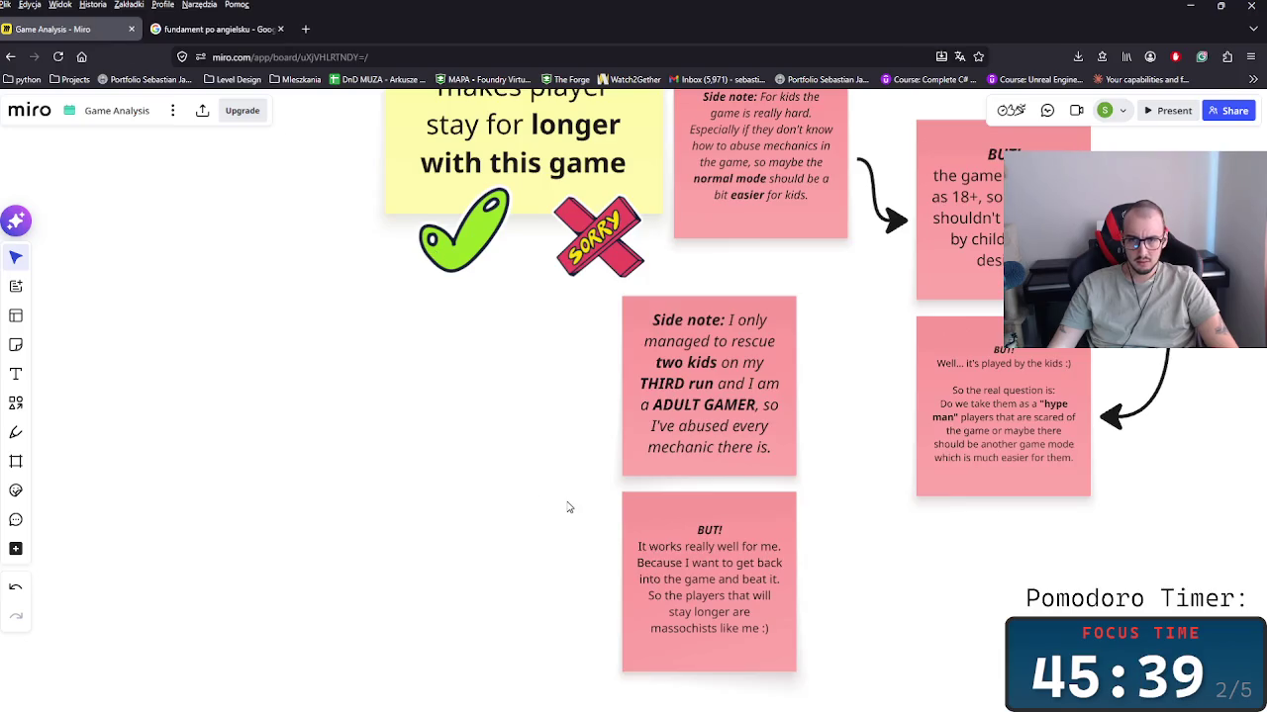
Step: Fix the note's wording so it ends with 'massochists'
{"action": "double_click", "coordinate": [708, 635]}
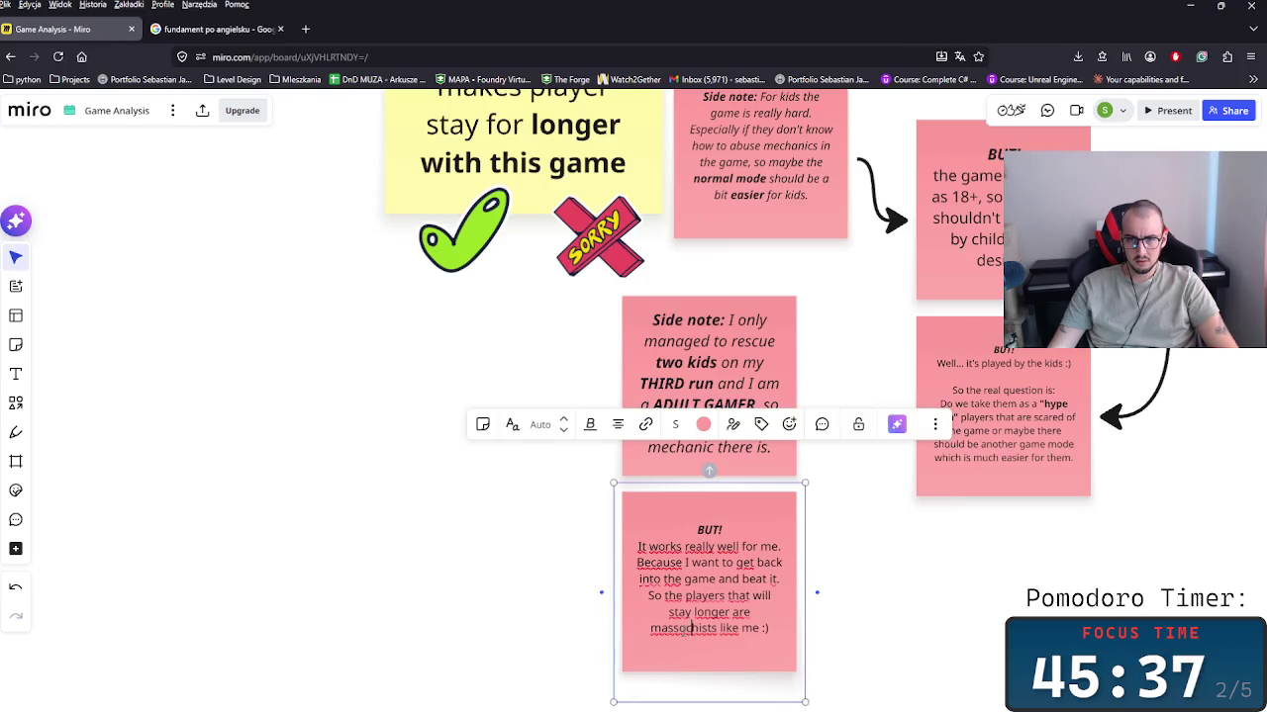
{"action": "key", "text": "Delete"}
{"action": "key", "text": "Delete"}
{"action": "key", "text": "Escape"}
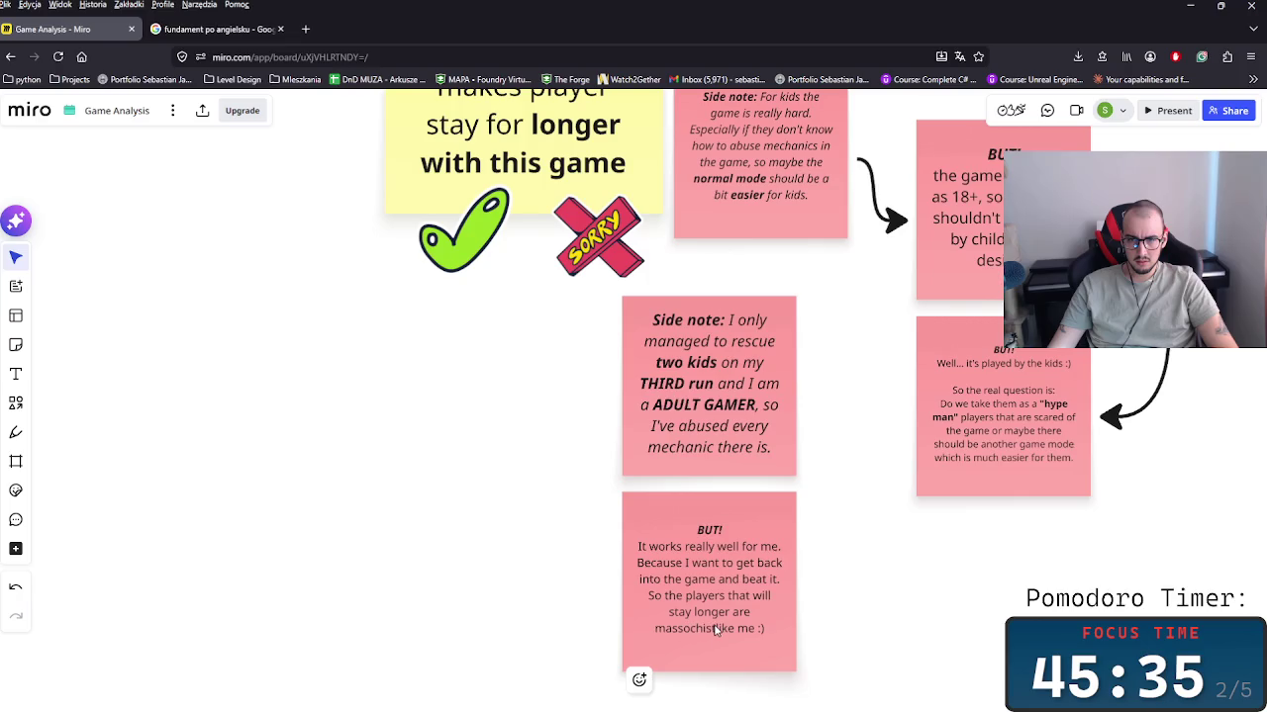
{"action": "double_click", "coordinate": [716, 630]}
{"action": "type", "text": "s"}
{"action": "key", "text": "Escape"}
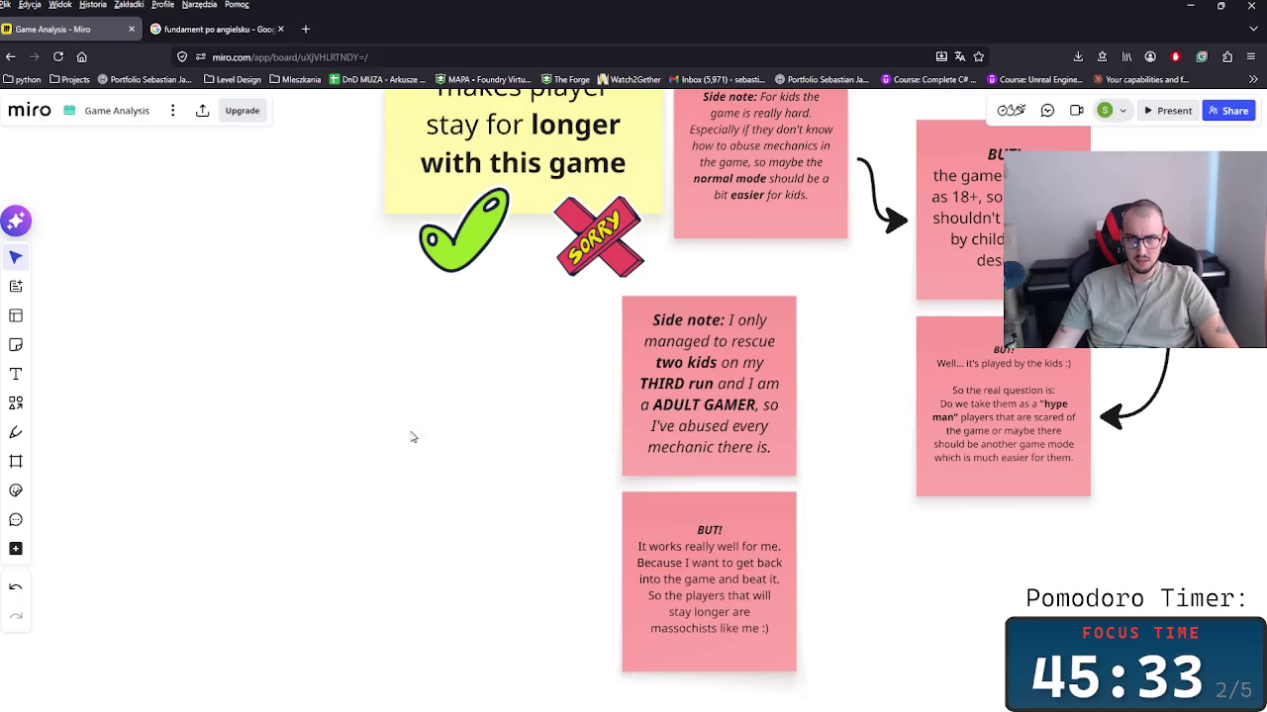
Step: Delete the red X sticker and centre the green checkmark under the yellow note
{"action": "scroll", "coordinate": [504, 565], "scroll_direction": "down", "scroll_amount": 2}
{"action": "scroll", "coordinate": [574, 551], "scroll_direction": "down", "scroll_amount": 2}
{"action": "scroll", "coordinate": [571, 547], "scroll_direction": "down", "scroll_amount": 1}
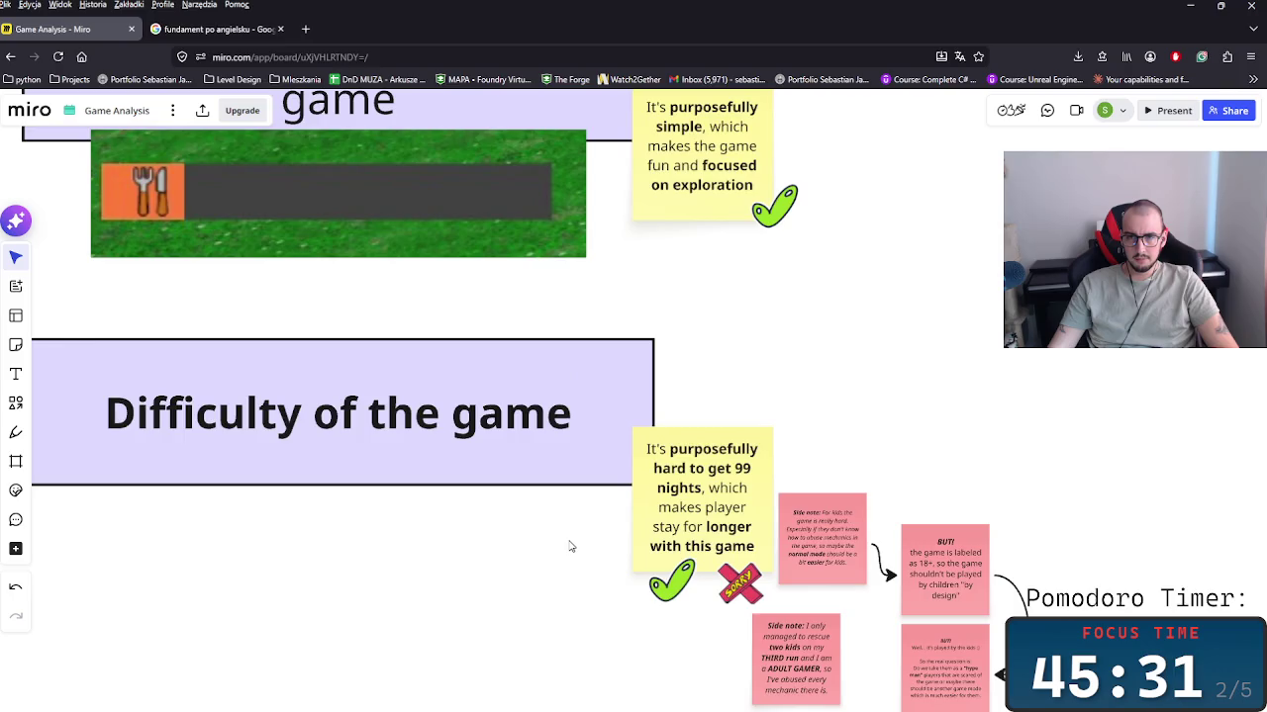
{"action": "scroll", "coordinate": [571, 546], "scroll_direction": "down", "scroll_amount": 2}
{"action": "scroll", "coordinate": [568, 545], "scroll_direction": "down", "scroll_amount": 2}
{"action": "scroll", "coordinate": [566, 544], "scroll_direction": "down", "scroll_amount": 1}
{"action": "scroll", "coordinate": [561, 543], "scroll_direction": "down", "scroll_amount": 2}
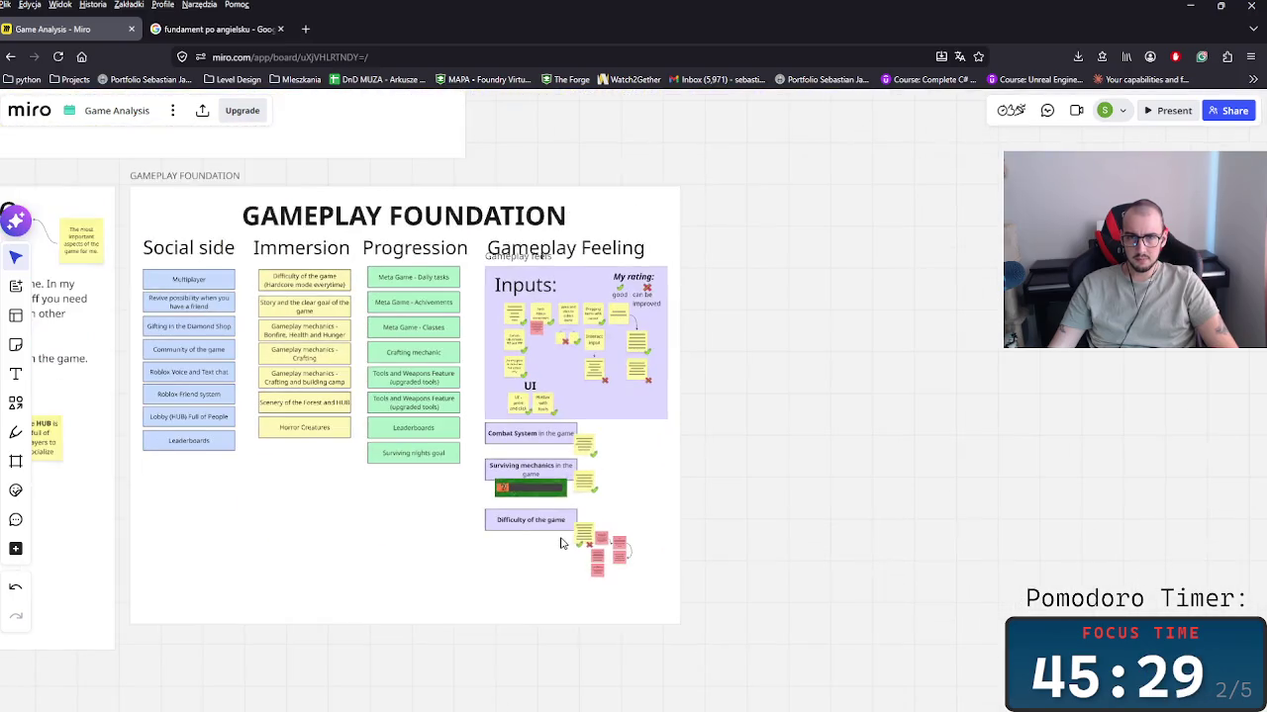
{"action": "scroll", "coordinate": [483, 559], "scroll_direction": "up", "scroll_amount": 3}
{"action": "scroll", "coordinate": [500, 550], "scroll_direction": "up", "scroll_amount": 2}
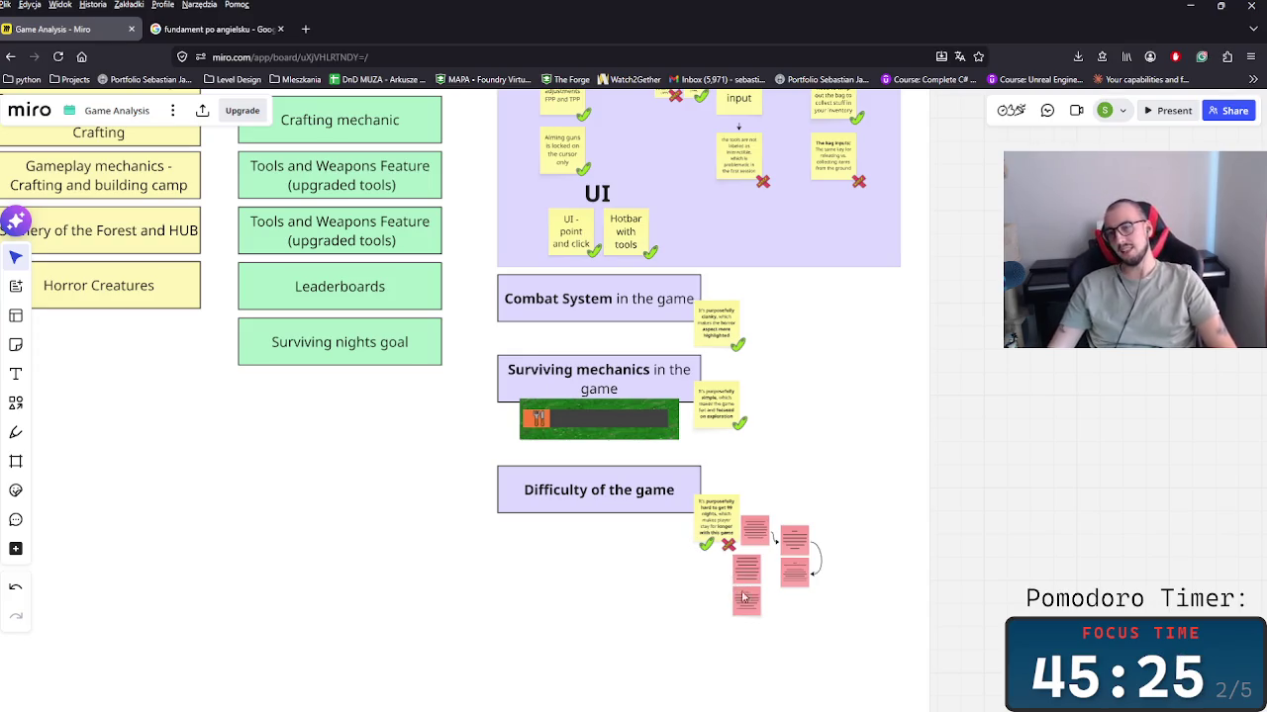
{"action": "scroll", "coordinate": [728, 607], "scroll_direction": "up", "scroll_amount": 3}
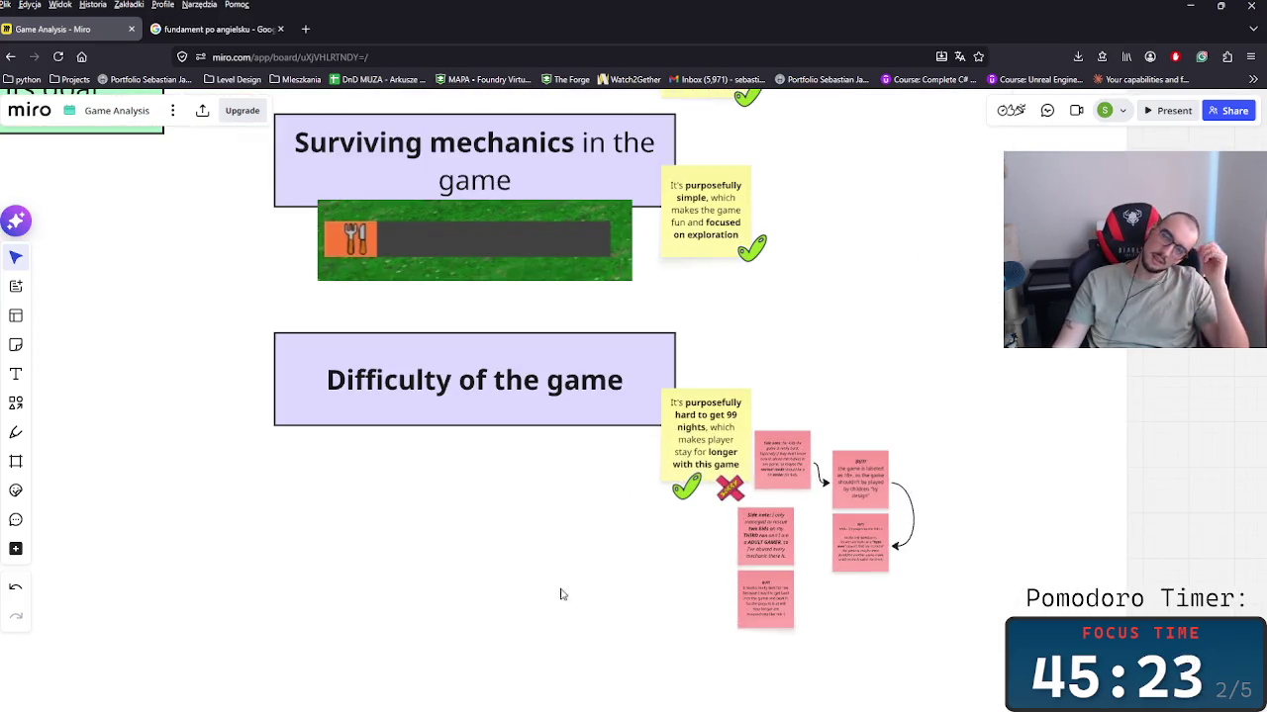
{"action": "left_click", "coordinate": [726, 490]}
{"action": "key", "text": "Delete"}
{"action": "left_click_drag", "start_coordinate": [691, 495], "coordinate": [710, 498]}
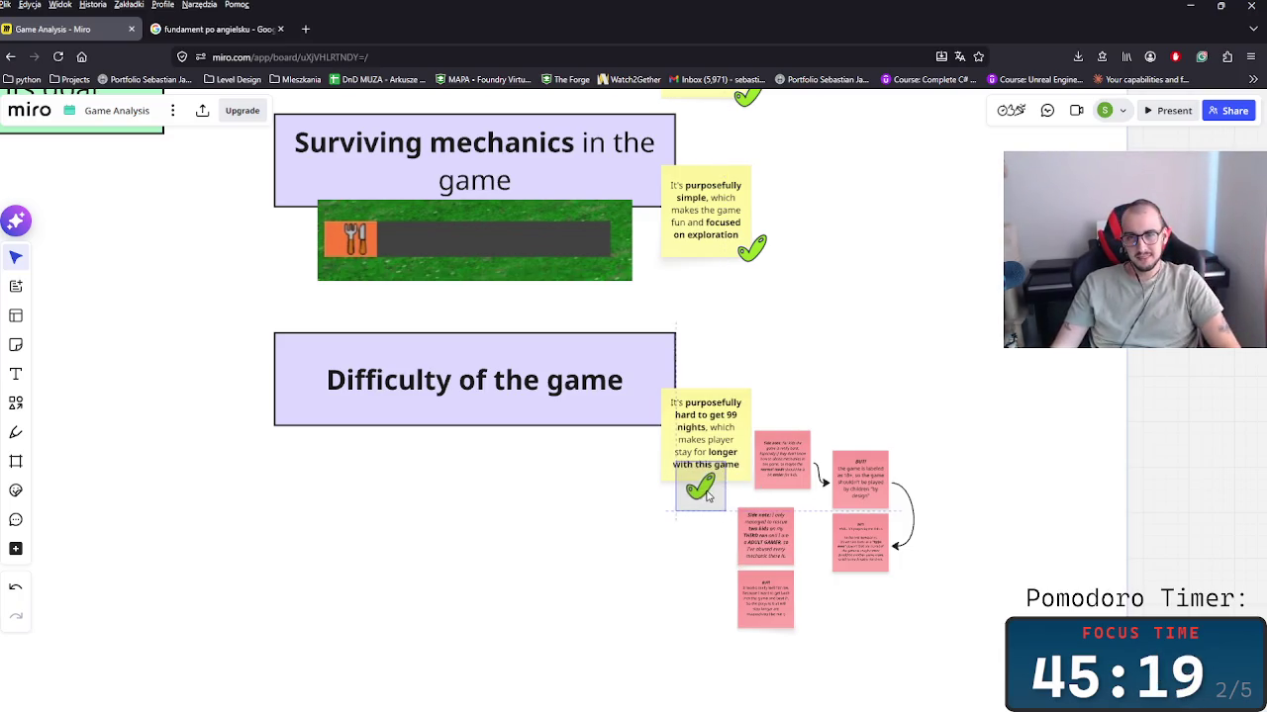
Step: Delete the SORRY sticker from the board
{"action": "scroll", "coordinate": [771, 681], "scroll_direction": "up", "scroll_amount": 10}
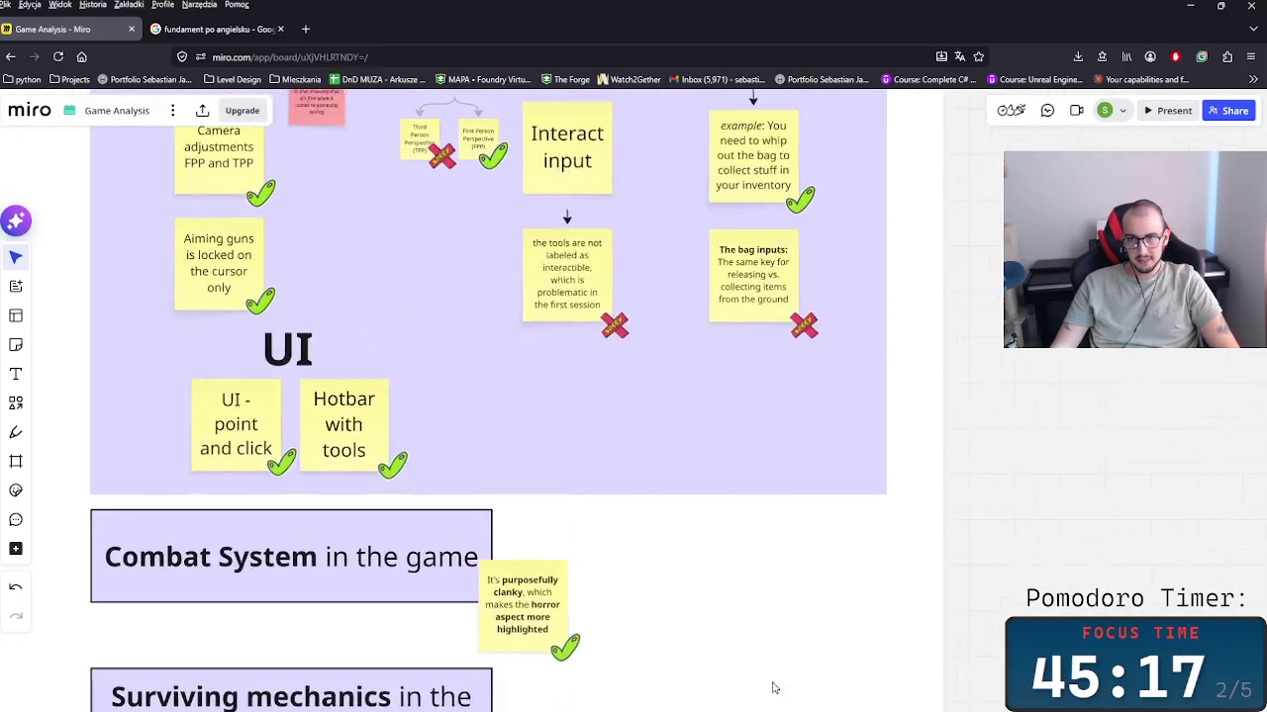
{"action": "left_click_drag", "start_coordinate": [734, 327], "coordinate": [688, 368]}
{"action": "scroll", "coordinate": [687, 362], "scroll_direction": "down", "scroll_amount": 10}
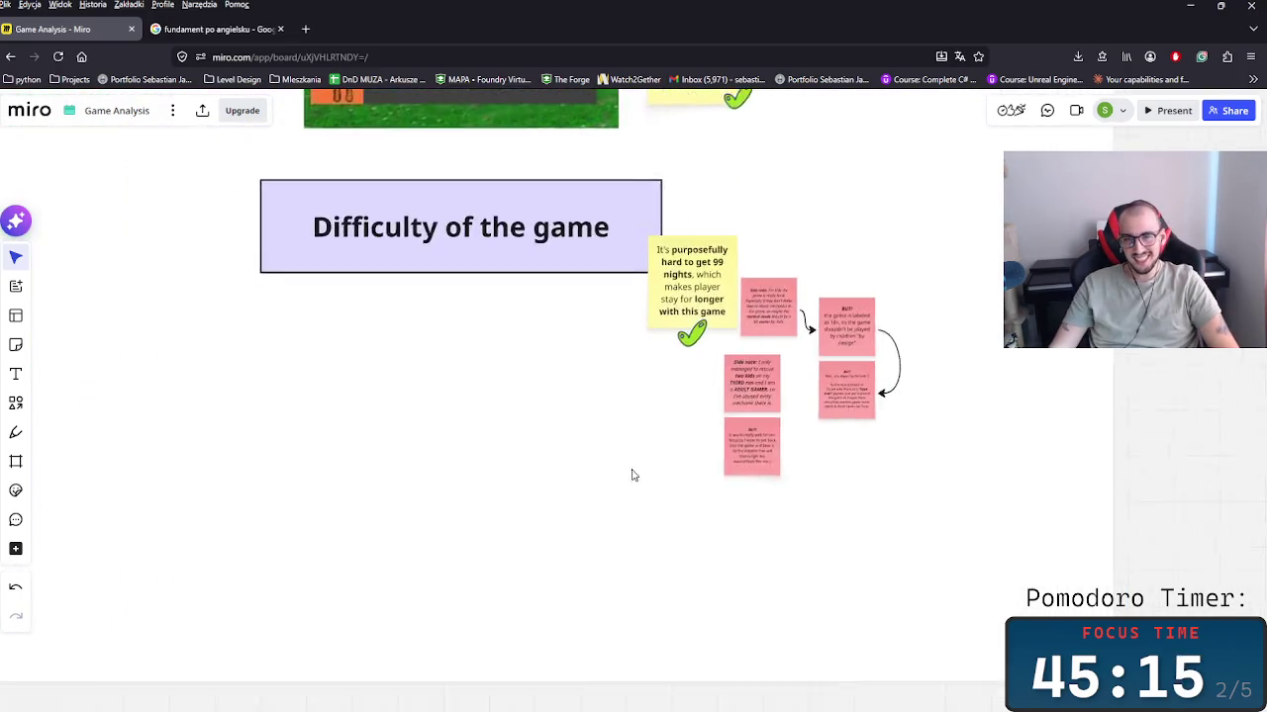
{"action": "key", "text": "shift+2"}
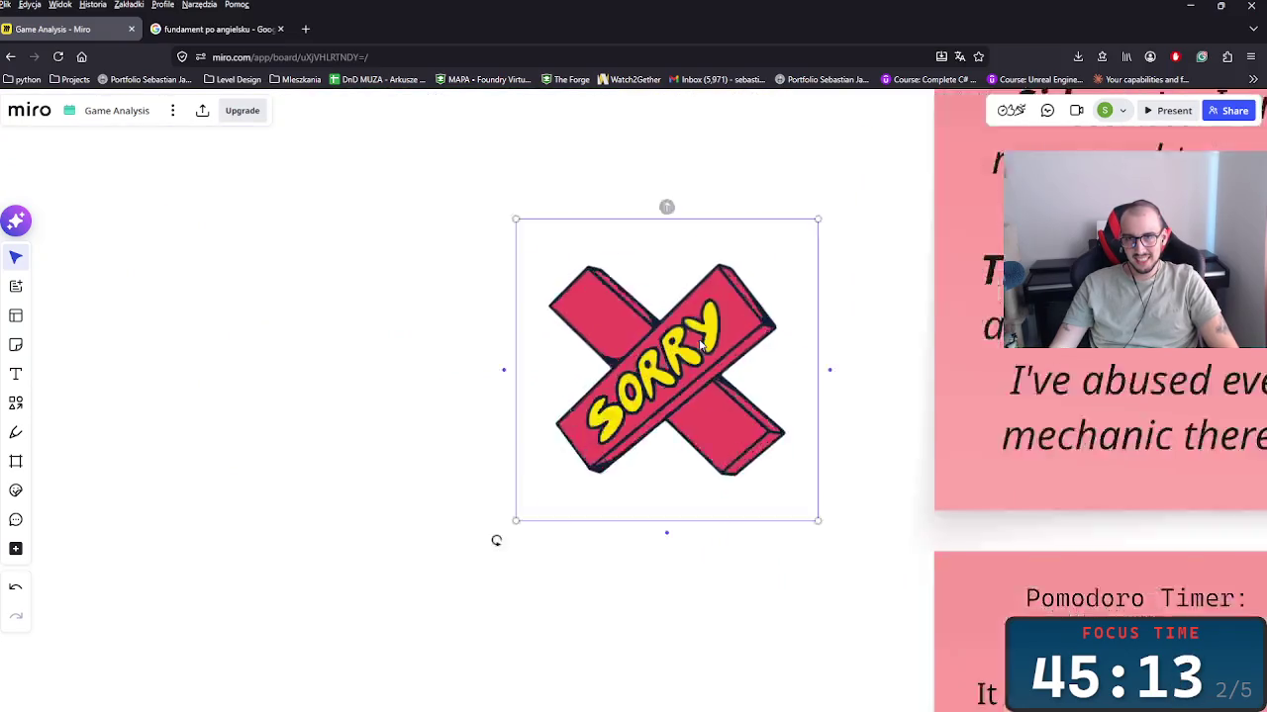
{"action": "scroll", "coordinate": [570, 488], "scroll_direction": "down", "scroll_amount": 2}
{"action": "scroll", "coordinate": [572, 493], "scroll_direction": "down", "scroll_amount": 3}
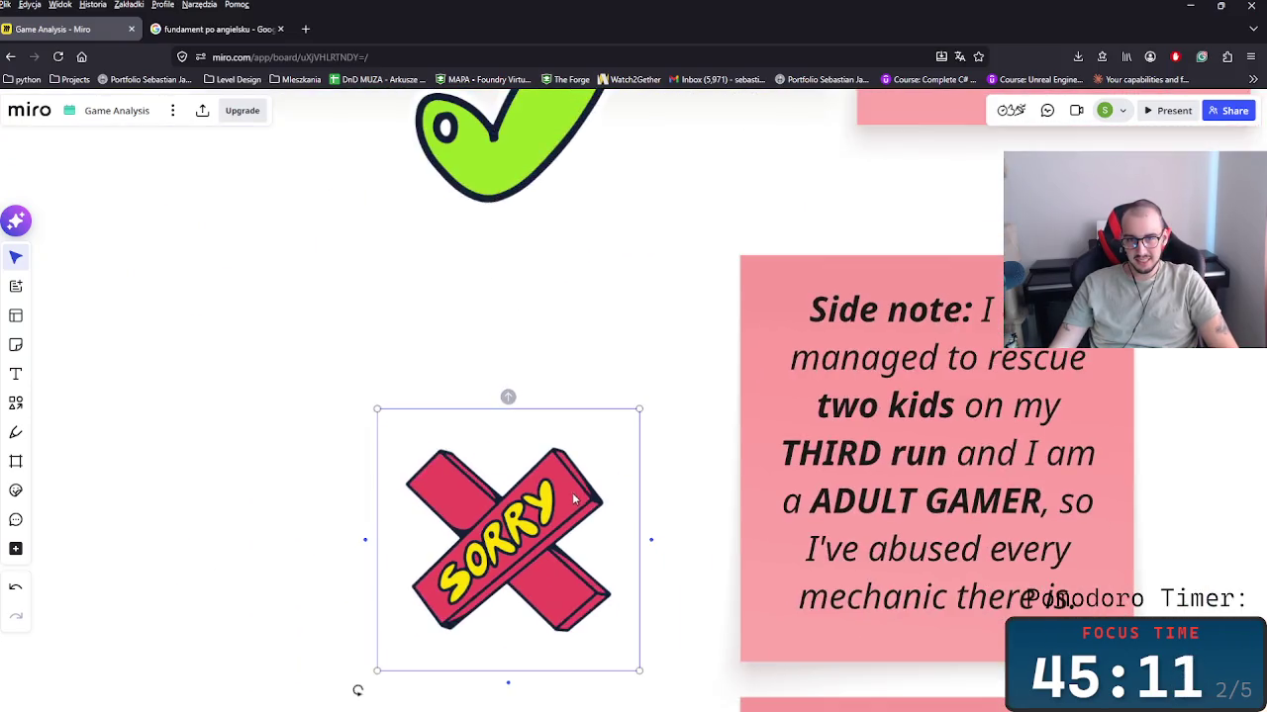
{"action": "scroll", "coordinate": [574, 498], "scroll_direction": "down", "scroll_amount": 4}
{"action": "scroll", "coordinate": [574, 502], "scroll_direction": "down", "scroll_amount": 3}
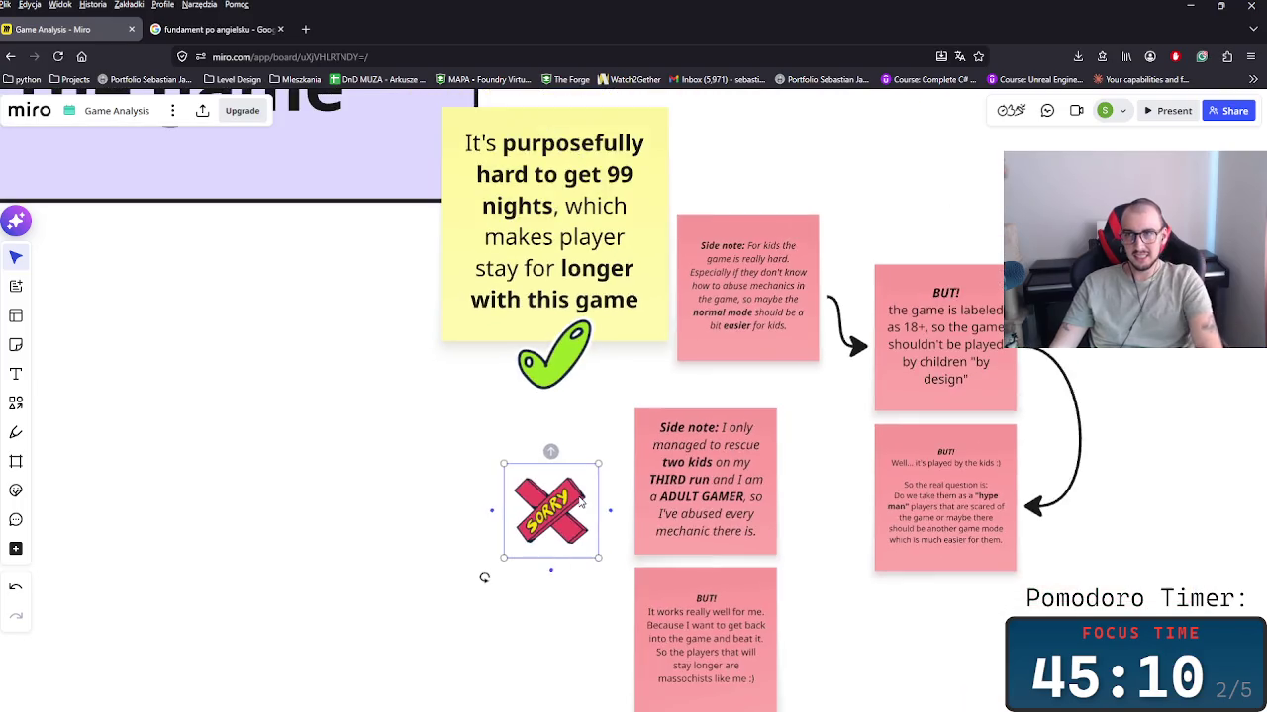
{"action": "left_click", "coordinate": [390, 520]}
{"action": "left_click", "coordinate": [551, 508]}
{"action": "key", "text": "Delete"}
{"action": "scroll", "coordinate": [446, 466], "scroll_direction": "down", "scroll_amount": 3}
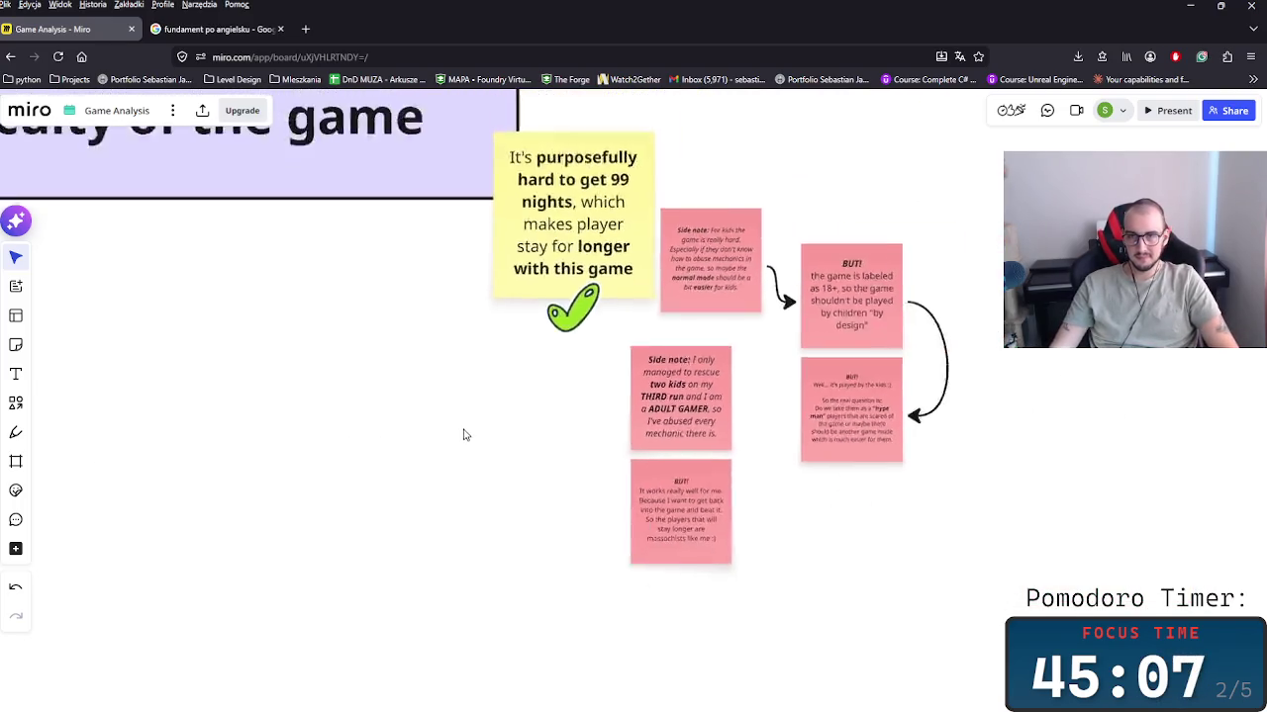
Step: Move the two lower pink notes up and connect them with a curved arrow
{"action": "mouse_move", "coordinate": [739, 561]}
{"action": "left_mouse_down"}
{"action": "mouse_move", "coordinate": [666, 406]}
{"action": "mouse_move", "coordinate": [692, 388]}
{"action": "mouse_move", "coordinate": [634, 484]}
{"action": "left_mouse_up"}
{"action": "left_click", "coordinate": [729, 388]}
{"action": "left_click", "coordinate": [781, 534]}
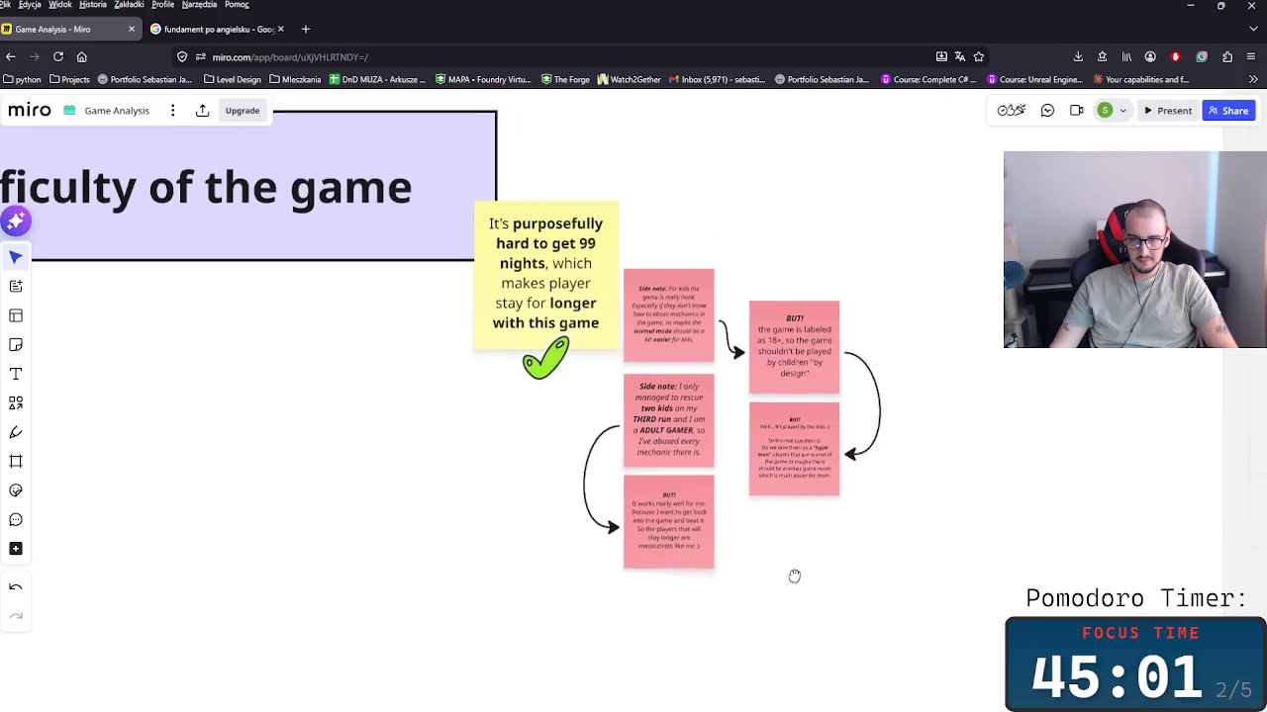
{"action": "scroll", "coordinate": [794, 577], "scroll_direction": "up", "scroll_amount": 2}
{"action": "scroll", "coordinate": [775, 588], "scroll_direction": "up", "scroll_amount": 1}
Step: Duplicate a side note, retype it as 'So I guess ... it works?' and place it below the right column
{"action": "left_click", "coordinate": [681, 448]}
{"action": "key", "text": "ctrl+c"}
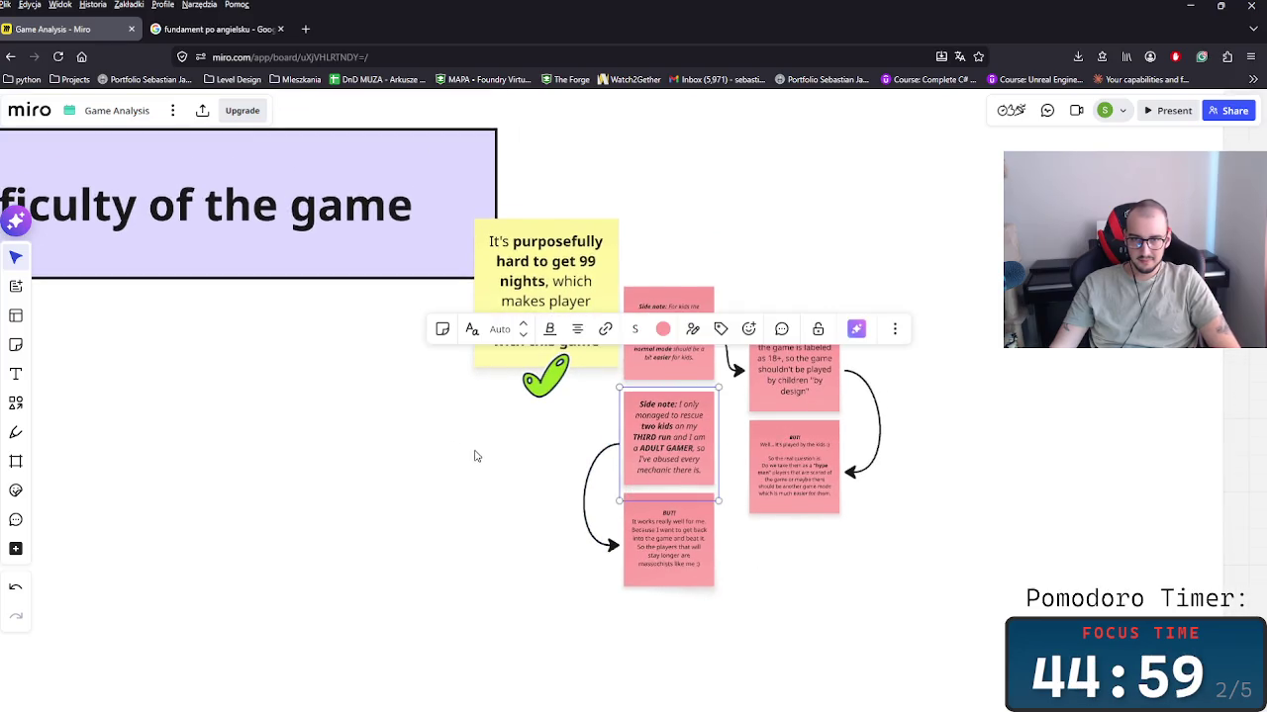
{"action": "key", "text": "ctrl+v"}
{"action": "mouse_move", "coordinate": [500, 457]}
{"action": "left_mouse_down"}
{"action": "mouse_move", "coordinate": [525, 501]}
{"action": "mouse_move", "coordinate": [551, 457]}
{"action": "left_mouse_up"}
{"action": "double_click", "coordinate": [525, 502]}
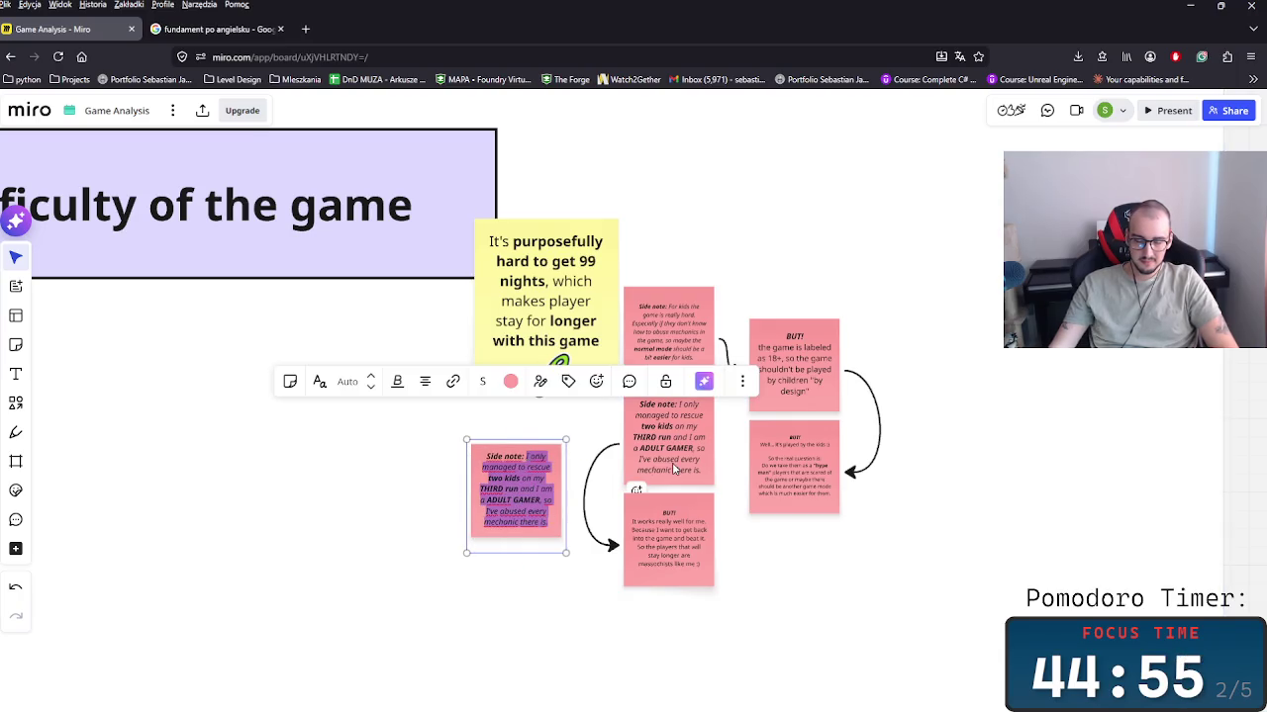
{"action": "type", "text": "So I guess ... it works?"}
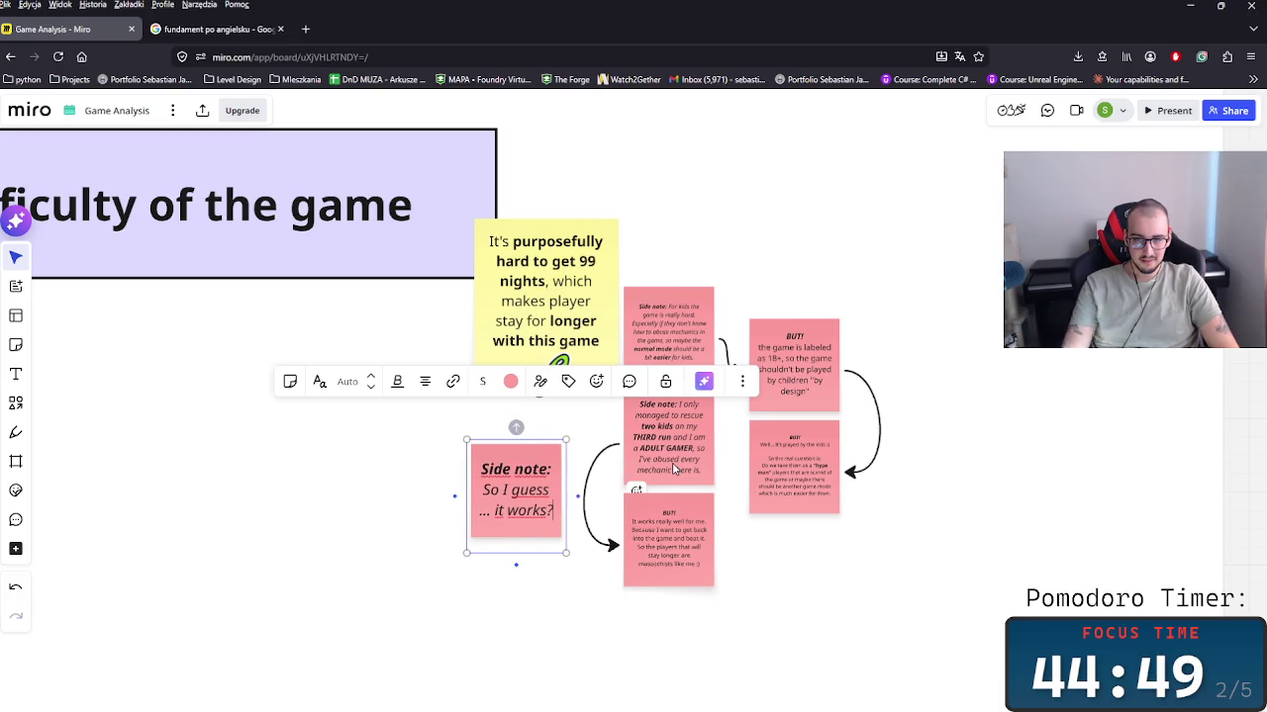
{"action": "left_click_drag", "start_coordinate": [529, 516], "coordinate": [807, 648]}
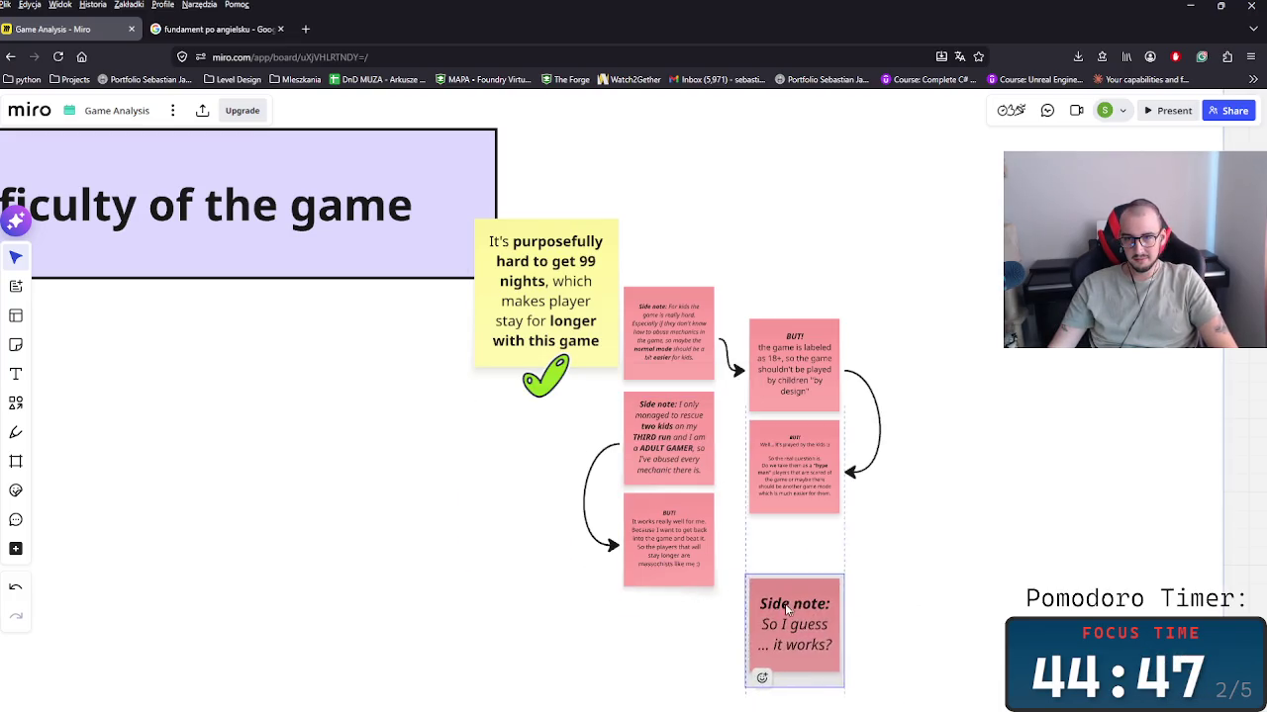
Step: Make the new note light green and move it closer to the column
{"action": "left_click", "coordinate": [788, 511]}
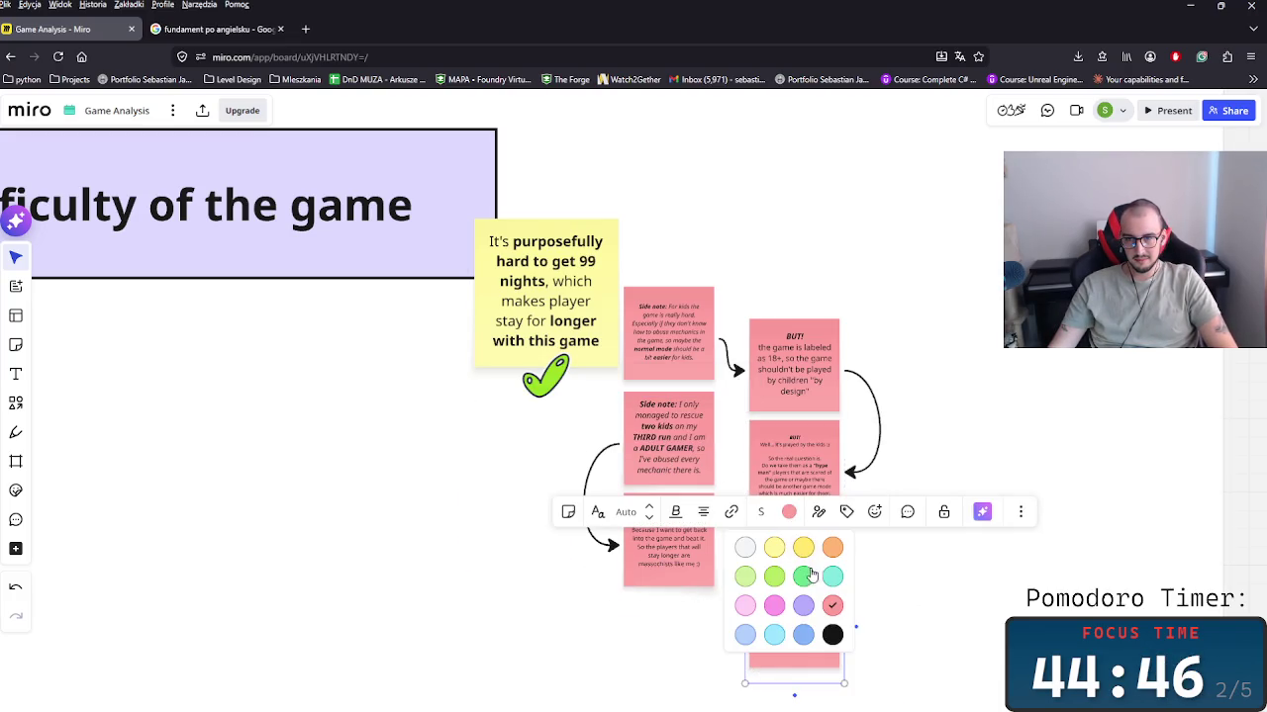
{"action": "left_click", "coordinate": [776, 581]}
{"action": "left_click_drag", "start_coordinate": [792, 638], "coordinate": [778, 594]}
{"action": "scroll", "coordinate": [880, 527], "scroll_direction": "down", "scroll_amount": 2}
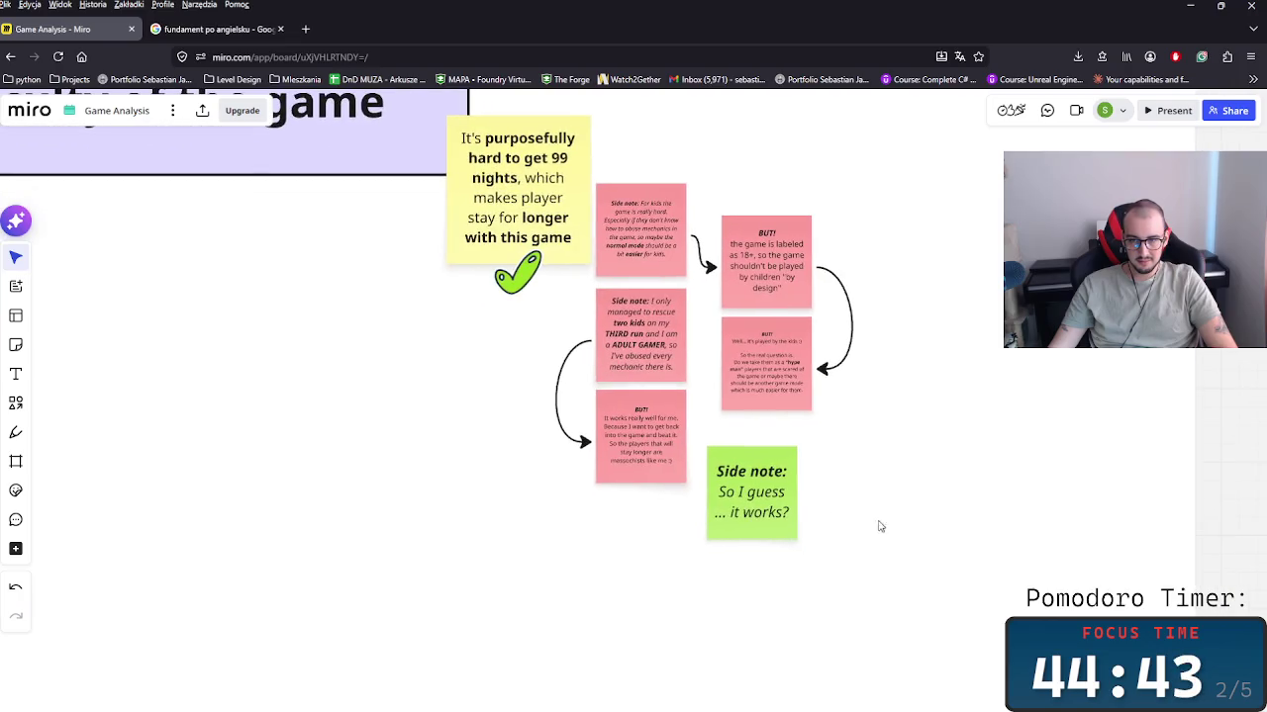
Step: Change the text to 'So I guess... it works for the sake of the engagement', bolding 'engagement'
{"action": "left_click", "coordinate": [778, 521]}
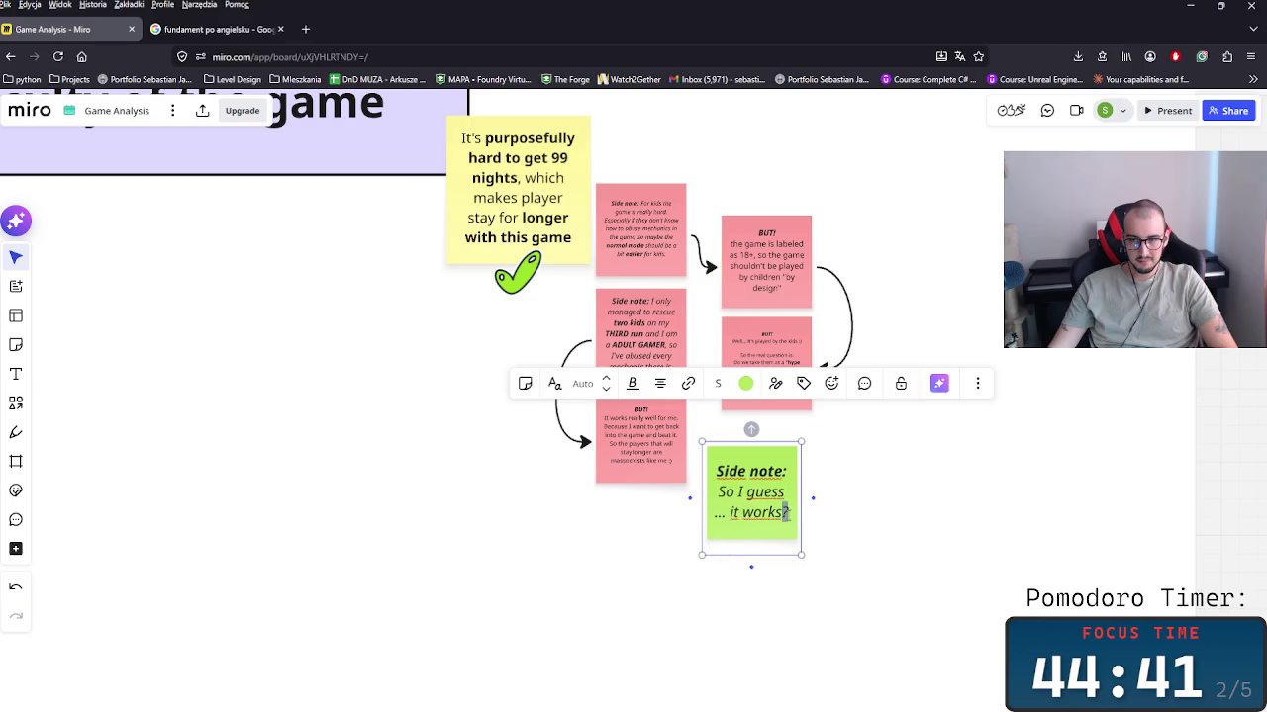
{"action": "key", "text": "BackSpace"}
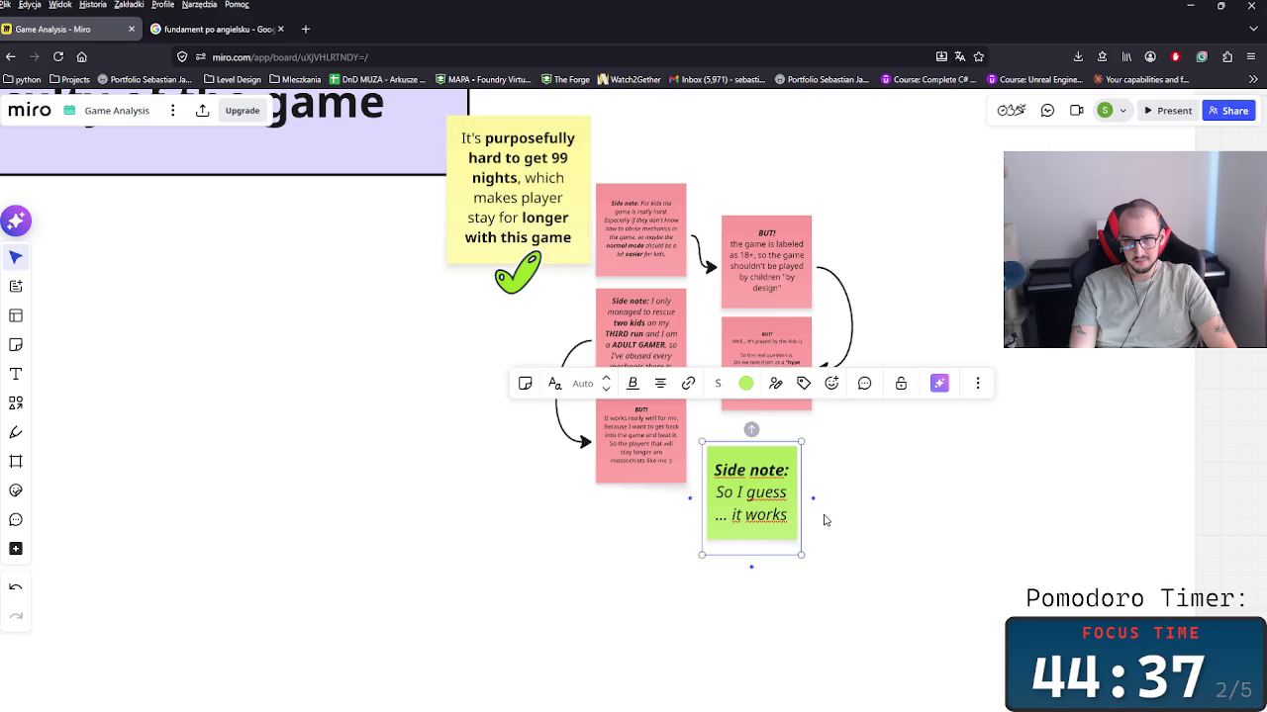
{"action": "key", "text": "BackSpace"}
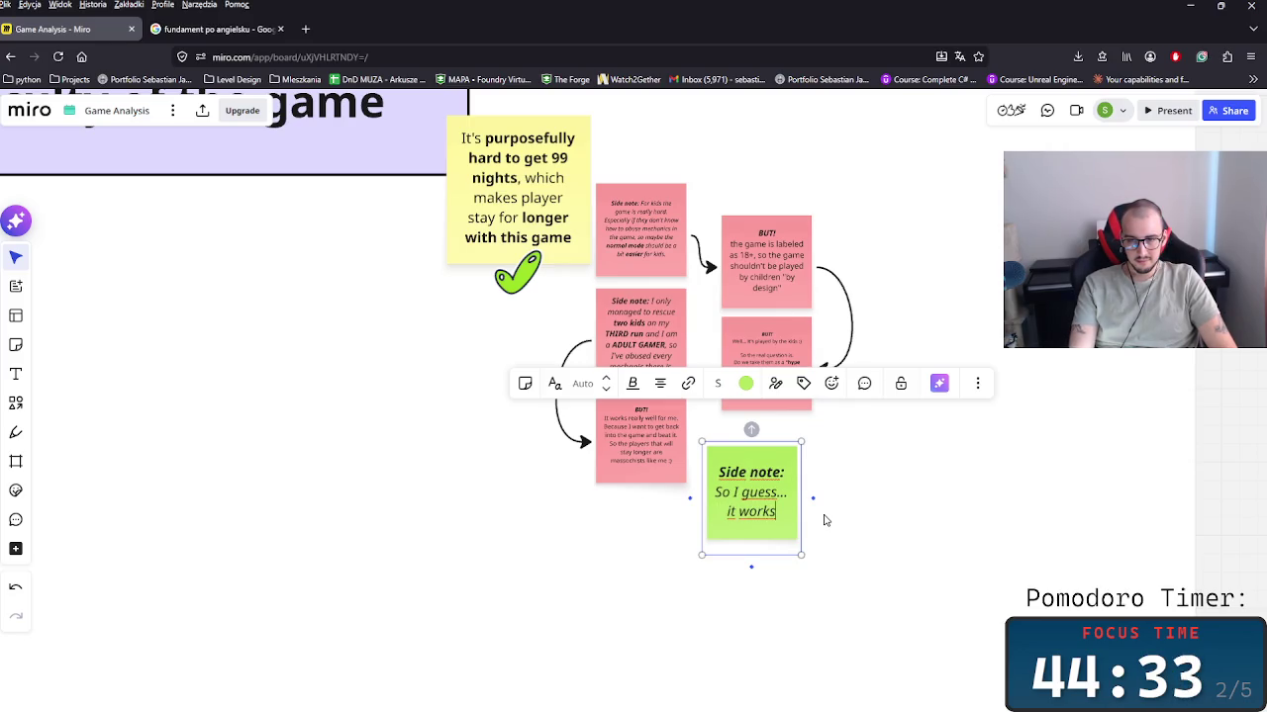
{"action": "type", "text": "for the sake of t"}
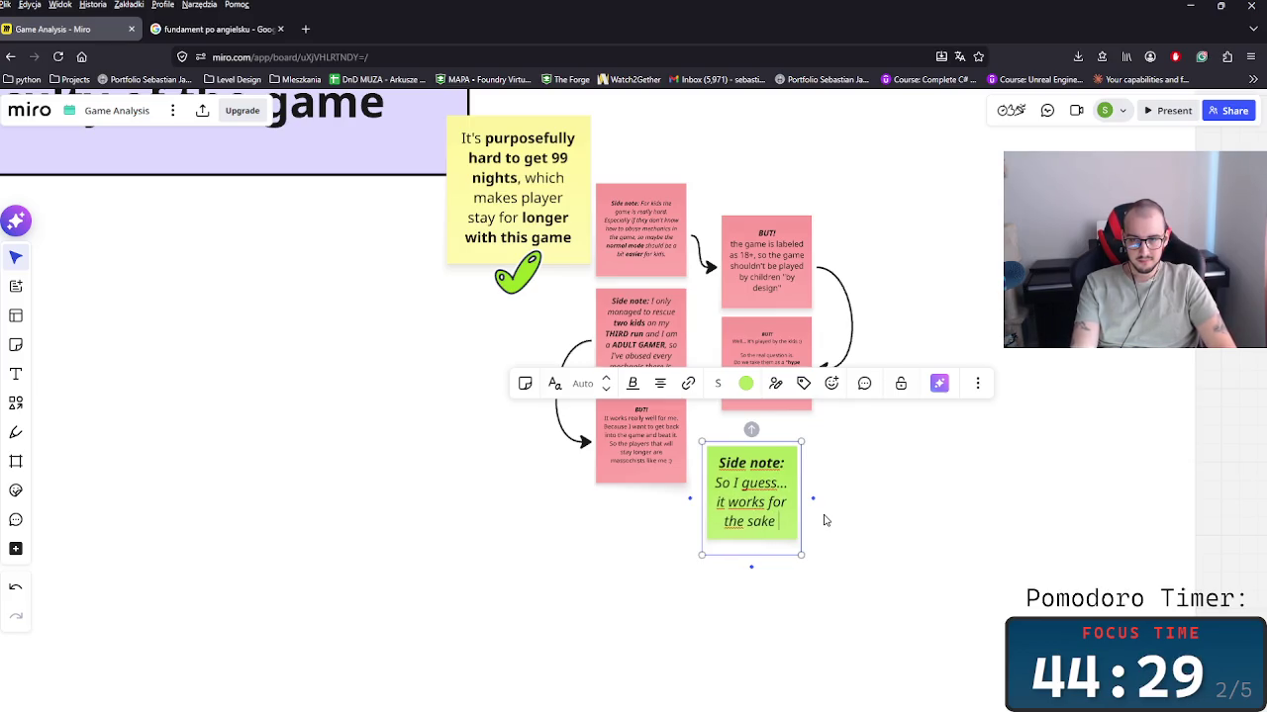
{"action": "type", "text": "he engagement"}
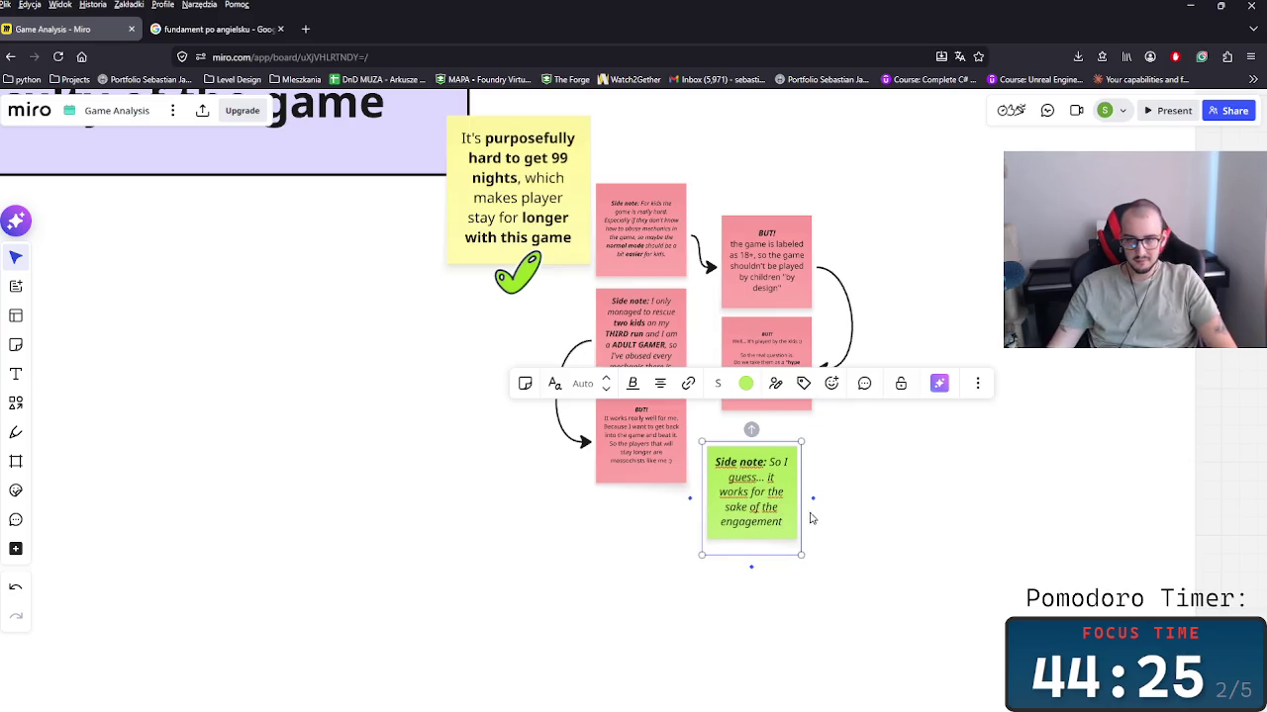
{"action": "key", "text": "ctrl+shift+Left"}
{"action": "key", "text": "ctrl+b"}
{"action": "left_click", "coordinate": [964, 545]}
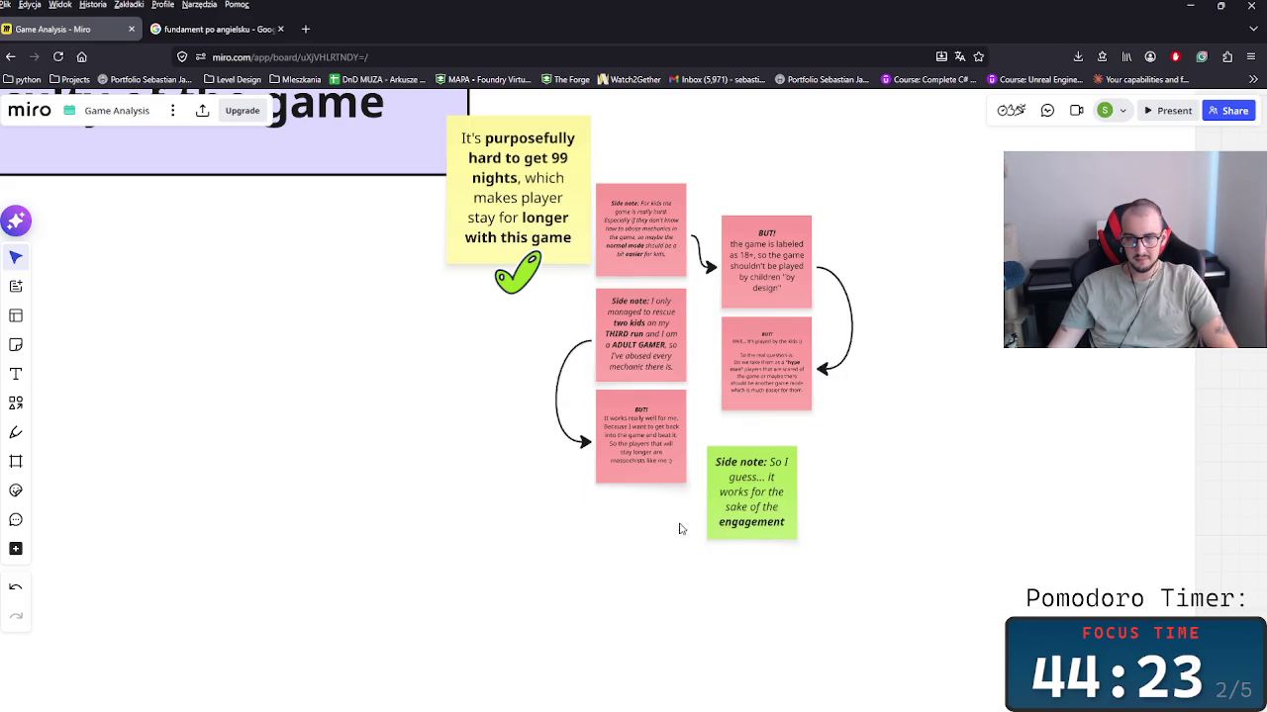
Step: Enlarge the green note slightly
{"action": "left_click", "coordinate": [777, 550]}
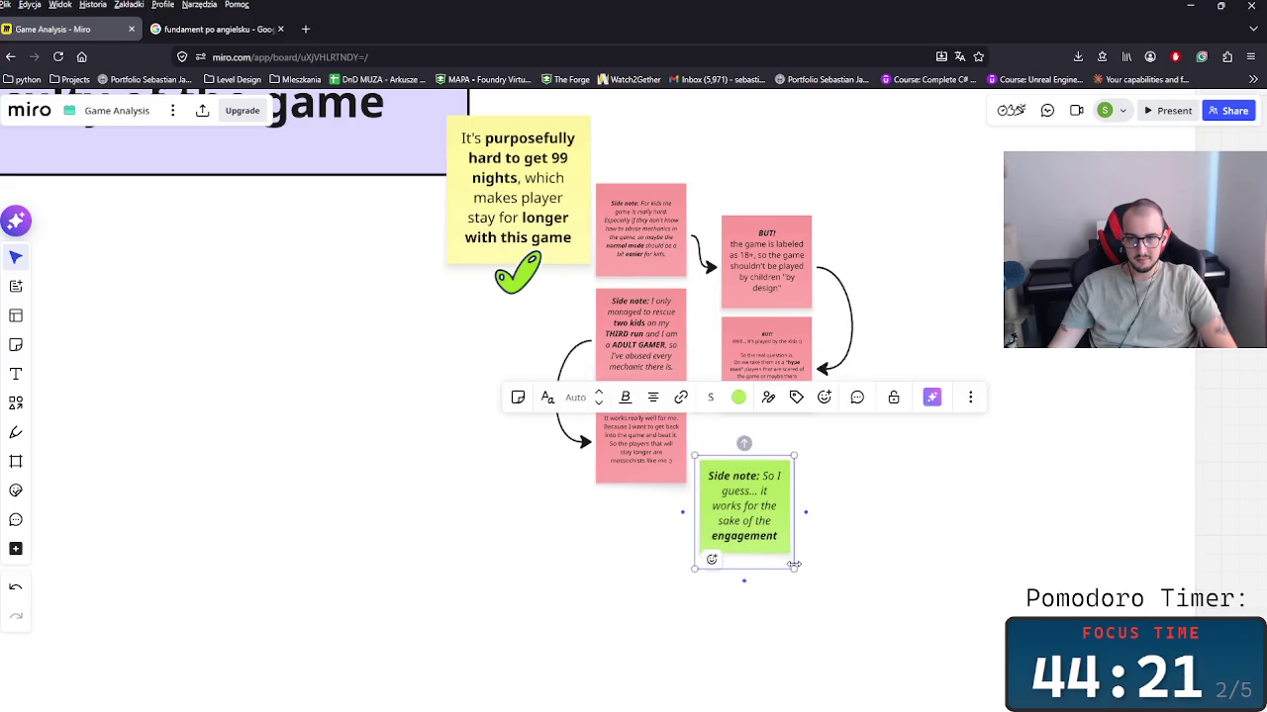
{"action": "left_click_drag", "start_coordinate": [798, 570], "coordinate": [809, 573]}
{"action": "left_click", "coordinate": [868, 519]}
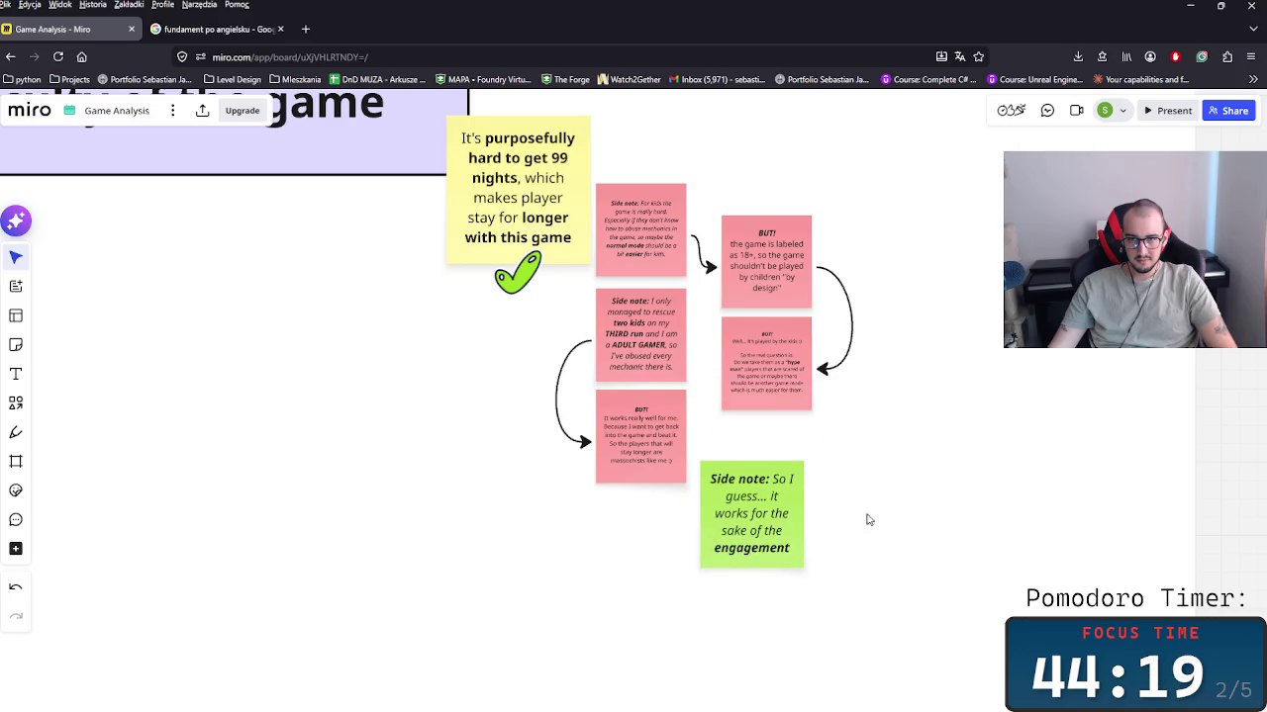
{"action": "scroll", "coordinate": [495, 528], "scroll_direction": "down", "scroll_amount": 2}
{"action": "scroll", "coordinate": [461, 529], "scroll_direction": "down", "scroll_amount": 2}
{"action": "scroll", "coordinate": [475, 535], "scroll_direction": "down", "scroll_amount": 2}
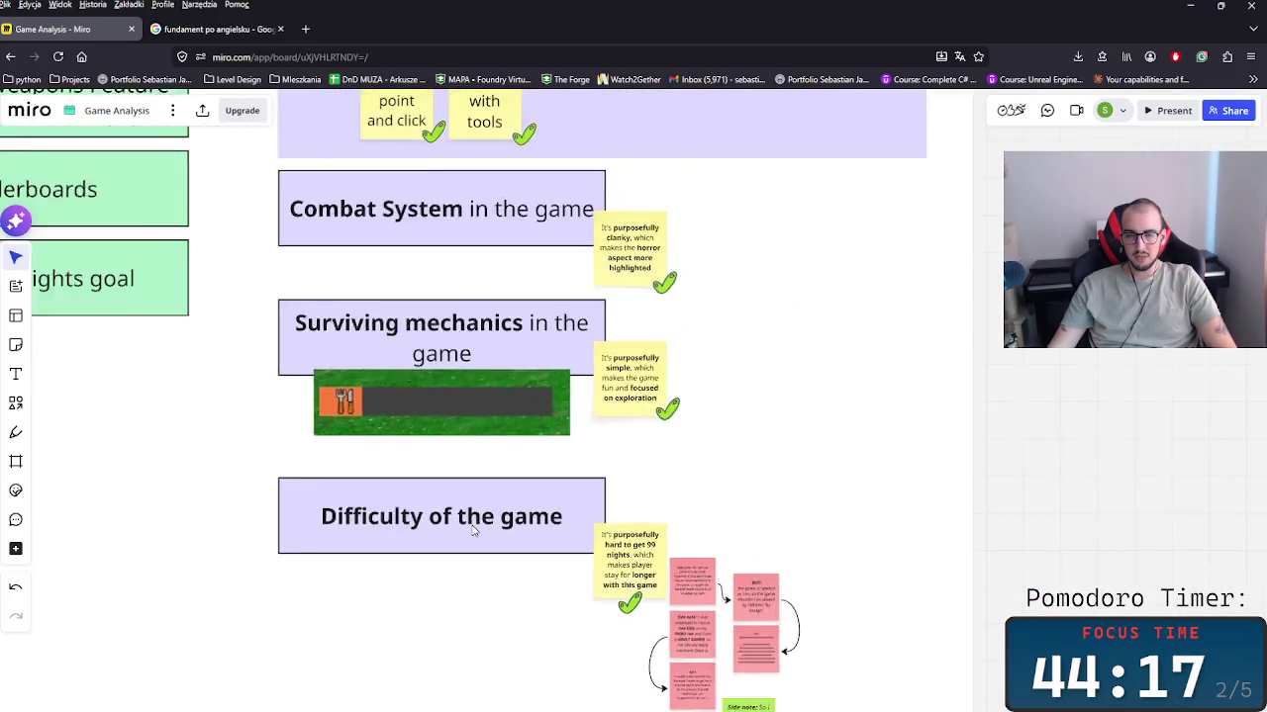
{"action": "scroll", "coordinate": [484, 537], "scroll_direction": "down", "scroll_amount": 2}
{"action": "scroll", "coordinate": [484, 538], "scroll_direction": "down", "scroll_amount": 2}
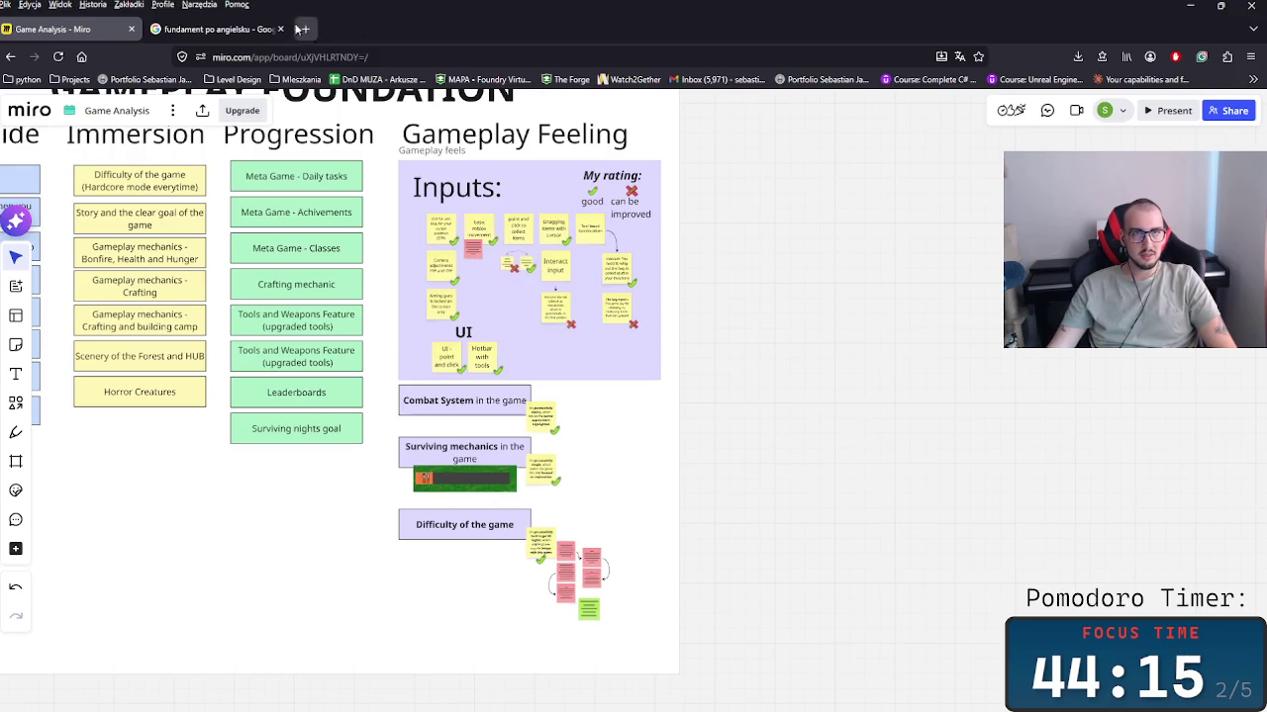
{"action": "left_click", "coordinate": [235, 30]}
{"action": "left_click", "coordinate": [240, 57]}
Step: Go to Rotrends and open the 99 Nights in the Forest stats page
{"action": "type", "text": "ro"}
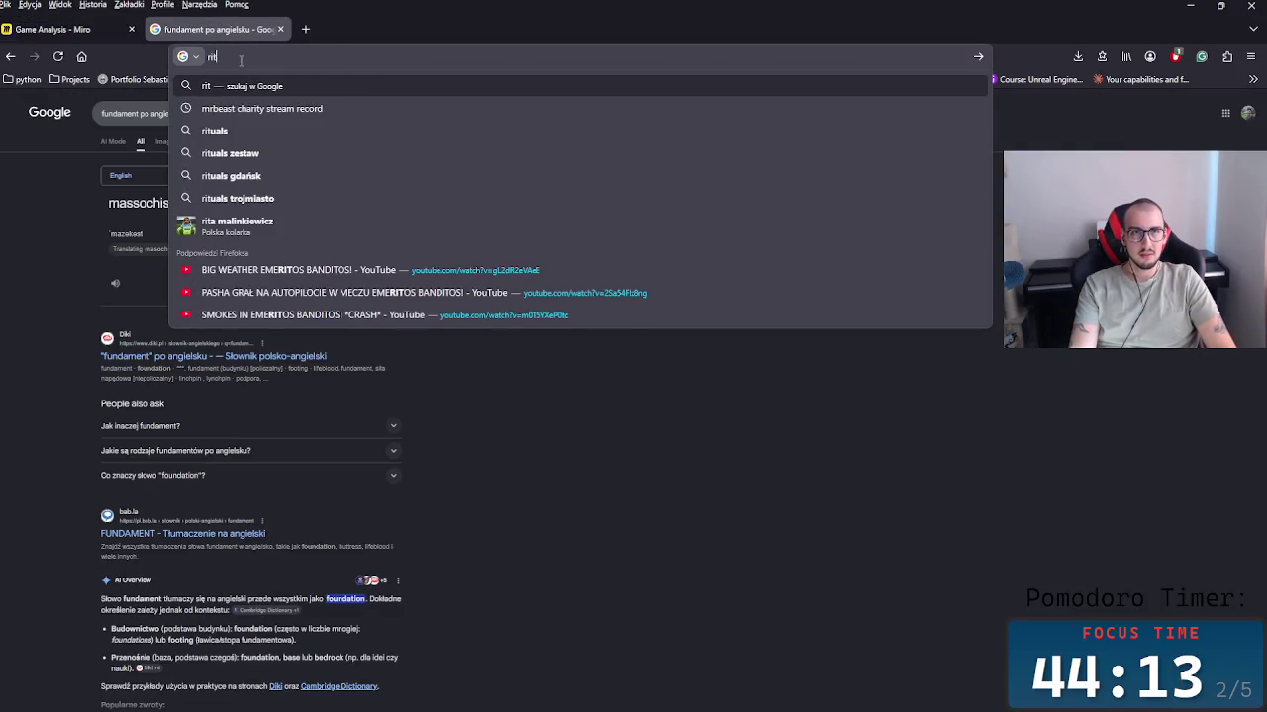
{"action": "type", "text": "trends.com/"}
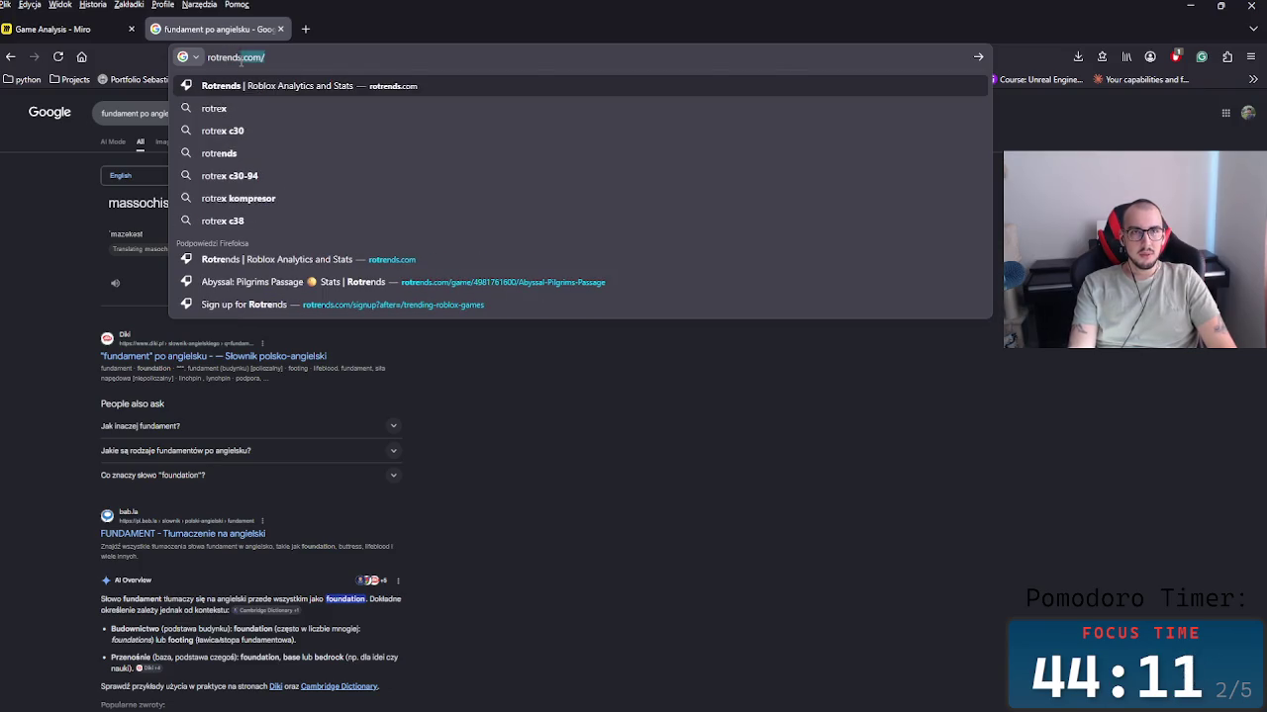
{"action": "key", "text": "Return"}
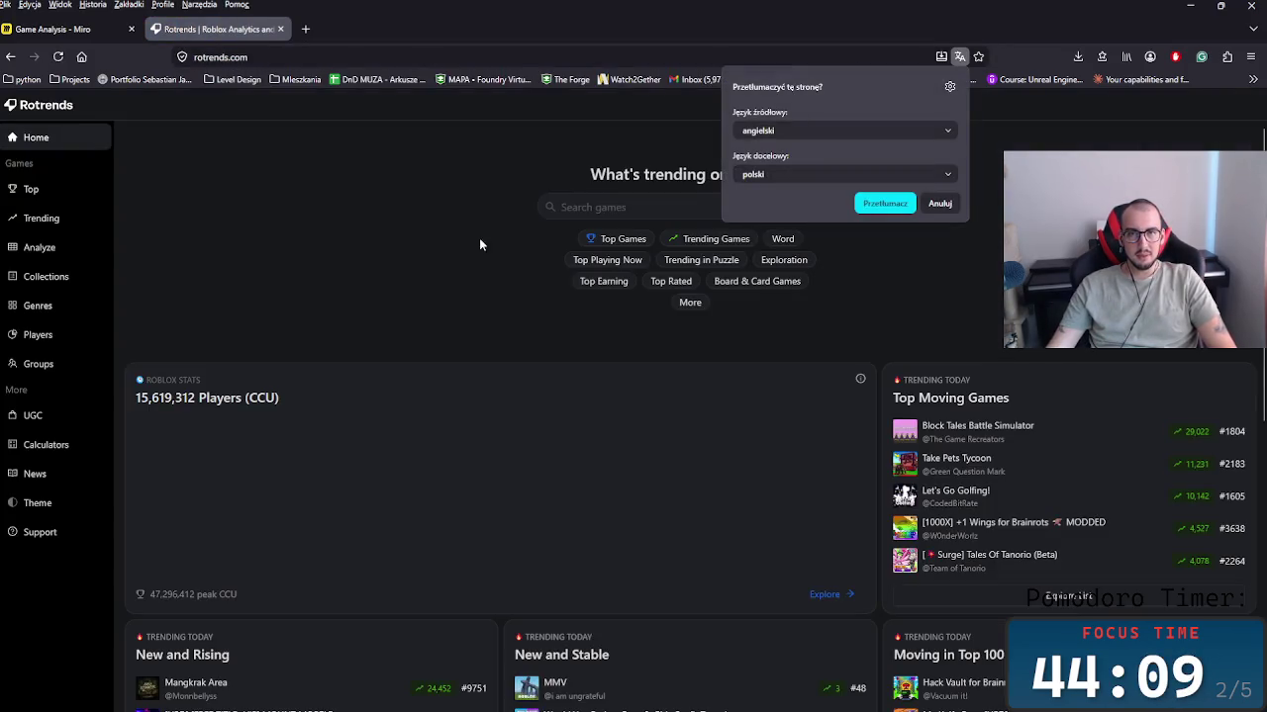
{"action": "left_click", "coordinate": [940, 204]}
{"action": "scroll", "coordinate": [559, 419], "scroll_direction": "down", "scroll_amount": 10}
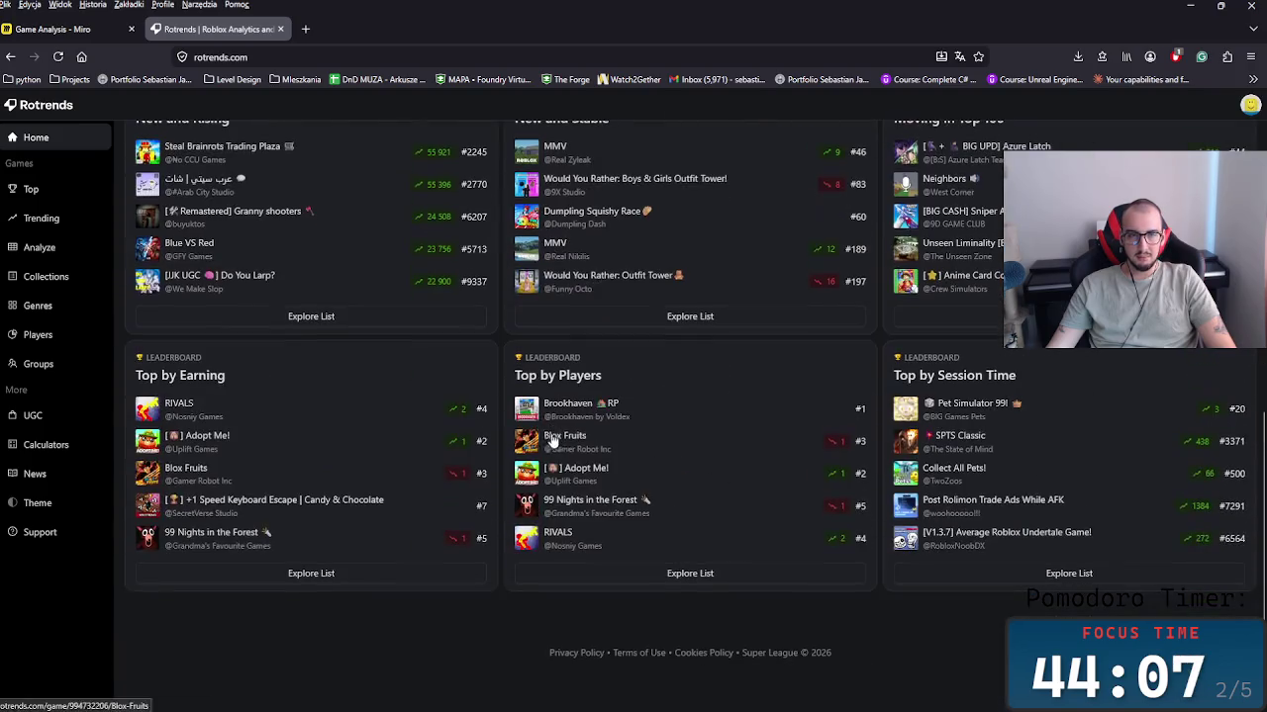
{"action": "left_click", "coordinate": [226, 536]}
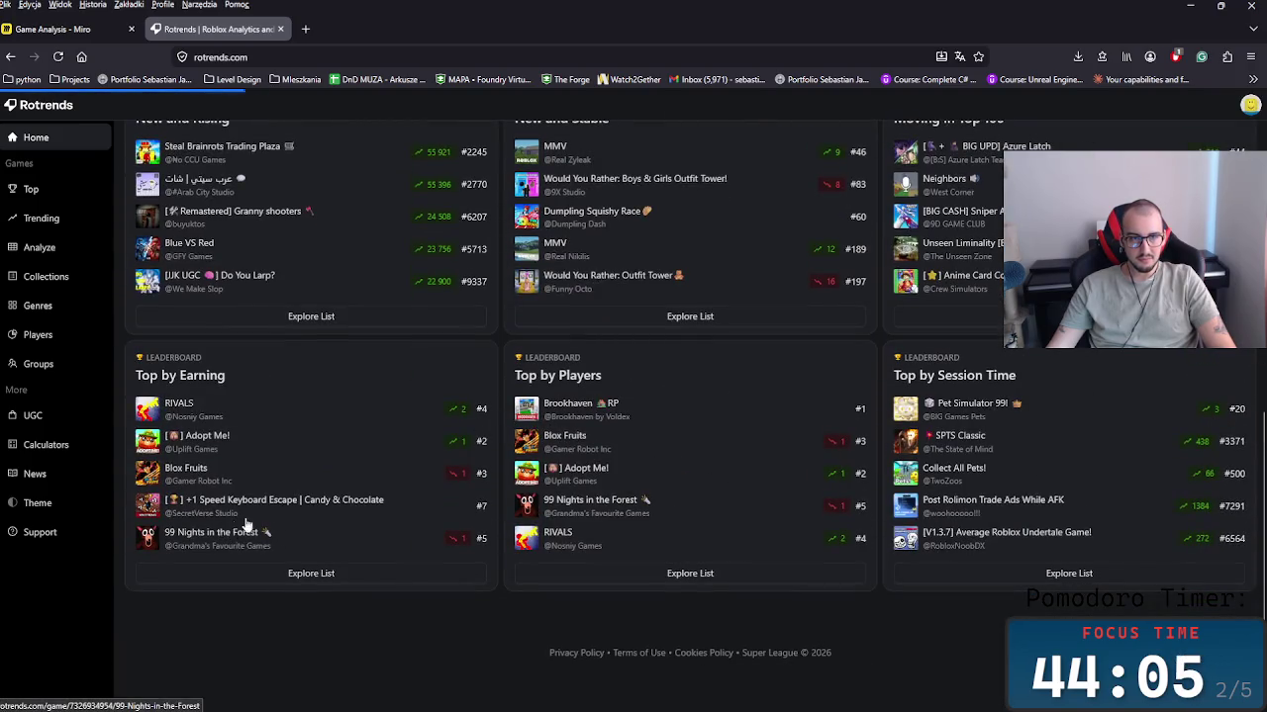
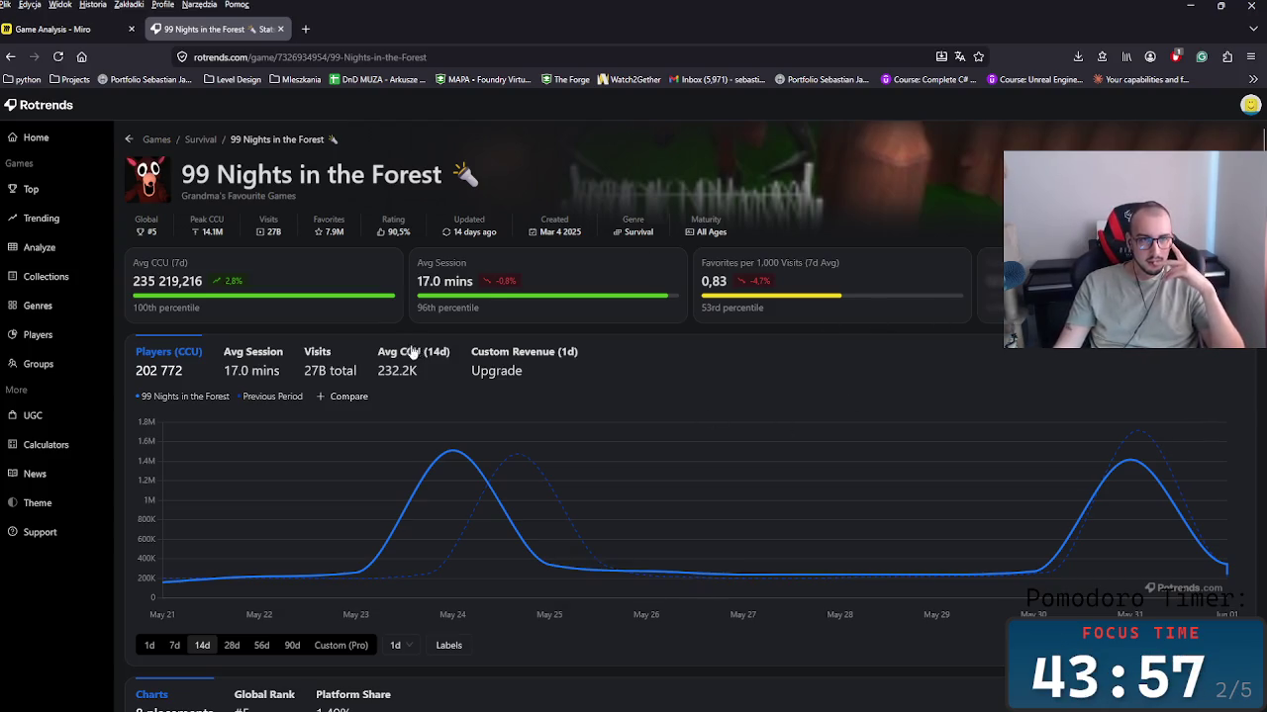
Step: Look up 'CCU' in a Google search, then return to the Rotrends stats page
{"action": "right_click", "coordinate": [167, 264]}
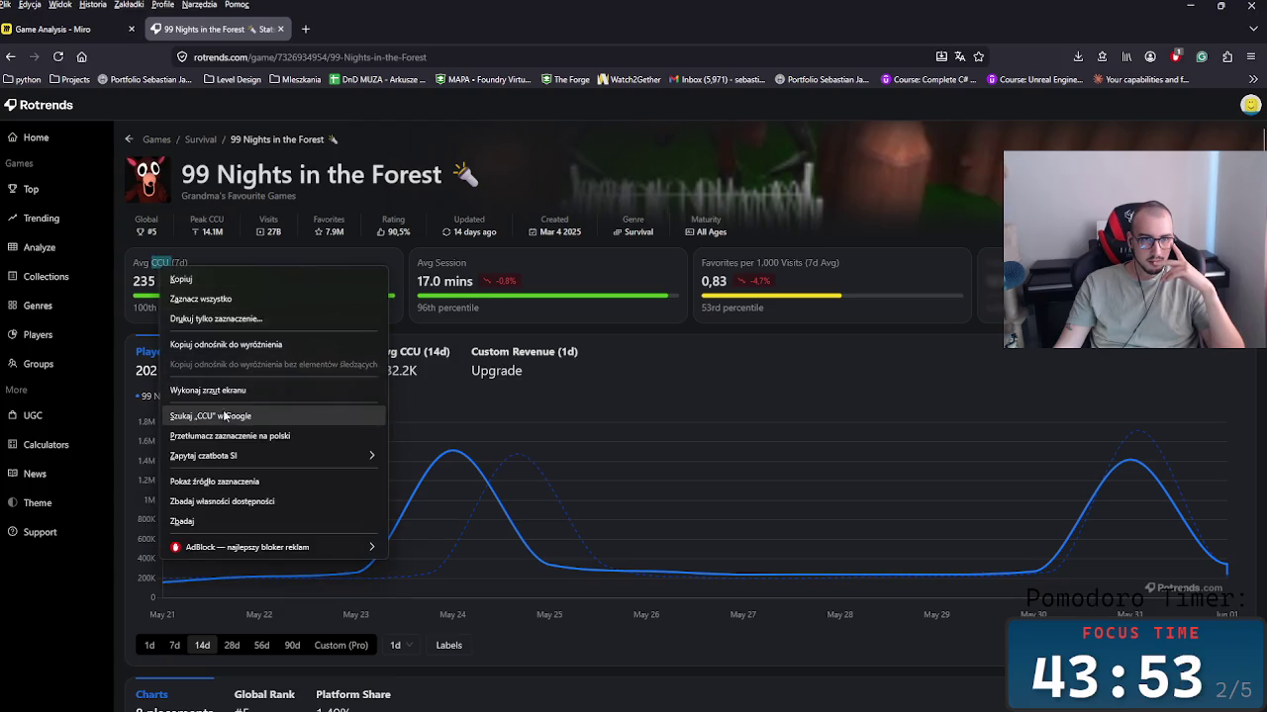
{"action": "left_click", "coordinate": [232, 408]}
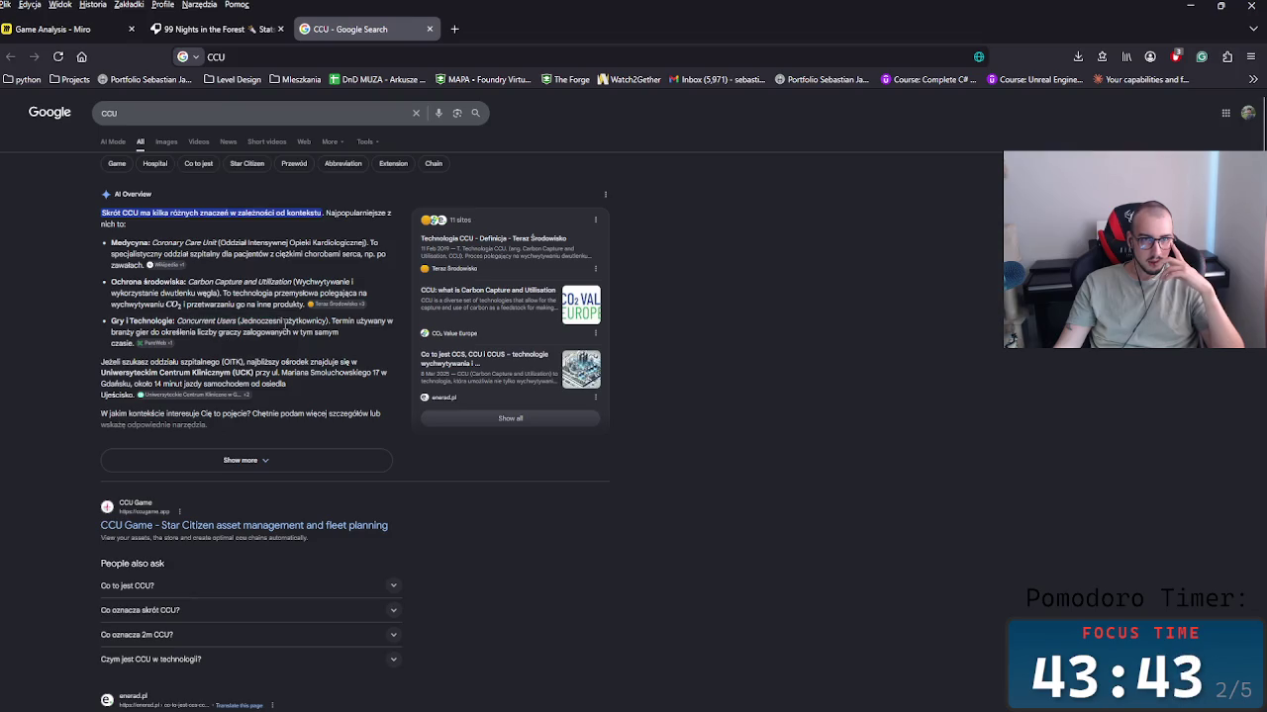
{"action": "left_click", "coordinate": [206, 27]}
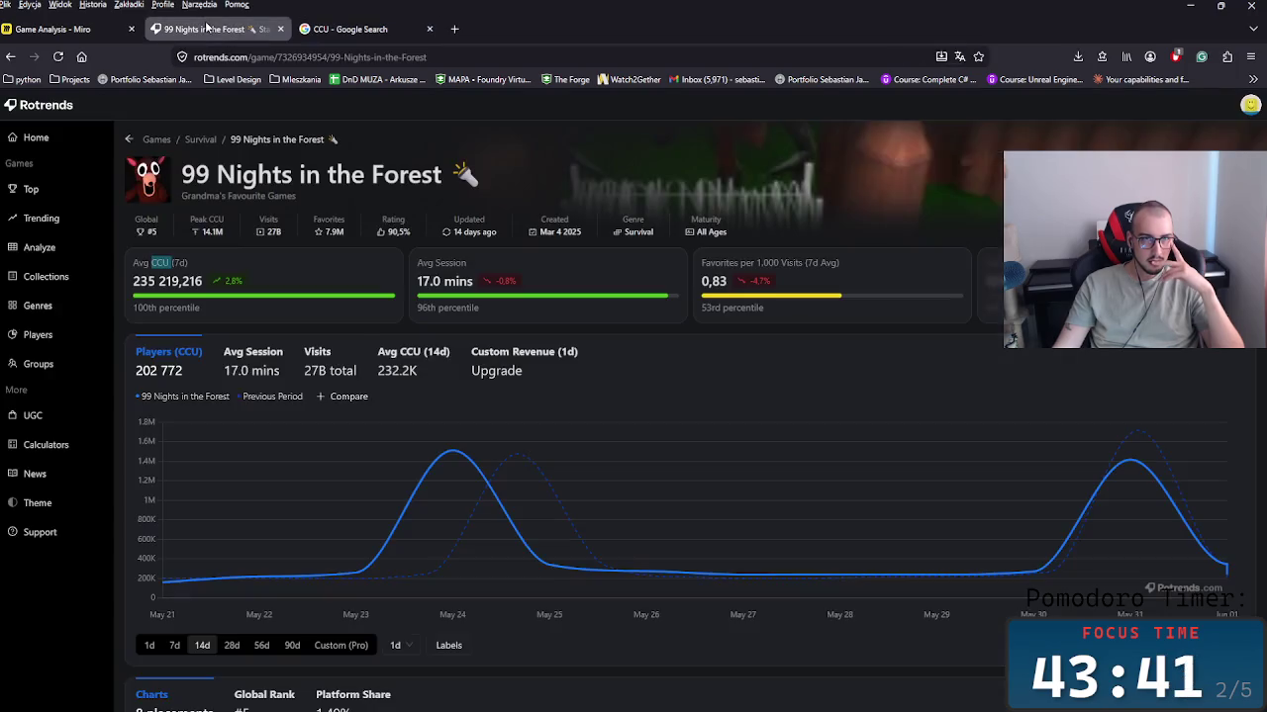
{"action": "left_click", "coordinate": [241, 333]}
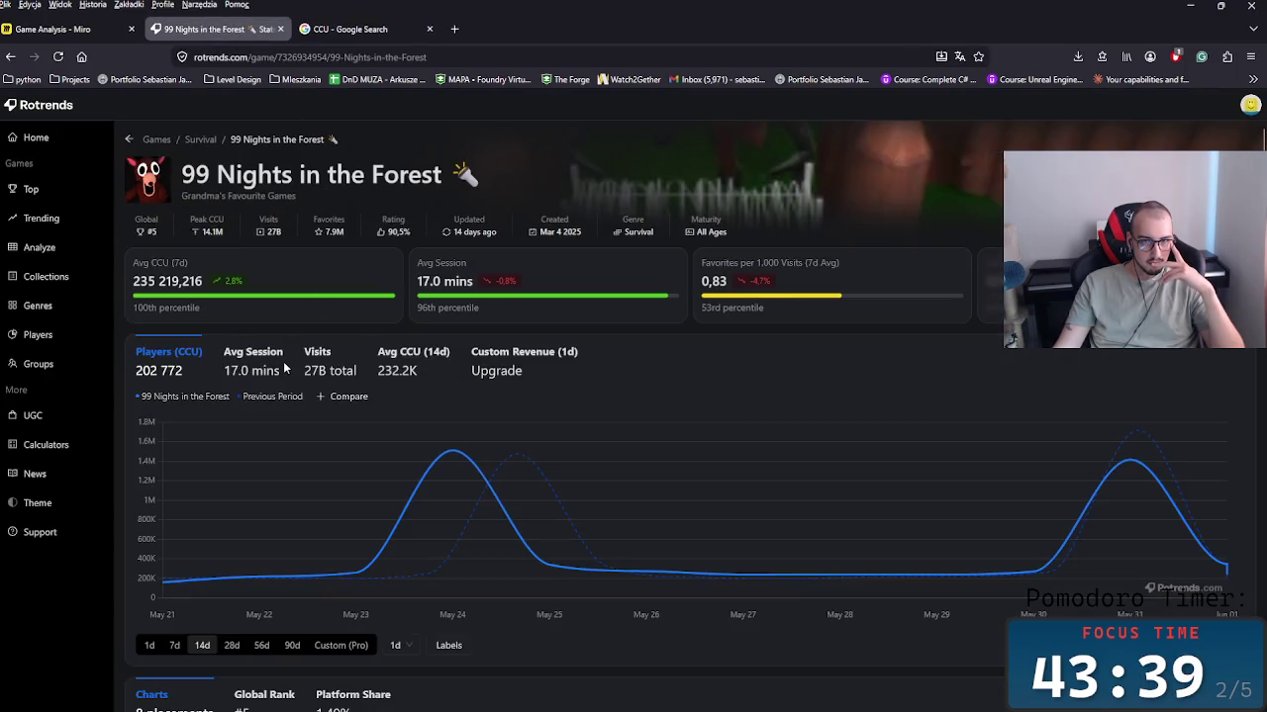
Step: Scroll the 99 Nights in the Forest page and inspect the Top Revisited #79 rank
{"action": "scroll", "coordinate": [374, 389], "scroll_direction": "down", "scroll_amount": 5}
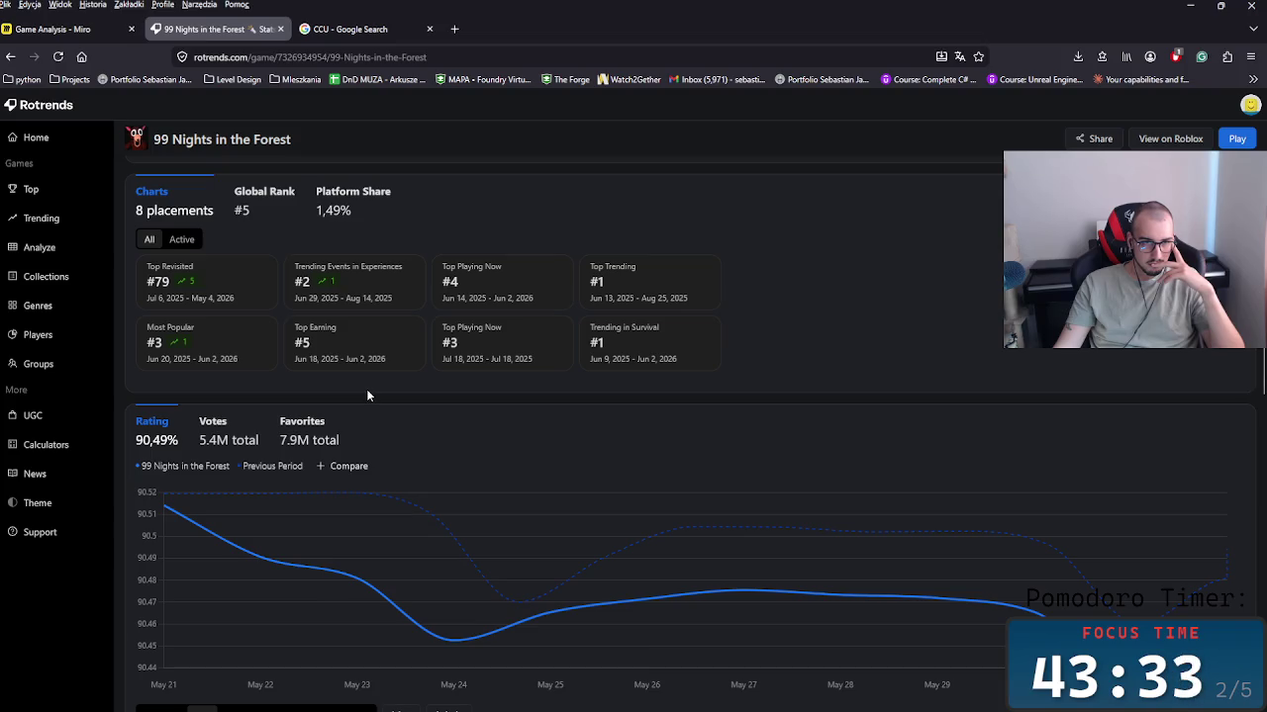
{"action": "scroll", "coordinate": [367, 395], "scroll_direction": "up", "scroll_amount": 3}
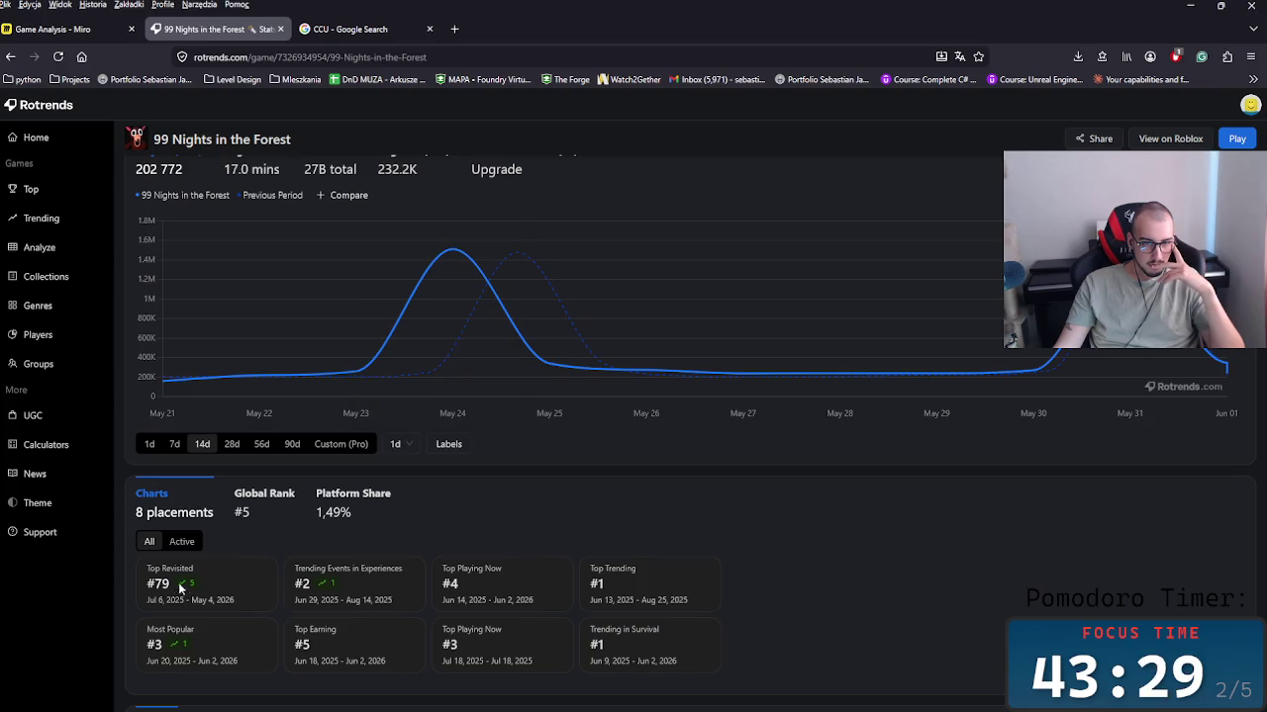
{"action": "left_click_drag", "start_coordinate": [176, 582], "coordinate": [126, 590]}
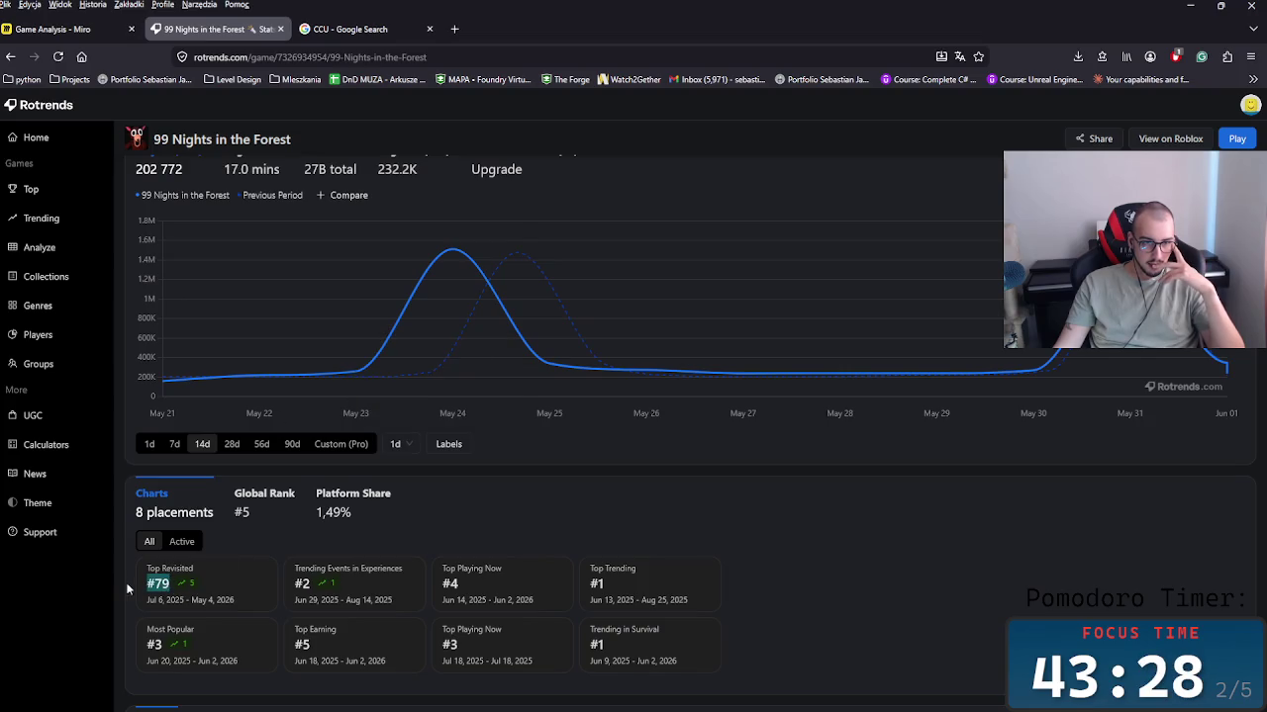
{"action": "left_click", "coordinate": [277, 544]}
Step: View the Global Rank and Platform Share charts, then return to the Charts placements grid
{"action": "scroll", "coordinate": [273, 543], "scroll_direction": "down", "scroll_amount": 1}
{"action": "left_click_drag", "start_coordinate": [569, 557], "coordinate": [539, 502]}
{"action": "left_click", "coordinate": [736, 525]}
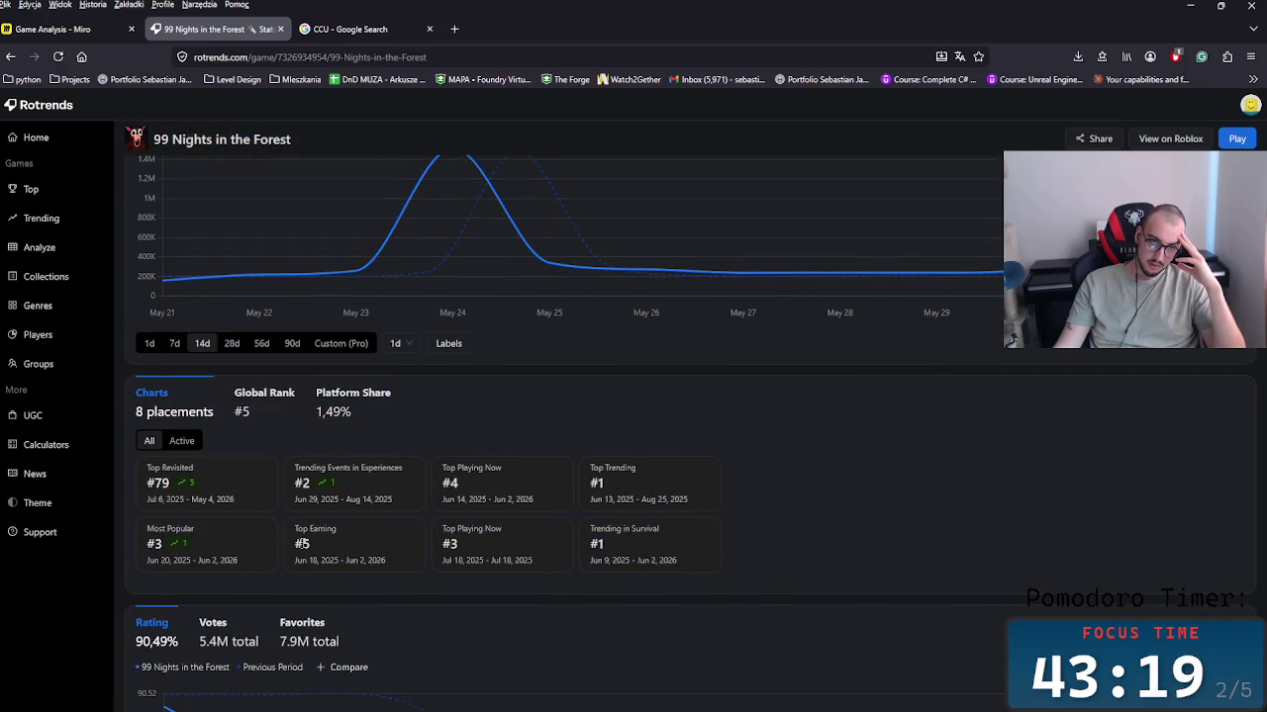
{"action": "left_click", "coordinate": [277, 400]}
{"action": "left_click", "coordinate": [360, 401]}
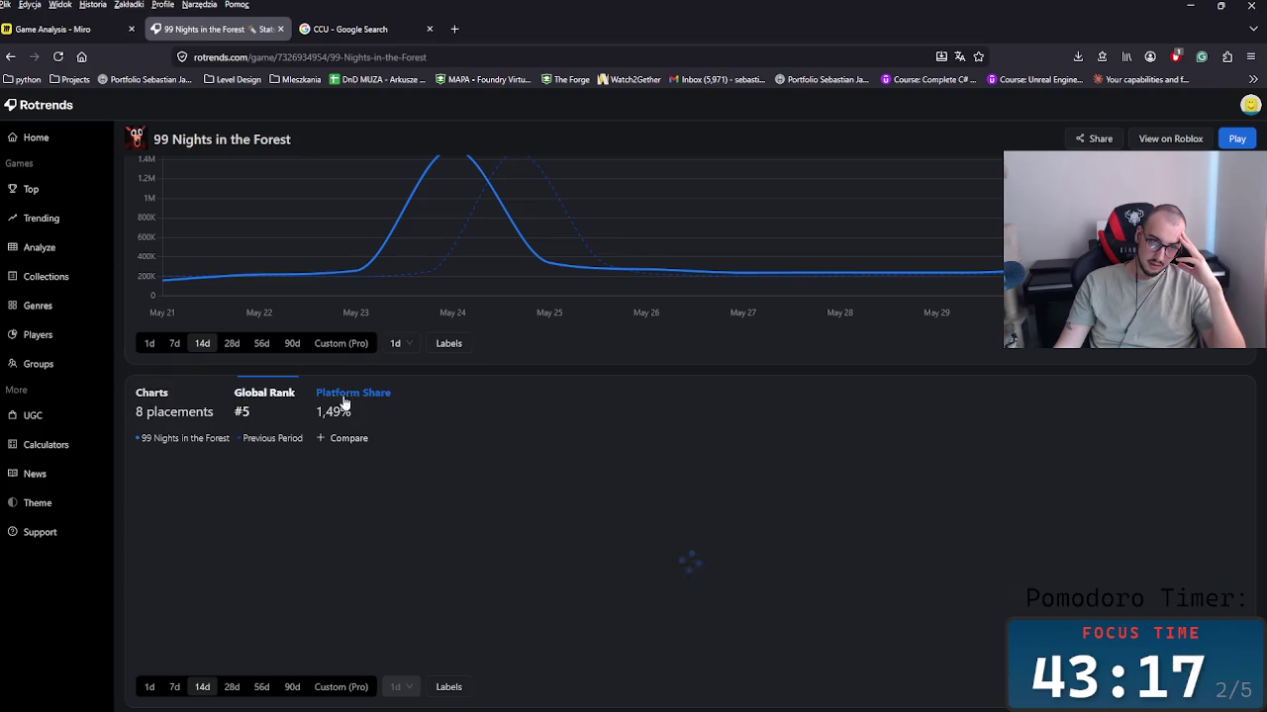
{"action": "left_click", "coordinate": [191, 400]}
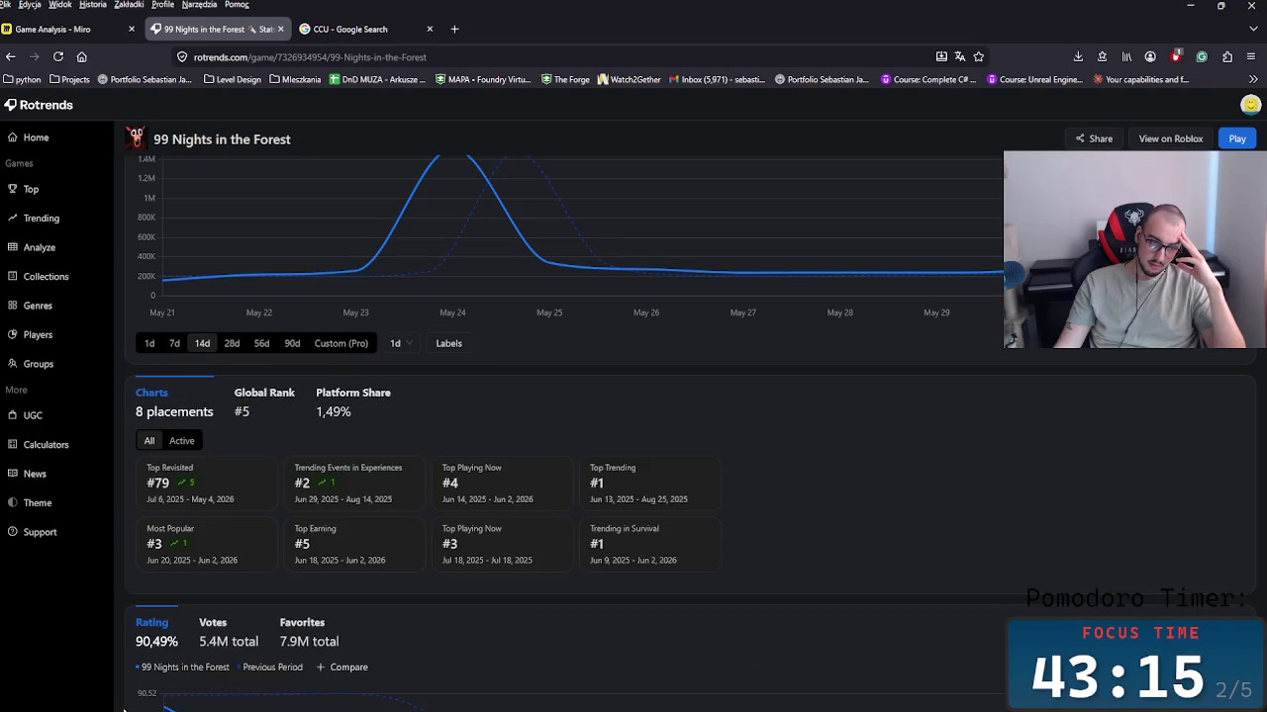
Step: Snip the Charts placements panel, circle Top Revisited #79 in red, and copy the capture
{"action": "left_click", "coordinate": [368, 697]}
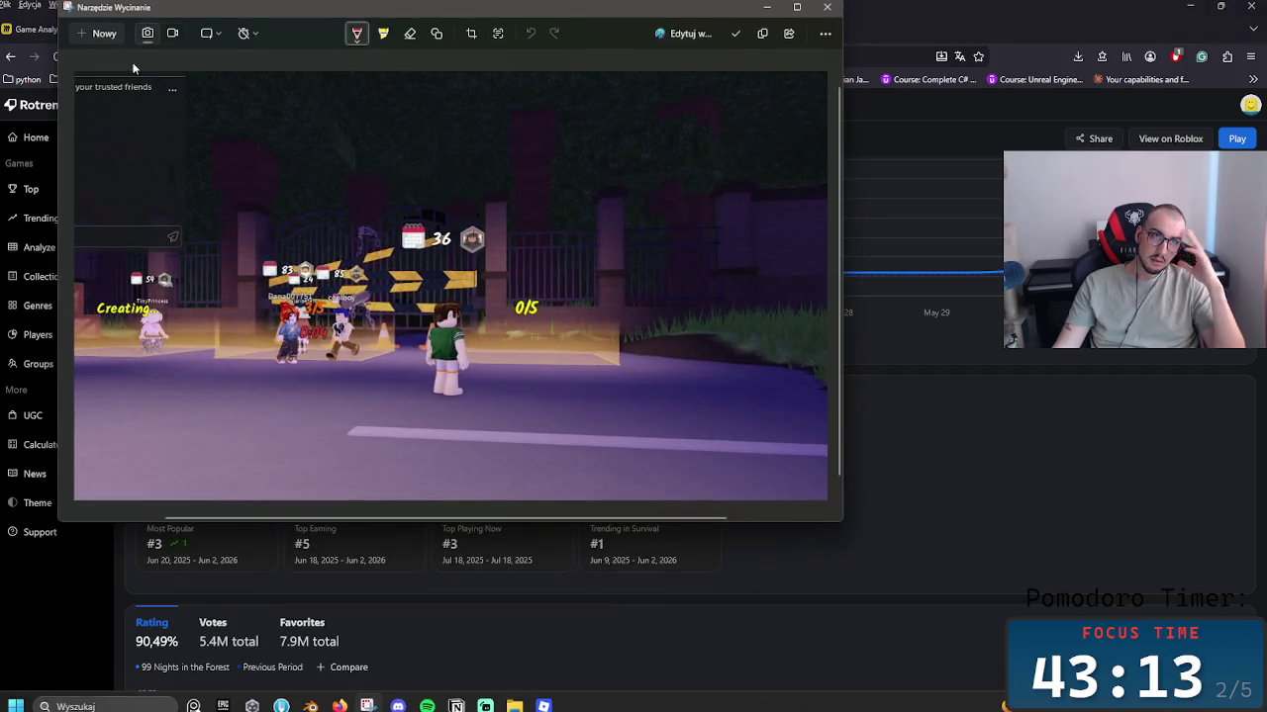
{"action": "left_click", "coordinate": [107, 46]}
{"action": "mouse_move", "coordinate": [124, 368]}
{"action": "left_mouse_down"}
{"action": "mouse_move", "coordinate": [585, 610]}
{"action": "mouse_move", "coordinate": [810, 593]}
{"action": "left_mouse_up"}
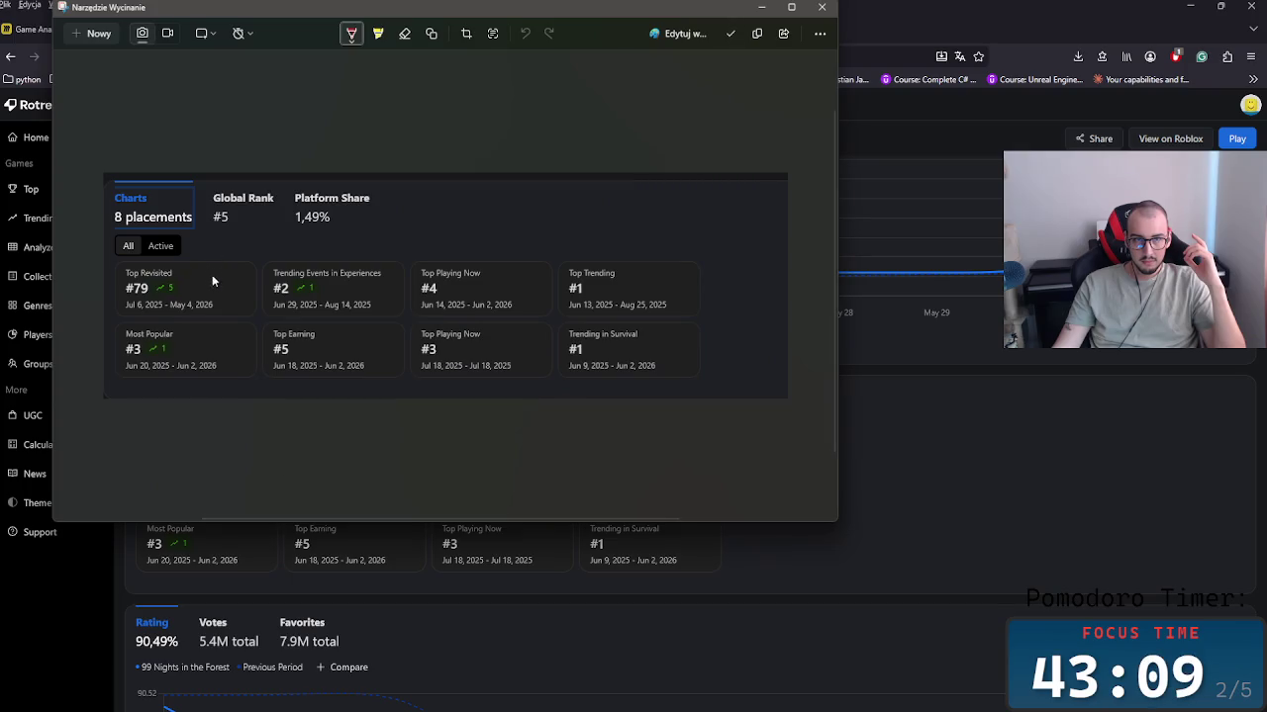
{"action": "mouse_move", "coordinate": [182, 242]}
{"action": "left_mouse_down"}
{"action": "mouse_move", "coordinate": [191, 260]}
{"action": "mouse_move", "coordinate": [248, 263]}
{"action": "left_mouse_up"}
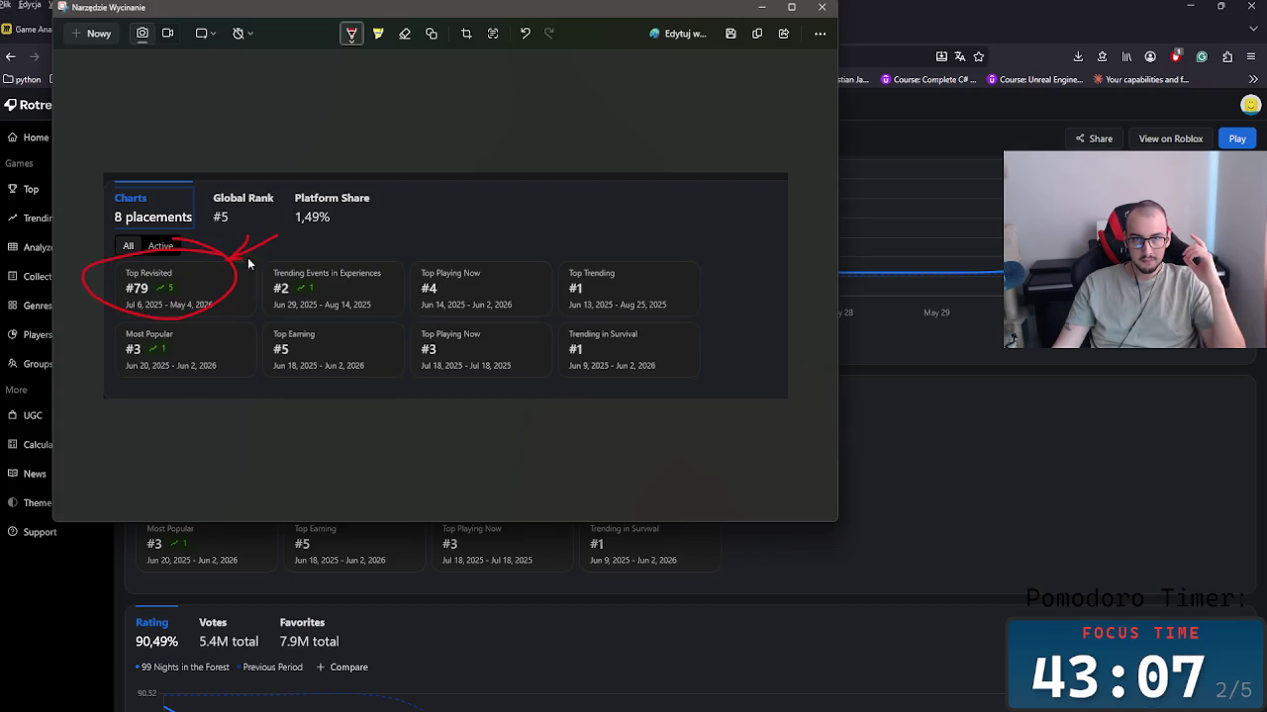
{"action": "right_click", "coordinate": [408, 247]}
{"action": "left_click", "coordinate": [436, 261]}
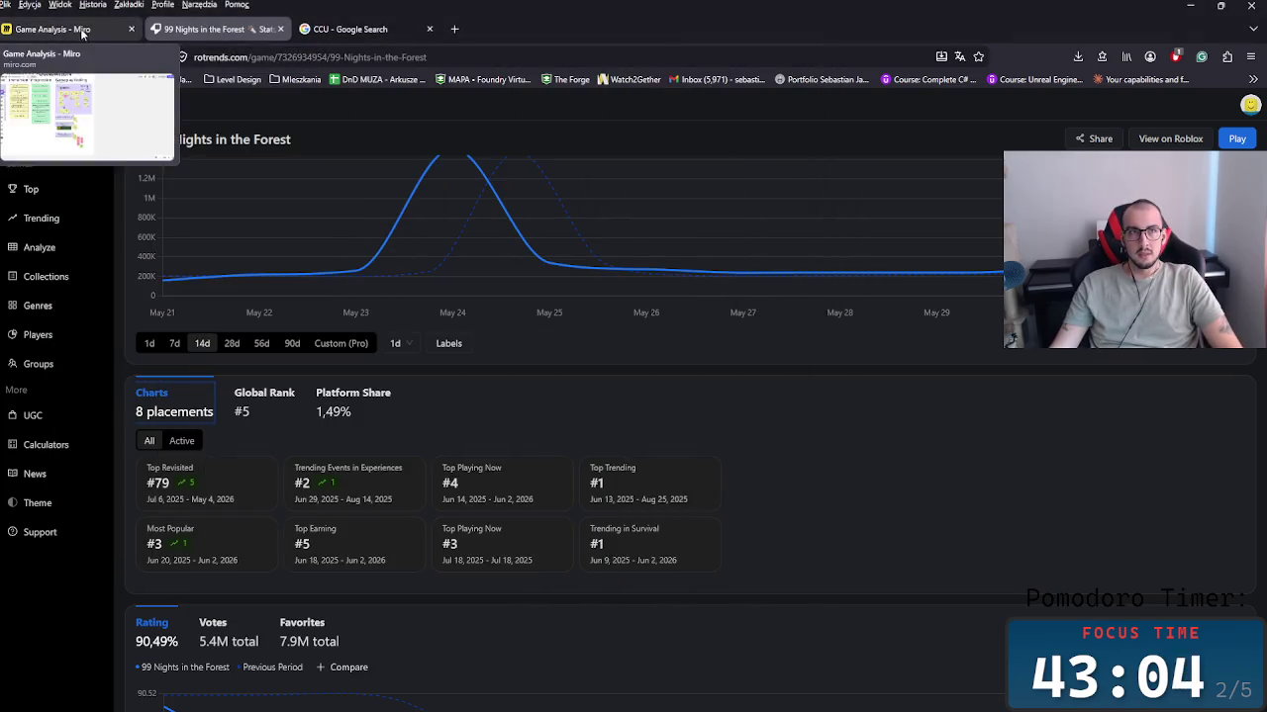
{"action": "left_click", "coordinate": [55, 29]}
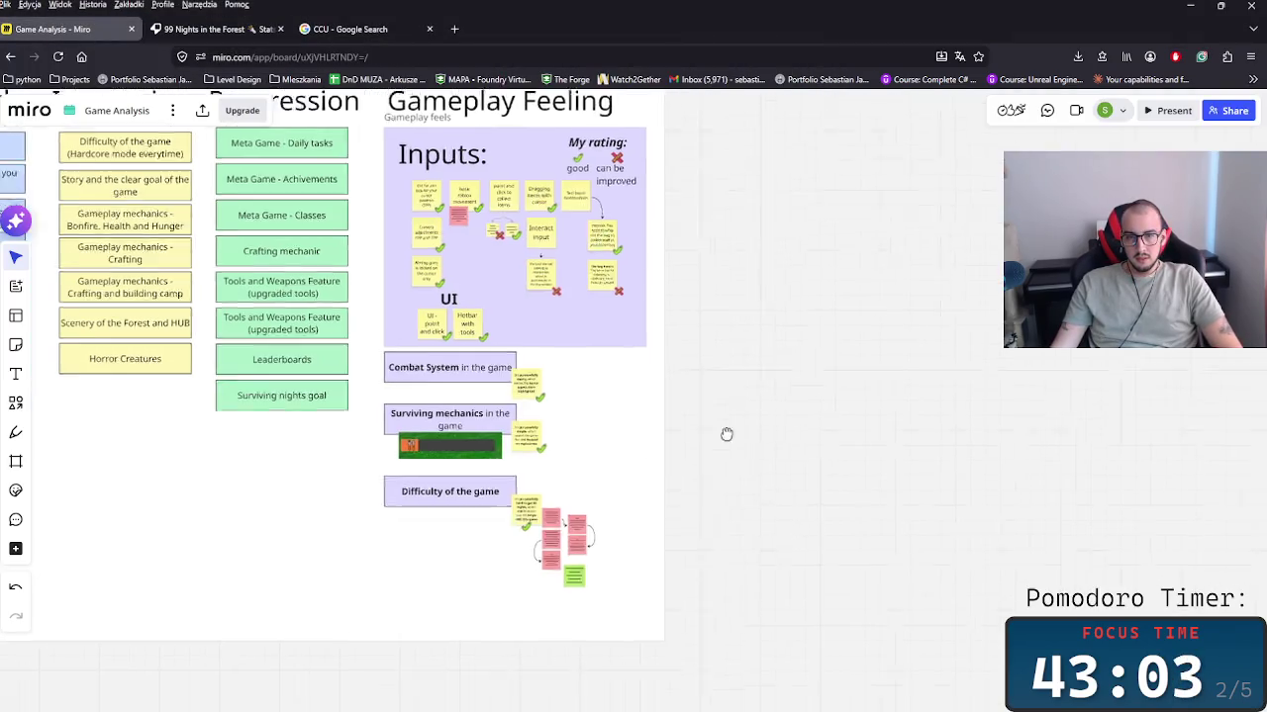
Step: Paste the red-circled Charts screenshot and position it below the Difficulty of the game notes
{"action": "scroll", "coordinate": [726, 432], "scroll_direction": "down", "scroll_amount": 3}
{"action": "key", "text": "ctrl+v"}
{"action": "scroll", "coordinate": [396, 495], "scroll_direction": "down", "scroll_amount": 2}
{"action": "scroll", "coordinate": [395, 495], "scroll_direction": "left", "scroll_amount": 2}
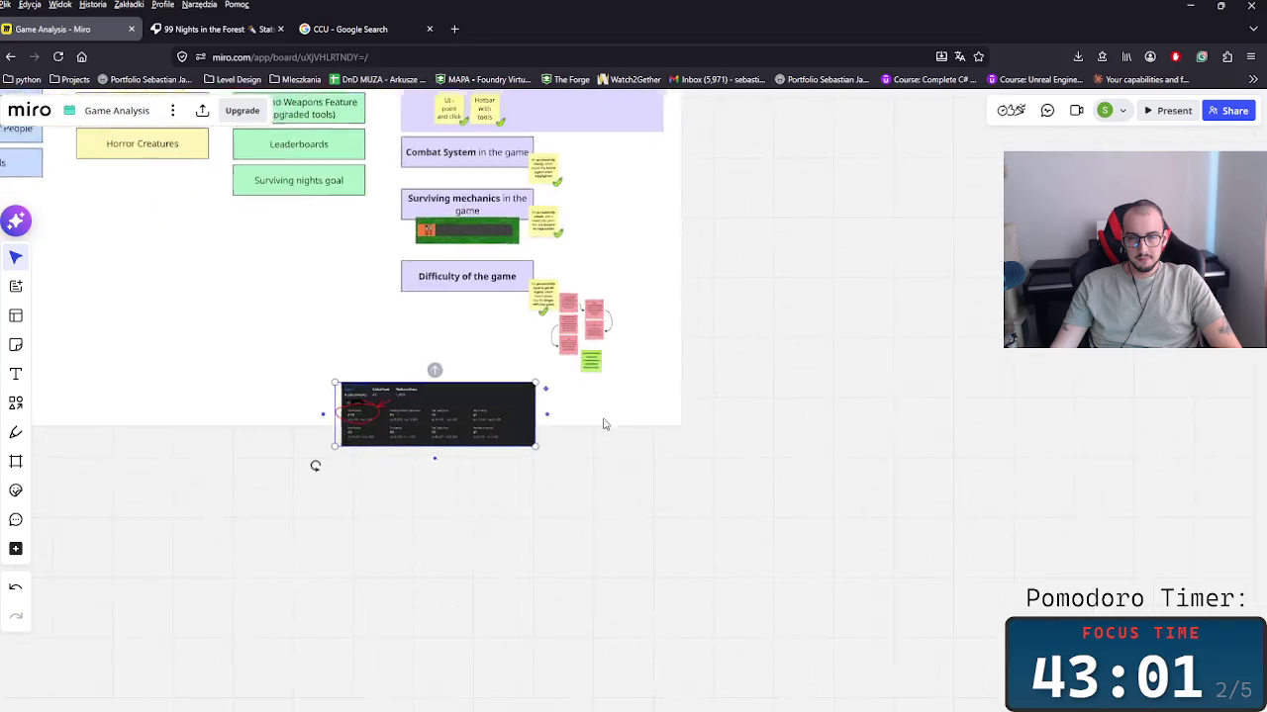
{"action": "left_click", "coordinate": [630, 408]}
{"action": "left_click", "coordinate": [492, 398]}
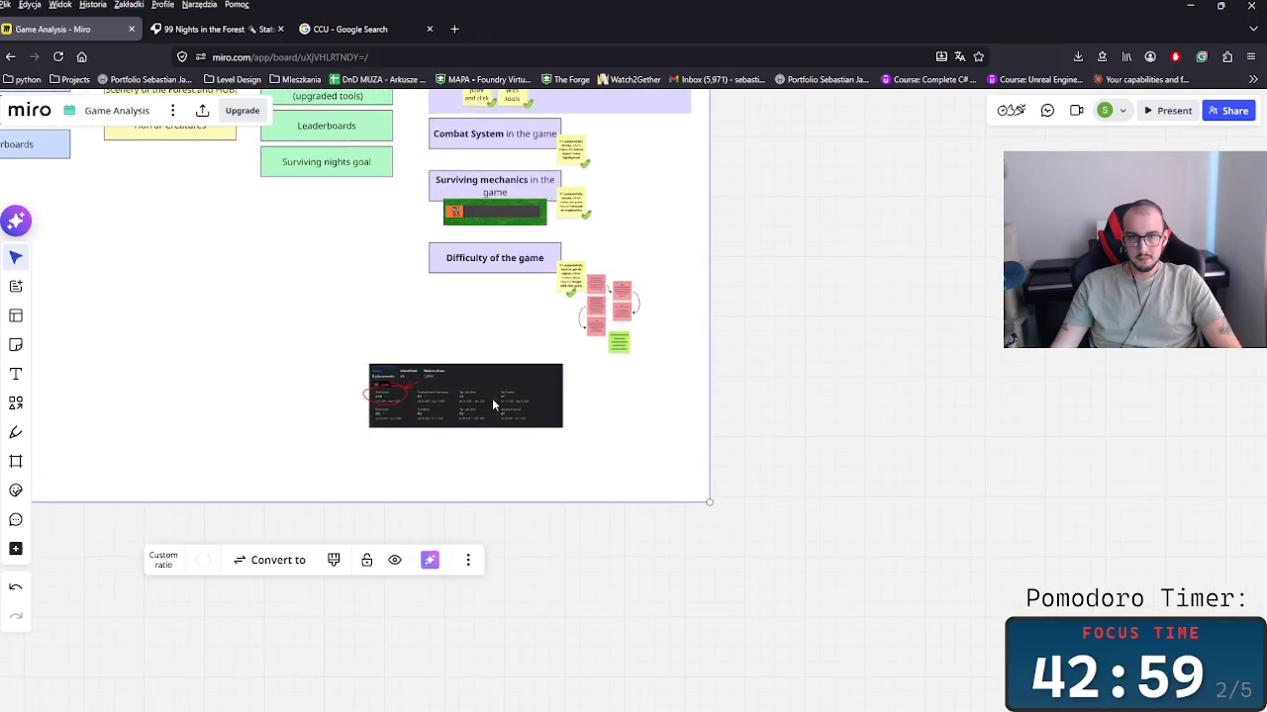
{"action": "left_click_drag", "start_coordinate": [492, 398], "coordinate": [529, 385]}
{"action": "scroll", "coordinate": [558, 419], "scroll_direction": "up", "scroll_amount": 5}
{"action": "scroll", "coordinate": [678, 386], "scroll_direction": "up", "scroll_amount": 3}
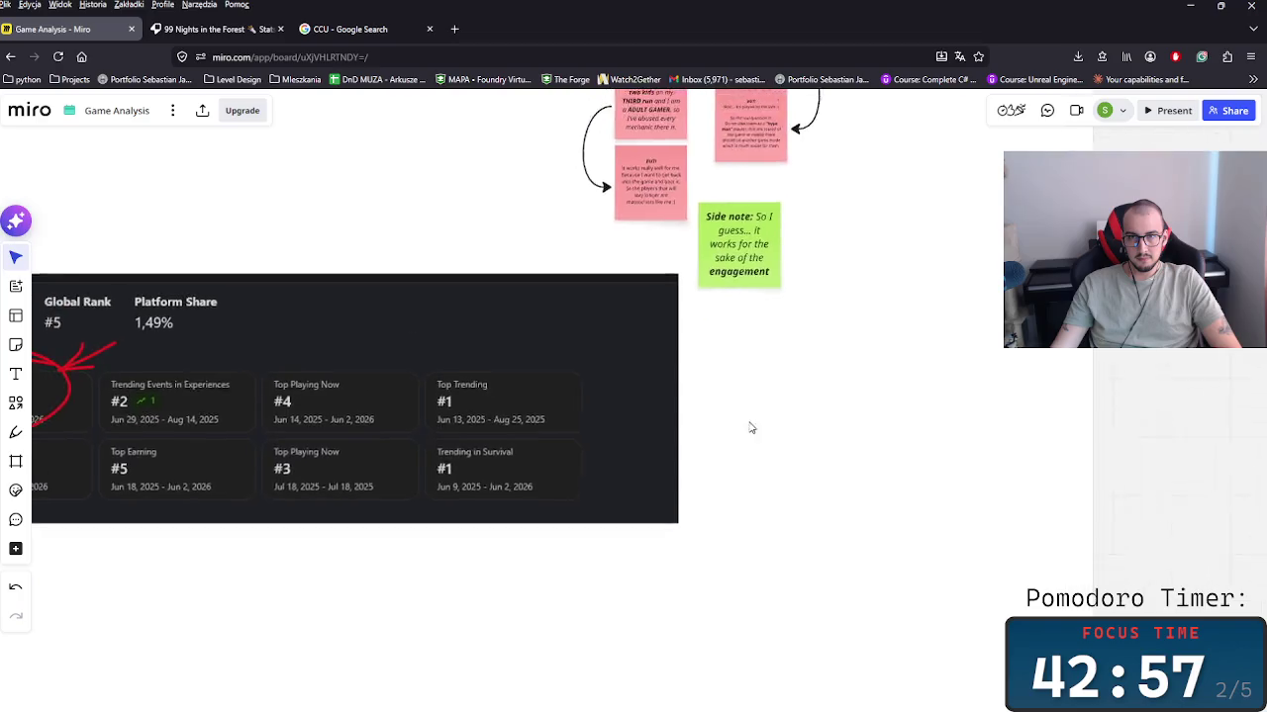
{"action": "scroll", "coordinate": [749, 426], "scroll_direction": "up", "scroll_amount": 2}
{"action": "left_click_drag", "start_coordinate": [709, 433], "coordinate": [681, 443]}
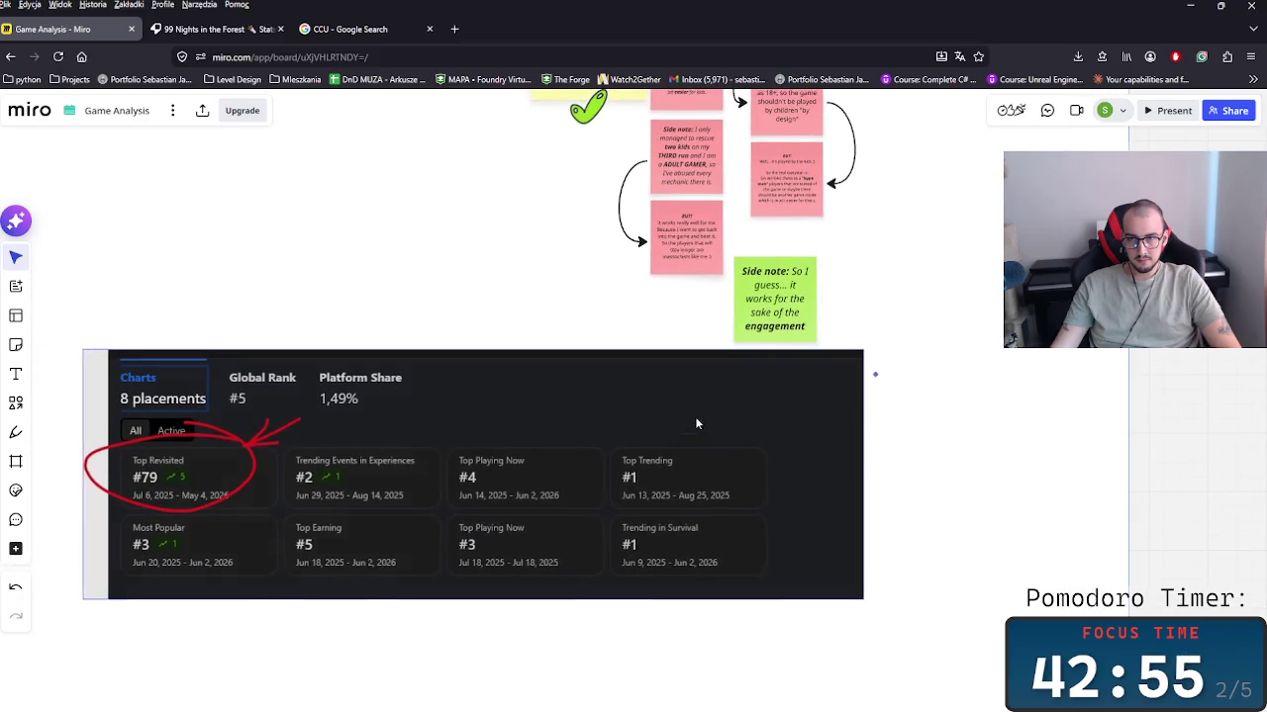
Step: Nudge the red X sticker slightly down onto the purposefully-hard note
{"action": "left_click", "coordinate": [787, 305]}
{"action": "scroll", "coordinate": [791, 297], "scroll_direction": "down", "scroll_amount": 5}
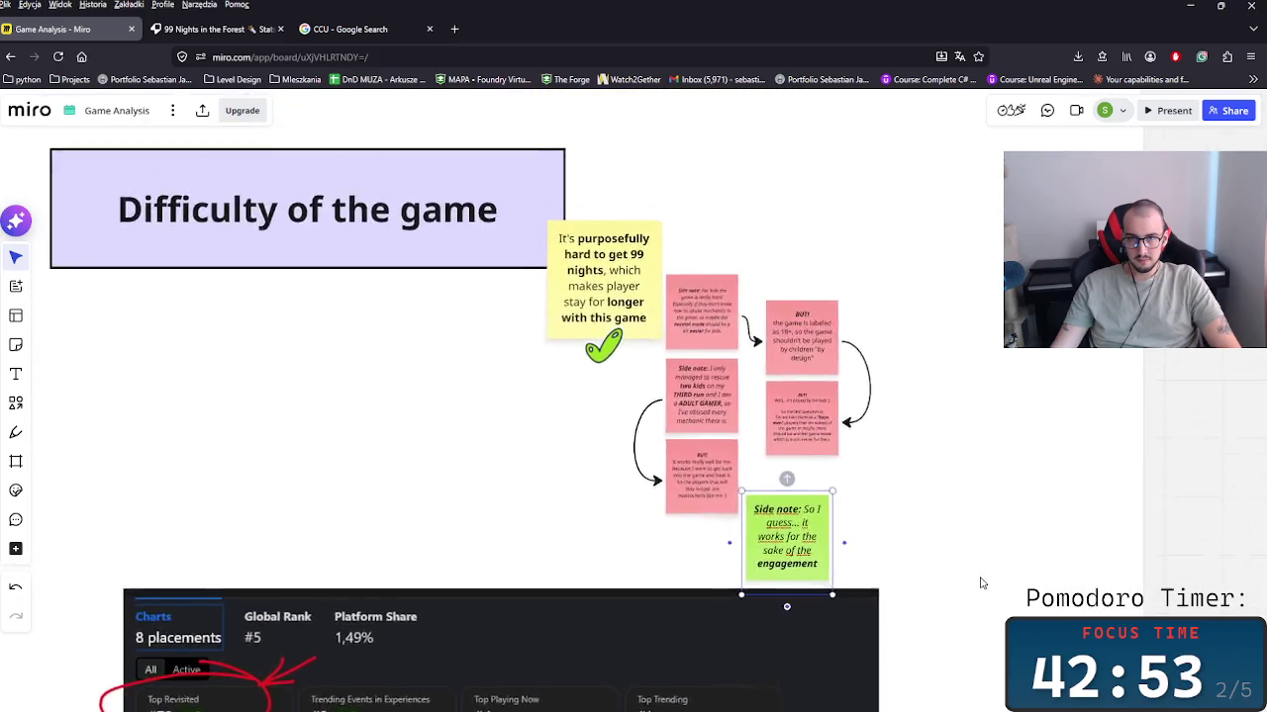
{"action": "scroll", "coordinate": [841, 445], "scroll_direction": "up", "scroll_amount": 1}
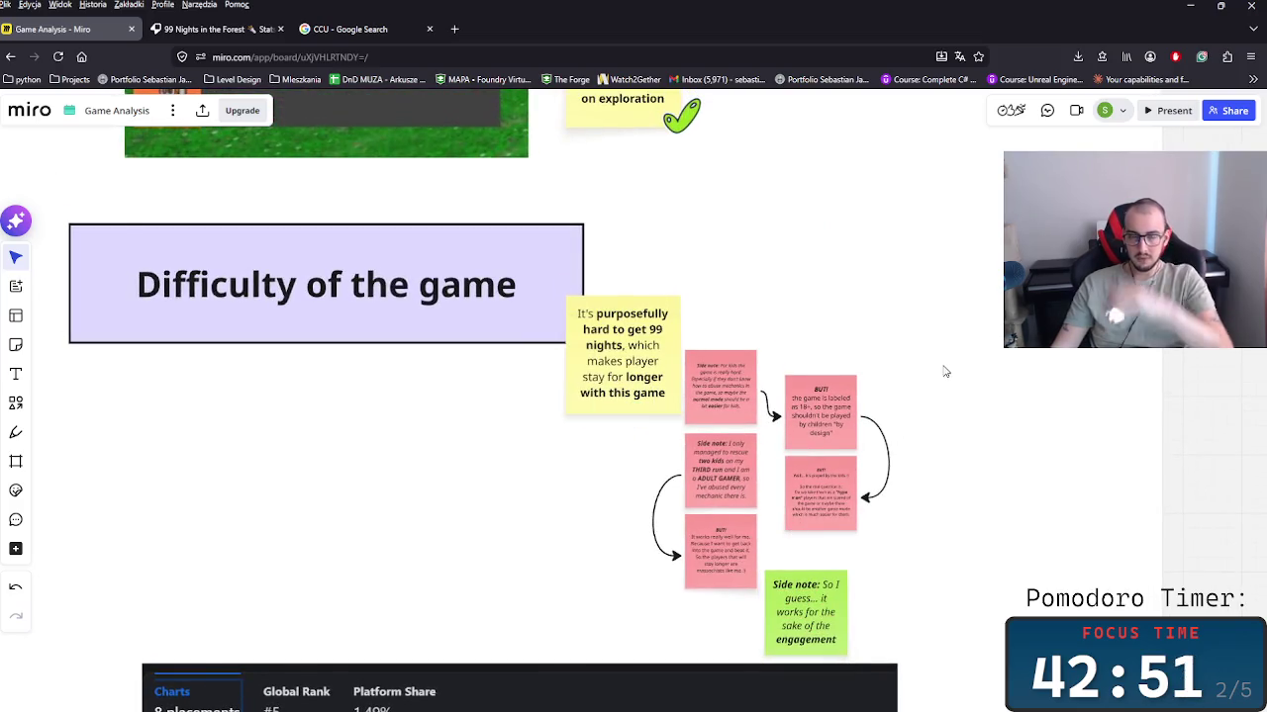
{"action": "scroll", "coordinate": [916, 297], "scroll_direction": "down", "scroll_amount": 2}
{"action": "scroll", "coordinate": [752, 444], "scroll_direction": "up", "scroll_amount": 3}
{"action": "scroll", "coordinate": [864, 487], "scroll_direction": "up", "scroll_amount": 2}
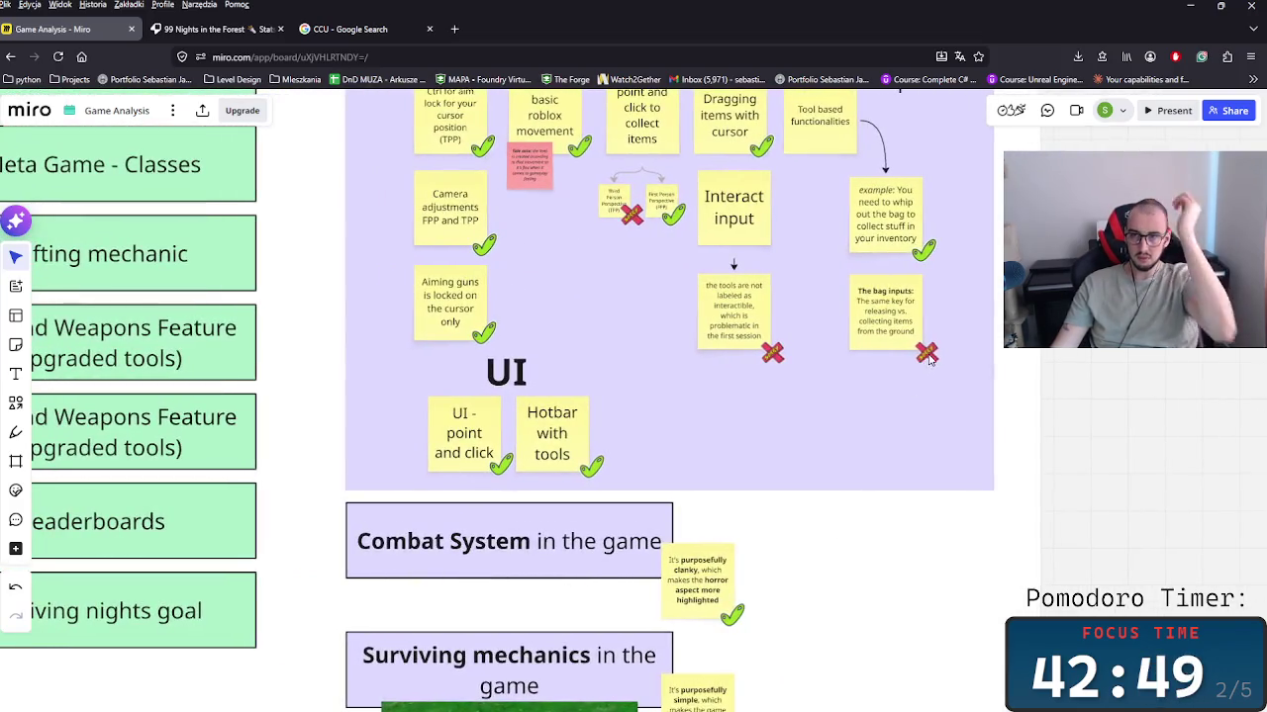
{"action": "scroll", "coordinate": [864, 487], "scroll_direction": "down", "scroll_amount": 2}
{"action": "scroll", "coordinate": [851, 415], "scroll_direction": "down", "scroll_amount": 4}
{"action": "left_click", "coordinate": [827, 331]}
{"action": "left_click_drag", "start_coordinate": [829, 331], "coordinate": [829, 342]}
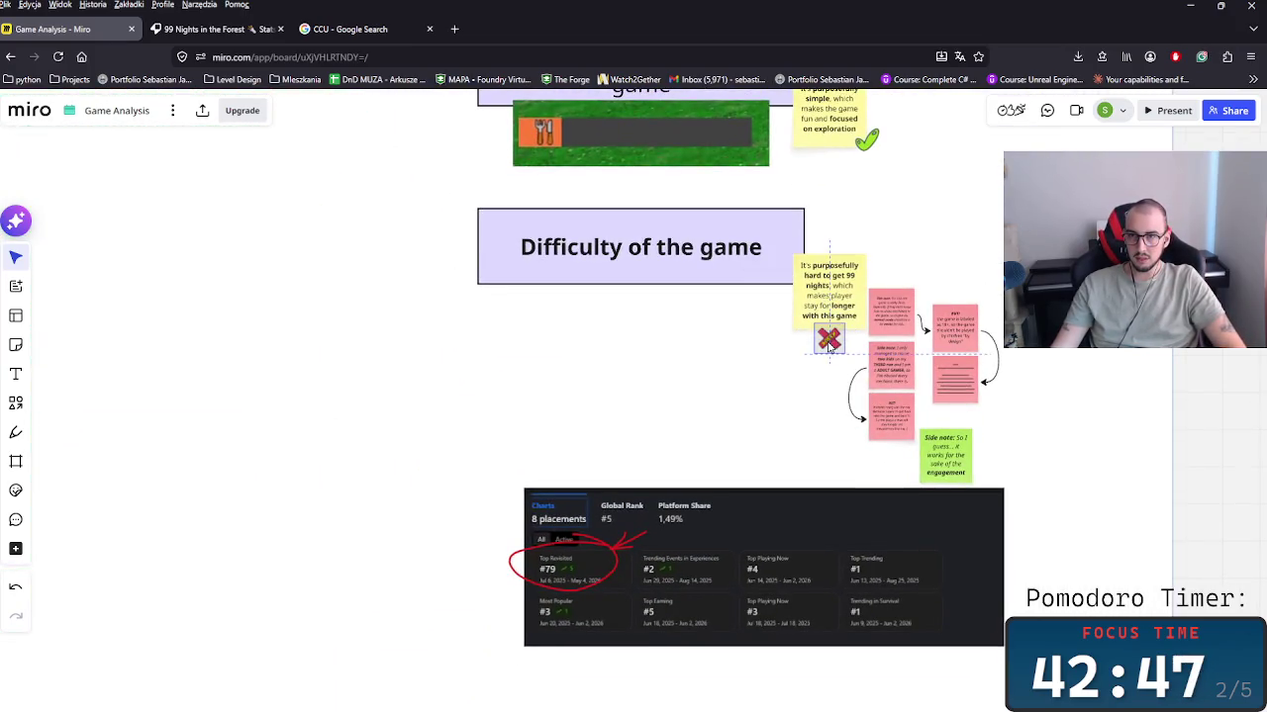
{"action": "scroll", "coordinate": [608, 452], "scroll_direction": "up", "scroll_amount": 3}
{"action": "scroll", "coordinate": [494, 516], "scroll_direction": "down", "scroll_amount": 2}
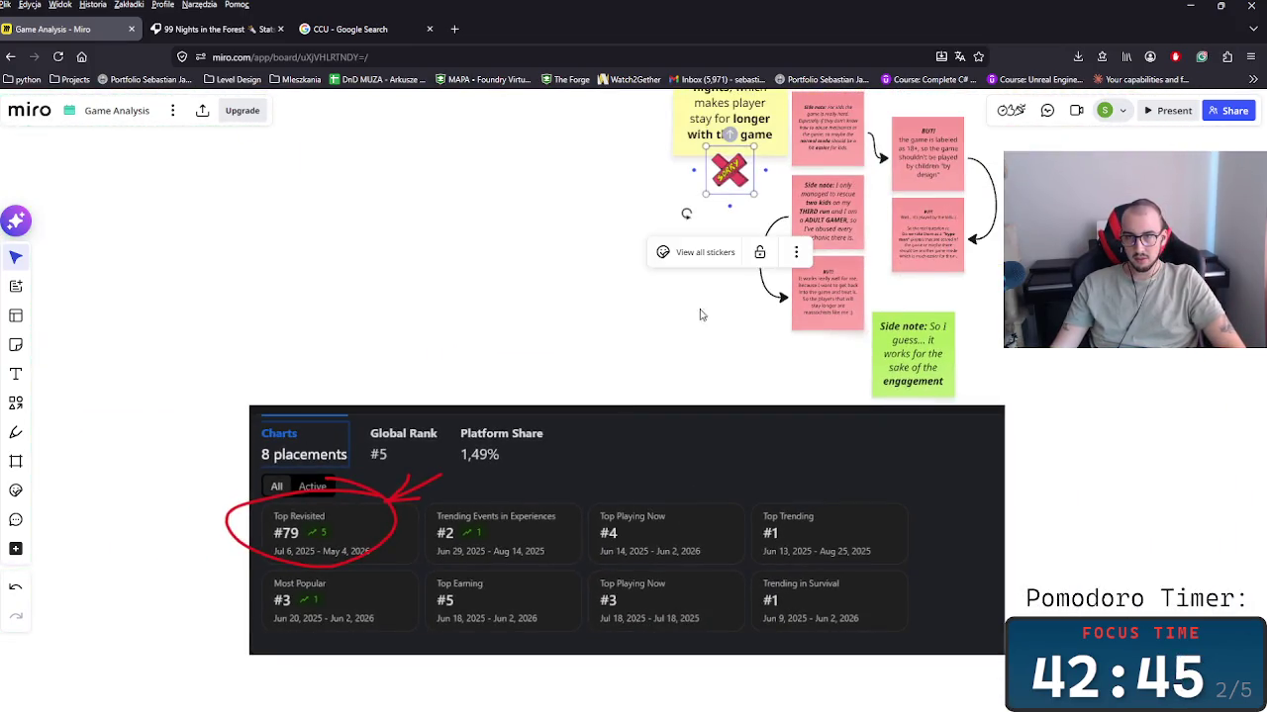
{"action": "scroll", "coordinate": [593, 263], "scroll_direction": "right", "scroll_amount": 2}
{"action": "left_click", "coordinate": [798, 329]}
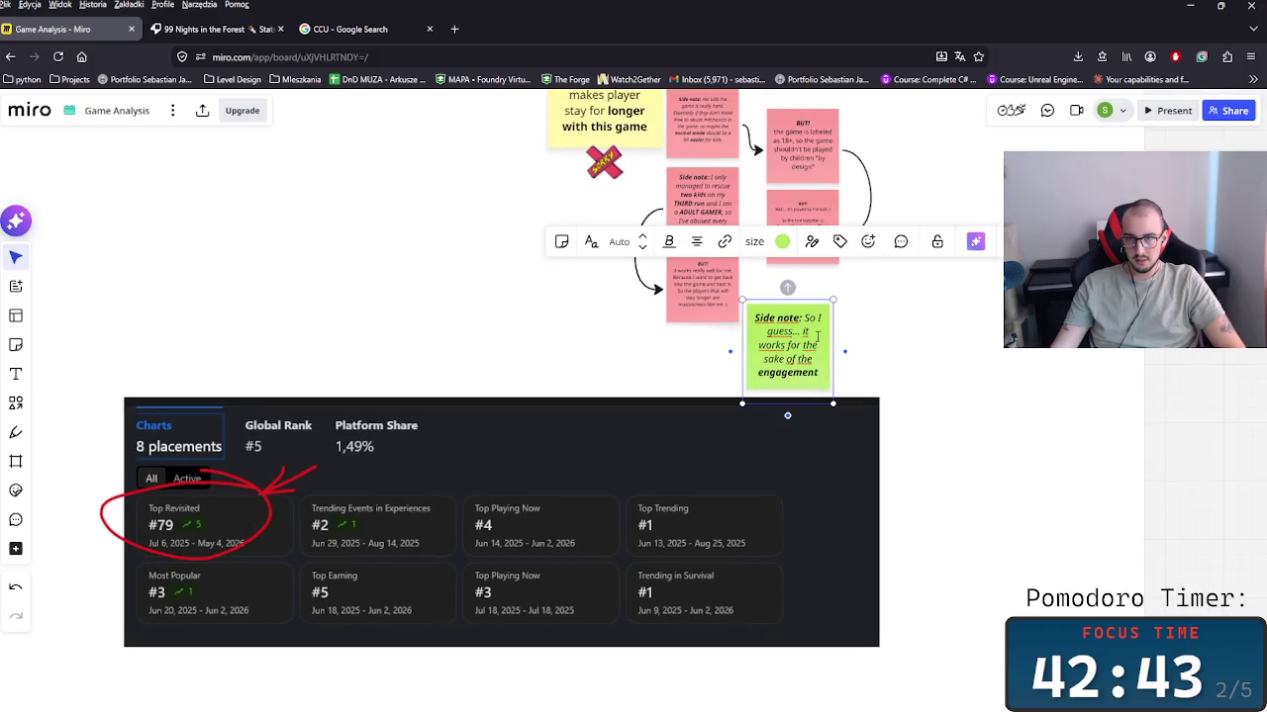
Step: Write a Summary in the green note on the low Top Revisited Metric, bolding 'Top Revisited'
{"action": "key", "text": "ctrl+a"}
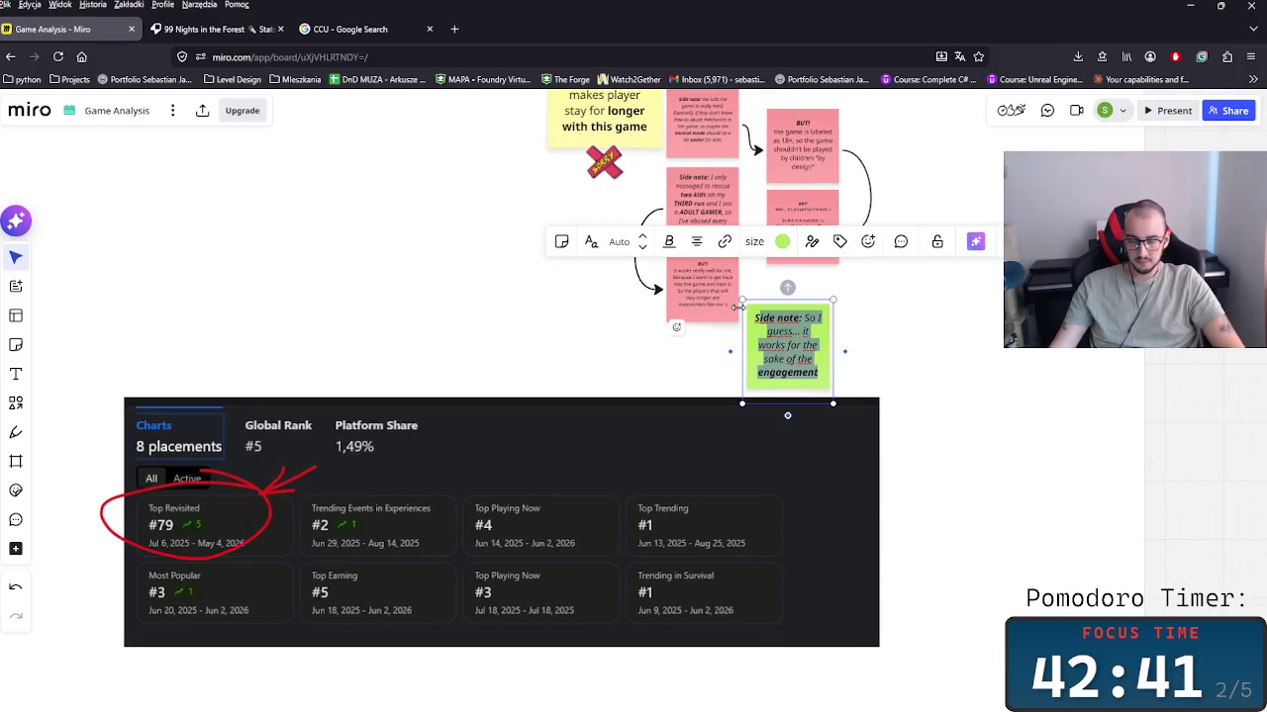
{"action": "type", "text": "Su"}
{"action": "type", "text": "mart"}
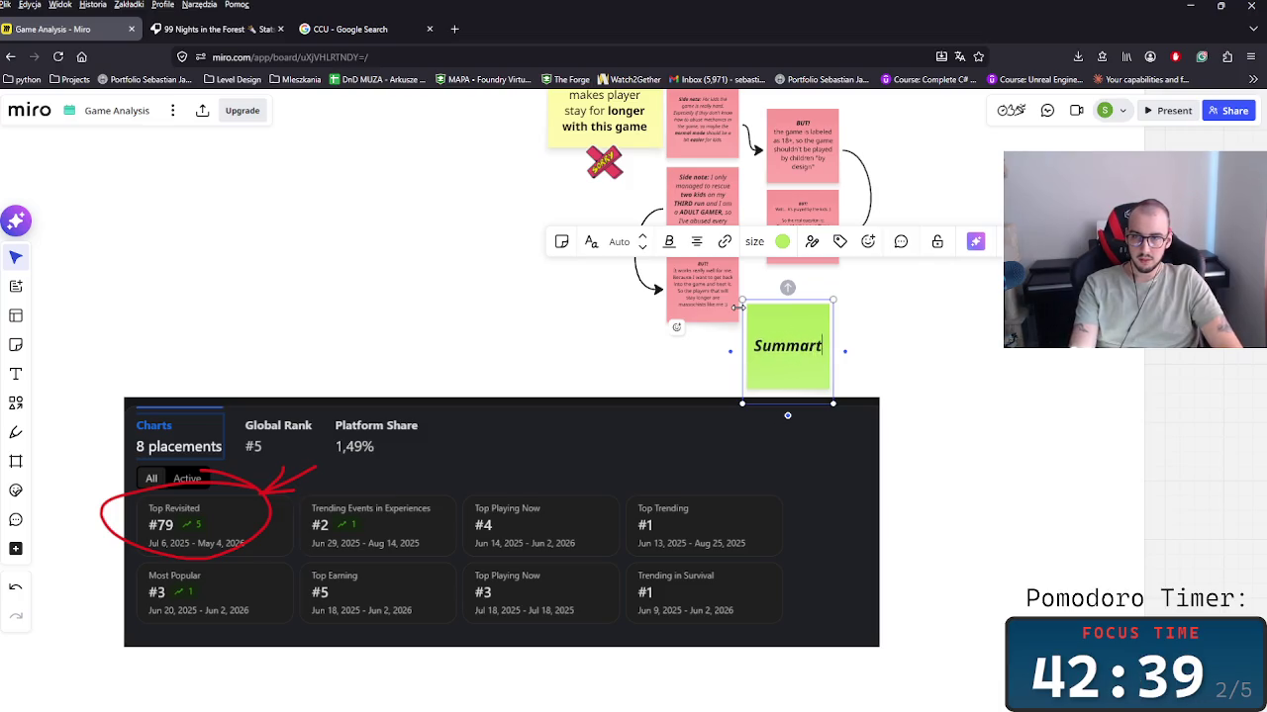
{"action": "key", "text": "BackSpace"}
{"action": "type", "text": "y"}
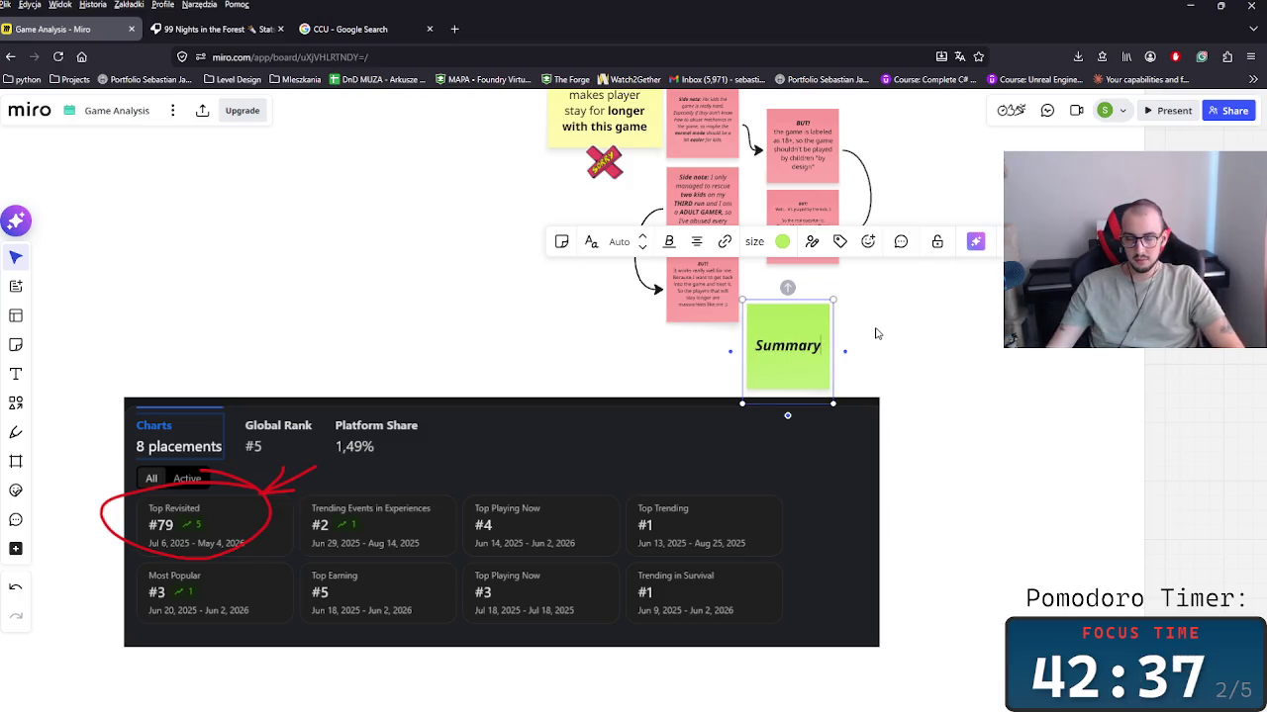
{"action": "type", "text": ":"}
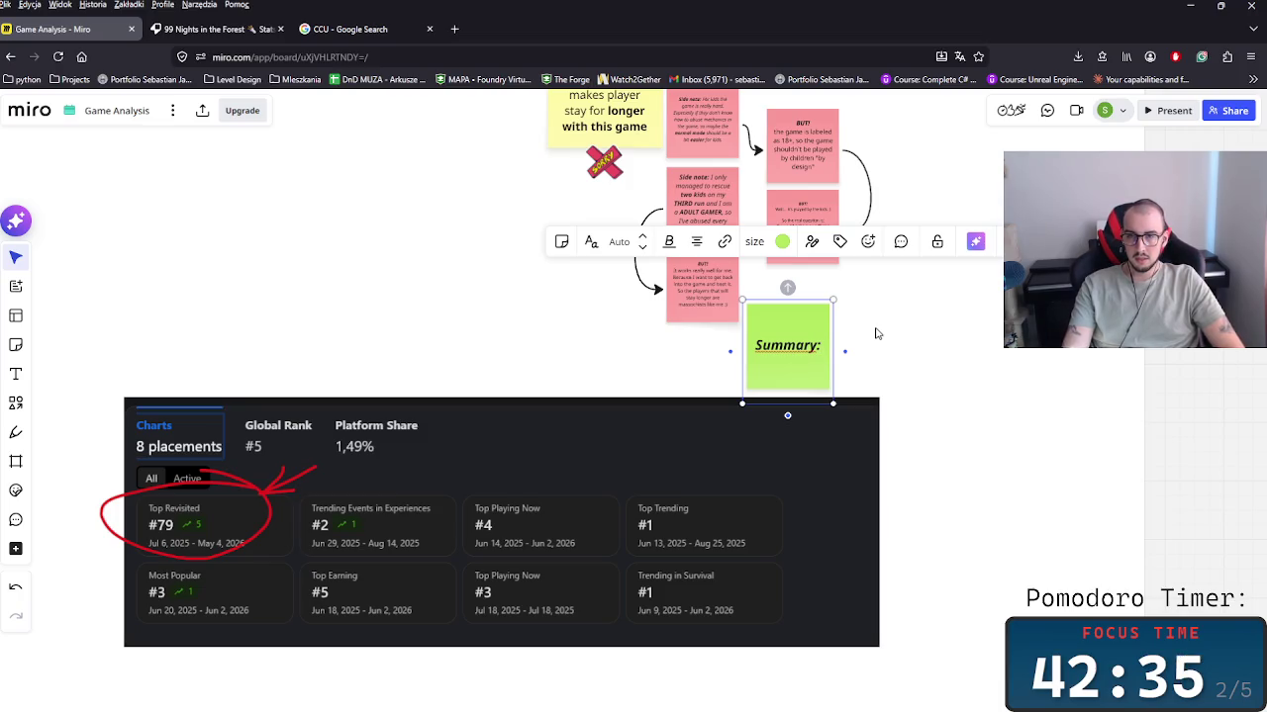
{"action": "key", "text": "Return"}
{"action": "type", "text": "It can "}
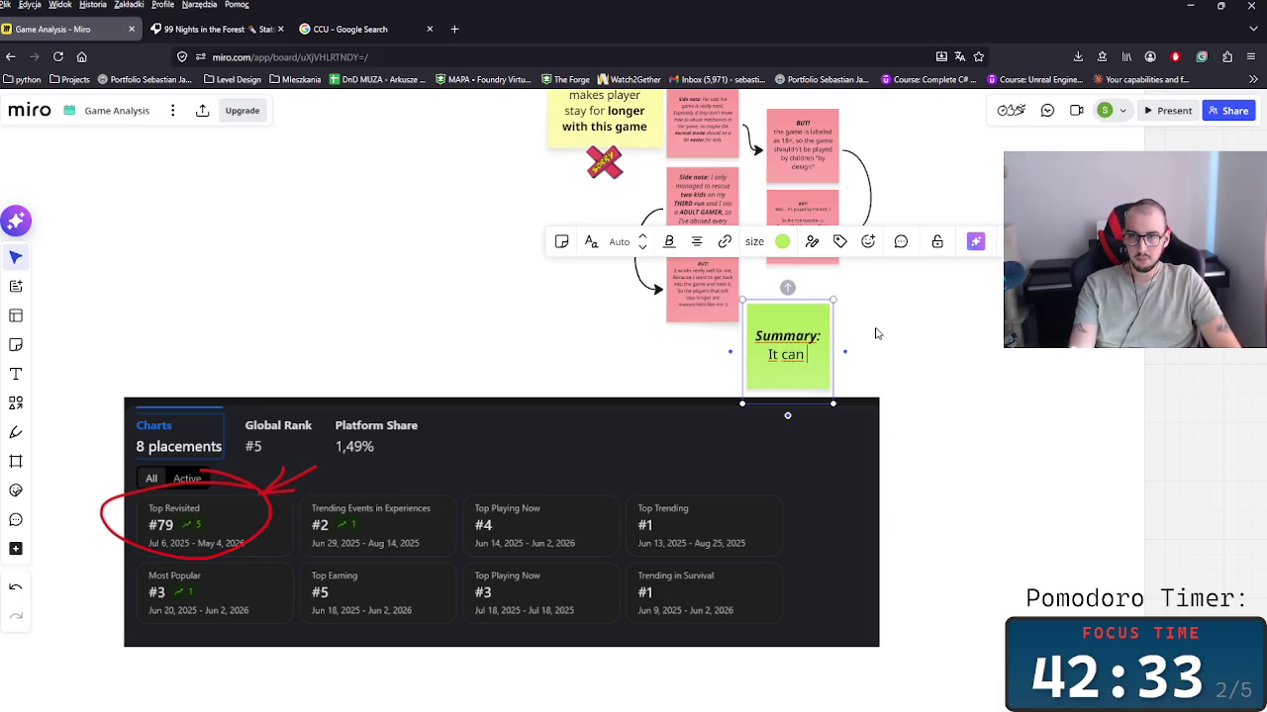
{"action": "type", "text": "be imp"}
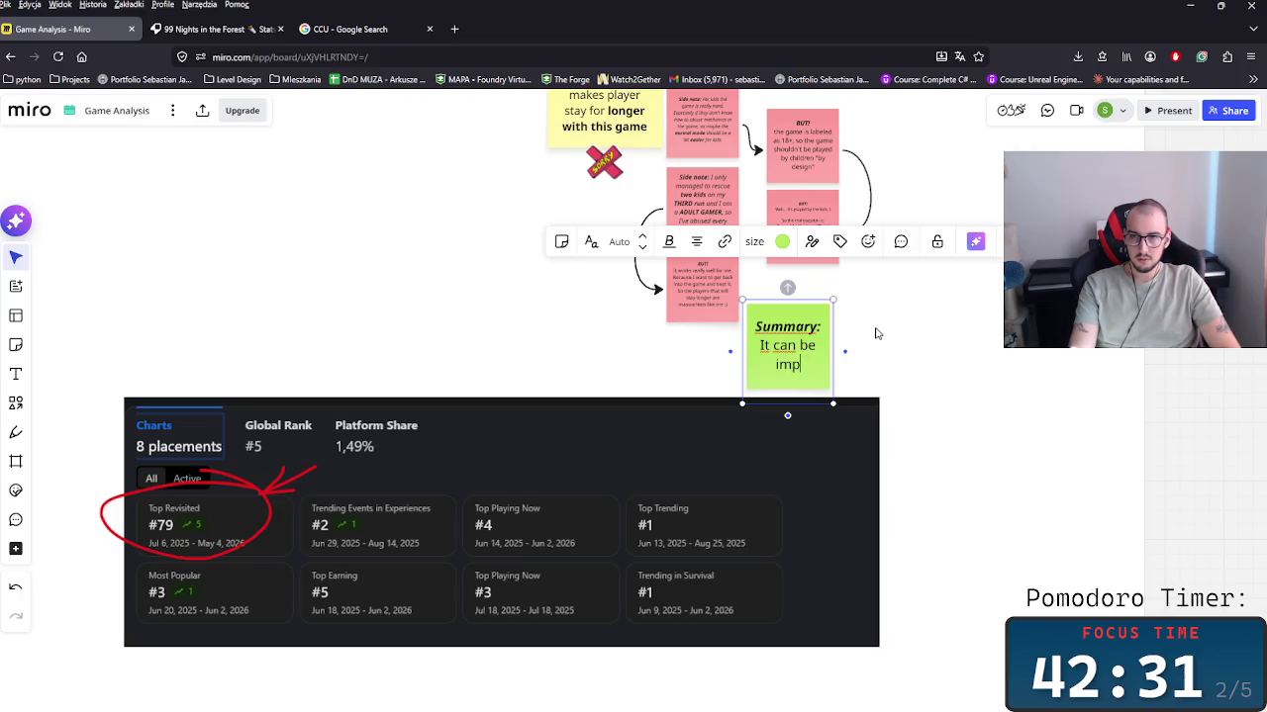
{"action": "type", "text": "roved,"}
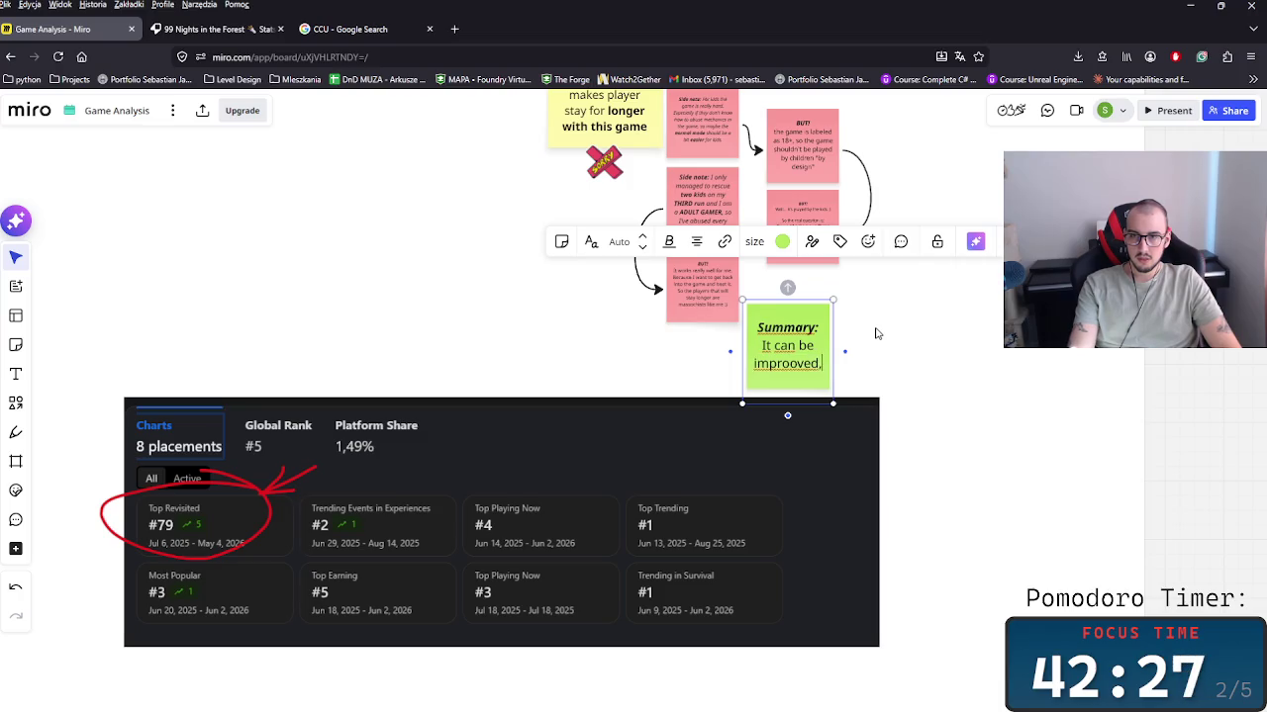
{"action": "type", "text": " since we"}
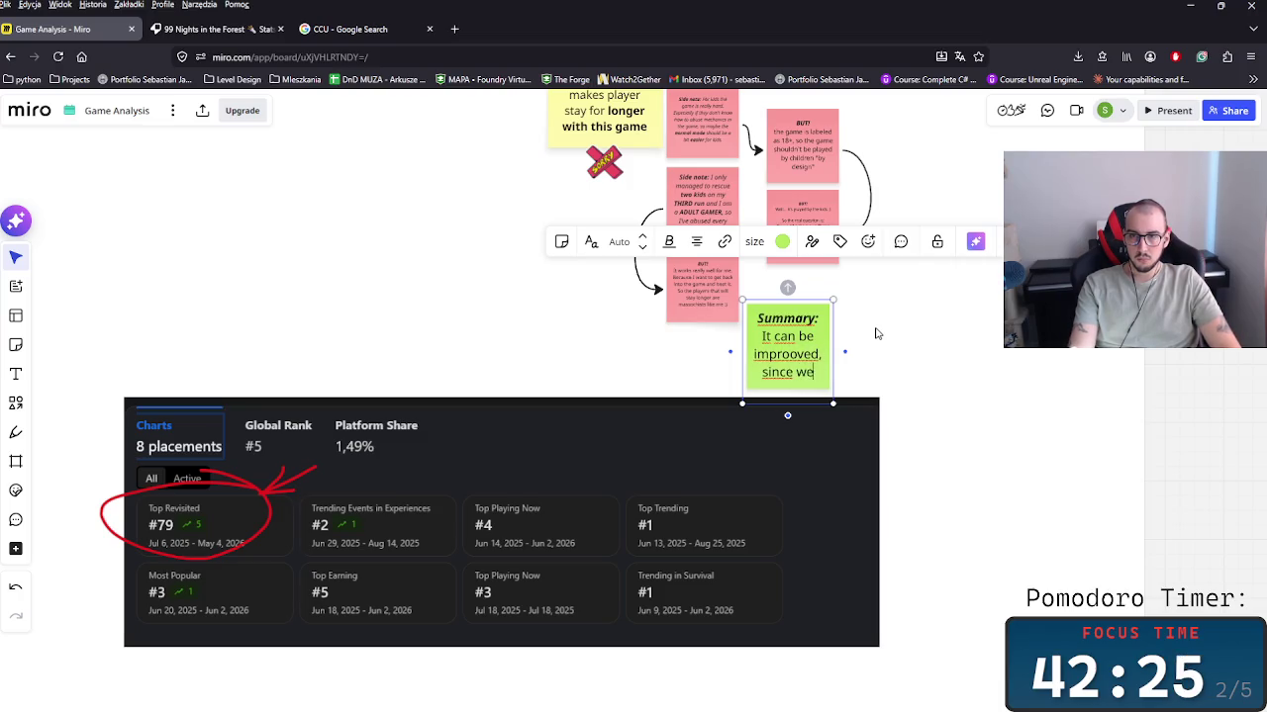
{"action": "type", "text": "clearly"}
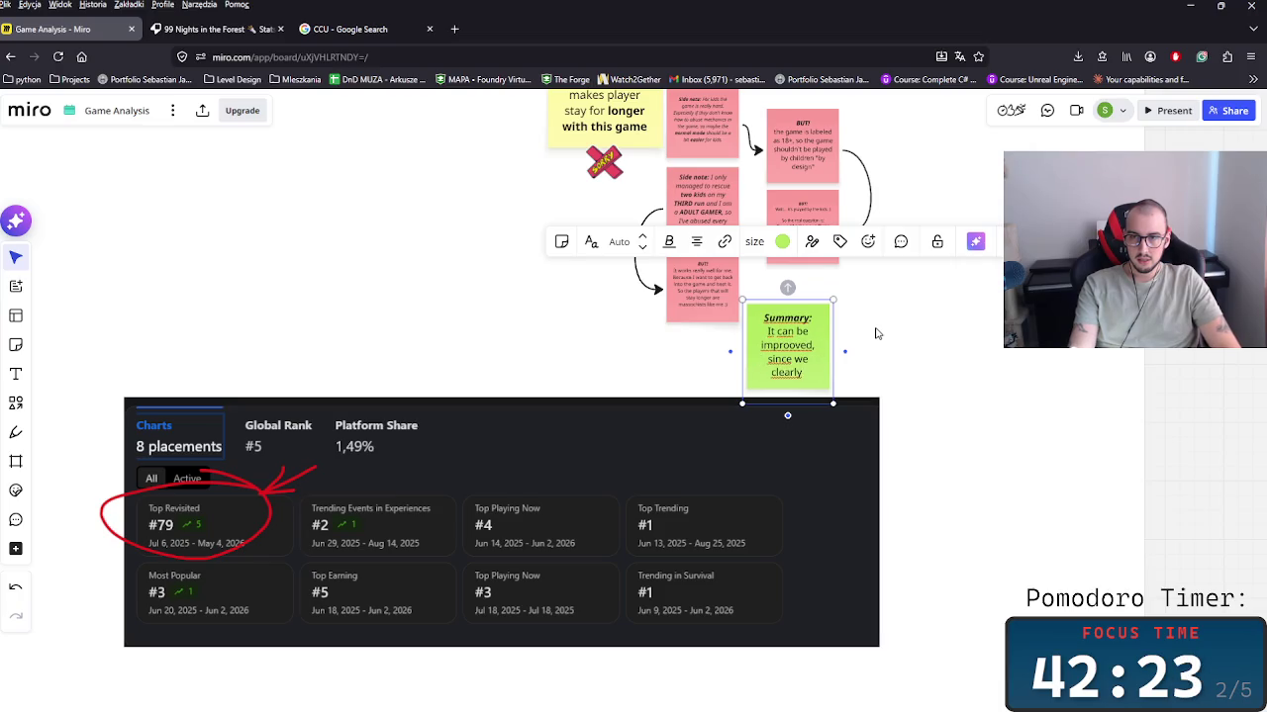
{"action": "type", "text": " see that there"}
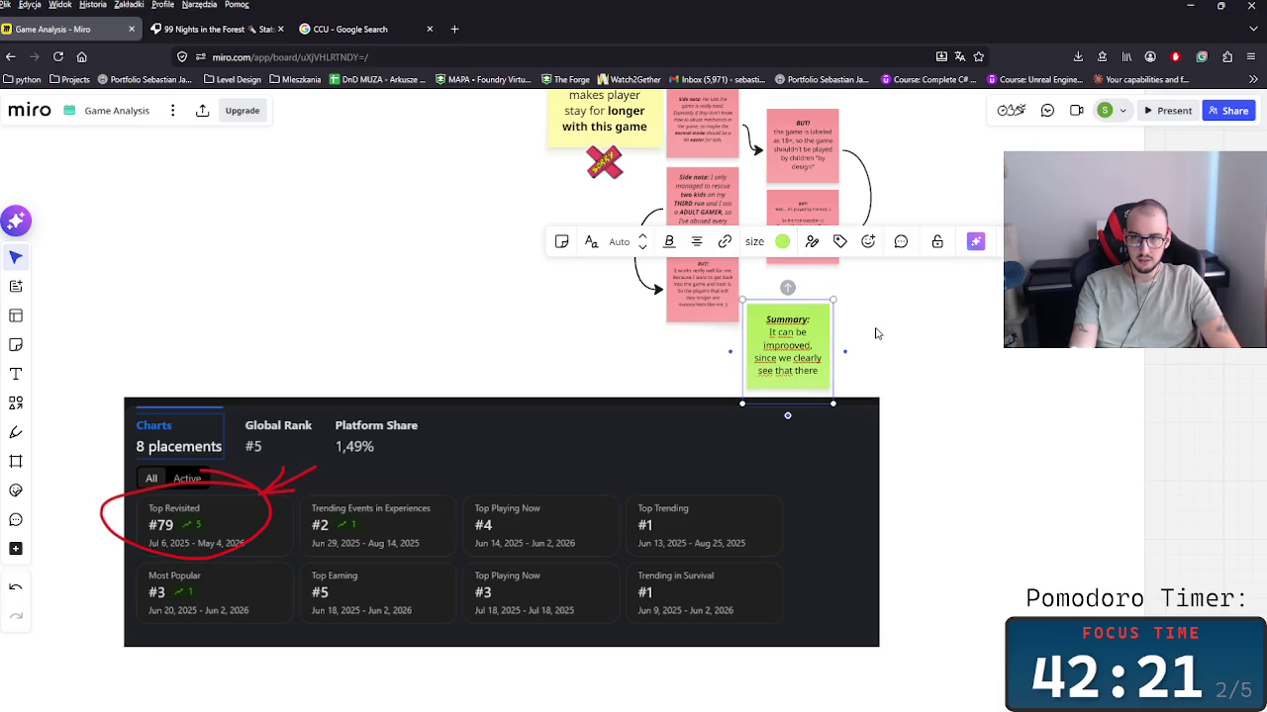
{"action": "type", "text": " is a"}
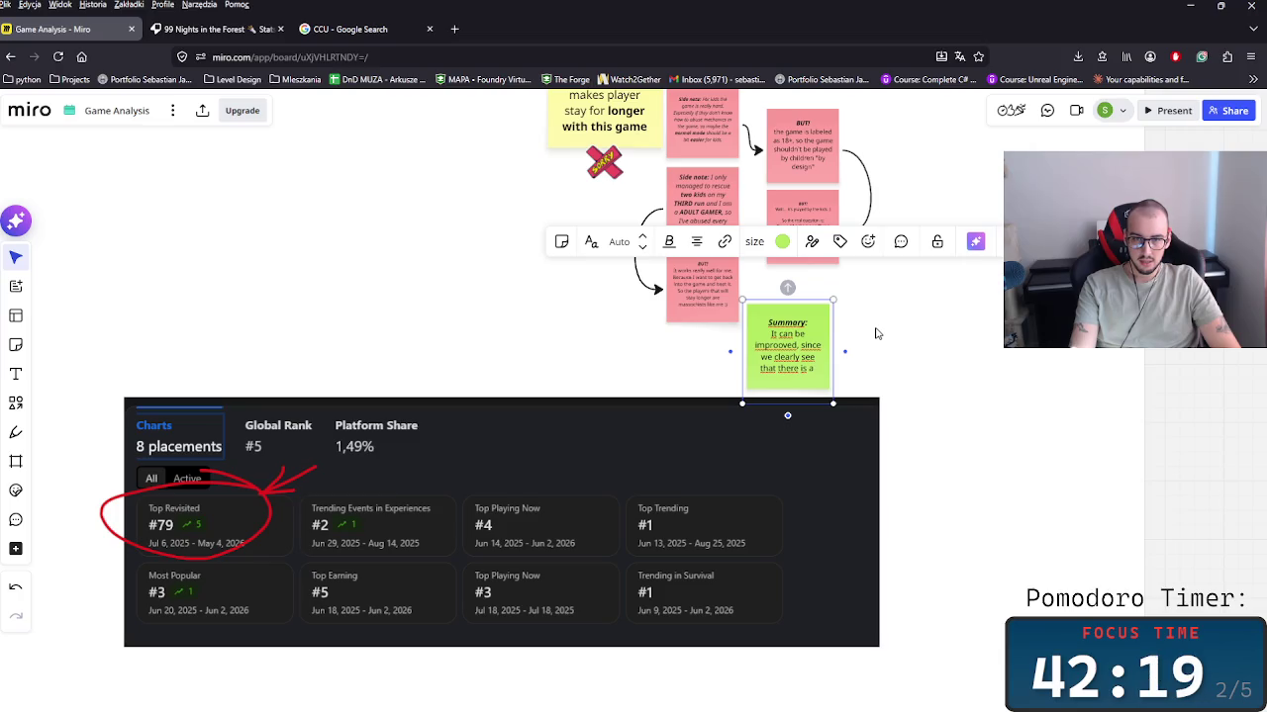
{"action": "type", "text": " muyc"}
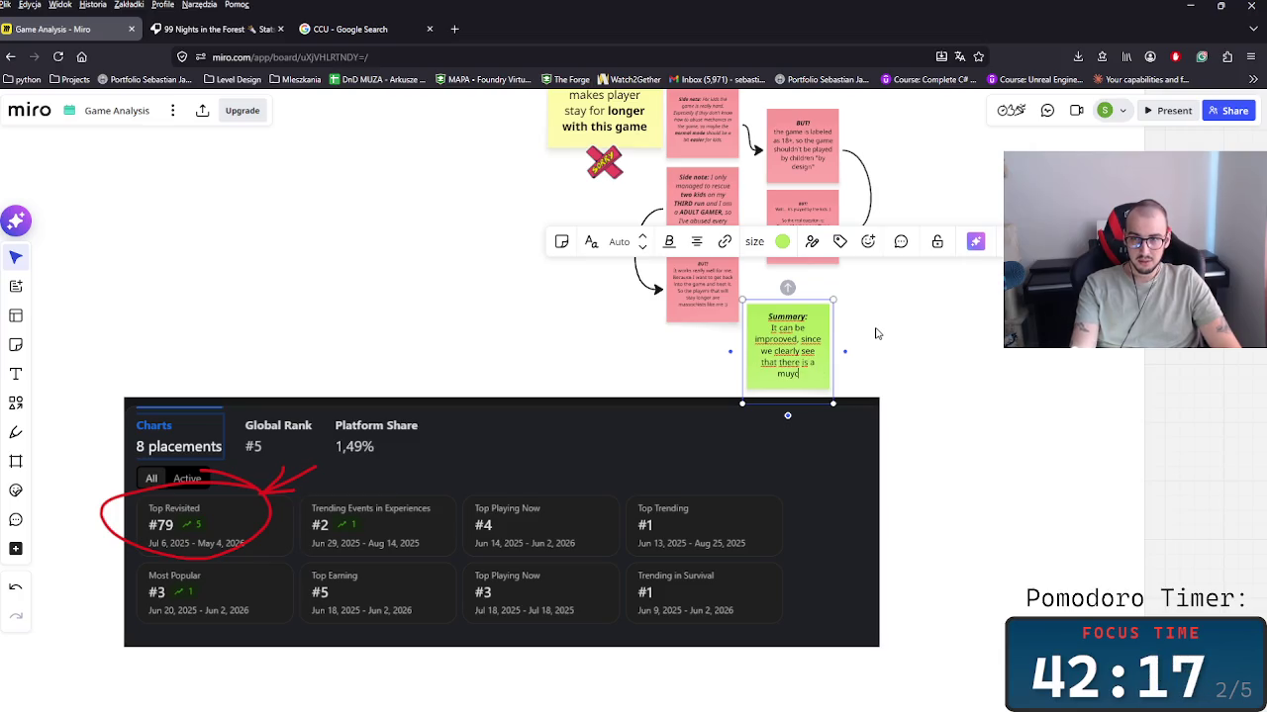
{"action": "key", "text": "BackSpace"}
{"action": "key", "text": "BackSpace"}
{"action": "type", "text": "ch lower"}
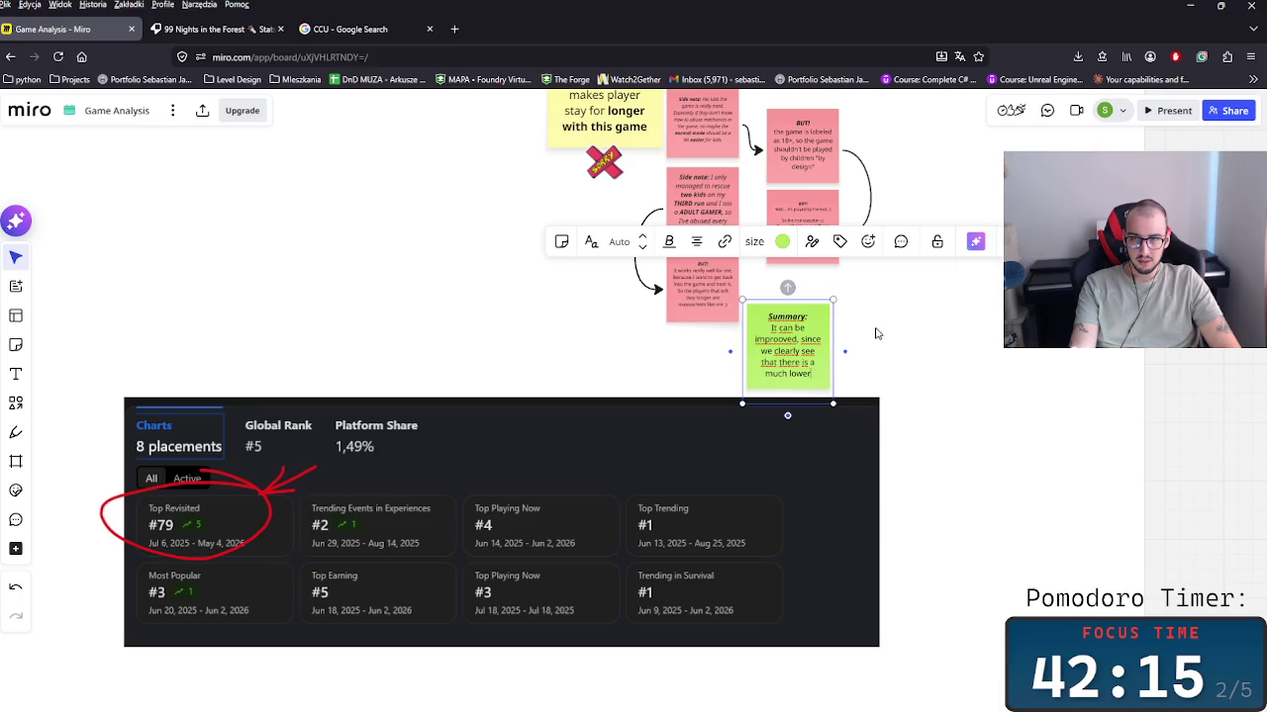
{"action": "type", "text": " rating"}
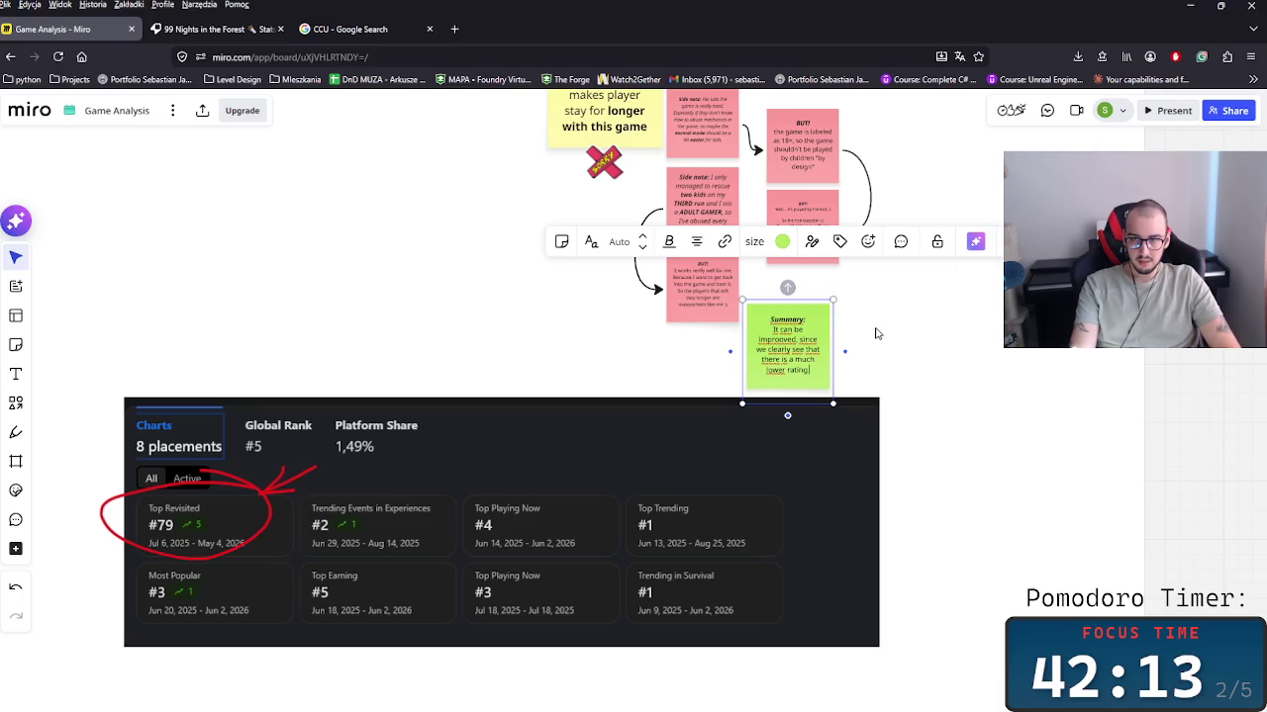
{"action": "type", "text": " of the game"}
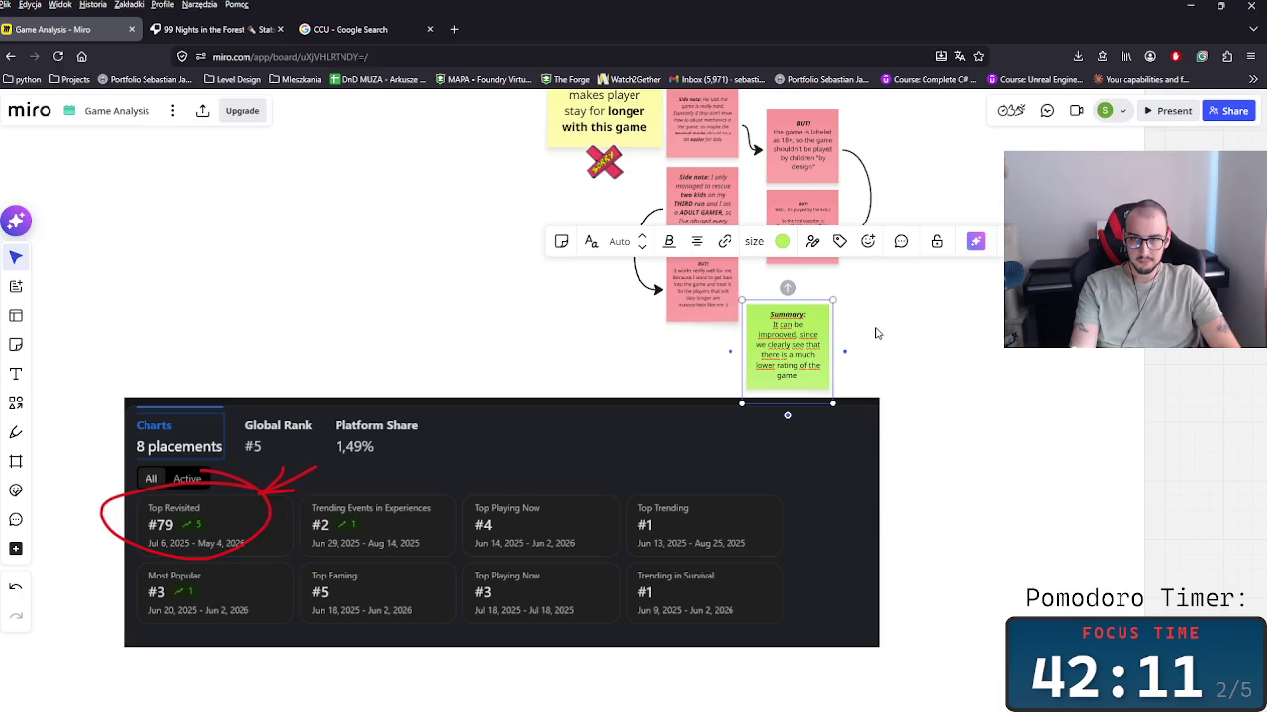
{"action": "type", "text": " whe"}
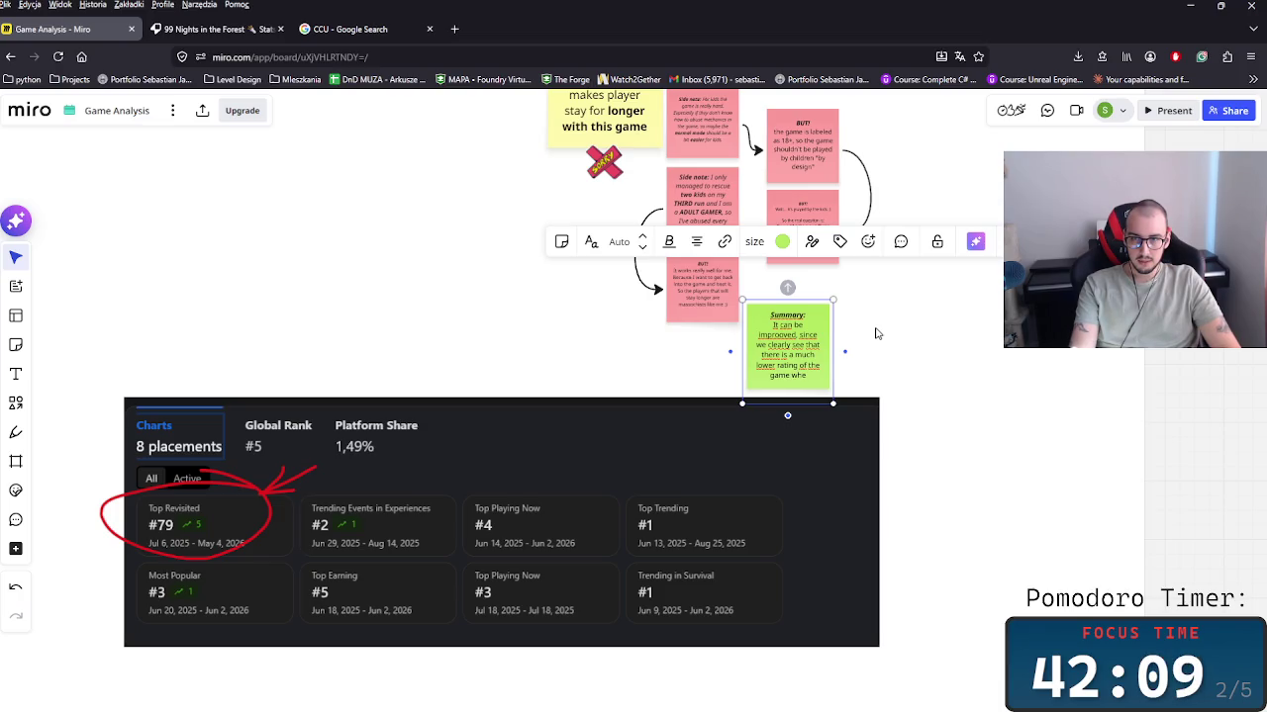
{"action": "type", "text": "is"}
{"action": "type", "text": "s to"}
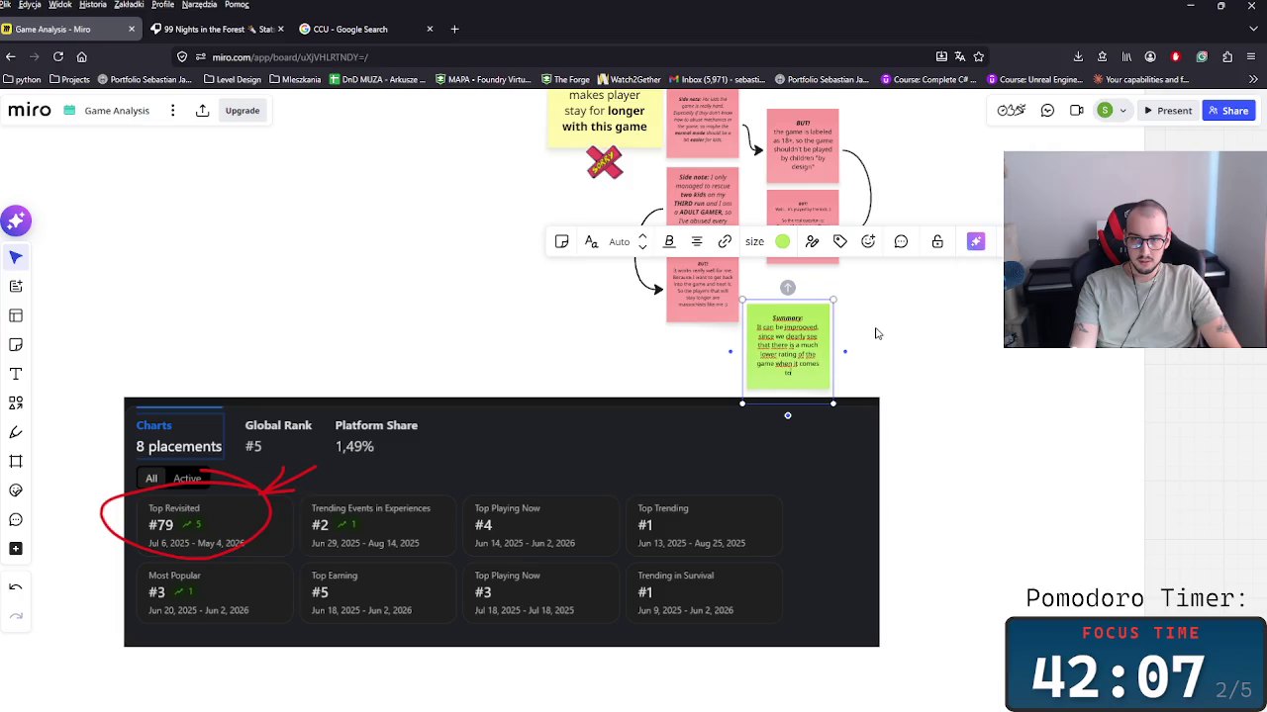
{"action": "type", "text": " lo"}
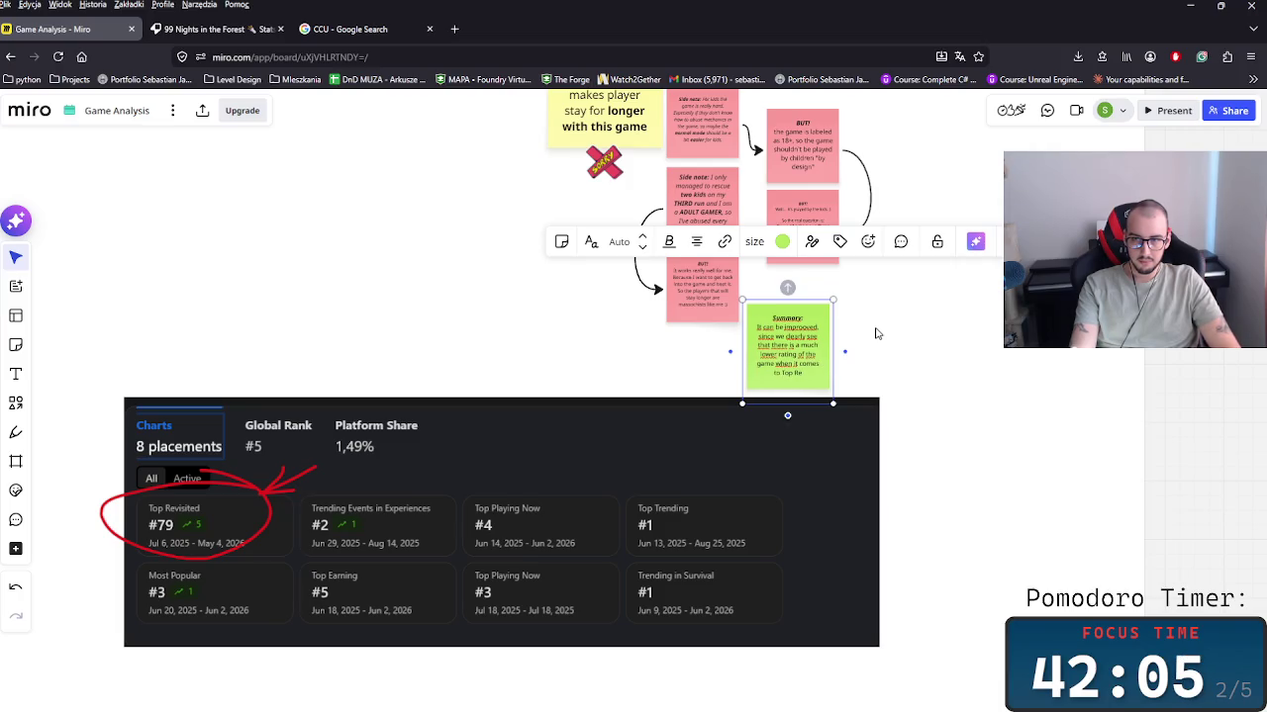
{"action": "type", "text": "isited"}
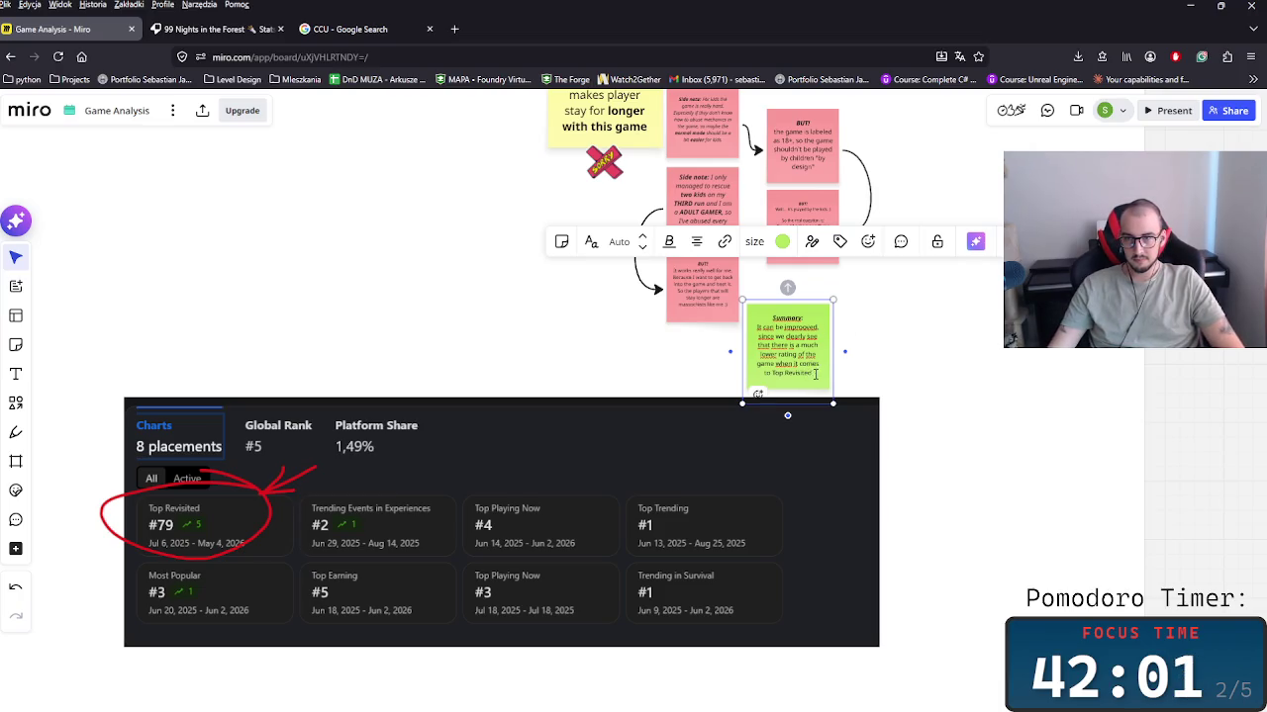
{"action": "mouse_move", "coordinate": [776, 384]}
{"action": "left_mouse_down"}
{"action": "mouse_move", "coordinate": [787, 332]}
{"action": "mouse_move", "coordinate": [813, 333]}
{"action": "left_mouse_up"}
{"action": "left_click", "coordinate": [922, 412]}
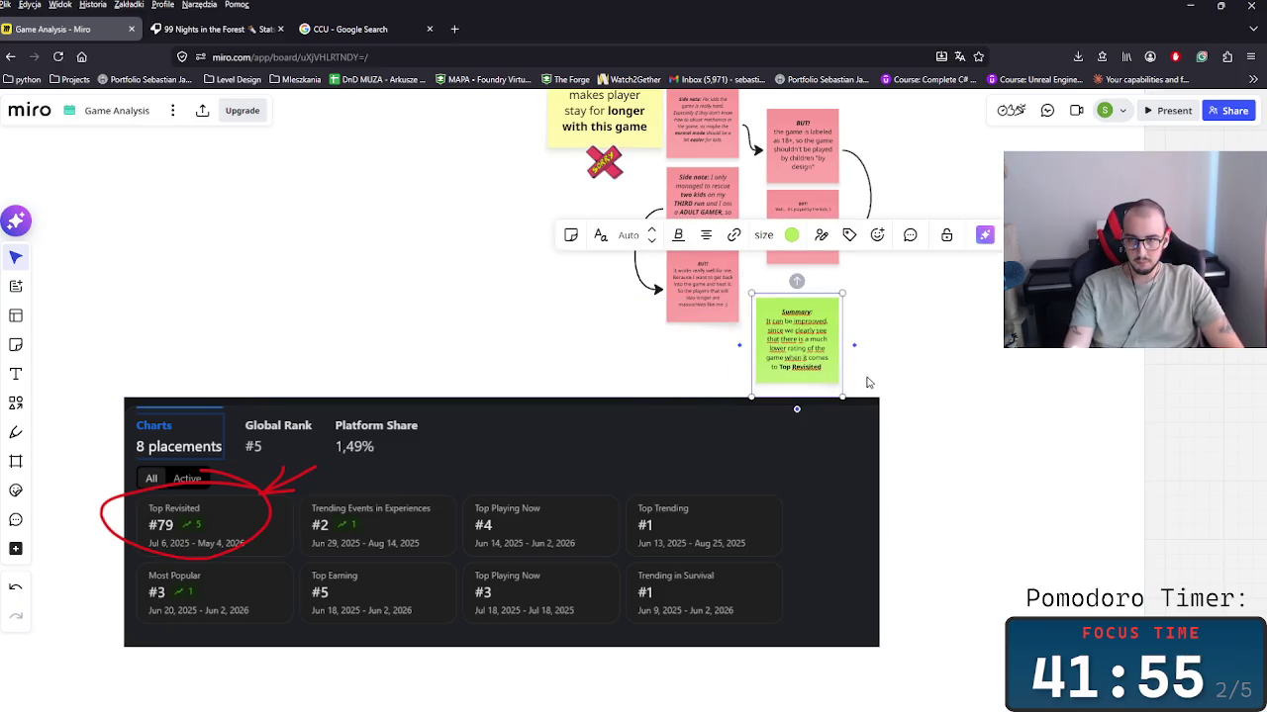
{"action": "type", "text": ". me"}
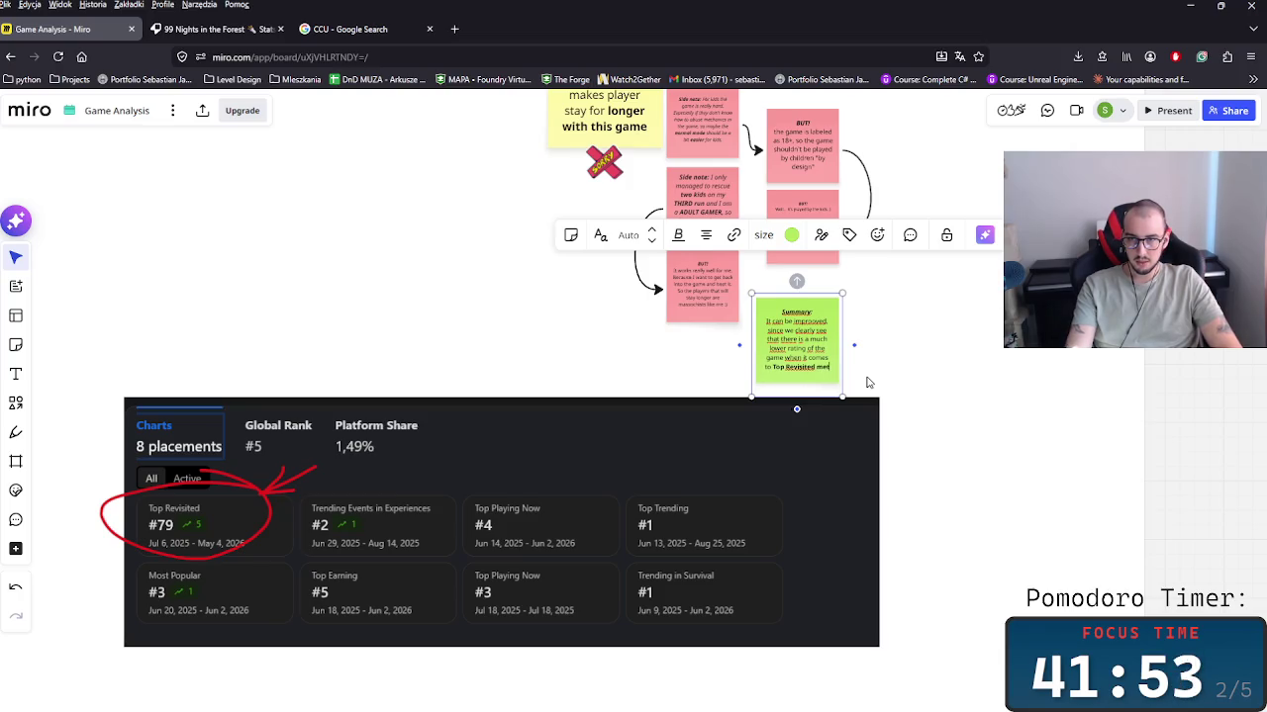
{"action": "type", "text": " Metric"}
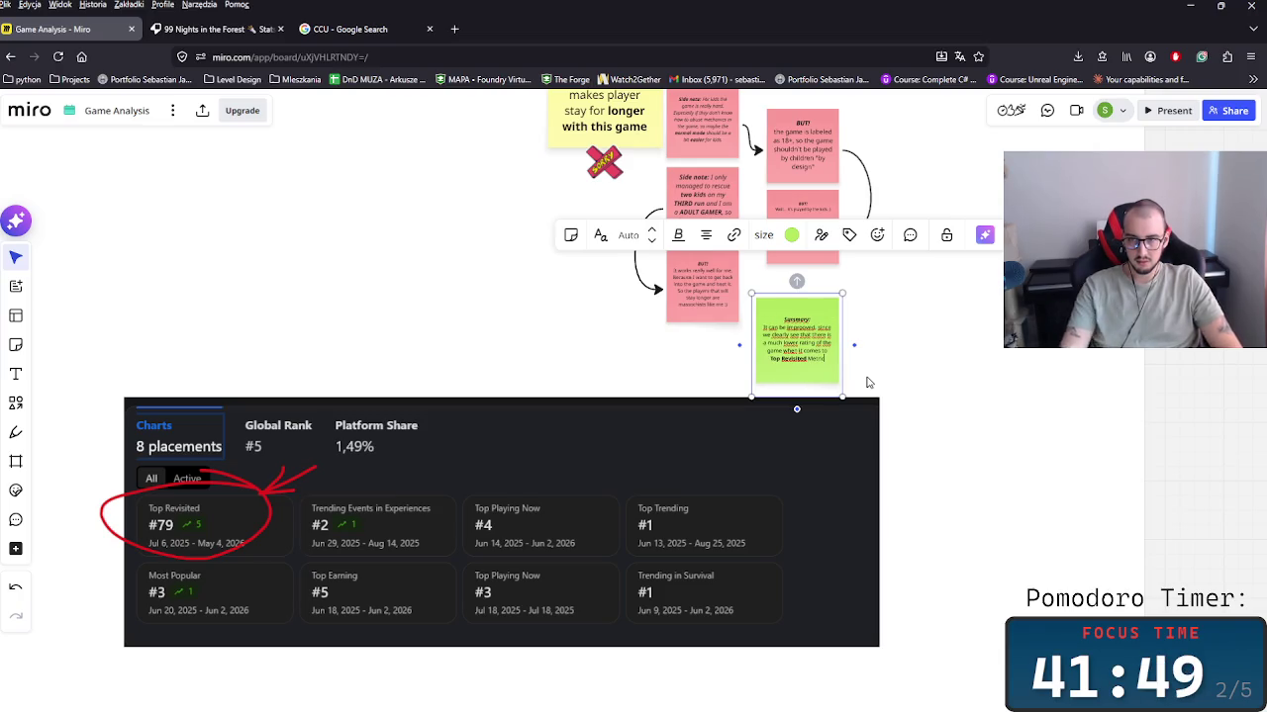
{"action": "scroll", "coordinate": [957, 374], "scroll_direction": "up", "scroll_amount": 2}
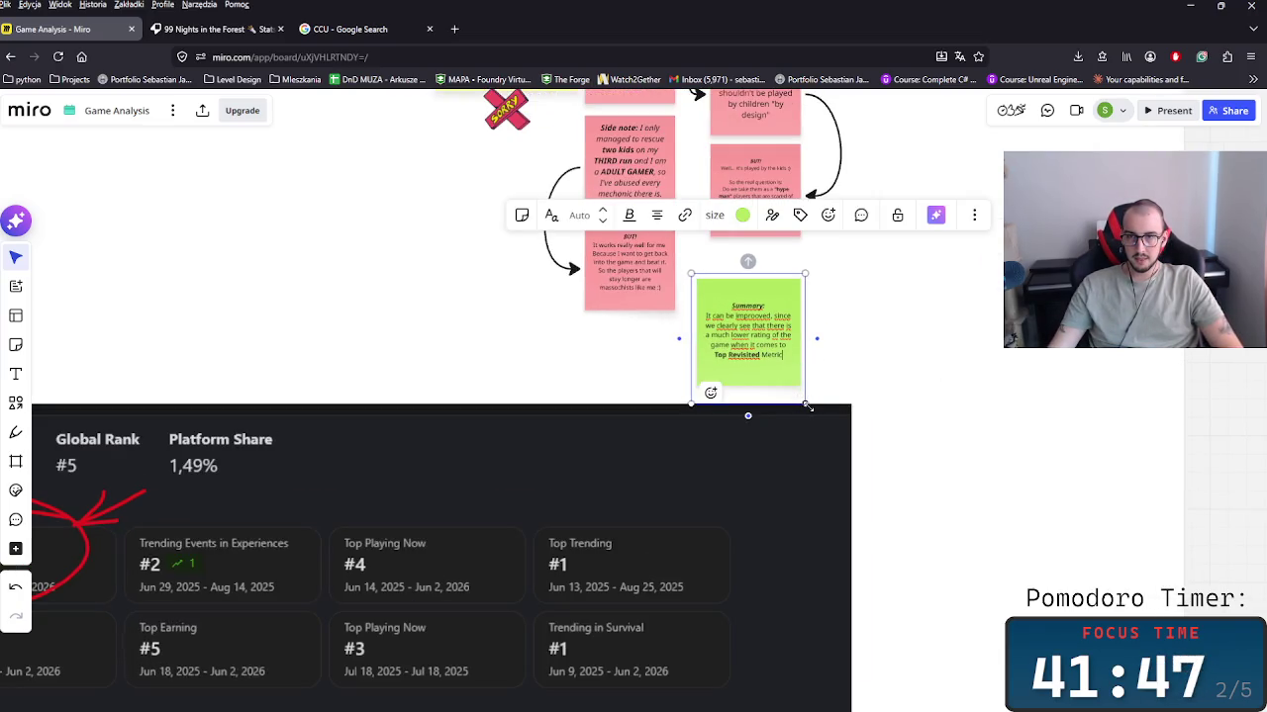
Step: Enlarge the Summary note and bring it in front of the chart
{"action": "left_click_drag", "start_coordinate": [808, 405], "coordinate": [919, 534]}
{"action": "right_click", "coordinate": [831, 359]}
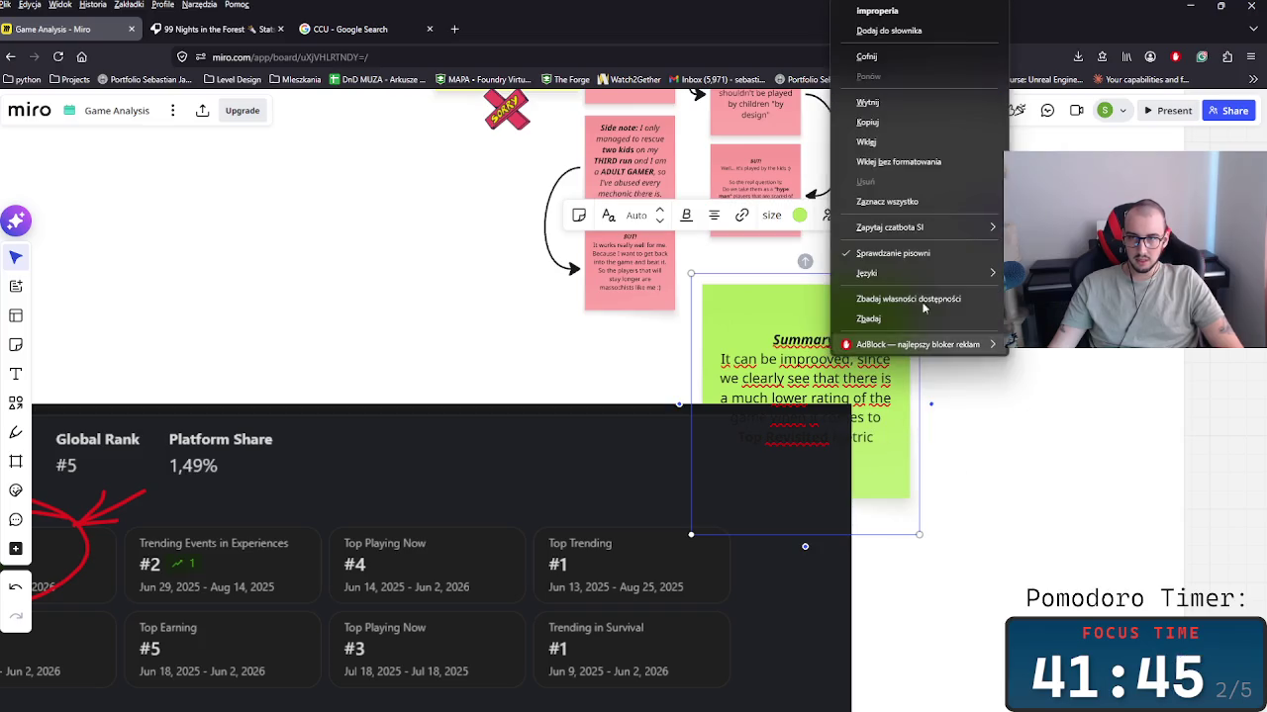
{"action": "left_click", "coordinate": [868, 121]}
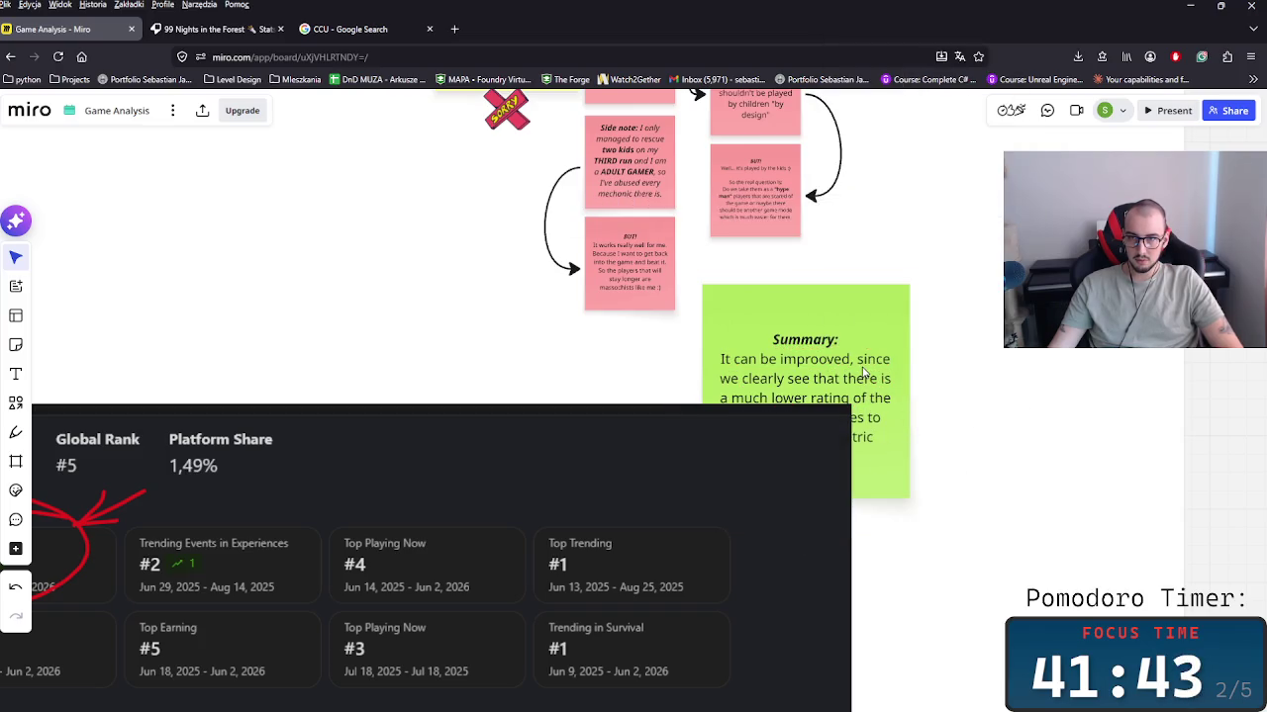
{"action": "right_click", "coordinate": [864, 372]}
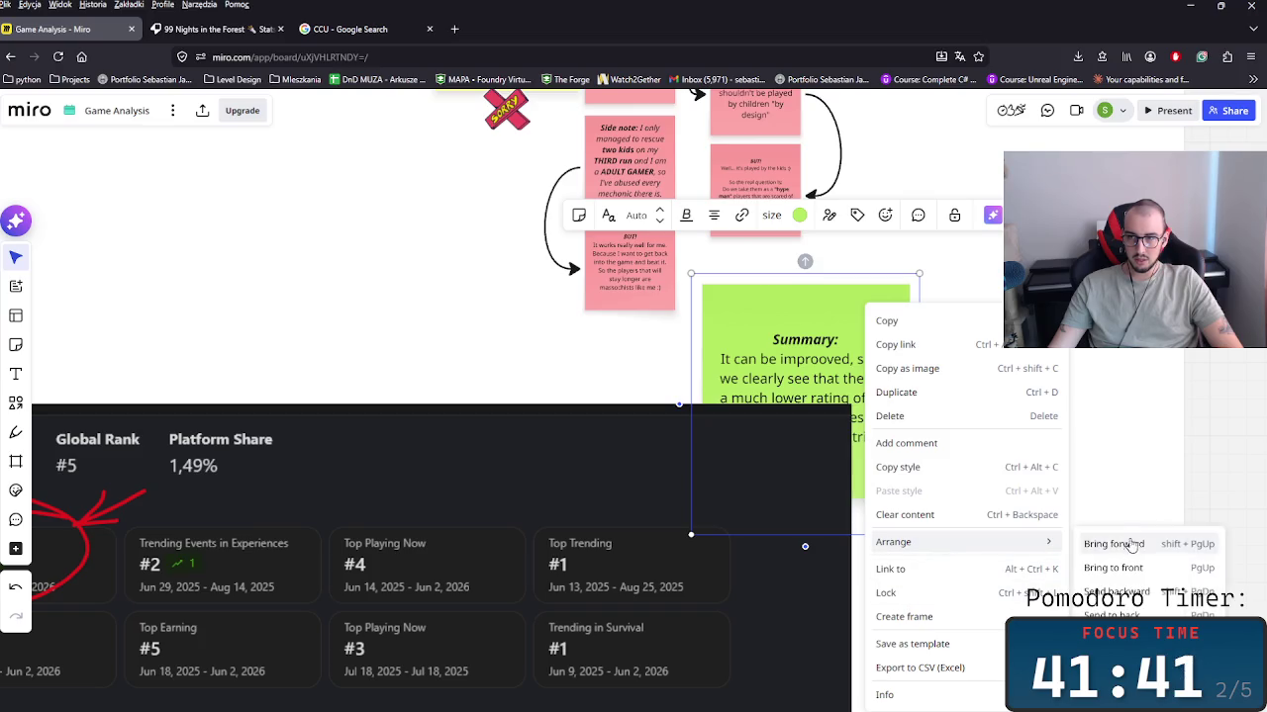
{"action": "left_click", "coordinate": [1113, 544]}
Step: Draw a green connector from the Summary note to the circled Top Revisited entry
{"action": "scroll", "coordinate": [1044, 399], "scroll_direction": "left", "scroll_amount": 5}
{"action": "left_click_drag", "start_coordinate": [1044, 399], "coordinate": [542, 503]}
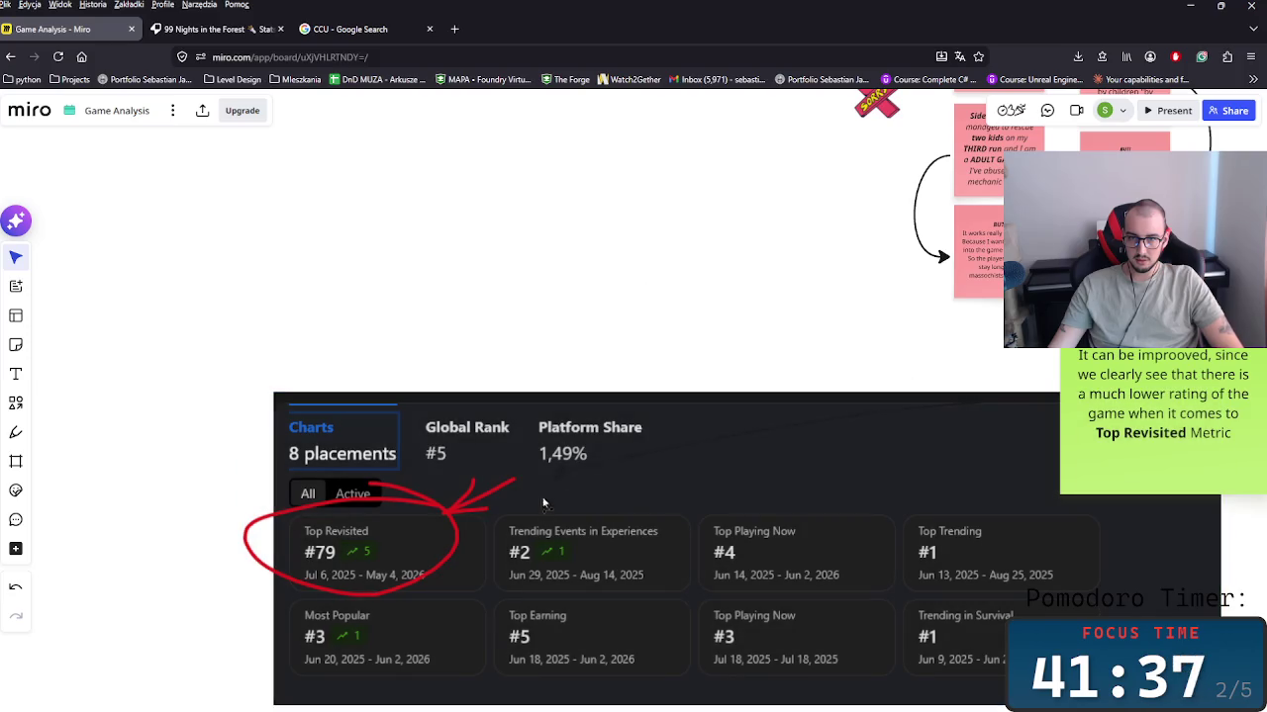
{"action": "left_click", "coordinate": [868, 423]}
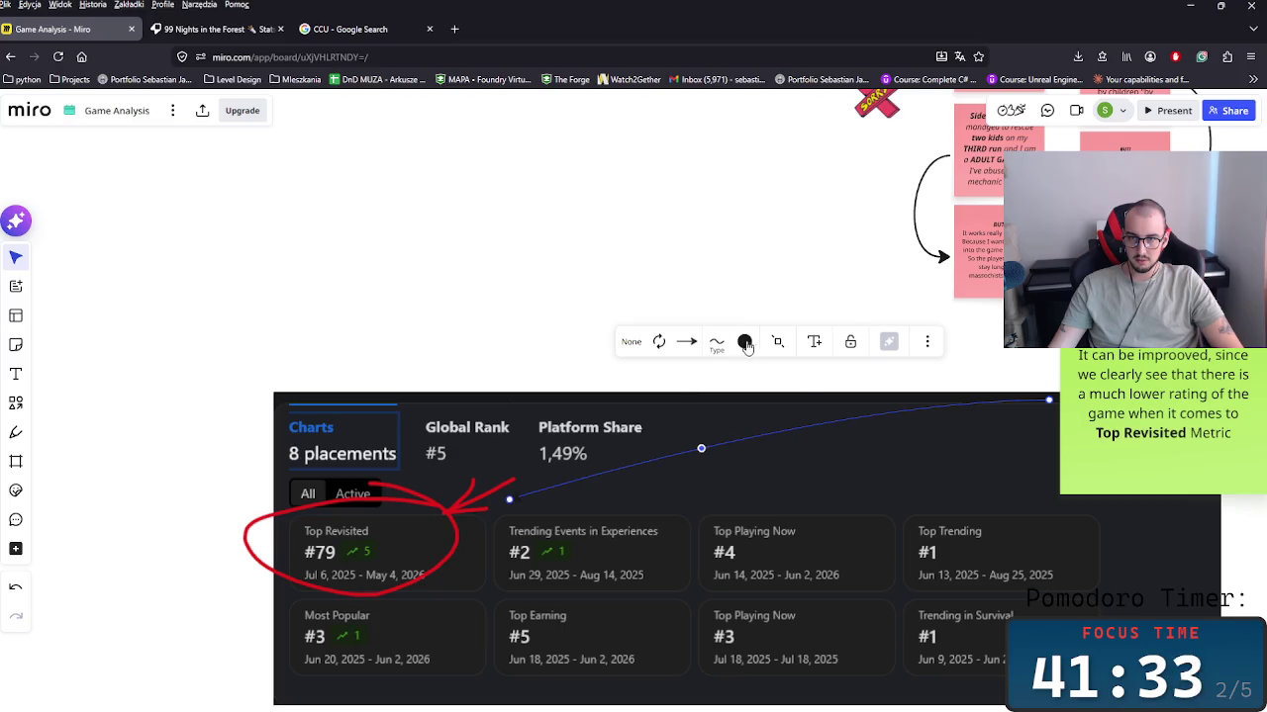
{"action": "left_click", "coordinate": [744, 342]}
{"action": "left_click", "coordinate": [733, 534]}
{"action": "key", "text": "Escape"}
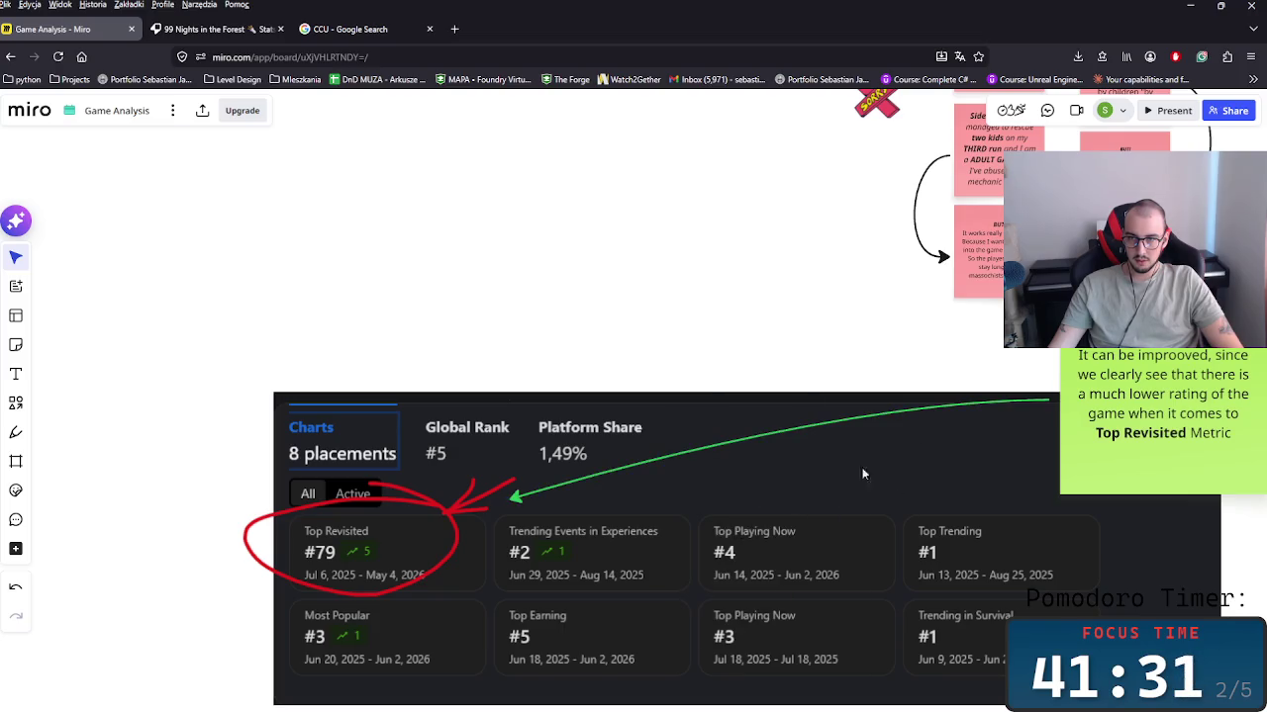
{"action": "scroll", "coordinate": [666, 330], "scroll_direction": "right", "scroll_amount": 3}
{"action": "scroll", "coordinate": [666, 330], "scroll_direction": "down", "scroll_amount": 3}
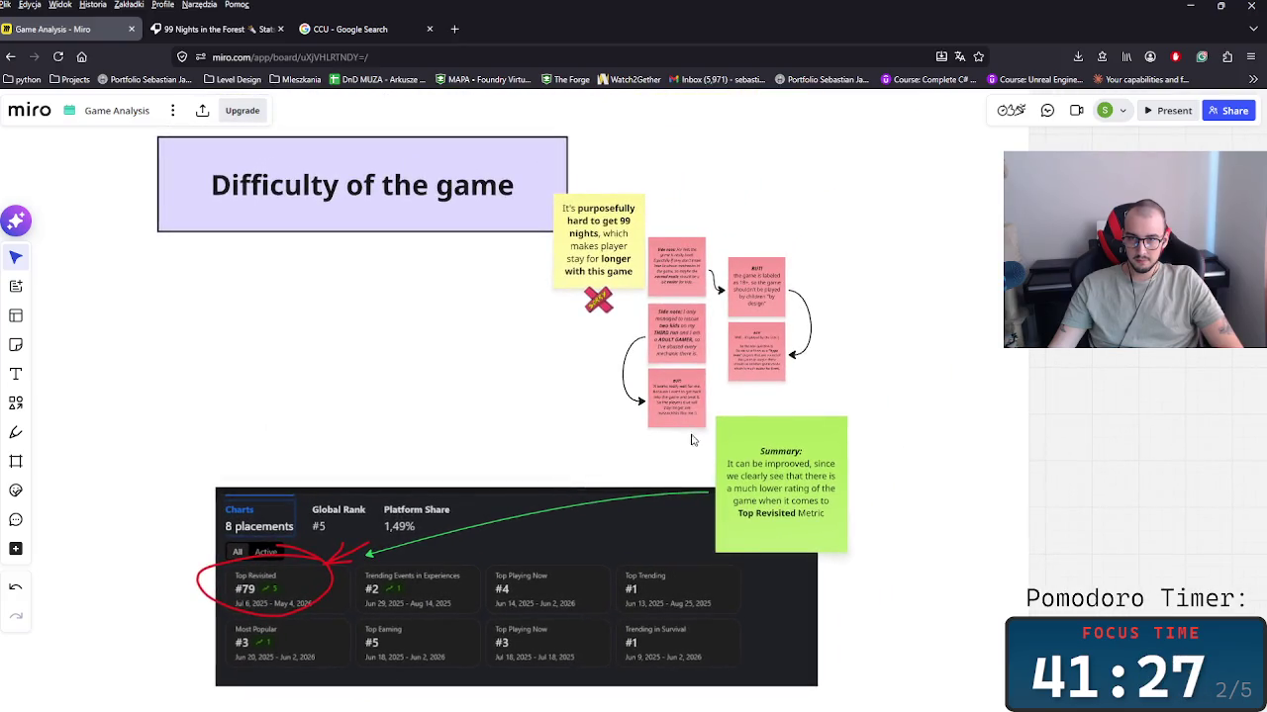
Step: Check the spelling of 'improved' in the Google search tab for the Summary note
{"action": "double_click", "coordinate": [790, 468]}
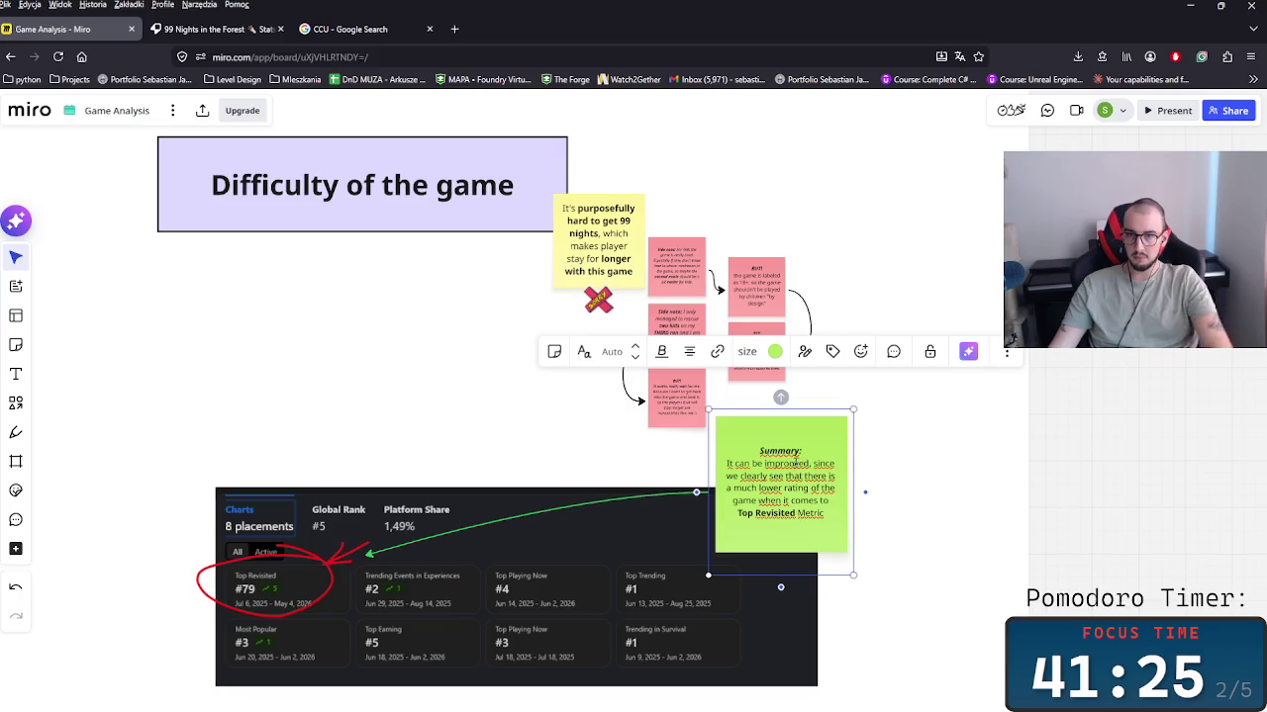
{"action": "left_click", "coordinate": [349, 29]}
{"action": "double_click", "coordinate": [274, 113]}
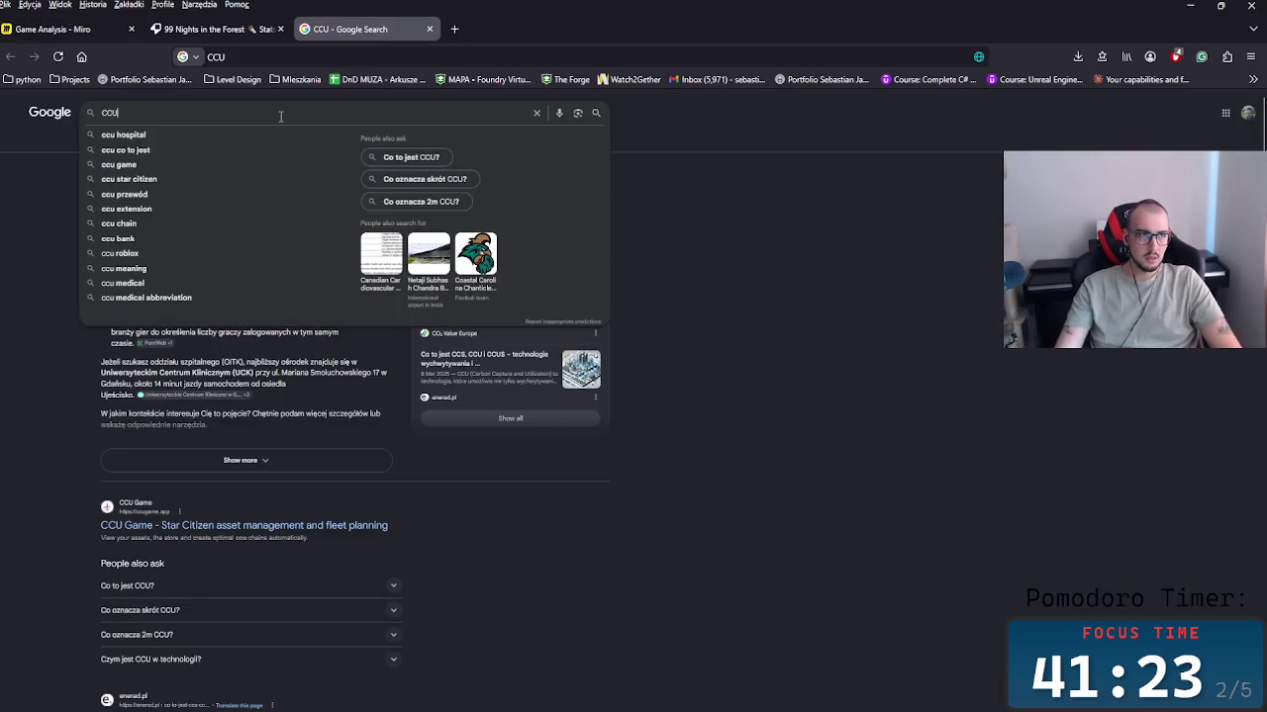
{"action": "type", "text": "impor"}
{"action": "key", "text": "BackSpace"}
{"action": "key", "text": "BackSpace"}
{"action": "type", "text": "roved"}
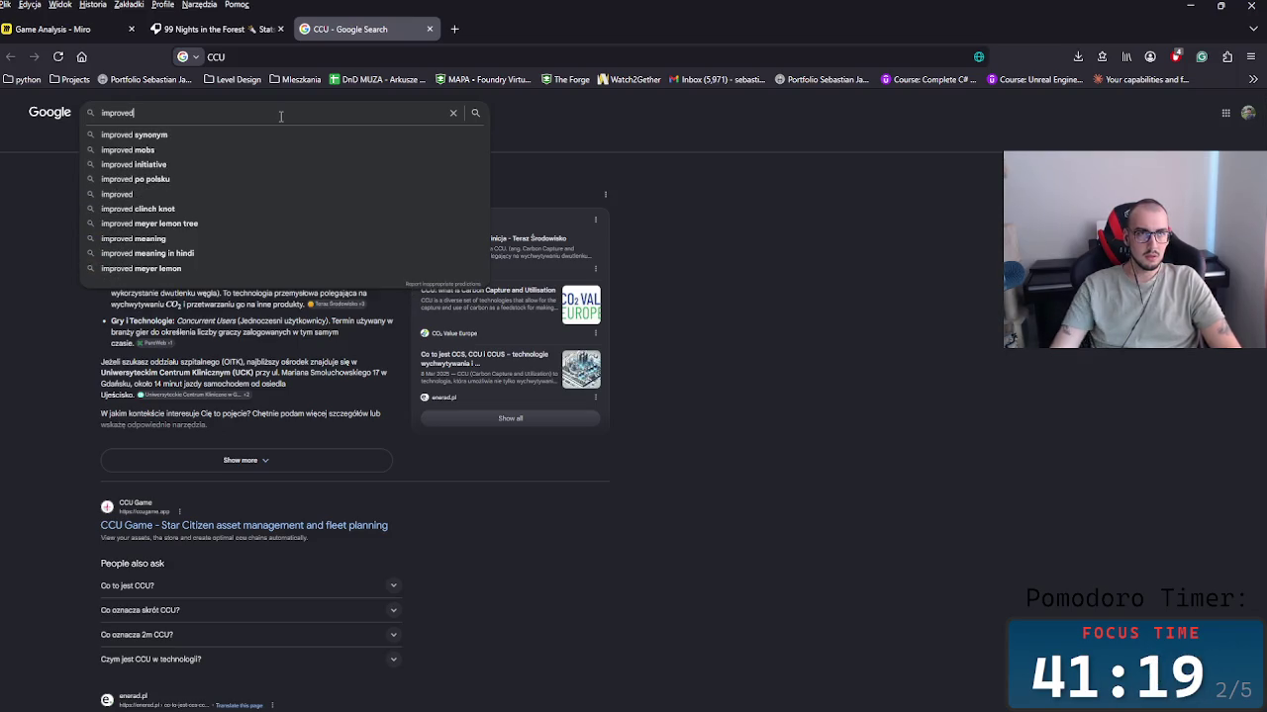
{"action": "key", "text": "ctrl+1"}
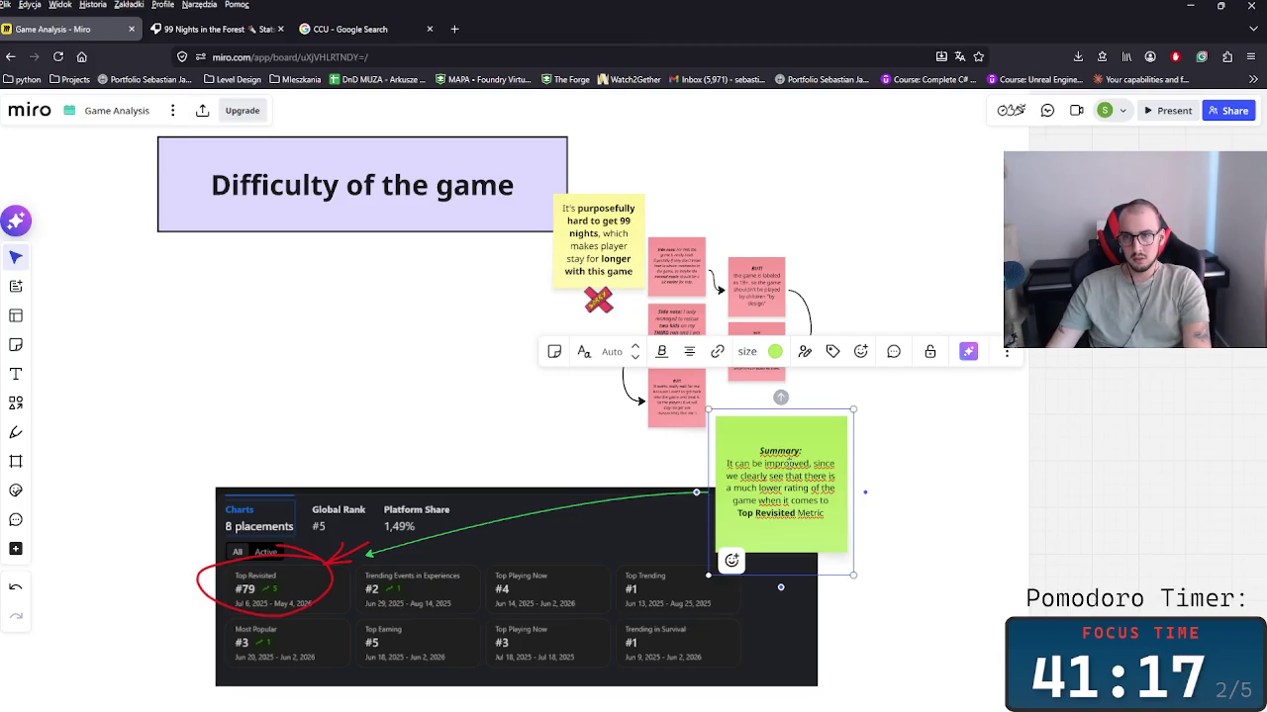
Step: Pan around the Game Analysis board, then go back to the Rotrends stats page
{"action": "left_click_drag", "start_coordinate": [435, 459], "coordinate": [440, 464]}
{"action": "scroll", "coordinate": [451, 468], "scroll_direction": "up", "scroll_amount": 2}
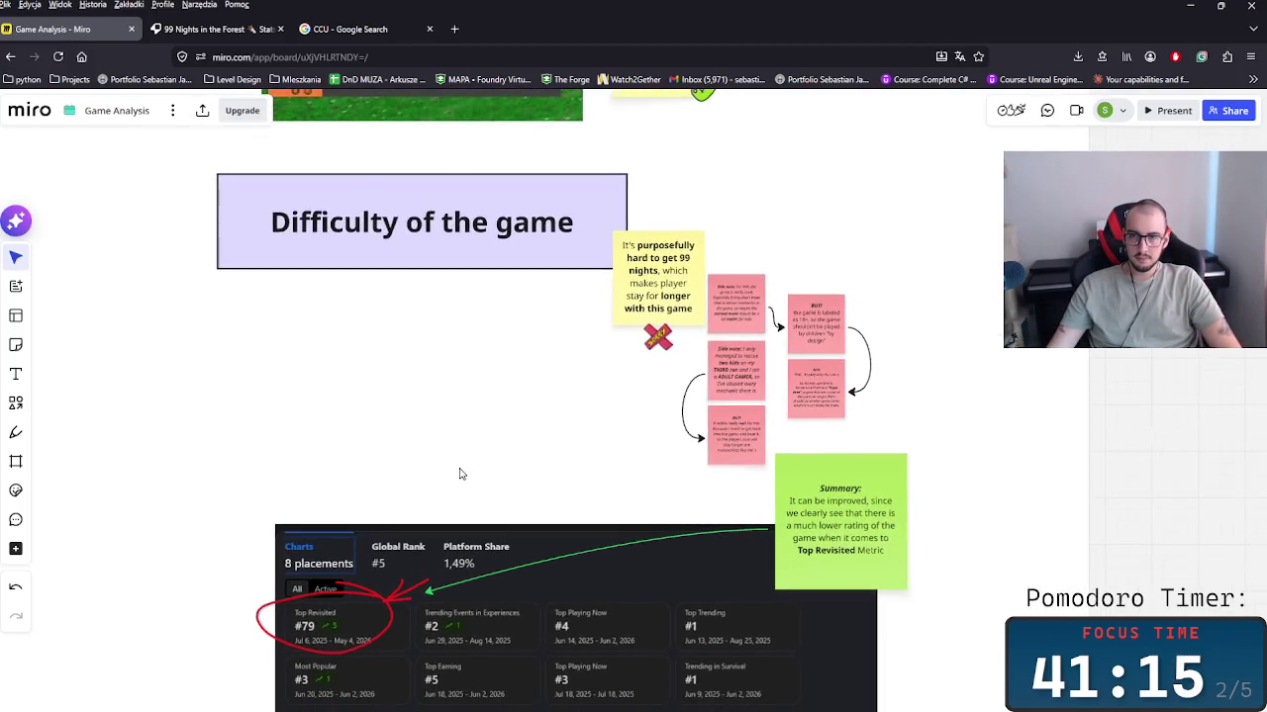
{"action": "scroll", "coordinate": [535, 535], "scroll_direction": "up", "scroll_amount": 3}
{"action": "scroll", "coordinate": [577, 545], "scroll_direction": "down", "scroll_amount": 2}
{"action": "scroll", "coordinate": [585, 556], "scroll_direction": "down", "scroll_amount": 3}
{"action": "scroll", "coordinate": [586, 556], "scroll_direction": "down", "scroll_amount": 3}
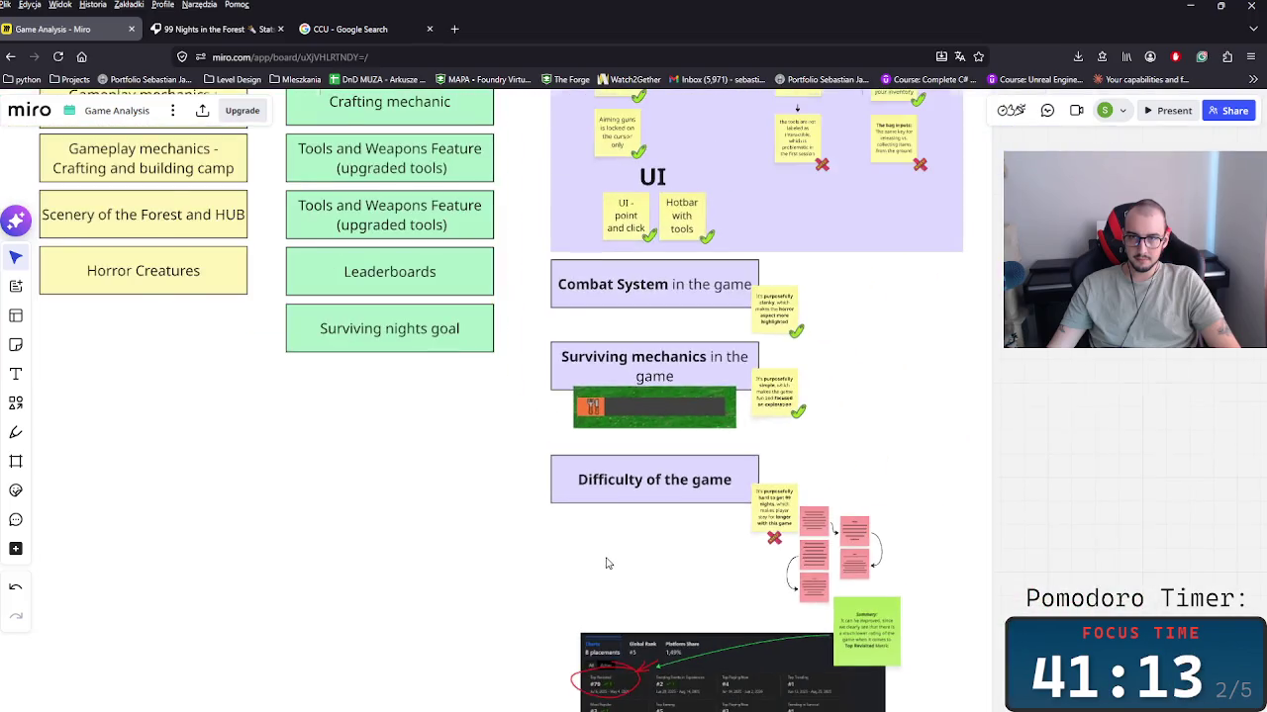
{"action": "scroll", "coordinate": [604, 560], "scroll_direction": "down", "scroll_amount": 2}
{"action": "scroll", "coordinate": [619, 563], "scroll_direction": "down", "scroll_amount": 3}
{"action": "scroll", "coordinate": [611, 424], "scroll_direction": "down", "scroll_amount": 1}
{"action": "scroll", "coordinate": [599, 455], "scroll_direction": "up", "scroll_amount": 3}
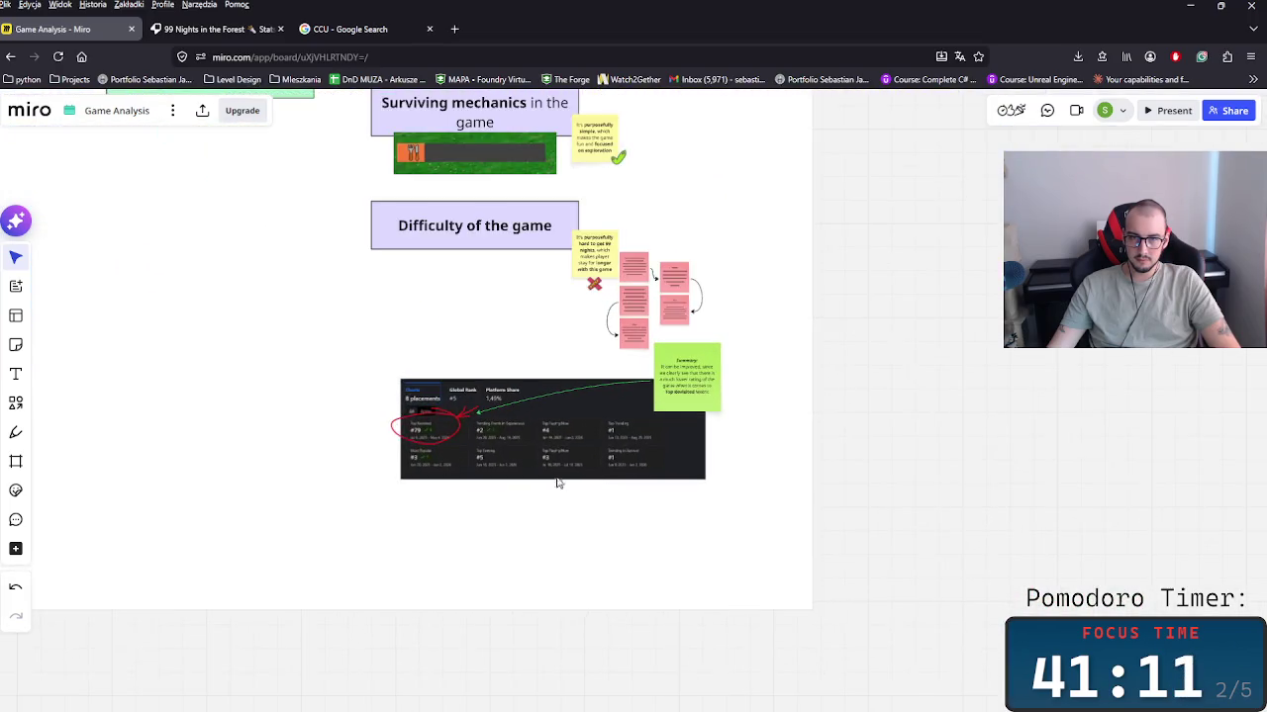
{"action": "scroll", "coordinate": [535, 470], "scroll_direction": "up", "scroll_amount": 2}
{"action": "left_click", "coordinate": [210, 29]}
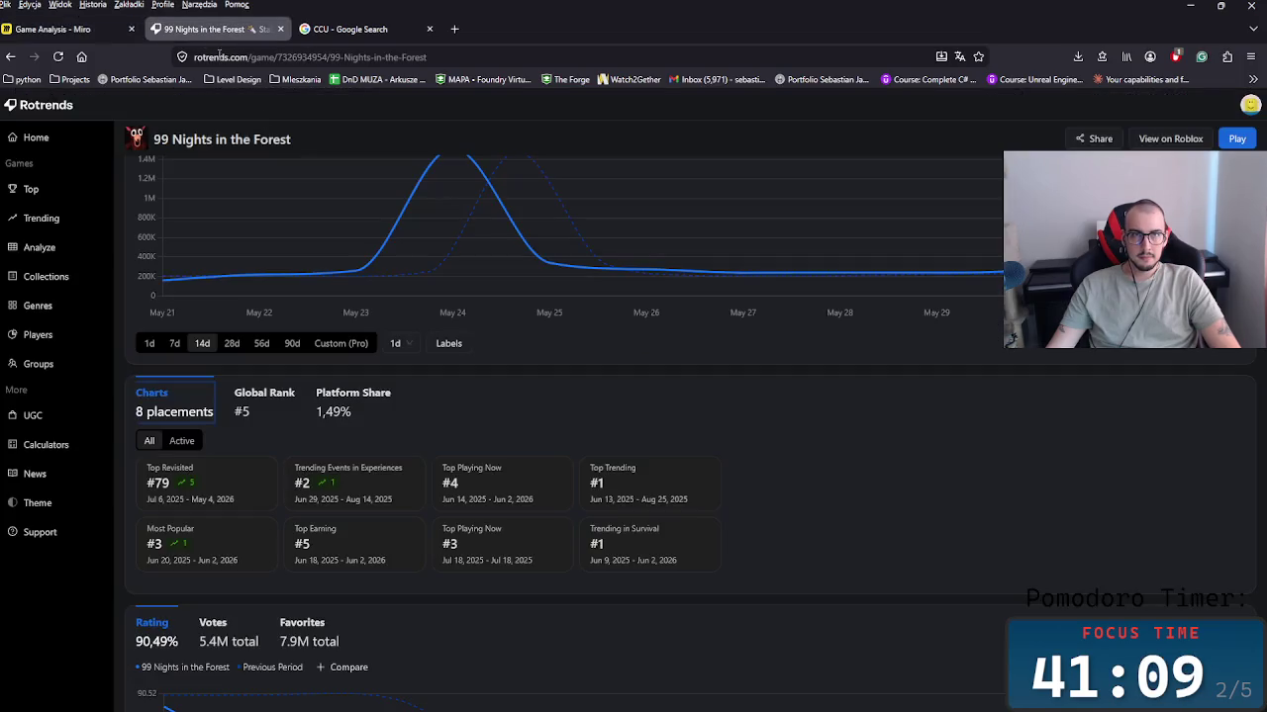
{"action": "scroll", "coordinate": [482, 437], "scroll_direction": "down", "scroll_amount": 6}
{"action": "scroll", "coordinate": [492, 468], "scroll_direction": "up", "scroll_amount": 4}
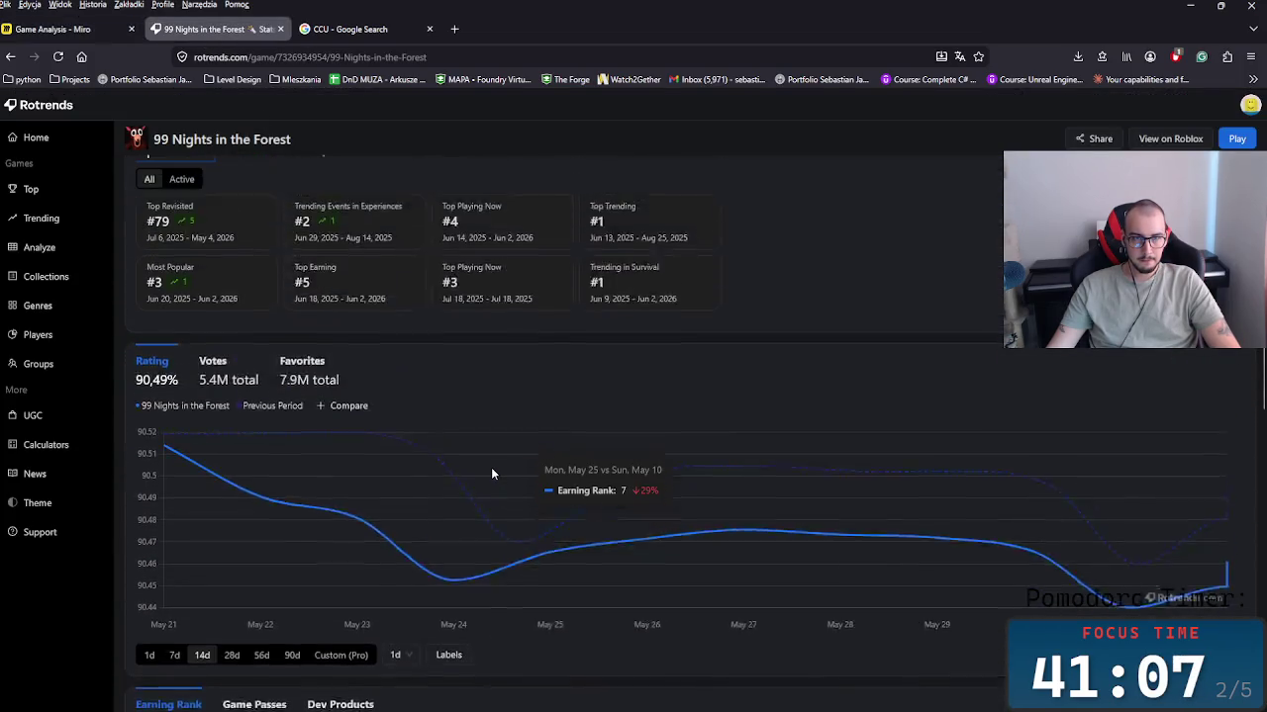
{"action": "scroll", "coordinate": [491, 467], "scroll_direction": "up", "scroll_amount": 1}
{"action": "scroll", "coordinate": [491, 467], "scroll_direction": "down", "scroll_amount": 2}
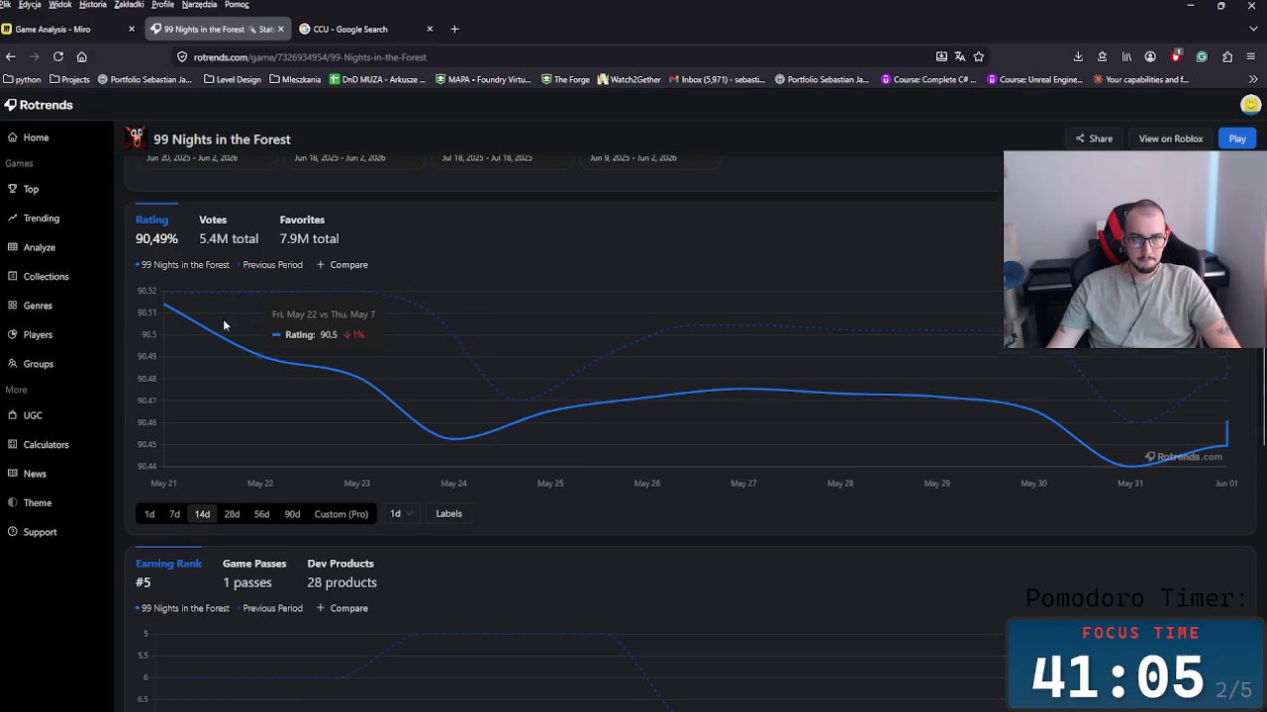
{"action": "scroll", "coordinate": [224, 325], "scroll_direction": "down", "scroll_amount": 1}
{"action": "scroll", "coordinate": [223, 325], "scroll_direction": "down", "scroll_amount": 3}
{"action": "scroll", "coordinate": [224, 330], "scroll_direction": "up", "scroll_amount": 1}
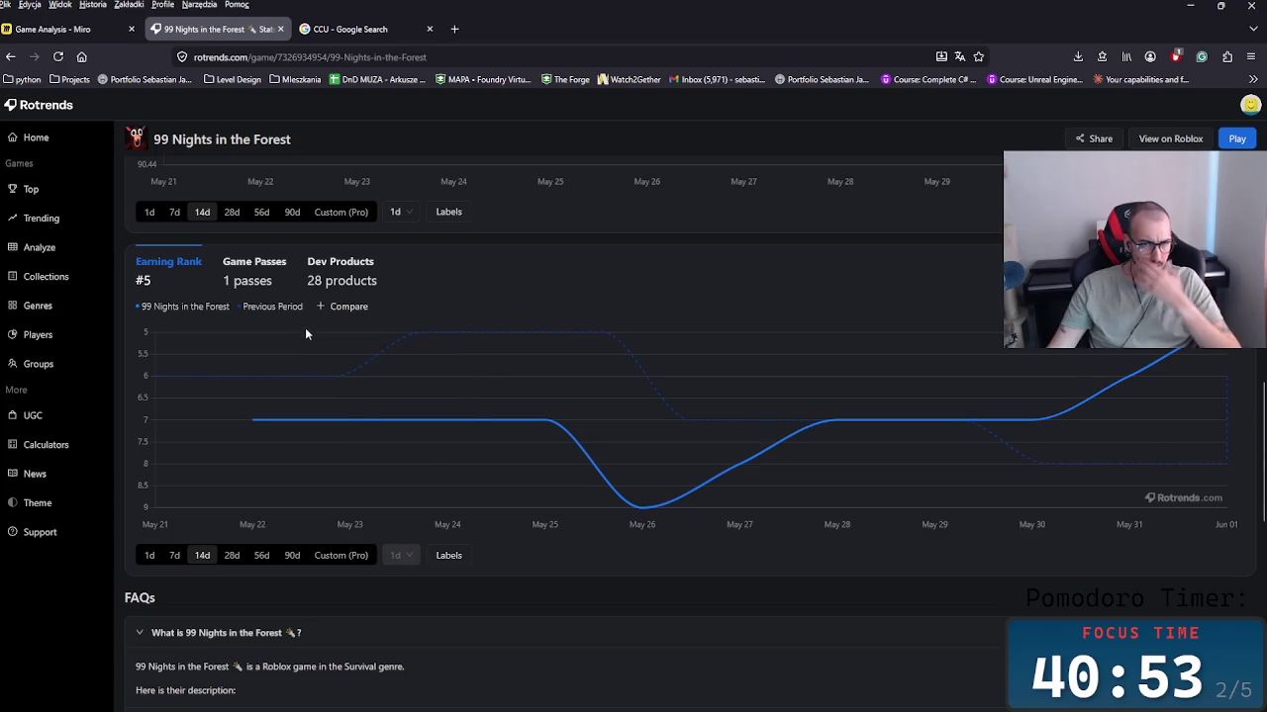
{"action": "scroll", "coordinate": [267, 374], "scroll_direction": "down", "scroll_amount": 3}
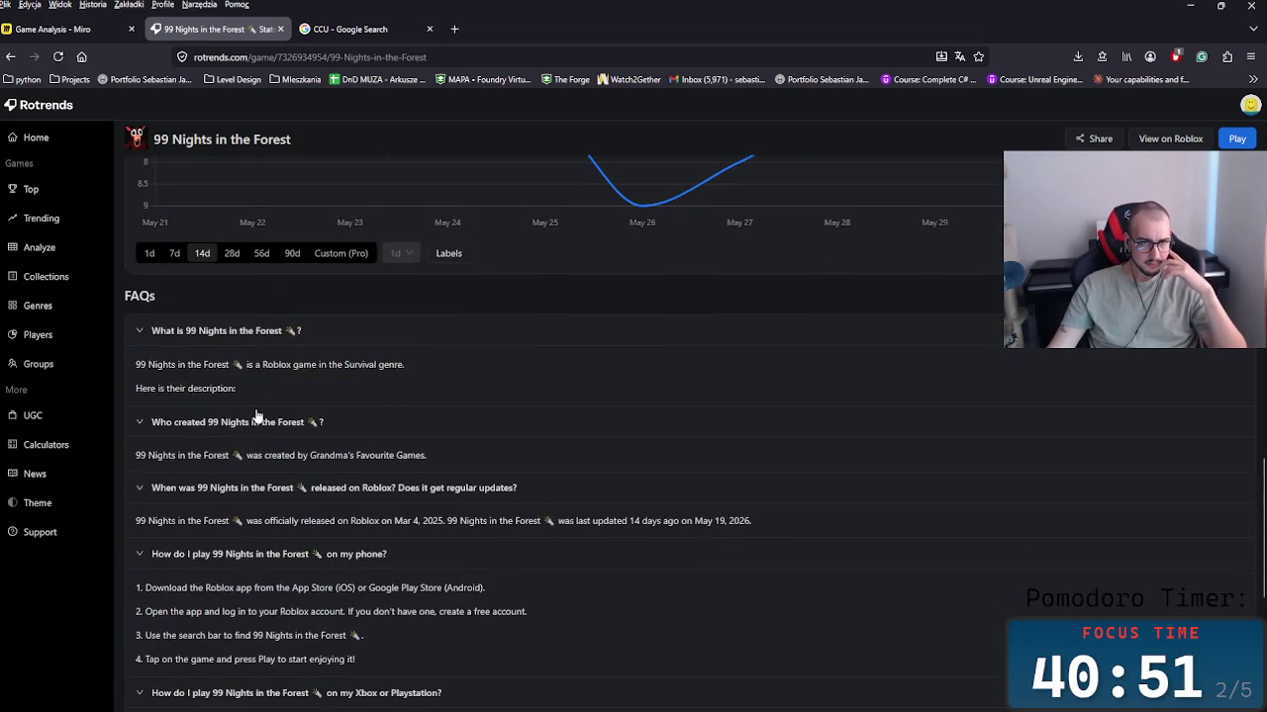
{"action": "left_click", "coordinate": [226, 422]}
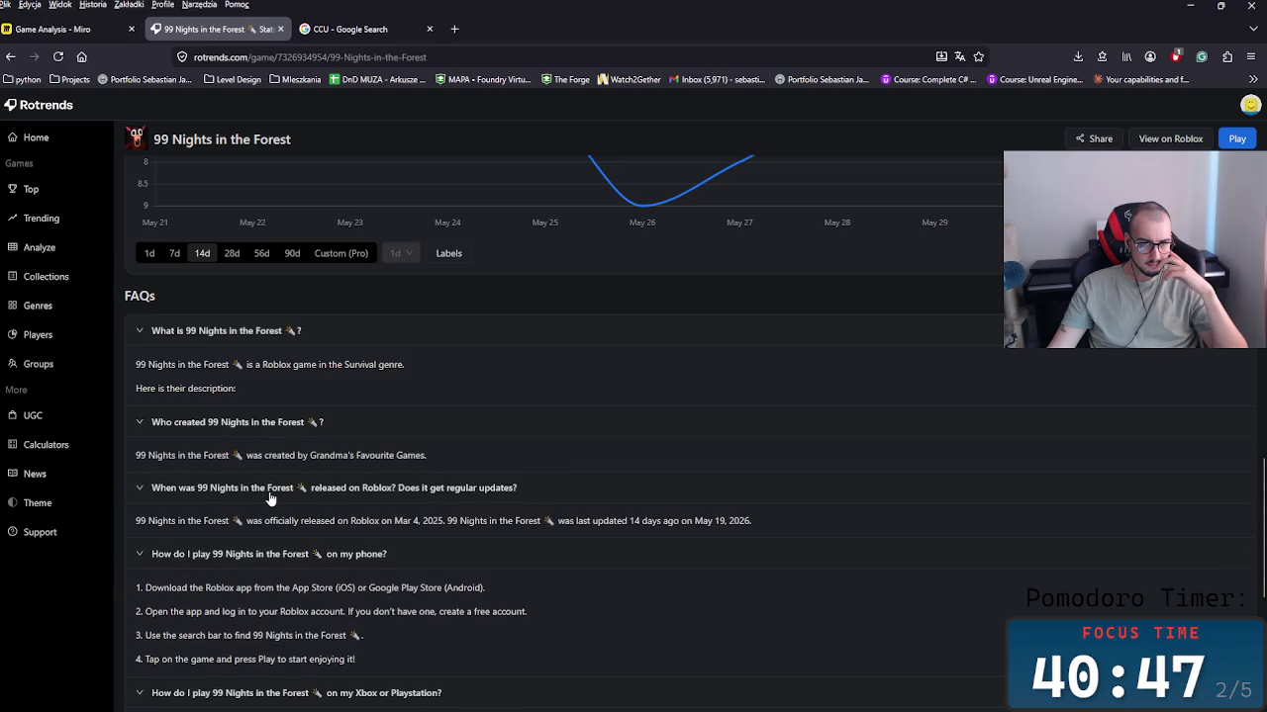
{"action": "scroll", "coordinate": [270, 497], "scroll_direction": "down", "scroll_amount": 1}
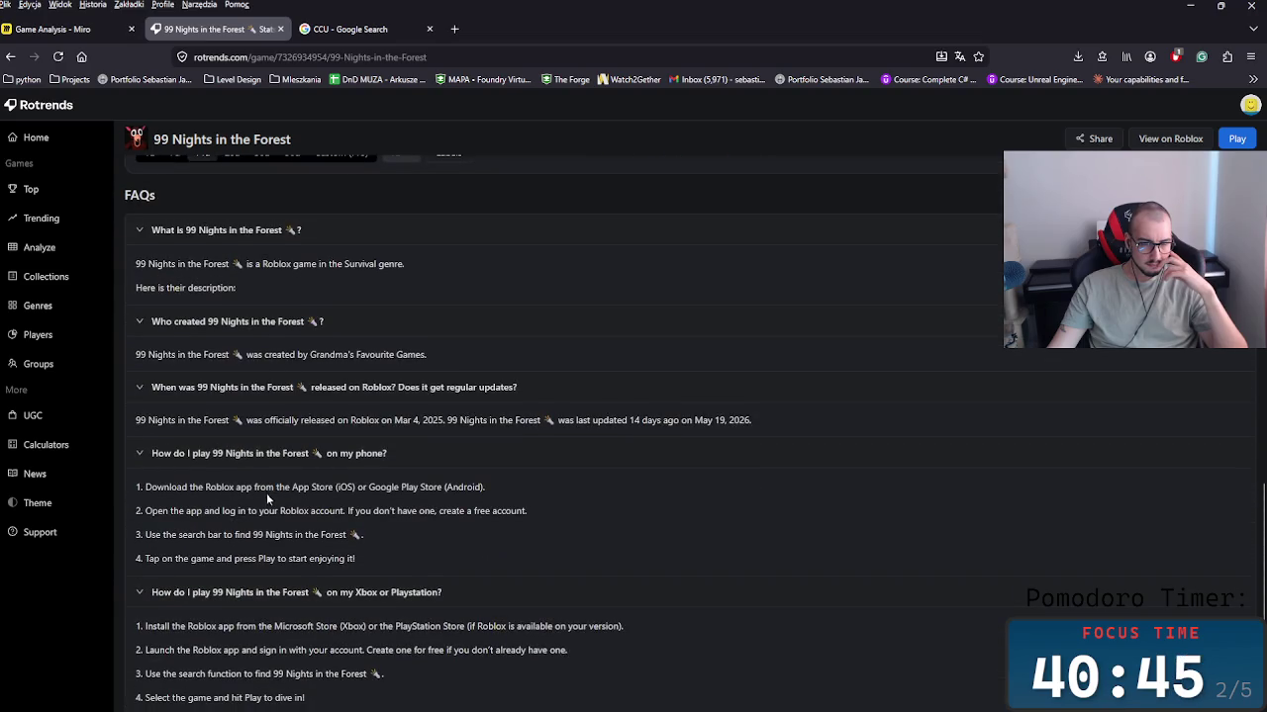
{"action": "scroll", "coordinate": [266, 498], "scroll_direction": "down", "scroll_amount": 2}
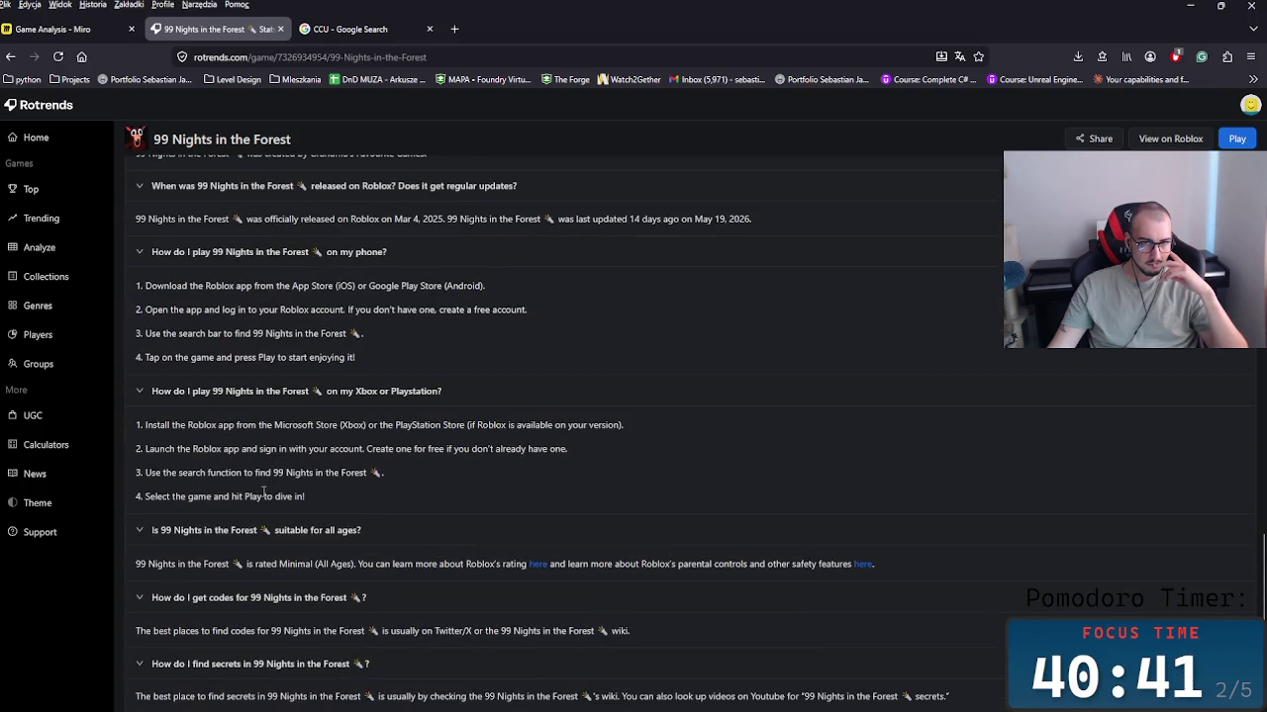
{"action": "scroll", "coordinate": [262, 491], "scroll_direction": "down", "scroll_amount": 1}
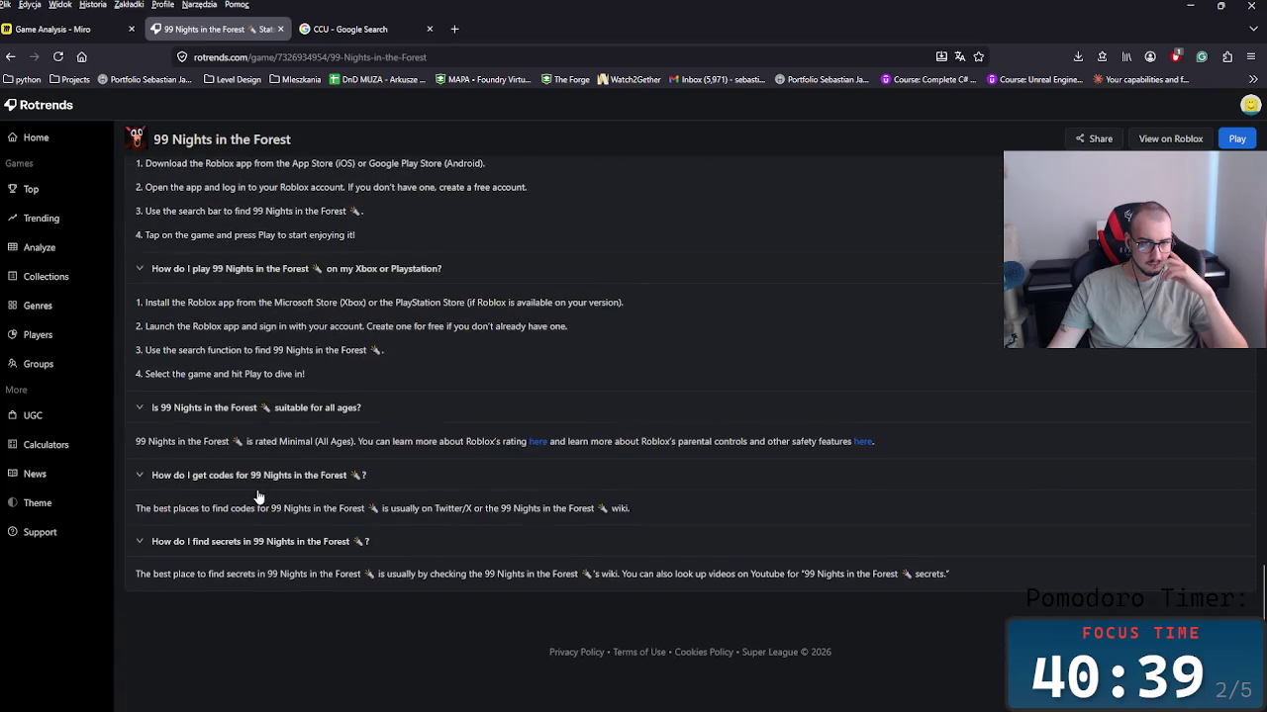
{"action": "scroll", "coordinate": [257, 494], "scroll_direction": "up", "scroll_amount": 5}
{"action": "scroll", "coordinate": [258, 495], "scroll_direction": "up", "scroll_amount": 3}
{"action": "scroll", "coordinate": [257, 495], "scroll_direction": "up", "scroll_amount": 3}
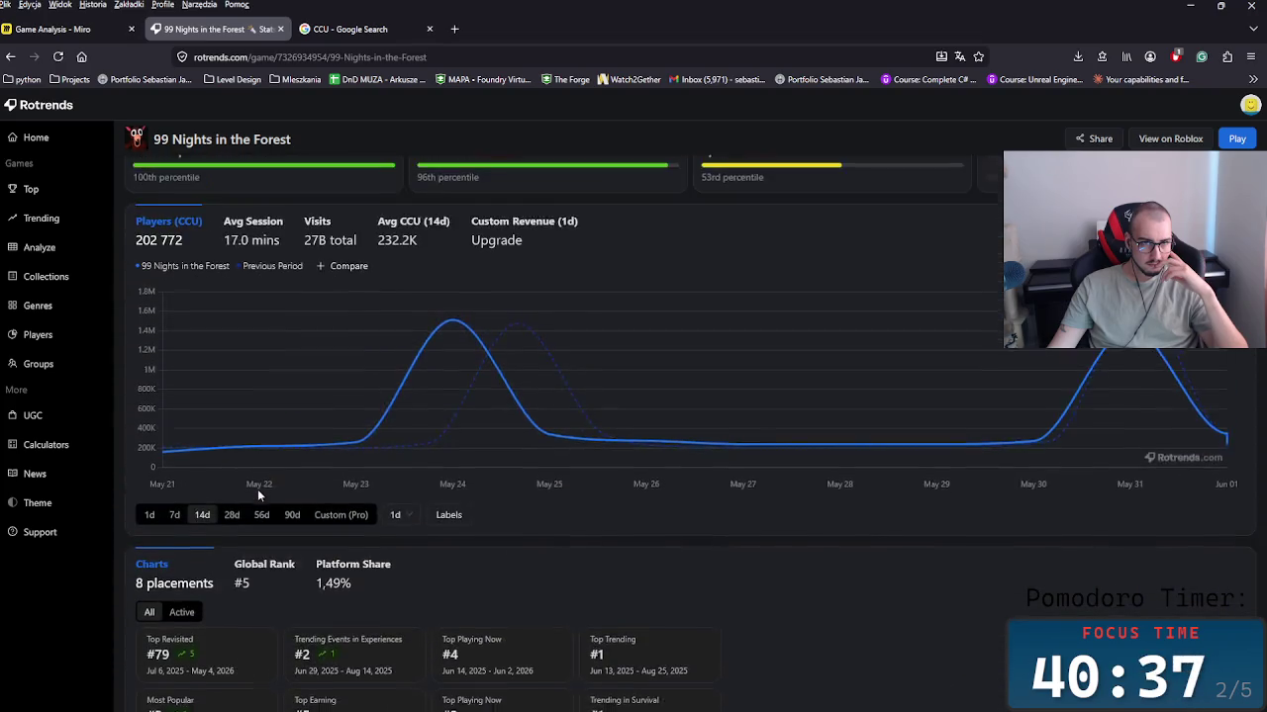
{"action": "scroll", "coordinate": [257, 494], "scroll_direction": "up", "scroll_amount": 2}
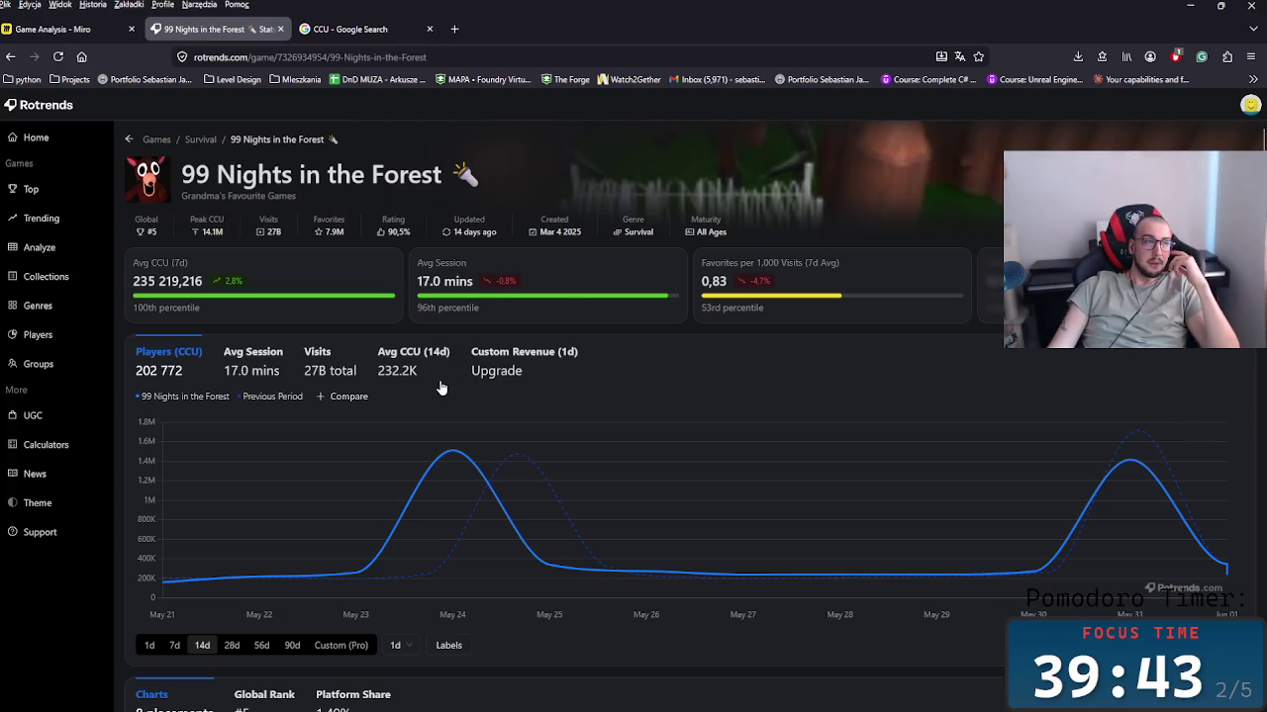
{"action": "scroll", "coordinate": [438, 387], "scroll_direction": "down", "scroll_amount": 2}
{"action": "scroll", "coordinate": [439, 382], "scroll_direction": "down", "scroll_amount": 2}
{"action": "scroll", "coordinate": [378, 326], "scroll_direction": "down", "scroll_amount": 2}
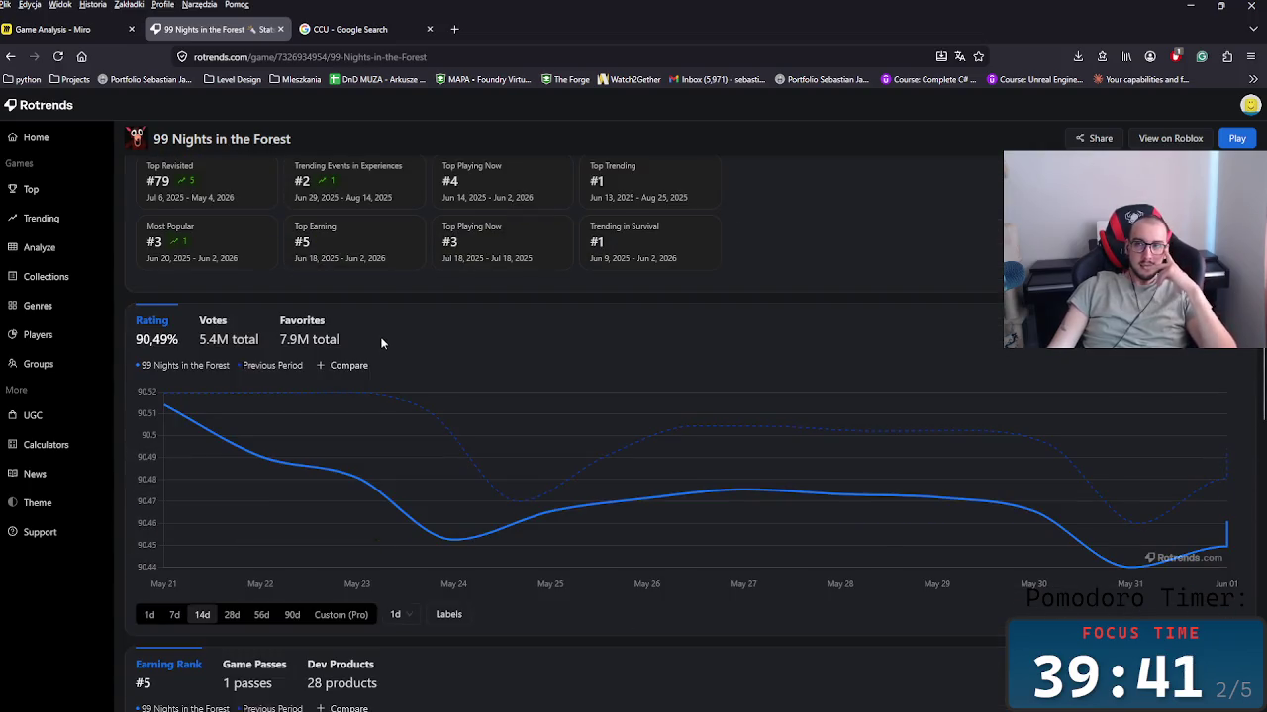
{"action": "scroll", "coordinate": [376, 341], "scroll_direction": "down", "scroll_amount": 2}
{"action": "scroll", "coordinate": [376, 347], "scroll_direction": "down", "scroll_amount": 1}
{"action": "scroll", "coordinate": [376, 348], "scroll_direction": "down", "scroll_amount": 1}
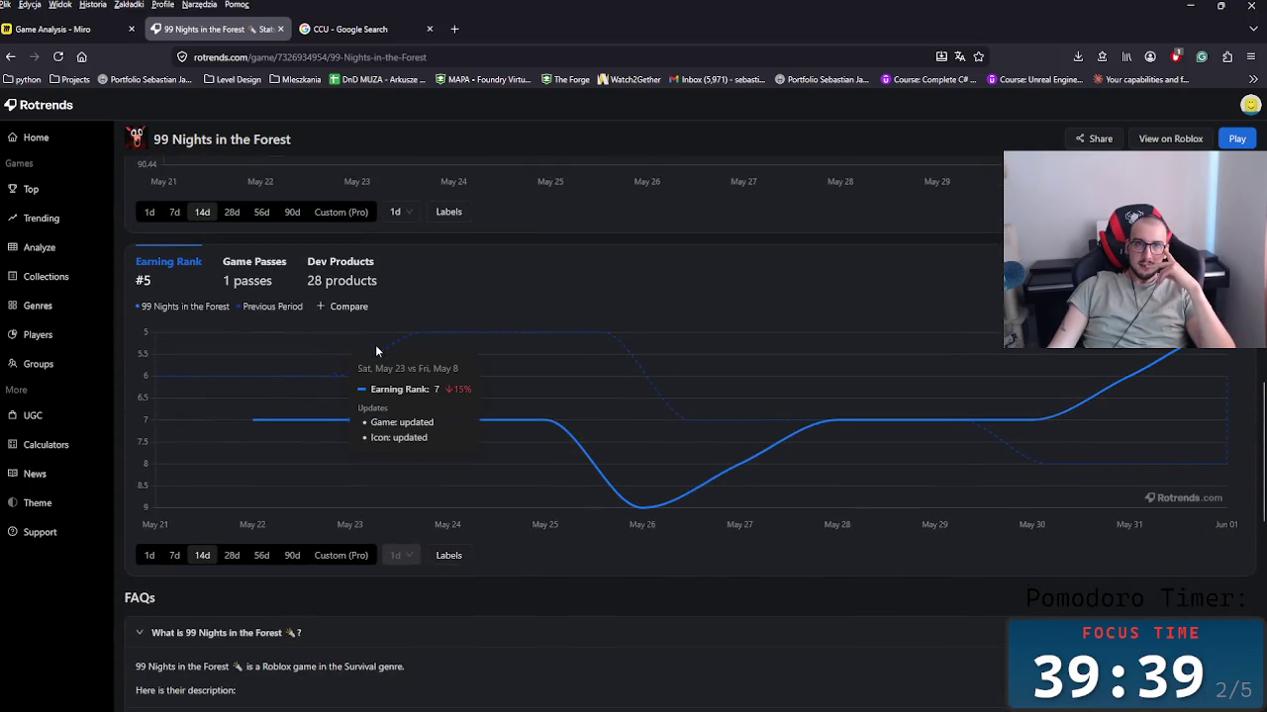
{"action": "scroll", "coordinate": [374, 346], "scroll_direction": "down", "scroll_amount": 1}
{"action": "middle_click", "coordinate": [582, 427]}
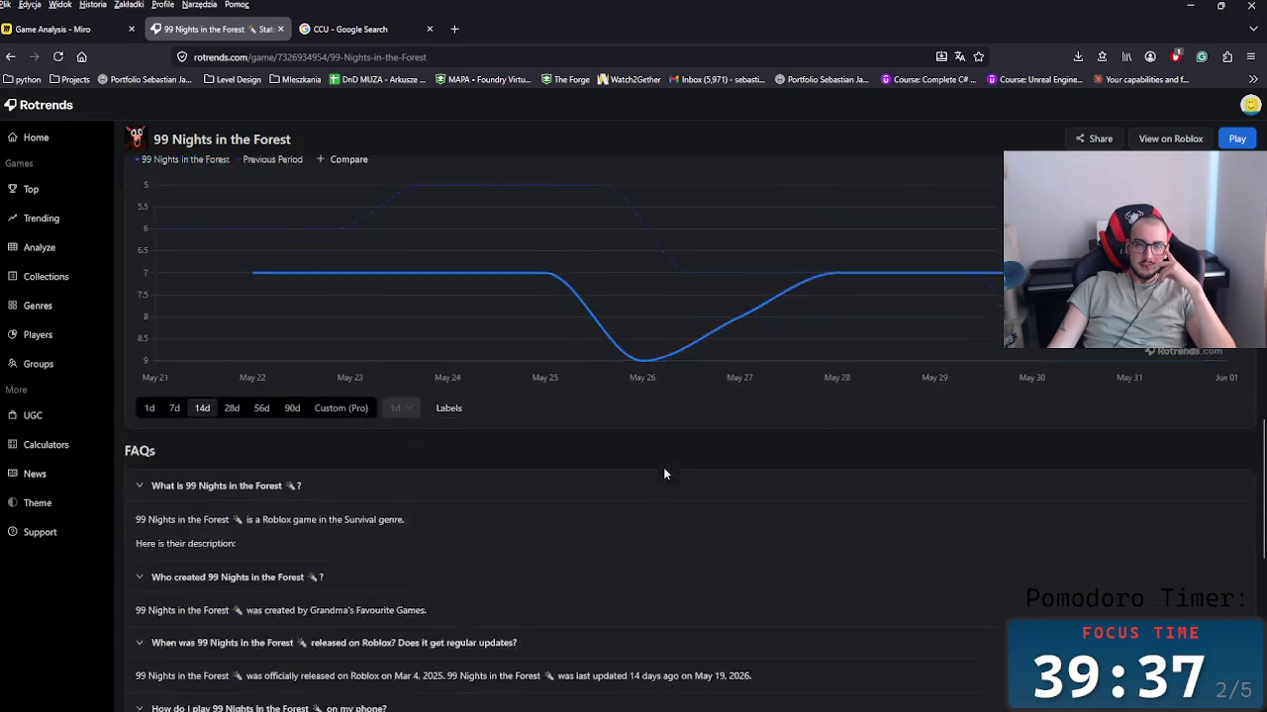
{"action": "middle_click", "coordinate": [561, 98]}
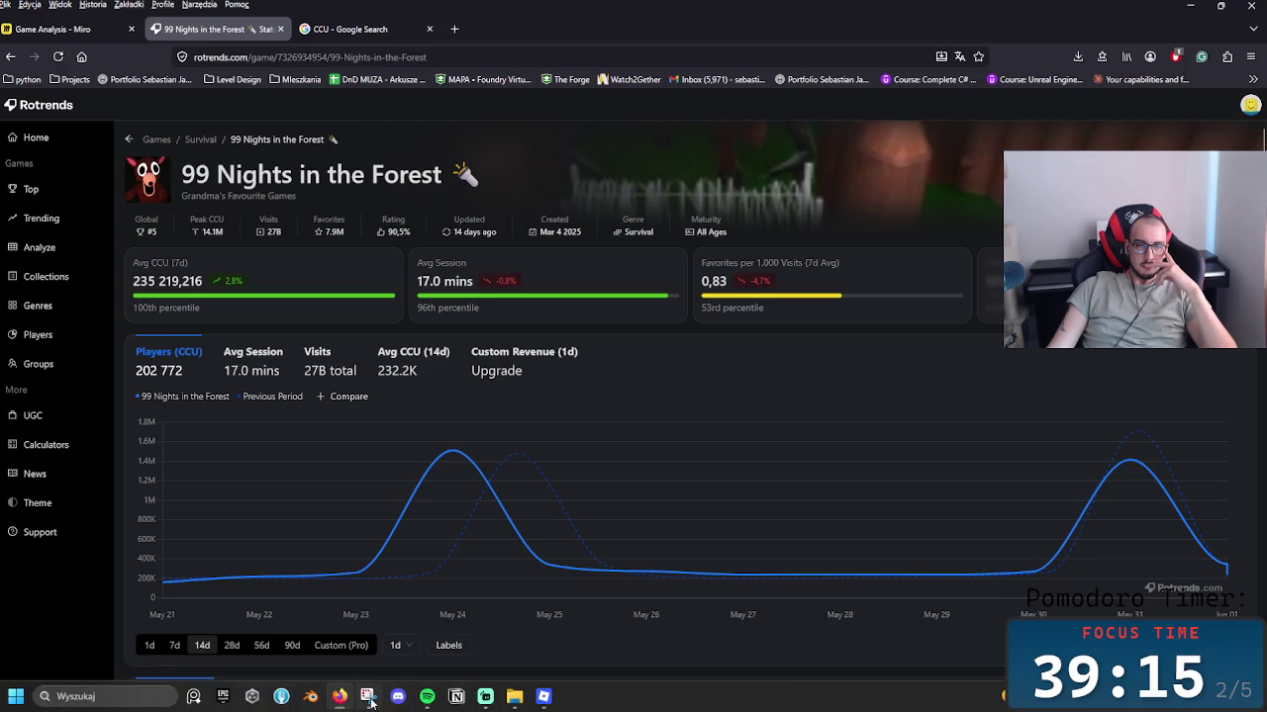
Step: Snip the game's title, stats header and players chart with Snipping Tool
{"action": "left_click", "coordinate": [367, 697]}
{"action": "key", "text": "ctrl+n"}
{"action": "mouse_move", "coordinate": [110, 124]}
{"action": "left_mouse_down"}
{"action": "mouse_move", "coordinate": [670, 326]}
{"action": "mouse_move", "coordinate": [1167, 359]}
{"action": "mouse_move", "coordinate": [1224, 614]}
{"action": "left_mouse_up"}
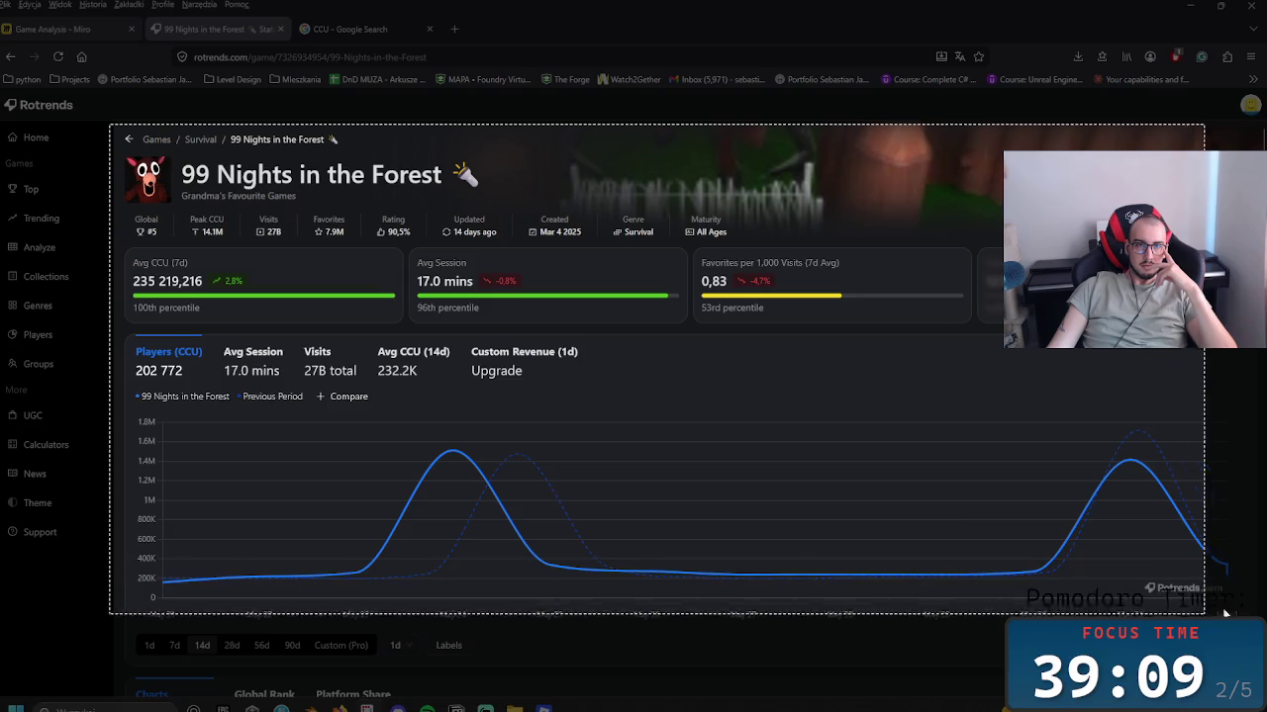
{"action": "mouse_move", "coordinate": [1224, 615]}
{"action": "left_mouse_down"}
{"action": "mouse_move", "coordinate": [1202, 601]}
{"action": "mouse_move", "coordinate": [1253, 641]}
{"action": "left_mouse_up"}
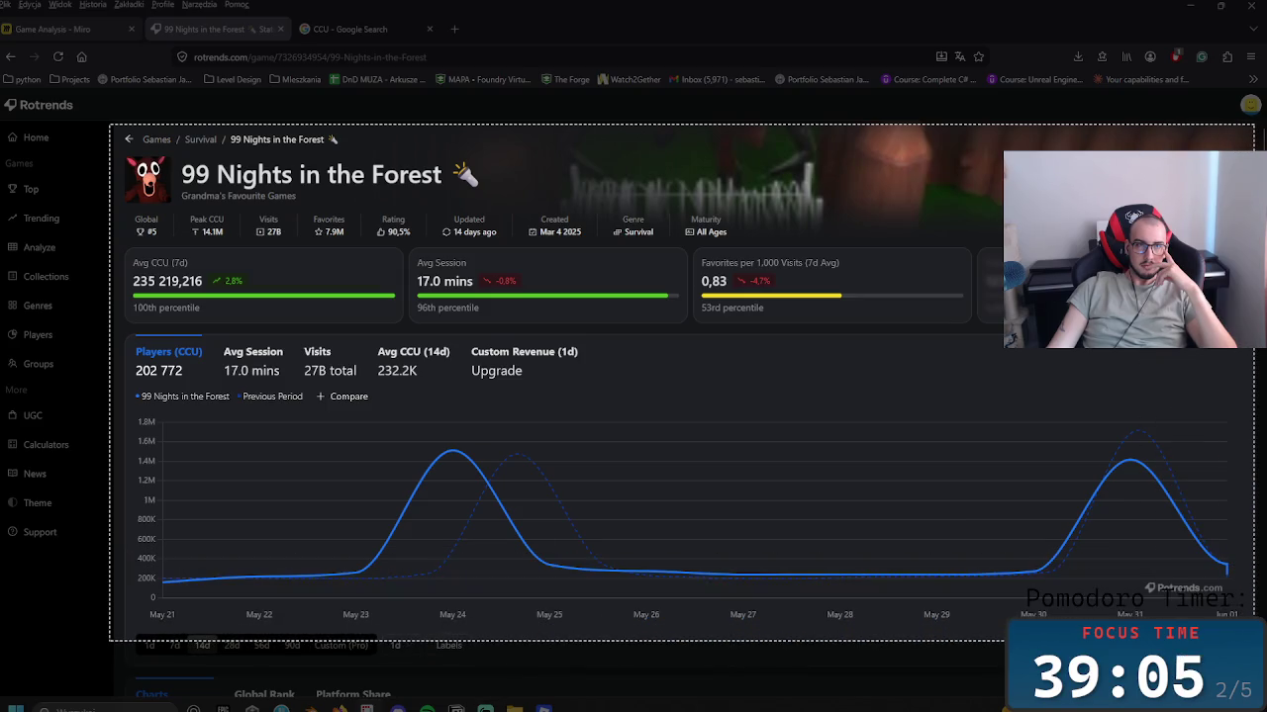
{"action": "left_click_drag", "start_coordinate": [1254, 641], "coordinate": [1257, 642]}
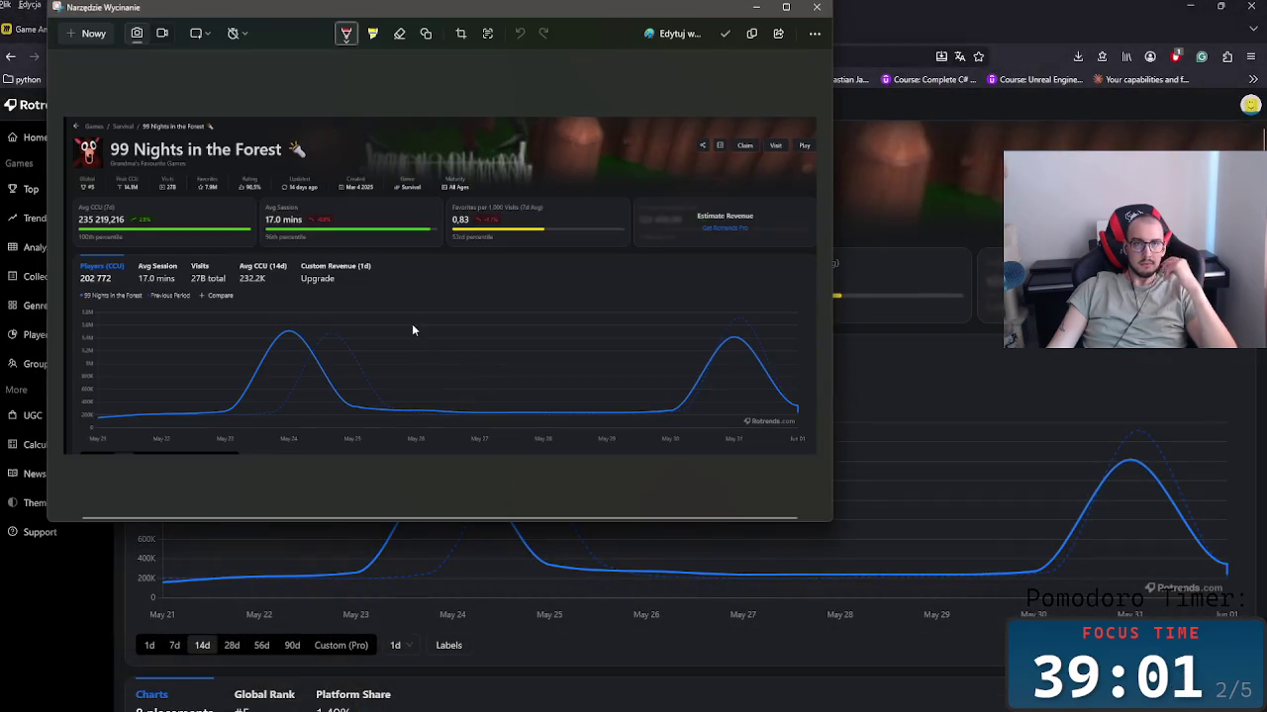
Step: Save the capture as a JPG and return to the Miro board
{"action": "right_click", "coordinate": [412, 323]}
{"action": "left_click", "coordinate": [447, 336]}
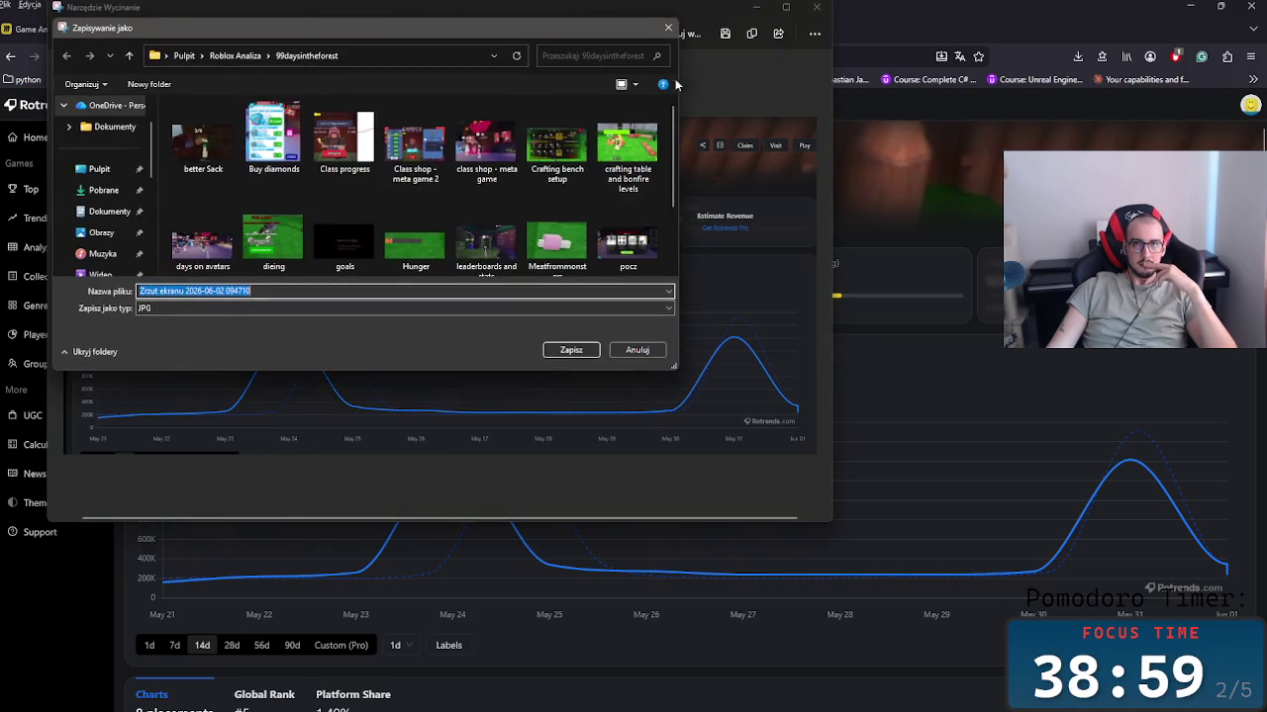
{"action": "left_click", "coordinate": [637, 350]}
{"action": "right_click", "coordinate": [530, 265]}
{"action": "left_click", "coordinate": [564, 292]}
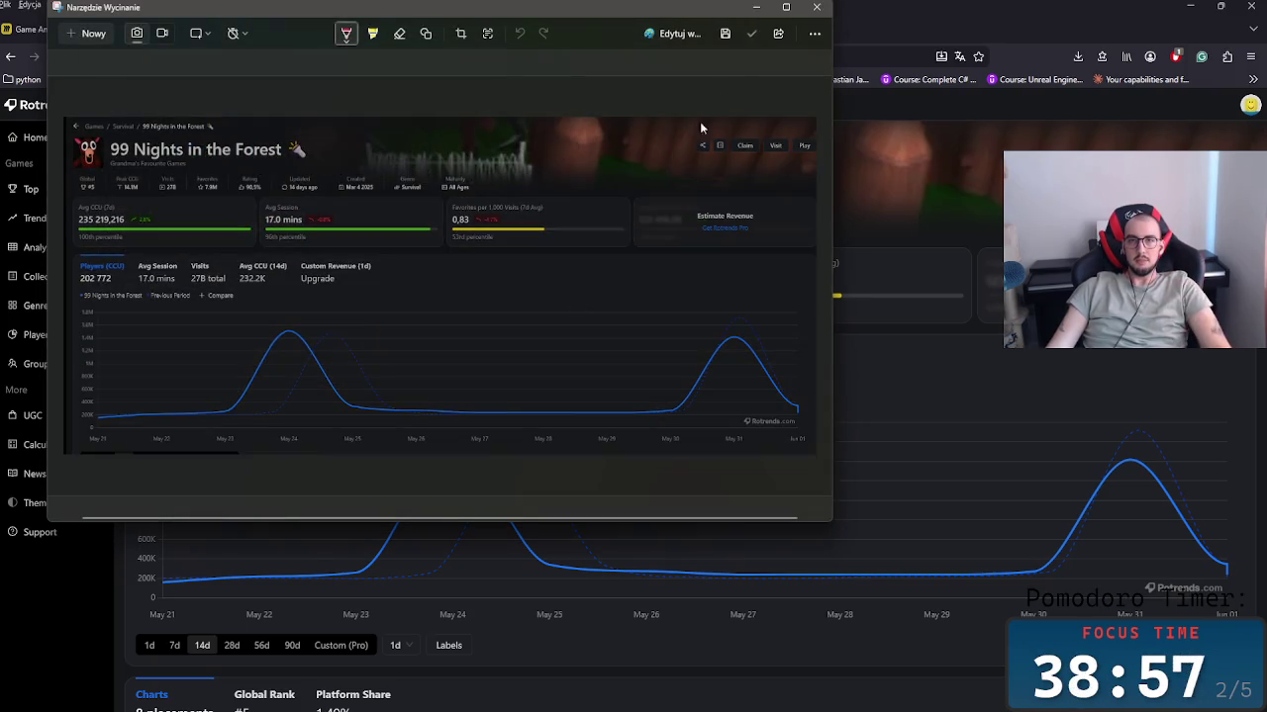
{"action": "left_click", "coordinate": [817, 7]}
{"action": "left_click", "coordinate": [60, 29]}
{"action": "scroll", "coordinate": [673, 297], "scroll_direction": "down", "scroll_amount": 3}
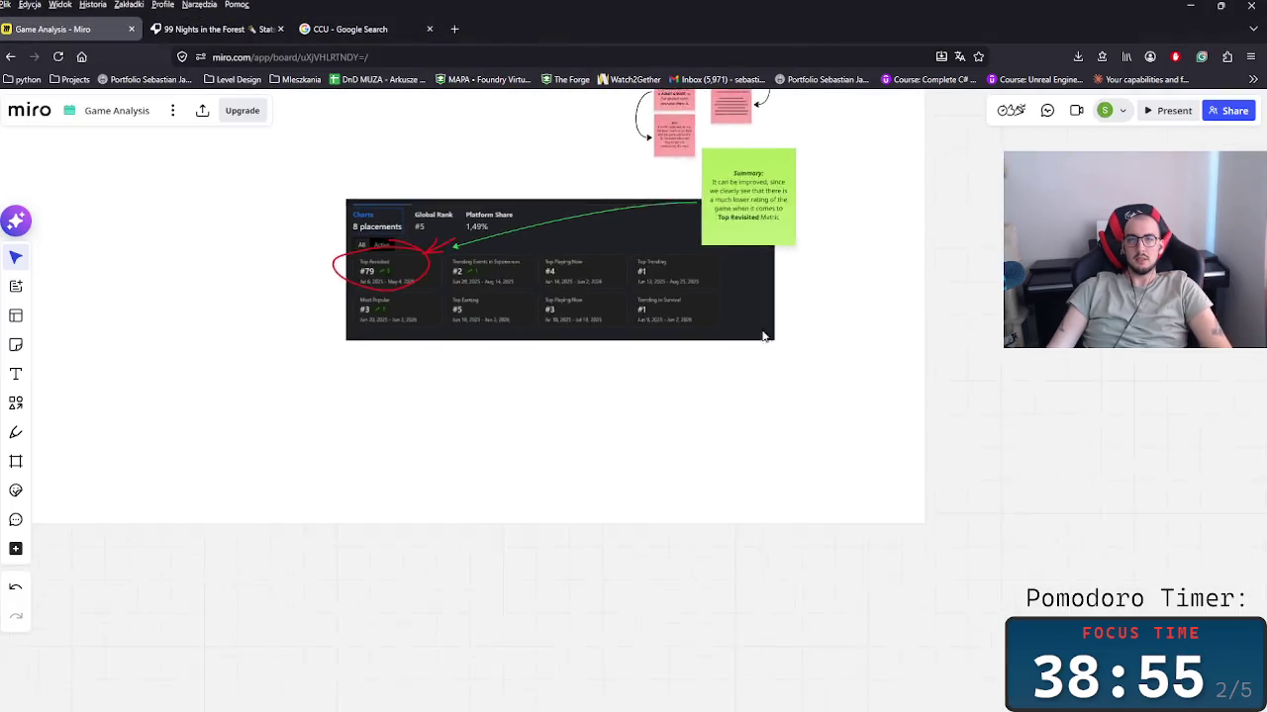
Step: Paste the Rotrends stats screenshot and pull the frame's bottom edge up slightly
{"action": "scroll", "coordinate": [752, 416], "scroll_direction": "down", "scroll_amount": 2}
{"action": "scroll", "coordinate": [744, 505], "scroll_direction": "down", "scroll_amount": 3}
{"action": "scroll", "coordinate": [744, 509], "scroll_direction": "down", "scroll_amount": 2}
{"action": "scroll", "coordinate": [551, 469], "scroll_direction": "down", "scroll_amount": 2}
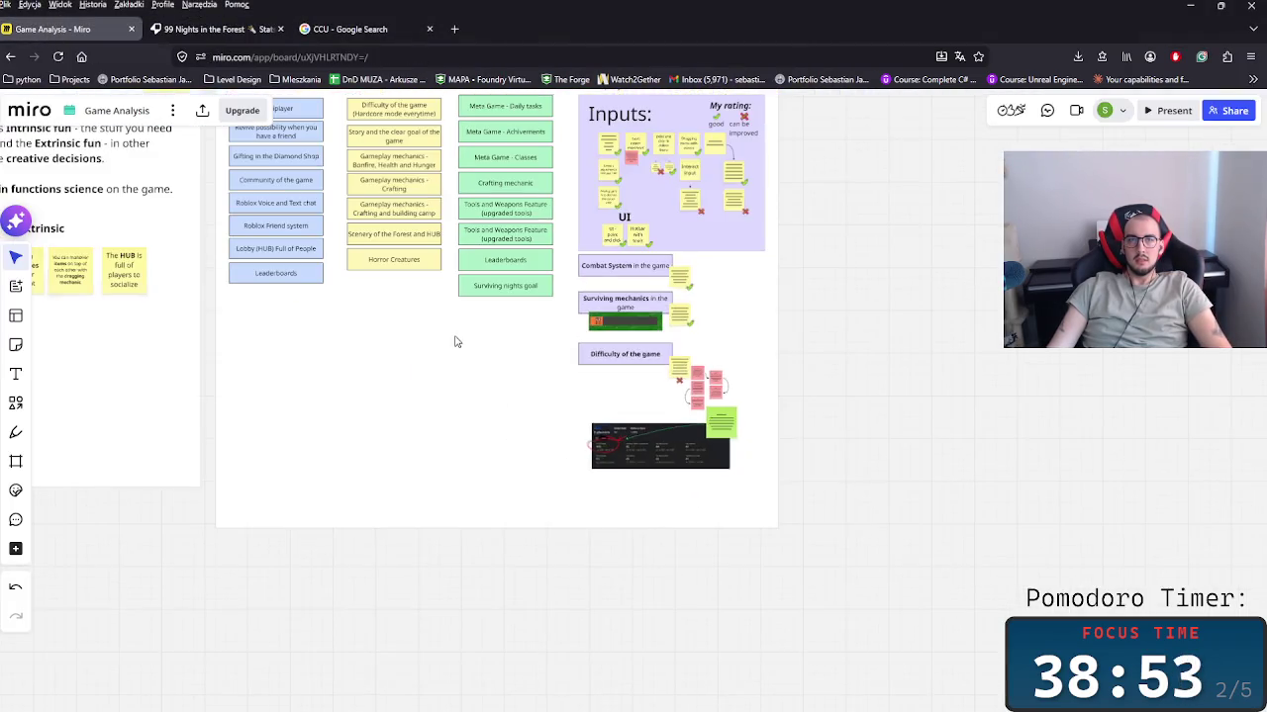
{"action": "scroll", "coordinate": [494, 446], "scroll_direction": "up", "scroll_amount": 3}
{"action": "scroll", "coordinate": [523, 444], "scroll_direction": "down", "scroll_amount": 1}
{"action": "key", "text": "ctrl+v"}
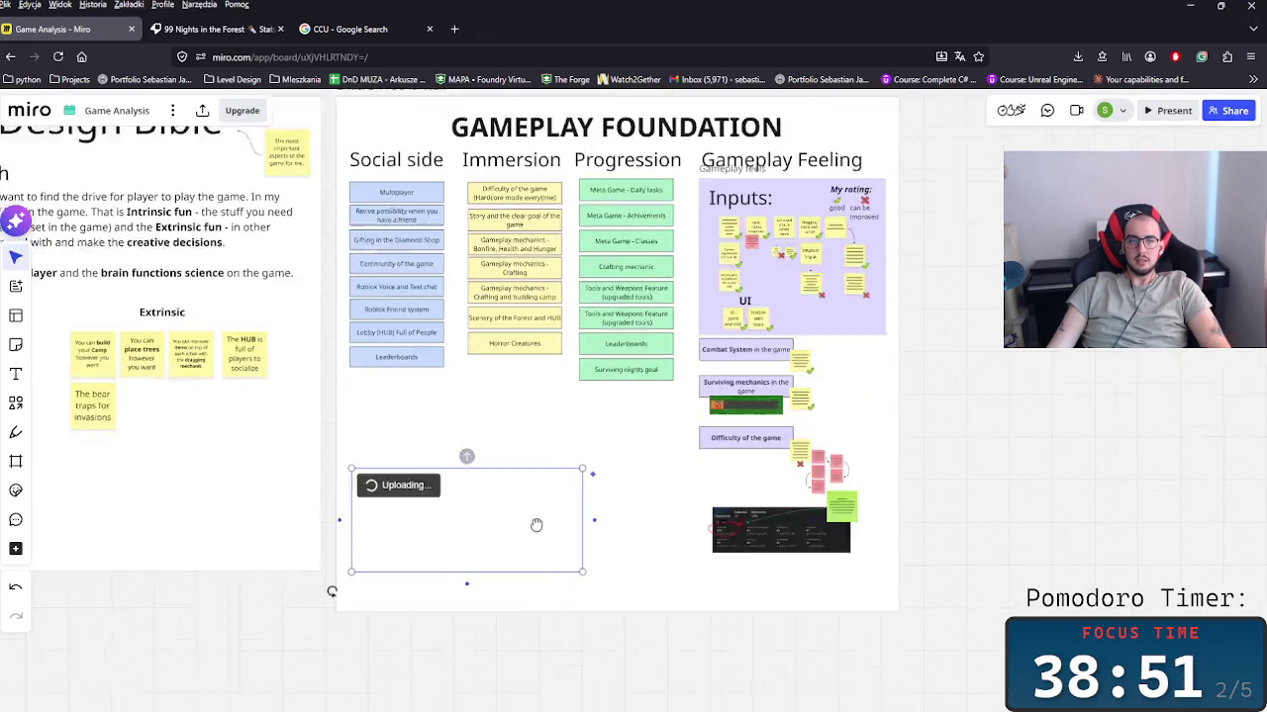
{"action": "scroll", "coordinate": [538, 524], "scroll_direction": "down", "scroll_amount": 3}
{"action": "left_click_drag", "start_coordinate": [452, 415], "coordinate": [579, 603]}
{"action": "left_click_drag", "start_coordinate": [936, 526], "coordinate": [870, 338]}
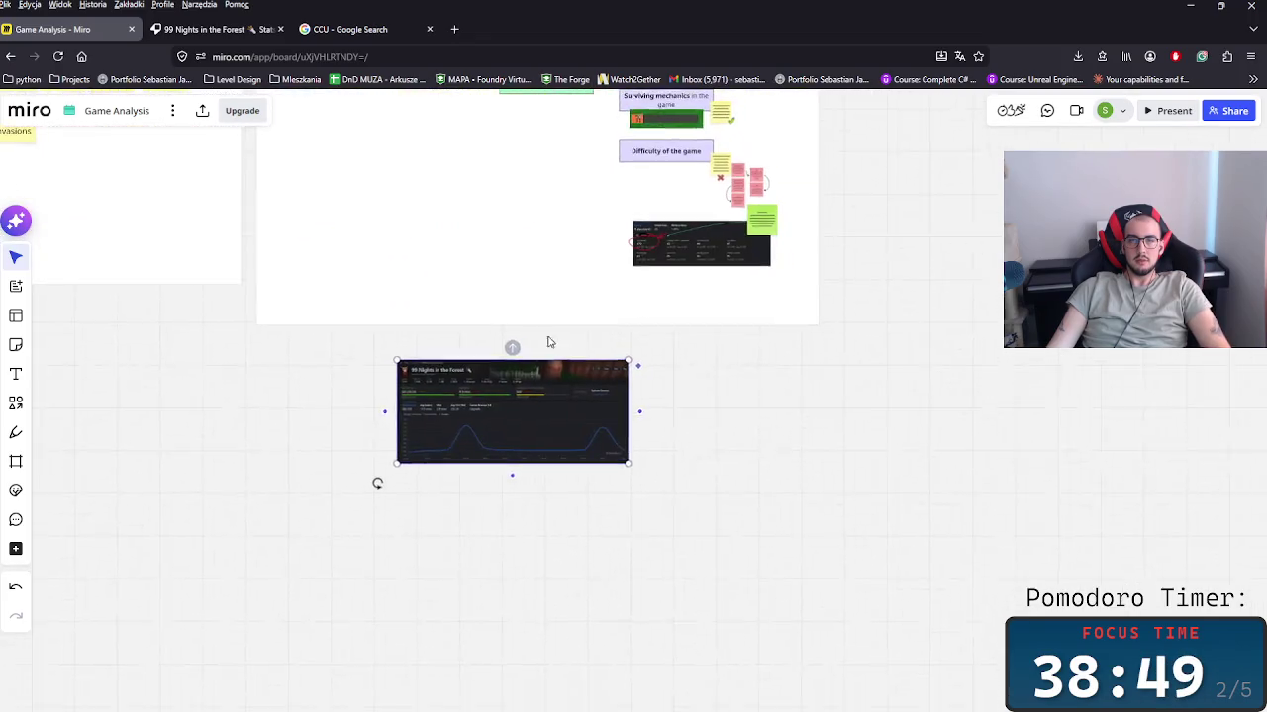
{"action": "left_click_drag", "start_coordinate": [554, 319], "coordinate": [553, 279]}
Step: Move the screenshot beside the Advertising heading and the Diamonds codes note
{"action": "scroll", "coordinate": [553, 277], "scroll_direction": "up", "scroll_amount": 2}
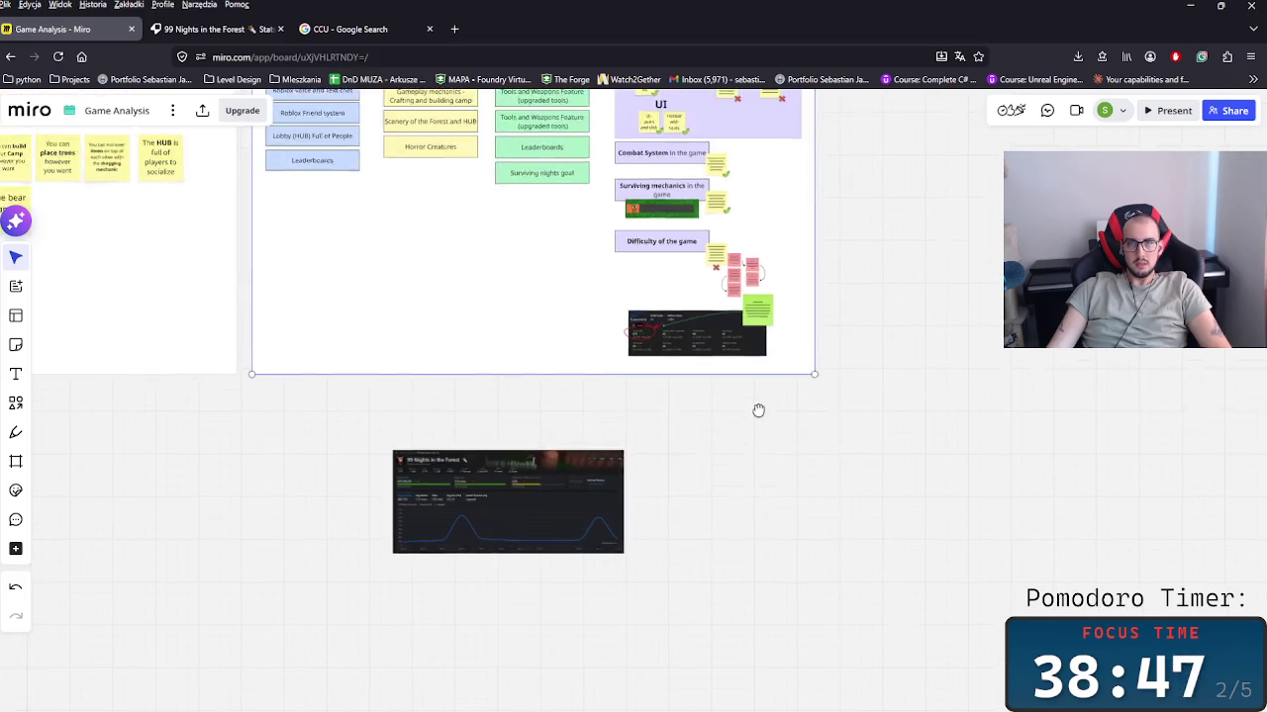
{"action": "mouse_move", "coordinate": [606, 470]}
{"action": "left_mouse_down"}
{"action": "mouse_move", "coordinate": [477, 376]}
{"action": "mouse_move", "coordinate": [571, 276]}
{"action": "left_mouse_up"}
{"action": "scroll", "coordinate": [593, 445], "scroll_direction": "up", "scroll_amount": 5}
{"action": "scroll", "coordinate": [697, 409], "scroll_direction": "up", "scroll_amount": 5}
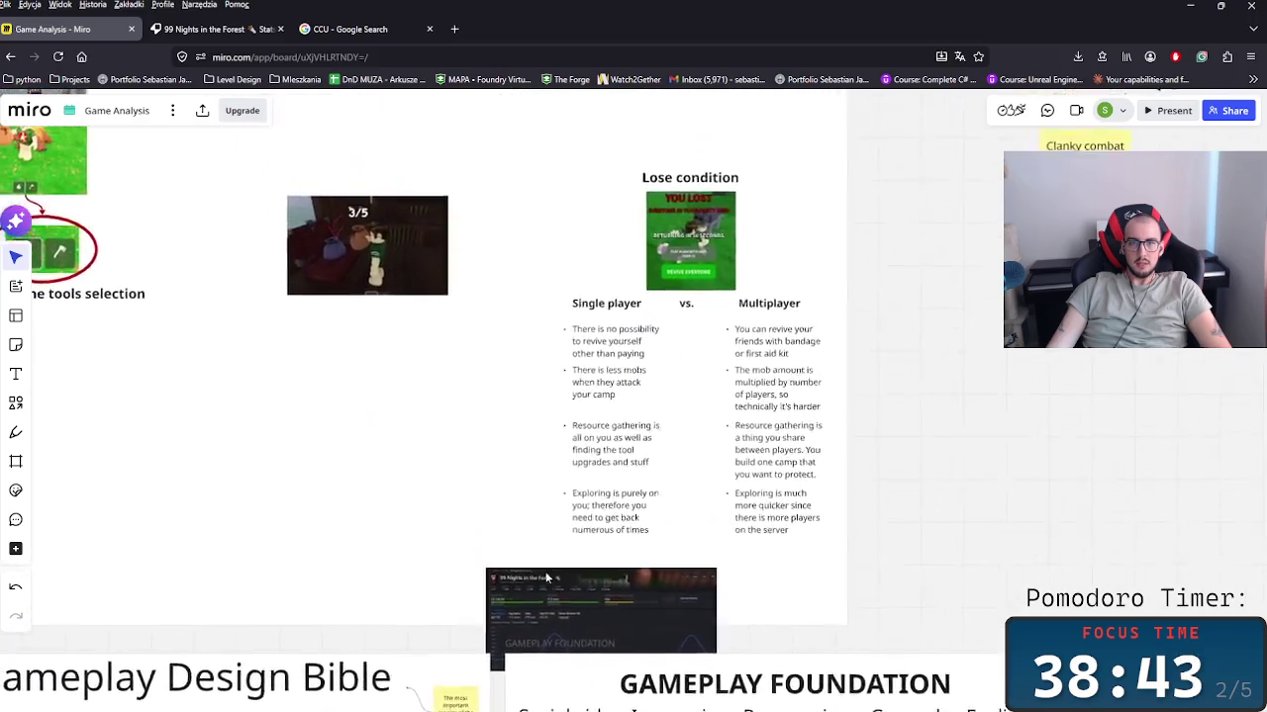
{"action": "scroll", "coordinate": [593, 396], "scroll_direction": "up", "scroll_amount": 8}
{"action": "mouse_move", "coordinate": [697, 409]}
{"action": "left_mouse_down"}
{"action": "mouse_move", "coordinate": [453, 231]}
{"action": "mouse_move", "coordinate": [445, 542]}
{"action": "mouse_move", "coordinate": [801, 295]}
{"action": "mouse_move", "coordinate": [680, 361]}
{"action": "left_mouse_up"}
{"action": "scroll", "coordinate": [452, 297], "scroll_direction": "up", "scroll_amount": 10}
{"action": "scroll", "coordinate": [445, 395], "scroll_direction": "up", "scroll_amount": 6}
{"action": "scroll", "coordinate": [593, 347], "scroll_direction": "right", "scroll_amount": 4}
{"action": "scroll", "coordinate": [594, 593], "scroll_direction": "down", "scroll_amount": 4}
{"action": "scroll", "coordinate": [594, 594], "scroll_direction": "left", "scroll_amount": 1}
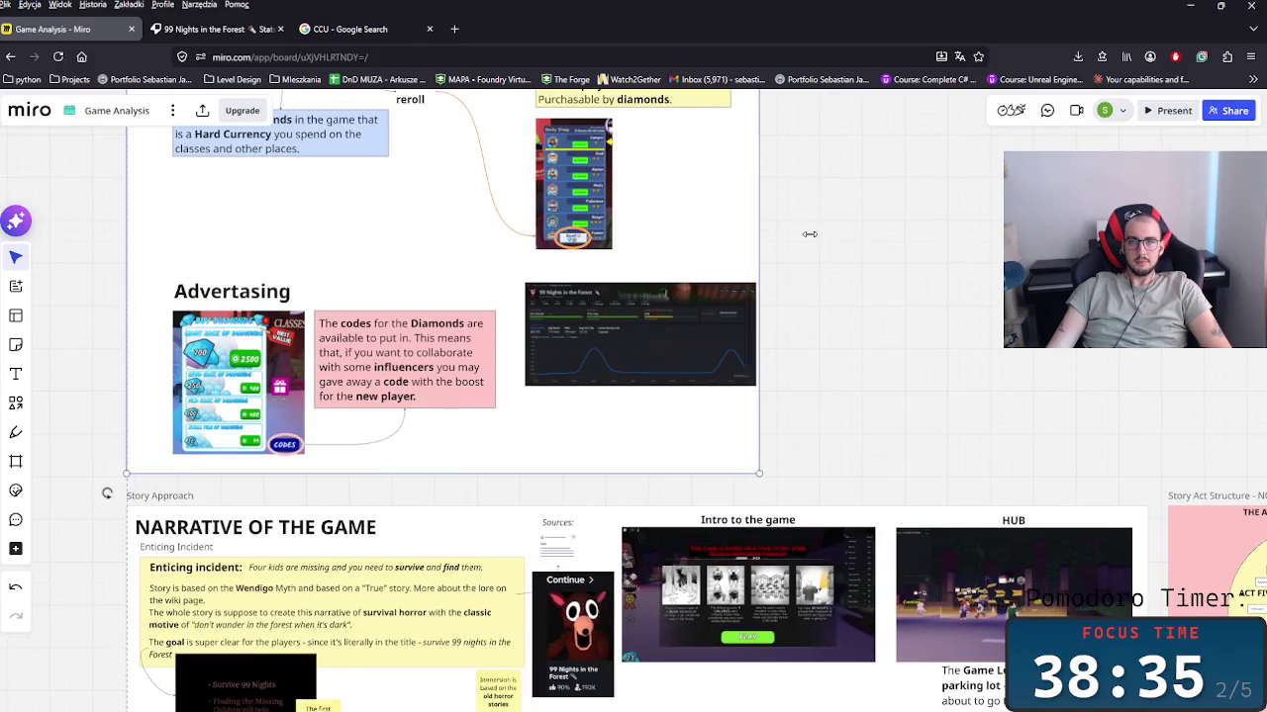
{"action": "left_click_drag", "start_coordinate": [671, 299], "coordinate": [754, 338]}
Step: Fix the advertising heading's spelling and place a copy of it above the stats screenshot
{"action": "double_click", "coordinate": [265, 291]}
{"action": "type", "text": "i"}
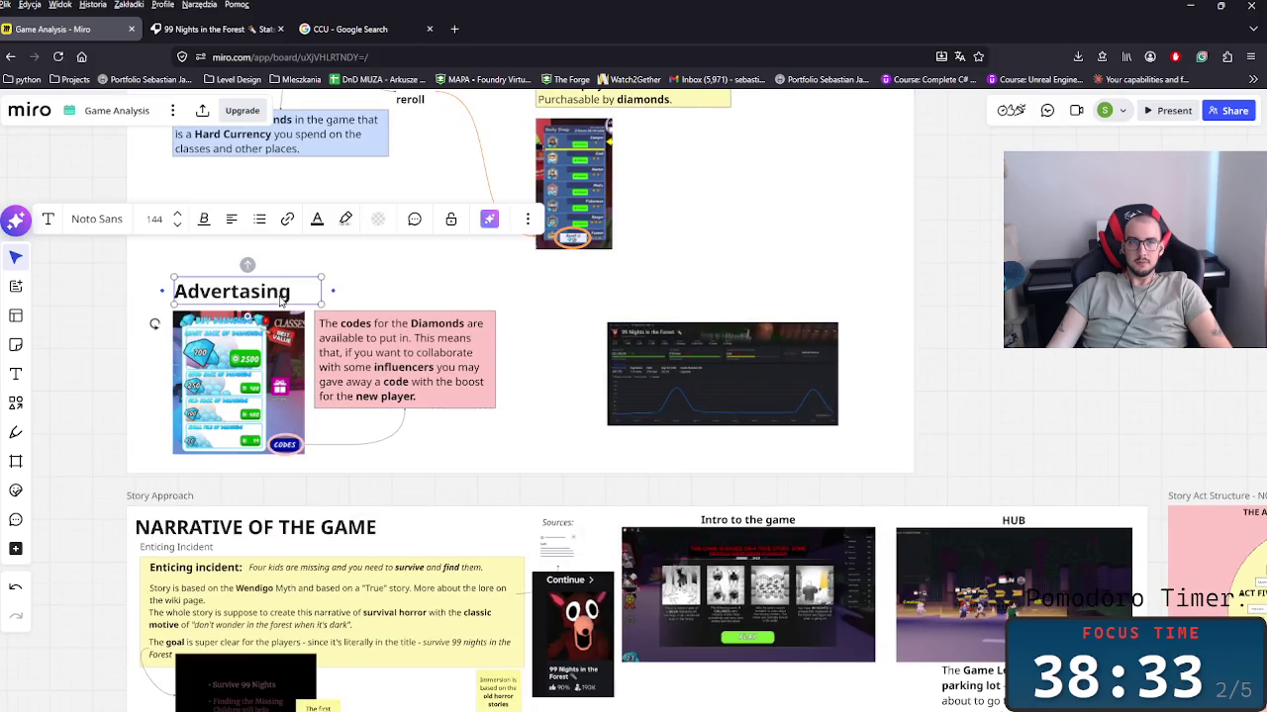
{"action": "key", "text": "ctrl+c"}
{"action": "key", "text": "ctrl+v"}
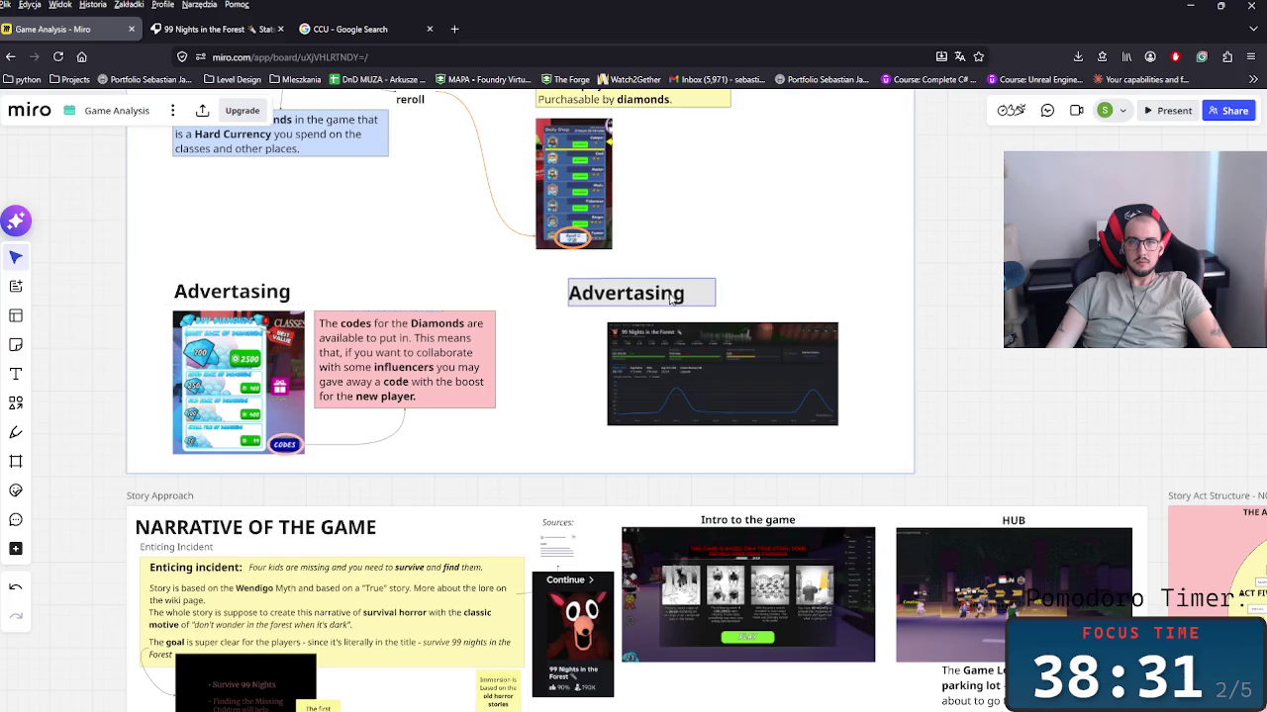
{"action": "left_click", "coordinate": [670, 299]}
{"action": "scroll", "coordinate": [671, 297], "scroll_direction": "up", "scroll_amount": 3}
{"action": "scroll", "coordinate": [672, 380], "scroll_direction": "up", "scroll_amount": 3}
{"action": "scroll", "coordinate": [672, 380], "scroll_direction": "up", "scroll_amount": 1}
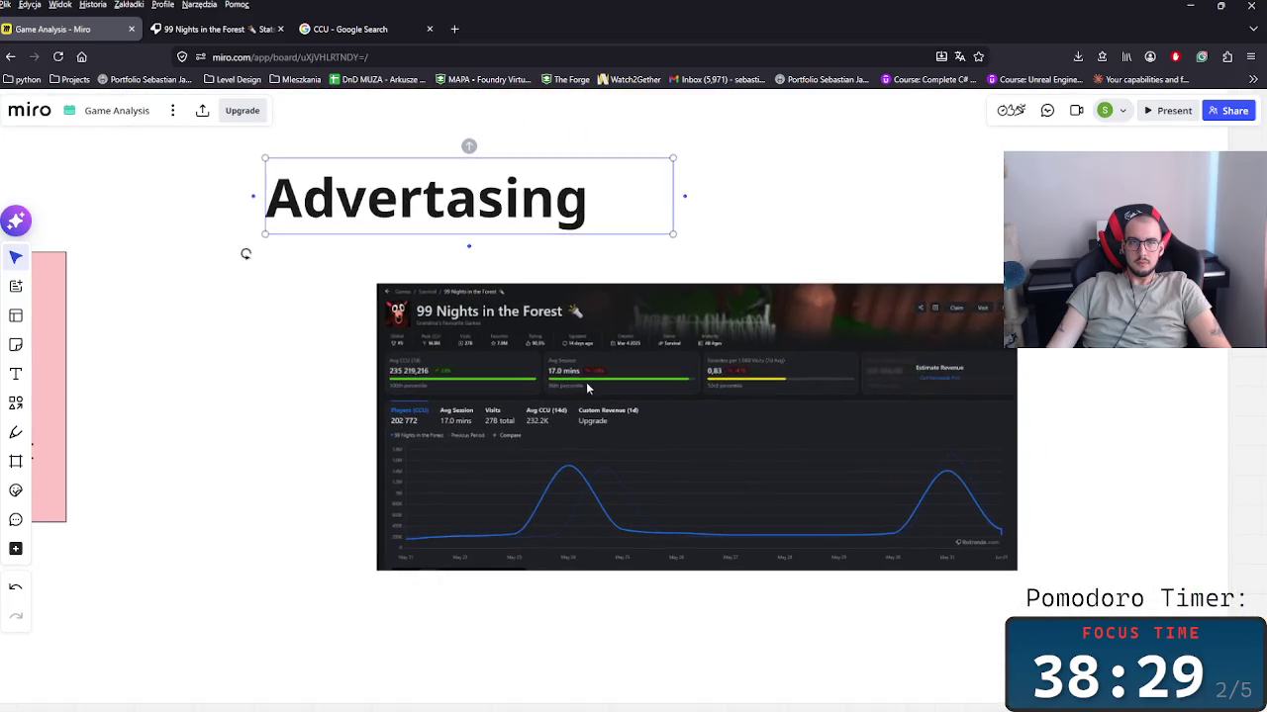
{"action": "left_click_drag", "start_coordinate": [510, 387], "coordinate": [469, 349]}
Step: Rename the copied heading to 'Statistics' and enlarge the screenshot beneath it
{"action": "double_click", "coordinate": [399, 208]}
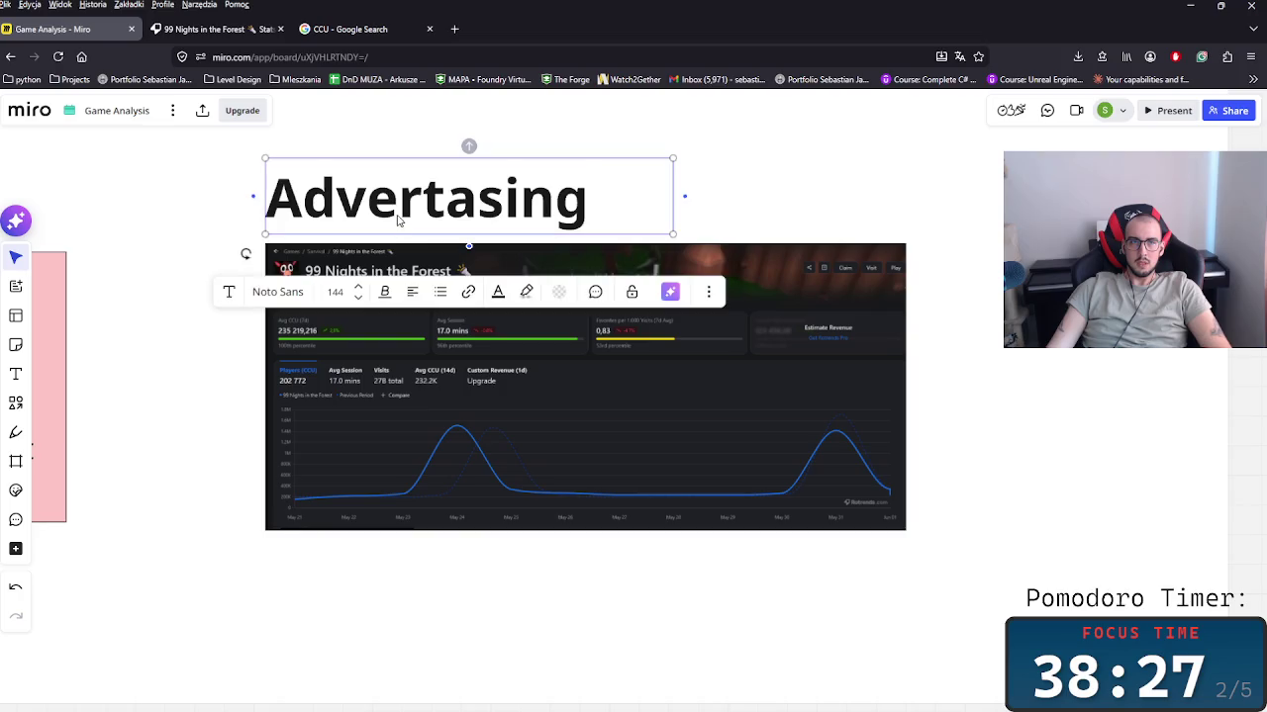
{"action": "type", "text": "Statisti"}
{"action": "key", "text": "BackSpace"}
{"action": "type", "text": "tics"}
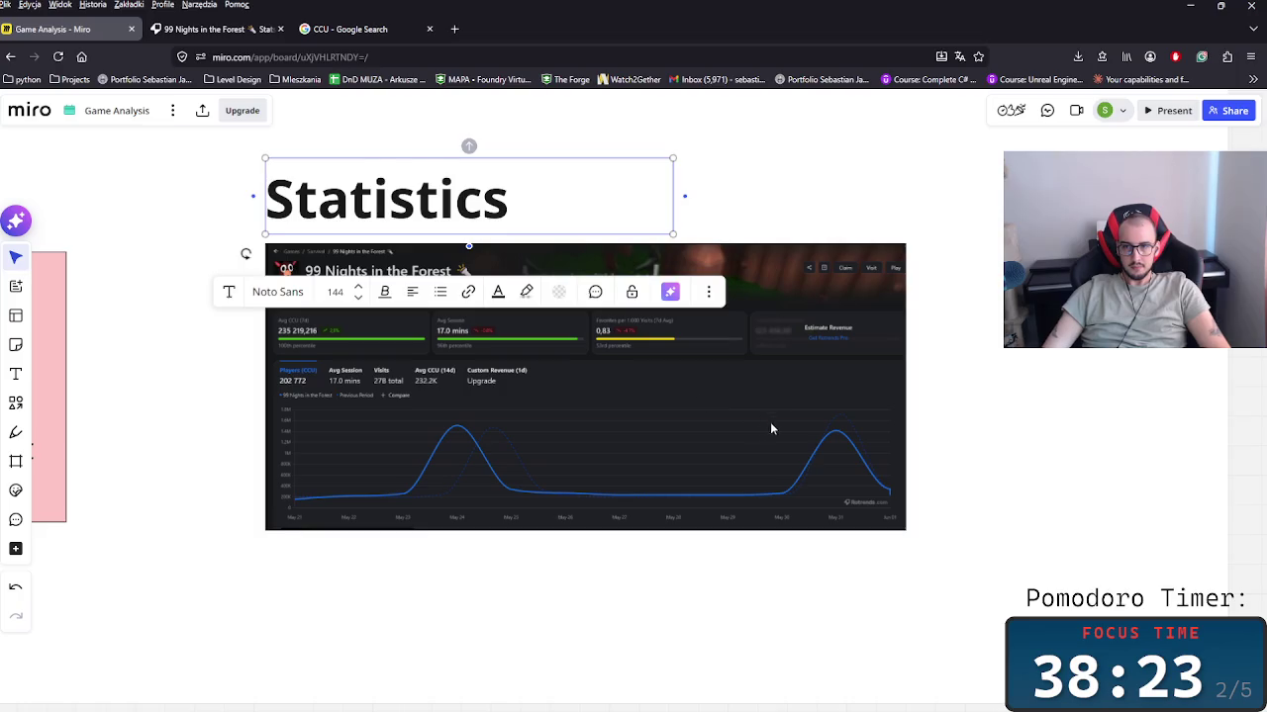
{"action": "left_click", "coordinate": [772, 428]}
{"action": "left_click_drag", "start_coordinate": [908, 528], "coordinate": [1103, 613]}
Step: Select the Statistics heading together with the stats chart image
{"action": "scroll", "coordinate": [654, 372], "scroll_direction": "up", "scroll_amount": 1}
{"action": "left_click", "coordinate": [447, 282]}
{"action": "scroll", "coordinate": [689, 464], "scroll_direction": "down", "scroll_amount": 2}
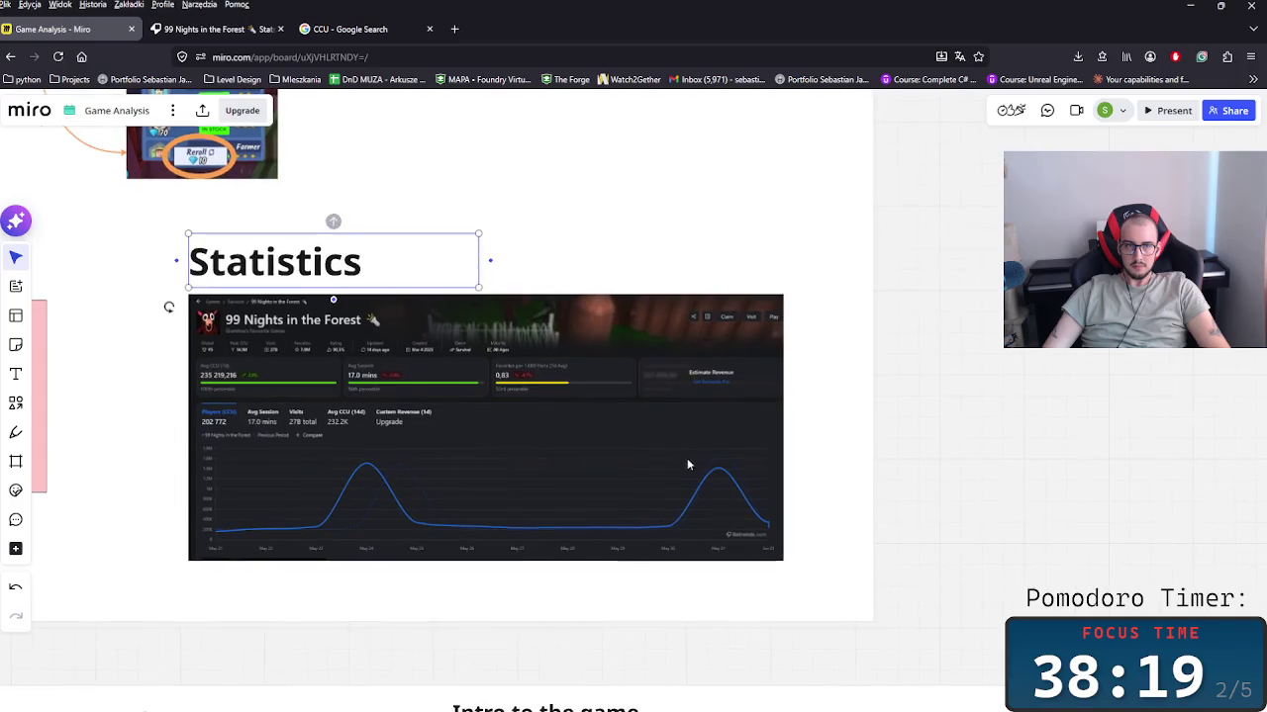
{"action": "scroll", "coordinate": [436, 346], "scroll_direction": "down", "scroll_amount": 1}
{"action": "left_click", "coordinate": [463, 328], "text": "shift"}
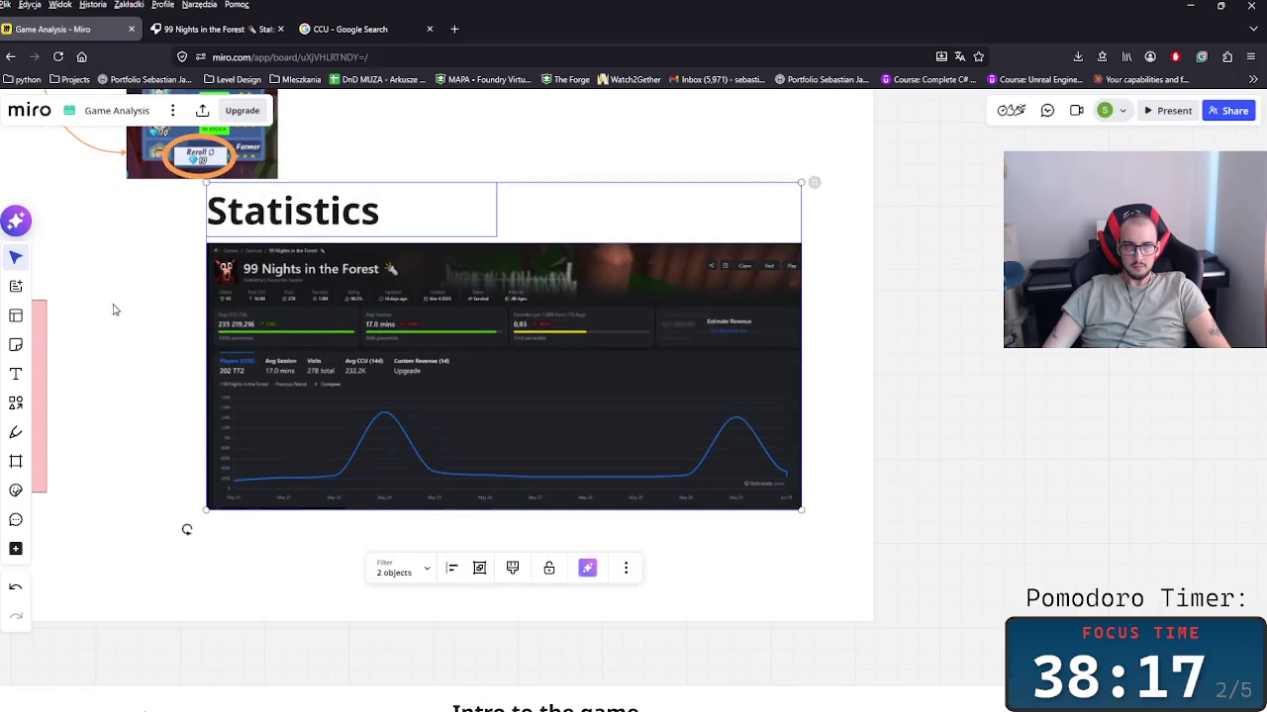
{"action": "scroll", "coordinate": [469, 392], "scroll_direction": "up", "scroll_amount": 3}
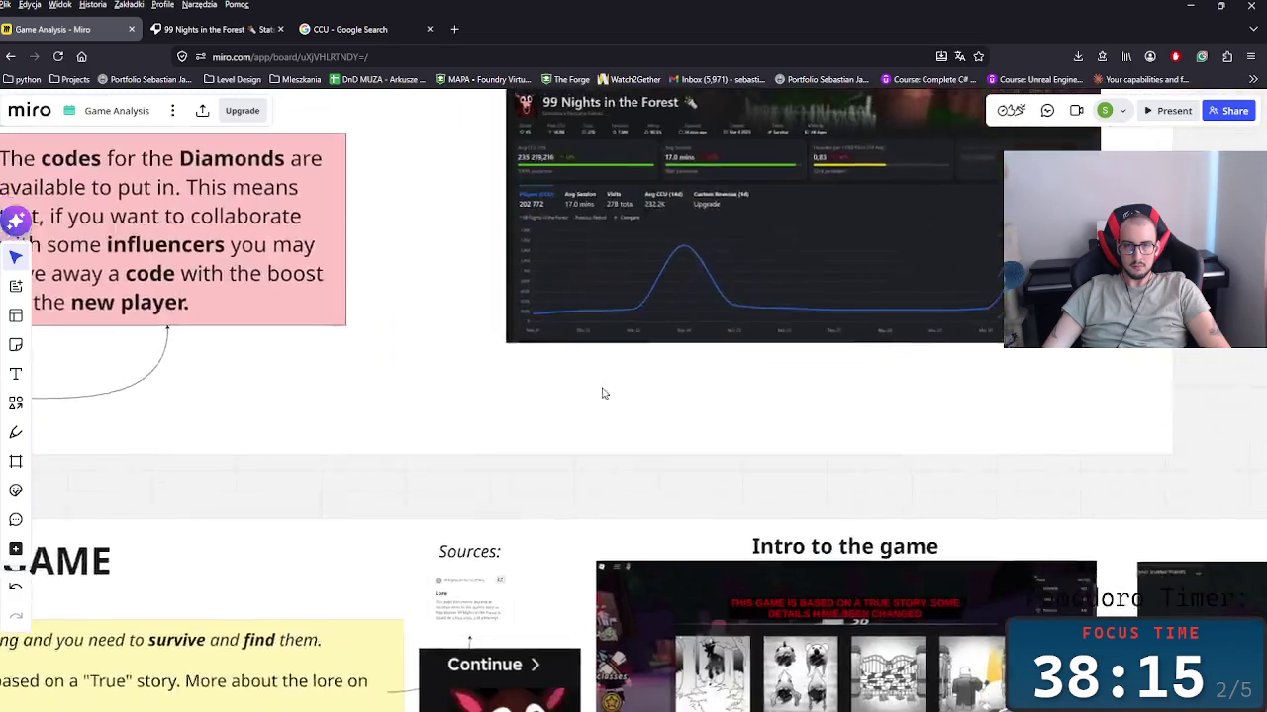
{"action": "scroll", "coordinate": [554, 366], "scroll_direction": "down", "scroll_amount": 1}
Step: Paste a bullet under the stats chart and retype it as 'Played by any age'
{"action": "key", "text": "ctrl+v"}
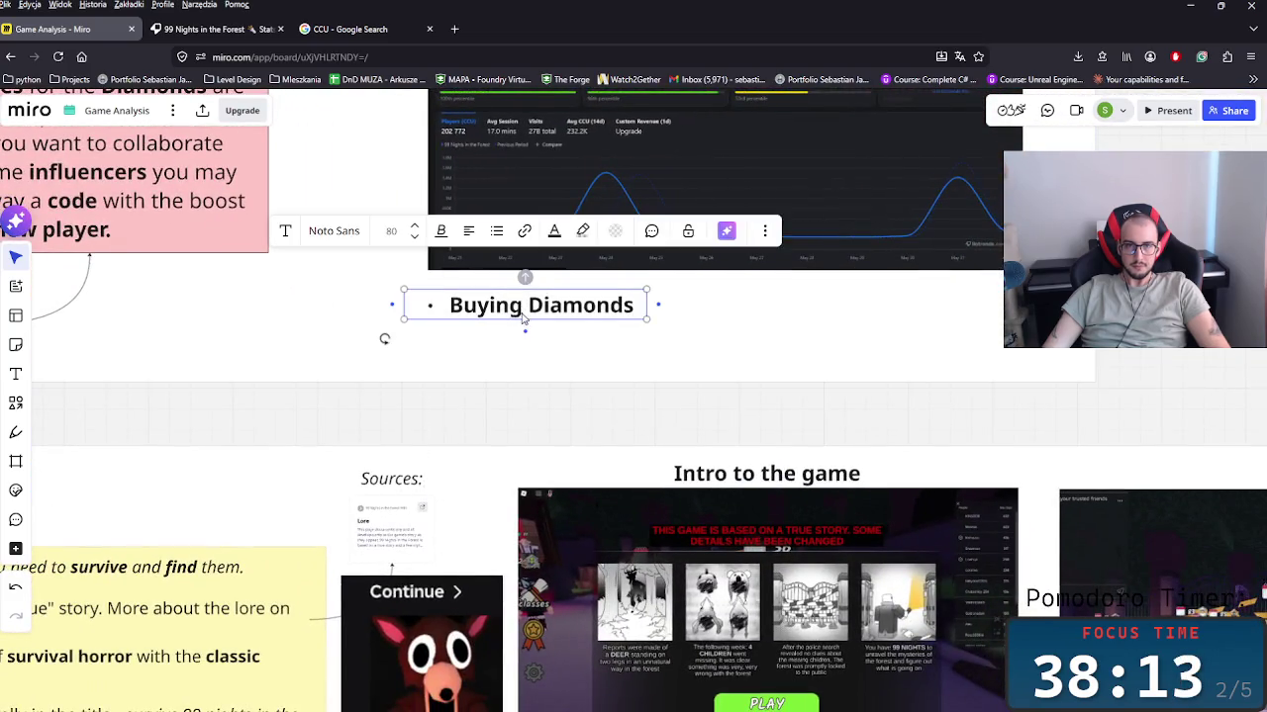
{"action": "key", "text": "ctrl+a"}
{"action": "type", "text": "Playerd"}
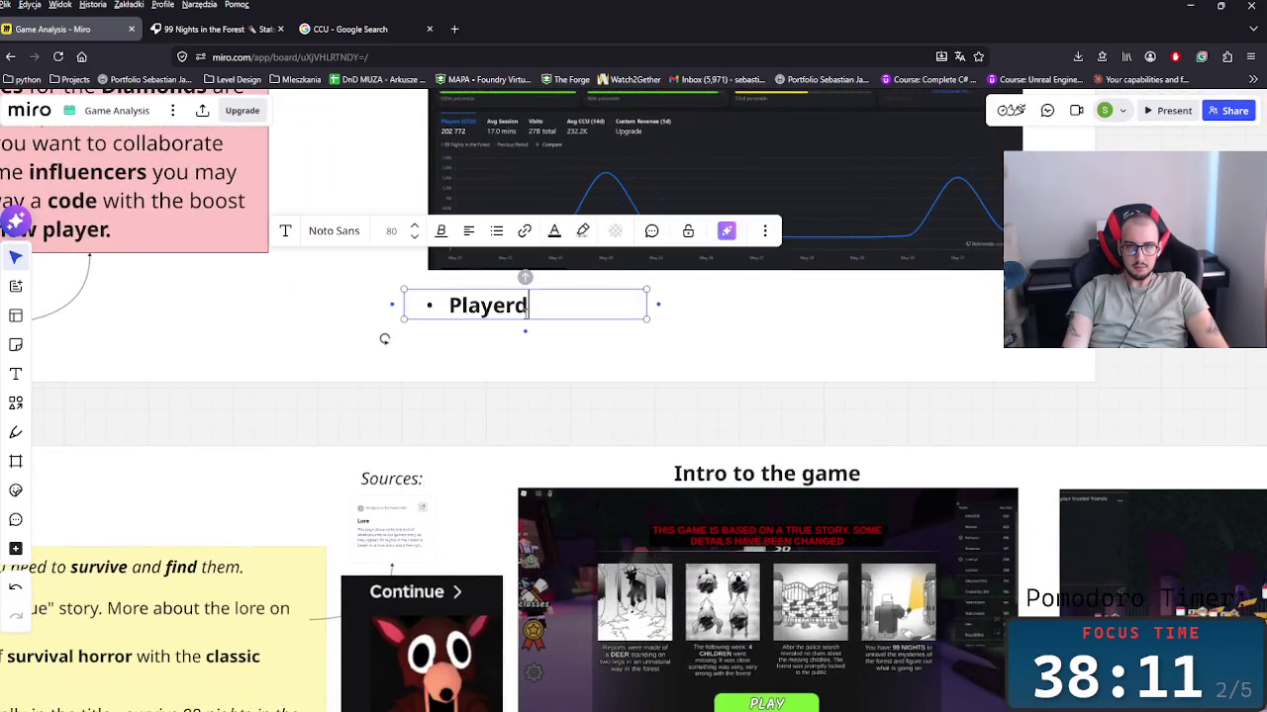
{"action": "type", "text": "ny"}
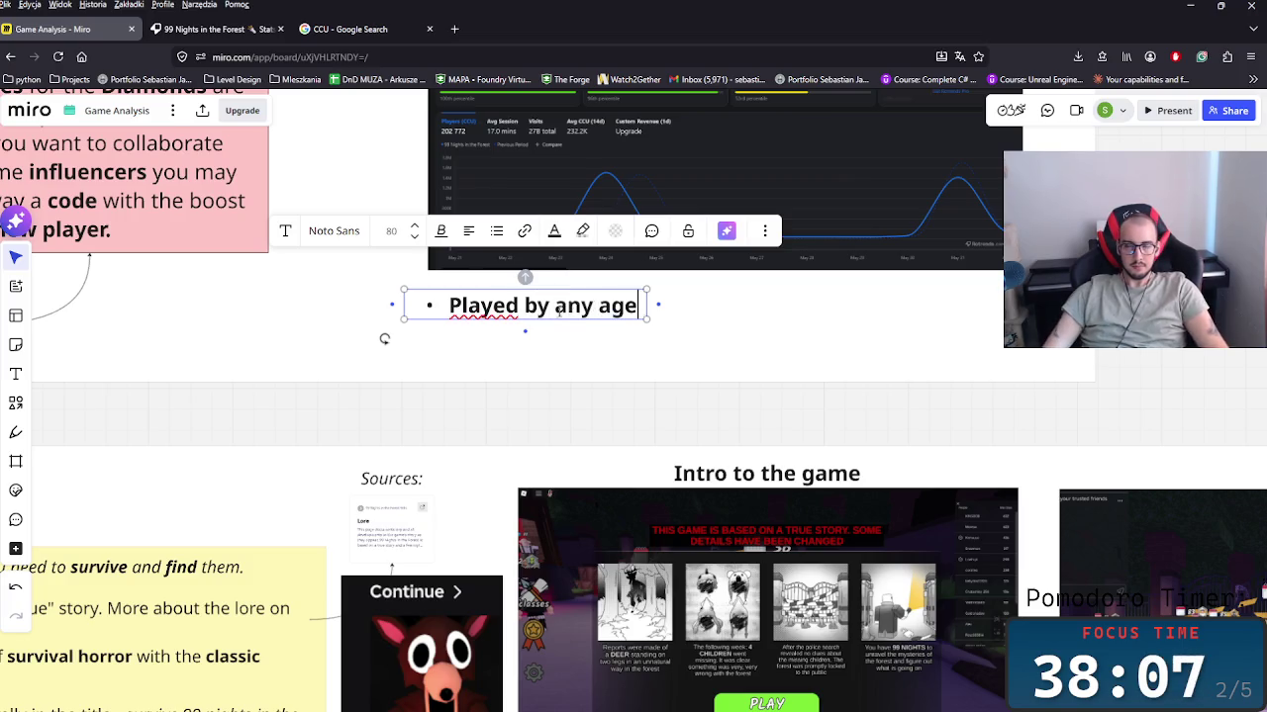
{"action": "scroll", "coordinate": [732, 491], "scroll_direction": "down", "scroll_amount": 2}
{"action": "scroll", "coordinate": [752, 508], "scroll_direction": "up", "scroll_amount": 2}
{"action": "scroll", "coordinate": [775, 616], "scroll_direction": "up", "scroll_amount": 2}
{"action": "scroll", "coordinate": [614, 438], "scroll_direction": "down", "scroll_amount": 2}
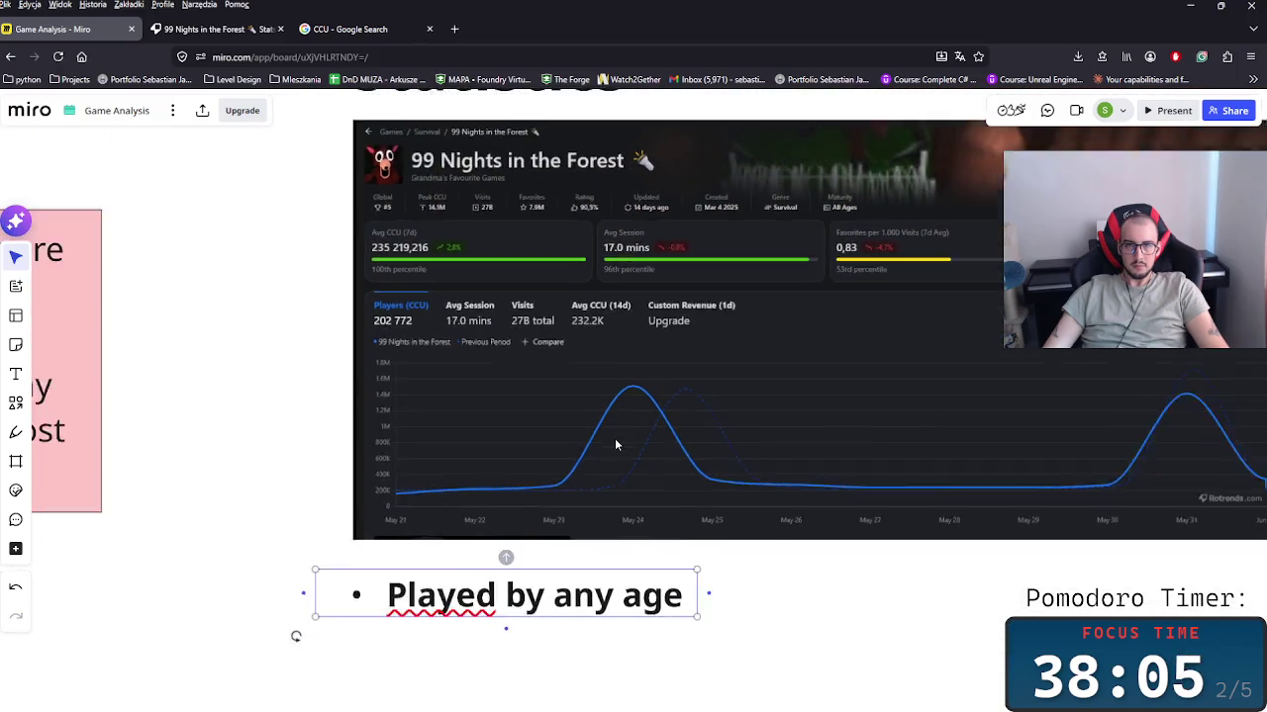
{"action": "scroll", "coordinate": [615, 439], "scroll_direction": "down", "scroll_amount": 2}
{"action": "scroll", "coordinate": [686, 416], "scroll_direction": "up", "scroll_amount": 2}
{"action": "scroll", "coordinate": [579, 458], "scroll_direction": "down", "scroll_amount": 2}
{"action": "left_click", "coordinate": [579, 459]}
Step: Duplicate the bullet, change it to 'Average session time 17 minutes', and widen it
{"action": "left_click_drag", "start_coordinate": [379, 403], "coordinate": [379, 455]}
{"action": "double_click", "coordinate": [379, 455]}
{"action": "key", "text": "ctrl+a"}
{"action": "type", "text": "A"}
{"action": "type", "text": "a"}
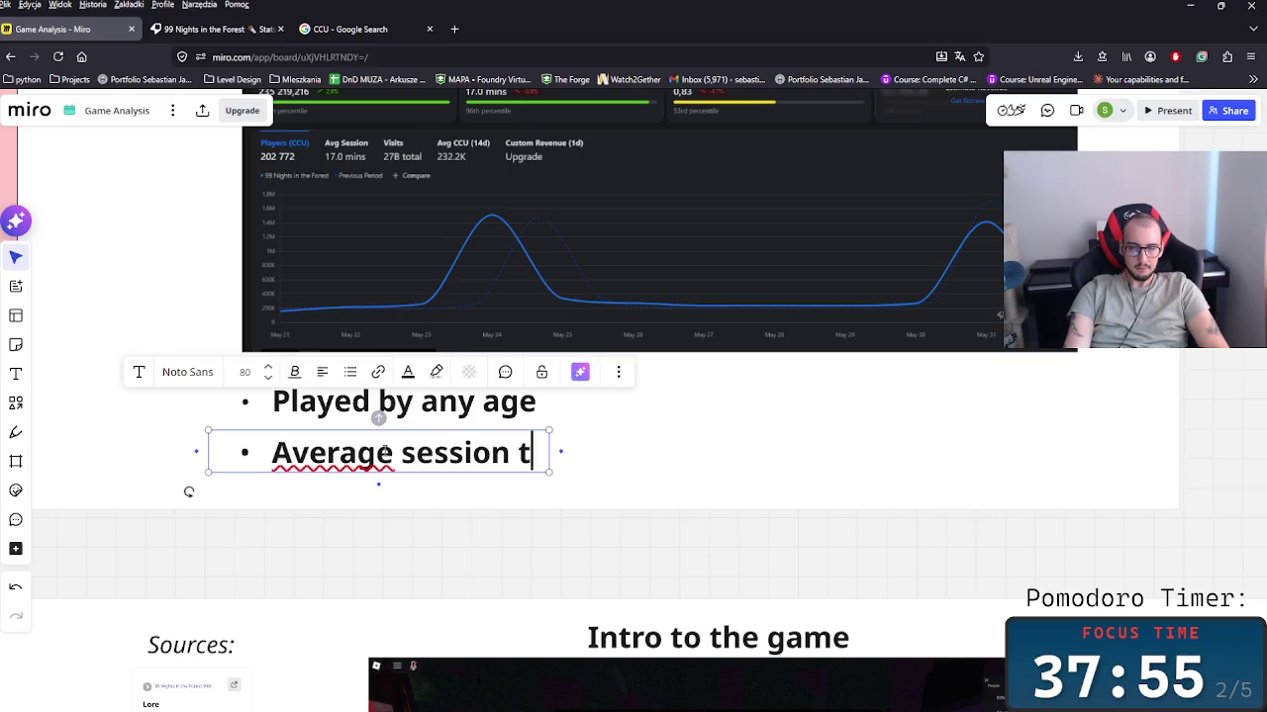
{"action": "type", "text": "ime 17"}
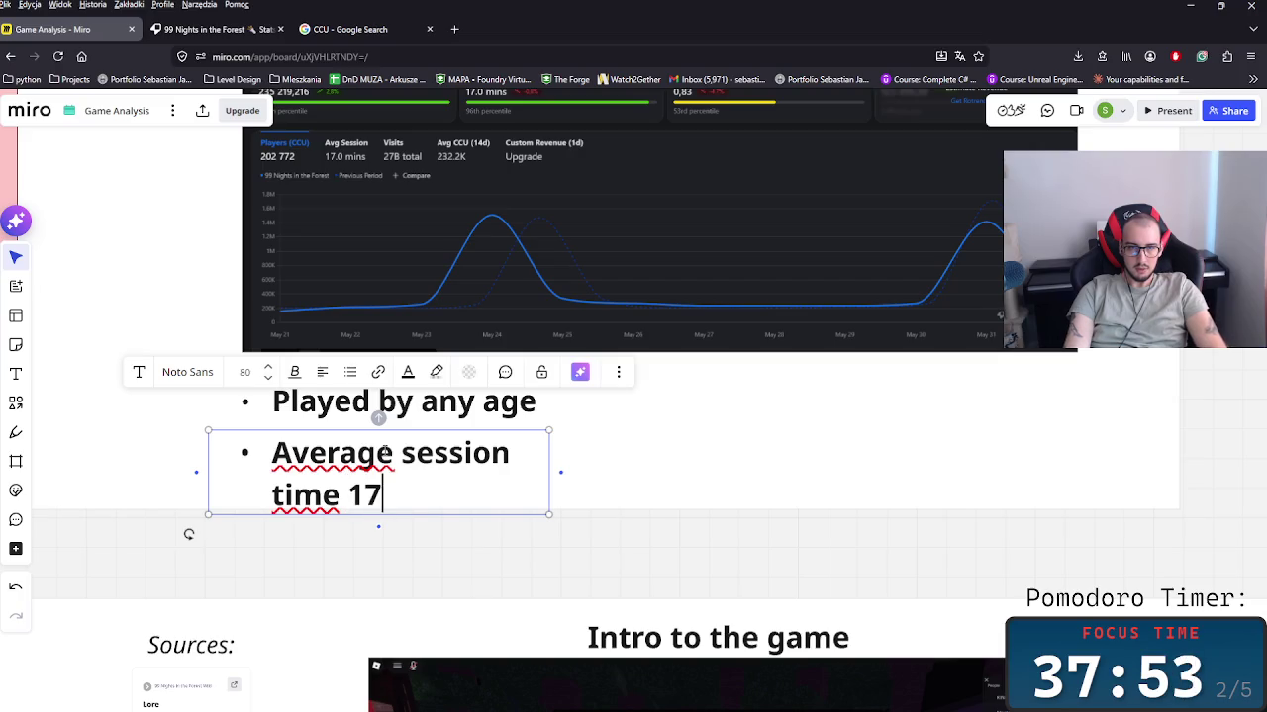
{"action": "type", "text": " minutes"}
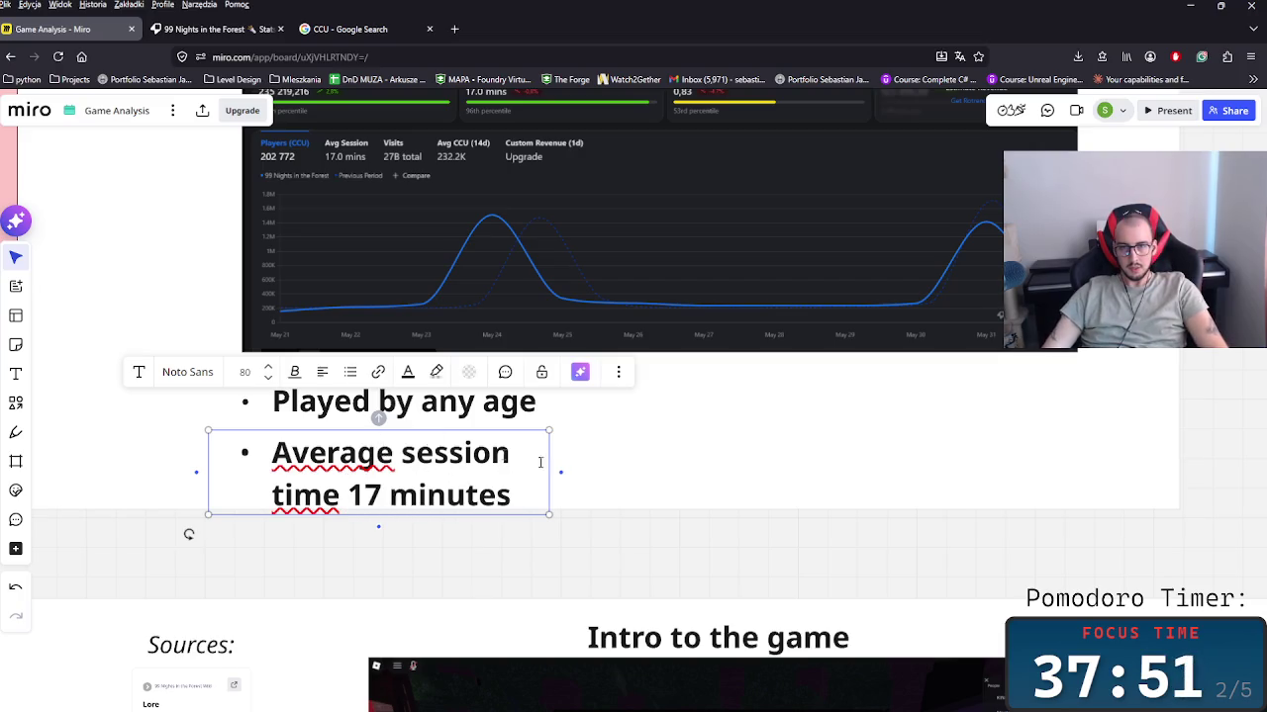
{"action": "key", "text": "Escape"}
{"action": "left_click_drag", "start_coordinate": [553, 456], "coordinate": [816, 444]}
Step: Widen both bullet texts under the chart, then switch to the Rotrends tab
{"action": "scroll", "coordinate": [834, 485], "scroll_direction": "up", "scroll_amount": 3}
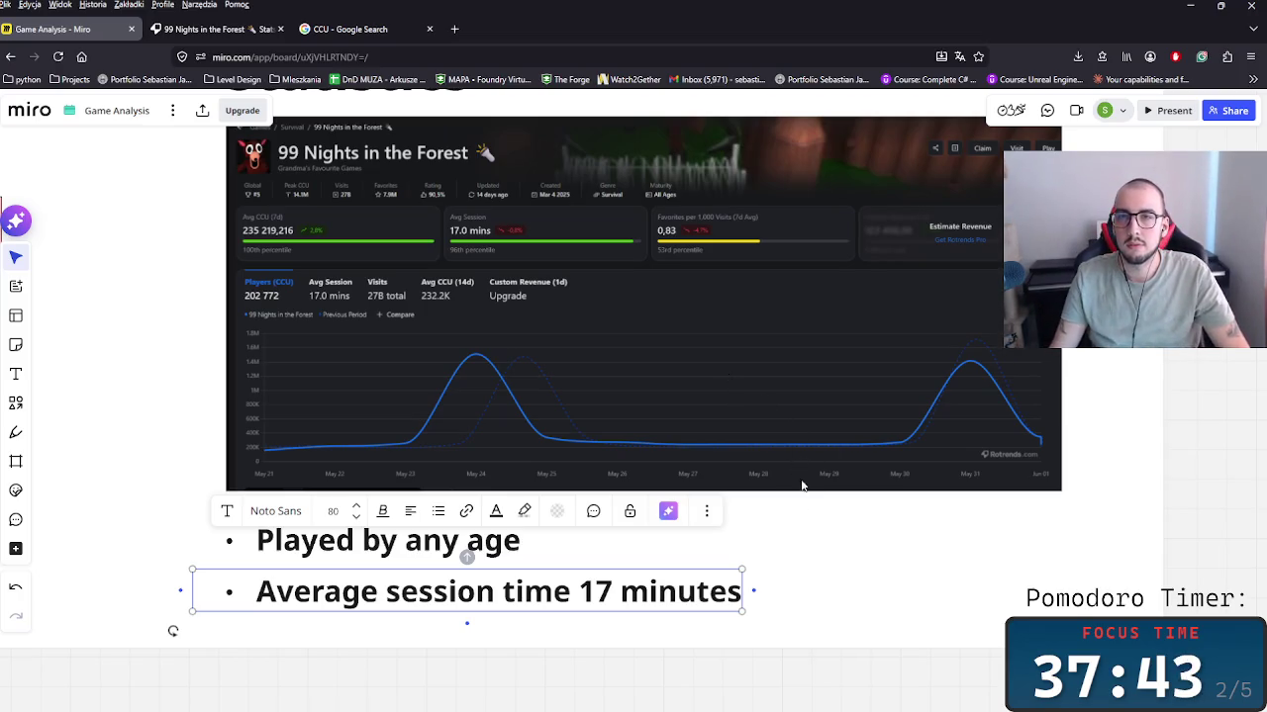
{"action": "left_click_drag", "start_coordinate": [829, 586], "coordinate": [446, 538]}
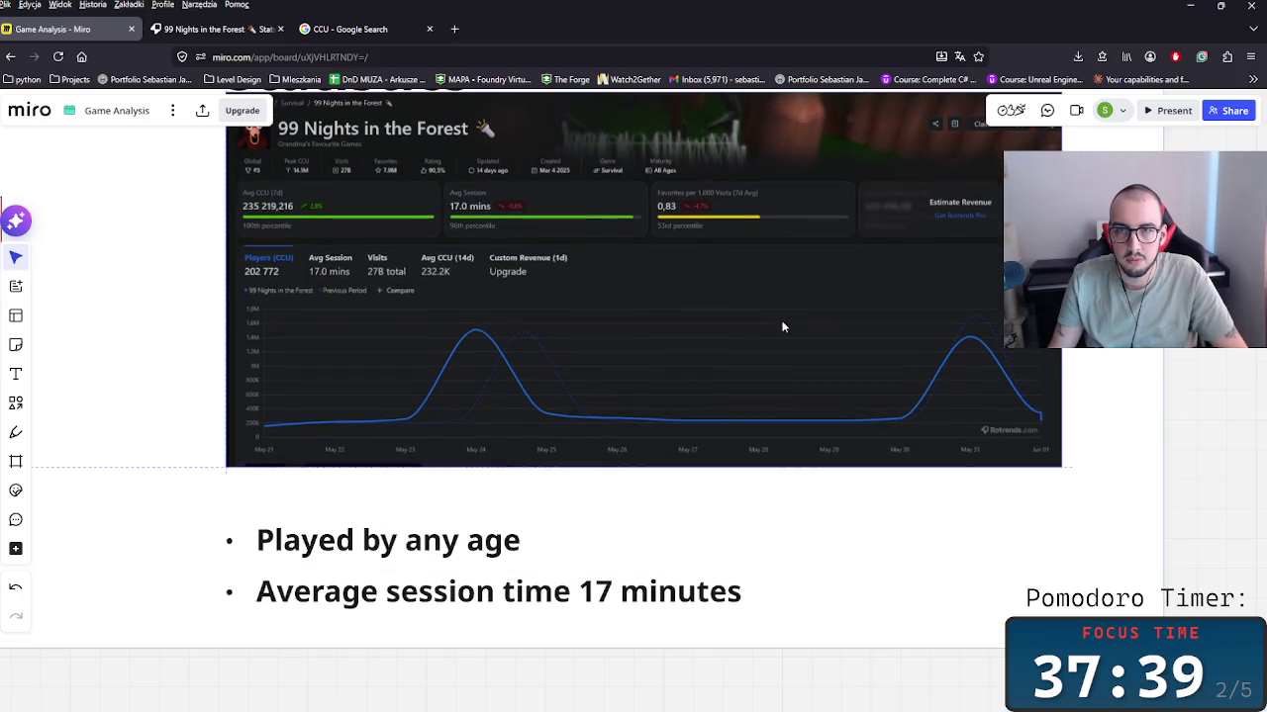
{"action": "scroll", "coordinate": [772, 396], "scroll_direction": "up", "scroll_amount": 3}
{"action": "left_click", "coordinate": [743, 504]}
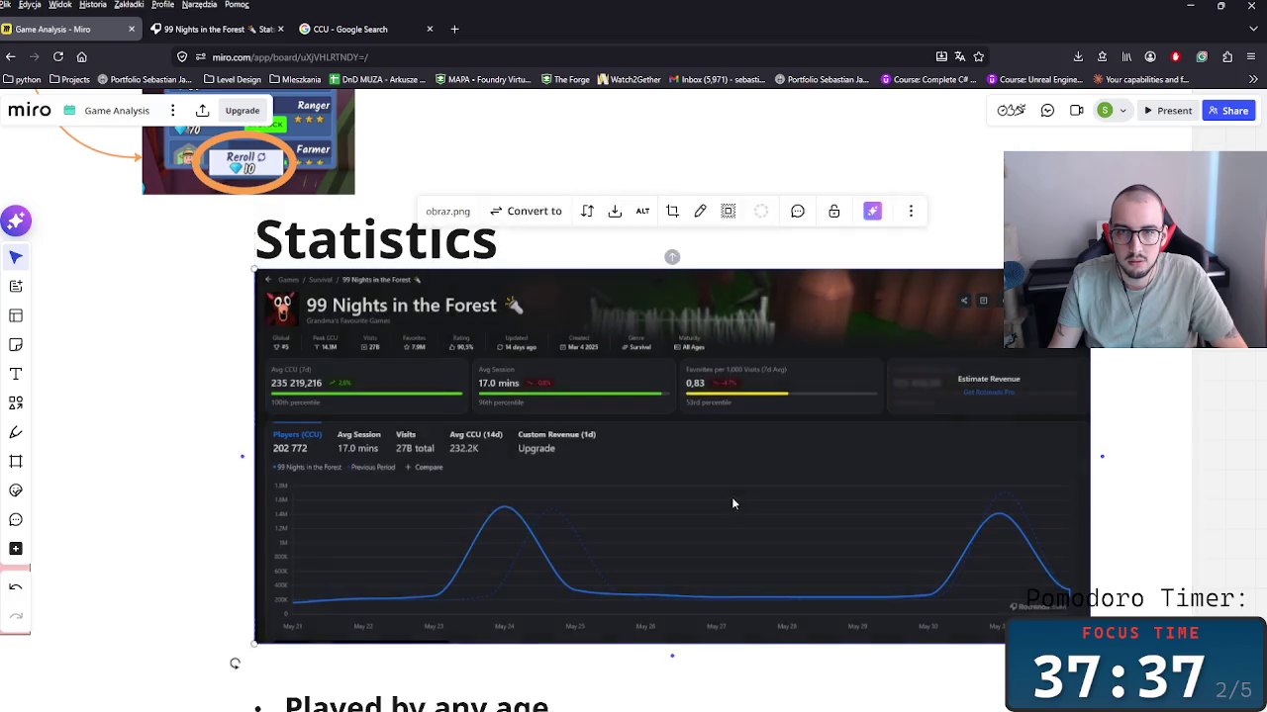
{"action": "scroll", "coordinate": [728, 475], "scroll_direction": "down", "scroll_amount": 3}
{"action": "scroll", "coordinate": [738, 514], "scroll_direction": "up", "scroll_amount": 1}
{"action": "mouse_move", "coordinate": [853, 591]}
{"action": "left_mouse_down"}
{"action": "mouse_move", "coordinate": [729, 574]}
{"action": "mouse_move", "coordinate": [495, 572]}
{"action": "mouse_move", "coordinate": [527, 530]}
{"action": "left_mouse_up"}
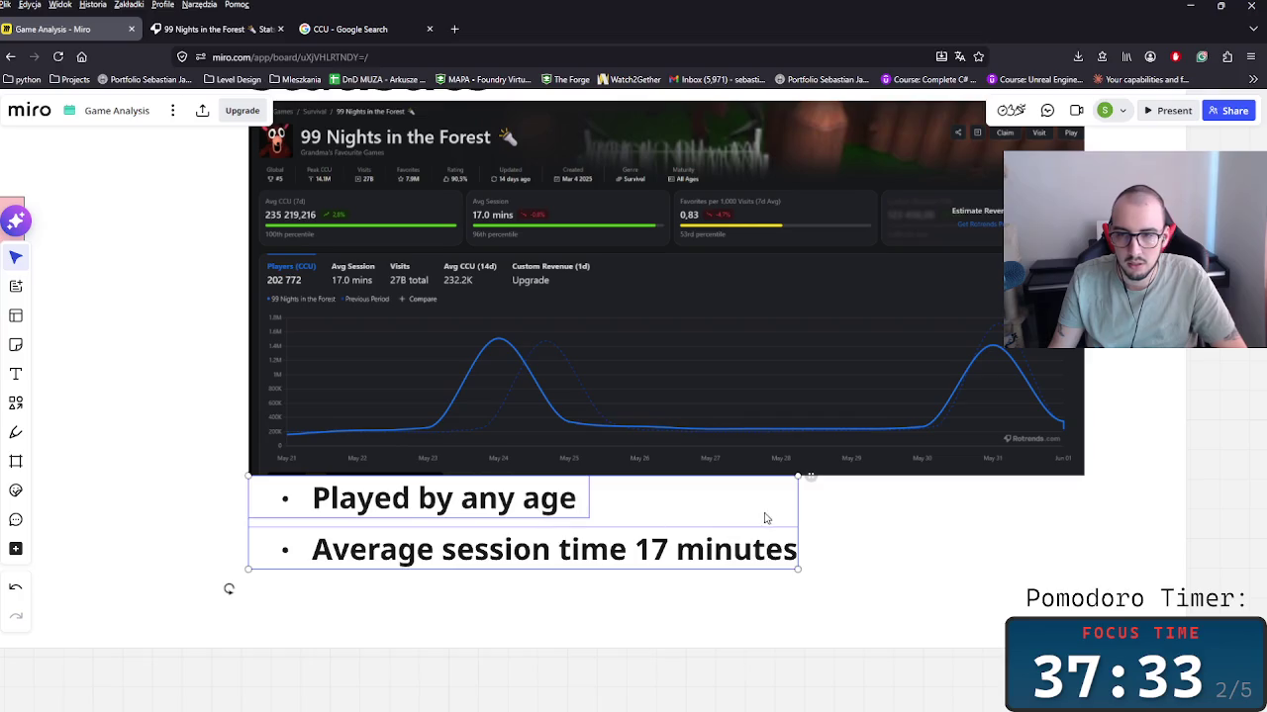
{"action": "left_click_drag", "start_coordinate": [800, 512], "coordinate": [812, 512]}
{"action": "left_click", "coordinate": [941, 548]}
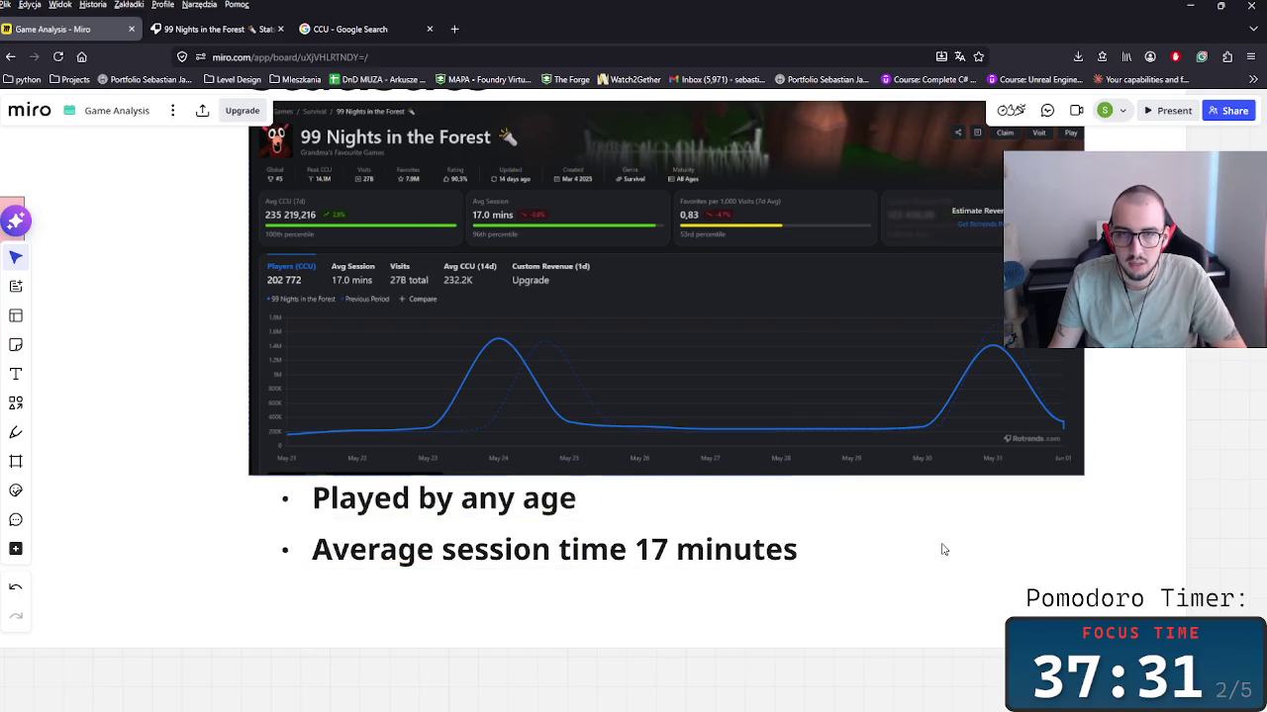
{"action": "left_click", "coordinate": [218, 30]}
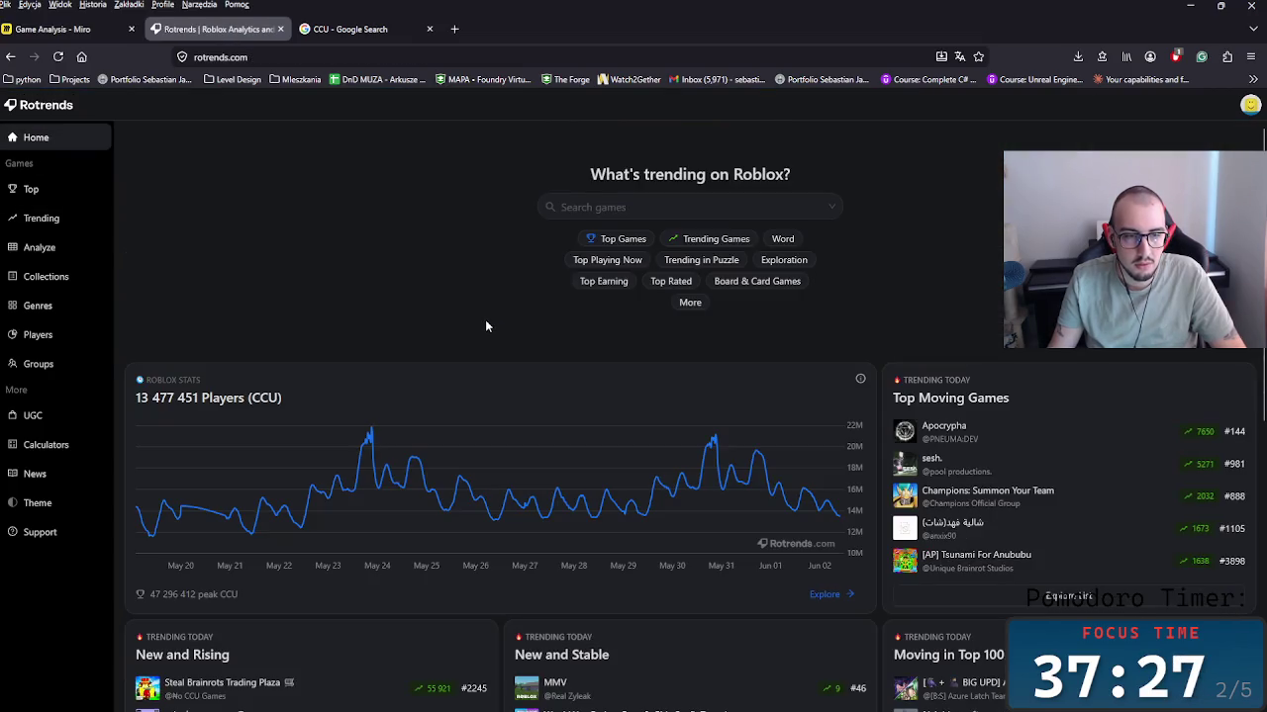
Step: Check the RIVALS stats page's Favorites per 1,000 Visits on Rotrends, then return to Miro
{"action": "scroll", "coordinate": [482, 338], "scroll_direction": "down", "scroll_amount": 2}
{"action": "scroll", "coordinate": [482, 338], "scroll_direction": "down", "scroll_amount": 3}
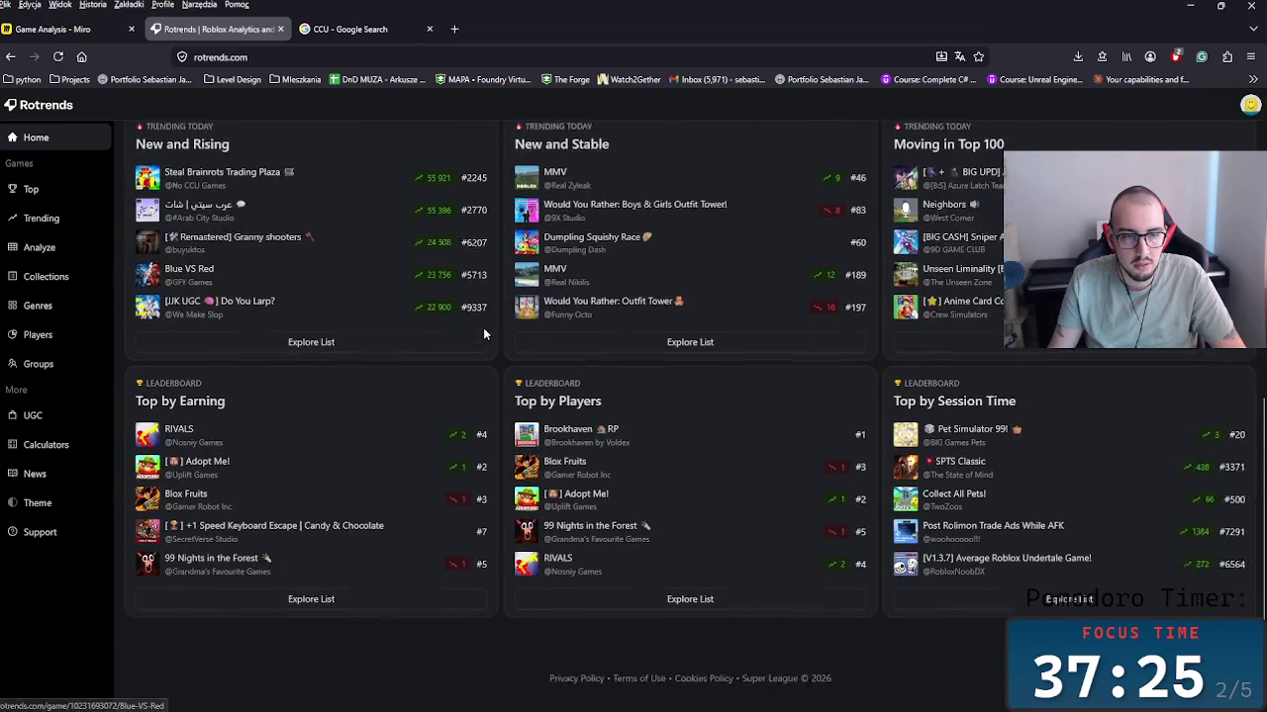
{"action": "left_click", "coordinate": [197, 405]}
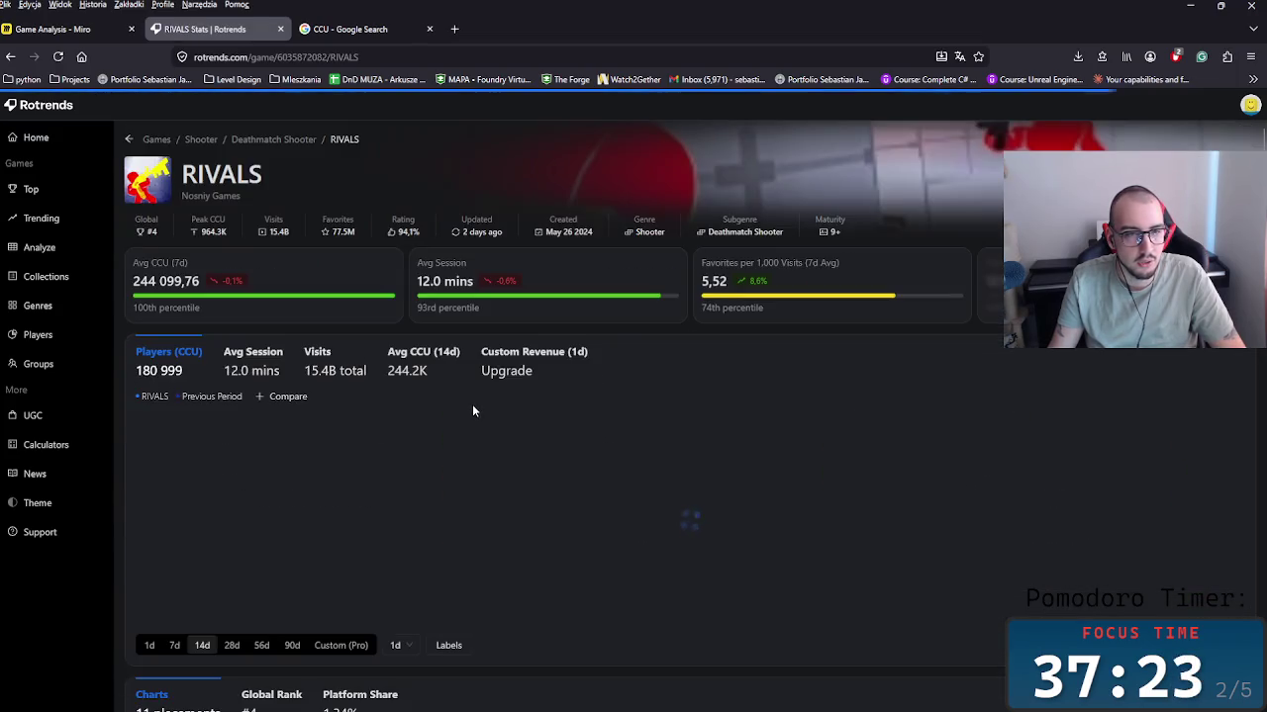
{"action": "left_click_drag", "start_coordinate": [829, 303], "coordinate": [732, 247]}
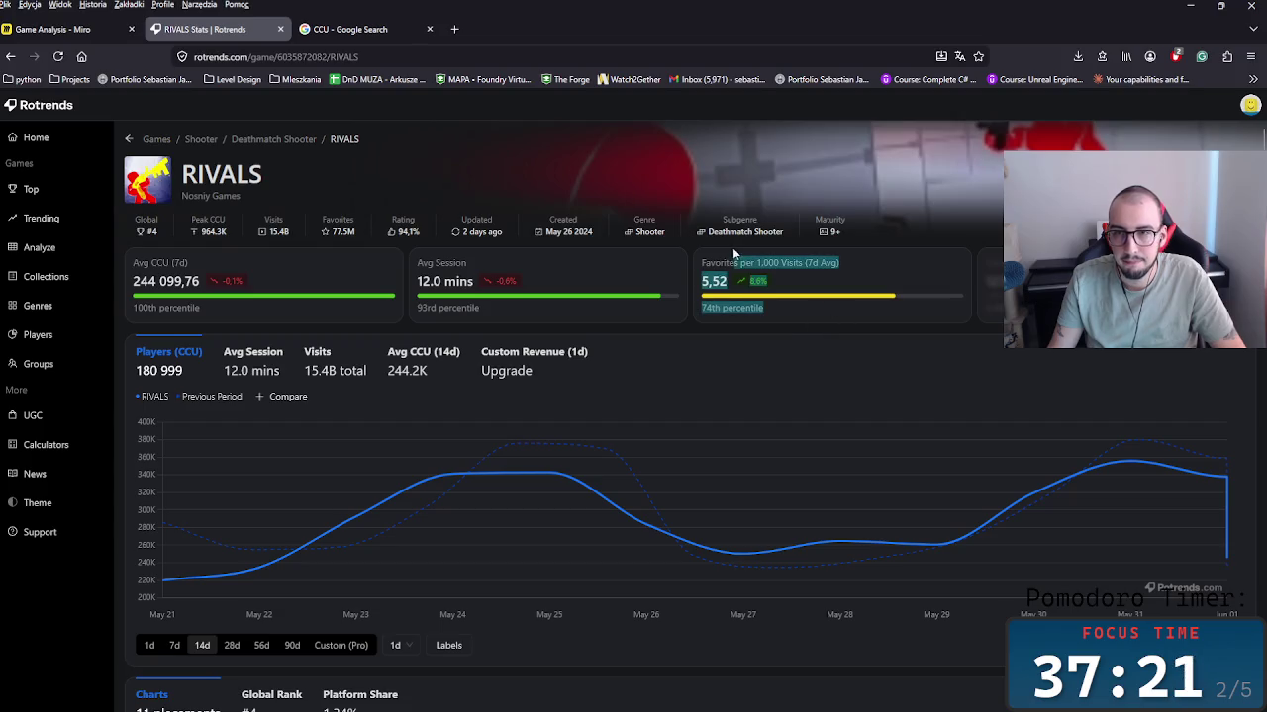
{"action": "left_click", "coordinate": [783, 334]}
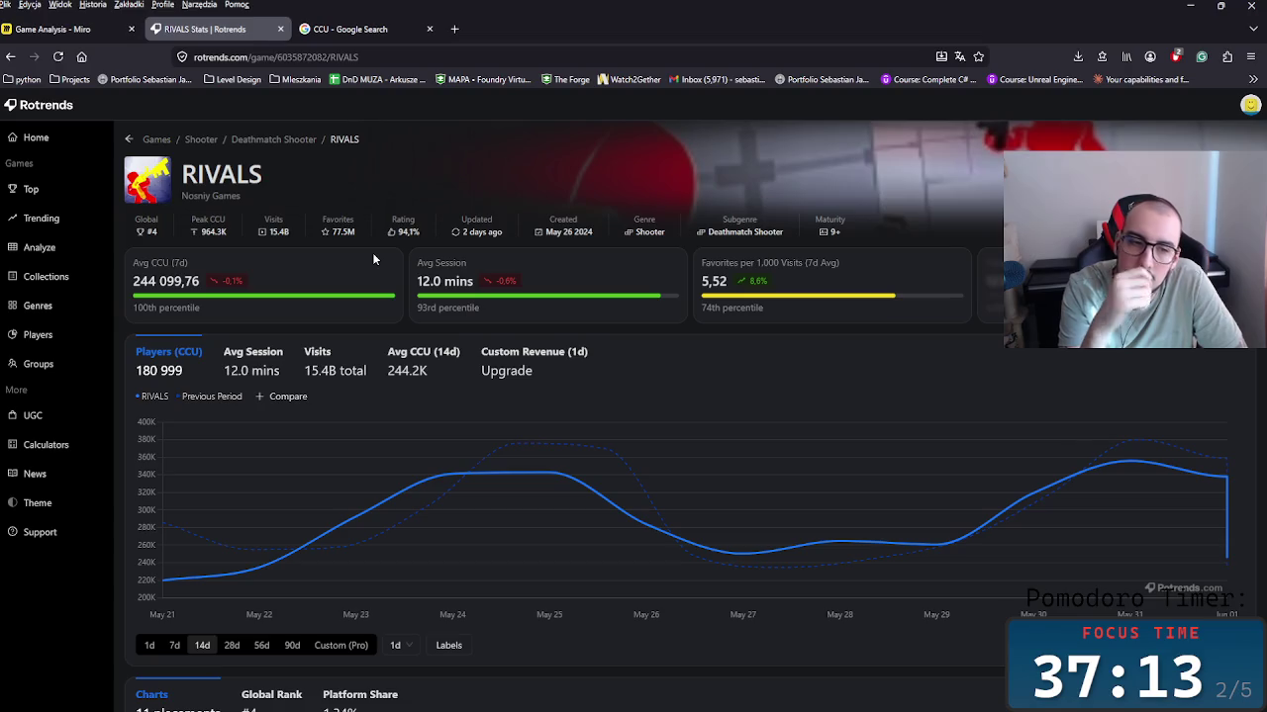
{"action": "left_click", "coordinate": [54, 29]}
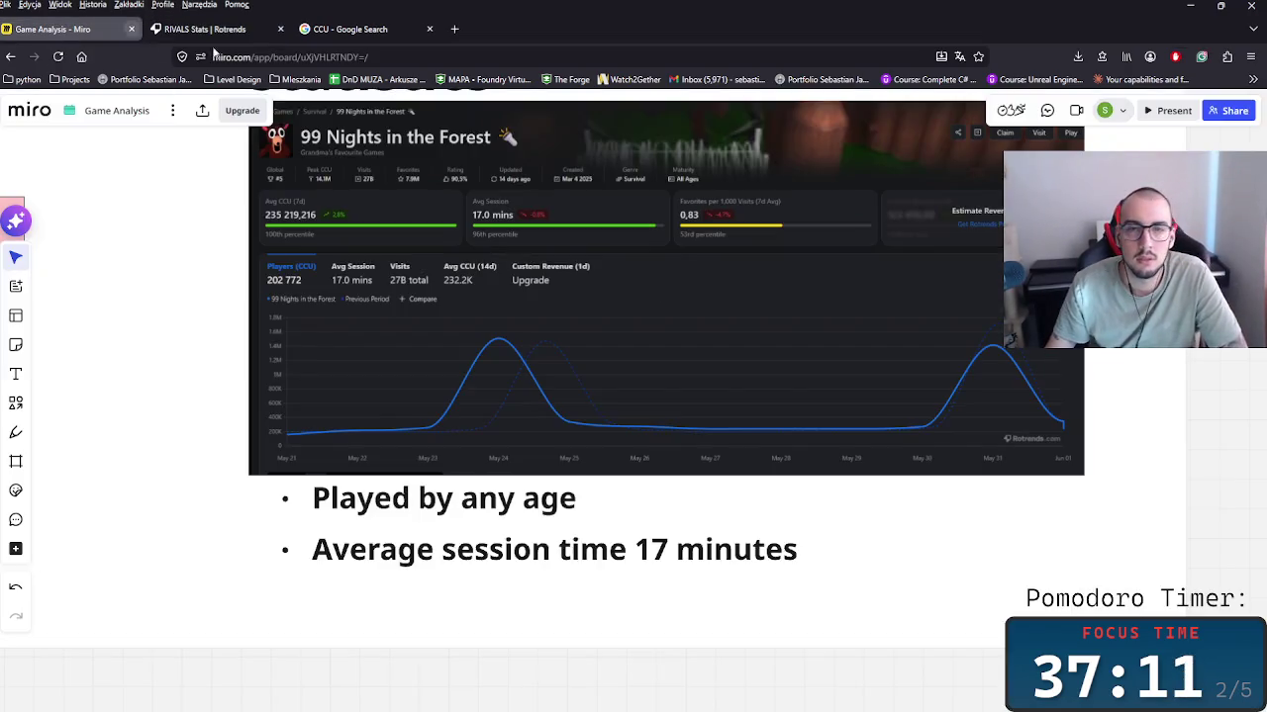
Step: Duplicate the session bullet and retype it as 'Favorites for the game is low!'
{"action": "left_click", "coordinate": [557, 569]}
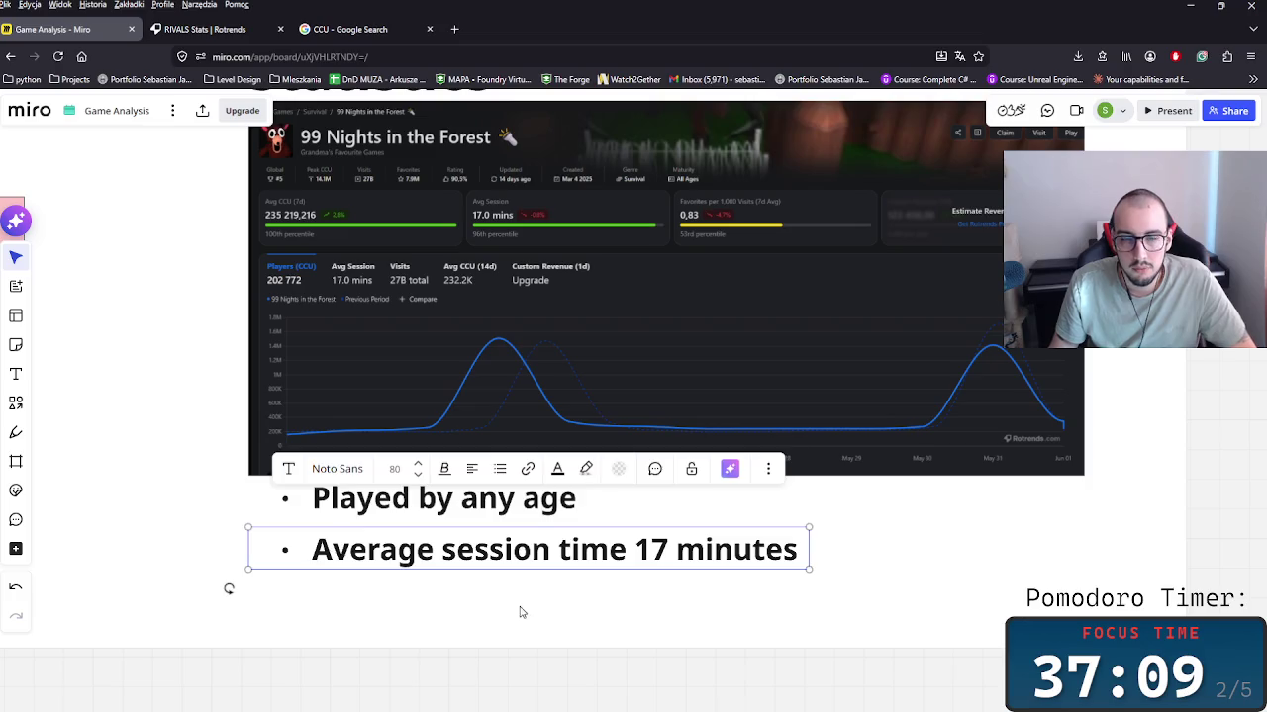
{"action": "key", "text": "ctrl+d"}
{"action": "left_click_drag", "start_coordinate": [484, 622], "coordinate": [474, 615]}
{"action": "triple_click", "coordinate": [477, 601]}
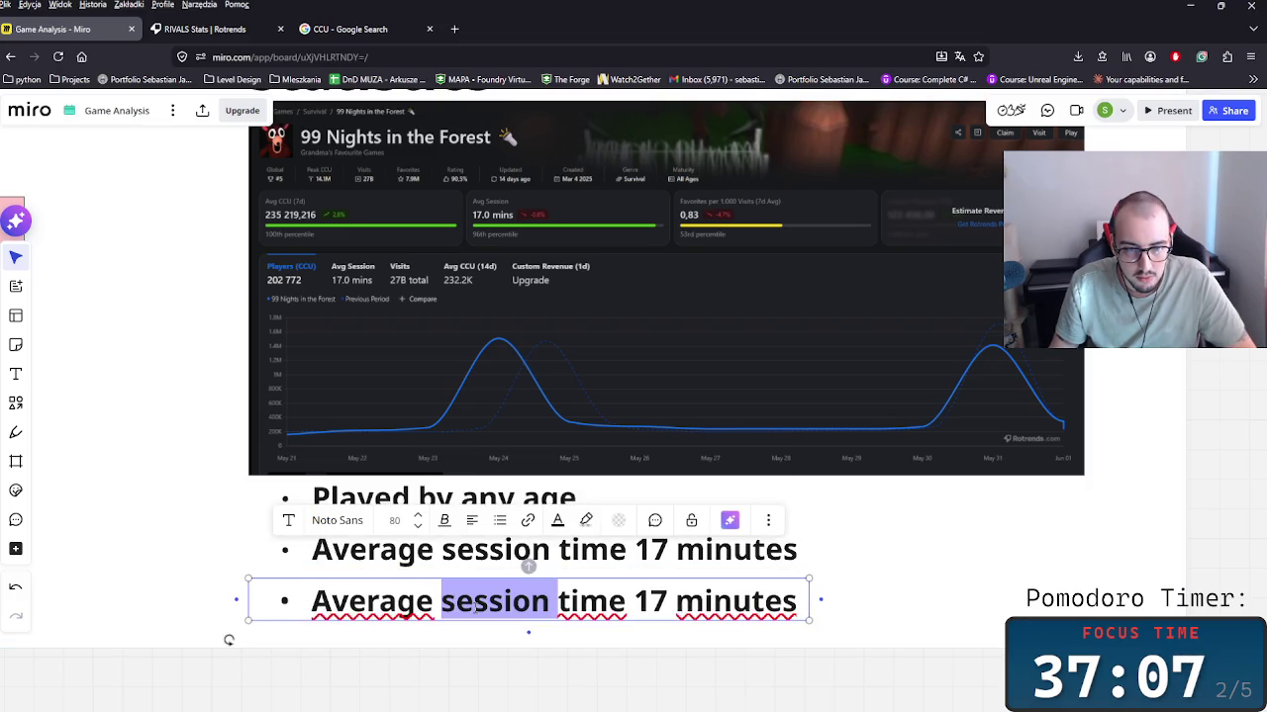
{"action": "type", "text": "FD"}
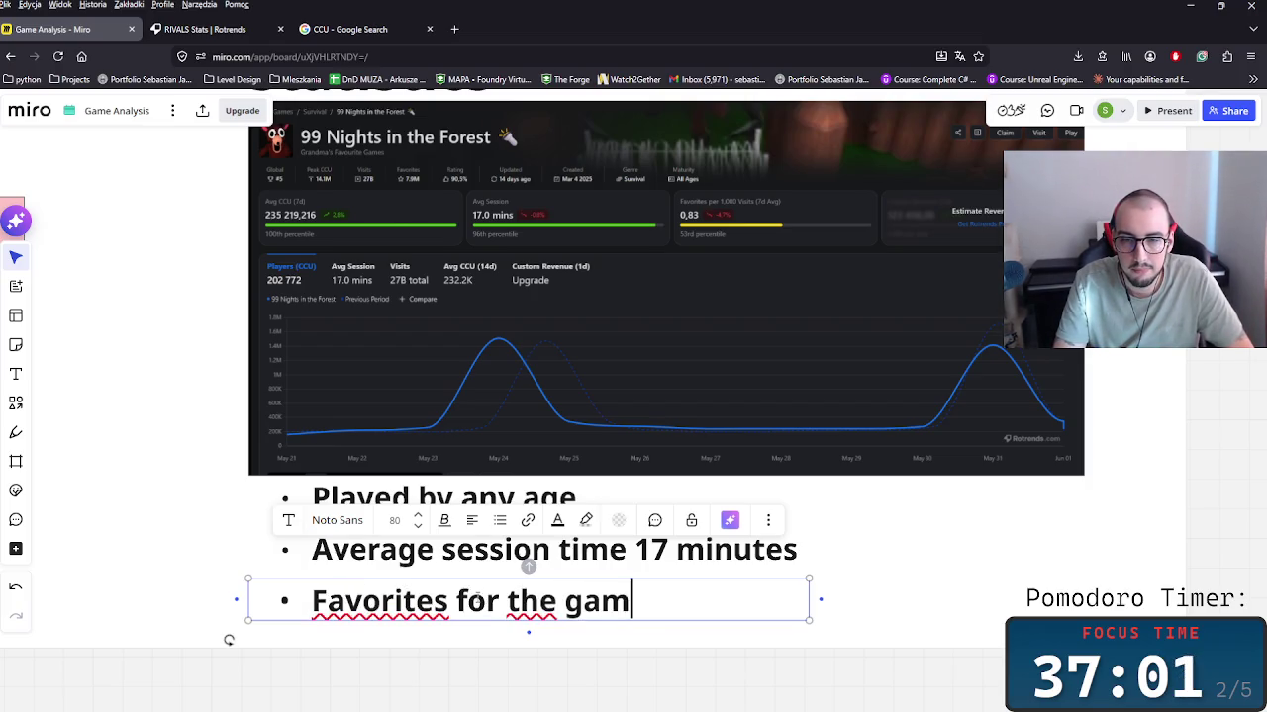
{"action": "type", "text": "is low!"}
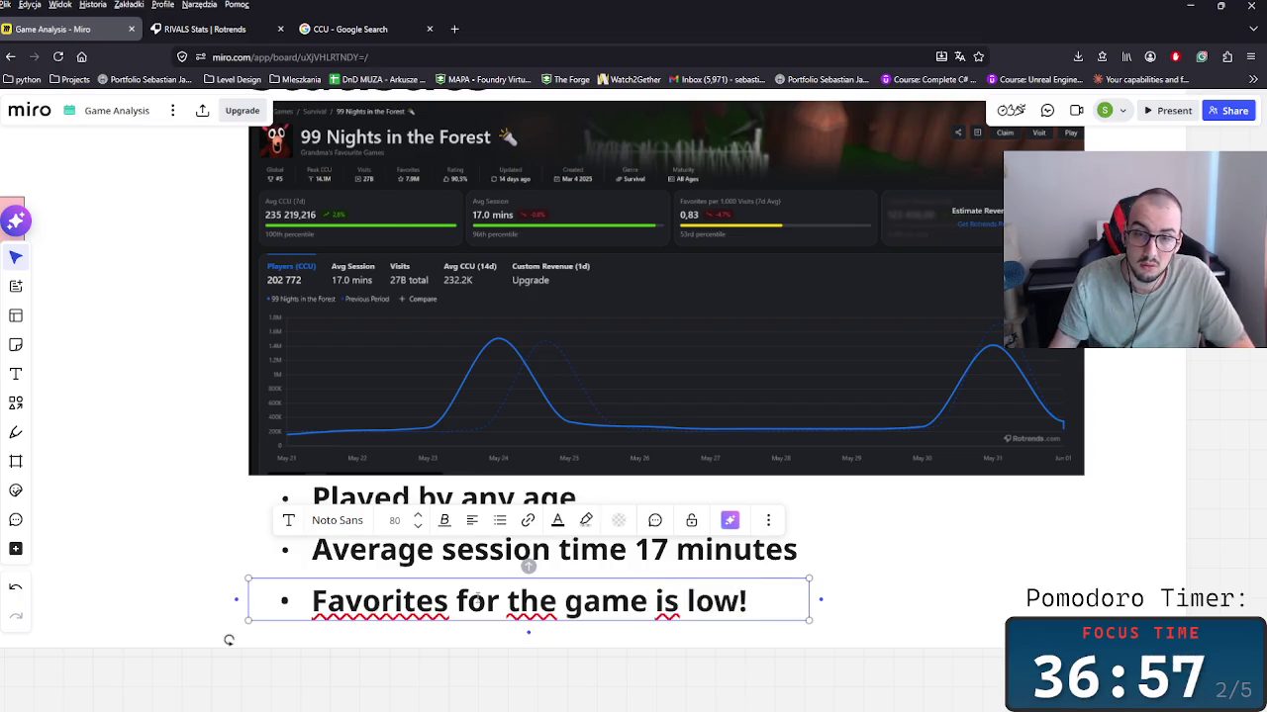
Step: Remove bold from all three bullet lines
{"action": "key", "text": "ctrl+a"}
{"action": "key", "text": "ctrl+b"}
{"action": "double_click", "coordinate": [530, 559]}
{"action": "key", "text": "ctrl+b"}
{"action": "left_click", "coordinate": [525, 500]}
{"action": "key", "text": "ctrl+a"}
{"action": "key", "text": "ctrl+b"}
Step: Bold only '17 minutes', 'any age' and 'is low!' in the bullets
{"action": "left_click", "coordinate": [615, 551]}
{"action": "mouse_move", "coordinate": [631, 552]}
{"action": "left_mouse_down"}
{"action": "mouse_move", "coordinate": [771, 557]}
{"action": "mouse_move", "coordinate": [628, 556]}
{"action": "left_mouse_up"}
{"action": "key", "text": "ctrl+b"}
{"action": "left_click", "coordinate": [502, 510]}
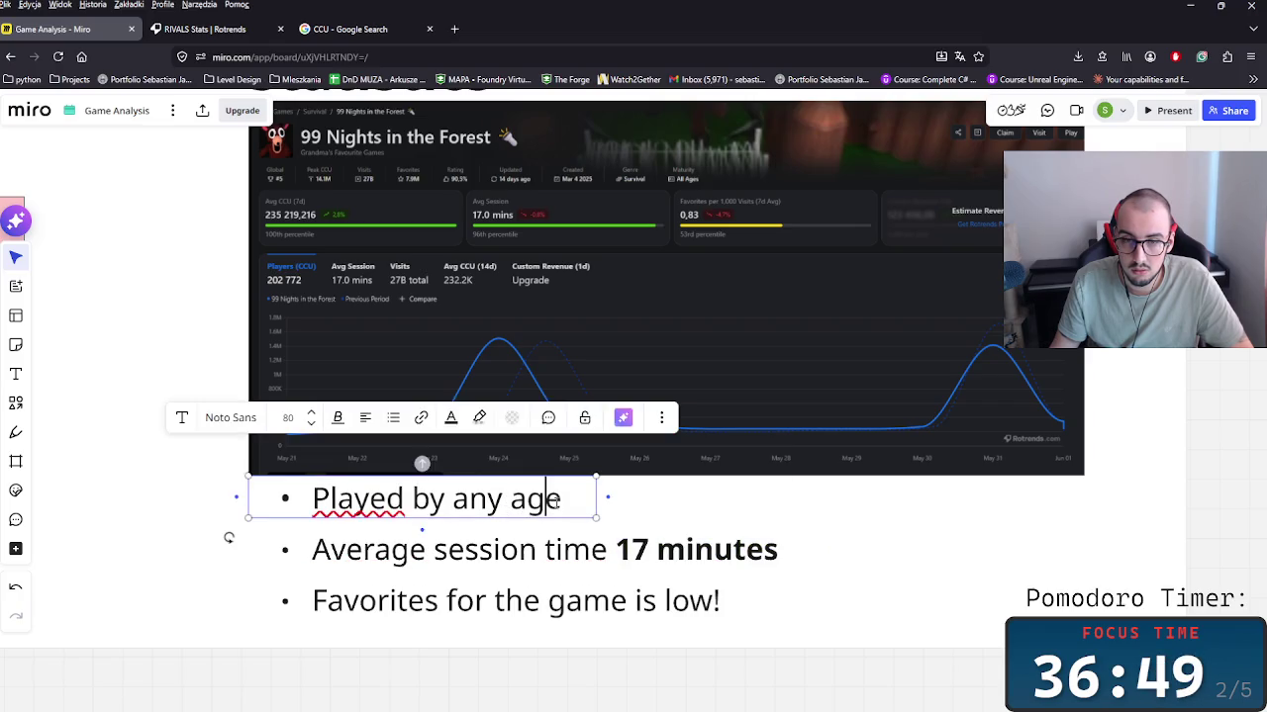
{"action": "left_click_drag", "start_coordinate": [566, 500], "coordinate": [445, 500]}
{"action": "key", "text": "ctrl+b"}
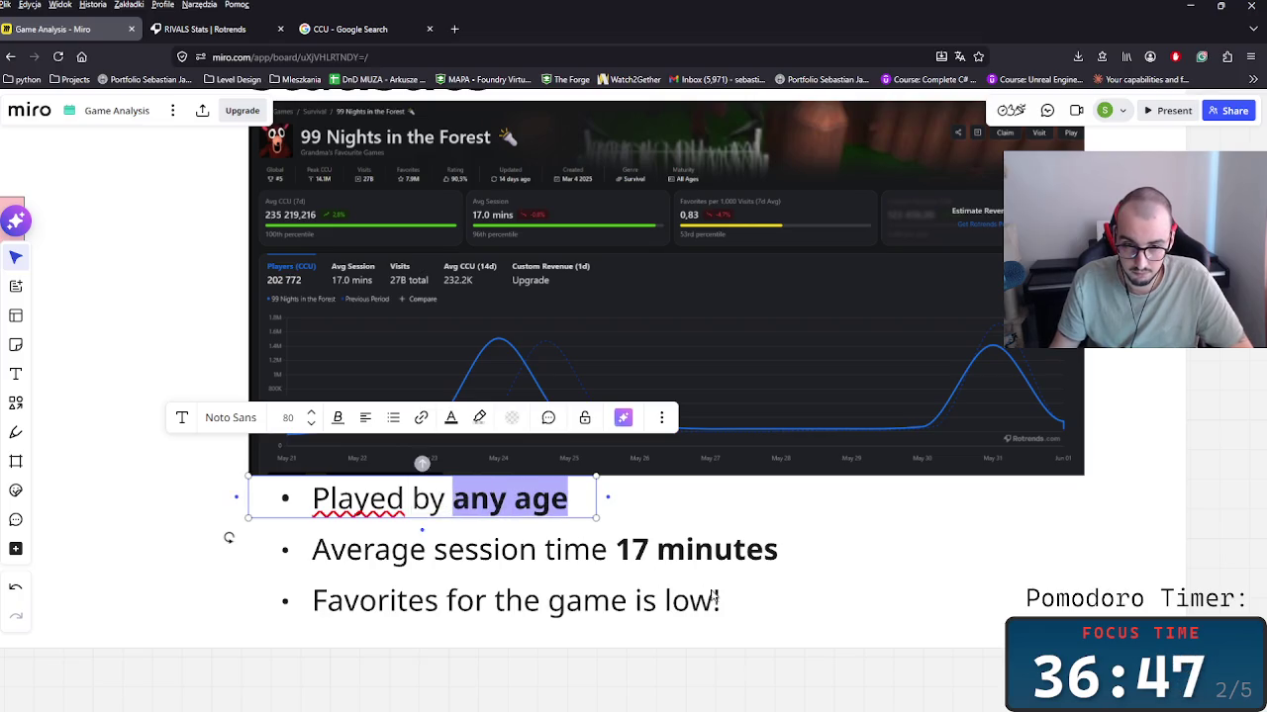
{"action": "left_click", "coordinate": [728, 604]}
{"action": "left_click", "coordinate": [737, 599]}
{"action": "left_click_drag", "start_coordinate": [737, 598], "coordinate": [628, 602]}
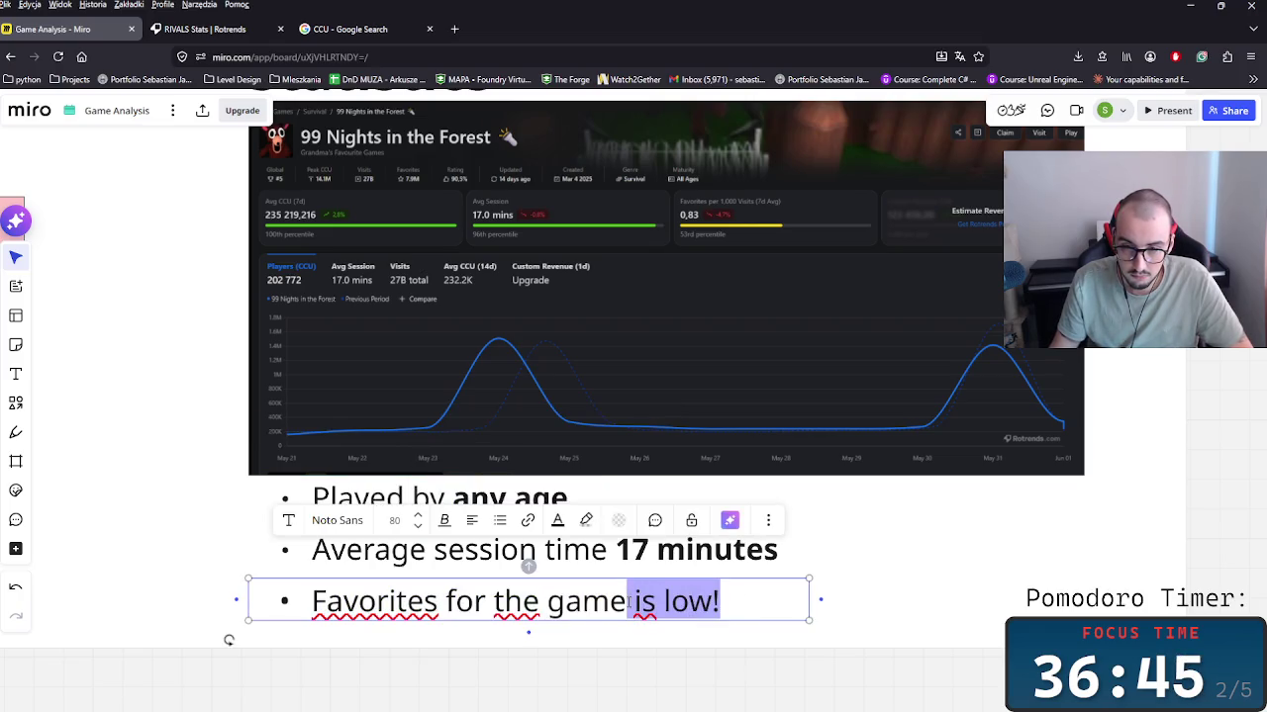
{"action": "key", "text": "ctrl+b"}
{"action": "left_click", "coordinate": [947, 601]}
Step: Adjust the width of the Favorites bullet's text box
{"action": "scroll", "coordinate": [797, 613], "scroll_direction": "down", "scroll_amount": 2}
{"action": "scroll", "coordinate": [857, 602], "scroll_direction": "down", "scroll_amount": 2}
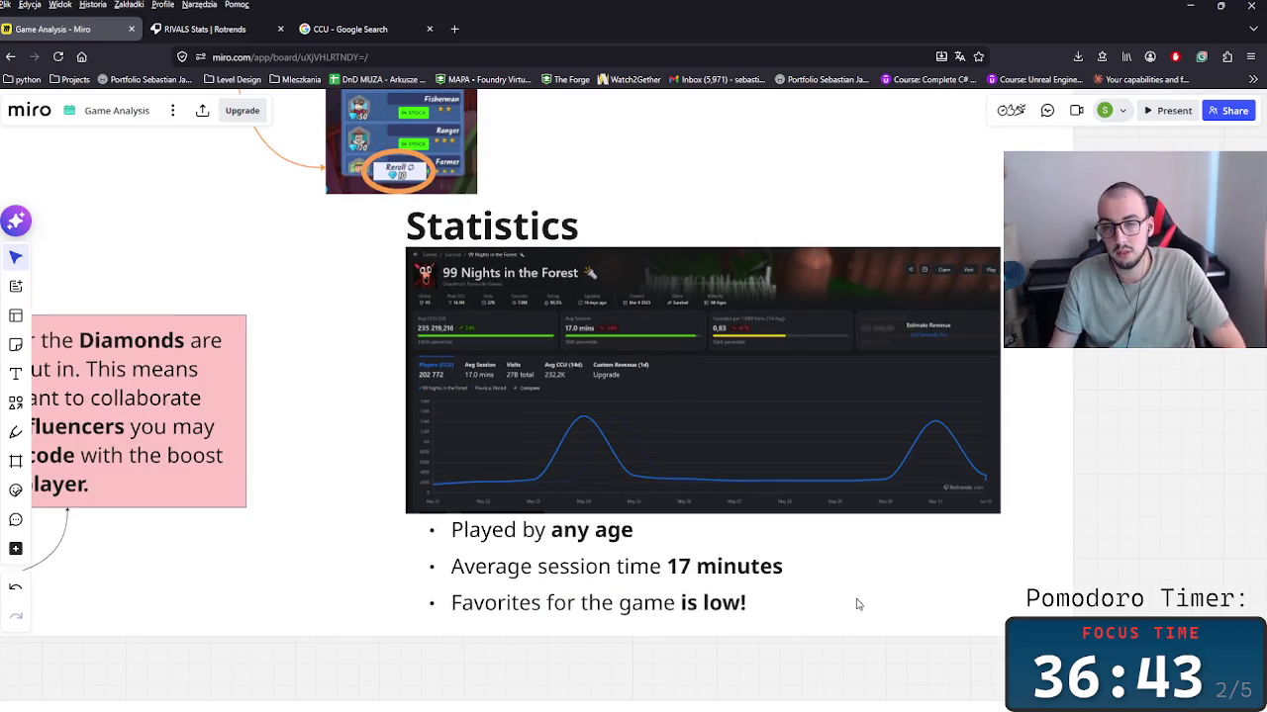
{"action": "scroll", "coordinate": [693, 591], "scroll_direction": "right", "scroll_amount": 3}
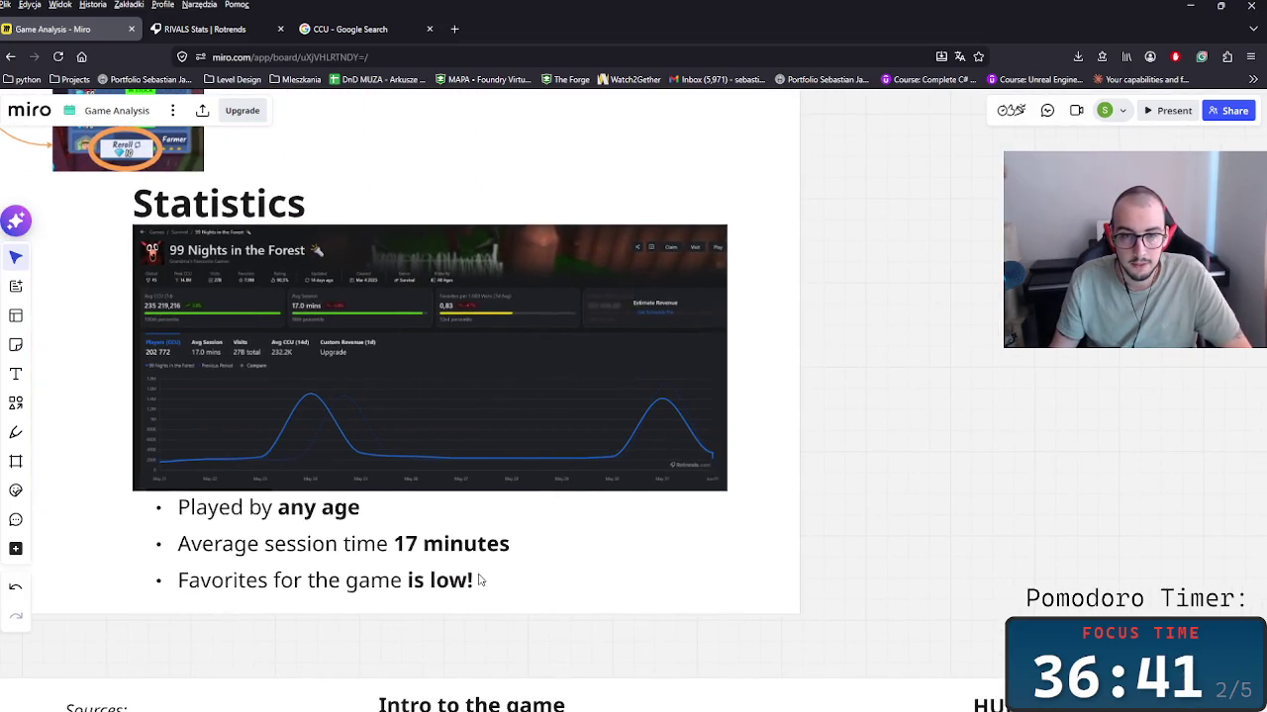
{"action": "left_click", "coordinate": [484, 590]}
{"action": "left_click_drag", "start_coordinate": [534, 580], "coordinate": [465, 584]}
{"action": "scroll", "coordinate": [880, 591], "scroll_direction": "down", "scroll_amount": 2}
{"action": "scroll", "coordinate": [916, 614], "scroll_direction": "down", "scroll_amount": 2}
{"action": "scroll", "coordinate": [718, 505], "scroll_direction": "up", "scroll_amount": 5}
{"action": "scroll", "coordinate": [718, 505], "scroll_direction": "down", "scroll_amount": 3}
{"action": "scroll", "coordinate": [803, 445], "scroll_direction": "down", "scroll_amount": 2}
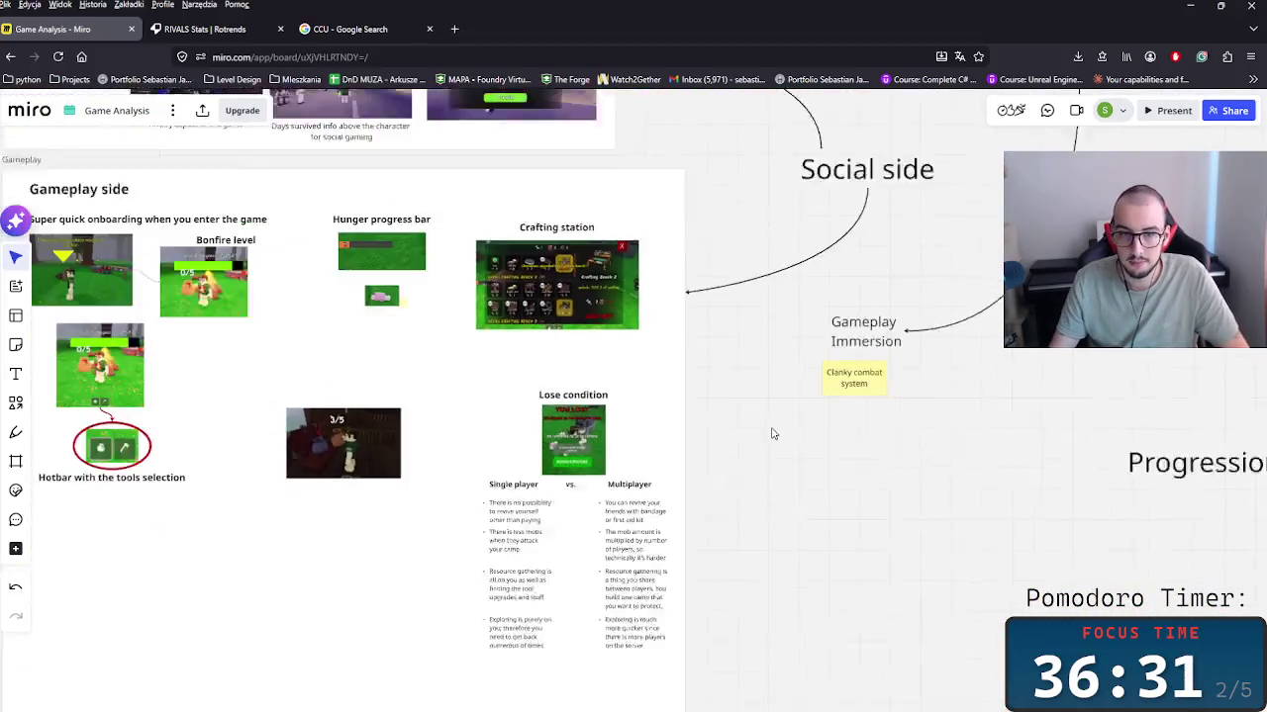
{"action": "scroll", "coordinate": [769, 433], "scroll_direction": "down", "scroll_amount": 3}
{"action": "scroll", "coordinate": [766, 501], "scroll_direction": "down", "scroll_amount": 5}
{"action": "scroll", "coordinate": [756, 639], "scroll_direction": "up", "scroll_amount": 2}
{"action": "scroll", "coordinate": [792, 424], "scroll_direction": "up", "scroll_amount": 3}
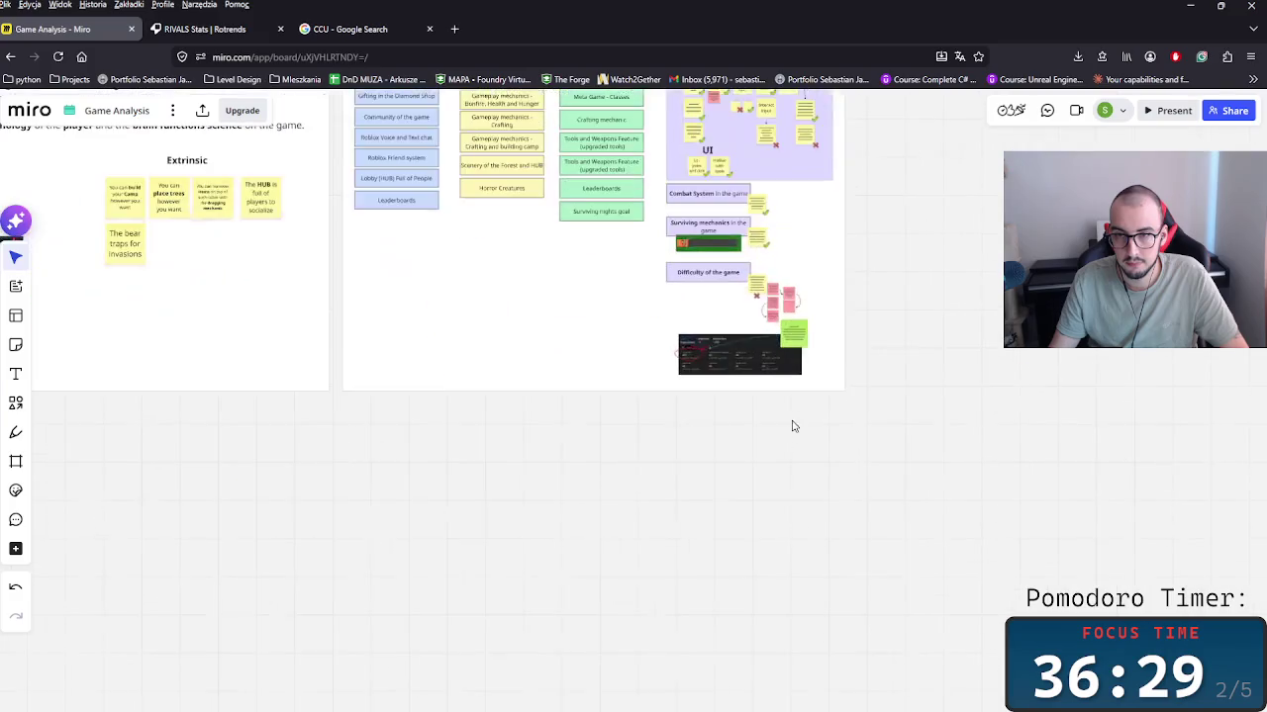
Step: Paste the pink side-note sticky next to the 'Favorites for the game is low!' bullet
{"action": "scroll", "coordinate": [792, 373], "scroll_direction": "up", "scroll_amount": 3}
{"action": "scroll", "coordinate": [897, 418], "scroll_direction": "up", "scroll_amount": 3}
{"action": "scroll", "coordinate": [897, 417], "scroll_direction": "up", "scroll_amount": 4}
{"action": "scroll", "coordinate": [837, 458], "scroll_direction": "up", "scroll_amount": 2}
{"action": "left_click", "coordinate": [594, 594]}
{"action": "left_click_drag", "start_coordinate": [857, 251], "coordinate": [825, 281]}
{"action": "scroll", "coordinate": [789, 518], "scroll_direction": "down", "scroll_amount": 3}
{"action": "scroll", "coordinate": [785, 504], "scroll_direction": "down", "scroll_amount": 3}
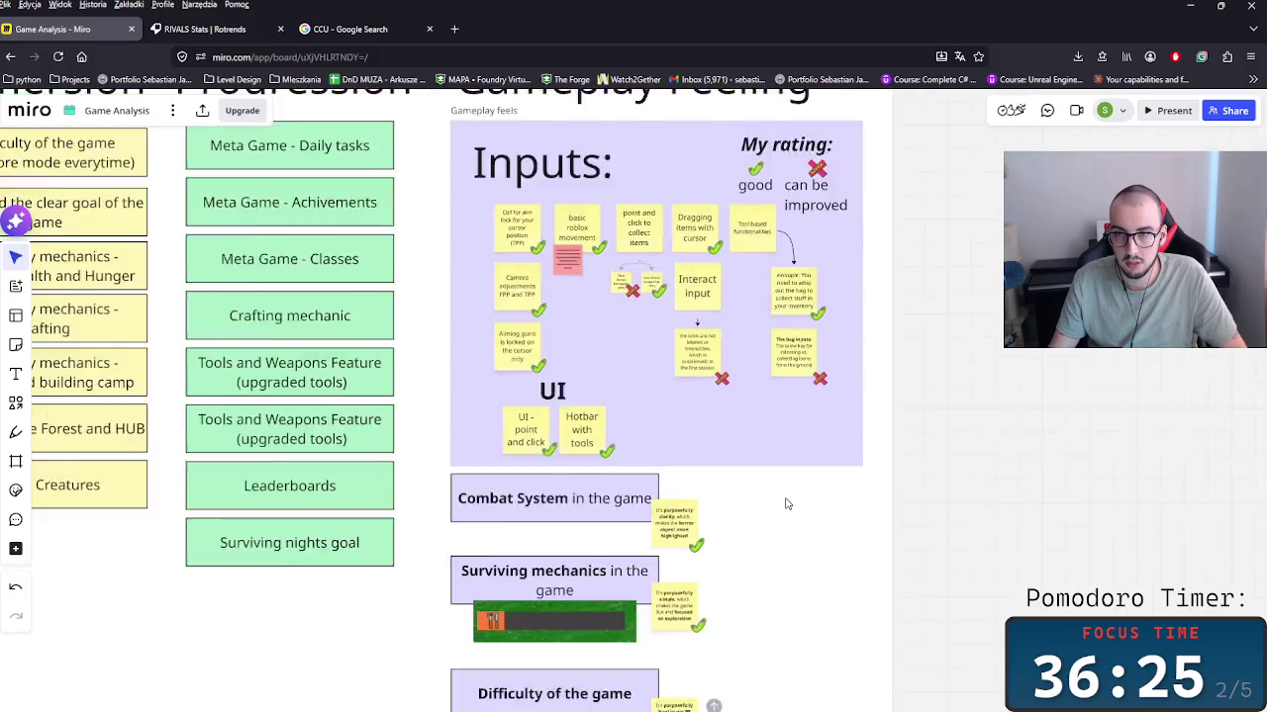
{"action": "scroll", "coordinate": [775, 508], "scroll_direction": "down", "scroll_amount": 2}
{"action": "scroll", "coordinate": [738, 543], "scroll_direction": "up", "scroll_amount": 3}
{"action": "scroll", "coordinate": [752, 475], "scroll_direction": "up", "scroll_amount": 5}
{"action": "scroll", "coordinate": [782, 421], "scroll_direction": "up", "scroll_amount": 3}
{"action": "scroll", "coordinate": [775, 489], "scroll_direction": "down", "scroll_amount": 2}
{"action": "scroll", "coordinate": [752, 569], "scroll_direction": "down", "scroll_amount": 3}
{"action": "scroll", "coordinate": [733, 574], "scroll_direction": "down", "scroll_amount": 2}
{"action": "scroll", "coordinate": [758, 446], "scroll_direction": "up", "scroll_amount": 5}
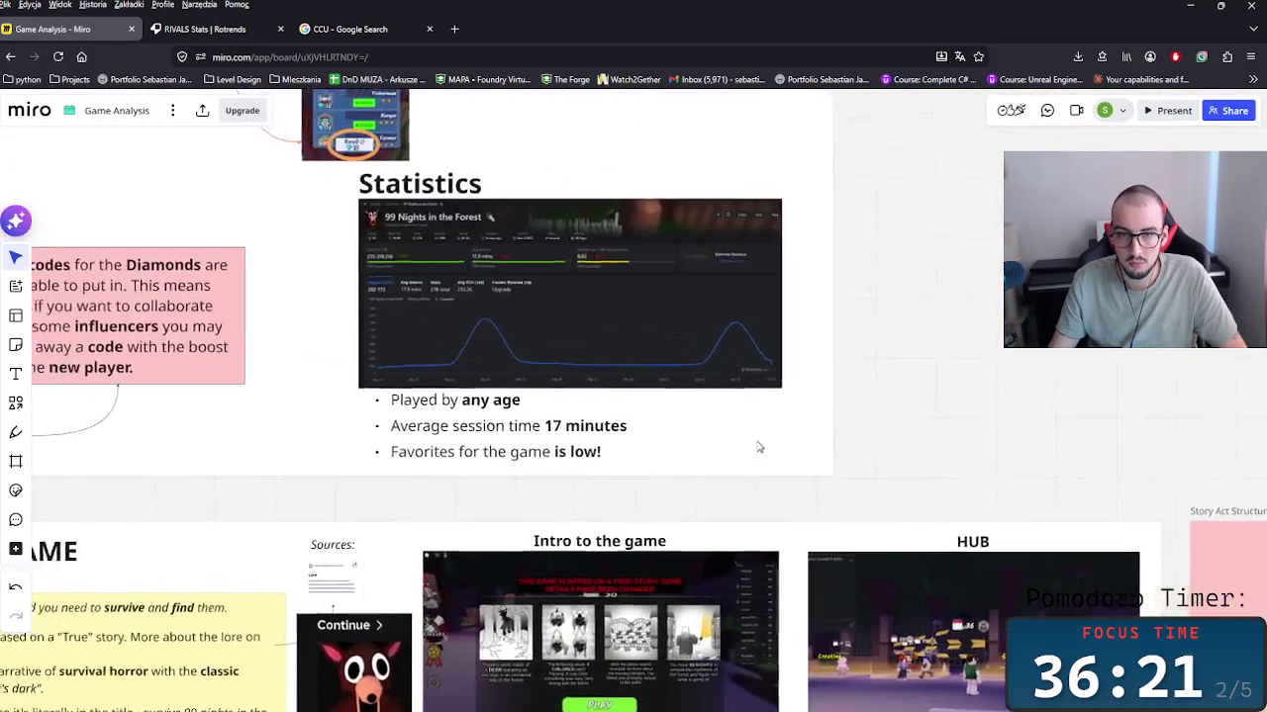
{"action": "scroll", "coordinate": [798, 441], "scroll_direction": "up", "scroll_amount": 2}
{"action": "scroll", "coordinate": [710, 565], "scroll_direction": "up", "scroll_amount": 3}
{"action": "key", "text": "ctrl+v"}
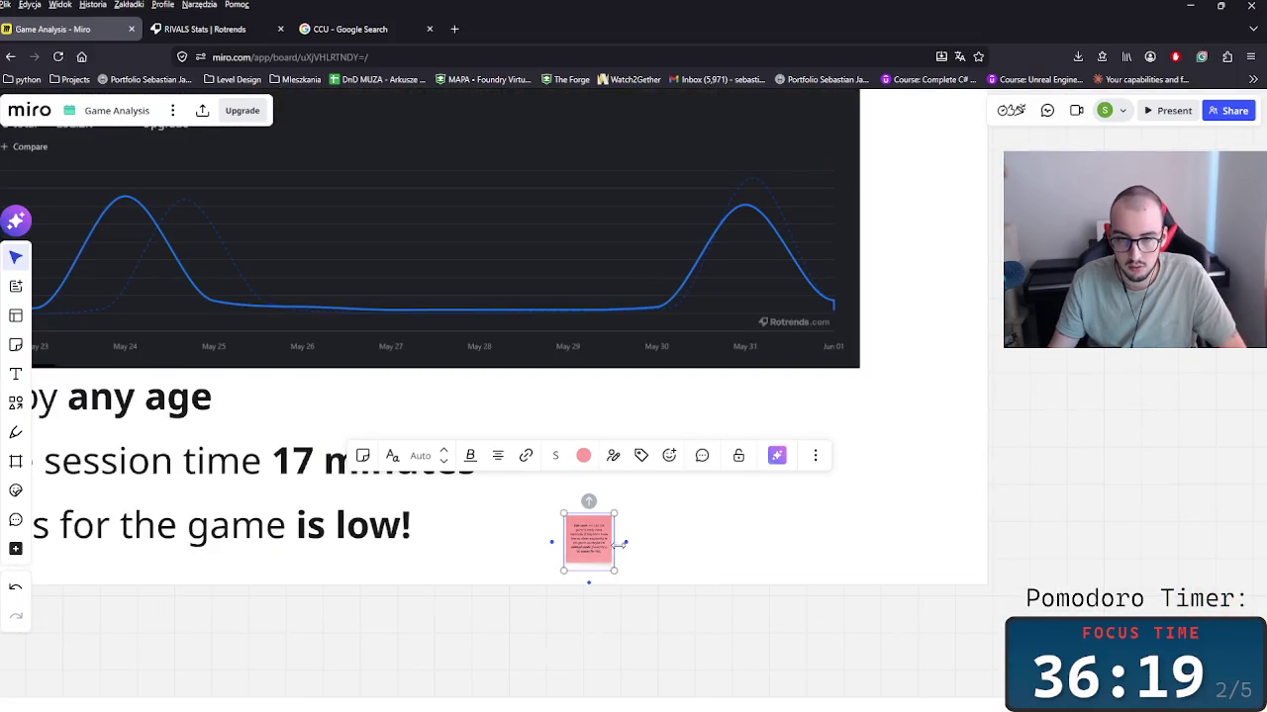
Step: Enlarge the pink sticky and move it to the right of the bullets
{"action": "left_click_drag", "start_coordinate": [613, 514], "coordinate": [683, 458]}
{"action": "left_click_drag", "start_coordinate": [618, 504], "coordinate": [697, 466]}
{"action": "left_click", "coordinate": [414, 525]}
{"action": "left_click_drag", "start_coordinate": [442, 525], "coordinate": [491, 516]}
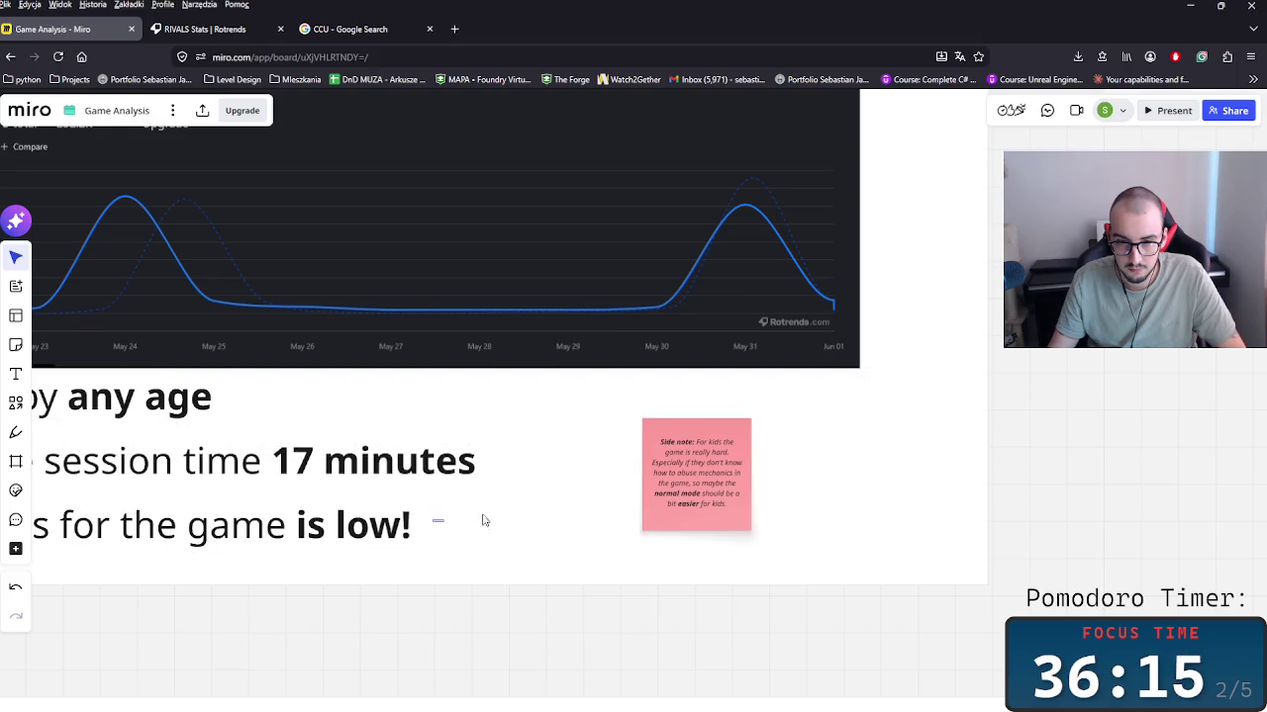
Step: Link the 'is low!' bullet to the sticky with a red connector
{"action": "left_click", "coordinate": [396, 529]}
{"action": "left_click_drag", "start_coordinate": [437, 524], "coordinate": [638, 481]}
{"action": "left_click", "coordinate": [648, 490]}
{"action": "left_click", "coordinate": [599, 482]}
{"action": "left_click", "coordinate": [499, 425]}
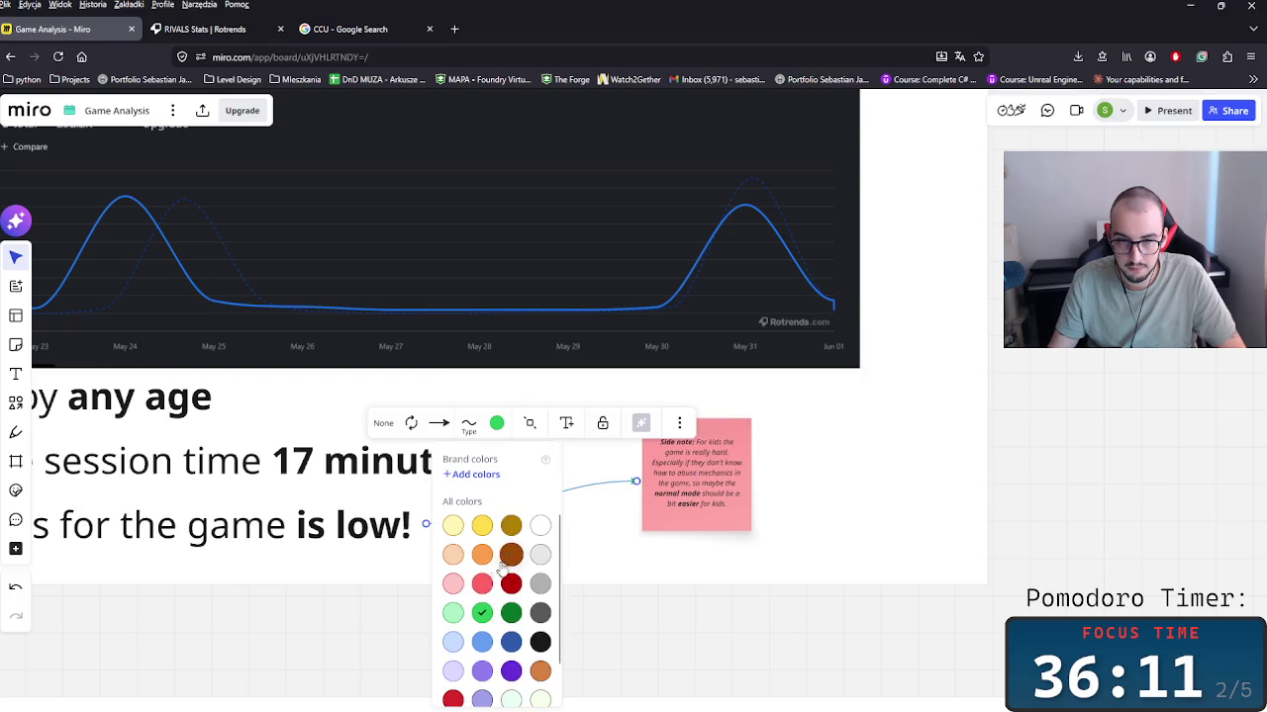
{"action": "left_click", "coordinate": [511, 584]}
Step: Delete the sticky's old text, leaving only 'Side note:'
{"action": "left_click", "coordinate": [707, 475]}
{"action": "mouse_move", "coordinate": [710, 473]}
{"action": "left_mouse_down"}
{"action": "mouse_move", "coordinate": [727, 504]}
{"action": "mouse_move", "coordinate": [696, 442]}
{"action": "left_mouse_up"}
{"action": "key", "text": "BackSpace"}
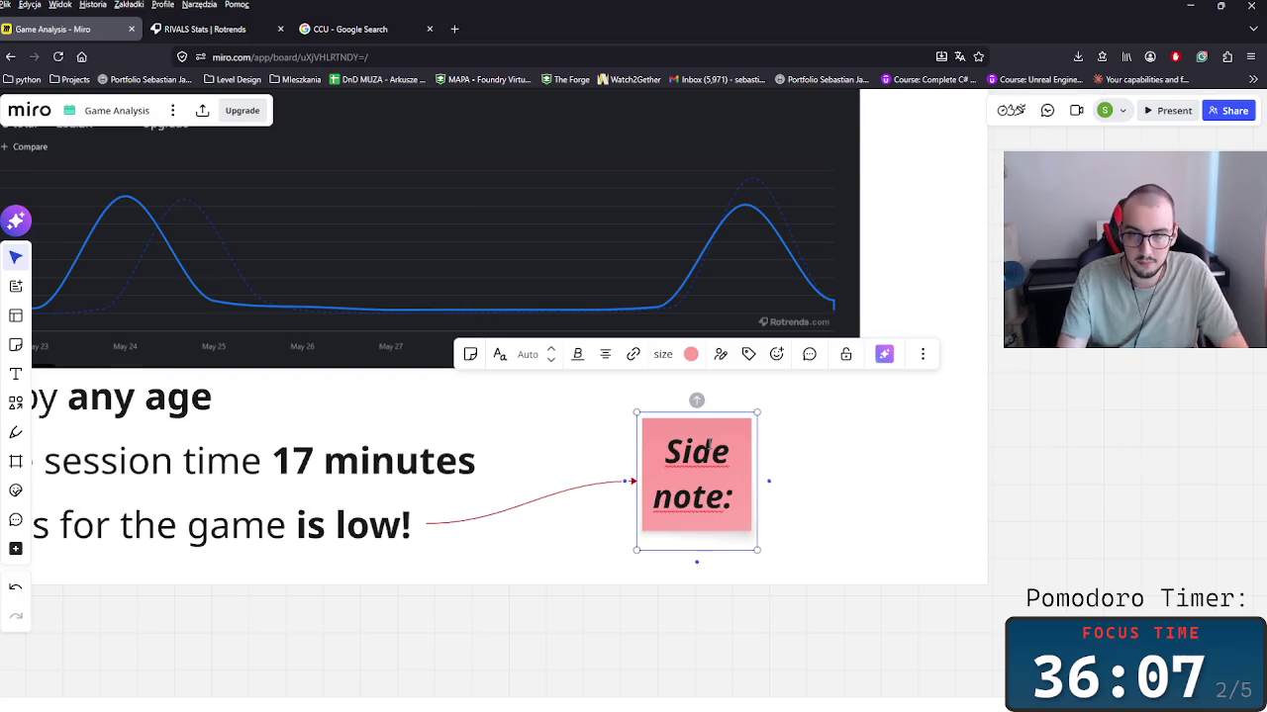
Step: Write 'The game could offer a free rewards for making this game as a favorite', bolding the ending
{"action": "type", "text": "The gam"}
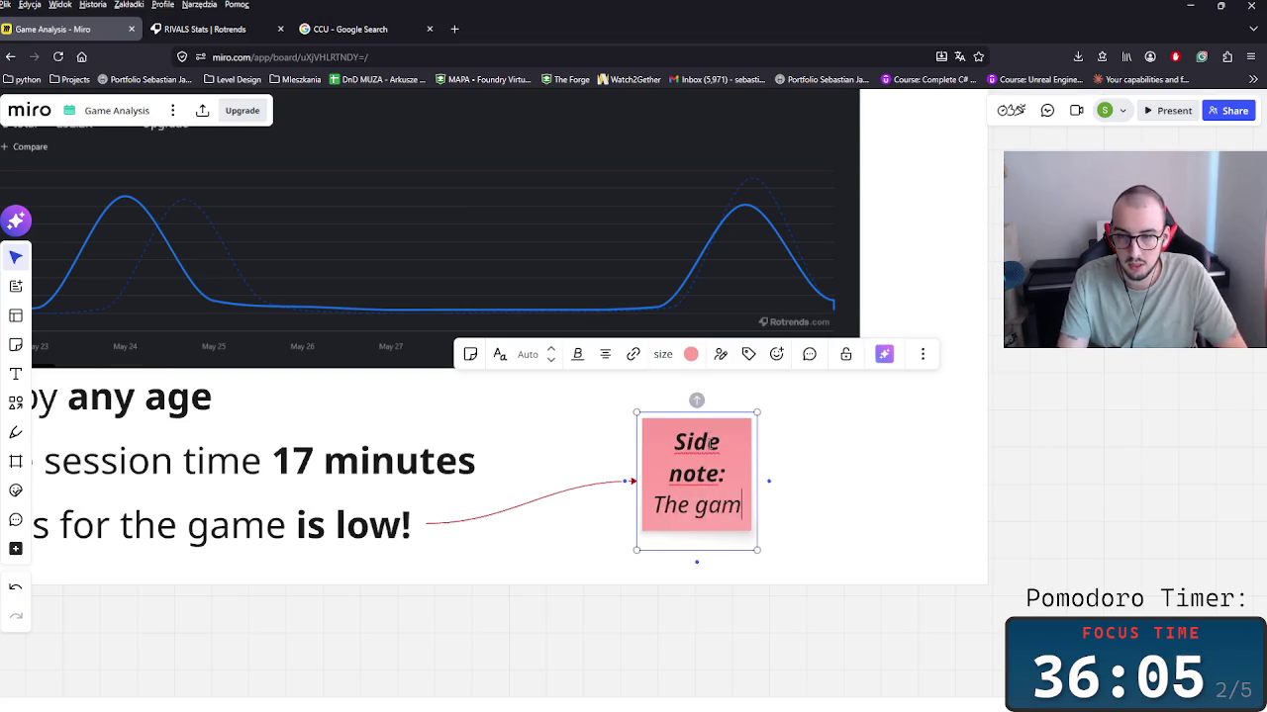
{"action": "type", "text": "e"}
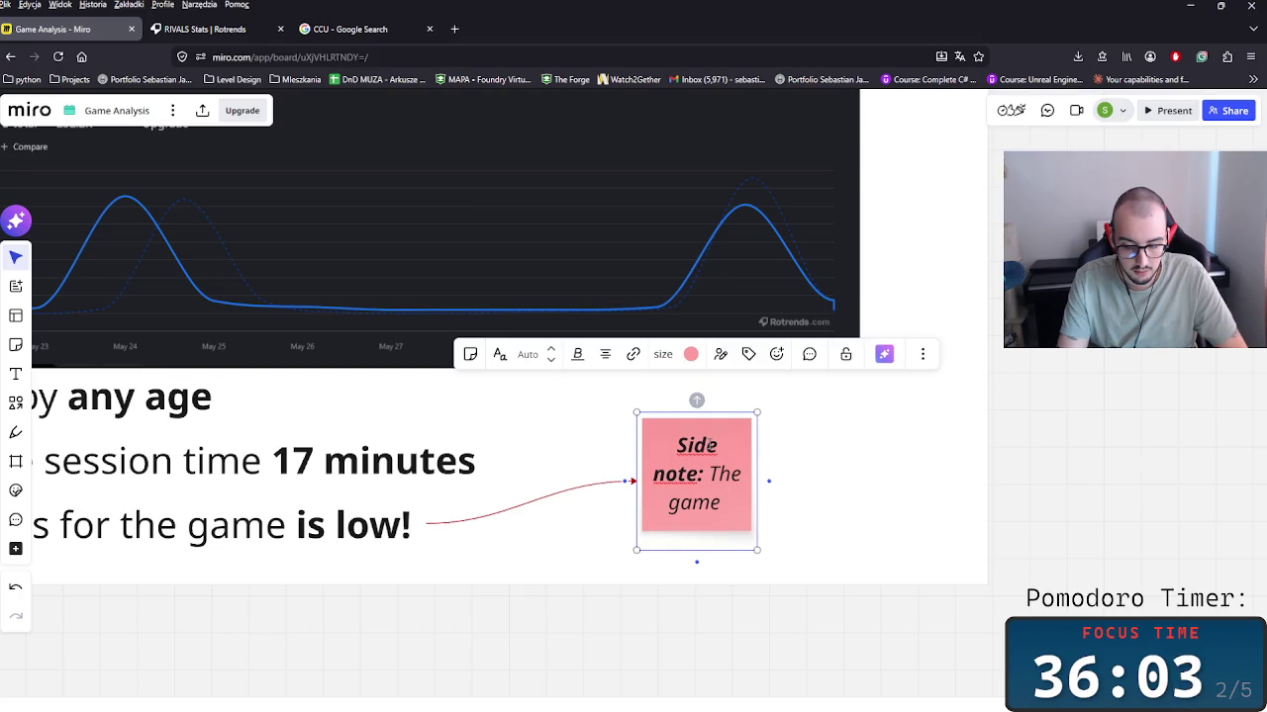
{"action": "type", "text": " could offer "}
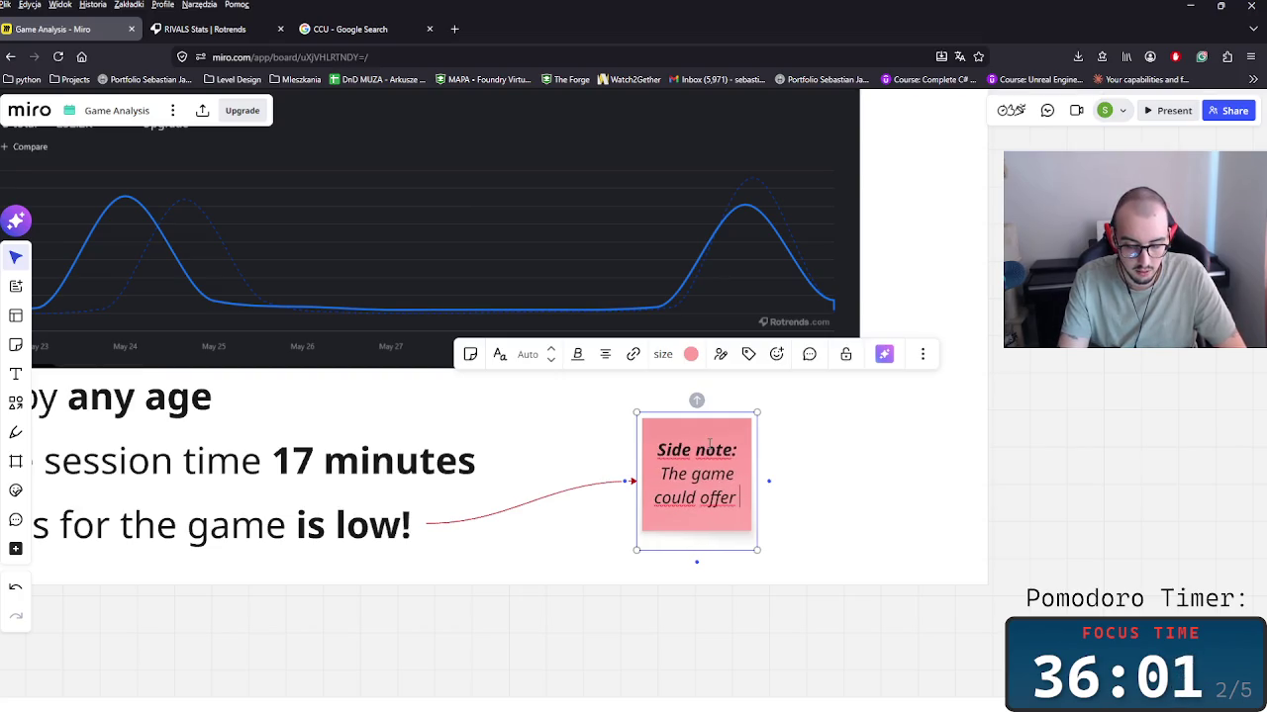
{"action": "type", "text": "a free re"}
{"action": "type", "text": "wards for making the"}
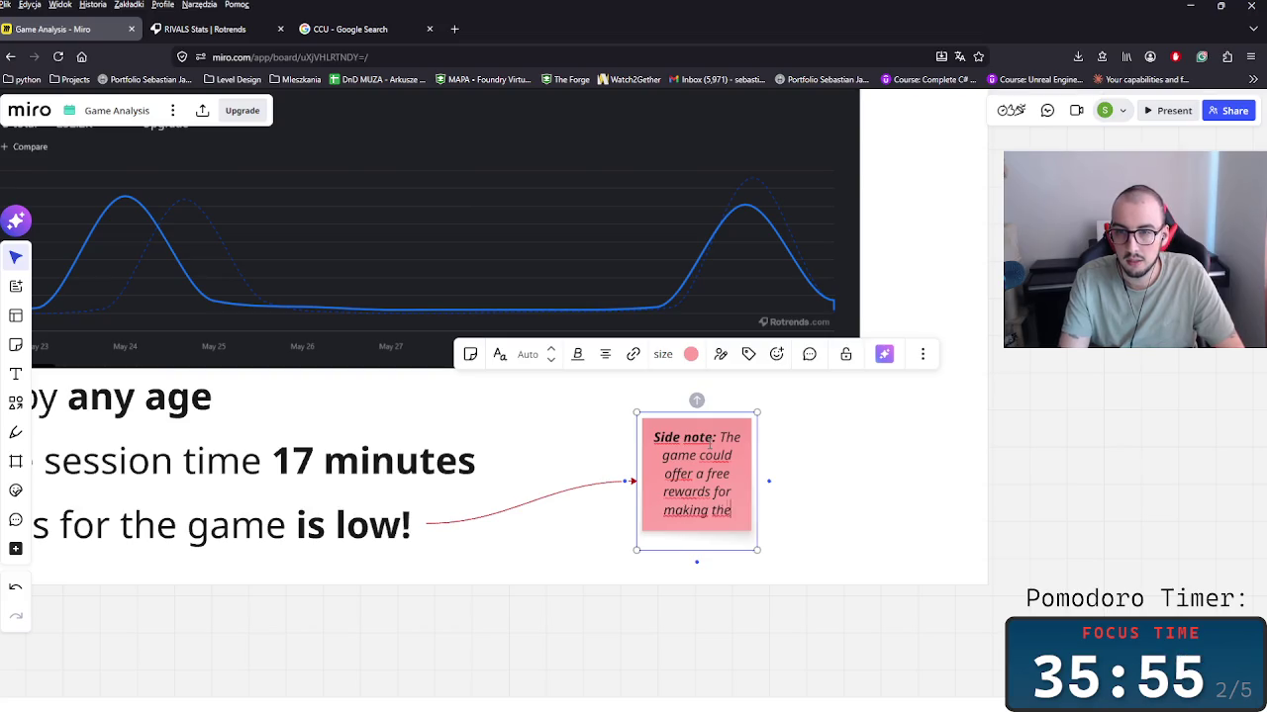
{"action": "key", "text": "BackSpace"}
{"action": "type", "text": "is the favorite game"}
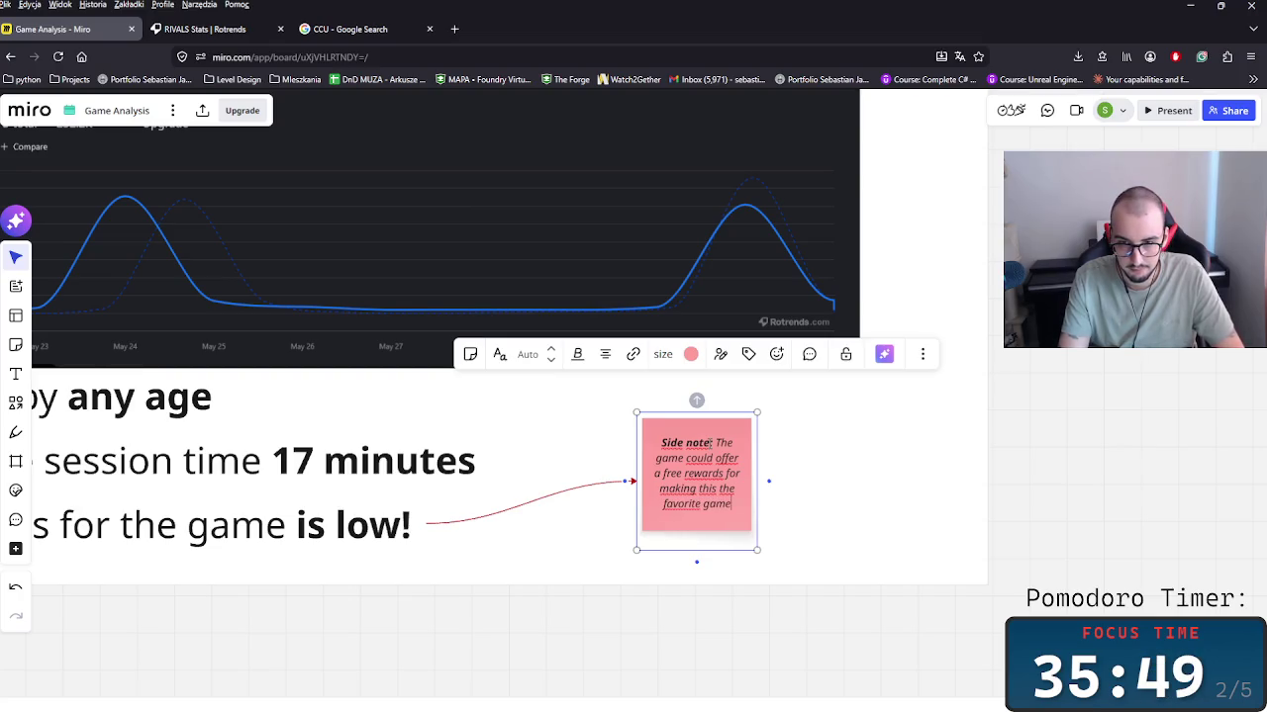
{"action": "key", "text": "BackSpace"}
{"action": "key", "text": "BackSpace"}
{"action": "key", "text": "BackSpace"}
{"action": "key", "text": "BackSpace"}
{"action": "key", "text": "BackSpace"}
{"action": "key", "text": "BackSpace"}
{"action": "type", "text": "me as a"}
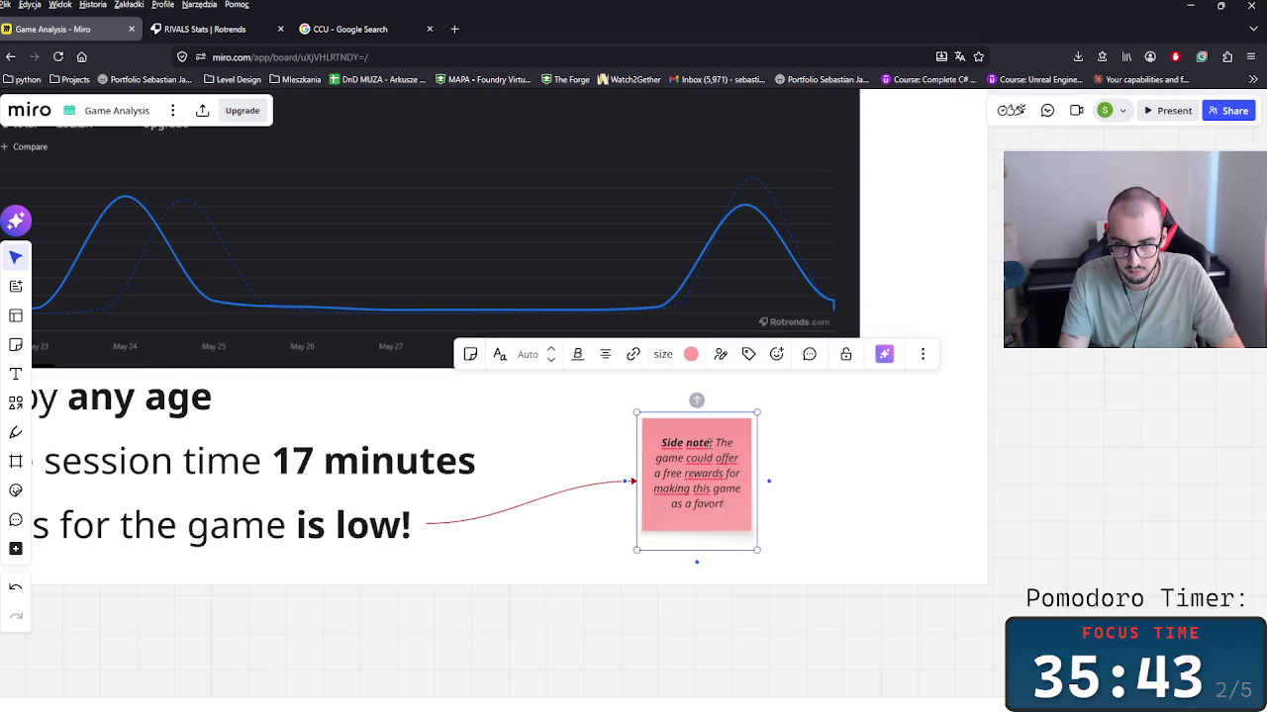
{"action": "key", "text": "shift+Left"}
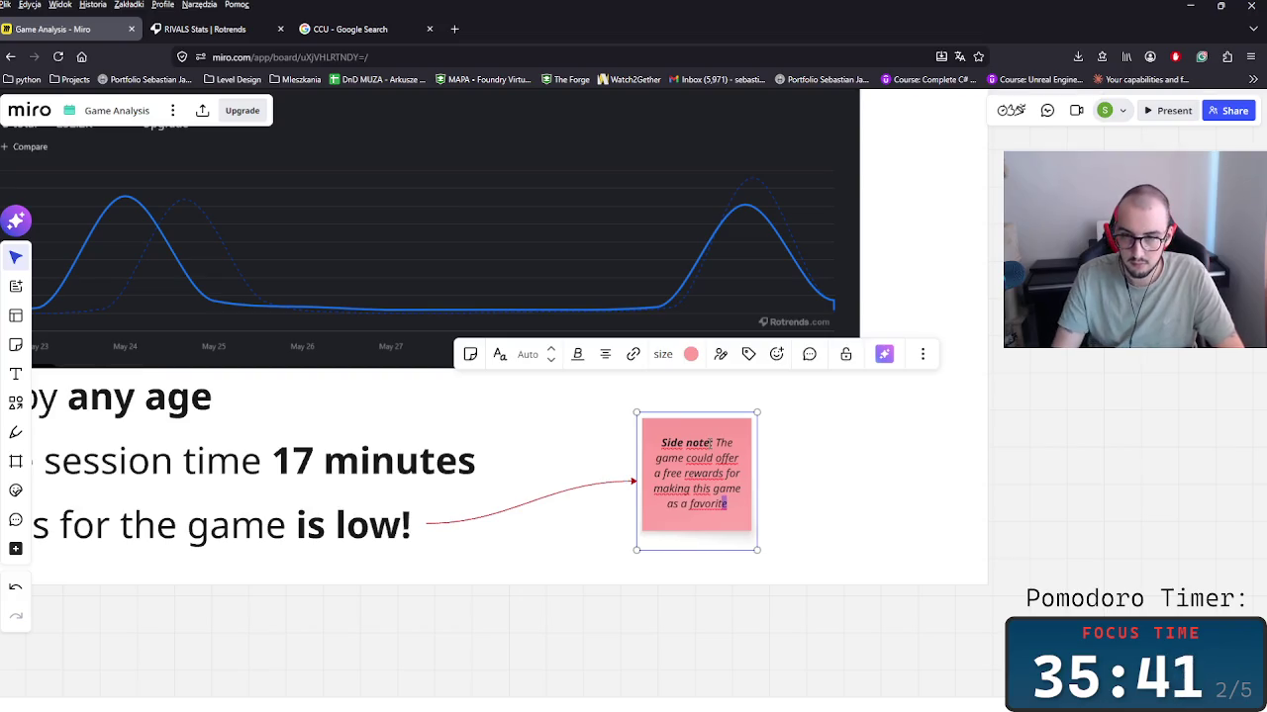
{"action": "key", "text": "shift+Left"}
{"action": "key", "text": "shift+Left"}
{"action": "key", "text": "shift+Left"}
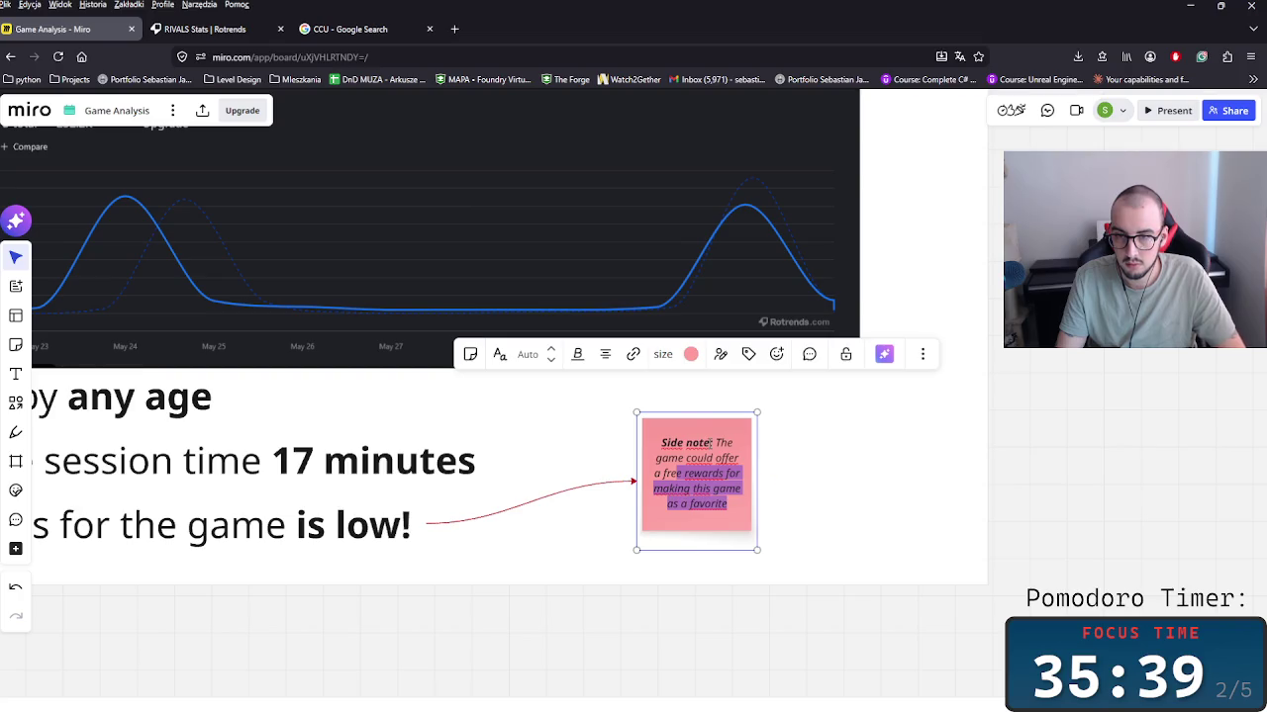
{"action": "key", "text": "ctrl+b"}
{"action": "left_click", "coordinate": [902, 532]}
{"action": "scroll", "coordinate": [901, 532], "scroll_direction": "down", "scroll_amount": 2}
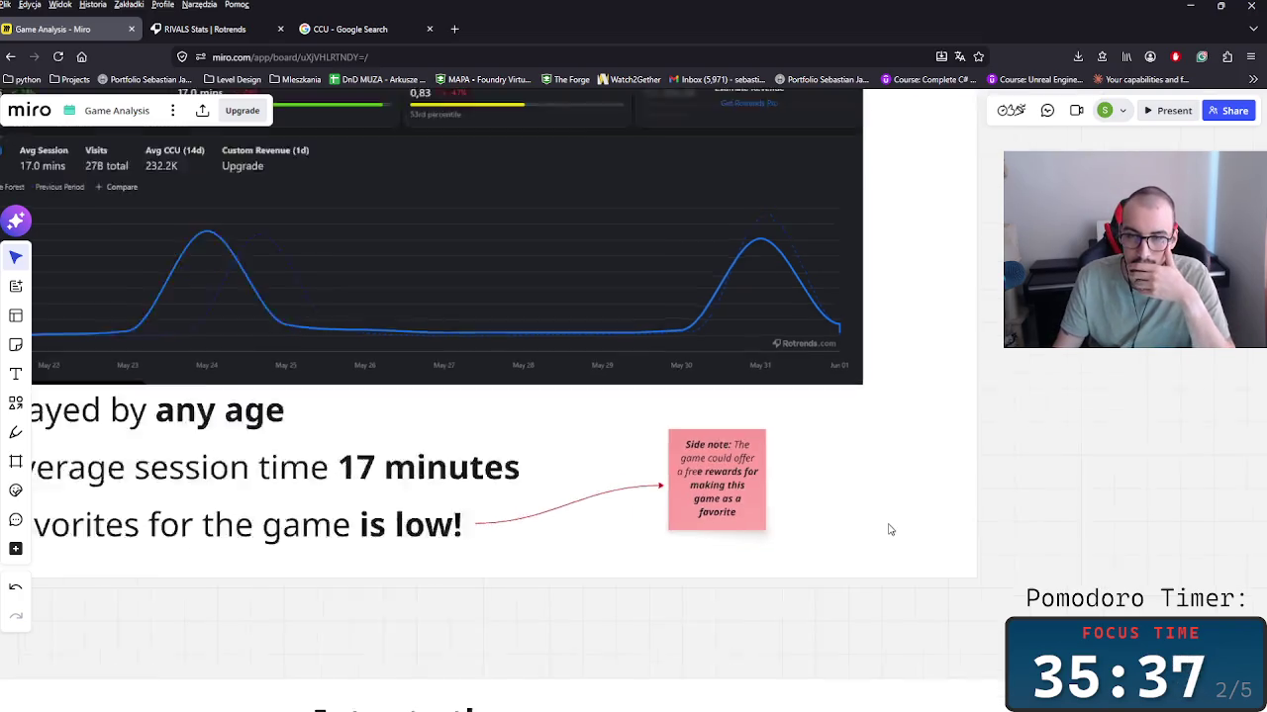
{"action": "scroll", "coordinate": [888, 525], "scroll_direction": "down", "scroll_amount": 2}
{"action": "left_click", "coordinate": [742, 482]}
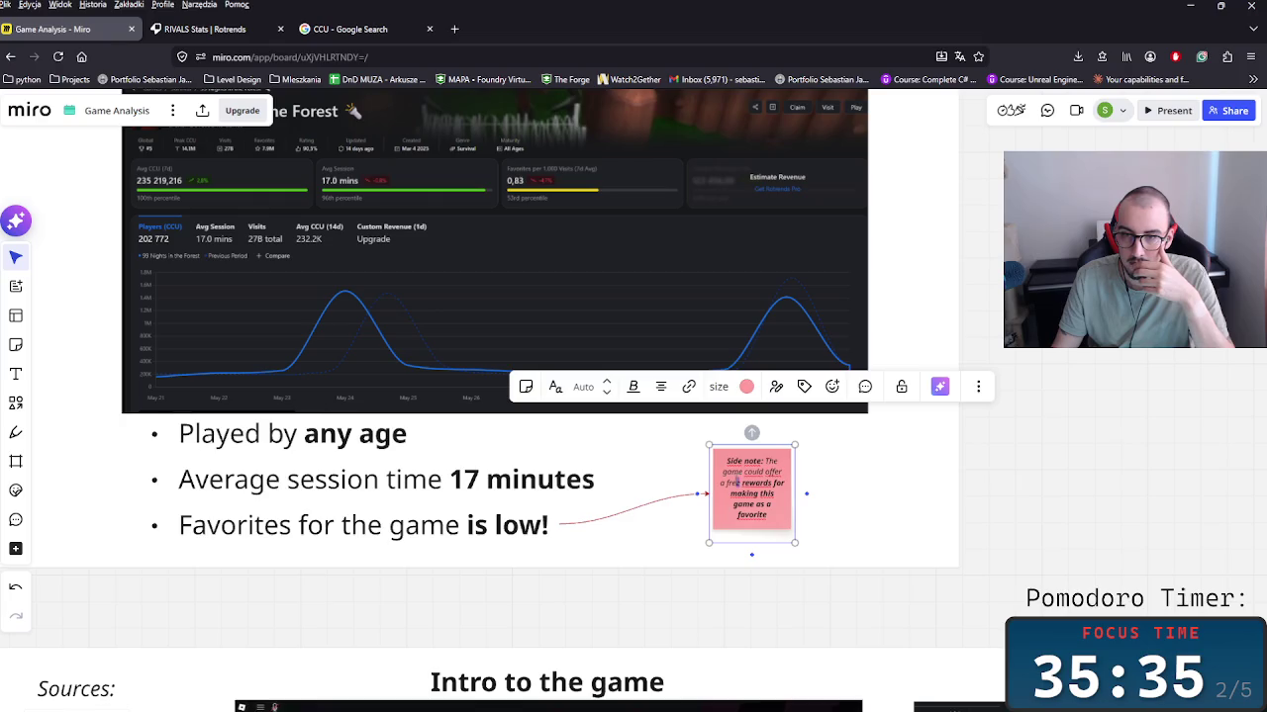
{"action": "double_click", "coordinate": [734, 481]}
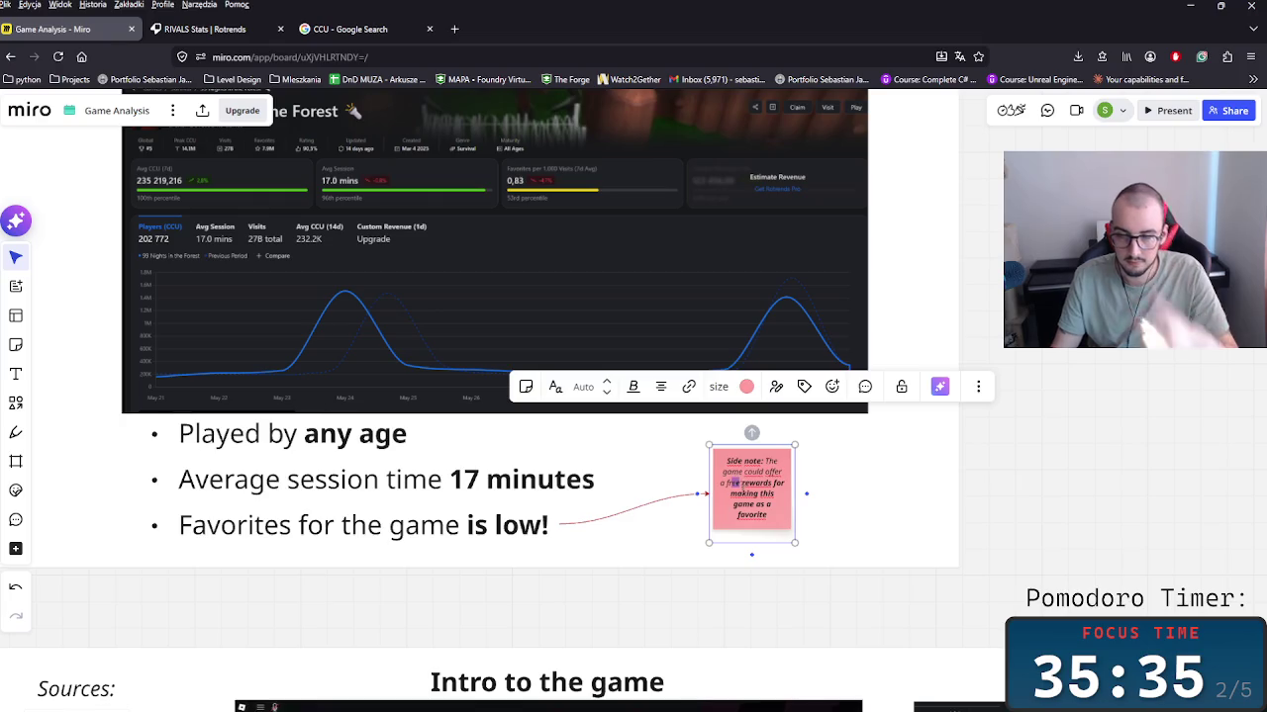
{"action": "left_click", "coordinate": [886, 533]}
{"action": "left_click_drag", "start_coordinate": [792, 451], "coordinate": [882, 553]}
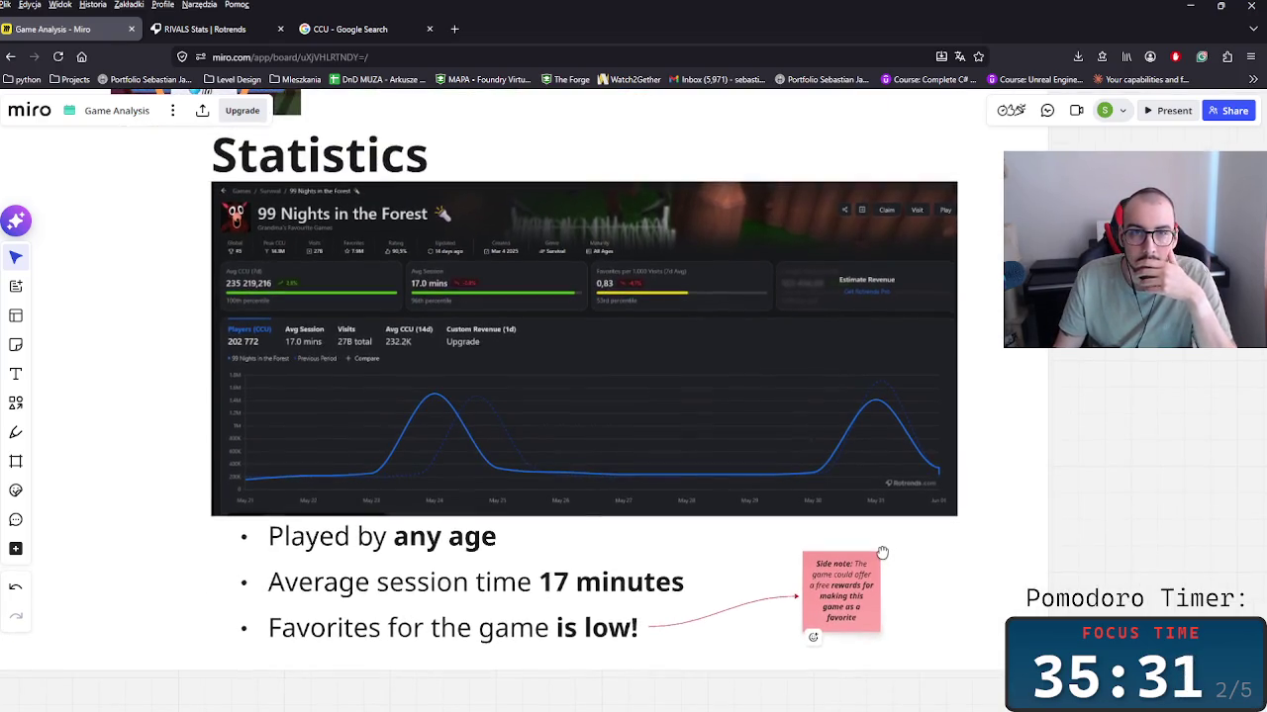
{"action": "scroll", "coordinate": [882, 553], "scroll_direction": "down", "scroll_amount": 1}
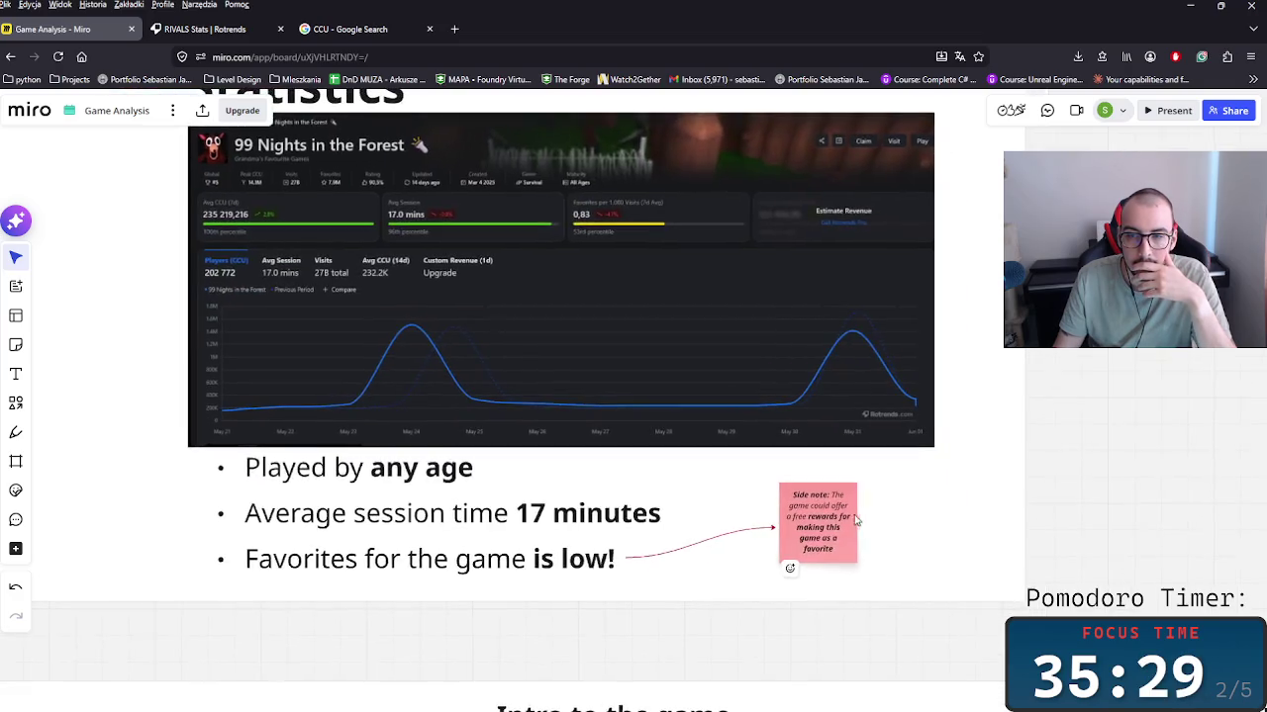
{"action": "scroll", "coordinate": [876, 554], "scroll_direction": "up", "scroll_amount": 5, "text": "ctrl"}
{"action": "left_click", "coordinate": [826, 560]}
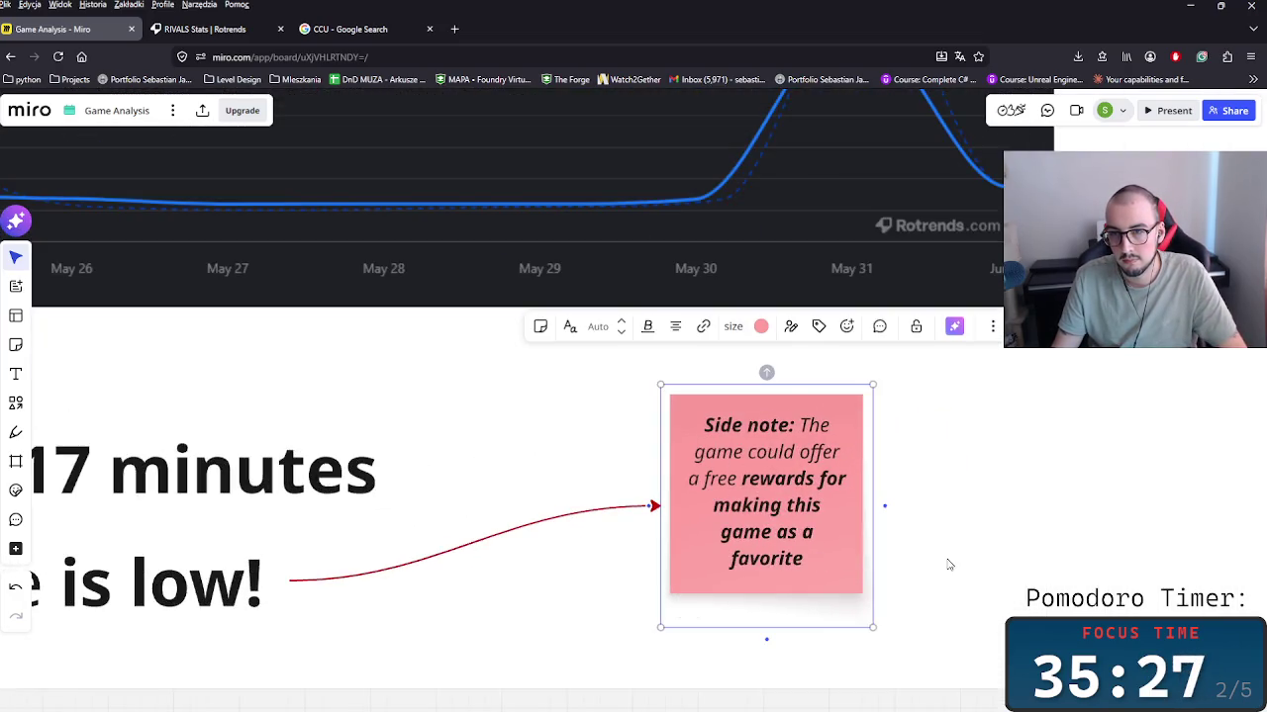
{"action": "scroll", "coordinate": [945, 564], "scroll_direction": "down", "scroll_amount": 2}
{"action": "scroll", "coordinate": [803, 544], "scroll_direction": "down", "scroll_amount": 3}
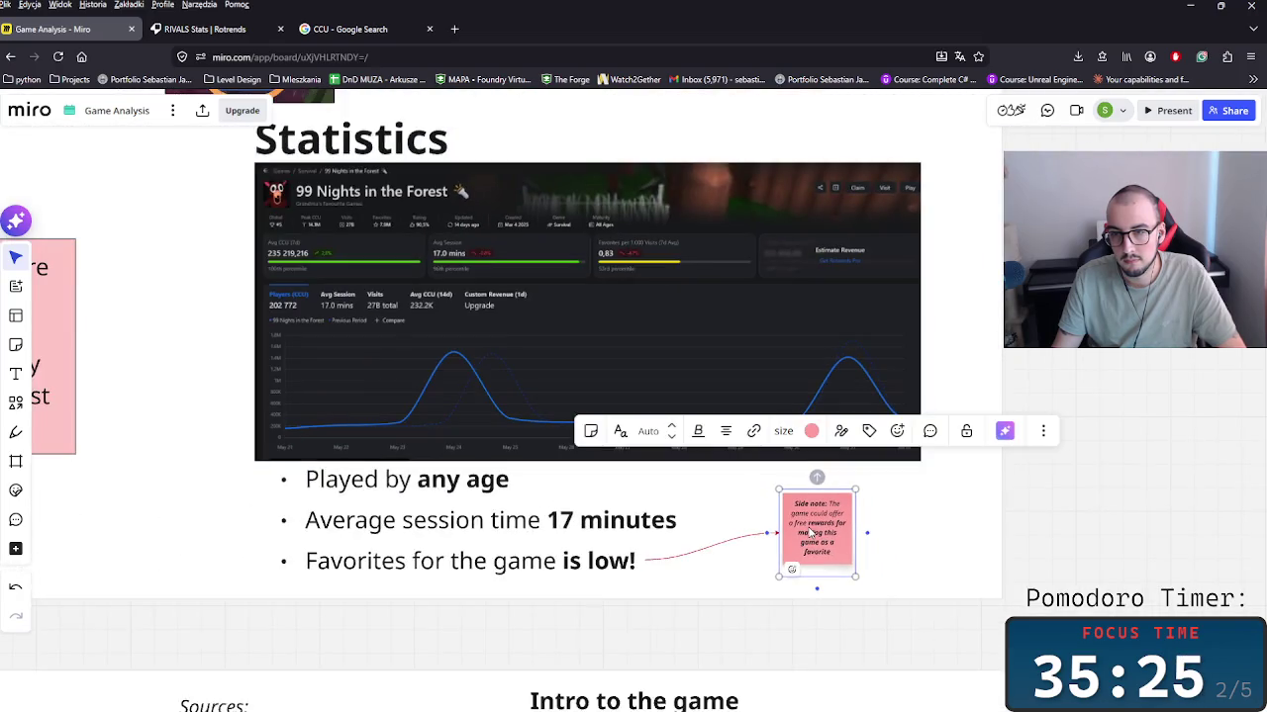
{"action": "scroll", "coordinate": [803, 545], "scroll_direction": "up", "scroll_amount": 2}
{"action": "scroll", "coordinate": [804, 544], "scroll_direction": "down", "scroll_amount": 2}
{"action": "scroll", "coordinate": [678, 535], "scroll_direction": "down", "scroll_amount": 2}
{"action": "scroll", "coordinate": [679, 534], "scroll_direction": "down", "scroll_amount": 2}
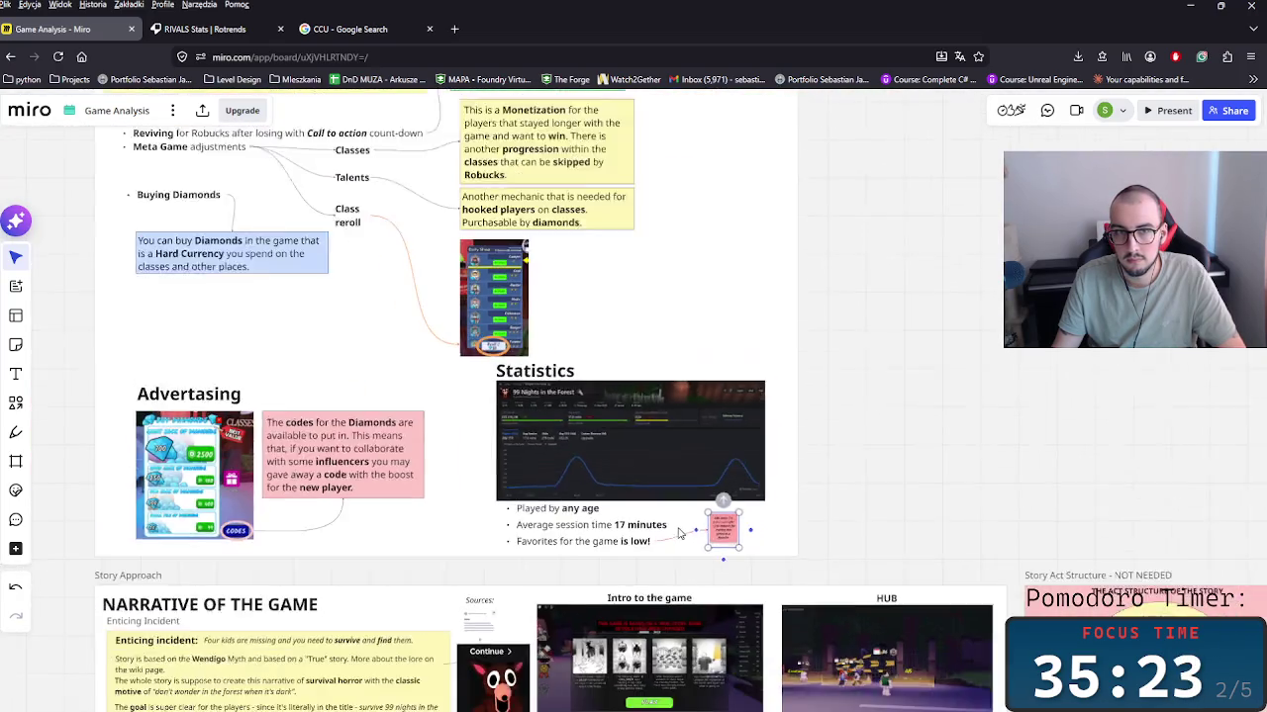
{"action": "scroll", "coordinate": [802, 583], "scroll_direction": "up", "scroll_amount": 2}
{"action": "scroll", "coordinate": [802, 583], "scroll_direction": "up", "scroll_amount": 2}
{"action": "scroll", "coordinate": [803, 583], "scroll_direction": "down", "scroll_amount": 3}
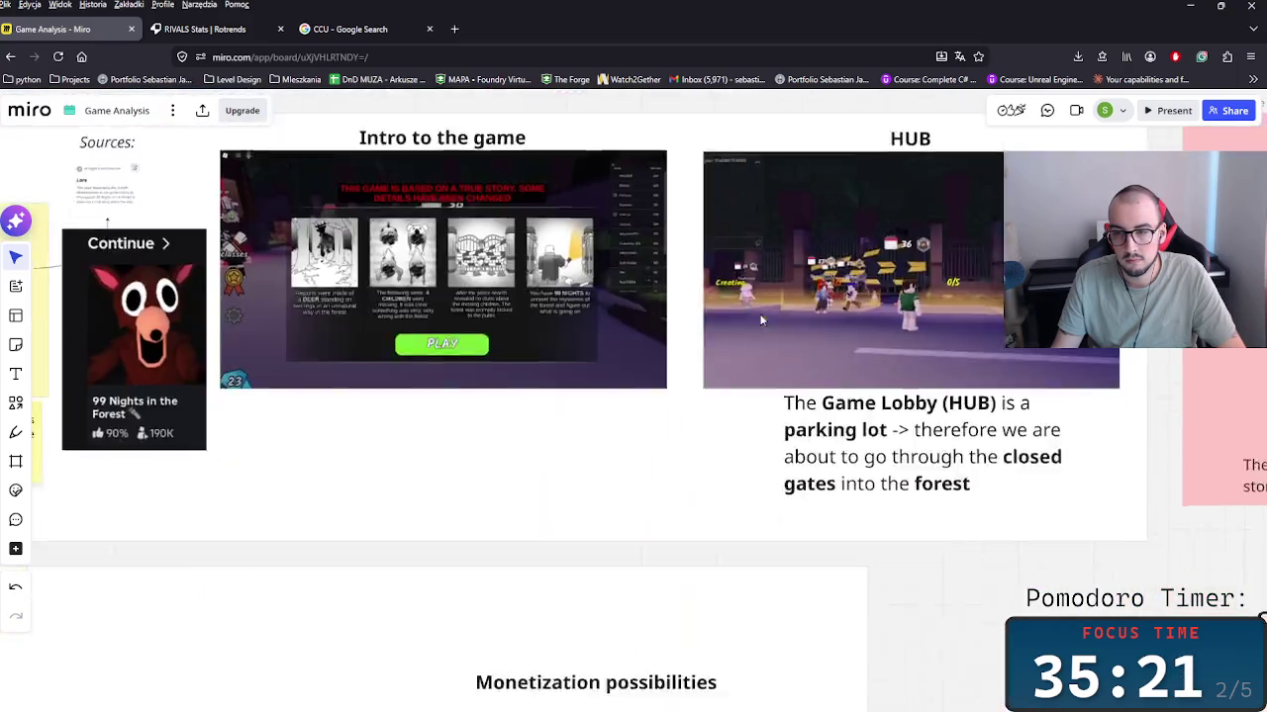
{"action": "scroll", "coordinate": [752, 564], "scroll_direction": "down", "scroll_amount": 2}
{"action": "scroll", "coordinate": [712, 549], "scroll_direction": "down", "scroll_amount": 2}
{"action": "scroll", "coordinate": [666, 537], "scroll_direction": "up", "scroll_amount": 2}
{"action": "scroll", "coordinate": [666, 537], "scroll_direction": "up", "scroll_amount": 3}
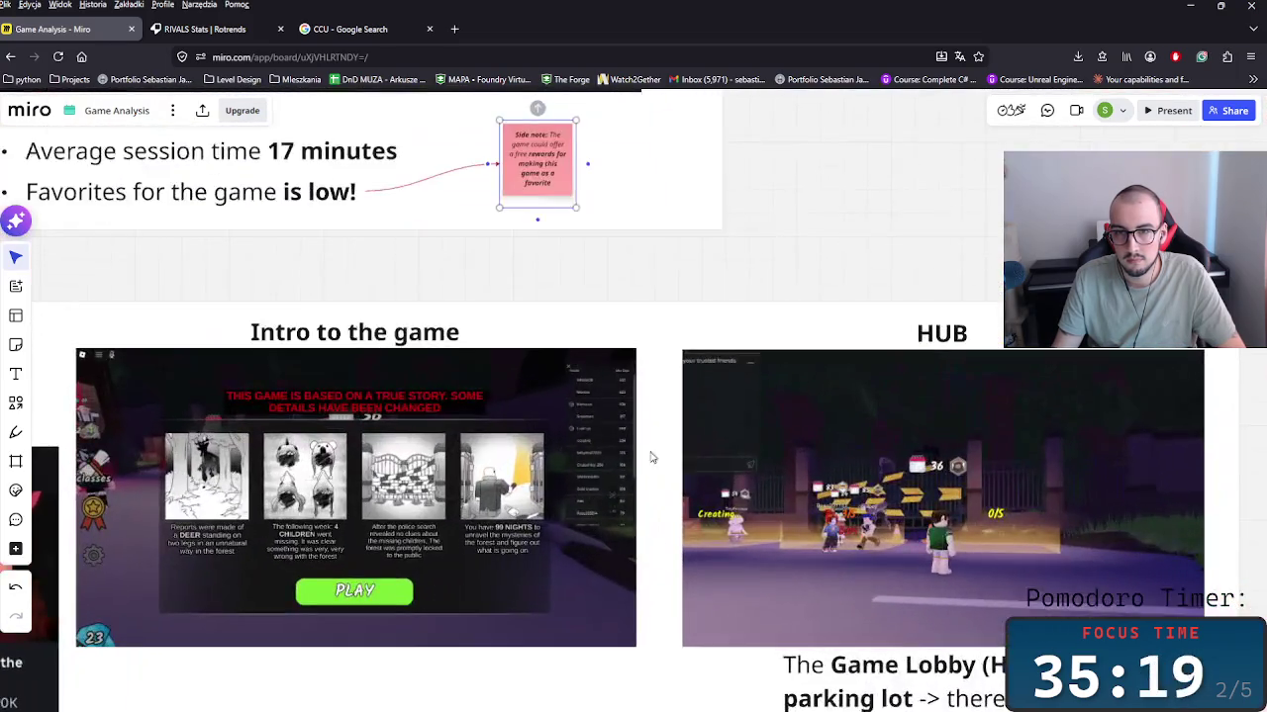
{"action": "scroll", "coordinate": [650, 452], "scroll_direction": "up", "scroll_amount": 2}
{"action": "scroll", "coordinate": [627, 274], "scroll_direction": "up", "scroll_amount": 3}
{"action": "left_click", "coordinate": [578, 408]}
Step: Place the new pink sticky beside the side note and start writing that the game lacks boosts and start packages
{"action": "left_click_drag", "start_coordinate": [775, 417], "coordinate": [648, 409]}
{"action": "left_click", "coordinate": [651, 412]}
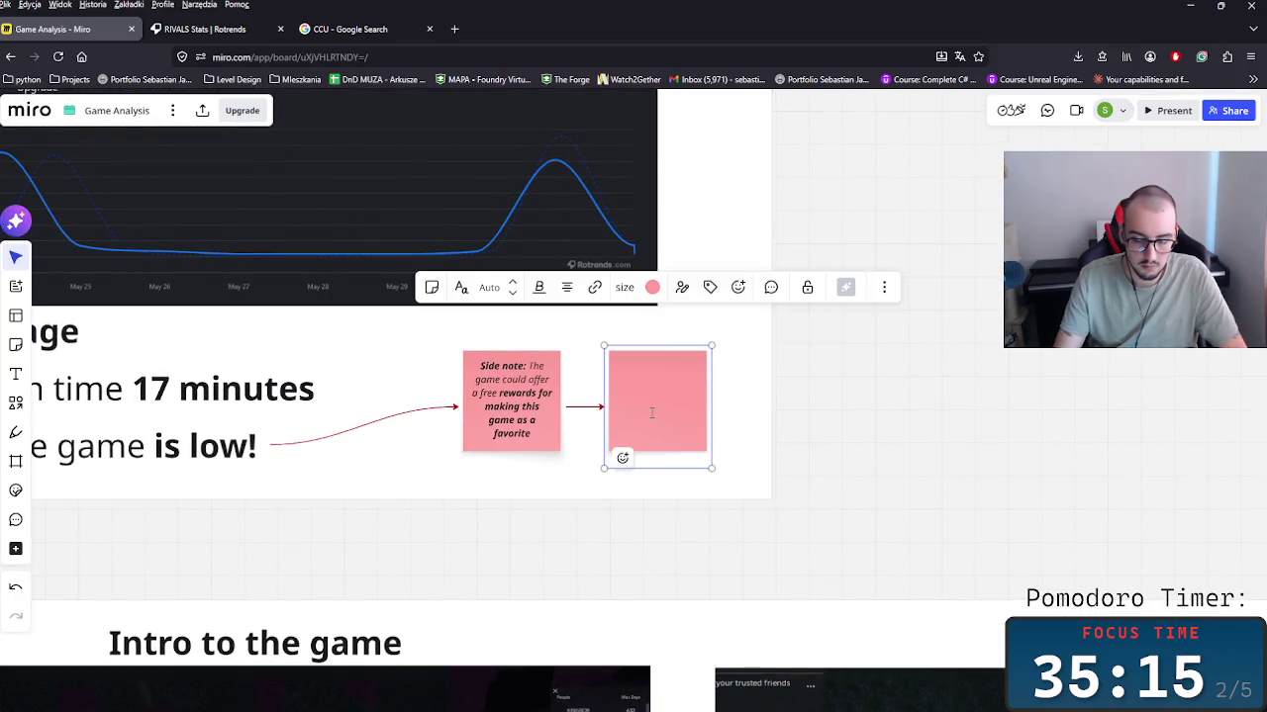
{"action": "type", "text": "The game d"}
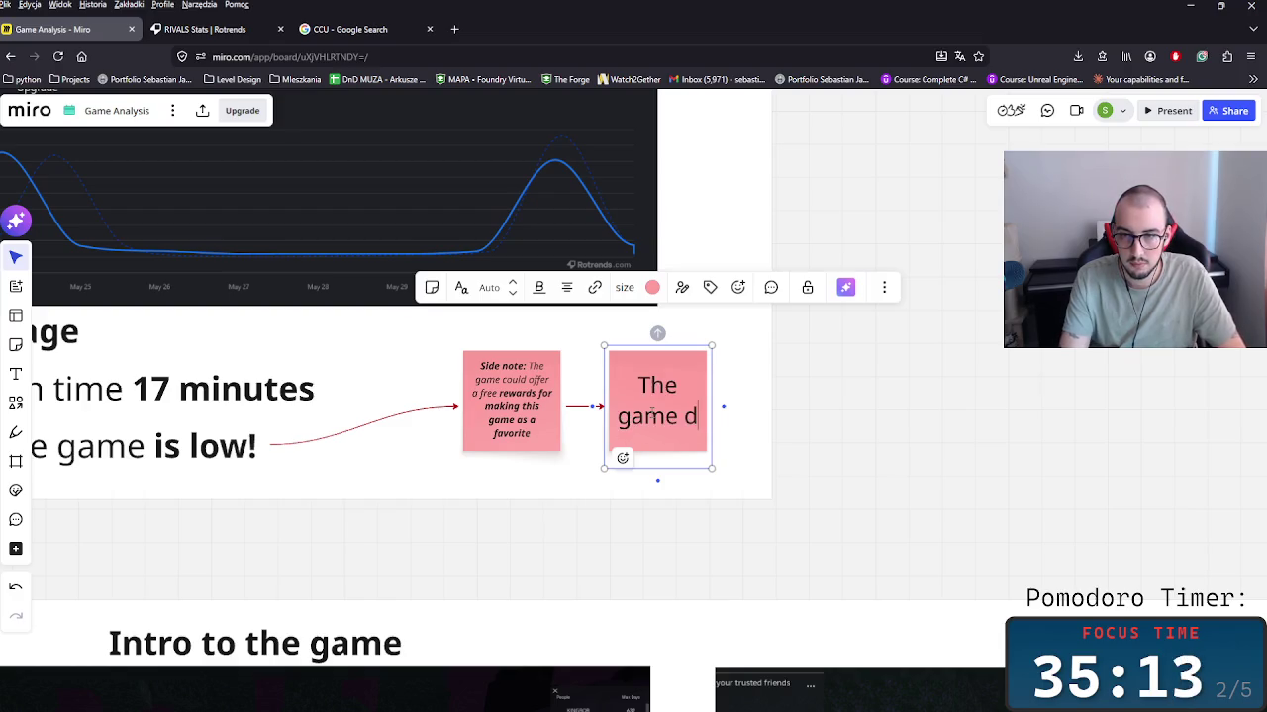
{"action": "key", "text": "BackSpace"}
{"action": "type", "text": "clearly lacks to"}
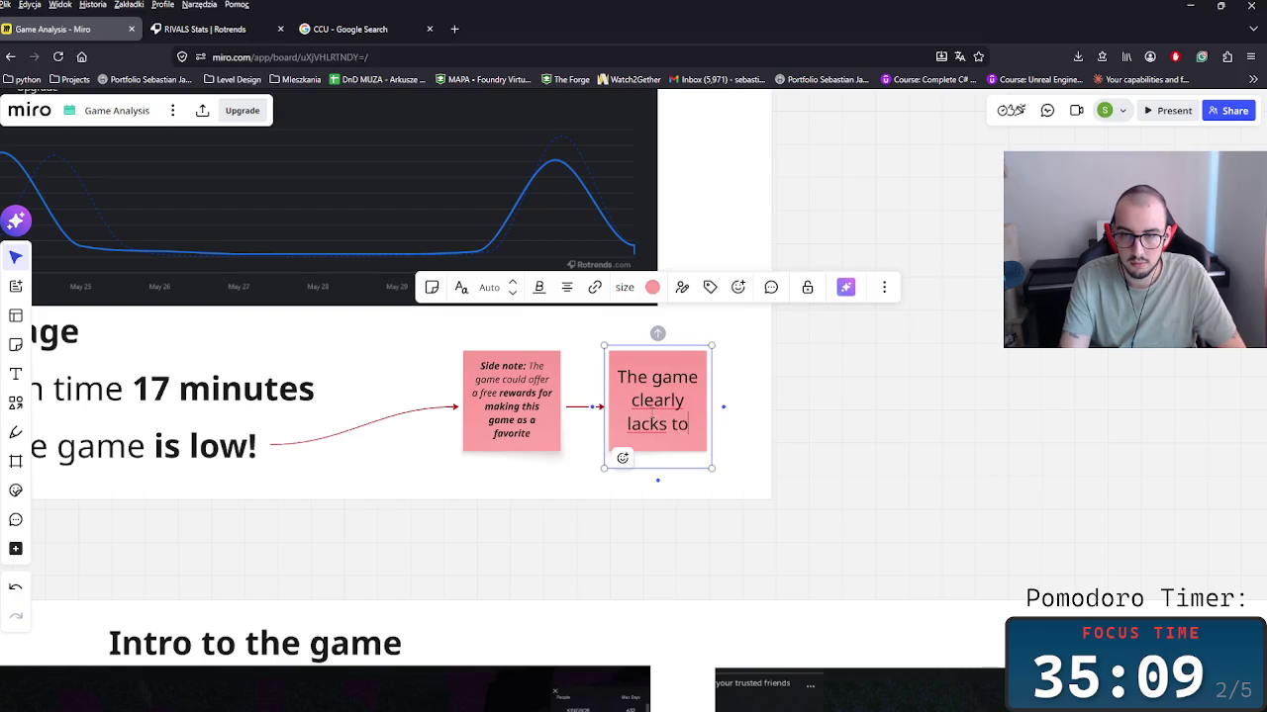
{"action": "key", "text": "BackSpace"}
{"action": "type", "text": "hose boost"}
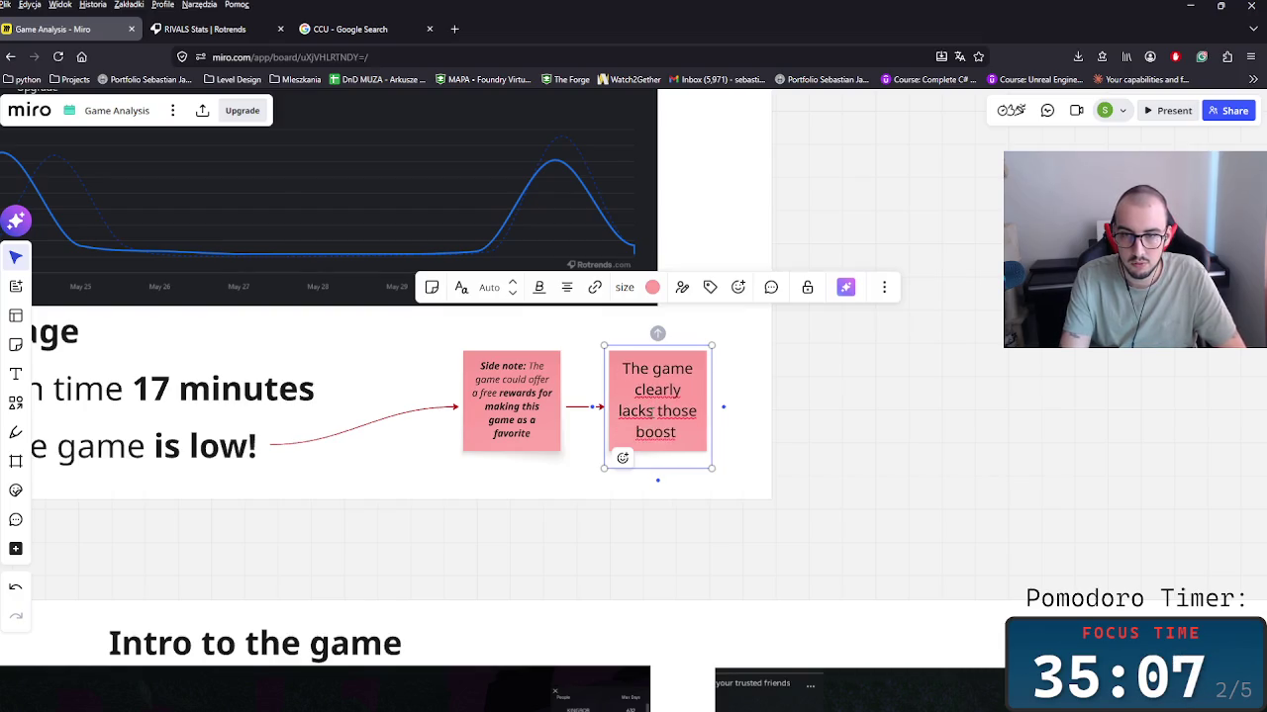
{"action": "type", "text": "s for a start"}
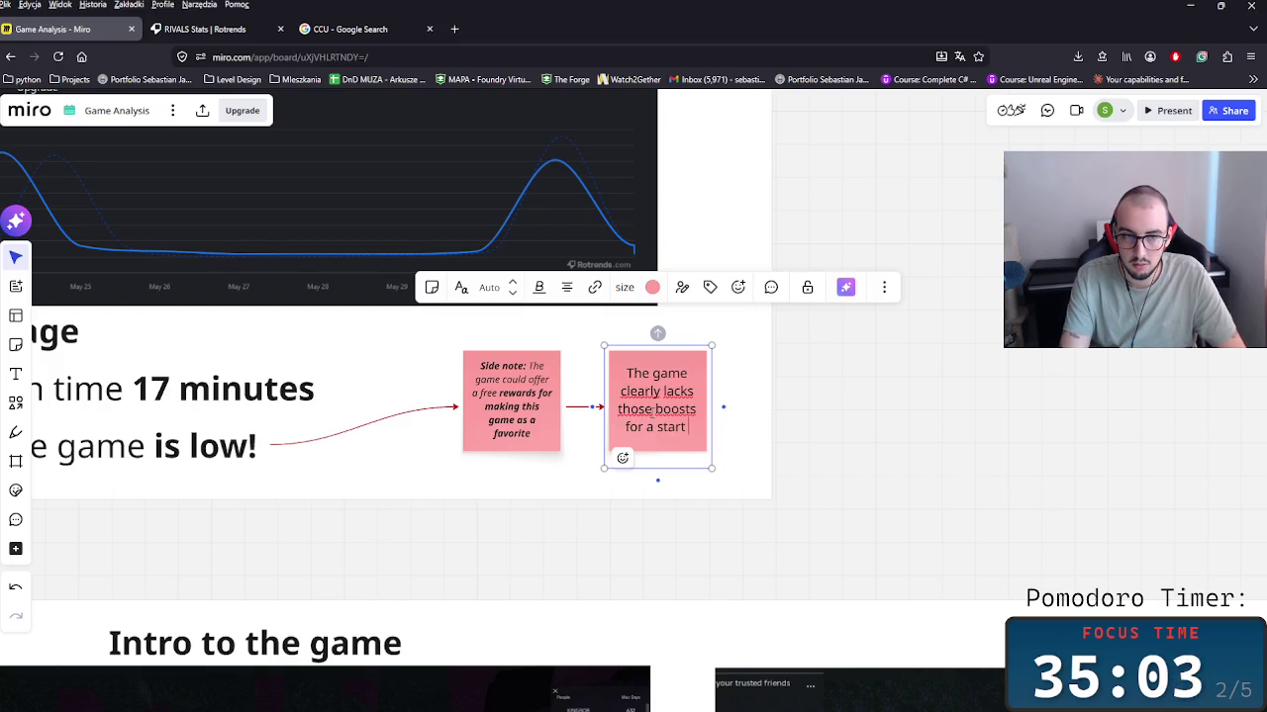
{"action": "type", "text": "ckac"}
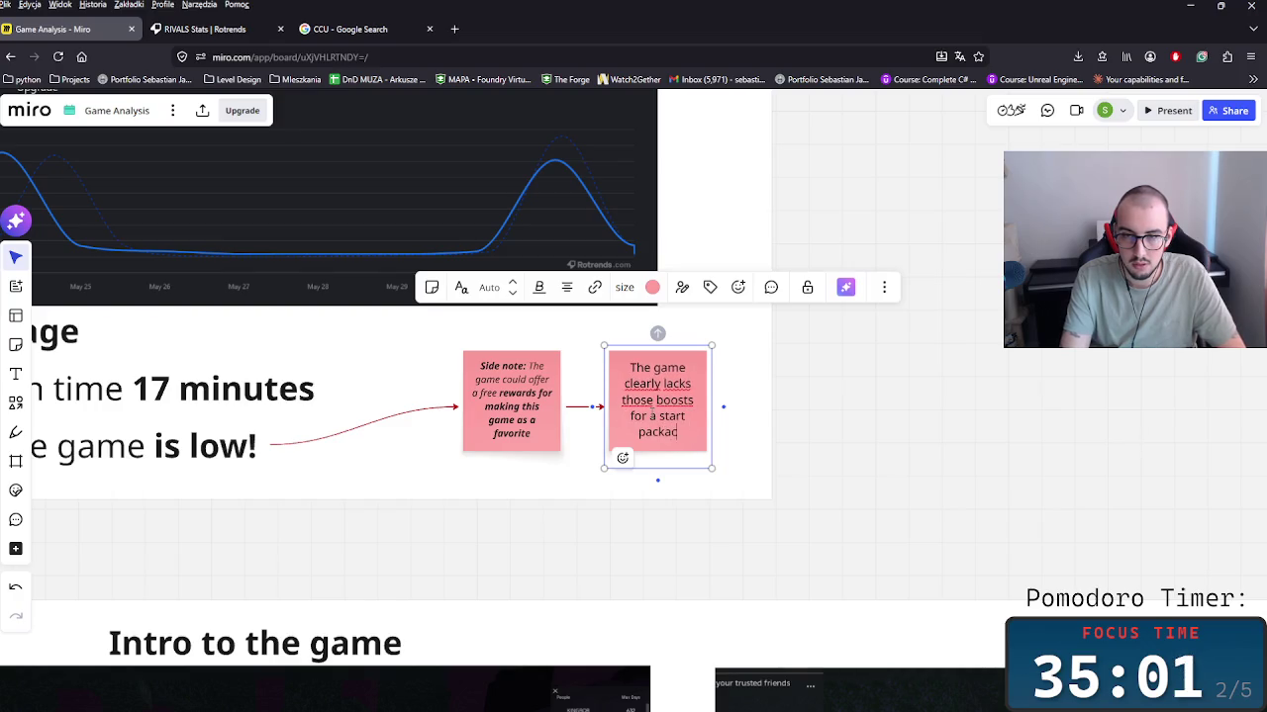
{"action": "key", "text": "BackSpace"}
{"action": "type", "text": "ges, so there is "}
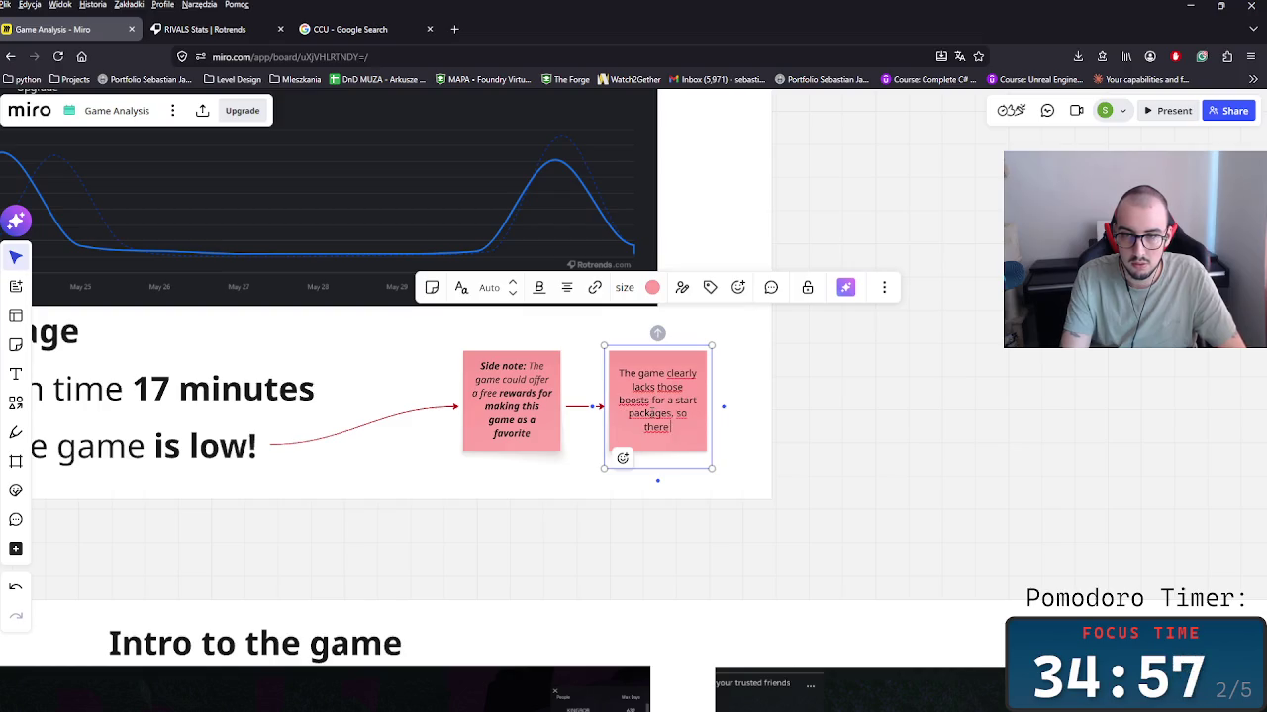
{"action": "type", "text": "a lot of"}
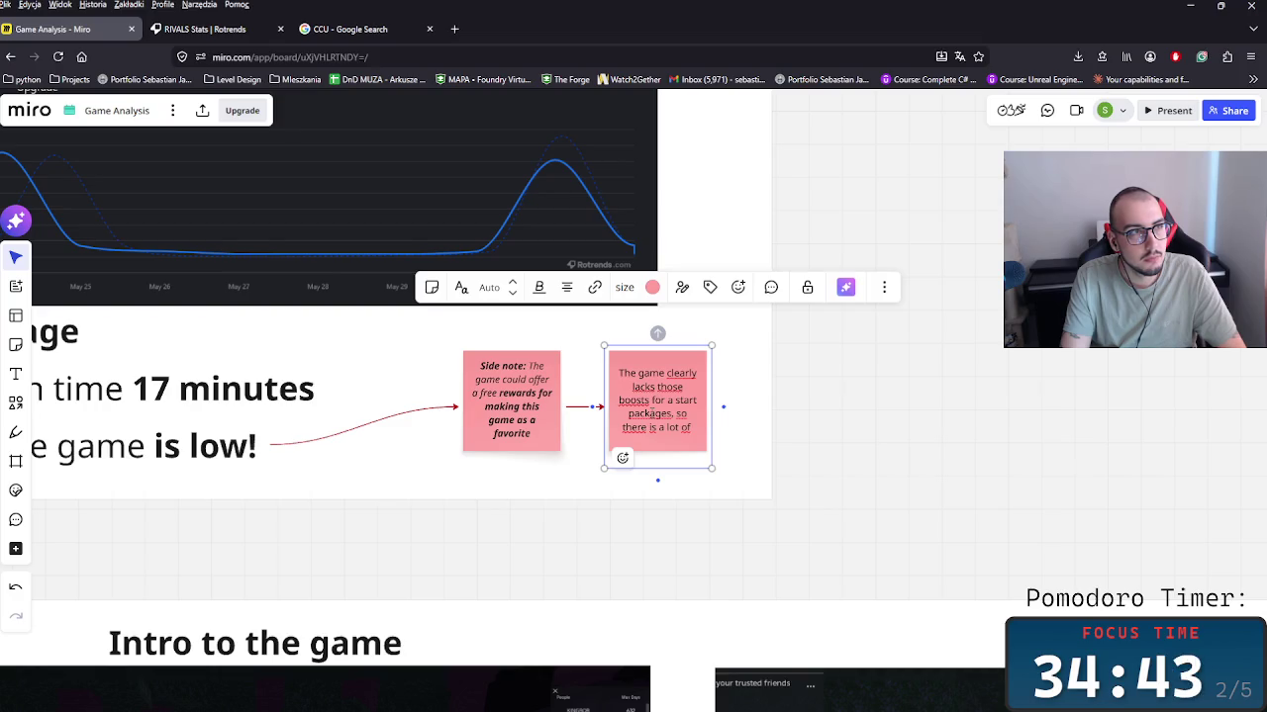
Step: Finish the note with 'so that is an obvious area to improve for better earnings'
{"action": "type", "text": " area to"}
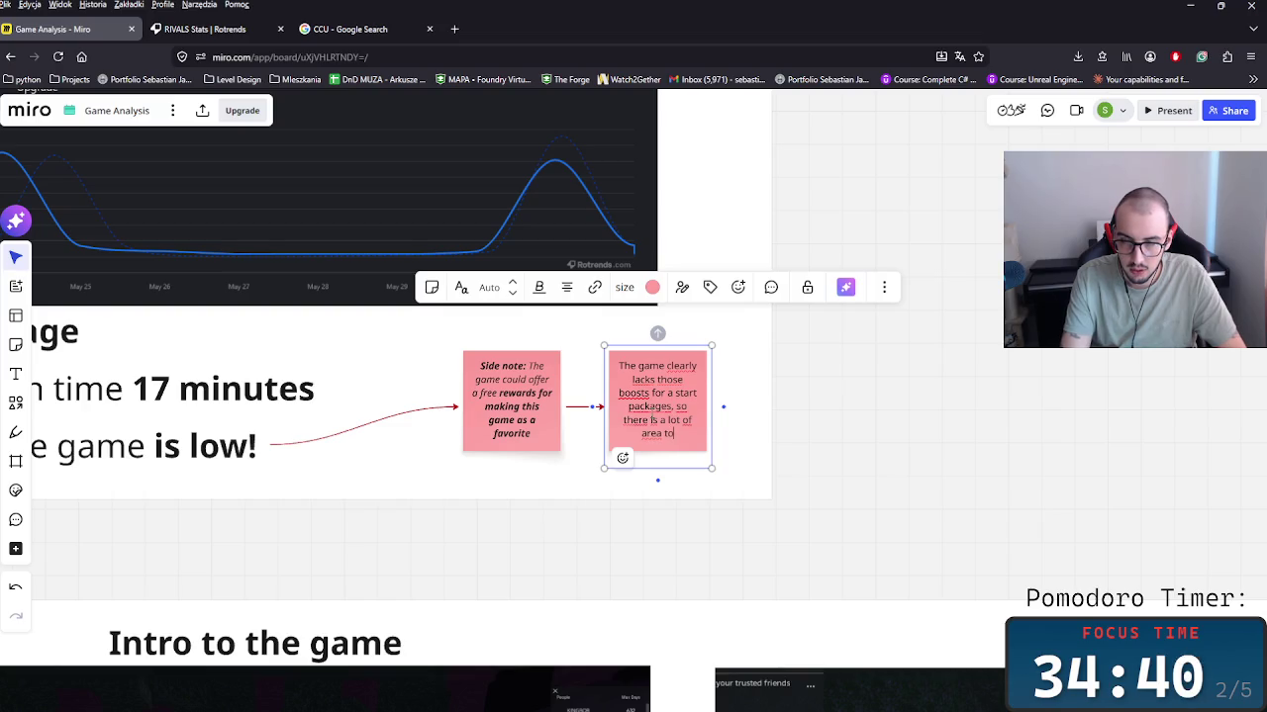
{"action": "key", "text": "BackSpace"}
{"action": "key", "text": "BackSpace"}
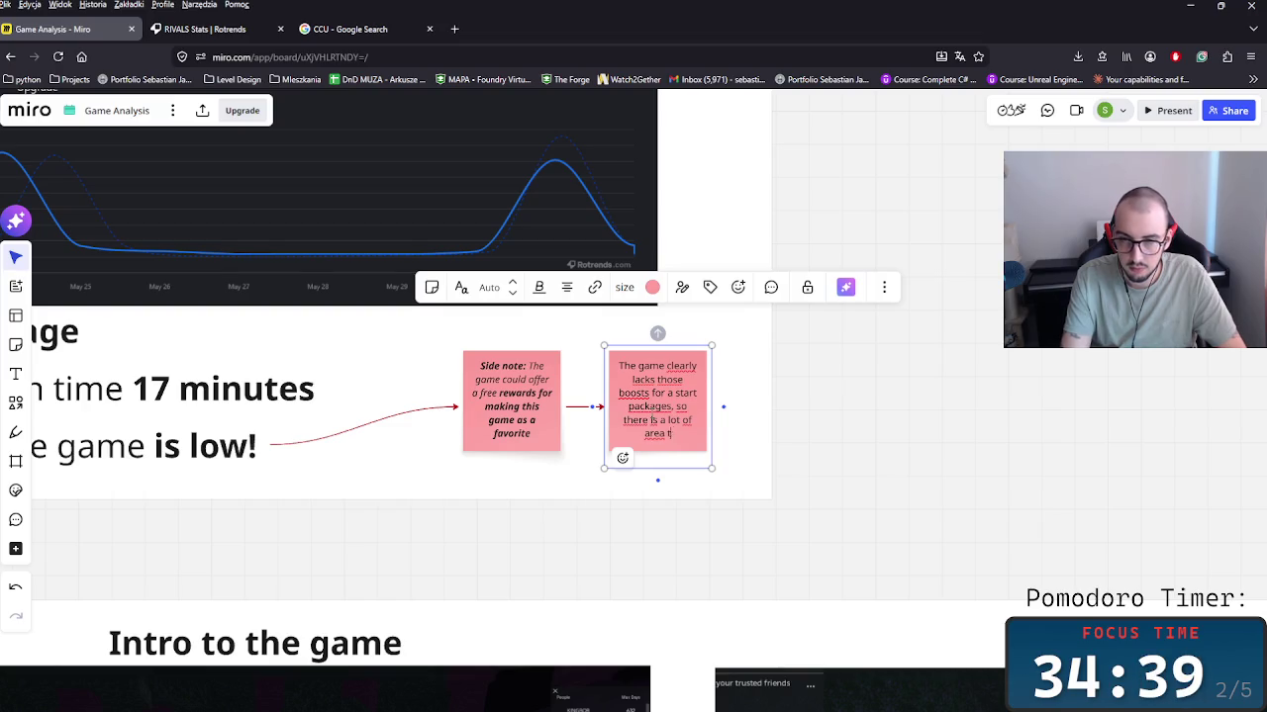
{"action": "key", "text": "BackSpace"}
{"action": "key", "text": "BackSpace"}
{"action": "key", "text": "BackSpace"}
{"action": "key", "text": "BackSpace"}
{"action": "key", "text": "BackSpace"}
{"action": "key", "text": "BackSpace"}
{"action": "key", "text": "BackSpace"}
{"action": "key", "text": "BackSpace"}
{"action": "key", "text": "BackSpace"}
{"action": "key", "text": "BackSpace"}
{"action": "key", "text": "BackSpace"}
{"action": "key", "text": "BackSpace"}
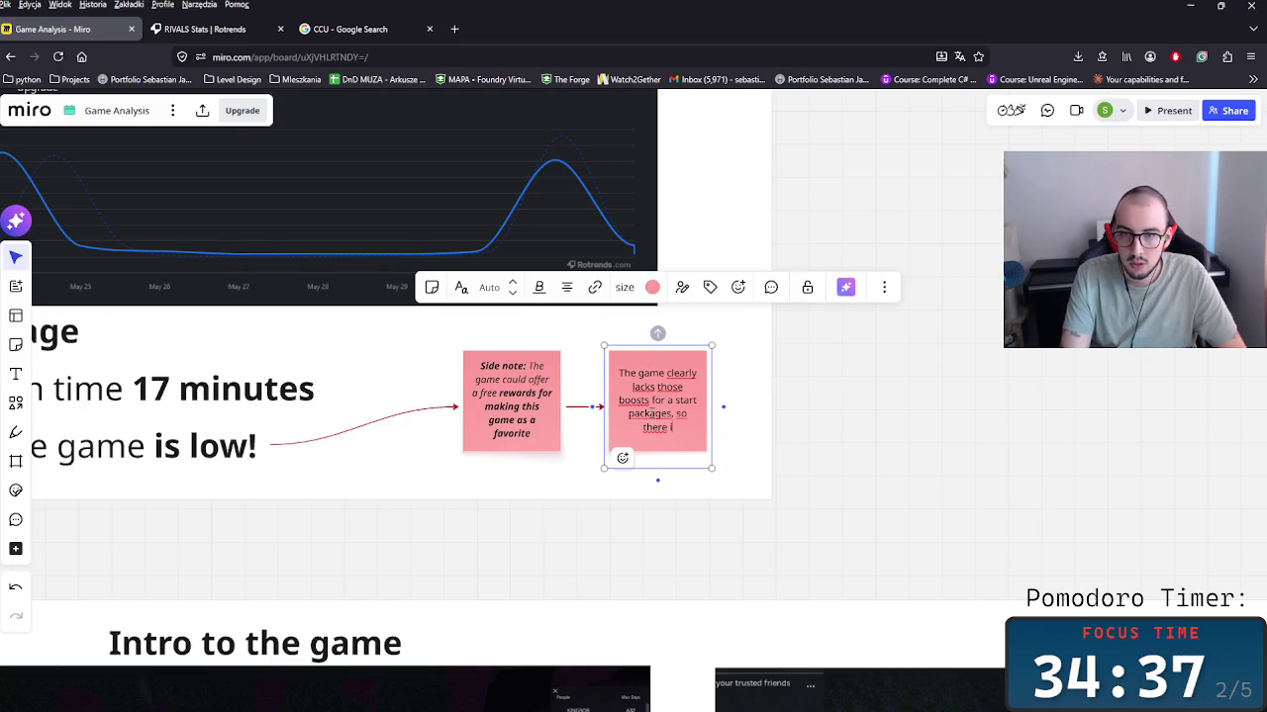
{"action": "key", "text": "BackSpace"}
{"action": "key", "text": "BackSpace"}
{"action": "key", "text": "BackSpace"}
{"action": "type", "text": "a"}
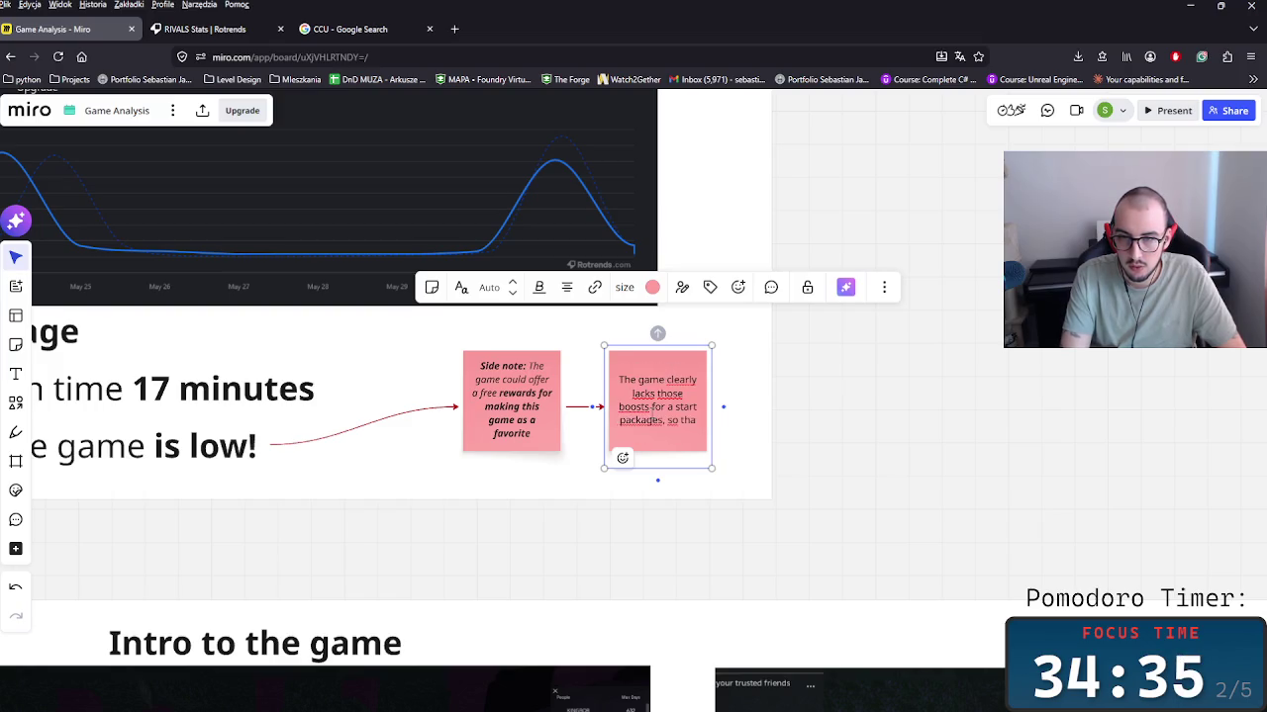
{"action": "type", "text": "t is a"}
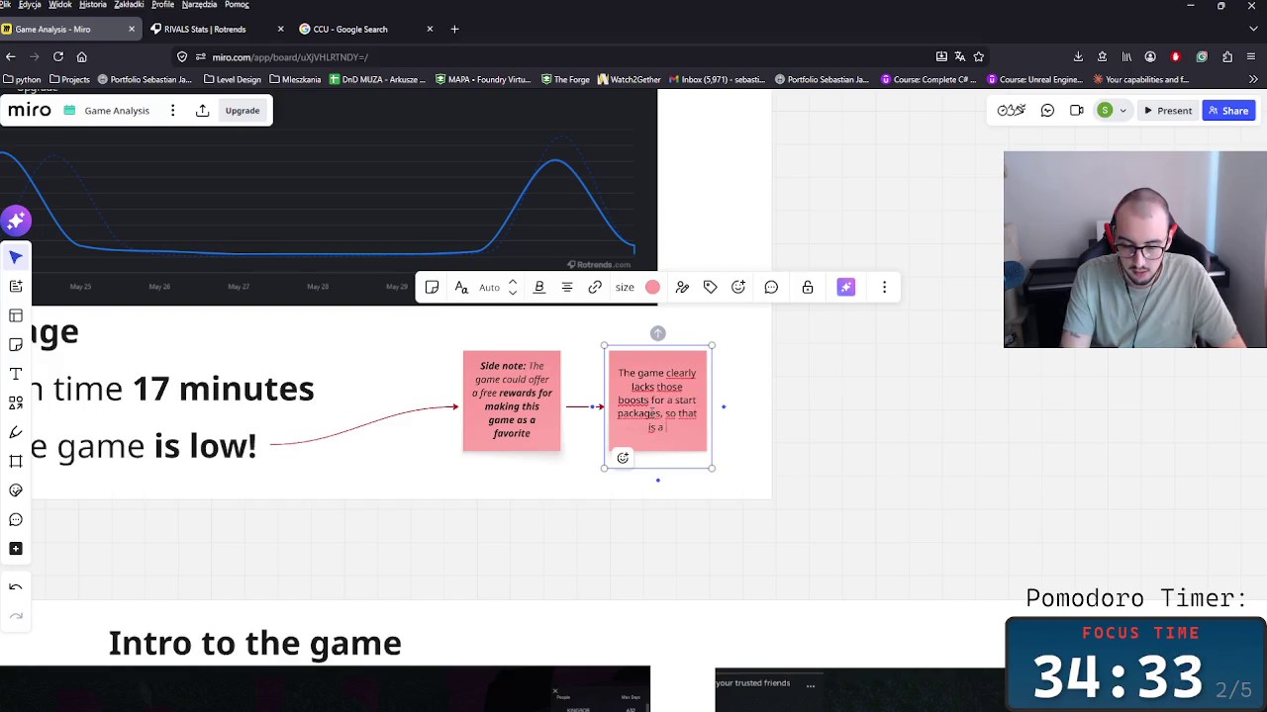
{"action": "type", "text": " area"}
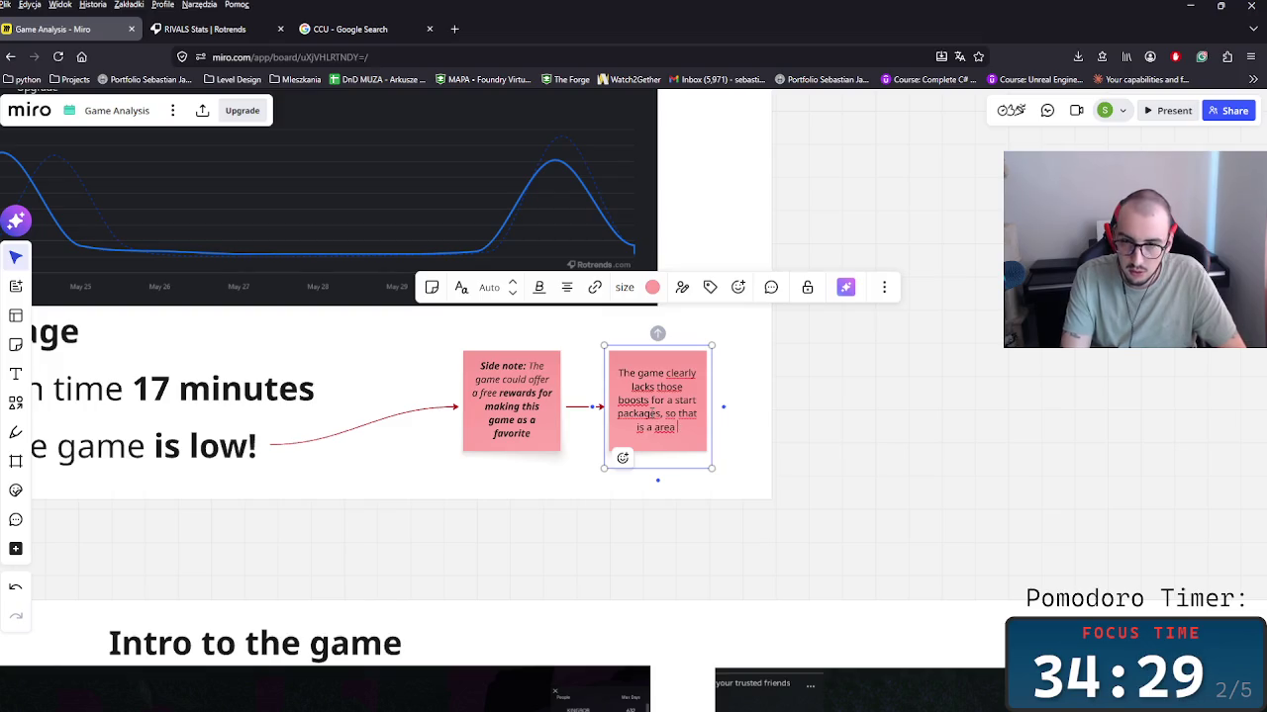
{"action": "key", "text": "BackSpace"}
{"action": "key", "text": "BackSpace"}
{"action": "key", "text": "BackSpace"}
{"action": "key", "text": "BackSpace"}
{"action": "key", "text": "BackSpace"}
{"action": "type", "text": "n o"}
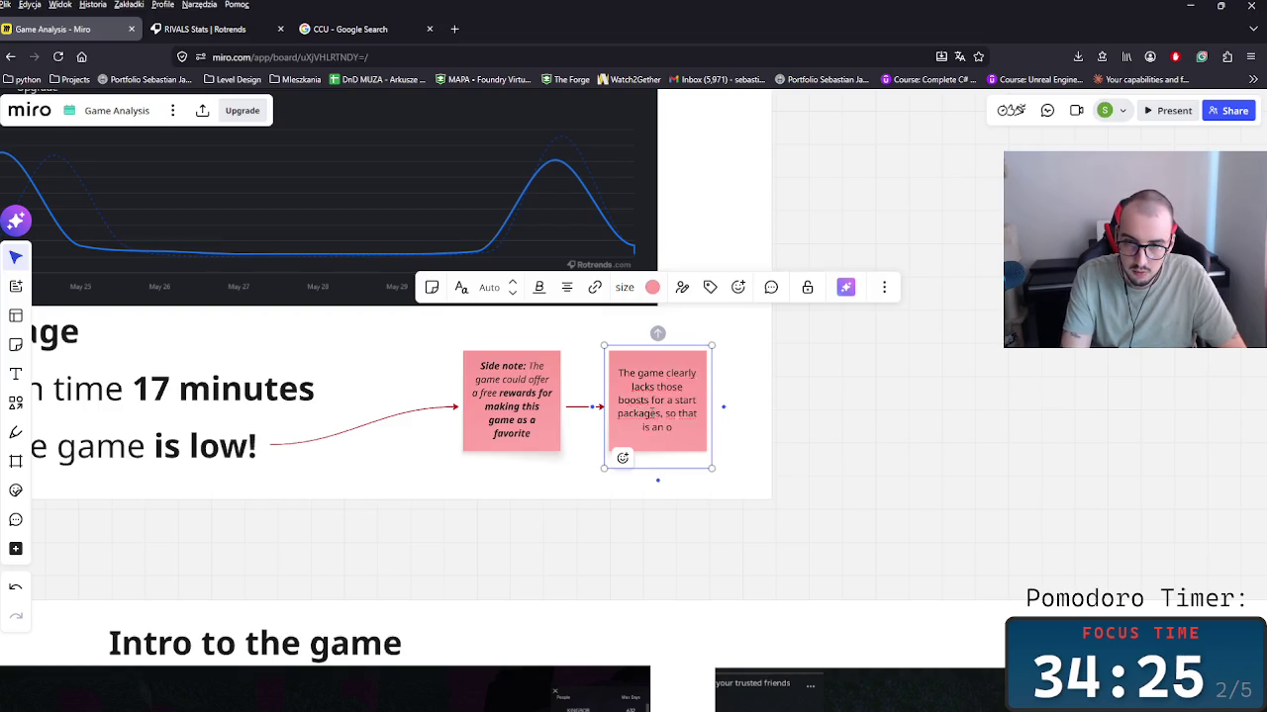
{"action": "type", "text": "bvious "}
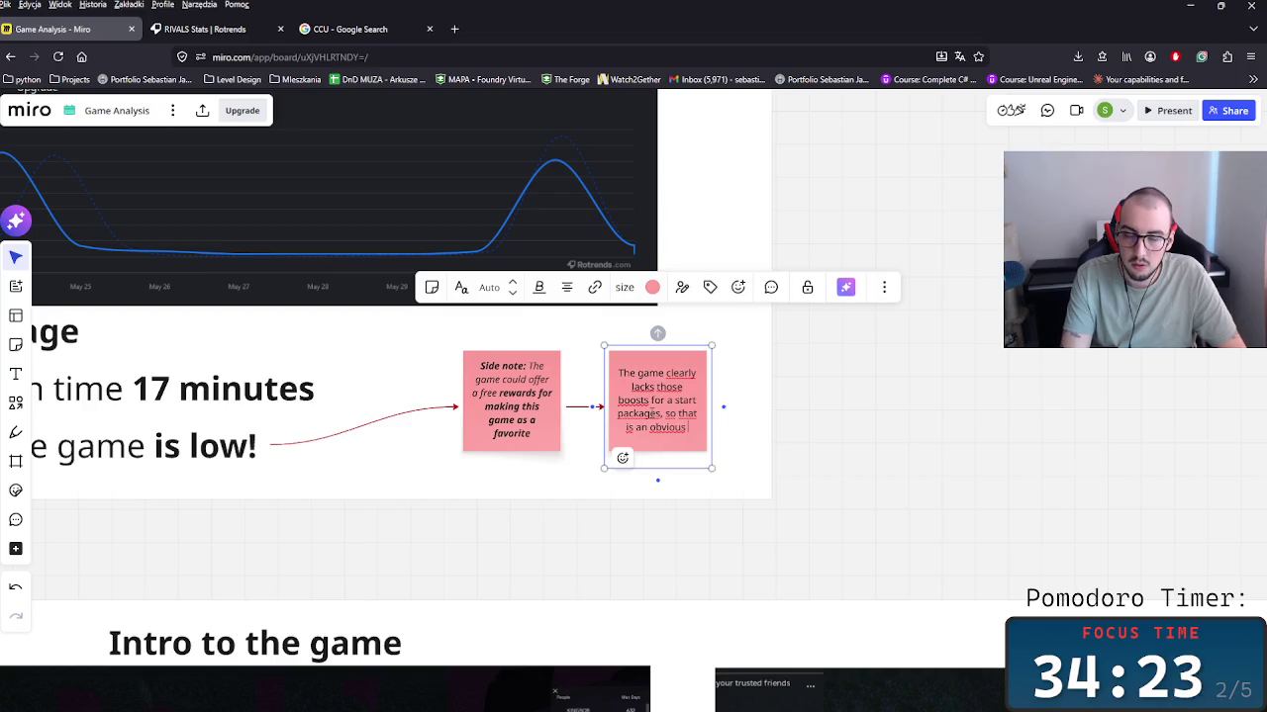
{"action": "type", "text": "area to"}
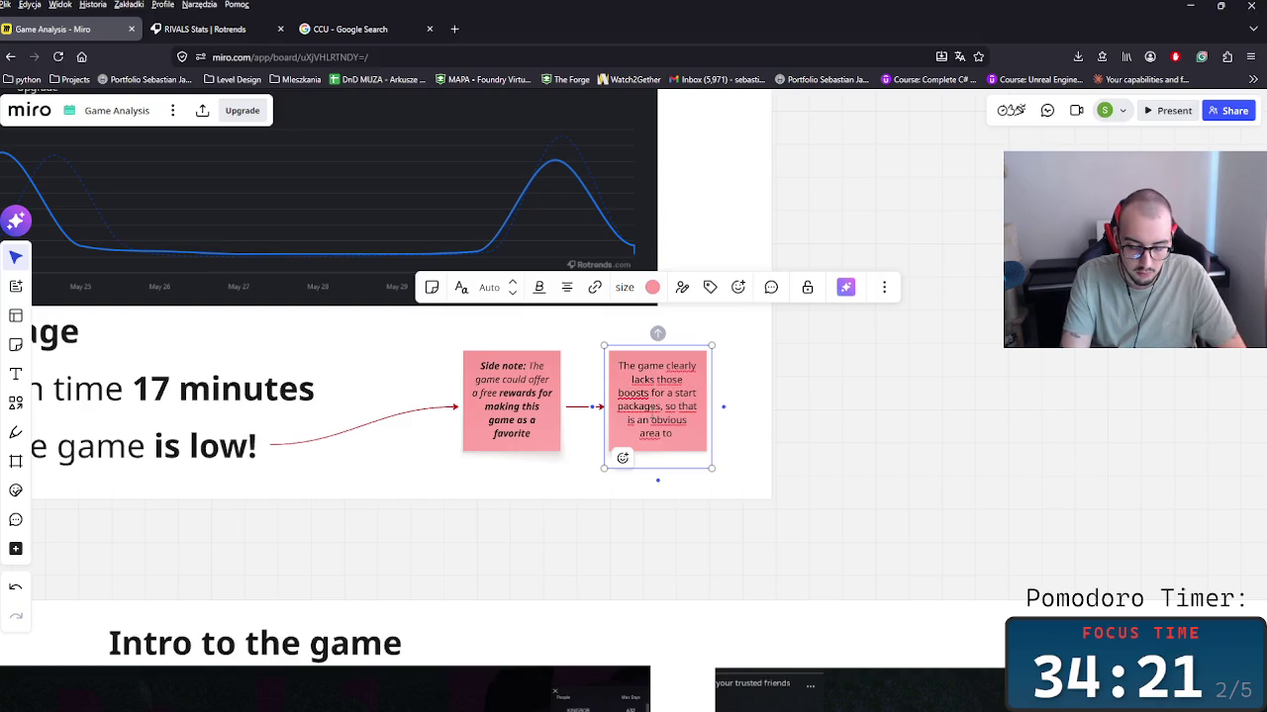
{"action": "type", "text": " improve"}
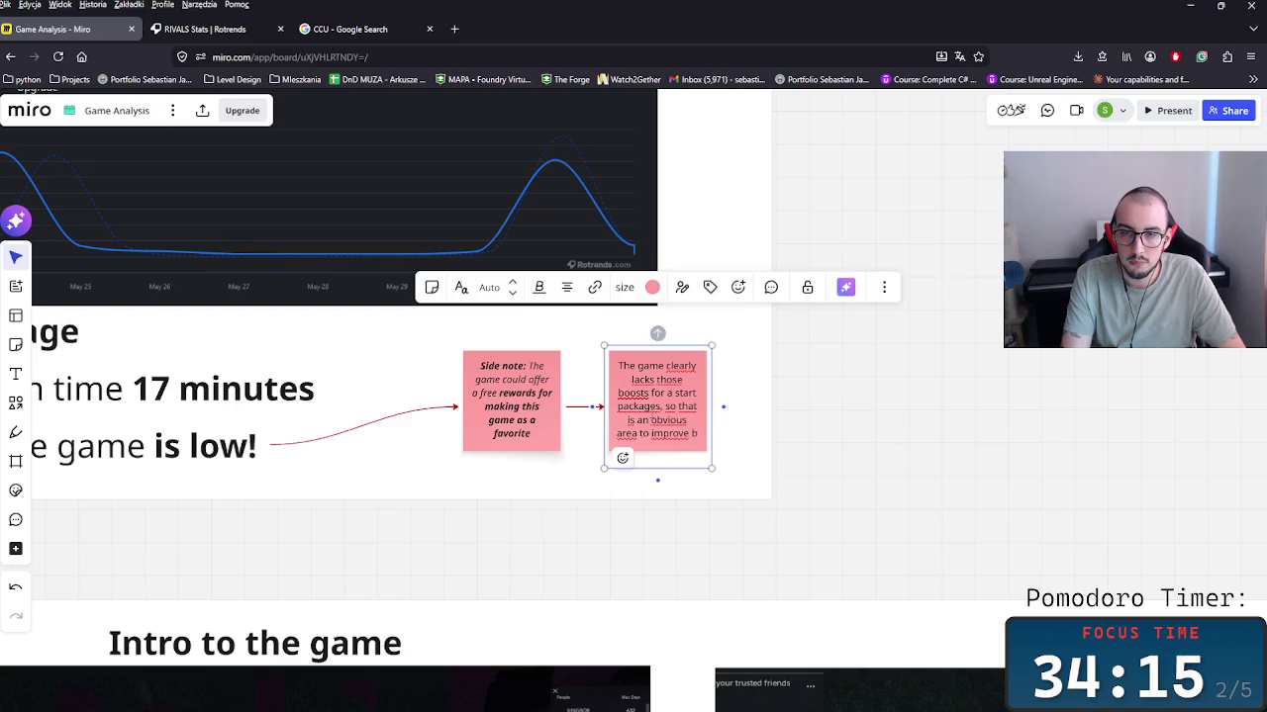
{"action": "type", "text": " for the"}
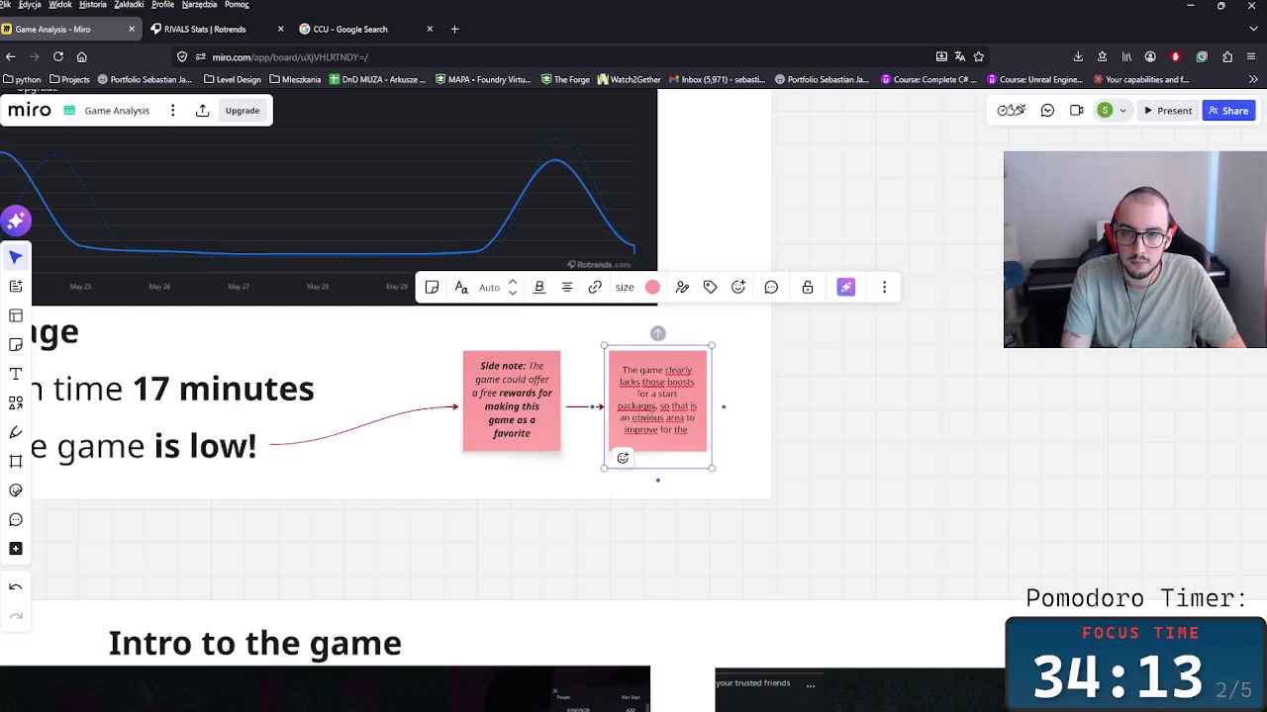
{"action": "key", "text": "BackSpace"}
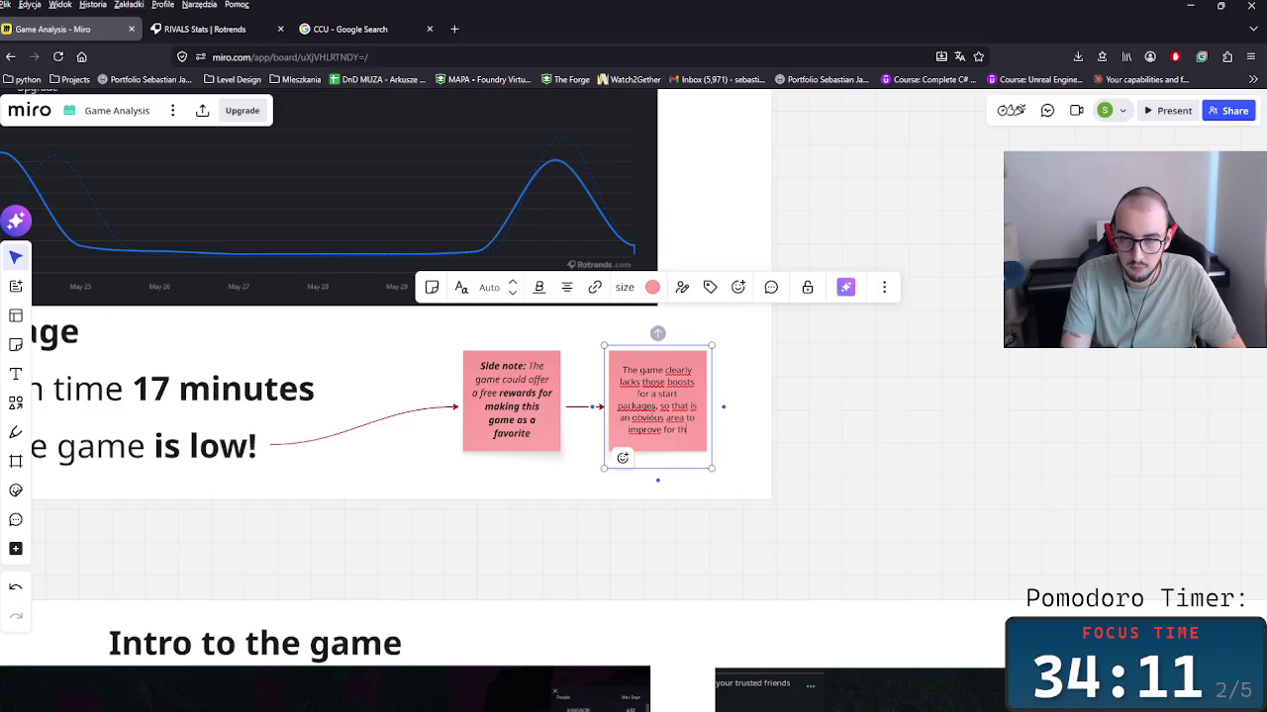
{"action": "type", "text": "etter ea"}
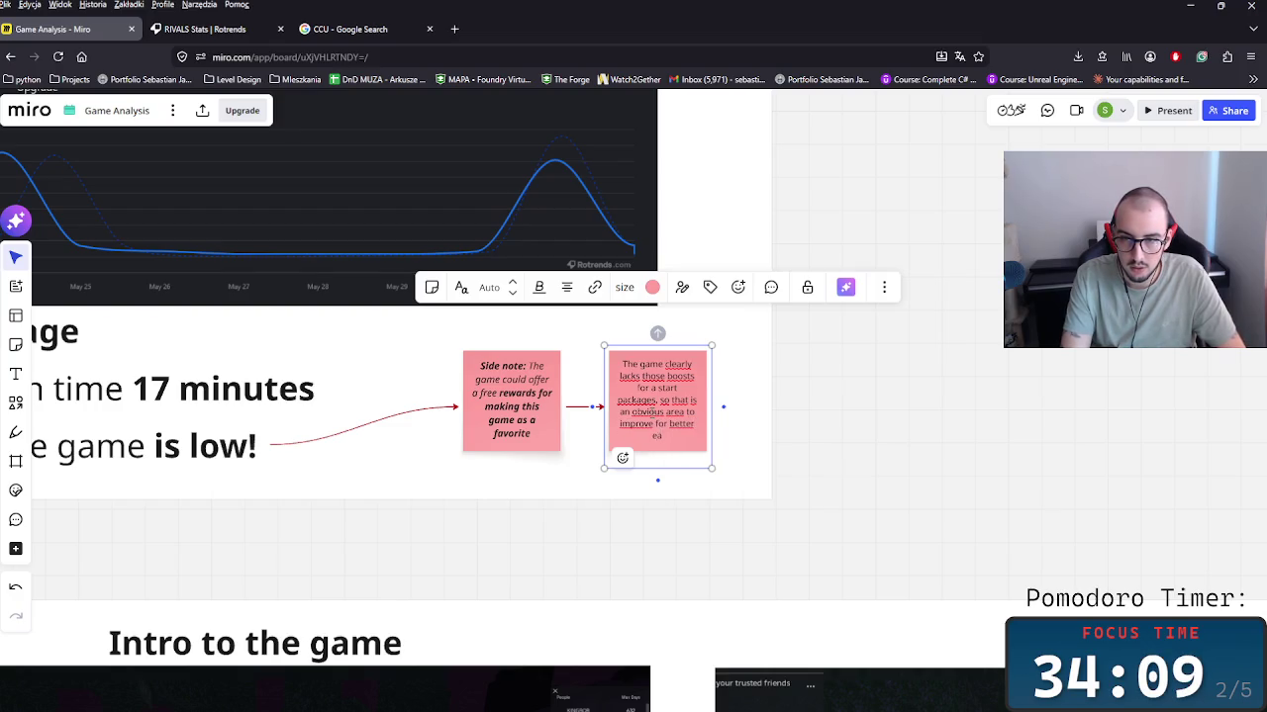
{"action": "key", "text": "BackSpace"}
{"action": "key", "text": "BackSpace"}
{"action": "type", "text": "gs"}
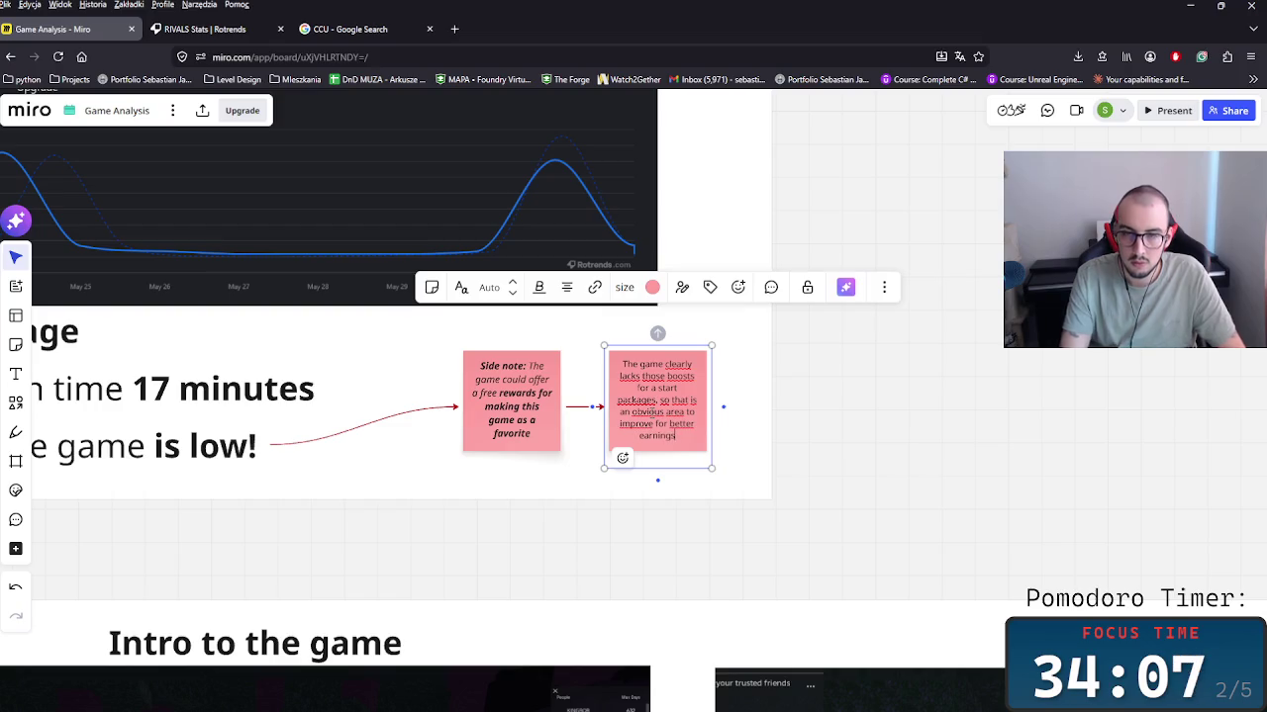
{"action": "left_click", "coordinate": [842, 469]}
Step: Bold the words 'start packages' and 'boosts' in the note
{"action": "left_click", "coordinate": [669, 438]}
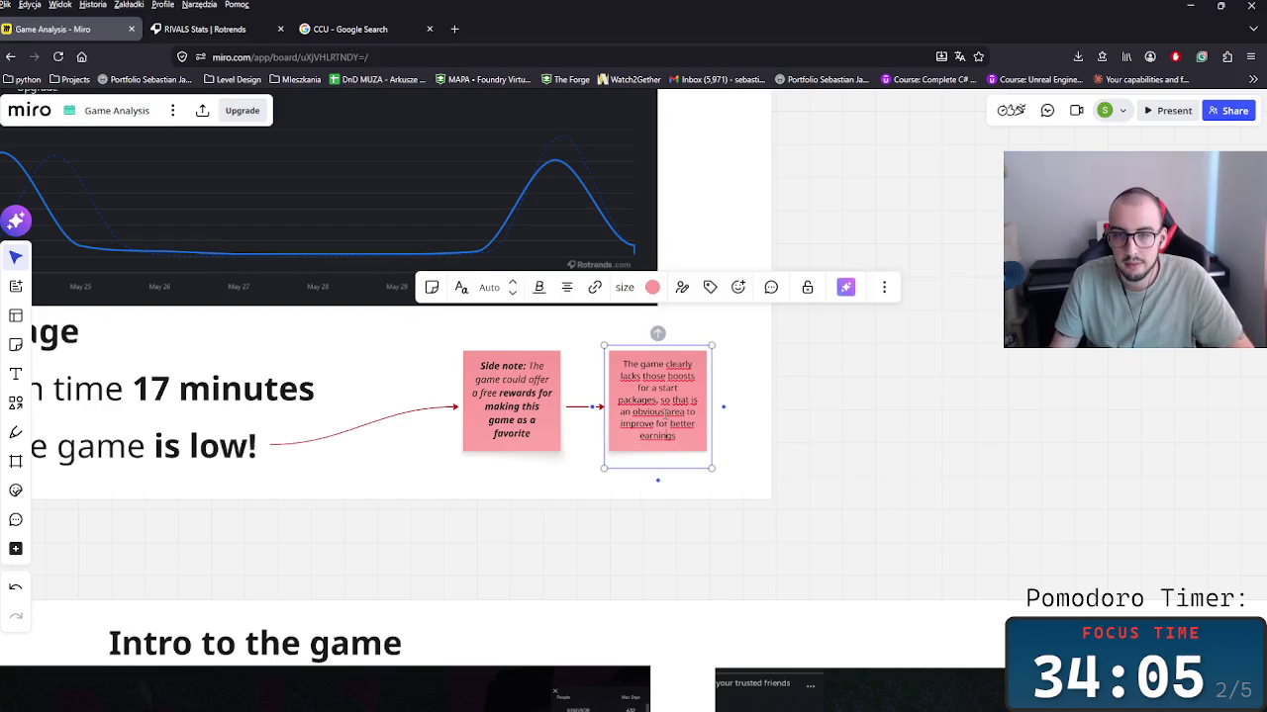
{"action": "left_click_drag", "start_coordinate": [657, 398], "coordinate": [659, 388]}
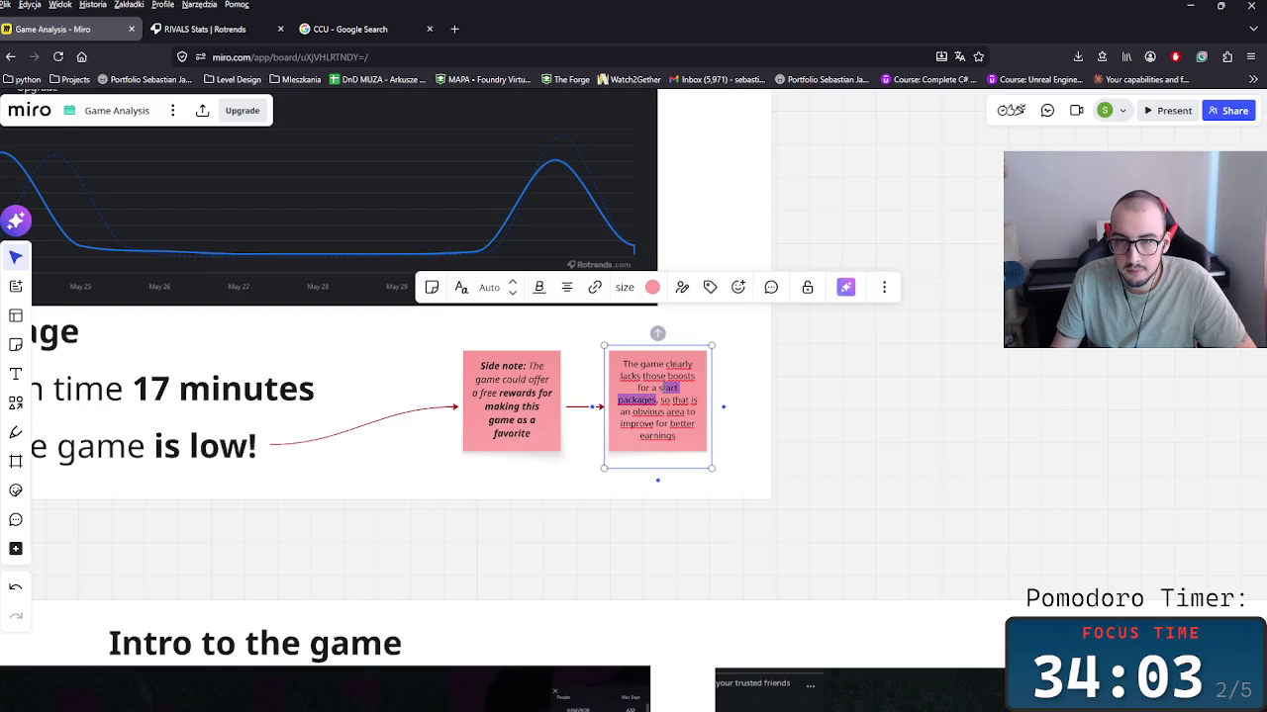
{"action": "key", "text": "ctrl+b"}
{"action": "left_click", "coordinate": [682, 382]}
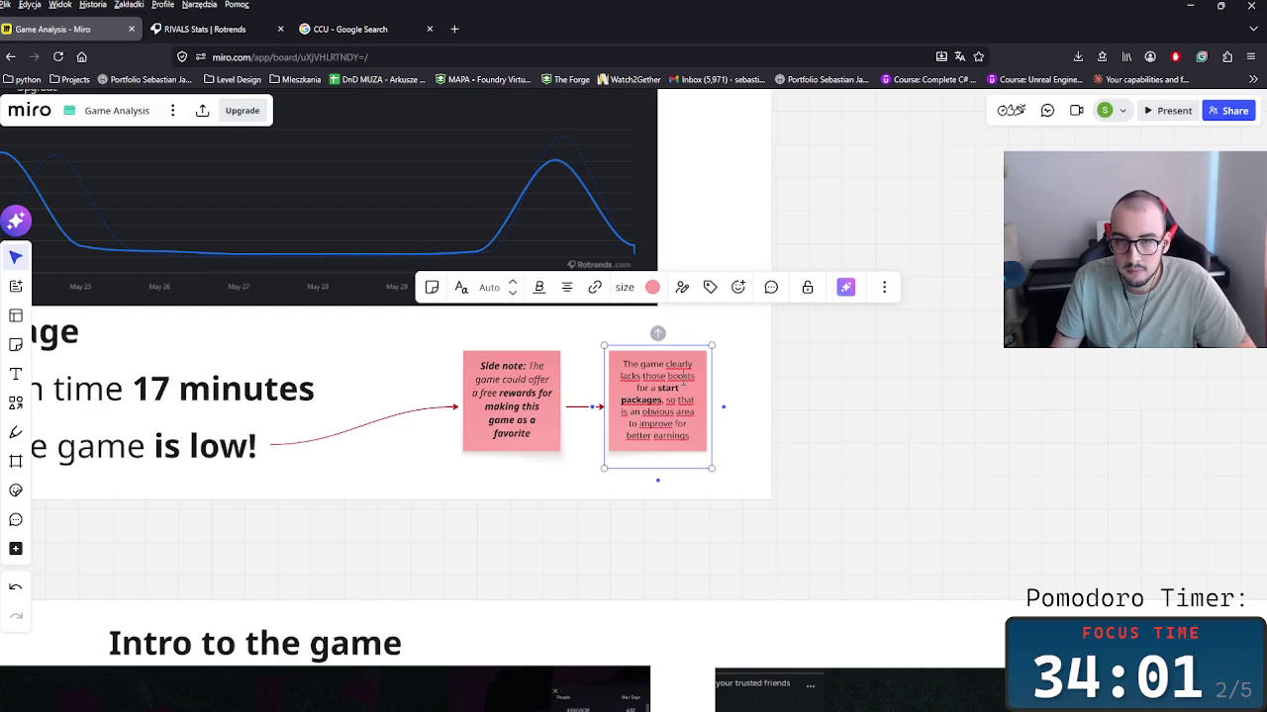
{"action": "key", "text": "ctrl+b"}
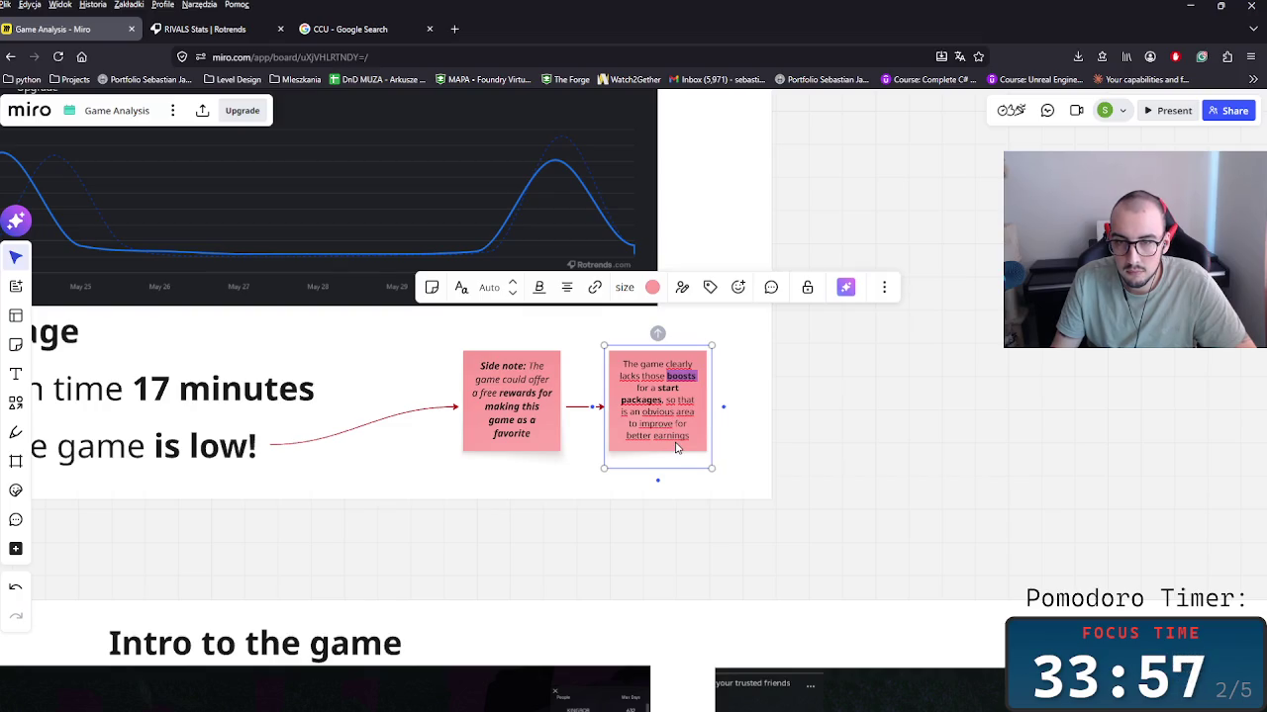
Step: Replace the word 'packages' with 'offers' in the sticky note
{"action": "type", "text": "s"}
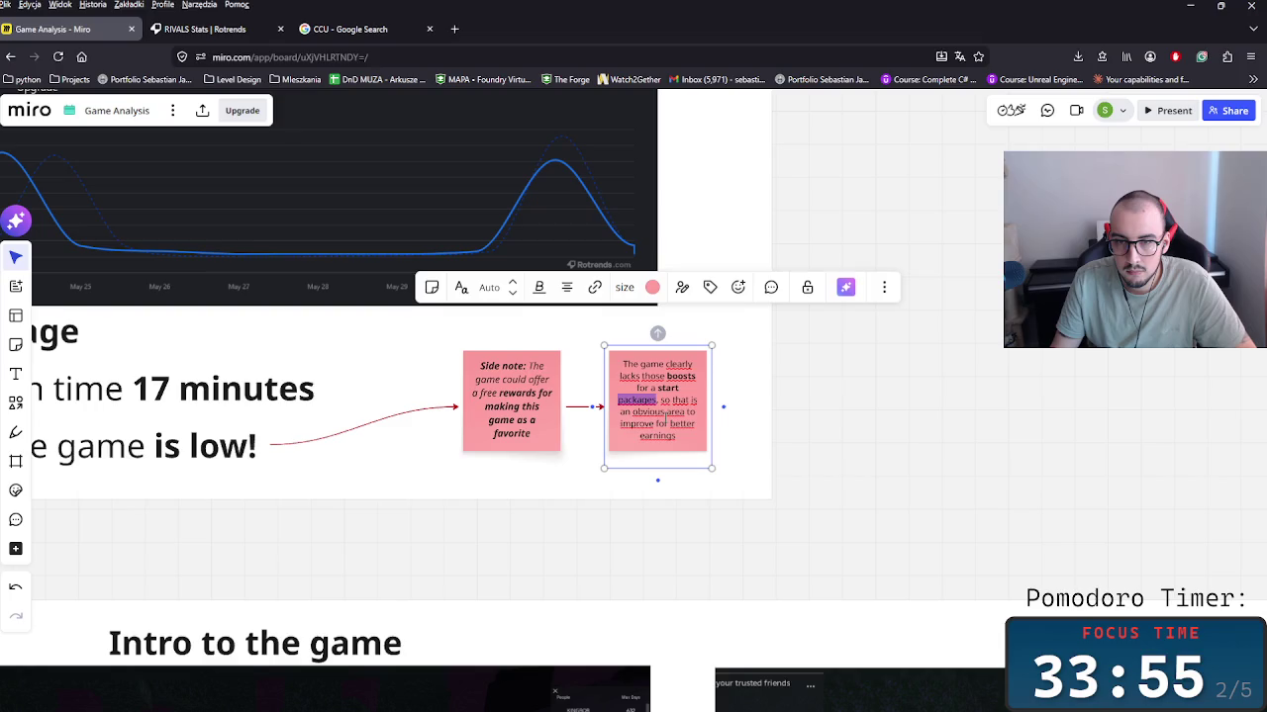
{"action": "key", "text": "BackSpace"}
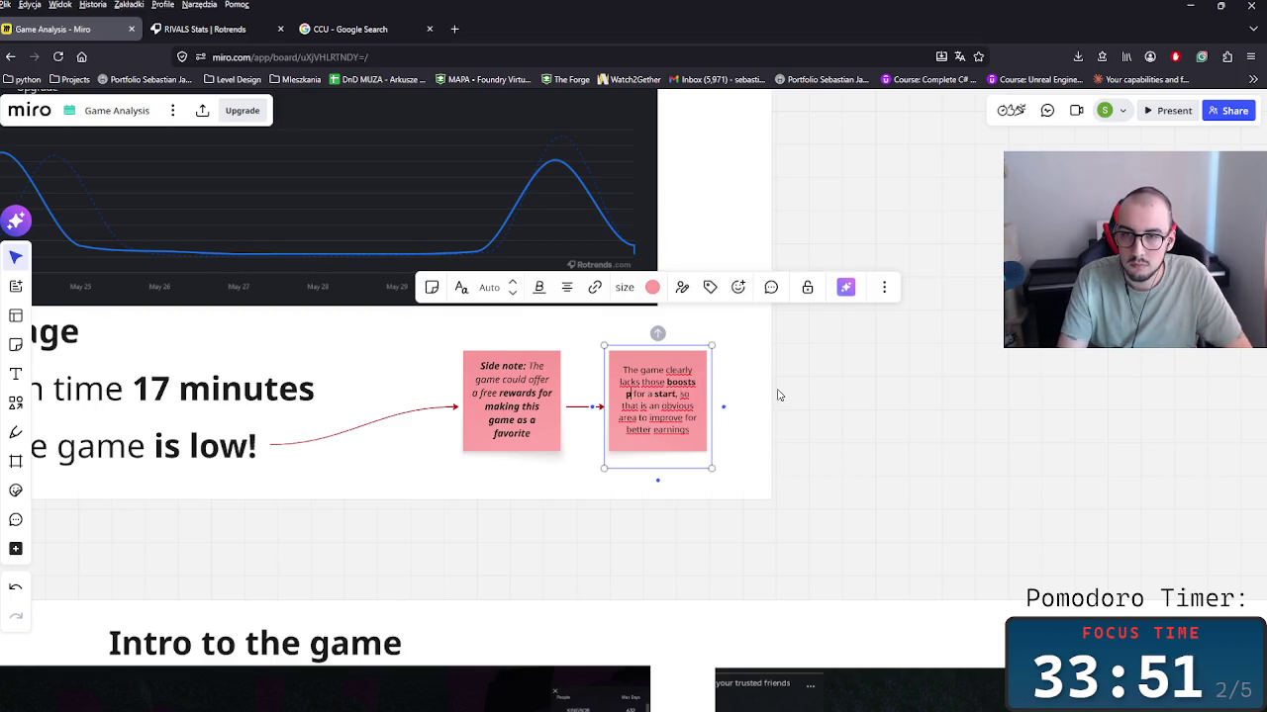
{"action": "type", "text": "packages"}
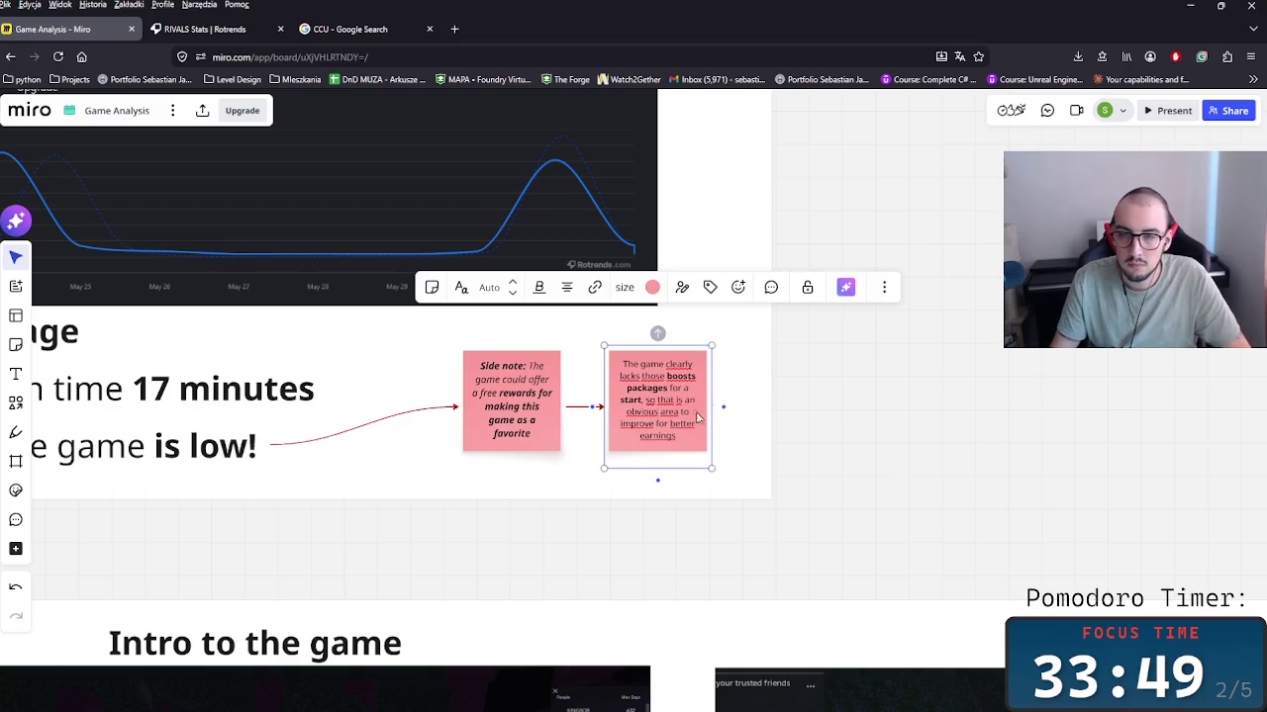
{"action": "double_click", "coordinate": [644, 388]}
{"action": "type", "text": "offers"}
{"action": "left_click", "coordinate": [740, 462]}
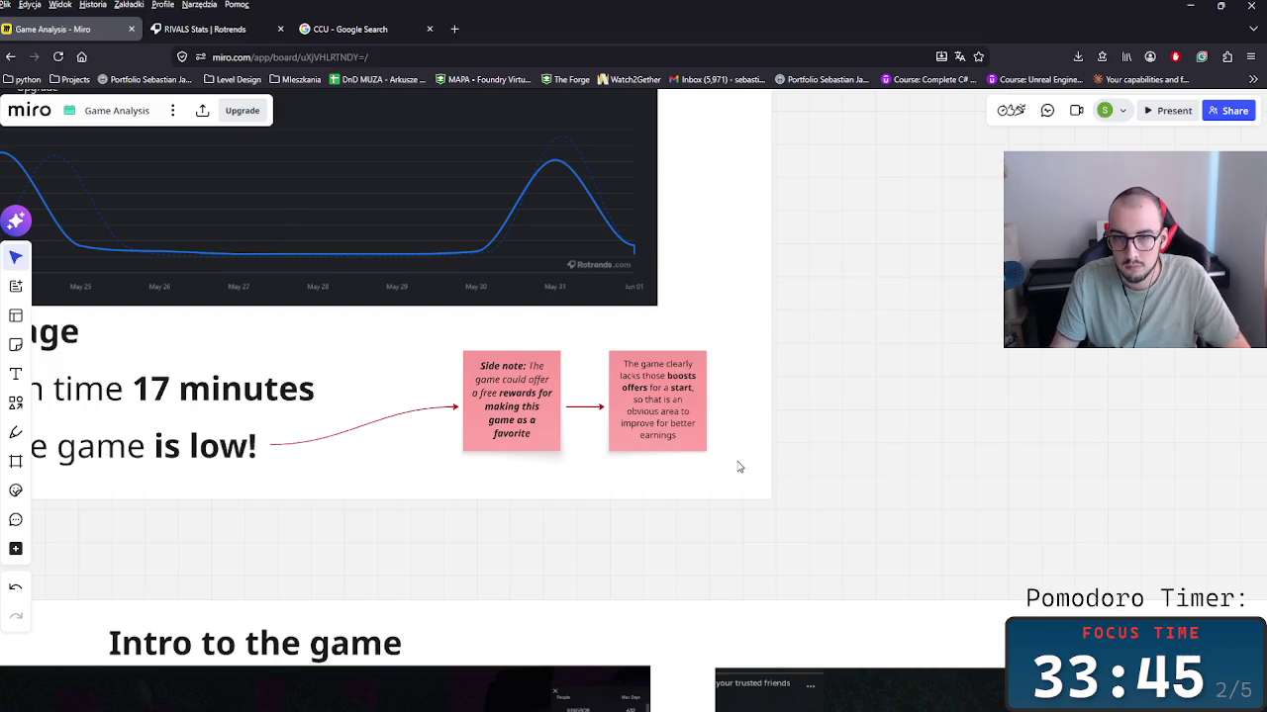
Step: Bold the note's closing words 'improve for better earnings'
{"action": "left_click", "coordinate": [620, 443]}
{"action": "left_click", "coordinate": [671, 436]}
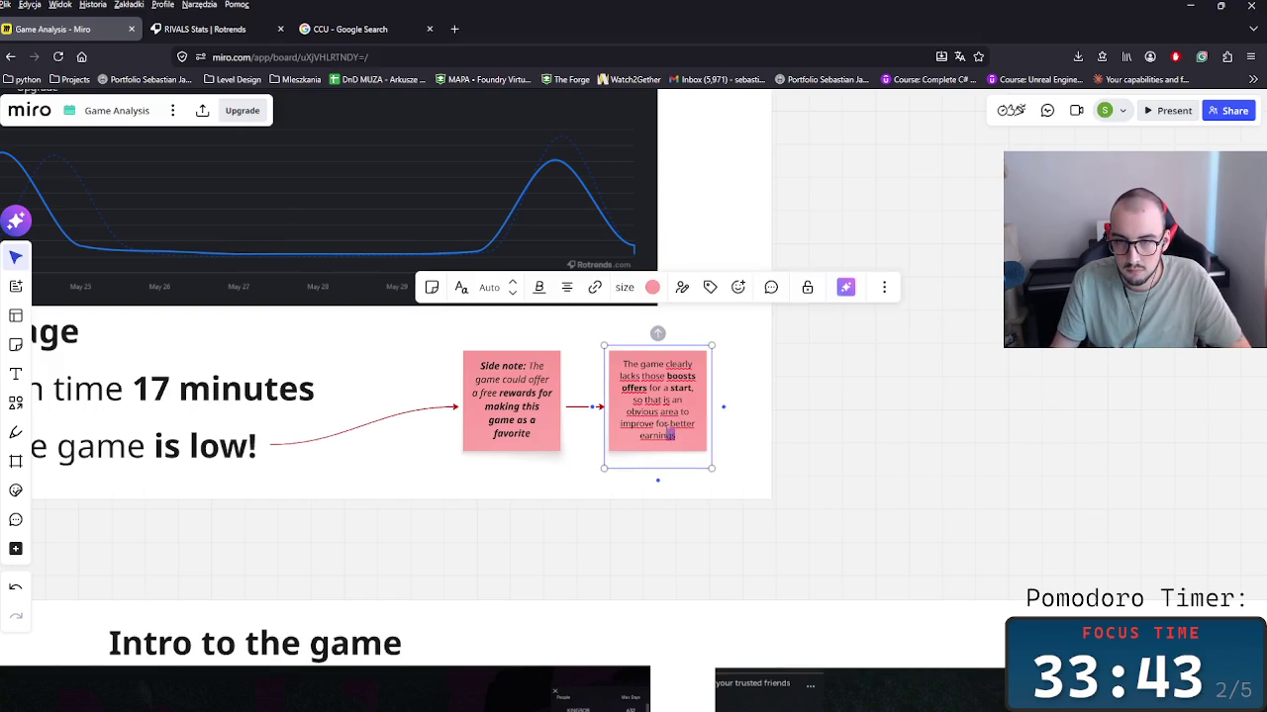
{"action": "key", "text": "ctrl+b"}
{"action": "left_click", "coordinate": [763, 480]}
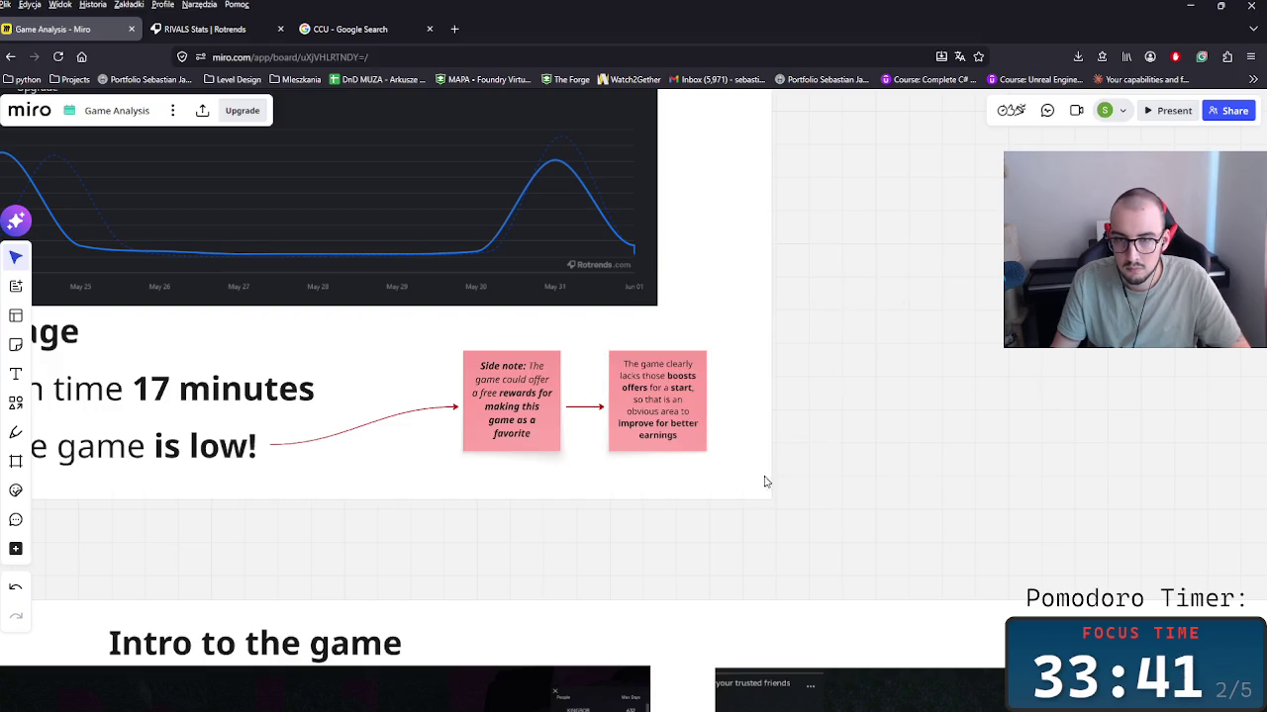
{"action": "scroll", "coordinate": [705, 519], "scroll_direction": "down", "scroll_amount": 3}
{"action": "scroll", "coordinate": [792, 564], "scroll_direction": "down", "scroll_amount": 2}
{"action": "scroll", "coordinate": [763, 620], "scroll_direction": "left", "scroll_amount": 1}
{"action": "scroll", "coordinate": [574, 486], "scroll_direction": "up", "scroll_amount": 2}
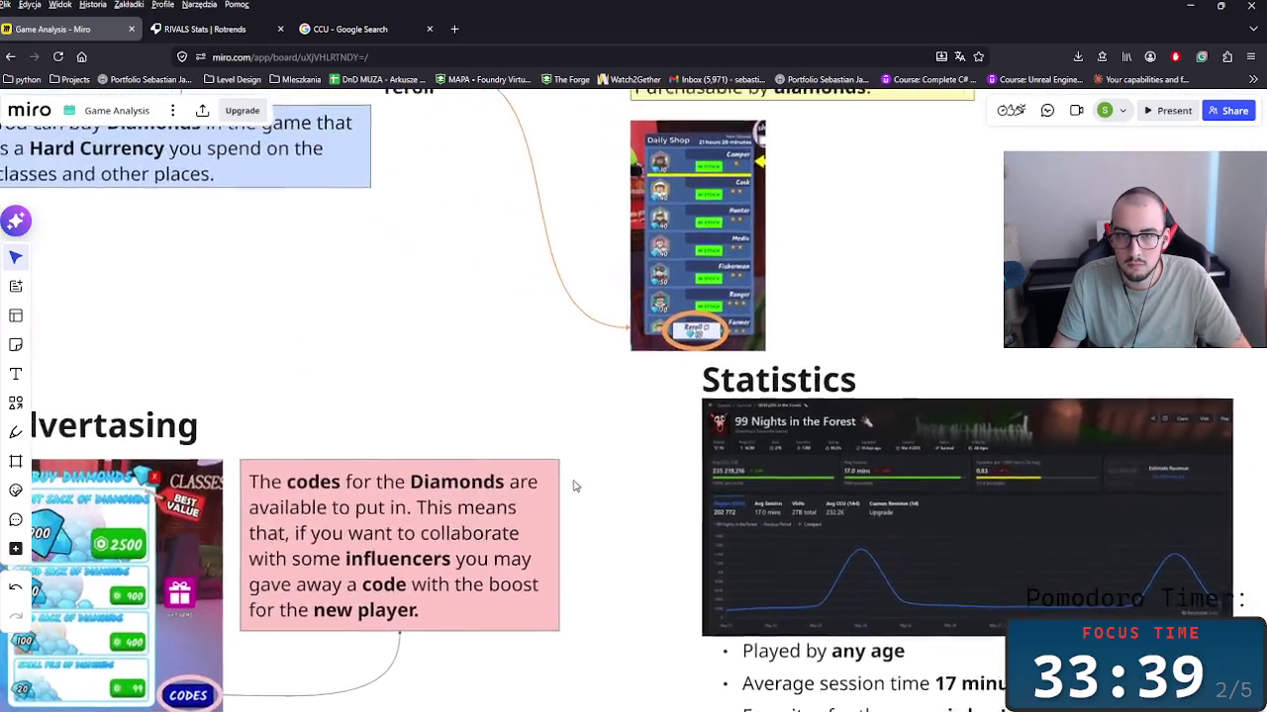
{"action": "scroll", "coordinate": [659, 220], "scroll_direction": "down", "scroll_amount": 5}
{"action": "scroll", "coordinate": [742, 297], "scroll_direction": "down", "scroll_amount": 3}
{"action": "scroll", "coordinate": [831, 390], "scroll_direction": "right", "scroll_amount": 5}
{"action": "scroll", "coordinate": [743, 461], "scroll_direction": "down", "scroll_amount": 2}
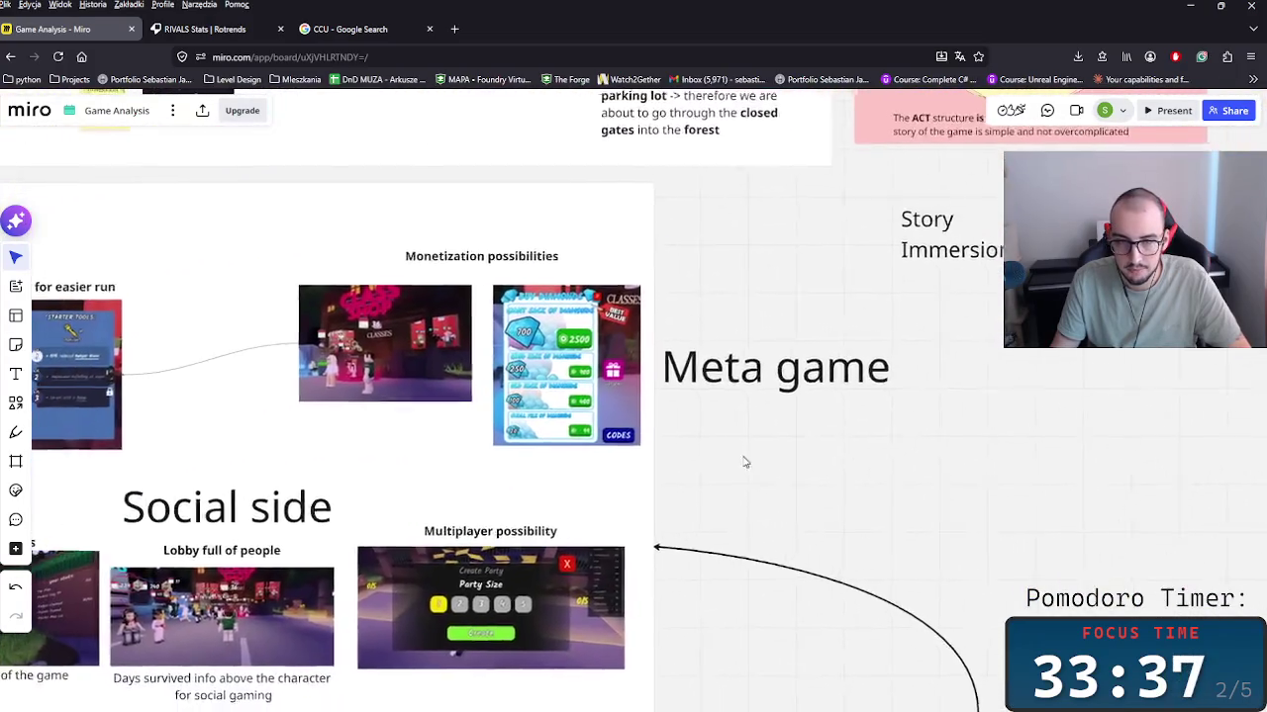
{"action": "scroll", "coordinate": [767, 603], "scroll_direction": "up", "scroll_amount": 2}
{"action": "scroll", "coordinate": [767, 603], "scroll_direction": "left", "scroll_amount": 1}
{"action": "scroll", "coordinate": [880, 452], "scroll_direction": "up", "scroll_amount": 2}
{"action": "scroll", "coordinate": [821, 633], "scroll_direction": "up", "scroll_amount": 3}
{"action": "scroll", "coordinate": [820, 594], "scroll_direction": "down", "scroll_amount": 1}
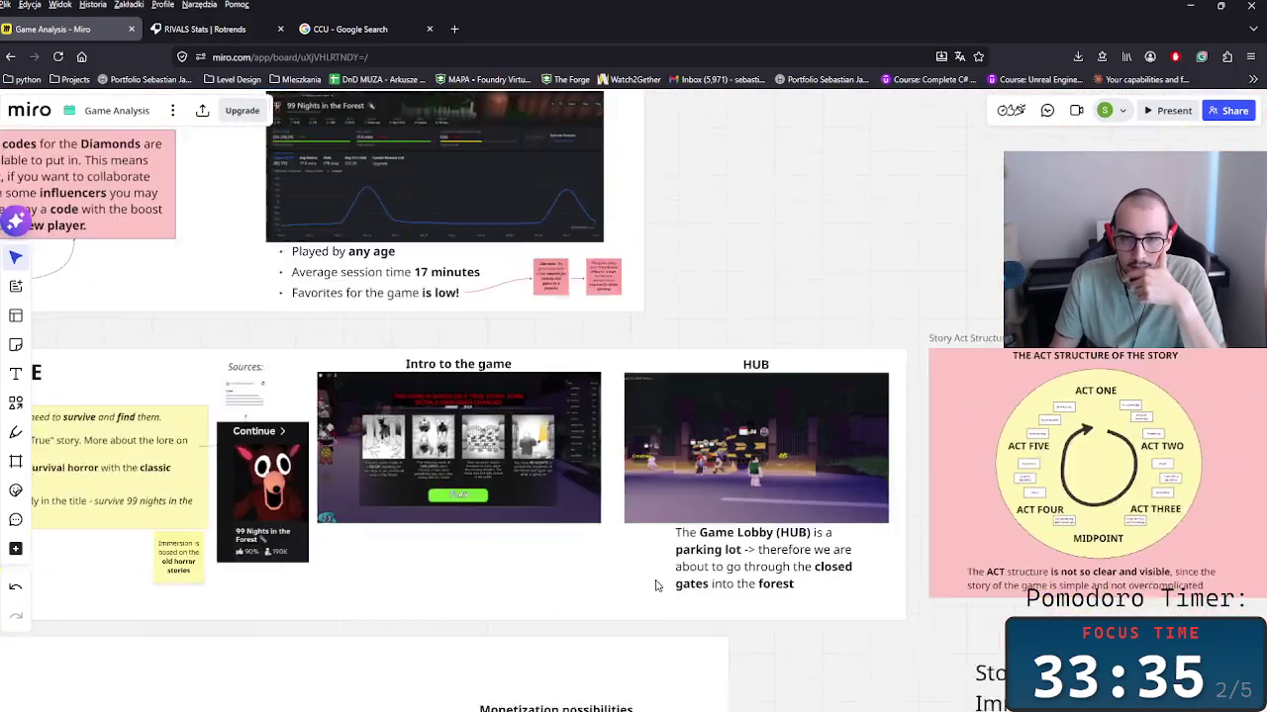
{"action": "scroll", "coordinate": [833, 370], "scroll_direction": "down", "scroll_amount": 3}
{"action": "scroll", "coordinate": [833, 370], "scroll_direction": "left", "scroll_amount": 2}
{"action": "scroll", "coordinate": [833, 370], "scroll_direction": "down", "scroll_amount": 3}
{"action": "scroll", "coordinate": [752, 495], "scroll_direction": "down", "scroll_amount": 2}
{"action": "scroll", "coordinate": [692, 594], "scroll_direction": "up", "scroll_amount": 5}
{"action": "scroll", "coordinate": [680, 644], "scroll_direction": "up", "scroll_amount": 1}
{"action": "scroll", "coordinate": [681, 644], "scroll_direction": "down", "scroll_amount": 3}
{"action": "scroll", "coordinate": [680, 644], "scroll_direction": "right", "scroll_amount": 1}
{"action": "scroll", "coordinate": [594, 495], "scroll_direction": "down", "scroll_amount": 1}
{"action": "scroll", "coordinate": [458, 376], "scroll_direction": "down", "scroll_amount": 1}
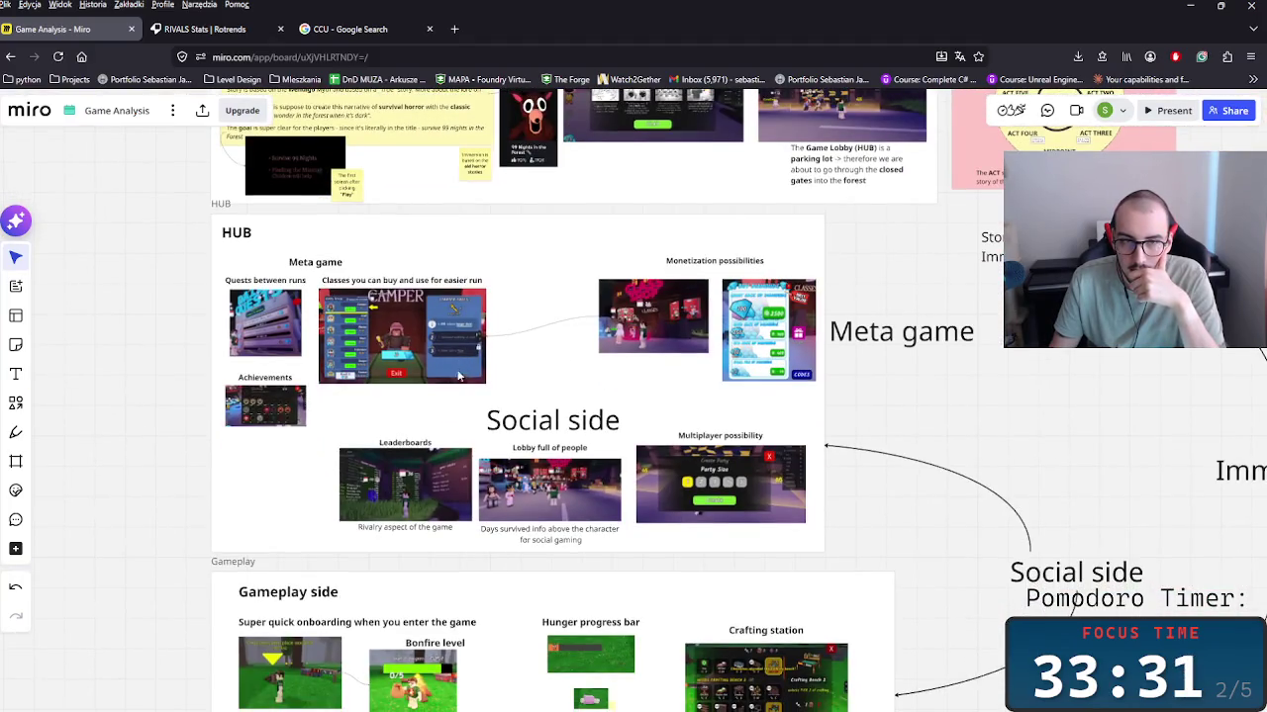
{"action": "scroll", "coordinate": [692, 550], "scroll_direction": "right", "scroll_amount": 2}
{"action": "scroll", "coordinate": [710, 562], "scroll_direction": "down", "scroll_amount": 2}
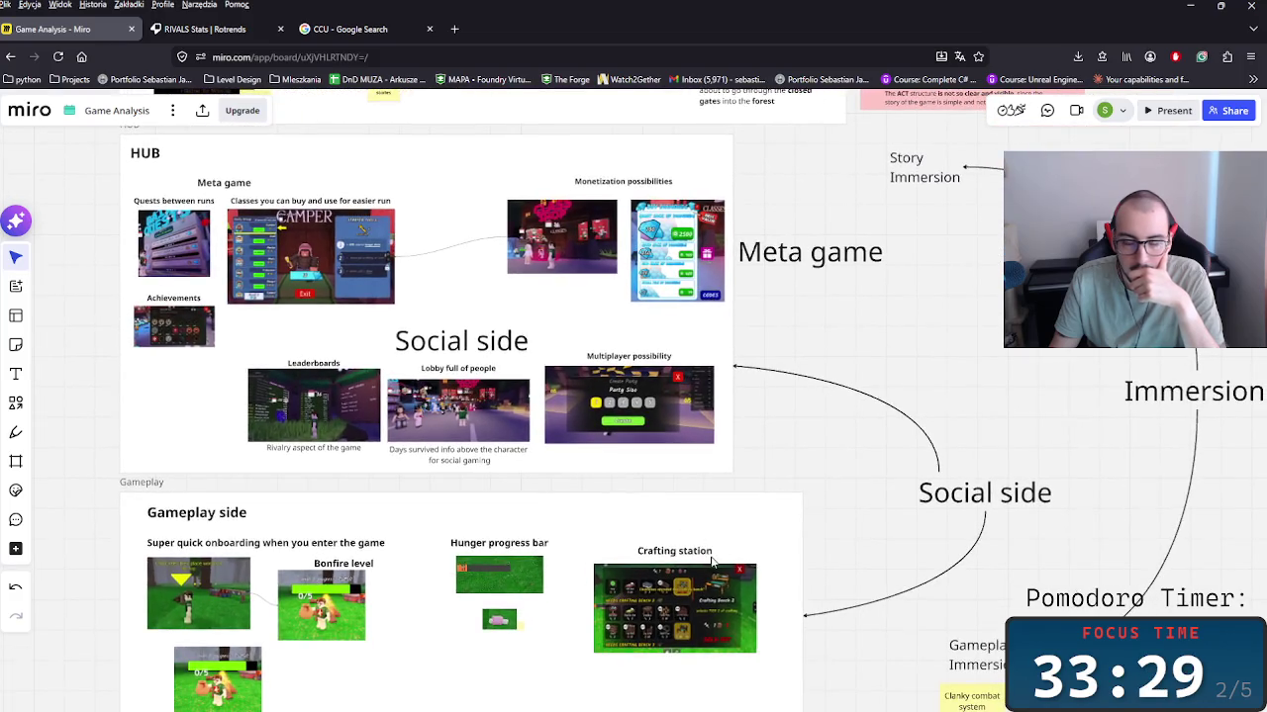
{"action": "left_click", "coordinate": [204, 28]}
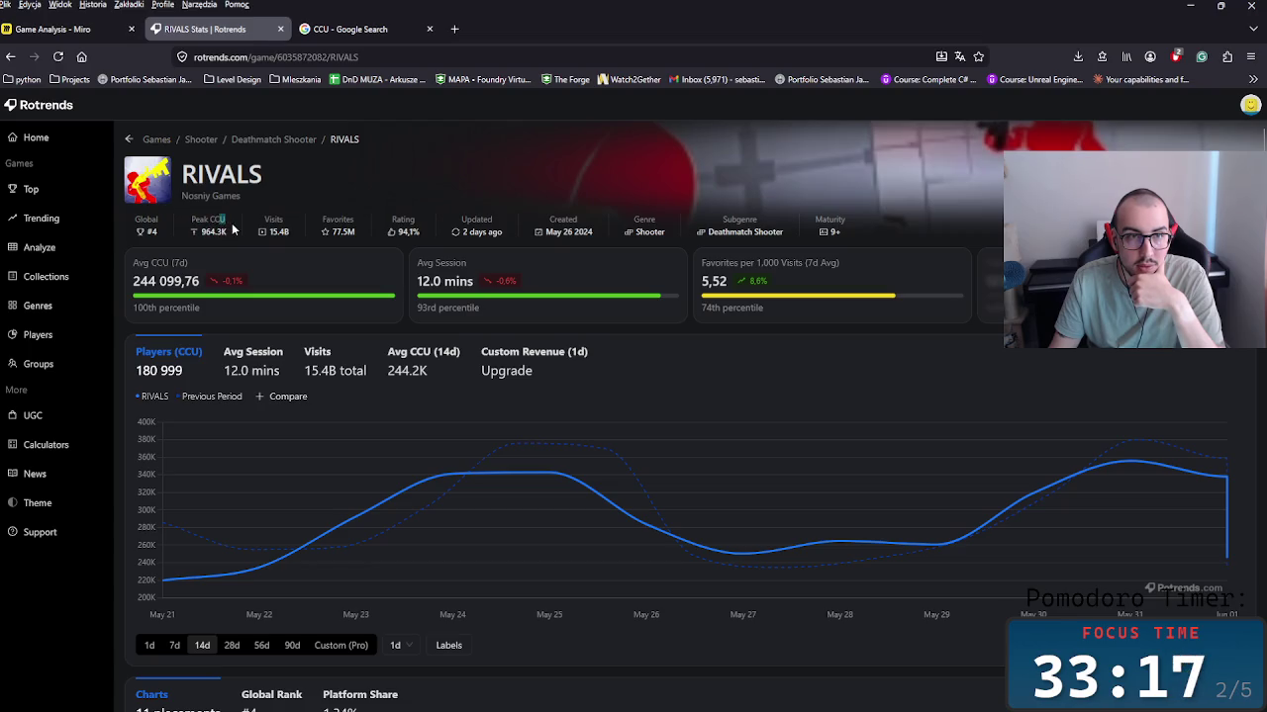
Step: Open the Rotrends home page in a new tab and go to 99 Nights in the Forest's stats
{"action": "scroll", "coordinate": [257, 267], "scroll_direction": "down", "scroll_amount": 3}
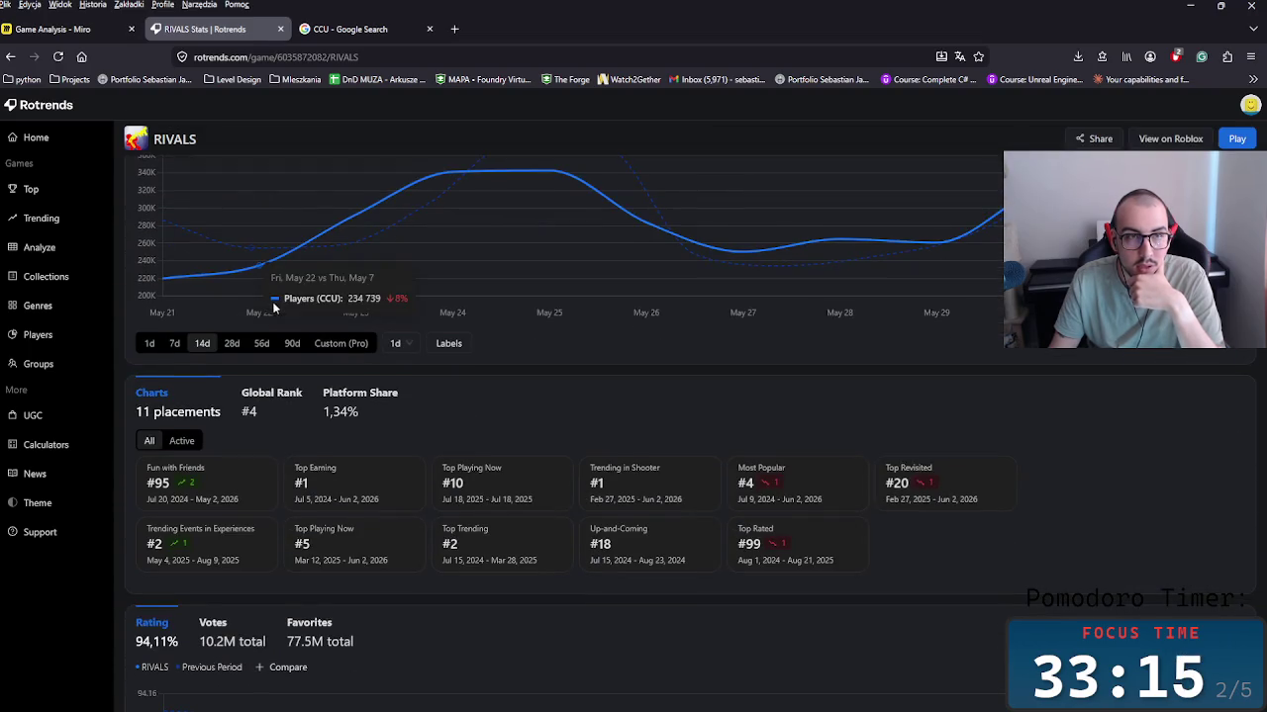
{"action": "scroll", "coordinate": [279, 303], "scroll_direction": "up", "scroll_amount": 3}
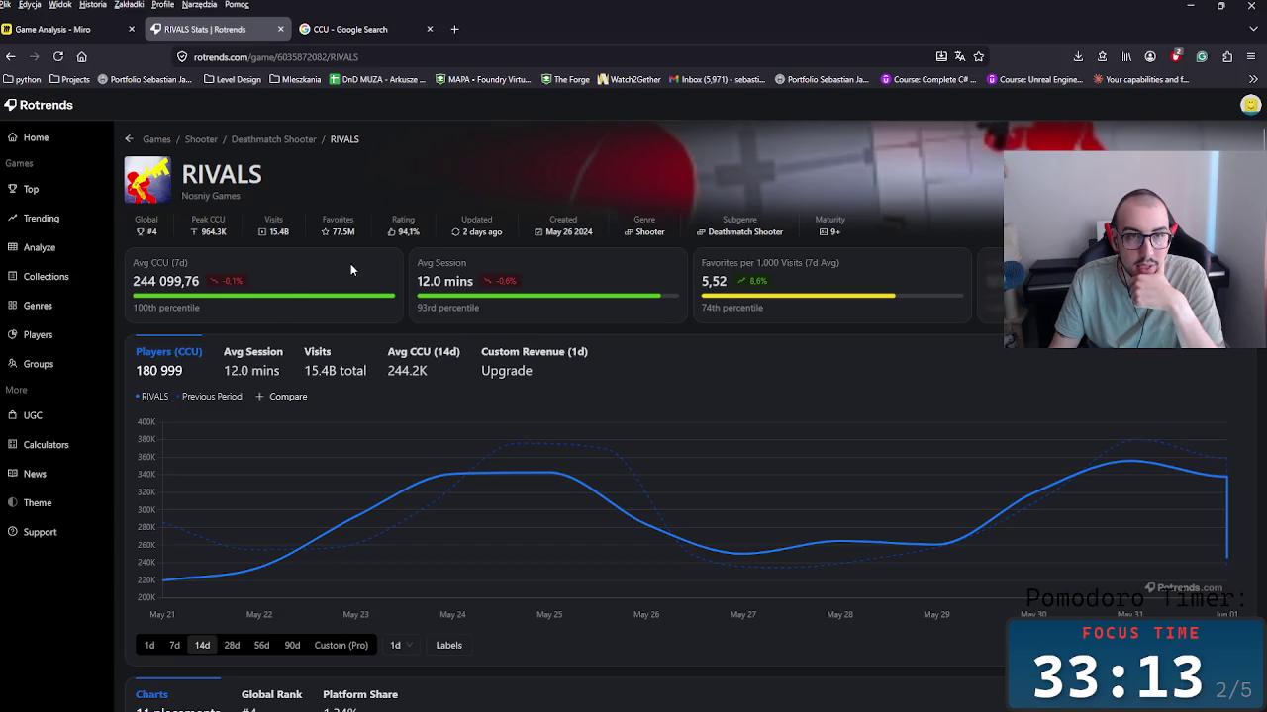
{"action": "middle_click", "coordinate": [10, 56]}
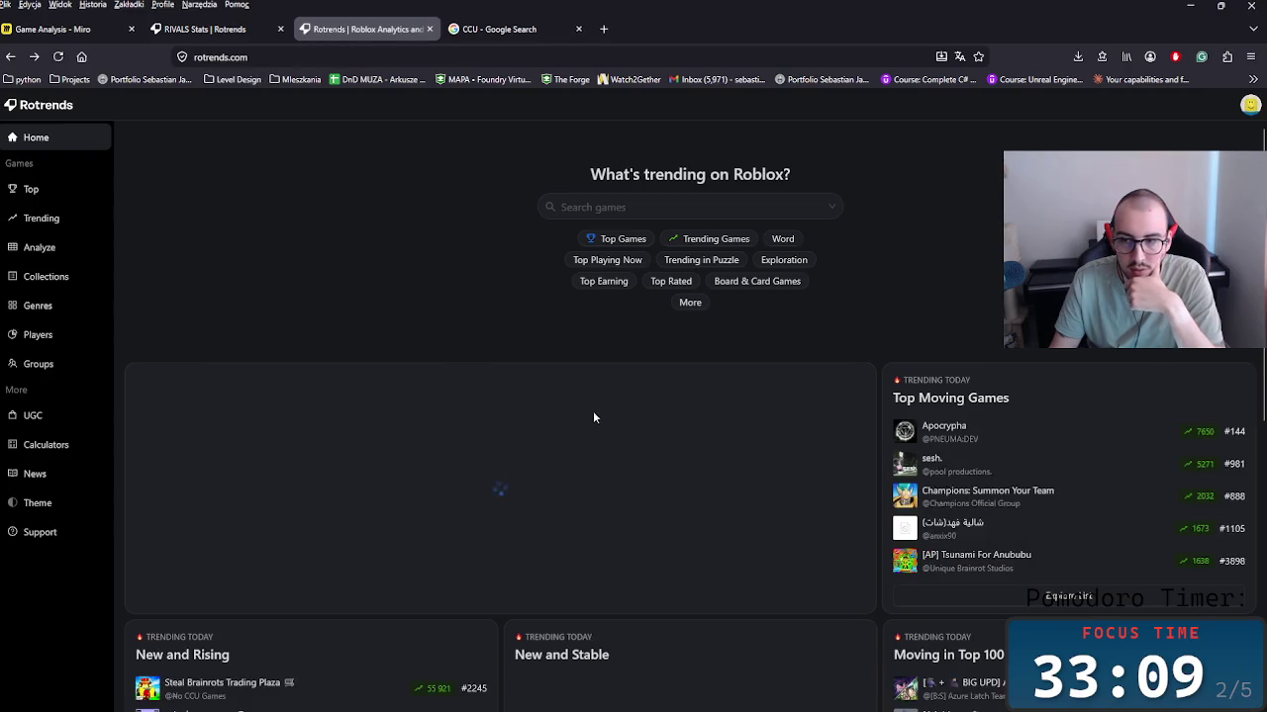
{"action": "scroll", "coordinate": [827, 406], "scroll_direction": "down", "scroll_amount": 5}
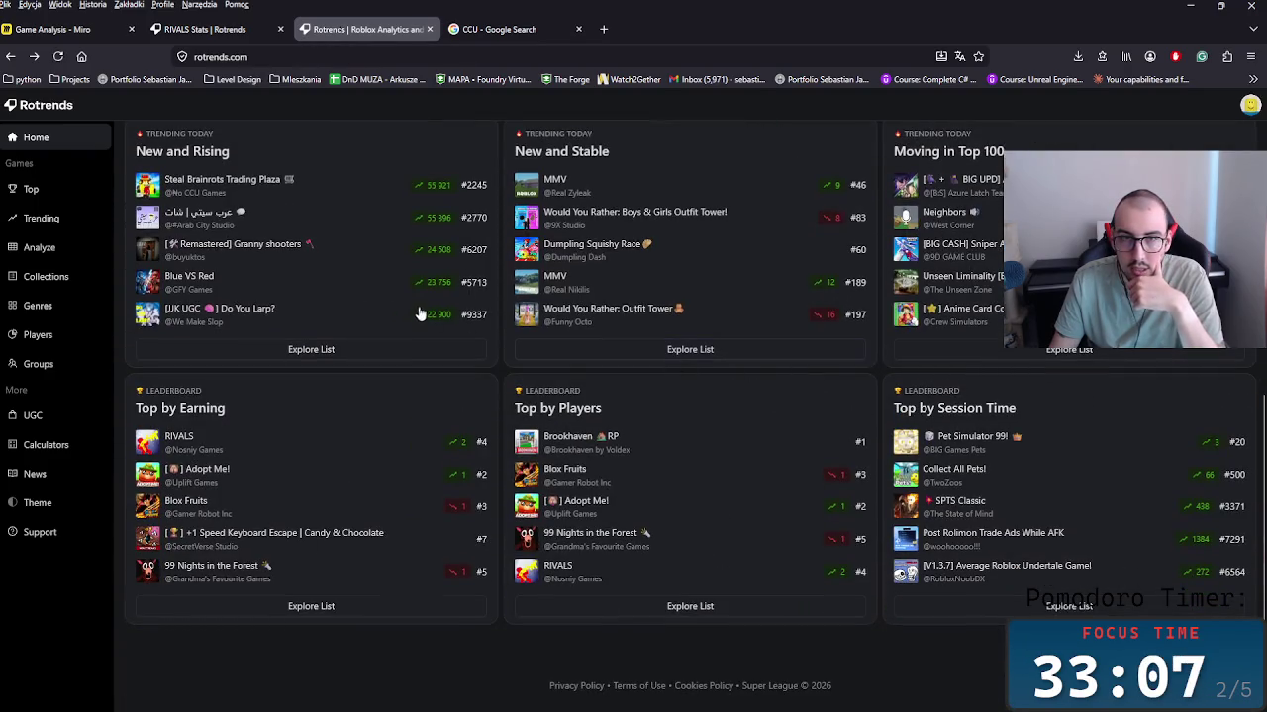
{"action": "left_click", "coordinate": [255, 569]}
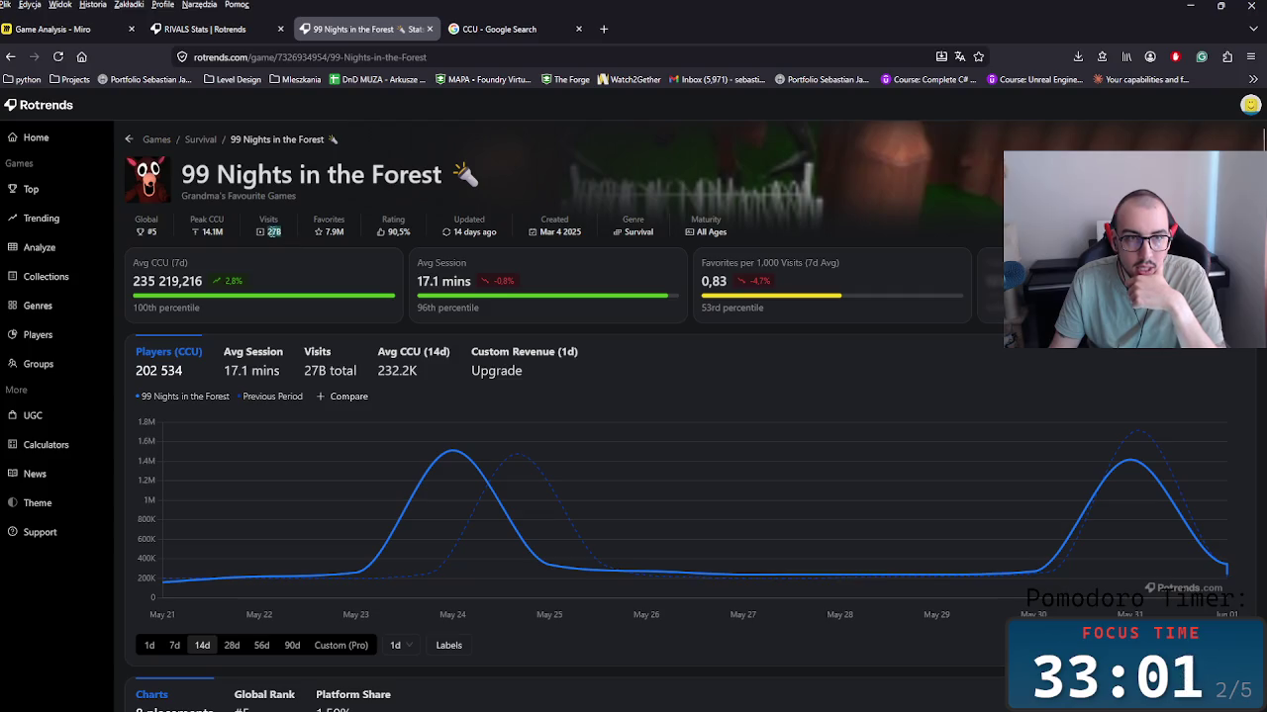
Step: Compare the RIVALS and 99 Nights in the Forest stats tabs, highlighting the 14.1M Peak CCU
{"action": "left_click", "coordinate": [262, 29]}
{"action": "left_click", "coordinate": [321, 30]}
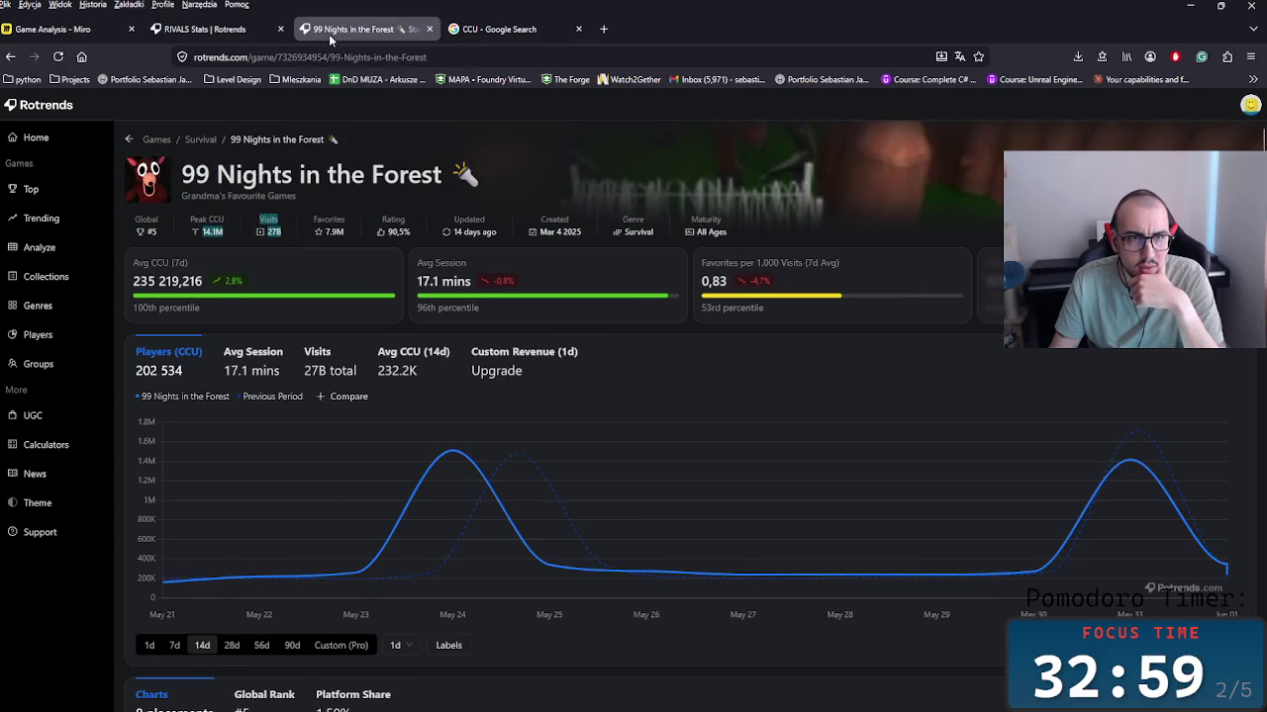
{"action": "left_click", "coordinate": [213, 30]}
{"action": "left_click", "coordinate": [336, 30]}
{"action": "left_click", "coordinate": [212, 30]}
{"action": "left_click", "coordinate": [339, 32]}
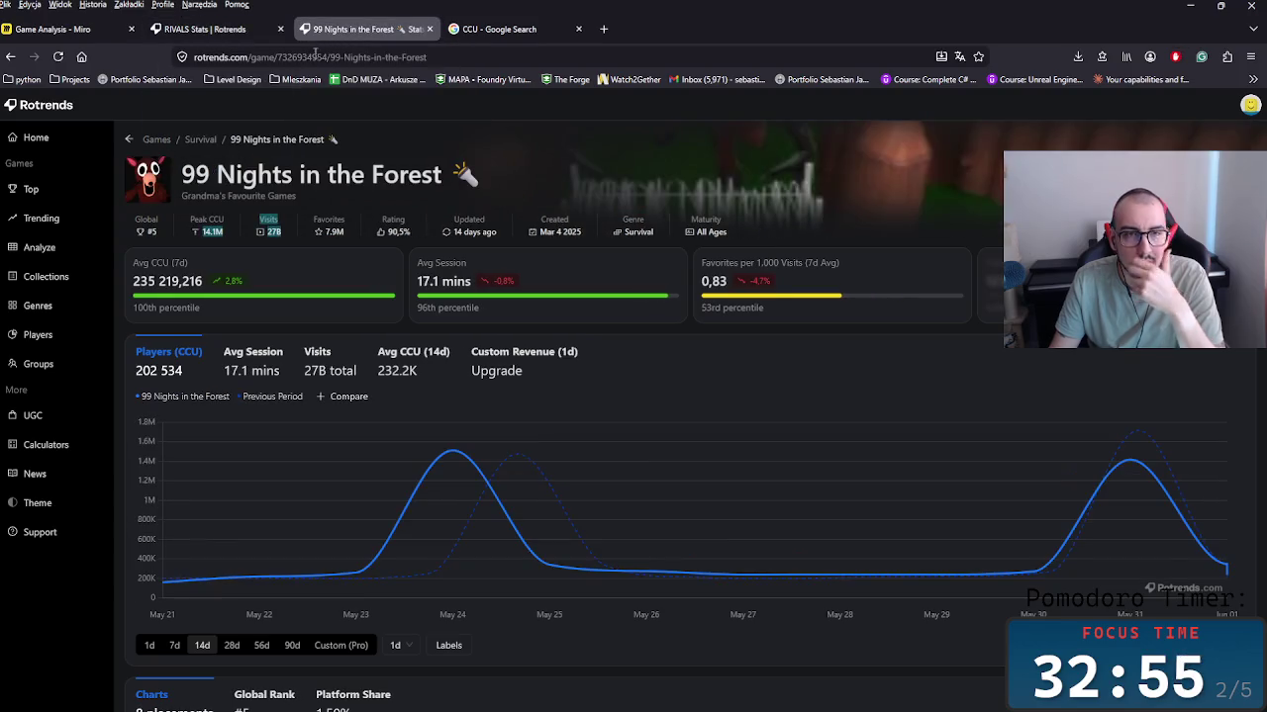
{"action": "left_click", "coordinate": [243, 30]}
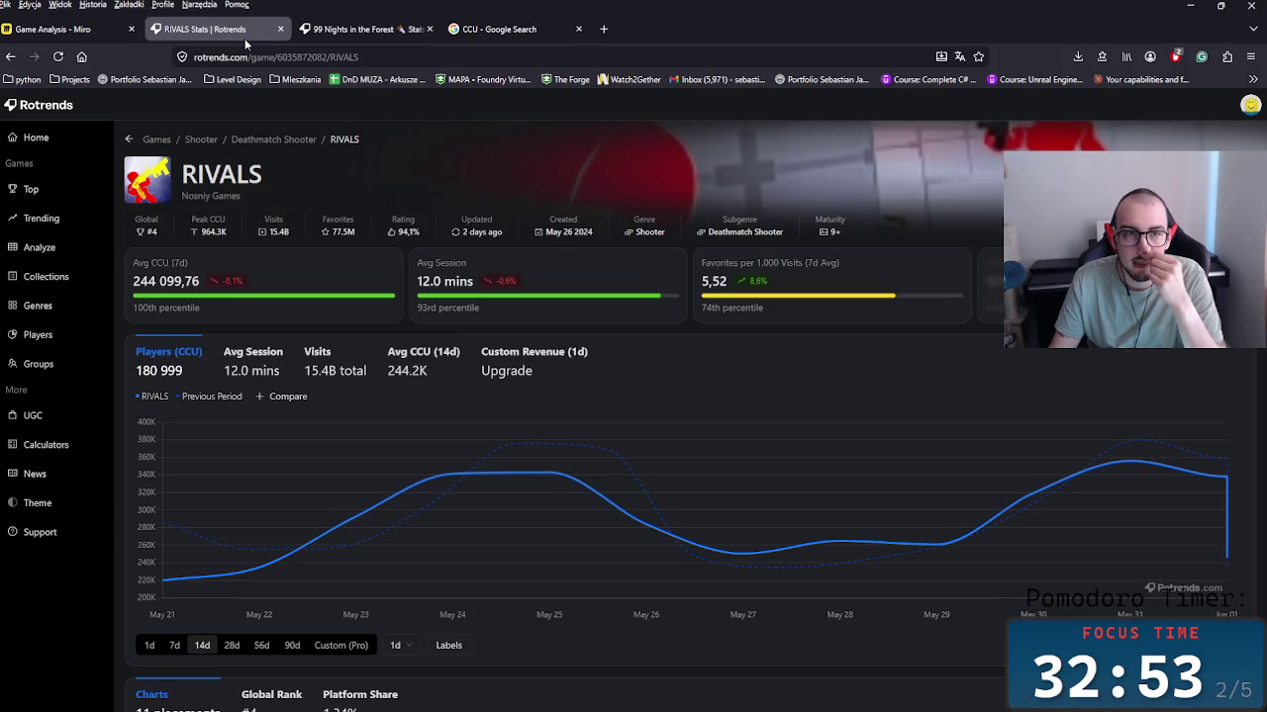
{"action": "left_click", "coordinate": [319, 32]}
{"action": "left_click", "coordinate": [238, 34]}
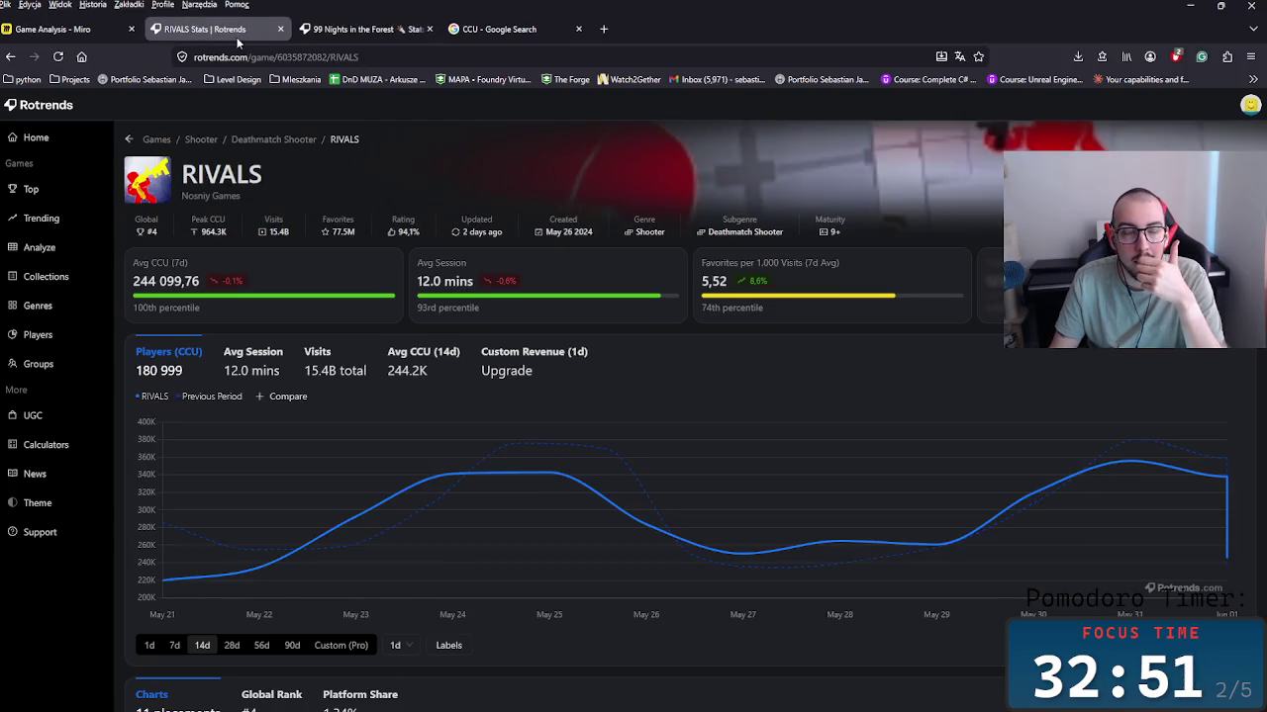
{"action": "left_click", "coordinate": [339, 30]}
{"action": "left_click", "coordinate": [194, 31]}
{"action": "left_click", "coordinate": [354, 30]}
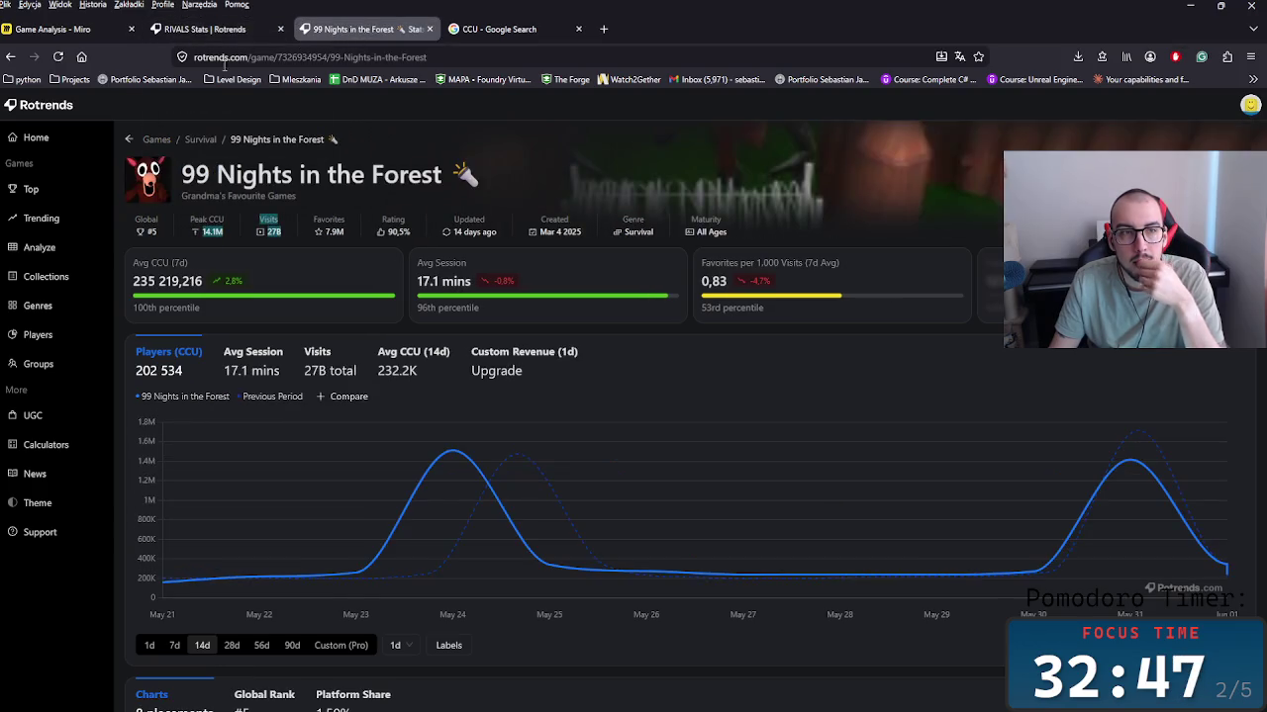
{"action": "left_click_drag", "start_coordinate": [267, 227], "coordinate": [206, 241]}
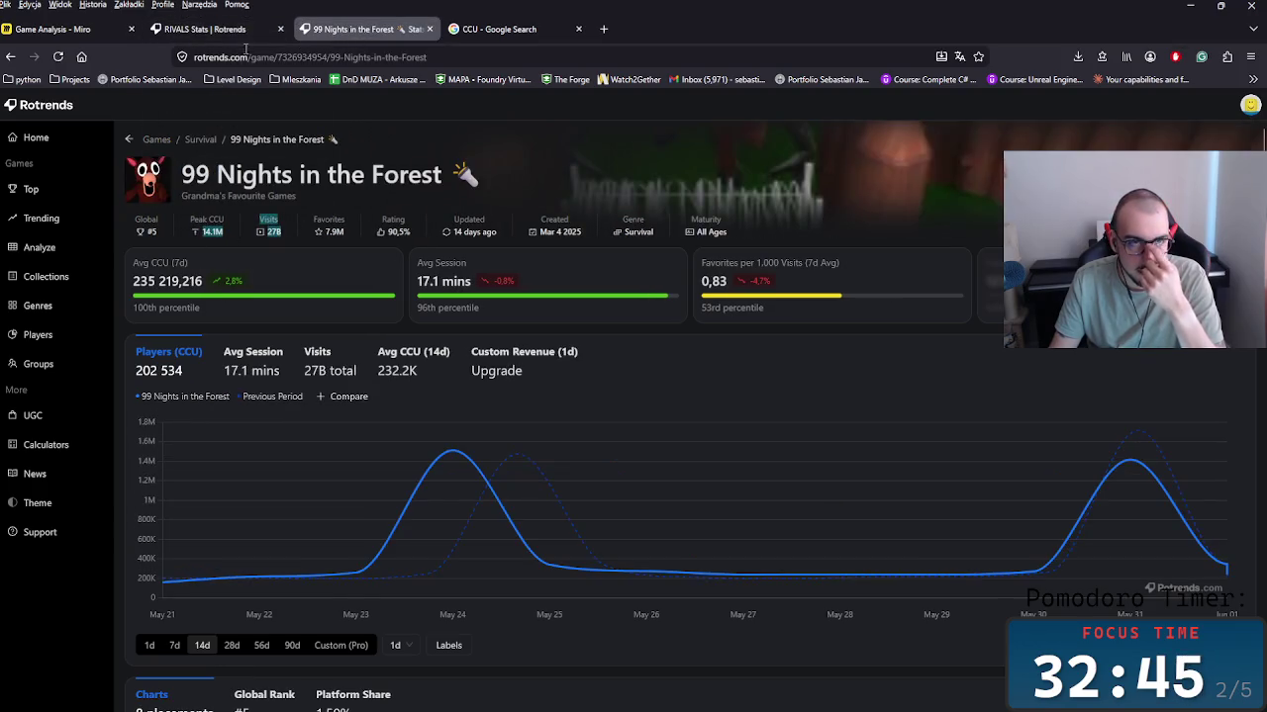
Step: Compare RIVALS' maturity rating, May 26 2024 creation date and 7-day average CCU against 99 Nights
{"action": "left_click", "coordinate": [246, 45]}
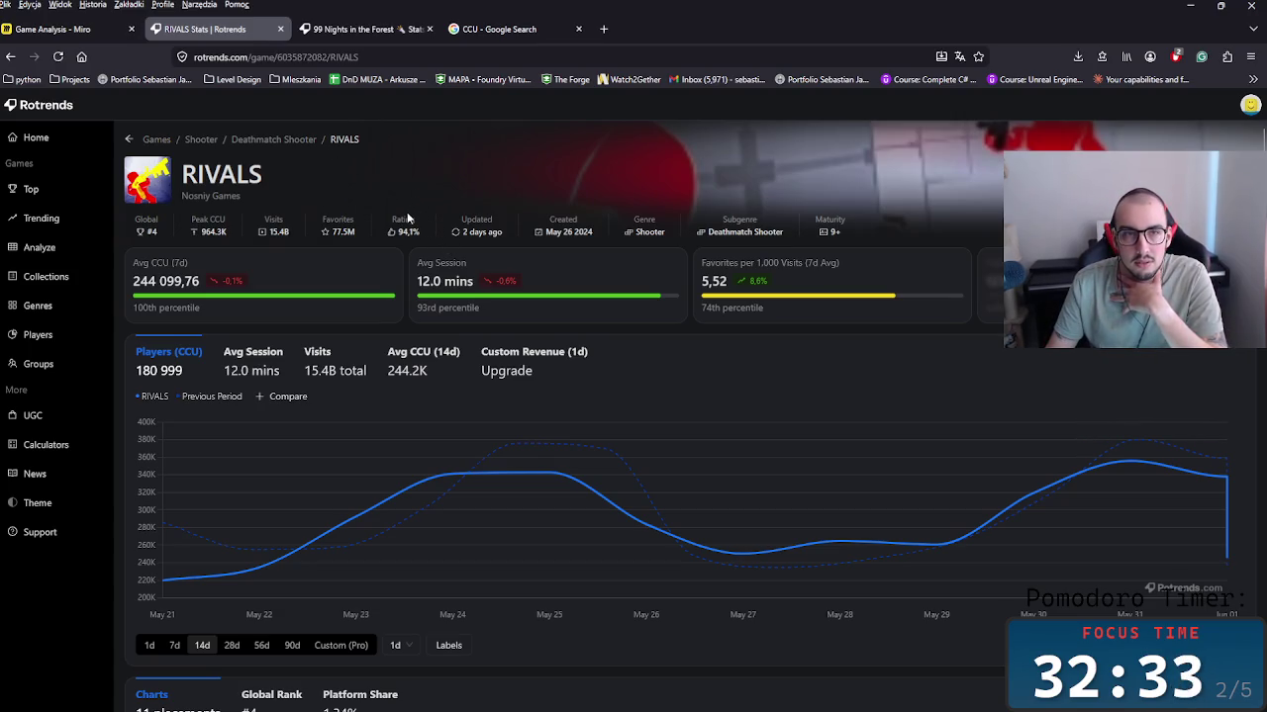
{"action": "left_click", "coordinate": [390, 35]}
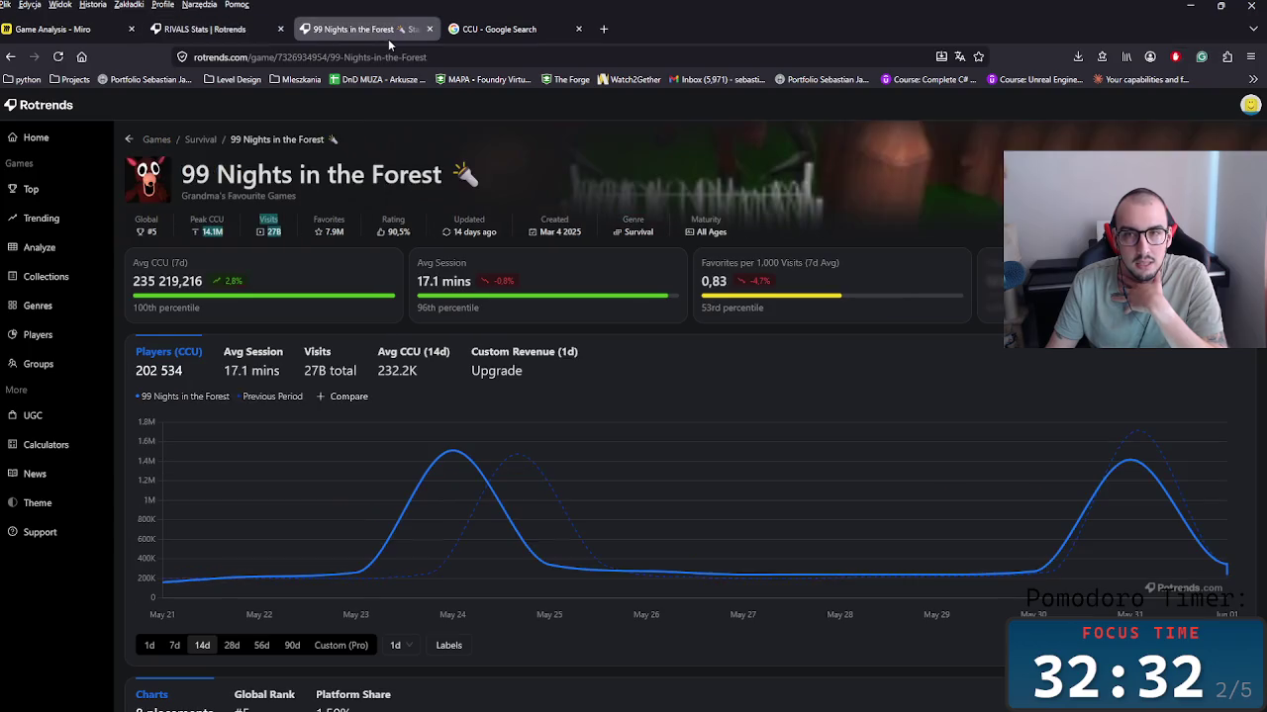
{"action": "left_click", "coordinate": [224, 36]}
{"action": "left_click_drag", "start_coordinate": [817, 220], "coordinate": [840, 231]}
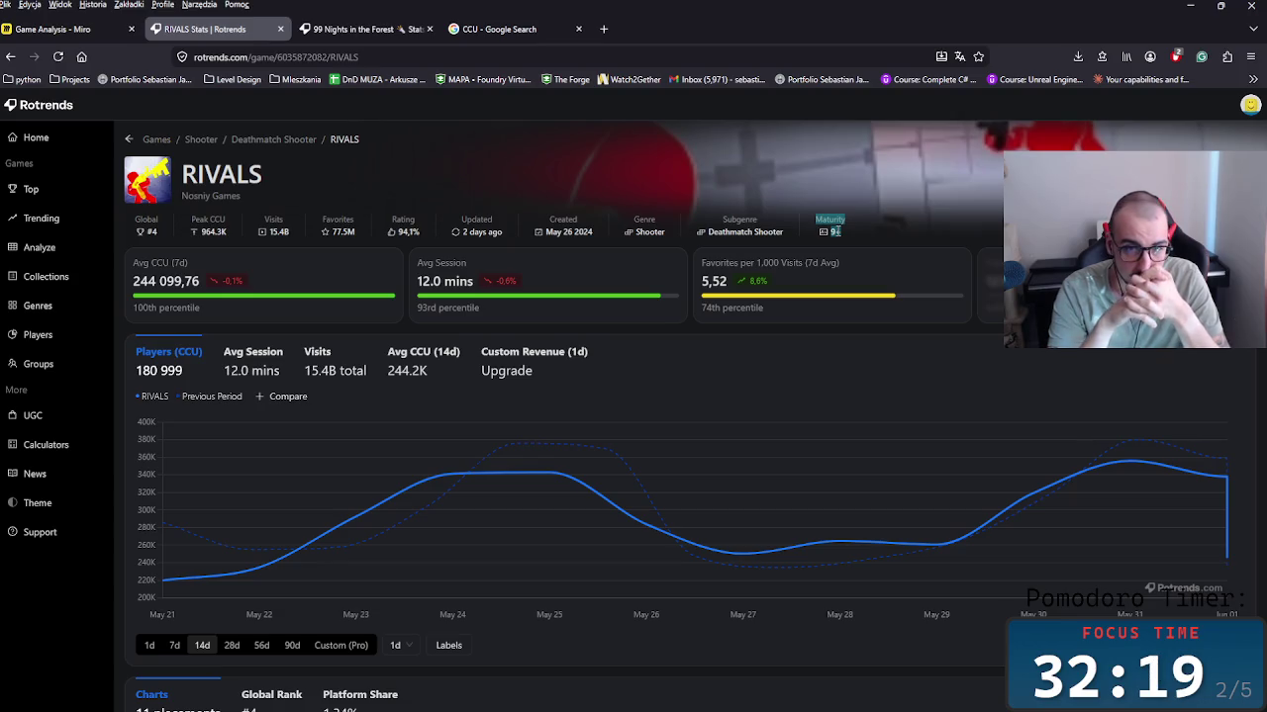
{"action": "left_click", "coordinate": [341, 33]}
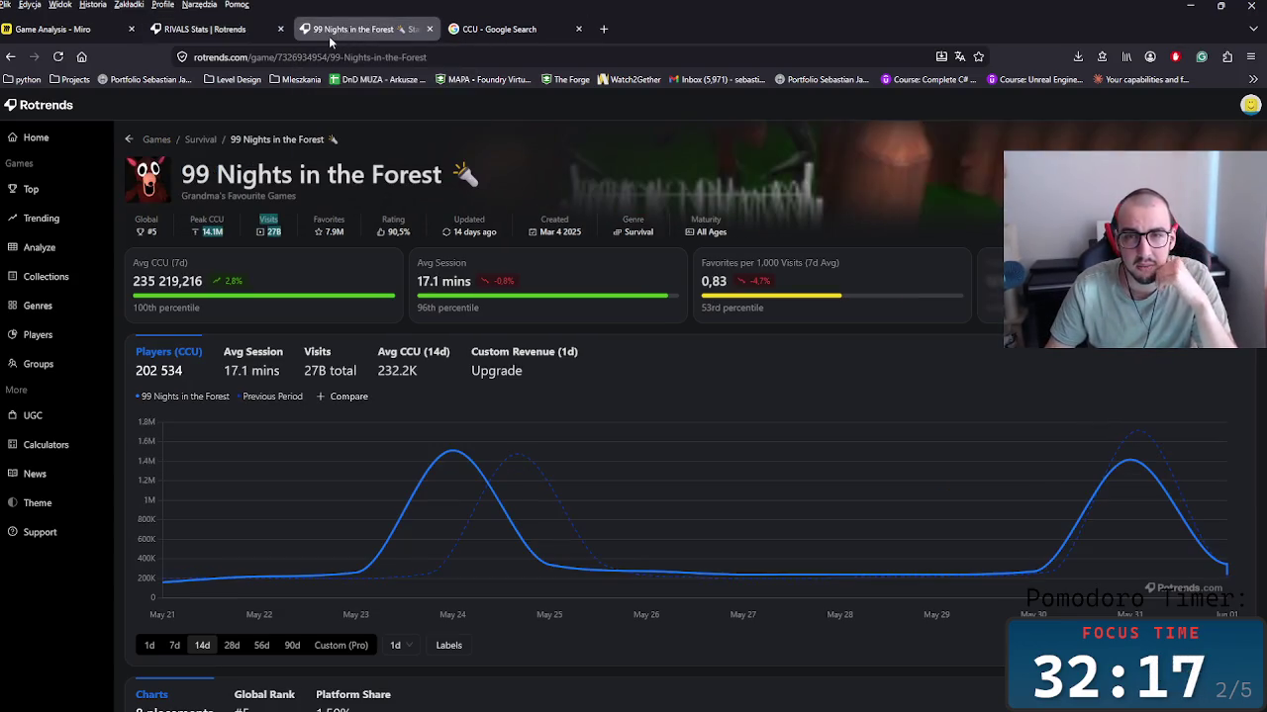
{"action": "left_click", "coordinate": [204, 32]}
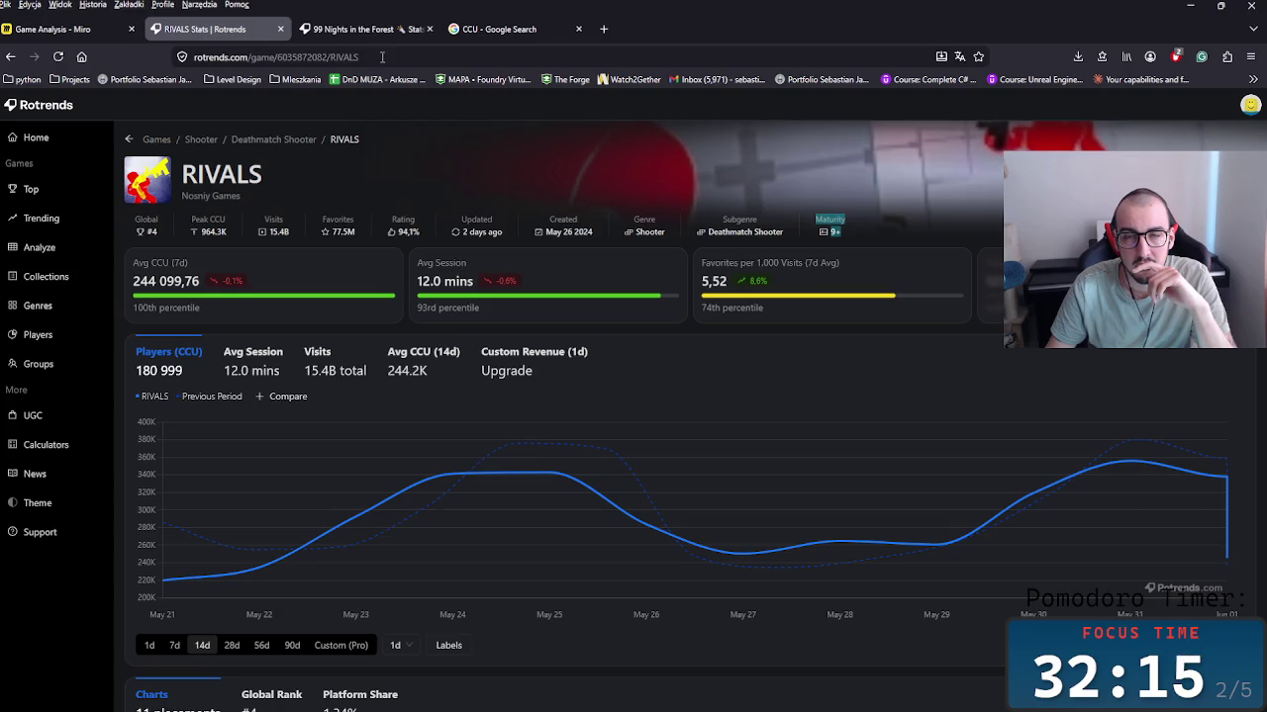
{"action": "left_click_drag", "start_coordinate": [613, 239], "coordinate": [547, 222]}
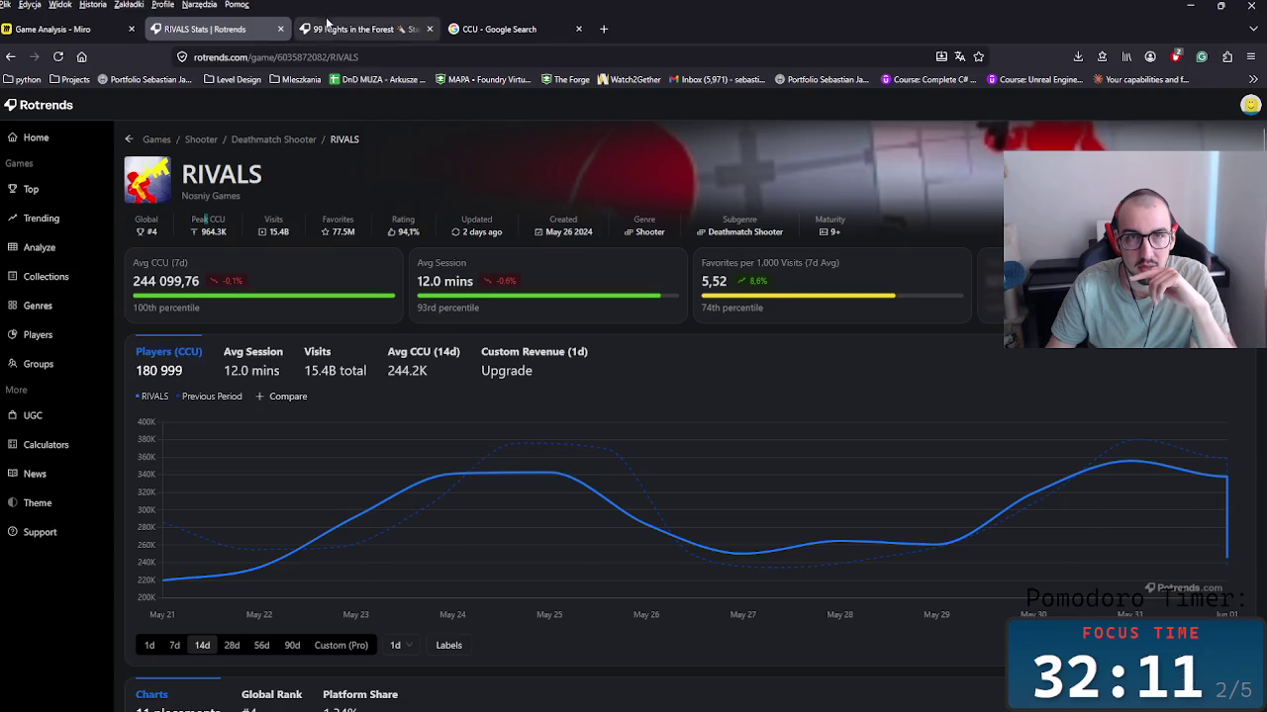
{"action": "left_click", "coordinate": [366, 29]}
{"action": "left_click", "coordinate": [219, 37]}
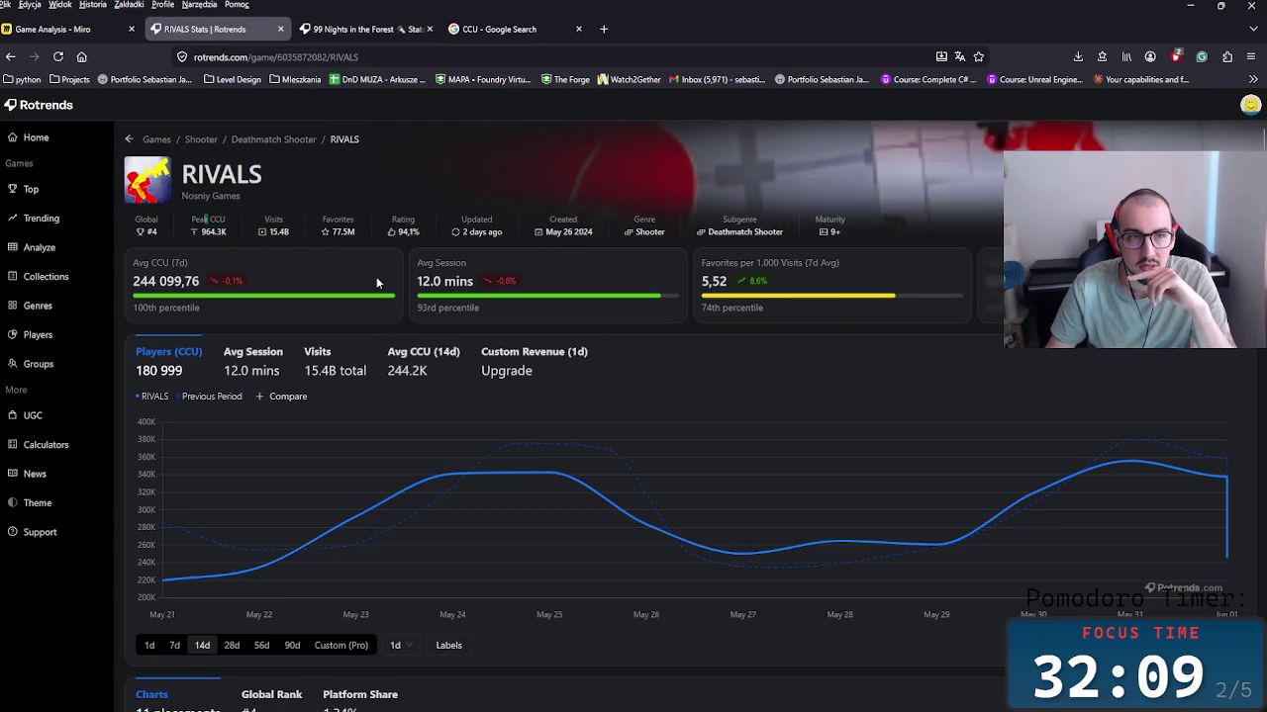
{"action": "left_click", "coordinate": [367, 29]}
{"action": "left_click", "coordinate": [213, 29]}
{"action": "left_click", "coordinate": [366, 29]}
{"action": "left_click", "coordinate": [213, 29]}
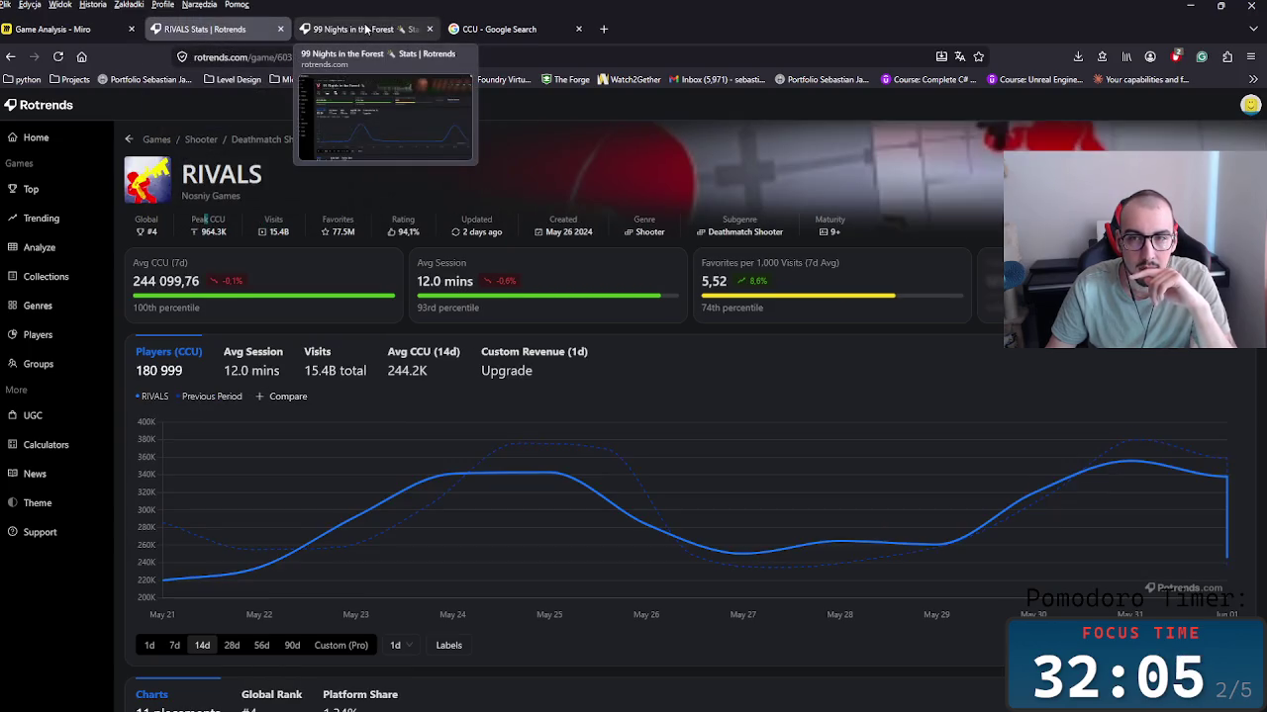
{"action": "left_click_drag", "start_coordinate": [134, 260], "coordinate": [258, 279]}
Step: Show 90 days of 99 Nights player history and compare session and favourites-per-1,000-visits figures
{"action": "left_click", "coordinate": [356, 29]}
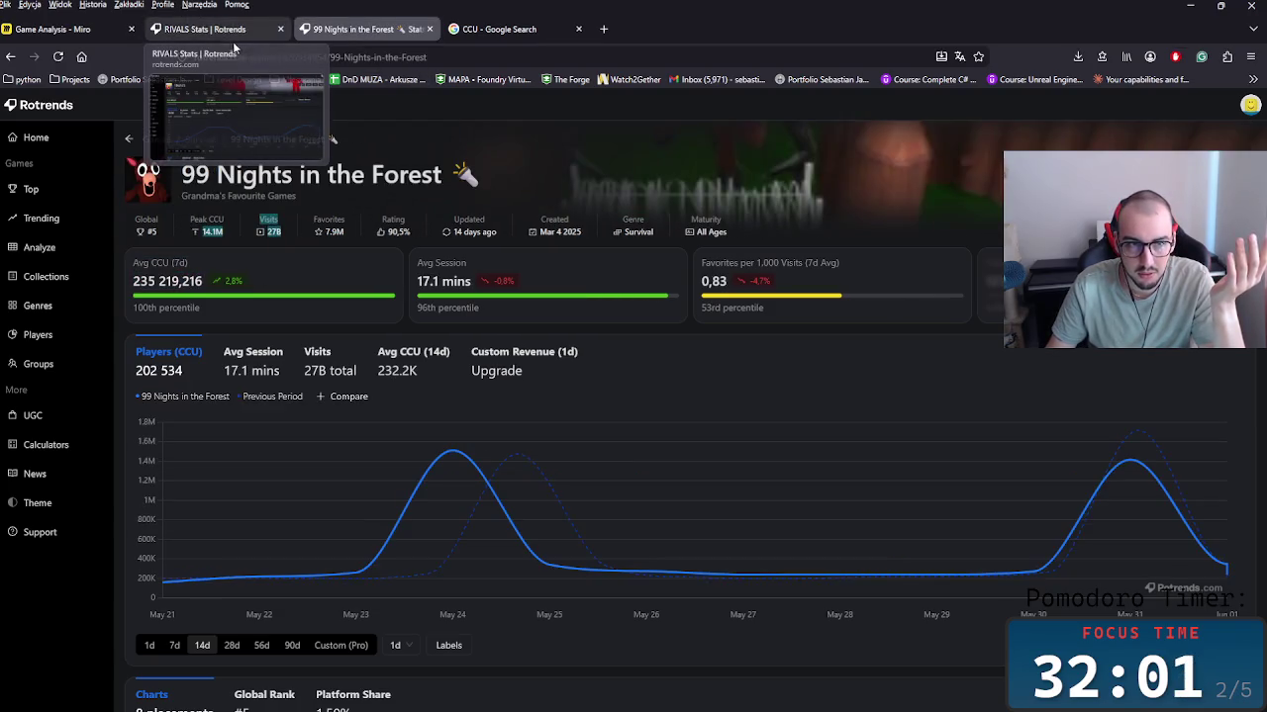
{"action": "left_click", "coordinate": [215, 33]}
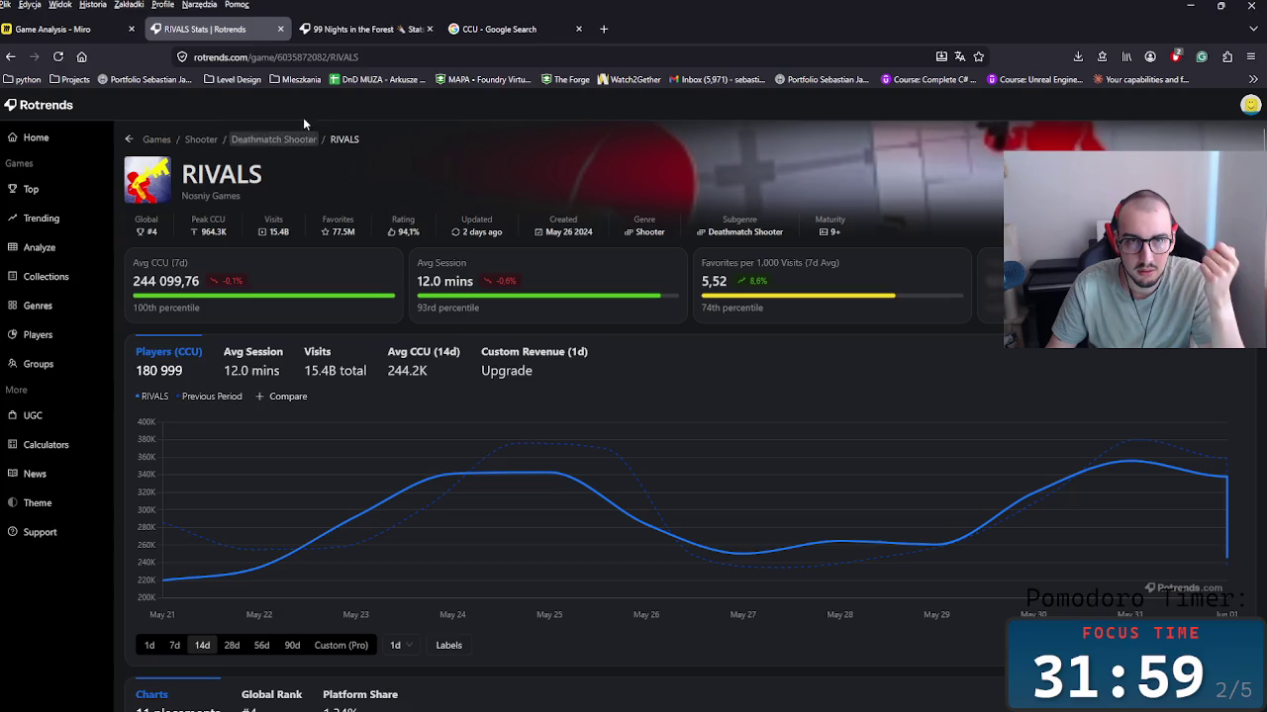
{"action": "left_click", "coordinate": [350, 27]}
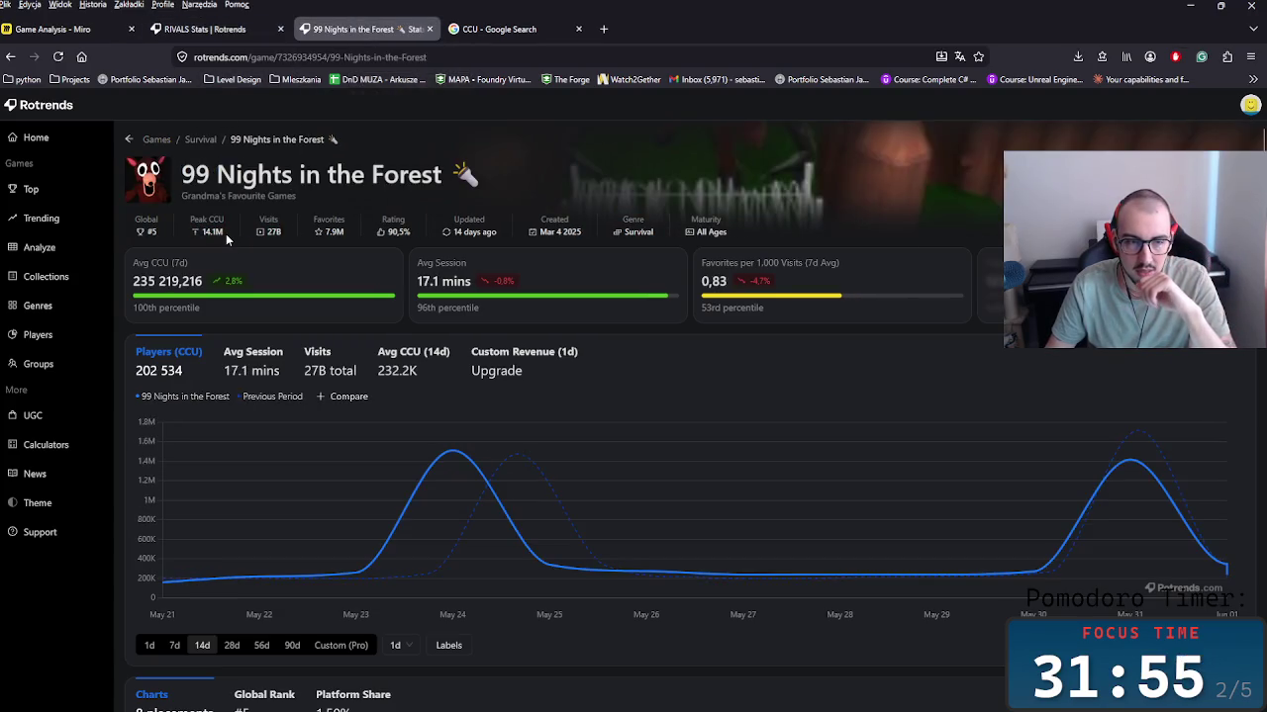
{"action": "left_click", "coordinate": [294, 648]}
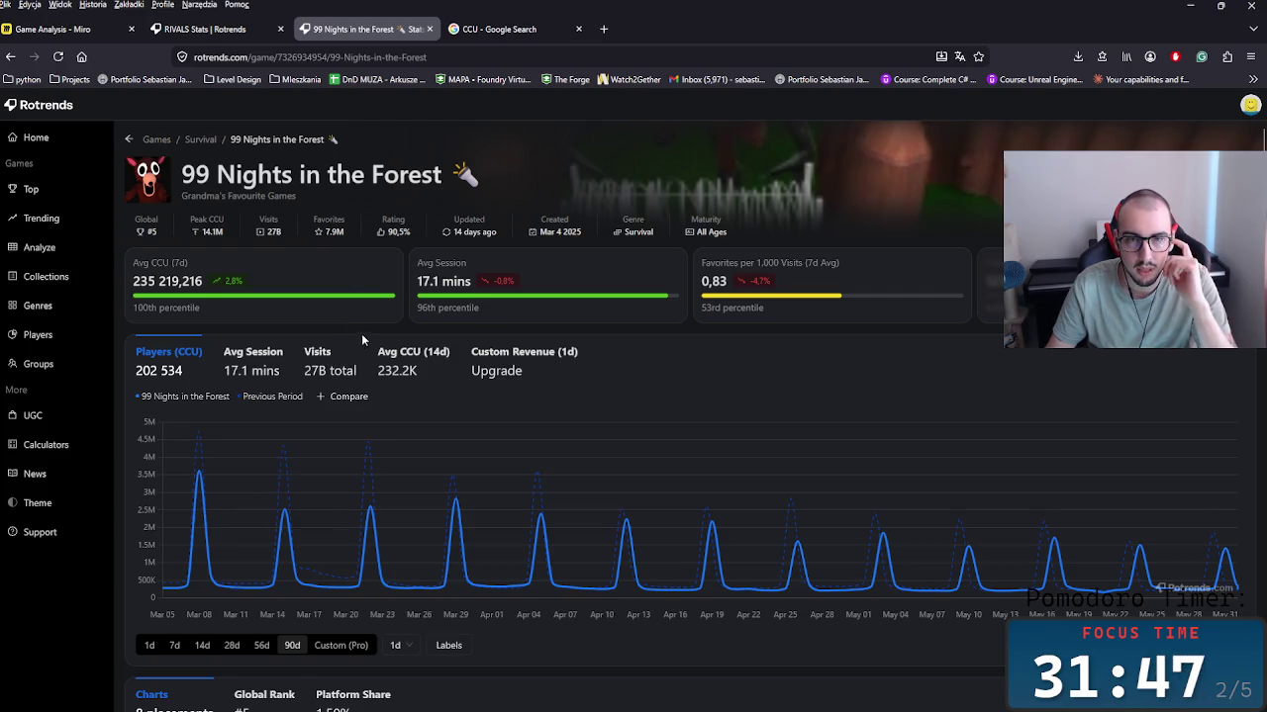
{"action": "left_click_drag", "start_coordinate": [484, 317], "coordinate": [410, 317]}
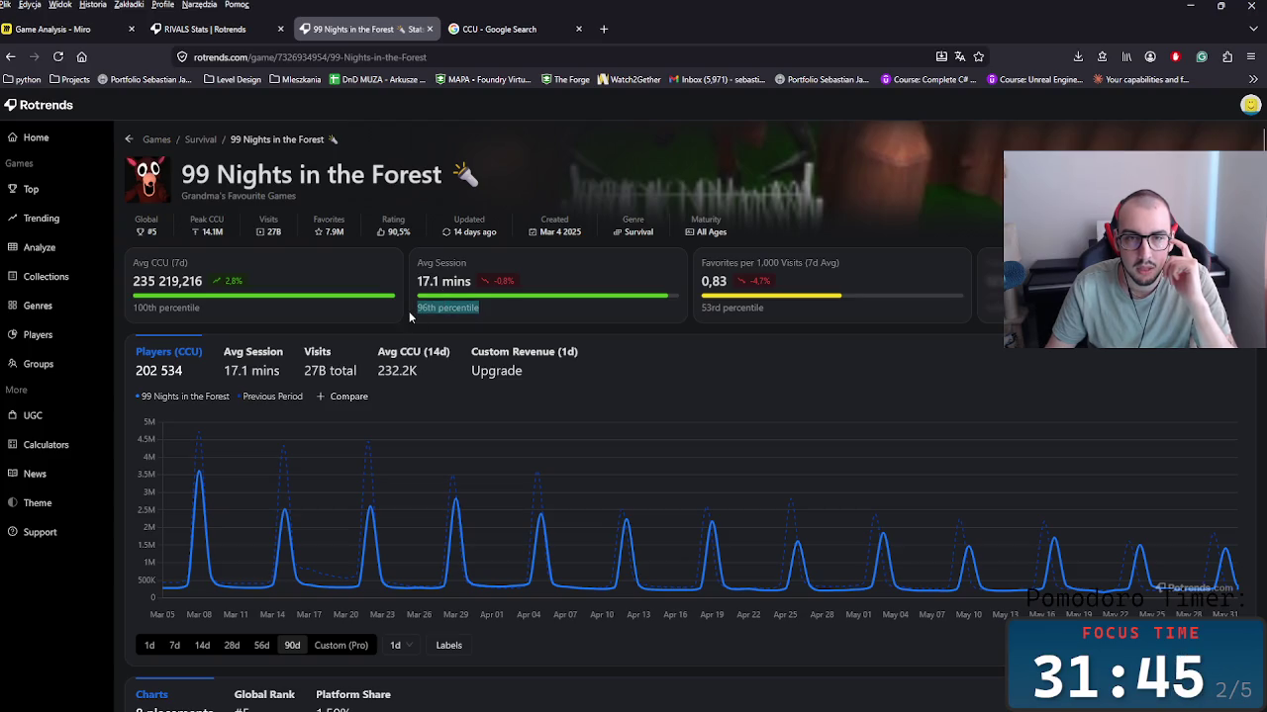
{"action": "left_click", "coordinate": [224, 31]}
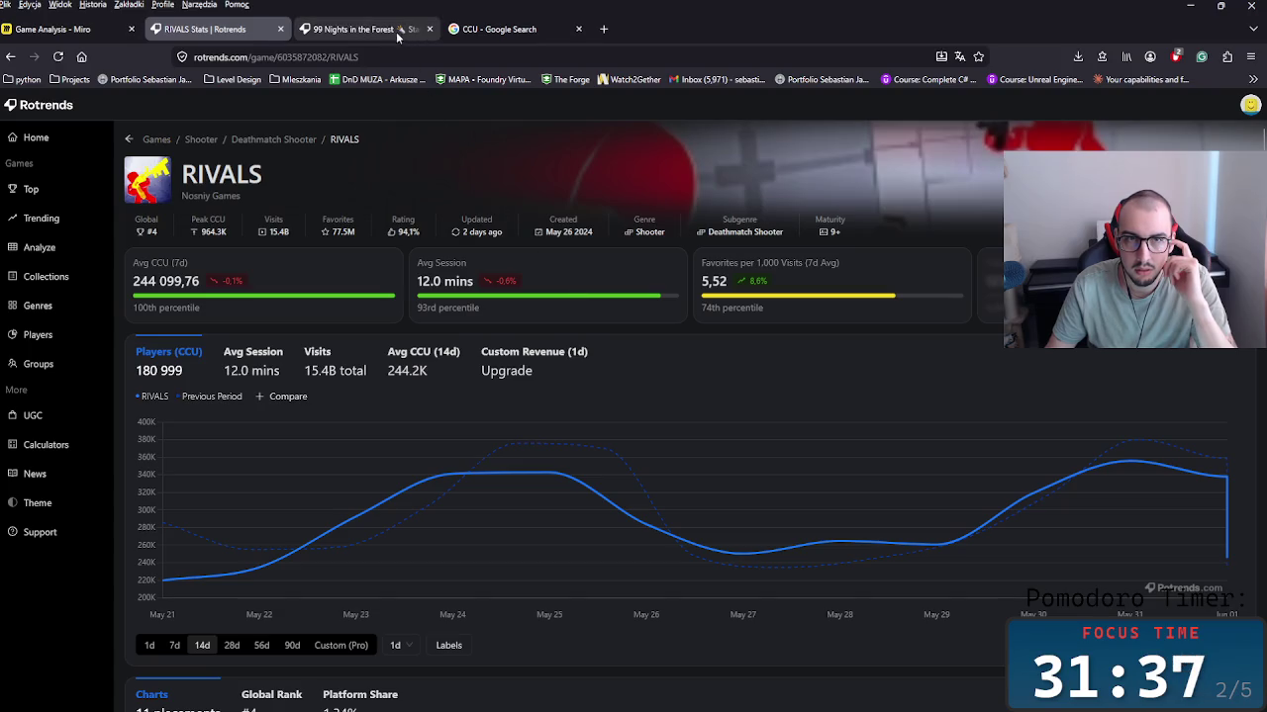
{"action": "left_click", "coordinate": [387, 34]}
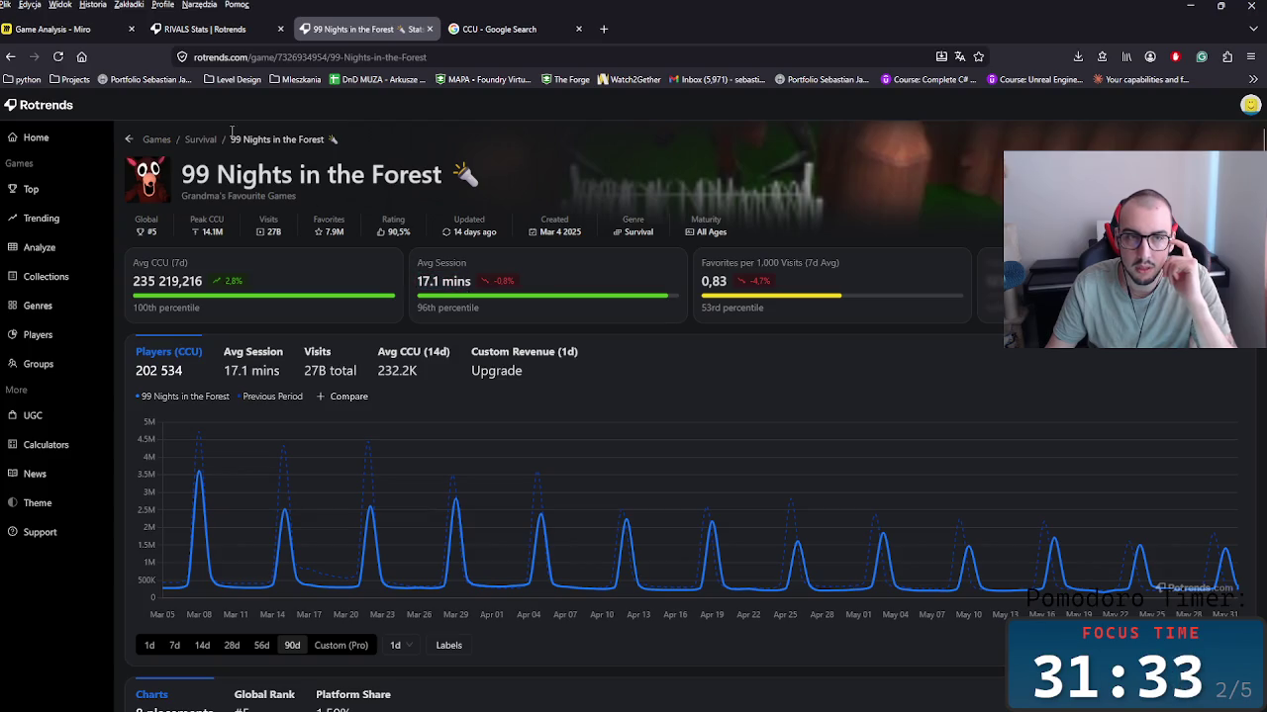
{"action": "left_click", "coordinate": [205, 29]}
{"action": "left_click", "coordinate": [365, 28]}
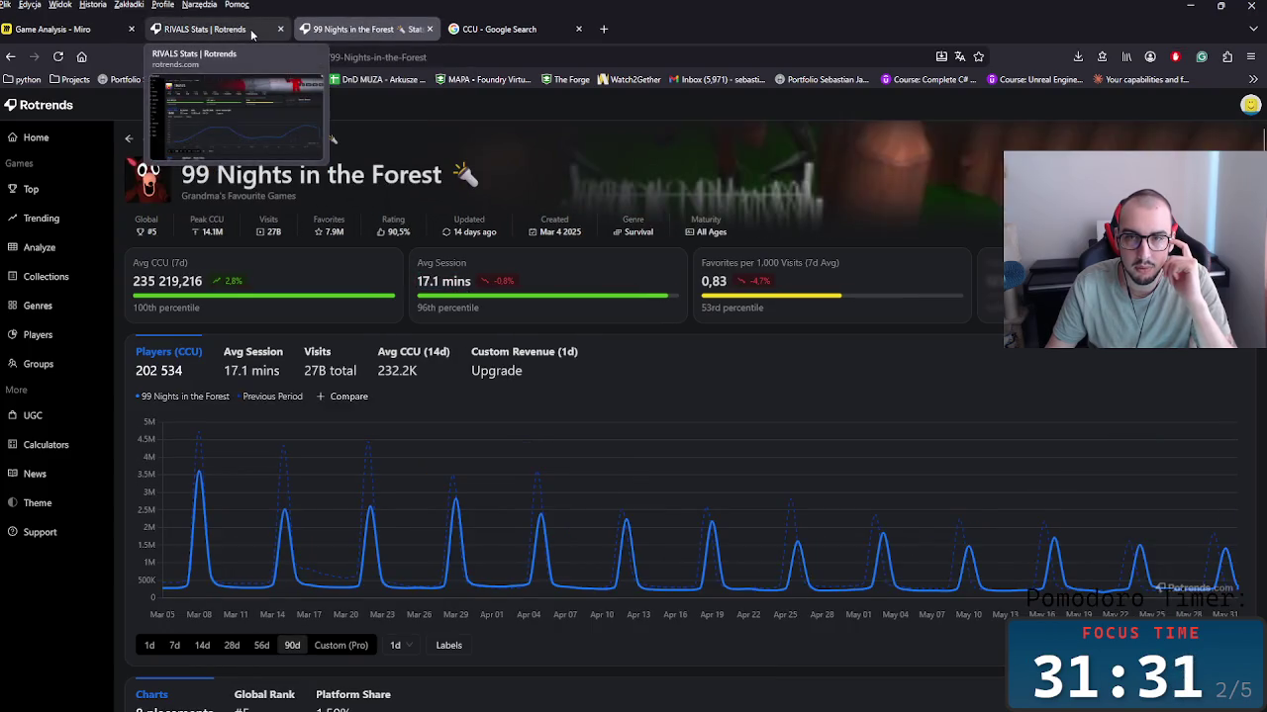
{"action": "left_click", "coordinate": [238, 30]}
{"action": "mouse_move", "coordinate": [204, 28]}
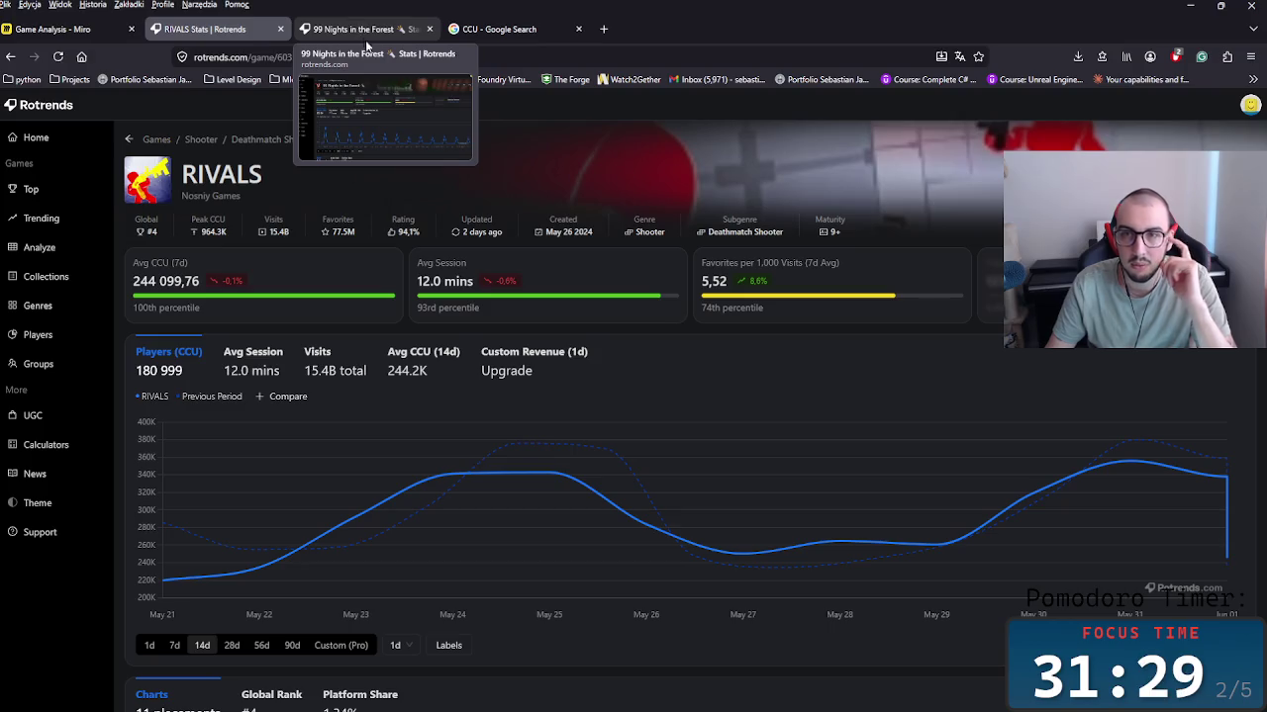
{"action": "left_click_drag", "start_coordinate": [818, 262], "coordinate": [808, 282]}
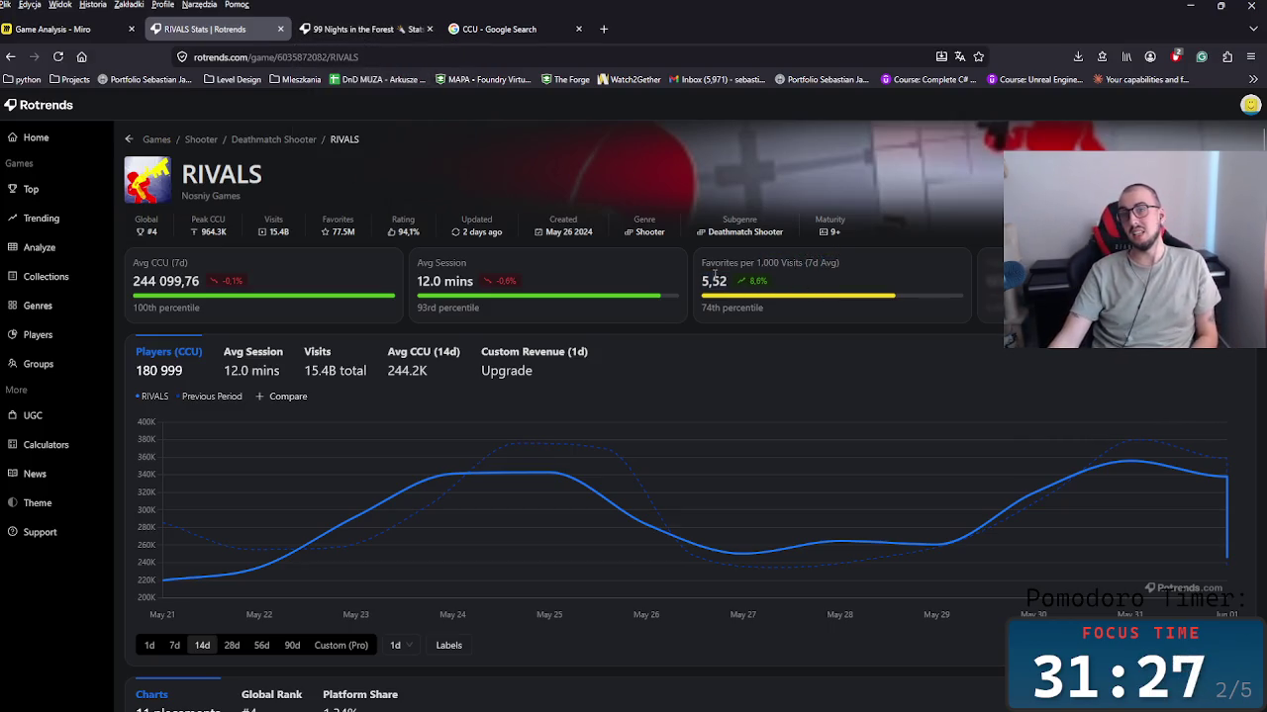
{"action": "left_click", "coordinate": [745, 305]}
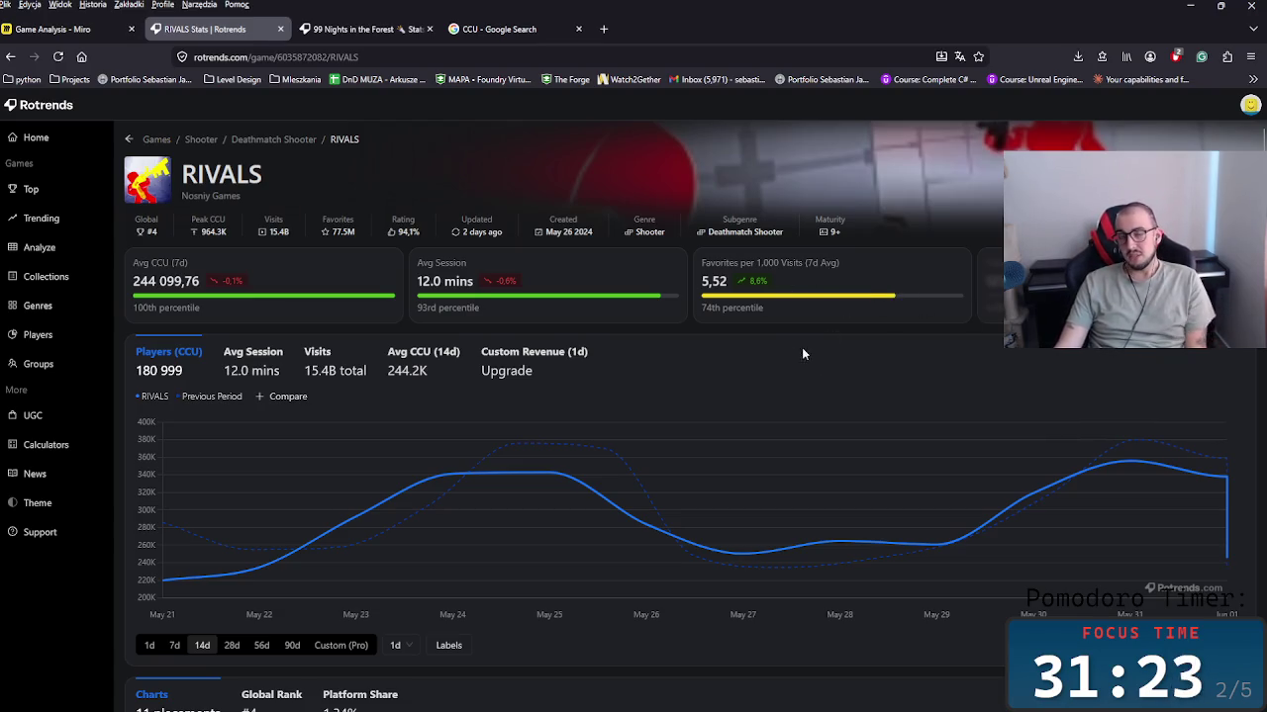
Step: Scroll through the 99 Nights stats, dismiss account settings, then open the Genres rankings page
{"action": "left_click", "coordinate": [364, 34]}
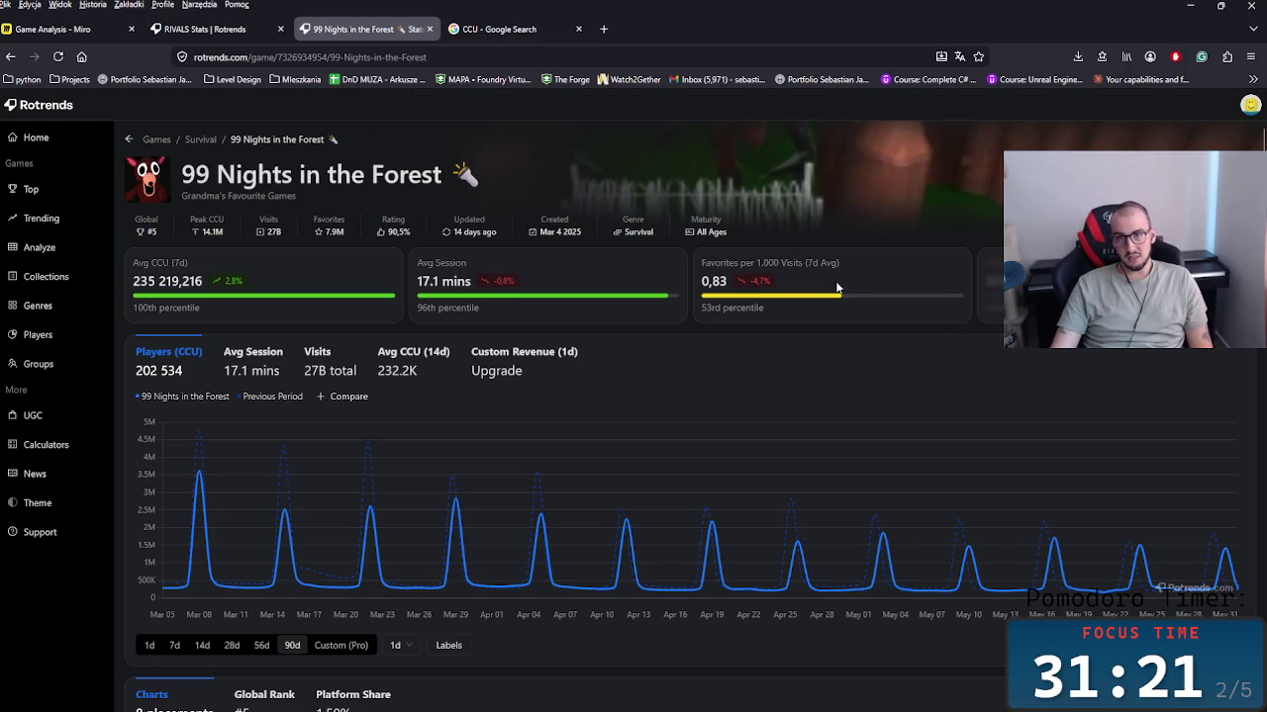
{"action": "scroll", "coordinate": [781, 301], "scroll_direction": "down", "scroll_amount": 2}
{"action": "scroll", "coordinate": [745, 422], "scroll_direction": "down", "scroll_amount": 5}
{"action": "scroll", "coordinate": [762, 442], "scroll_direction": "down", "scroll_amount": 5}
{"action": "scroll", "coordinate": [772, 446], "scroll_direction": "down", "scroll_amount": 5}
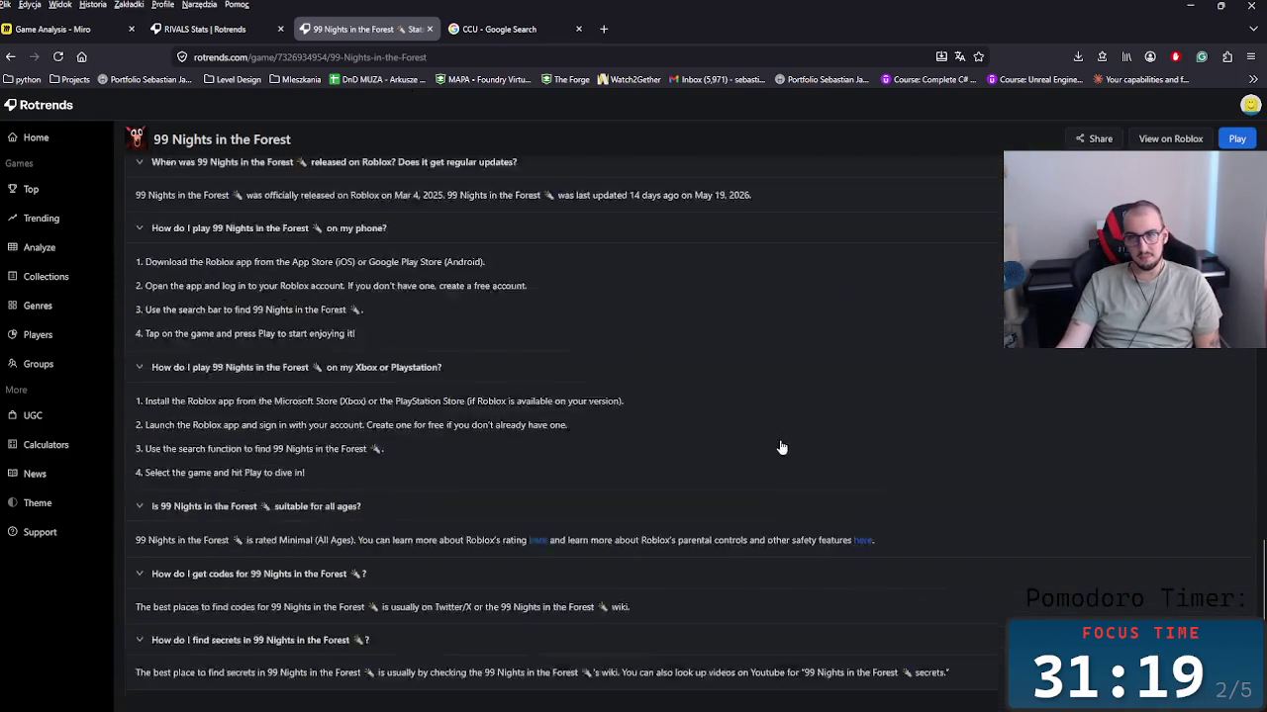
{"action": "scroll", "coordinate": [782, 447], "scroll_direction": "down", "scroll_amount": 2}
{"action": "scroll", "coordinate": [802, 473], "scroll_direction": "up", "scroll_amount": 6}
{"action": "scroll", "coordinate": [789, 471], "scroll_direction": "up", "scroll_amount": 4}
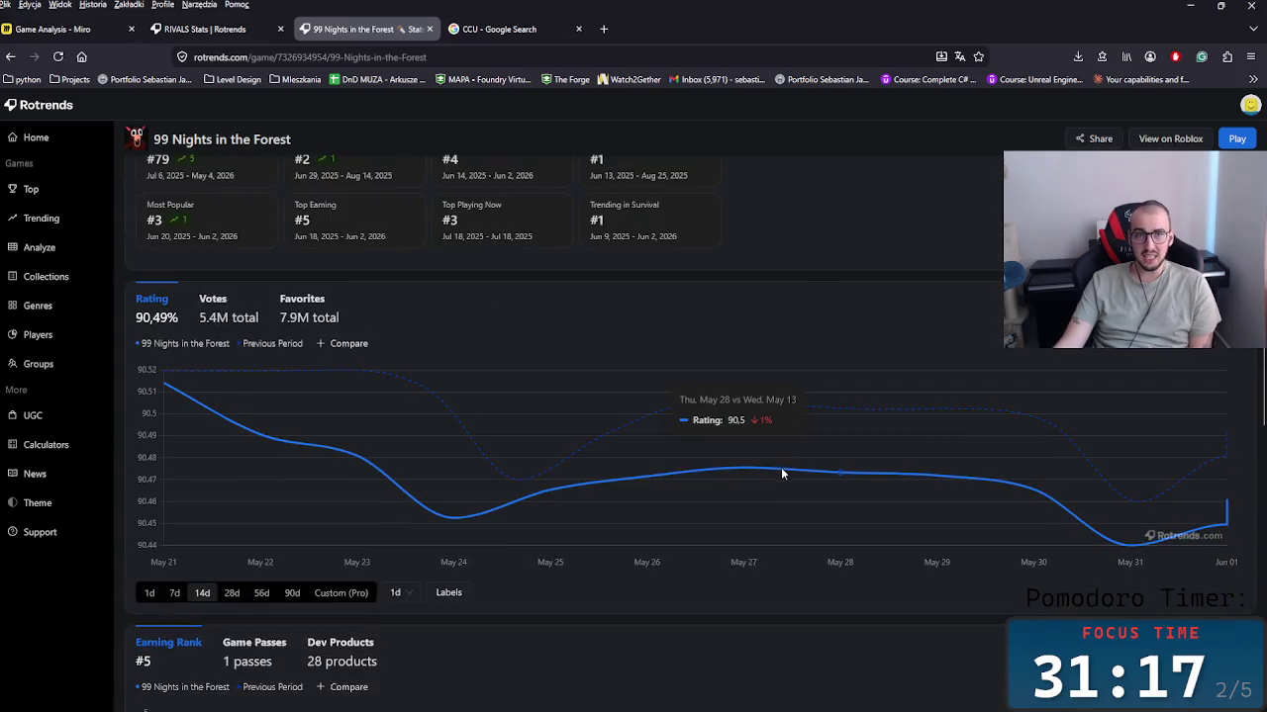
{"action": "scroll", "coordinate": [717, 500], "scroll_direction": "up", "scroll_amount": 5}
{"action": "scroll", "coordinate": [708, 507], "scroll_direction": "up", "scroll_amount": 2}
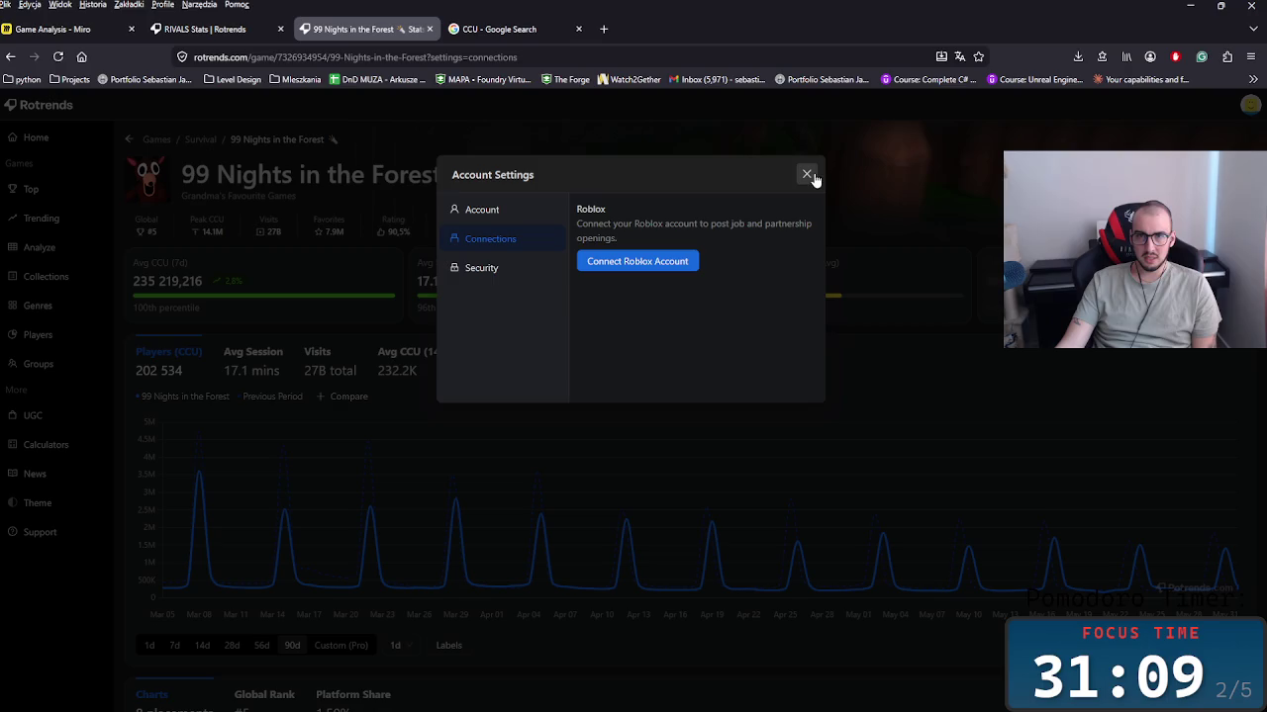
{"action": "left_click", "coordinate": [808, 176]}
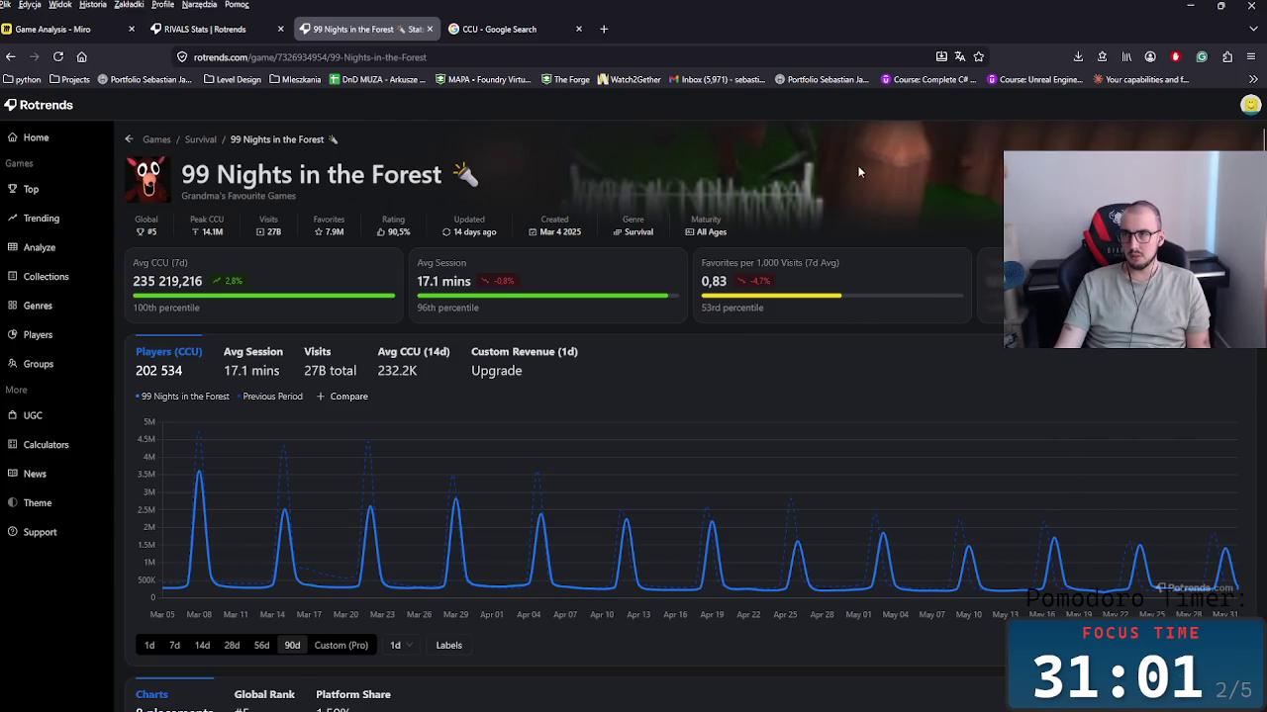
{"action": "left_click_drag", "start_coordinate": [708, 234], "coordinate": [736, 240]}
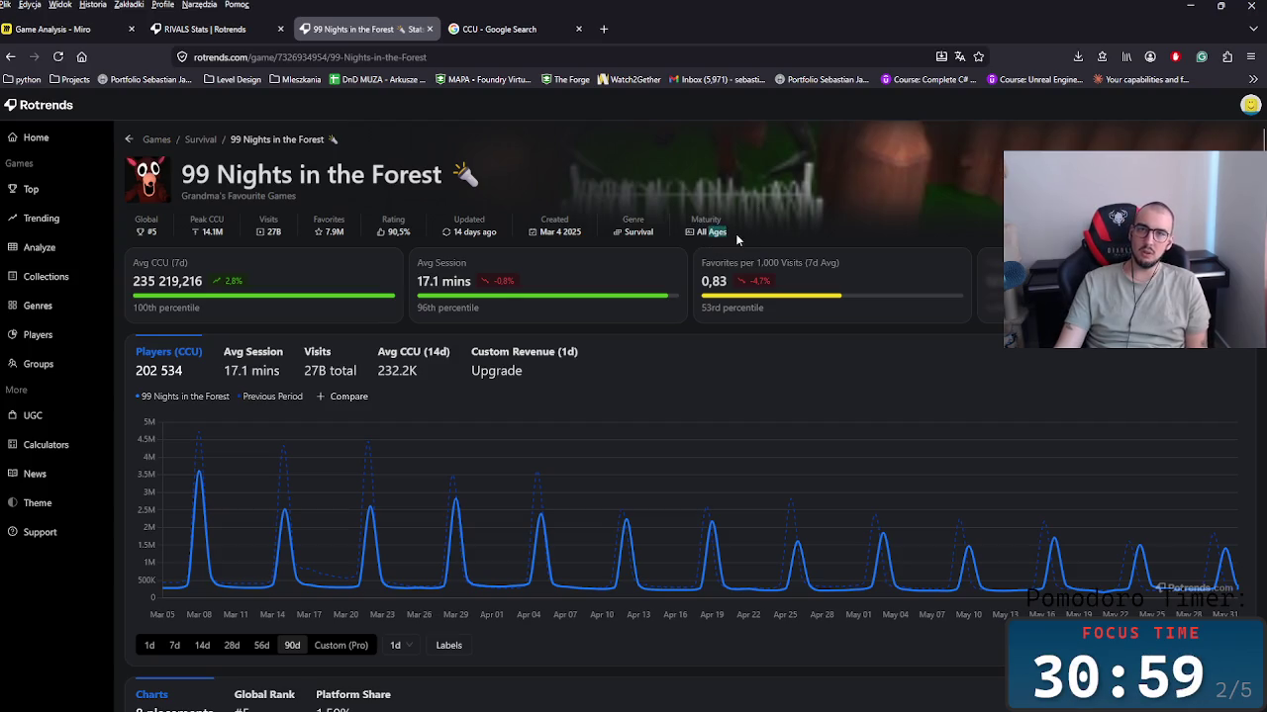
{"action": "left_click", "coordinate": [205, 28]}
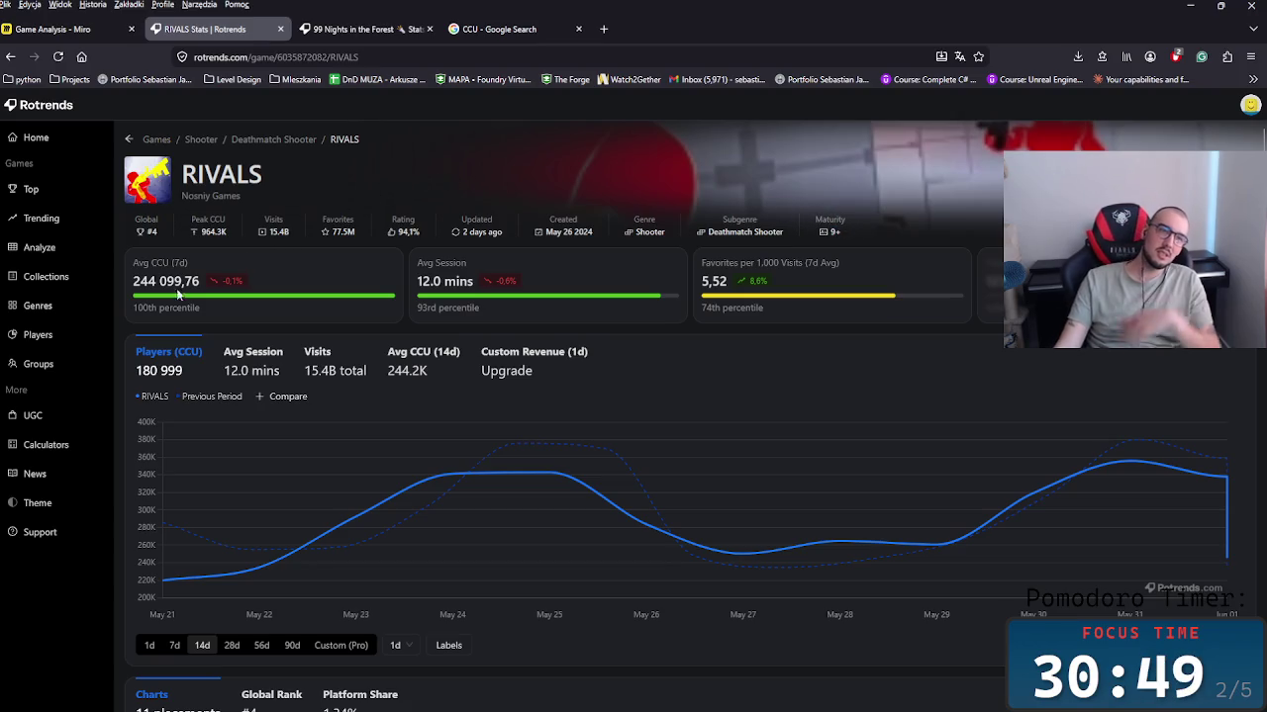
{"action": "left_click", "coordinate": [38, 306]}
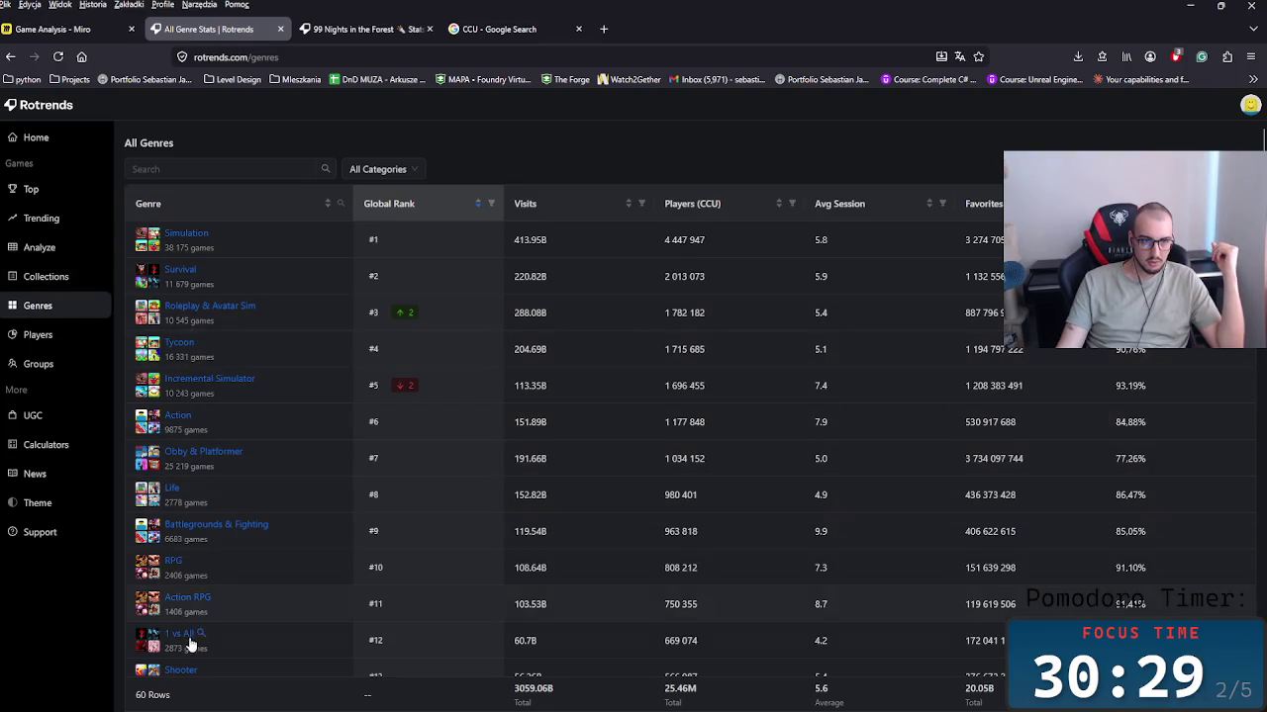
Step: Scroll the All Genres table back to the top, showing Simulation #1 and Survival #2
{"action": "scroll", "coordinate": [207, 640], "scroll_direction": "down", "scroll_amount": 3}
{"action": "scroll", "coordinate": [182, 479], "scroll_direction": "up", "scroll_amount": 1}
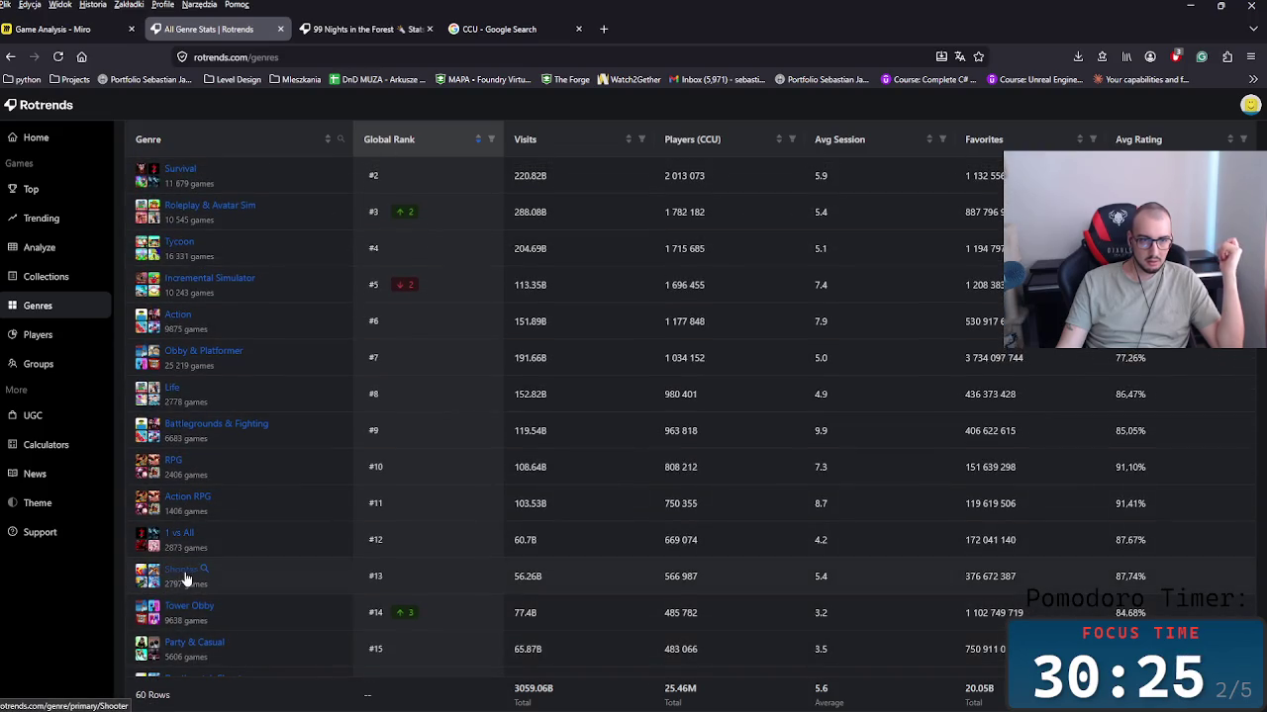
{"action": "scroll", "coordinate": [123, 551], "scroll_direction": "up", "scroll_amount": 2}
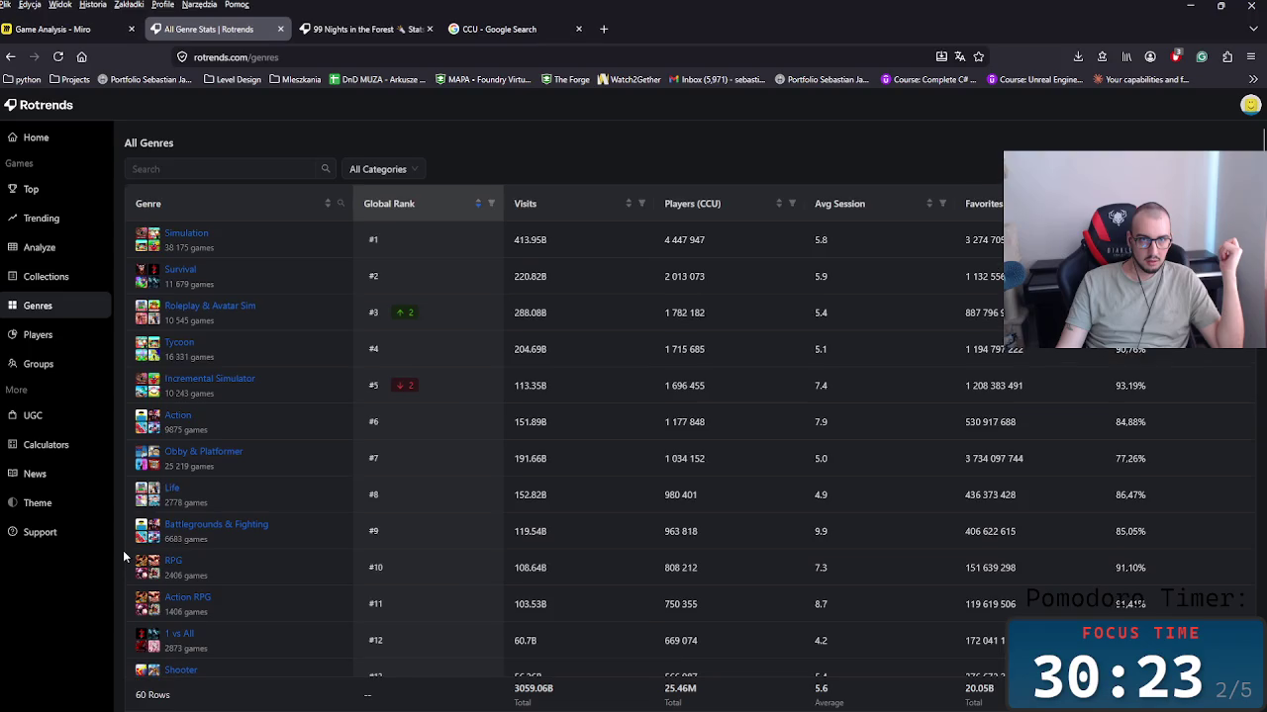
{"action": "middle_click", "coordinate": [122, 542]}
{"action": "middle_click", "coordinate": [110, 546]}
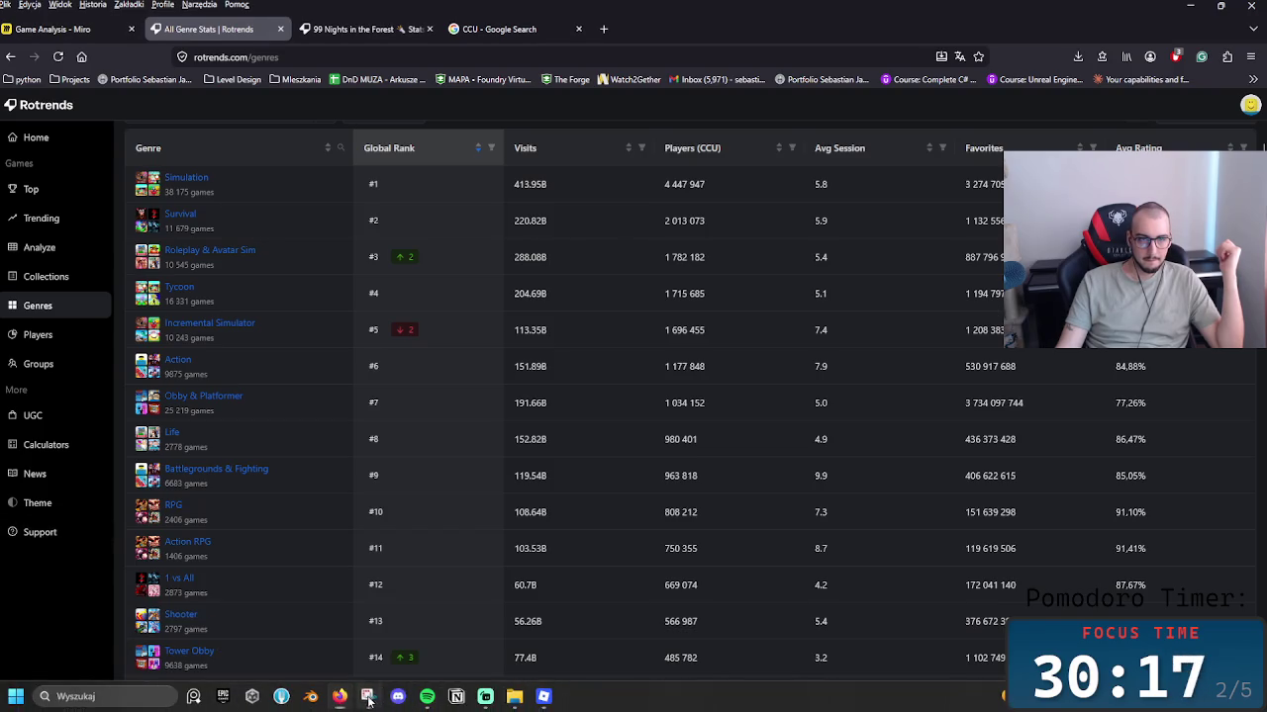
Step: Capture the Rotrends genre table with Snipping Tool, copy the image, and return to the Miro board
{"action": "left_click", "coordinate": [368, 696]}
{"action": "left_click", "coordinate": [93, 33]}
{"action": "mouse_move", "coordinate": [125, 116]}
{"action": "left_mouse_down"}
{"action": "mouse_move", "coordinate": [654, 701]}
{"action": "mouse_move", "coordinate": [628, 683]}
{"action": "mouse_move", "coordinate": [1220, 685]}
{"action": "left_mouse_up"}
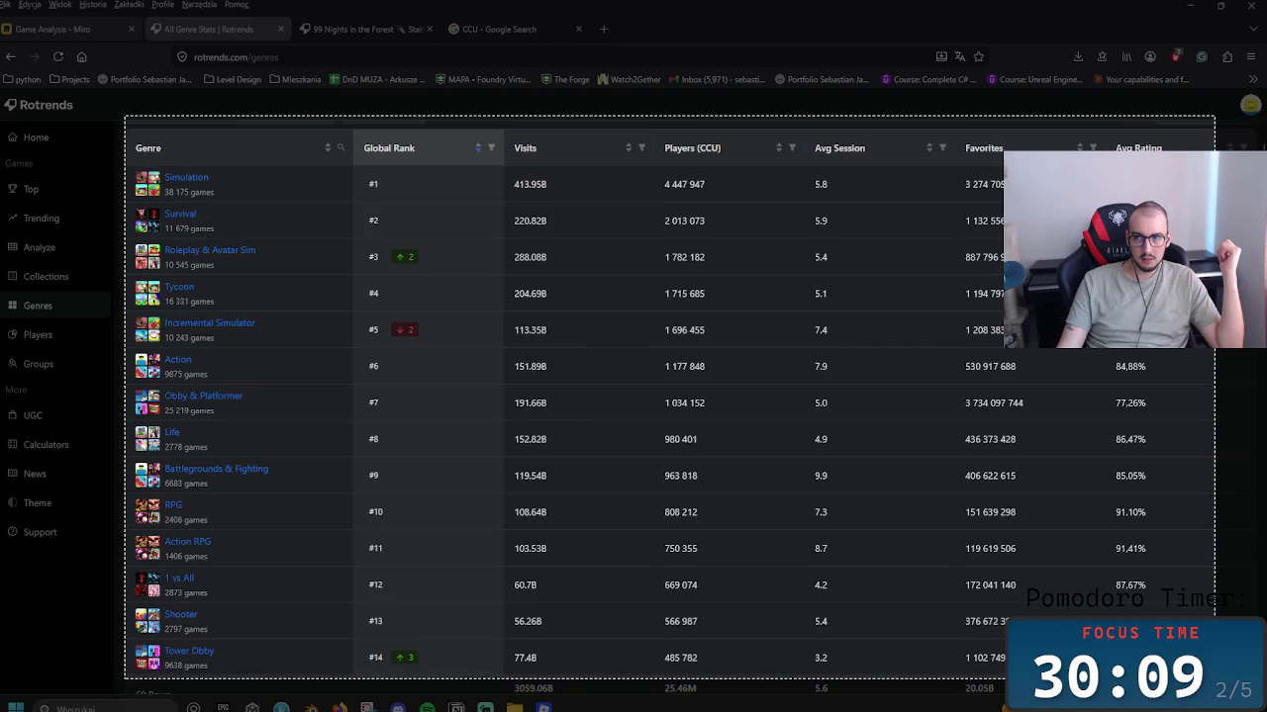
{"action": "left_click_drag", "start_coordinate": [1219, 684], "coordinate": [1214, 679]}
{"action": "right_click", "coordinate": [379, 282]}
{"action": "left_click", "coordinate": [481, 327]}
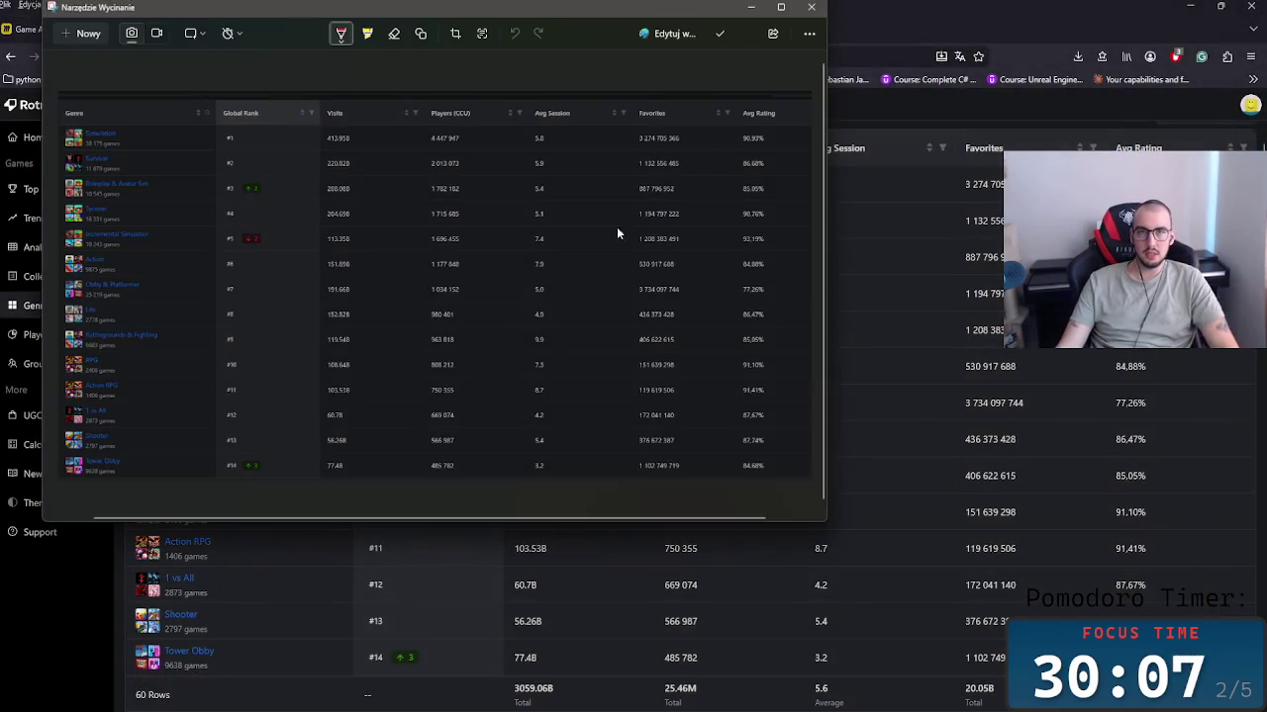
{"action": "left_click", "coordinate": [748, 8]}
{"action": "left_click", "coordinate": [117, 31]}
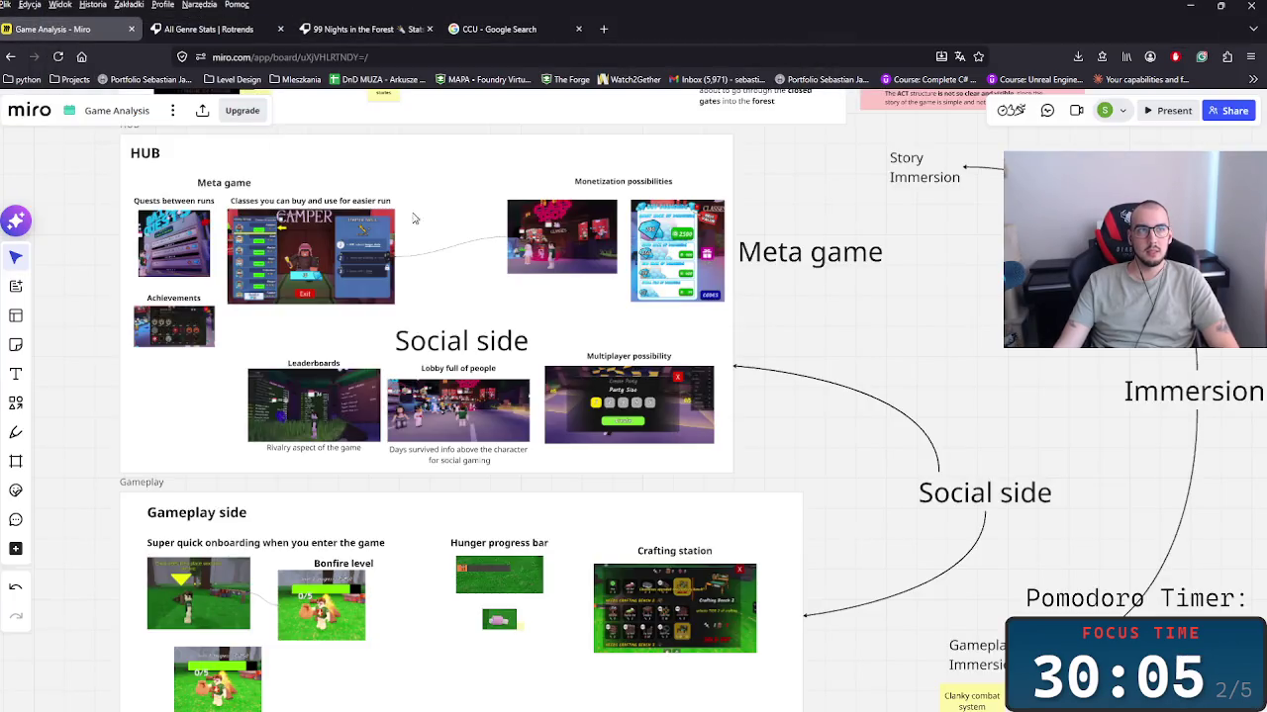
Step: Paste the genre table screenshot onto the board and nudge it upward
{"action": "scroll", "coordinate": [819, 342], "scroll_direction": "down", "scroll_amount": 3}
{"action": "scroll", "coordinate": [819, 342], "scroll_direction": "down", "scroll_amount": 3}
{"action": "scroll", "coordinate": [820, 342], "scroll_direction": "down", "scroll_amount": 2}
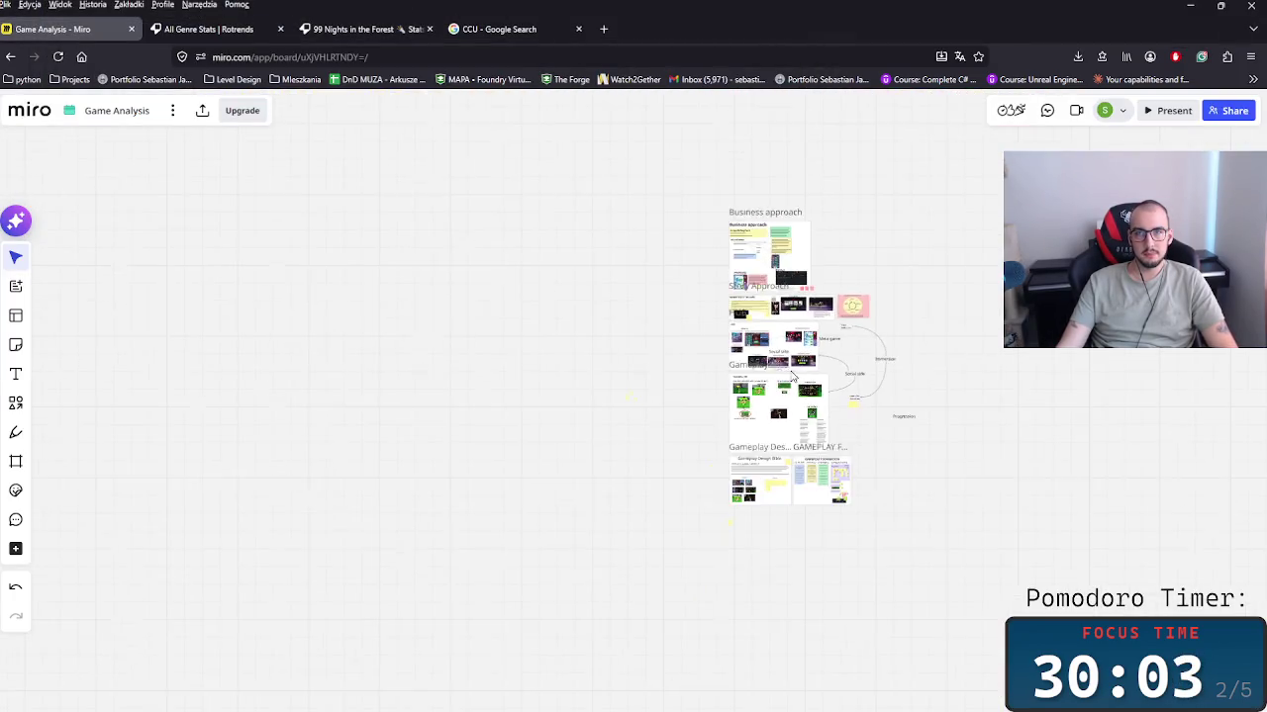
{"action": "scroll", "coordinate": [584, 311], "scroll_direction": "right", "scroll_amount": 1}
{"action": "key", "text": "ctrl+v"}
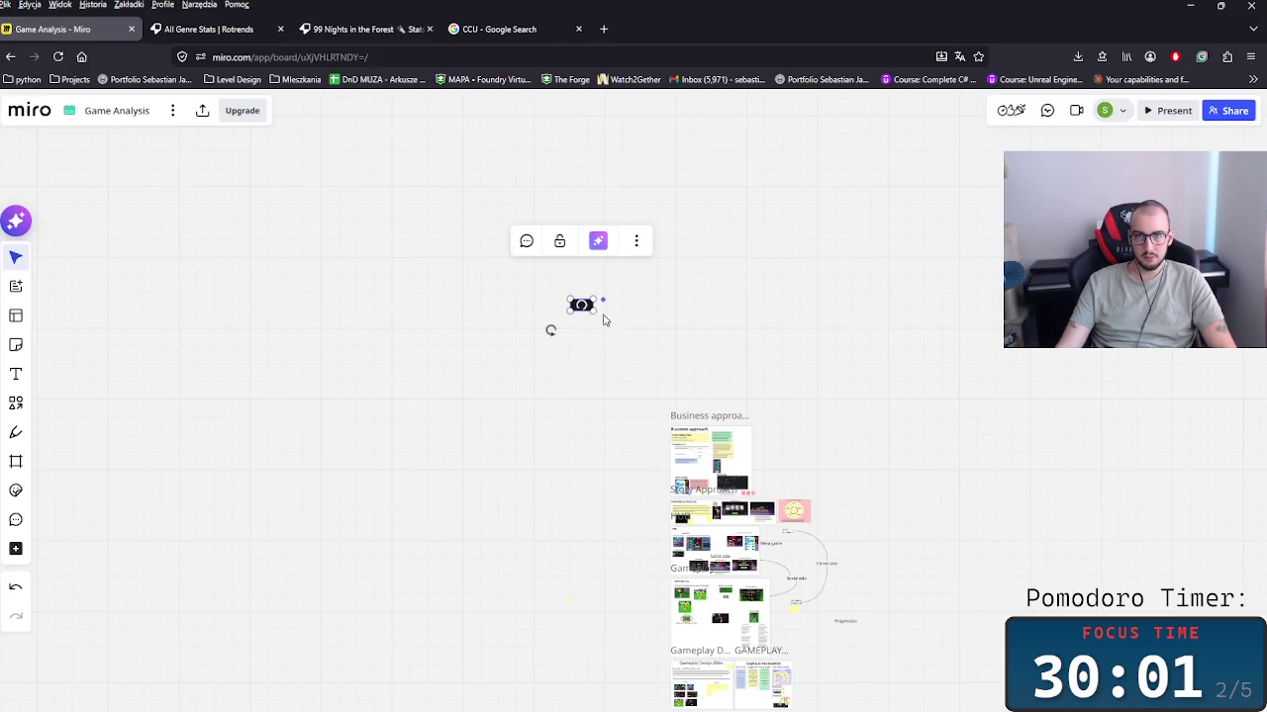
{"action": "scroll", "coordinate": [692, 375], "scroll_direction": "down", "scroll_amount": 1}
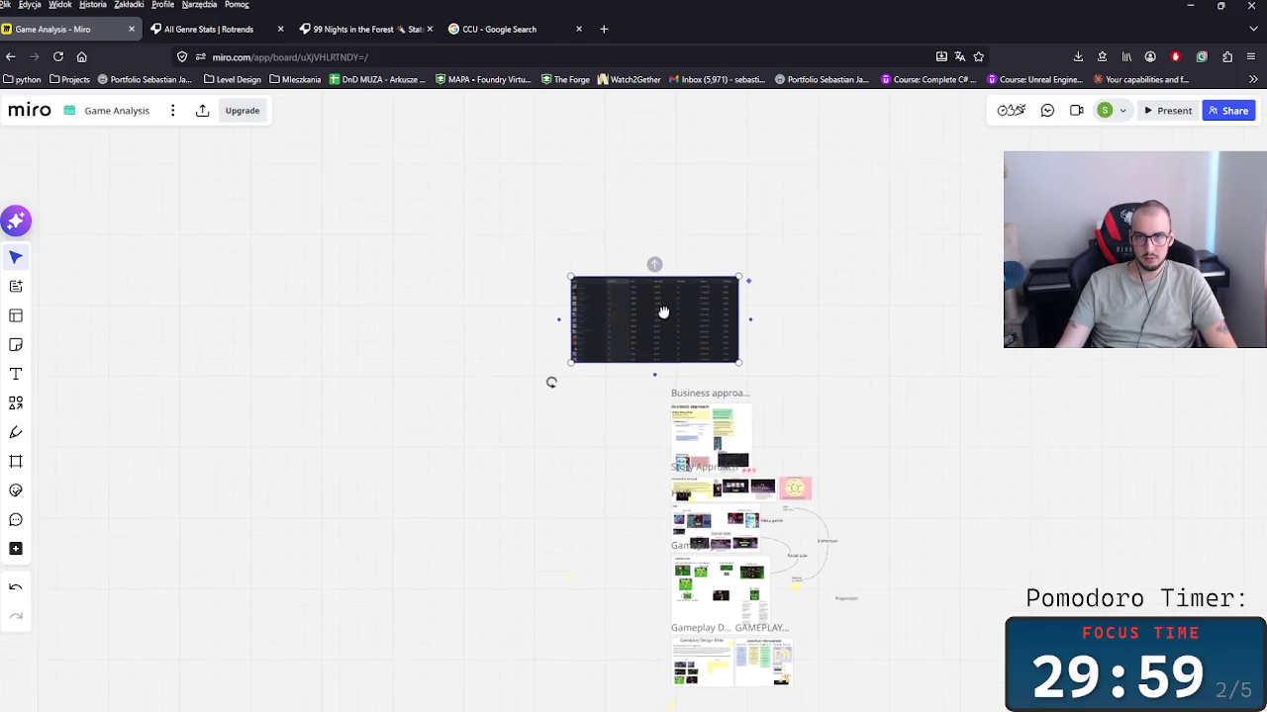
{"action": "scroll", "coordinate": [691, 375], "scroll_direction": "down", "scroll_amount": 1}
{"action": "scroll", "coordinate": [692, 375], "scroll_direction": "up", "scroll_amount": 3}
{"action": "left_click_drag", "start_coordinate": [563, 446], "coordinate": [546, 353]}
Step: Move the pasted table down and right and shrink it to about half size
{"action": "scroll", "coordinate": [467, 394], "scroll_direction": "up", "scroll_amount": 2}
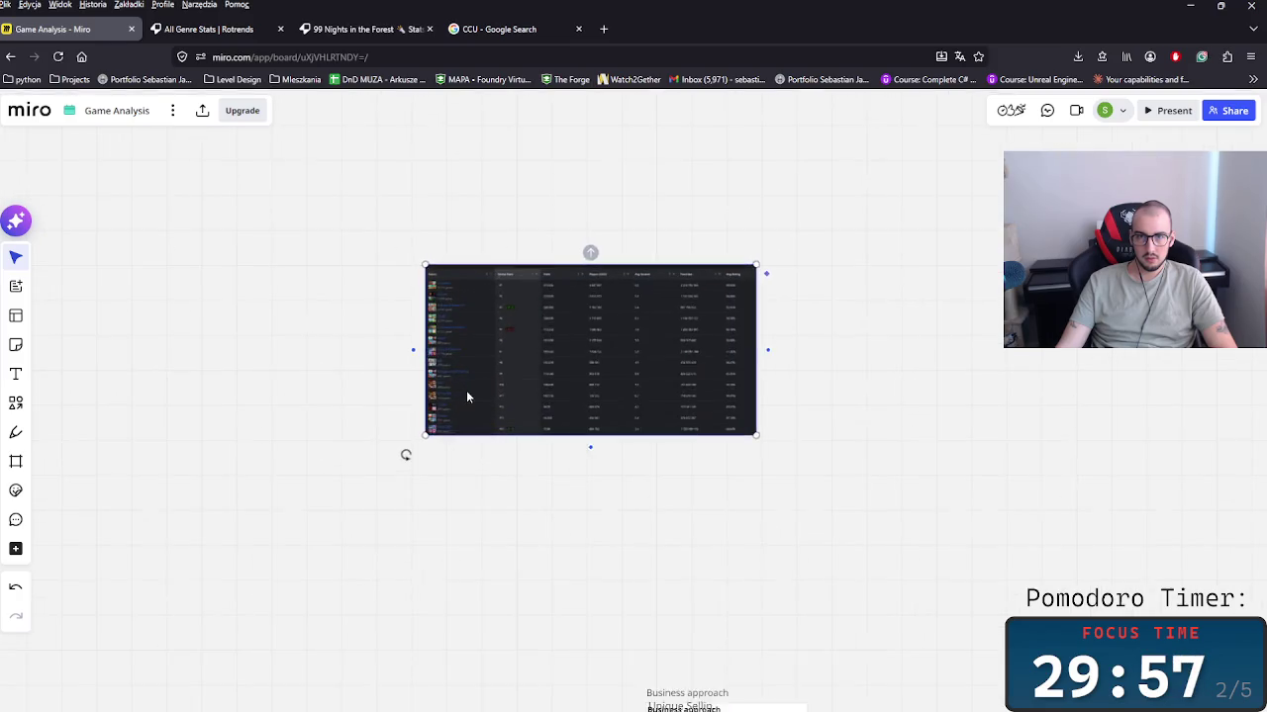
{"action": "scroll", "coordinate": [478, 394], "scroll_direction": "up", "scroll_amount": 2}
{"action": "scroll", "coordinate": [500, 362], "scroll_direction": "up", "scroll_amount": 3}
{"action": "scroll", "coordinate": [514, 350], "scroll_direction": "down", "scroll_amount": 3}
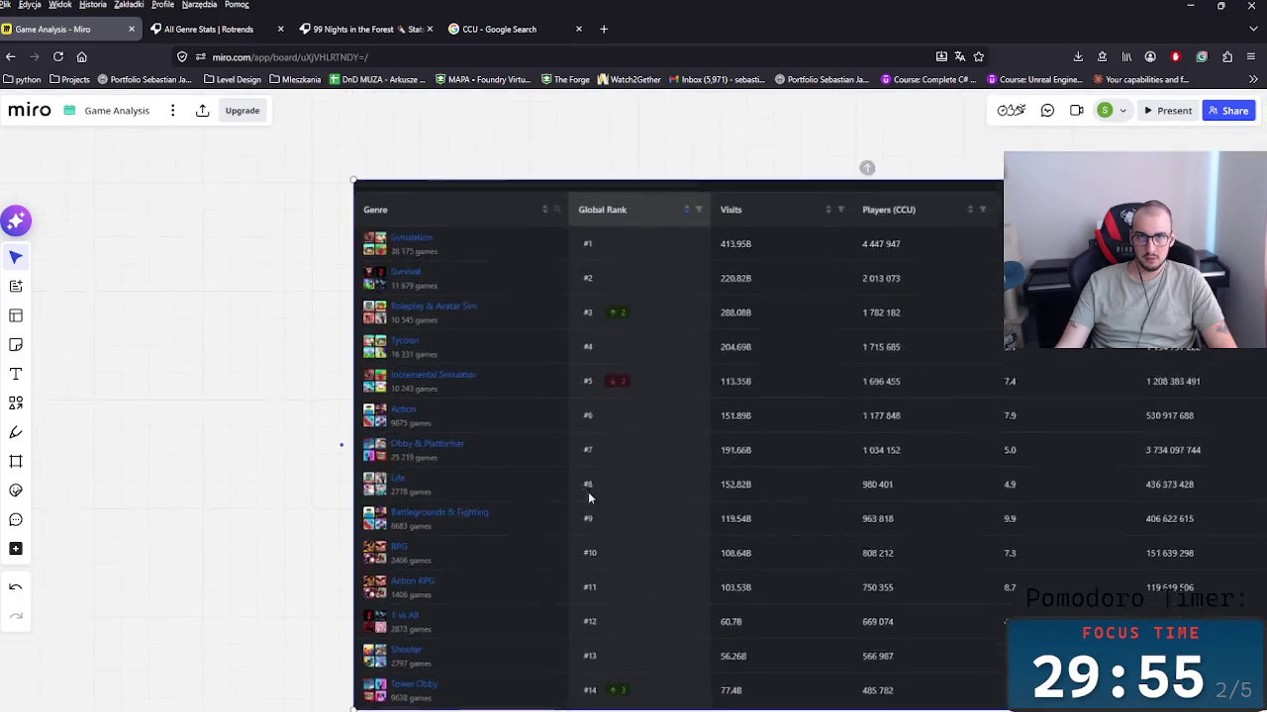
{"action": "scroll", "coordinate": [570, 475], "scroll_direction": "down", "scroll_amount": 2}
{"action": "scroll", "coordinate": [728, 492], "scroll_direction": "down", "scroll_amount": 2}
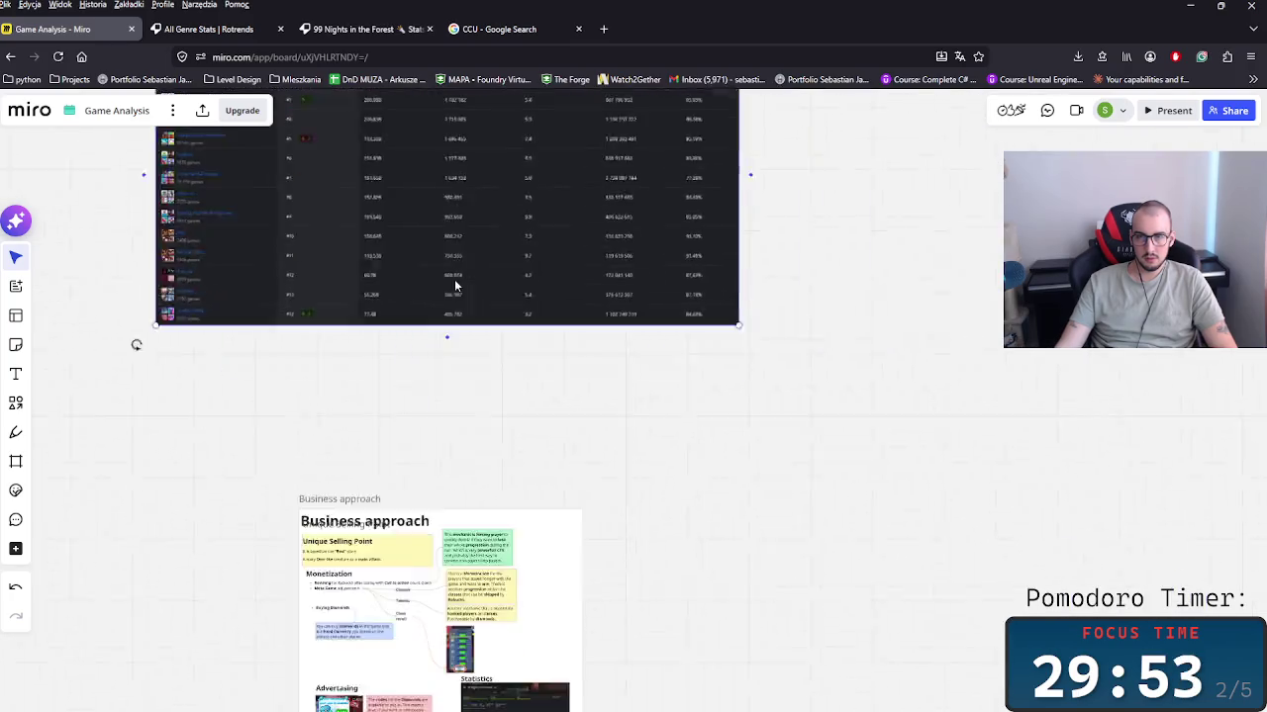
{"action": "scroll", "coordinate": [430, 204], "scroll_direction": "down", "scroll_amount": 3}
{"action": "scroll", "coordinate": [446, 240], "scroll_direction": "up", "scroll_amount": 3}
{"action": "left_click_drag", "start_coordinate": [447, 241], "coordinate": [896, 577]}
{"action": "scroll", "coordinate": [896, 577], "scroll_direction": "down", "scroll_amount": 5}
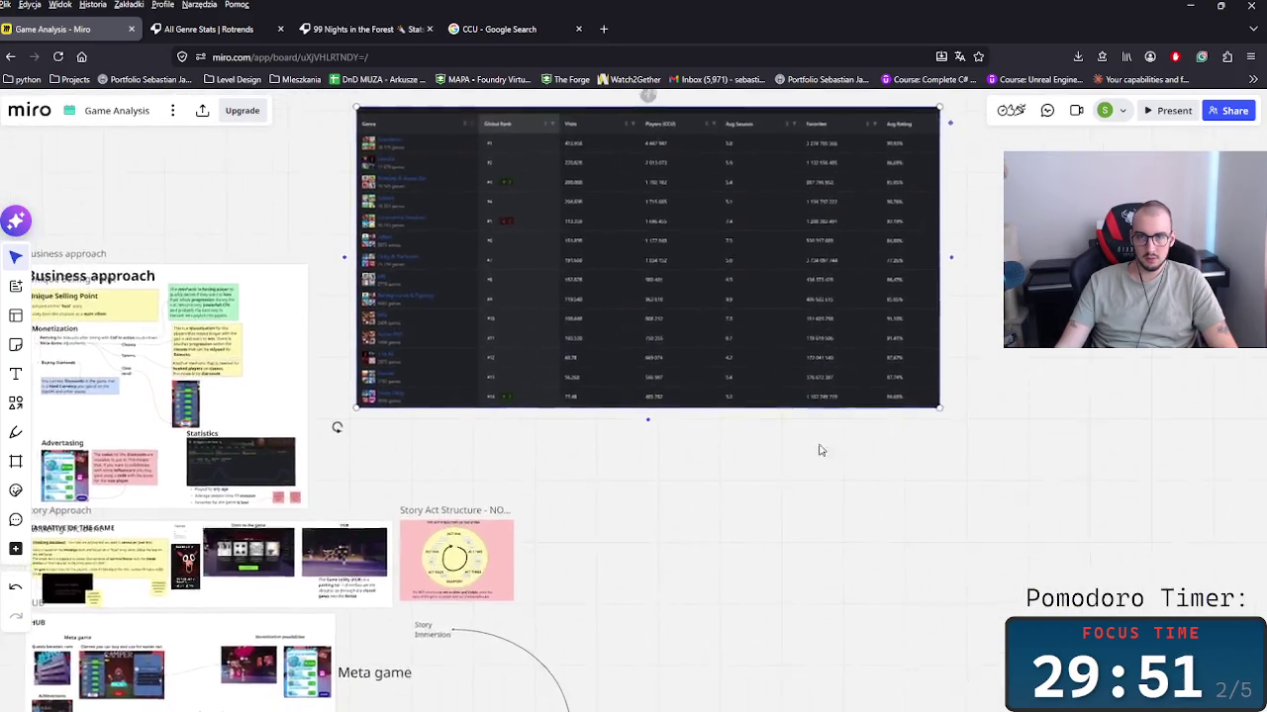
{"action": "left_click_drag", "start_coordinate": [346, 418], "coordinate": [346, 249]}
Step: Position the table beside the Business approach section, level with the sticky notes
{"action": "left_click_drag", "start_coordinate": [434, 206], "coordinate": [433, 434]}
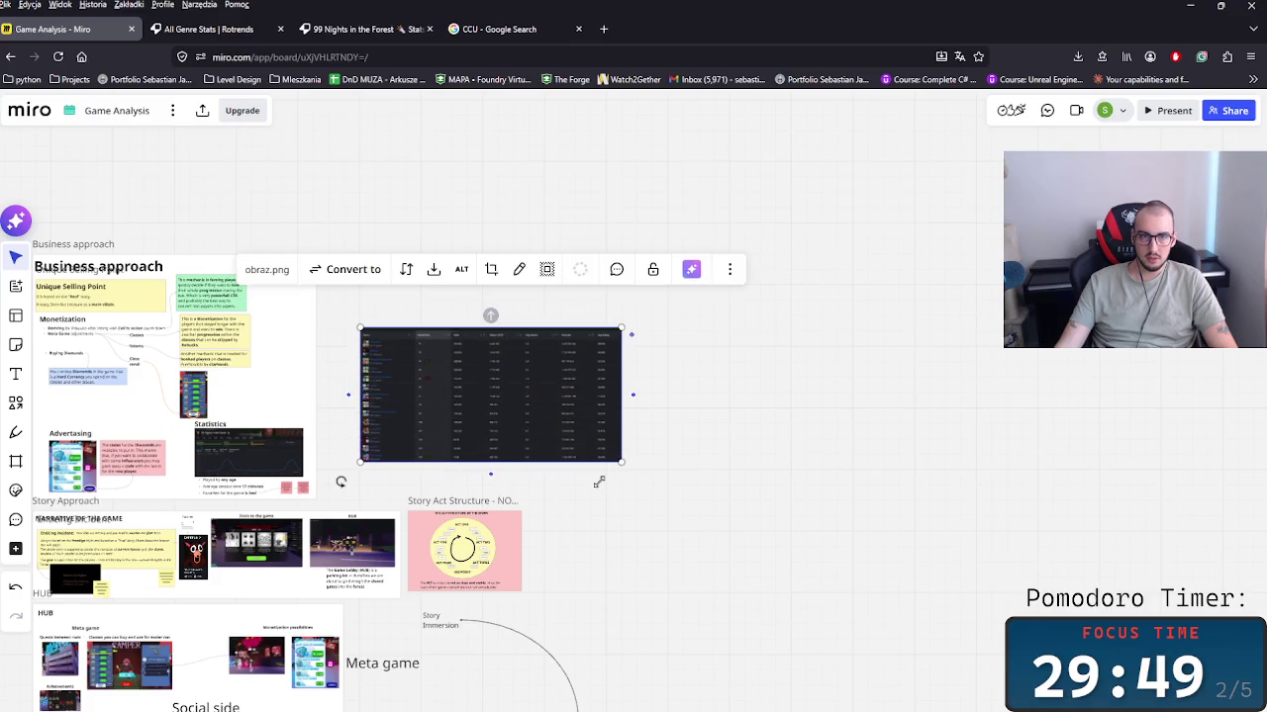
{"action": "scroll", "coordinate": [476, 506], "scroll_direction": "up", "scroll_amount": 2}
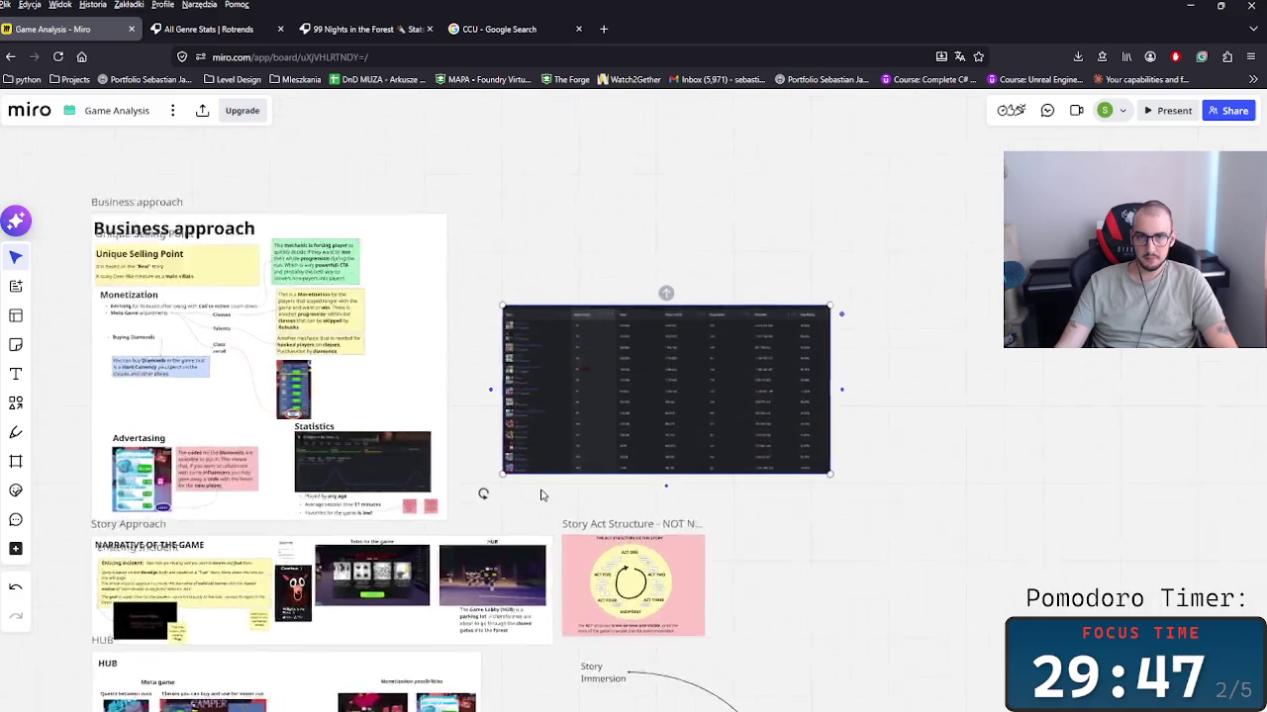
{"action": "scroll", "coordinate": [519, 359], "scroll_direction": "up", "scroll_amount": 3}
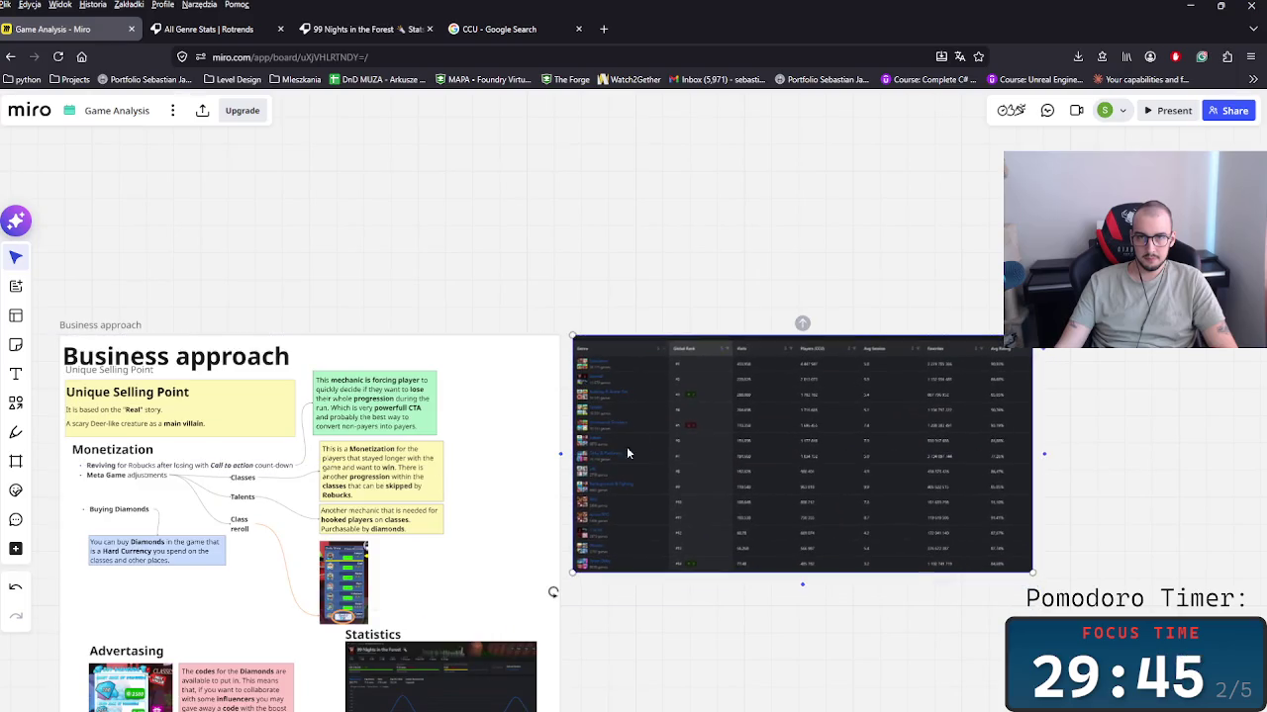
{"action": "scroll", "coordinate": [627, 446], "scroll_direction": "up", "scroll_amount": 3}
{"action": "left_click_drag", "start_coordinate": [571, 374], "coordinate": [571, 553]}
{"action": "scroll", "coordinate": [584, 495], "scroll_direction": "down", "scroll_amount": 3}
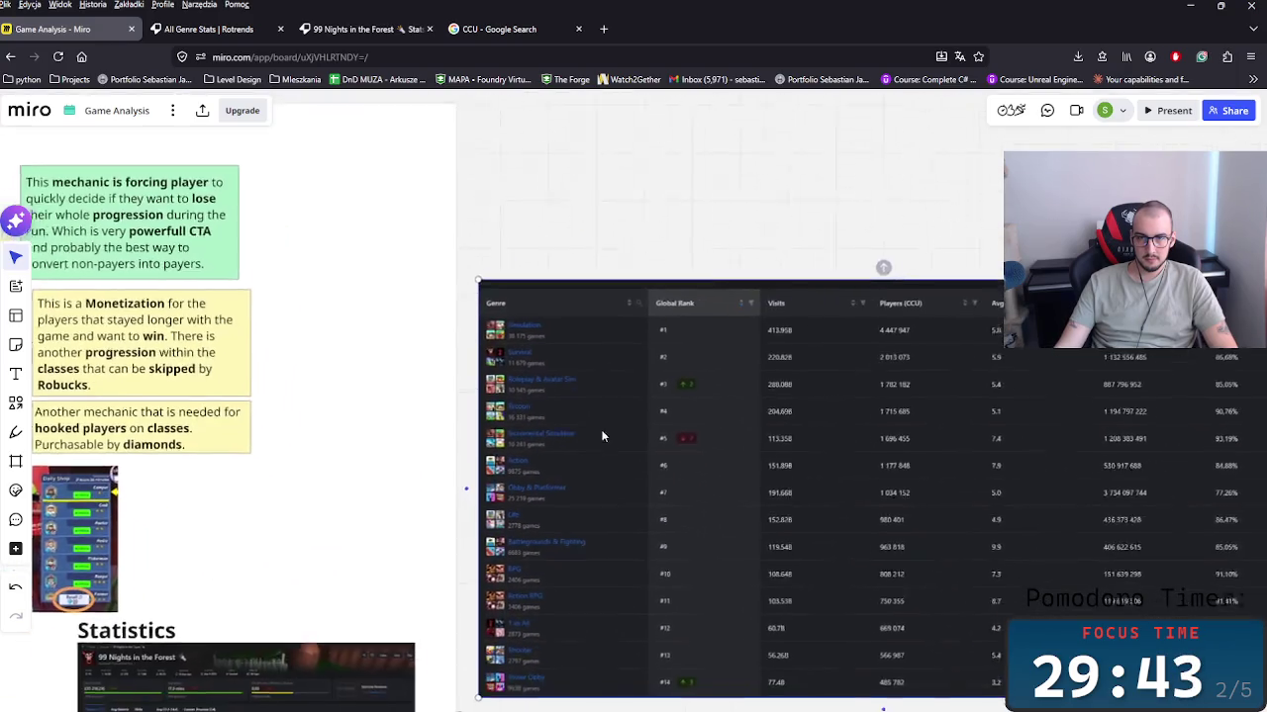
{"action": "scroll", "coordinate": [578, 494], "scroll_direction": "right", "scroll_amount": 2}
{"action": "scroll", "coordinate": [631, 476], "scroll_direction": "left", "scroll_amount": 2}
{"action": "scroll", "coordinate": [630, 476], "scroll_direction": "up", "scroll_amount": 1}
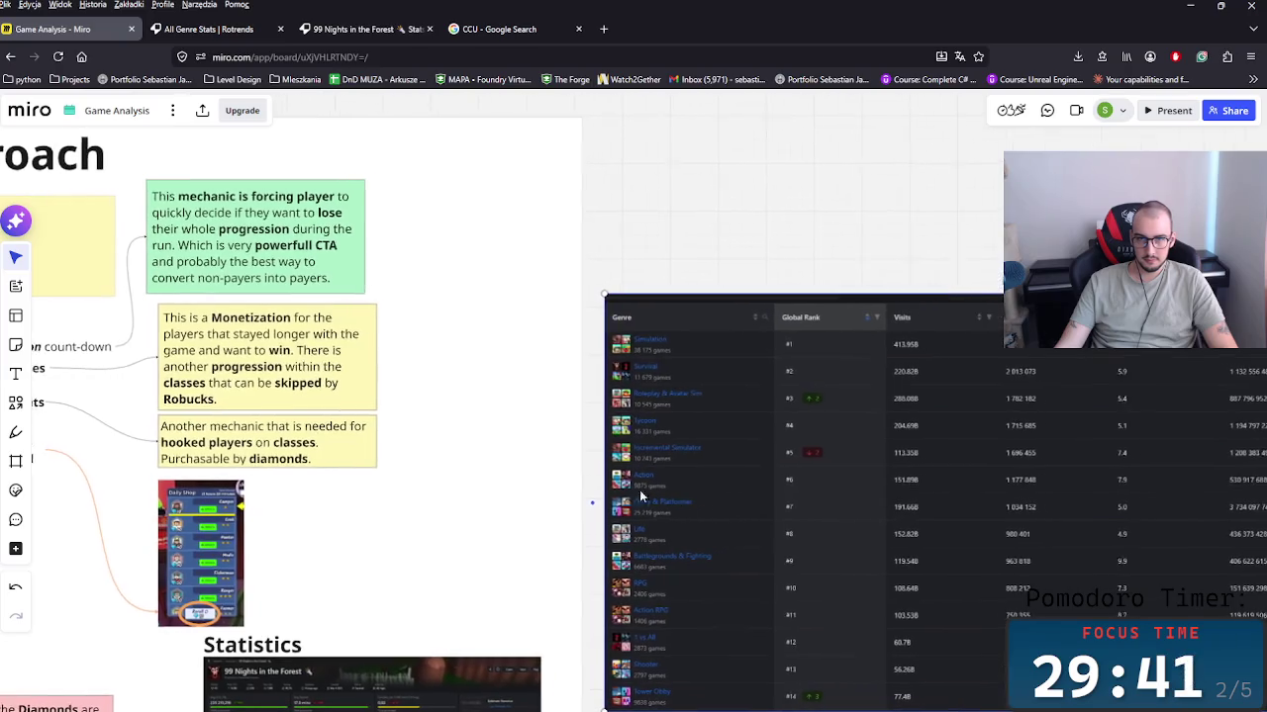
Step: With the pen, loop the Survival row in yellow and underline its 5.9 average session value
{"action": "key", "text": "p"}
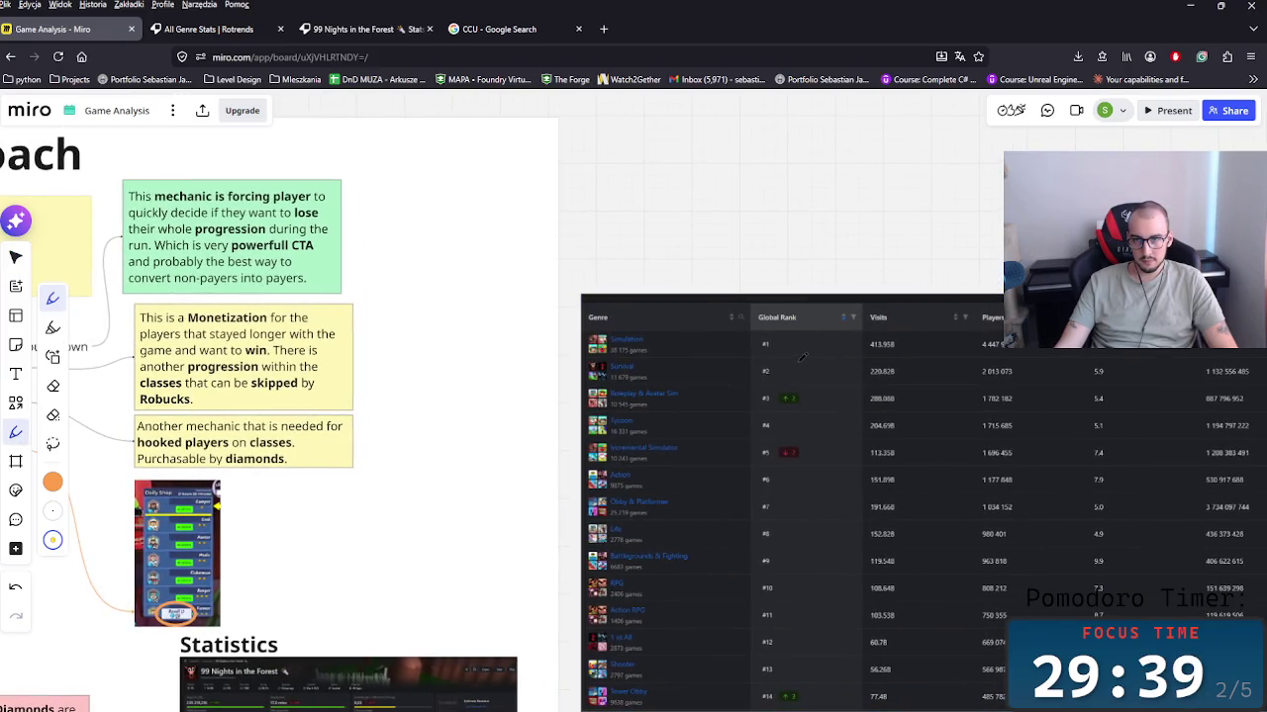
{"action": "left_click_drag", "start_coordinate": [566, 357], "coordinate": [582, 374]}
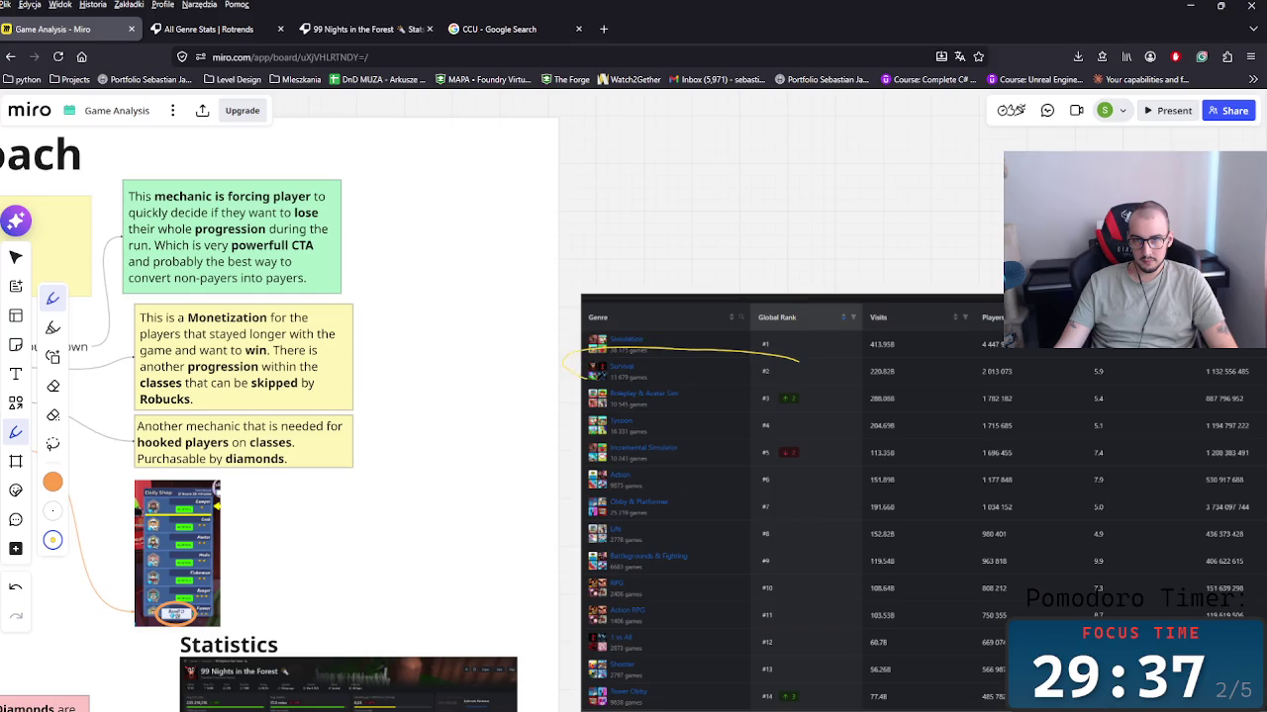
{"action": "left_click_drag", "start_coordinate": [680, 375], "coordinate": [769, 374]}
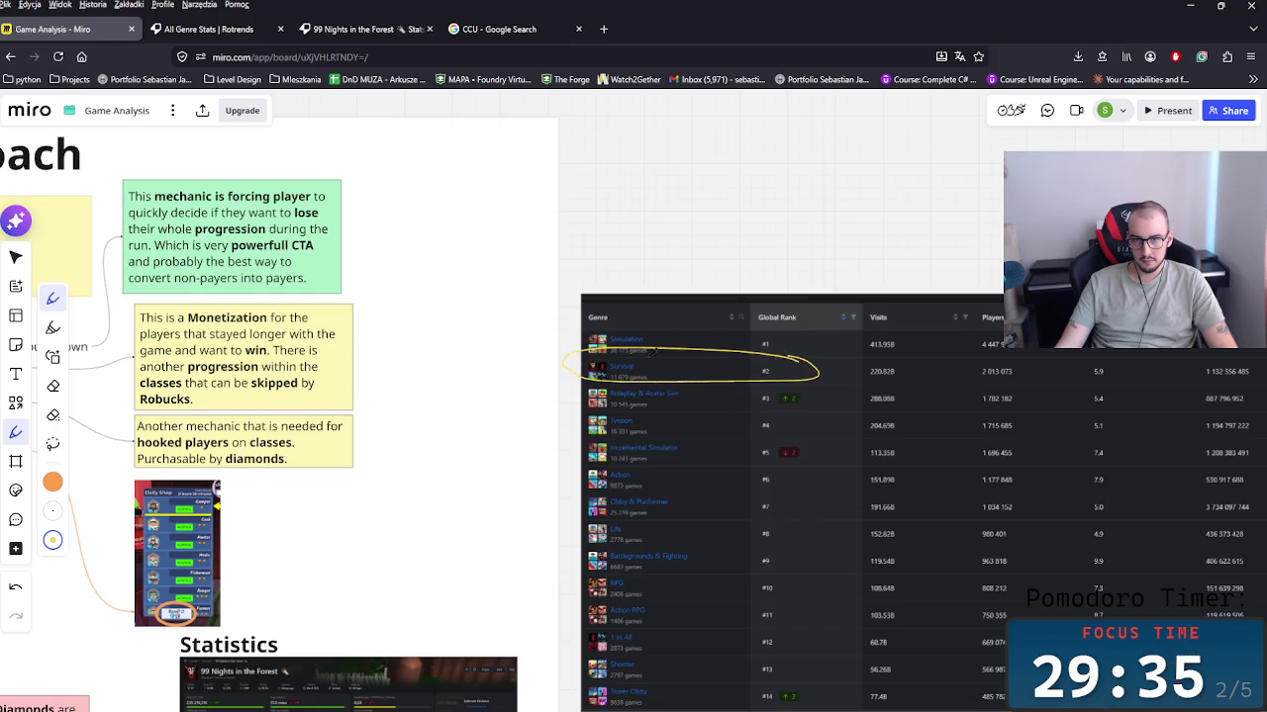
{"action": "scroll", "coordinate": [714, 392], "scroll_direction": "right", "scroll_amount": 5}
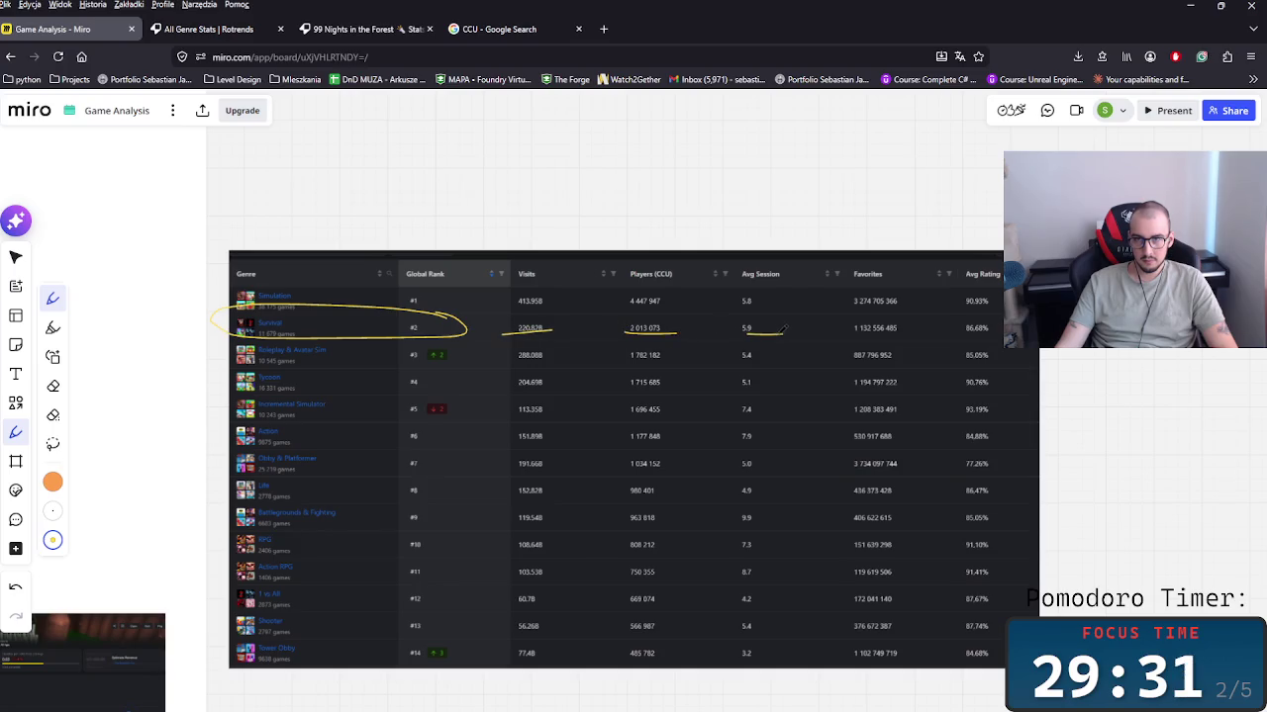
{"action": "left_click_drag", "start_coordinate": [737, 330], "coordinate": [733, 334]}
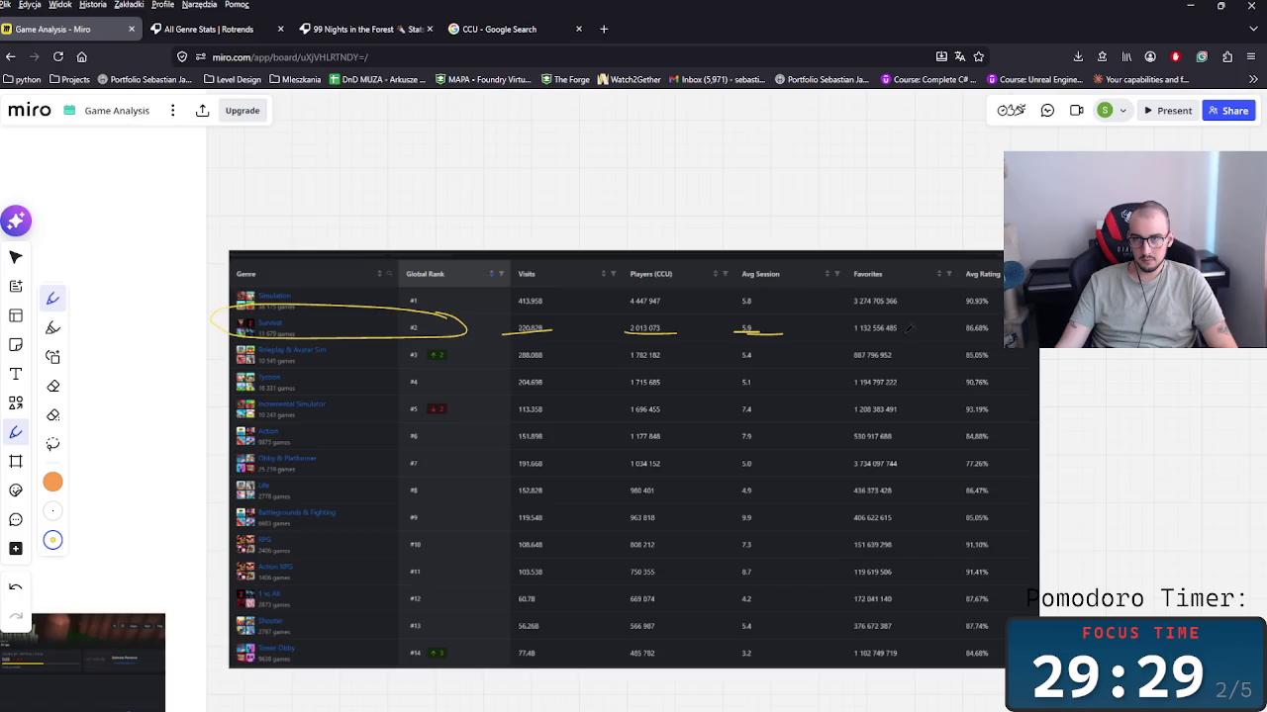
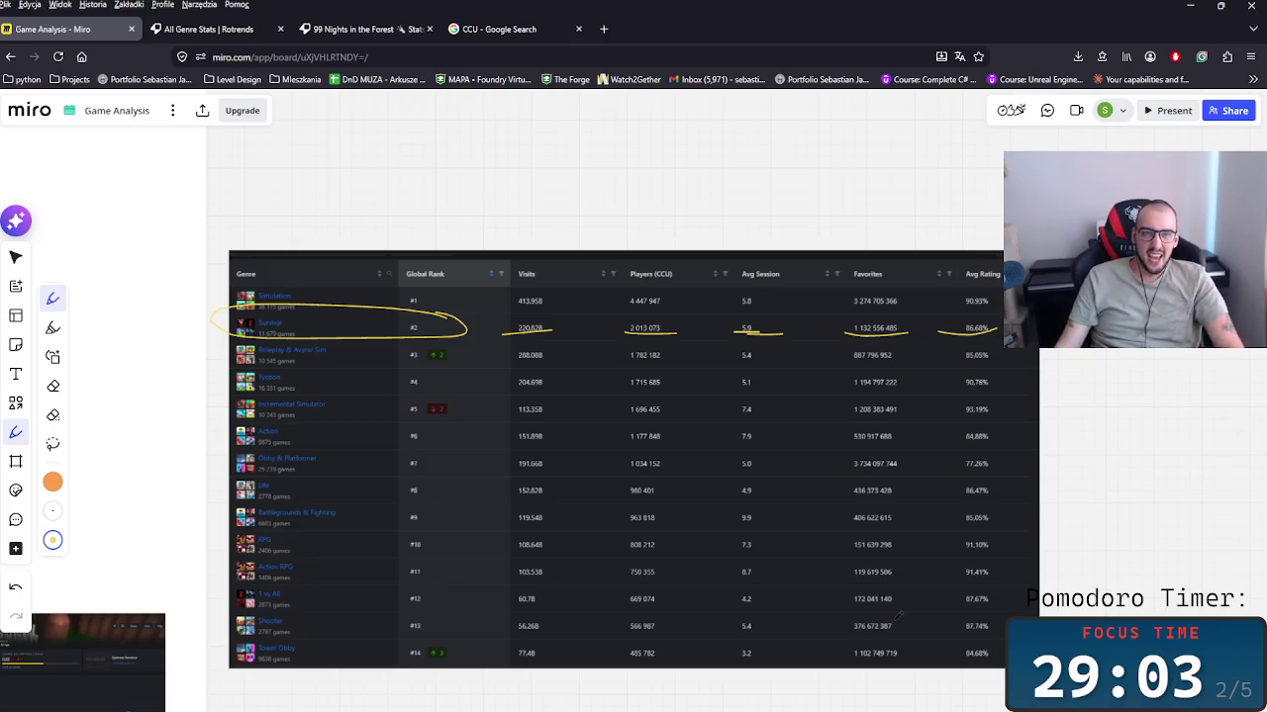
Step: Change the Statistics heading to 'Genre Statistics' and widen it to fit one line
{"action": "scroll", "coordinate": [599, 538], "scroll_direction": "up", "scroll_amount": 5}
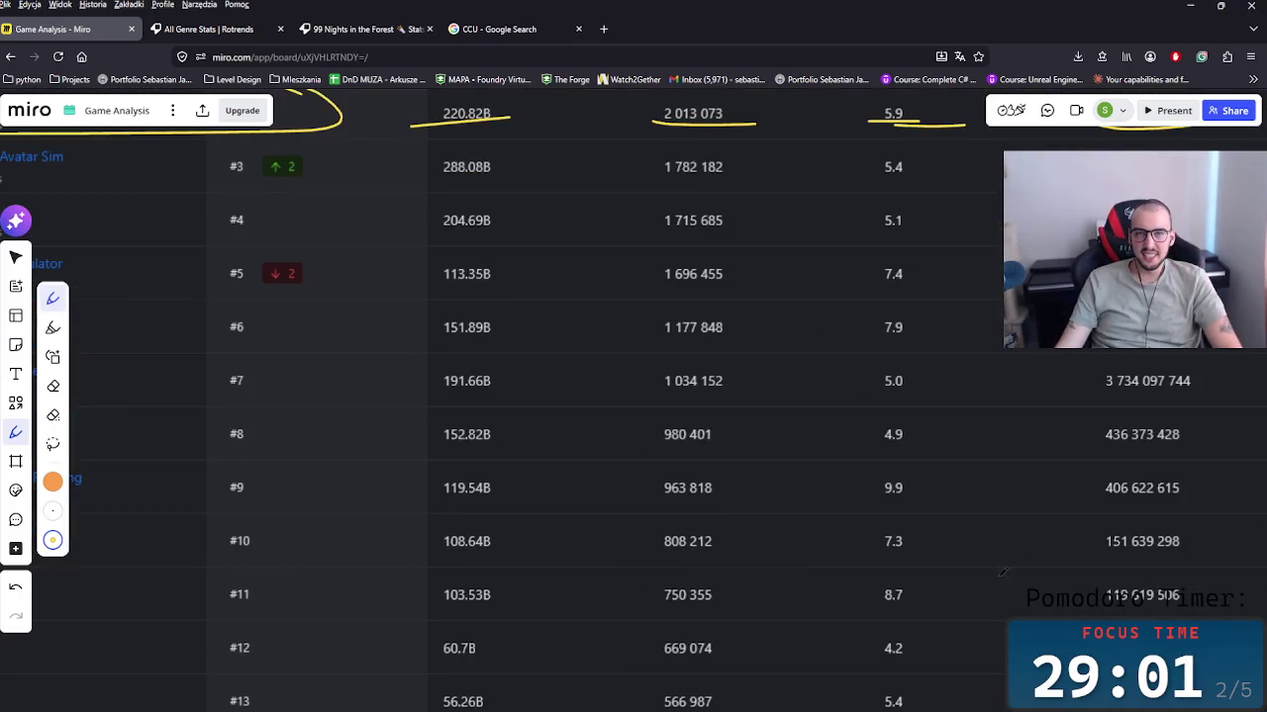
{"action": "scroll", "coordinate": [485, 463], "scroll_direction": "down", "scroll_amount": 2}
{"action": "scroll", "coordinate": [485, 464], "scroll_direction": "down", "scroll_amount": 2}
{"action": "scroll", "coordinate": [485, 463], "scroll_direction": "down", "scroll_amount": 2}
{"action": "scroll", "coordinate": [485, 463], "scroll_direction": "down", "scroll_amount": 2}
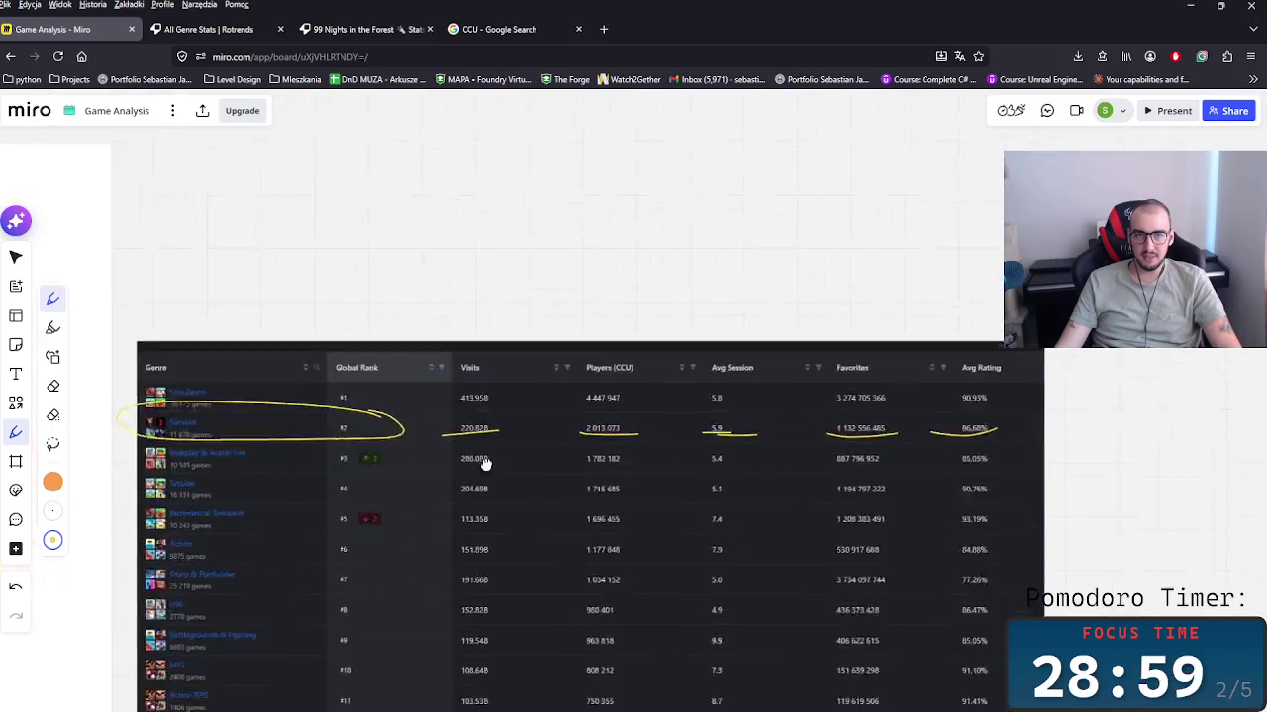
{"action": "scroll", "coordinate": [729, 525], "scroll_direction": "right", "scroll_amount": 3}
{"action": "scroll", "coordinate": [664, 538], "scroll_direction": "left", "scroll_amount": 3}
{"action": "scroll", "coordinate": [381, 539], "scroll_direction": "up", "scroll_amount": 2}
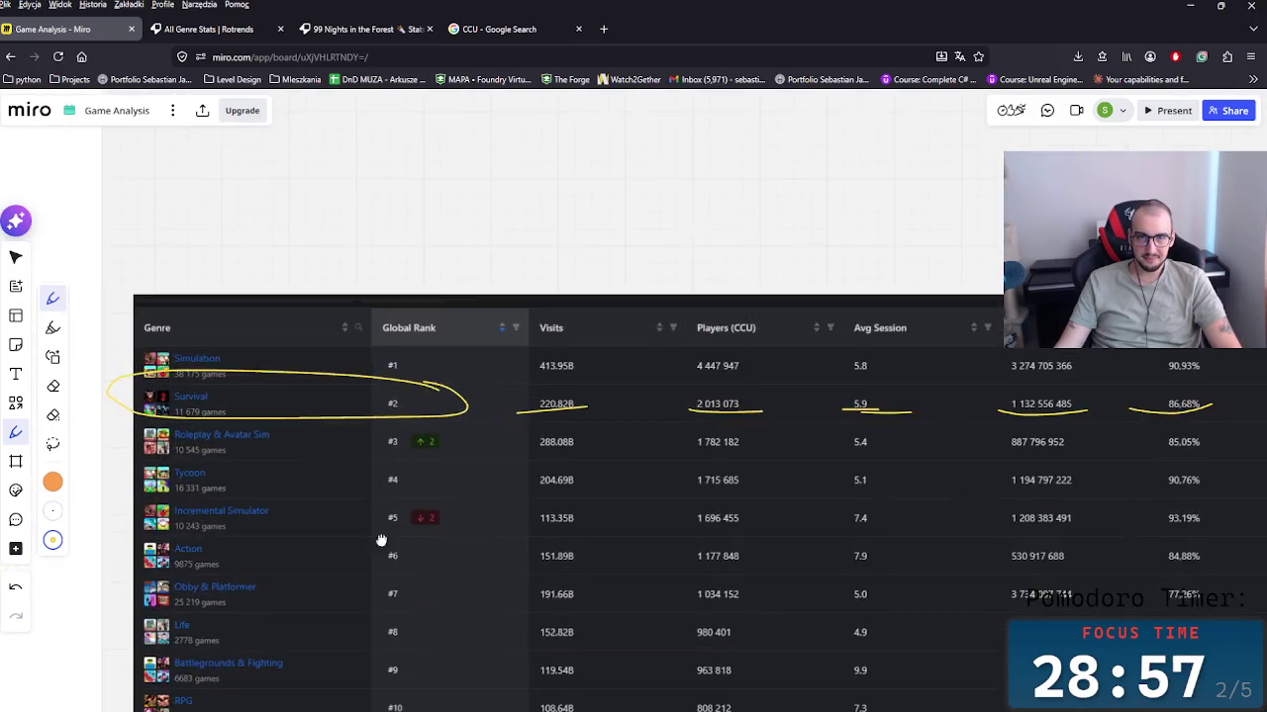
{"action": "scroll", "coordinate": [381, 540], "scroll_direction": "left", "scroll_amount": 5}
{"action": "scroll", "coordinate": [381, 540], "scroll_direction": "left", "scroll_amount": 5}
{"action": "scroll", "coordinate": [384, 428], "scroll_direction": "right", "scroll_amount": 3}
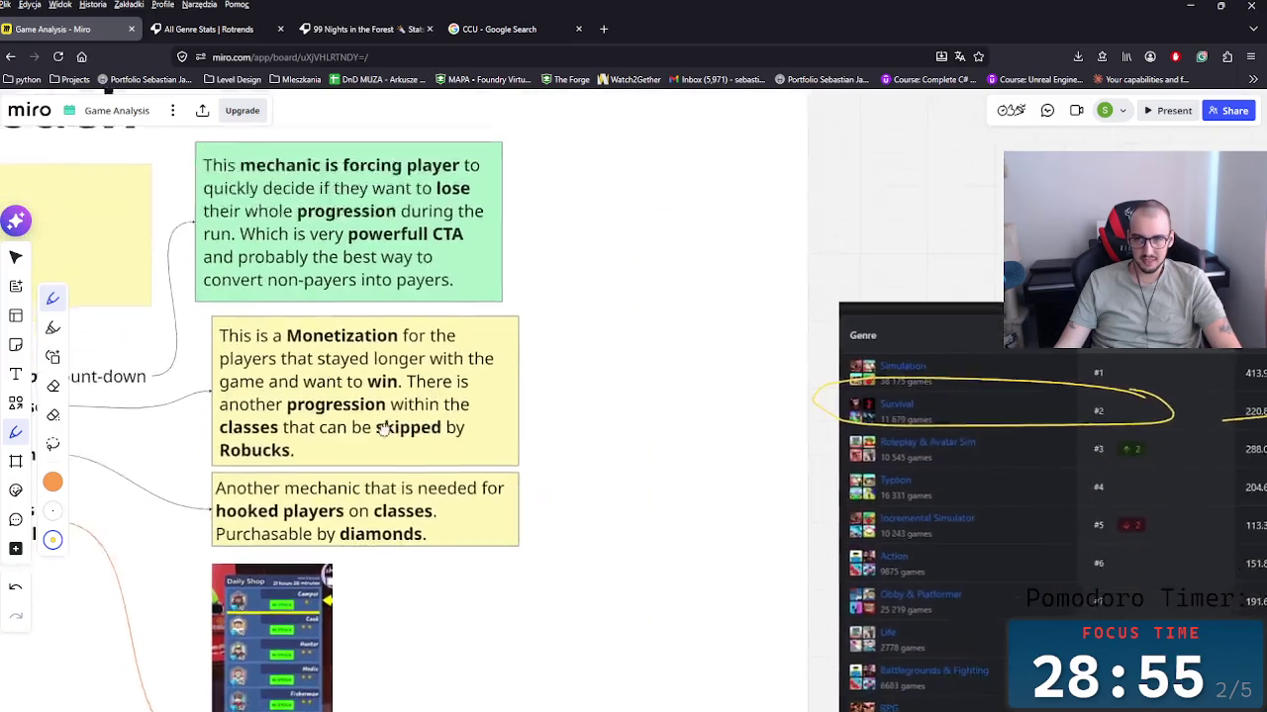
{"action": "scroll", "coordinate": [384, 429], "scroll_direction": "down", "scroll_amount": 5}
{"action": "scroll", "coordinate": [584, 501], "scroll_direction": "right", "scroll_amount": 3}
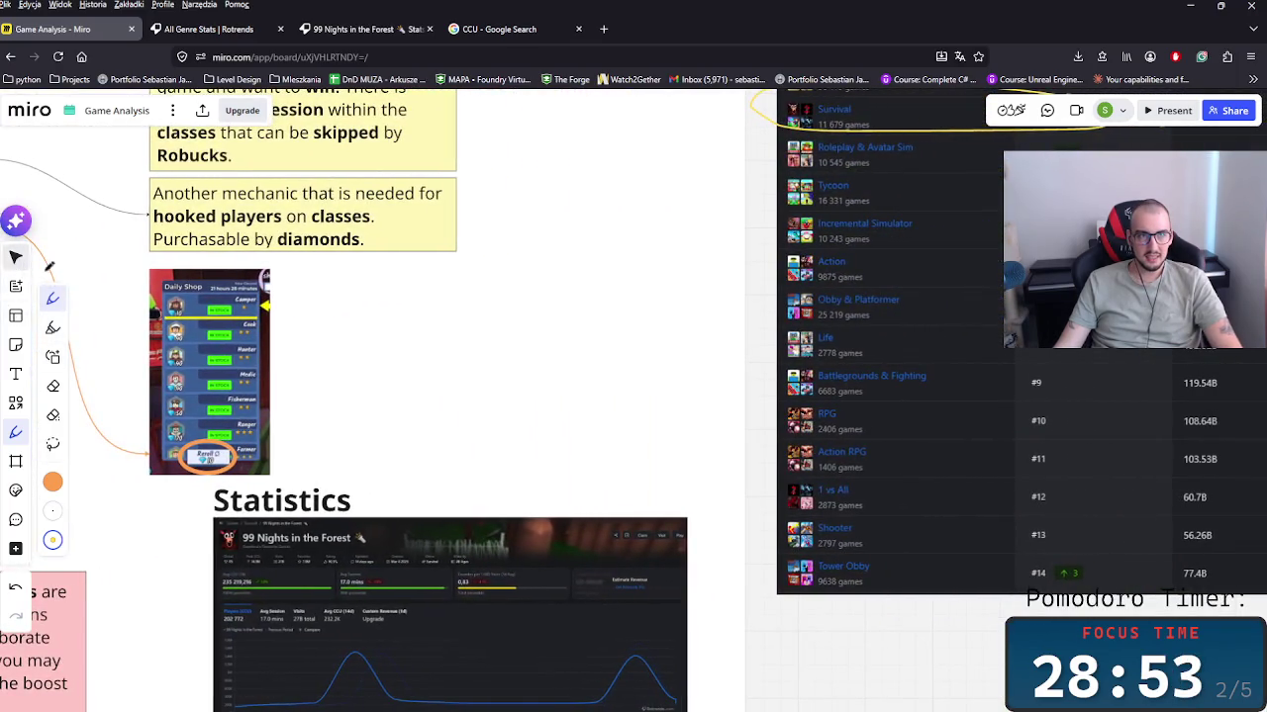
{"action": "scroll", "coordinate": [307, 524], "scroll_direction": "right", "scroll_amount": 5}
{"action": "scroll", "coordinate": [306, 524], "scroll_direction": "up", "scroll_amount": 3}
{"action": "scroll", "coordinate": [302, 535], "scroll_direction": "down", "scroll_amount": 5}
{"action": "scroll", "coordinate": [301, 535], "scroll_direction": "left", "scroll_amount": 5}
{"action": "scroll", "coordinate": [312, 524], "scroll_direction": "right", "scroll_amount": 1}
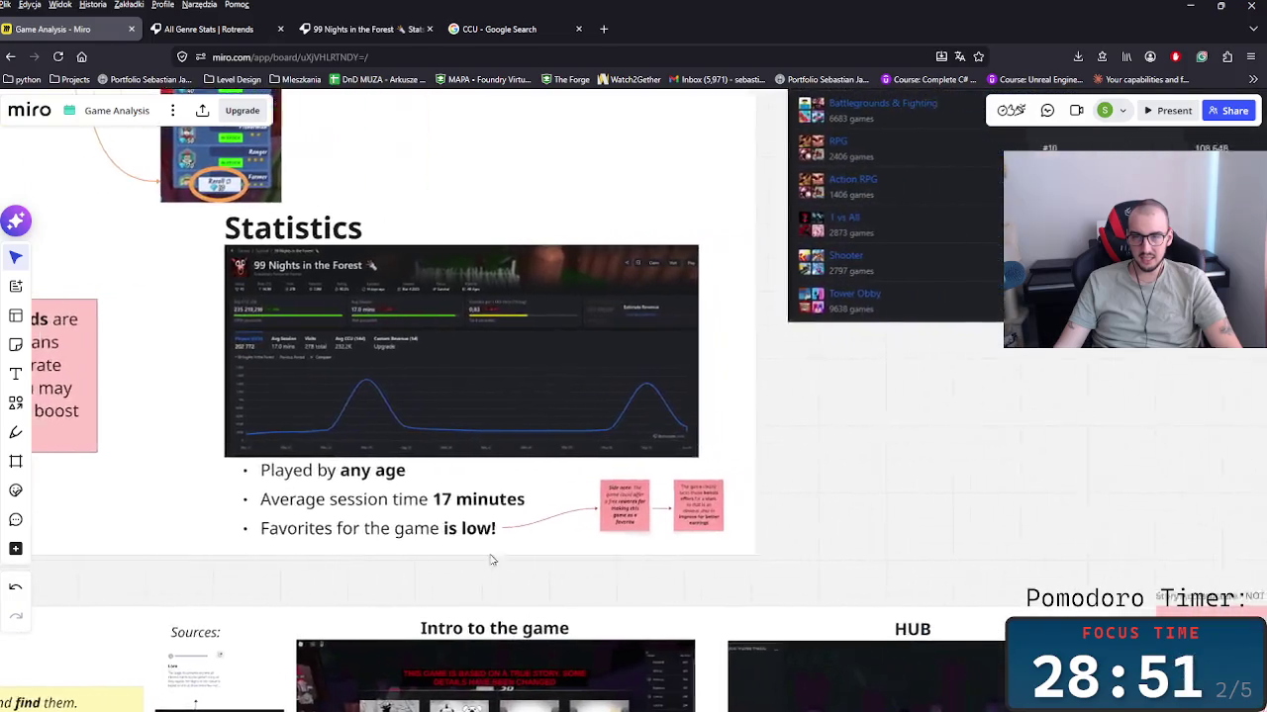
{"action": "scroll", "coordinate": [317, 518], "scroll_direction": "right", "scroll_amount": 2}
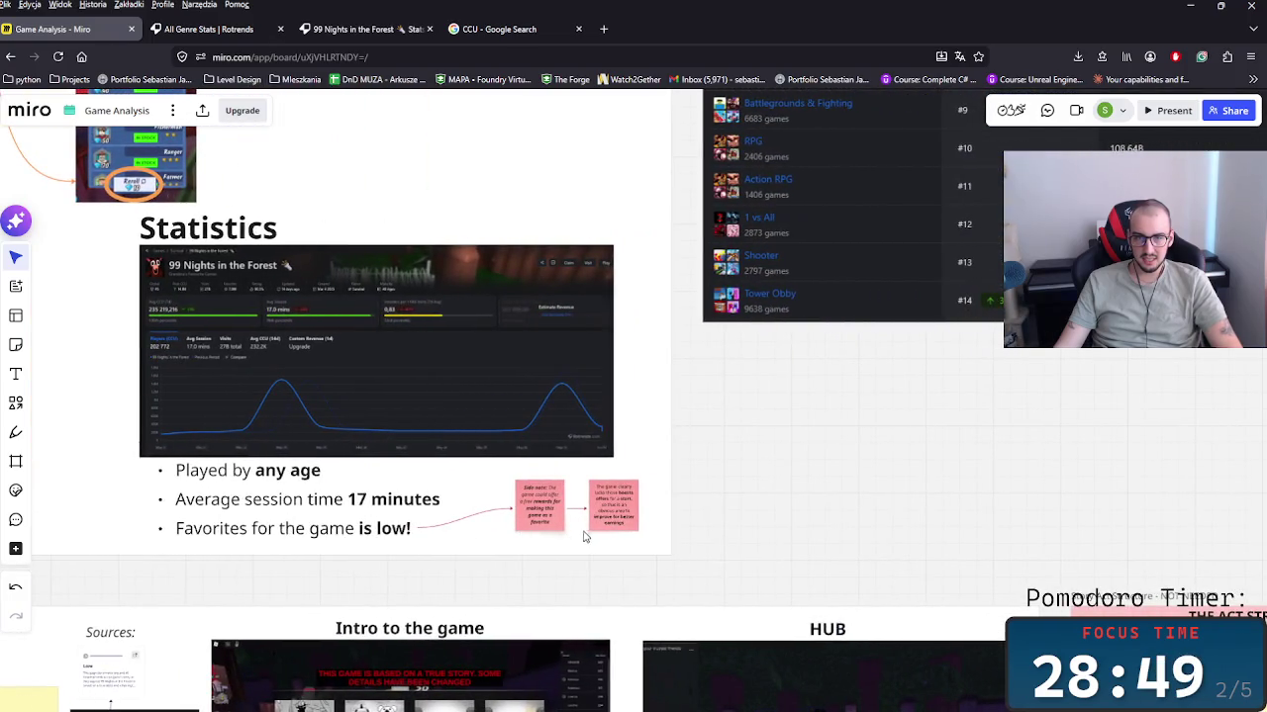
{"action": "scroll", "coordinate": [409, 500], "scroll_direction": "up", "scroll_amount": 2}
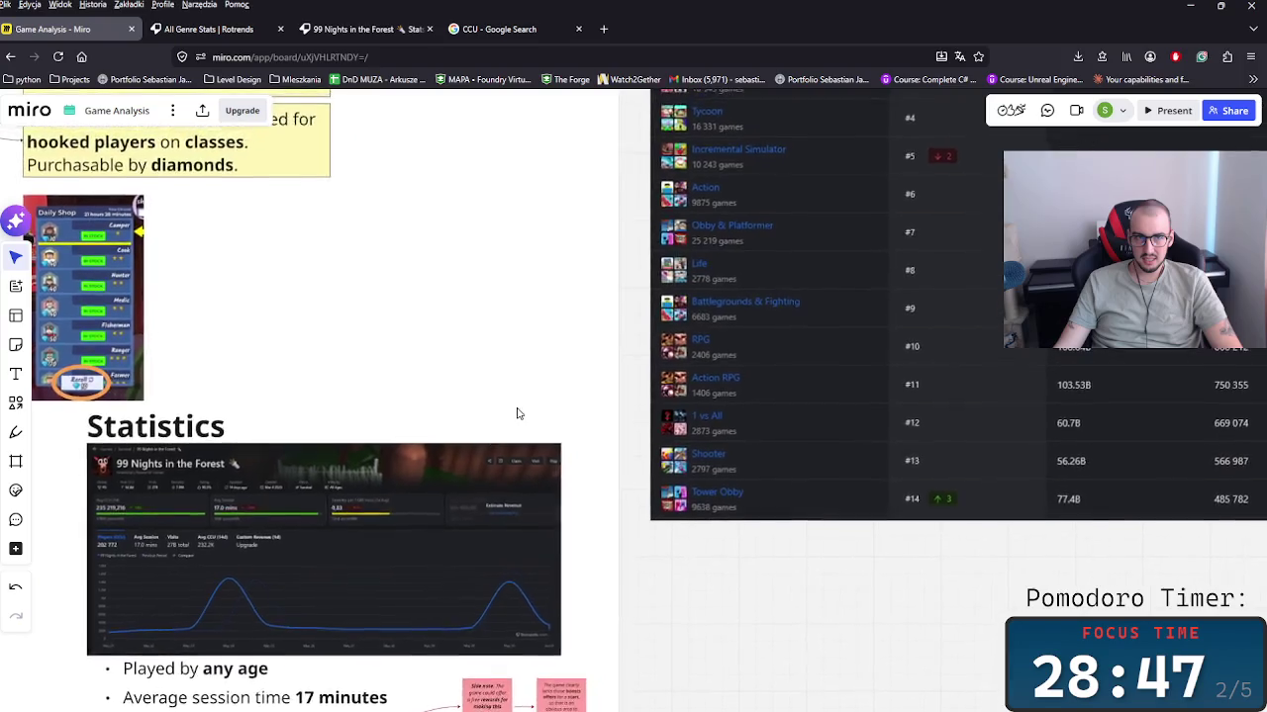
{"action": "scroll", "coordinate": [518, 413], "scroll_direction": "up", "scroll_amount": 4}
{"action": "scroll", "coordinate": [446, 545], "scroll_direction": "right", "scroll_amount": 3}
{"action": "scroll", "coordinate": [445, 495], "scroll_direction": "down", "scroll_amount": 3}
{"action": "scroll", "coordinate": [445, 495], "scroll_direction": "left", "scroll_amount": 3}
{"action": "scroll", "coordinate": [469, 367], "scroll_direction": "down", "scroll_amount": 2}
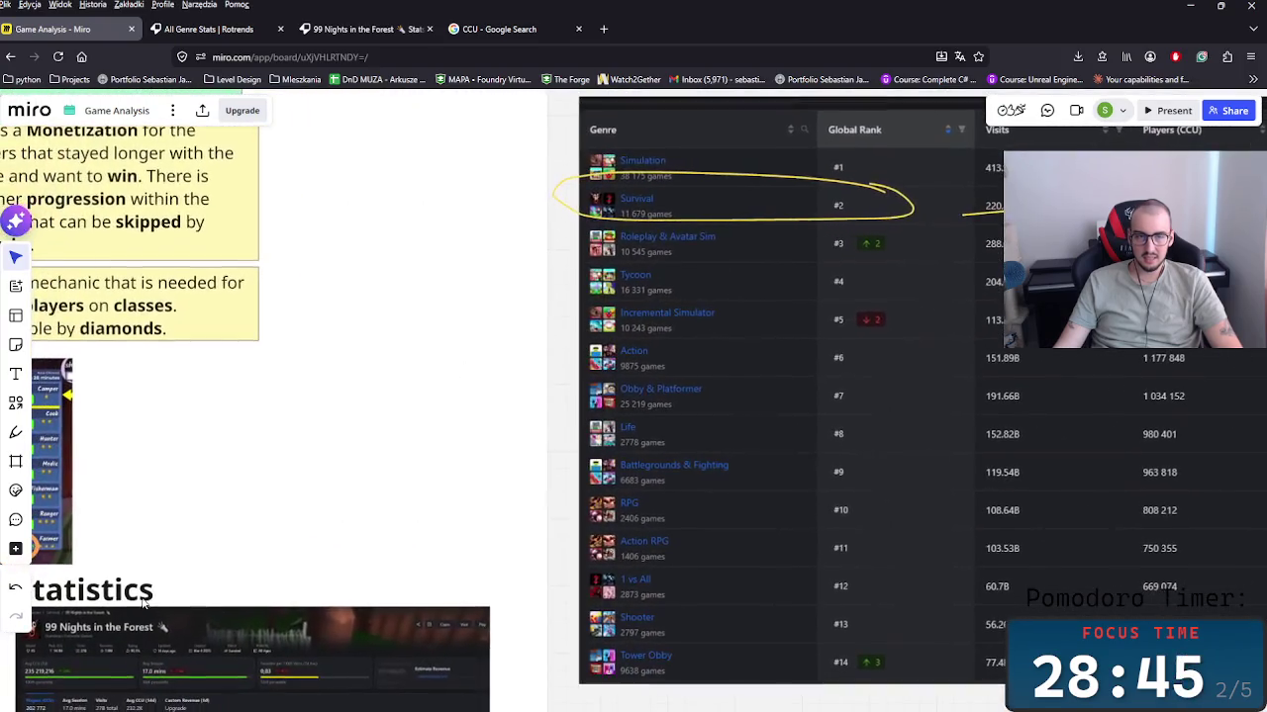
{"action": "scroll", "coordinate": [554, 603], "scroll_direction": "up", "scroll_amount": 5}
{"action": "scroll", "coordinate": [554, 603], "scroll_direction": "right", "scroll_amount": 2}
{"action": "scroll", "coordinate": [594, 593], "scroll_direction": "up", "scroll_amount": 3}
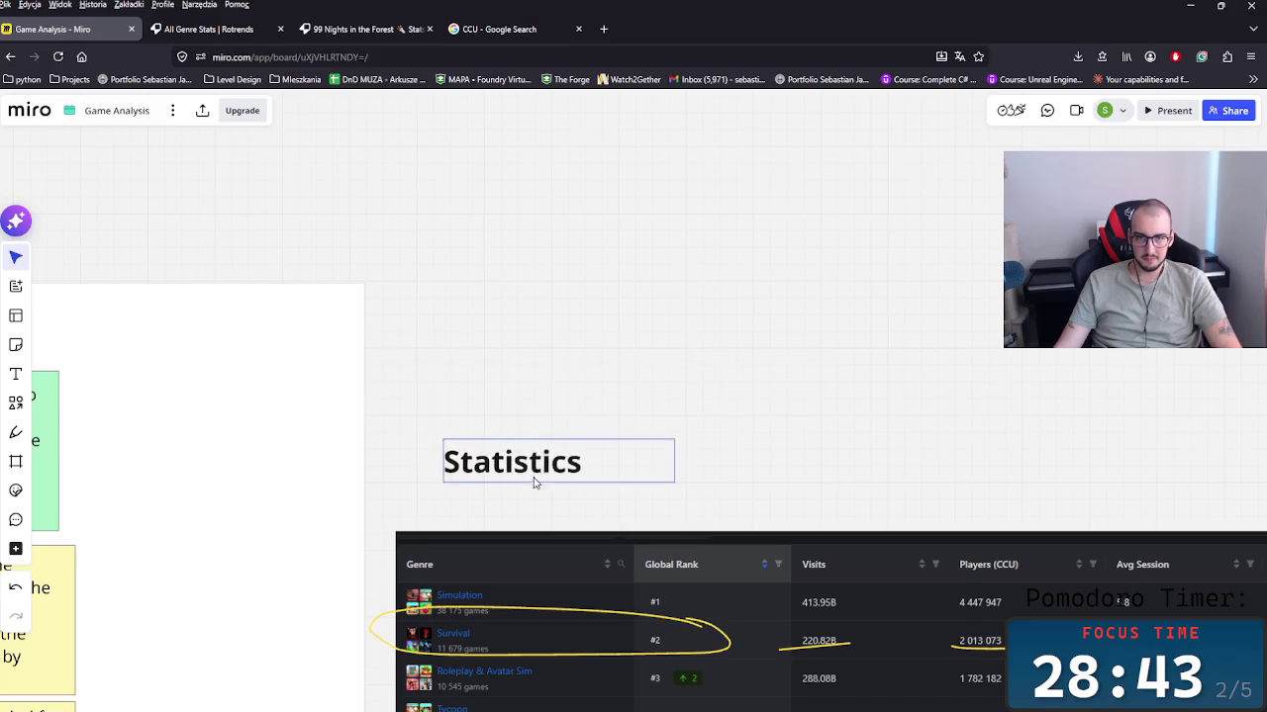
{"action": "double_click", "coordinate": [490, 492]}
{"action": "left_click", "coordinate": [489, 491]}
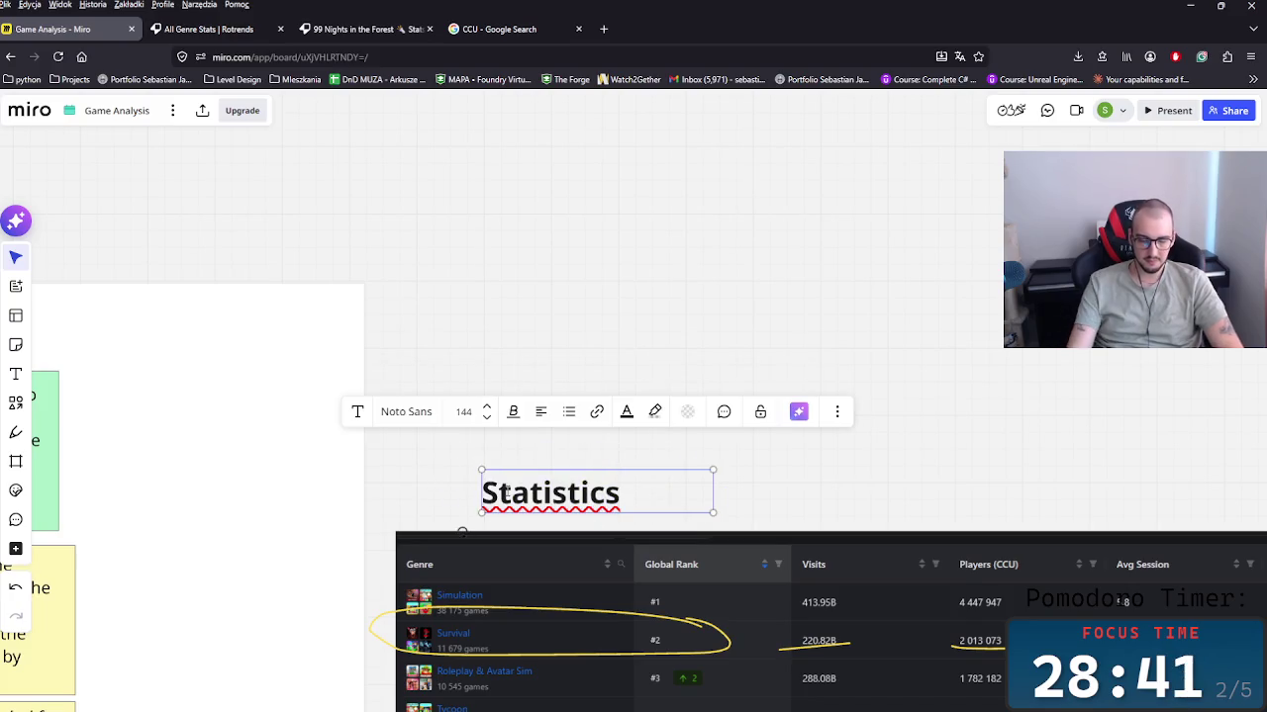
{"action": "type", "text": "Genre"}
{"action": "key", "text": "Escape"}
{"action": "left_click_drag", "start_coordinate": [713, 506], "coordinate": [754, 500]}
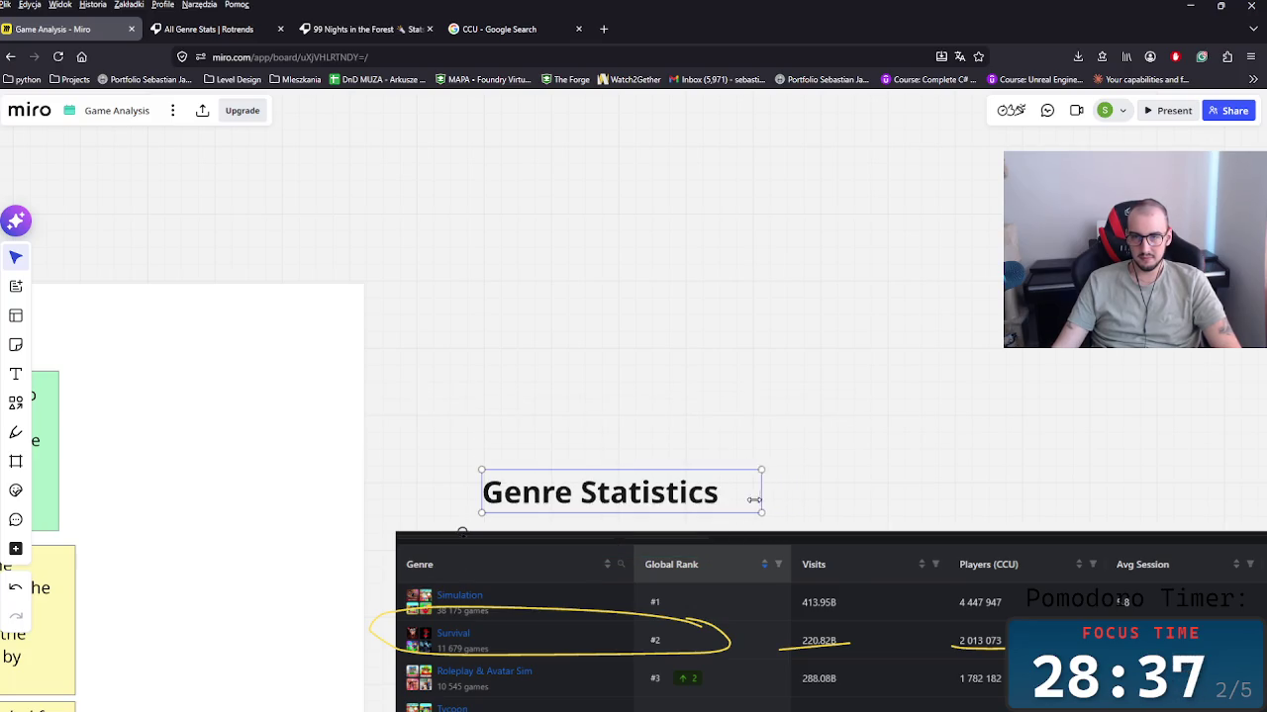
Step: Duplicate the heading and change the copy to read 'Survival is #2'
{"action": "key", "text": "ctrl+d"}
{"action": "double_click", "coordinate": [816, 502]}
{"action": "type", "text": "Survival #"}
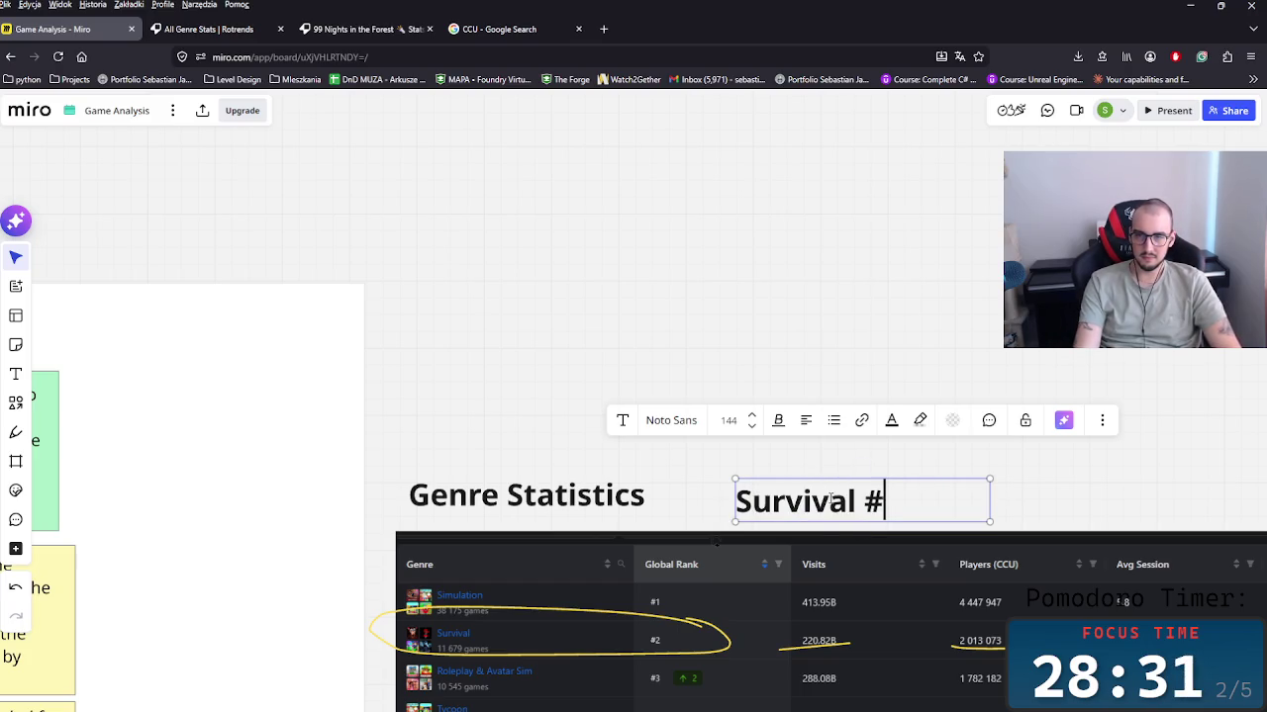
{"action": "type", "text": "2"}
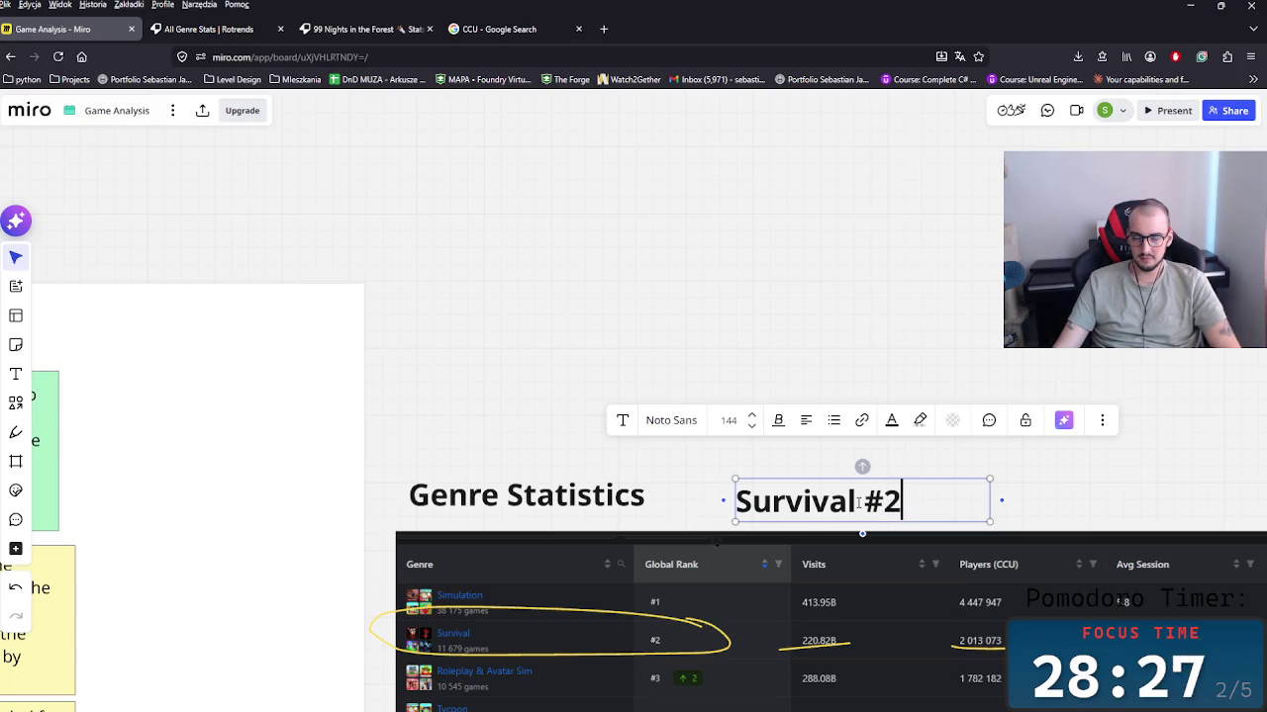
{"action": "left_click", "coordinate": [865, 503]}
{"action": "type", "text": "is"}
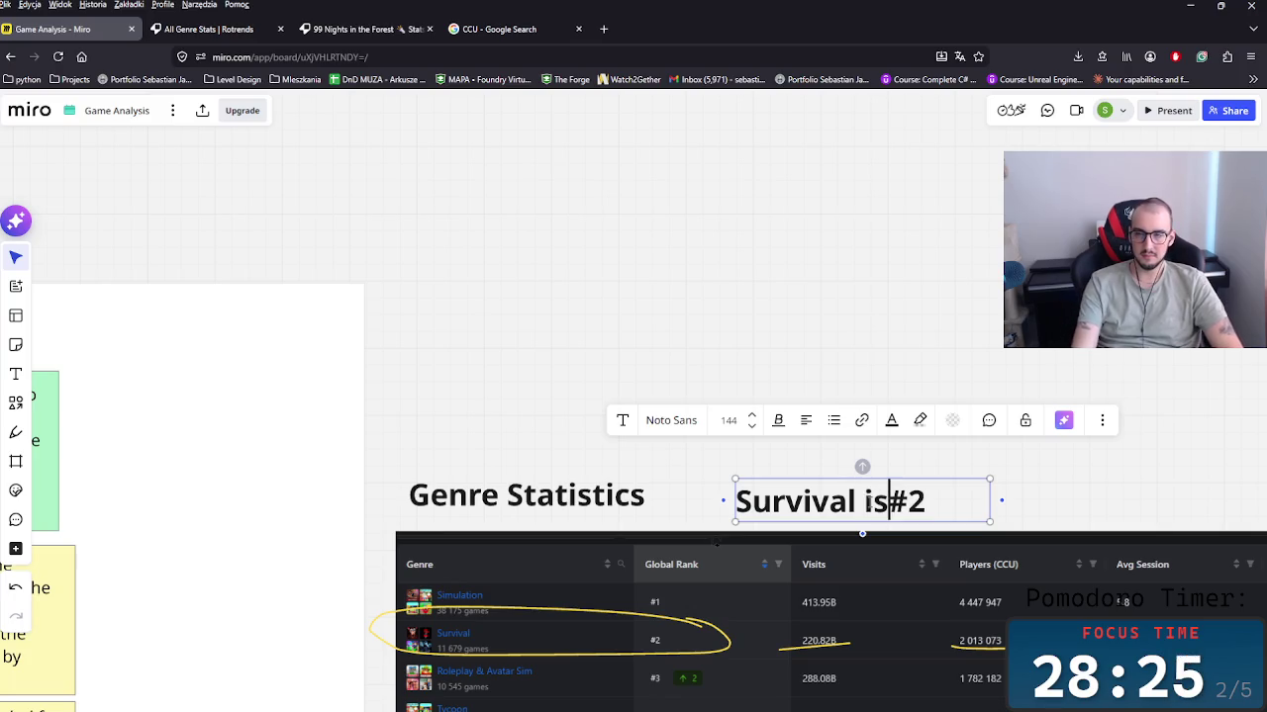
{"action": "left_click", "coordinate": [1174, 466]}
Step: Enlarge the Genre Statistics heading and place it just above the Survival is #2 line
{"action": "scroll", "coordinate": [975, 549], "scroll_direction": "down", "scroll_amount": 5}
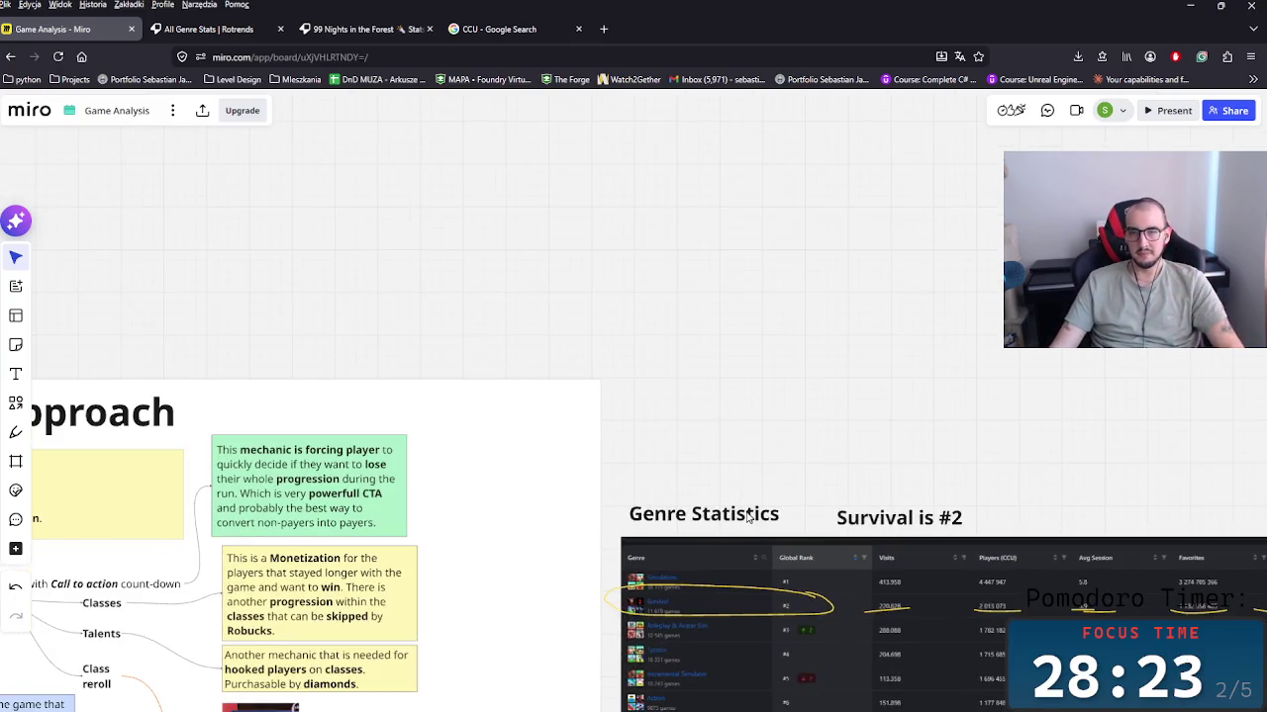
{"action": "left_click_drag", "start_coordinate": [721, 492], "coordinate": [708, 485]}
{"action": "left_click", "coordinate": [591, 400]}
{"action": "double_click", "coordinate": [689, 532]}
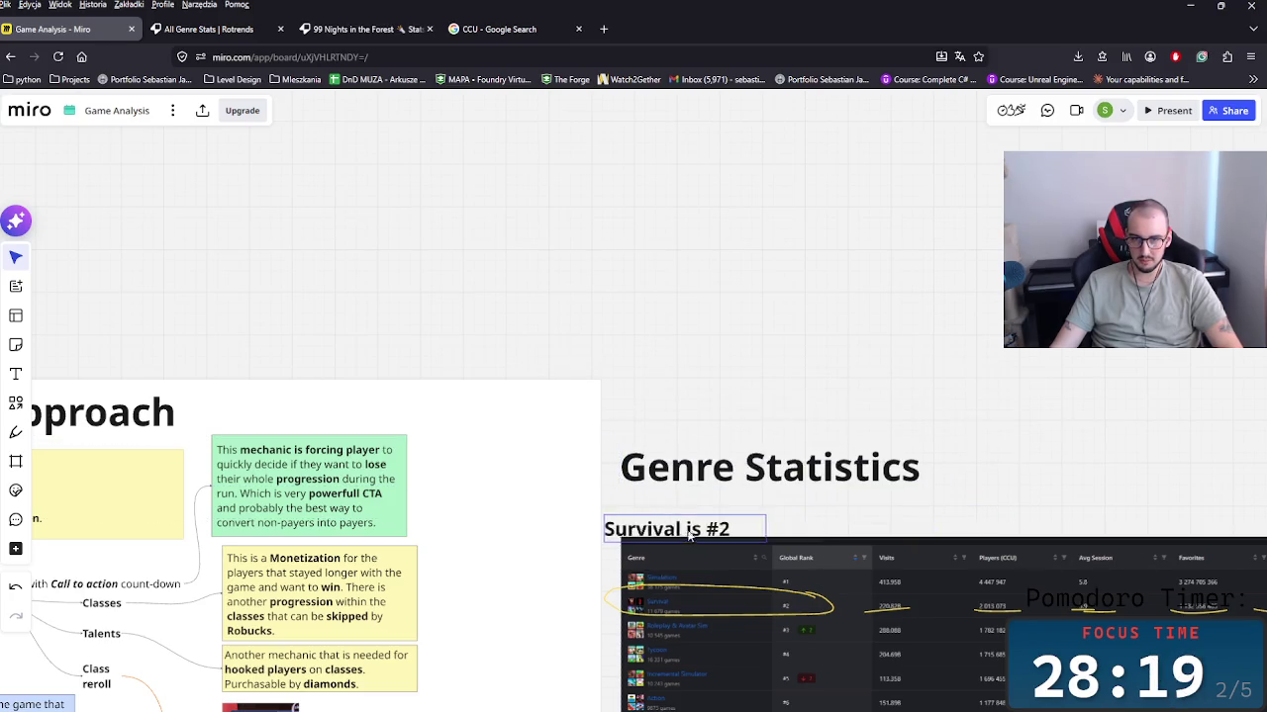
{"action": "left_click", "coordinate": [690, 483]}
{"action": "left_click_drag", "start_coordinate": [664, 476], "coordinate": [661, 489]}
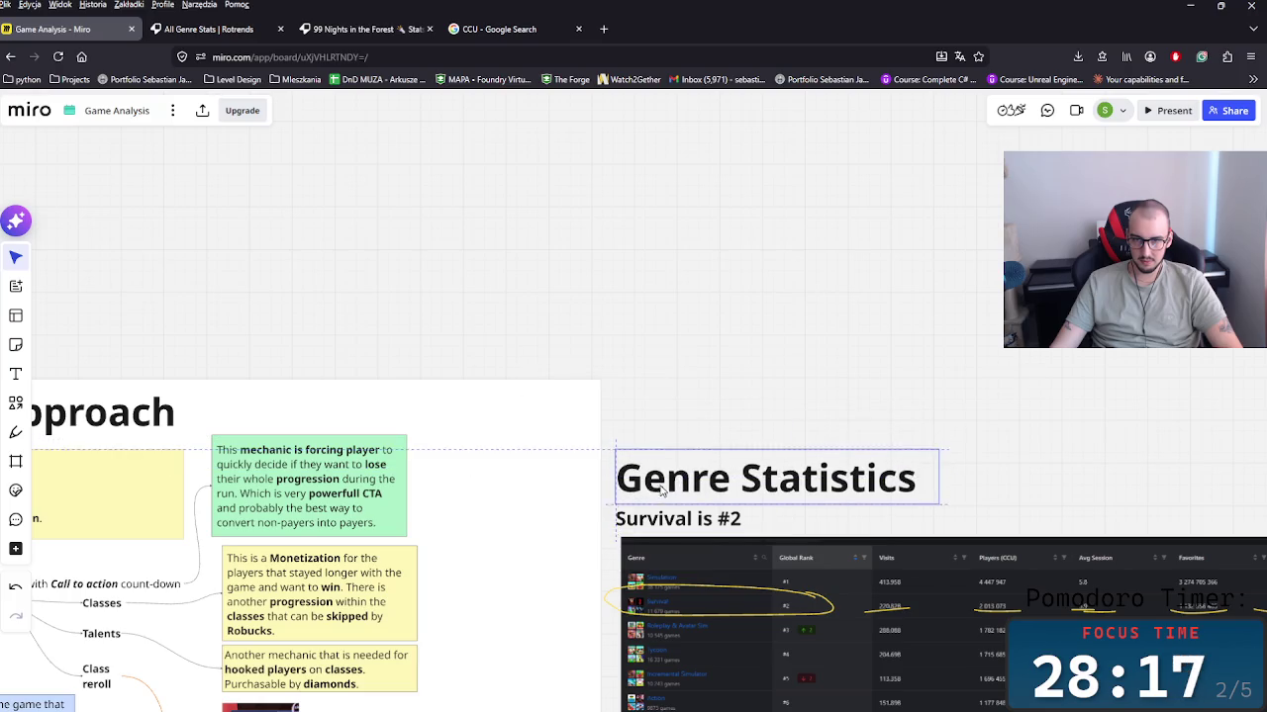
{"action": "scroll", "coordinate": [661, 490], "scroll_direction": "left", "scroll_amount": 5}
{"action": "scroll", "coordinate": [682, 534], "scroll_direction": "left", "scroll_amount": 5}
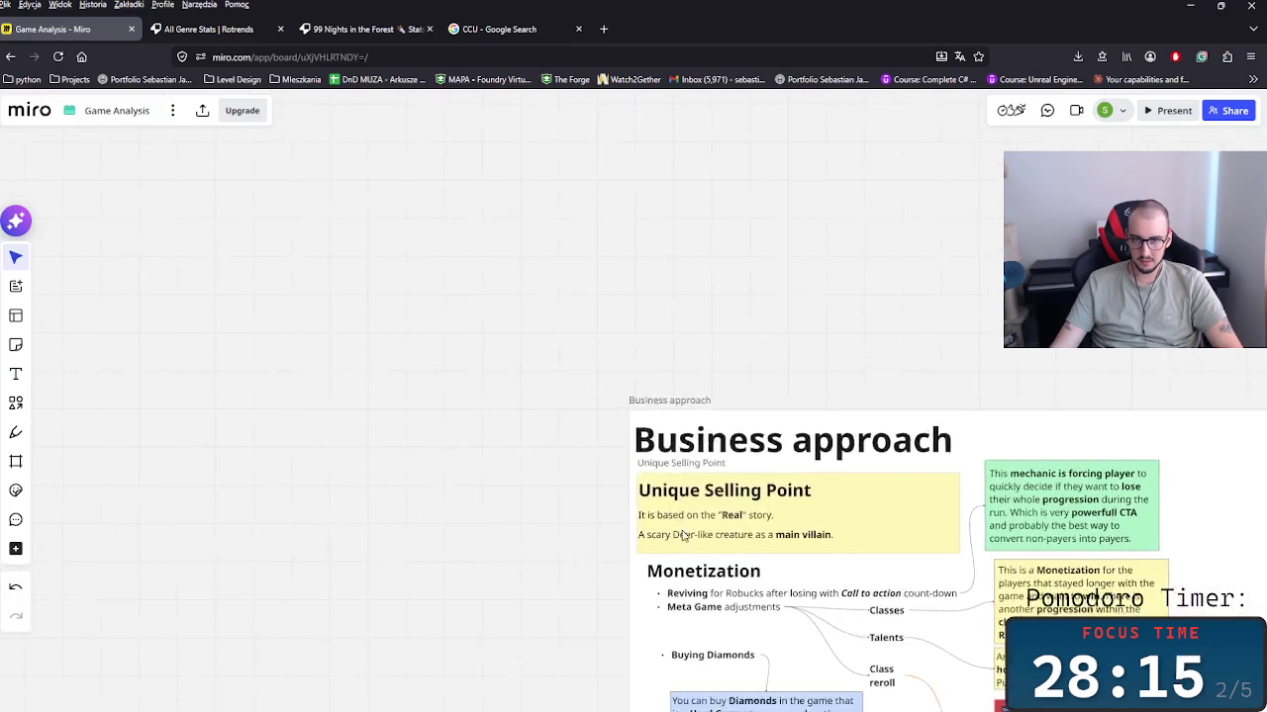
Step: Crop the top and bottom edges off the 99 Nights game image
{"action": "scroll", "coordinate": [673, 525], "scroll_direction": "down", "scroll_amount": 2}
{"action": "scroll", "coordinate": [653, 504], "scroll_direction": "down", "scroll_amount": 10}
{"action": "scroll", "coordinate": [653, 505], "scroll_direction": "right", "scroll_amount": 5}
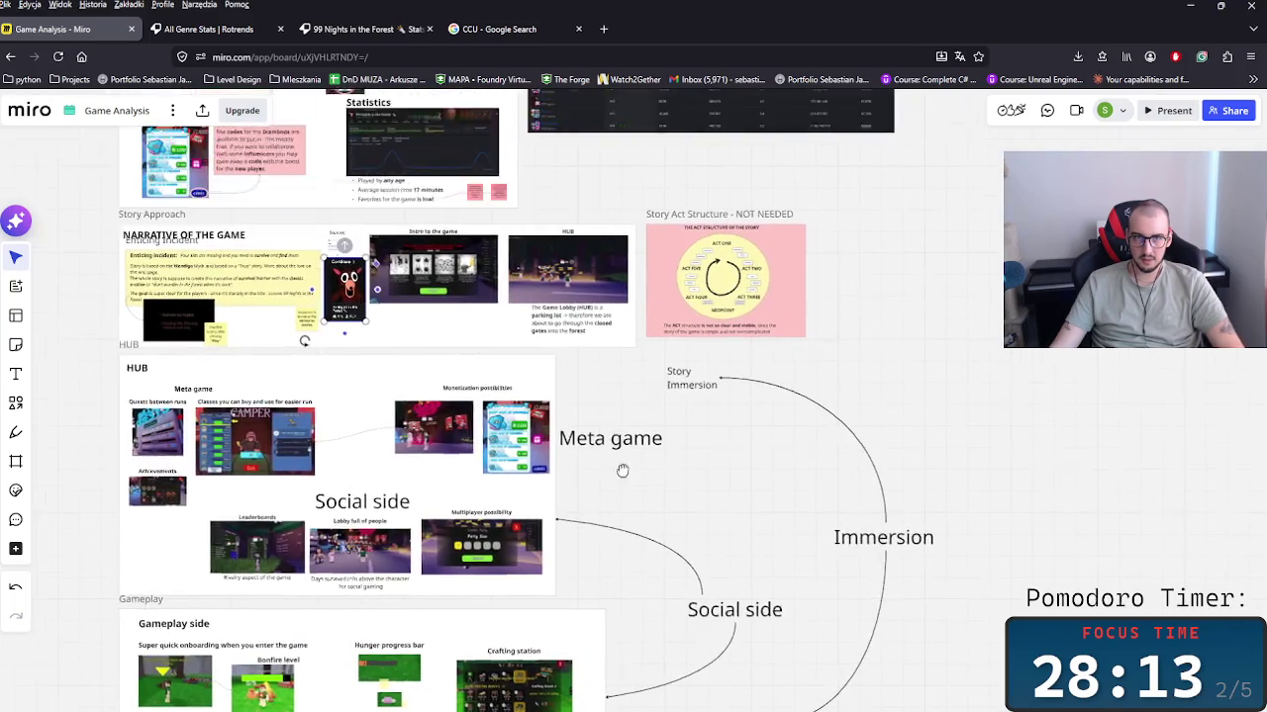
{"action": "scroll", "coordinate": [622, 470], "scroll_direction": "up", "scroll_amount": 5}
{"action": "left_click_drag", "start_coordinate": [363, 340], "coordinate": [378, 398]}
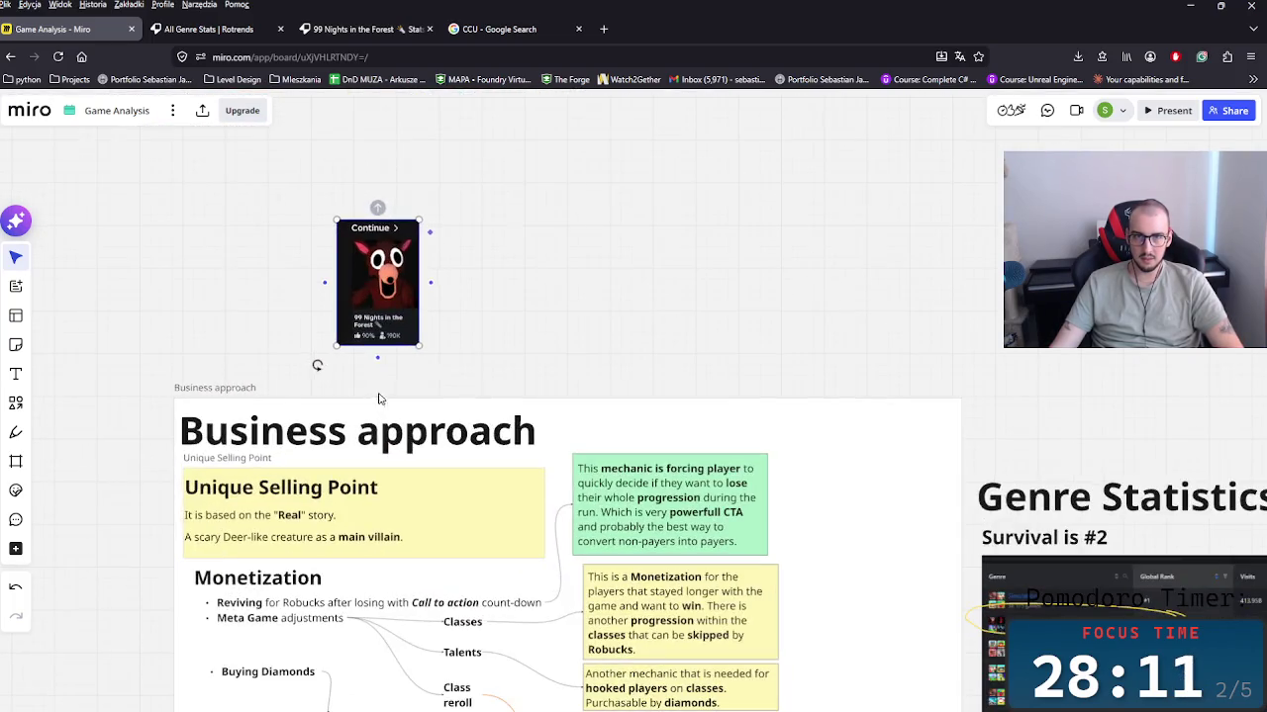
{"action": "double_click", "coordinate": [377, 339]}
{"action": "left_click_drag", "start_coordinate": [377, 345], "coordinate": [387, 333]}
{"action": "mouse_move", "coordinate": [378, 220]}
{"action": "left_mouse_down"}
{"action": "mouse_move", "coordinate": [378, 232]}
{"action": "mouse_move", "coordinate": [749, 221]}
{"action": "left_mouse_up"}
{"action": "left_click", "coordinate": [378, 230]}
{"action": "left_click", "coordinate": [413, 239]}
Step: Shrink the game image to a small card above the Business approach frame
{"action": "scroll", "coordinate": [811, 359], "scroll_direction": "down", "scroll_amount": 2}
{"action": "scroll", "coordinate": [817, 353], "scroll_direction": "down", "scroll_amount": 3}
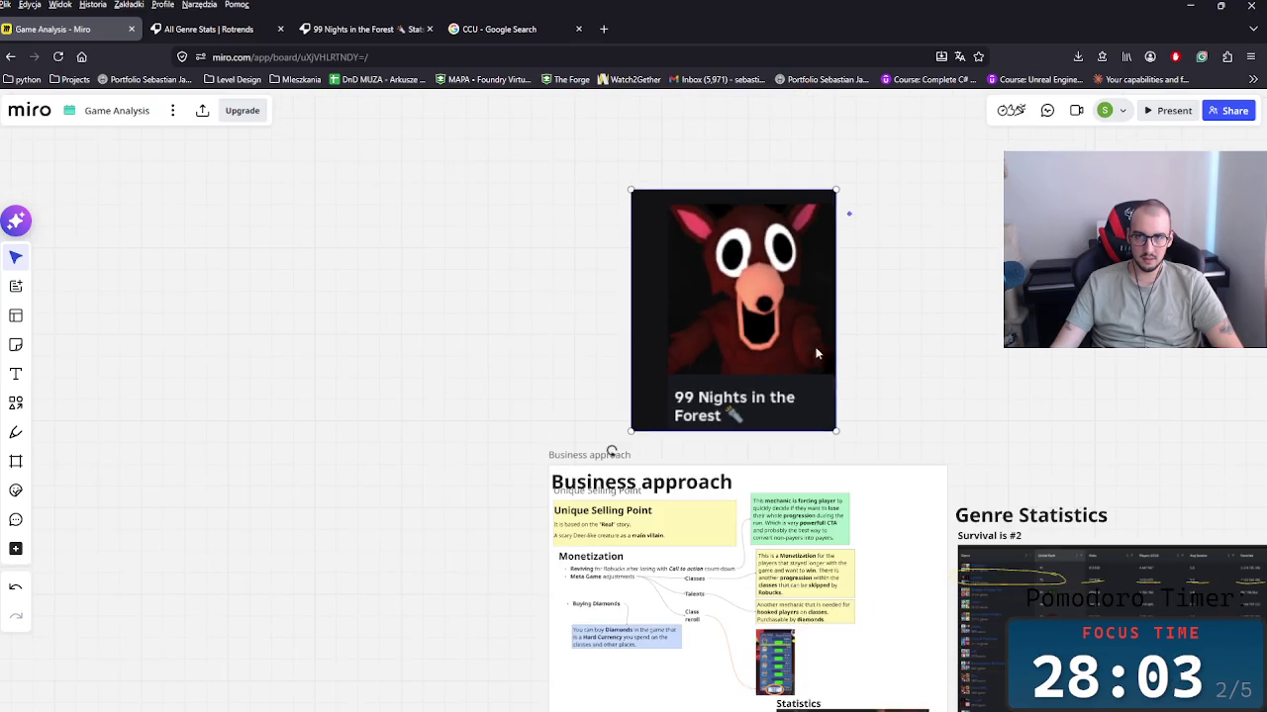
{"action": "left_click_drag", "start_coordinate": [836, 189], "coordinate": [735, 308]}
{"action": "left_click_drag", "start_coordinate": [647, 400], "coordinate": [568, 418]}
Step: Delete the Story Immersion and Immersion labels along with their connectors
{"action": "scroll", "coordinate": [639, 429], "scroll_direction": "down", "scroll_amount": 2}
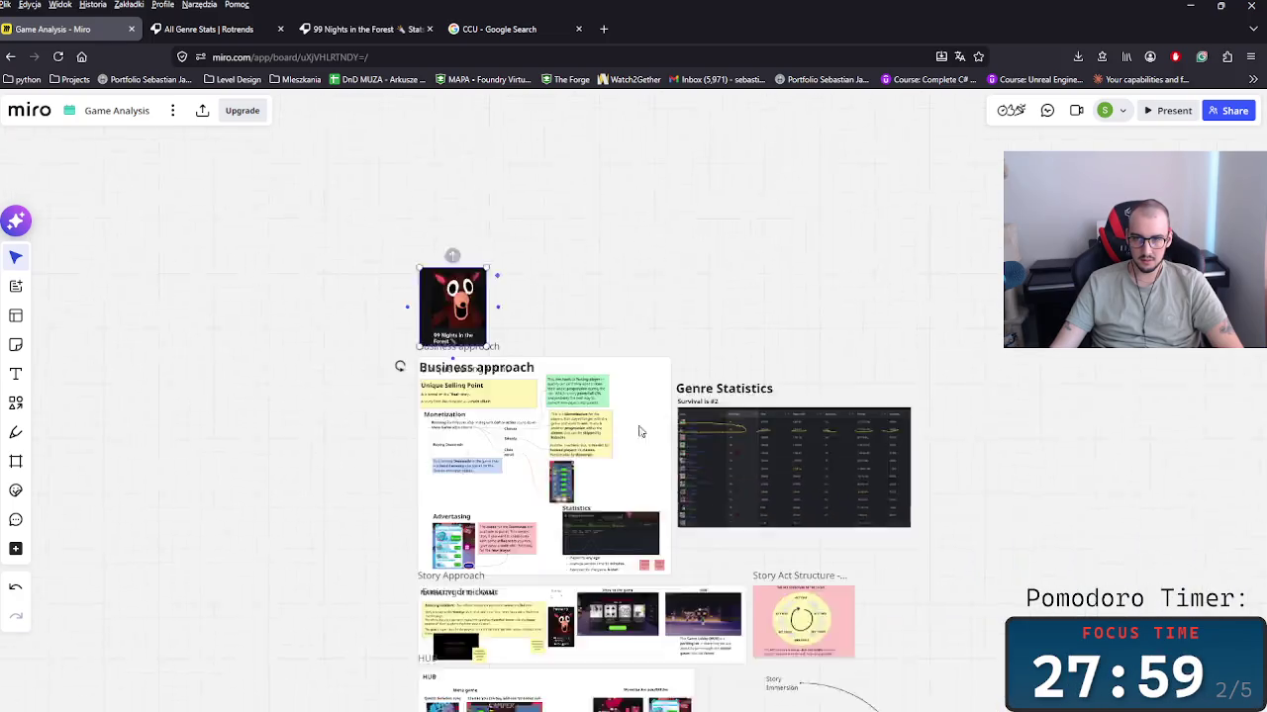
{"action": "scroll", "coordinate": [820, 435], "scroll_direction": "down", "scroll_amount": 3}
{"action": "scroll", "coordinate": [749, 608], "scroll_direction": "down", "scroll_amount": 2}
{"action": "scroll", "coordinate": [790, 641], "scroll_direction": "up", "scroll_amount": 2}
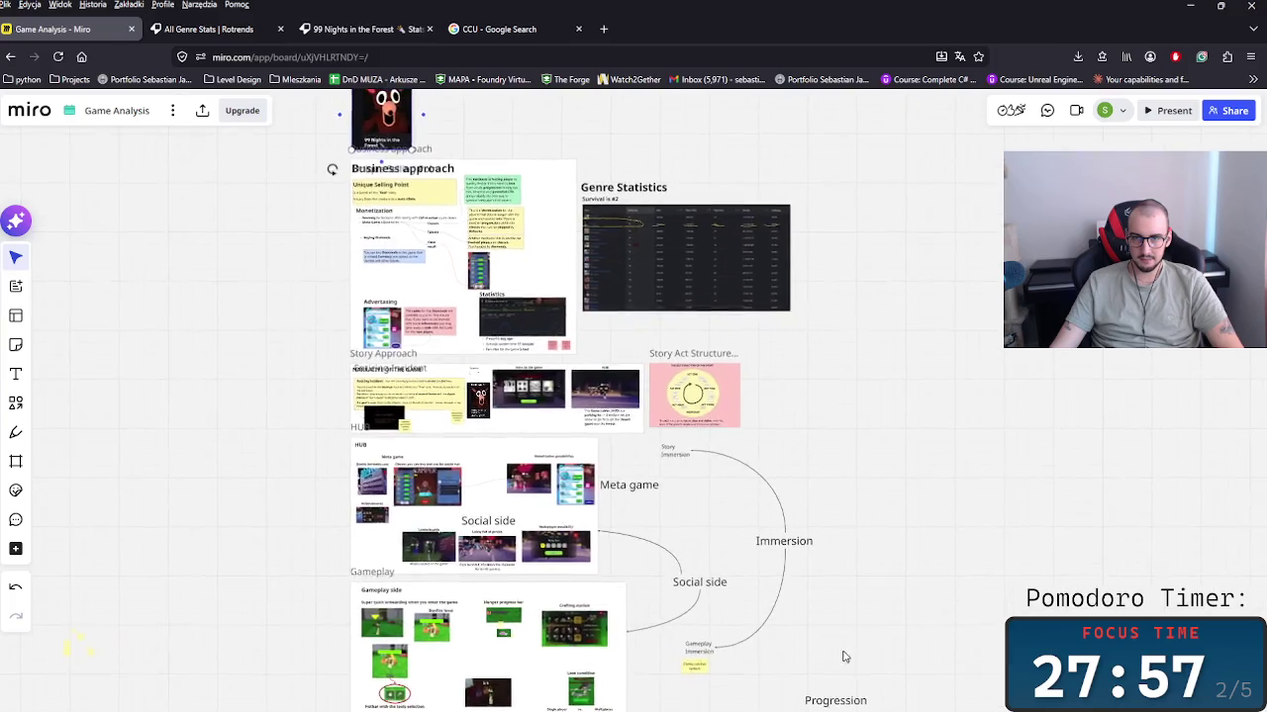
{"action": "left_click", "coordinate": [656, 444]}
{"action": "key", "text": "Delete"}
{"action": "left_click", "coordinate": [765, 535]}
{"action": "key", "text": "Delete"}
Step: Delete the Gameplay Immersion label and the Clanky combat system sticky
{"action": "scroll", "coordinate": [853, 547], "scroll_direction": "down", "scroll_amount": 1}
{"action": "scroll", "coordinate": [792, 475], "scroll_direction": "down", "scroll_amount": 5}
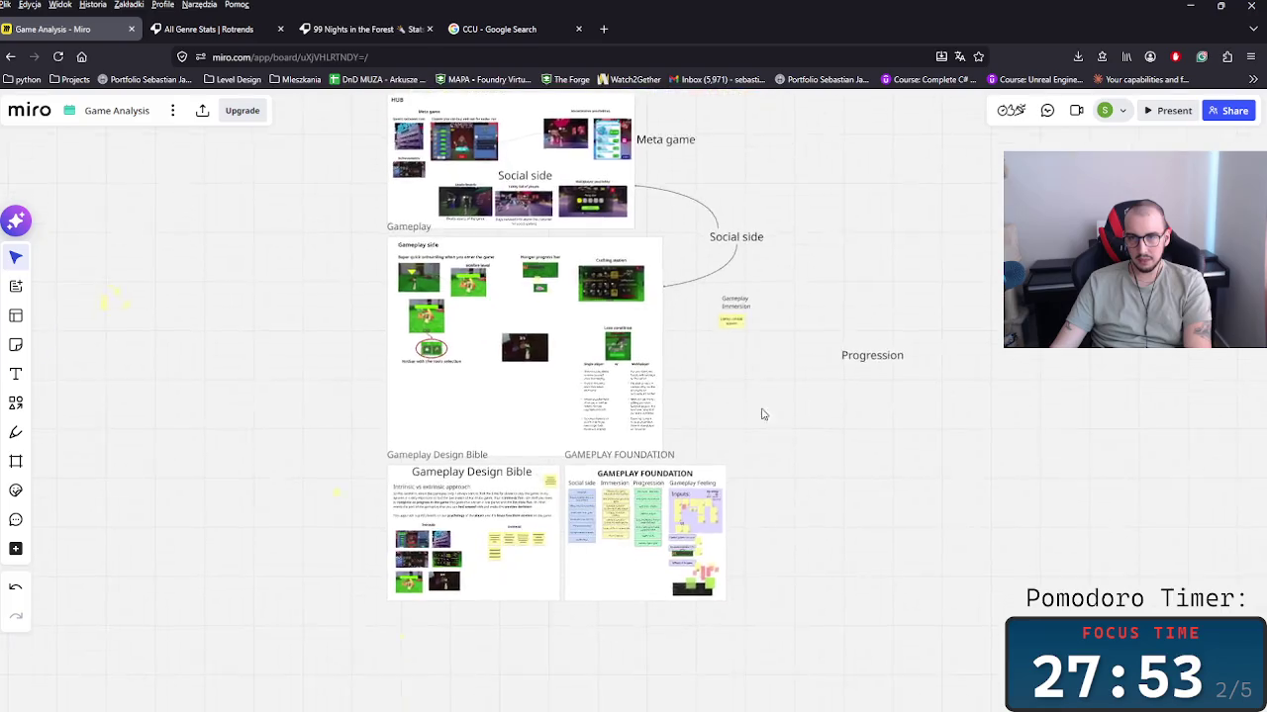
{"action": "scroll", "coordinate": [851, 336], "scroll_direction": "up", "scroll_amount": 3}
{"action": "scroll", "coordinate": [737, 332], "scroll_direction": "up", "scroll_amount": 3}
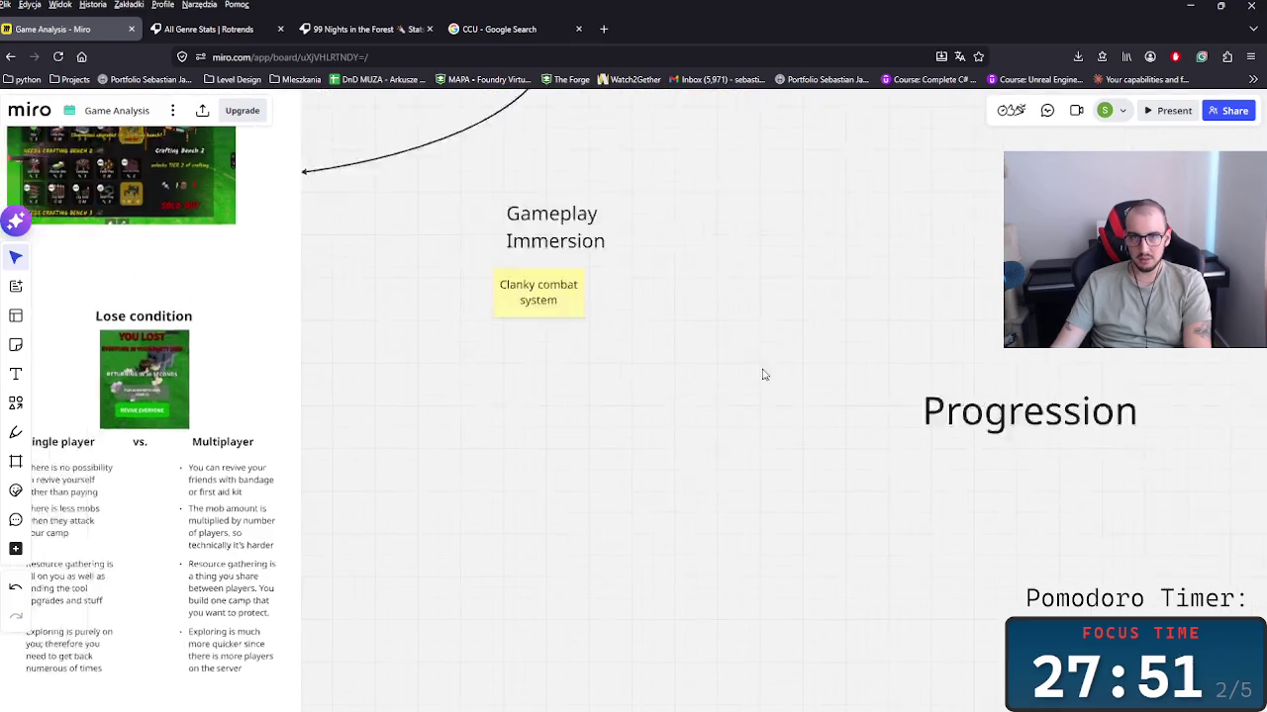
{"action": "scroll", "coordinate": [760, 370], "scroll_direction": "up", "scroll_amount": 2}
{"action": "left_click_drag", "start_coordinate": [763, 415], "coordinate": [813, 424]}
{"action": "left_click", "coordinate": [782, 366], "text": "shift"}
{"action": "key", "text": "Delete"}
Step: Bring the Combat System notes into view, then select Combat System and the Horror Creatures card
{"action": "scroll", "coordinate": [828, 511], "scroll_direction": "up", "scroll_amount": 3}
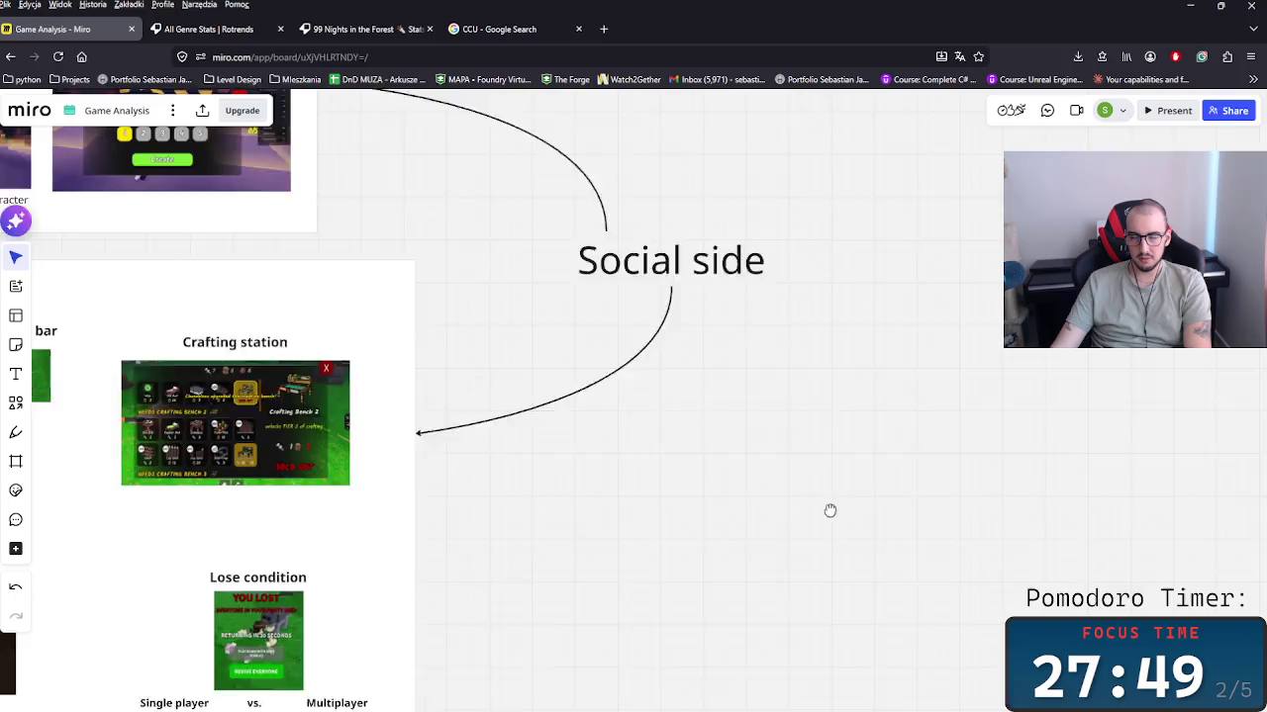
{"action": "scroll", "coordinate": [812, 535], "scroll_direction": "down", "scroll_amount": 3}
{"action": "scroll", "coordinate": [786, 506], "scroll_direction": "up", "scroll_amount": 1}
{"action": "scroll", "coordinate": [804, 322], "scroll_direction": "down", "scroll_amount": 3}
{"action": "scroll", "coordinate": [782, 415], "scroll_direction": "down", "scroll_amount": 3}
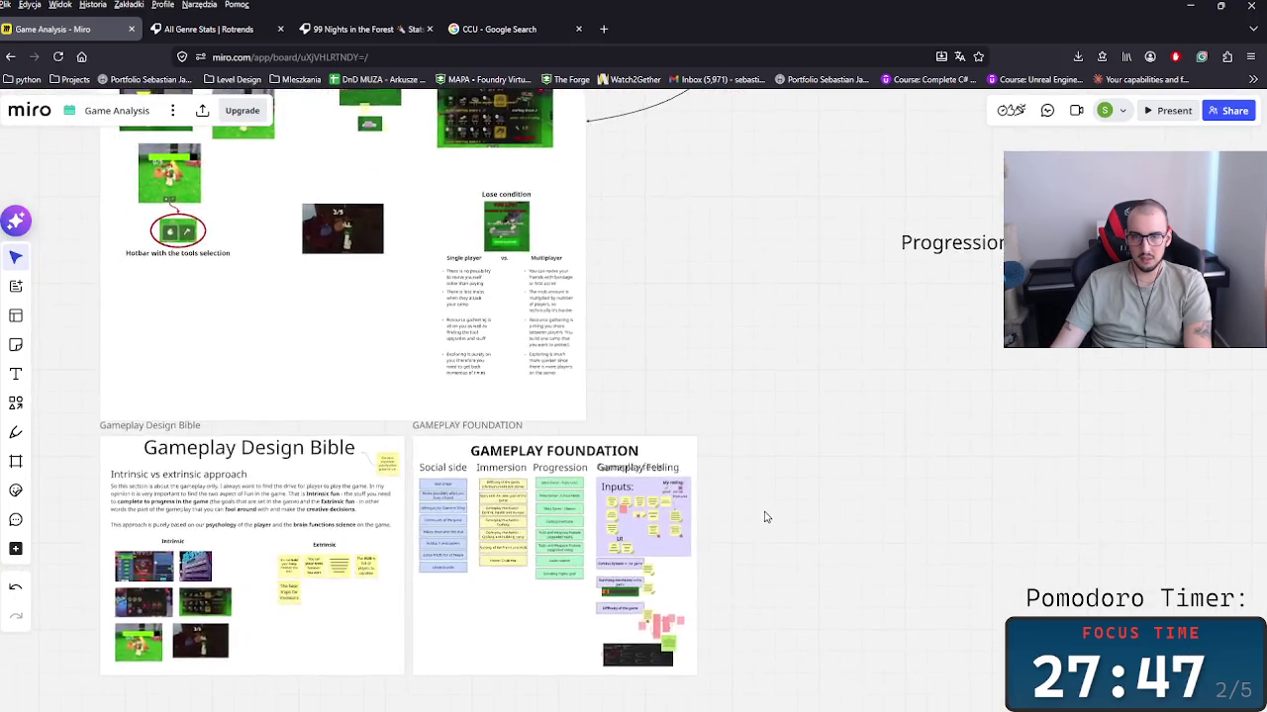
{"action": "scroll", "coordinate": [762, 517], "scroll_direction": "down", "scroll_amount": 3}
{"action": "scroll", "coordinate": [445, 475], "scroll_direction": "up", "scroll_amount": 3}
{"action": "scroll", "coordinate": [430, 481], "scroll_direction": "up", "scroll_amount": 2}
{"action": "scroll", "coordinate": [523, 532], "scroll_direction": "up", "scroll_amount": 1}
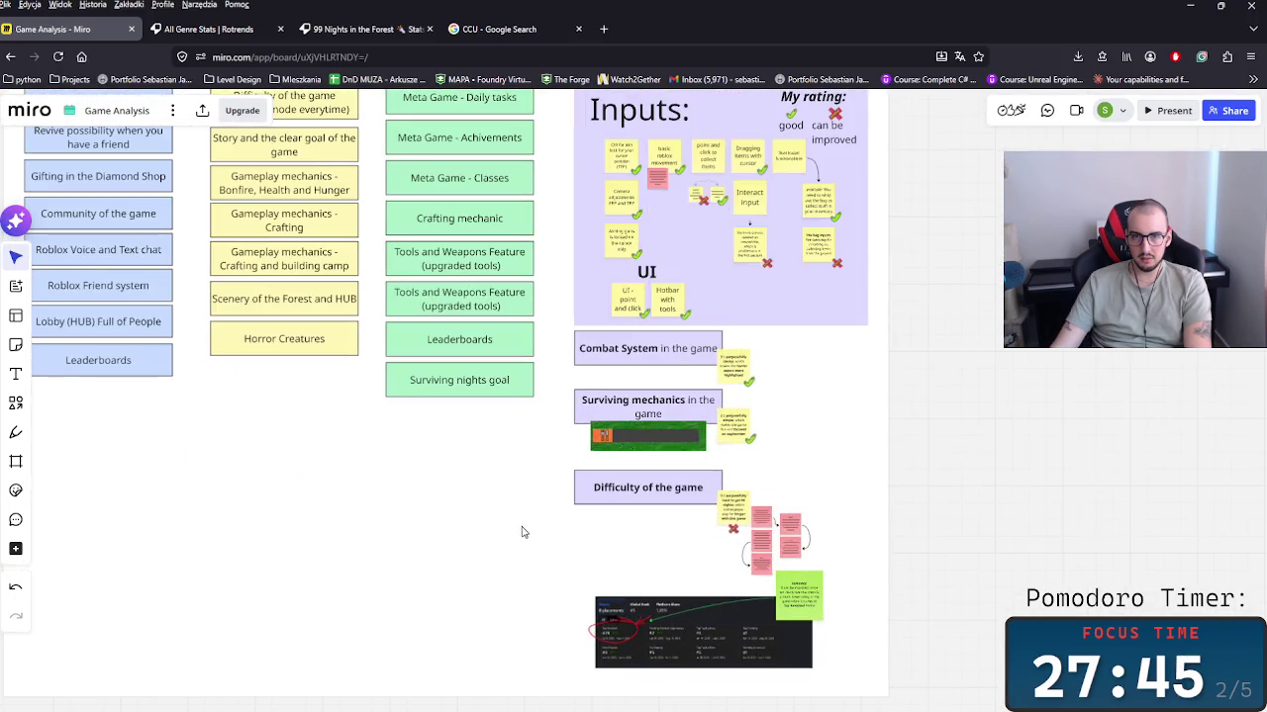
{"action": "scroll", "coordinate": [502, 478], "scroll_direction": "up", "scroll_amount": 1}
{"action": "left_click_drag", "start_coordinate": [509, 475], "coordinate": [664, 520]}
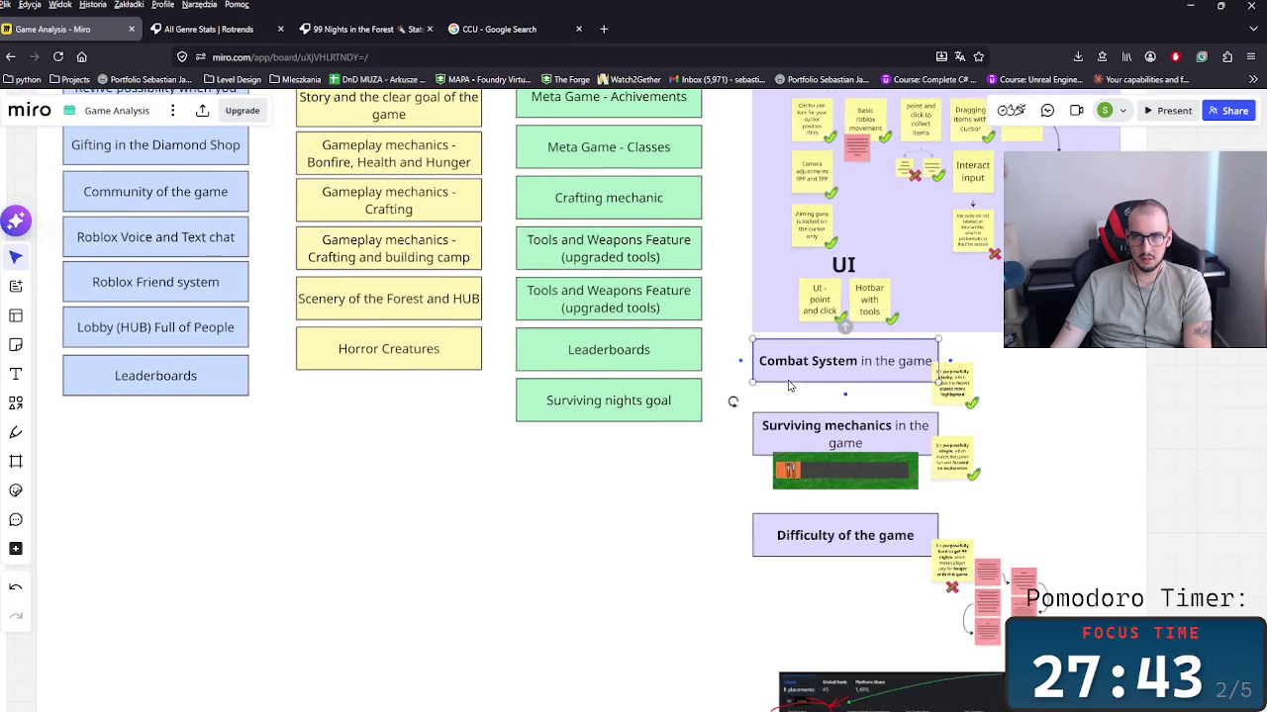
{"action": "left_click", "coordinate": [752, 366]}
{"action": "scroll", "coordinate": [534, 445], "scroll_direction": "up", "scroll_amount": 3}
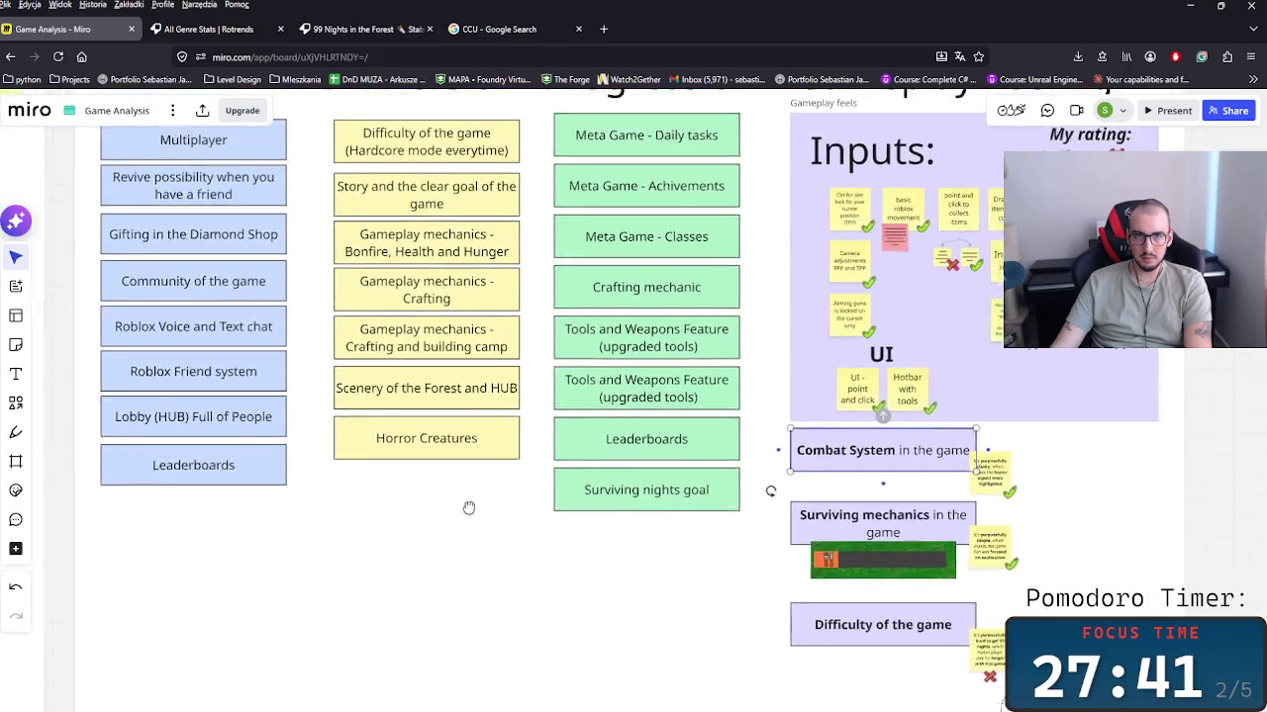
{"action": "left_click", "coordinate": [471, 483]}
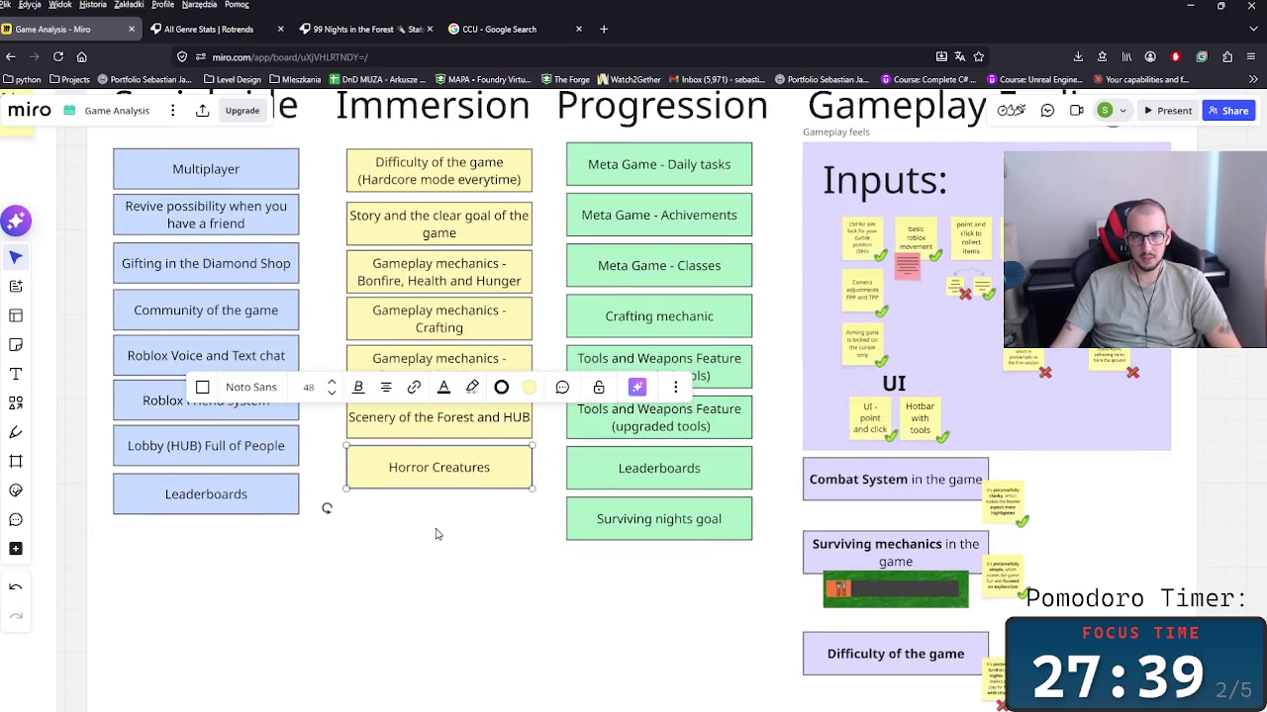
Step: Duplicate the Horror Creatures card and change the copy to a bold 'Combat system' card
{"action": "left_click", "coordinate": [438, 502]}
{"action": "double_click", "coordinate": [441, 524]}
{"action": "key", "text": "ctrl+a"}
{"action": "key", "text": "BackSpace"}
{"action": "type", "text": "Combat"}
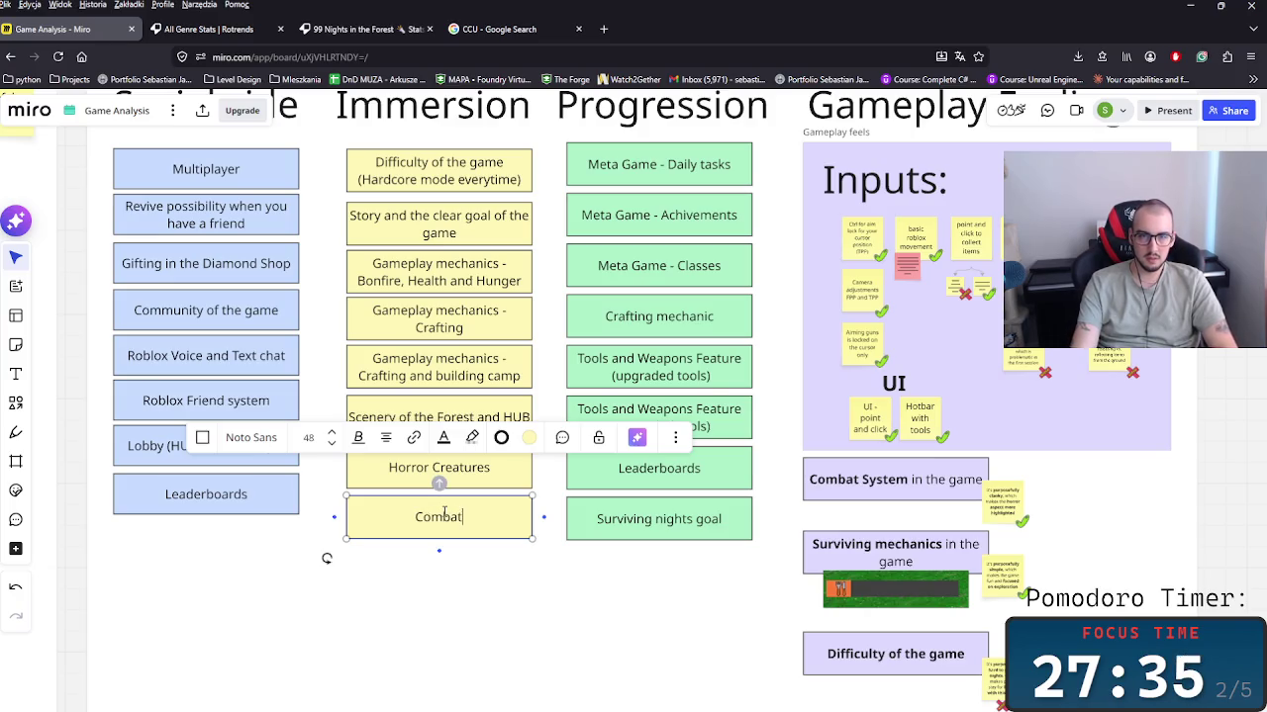
{"action": "type", "text": " system"}
{"action": "key", "text": "ctrl+a"}
{"action": "left_click", "coordinate": [606, 604]}
{"action": "left_click", "coordinate": [488, 532]}
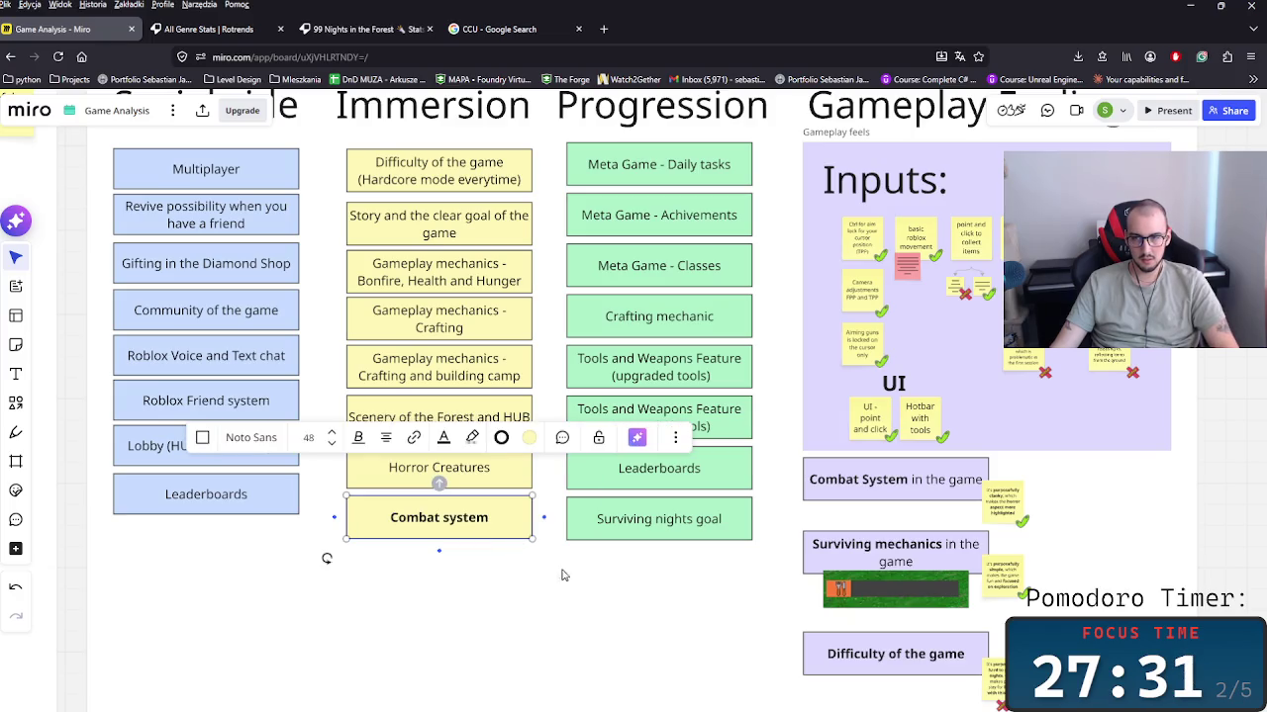
Step: Connect the Combat system card to Combat System in the game with a curved line
{"action": "left_click_drag", "start_coordinate": [543, 518], "coordinate": [803, 481]}
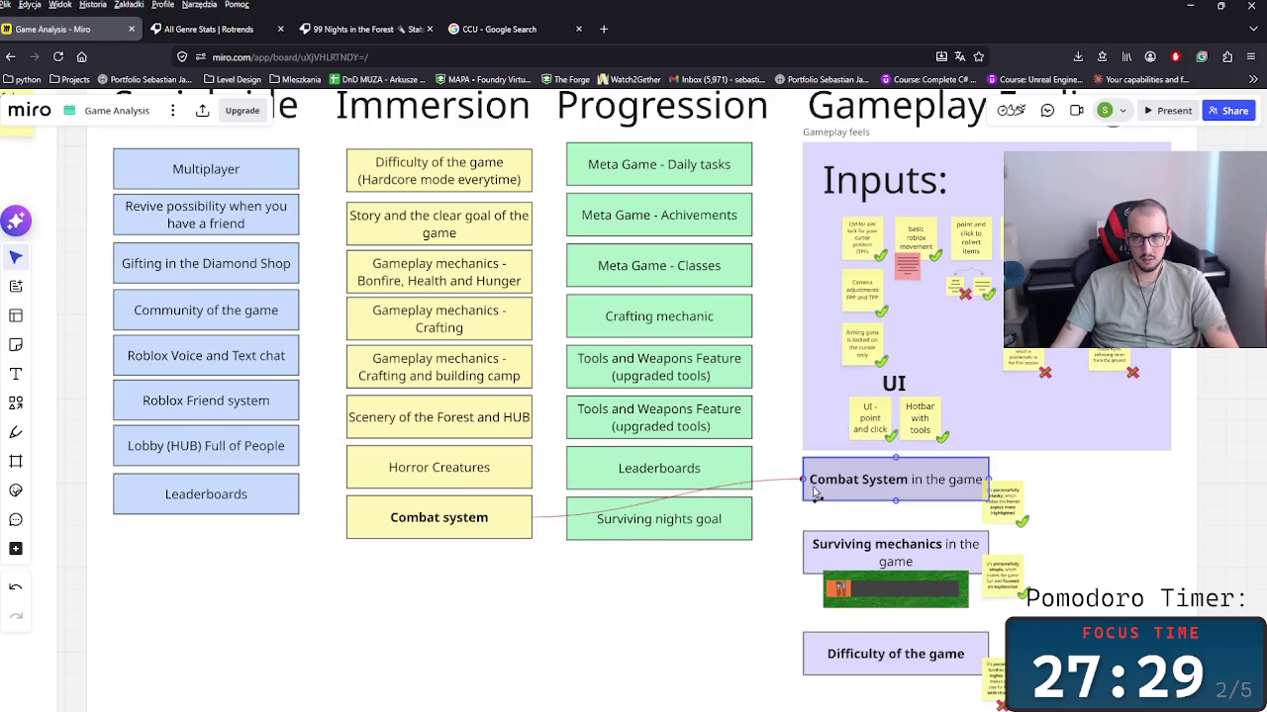
{"action": "left_click_drag", "start_coordinate": [661, 503], "coordinate": [556, 524]}
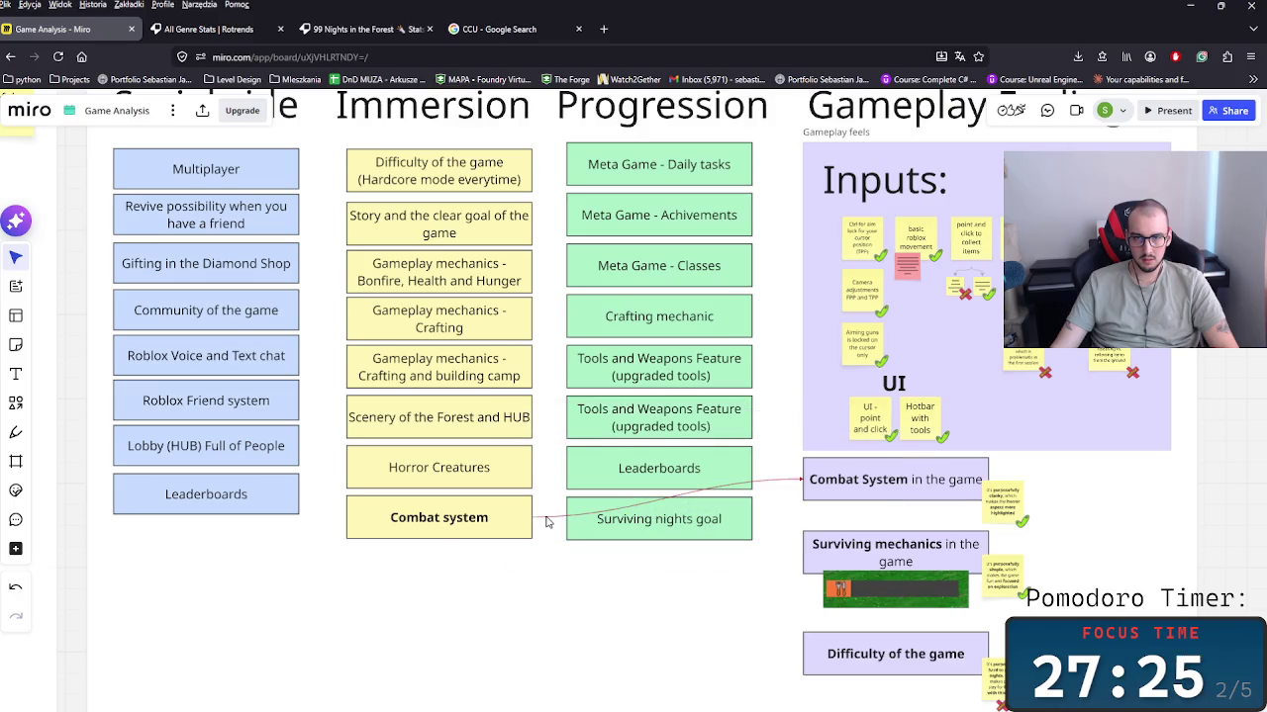
{"action": "left_click_drag", "start_coordinate": [653, 508], "coordinate": [550, 584]}
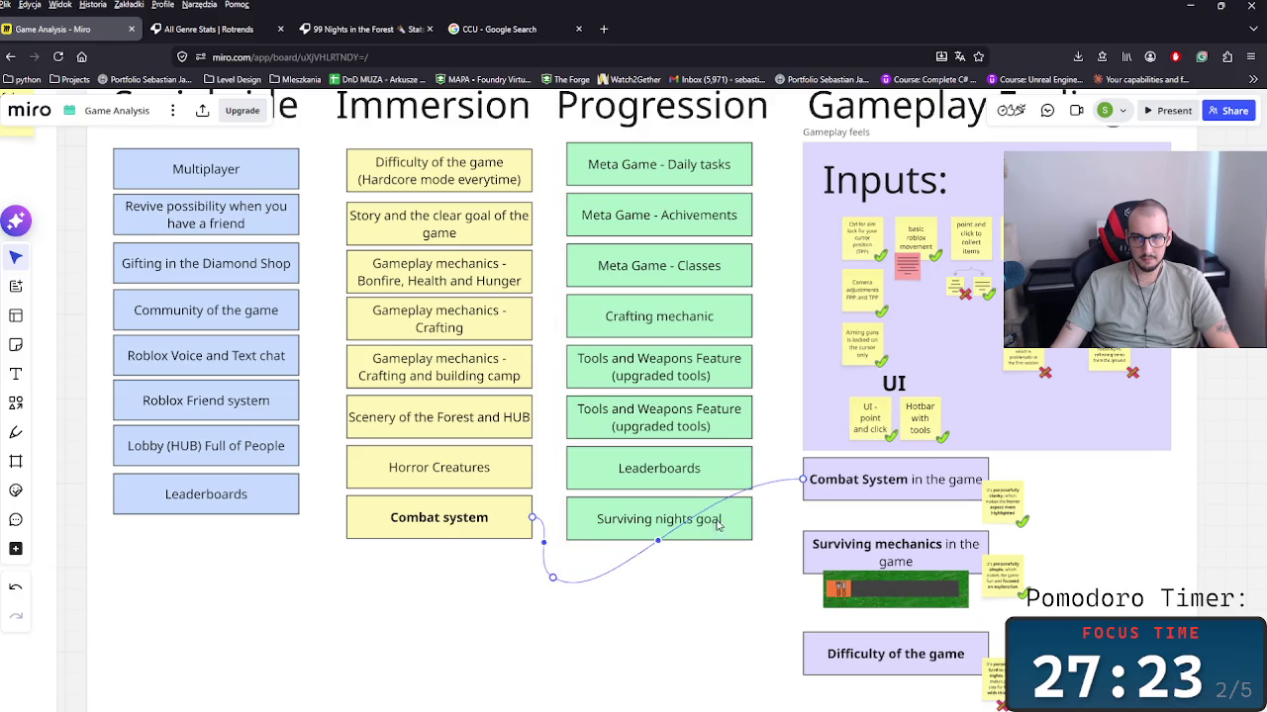
{"action": "mouse_move", "coordinate": [663, 547]}
{"action": "left_mouse_down"}
{"action": "mouse_move", "coordinate": [781, 577]}
{"action": "mouse_move", "coordinate": [777, 561]}
{"action": "left_mouse_up"}
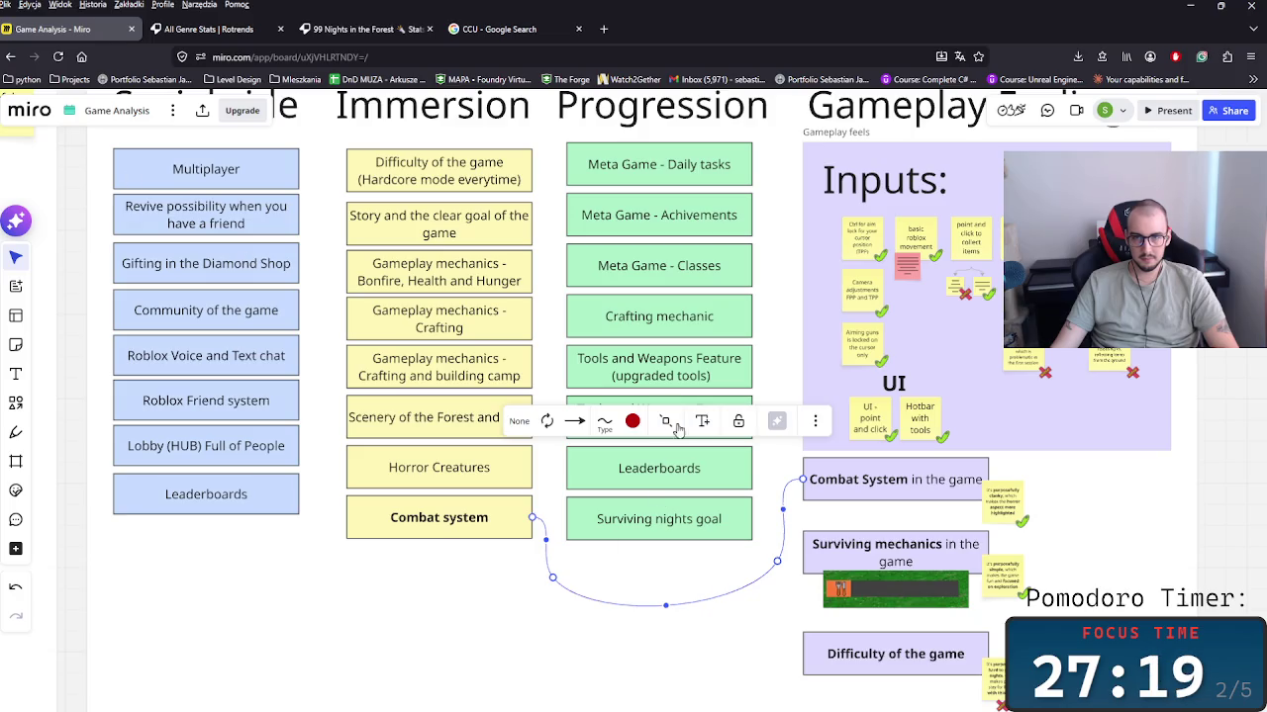
Step: Make the new connector black and thicker
{"action": "left_click", "coordinate": [632, 422]}
{"action": "left_click", "coordinate": [678, 645]}
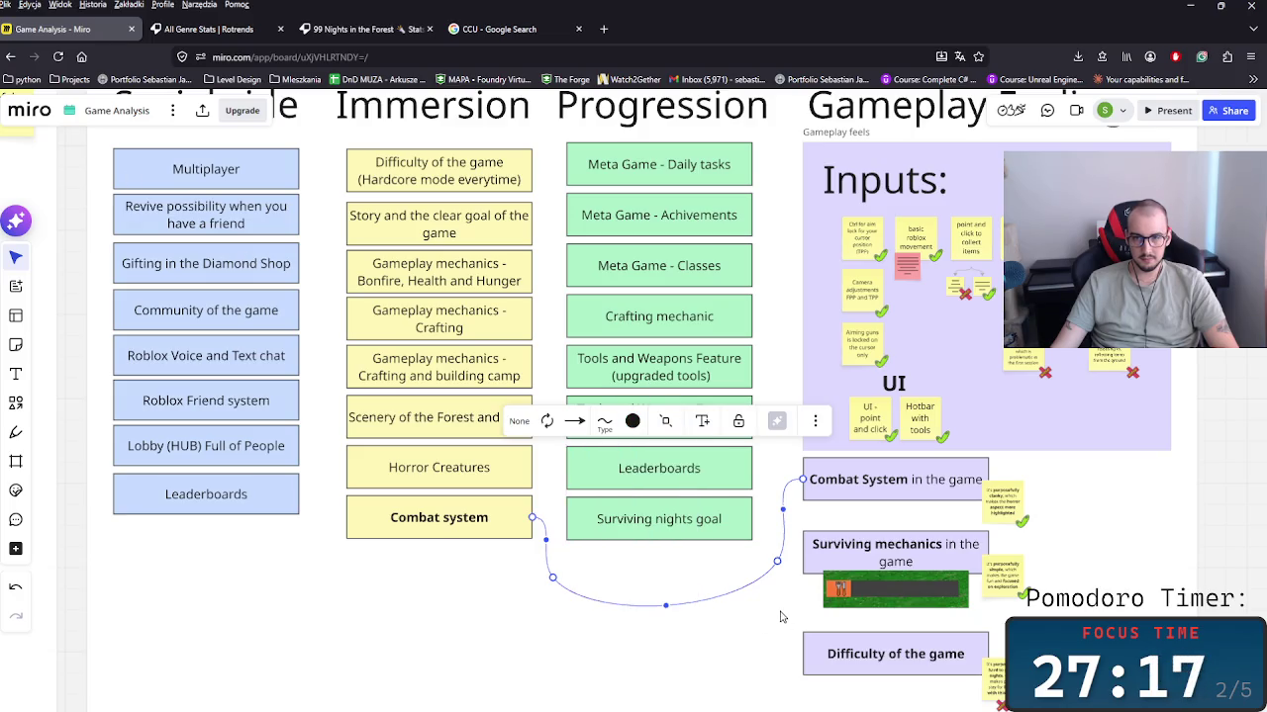
{"action": "left_click", "coordinate": [605, 422]}
{"action": "left_click_drag", "start_coordinate": [590, 473], "coordinate": [615, 476]}
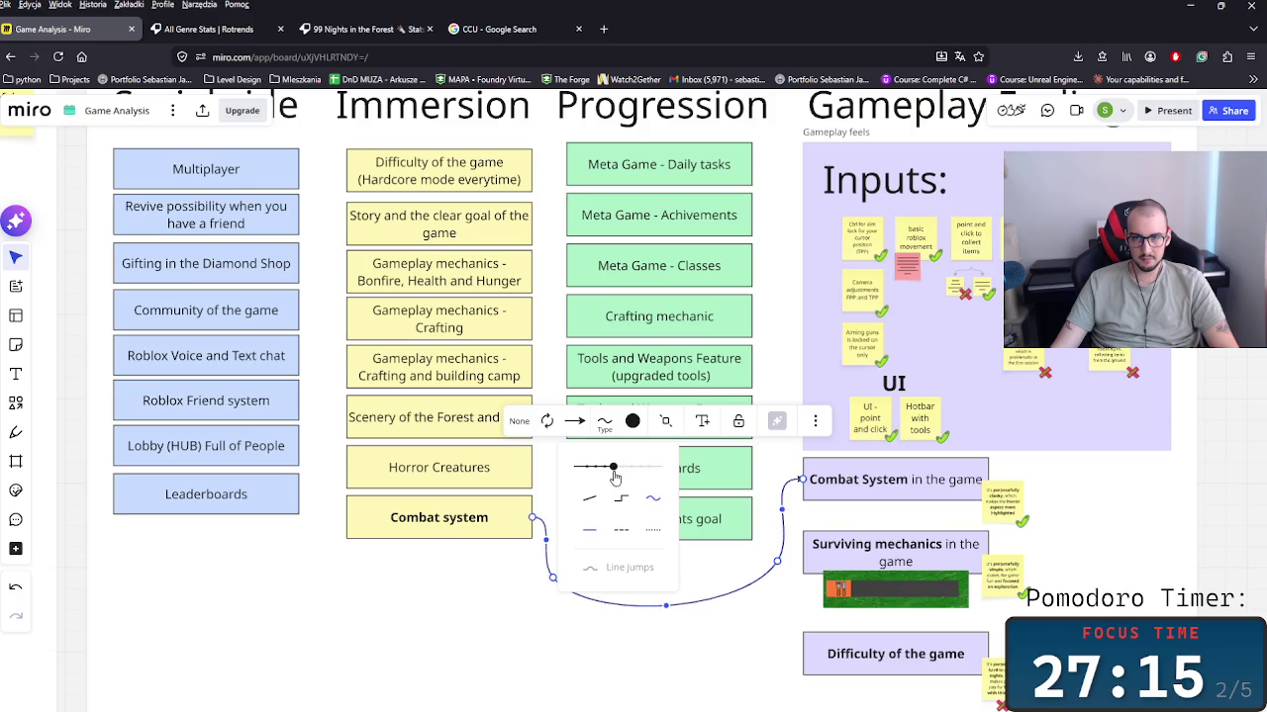
{"action": "left_click", "coordinate": [414, 580]}
{"action": "scroll", "coordinate": [509, 616], "scroll_direction": "down", "scroll_amount": 5}
{"action": "scroll", "coordinate": [312, 572], "scroll_direction": "down", "scroll_amount": 1}
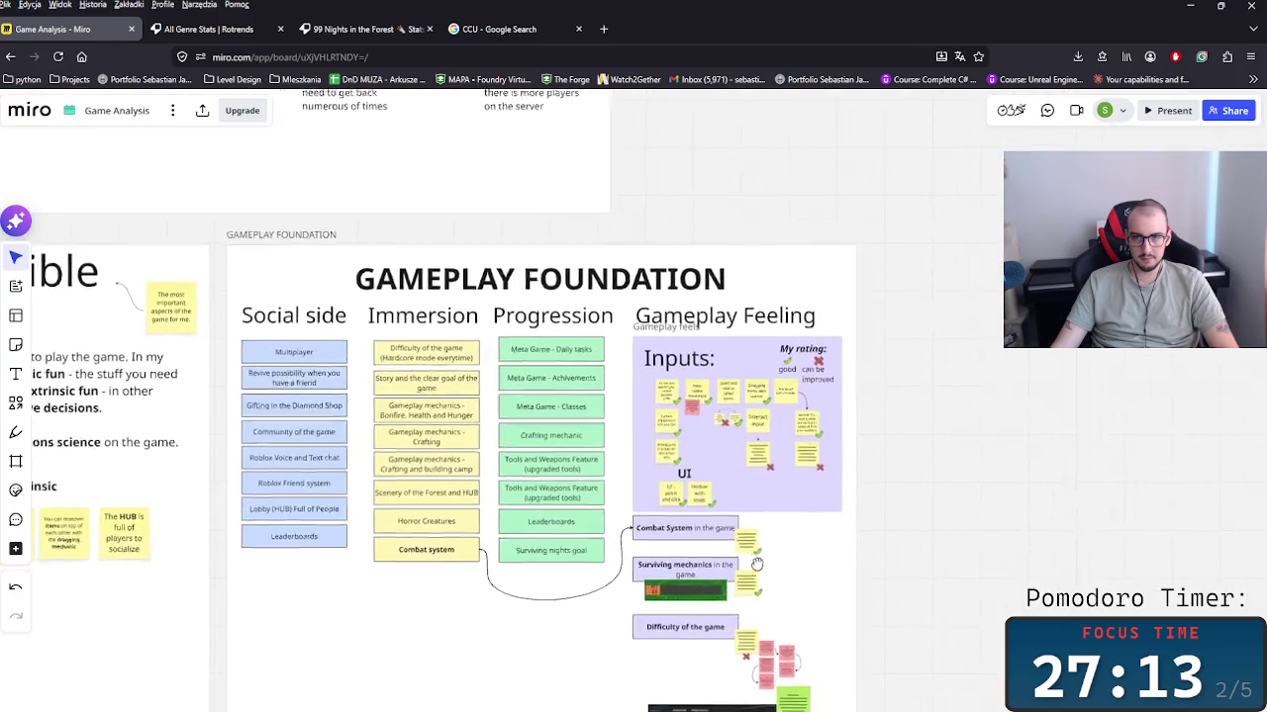
Step: Connect the Bonfire, Health and Hunger card to the Surviving mechanics image with a curved line
{"action": "scroll", "coordinate": [311, 572], "scroll_direction": "left", "scroll_amount": 3}
{"action": "scroll", "coordinate": [346, 577], "scroll_direction": "left", "scroll_amount": 1}
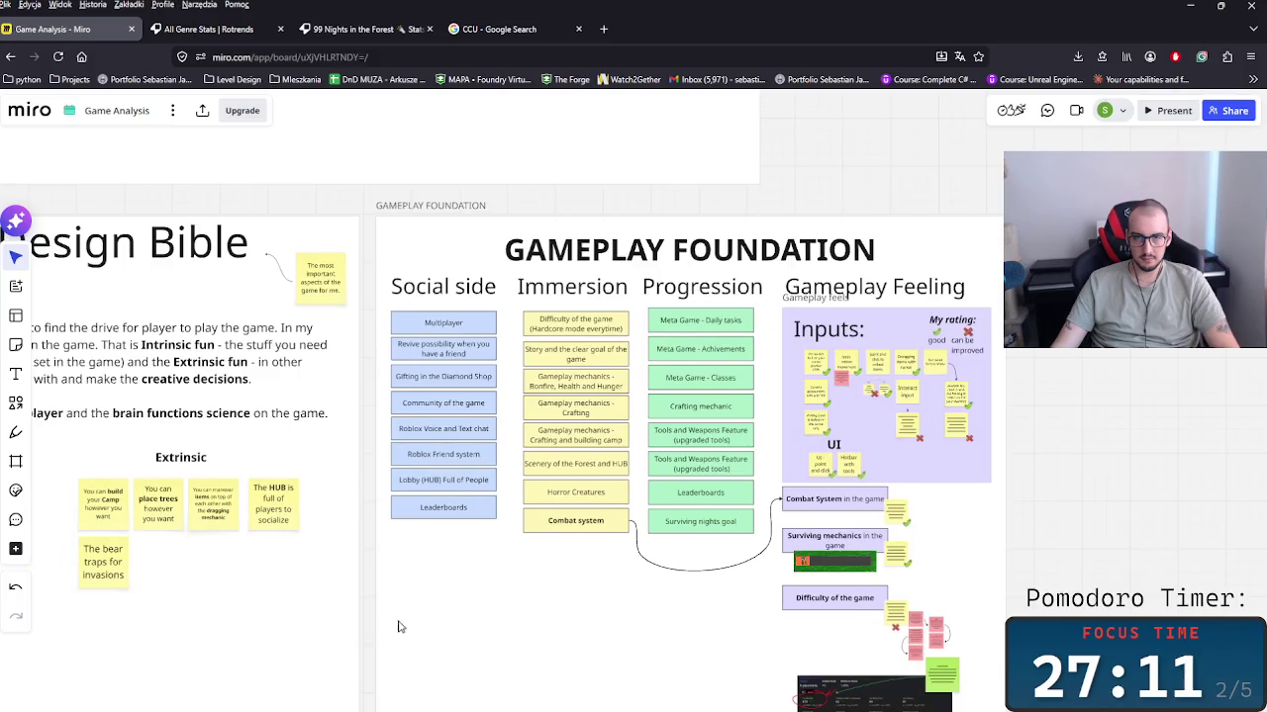
{"action": "scroll", "coordinate": [462, 637], "scroll_direction": "up", "scroll_amount": 2}
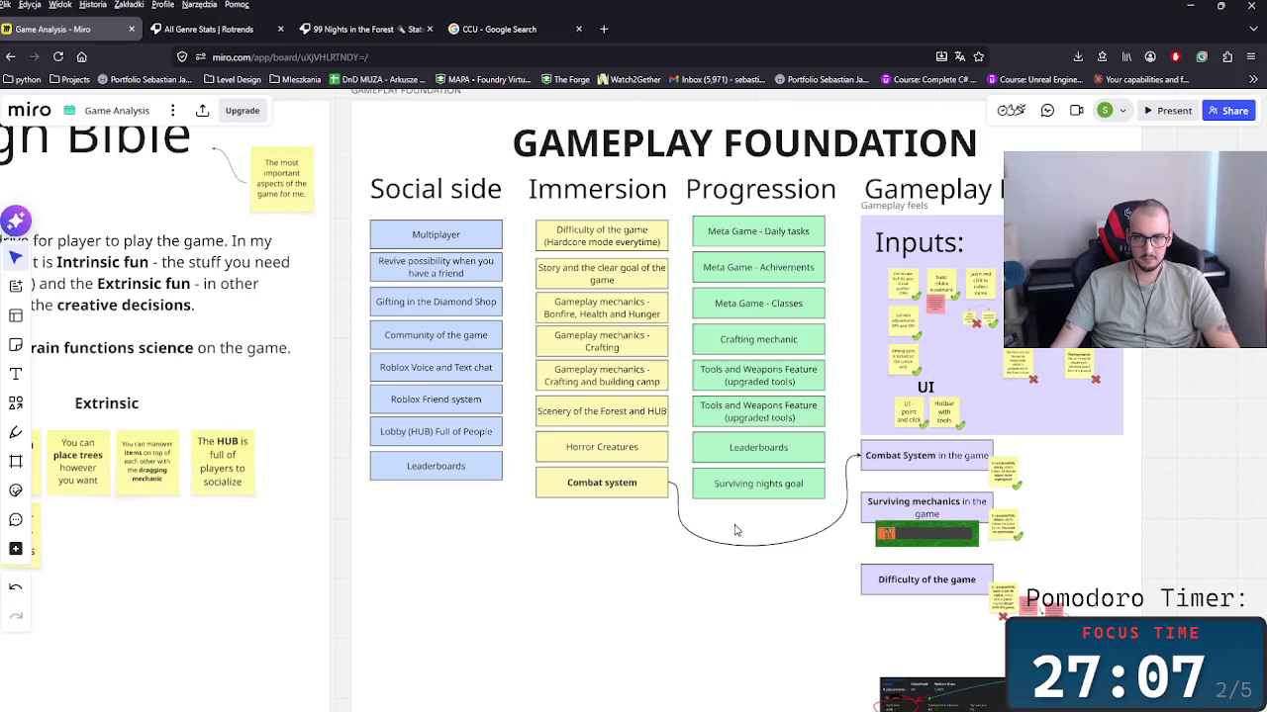
{"action": "left_click", "coordinate": [564, 309]}
{"action": "left_click_drag", "start_coordinate": [524, 308], "coordinate": [860, 507]}
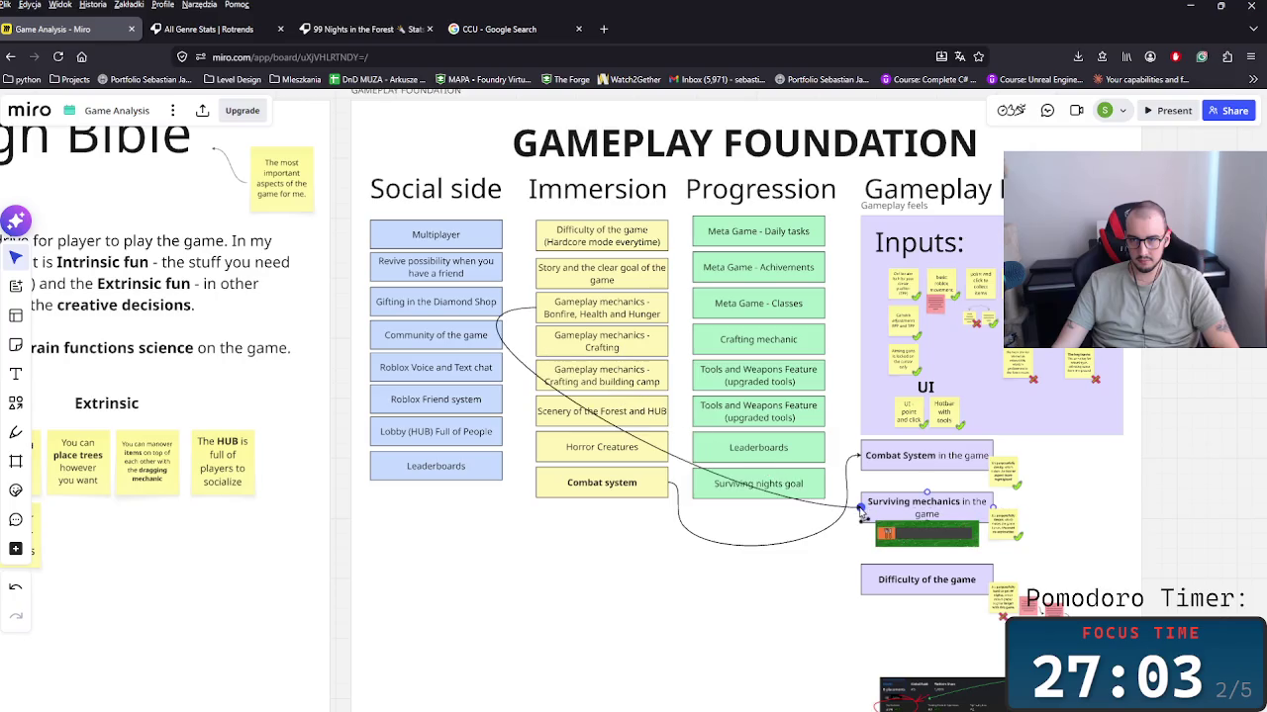
{"action": "mouse_move", "coordinate": [583, 409]}
{"action": "left_mouse_down"}
{"action": "mouse_move", "coordinate": [489, 369]}
{"action": "mouse_move", "coordinate": [512, 361]}
{"action": "left_mouse_up"}
{"action": "mouse_move", "coordinate": [749, 579]}
{"action": "left_mouse_down"}
{"action": "mouse_move", "coordinate": [868, 527]}
{"action": "mouse_move", "coordinate": [875, 539]}
{"action": "left_mouse_up"}
Step: Refine the connector's curve so it bends down around the columns
{"action": "left_click", "coordinate": [832, 636]}
{"action": "left_click", "coordinate": [571, 566]}
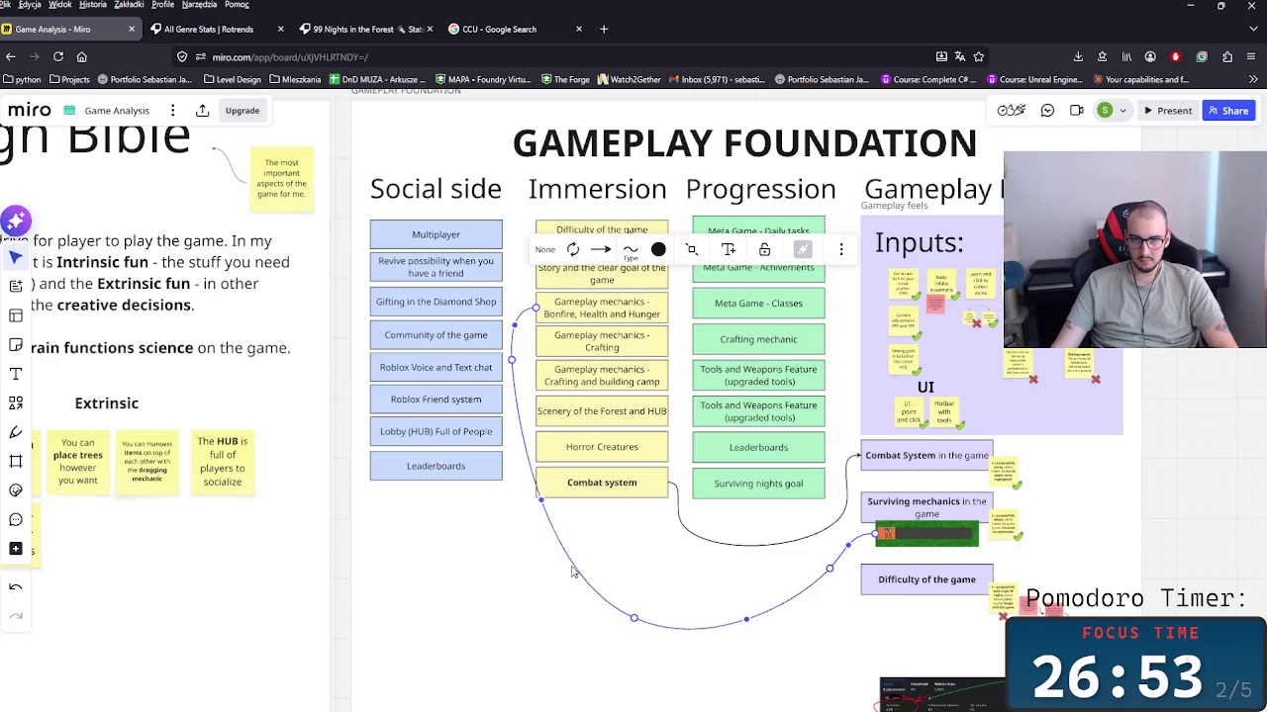
{"action": "left_click_drag", "start_coordinate": [543, 509], "coordinate": [532, 536]}
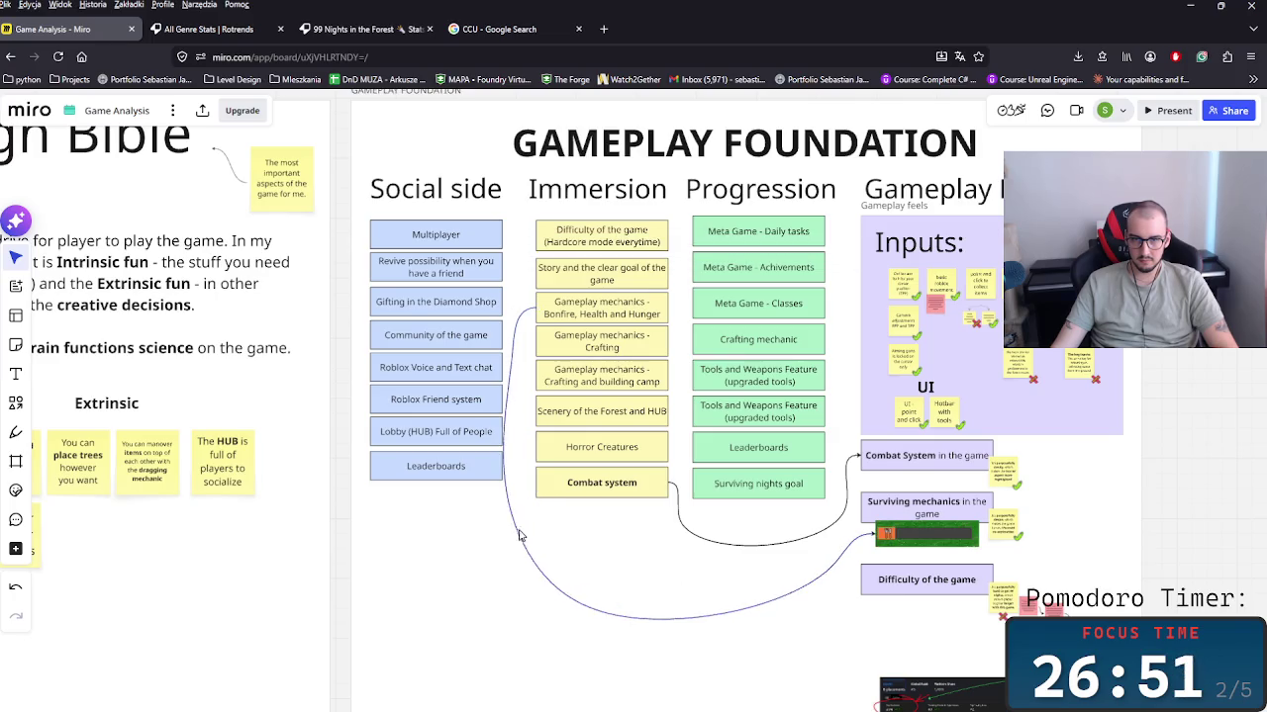
{"action": "left_click", "coordinate": [531, 535]}
{"action": "left_click", "coordinate": [517, 328]}
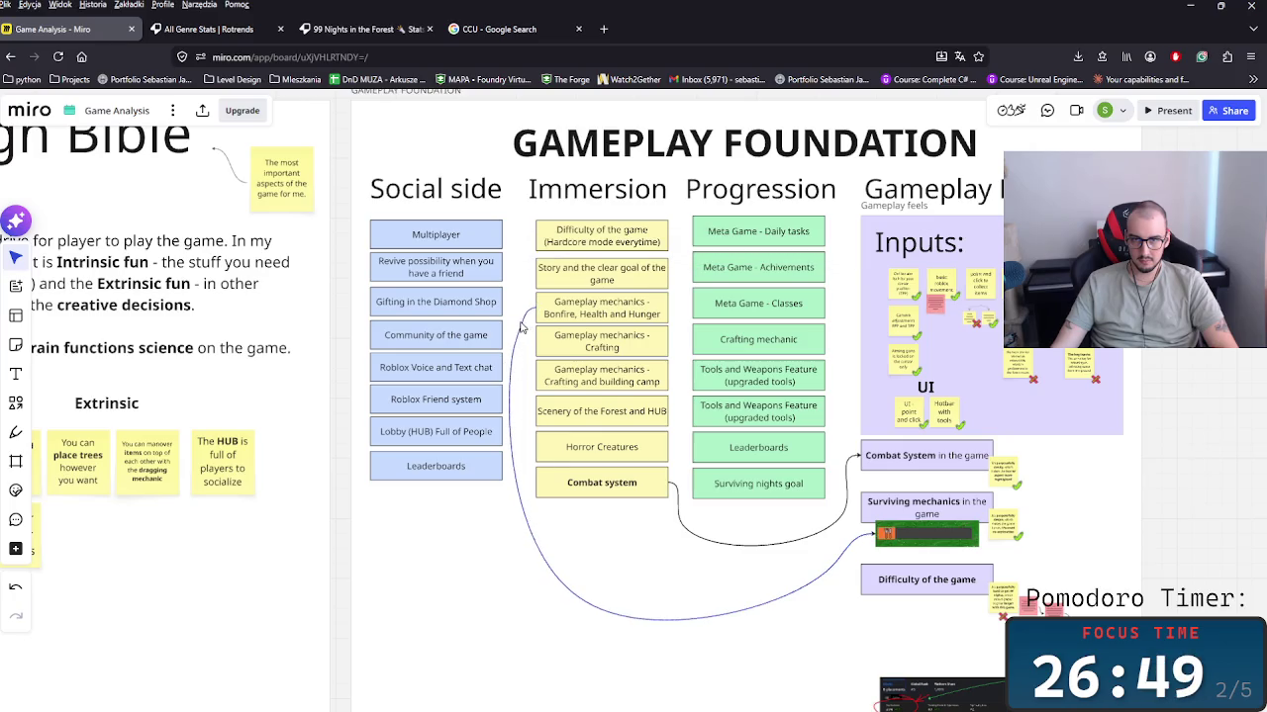
{"action": "left_click_drag", "start_coordinate": [513, 439], "coordinate": [516, 370]}
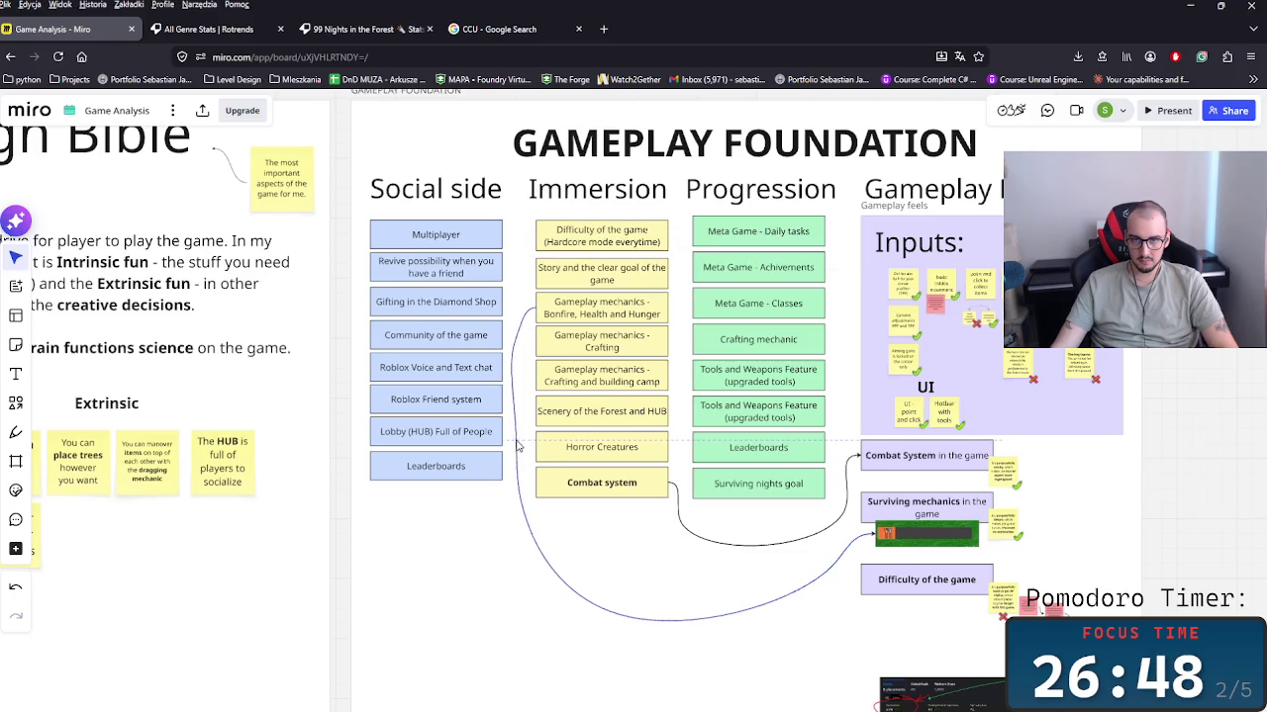
{"action": "left_click", "coordinate": [516, 370]}
{"action": "left_click", "coordinate": [633, 601]}
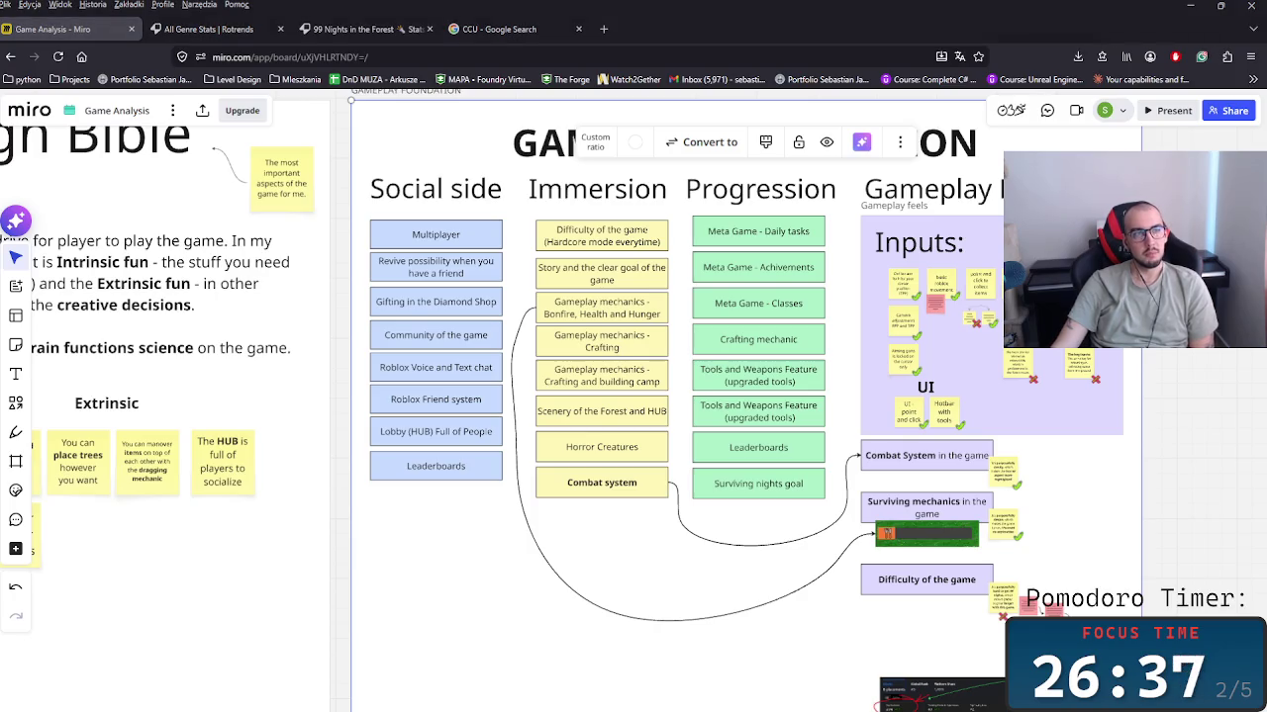
{"action": "left_click", "coordinate": [182, 36]}
{"action": "left_click", "coordinate": [55, 28]}
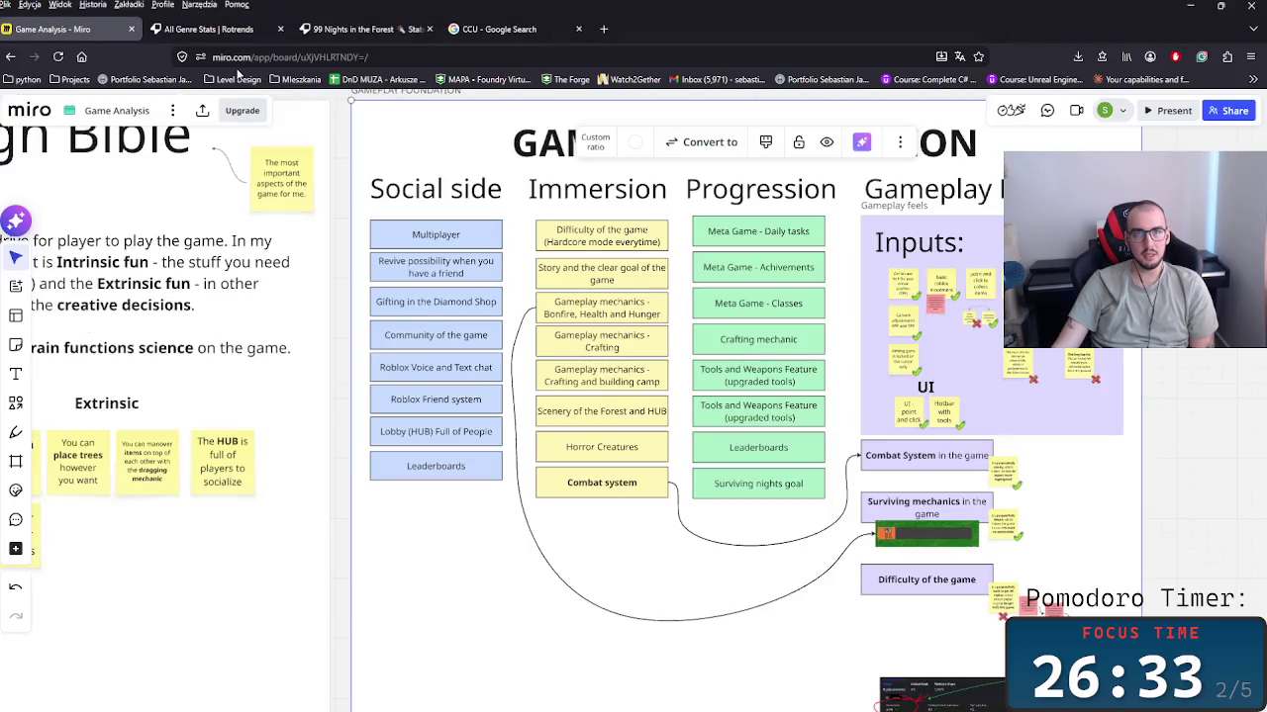
{"action": "left_click", "coordinate": [381, 35]}
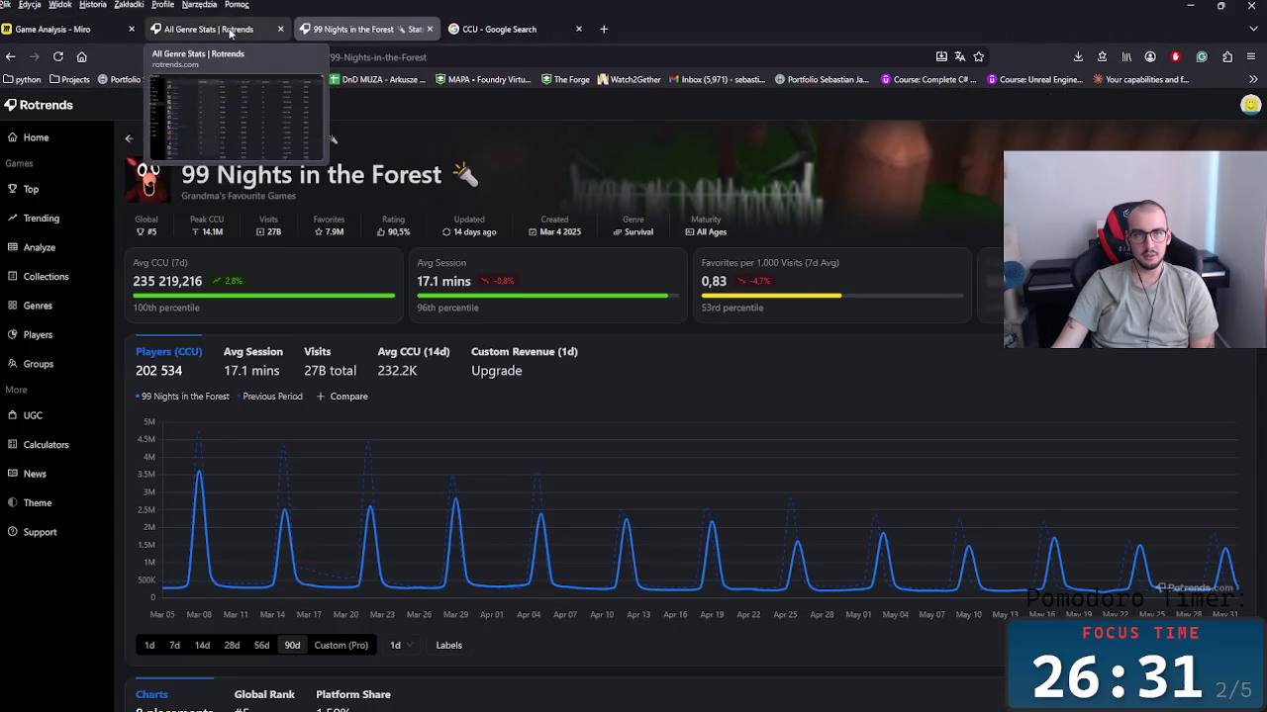
{"action": "left_click", "coordinate": [230, 33]}
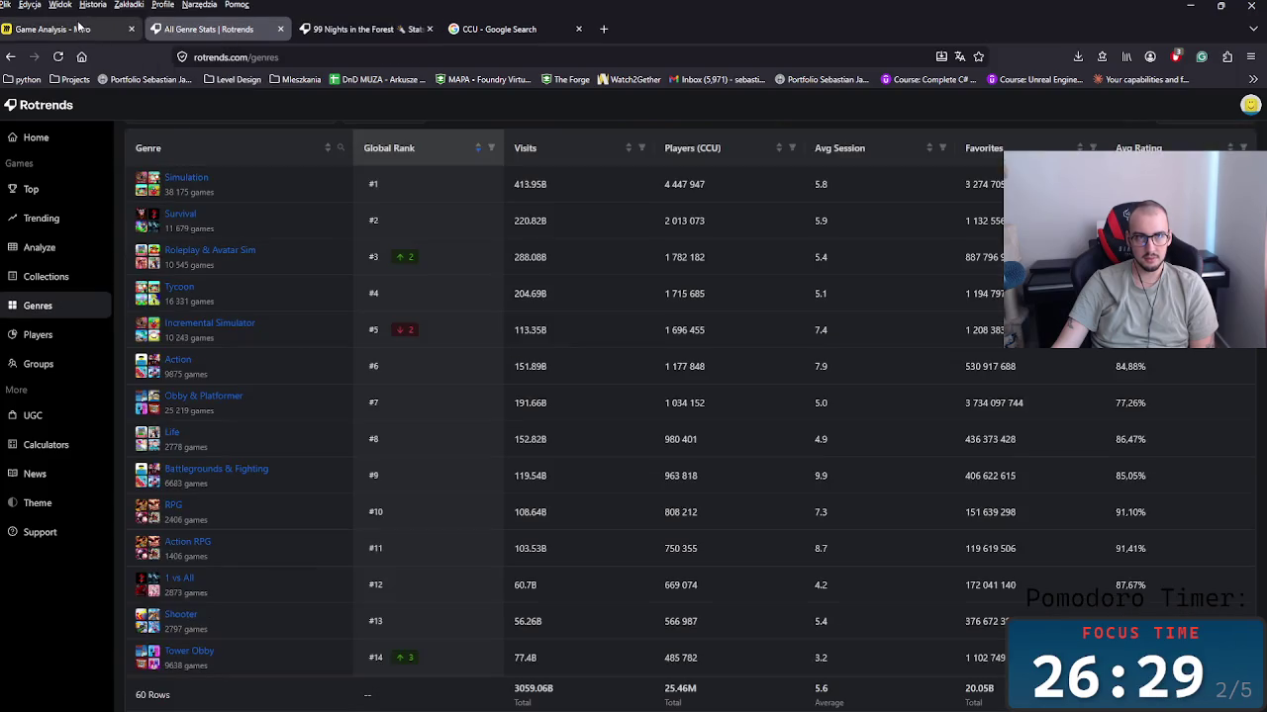
{"action": "left_click", "coordinate": [54, 29]}
{"action": "left_click", "coordinate": [354, 28]}
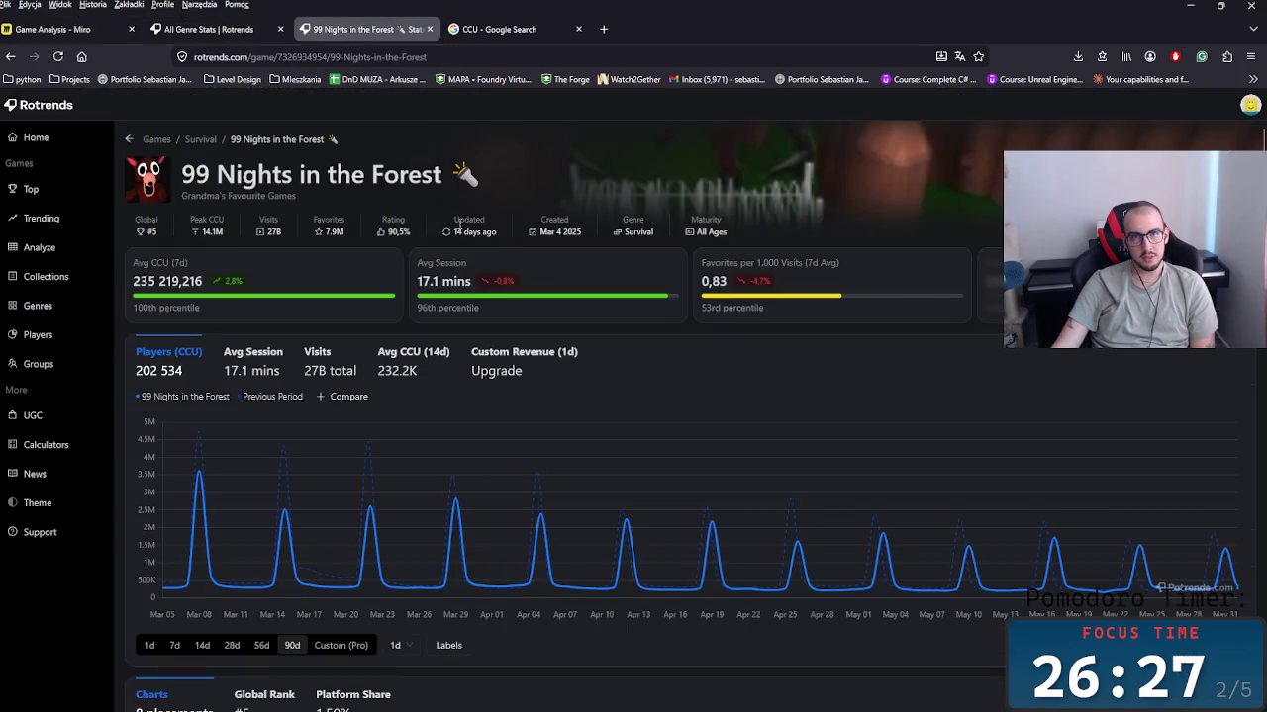
{"action": "left_click_drag", "start_coordinate": [414, 232], "coordinate": [378, 219]}
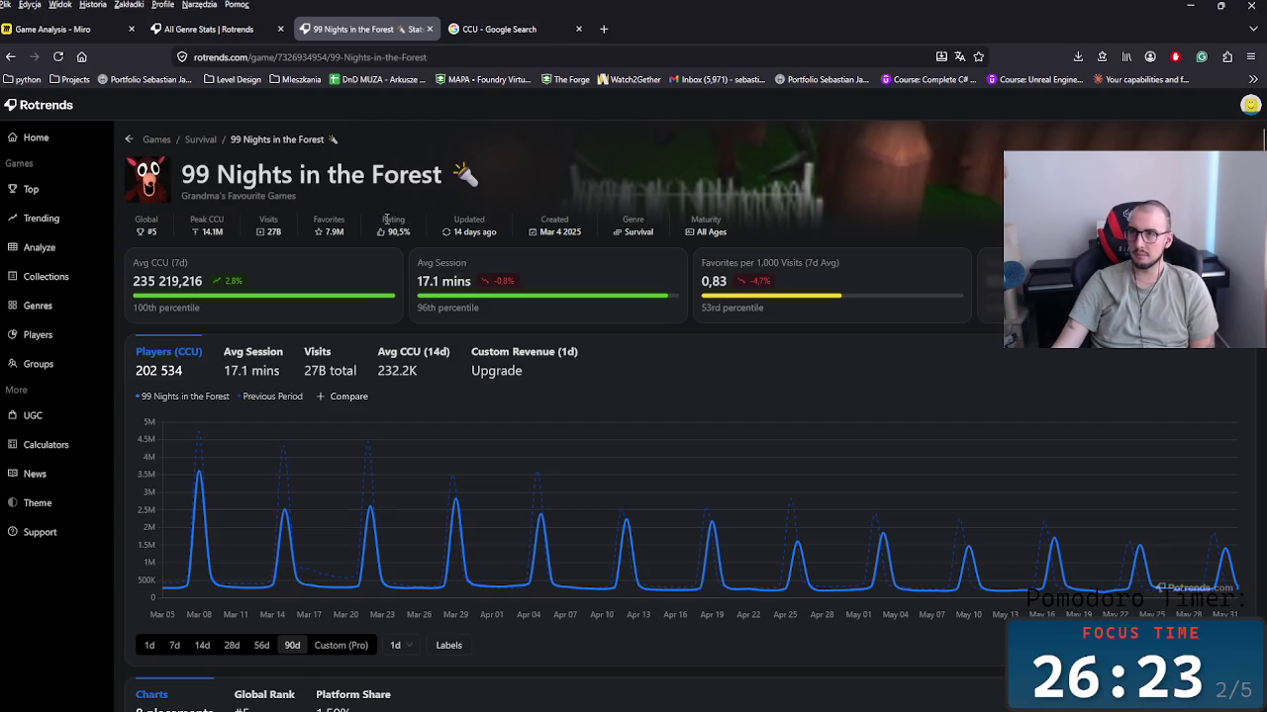
{"action": "left_click", "coordinate": [380, 223]}
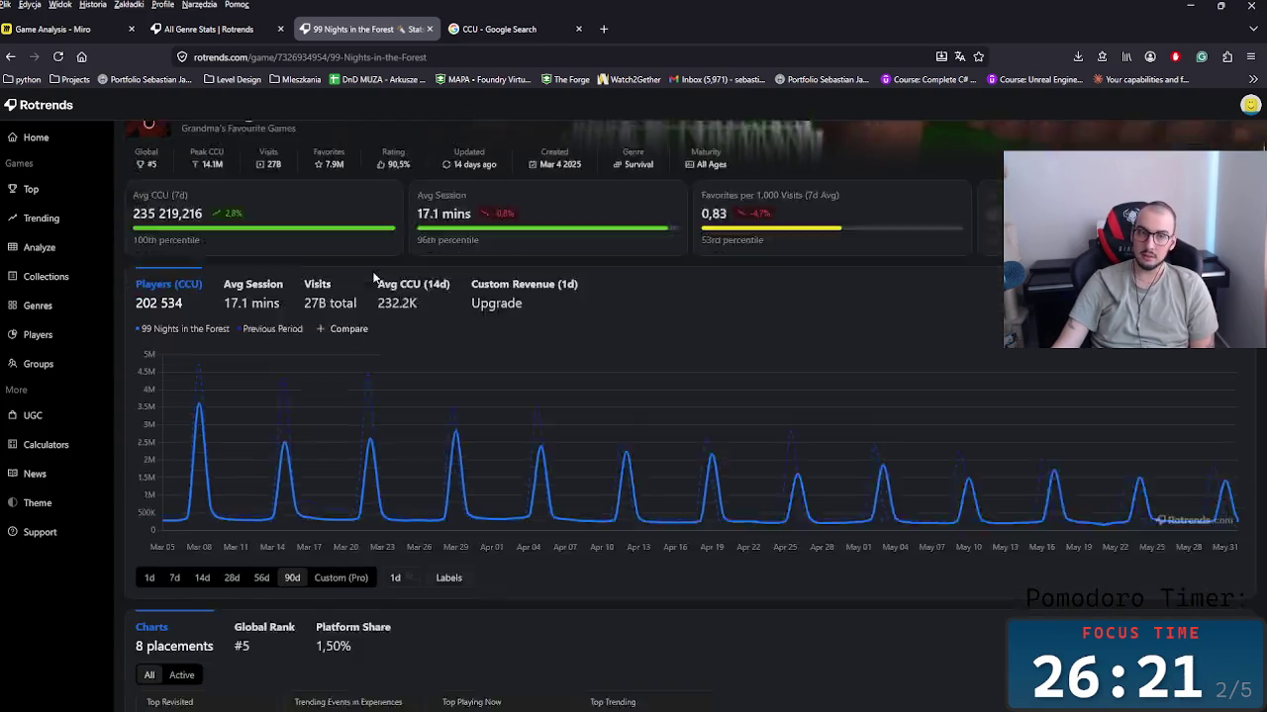
{"action": "scroll", "coordinate": [441, 305], "scroll_direction": "up", "scroll_amount": 3}
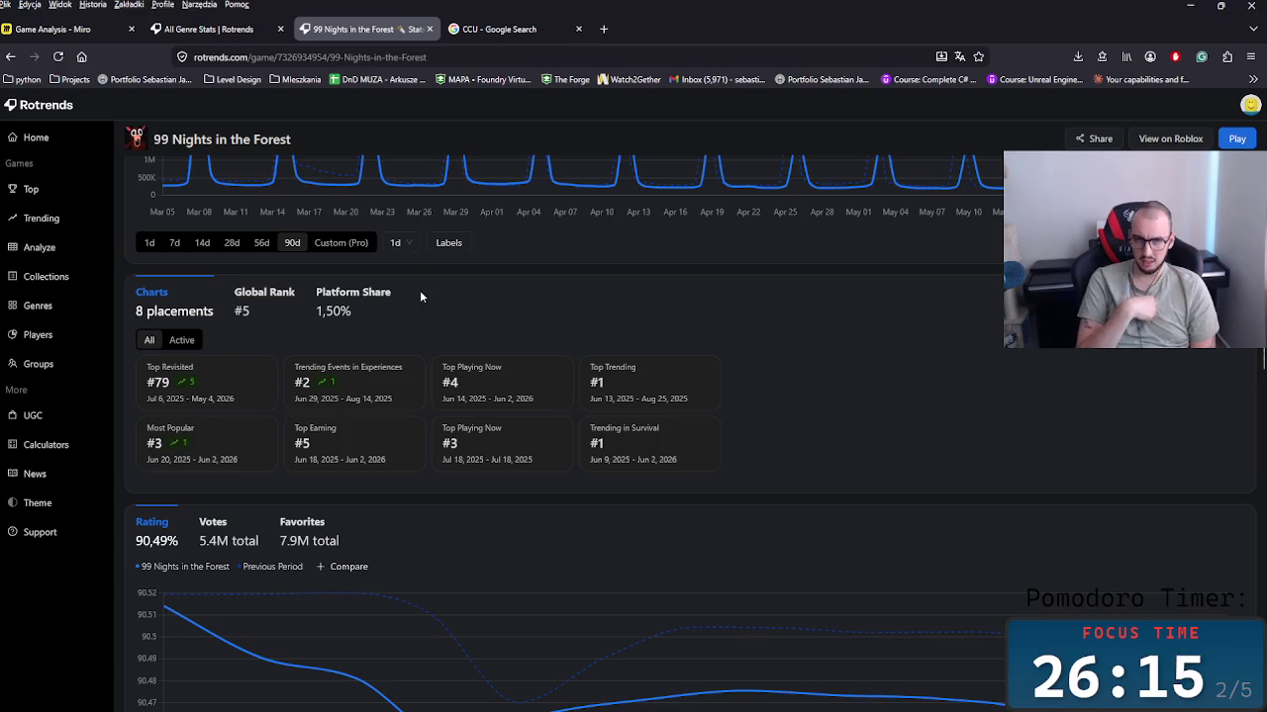
{"action": "left_click_drag", "start_coordinate": [604, 460], "coordinate": [590, 430]}
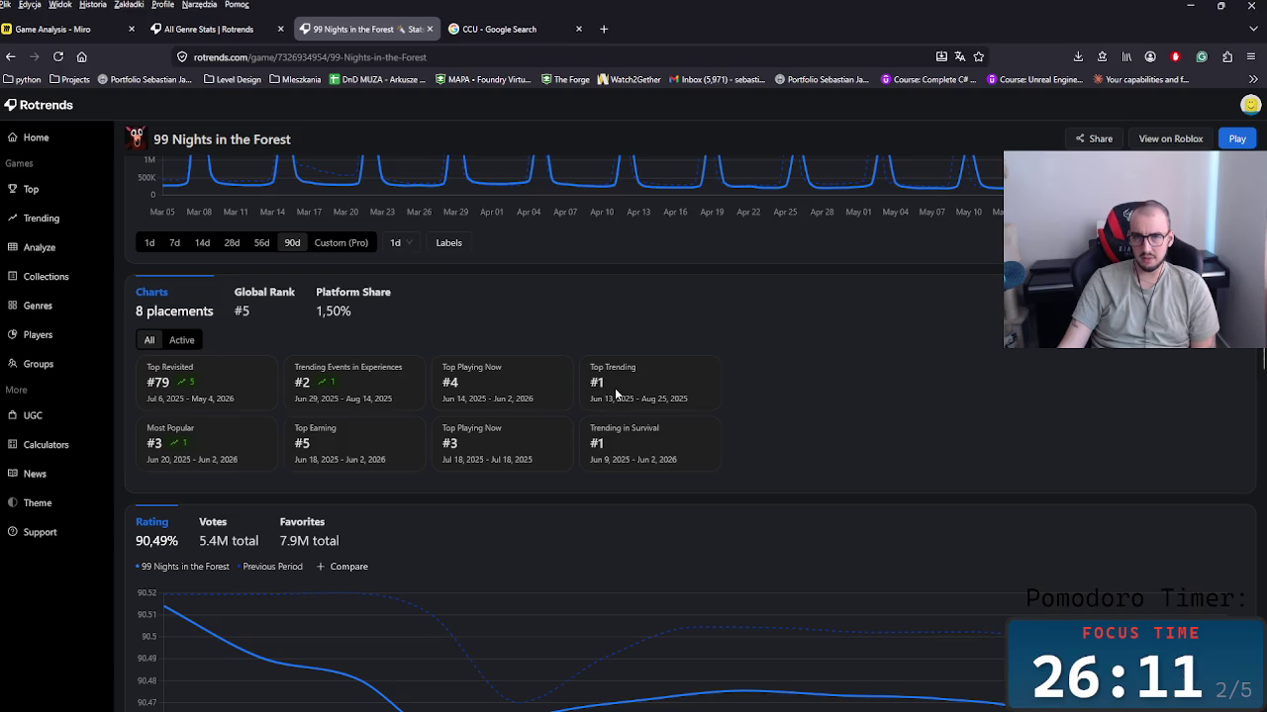
{"action": "left_click", "coordinate": [505, 343]}
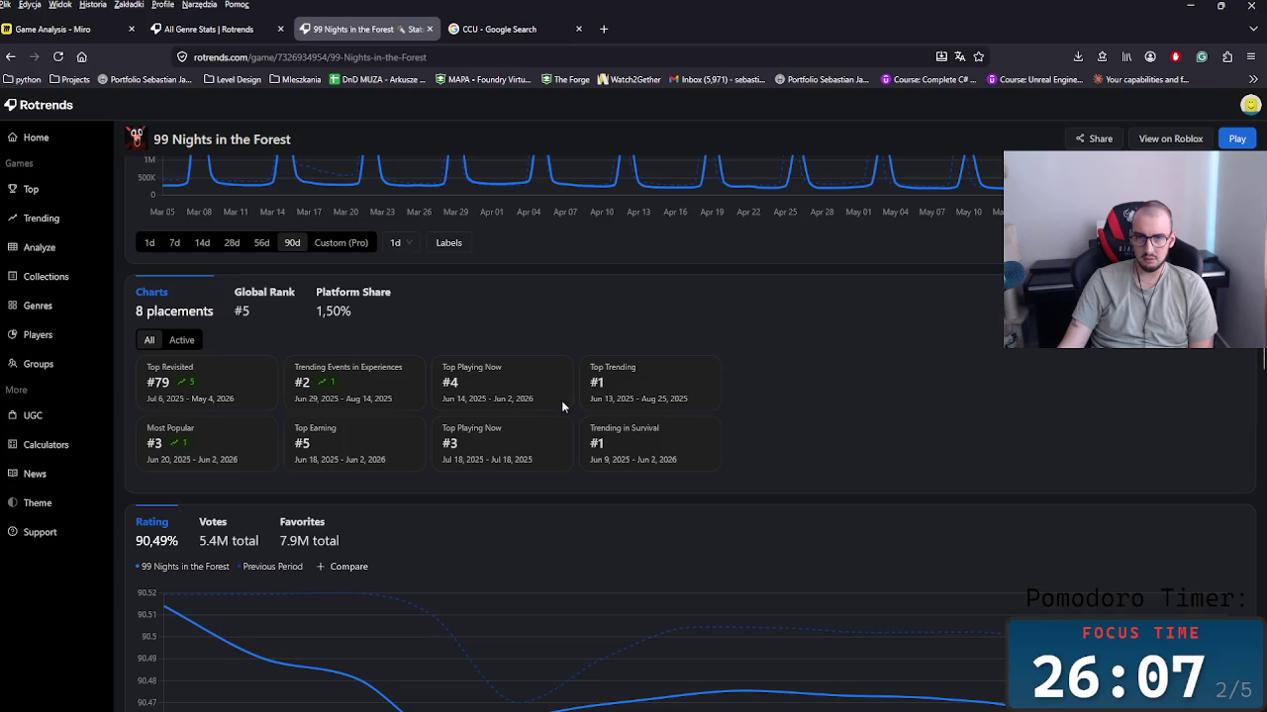
{"action": "left_click_drag", "start_coordinate": [640, 398], "coordinate": [684, 401]}
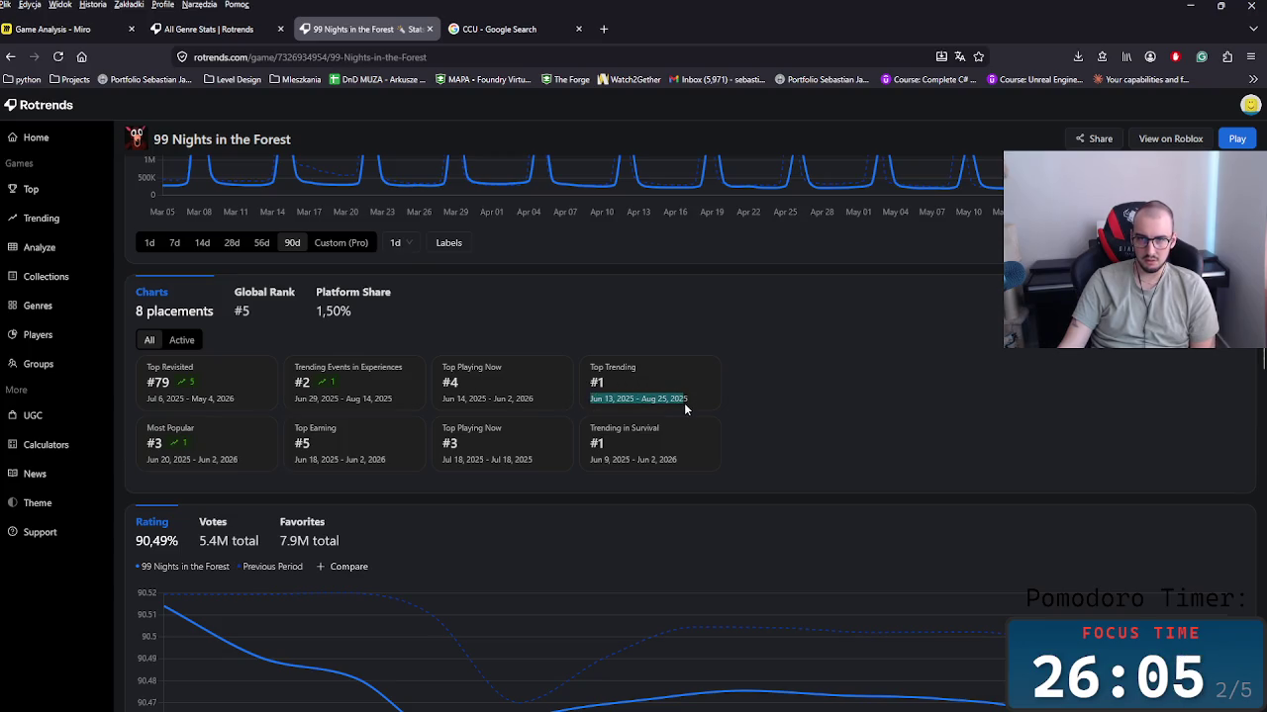
{"action": "left_click", "coordinate": [505, 382]}
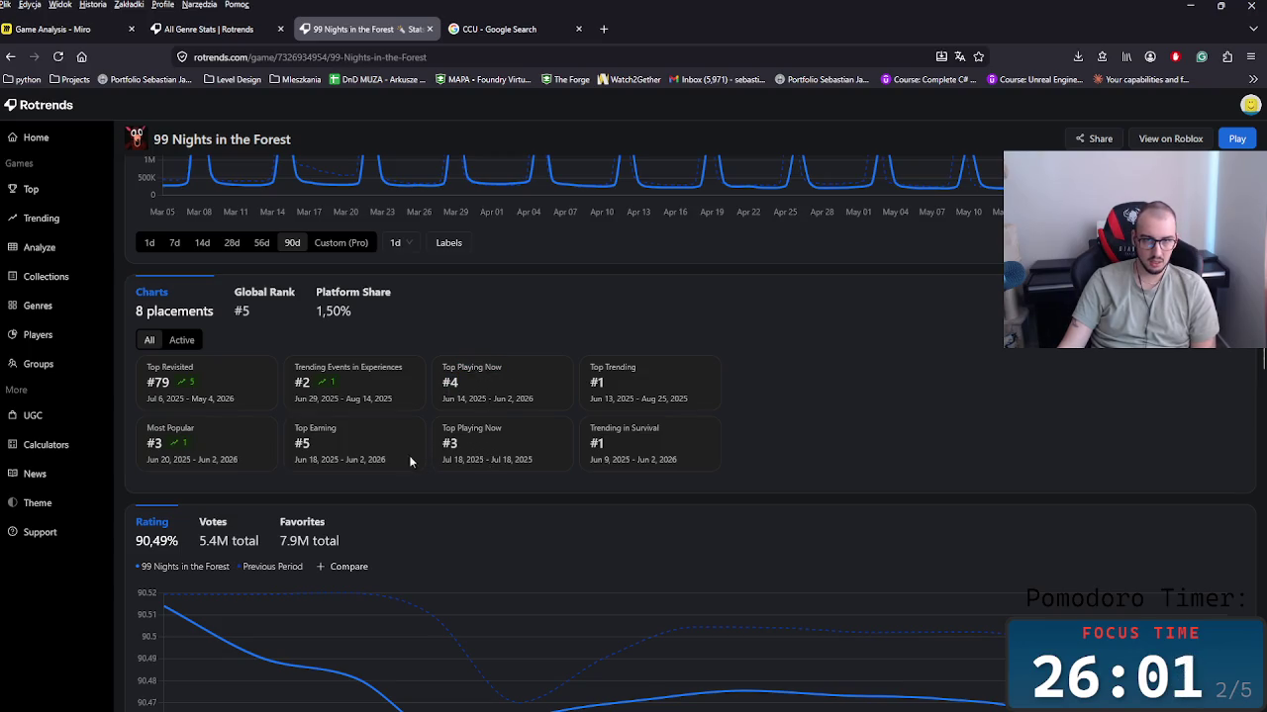
{"action": "left_click_drag", "start_coordinate": [366, 441], "coordinate": [294, 426]}
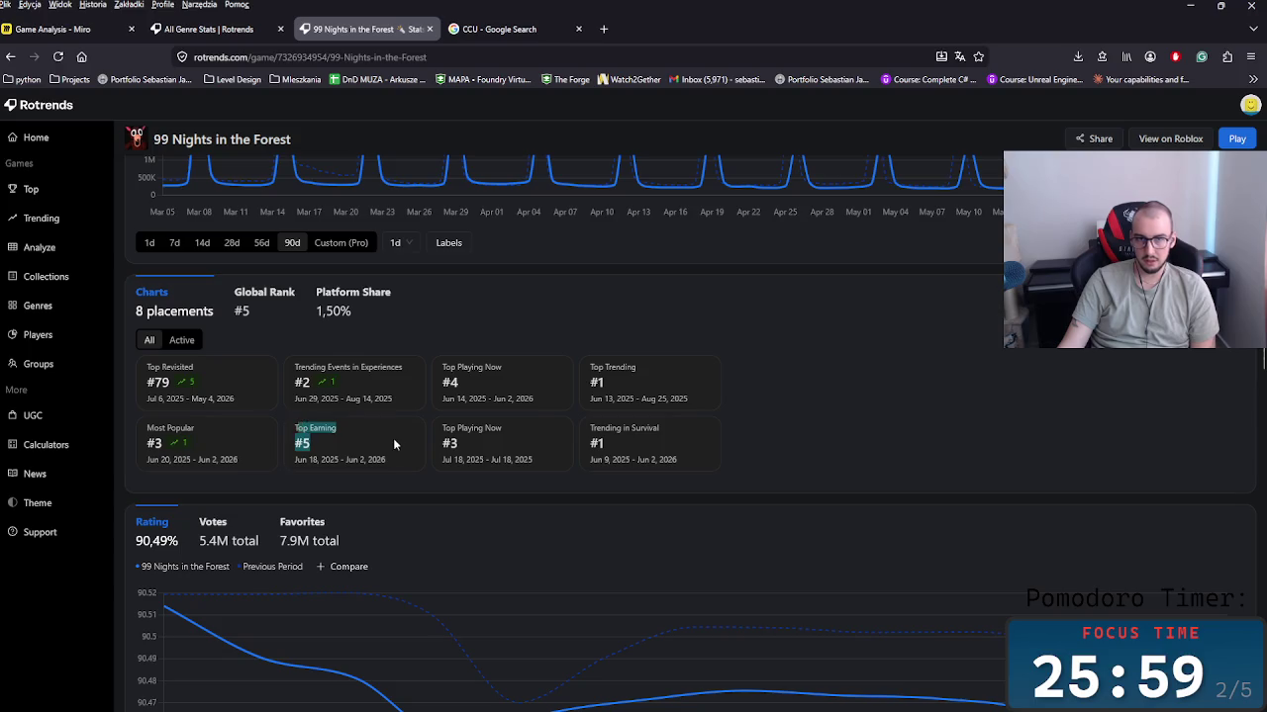
{"action": "scroll", "coordinate": [399, 439], "scroll_direction": "up", "scroll_amount": 1}
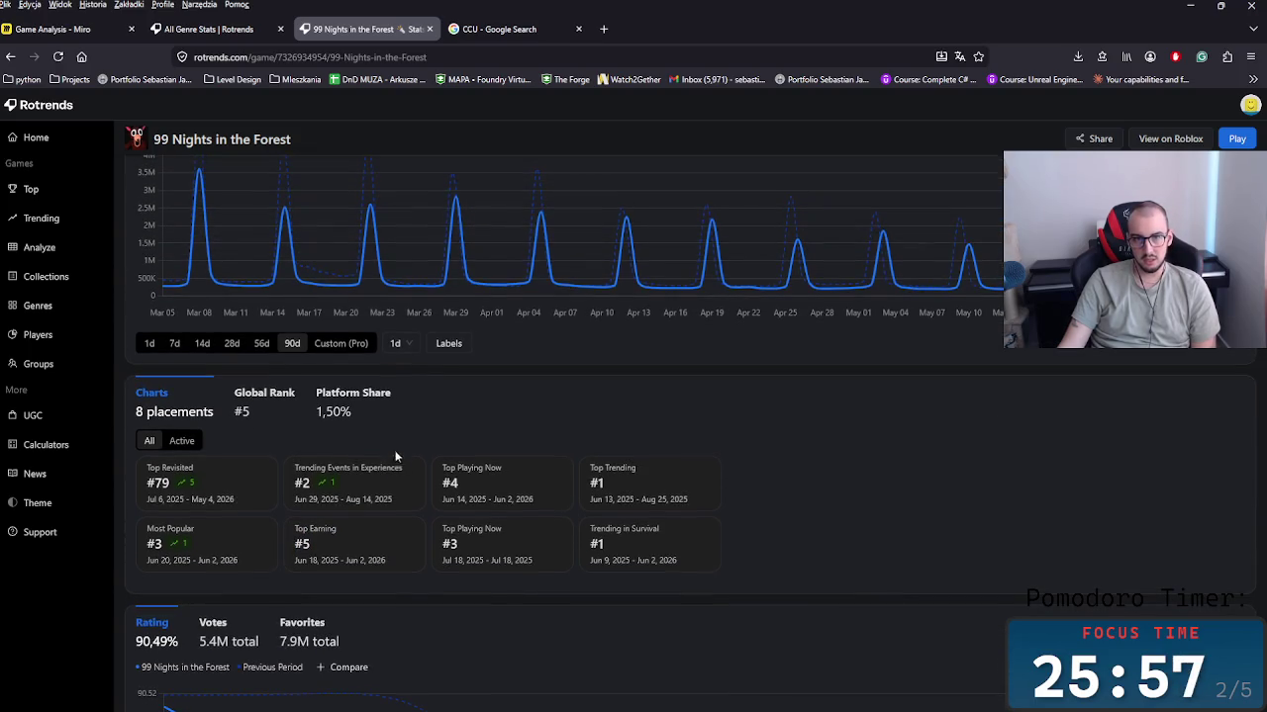
Step: Skim the Rotrends game page, highlighting the Top Playing Now and Trending Events text
{"action": "left_click_drag", "start_coordinate": [440, 548], "coordinate": [483, 527]}
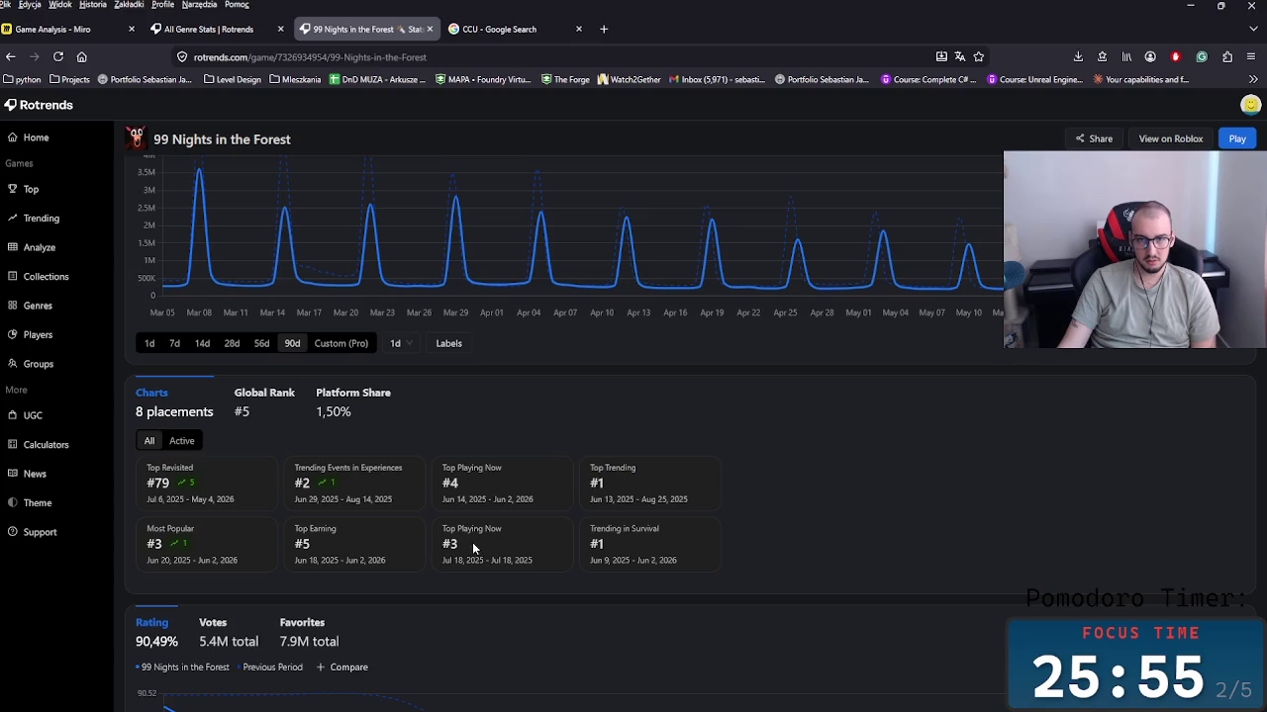
{"action": "triple_click", "coordinate": [352, 491]}
{"action": "left_click", "coordinate": [366, 502]}
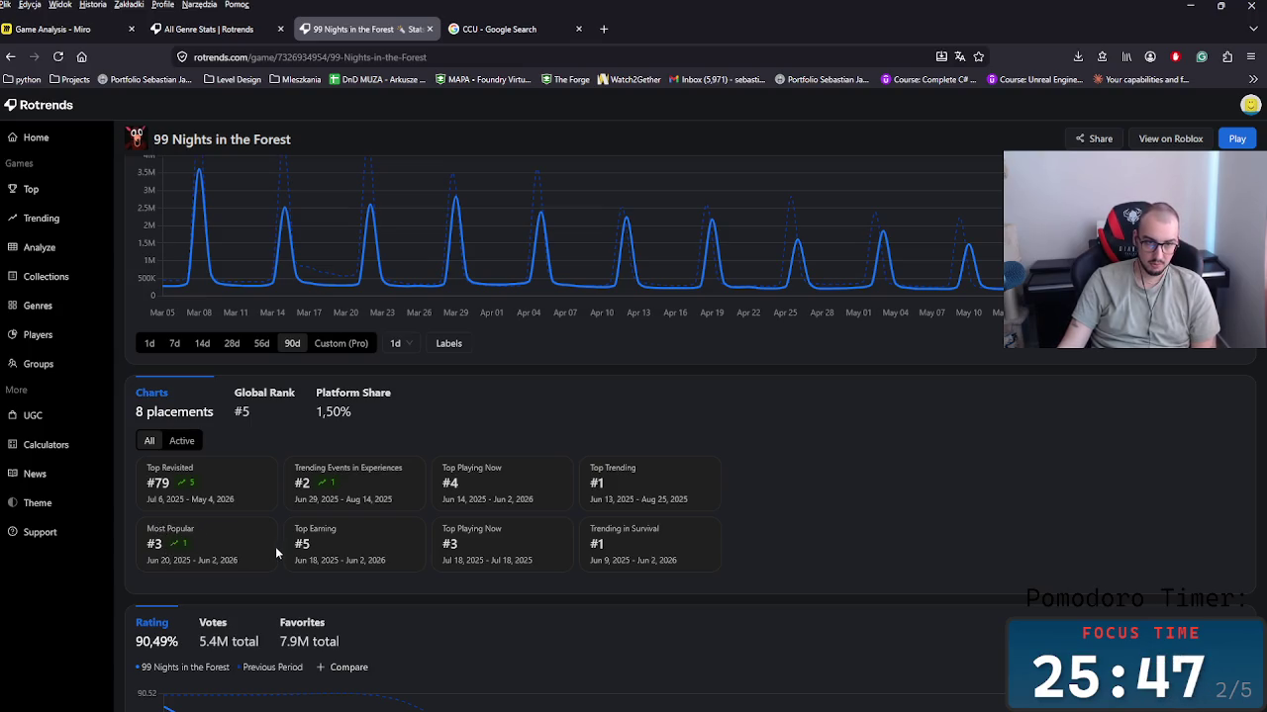
{"action": "scroll", "coordinate": [276, 553], "scroll_direction": "down", "scroll_amount": 1}
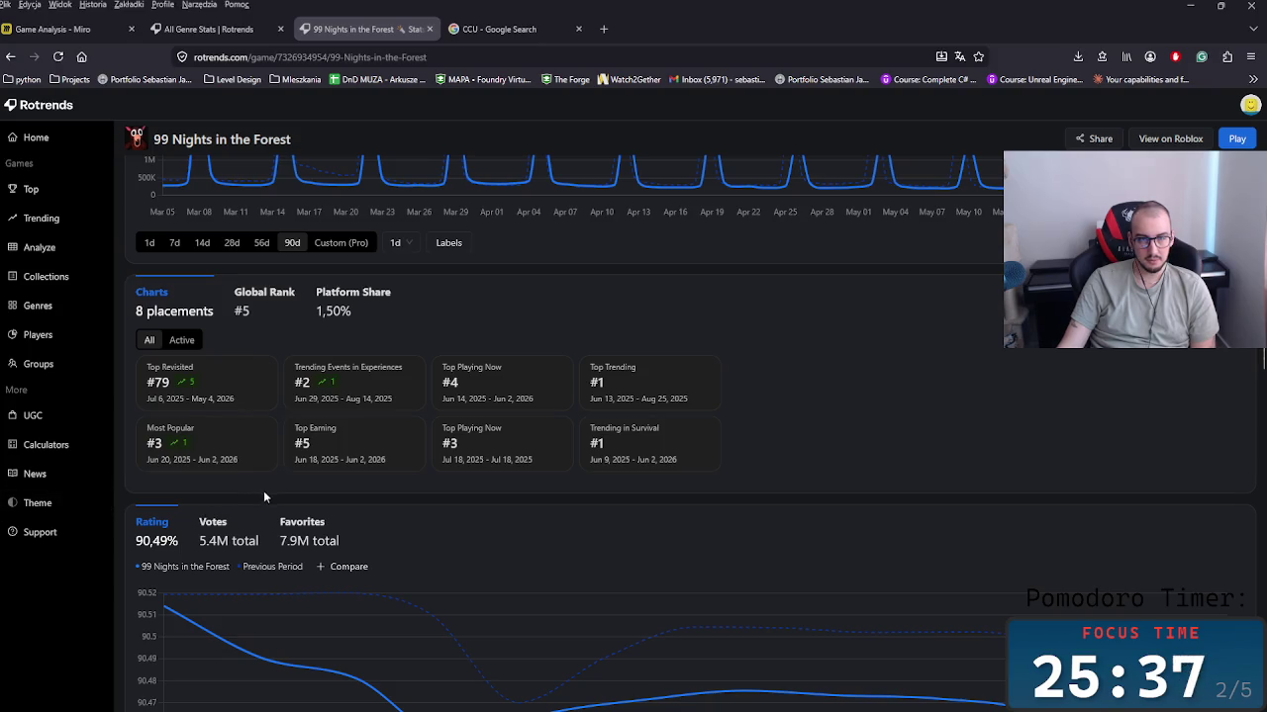
{"action": "scroll", "coordinate": [270, 494], "scroll_direction": "down", "scroll_amount": 3}
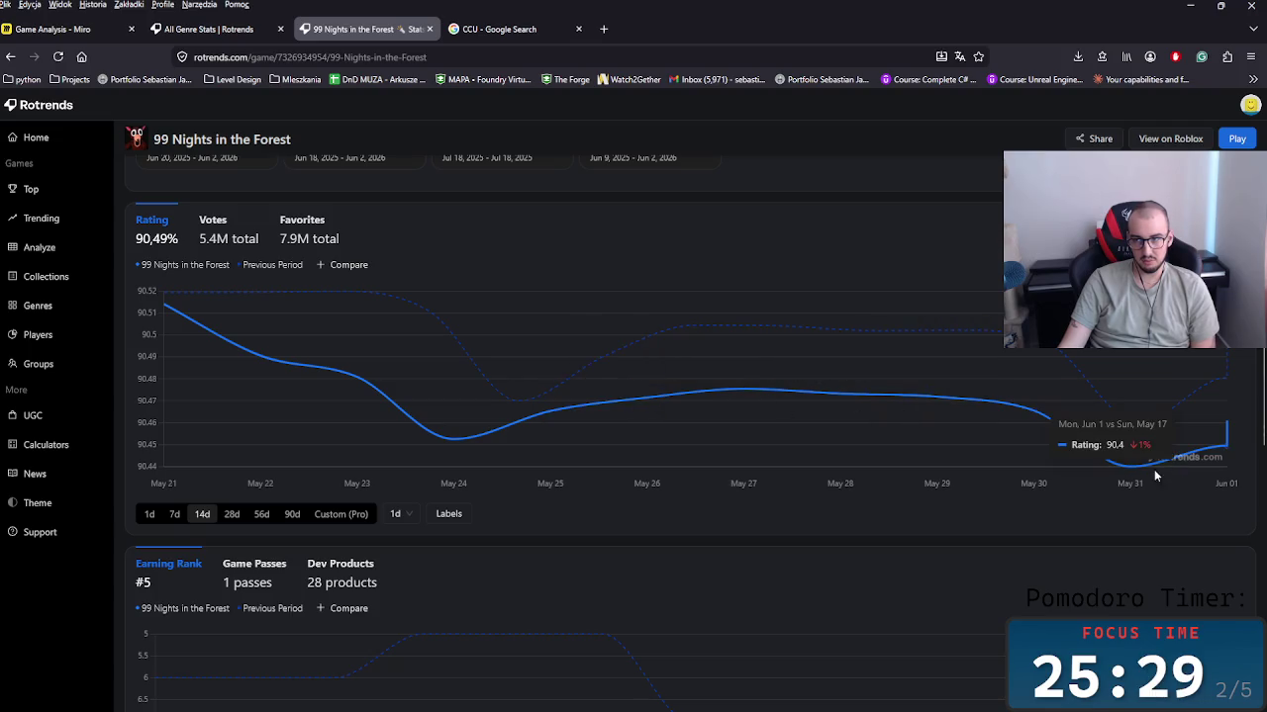
{"action": "scroll", "coordinate": [463, 520], "scroll_direction": "down", "scroll_amount": 2}
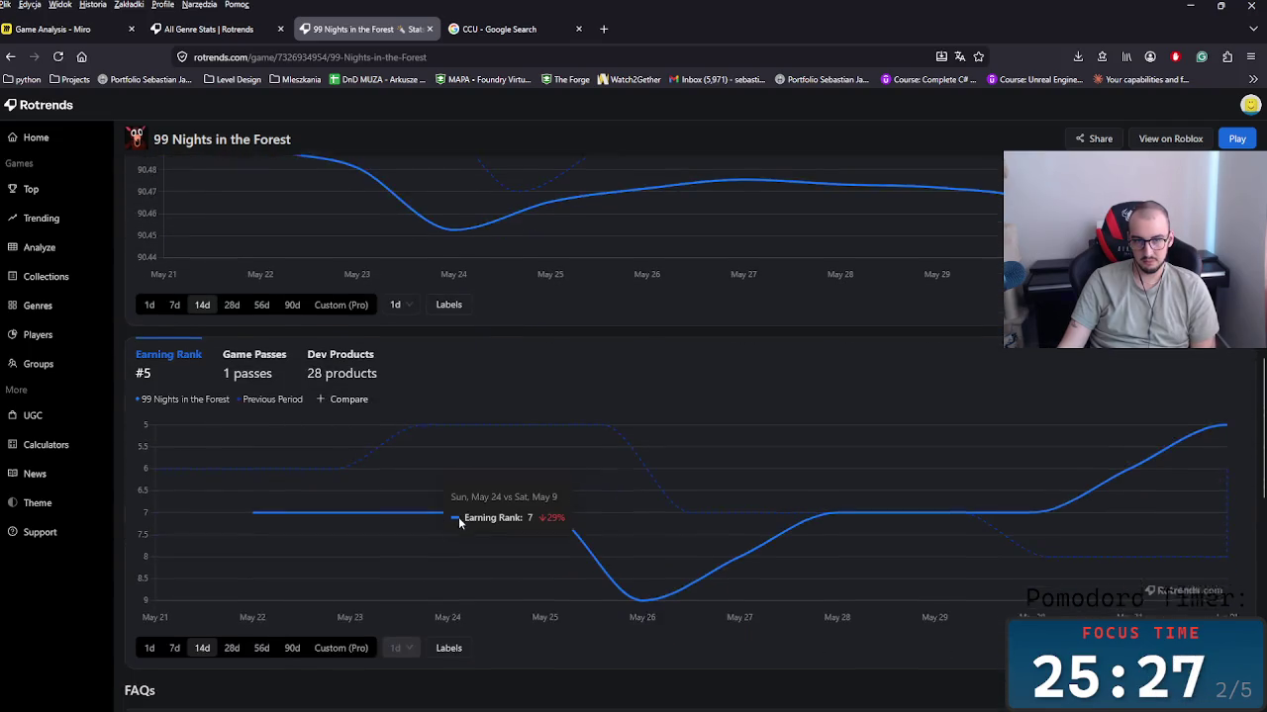
{"action": "scroll", "coordinate": [458, 522], "scroll_direction": "down", "scroll_amount": 1}
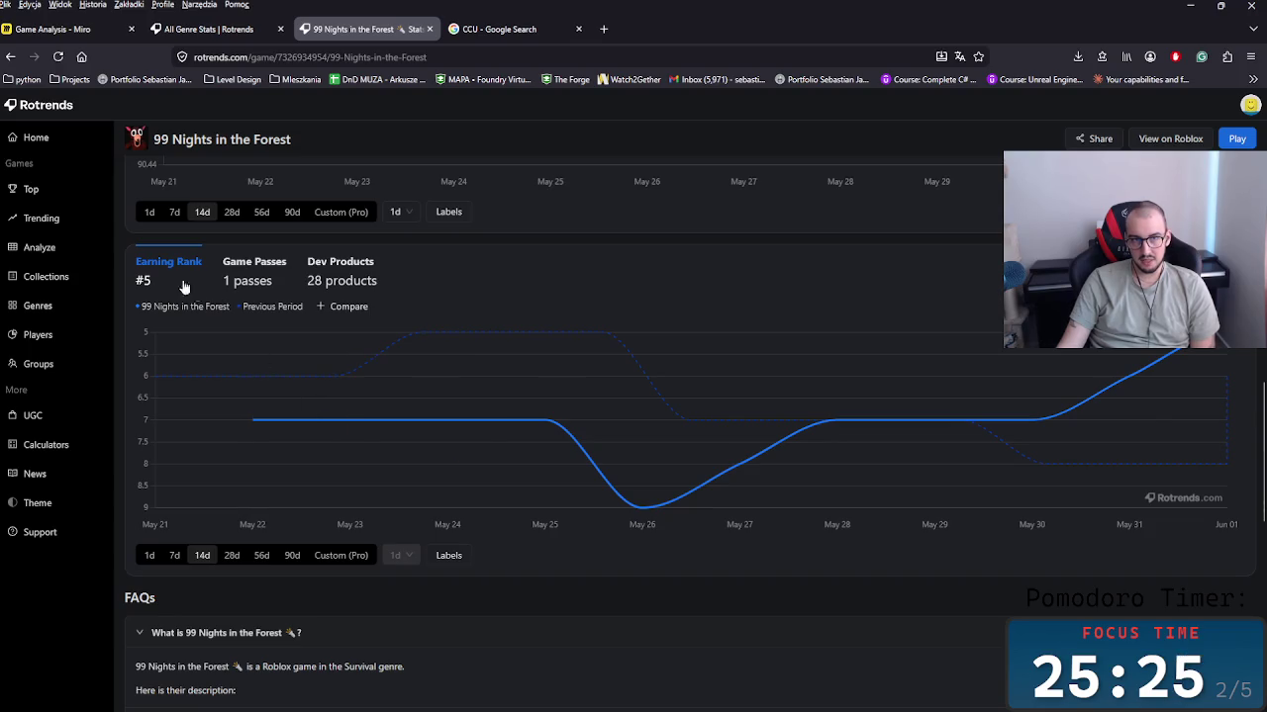
Step: Review the game's Game Passes and Dev Products, then return to the Earning Rank chart
{"action": "left_click", "coordinate": [262, 281]}
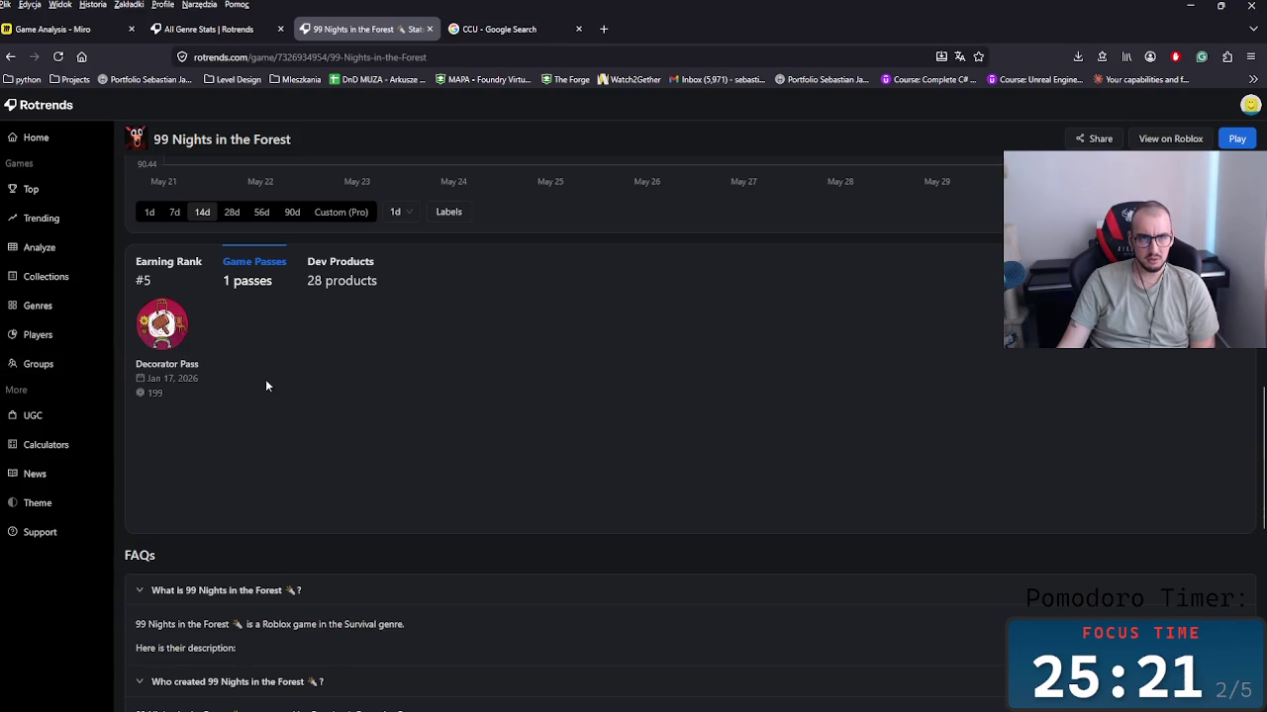
{"action": "left_click", "coordinate": [328, 292]}
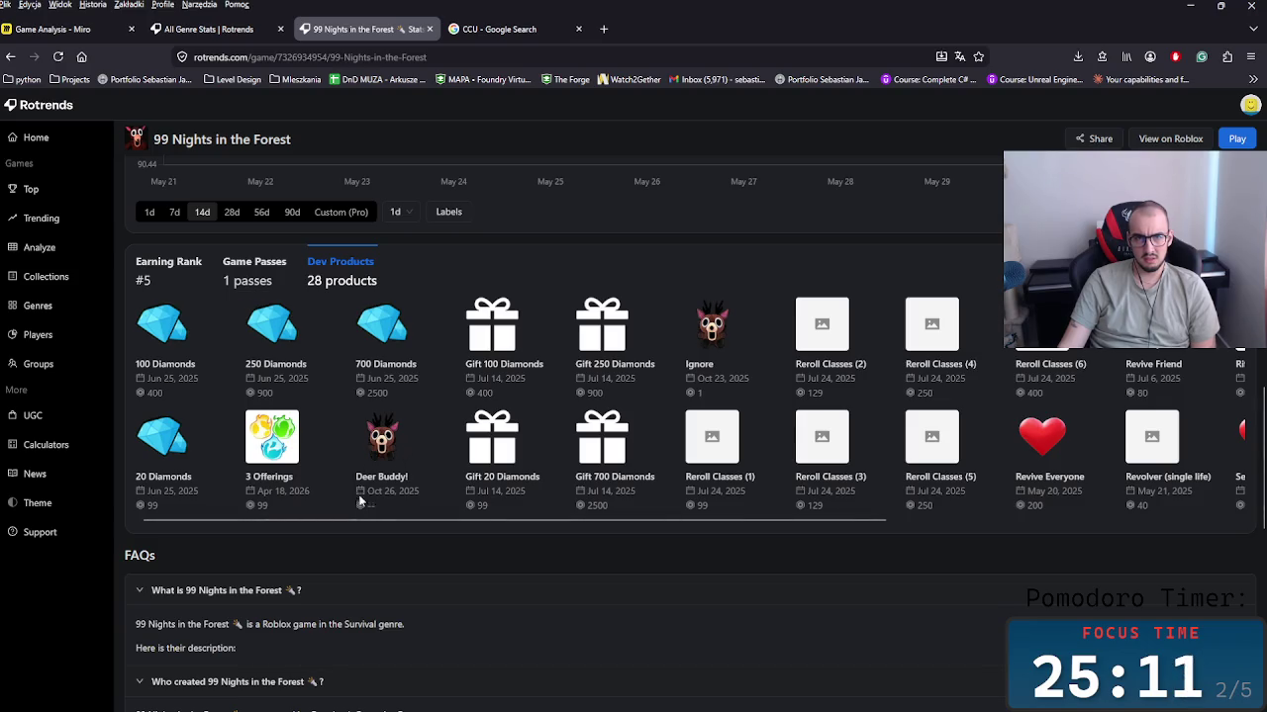
{"action": "left_click_drag", "start_coordinate": [377, 515], "coordinate": [288, 491]}
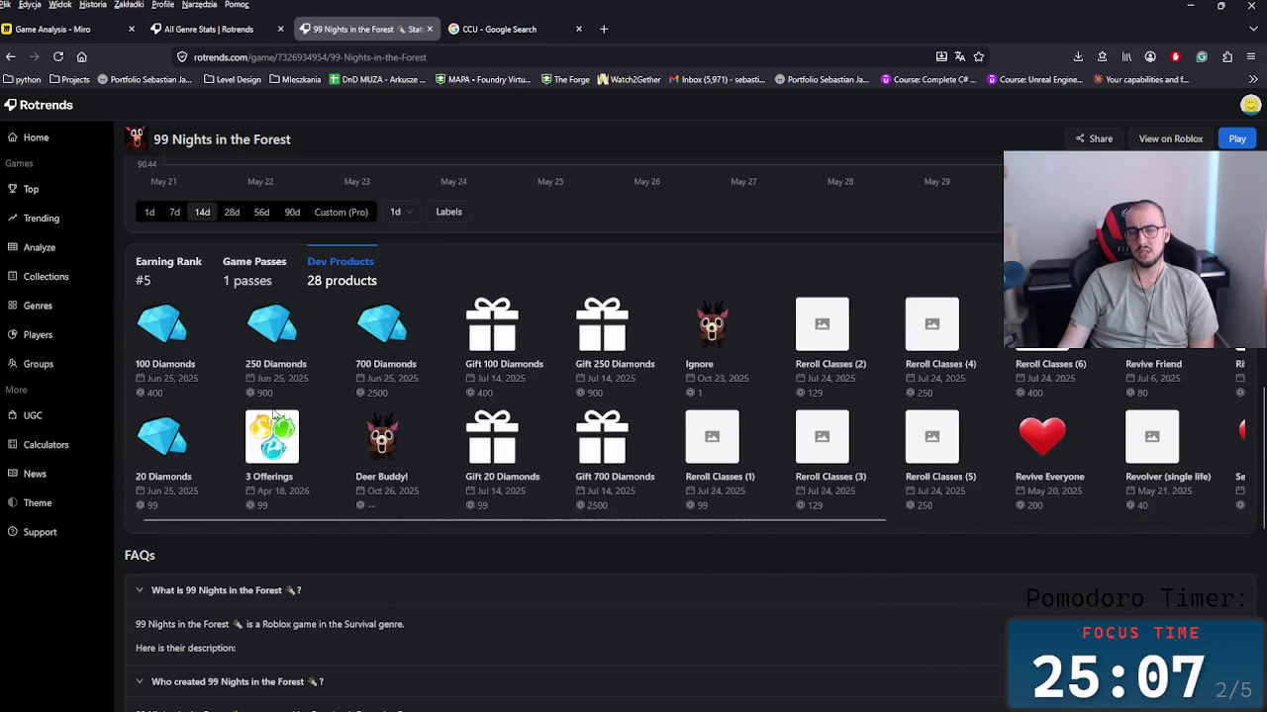
{"action": "left_click", "coordinate": [166, 262]}
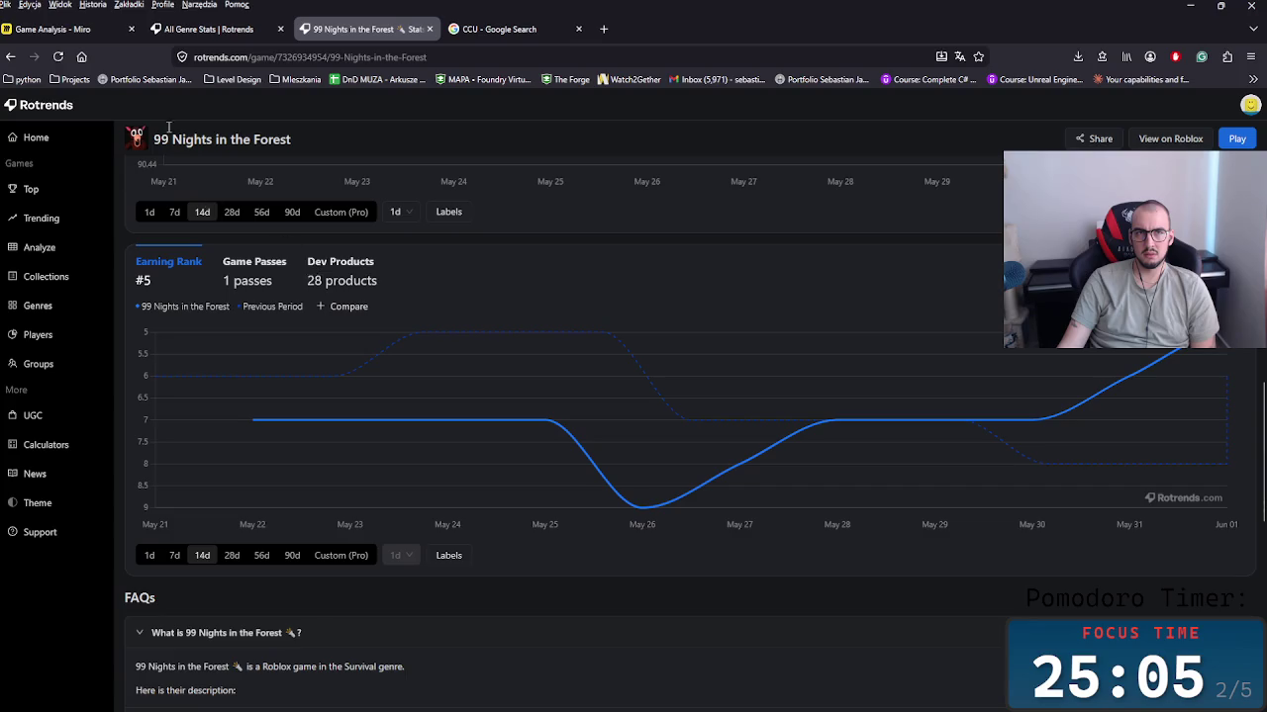
Step: Return to the Miro board and navigate to the Monetization notes
{"action": "left_click", "coordinate": [65, 30]}
{"action": "scroll", "coordinate": [449, 440], "scroll_direction": "down", "scroll_amount": 3}
{"action": "scroll", "coordinate": [450, 440], "scroll_direction": "down", "scroll_amount": 3}
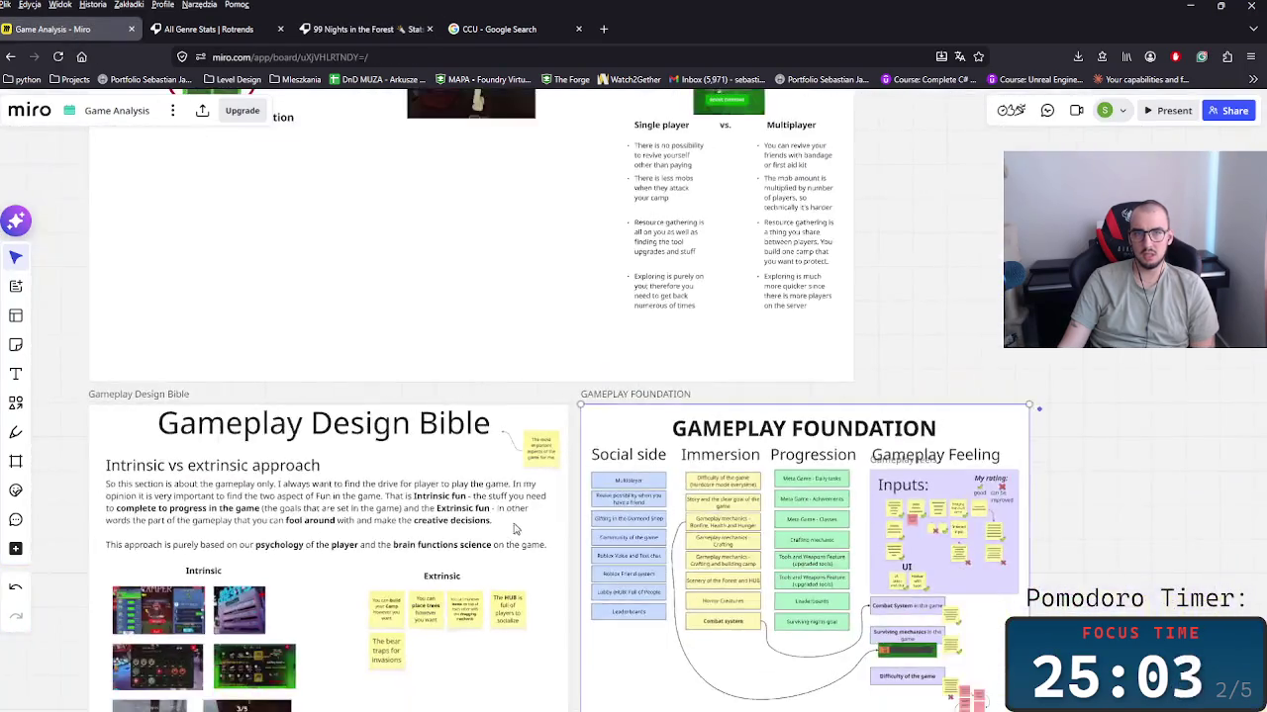
{"action": "scroll", "coordinate": [449, 440], "scroll_direction": "down", "scroll_amount": 3}
{"action": "left_click_drag", "start_coordinate": [358, 355], "coordinate": [367, 498]}
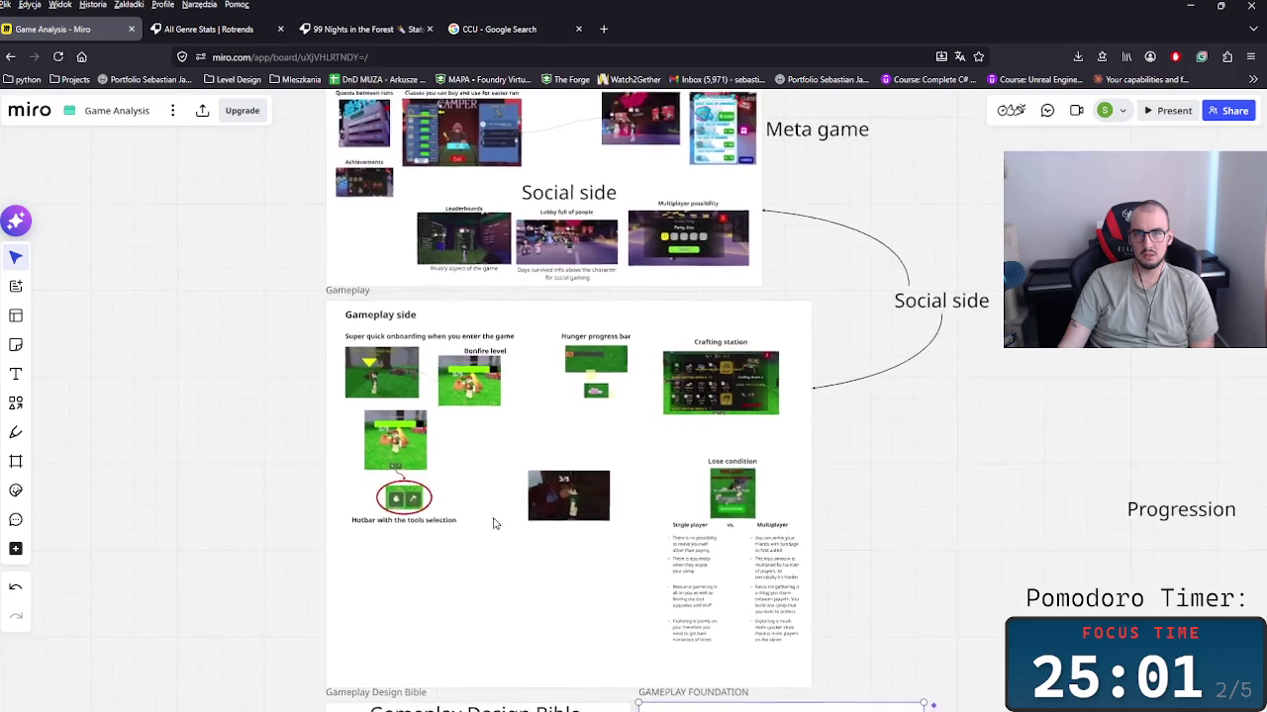
{"action": "scroll", "coordinate": [456, 325], "scroll_direction": "up", "scroll_amount": 5}
{"action": "scroll", "coordinate": [456, 324], "scroll_direction": "up", "scroll_amount": 5}
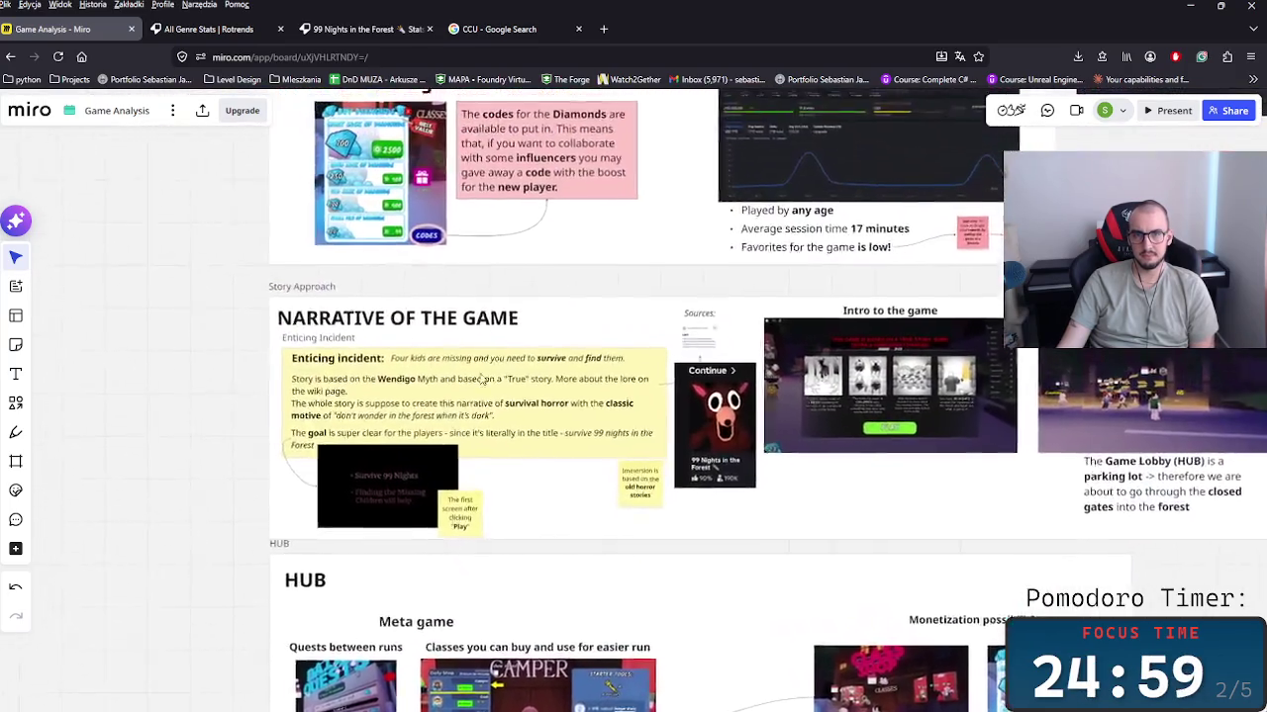
{"action": "scroll", "coordinate": [455, 446], "scroll_direction": "up", "scroll_amount": 3}
{"action": "scroll", "coordinate": [453, 526], "scroll_direction": "up", "scroll_amount": 2}
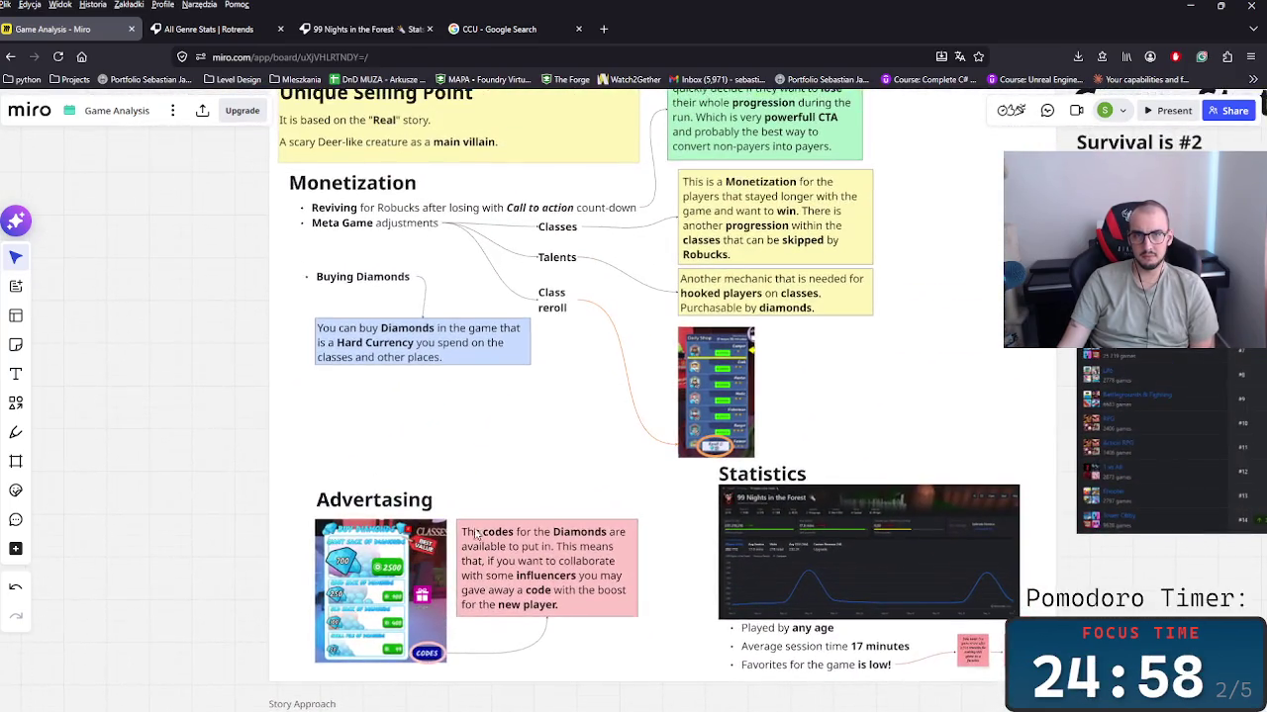
Step: Duplicate the Buying Diamonds bullet below the blue Diamonds note and rename it 'Shady Salesmen'
{"action": "left_click", "coordinate": [372, 282]}
{"action": "left_click", "coordinate": [372, 282]}
{"action": "key", "text": "ctrl+c"}
{"action": "key", "text": "ctrl+v"}
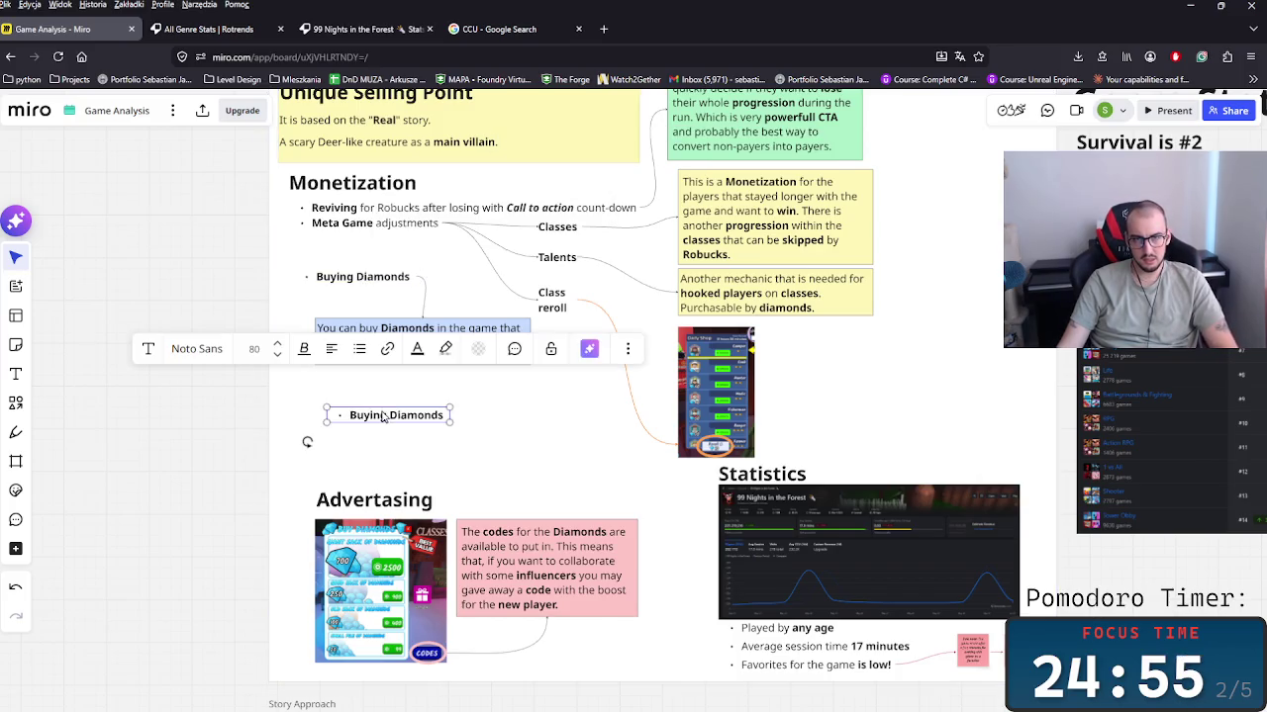
{"action": "left_click_drag", "start_coordinate": [406, 418], "coordinate": [361, 411]}
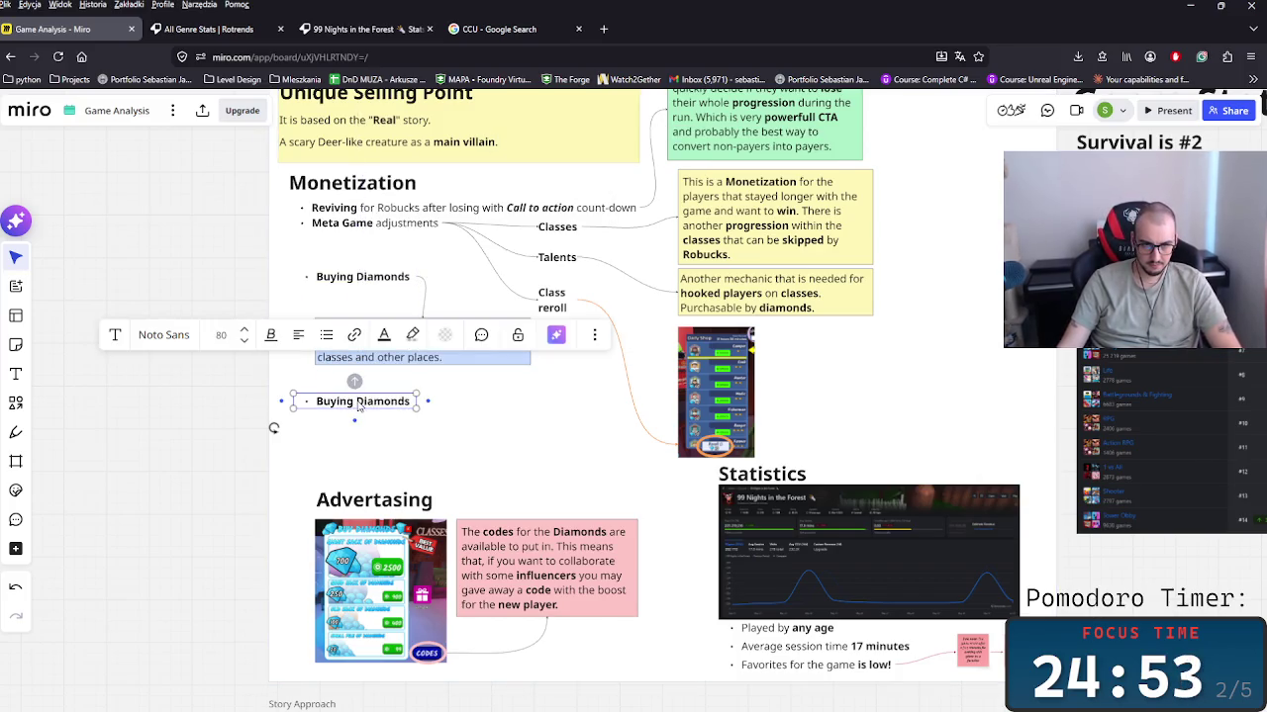
{"action": "key", "text": "ctrl+a"}
{"action": "type", "text": "Sh"}
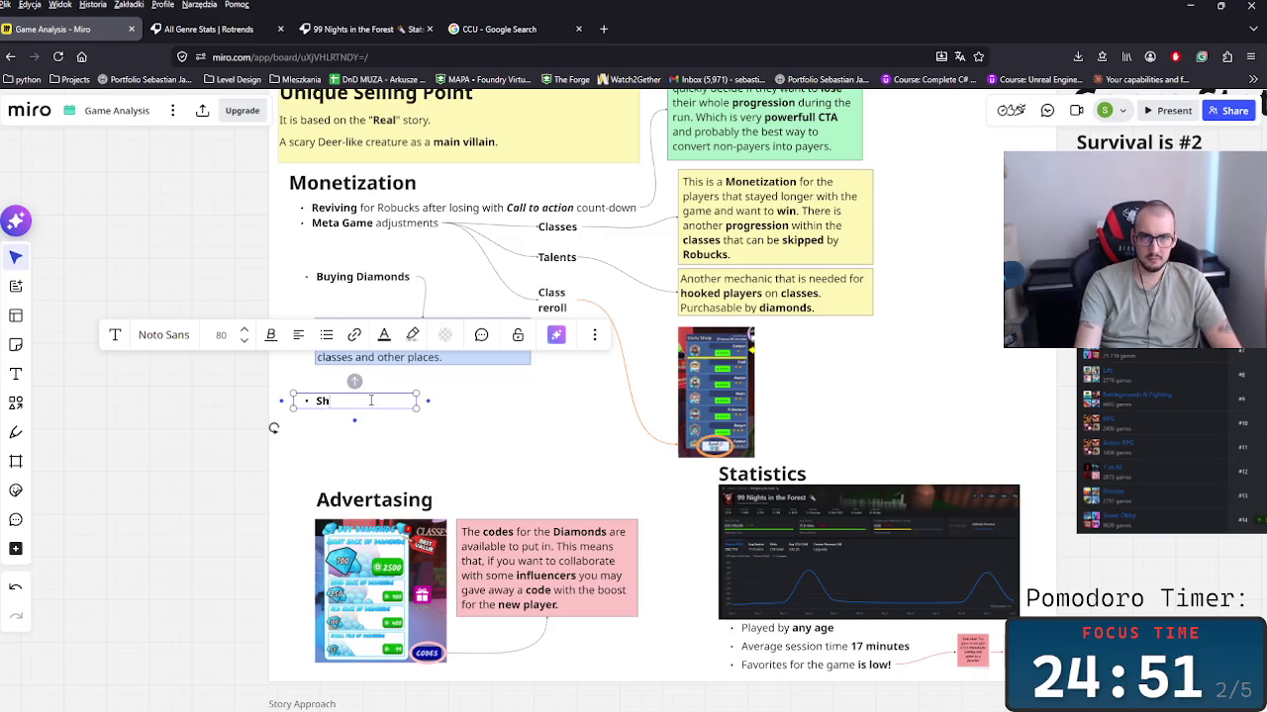
{"action": "type", "text": "ady Sal"}
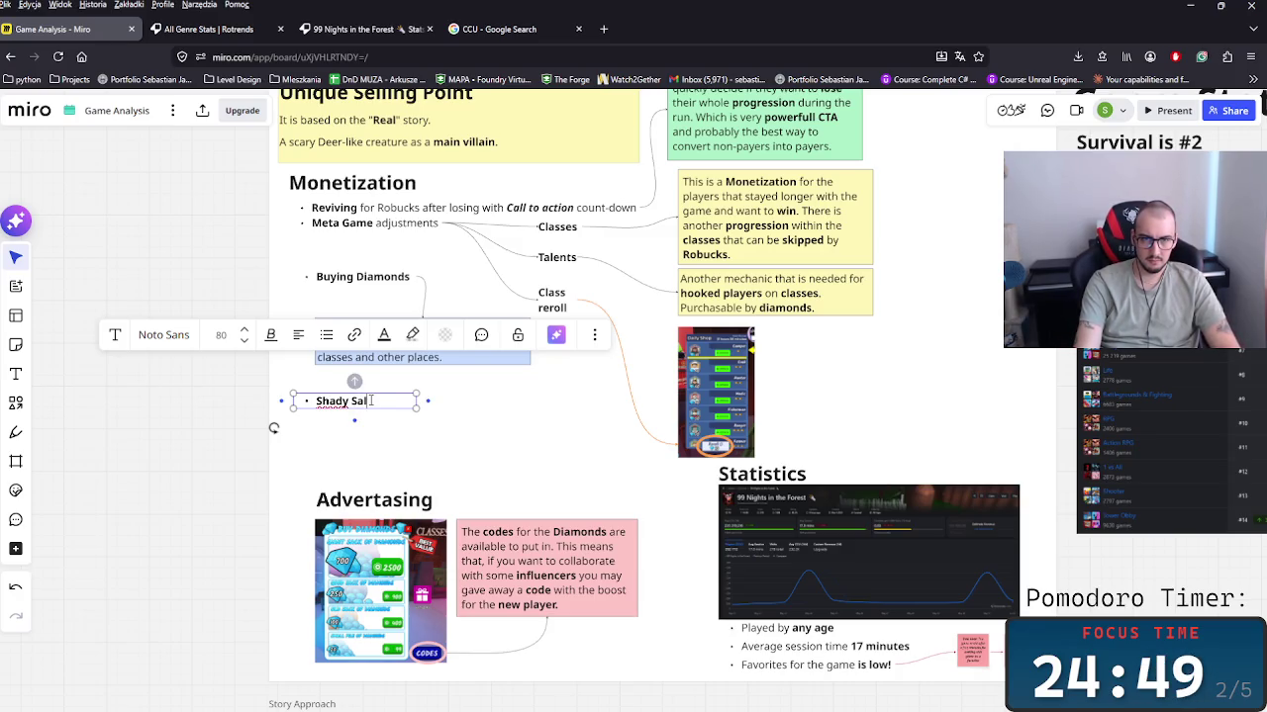
{"action": "type", "text": "esmen"}
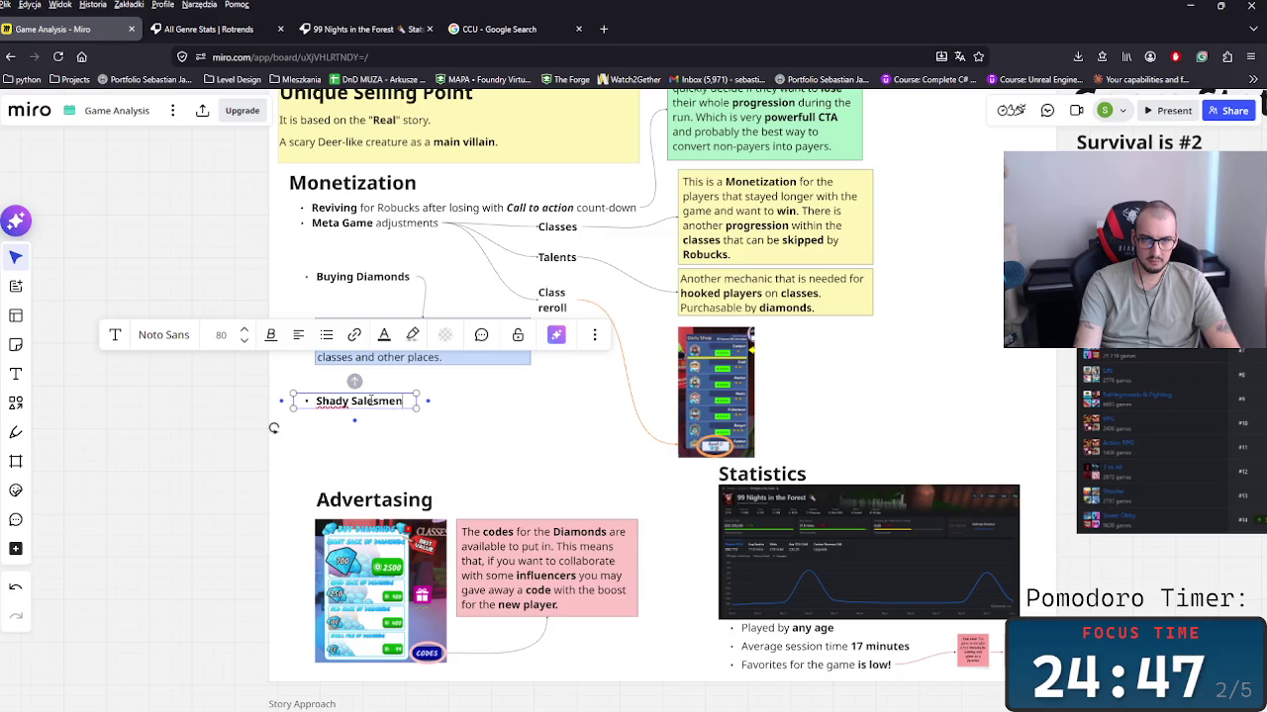
{"action": "left_click", "coordinate": [440, 426]}
Step: Draw an arrow from Shady Salesman and place a copy of the Another mechanic note under it
{"action": "left_click", "coordinate": [406, 411]}
{"action": "left_click_drag", "start_coordinate": [429, 403], "coordinate": [436, 408]}
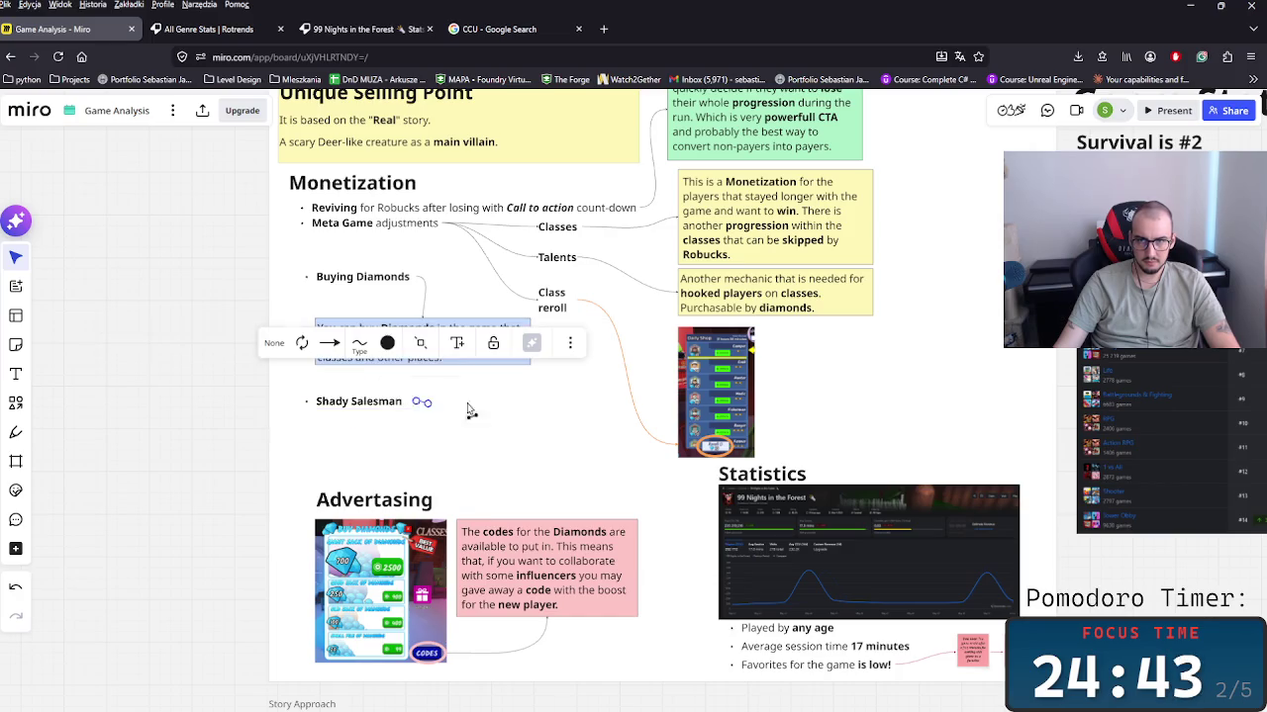
{"action": "left_click", "coordinate": [504, 433]}
{"action": "key", "text": "ctrl+c"}
{"action": "key", "text": "ctrl+v"}
{"action": "mouse_move", "coordinate": [505, 433]}
{"action": "left_mouse_down"}
{"action": "mouse_move", "coordinate": [422, 404]}
{"action": "mouse_move", "coordinate": [515, 407]}
{"action": "mouse_move", "coordinate": [512, 430]}
{"action": "left_mouse_up"}
{"action": "left_click", "coordinate": [515, 415]}
Step: Write 'Offers the special packages for Diamonds during the gameplay.' in the note, bolding Diamonds and gameplay
{"action": "double_click", "coordinate": [495, 445]}
{"action": "type", "text": "Offer"}
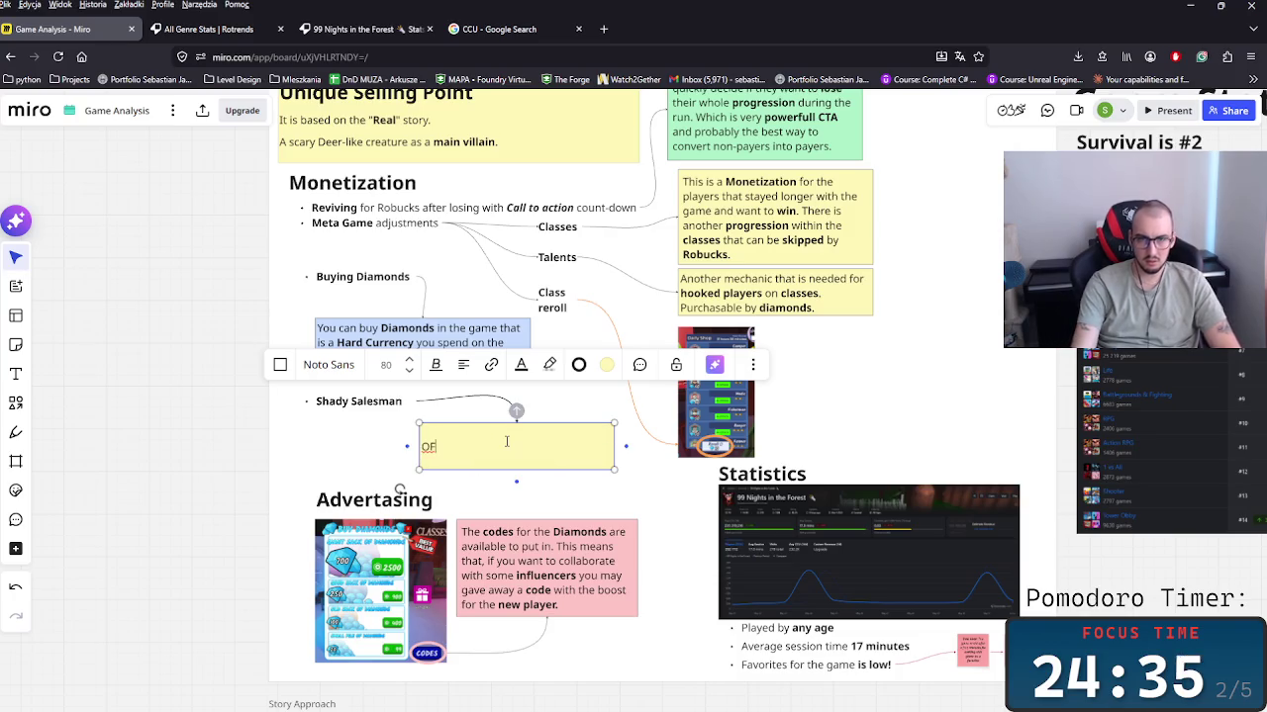
{"action": "key", "text": "BackSpace"}
{"action": "key", "text": "BackSpace"}
{"action": "type", "text": "fer"}
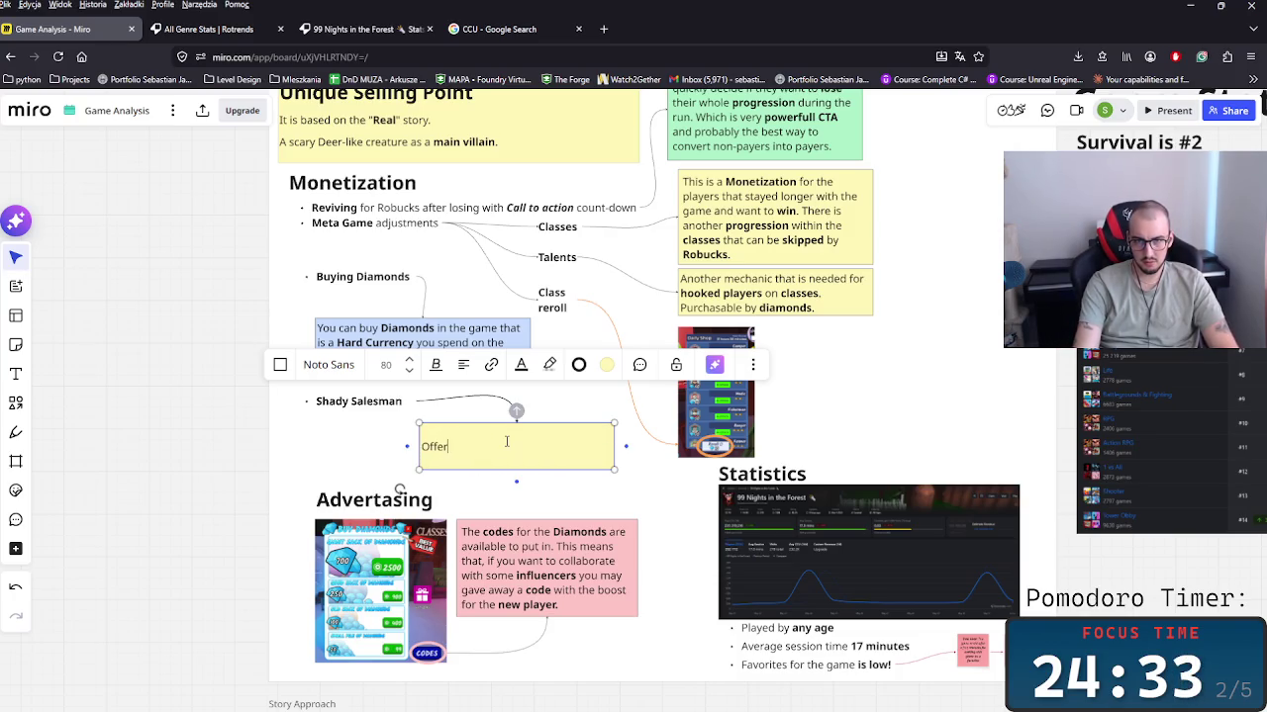
{"action": "type", "text": "s the sp"}
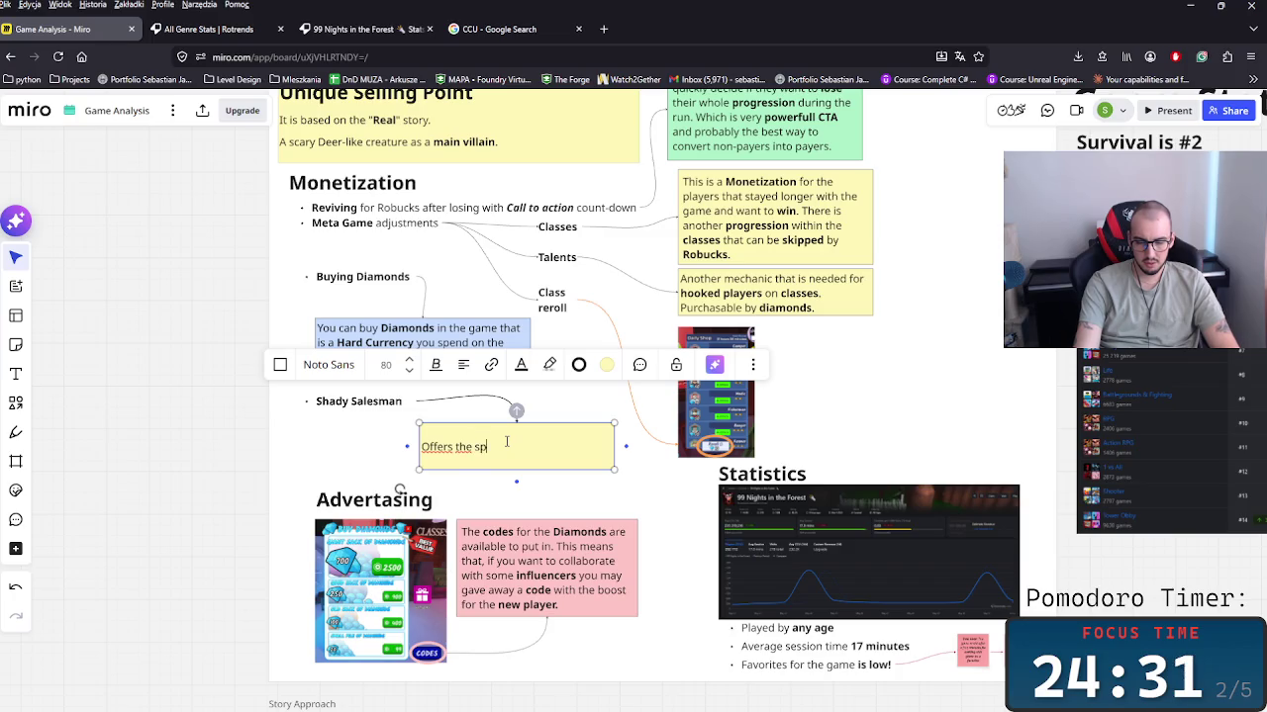
{"action": "type", "text": "ecial pac"}
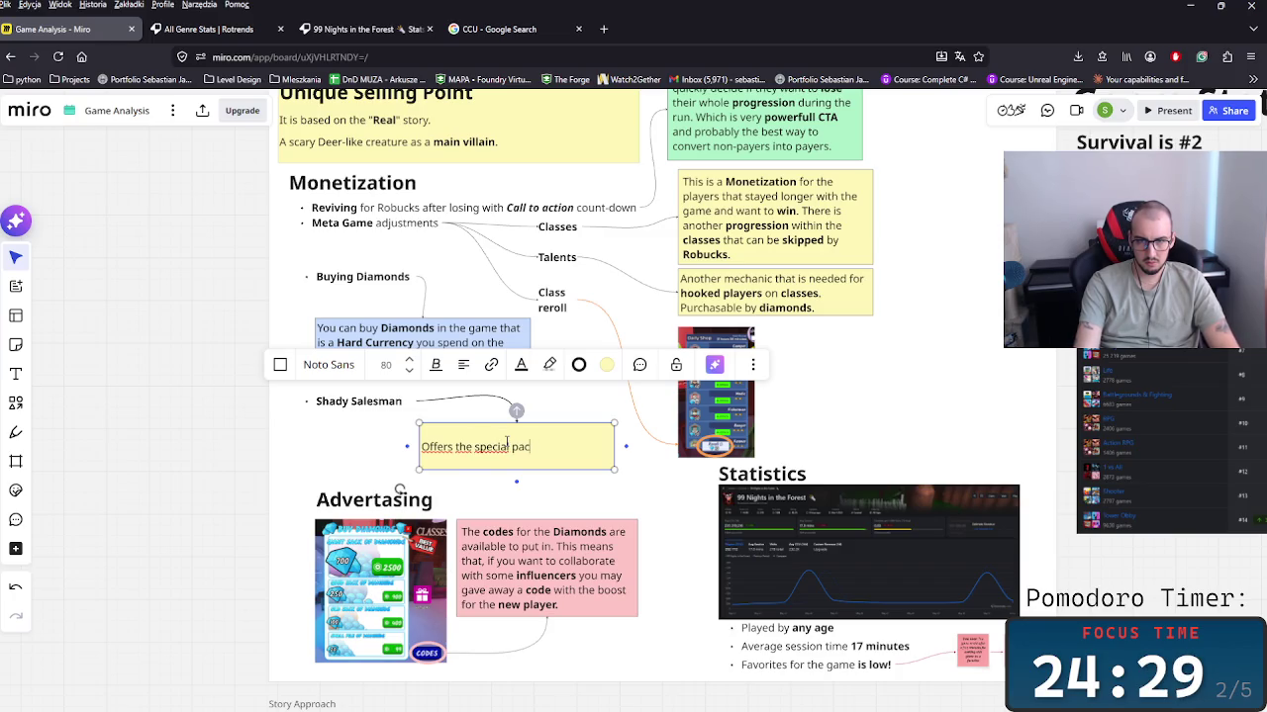
{"action": "type", "text": "kages for di"}
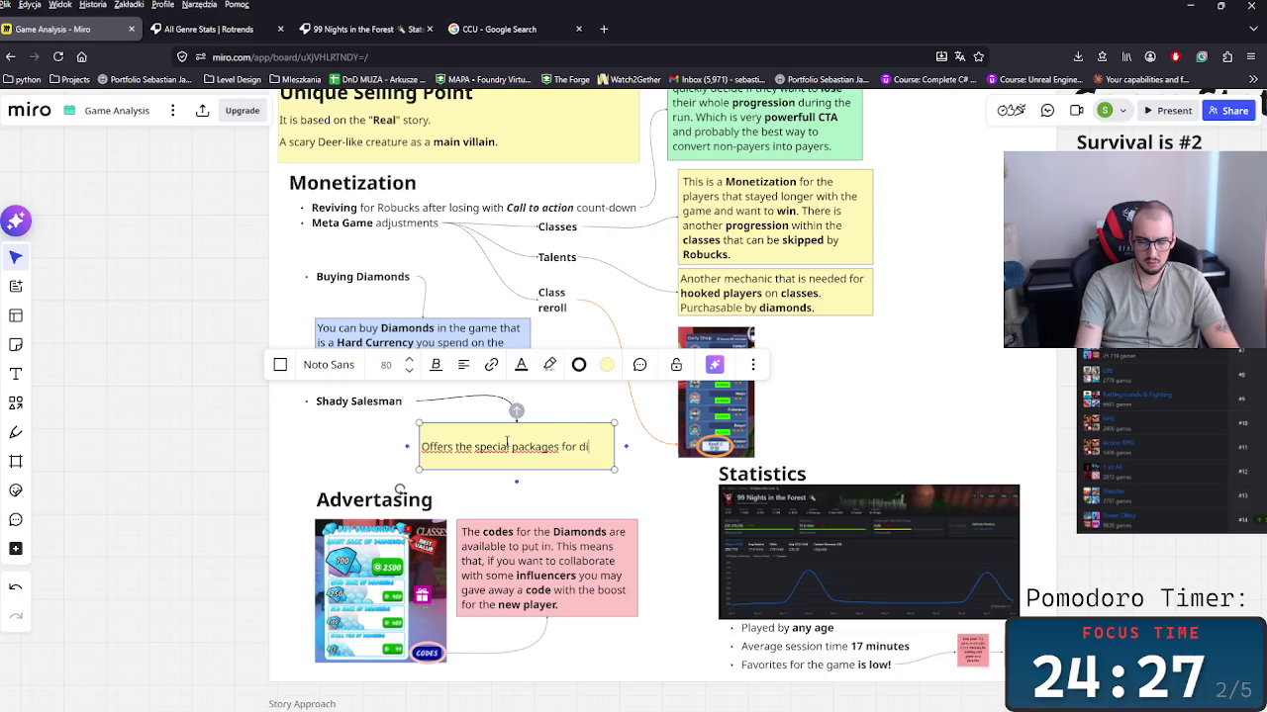
{"action": "key", "text": "BackSpace"}
{"action": "type", "text": "o"}
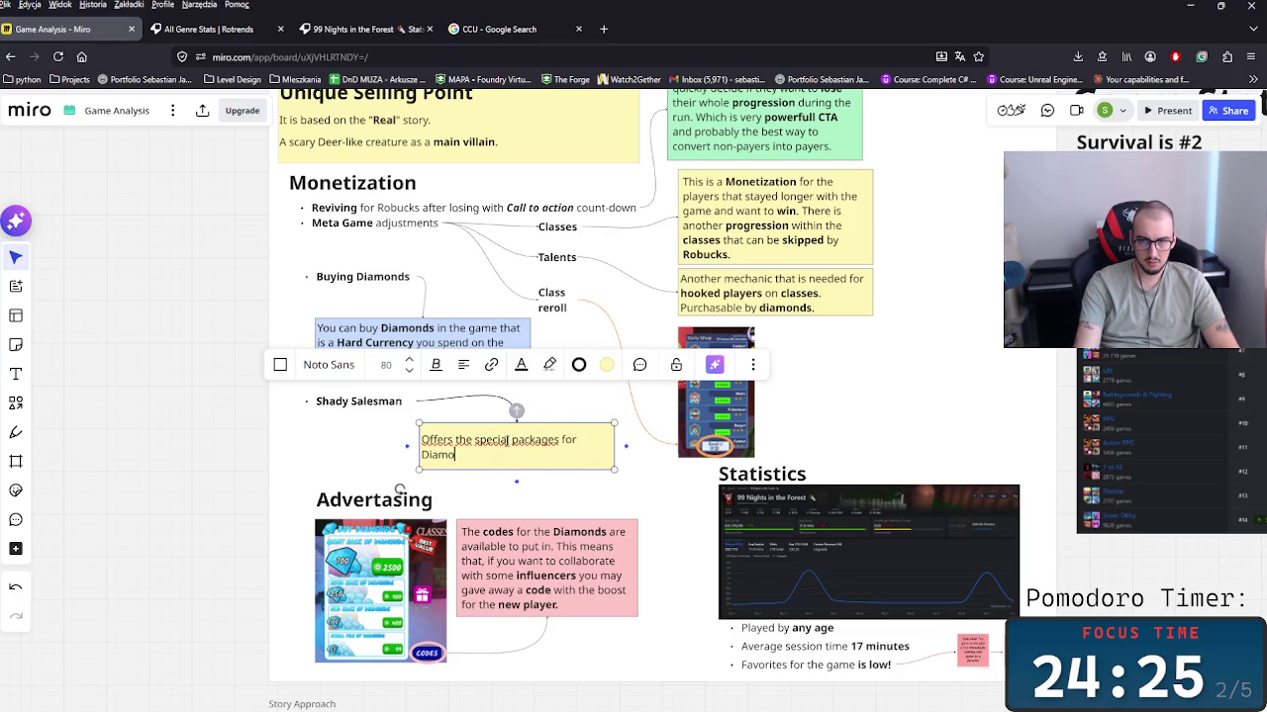
{"action": "type", "text": "g the gameplay."}
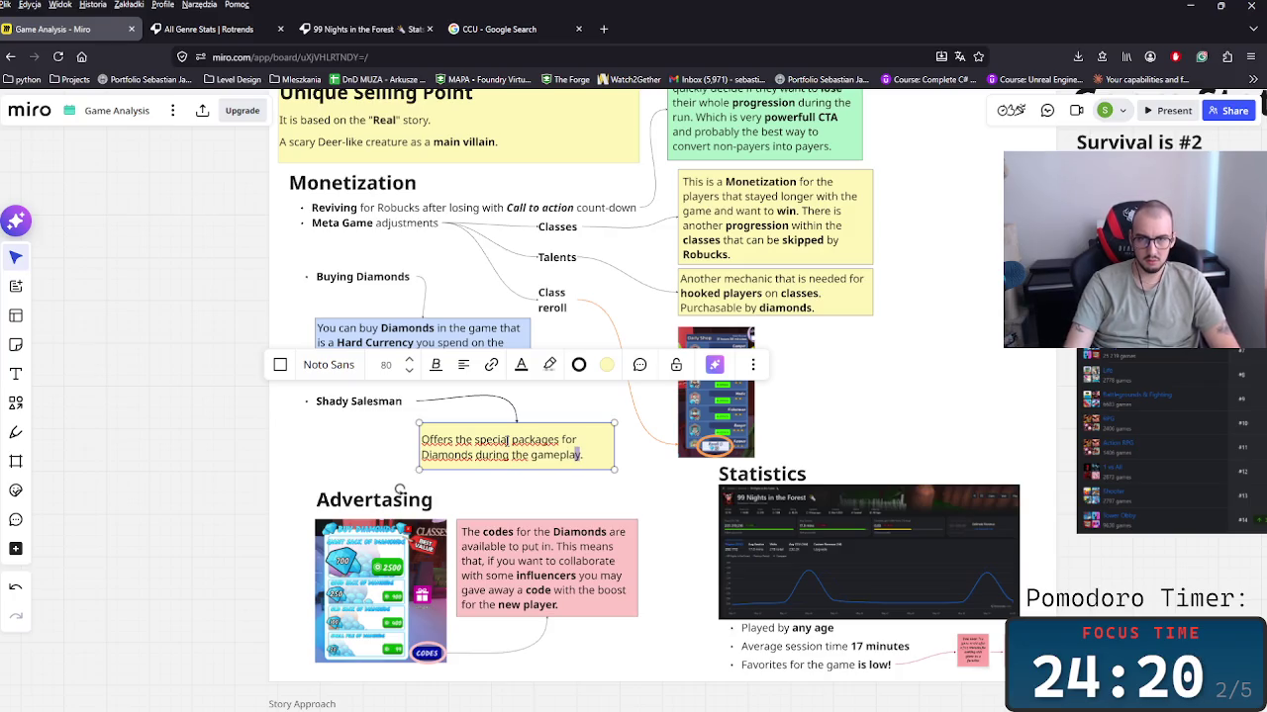
{"action": "key", "text": "ctrl+shift+Left"}
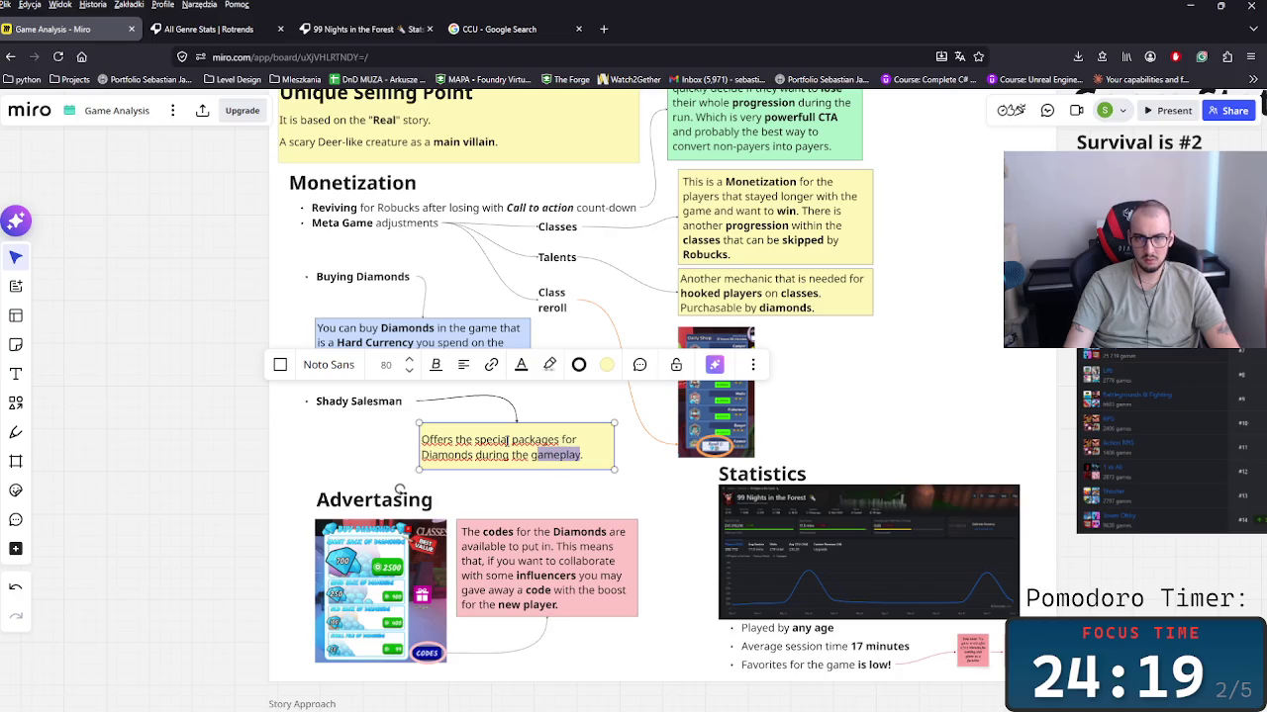
{"action": "key", "text": "ctrl+b"}
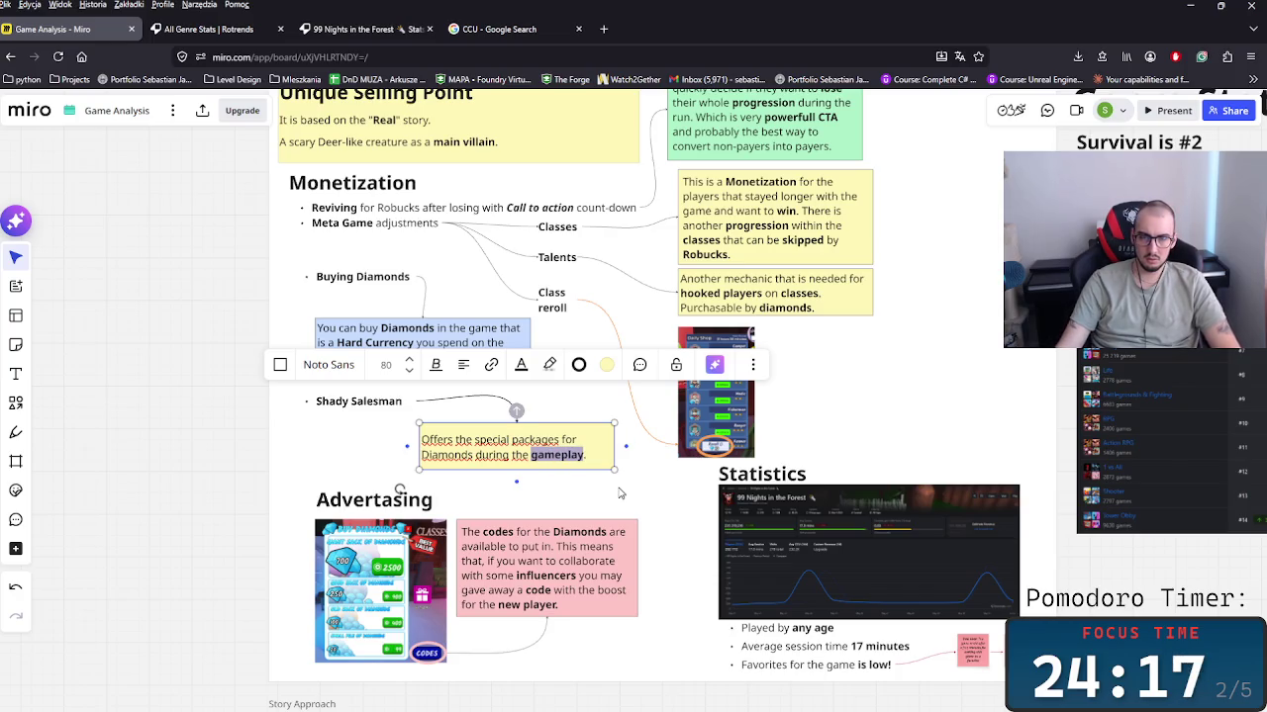
{"action": "left_click_drag", "start_coordinate": [445, 460], "coordinate": [475, 465]}
{"action": "key", "text": "ctrl+b"}
{"action": "left_click", "coordinate": [645, 497]}
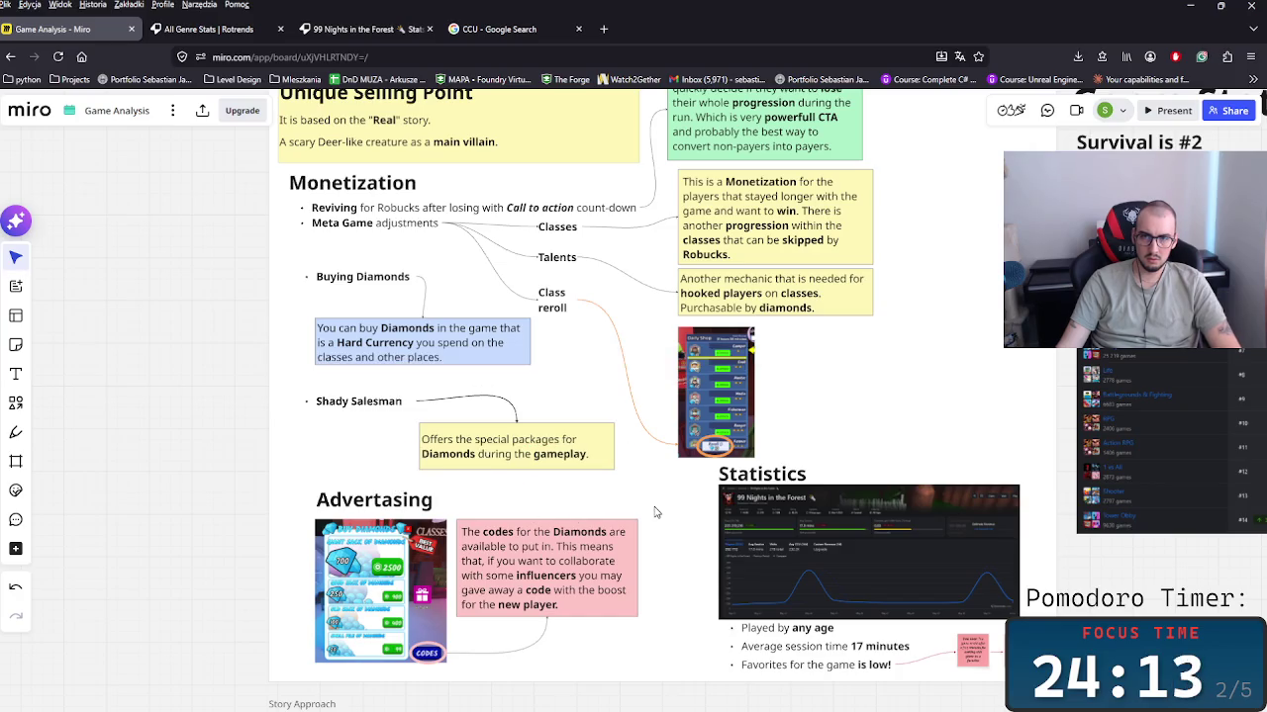
Step: Scroll around the board away from Monetization toward the Gameplay frames
{"action": "scroll", "coordinate": [654, 512], "scroll_direction": "down", "scroll_amount": 3}
{"action": "scroll", "coordinate": [653, 505], "scroll_direction": "down", "scroll_amount": 5}
{"action": "scroll", "coordinate": [651, 498], "scroll_direction": "down", "scroll_amount": 2}
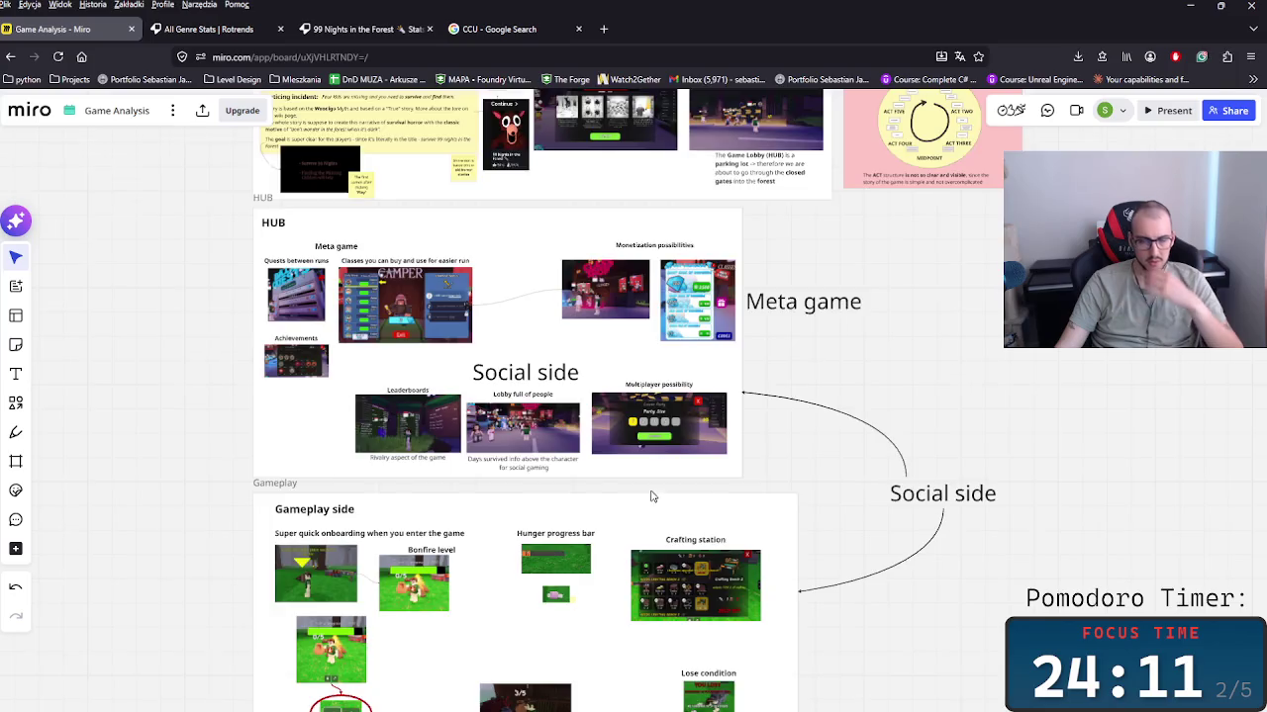
{"action": "scroll", "coordinate": [651, 497], "scroll_direction": "down", "scroll_amount": 3}
{"action": "scroll", "coordinate": [633, 494], "scroll_direction": "down", "scroll_amount": 5}
{"action": "scroll", "coordinate": [633, 436], "scroll_direction": "up", "scroll_amount": 2}
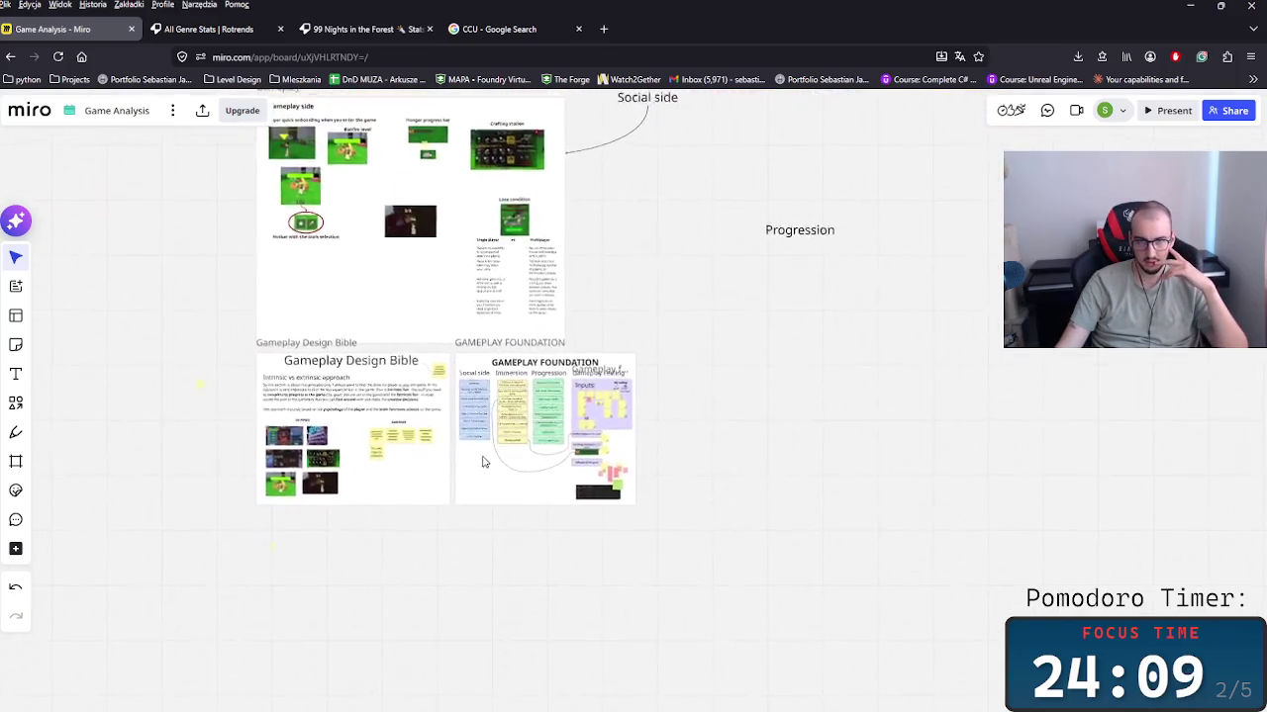
{"action": "scroll", "coordinate": [483, 462], "scroll_direction": "up", "scroll_amount": 2}
{"action": "scroll", "coordinate": [514, 554], "scroll_direction": "up", "scroll_amount": 5}
{"action": "scroll", "coordinate": [535, 613], "scroll_direction": "up", "scroll_amount": 3}
{"action": "scroll", "coordinate": [536, 615], "scroll_direction": "up", "scroll_amount": 3}
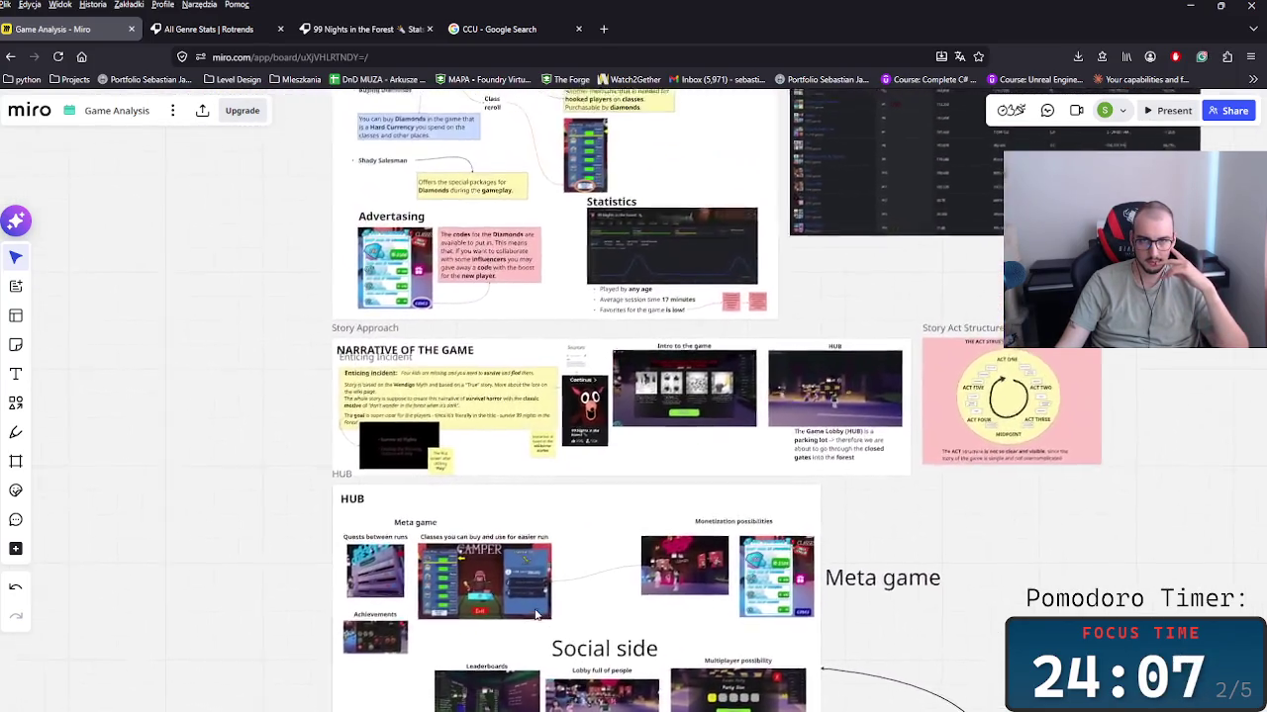
{"action": "scroll", "coordinate": [536, 615], "scroll_direction": "down", "scroll_amount": 3}
{"action": "scroll", "coordinate": [495, 495], "scroll_direction": "down", "scroll_amount": 4}
{"action": "scroll", "coordinate": [515, 514], "scroll_direction": "up", "scroll_amount": 1}
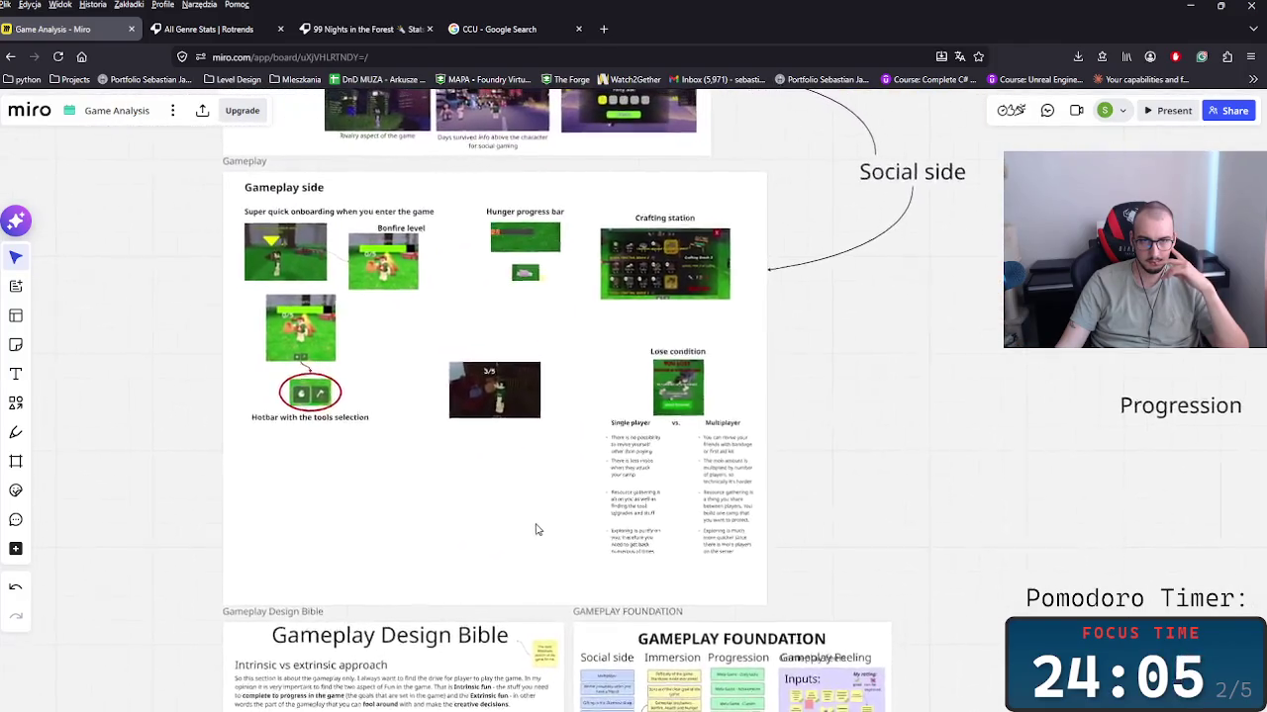
{"action": "scroll", "coordinate": [565, 504], "scroll_direction": "up", "scroll_amount": 3}
Step: Bring the Gameplay Design Bible into view and duplicate the bear traps sticky beside it
{"action": "scroll", "coordinate": [596, 458], "scroll_direction": "left", "scroll_amount": 5}
{"action": "scroll", "coordinate": [848, 558], "scroll_direction": "down", "scroll_amount": 3}
{"action": "scroll", "coordinate": [475, 419], "scroll_direction": "down", "scroll_amount": 3}
{"action": "scroll", "coordinate": [651, 551], "scroll_direction": "up", "scroll_amount": 3}
{"action": "scroll", "coordinate": [650, 547], "scroll_direction": "up", "scroll_amount": 2}
{"action": "scroll", "coordinate": [609, 552], "scroll_direction": "up", "scroll_amount": 1}
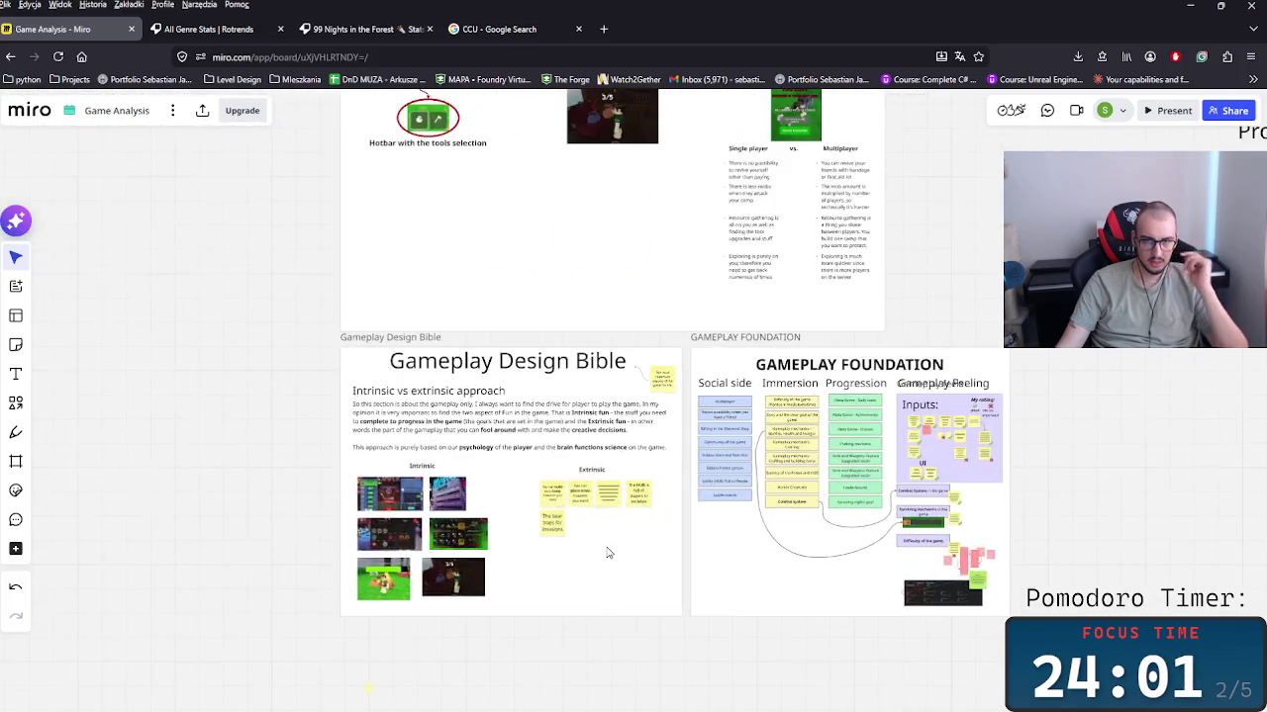
{"action": "scroll", "coordinate": [608, 552], "scroll_direction": "up", "scroll_amount": 3}
{"action": "scroll", "coordinate": [594, 524], "scroll_direction": "up", "scroll_amount": 2}
{"action": "left_click", "coordinate": [486, 491]}
{"action": "left_click_drag", "start_coordinate": [486, 491], "coordinate": [562, 492]}
Step: Rewrite the copied sticky to read 'There is a trader with furniture for the camp sometimes'
{"action": "double_click", "coordinate": [573, 474]}
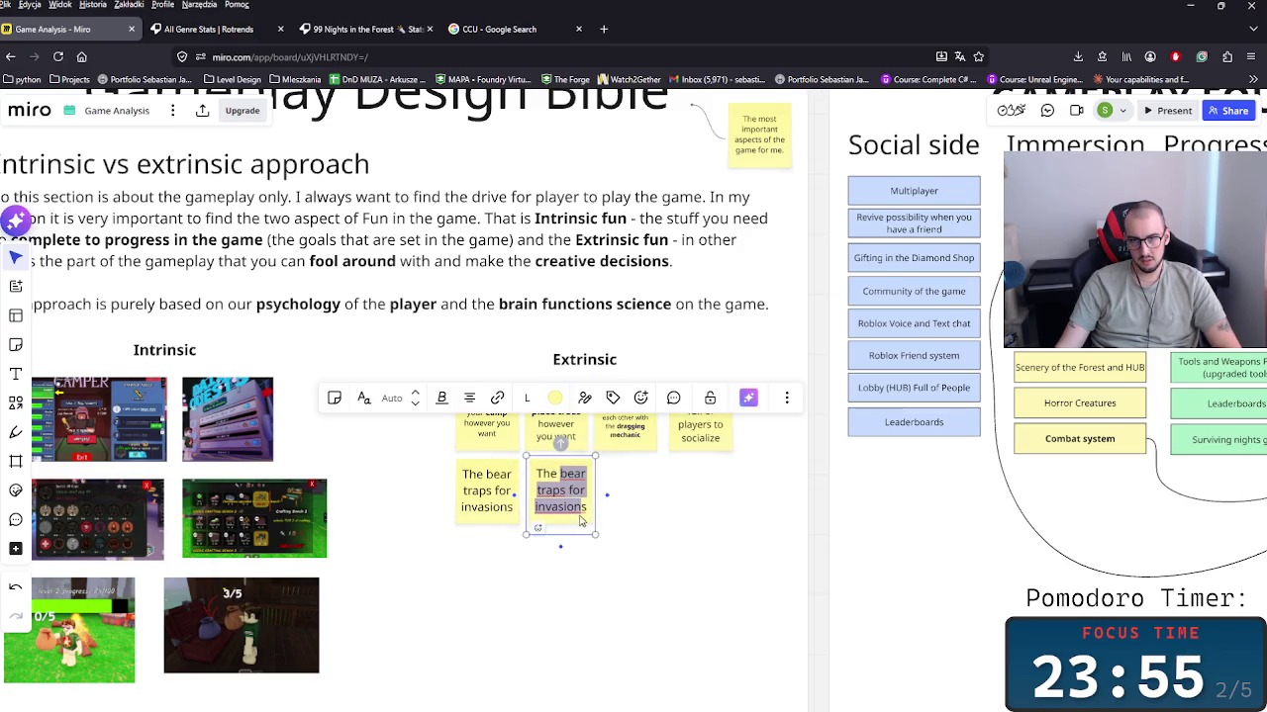
{"action": "type", "text": "s"}
{"action": "key", "text": "BackSpace"}
{"action": "key", "text": "BackSpace"}
{"action": "type", "text": "re is a"}
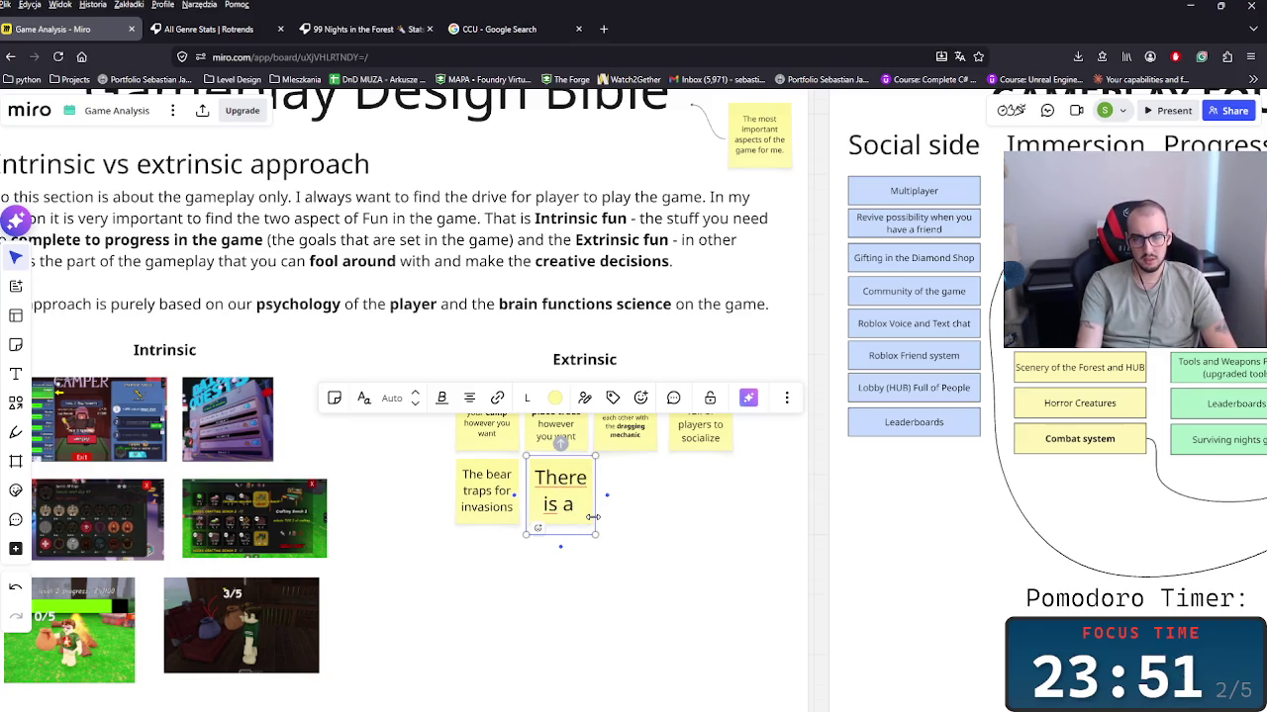
{"action": "type", "text": " sal"}
{"action": "key", "text": "BackSpace"}
{"action": "key", "text": "BackSpace"}
{"action": "key", "text": "BackSpace"}
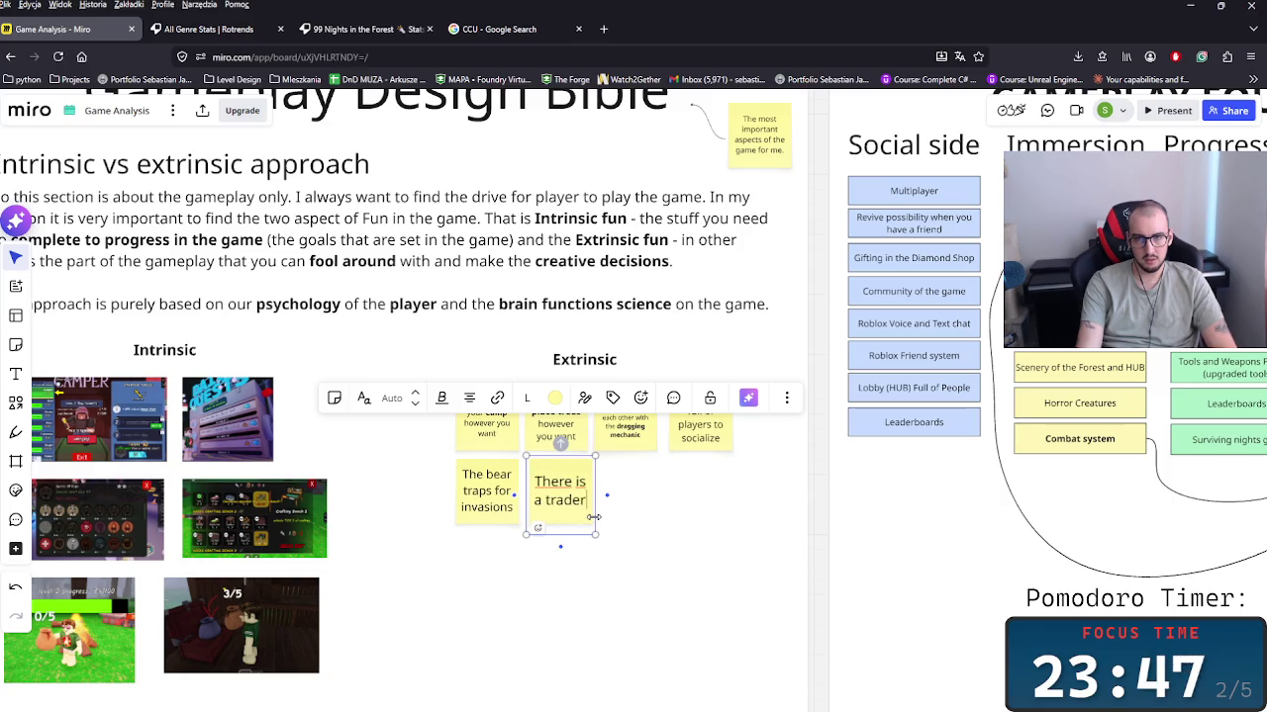
{"action": "type", "text": "with furni"}
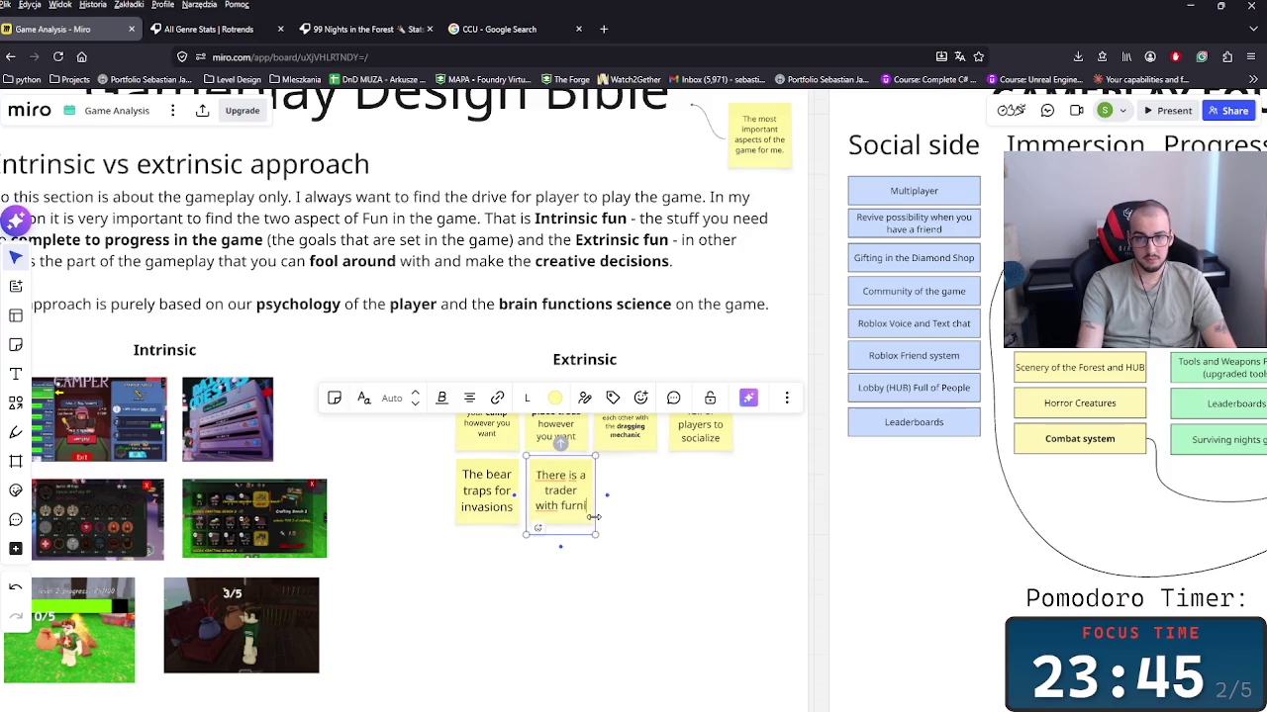
{"action": "type", "text": "ture for the camp"}
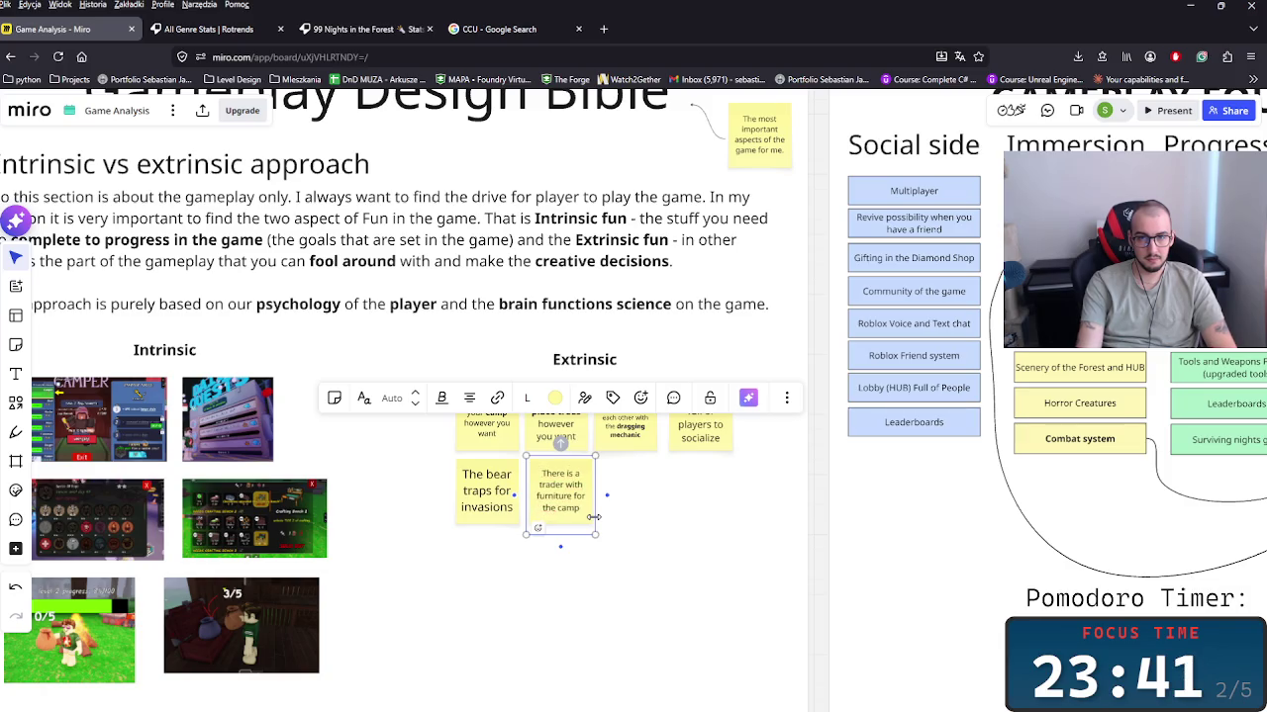
{"action": "type", "text": "oome"}
{"action": "key", "text": "BackSpace"}
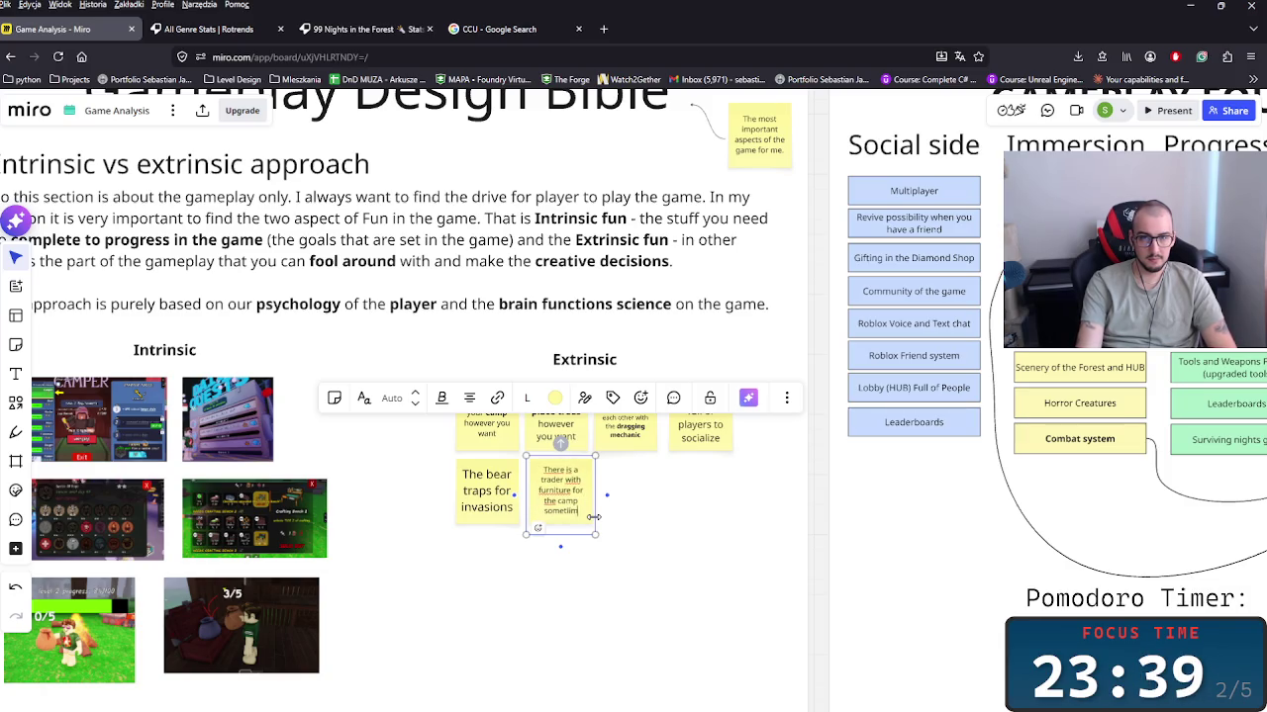
{"action": "type", "text": "imes"}
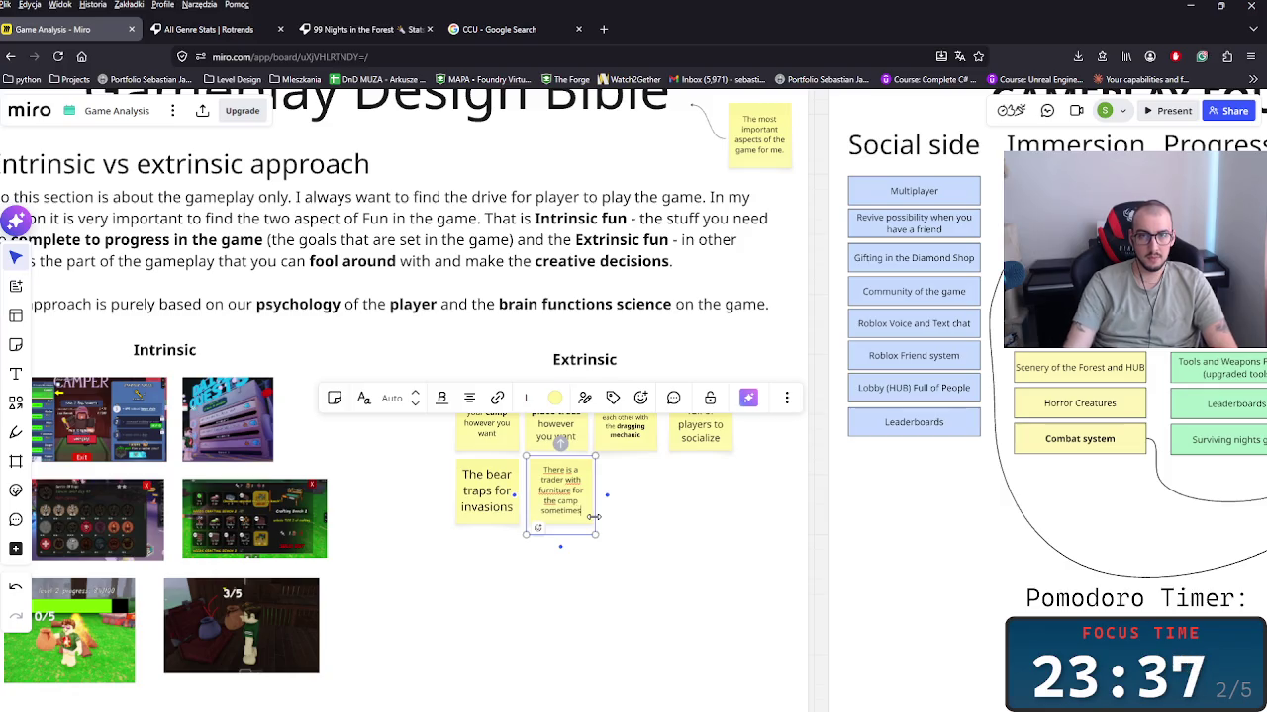
{"action": "left_click", "coordinate": [643, 569]}
Step: Move the trader note under 'build your Camp', link them with an arrow, and shift bear traps right
{"action": "mouse_move", "coordinate": [571, 491]}
{"action": "left_mouse_down"}
{"action": "mouse_move", "coordinate": [413, 478]}
{"action": "mouse_move", "coordinate": [486, 465]}
{"action": "left_mouse_up"}
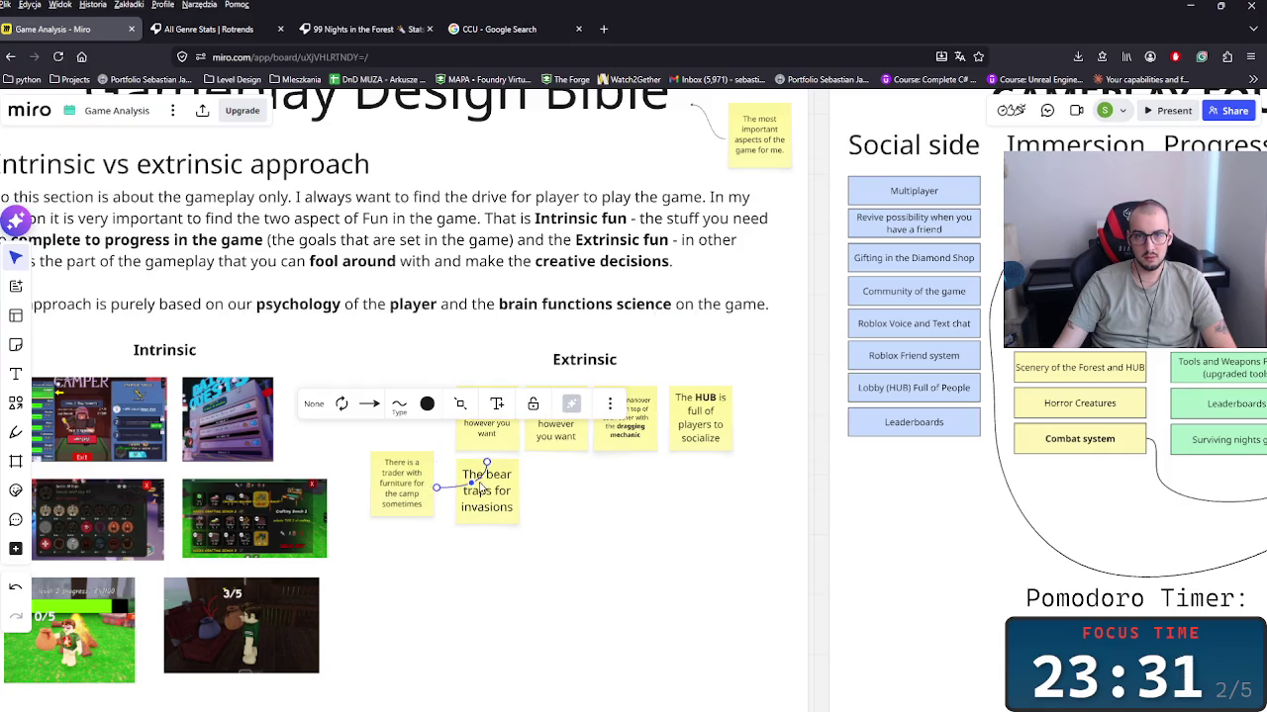
{"action": "key", "text": "Delete"}
{"action": "left_click_drag", "start_coordinate": [453, 423], "coordinate": [400, 450]}
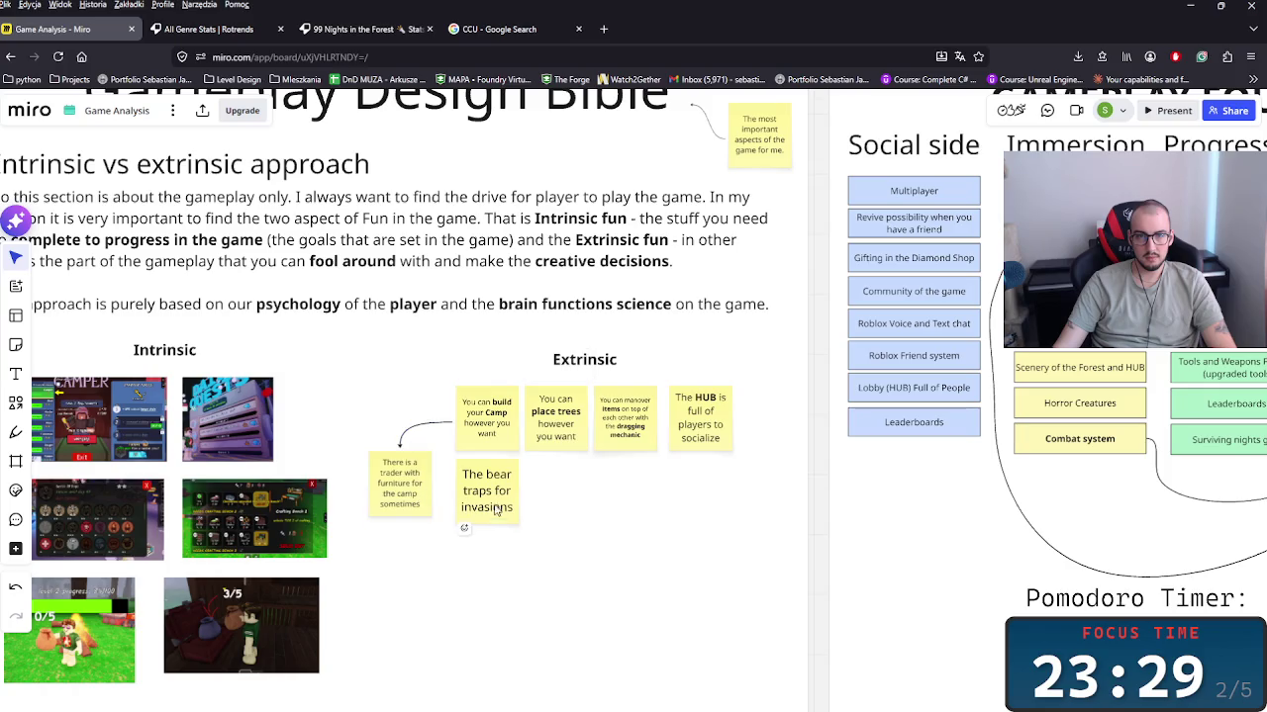
{"action": "left_click_drag", "start_coordinate": [496, 510], "coordinate": [572, 513]}
{"action": "left_click_drag", "start_coordinate": [422, 488], "coordinate": [512, 499]}
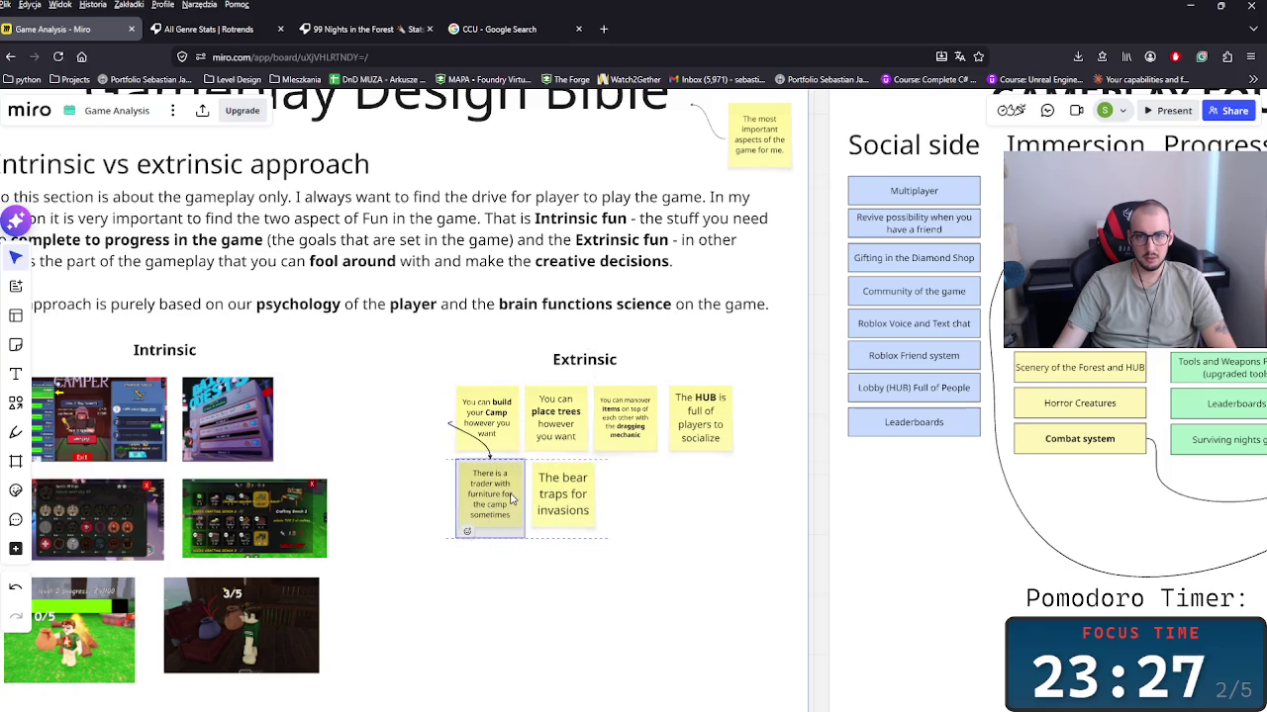
{"action": "left_click", "coordinate": [487, 469]}
{"action": "key", "text": "Escape"}
{"action": "scroll", "coordinate": [410, 433], "scroll_direction": "left", "scroll_amount": 2}
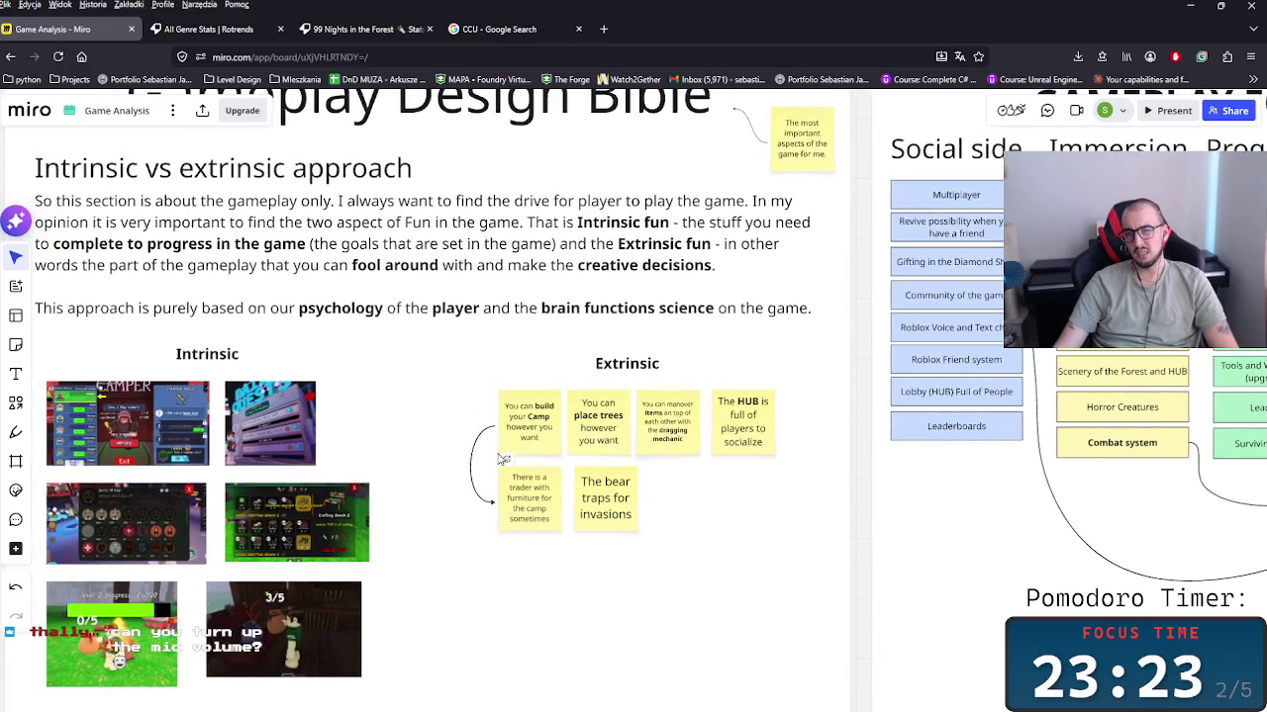
{"action": "left_click_drag", "start_coordinate": [601, 502], "coordinate": [597, 501]}
{"action": "key", "text": "Escape"}
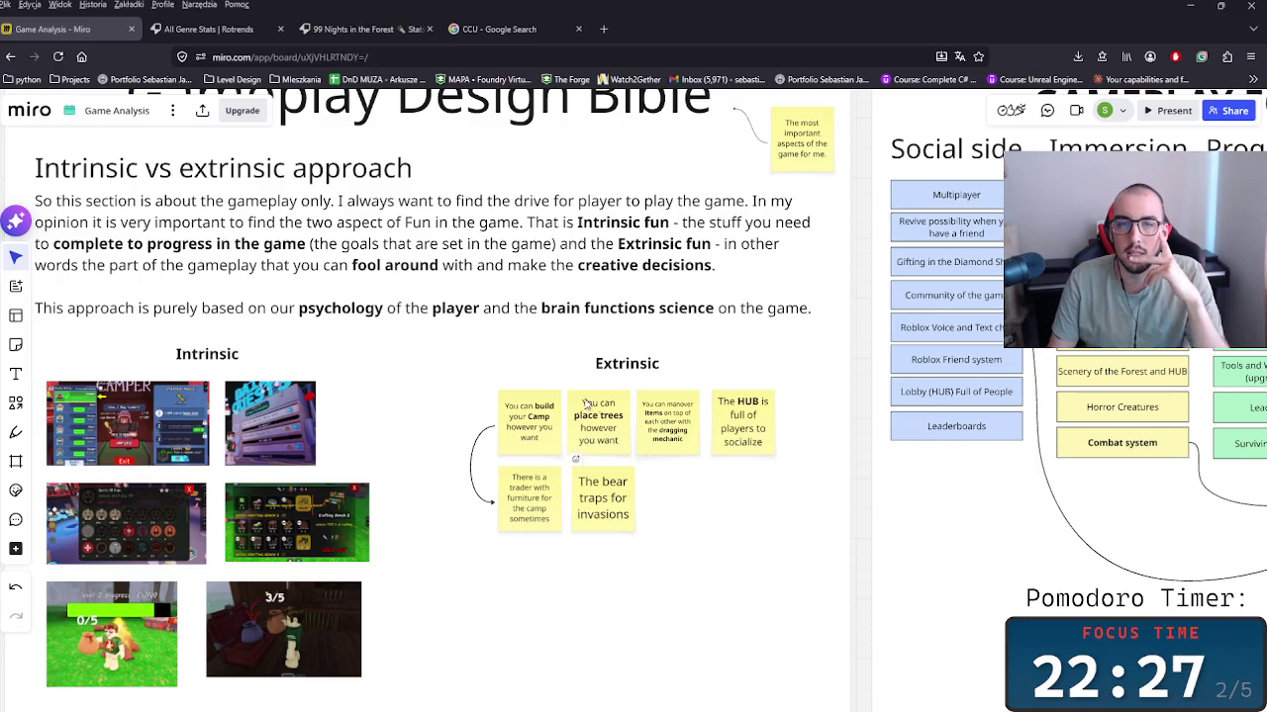
{"action": "left_click", "coordinate": [518, 314]}
Step: Clear the stray selection and pan around the board near the statistics notes
{"action": "left_click", "coordinate": [535, 342]}
{"action": "scroll", "coordinate": [535, 346], "scroll_direction": "down", "scroll_amount": 5}
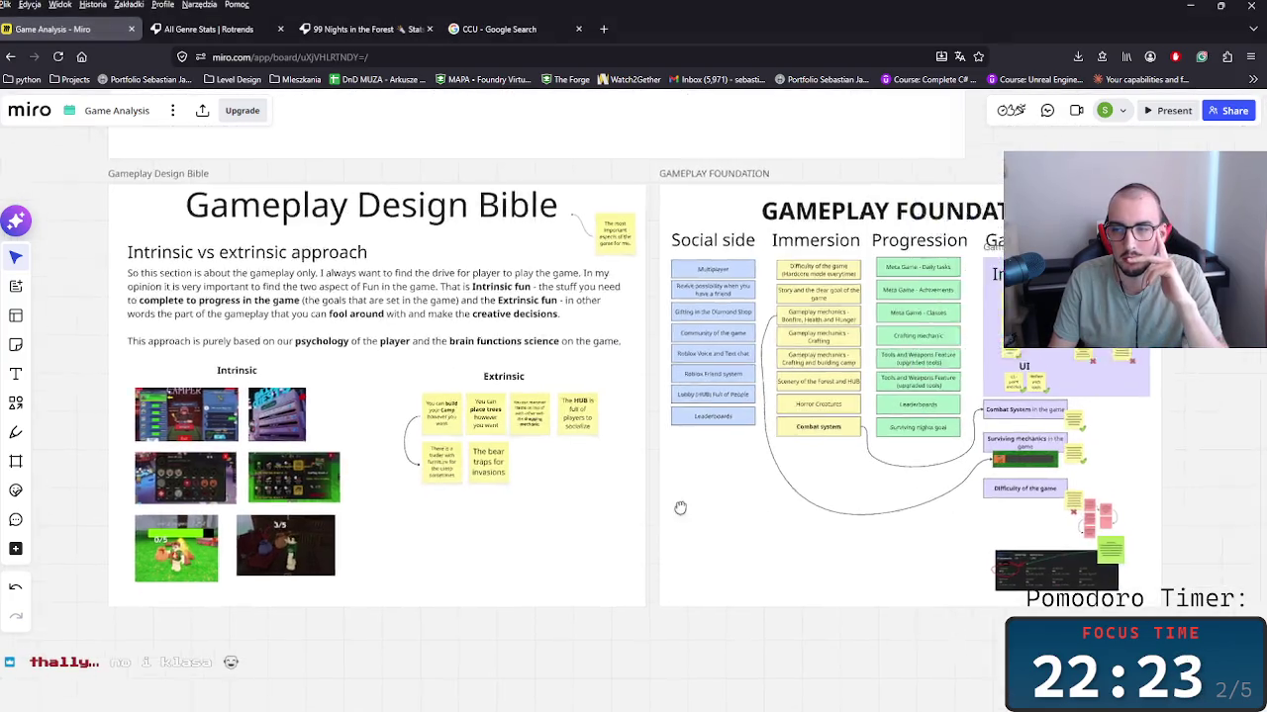
{"action": "scroll", "coordinate": [517, 545], "scroll_direction": "up", "scroll_amount": 2}
{"action": "scroll", "coordinate": [517, 545], "scroll_direction": "left", "scroll_amount": 5}
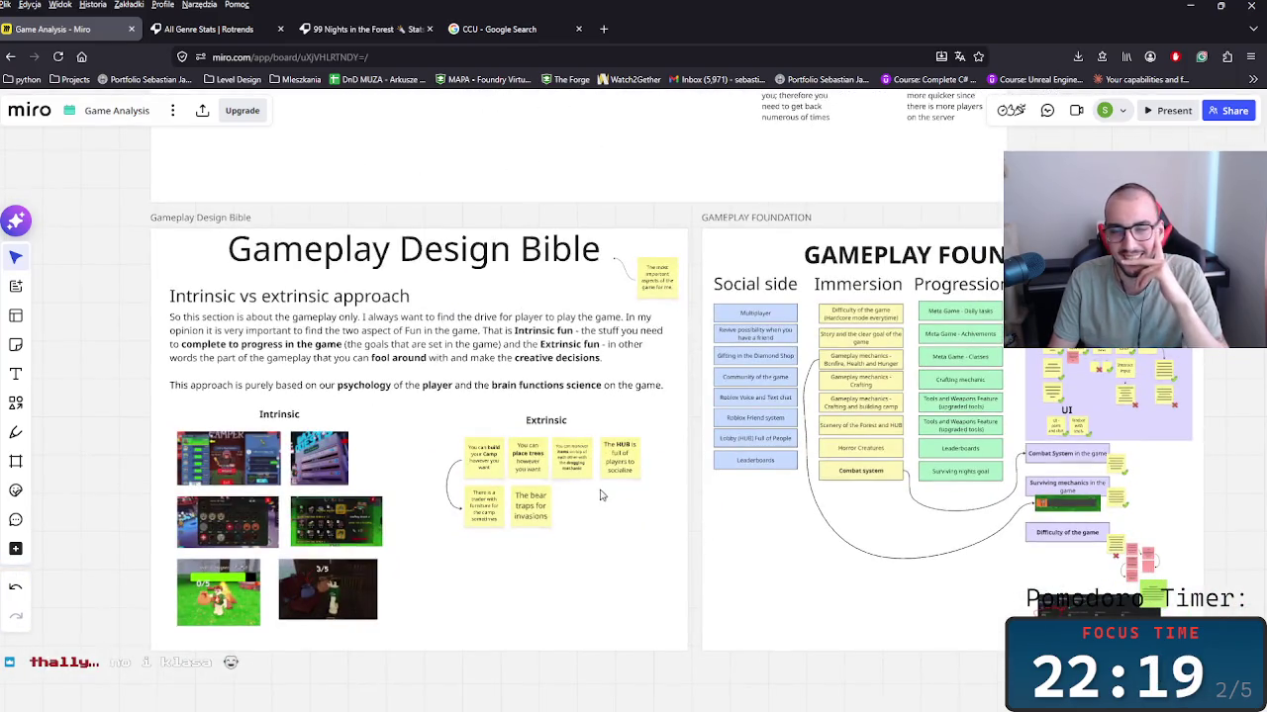
{"action": "scroll", "coordinate": [658, 525], "scroll_direction": "up", "scroll_amount": 1}
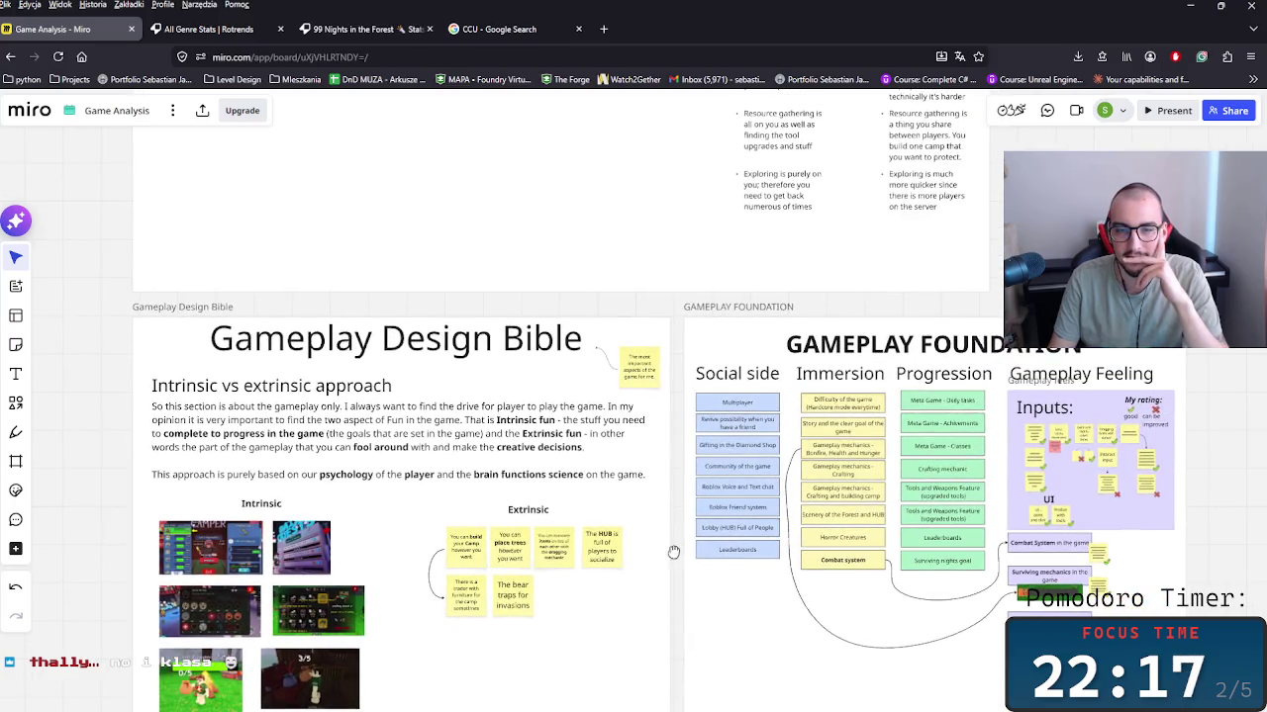
{"action": "scroll", "coordinate": [683, 515], "scroll_direction": "up", "scroll_amount": 1}
{"action": "scroll", "coordinate": [693, 460], "scroll_direction": "down", "scroll_amount": 1}
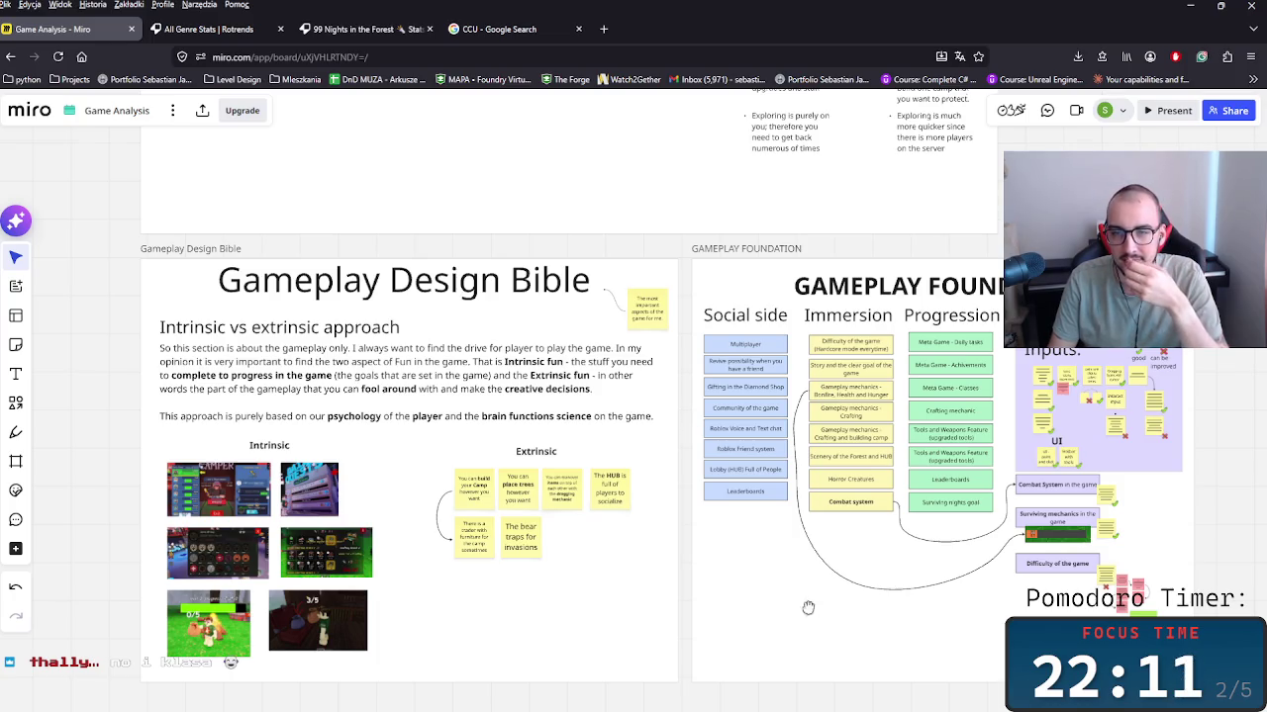
{"action": "scroll", "coordinate": [806, 602], "scroll_direction": "right", "scroll_amount": 3}
{"action": "scroll", "coordinate": [885, 512], "scroll_direction": "right", "scroll_amount": 3}
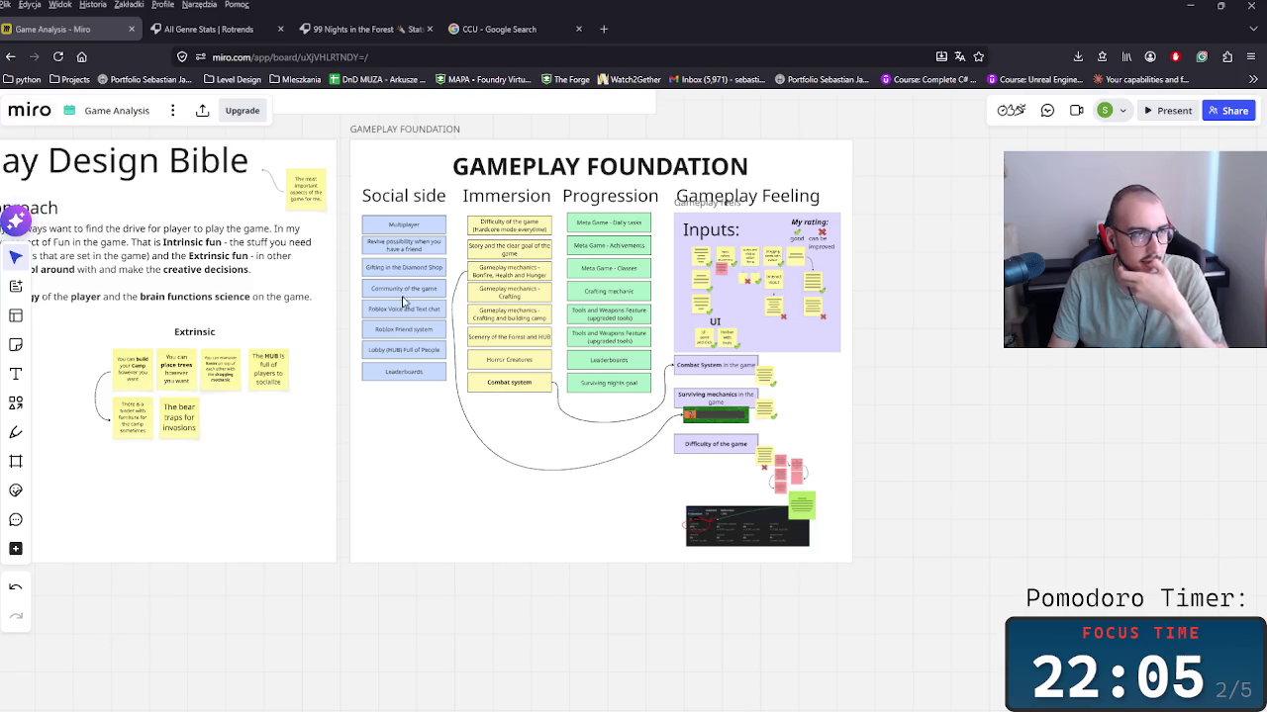
{"action": "scroll", "coordinate": [402, 302], "scroll_direction": "left", "scroll_amount": 2}
{"action": "scroll", "coordinate": [669, 485], "scroll_direction": "down", "scroll_amount": 2}
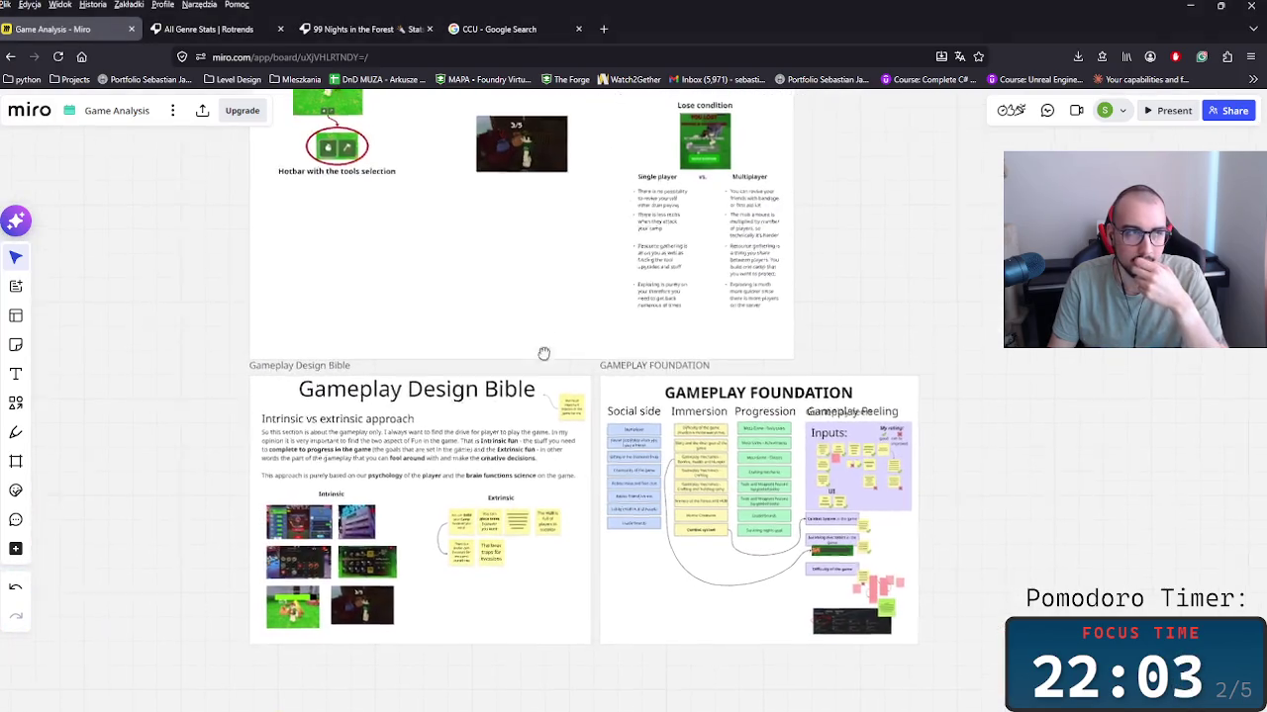
{"action": "scroll", "coordinate": [543, 354], "scroll_direction": "up", "scroll_amount": 2}
{"action": "scroll", "coordinate": [574, 396], "scroll_direction": "up", "scroll_amount": 3}
{"action": "scroll", "coordinate": [595, 439], "scroll_direction": "up", "scroll_amount": 1}
{"action": "scroll", "coordinate": [595, 438], "scroll_direction": "right", "scroll_amount": 1}
{"action": "scroll", "coordinate": [554, 515], "scroll_direction": "up", "scroll_amount": 2}
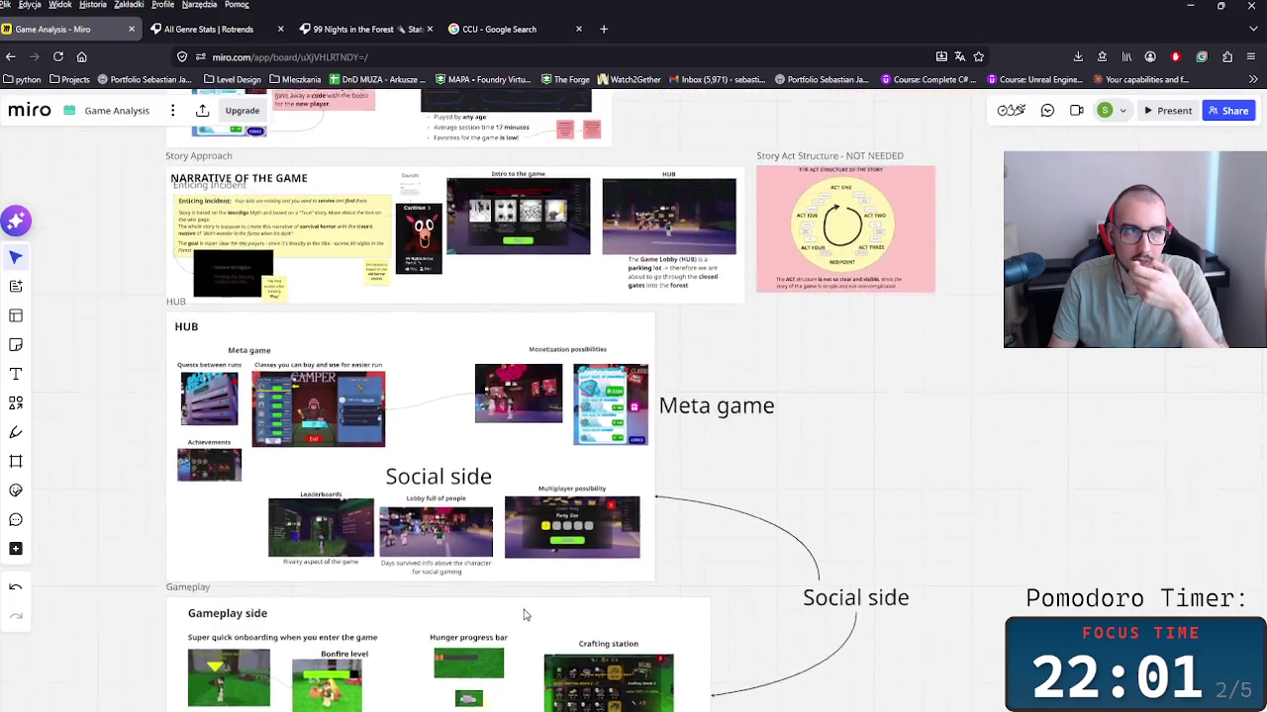
{"action": "scroll", "coordinate": [523, 610], "scroll_direction": "up", "scroll_amount": 2}
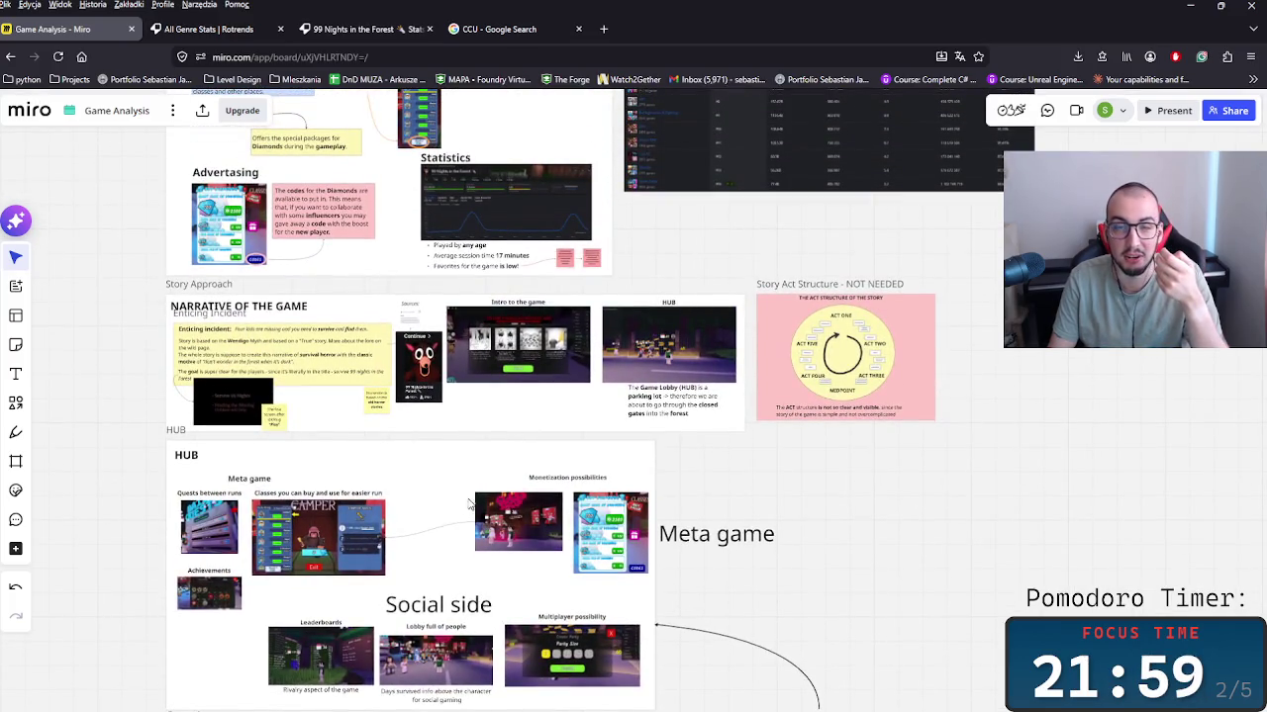
{"action": "scroll", "coordinate": [556, 439], "scroll_direction": "left", "scroll_amount": 1}
{"action": "scroll", "coordinate": [556, 439], "scroll_direction": "up", "scroll_amount": 1}
{"action": "scroll", "coordinate": [608, 517], "scroll_direction": "up", "scroll_amount": 1}
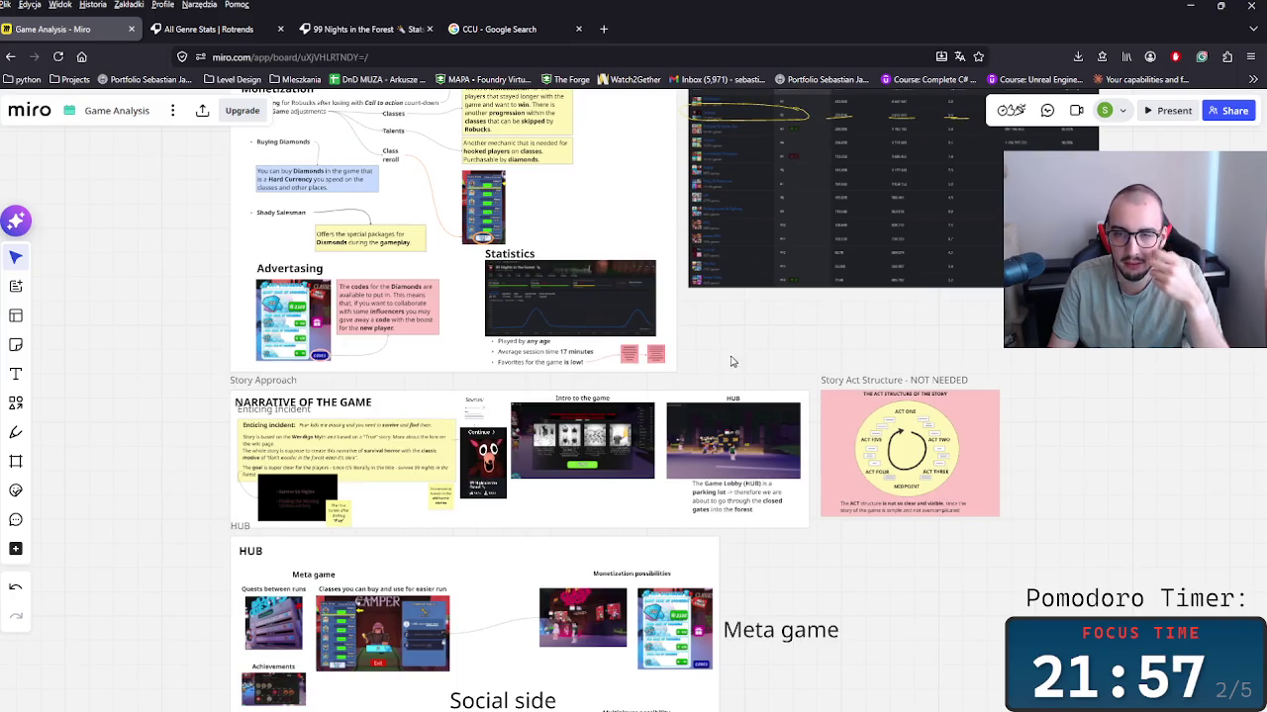
{"action": "scroll", "coordinate": [729, 359], "scroll_direction": "up", "scroll_amount": 2}
{"action": "mouse_move", "coordinate": [800, 551]}
{"action": "left_mouse_down"}
{"action": "mouse_move", "coordinate": [811, 669]}
{"action": "mouse_move", "coordinate": [806, 585]}
{"action": "mouse_move", "coordinate": [777, 502]}
{"action": "left_mouse_up"}
{"action": "scroll", "coordinate": [723, 501], "scroll_direction": "down", "scroll_amount": 2}
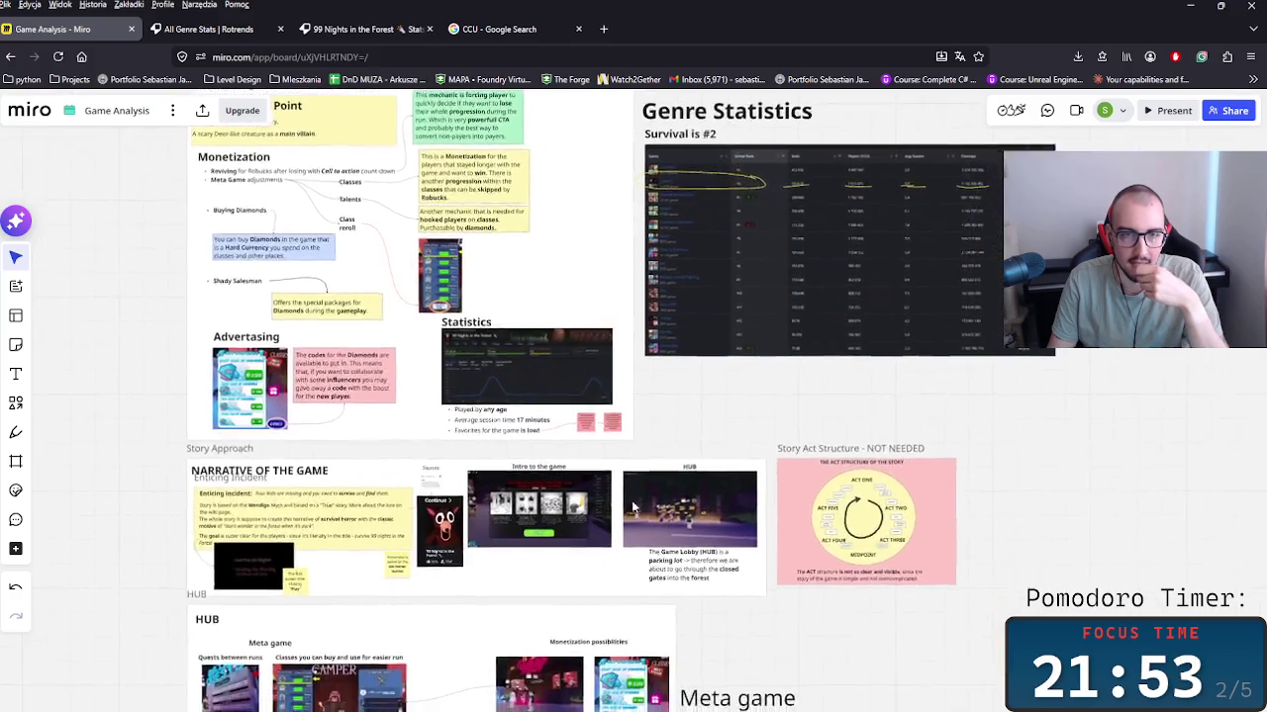
{"action": "scroll", "coordinate": [732, 495], "scroll_direction": "up", "scroll_amount": 4}
{"action": "scroll", "coordinate": [722, 549], "scroll_direction": "down", "scroll_amount": 3}
{"action": "scroll", "coordinate": [722, 549], "scroll_direction": "down", "scroll_amount": 2}
{"action": "scroll", "coordinate": [560, 518], "scroll_direction": "down", "scroll_amount": 1}
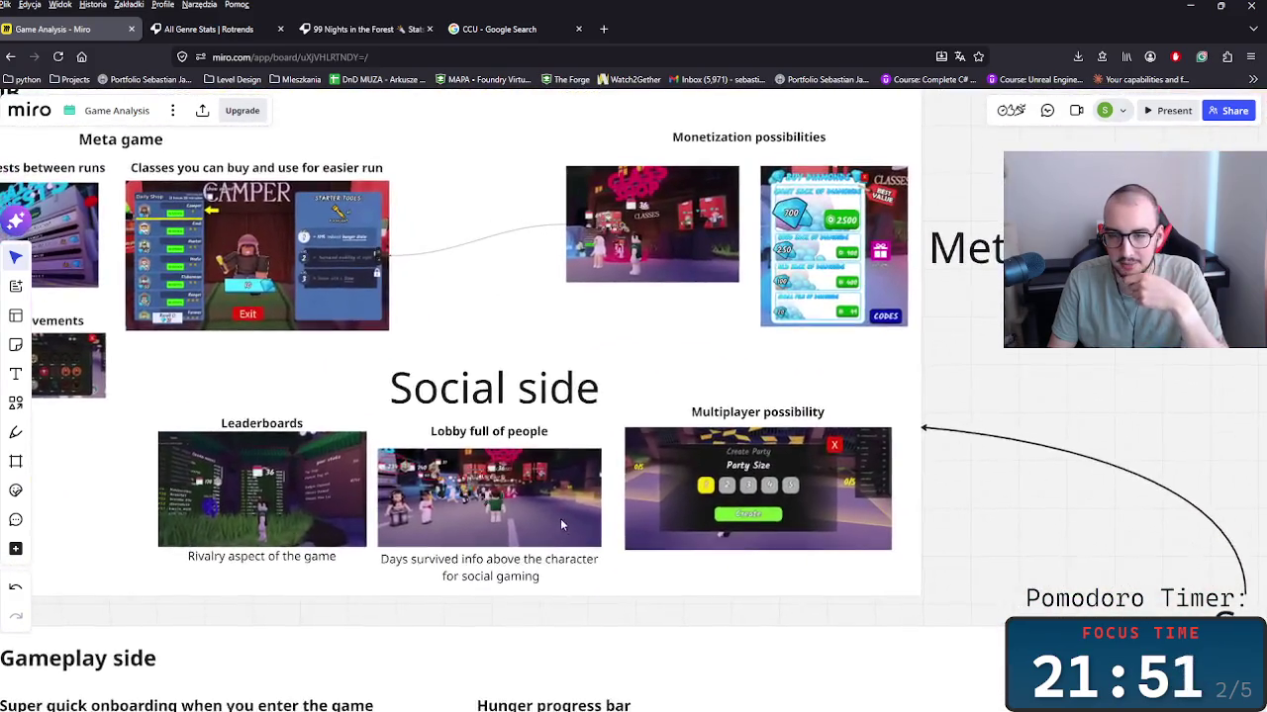
Step: Review the Meta game, Social side, Gameplay Feeling and Gameplay Foundation sections, then go to the All Genre Stats | Rotrends tab
{"action": "left_click_drag", "start_coordinate": [560, 518], "coordinate": [693, 601]}
{"action": "scroll", "coordinate": [693, 601], "scroll_direction": "down", "scroll_amount": 2}
{"action": "scroll", "coordinate": [673, 554], "scroll_direction": "down", "scroll_amount": 3}
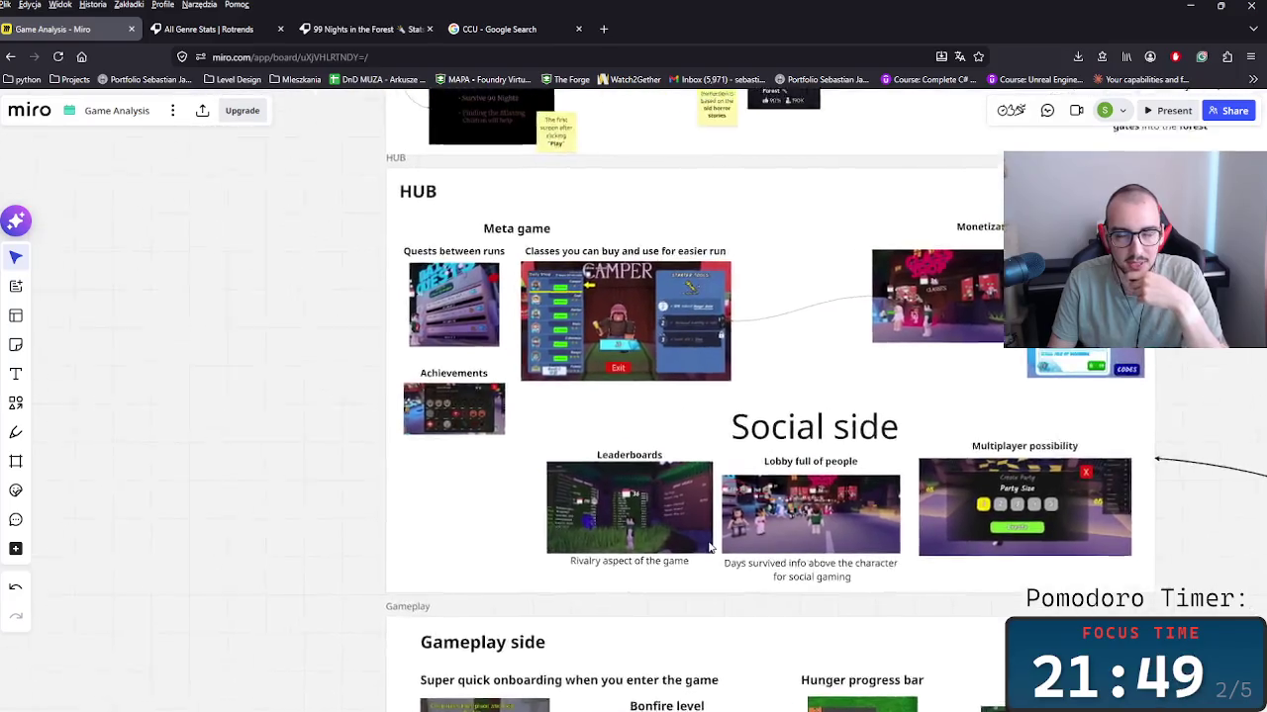
{"action": "scroll", "coordinate": [647, 509], "scroll_direction": "up", "scroll_amount": 2}
{"action": "scroll", "coordinate": [647, 509], "scroll_direction": "down", "scroll_amount": 1}
{"action": "scroll", "coordinate": [647, 510], "scroll_direction": "right", "scroll_amount": 2}
{"action": "scroll", "coordinate": [693, 564], "scroll_direction": "down", "scroll_amount": 1}
{"action": "scroll", "coordinate": [692, 564], "scroll_direction": "left", "scroll_amount": 3}
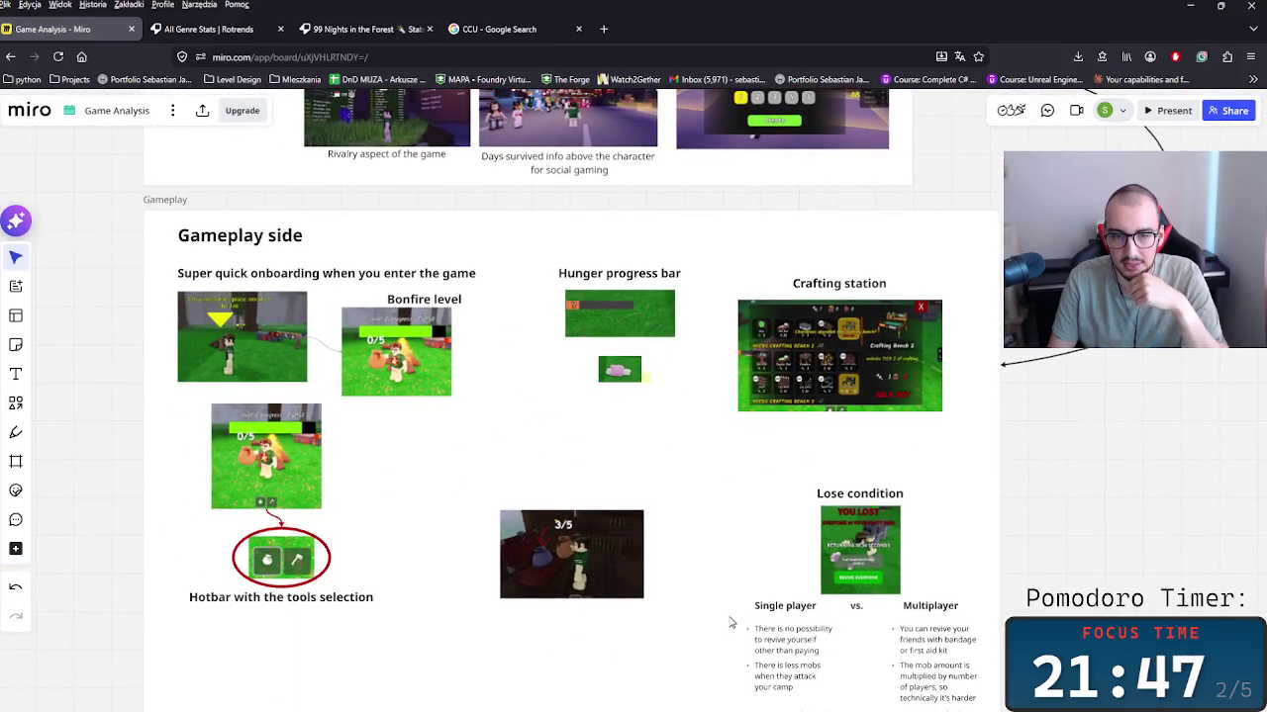
{"action": "scroll", "coordinate": [664, 486], "scroll_direction": "up", "scroll_amount": 3}
{"action": "scroll", "coordinate": [713, 633], "scroll_direction": "up", "scroll_amount": 2}
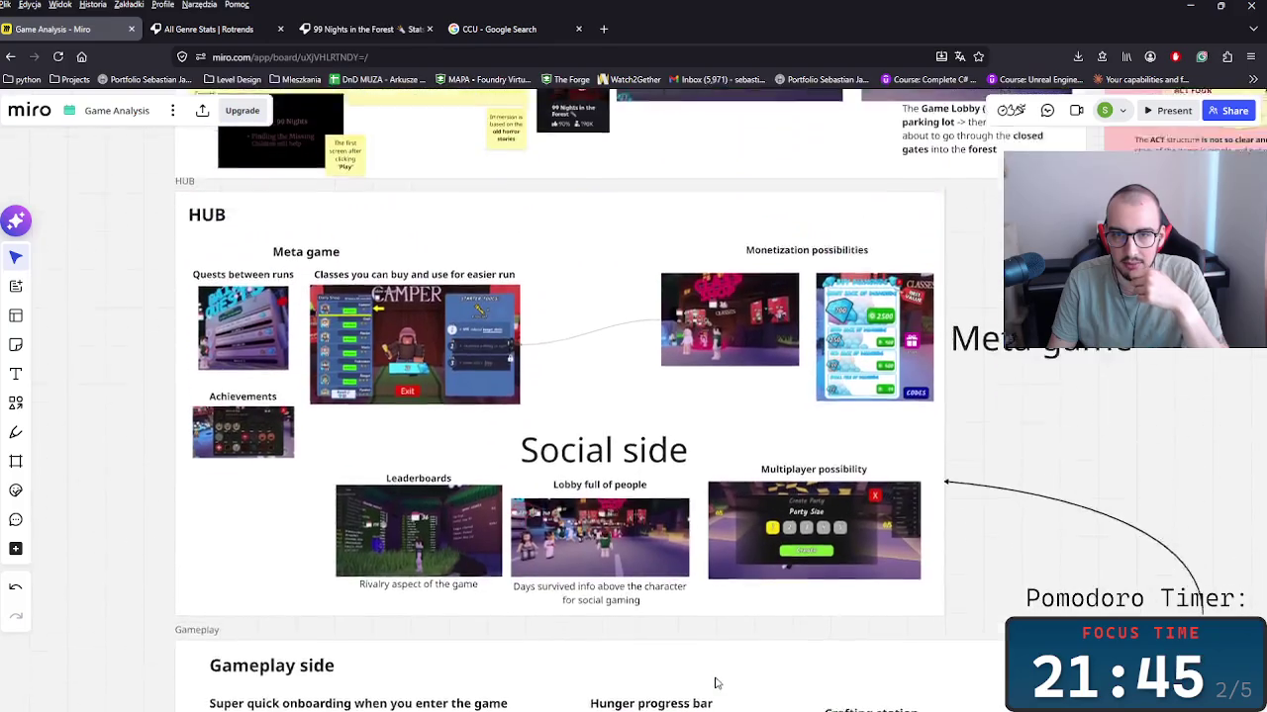
{"action": "scroll", "coordinate": [635, 521], "scroll_direction": "up", "scroll_amount": 1}
{"action": "scroll", "coordinate": [635, 520], "scroll_direction": "up", "scroll_amount": 2}
{"action": "scroll", "coordinate": [594, 574], "scroll_direction": "down", "scroll_amount": 2}
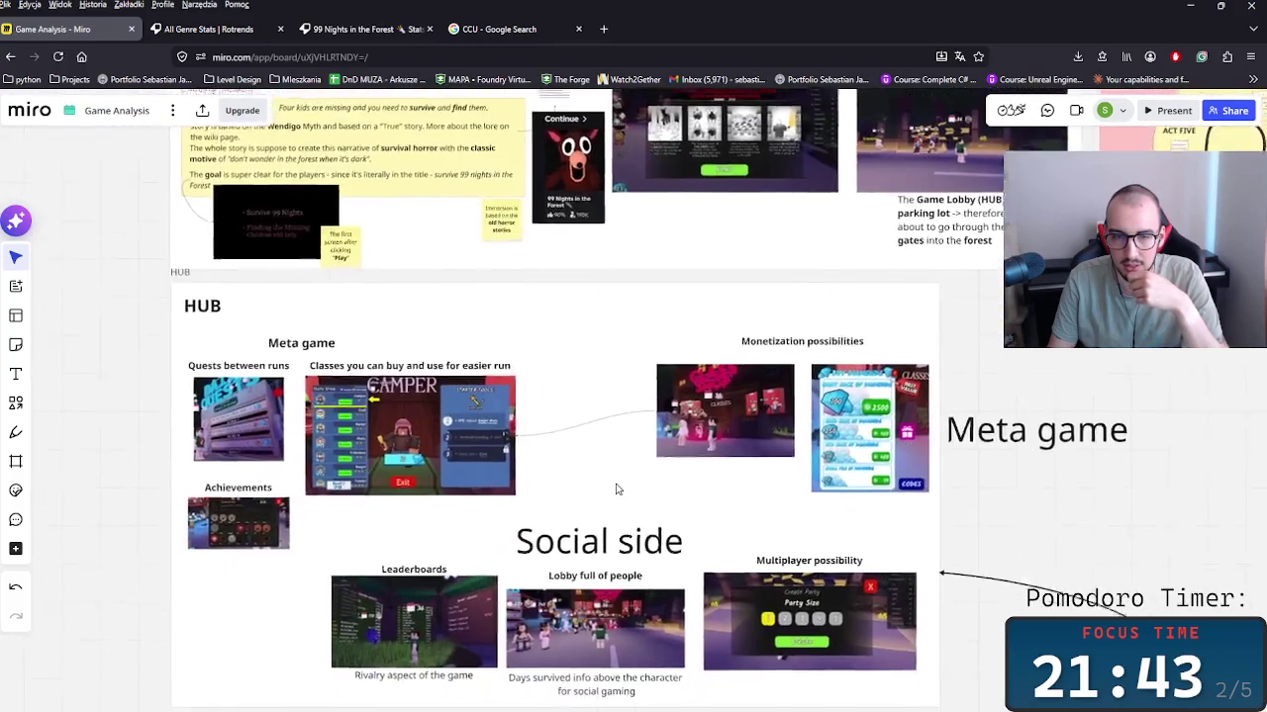
{"action": "scroll", "coordinate": [705, 626], "scroll_direction": "down", "scroll_amount": 1}
{"action": "scroll", "coordinate": [705, 626], "scroll_direction": "down", "scroll_amount": 5}
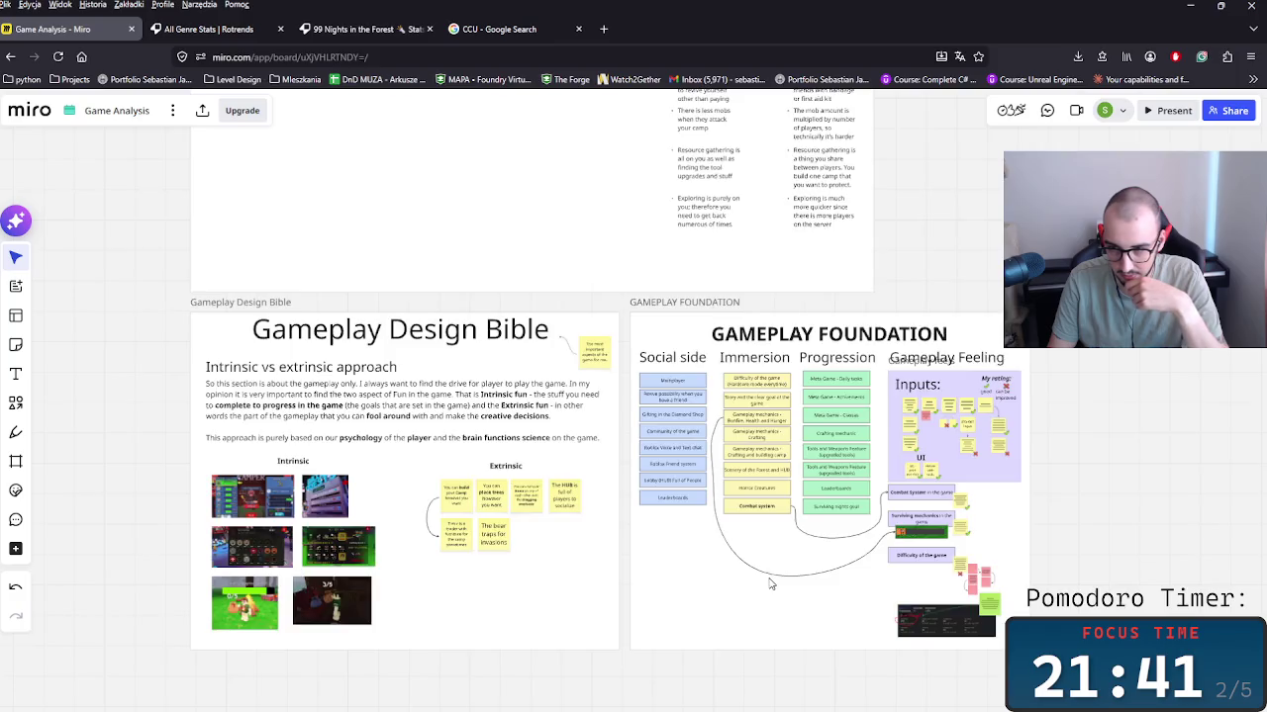
{"action": "scroll", "coordinate": [770, 584], "scroll_direction": "up", "scroll_amount": 3}
{"action": "mouse_move", "coordinate": [876, 529]}
{"action": "left_mouse_down"}
{"action": "mouse_move", "coordinate": [534, 445]}
{"action": "mouse_move", "coordinate": [522, 575]}
{"action": "left_mouse_up"}
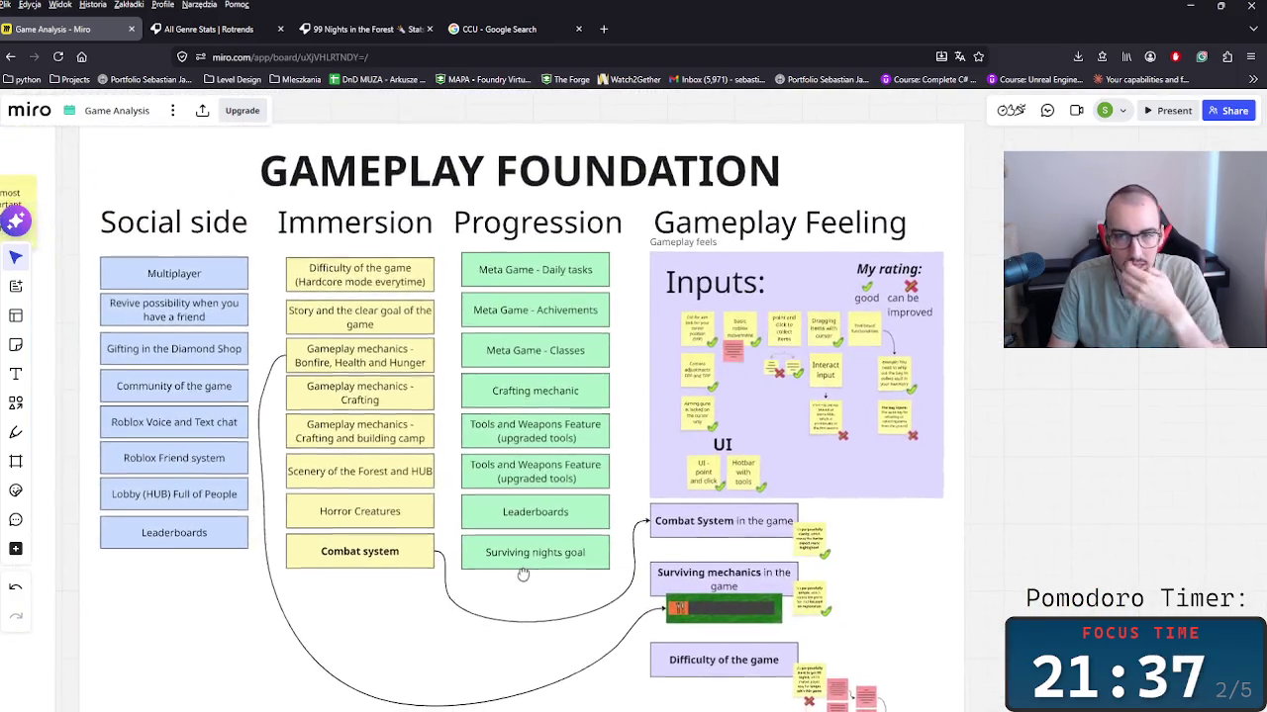
{"action": "mouse_move", "coordinate": [522, 575]}
{"action": "left_mouse_down"}
{"action": "mouse_move", "coordinate": [613, 529]}
{"action": "mouse_move", "coordinate": [656, 541]}
{"action": "mouse_move", "coordinate": [580, 466]}
{"action": "mouse_move", "coordinate": [678, 532]}
{"action": "mouse_move", "coordinate": [1147, 561]}
{"action": "left_mouse_up"}
{"action": "left_click_drag", "start_coordinate": [684, 386], "coordinate": [209, 425]}
{"action": "scroll", "coordinate": [675, 552], "scroll_direction": "down", "scroll_amount": 2}
{"action": "scroll", "coordinate": [676, 551], "scroll_direction": "right", "scroll_amount": 3}
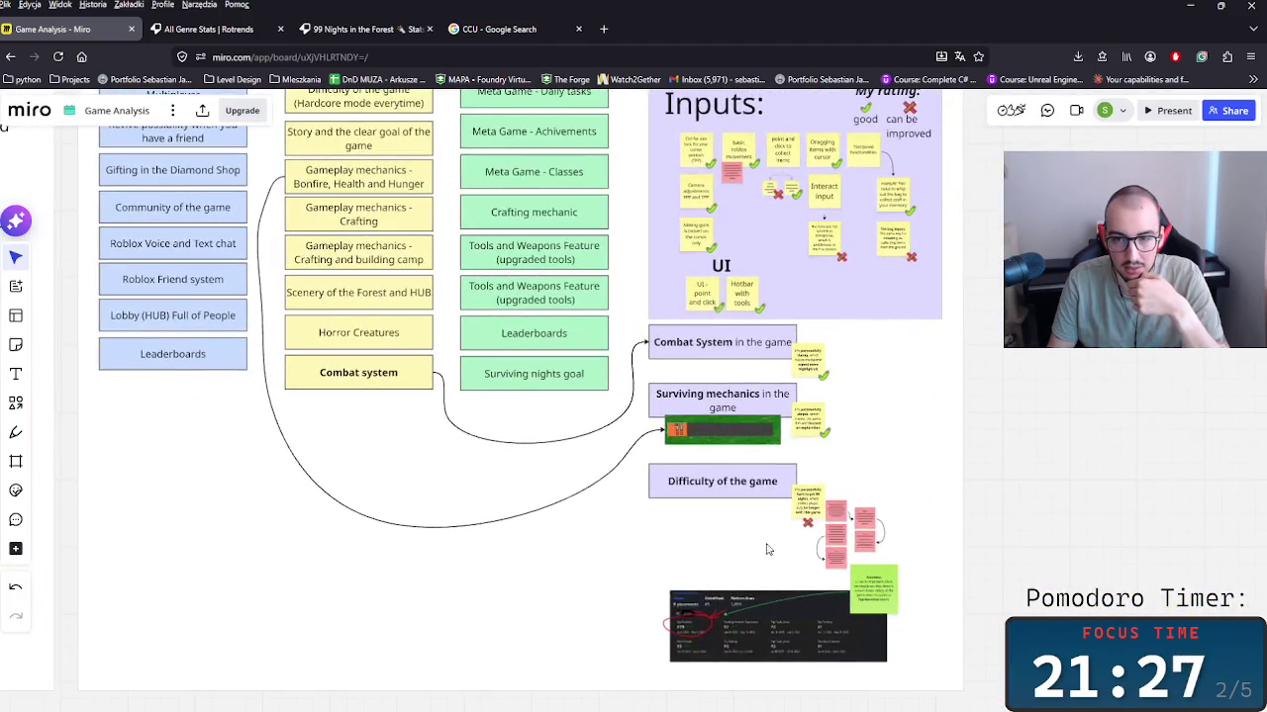
{"action": "scroll", "coordinate": [673, 545], "scroll_direction": "up", "scroll_amount": 2}
{"action": "scroll", "coordinate": [663, 545], "scroll_direction": "down", "scroll_amount": 3}
{"action": "scroll", "coordinate": [663, 545], "scroll_direction": "down", "scroll_amount": 2}
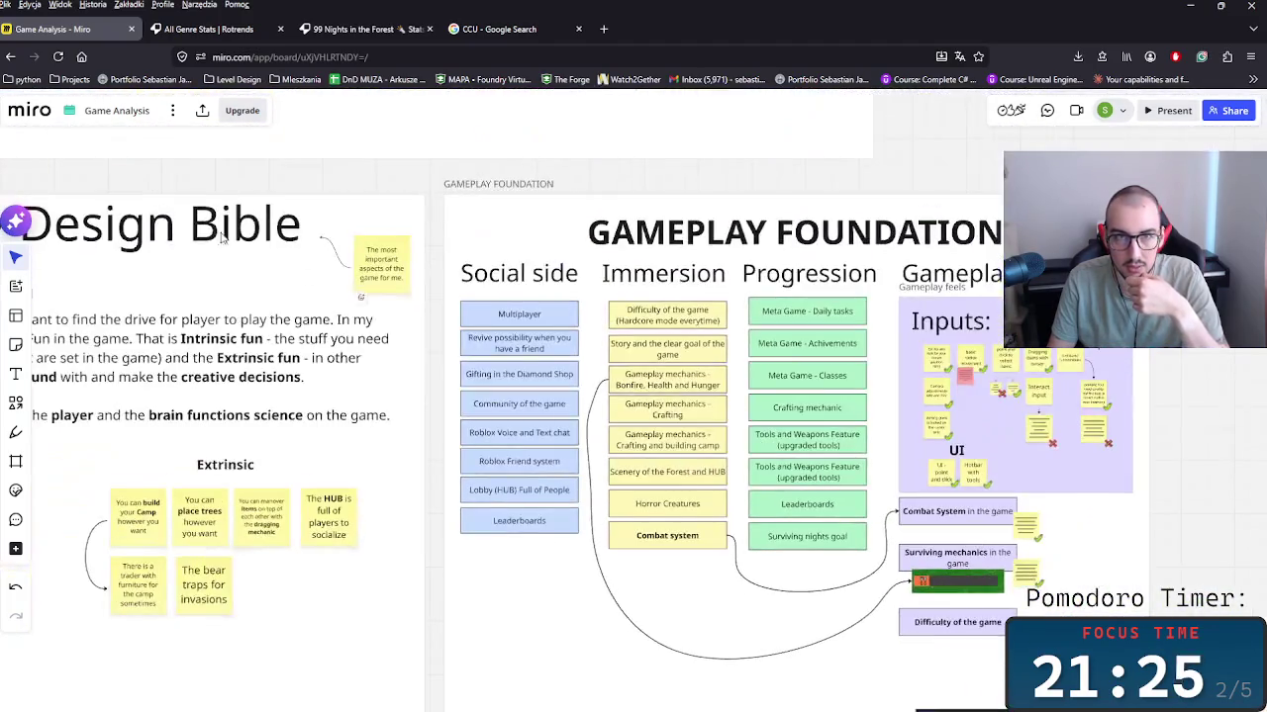
{"action": "left_click", "coordinate": [362, 27]}
{"action": "key", "text": "ctrl+shift+Tab"}
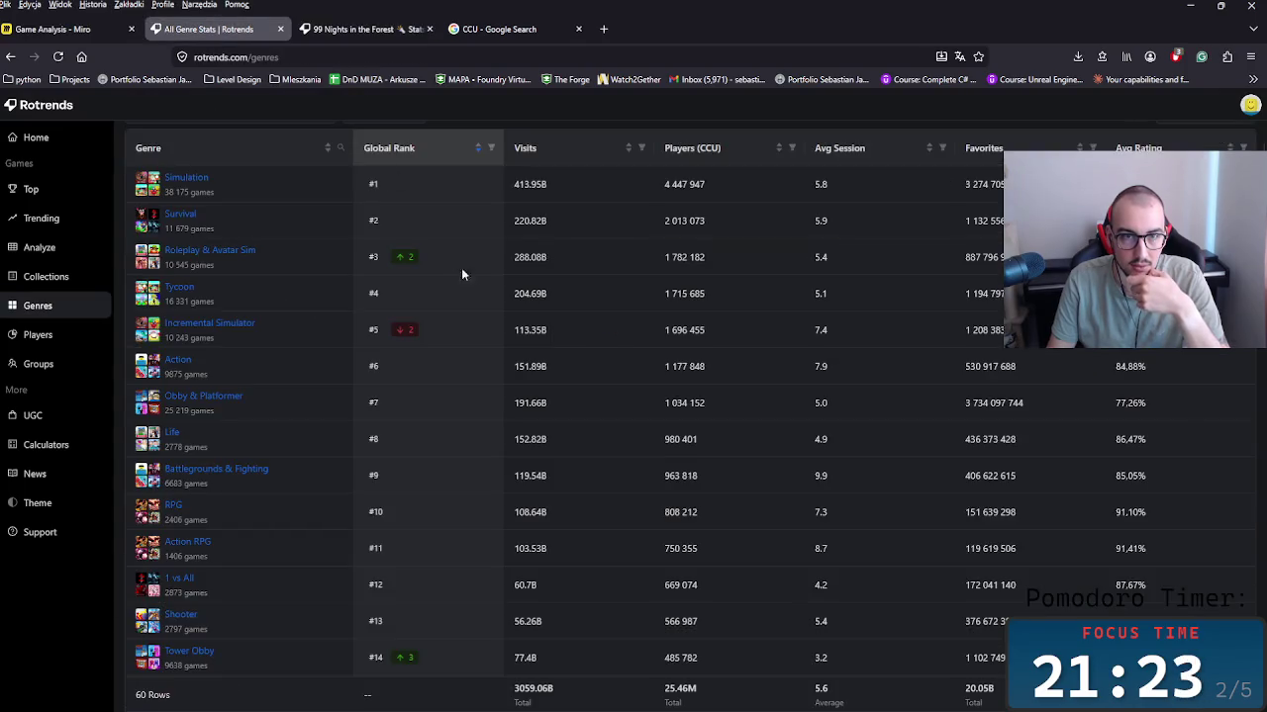
Step: Open the Survival genre's Rotrends page, scroll to its Top Games, then go back to the Game Analysis board
{"action": "scroll", "coordinate": [371, 403], "scroll_direction": "up", "scroll_amount": 1}
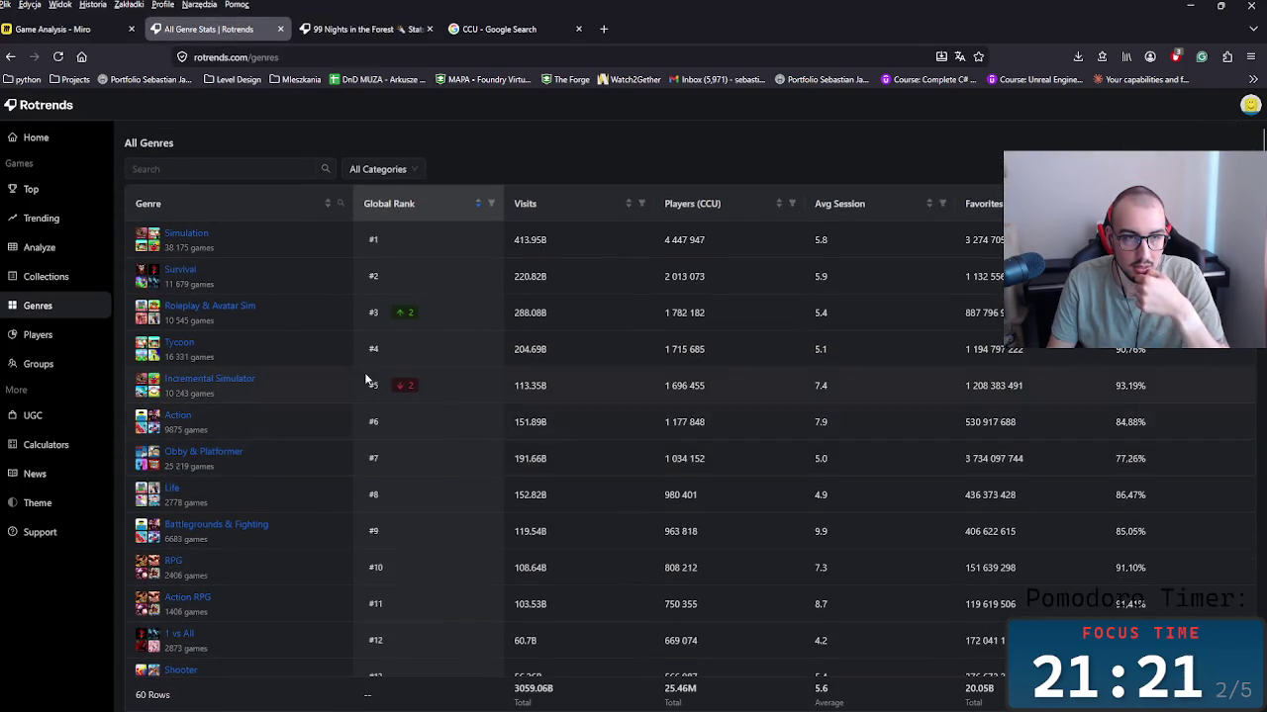
{"action": "left_click", "coordinate": [193, 276]}
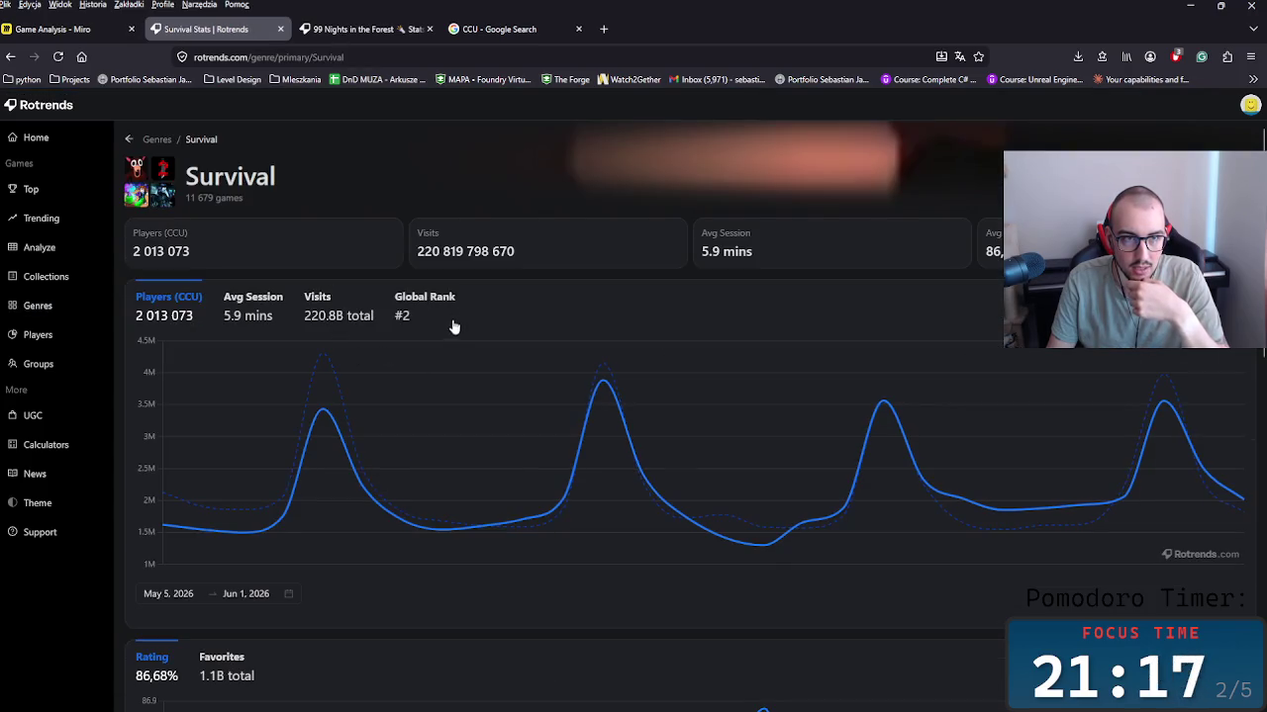
{"action": "scroll", "coordinate": [453, 327], "scroll_direction": "down", "scroll_amount": 5}
{"action": "scroll", "coordinate": [453, 329], "scroll_direction": "down", "scroll_amount": 1}
{"action": "scroll", "coordinate": [396, 366], "scroll_direction": "down", "scroll_amount": 1}
{"action": "scroll", "coordinate": [319, 401], "scroll_direction": "down", "scroll_amount": 1}
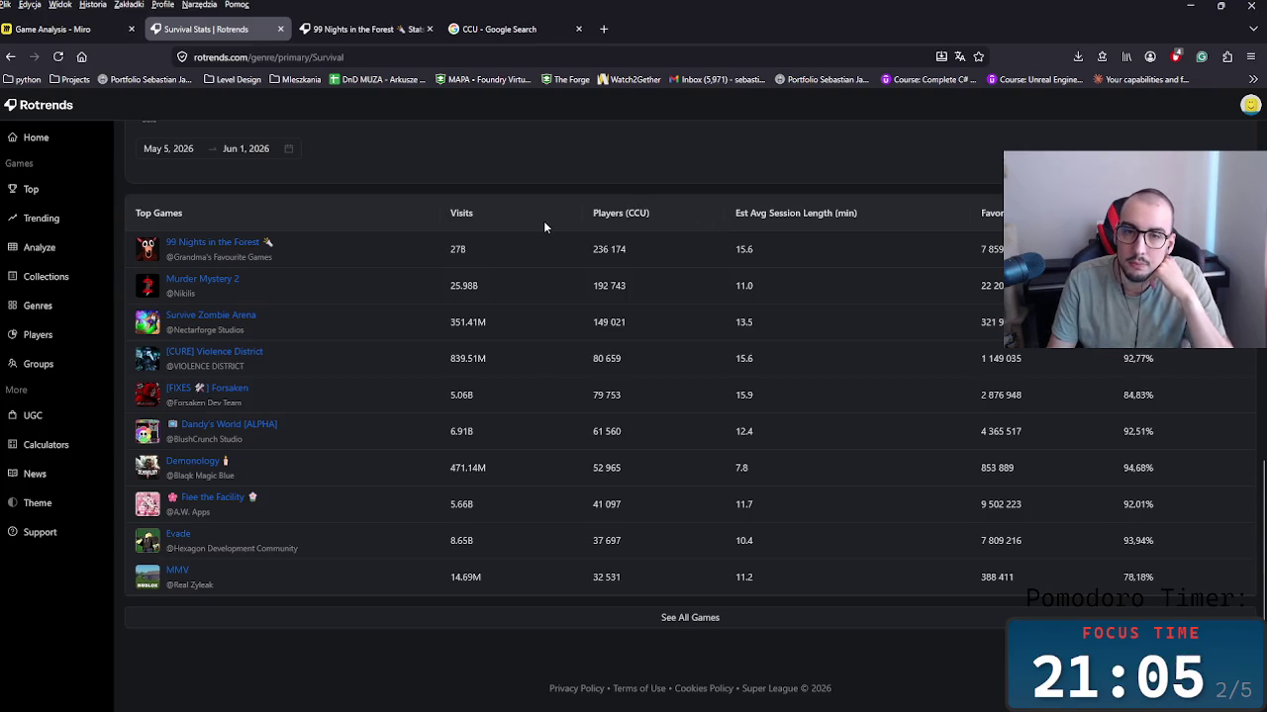
{"action": "left_click", "coordinate": [59, 29]}
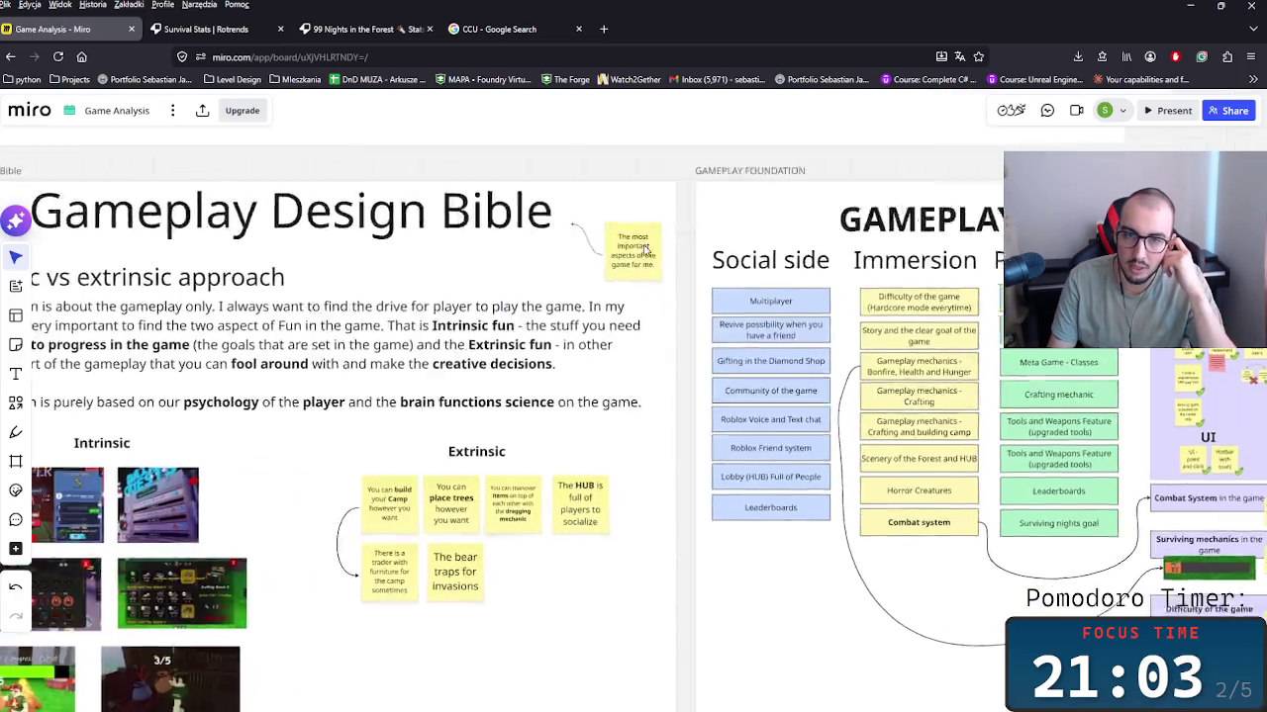
Step: Navigate to the Statistics section and select the right-hand pink boosts-offers note
{"action": "scroll", "coordinate": [592, 359], "scroll_direction": "down", "scroll_amount": 3}
{"action": "scroll", "coordinate": [592, 359], "scroll_direction": "right", "scroll_amount": 3}
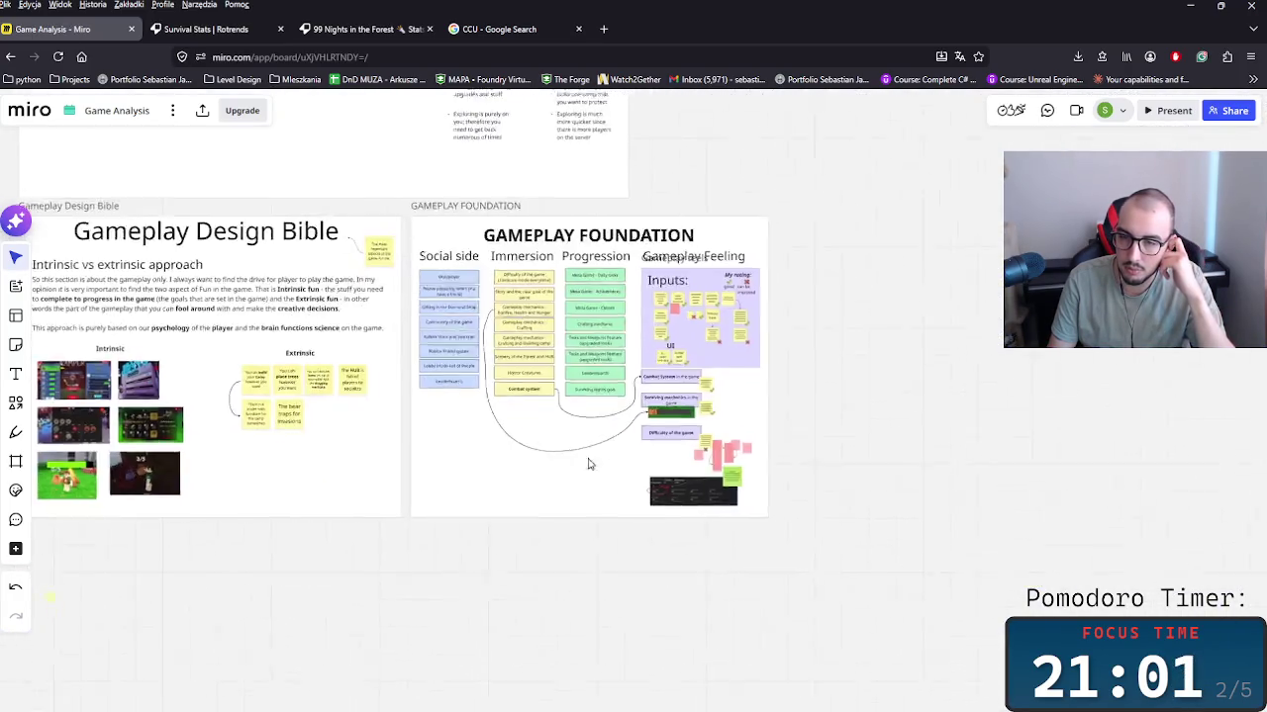
{"action": "scroll", "coordinate": [656, 453], "scroll_direction": "up", "scroll_amount": 5}
{"action": "scroll", "coordinate": [656, 453], "scroll_direction": "up", "scroll_amount": 5}
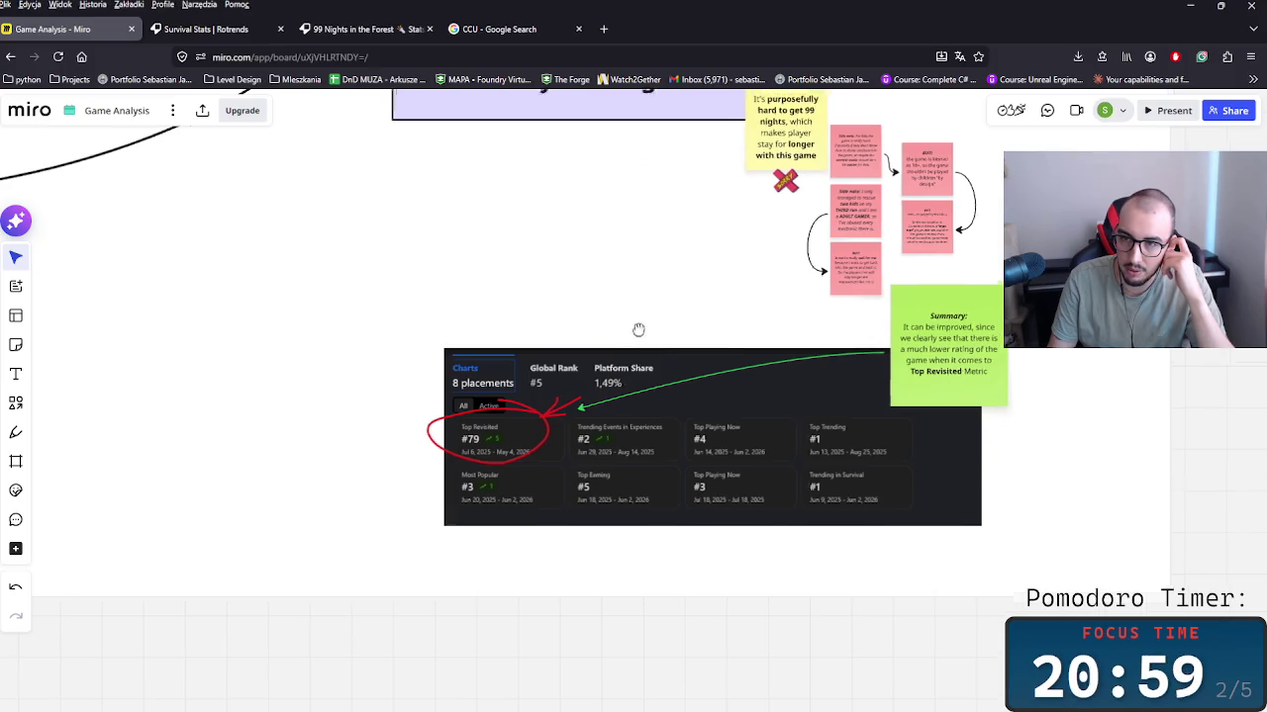
{"action": "scroll", "coordinate": [672, 415], "scroll_direction": "up", "scroll_amount": 3}
{"action": "scroll", "coordinate": [698, 455], "scroll_direction": "down", "scroll_amount": 3}
{"action": "scroll", "coordinate": [693, 455], "scroll_direction": "up", "scroll_amount": 2}
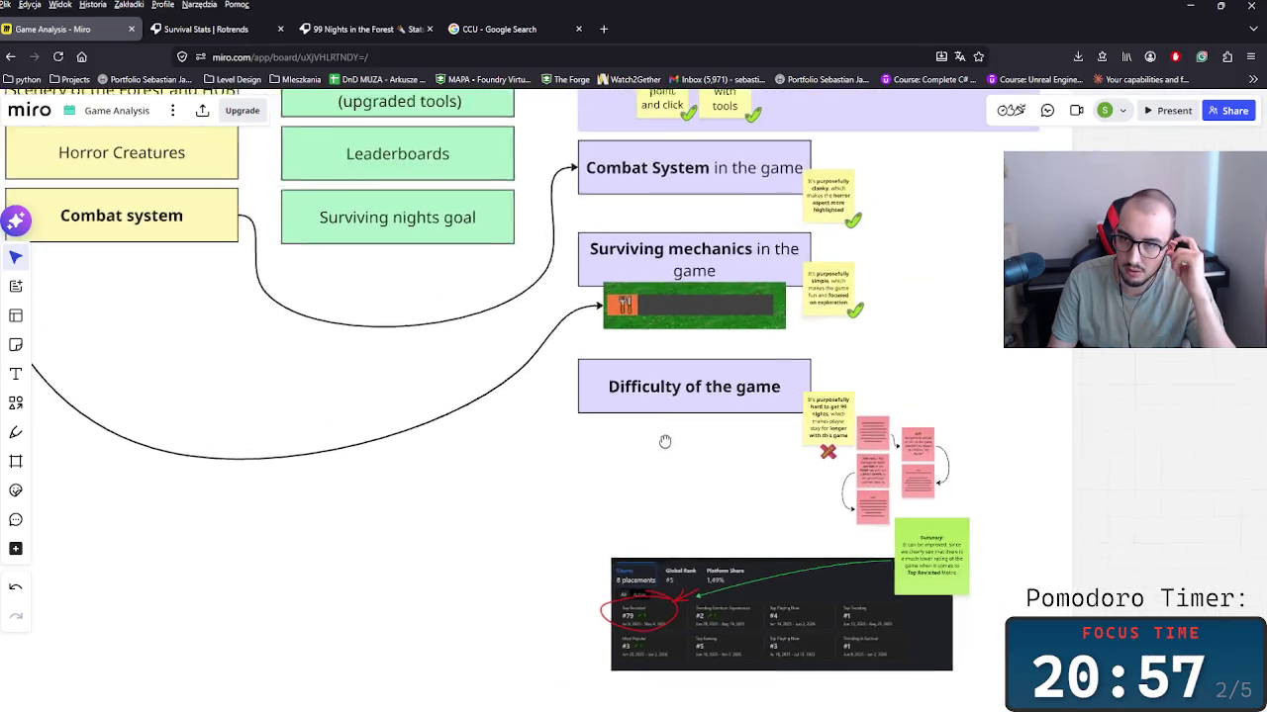
{"action": "scroll", "coordinate": [922, 413], "scroll_direction": "up", "scroll_amount": 2}
{"action": "scroll", "coordinate": [913, 457], "scroll_direction": "up", "scroll_amount": 1}
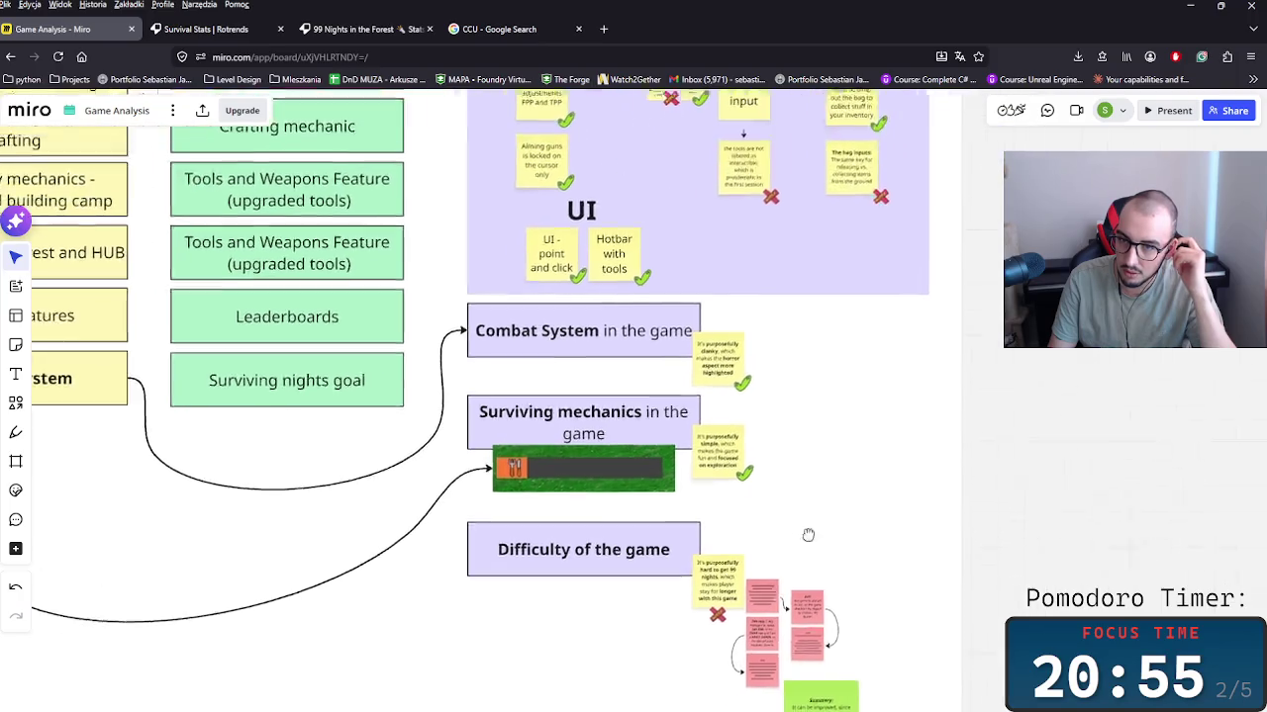
{"action": "scroll", "coordinate": [805, 531], "scroll_direction": "down", "scroll_amount": 3}
{"action": "scroll", "coordinate": [704, 448], "scroll_direction": "up", "scroll_amount": 5}
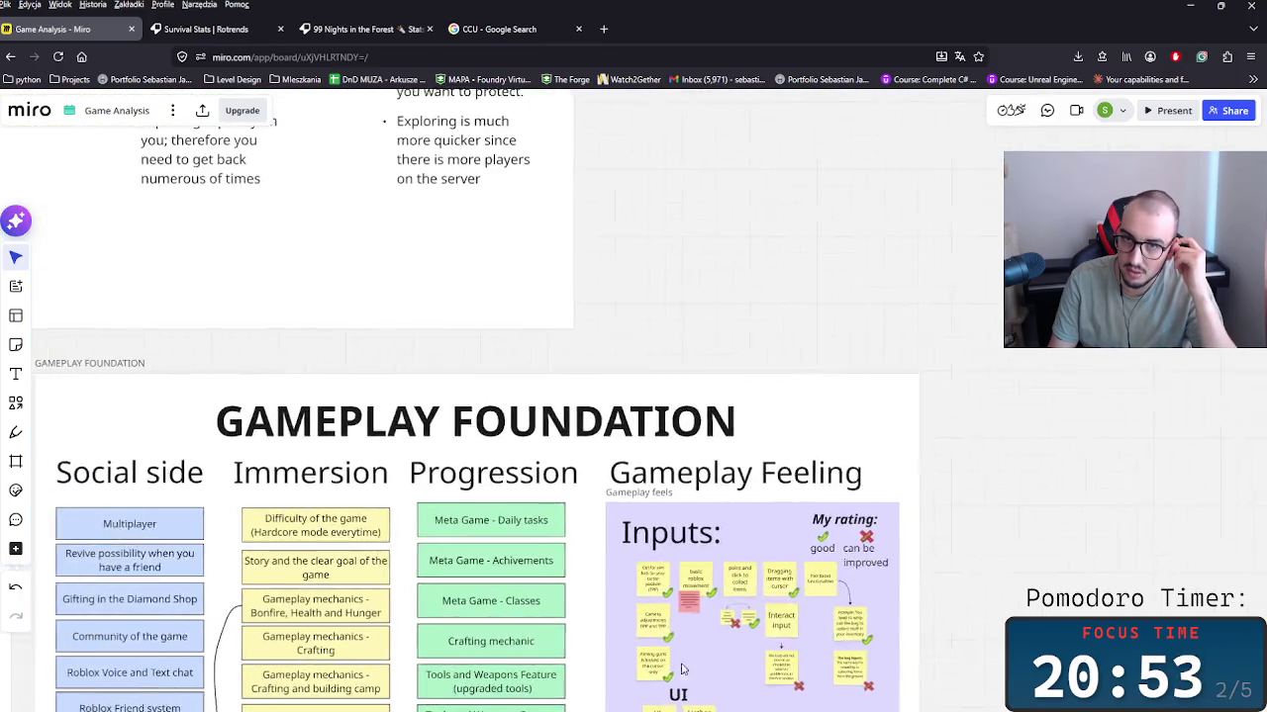
{"action": "scroll", "coordinate": [752, 603], "scroll_direction": "up", "scroll_amount": 5}
{"action": "scroll", "coordinate": [849, 599], "scroll_direction": "up", "scroll_amount": 5}
{"action": "scroll", "coordinate": [782, 494], "scroll_direction": "up", "scroll_amount": 5}
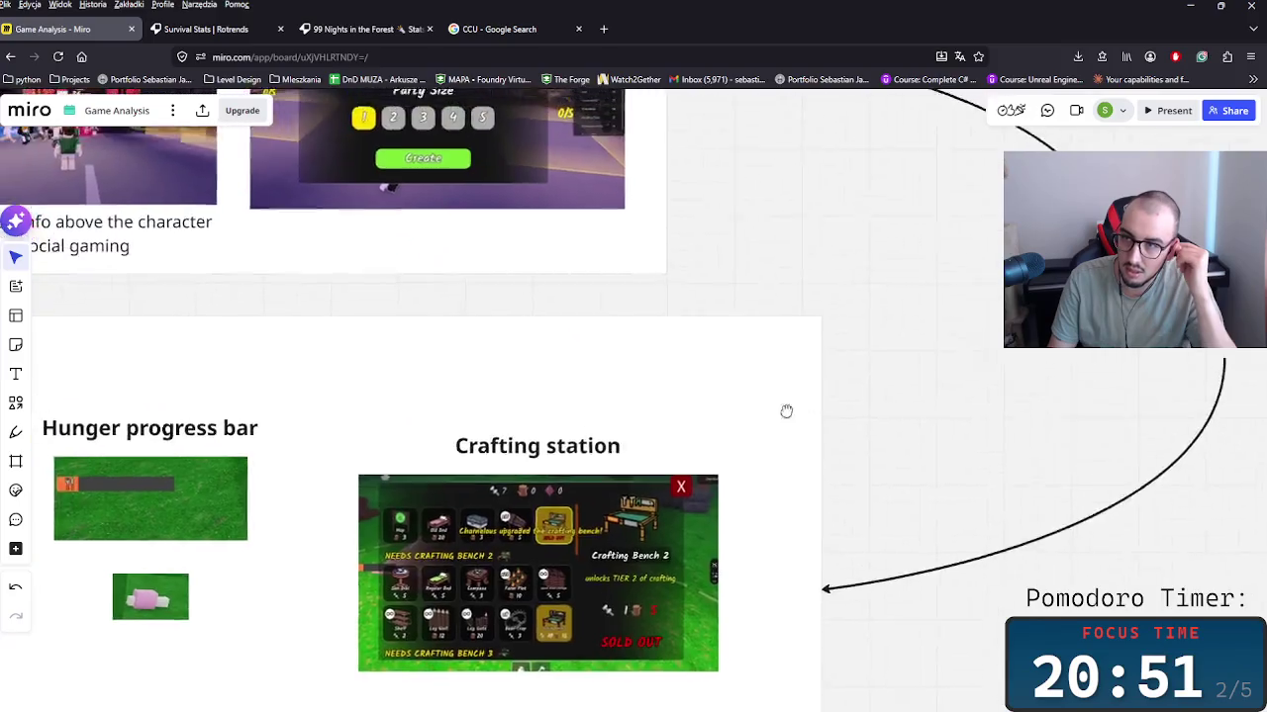
{"action": "scroll", "coordinate": [791, 514], "scroll_direction": "up", "scroll_amount": 5}
{"action": "scroll", "coordinate": [777, 517], "scroll_direction": "up", "scroll_amount": 5}
{"action": "scroll", "coordinate": [775, 496], "scroll_direction": "up", "scroll_amount": 1}
{"action": "scroll", "coordinate": [792, 515], "scroll_direction": "up", "scroll_amount": 5}
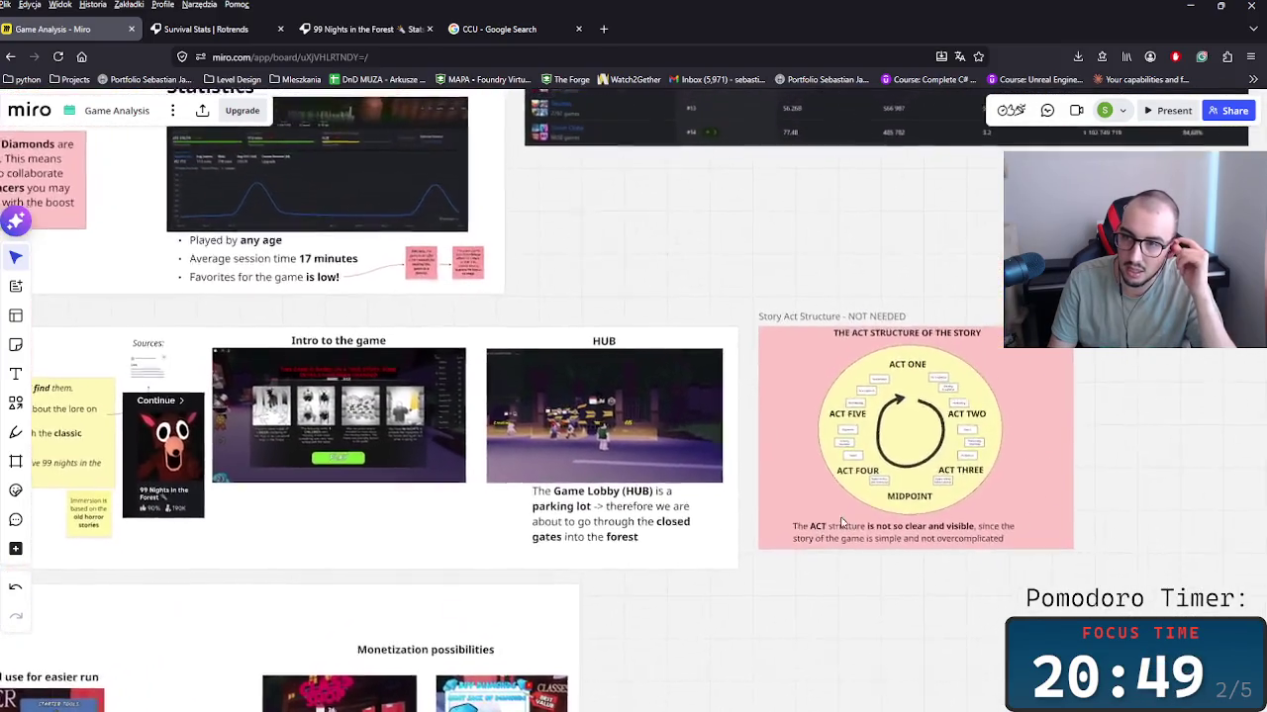
{"action": "scroll", "coordinate": [841, 555], "scroll_direction": "up", "scroll_amount": 4}
{"action": "scroll", "coordinate": [891, 593], "scroll_direction": "up", "scroll_amount": 4}
{"action": "scroll", "coordinate": [940, 633], "scroll_direction": "up", "scroll_amount": 4}
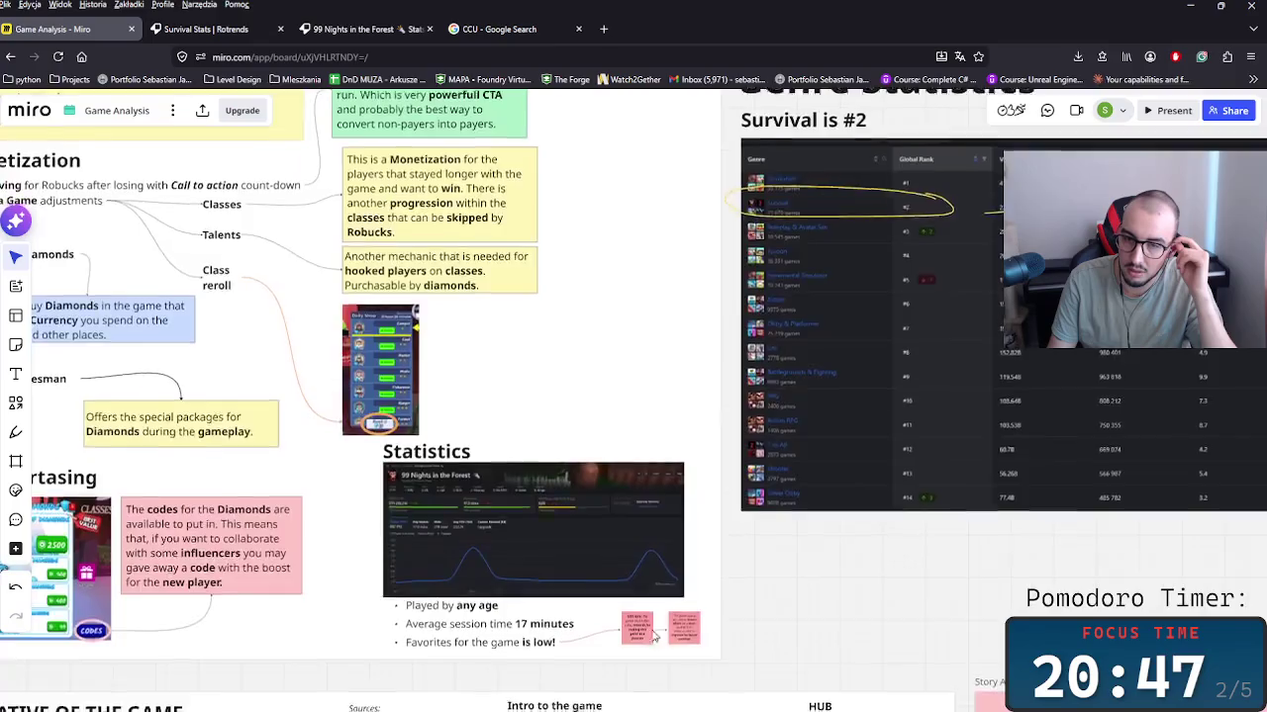
{"action": "scroll", "coordinate": [792, 624], "scroll_direction": "up", "scroll_amount": 5}
{"action": "scroll", "coordinate": [817, 601], "scroll_direction": "up", "scroll_amount": 3}
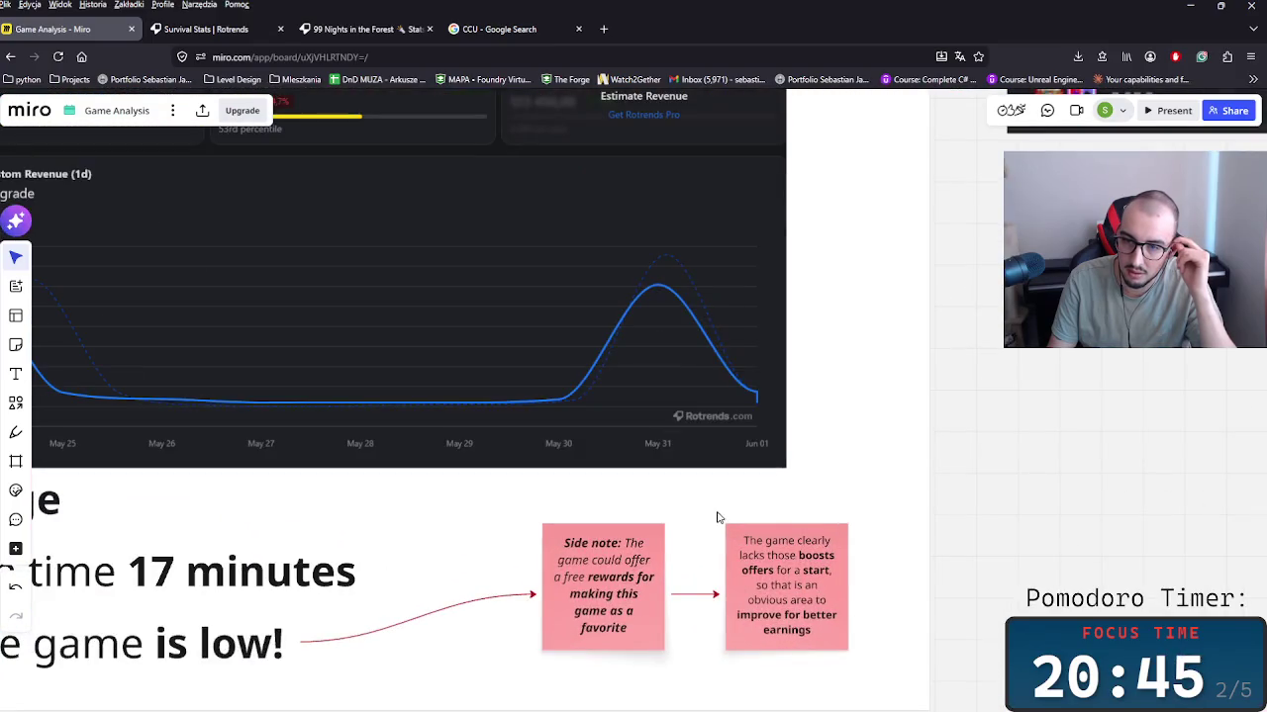
{"action": "scroll", "coordinate": [719, 517], "scroll_direction": "down", "scroll_amount": 3}
{"action": "scroll", "coordinate": [753, 534], "scroll_direction": "down", "scroll_amount": 3}
{"action": "scroll", "coordinate": [801, 594], "scroll_direction": "up", "scroll_amount": 3}
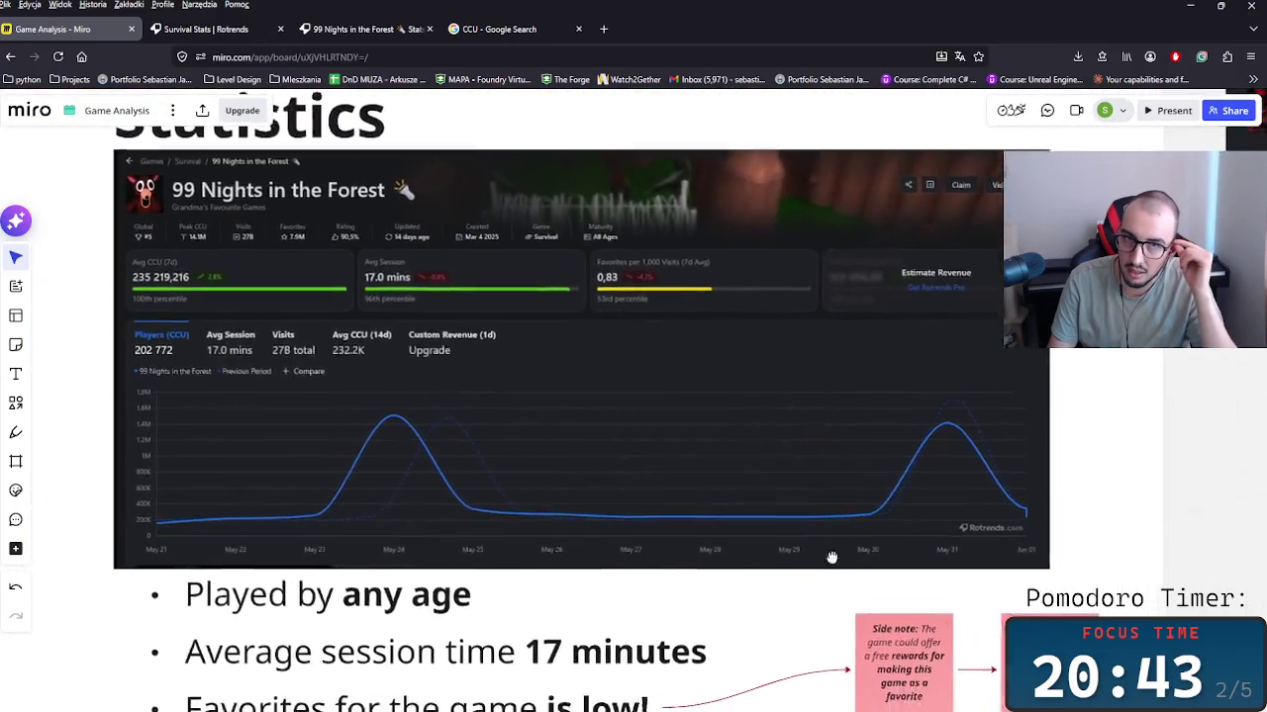
{"action": "scroll", "coordinate": [832, 558], "scroll_direction": "down", "scroll_amount": 2}
{"action": "scroll", "coordinate": [693, 510], "scroll_direction": "down", "scroll_amount": 2}
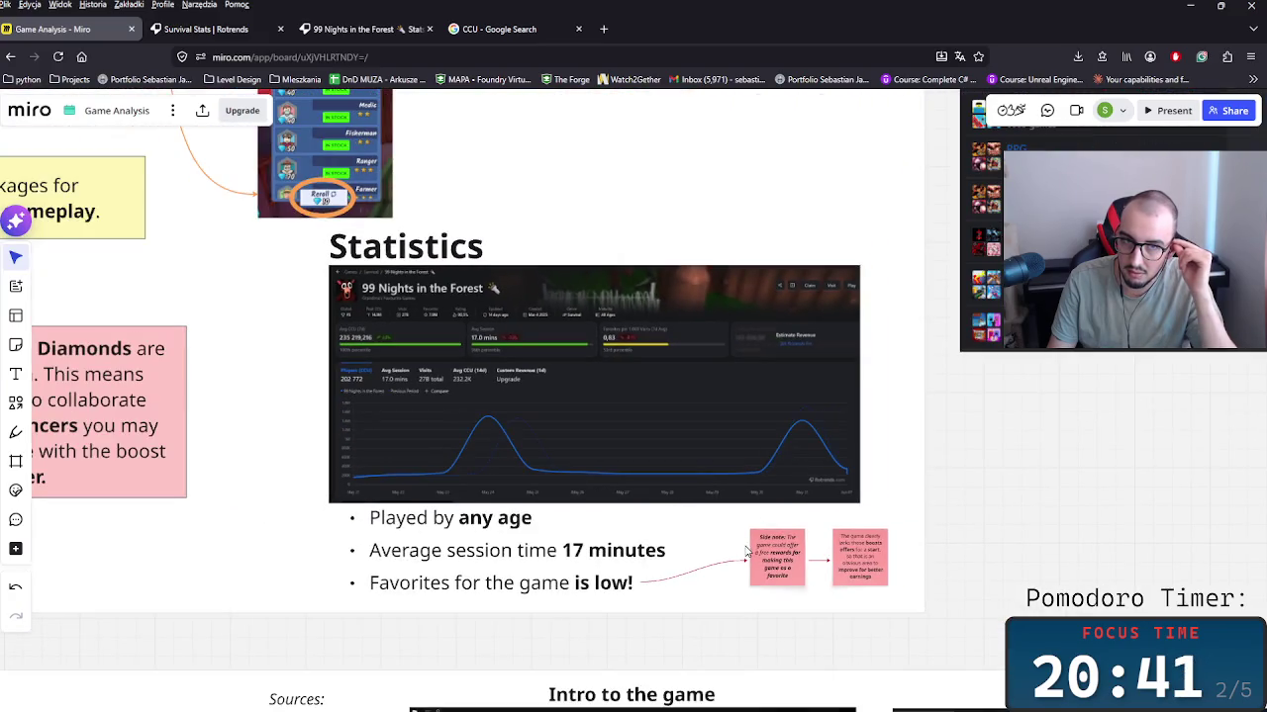
{"action": "scroll", "coordinate": [625, 409], "scroll_direction": "up", "scroll_amount": 5}
{"action": "scroll", "coordinate": [608, 326], "scroll_direction": "up", "scroll_amount": 5}
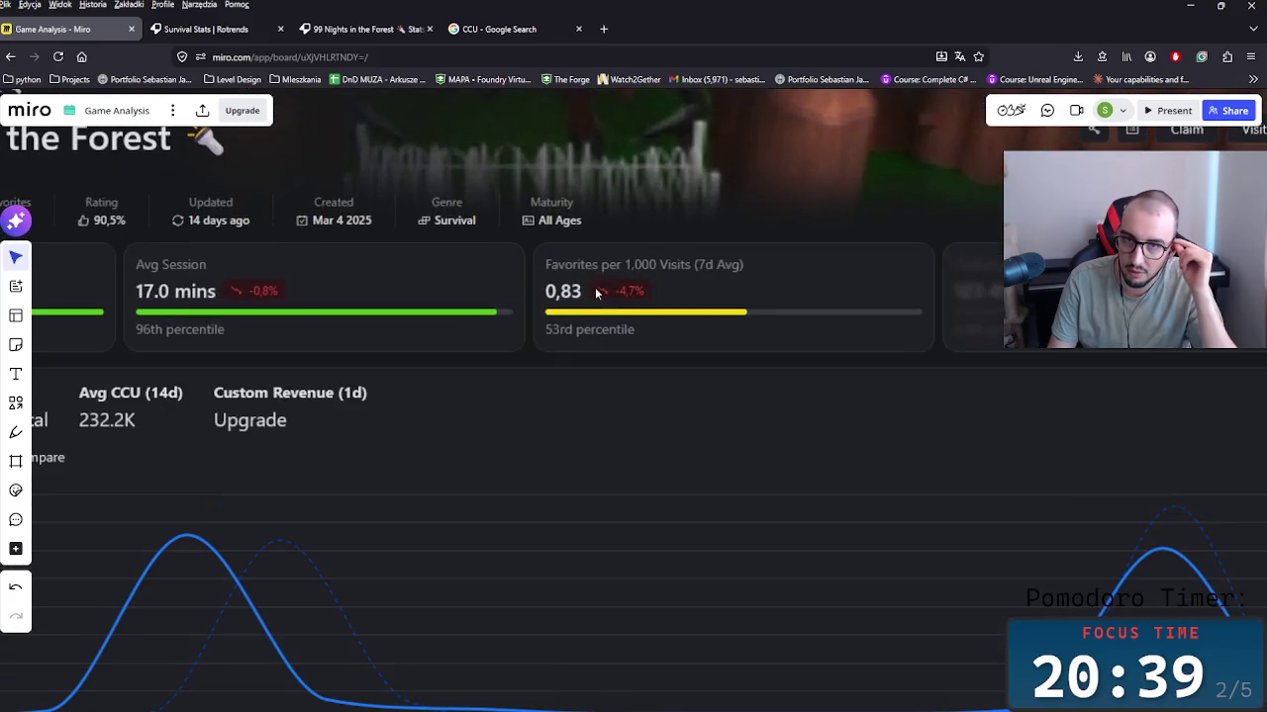
{"action": "scroll", "coordinate": [812, 346], "scroll_direction": "down", "scroll_amount": 3}
{"action": "scroll", "coordinate": [780, 433], "scroll_direction": "down", "scroll_amount": 2}
{"action": "scroll", "coordinate": [792, 445], "scroll_direction": "up", "scroll_amount": 1}
{"action": "scroll", "coordinate": [790, 453], "scroll_direction": "right", "scroll_amount": 3}
{"action": "scroll", "coordinate": [692, 445], "scroll_direction": "down", "scroll_amount": 1}
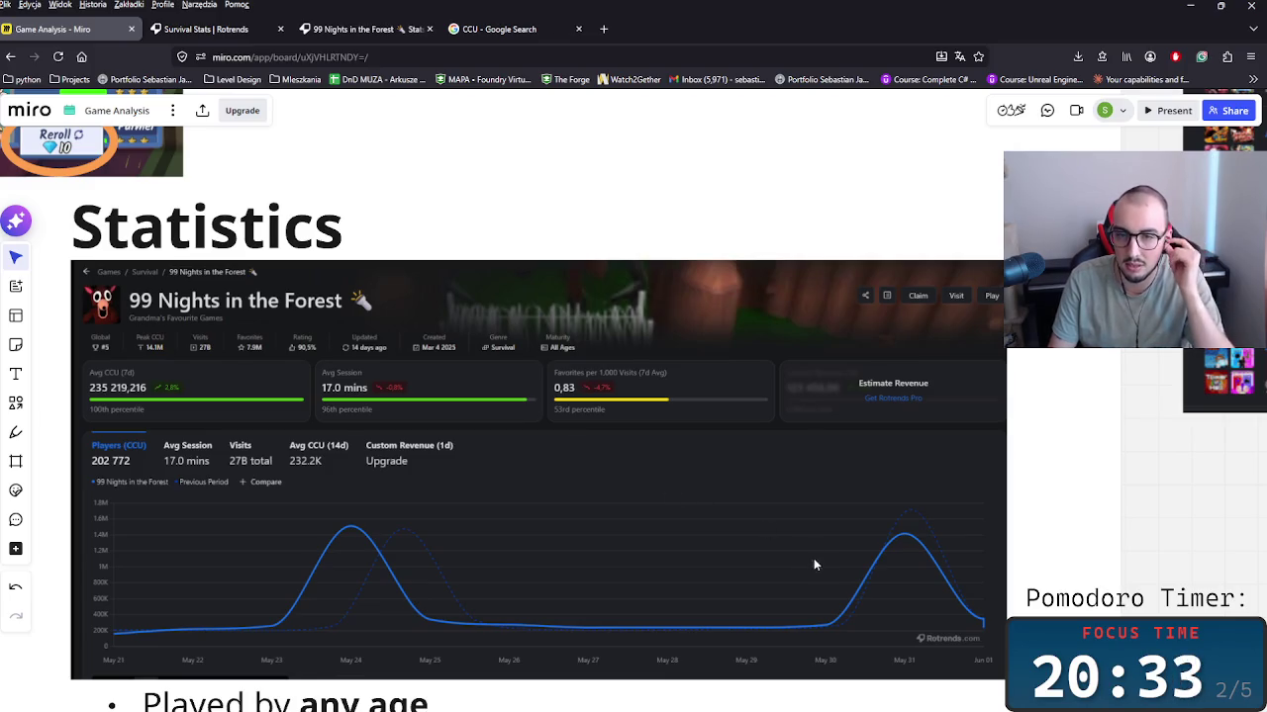
{"action": "scroll", "coordinate": [813, 558], "scroll_direction": "down", "scroll_amount": 5}
{"action": "scroll", "coordinate": [822, 444], "scroll_direction": "down", "scroll_amount": 1}
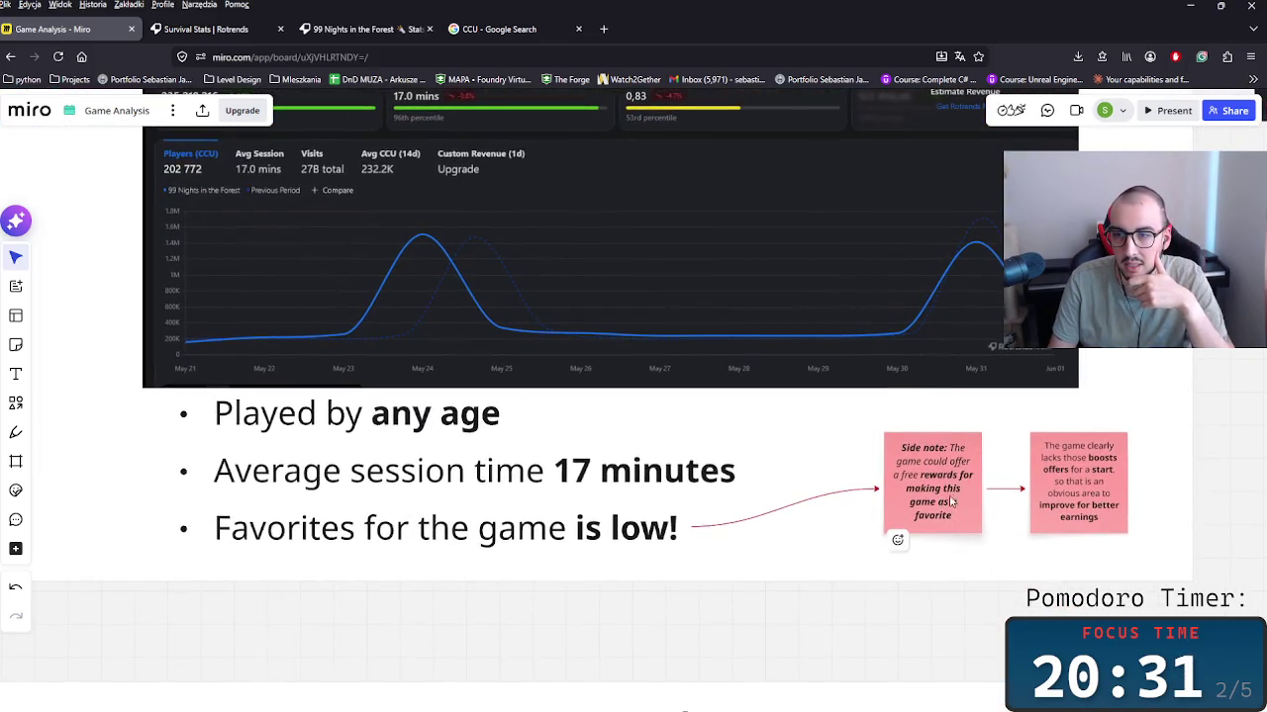
{"action": "scroll", "coordinate": [1015, 544], "scroll_direction": "right", "scroll_amount": 1}
{"action": "left_click", "coordinate": [979, 525]}
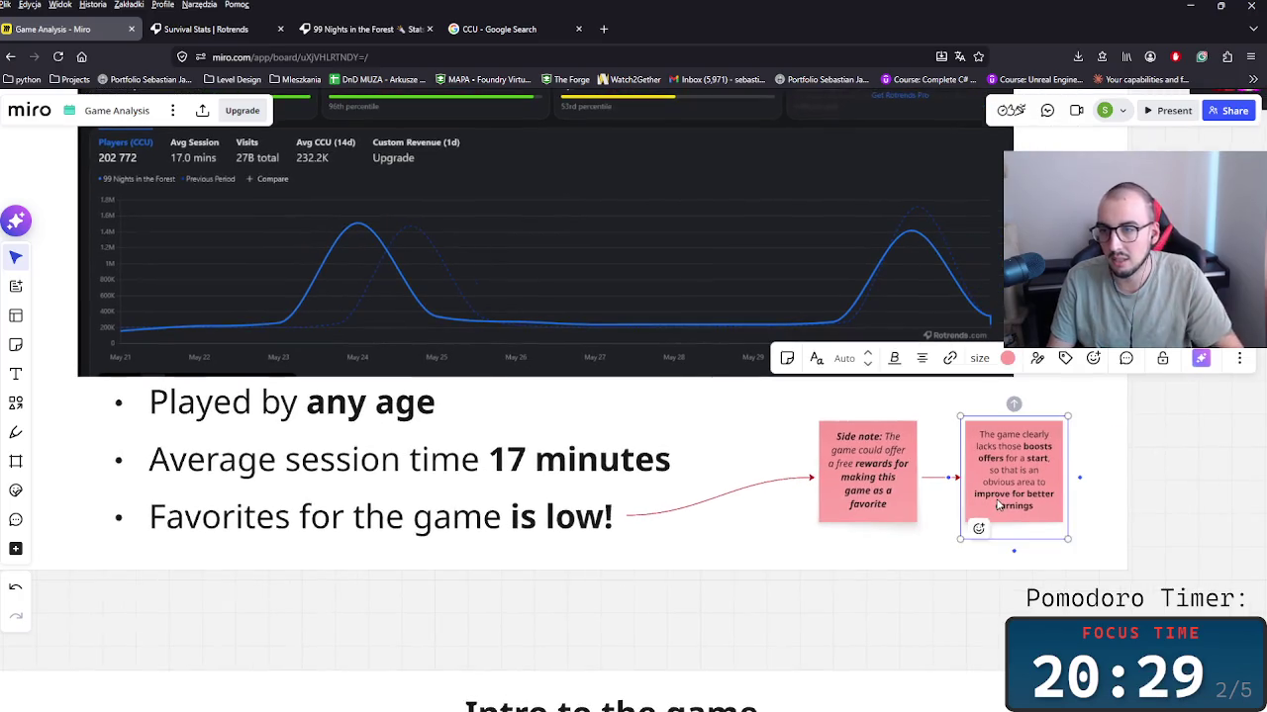
Step: Cut the boosts-offers note with its arrow and paste it near the Shady Salesman packages note
{"action": "left_click_drag", "start_coordinate": [864, 486], "coordinate": [861, 495]}
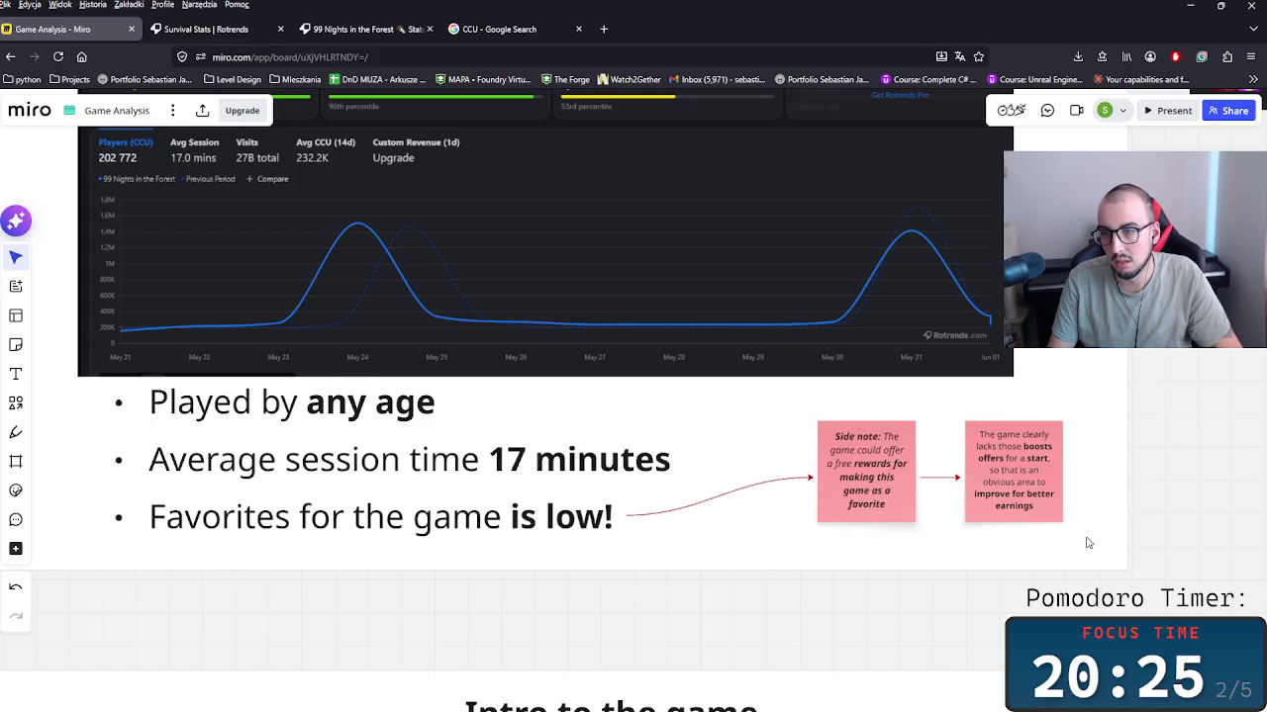
{"action": "left_click_drag", "start_coordinate": [1091, 540], "coordinate": [952, 419]}
{"action": "key", "text": "Escape"}
{"action": "scroll", "coordinate": [812, 468], "scroll_direction": "down", "scroll_amount": 10}
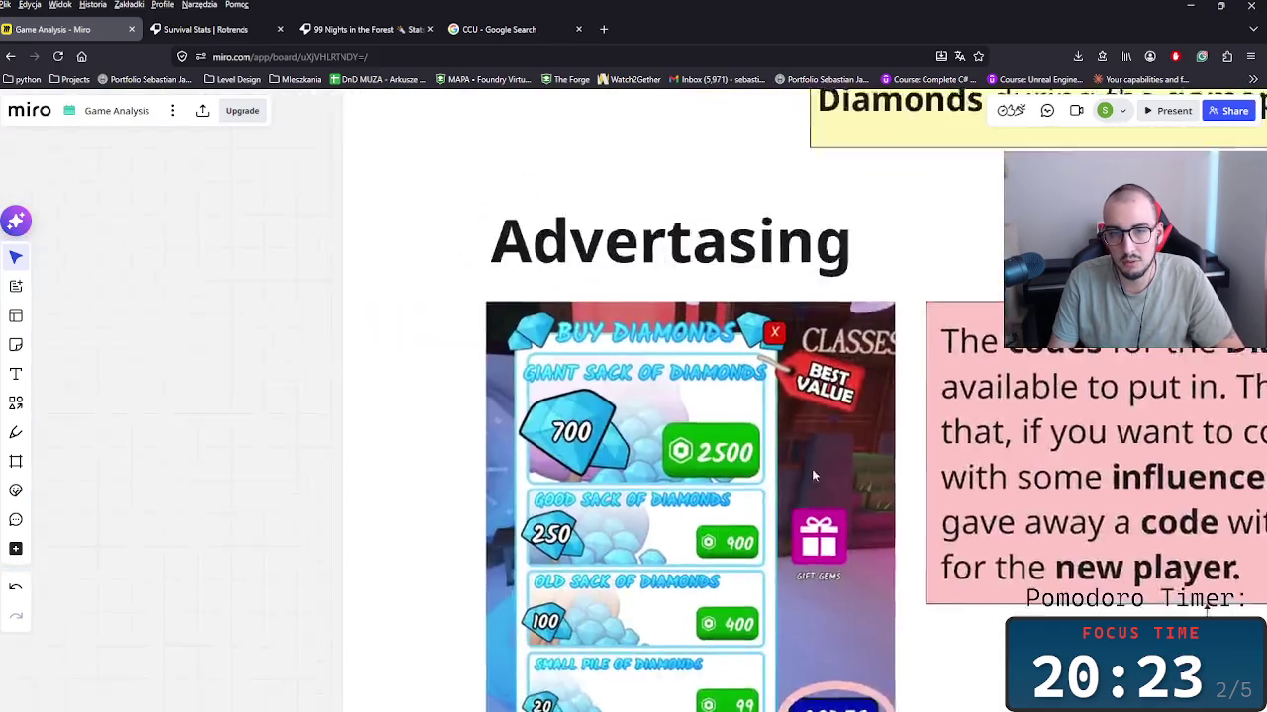
{"action": "scroll", "coordinate": [928, 469], "scroll_direction": "down", "scroll_amount": 5}
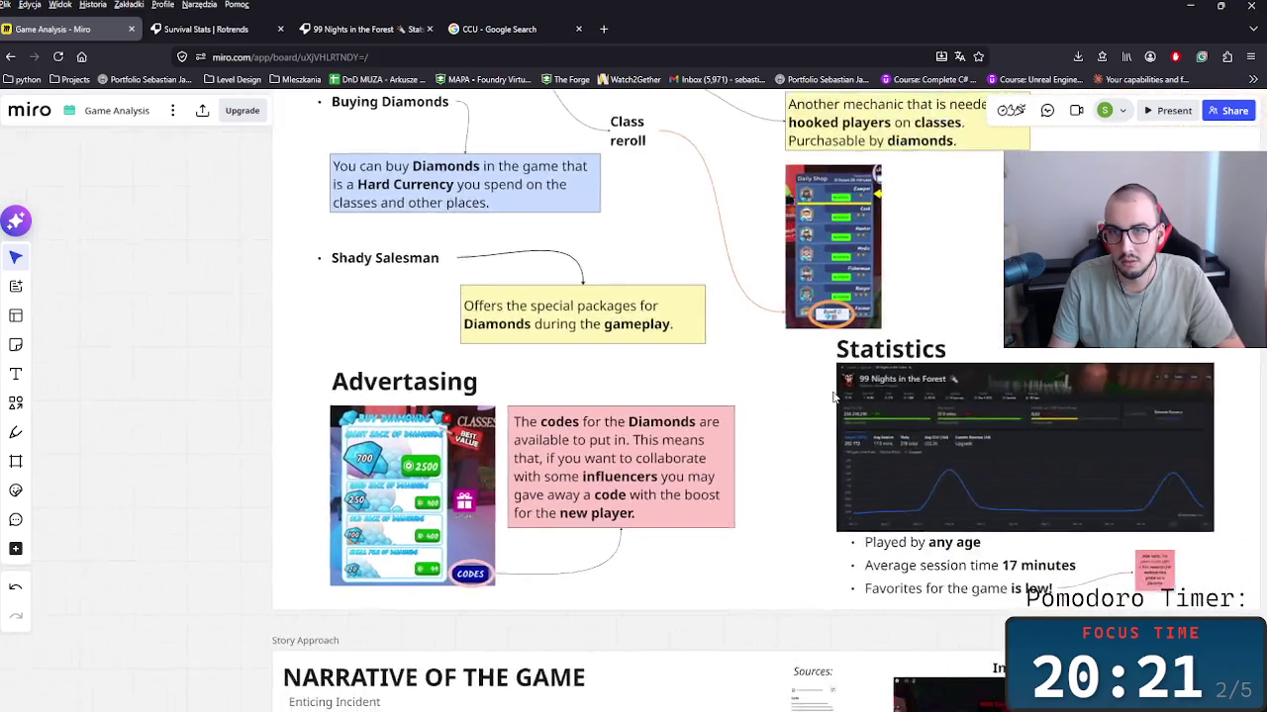
{"action": "key", "text": "ctrl+v"}
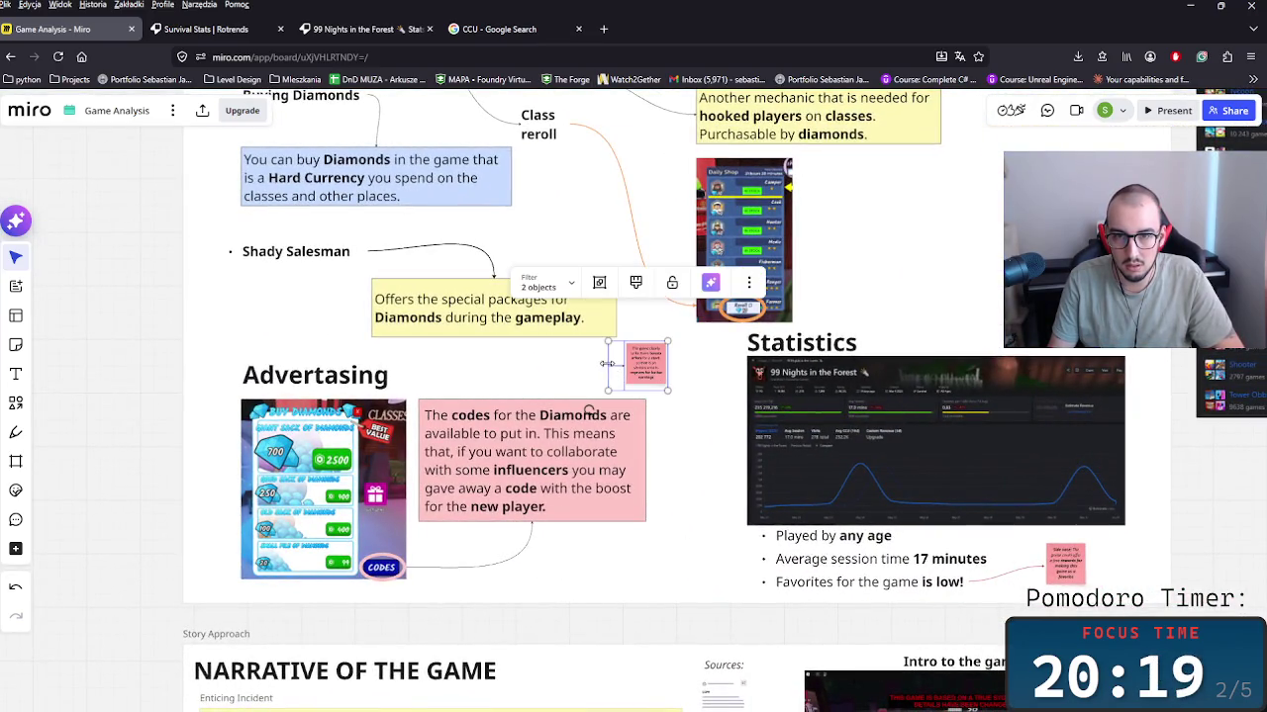
Step: Attach the red connector to the yellow packages note and make it a curved line
{"action": "scroll", "coordinate": [610, 383], "scroll_direction": "up", "scroll_amount": 5}
{"action": "left_click", "coordinate": [535, 365]}
{"action": "left_click", "coordinate": [606, 356]}
{"action": "mouse_move", "coordinate": [604, 353]}
{"action": "left_mouse_down"}
{"action": "mouse_move", "coordinate": [256, 274]}
{"action": "mouse_move", "coordinate": [285, 282]}
{"action": "left_mouse_up"}
{"action": "left_click", "coordinate": [401, 216]}
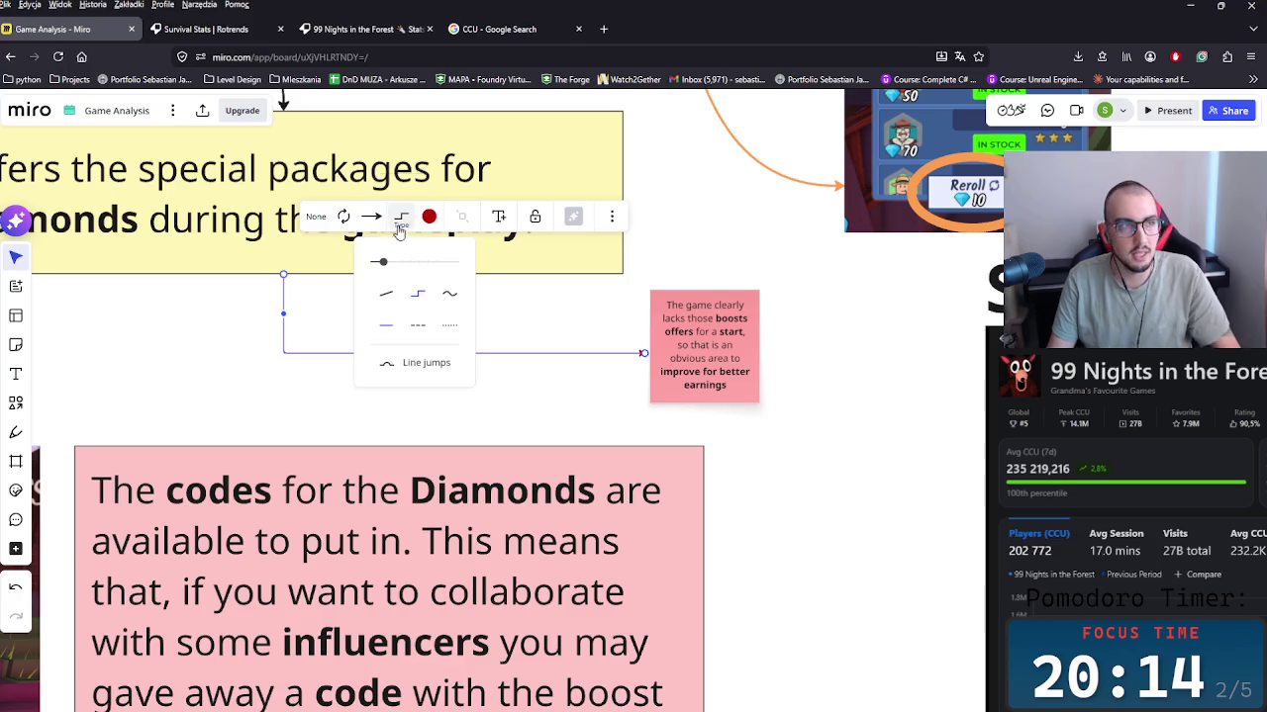
{"action": "left_click", "coordinate": [451, 293]}
Step: Check the moved boosts note's placement on the board, then deselect it
{"action": "left_click", "coordinate": [696, 379]}
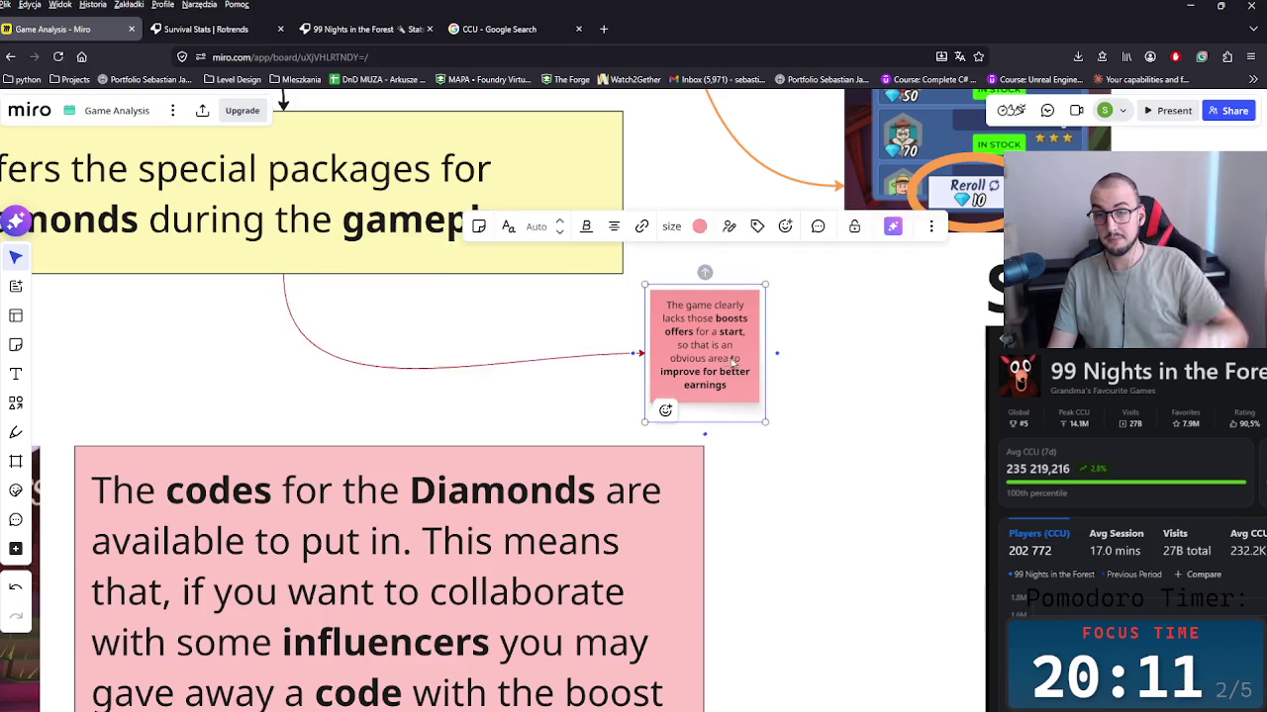
{"action": "scroll", "coordinate": [696, 379], "scroll_direction": "right", "scroll_amount": 5}
{"action": "scroll", "coordinate": [701, 444], "scroll_direction": "down", "scroll_amount": 3}
{"action": "scroll", "coordinate": [701, 444], "scroll_direction": "down", "scroll_amount": 1}
{"action": "scroll", "coordinate": [701, 444], "scroll_direction": "right", "scroll_amount": 1}
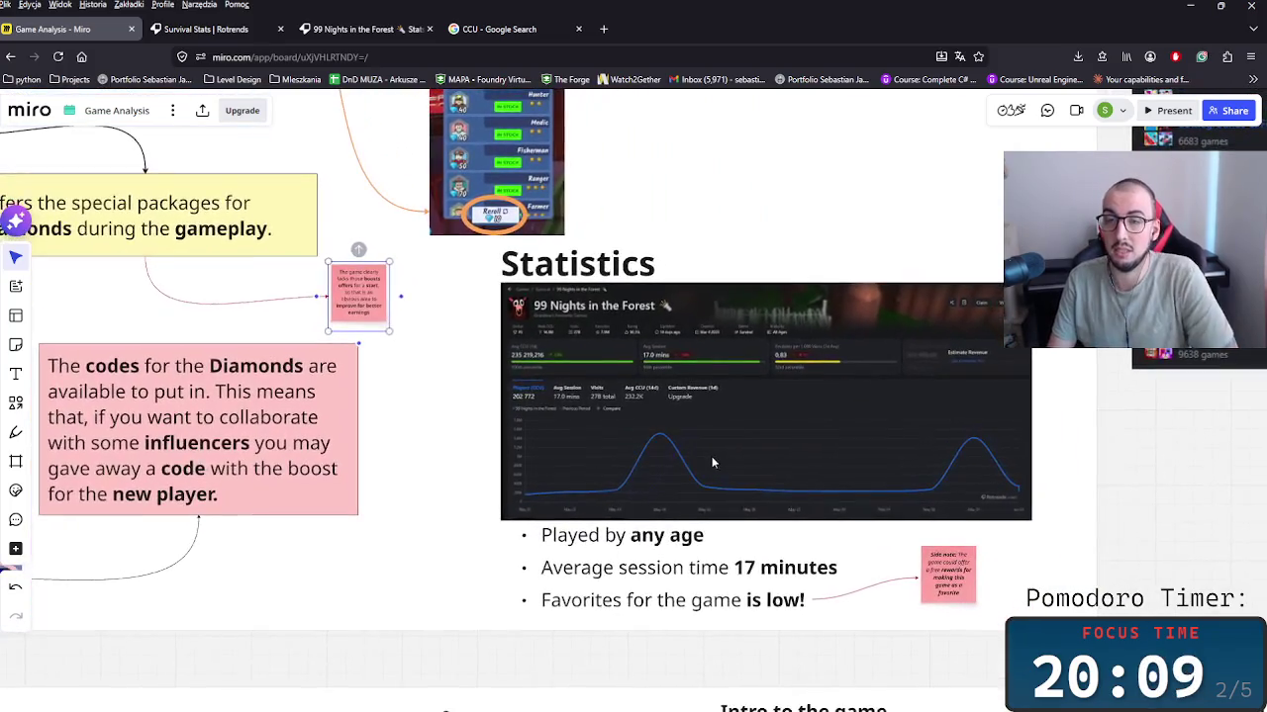
{"action": "scroll", "coordinate": [801, 526], "scroll_direction": "up", "scroll_amount": 3}
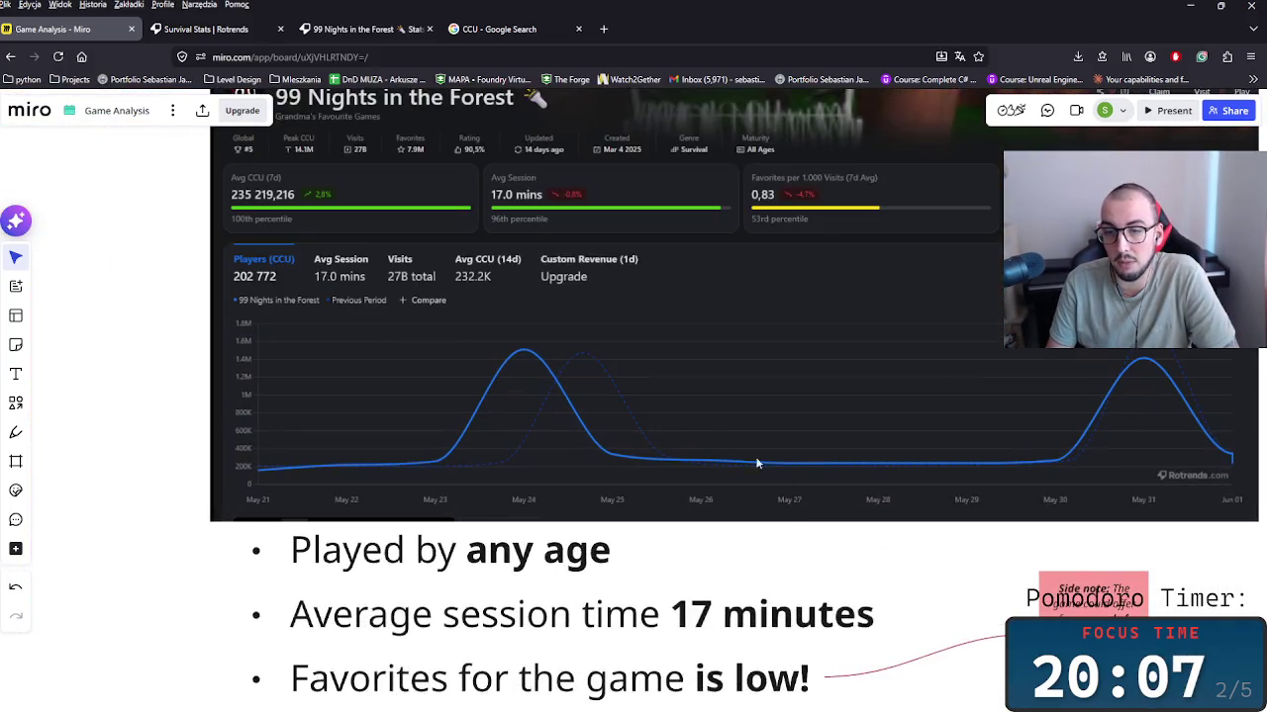
{"action": "scroll", "coordinate": [713, 445], "scroll_direction": "up", "scroll_amount": 2}
{"action": "scroll", "coordinate": [705, 446], "scroll_direction": "right", "scroll_amount": 2}
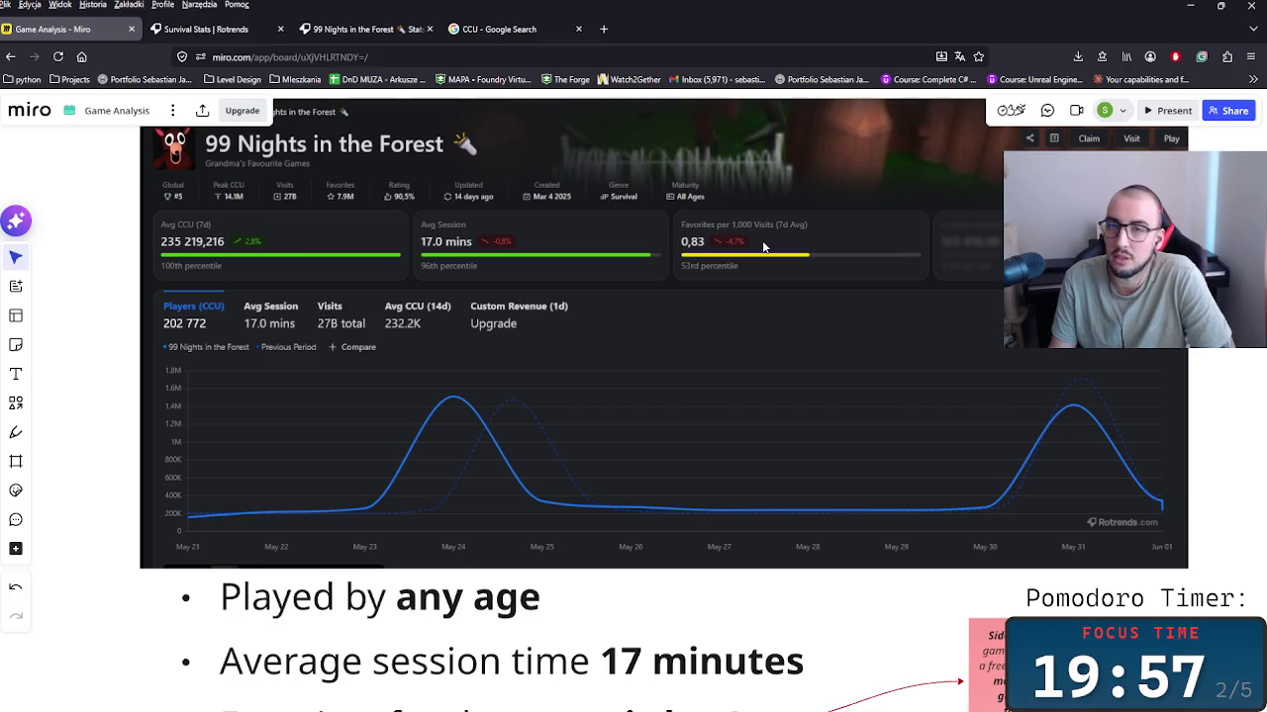
{"action": "scroll", "coordinate": [693, 336], "scroll_direction": "down", "scroll_amount": 3}
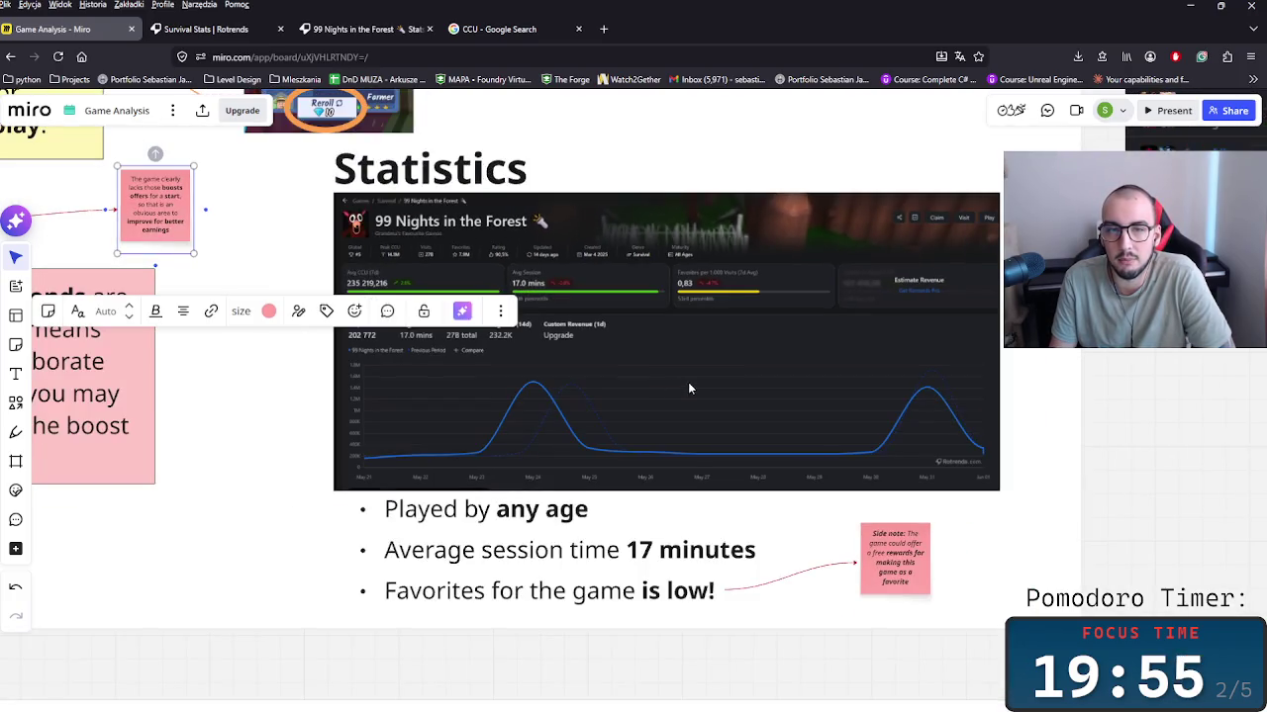
{"action": "left_click", "coordinate": [294, 433]}
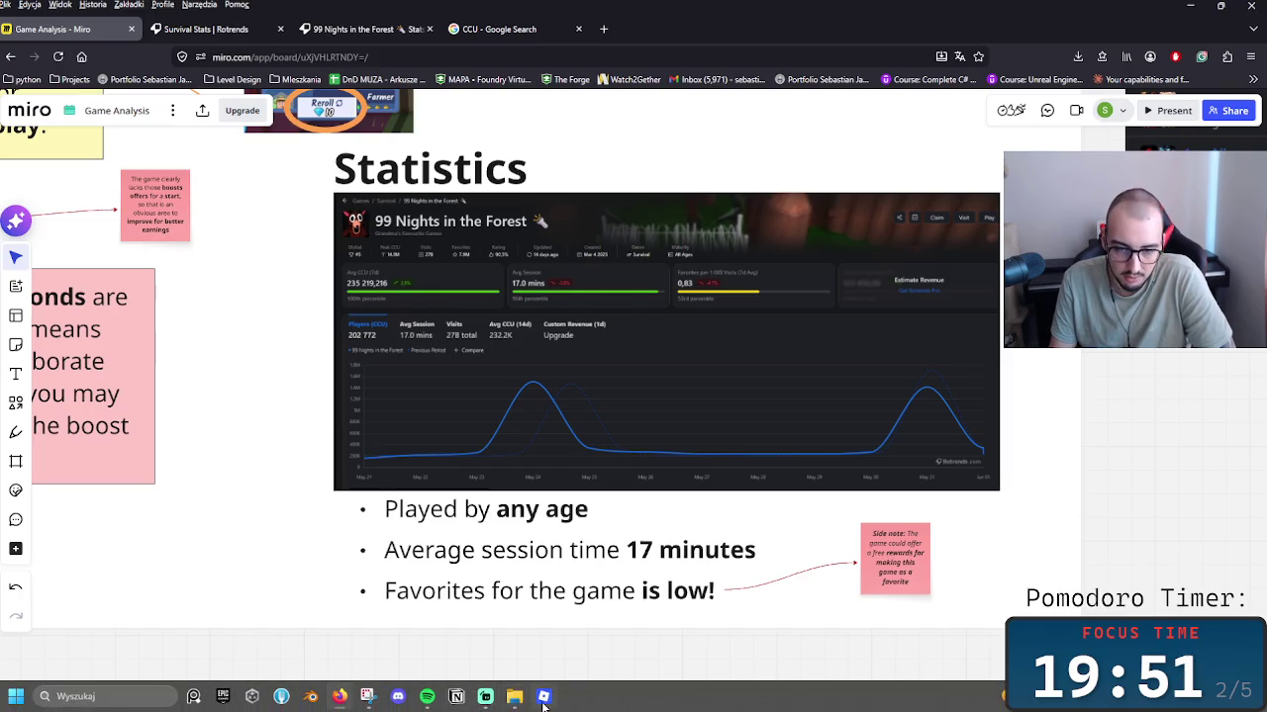
Step: In the Roblox app, open RIVALS from Home's Continue row and start playing
{"action": "left_click", "coordinate": [543, 698]}
{"action": "left_click", "coordinate": [16, 191]}
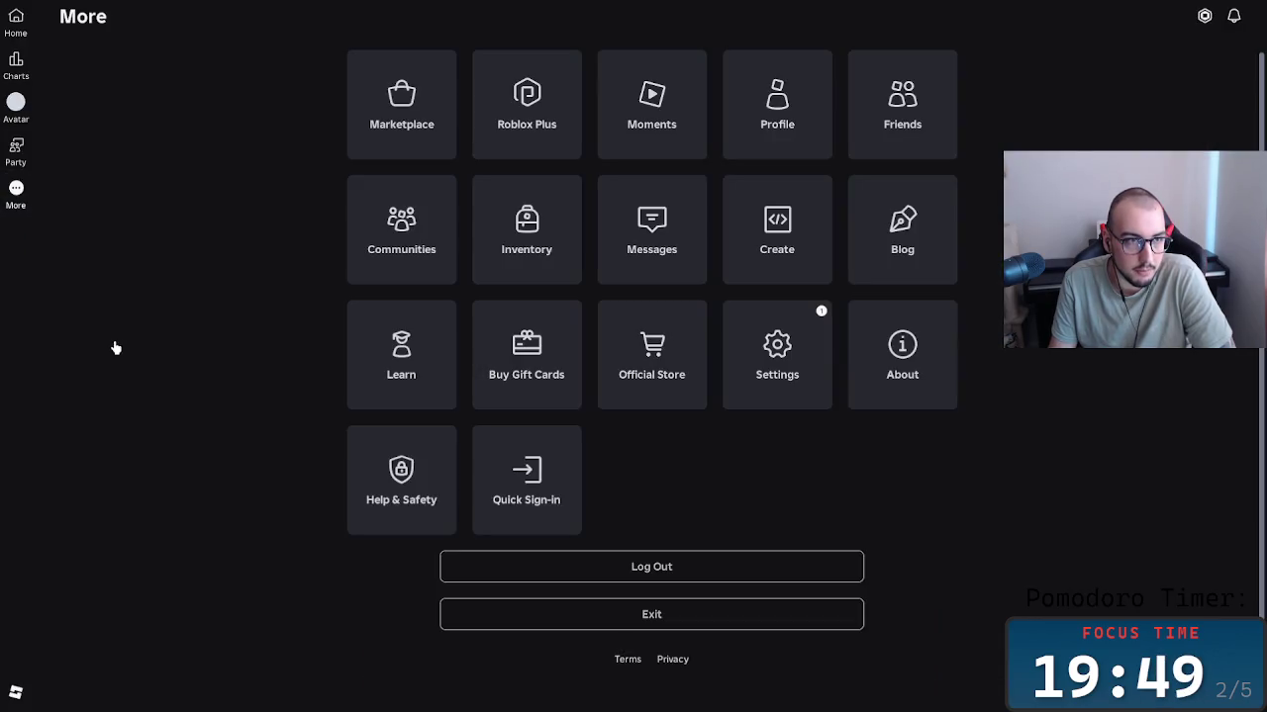
{"action": "left_click", "coordinate": [15, 24]}
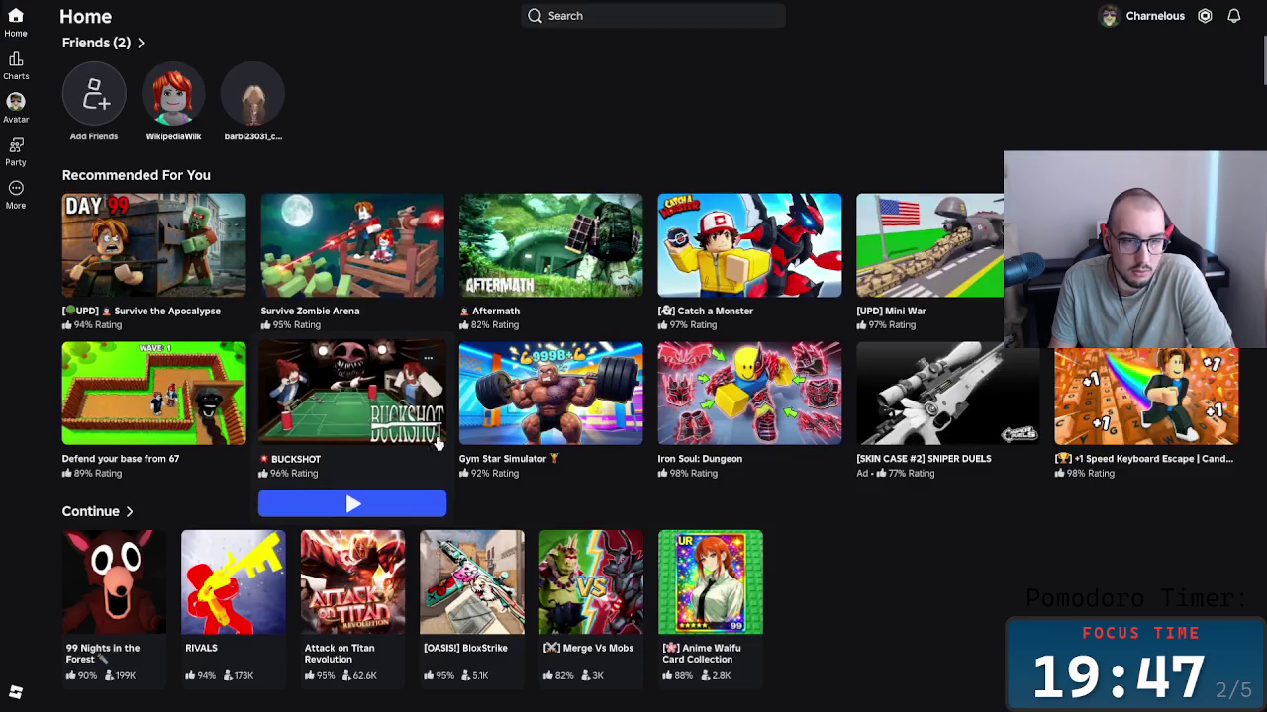
{"action": "left_click", "coordinate": [272, 591]}
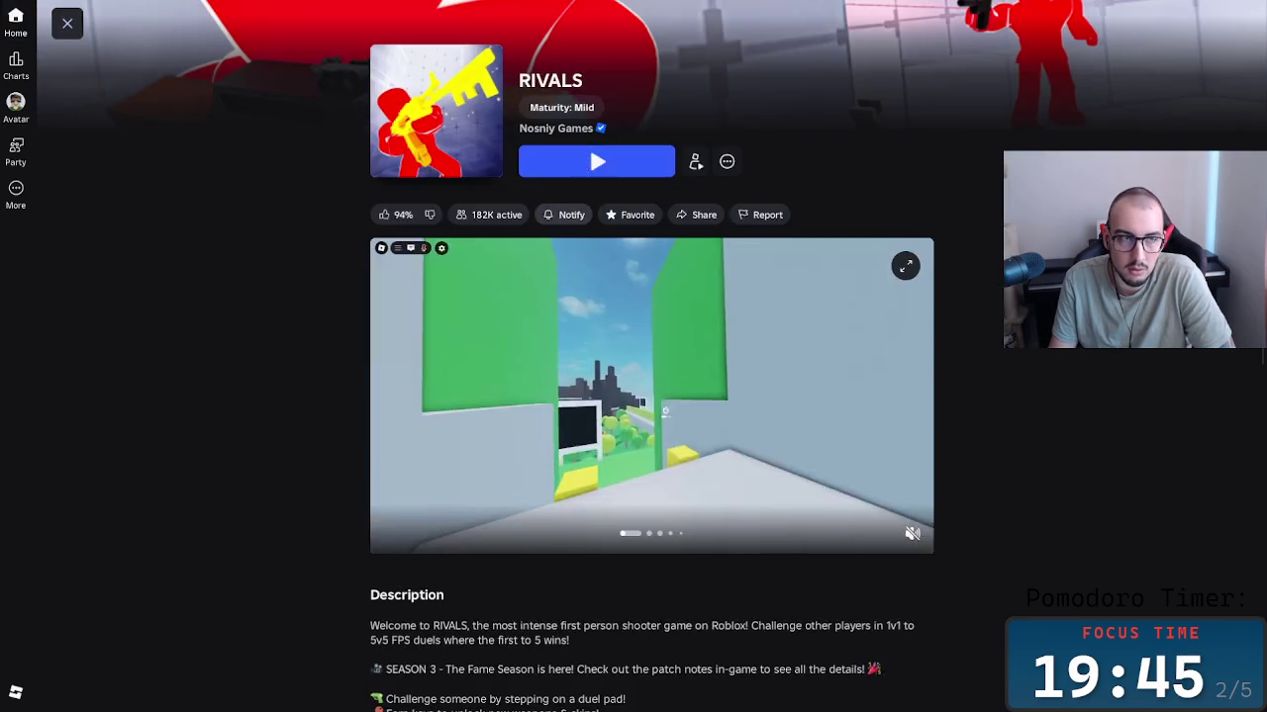
{"action": "left_click", "coordinate": [594, 161]}
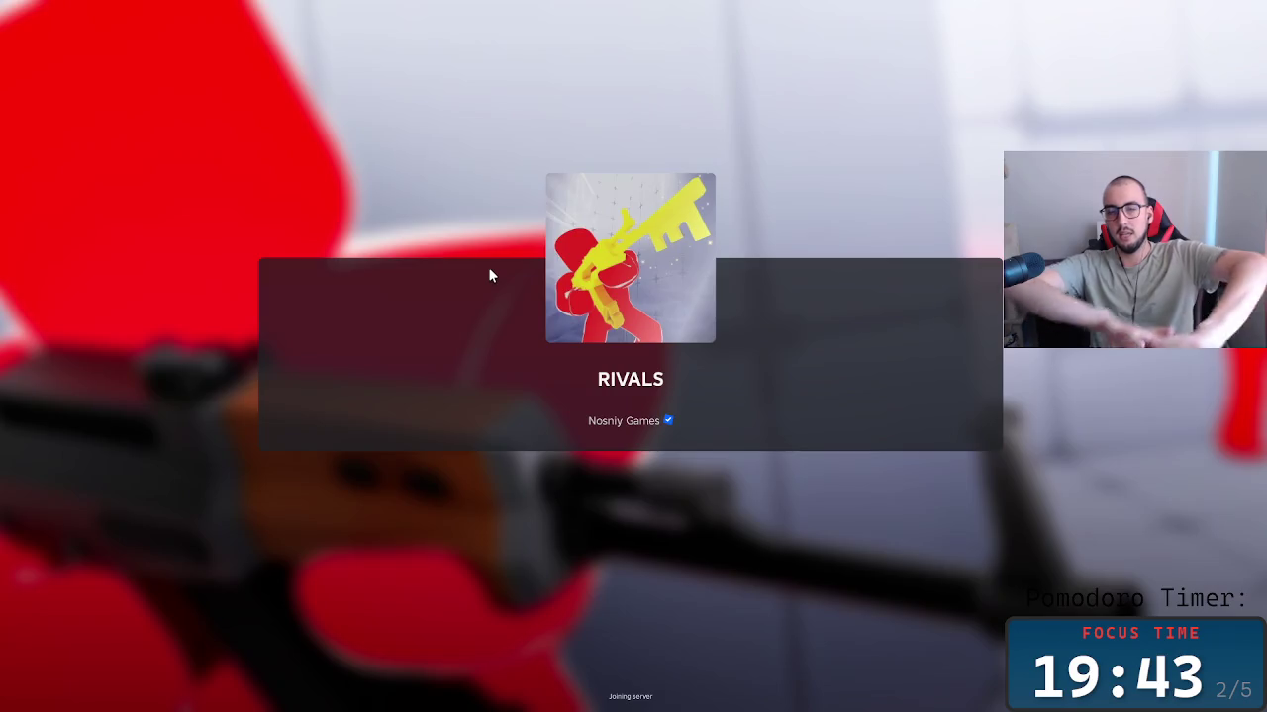